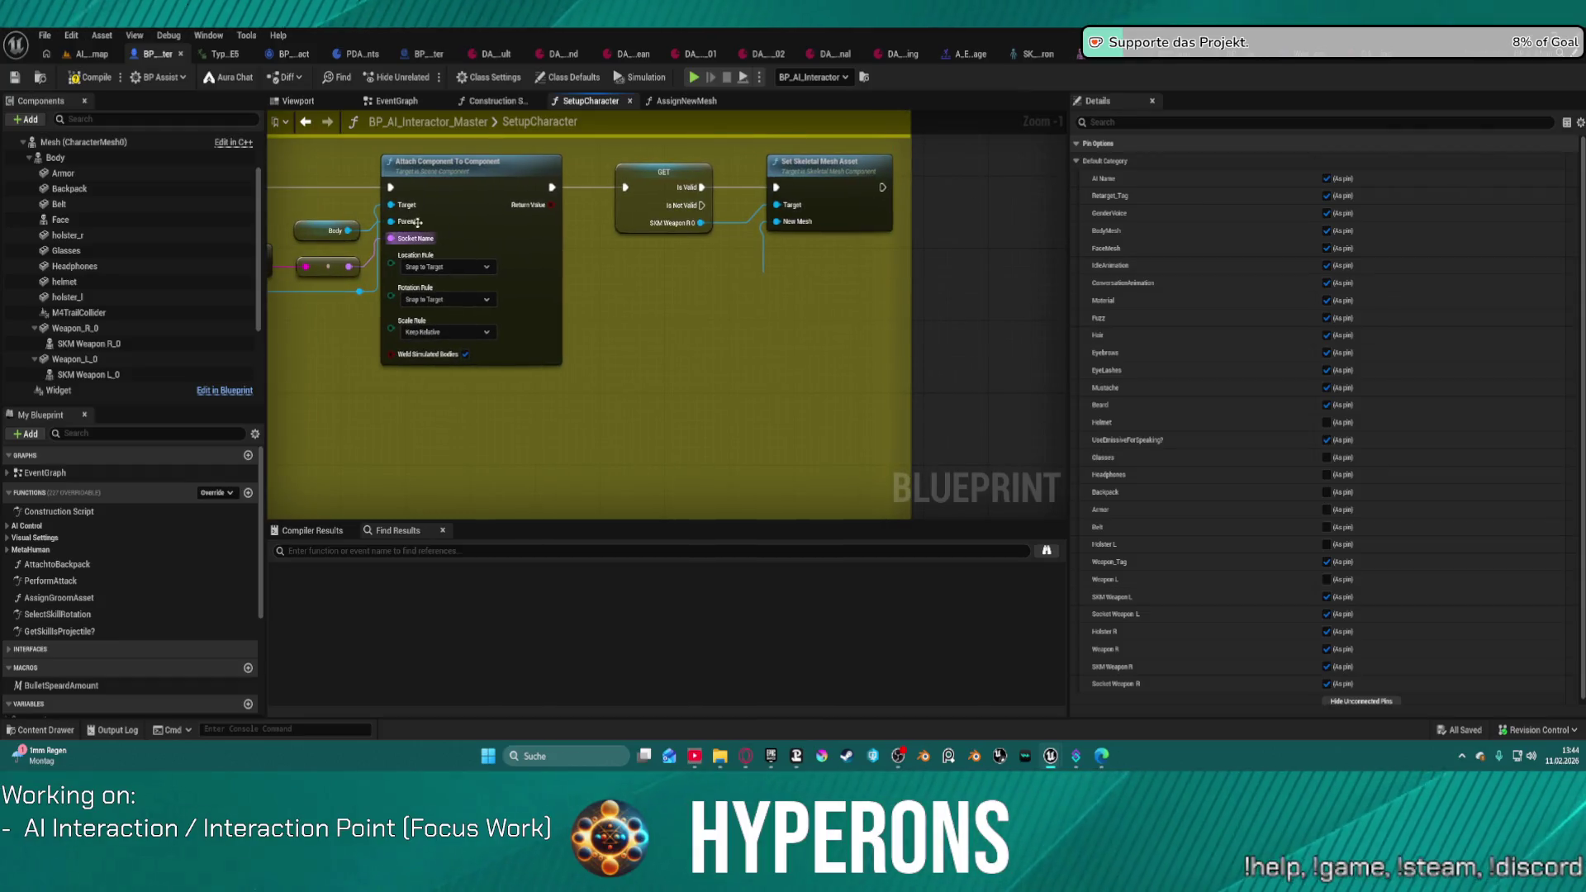
Step: Bypass the GET node, convert it to a plain getter and recompile the blueprint
{"action": "left_click_drag", "start_coordinate": [551, 187], "coordinate": [776, 187]}
{"action": "left_click", "coordinate": [72, 80]}
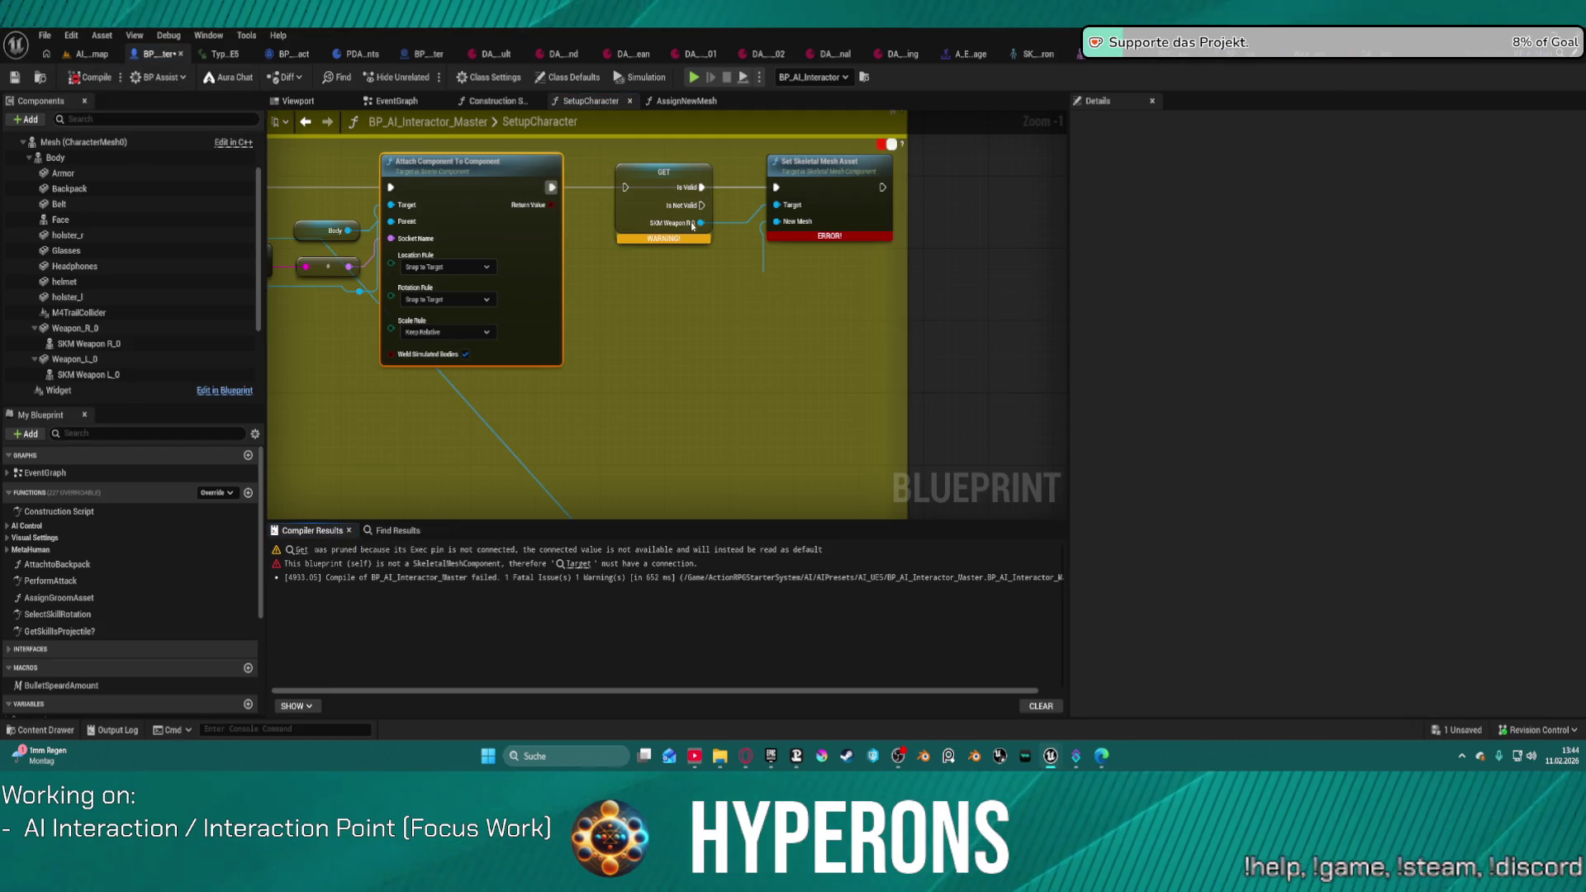
{"action": "right_click", "coordinate": [657, 192]}
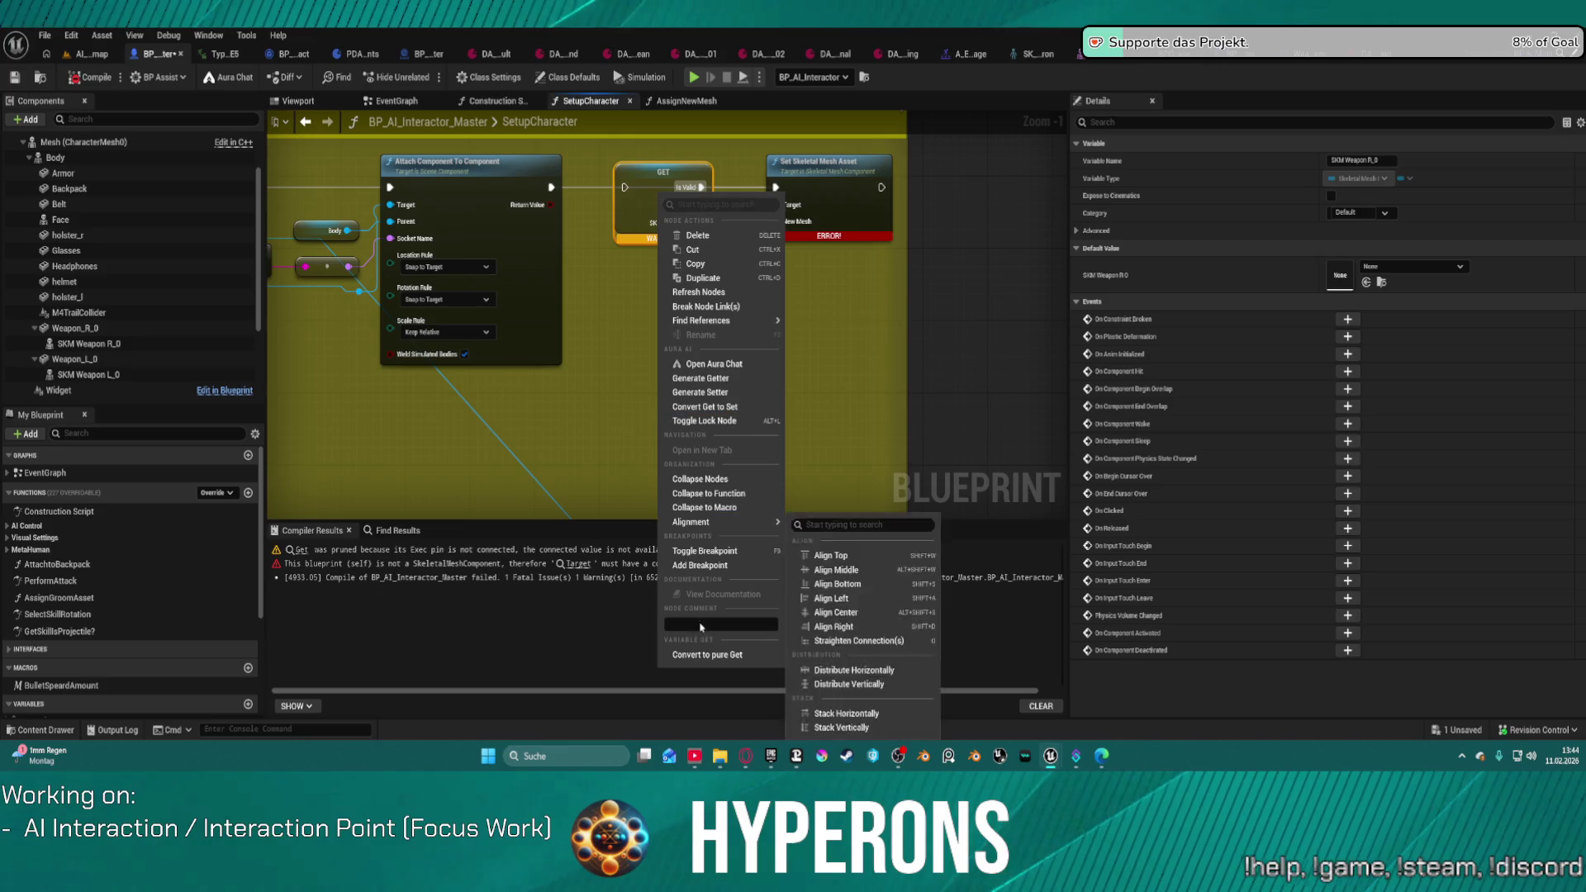
{"action": "left_click", "coordinate": [719, 655]}
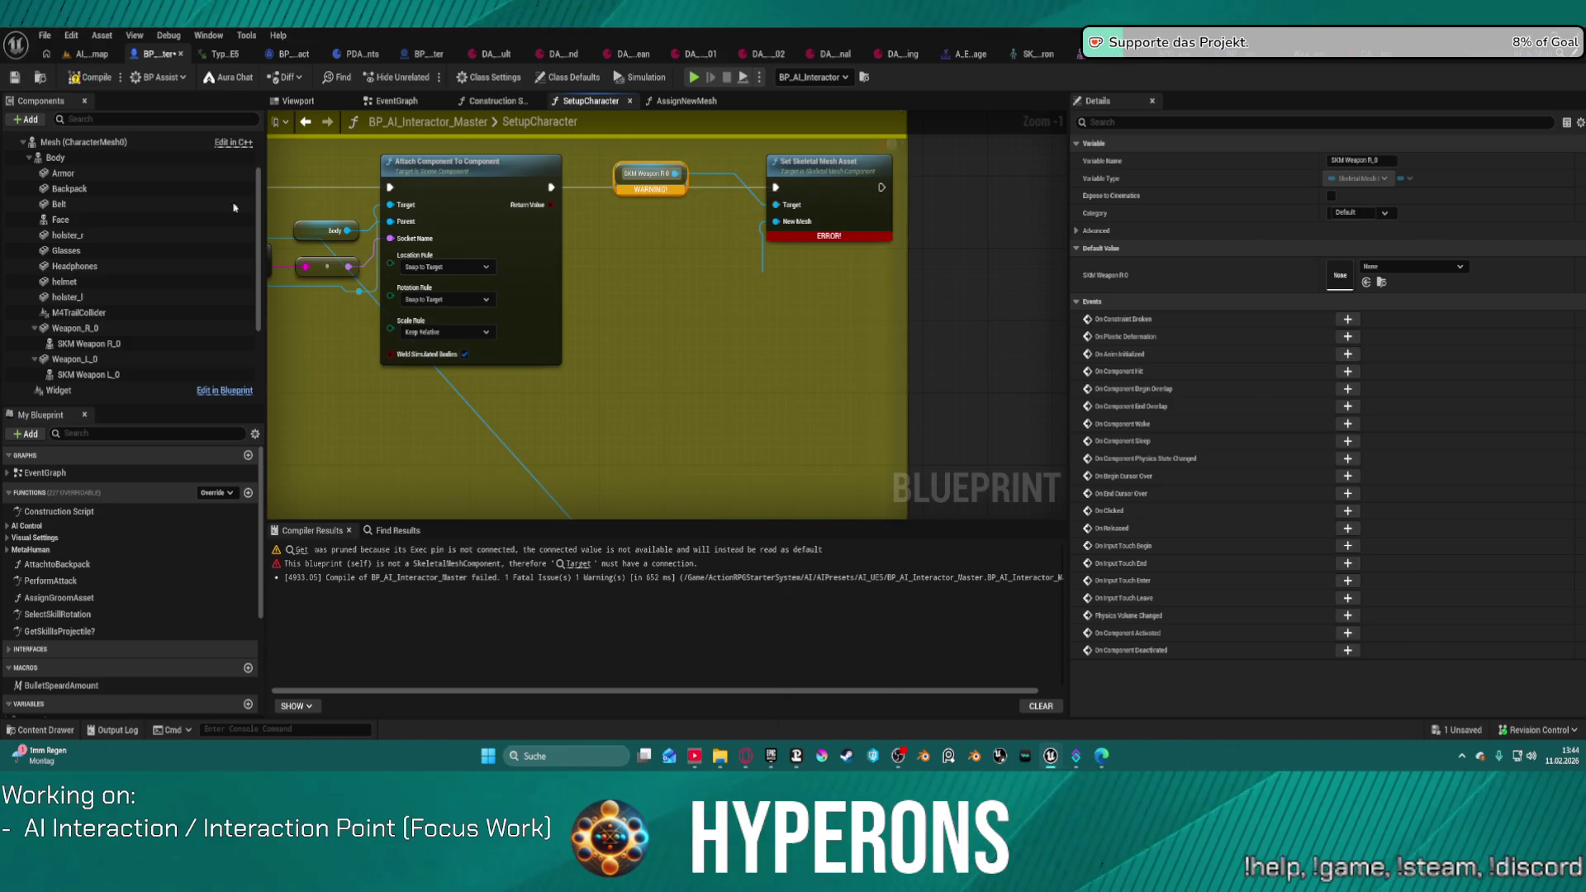
{"action": "left_click", "coordinate": [105, 78]}
{"action": "left_click", "coordinate": [297, 100]}
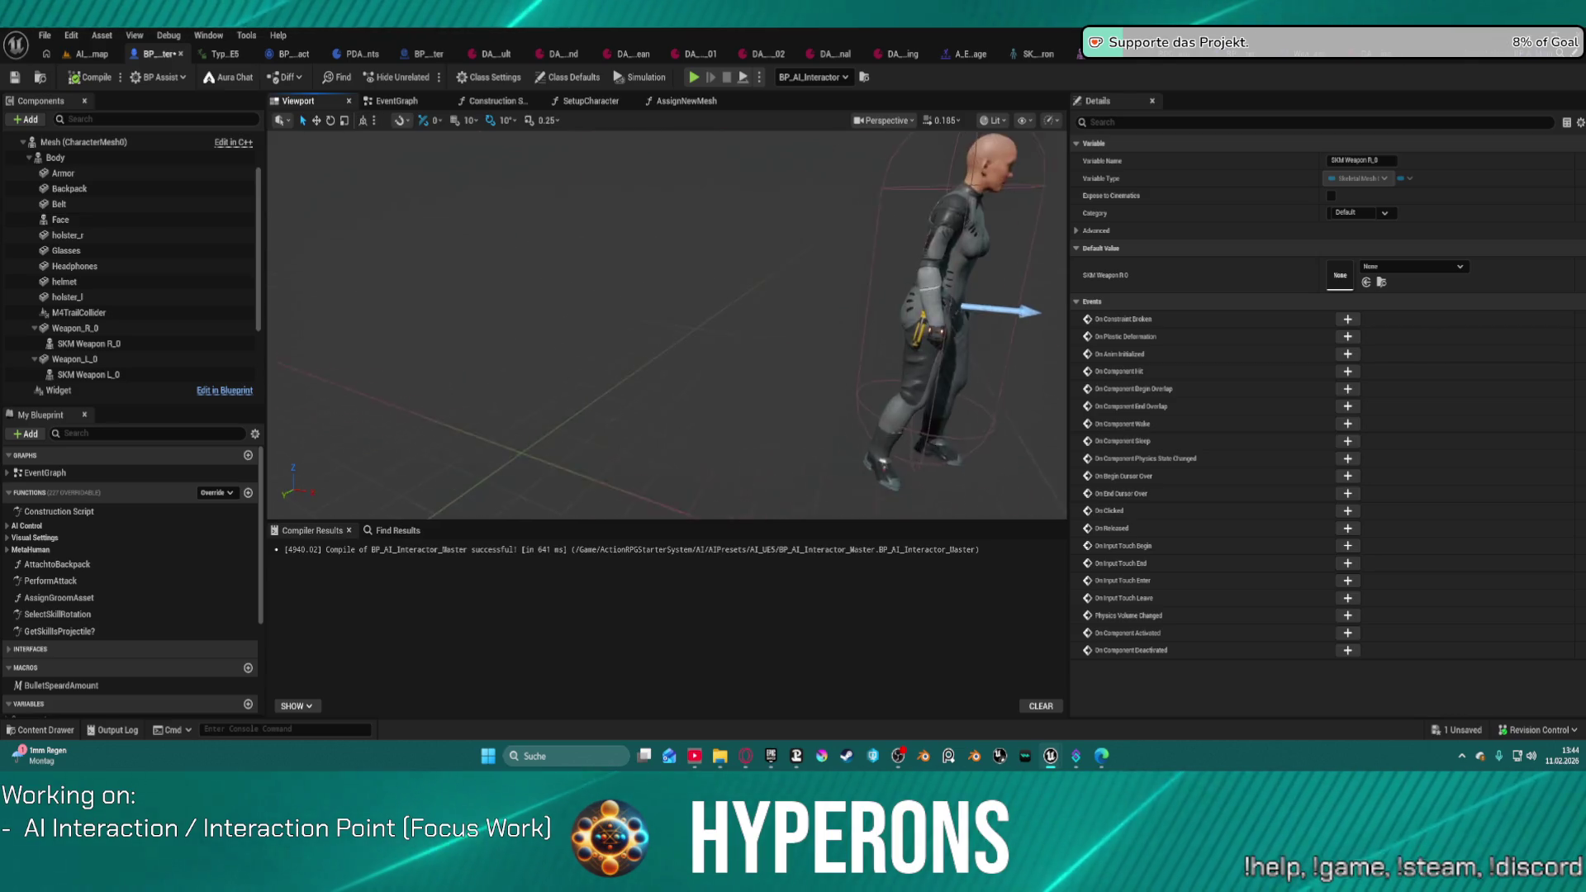
{"action": "left_click", "coordinate": [581, 101]}
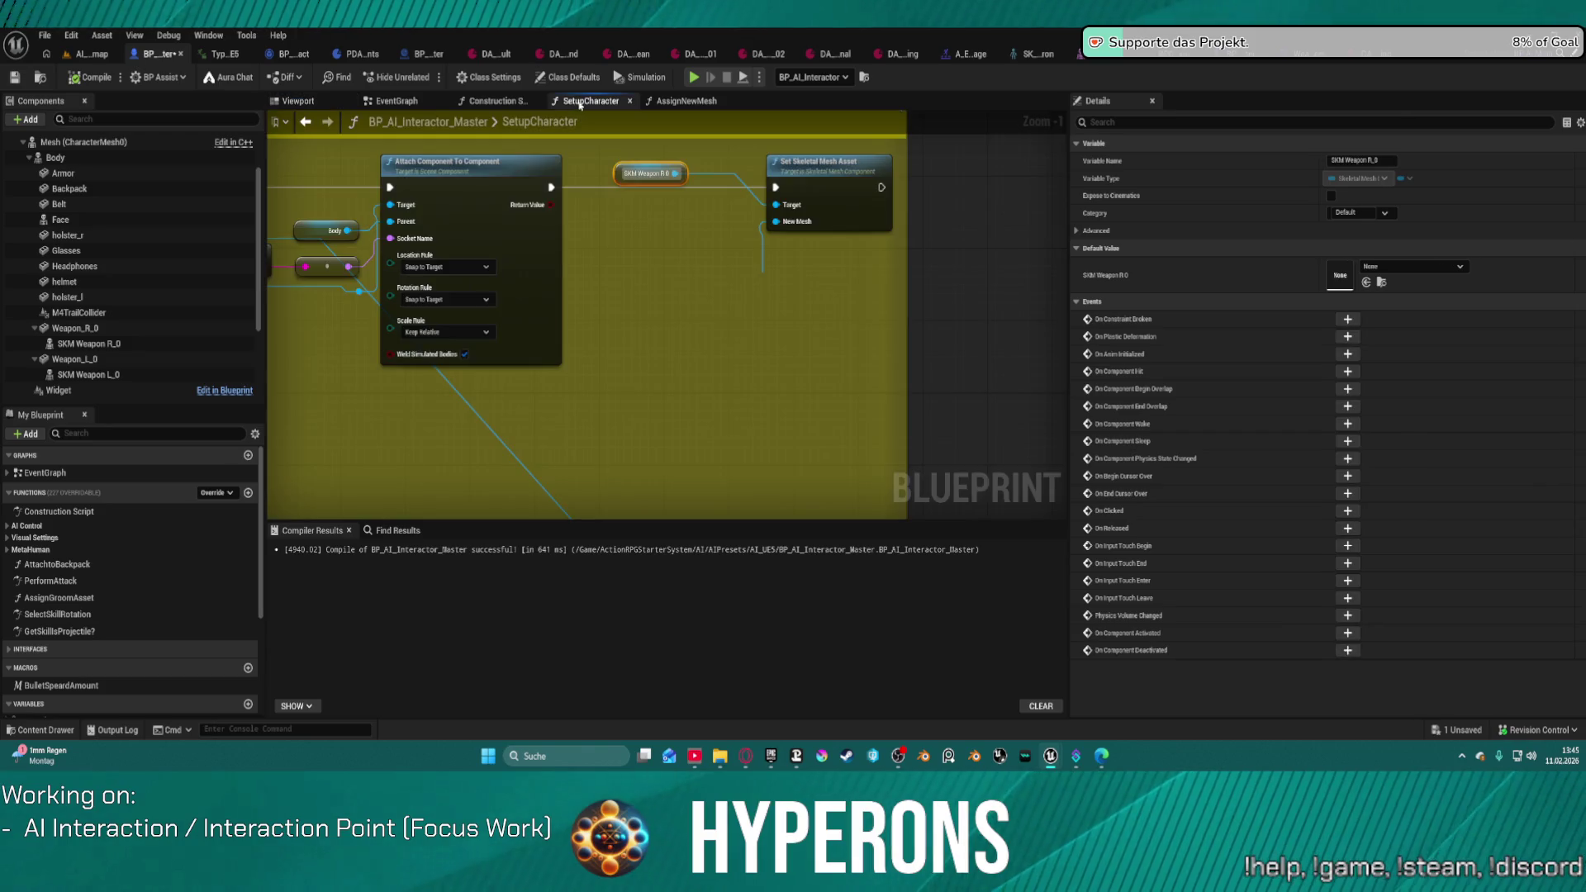
Step: Turn SKM Weapon R 0 back into a validated get, wired from Attach Component's exec
{"action": "right_click", "coordinate": [612, 172]}
{"action": "mouse_move", "coordinate": [661, 497]}
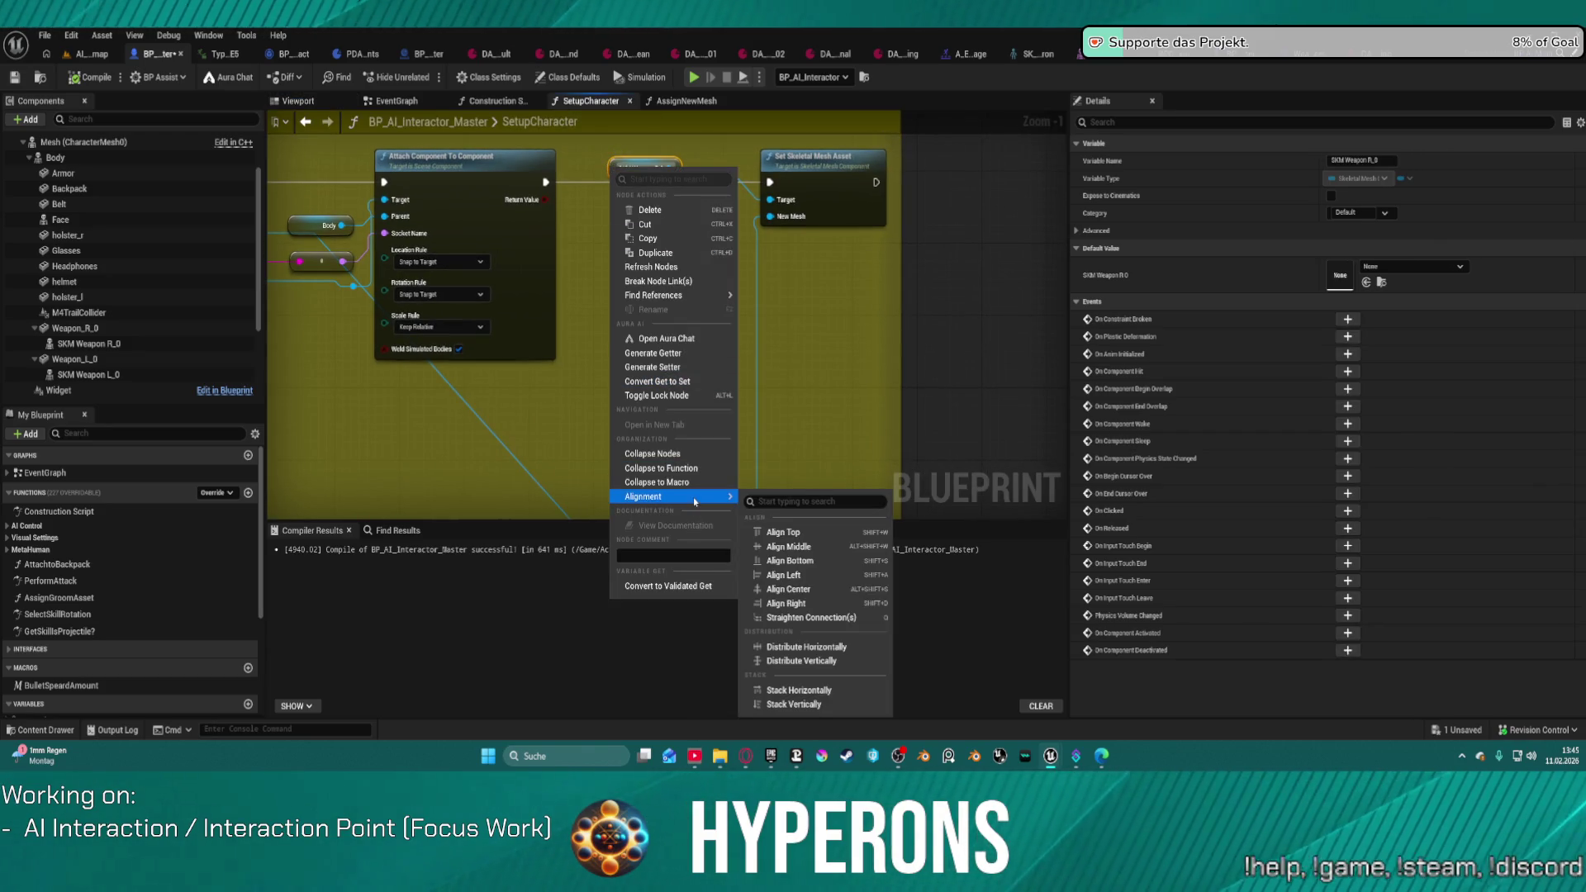
{"action": "left_click", "coordinate": [700, 586]}
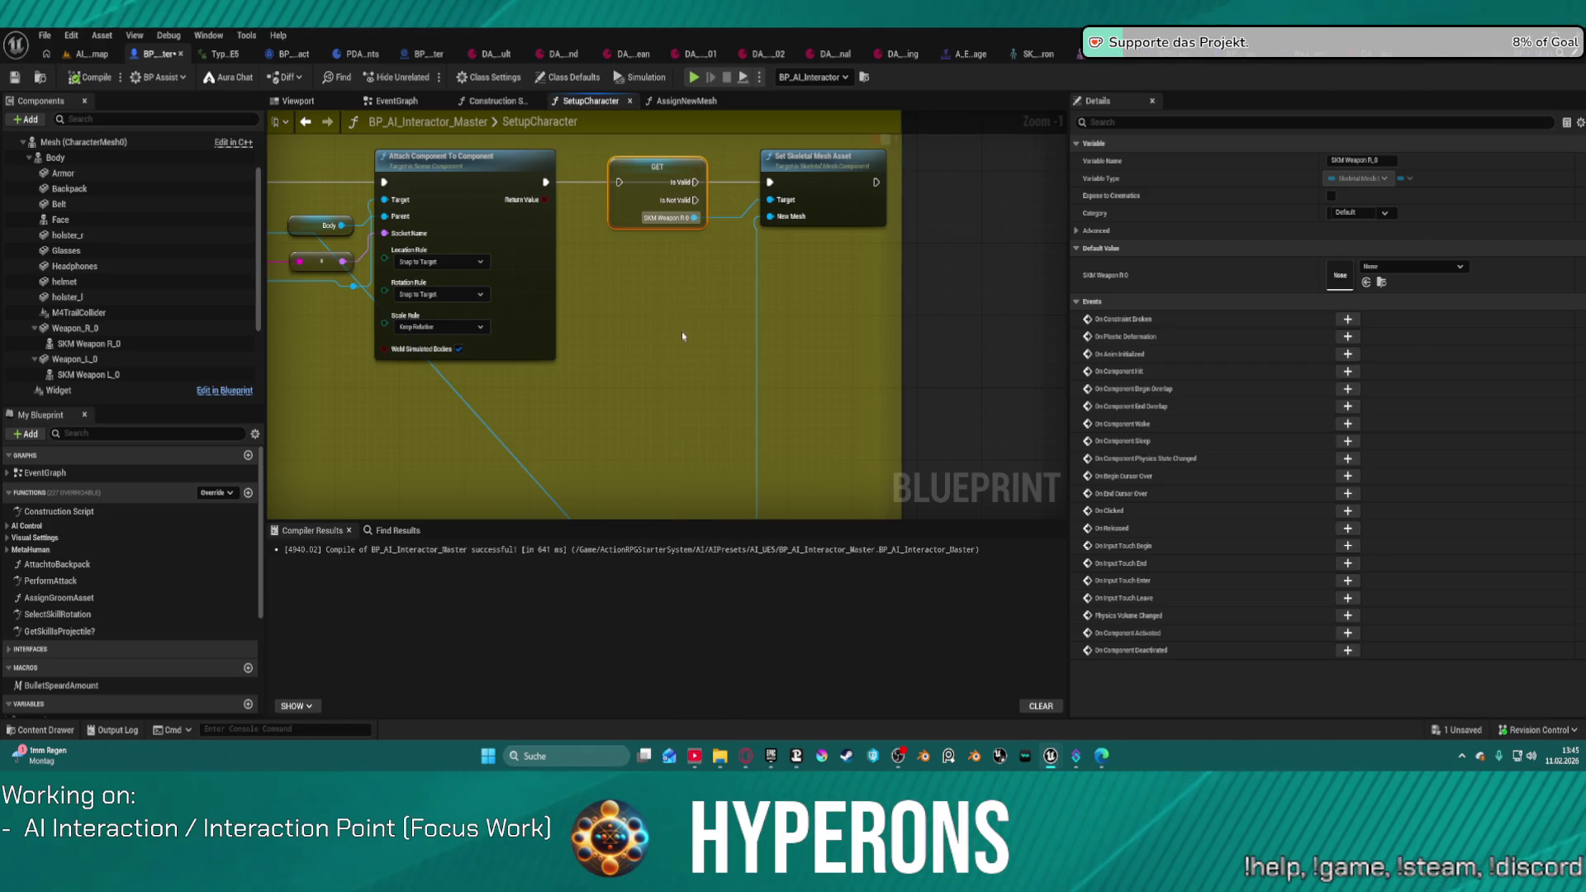
{"action": "left_click", "coordinate": [551, 185]}
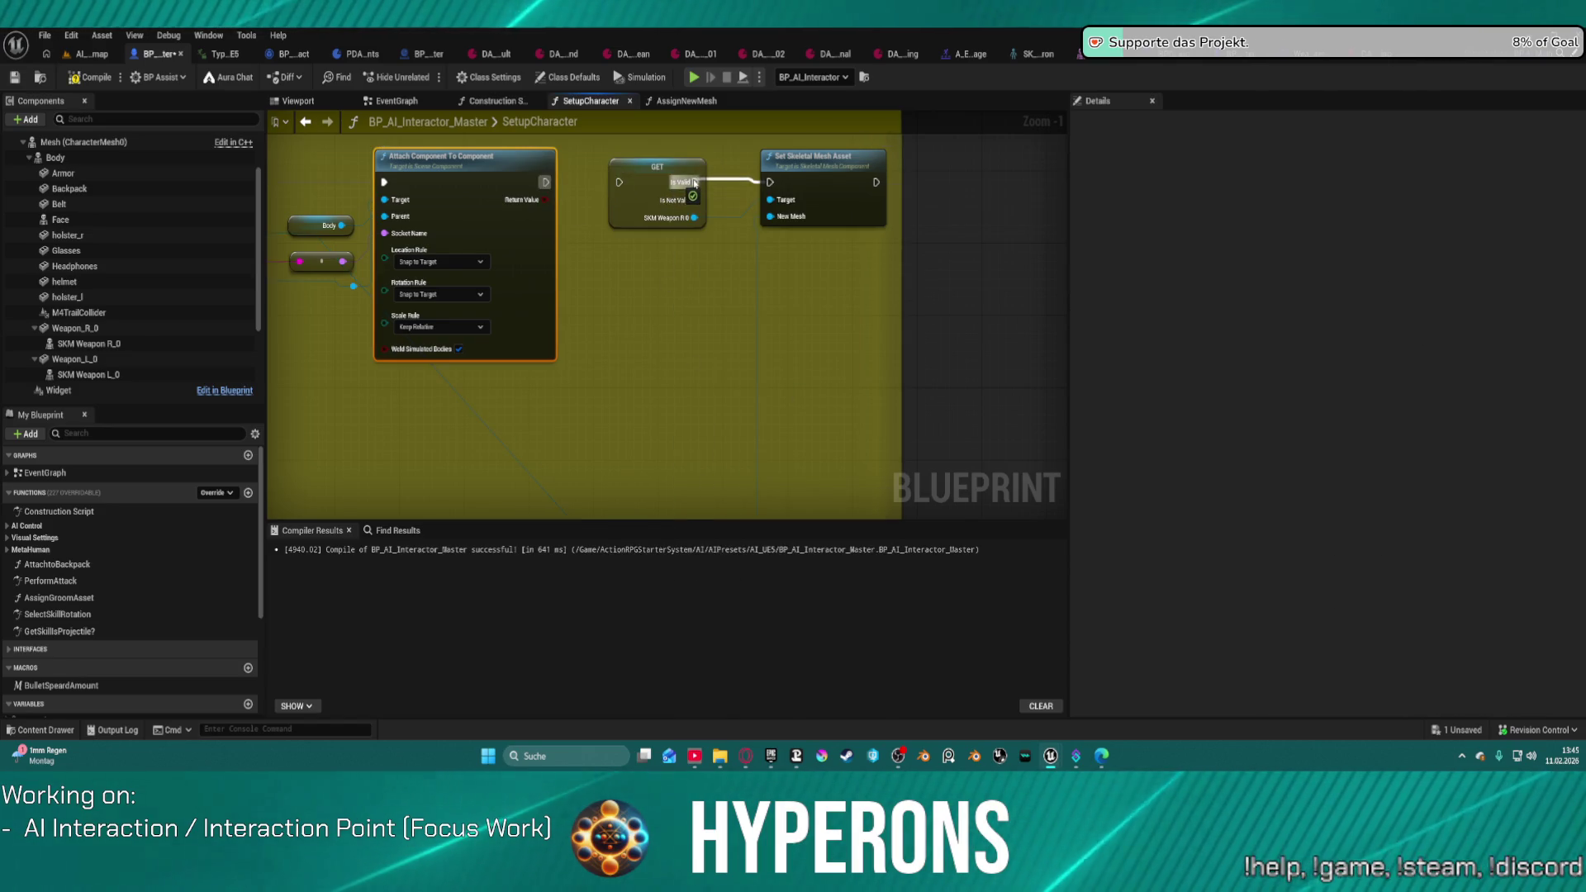
{"action": "left_click", "coordinate": [645, 179]}
{"action": "left_click_drag", "start_coordinate": [620, 181], "coordinate": [545, 182]}
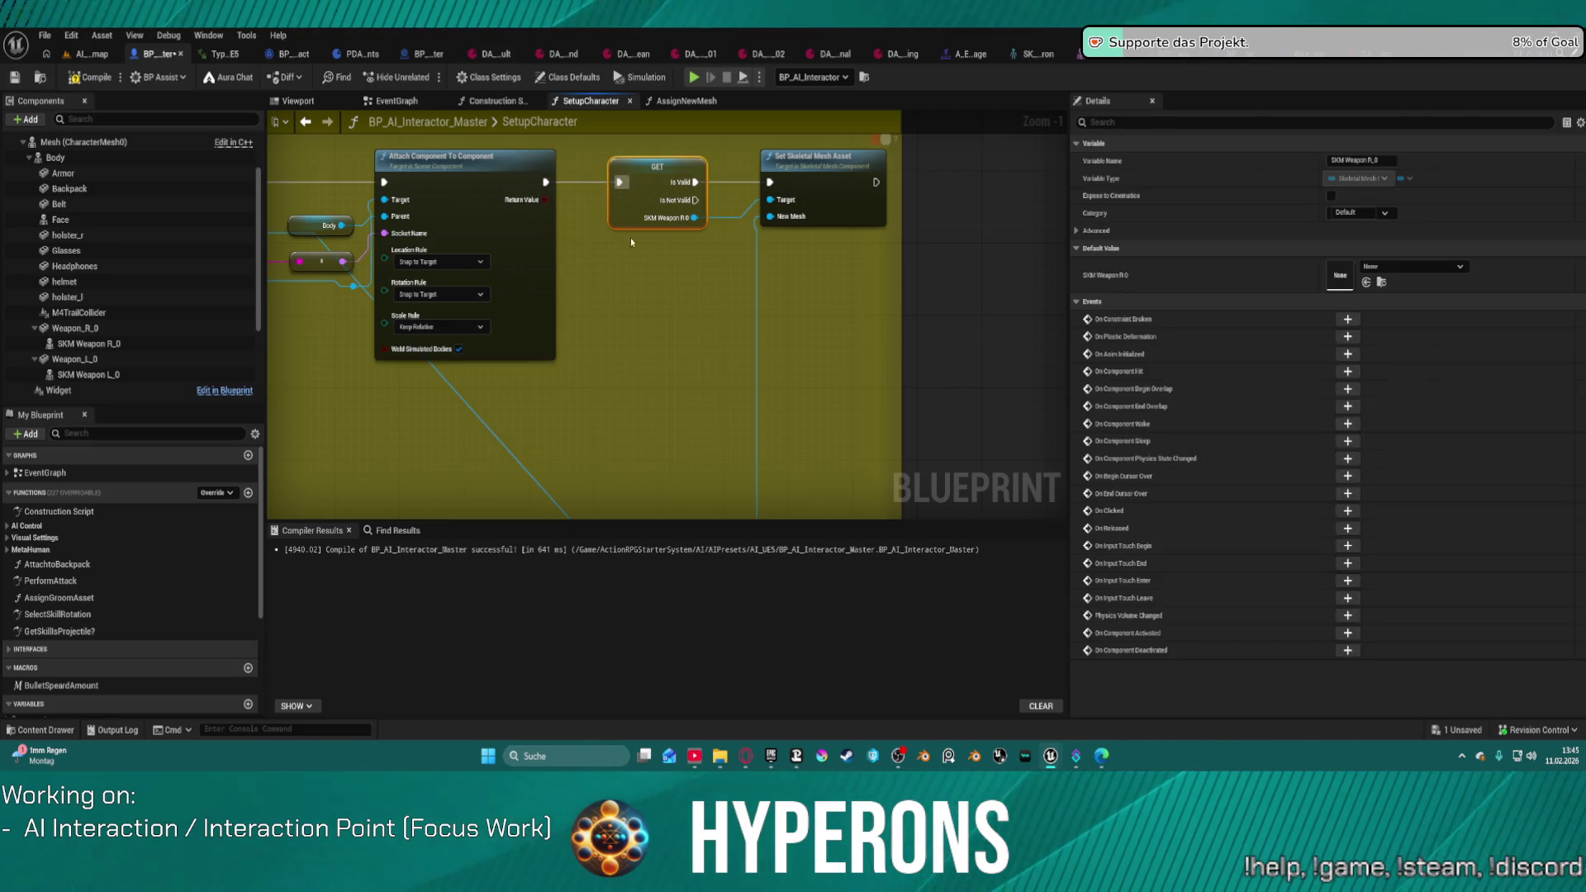
{"action": "left_click", "coordinate": [93, 56]}
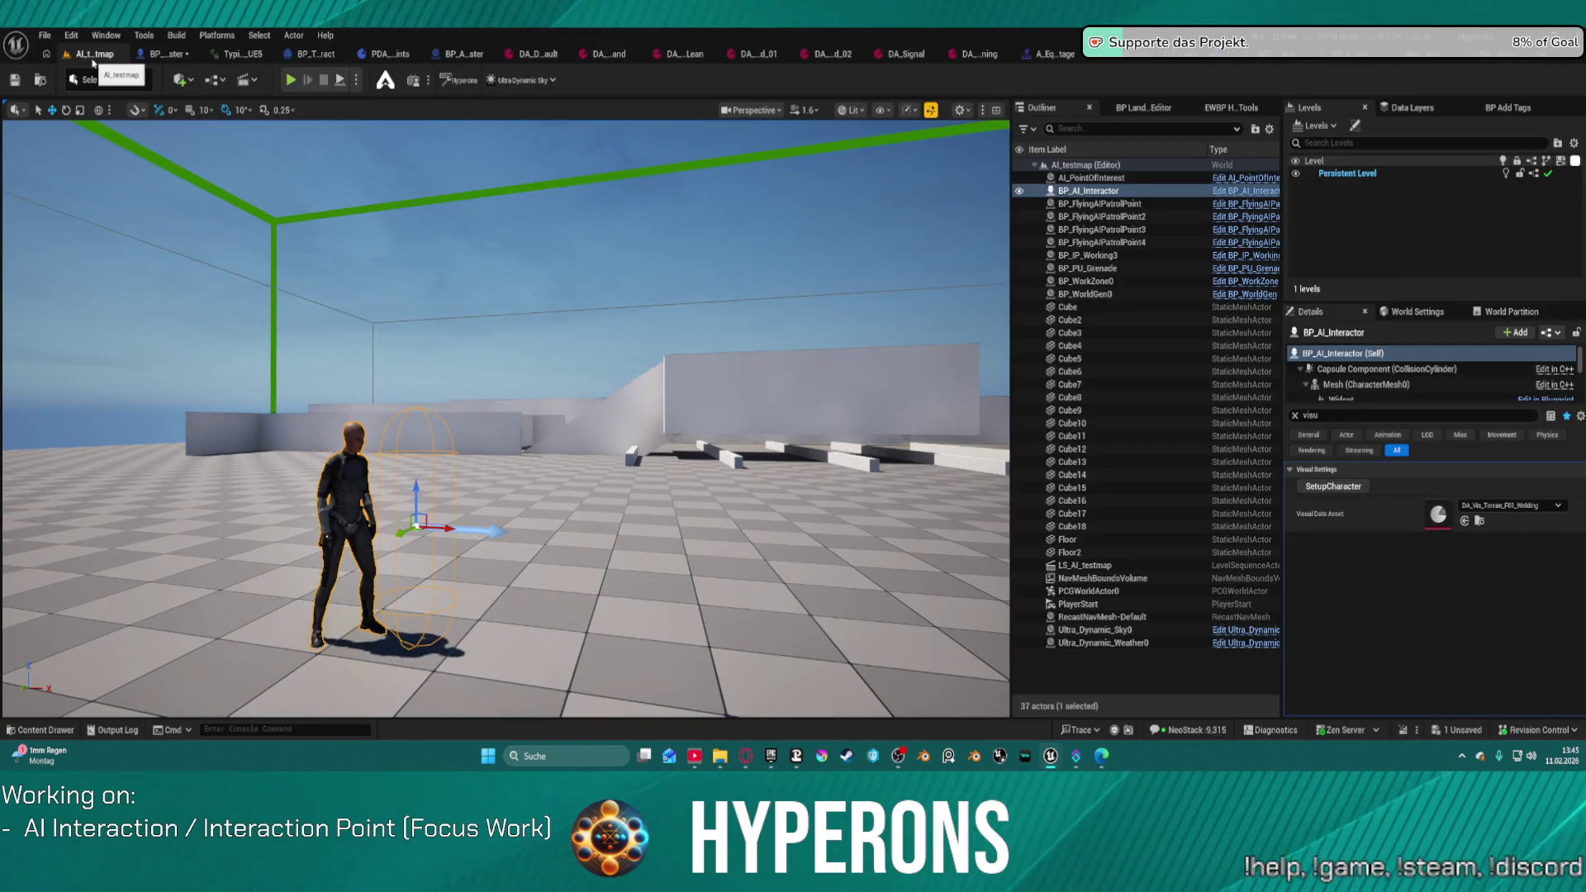
Step: Focus and orbit around BP_AI_Interactor, then bring up WeaponSystem's Weapon_Equip graph
{"action": "key", "text": "f"}
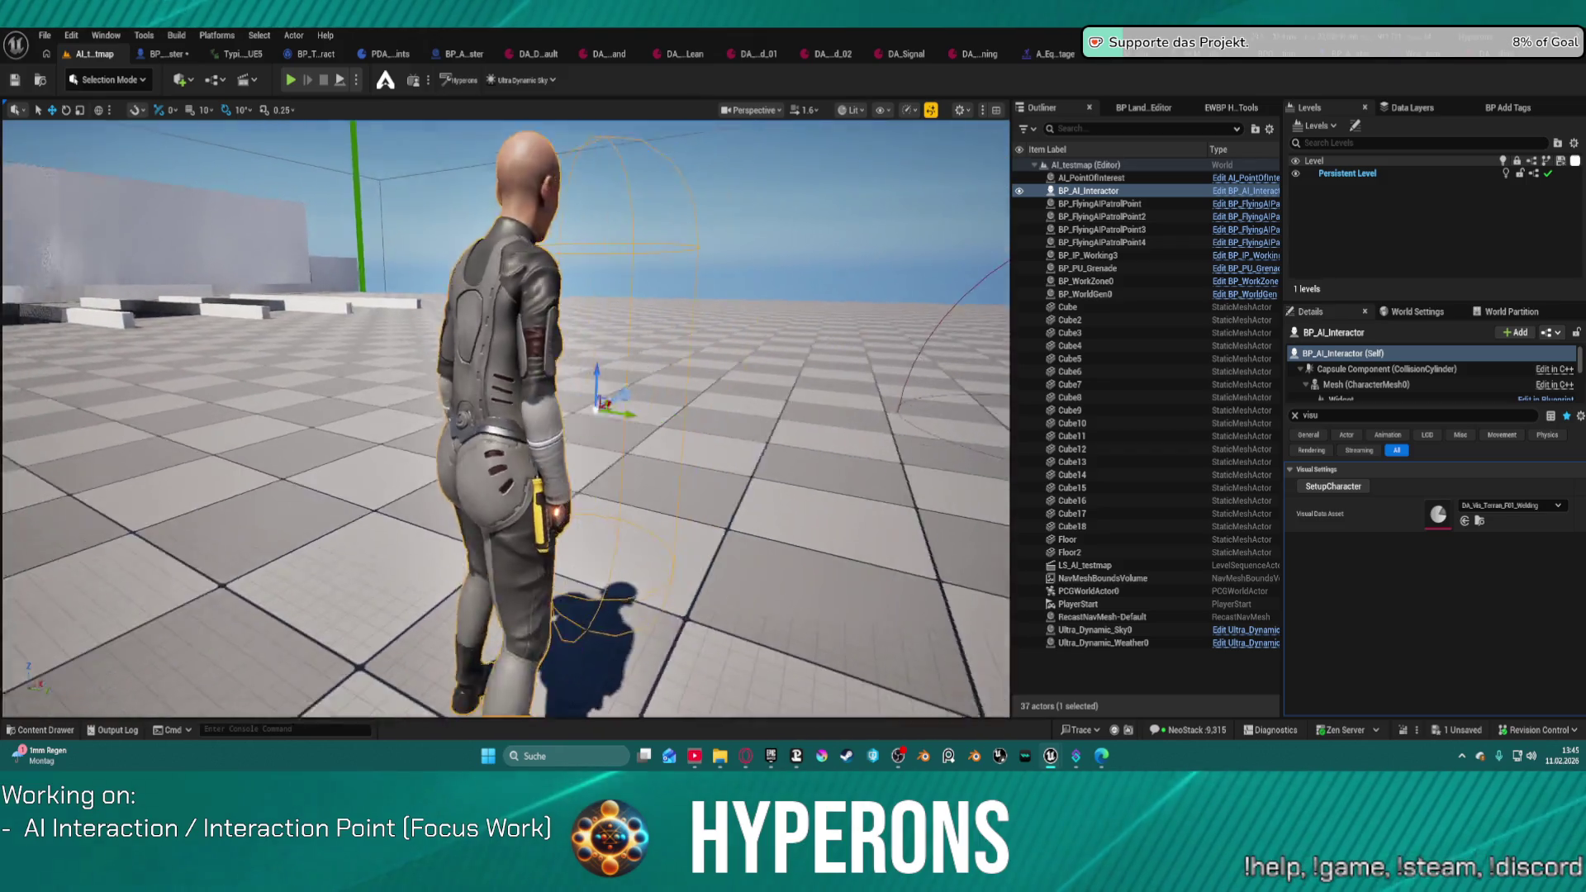
{"action": "left_click_drag", "start_coordinate": [947, 124], "coordinate": [947, 124]}
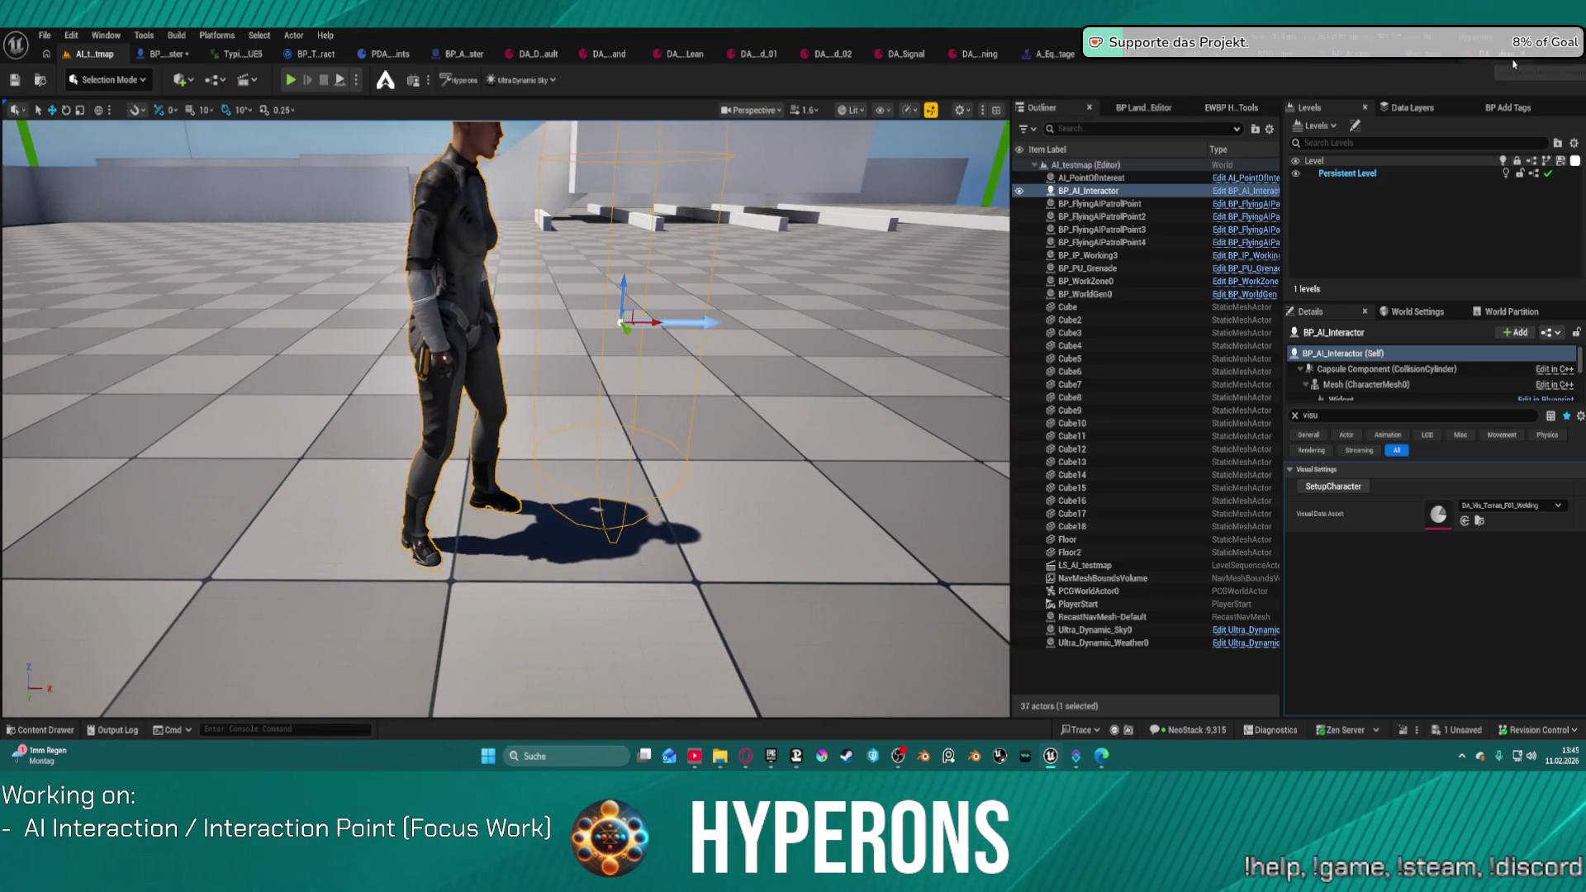
{"action": "left_click", "coordinate": [1427, 61]}
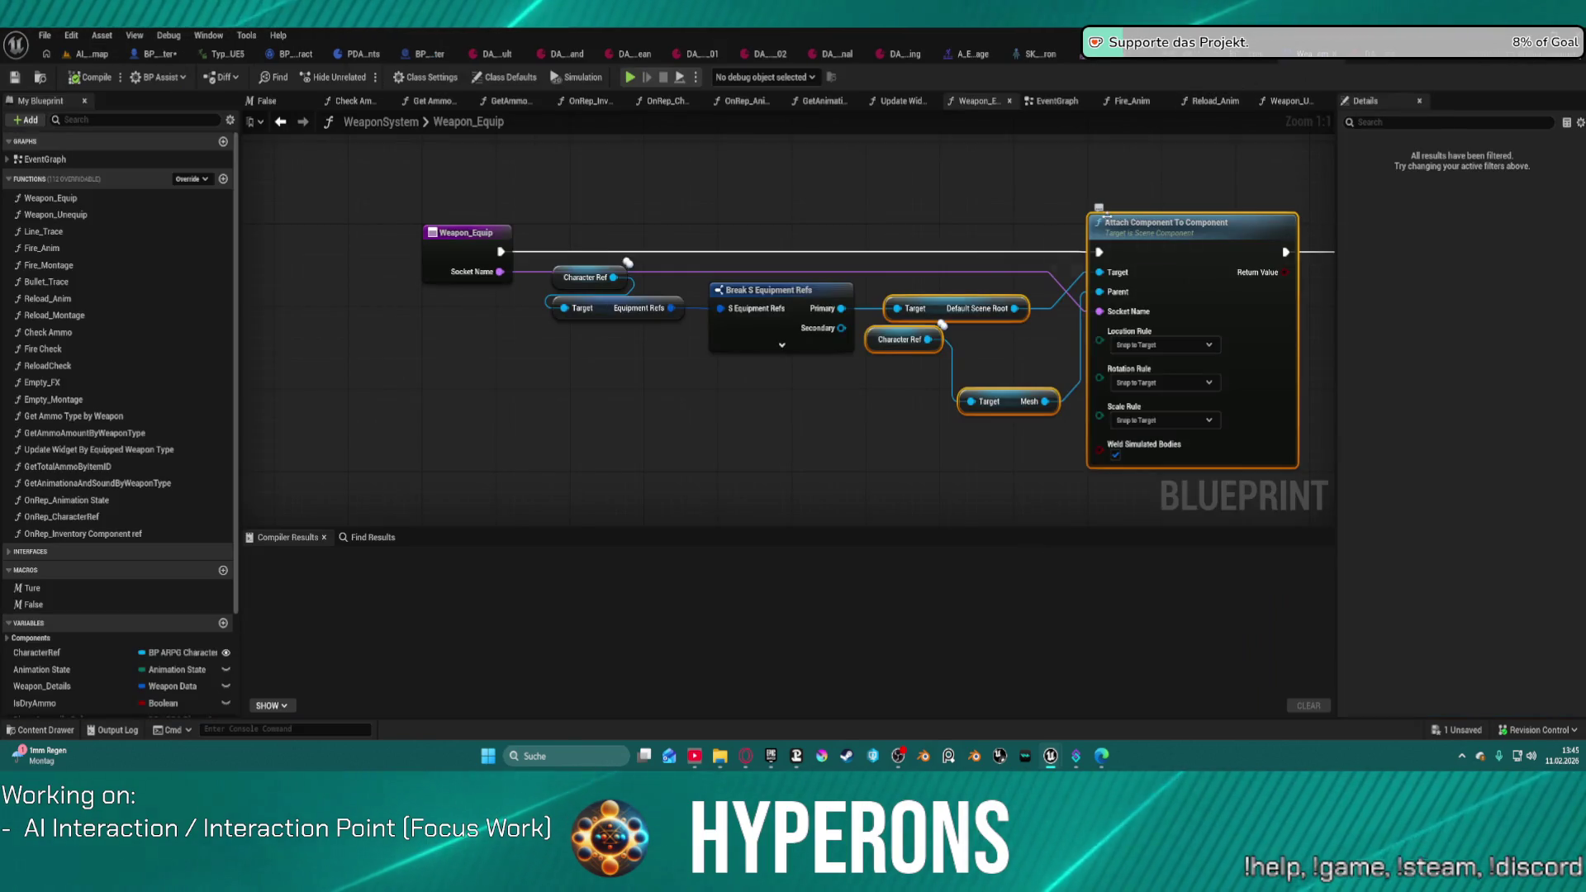
Step: Browse BPC_AI_Interaction, BP_TaskInteract, PDA_InteractionPoints and InteractionPointMaster, then return to SetupCharacter
{"action": "left_click_drag", "start_coordinate": [1021, 220], "coordinate": [691, 177]}
{"action": "scroll", "coordinate": [692, 177], "scroll_direction": "down", "scroll_amount": 3}
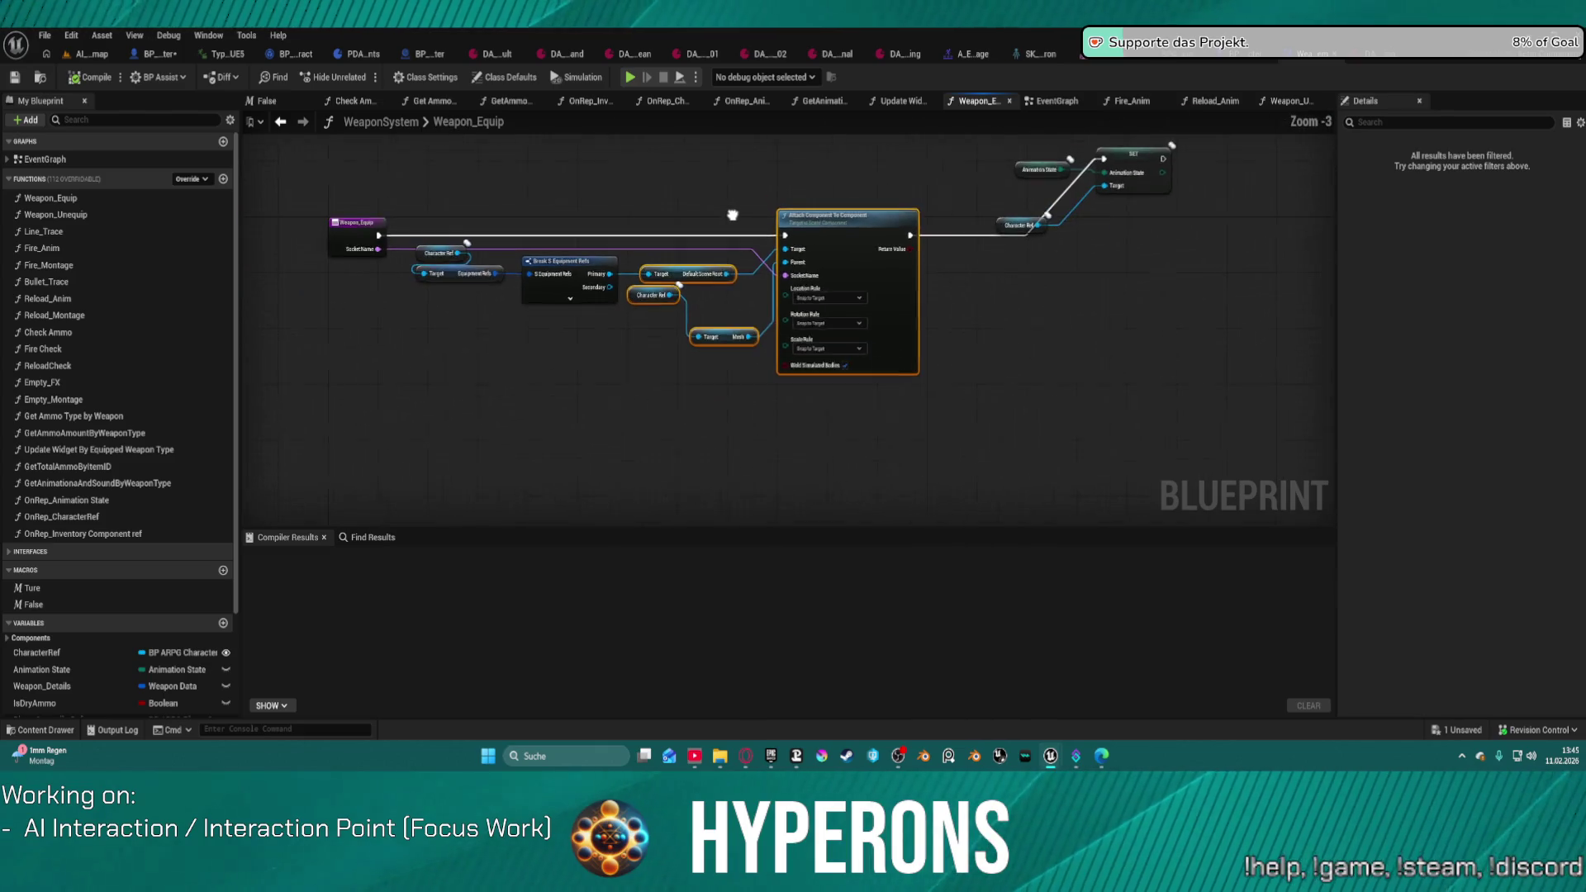
{"action": "left_click", "coordinate": [1166, 59]}
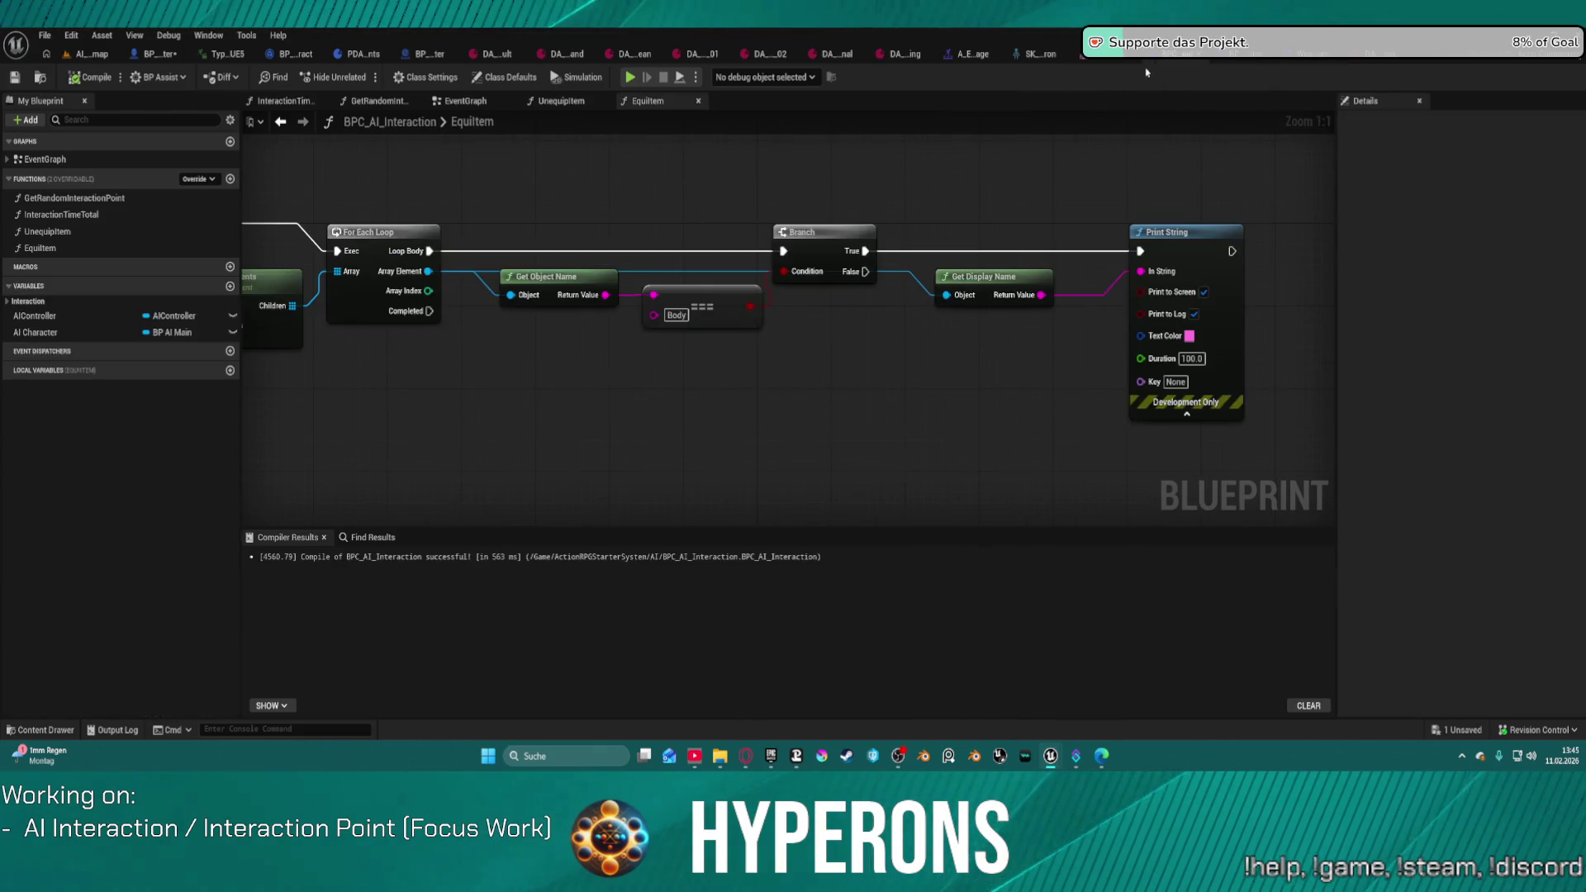
{"action": "scroll", "coordinate": [973, 220], "scroll_direction": "down", "scroll_amount": 3}
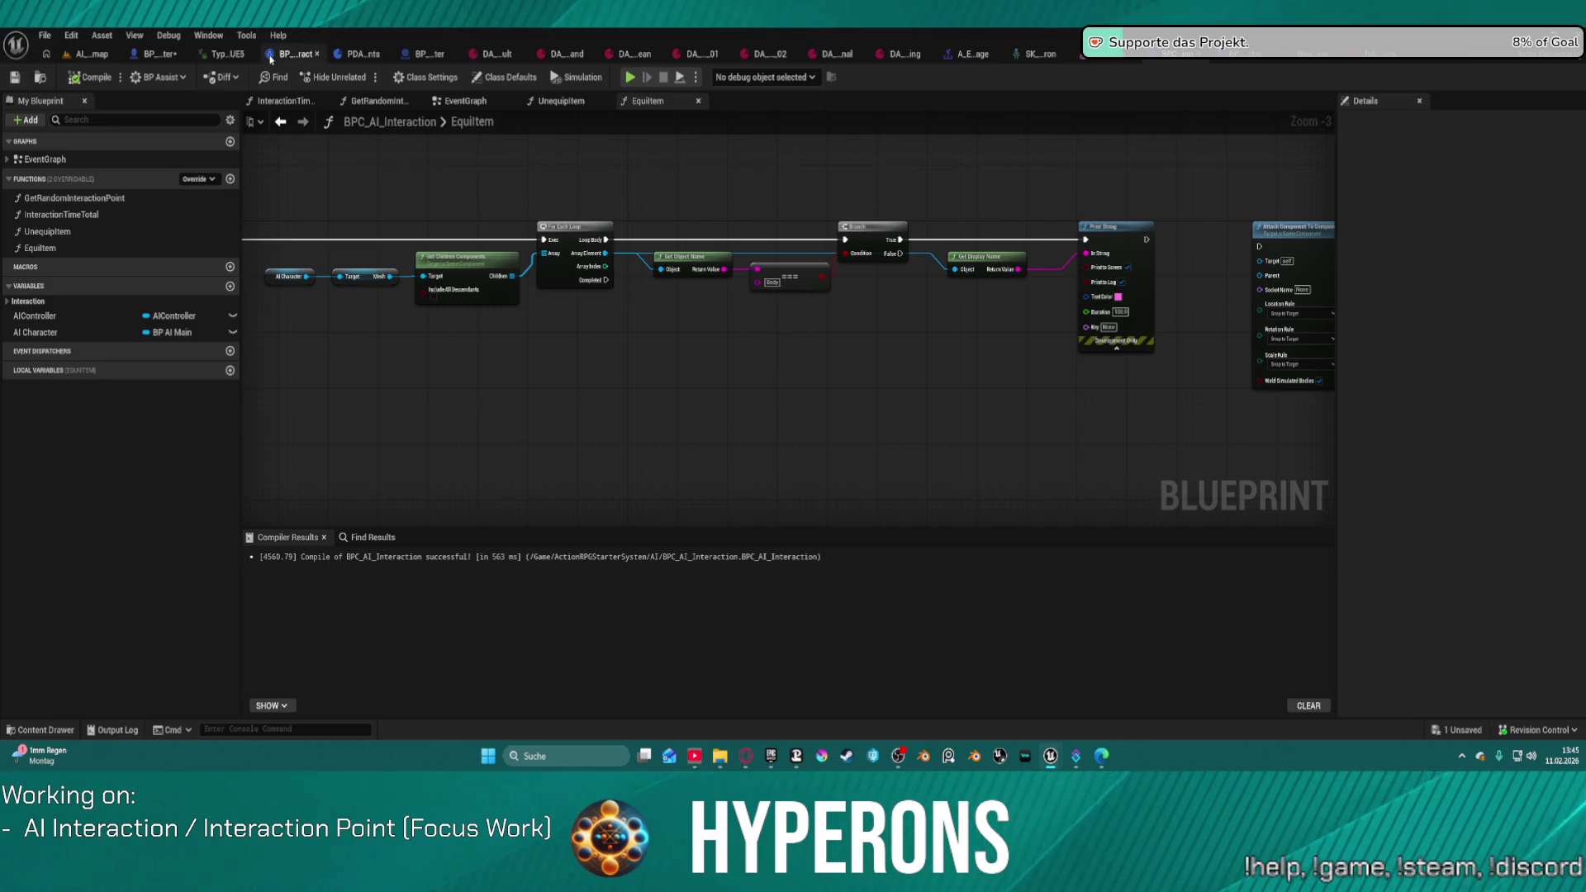
{"action": "left_click", "coordinate": [271, 56]}
{"action": "left_click", "coordinate": [351, 55]}
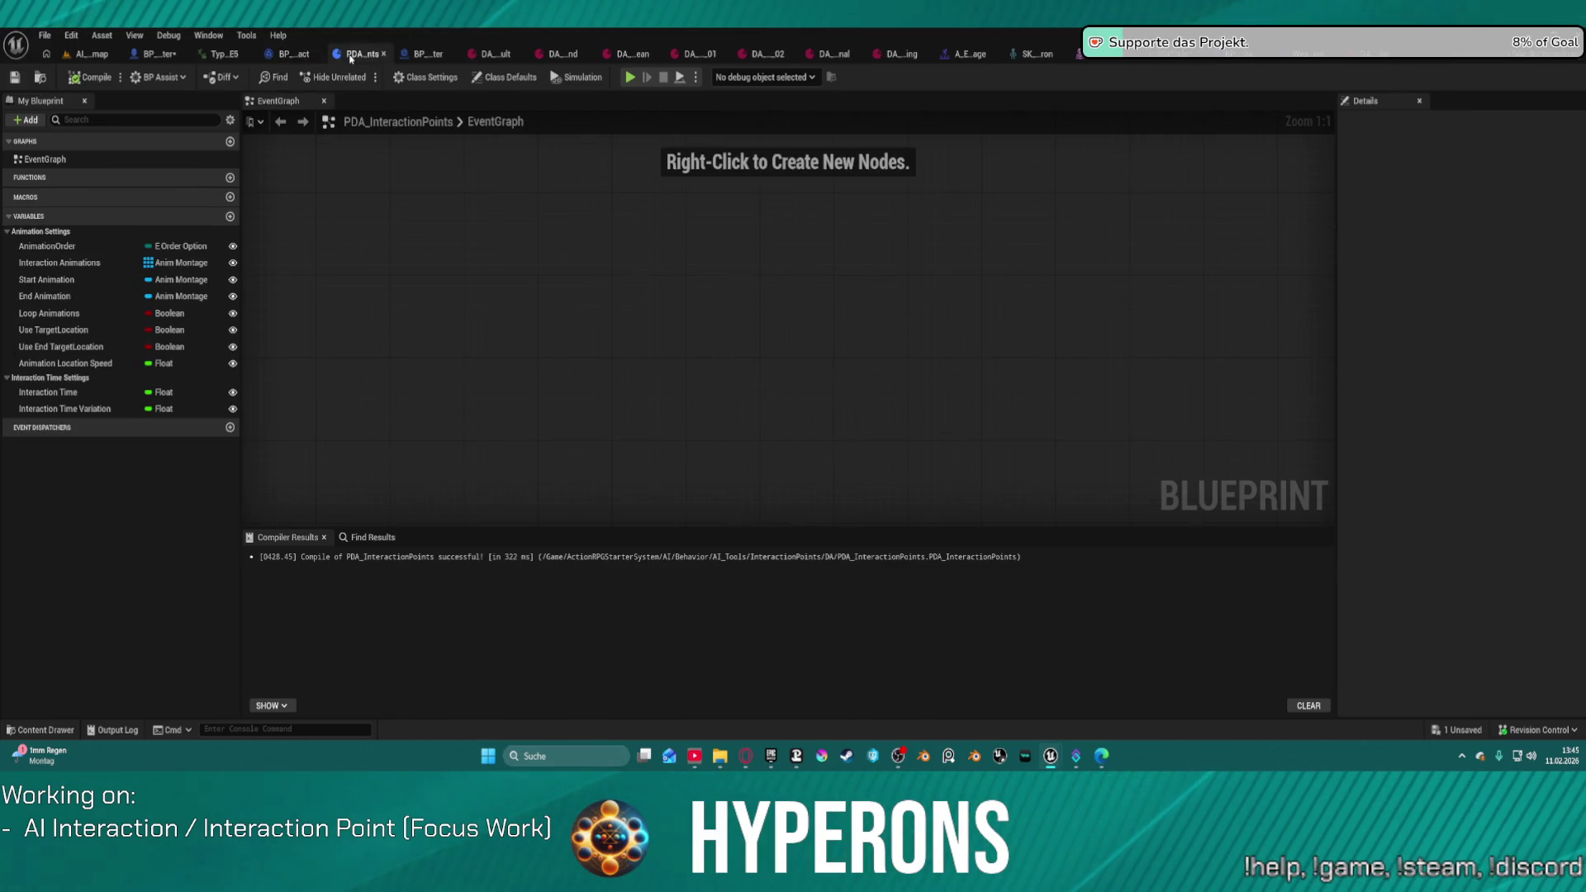
{"action": "left_click", "coordinate": [429, 57]}
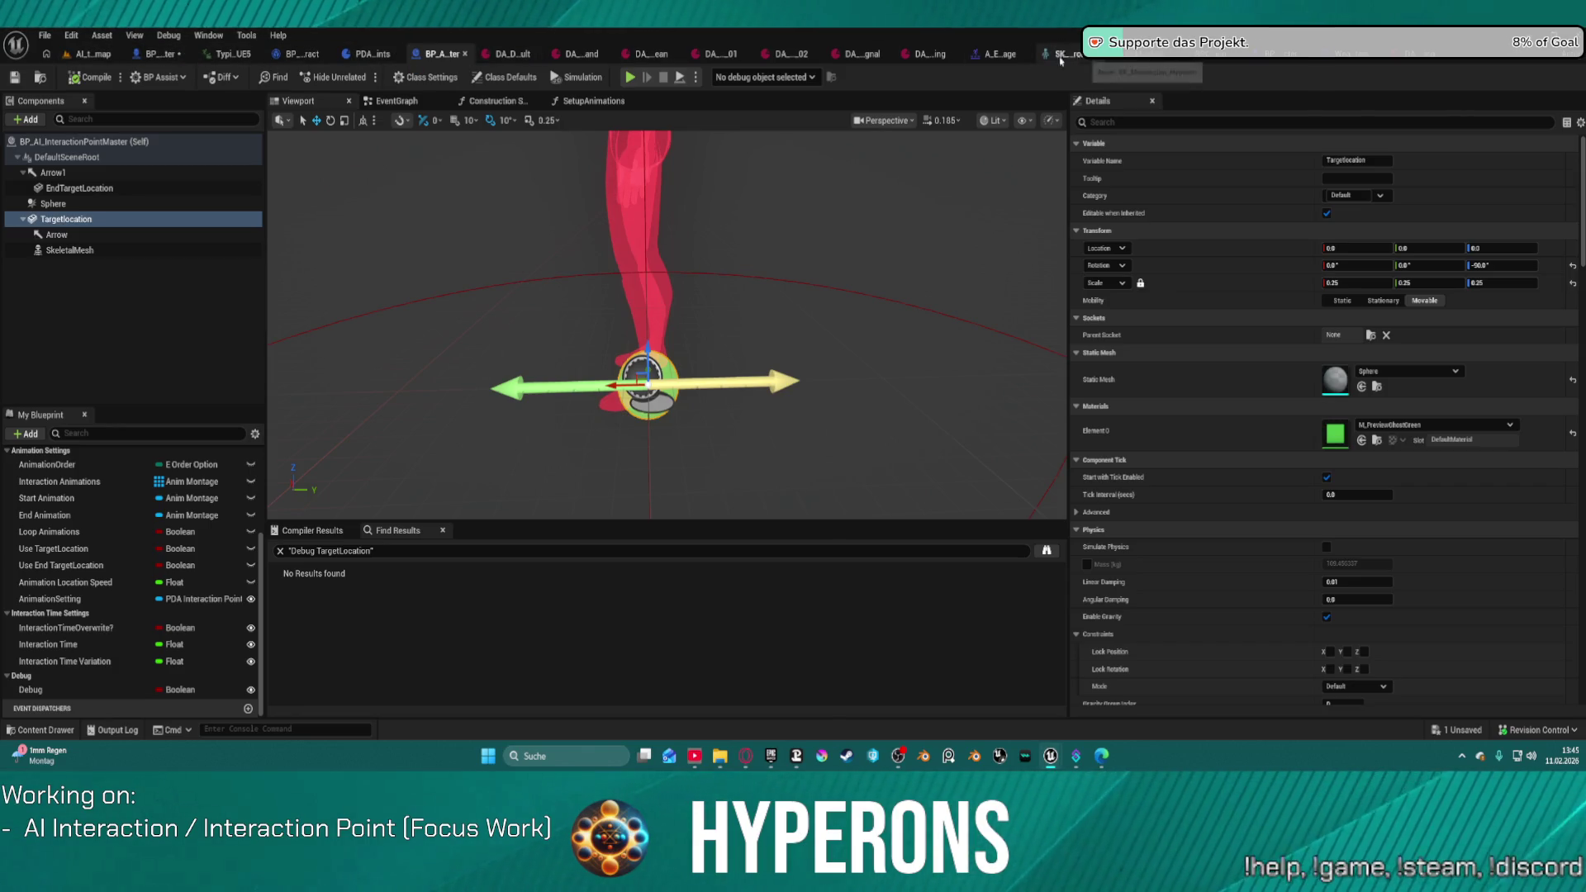
{"action": "left_click", "coordinate": [159, 52]}
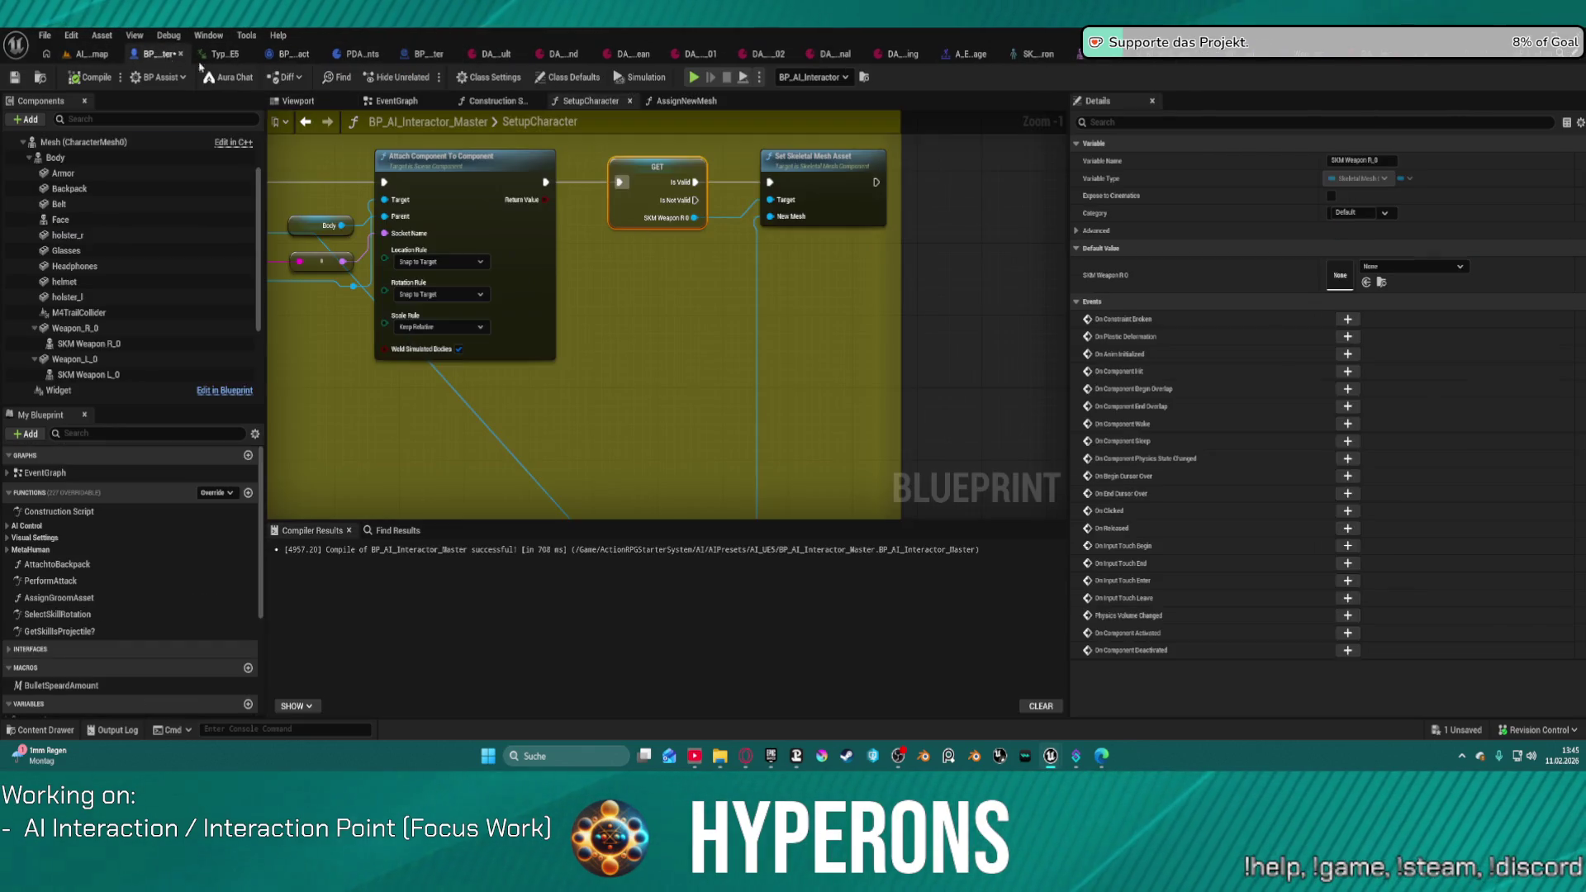
Step: Select SetupCharacter's Attach Component nodes and bring up BPC_AI_Interaction's EquipItem graph
{"action": "scroll", "coordinate": [895, 265], "scroll_direction": "down", "scroll_amount": 2}
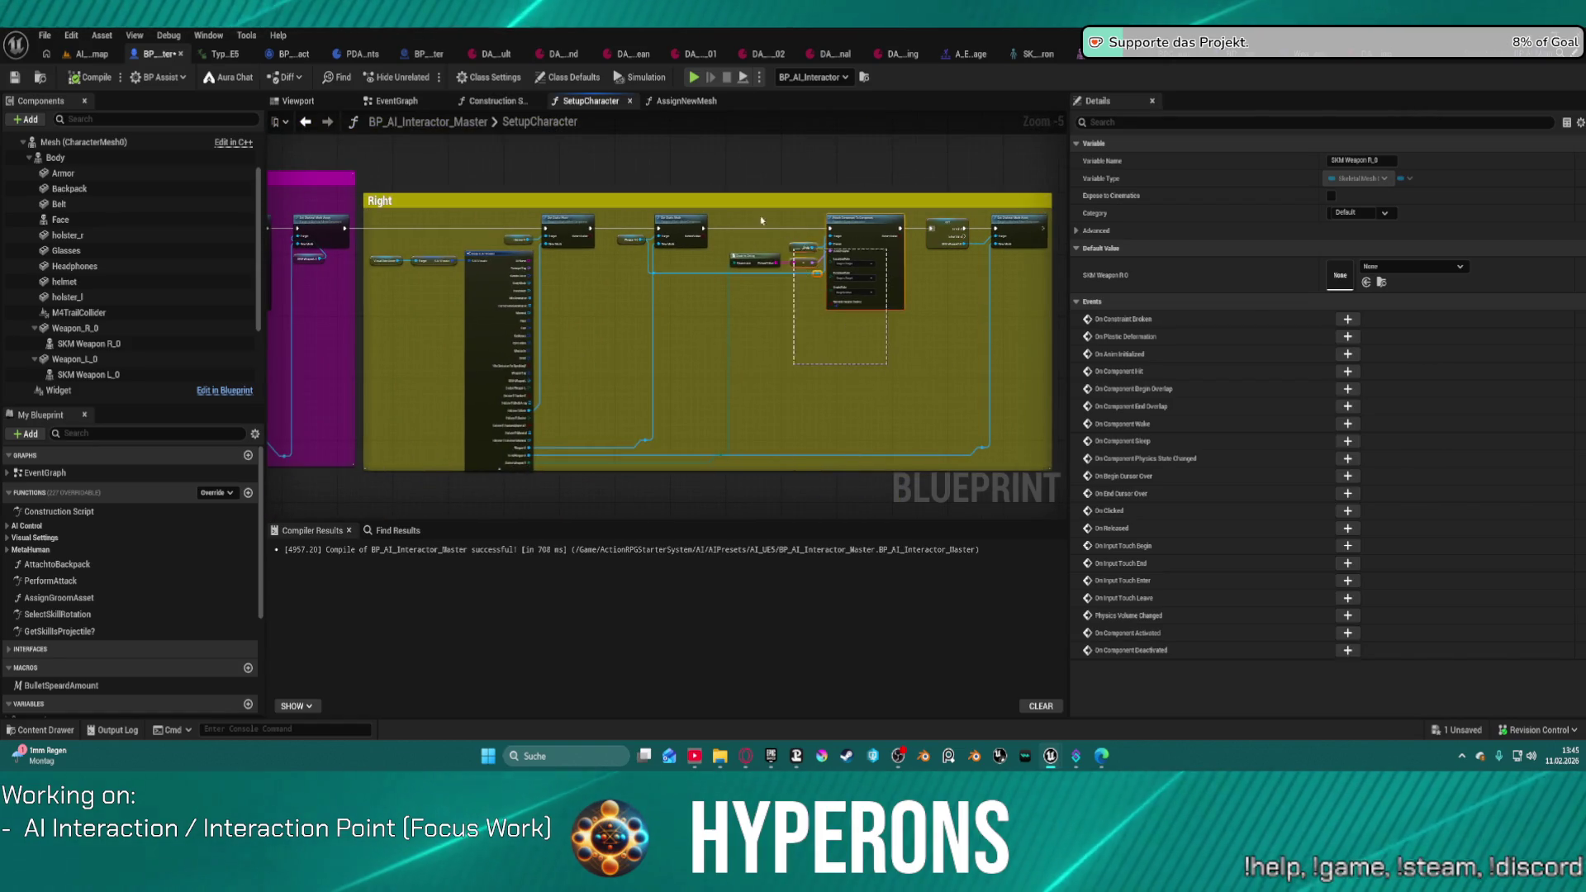
{"action": "left_click_drag", "start_coordinate": [887, 364], "coordinate": [817, 223]}
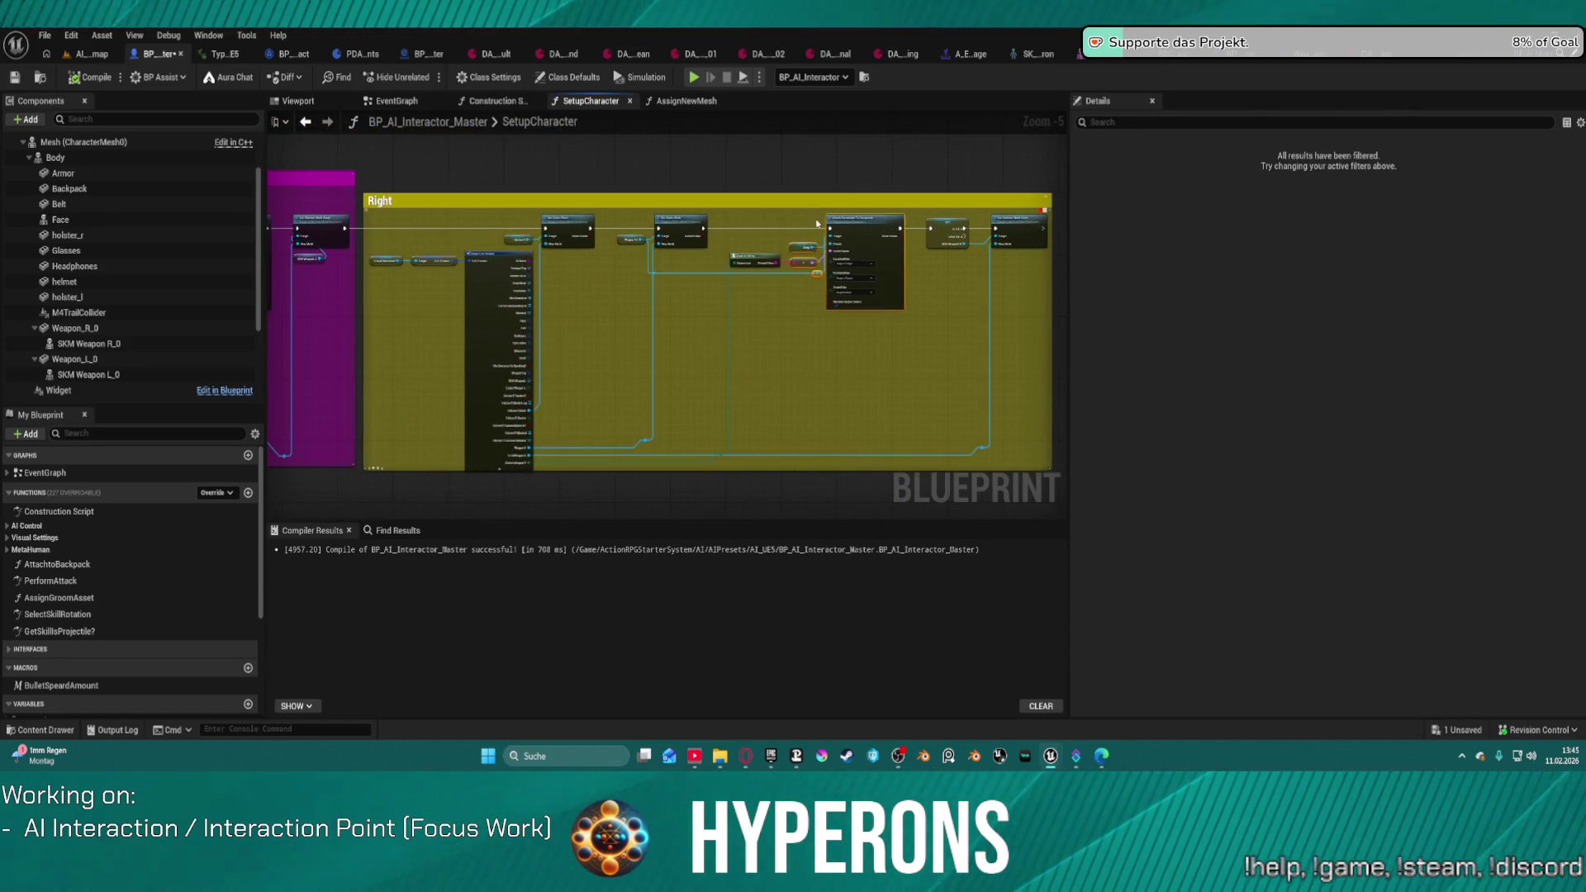
{"action": "scroll", "coordinate": [846, 225], "scroll_direction": "up", "scroll_amount": 3}
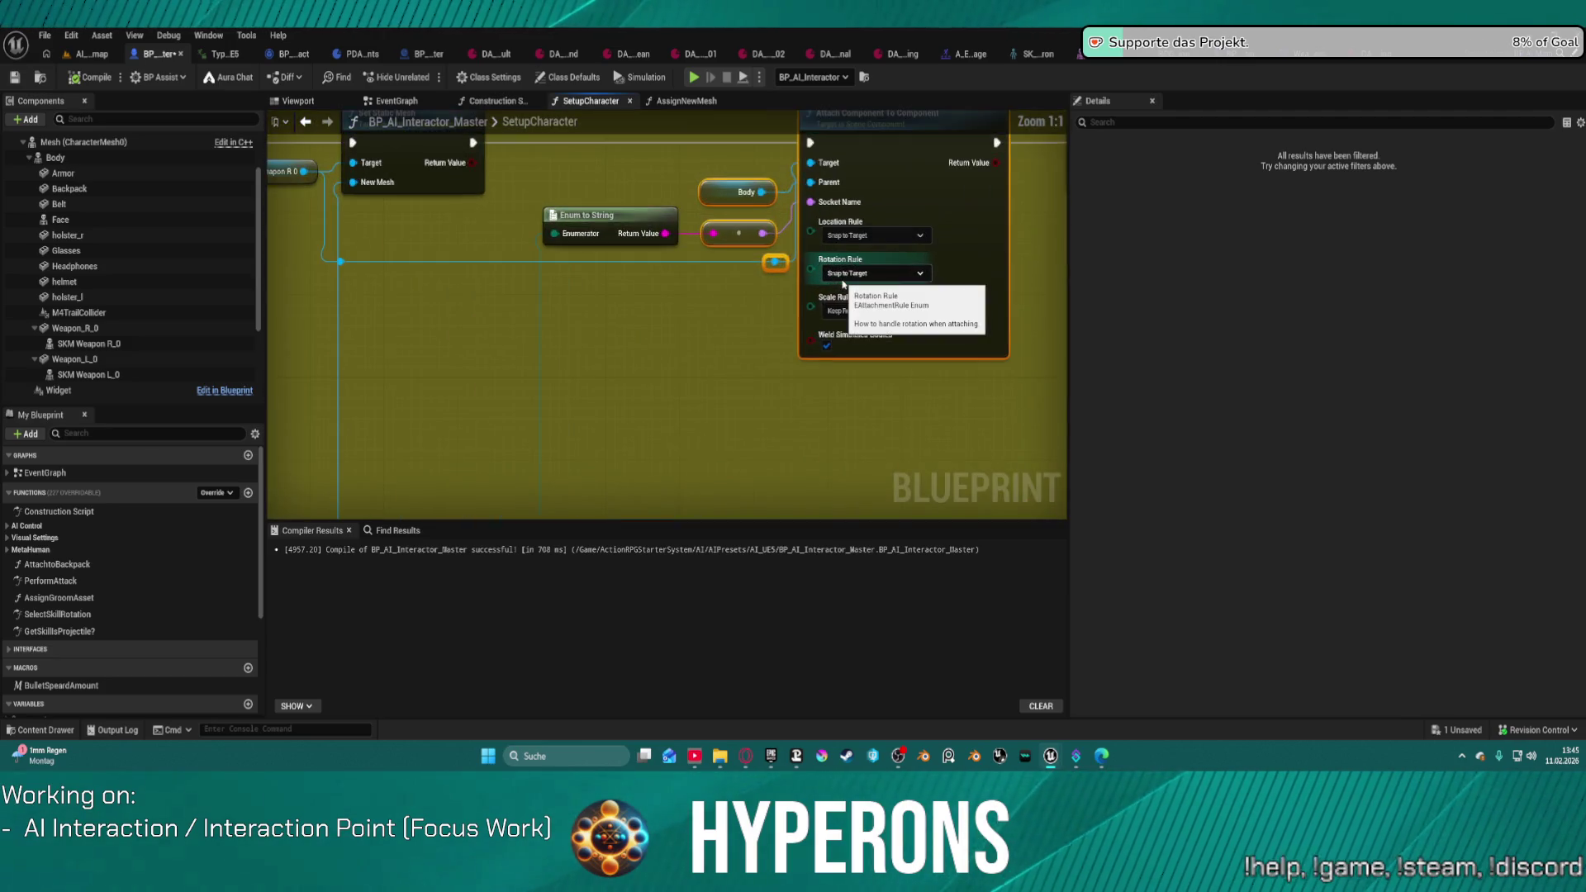
{"action": "scroll", "coordinate": [876, 198], "scroll_direction": "down", "scroll_amount": 1}
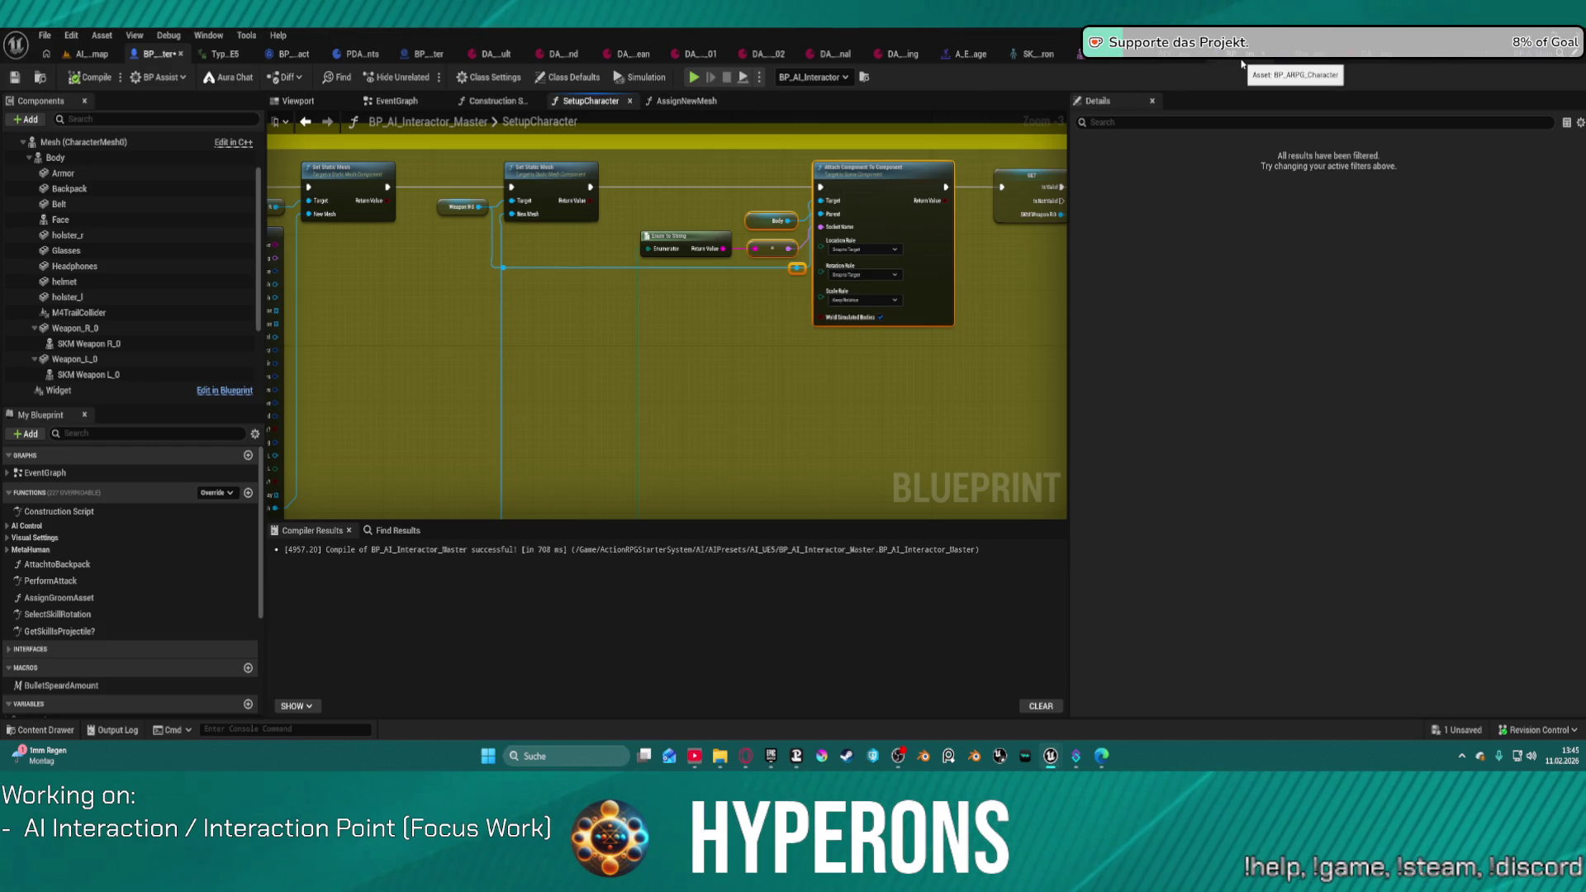
{"action": "left_click", "coordinate": [1268, 56]}
{"action": "left_click_drag", "start_coordinate": [983, 287], "coordinate": [363, 244]}
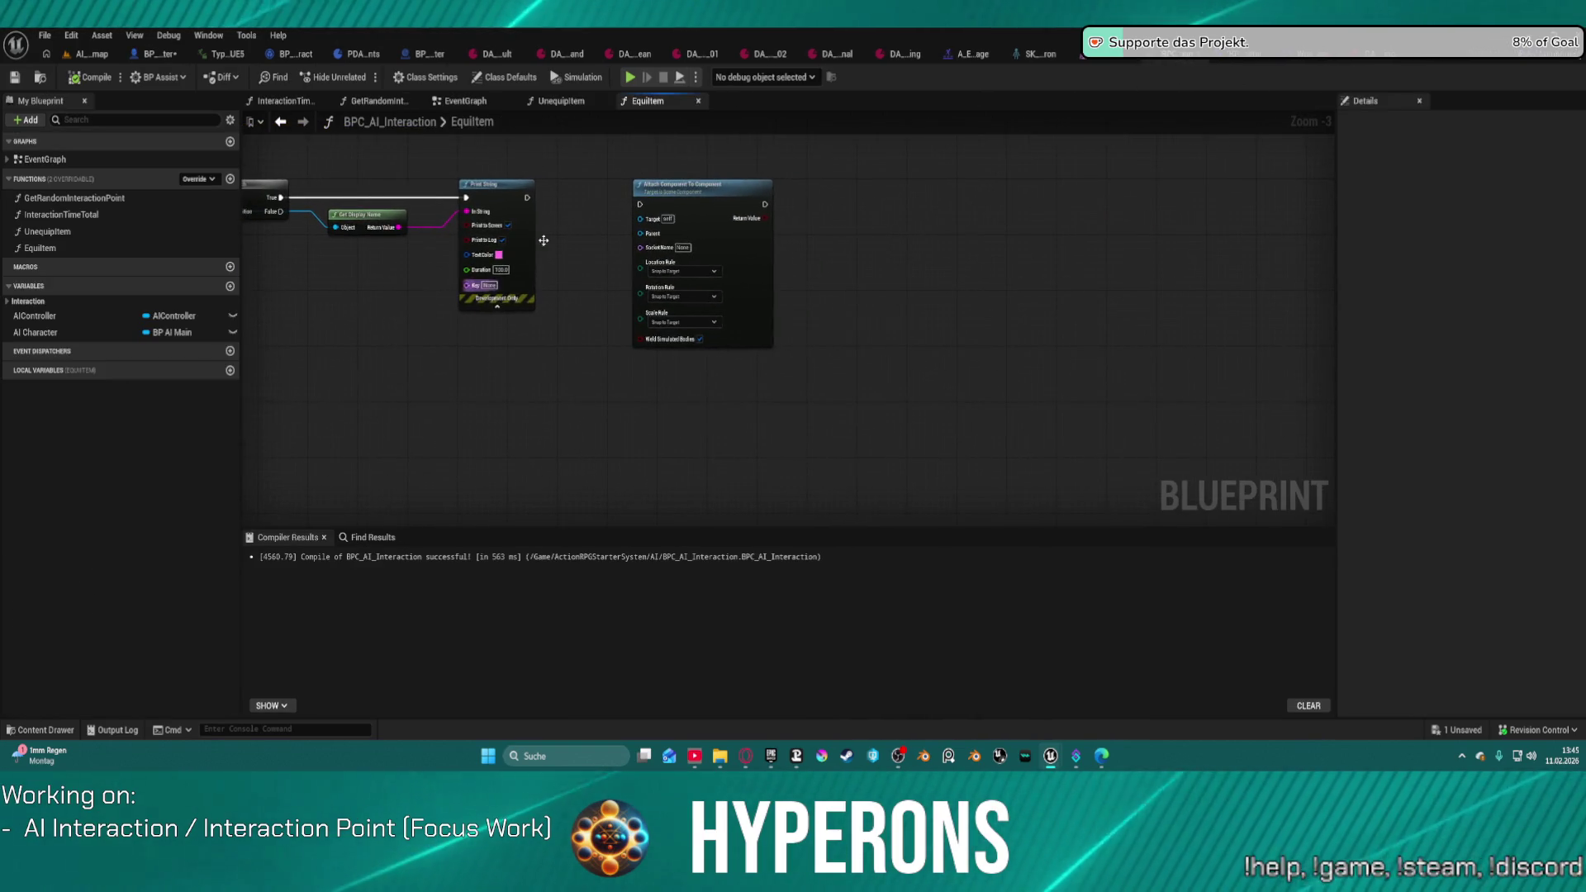
Step: Replace the old Attach Component node with the pasted attach nodes, wired after Print String
{"action": "left_click", "coordinate": [703, 202]}
{"action": "key", "text": "ctrl+z"}
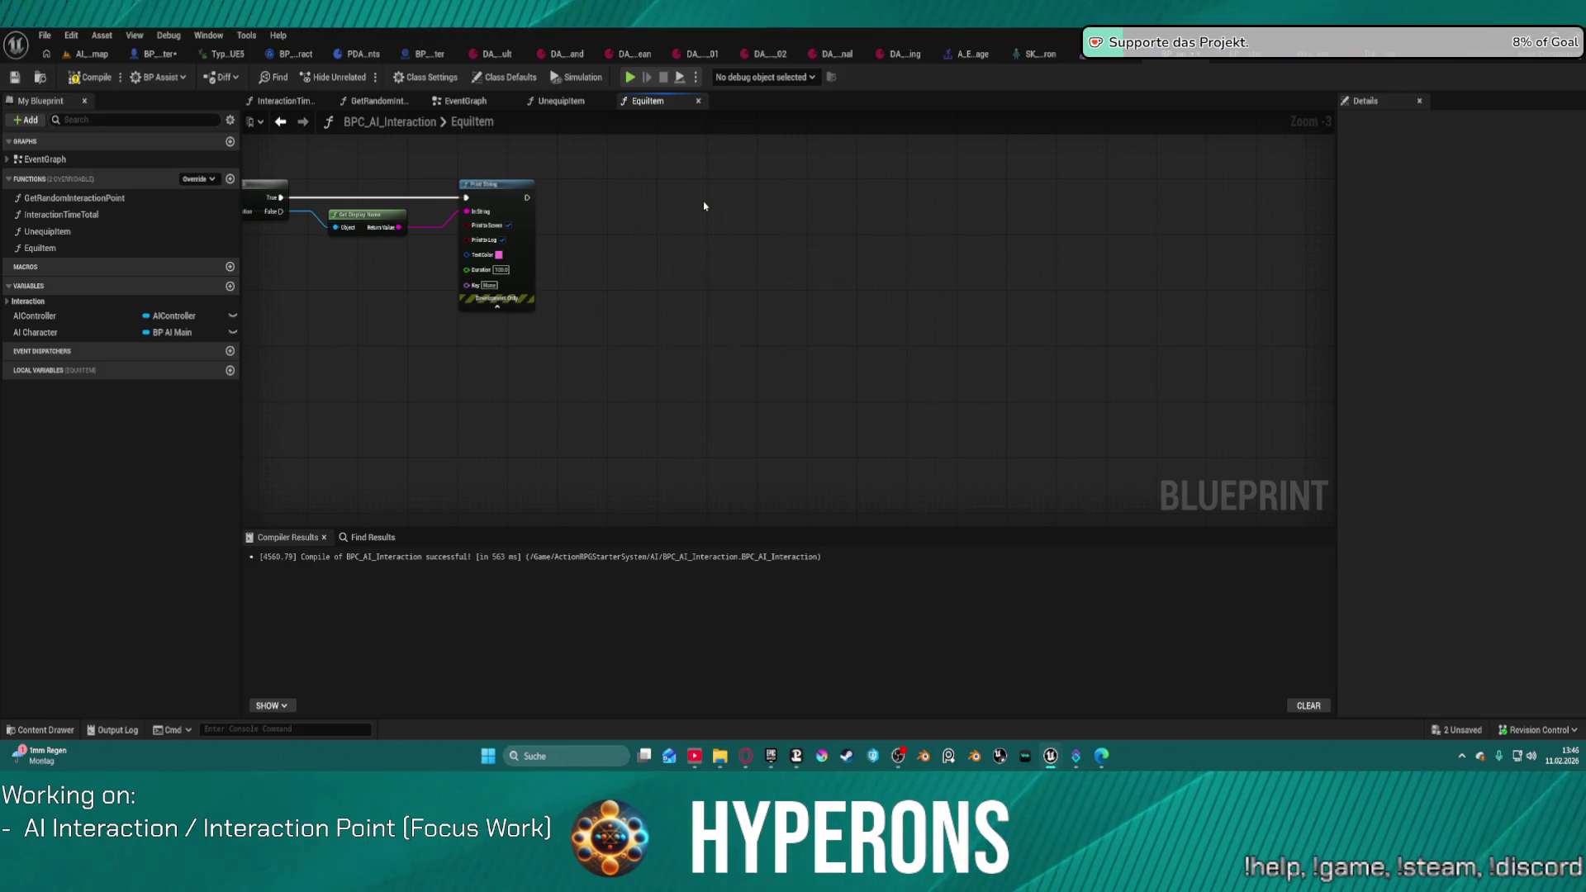
{"action": "key", "text": "ctrl+z"}
{"action": "left_click_drag", "start_coordinate": [746, 174], "coordinate": [529, 198]}
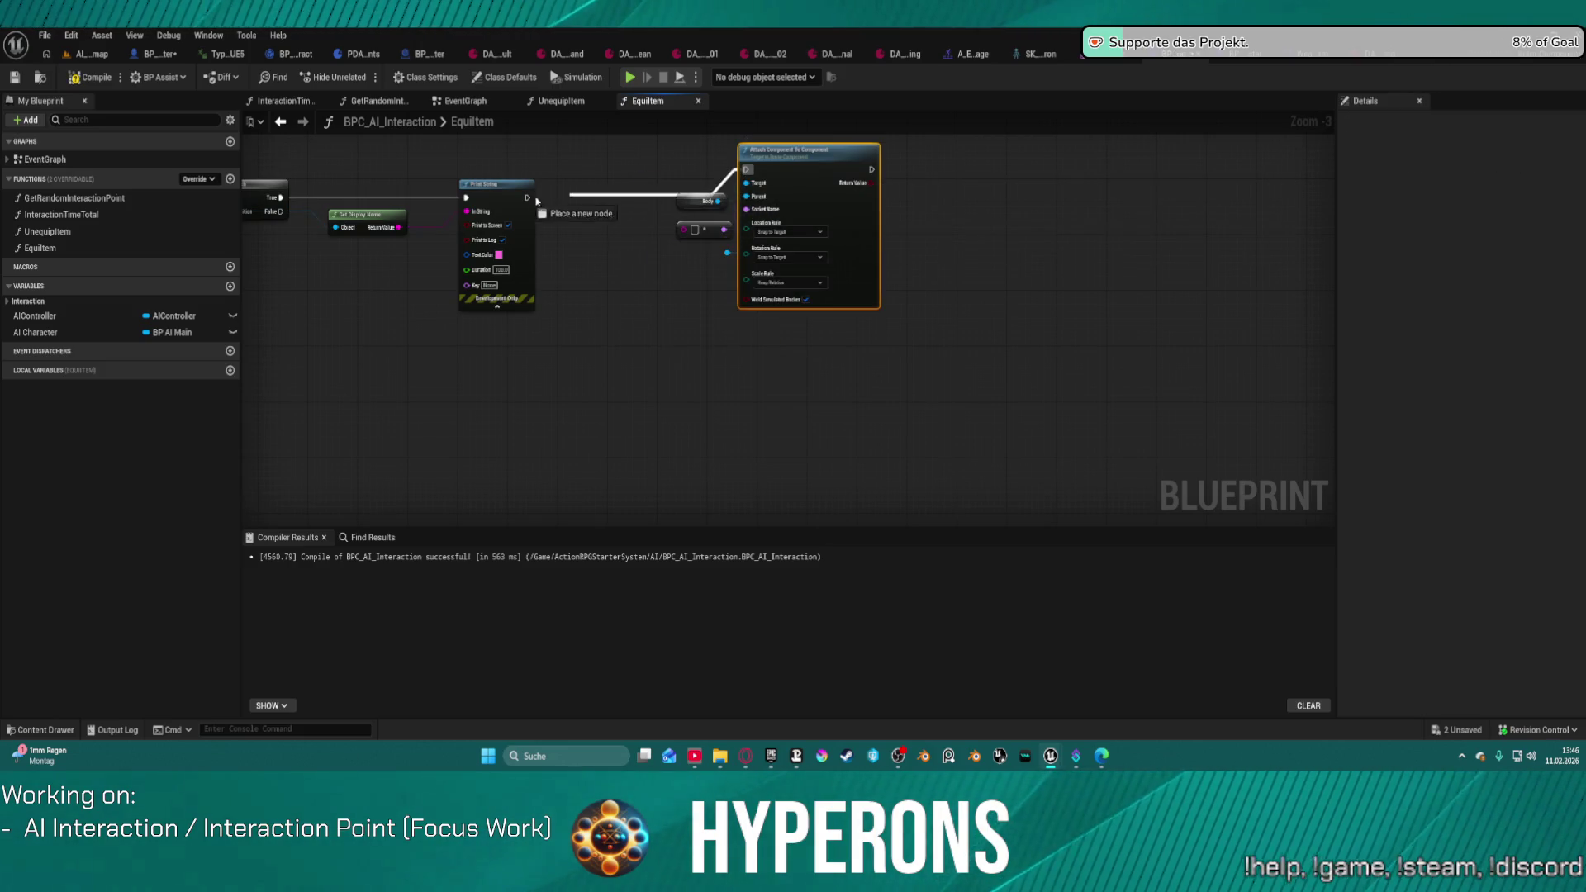
{"action": "left_click_drag", "start_coordinate": [803, 184], "coordinate": [797, 193]}
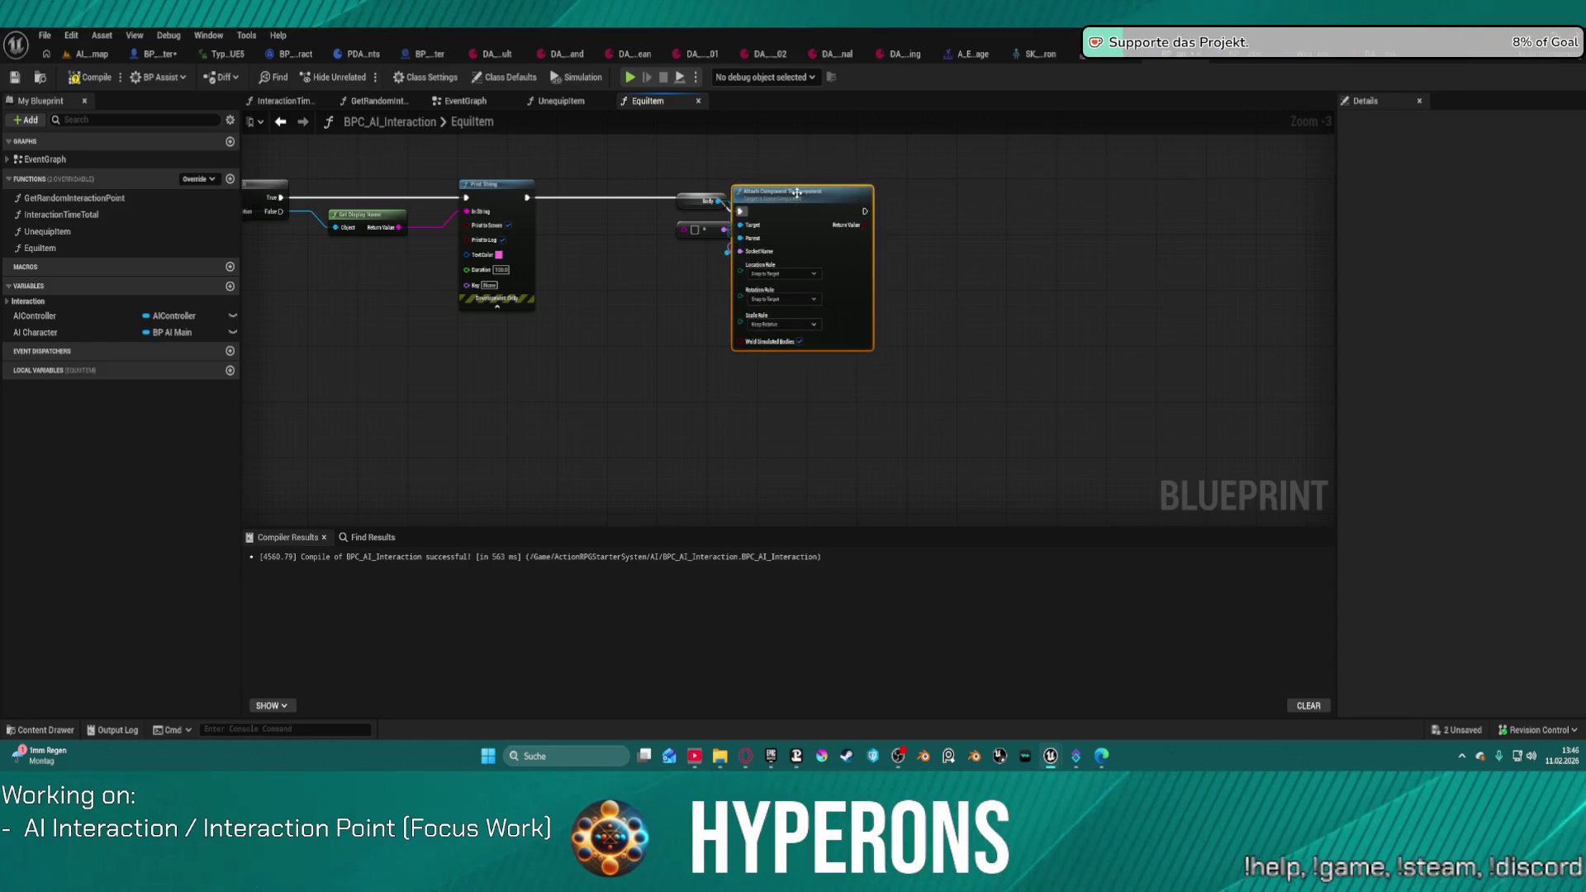
{"action": "scroll", "coordinate": [452, 184], "scroll_direction": "up", "scroll_amount": 3}
{"action": "mouse_move", "coordinate": [853, 256]}
{"action": "left_mouse_down"}
{"action": "mouse_move", "coordinate": [642, 307]}
{"action": "mouse_move", "coordinate": [661, 307]}
{"action": "left_mouse_up"}
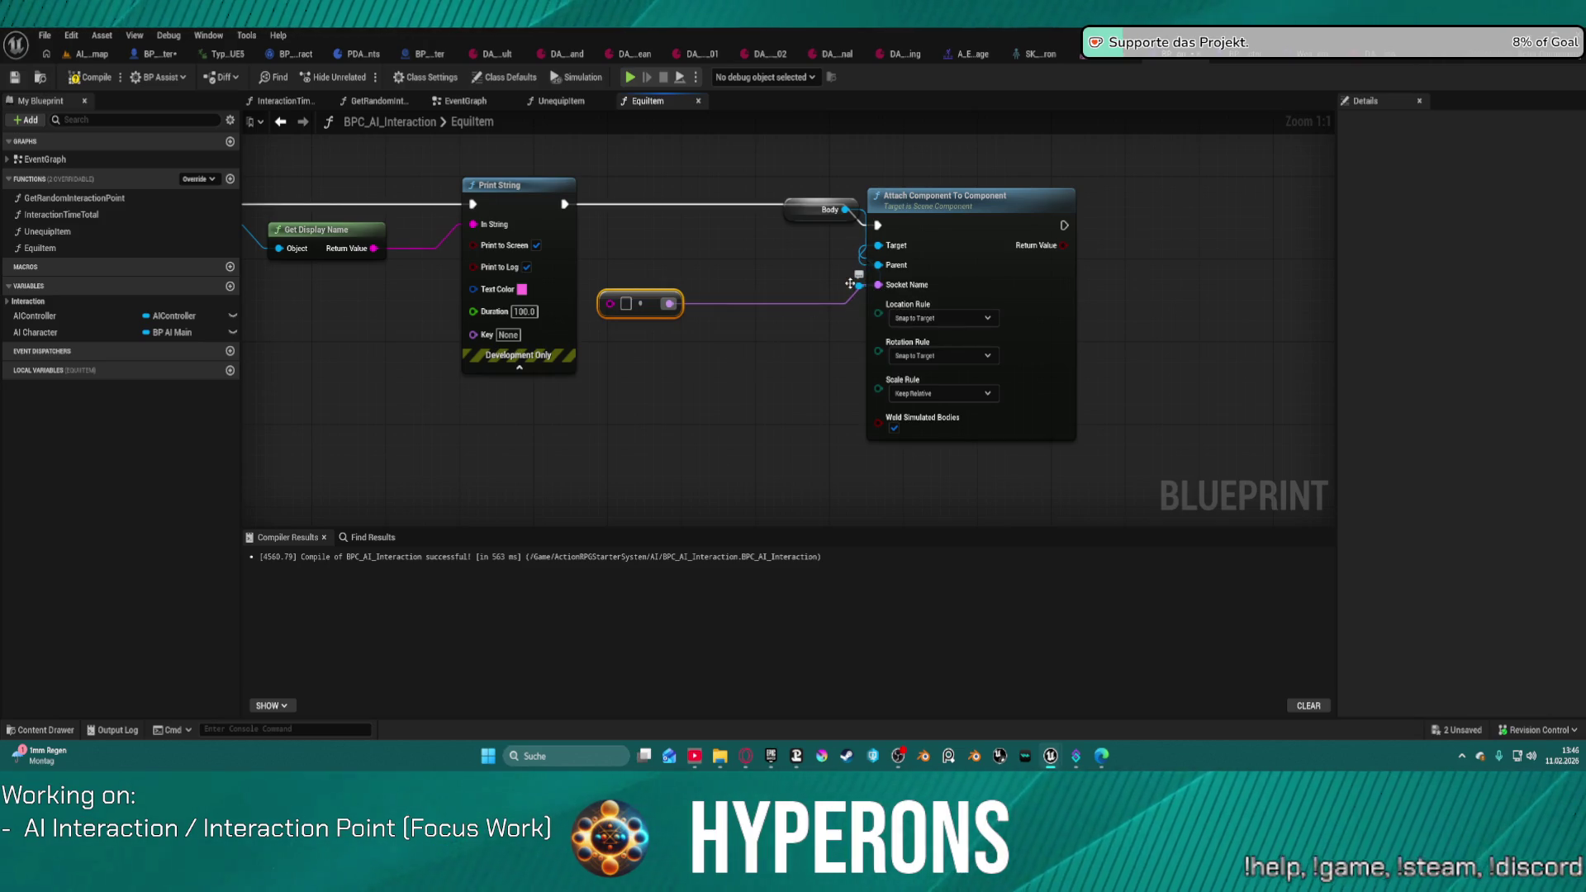
Step: Wire the loop's Array Element into Attach Component's Parent and delete the old Body node
{"action": "mouse_move", "coordinate": [850, 275]}
{"action": "left_mouse_down"}
{"action": "mouse_move", "coordinate": [653, 256]}
{"action": "mouse_move", "coordinate": [834, 212]}
{"action": "mouse_move", "coordinate": [996, 214]}
{"action": "left_mouse_up"}
{"action": "mouse_move", "coordinate": [1116, 213]}
{"action": "left_mouse_down"}
{"action": "mouse_move", "coordinate": [1025, 263]}
{"action": "mouse_move", "coordinate": [1025, 306]}
{"action": "left_mouse_up"}
{"action": "scroll", "coordinate": [1131, 282], "scroll_direction": "down", "scroll_amount": 3}
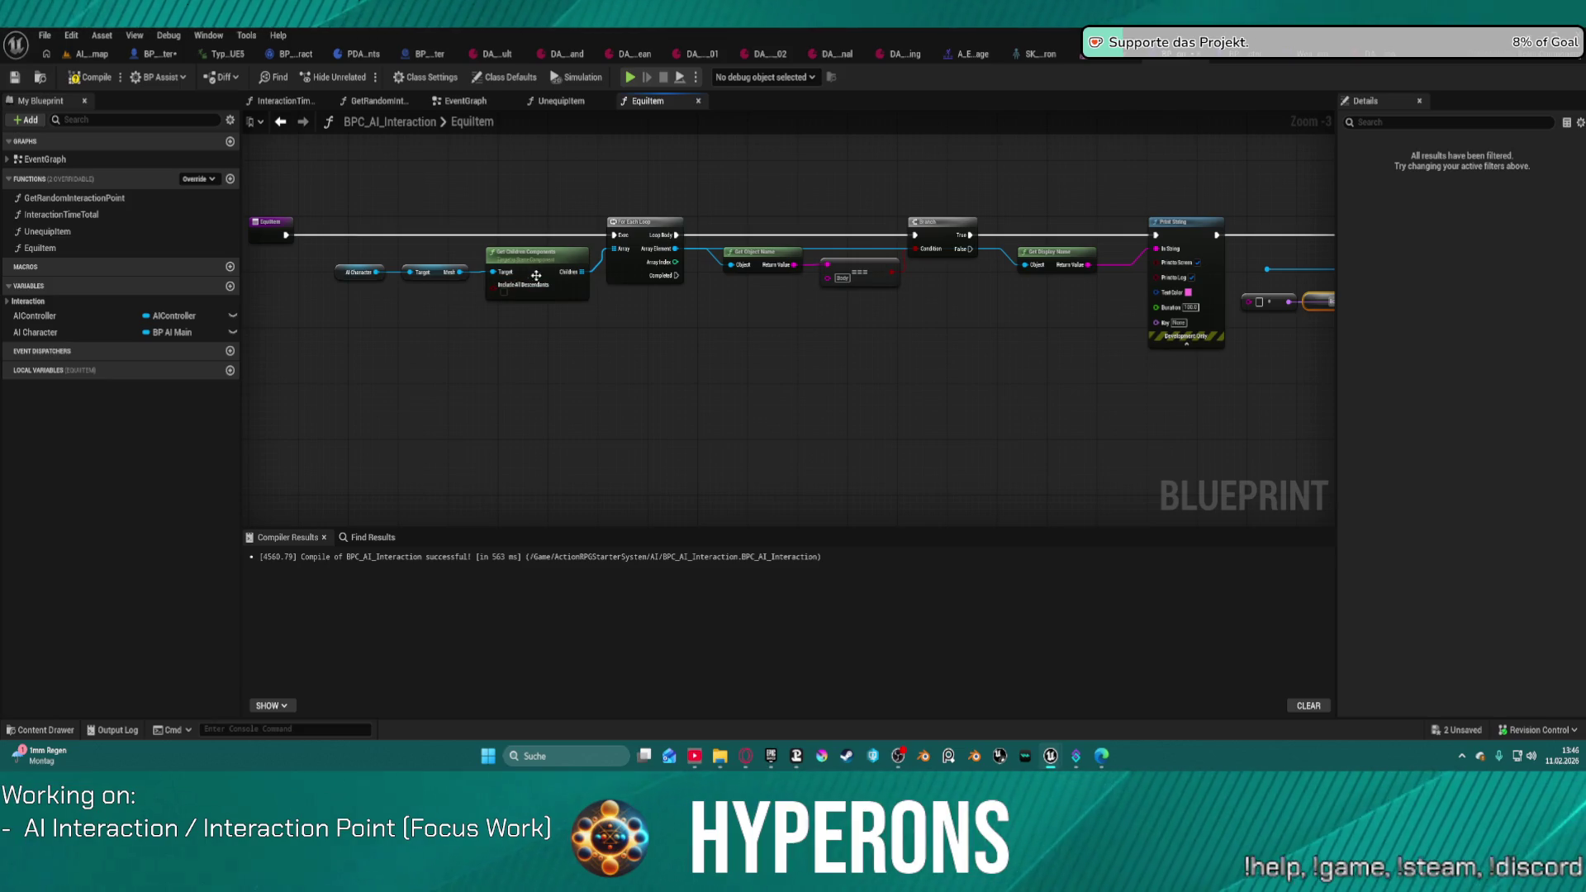
{"action": "mouse_move", "coordinate": [904, 303]}
{"action": "left_mouse_down"}
{"action": "mouse_move", "coordinate": [771, 354]}
{"action": "mouse_move", "coordinate": [814, 404]}
{"action": "left_mouse_up"}
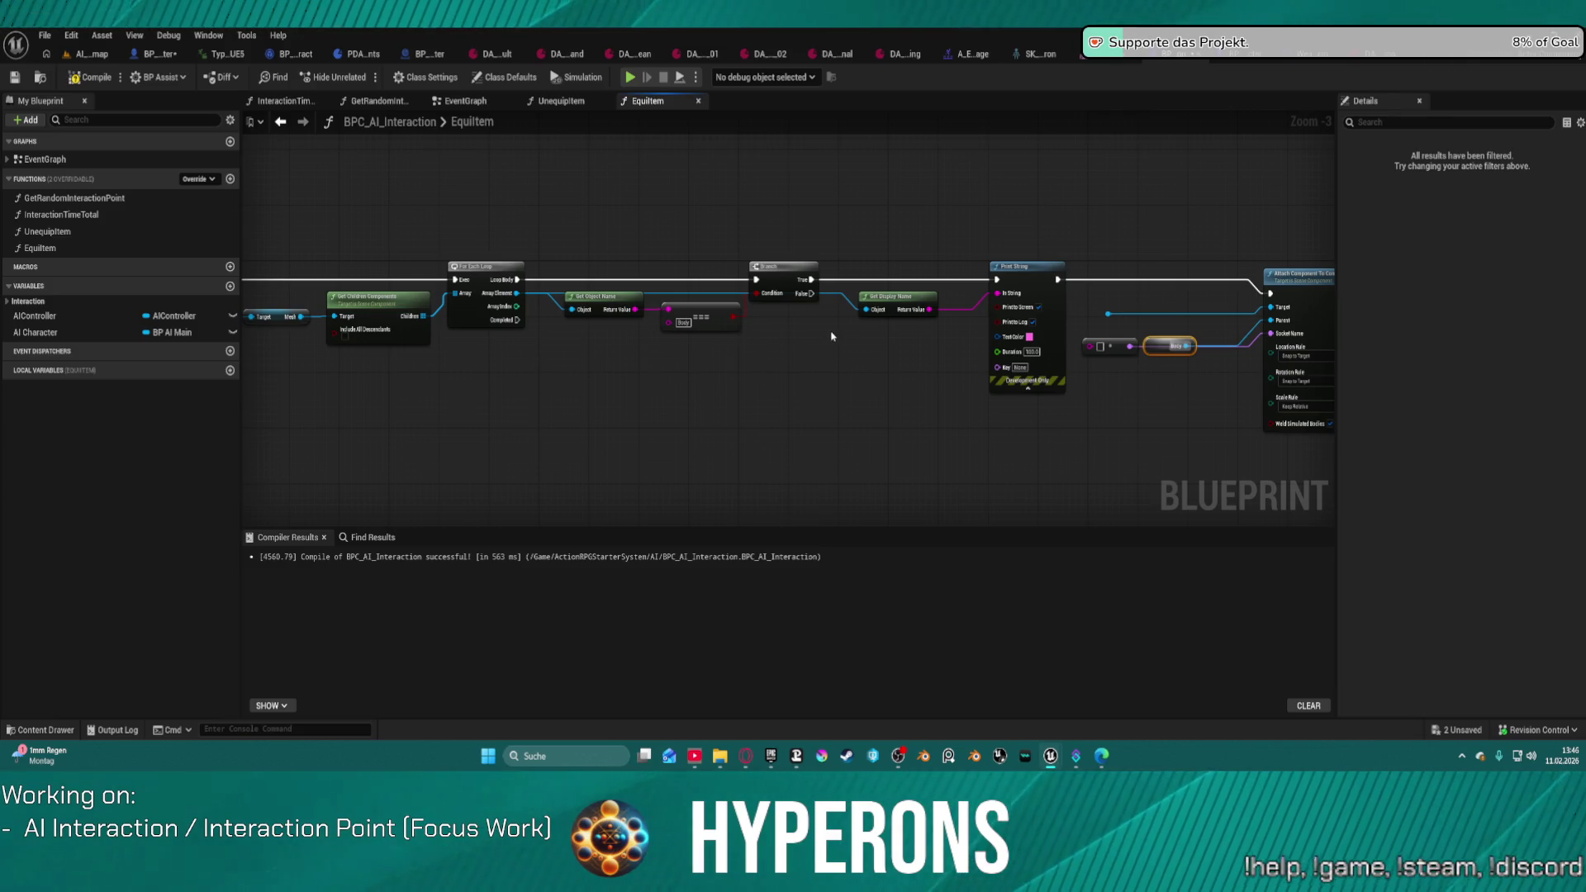
{"action": "mouse_move", "coordinate": [866, 333]}
{"action": "left_mouse_down"}
{"action": "mouse_move", "coordinate": [531, 340]}
{"action": "mouse_move", "coordinate": [741, 339]}
{"action": "left_mouse_up"}
{"action": "mouse_move", "coordinate": [389, 300]}
{"action": "left_mouse_down"}
{"action": "mouse_move", "coordinate": [1107, 323]}
{"action": "mouse_move", "coordinate": [1082, 351]}
{"action": "mouse_move", "coordinate": [1152, 328]}
{"action": "left_mouse_up"}
{"action": "left_click_drag", "start_coordinate": [1080, 380], "coordinate": [1039, 355]}
{"action": "key", "text": "Delete"}
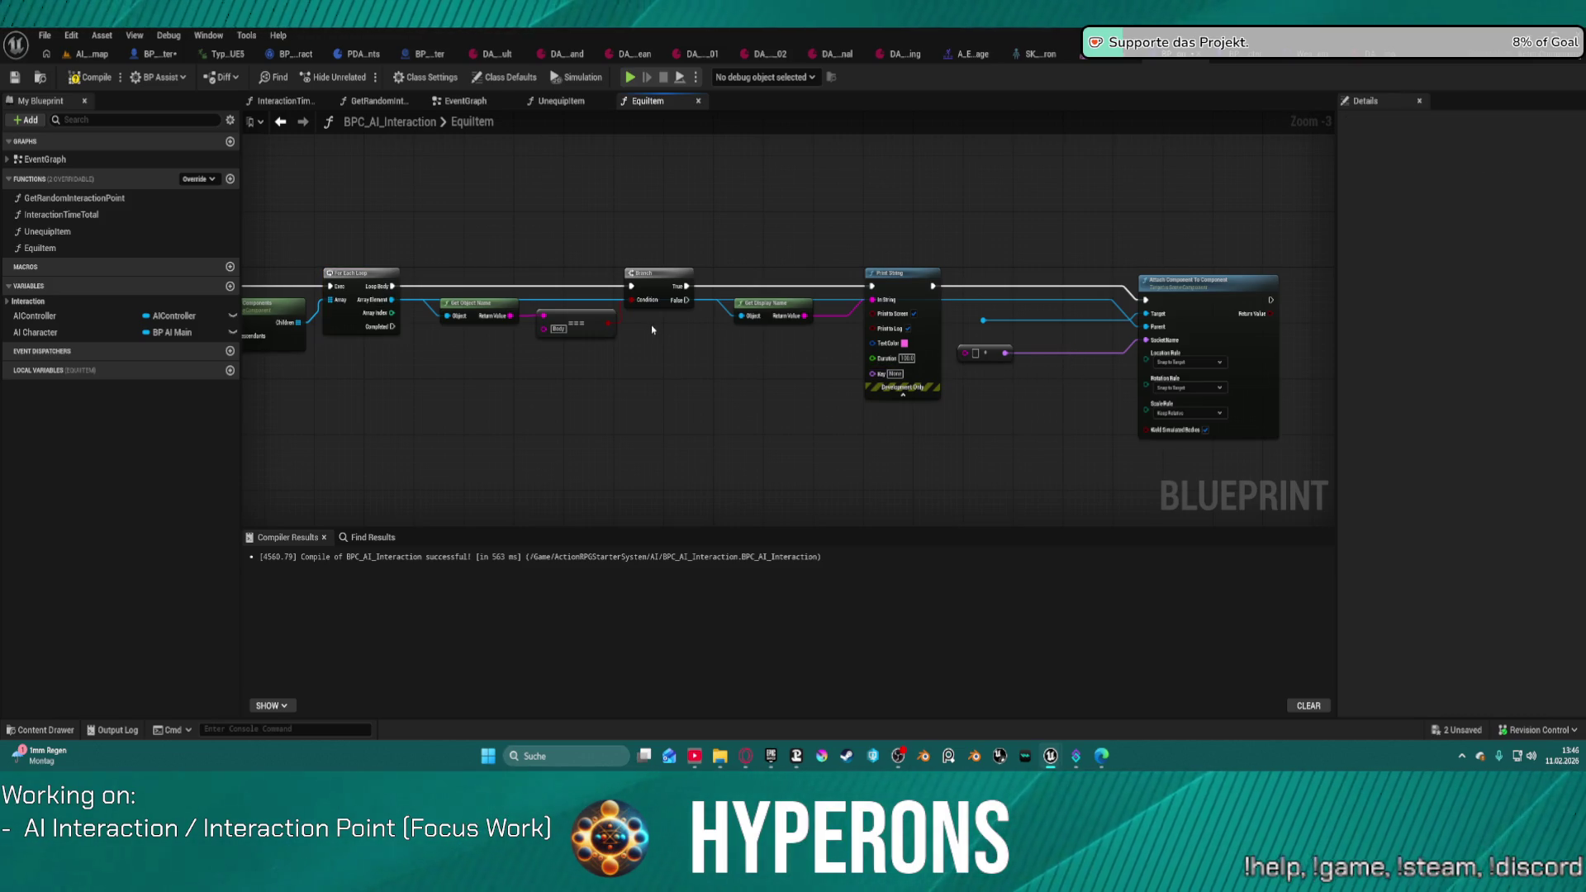
{"action": "left_click", "coordinate": [749, 351]}
Step: Add a Branch on the first Branch's False with a pasted name comparison fed by Array Element
{"action": "left_click_drag", "start_coordinate": [688, 300], "coordinate": [758, 369]}
{"action": "mouse_move", "coordinate": [622, 376]}
{"action": "left_mouse_down"}
{"action": "mouse_move", "coordinate": [520, 305]}
{"action": "mouse_move", "coordinate": [475, 314]}
{"action": "left_mouse_up"}
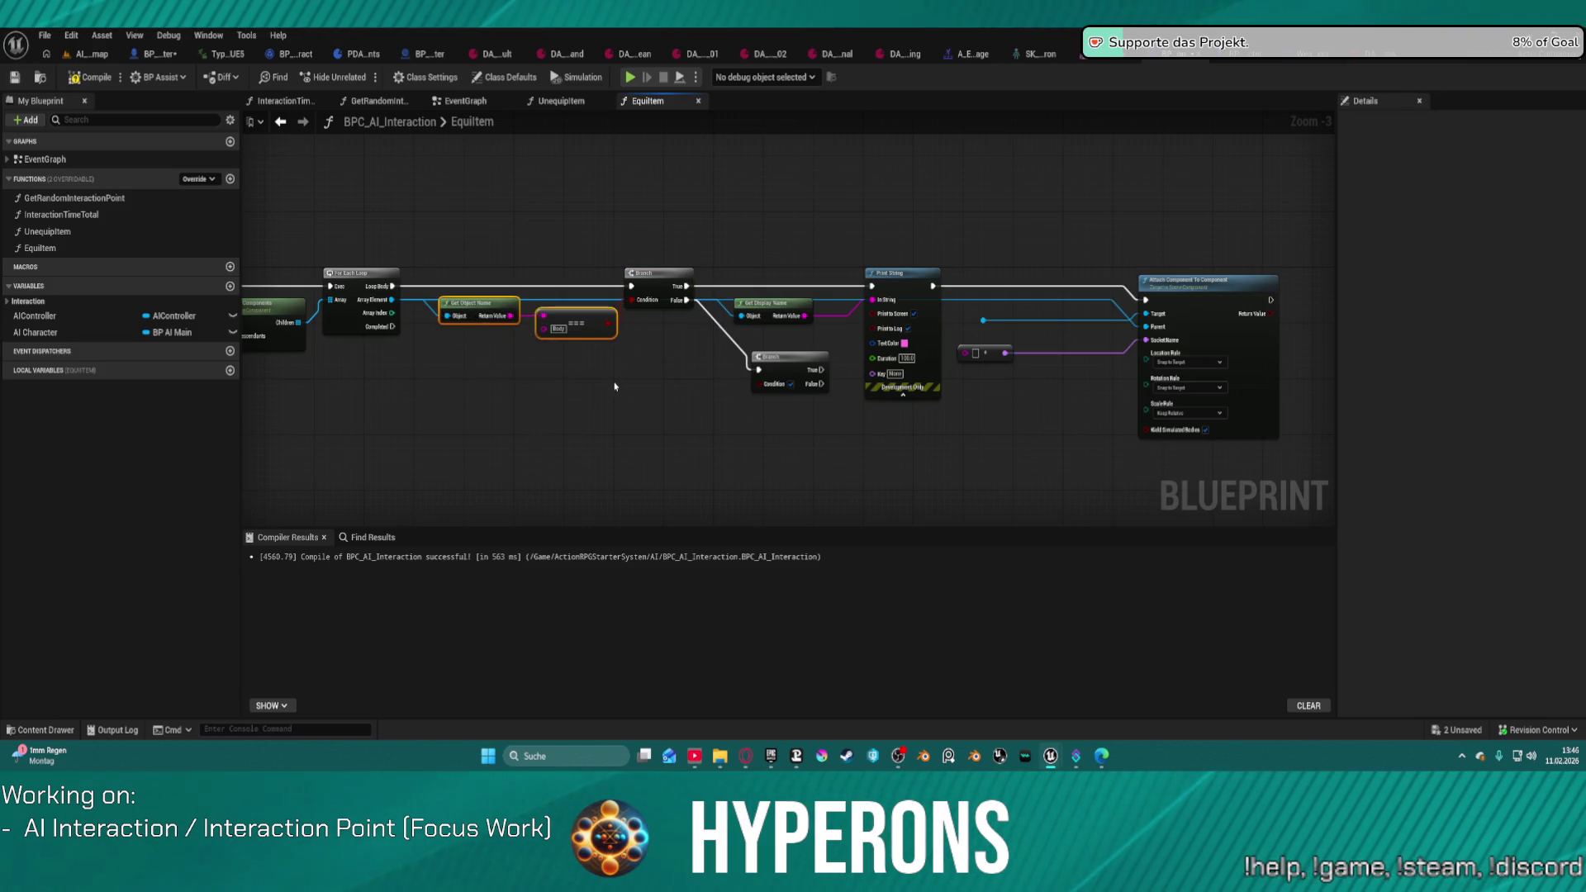
{"action": "key", "text": "ctrl+c"}
{"action": "key", "text": "ctrl+v"}
{"action": "left_click", "coordinate": [588, 382]}
{"action": "left_click_drag", "start_coordinate": [572, 390], "coordinate": [392, 300]}
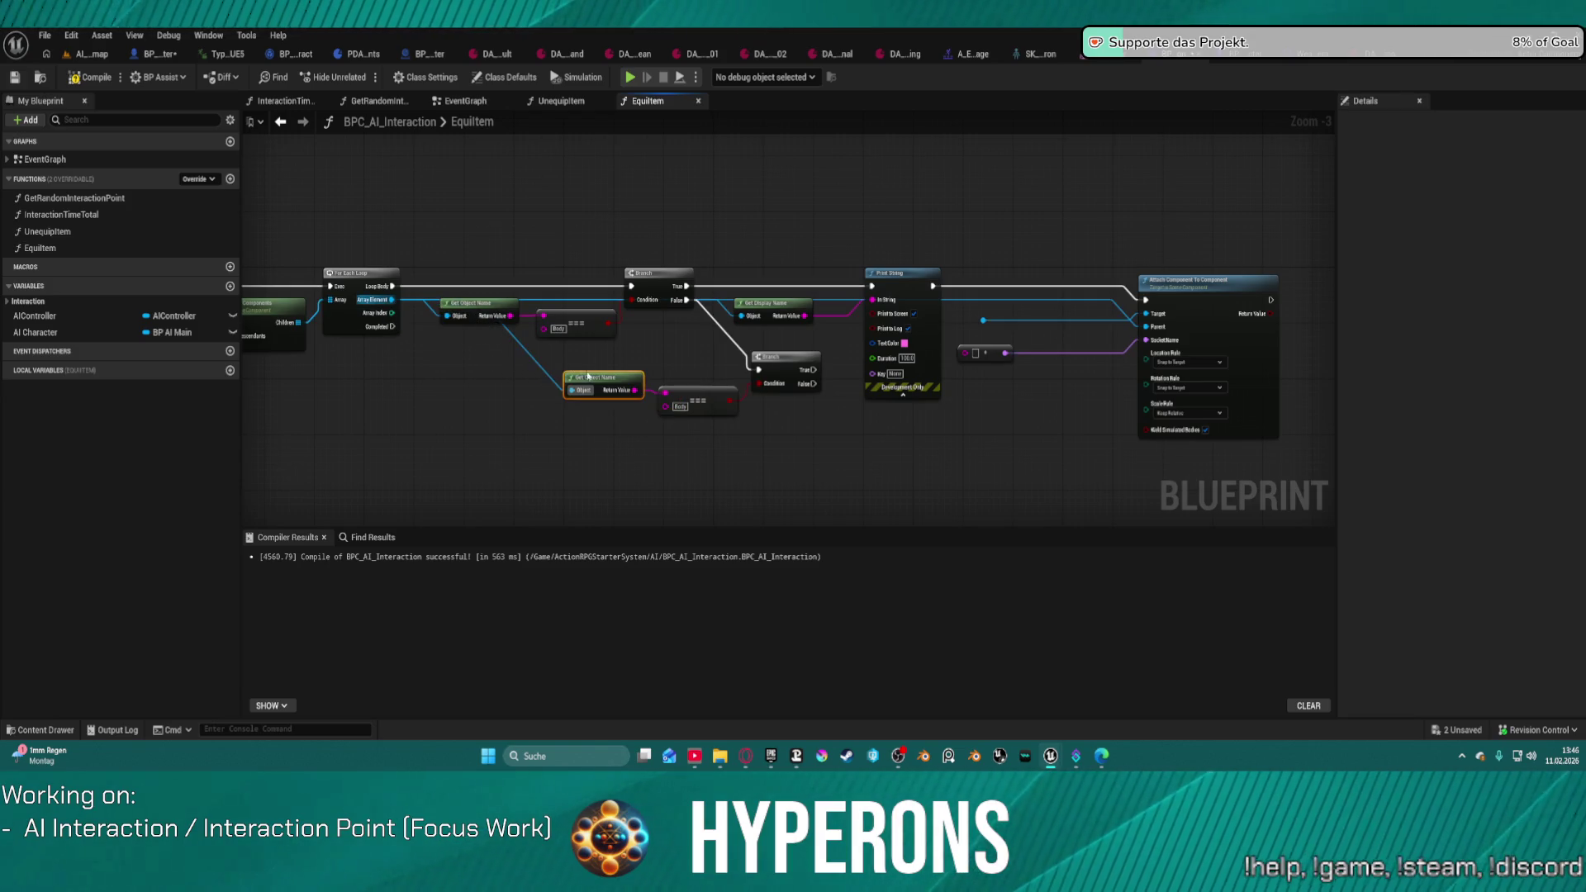
Step: Select the copied comparison's Body text, then select Weapon_R_0 in BP_AI_Interactor_Master's components
{"action": "left_click", "coordinate": [682, 407]}
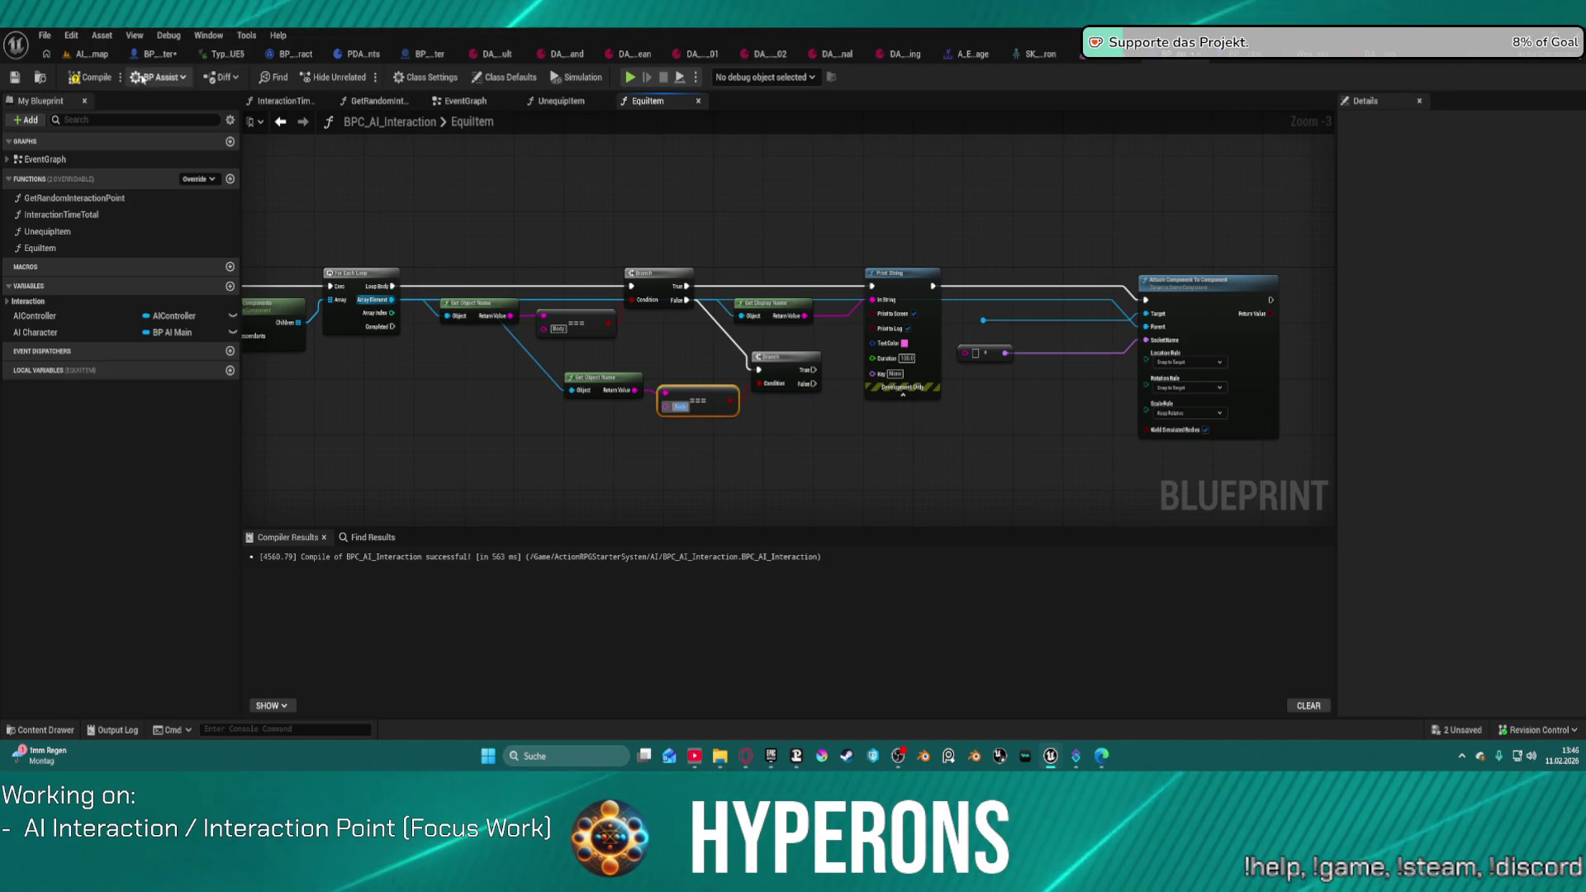
{"action": "left_click", "coordinate": [157, 54]}
{"action": "left_click", "coordinate": [231, 328]}
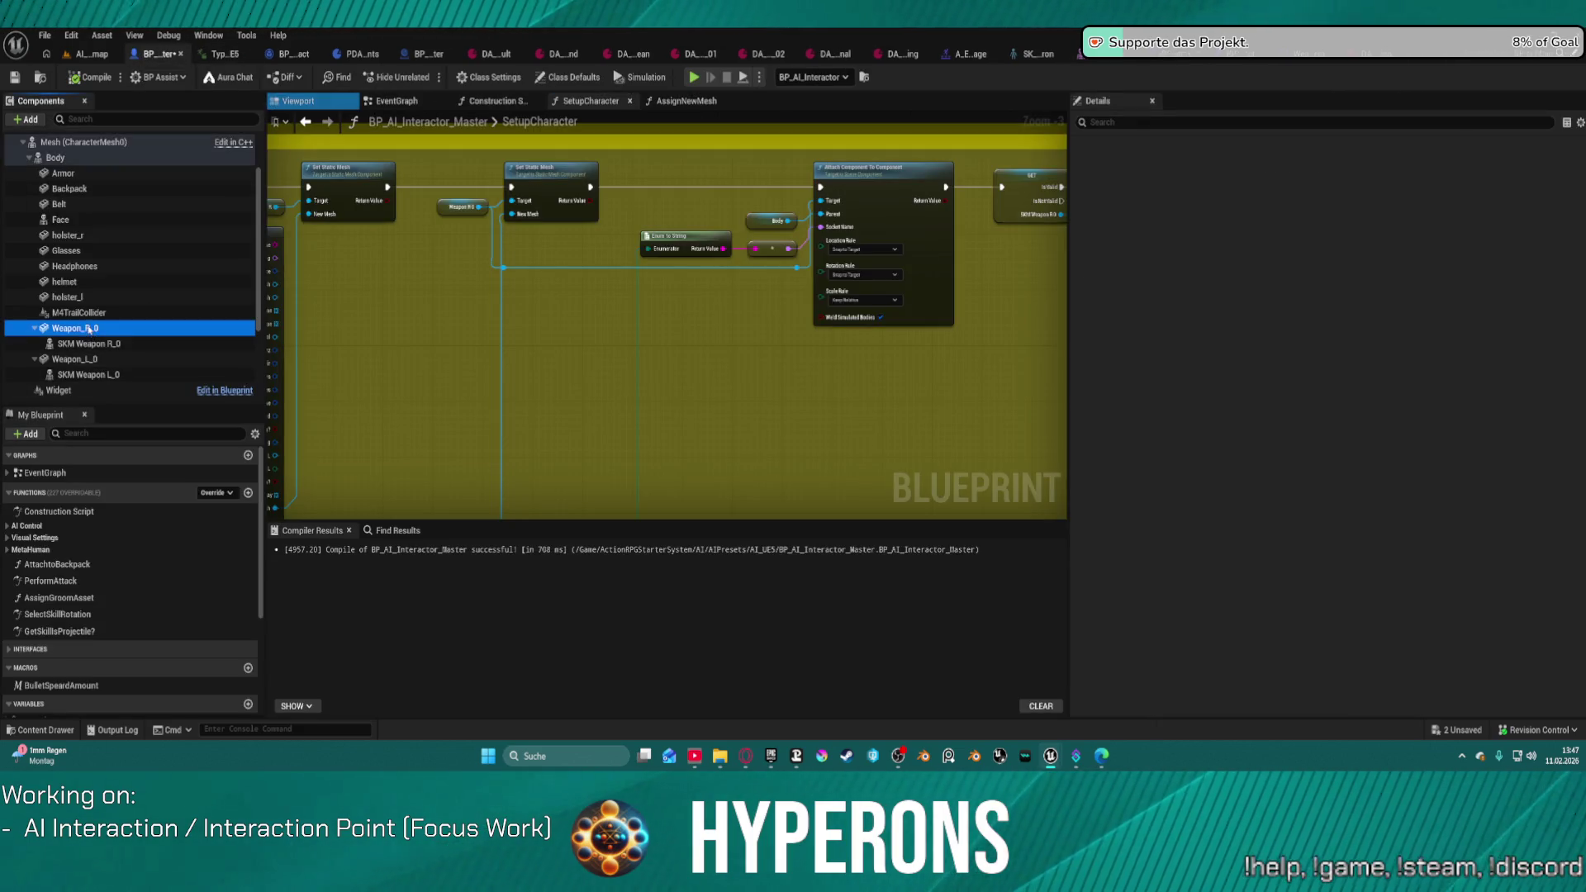
Step: Copy the Weapon_R_0 name and paste it into the lower == comparison, replacing Body
{"action": "key", "text": "F2"}
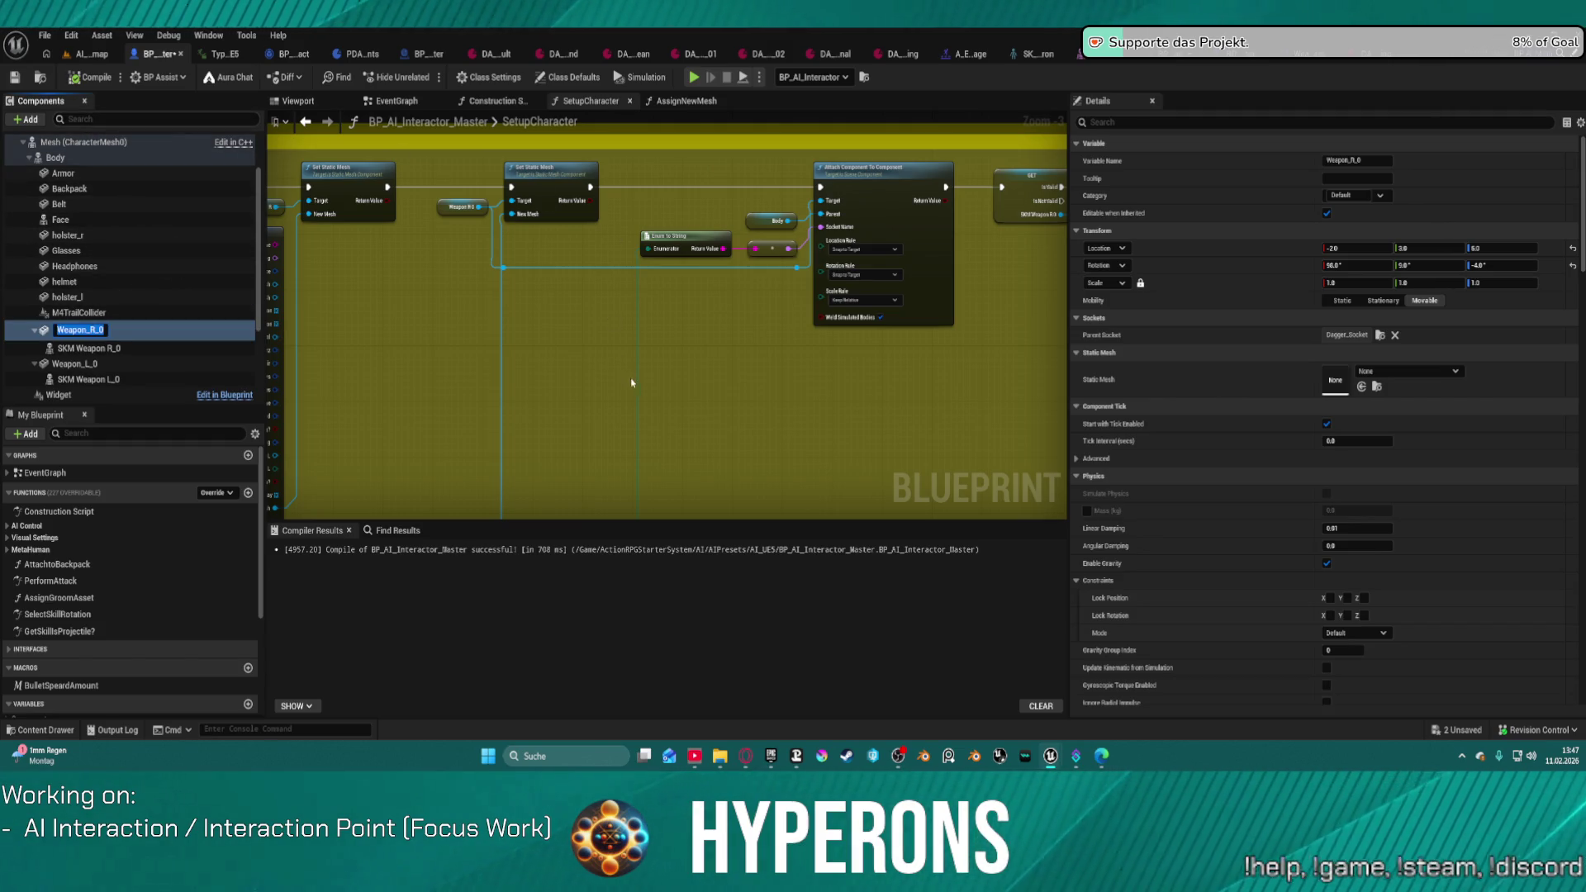
{"action": "key", "text": "Escape"}
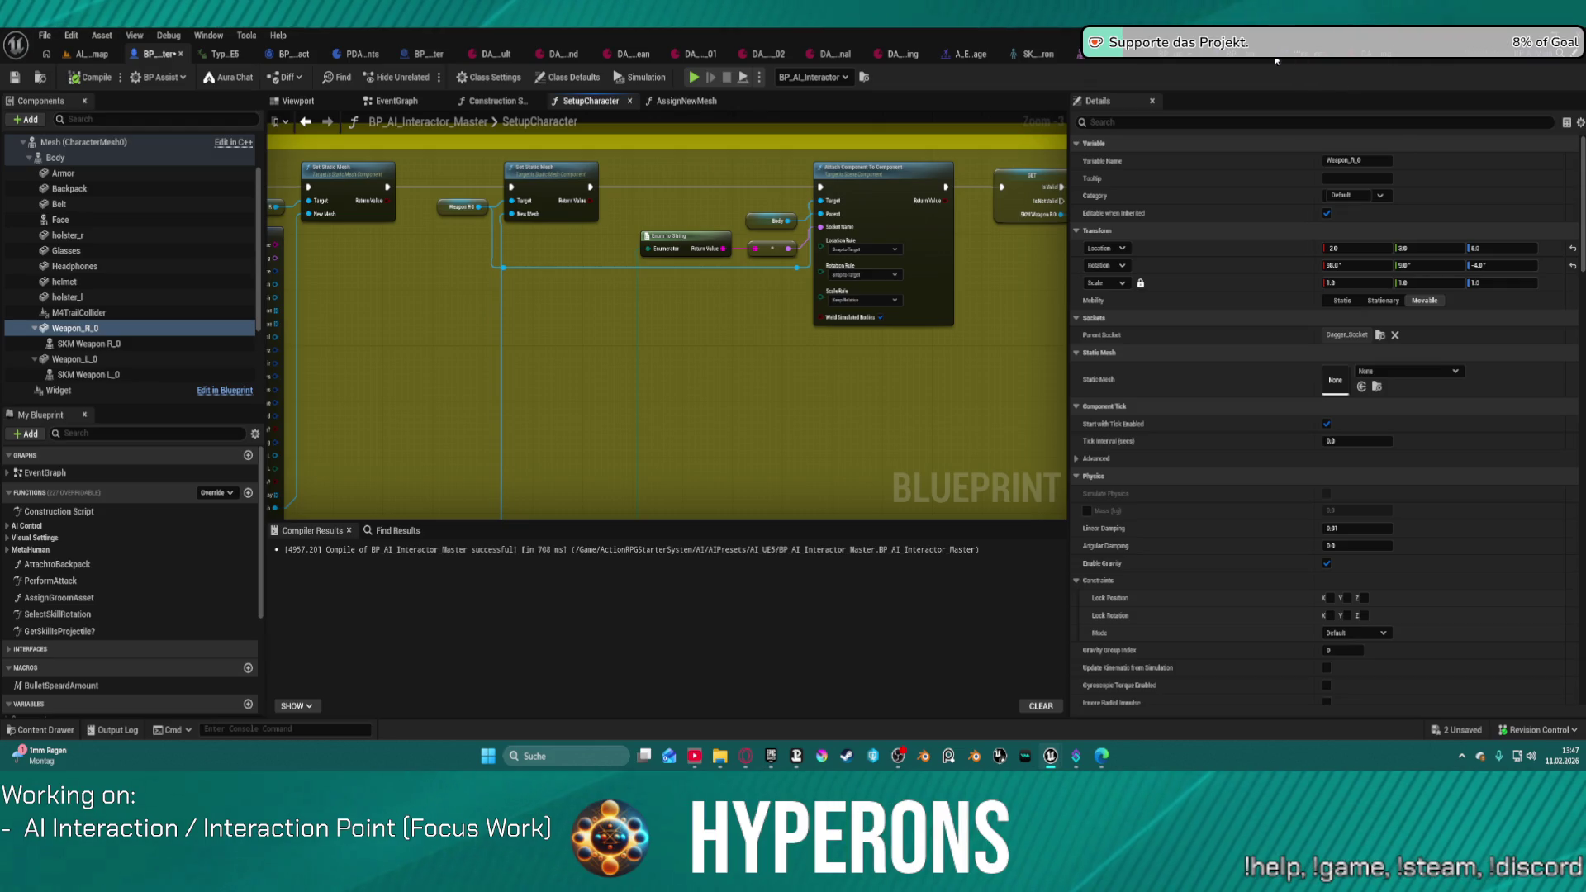
{"action": "left_click", "coordinate": [1160, 59]}
{"action": "double_click", "coordinate": [674, 406]}
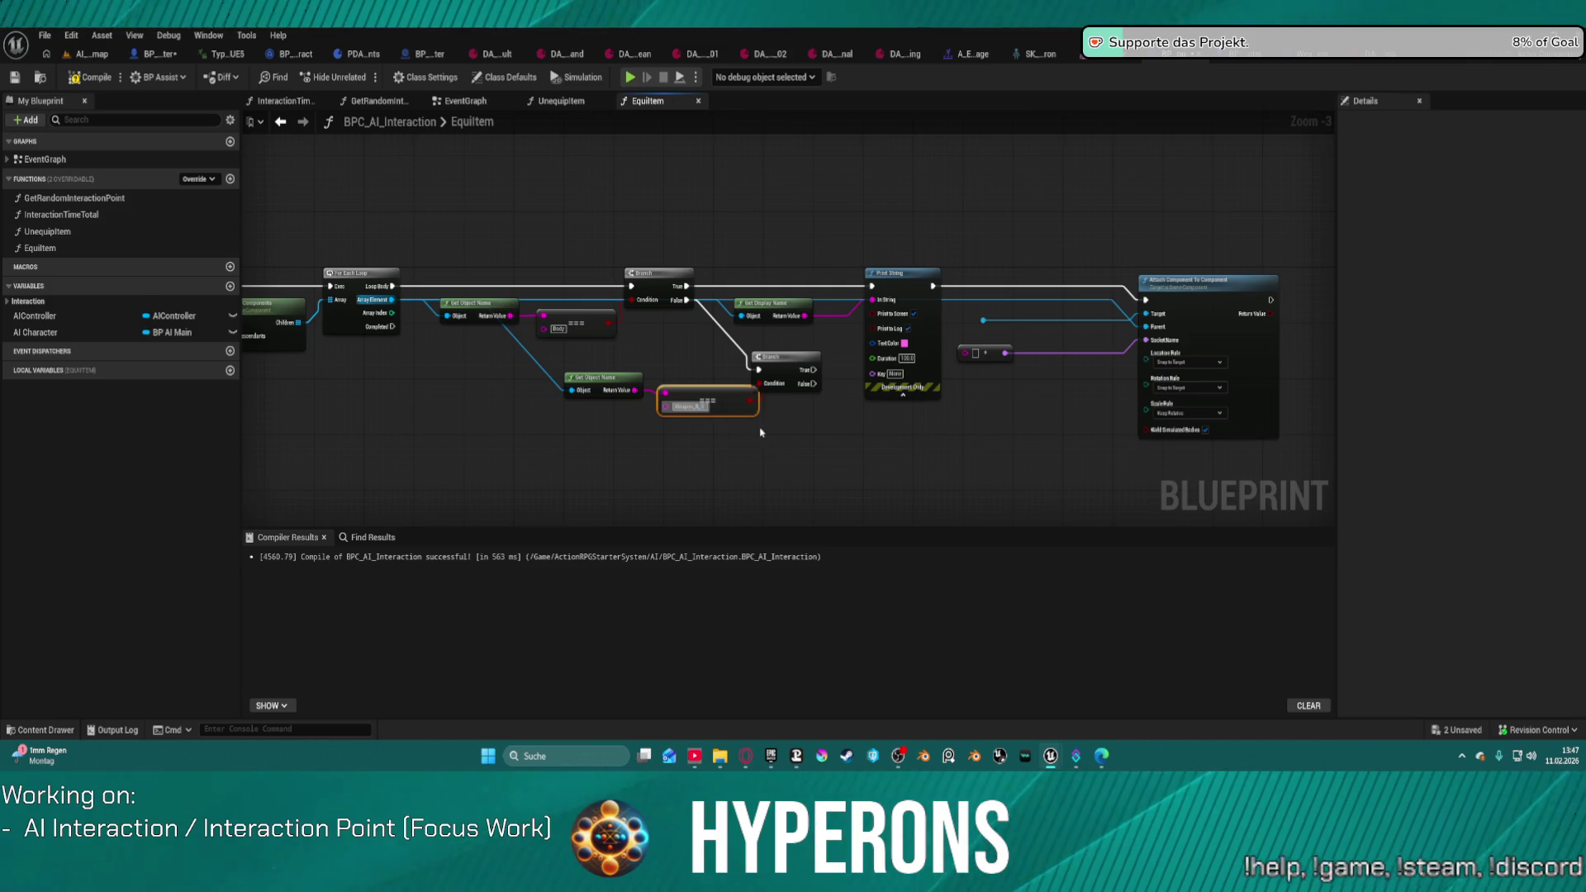
{"action": "left_click", "coordinate": [855, 422]}
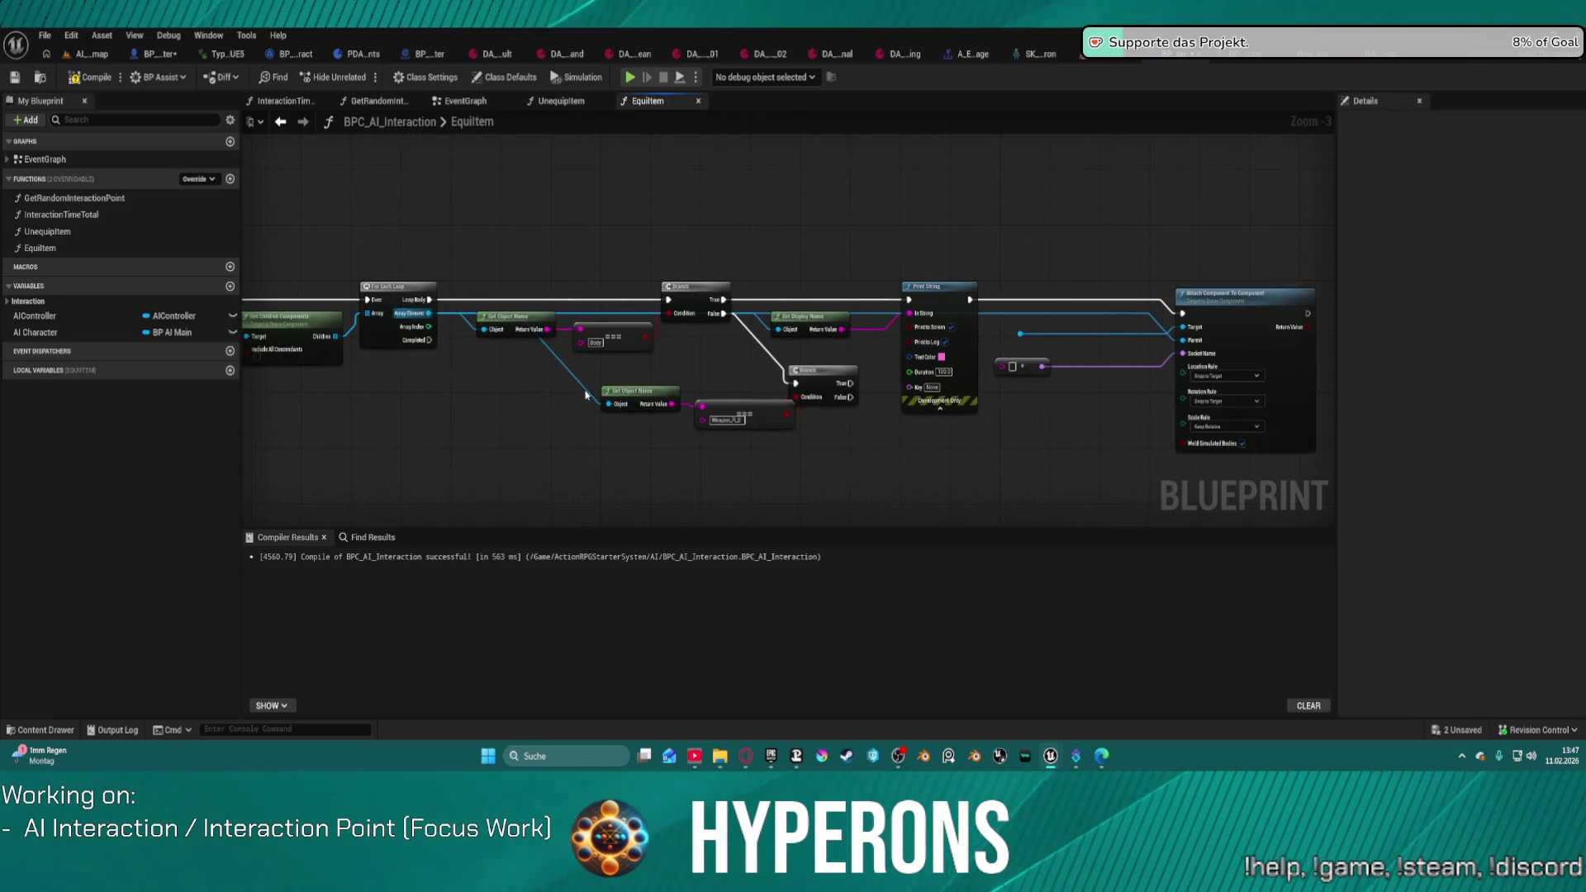
Step: Promote the loop's Array Element to a local variable and pull its SET node out of the chain
{"action": "left_click", "coordinate": [430, 321]}
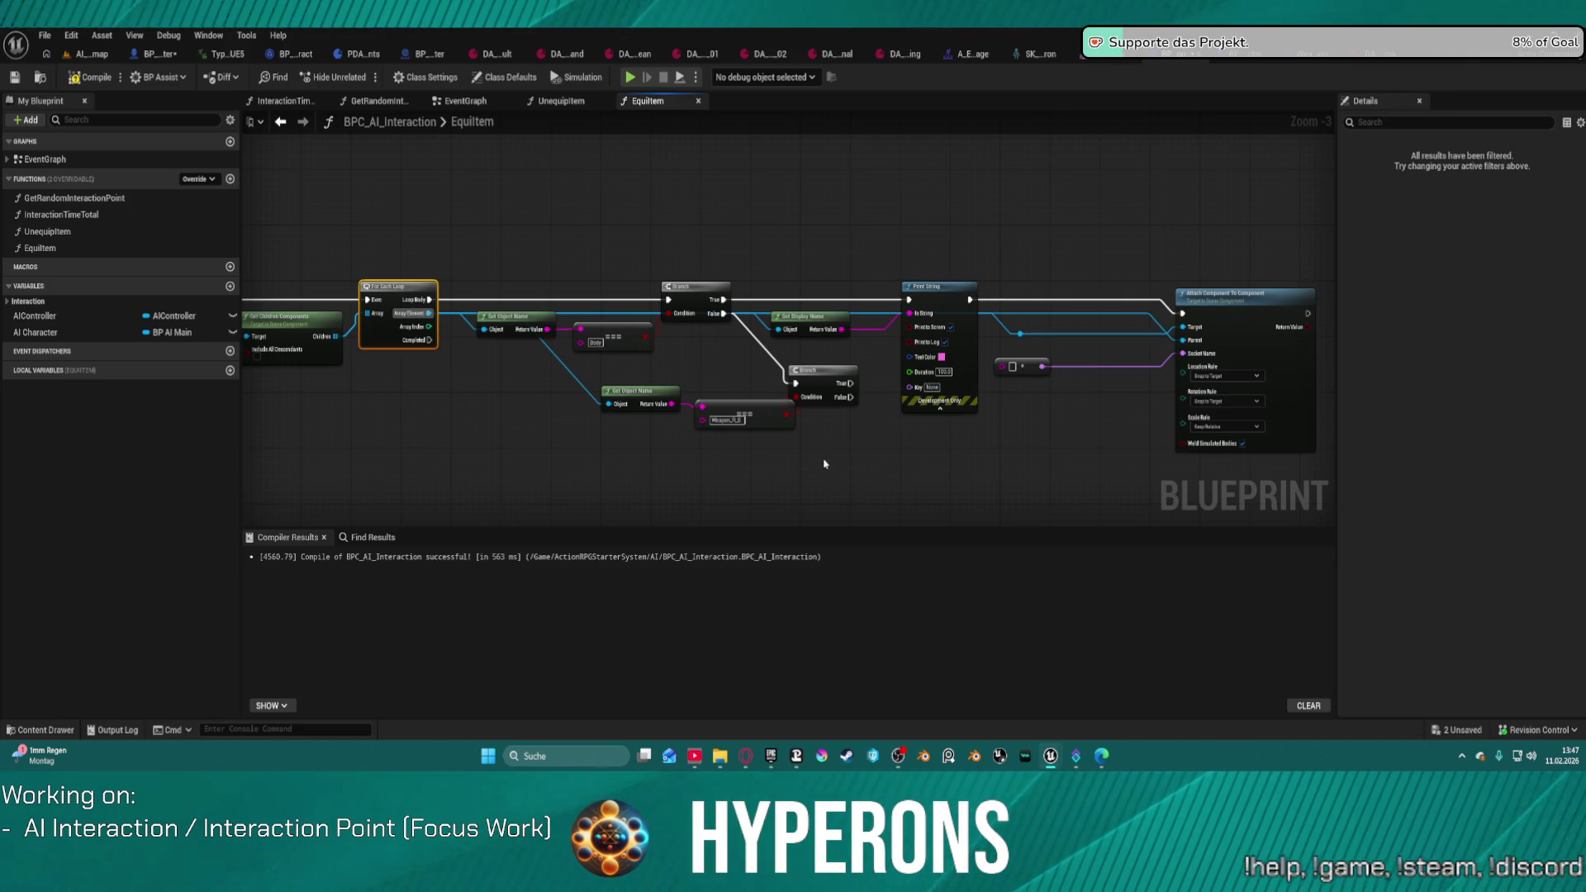
{"action": "scroll", "coordinate": [576, 362], "scroll_direction": "up", "scroll_amount": 3}
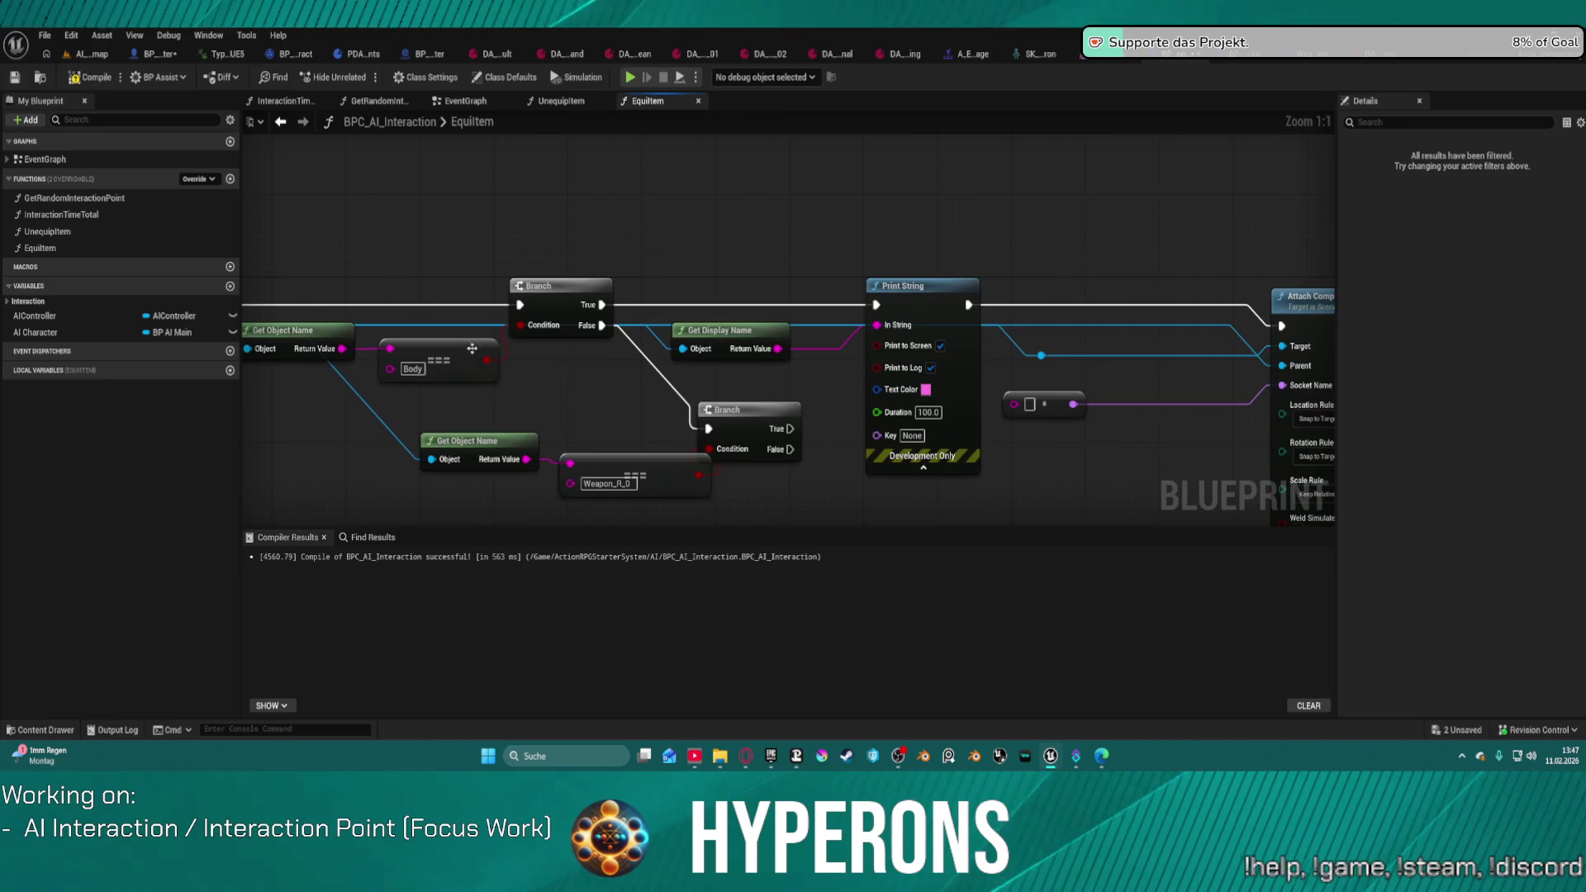
{"action": "right_click", "coordinate": [486, 361]}
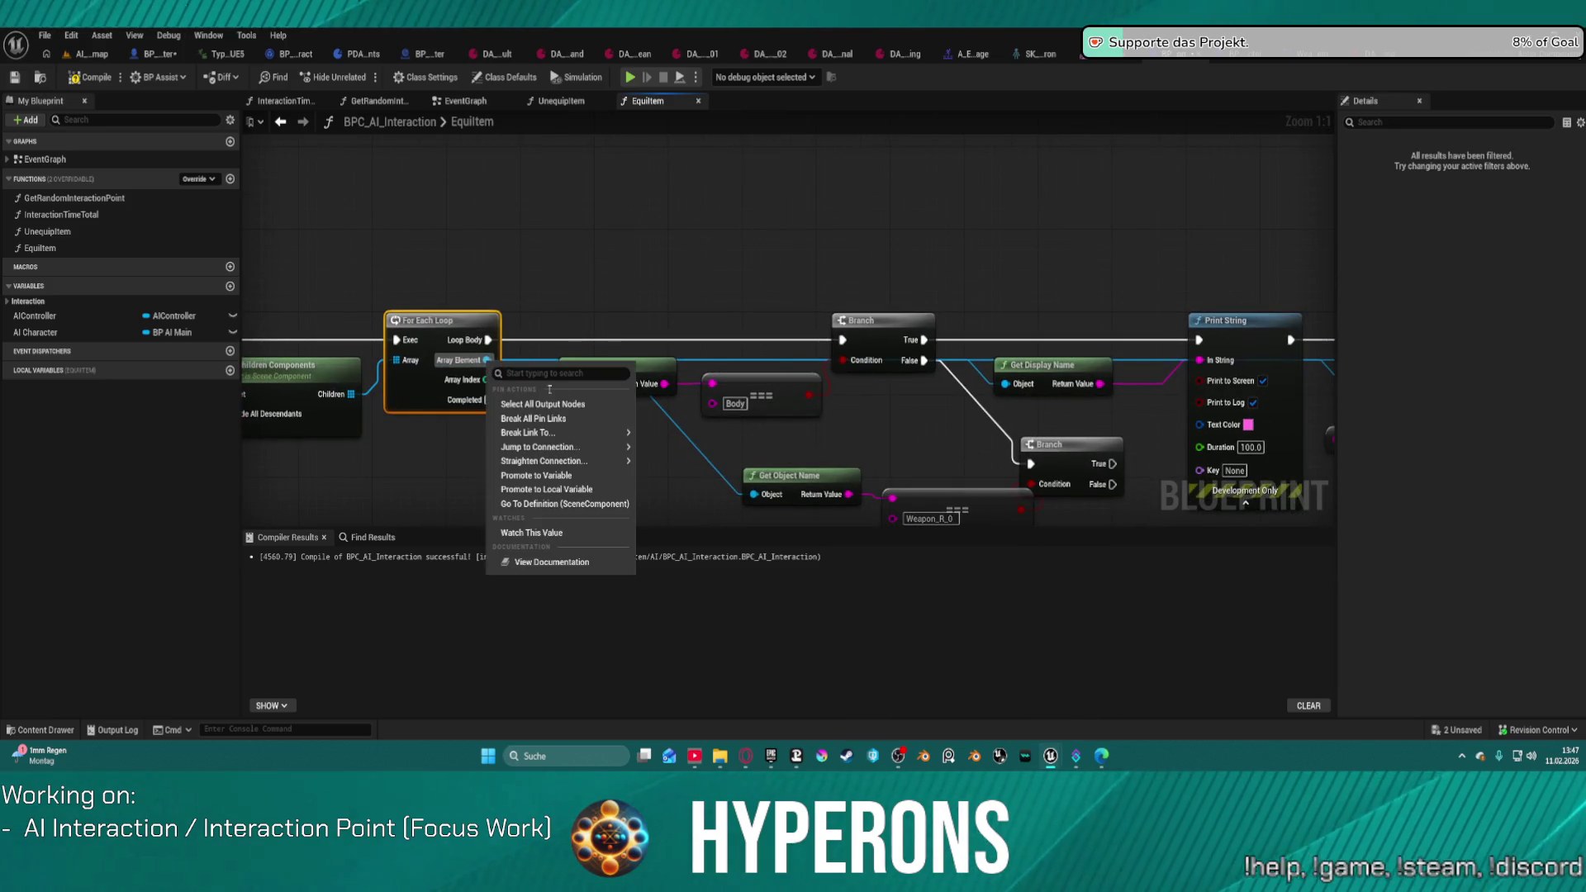
{"action": "key", "text": "Escape"}
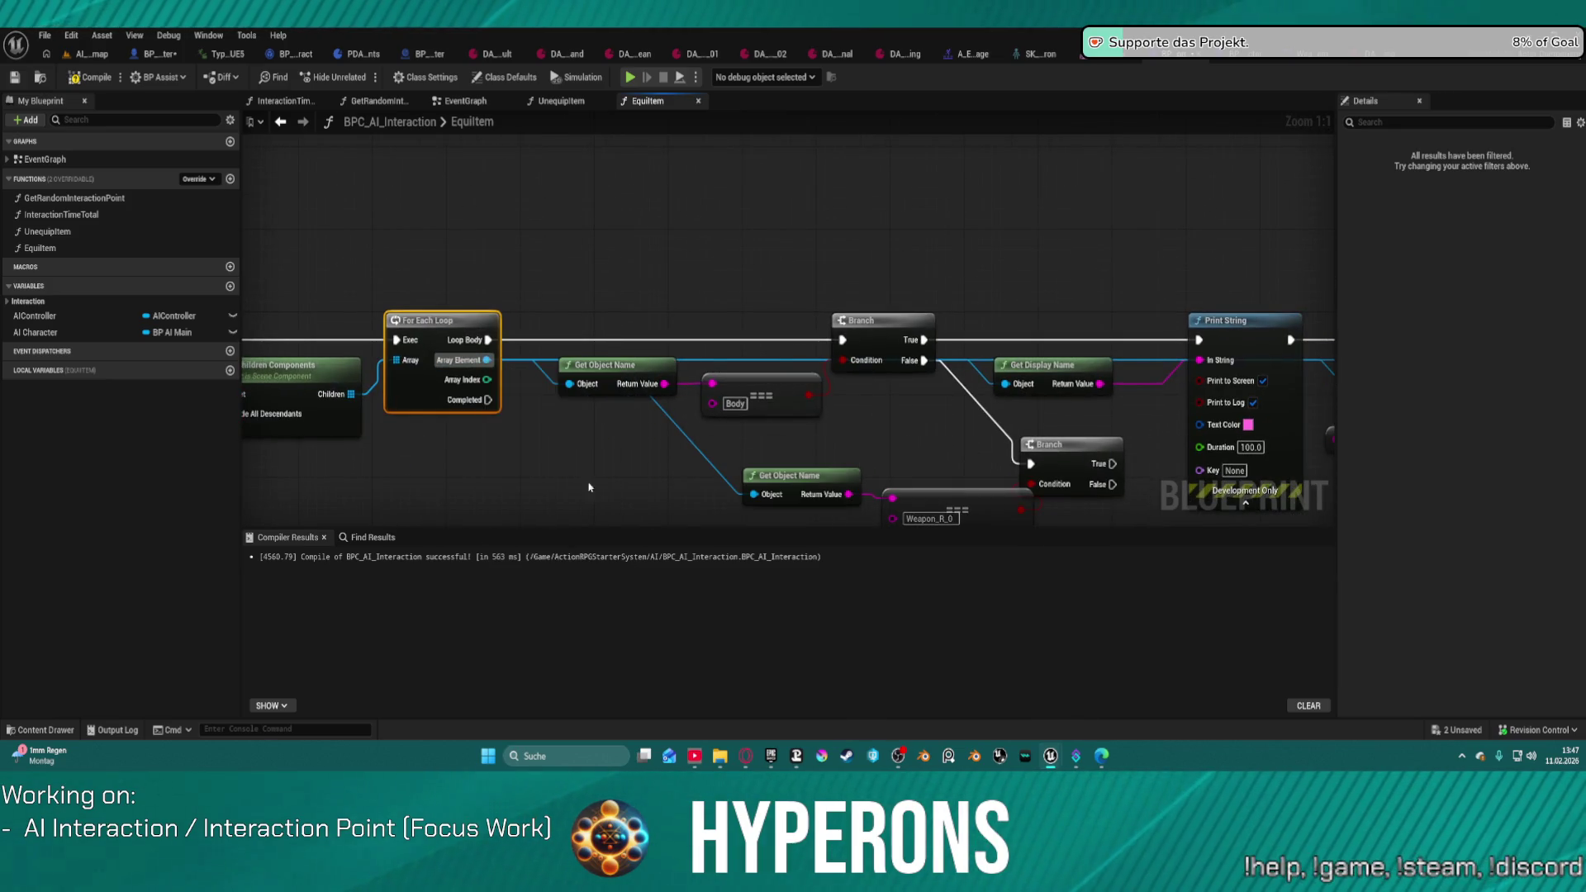
{"action": "mouse_move", "coordinate": [682, 333]}
{"action": "left_mouse_down"}
{"action": "mouse_move", "coordinate": [762, 303]}
{"action": "mouse_move", "coordinate": [781, 231]}
{"action": "left_mouse_up"}
{"action": "left_click", "coordinate": [826, 207]}
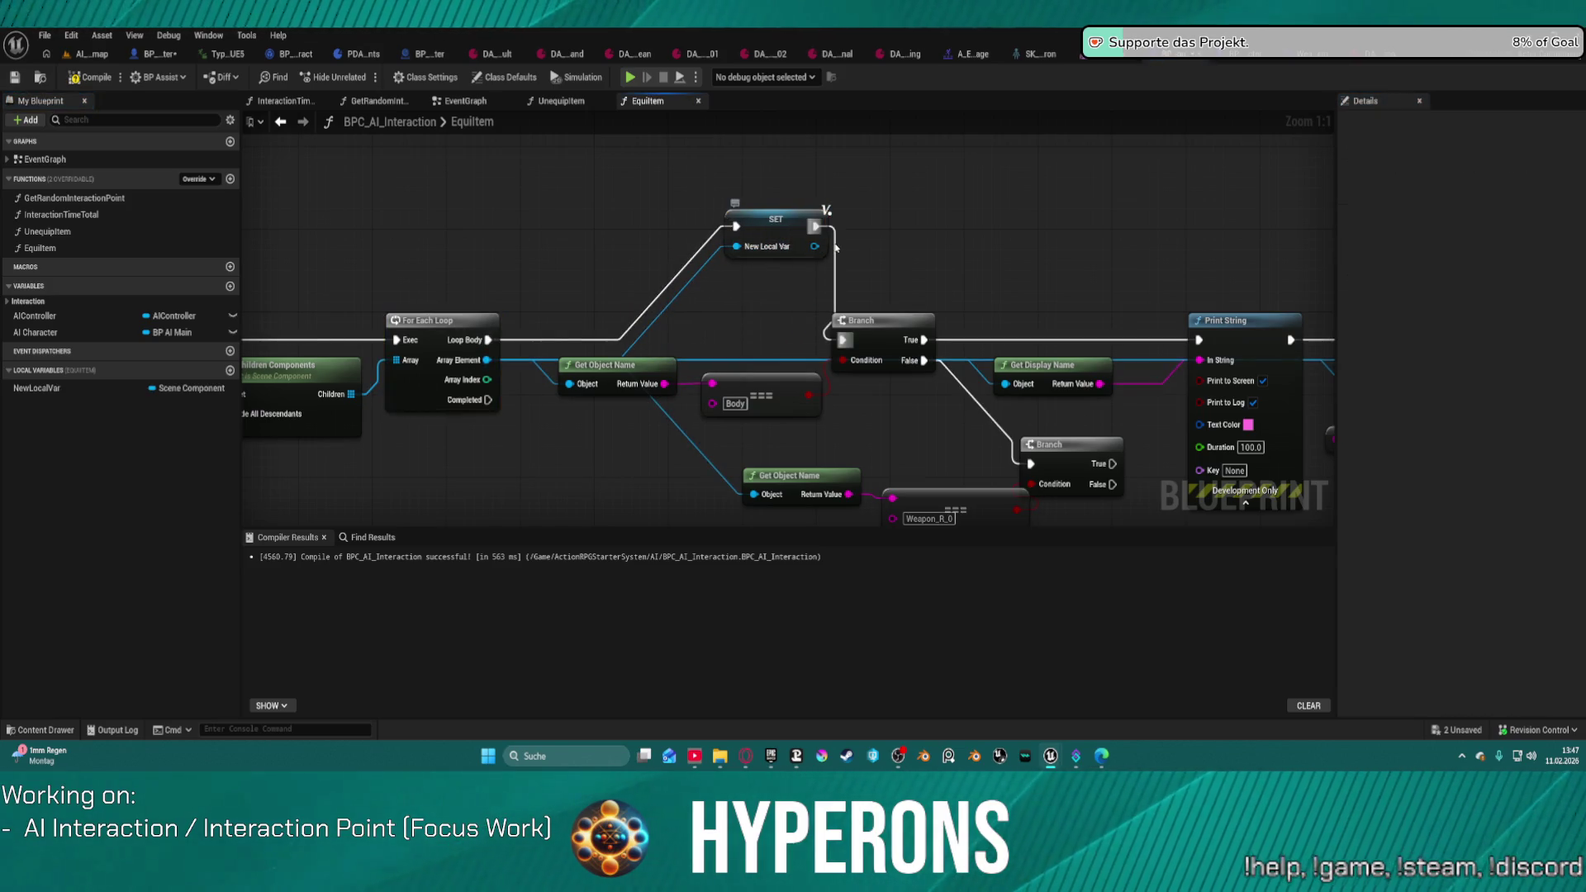
{"action": "left_click", "coordinate": [814, 225], "text": "alt"}
{"action": "left_click", "coordinate": [736, 225], "text": "alt"}
{"action": "mouse_move", "coordinate": [776, 219]}
{"action": "left_mouse_down"}
{"action": "mouse_move", "coordinate": [886, 230]}
{"action": "mouse_move", "coordinate": [1085, 323]}
{"action": "left_mouse_up"}
Step: Run the SET on the first Branch's True before Print String and name the variable Body
{"action": "left_click_drag", "start_coordinate": [843, 340], "coordinate": [489, 340]}
{"action": "left_click_drag", "start_coordinate": [926, 339], "coordinate": [1198, 340]}
{"action": "left_click", "coordinate": [1497, 160]}
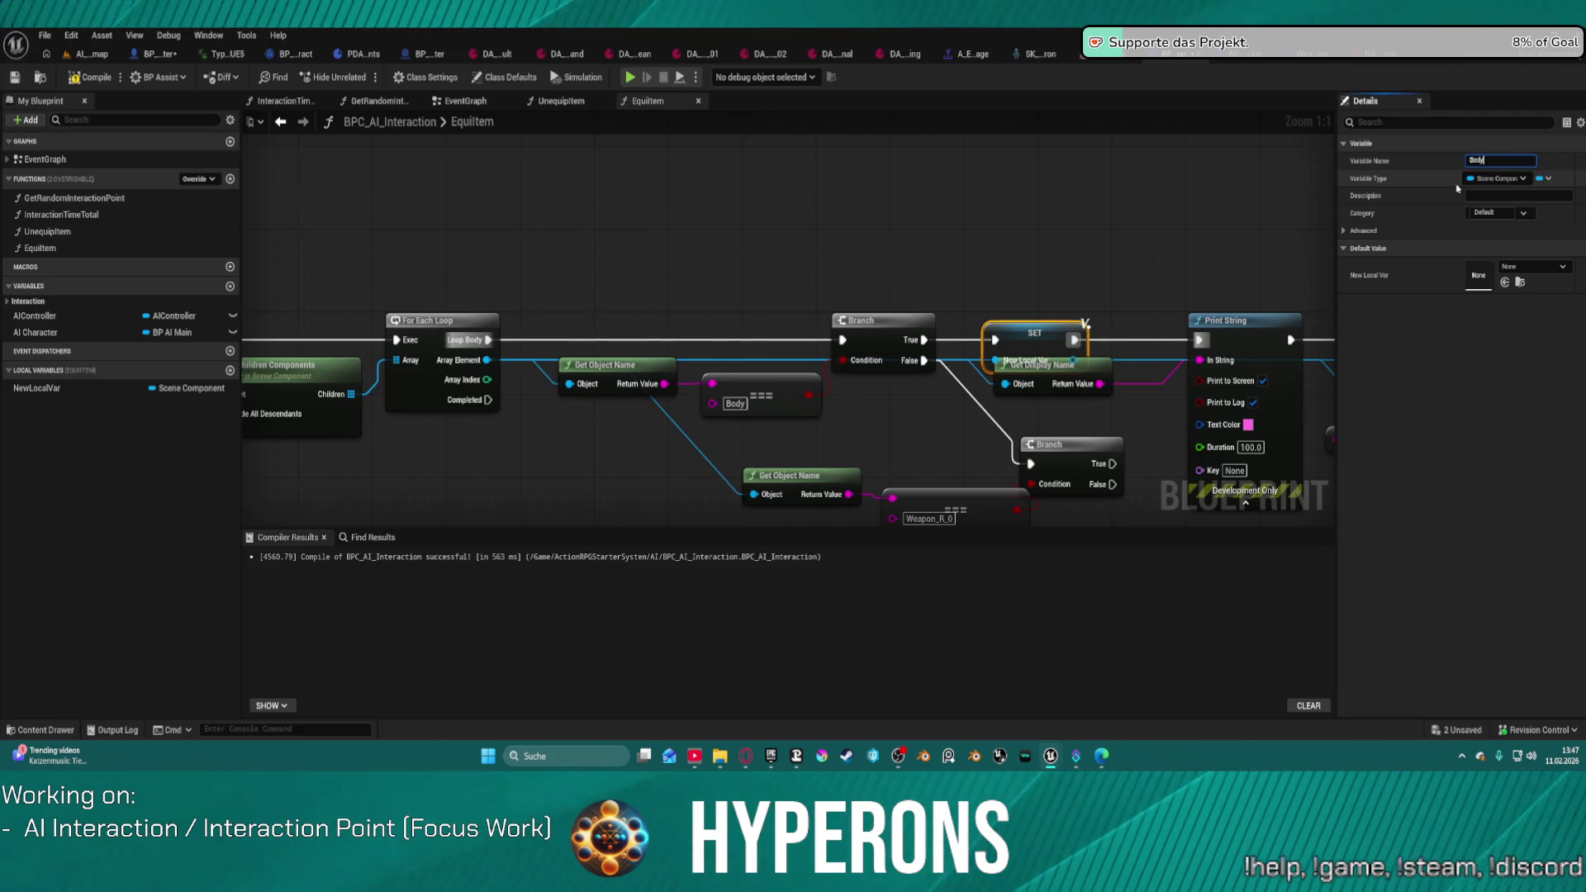
{"action": "key", "text": "Return"}
{"action": "left_click_drag", "start_coordinate": [1058, 323], "coordinate": [840, 306]}
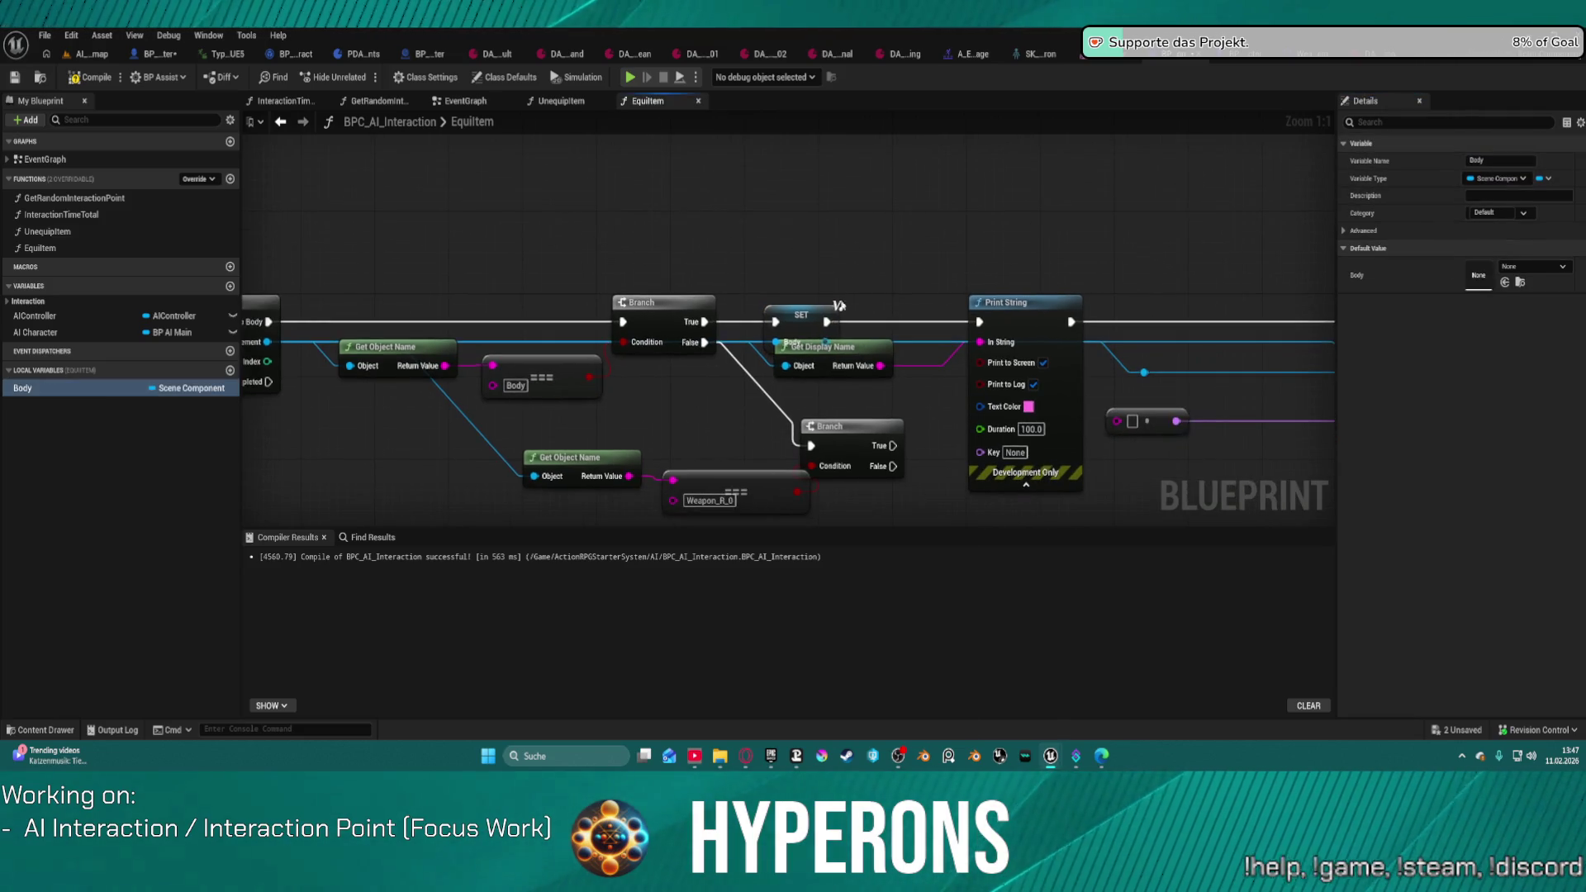
Step: Delete the Print String debug node and the Get Display Name node
{"action": "key", "text": "ctrl+z"}
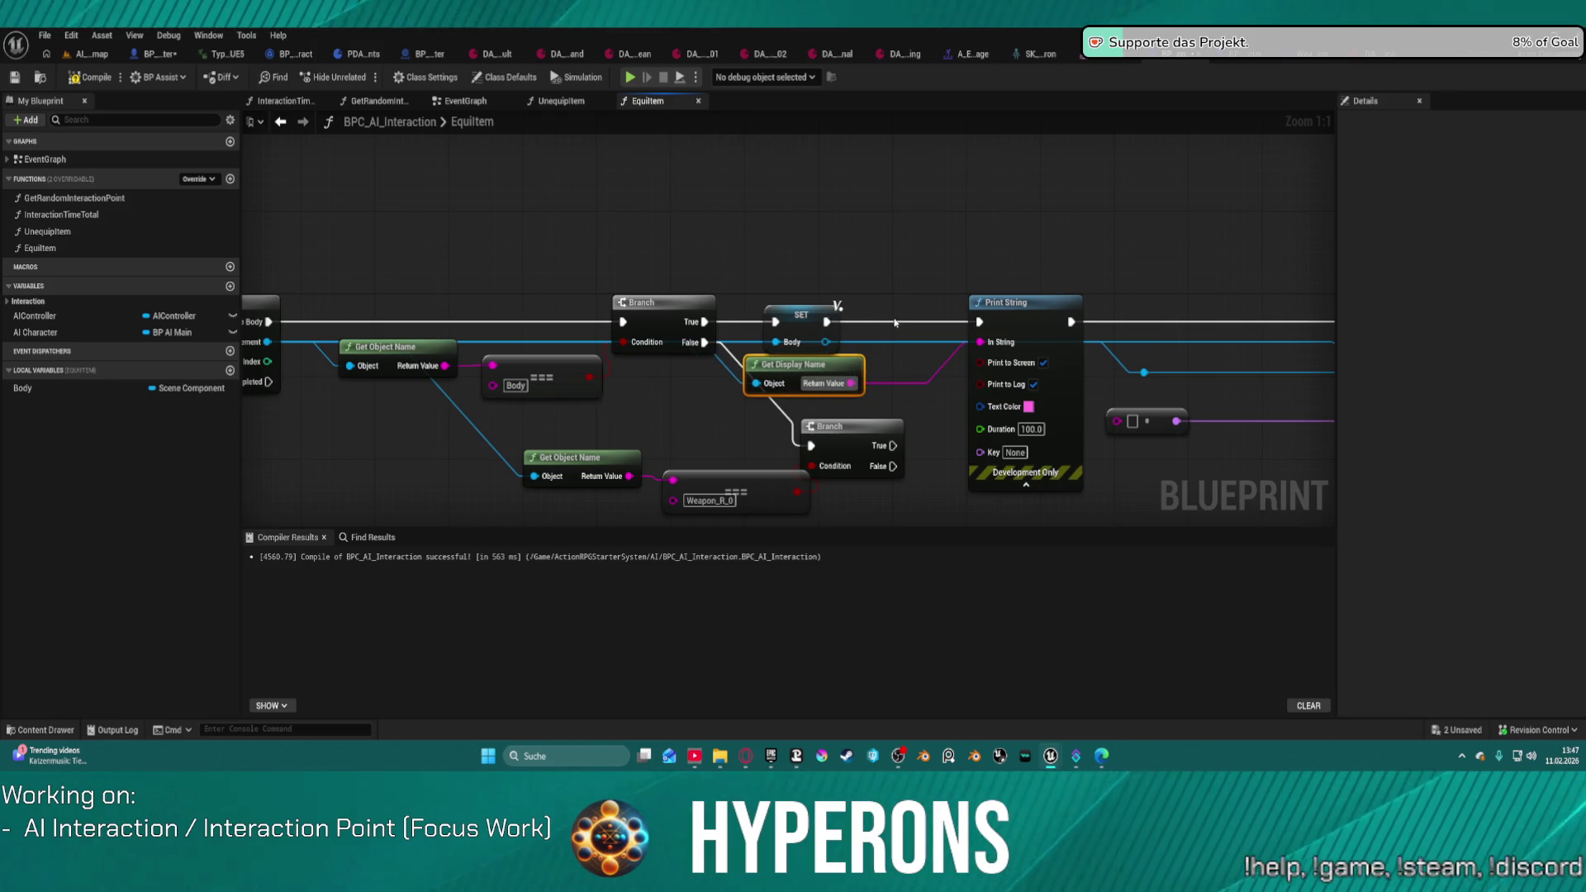
{"action": "key", "text": "ctrl+z"}
{"action": "key", "text": "Delete"}
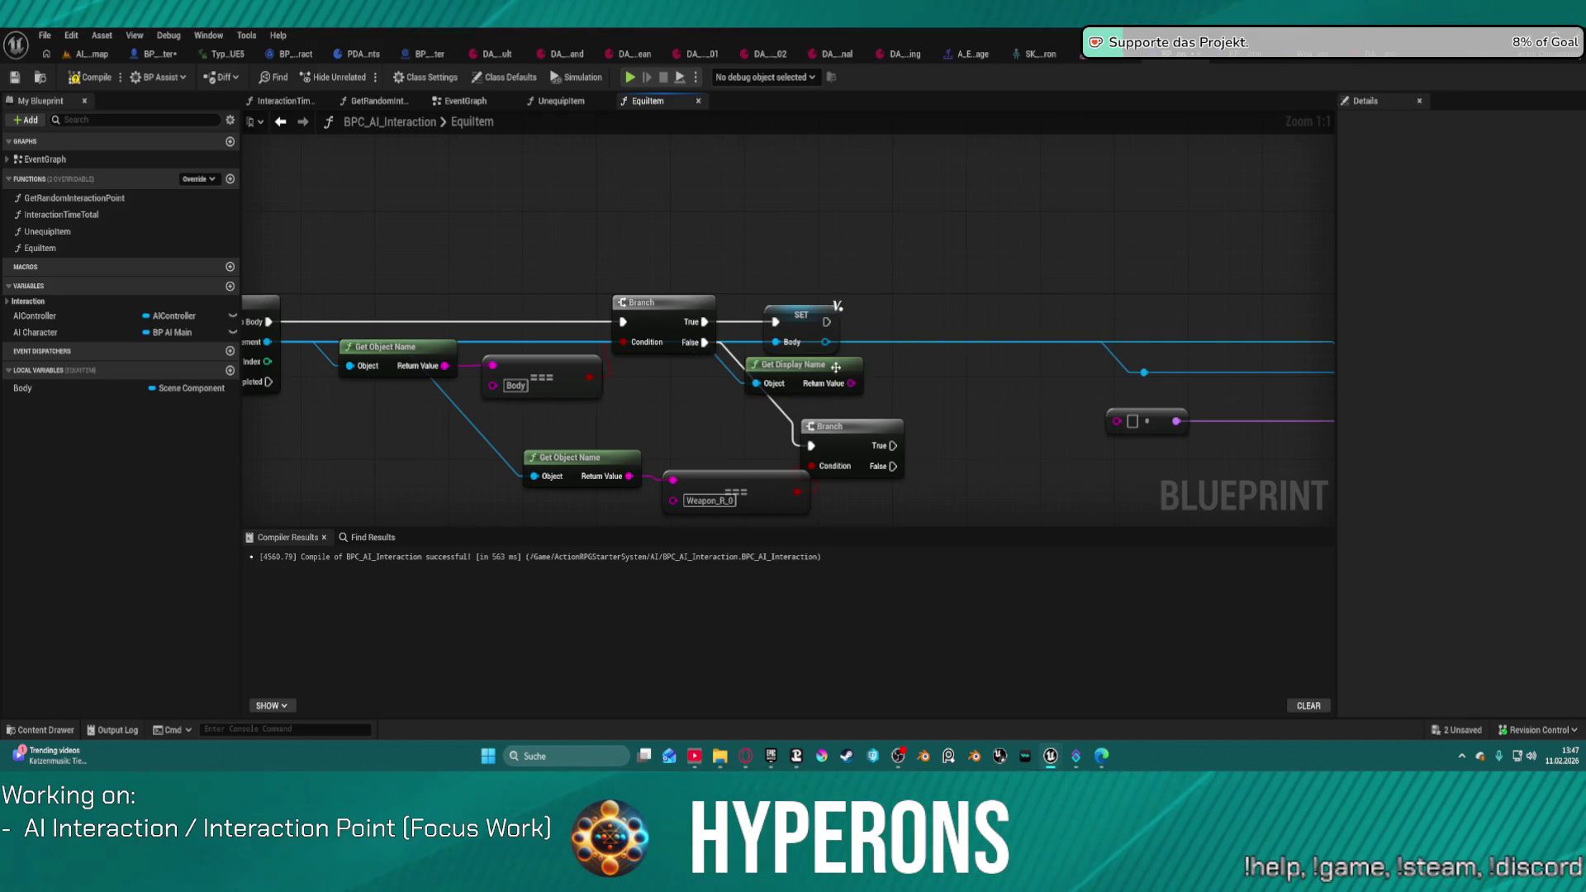
{"action": "left_click", "coordinate": [836, 367]}
{"action": "key", "text": "Delete"}
Step: Feed a Body getter into Attach Component's Parent and run the attach from the second Branch's True
{"action": "left_click_drag", "start_coordinate": [986, 351], "coordinate": [736, 343]}
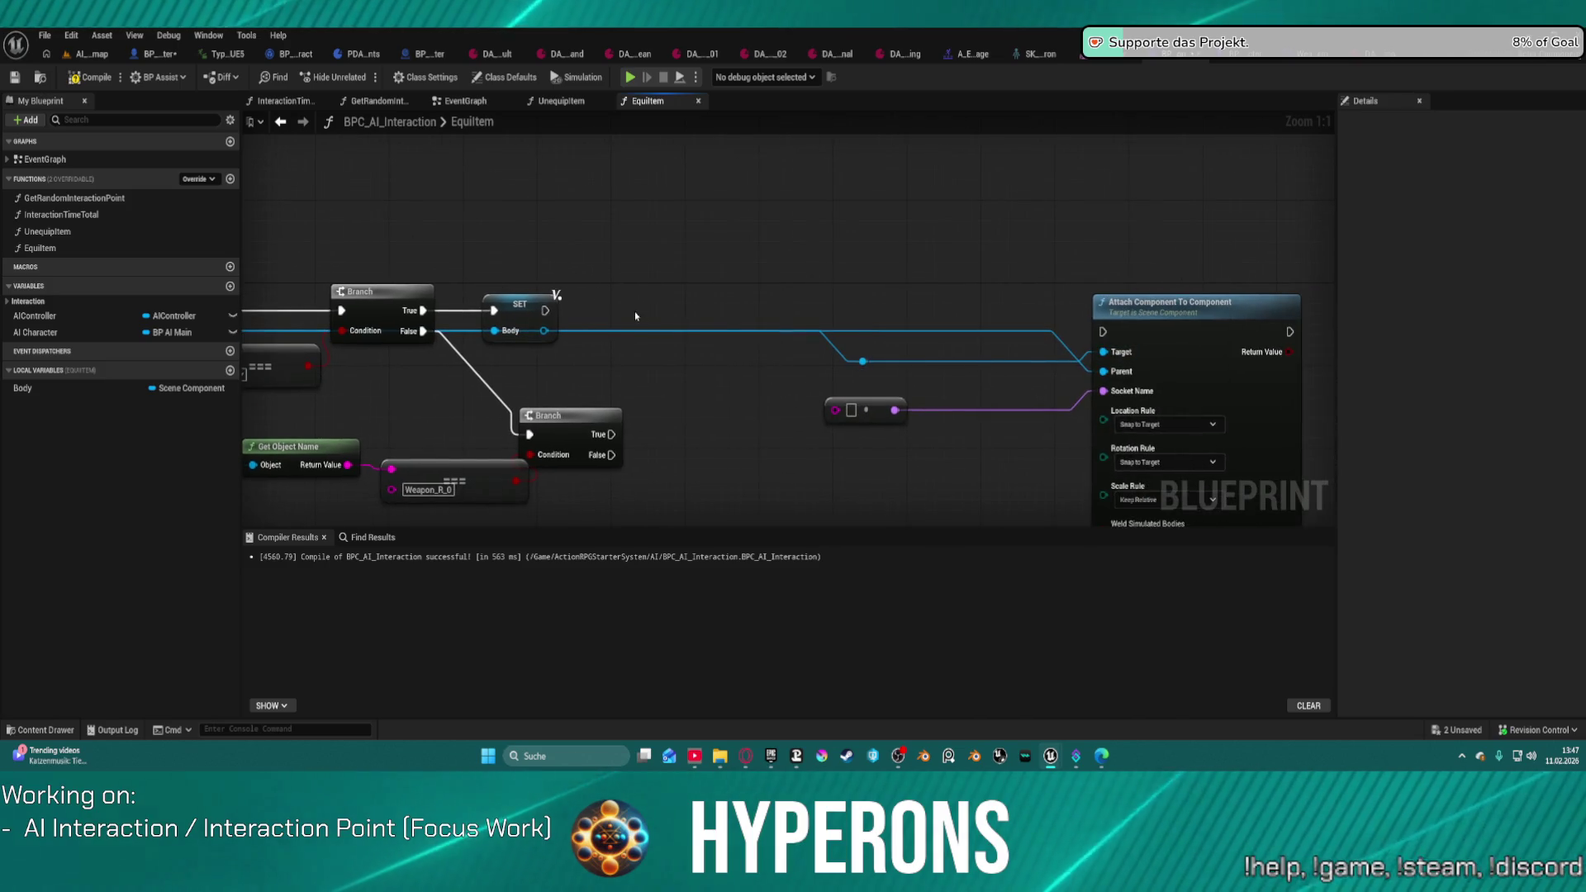
{"action": "left_click_drag", "start_coordinate": [1098, 372], "coordinate": [981, 329]}
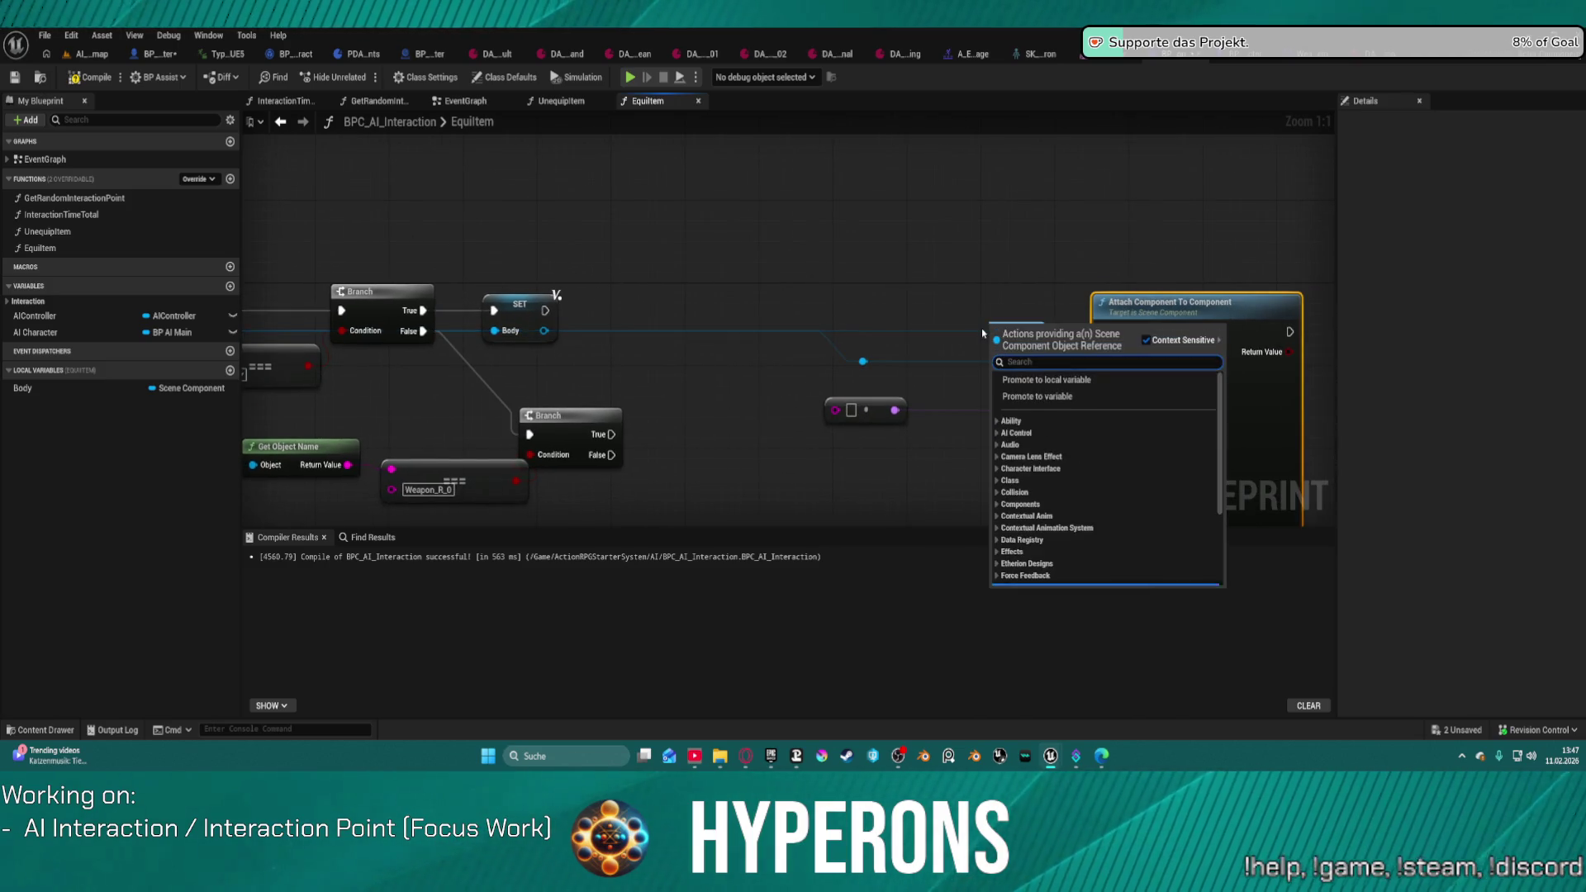
{"action": "type", "text": "bo"}
{"action": "left_click", "coordinate": [1003, 392]}
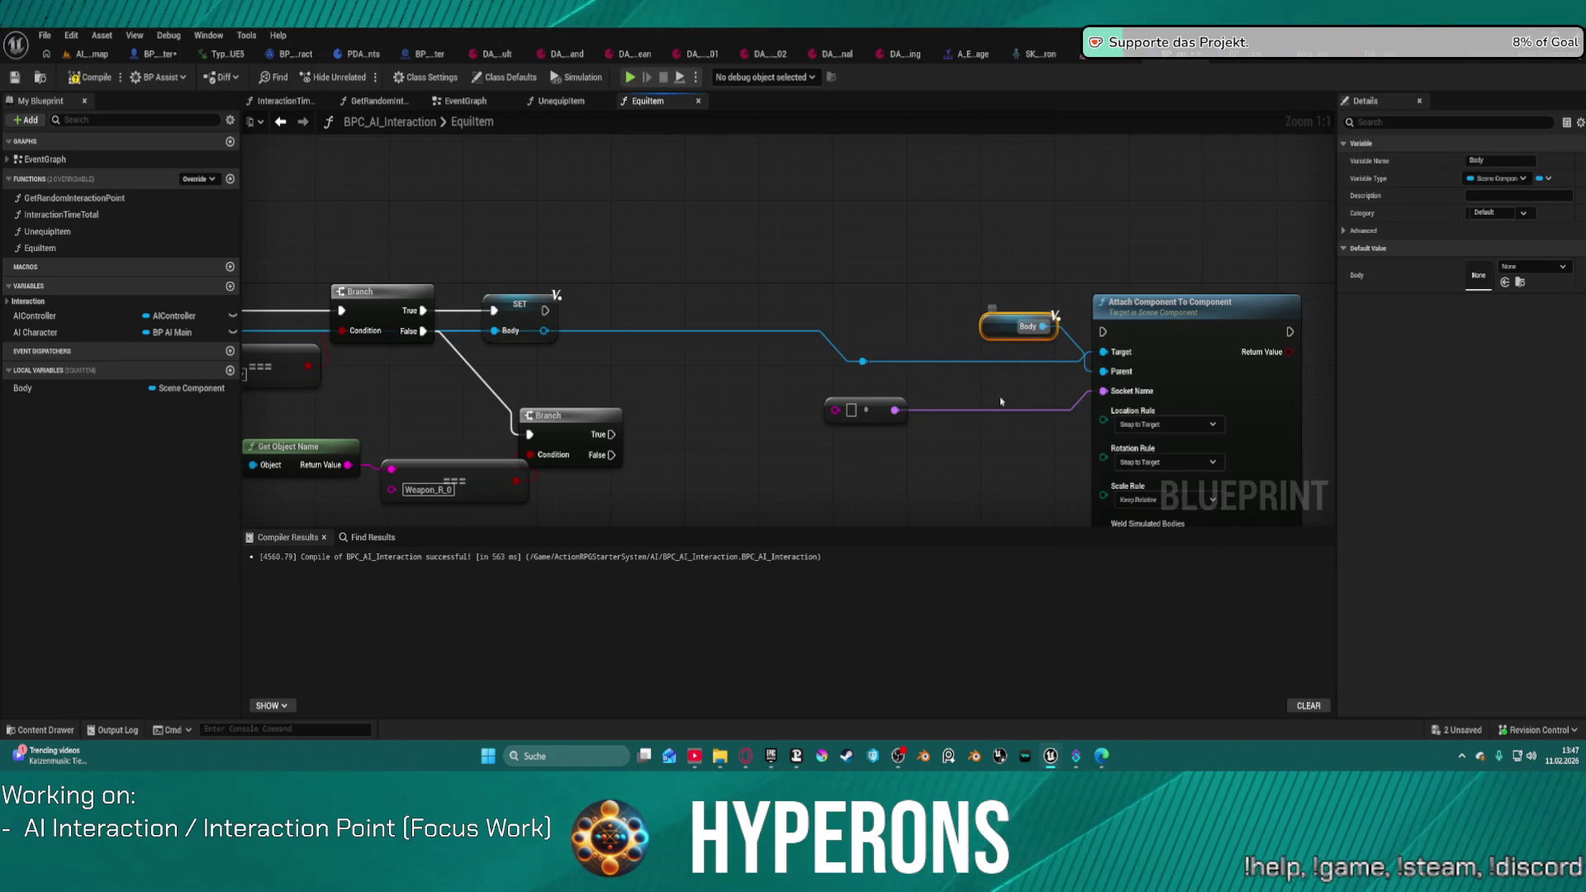
{"action": "mouse_move", "coordinate": [1103, 331]}
{"action": "left_mouse_down"}
{"action": "mouse_move", "coordinate": [673, 347]}
{"action": "mouse_move", "coordinate": [611, 434]}
{"action": "left_mouse_up"}
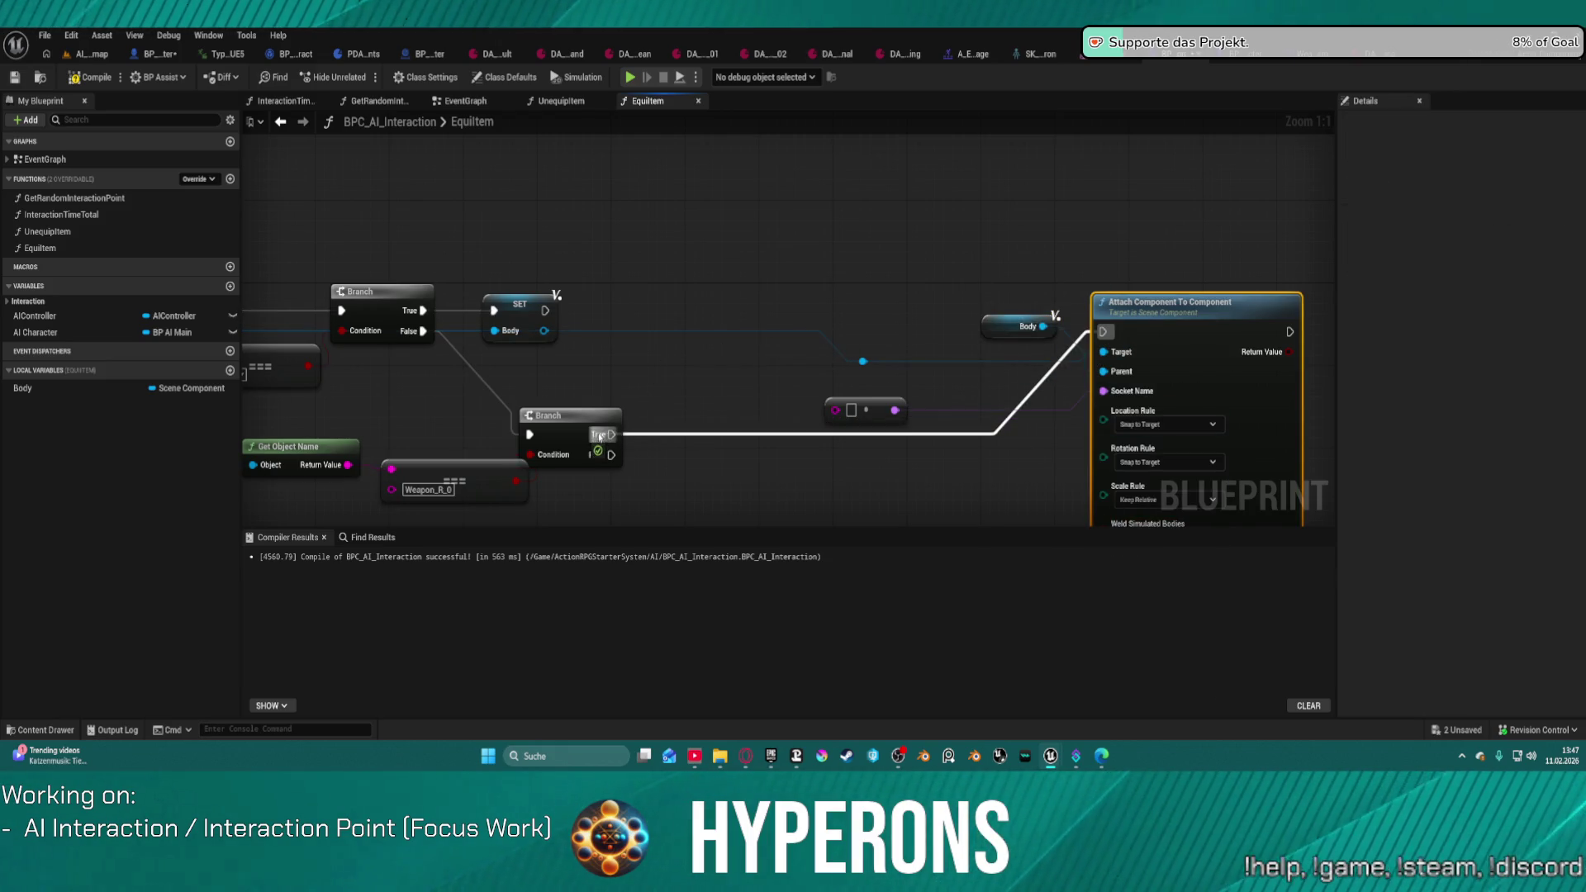
{"action": "mouse_move", "coordinate": [1017, 332]}
{"action": "left_mouse_down"}
{"action": "mouse_move", "coordinate": [955, 359]}
{"action": "mouse_move", "coordinate": [934, 470]}
{"action": "mouse_move", "coordinate": [915, 476]}
{"action": "left_mouse_up"}
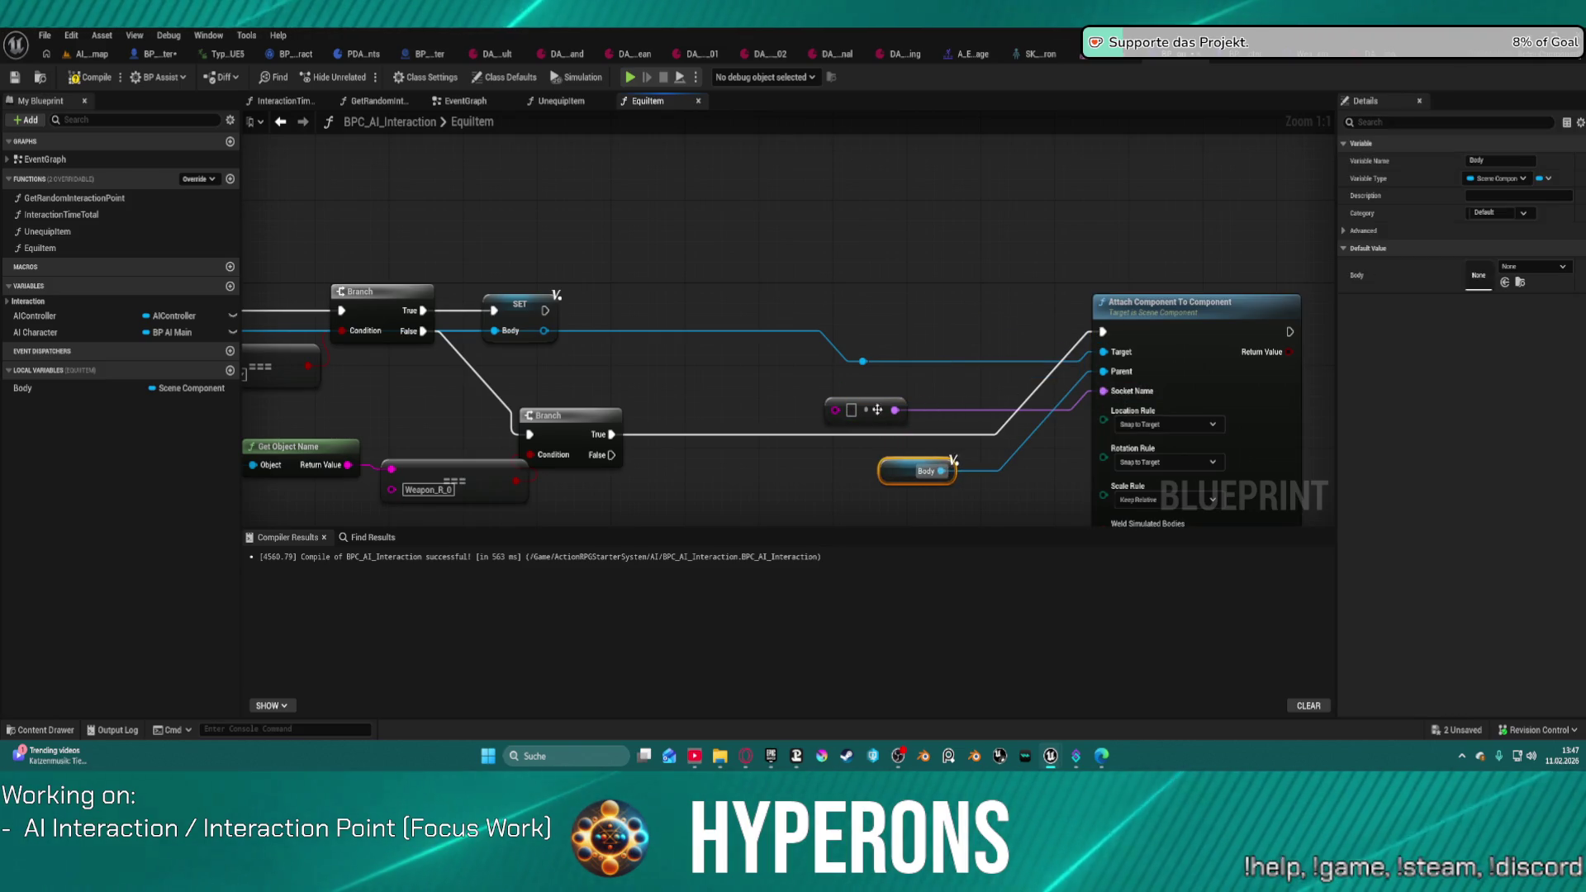
{"action": "left_click_drag", "start_coordinate": [864, 396], "coordinate": [1063, 361]}
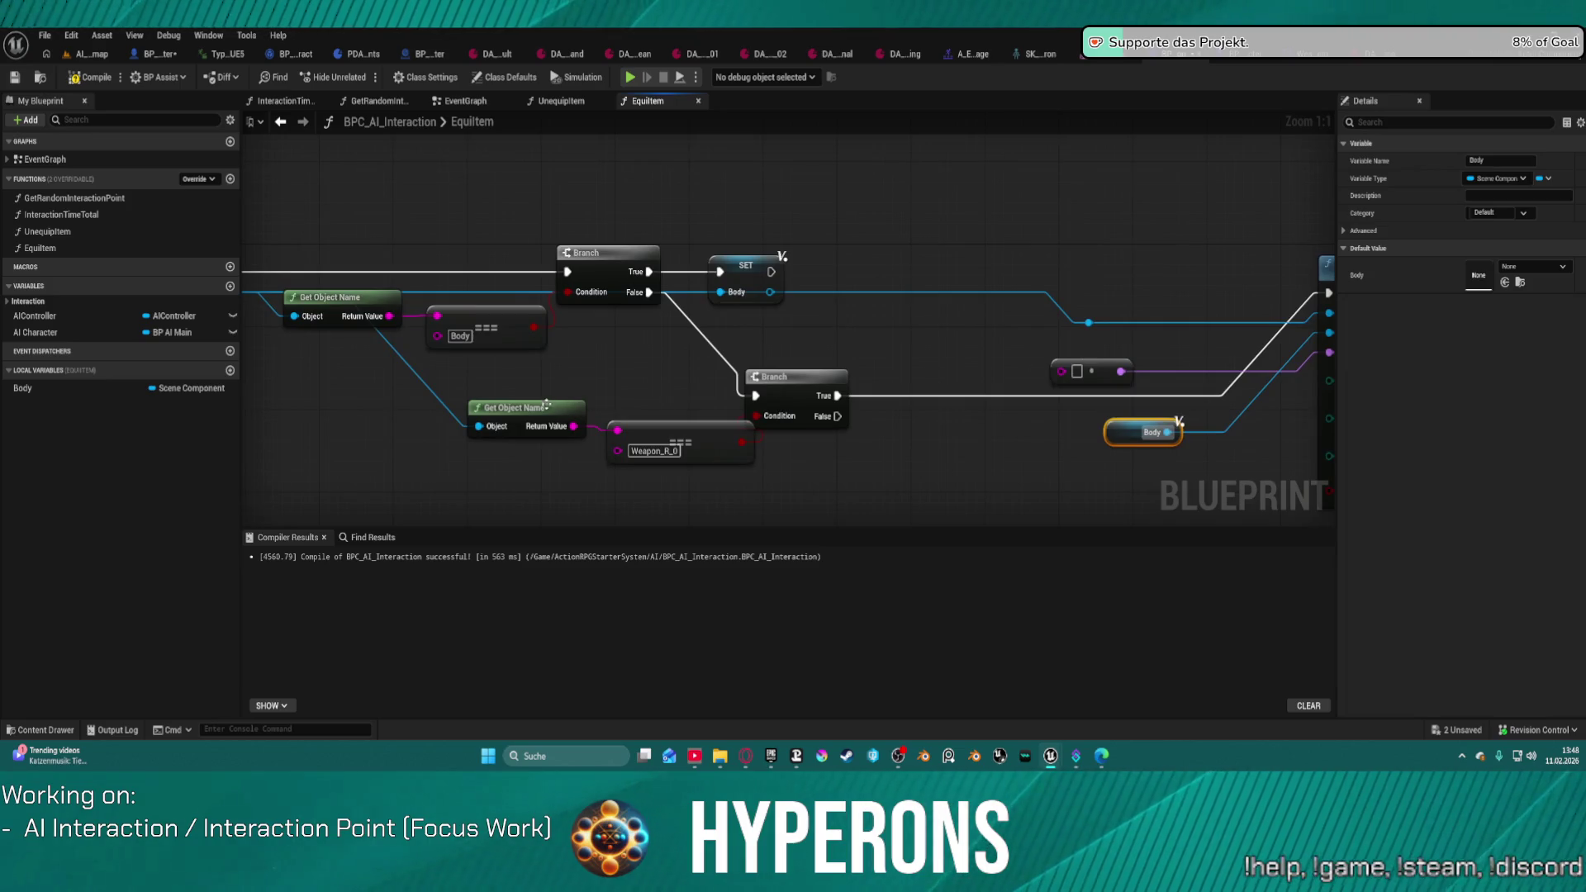
Step: Remove the Weapon_R0 socket name node so Socket Name stays None
{"action": "double_click", "coordinate": [671, 450]}
{"action": "key", "text": "ctrl+c"}
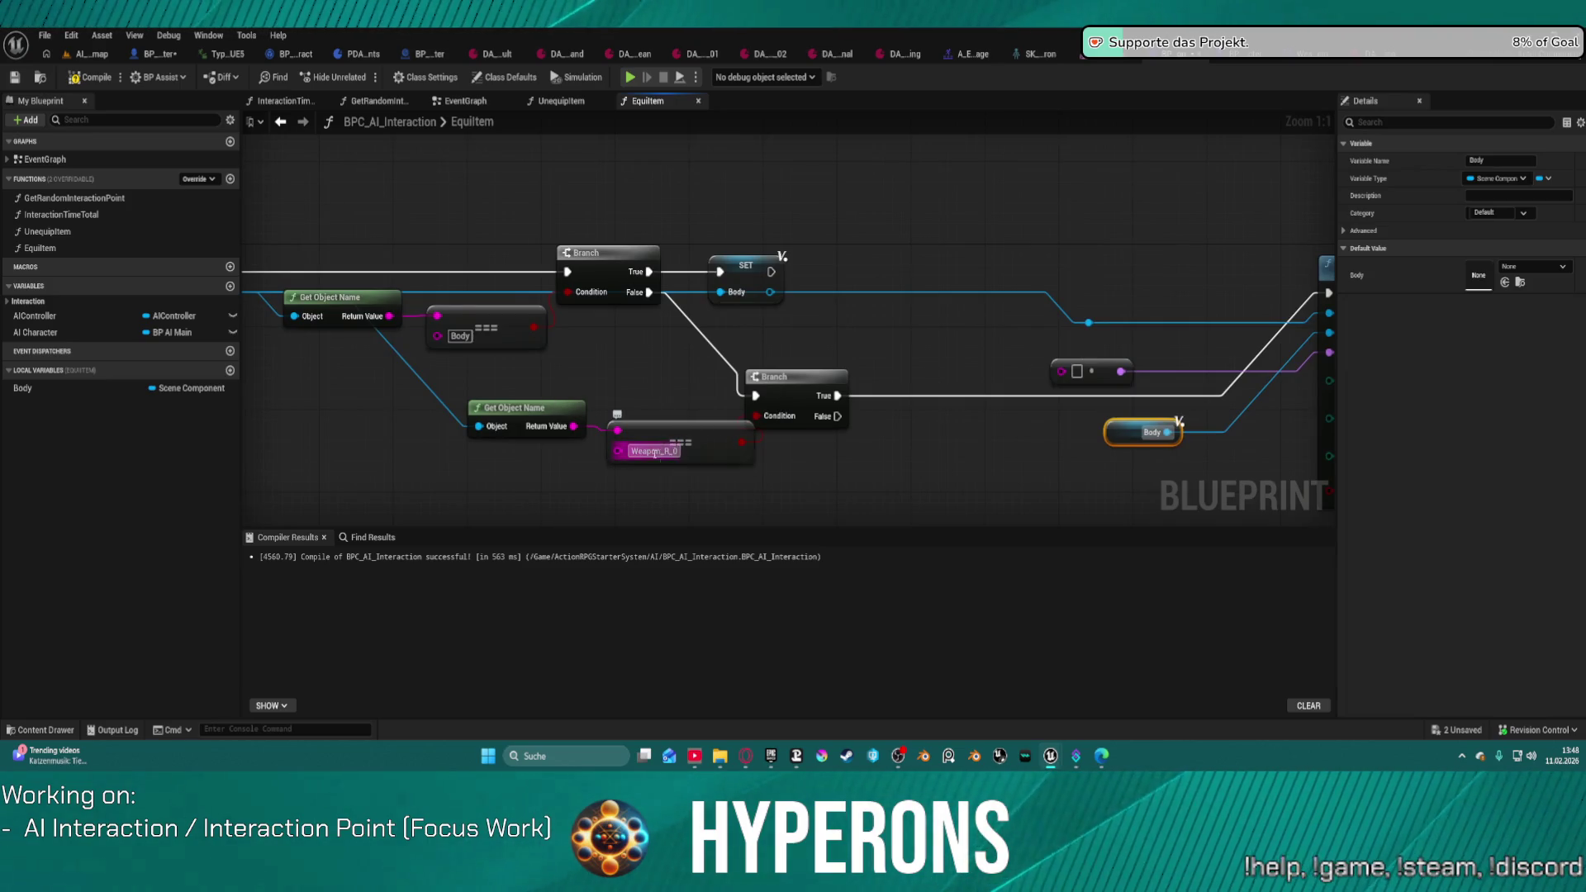
{"action": "left_click", "coordinate": [706, 456]}
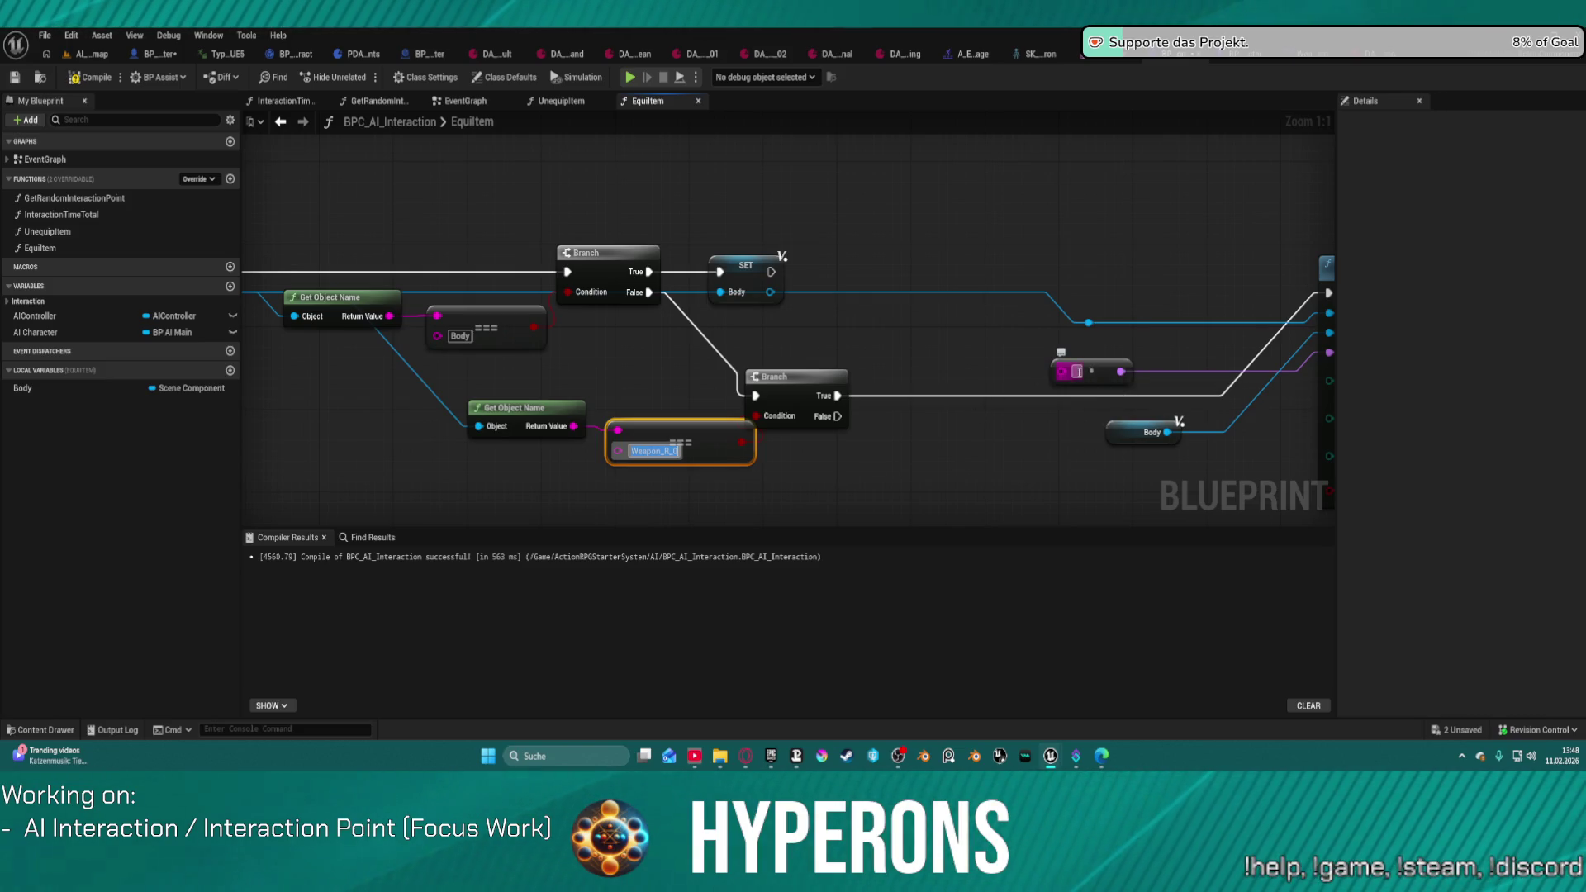
{"action": "left_click", "coordinate": [1131, 359]}
{"action": "key", "text": "ctrl+v"}
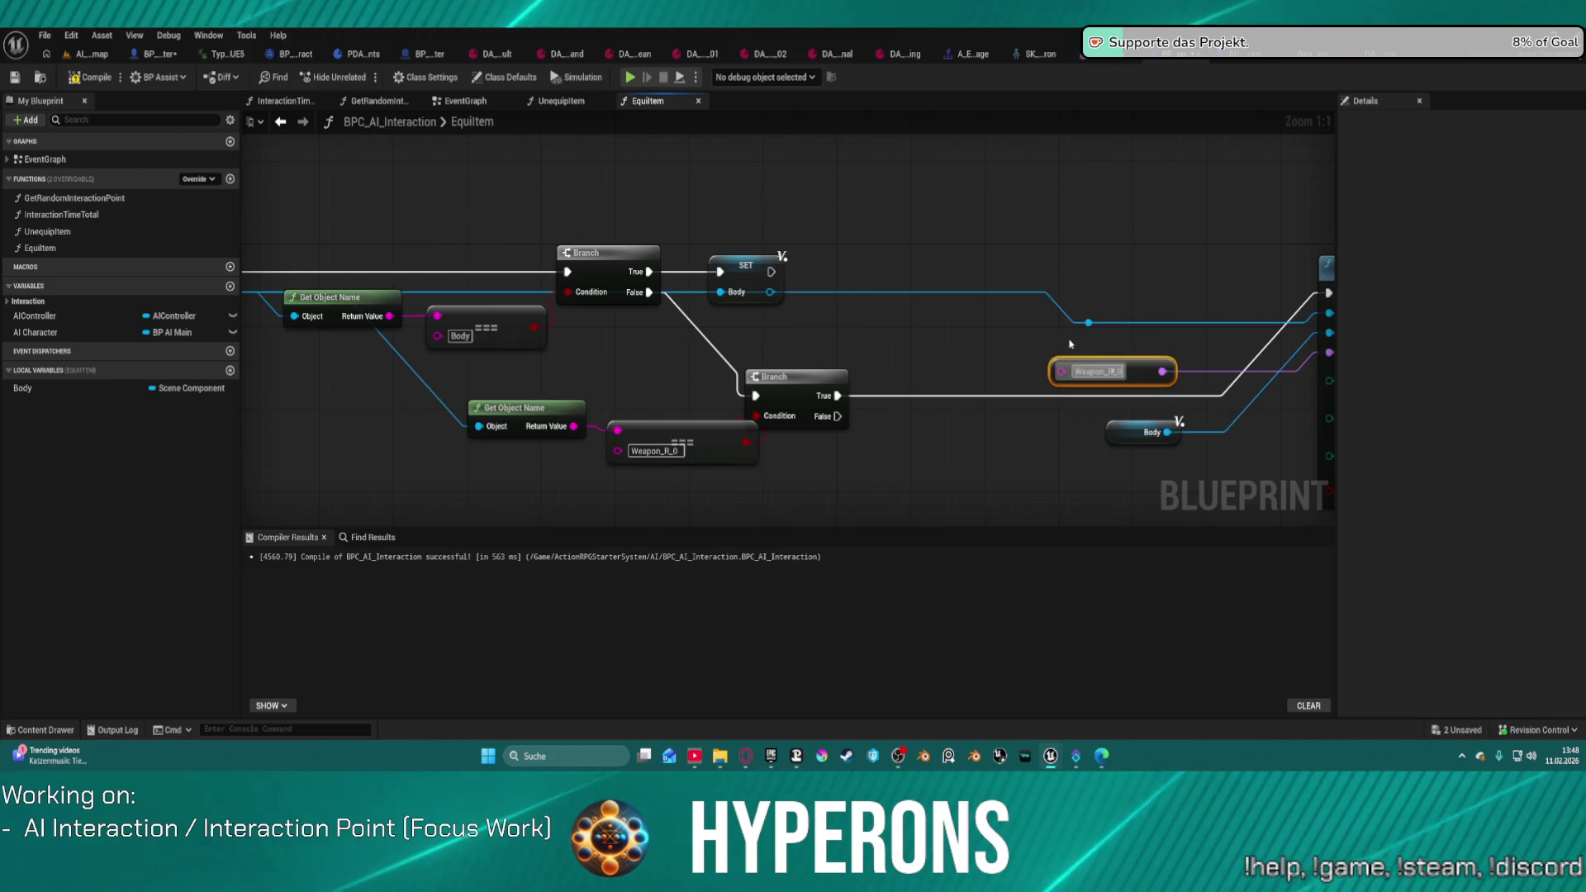
{"action": "left_click_drag", "start_coordinate": [1029, 347], "coordinate": [827, 355]}
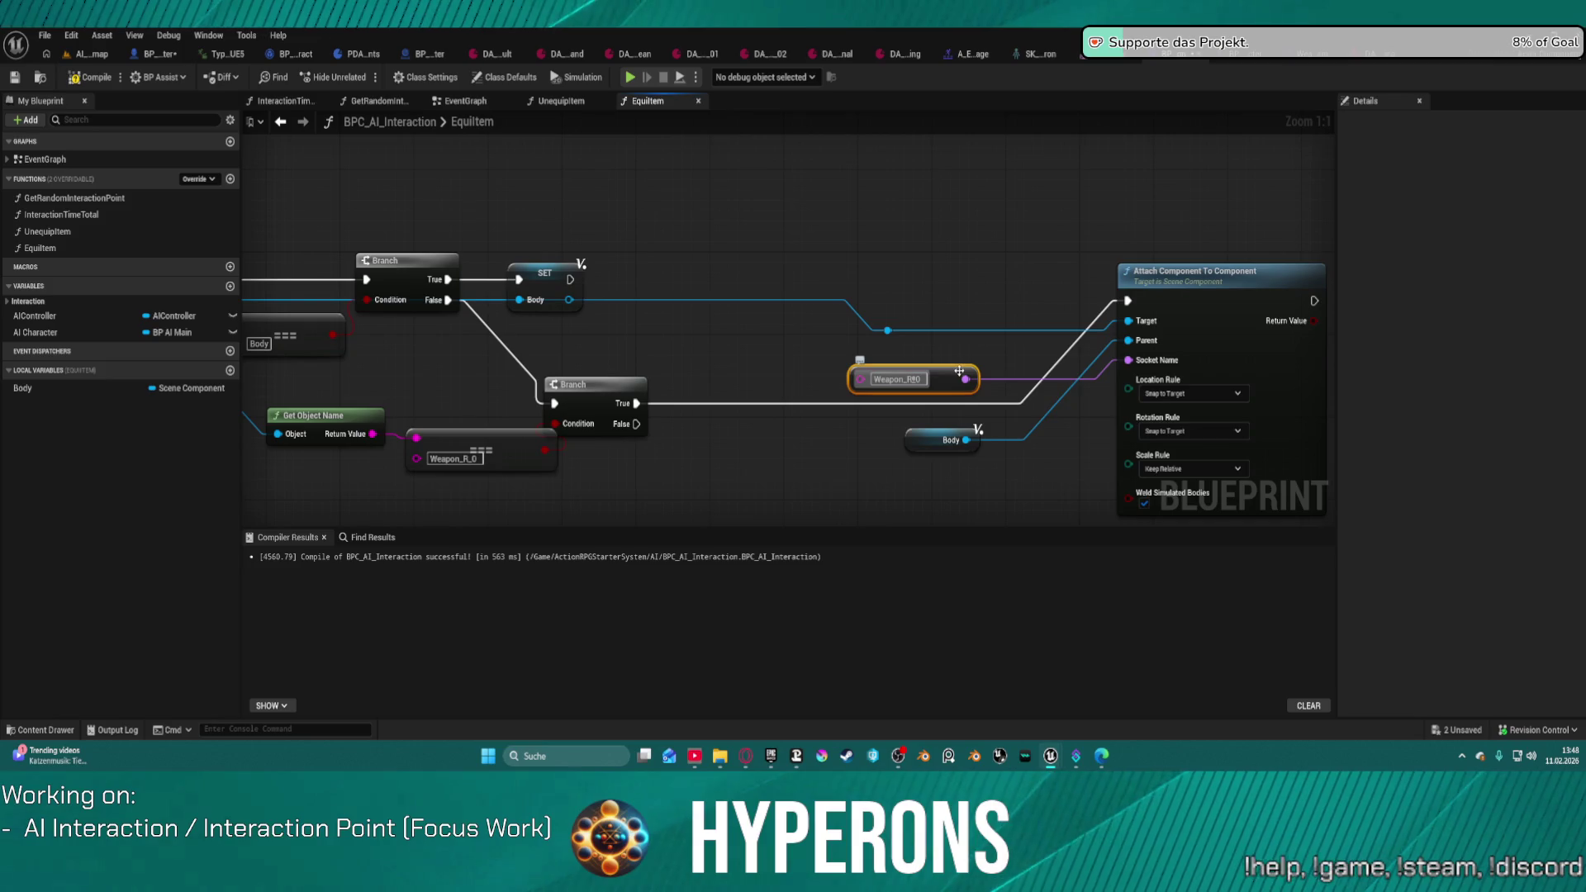
{"action": "key", "text": "Delete"}
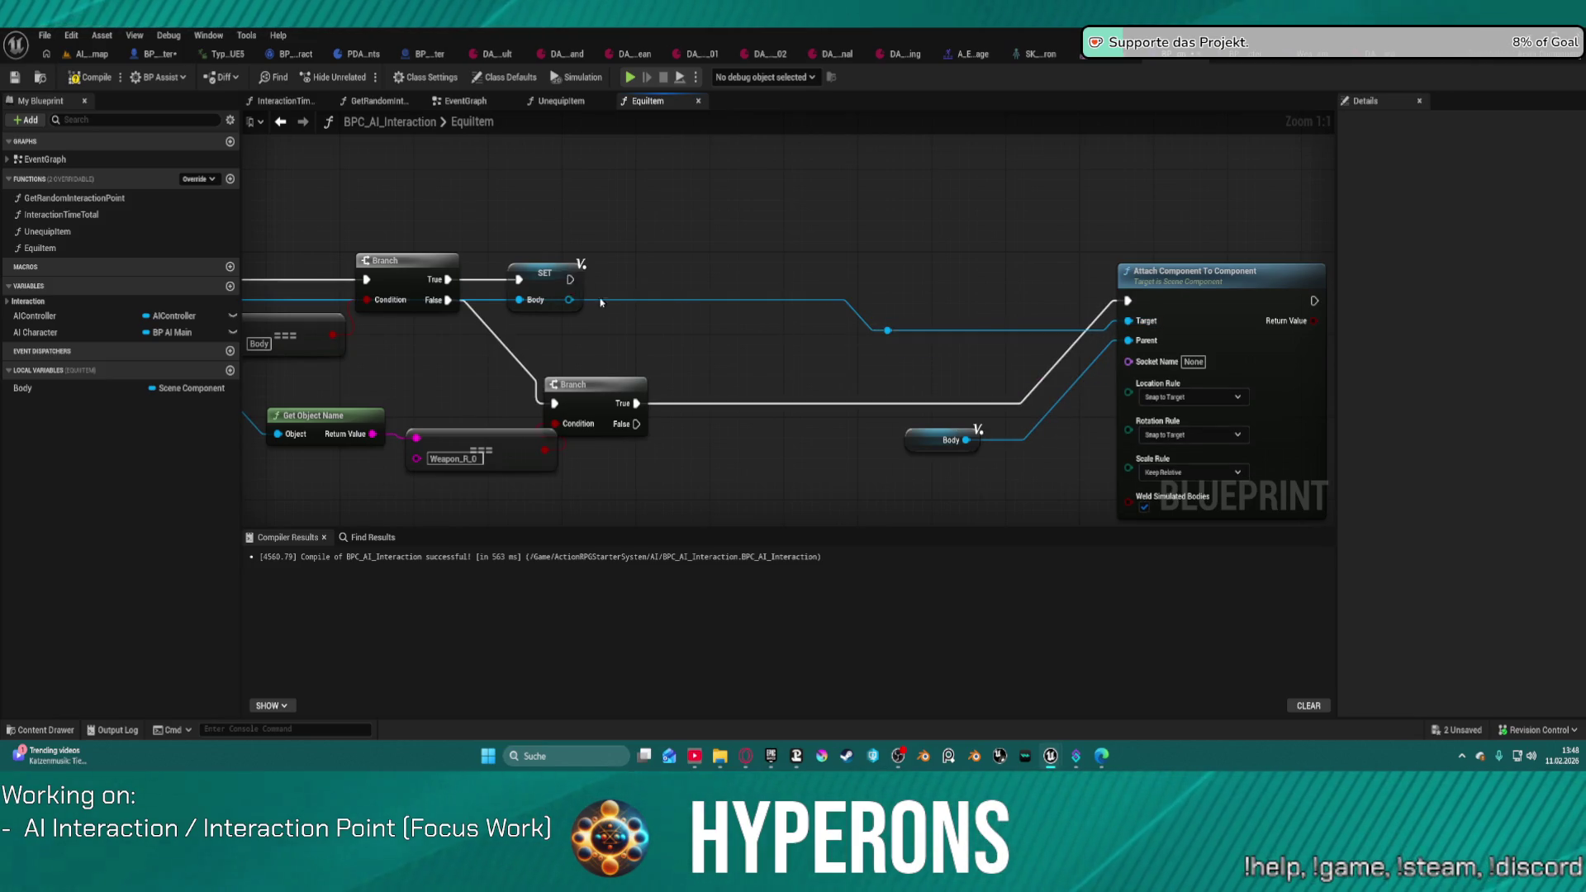
Step: Auto-arrange the nodes around Attach Component To Component and return to AI_testmap
{"action": "left_click", "coordinate": [1161, 323]}
{"action": "key", "text": "f"}
{"action": "mouse_move", "coordinate": [1019, 344]}
{"action": "left_mouse_down"}
{"action": "mouse_move", "coordinate": [1125, 254]}
{"action": "mouse_move", "coordinate": [741, 250]}
{"action": "left_mouse_up"}
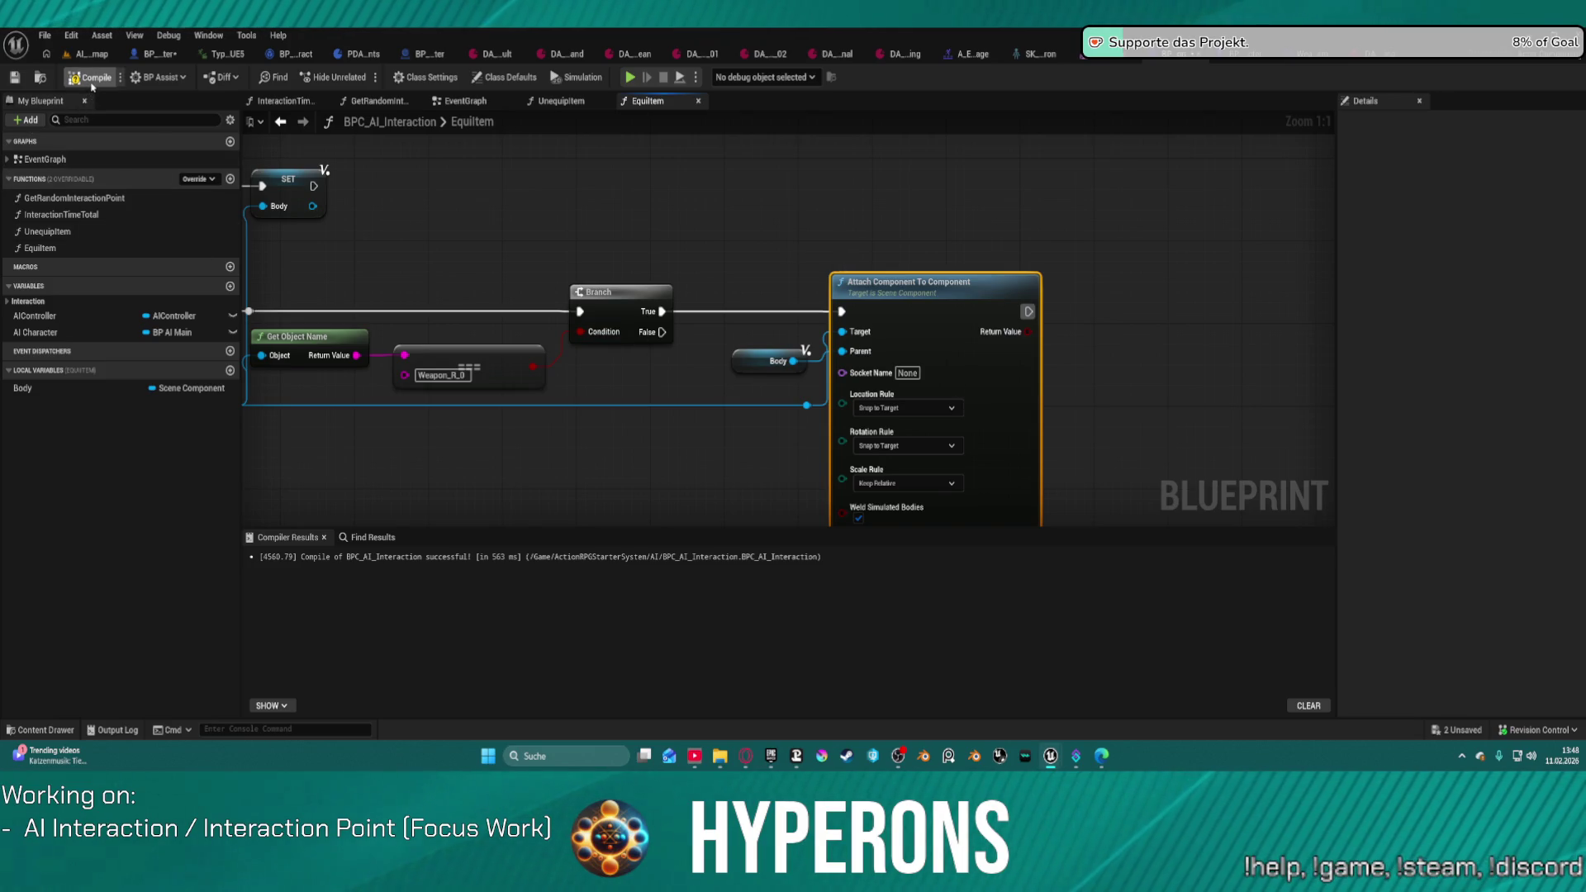
{"action": "left_click", "coordinate": [79, 60]}
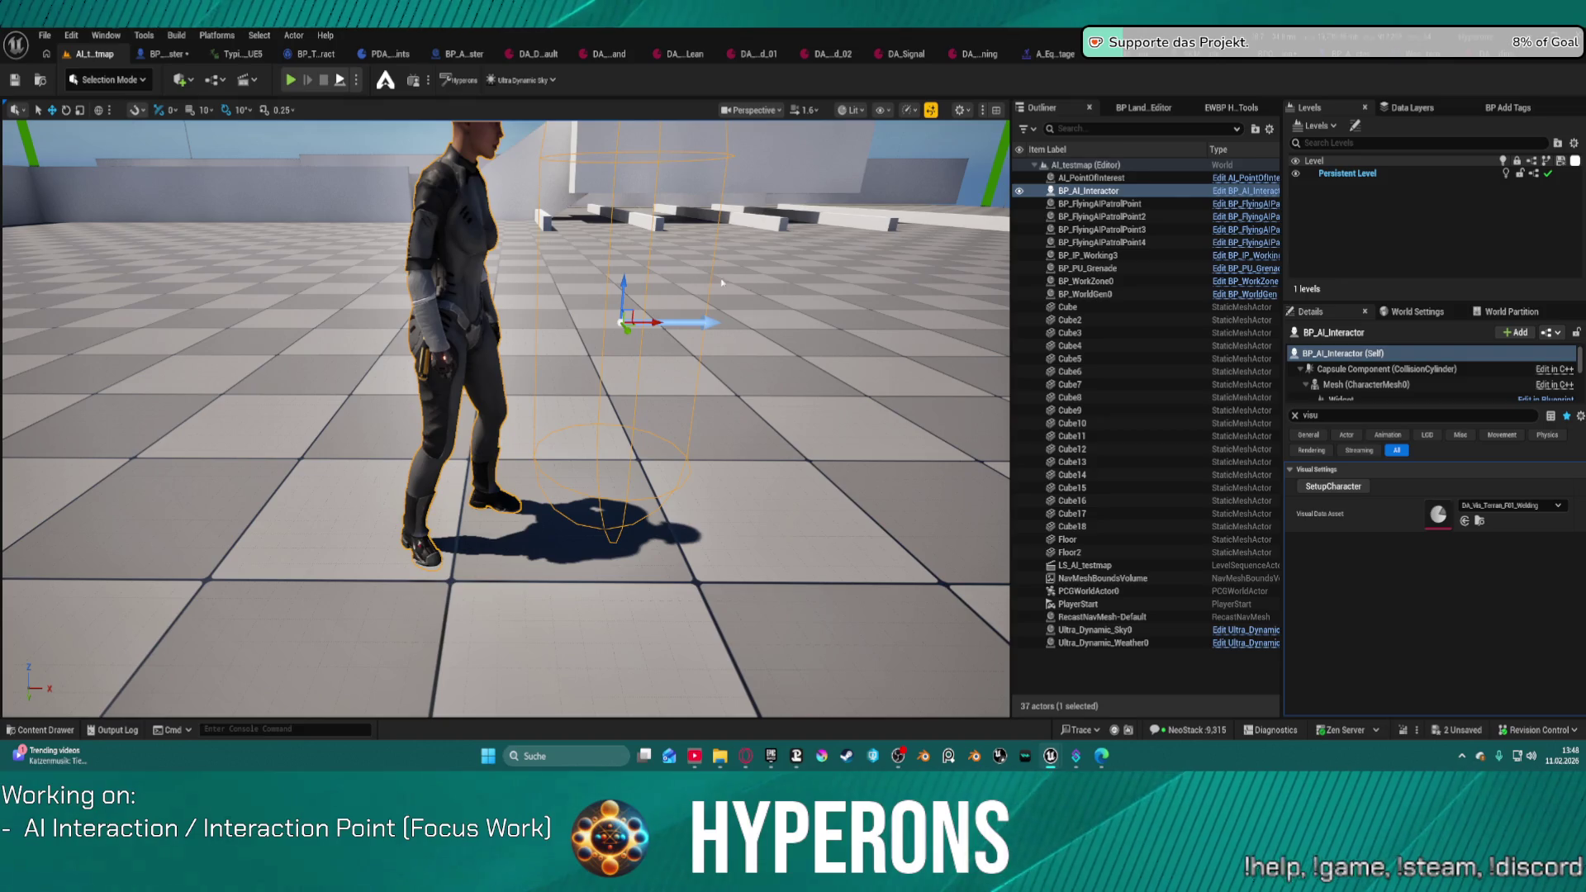
{"action": "key", "text": "alt+p"}
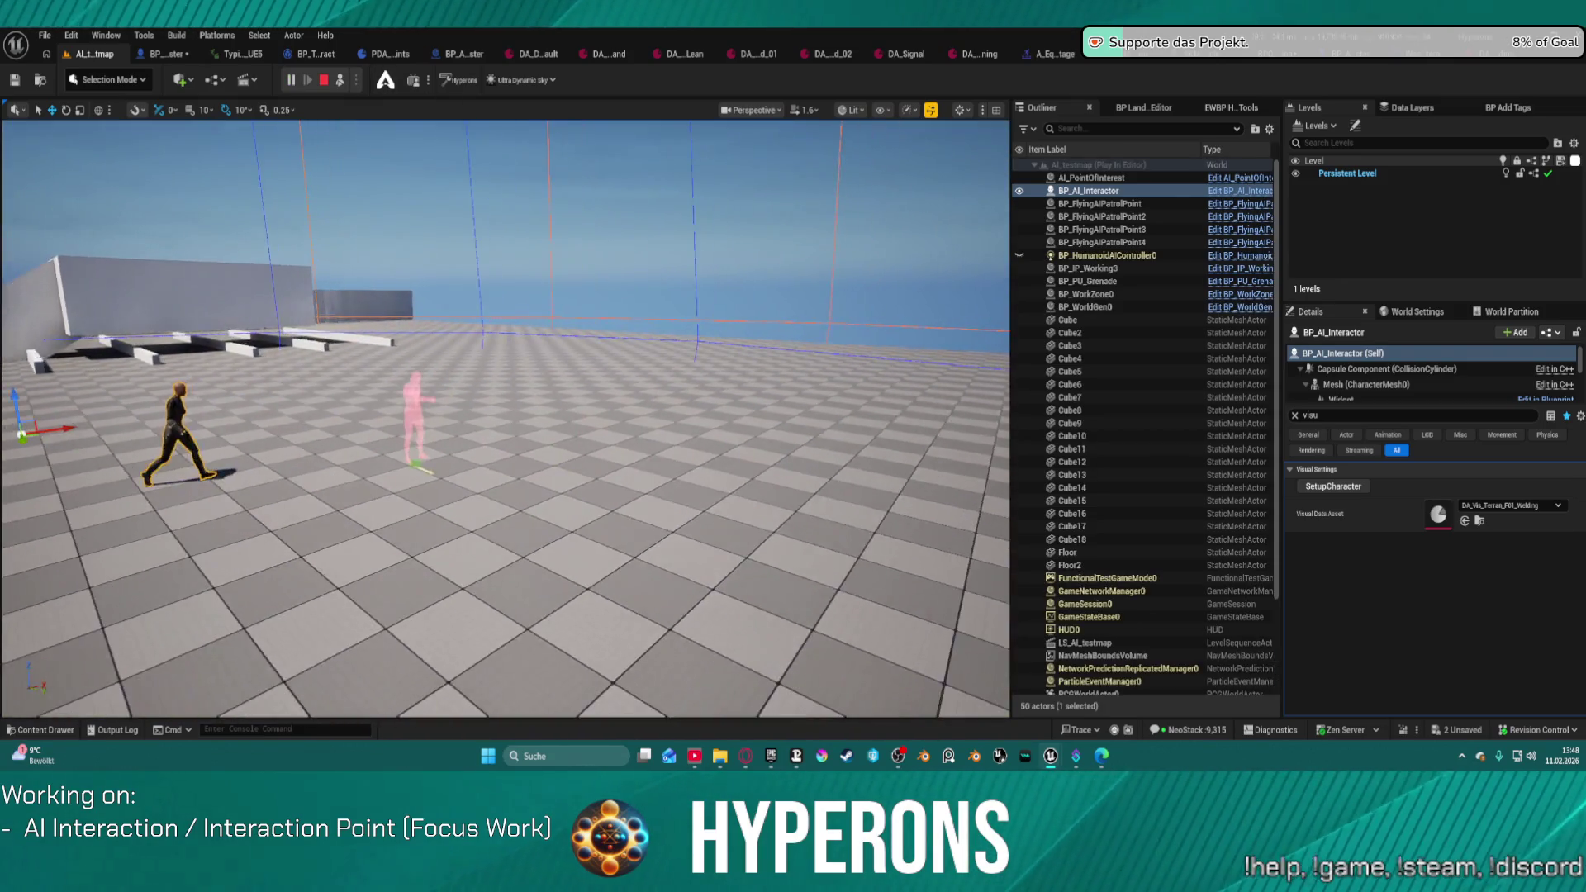
{"action": "key", "text": "w"}
{"action": "key", "text": "e"}
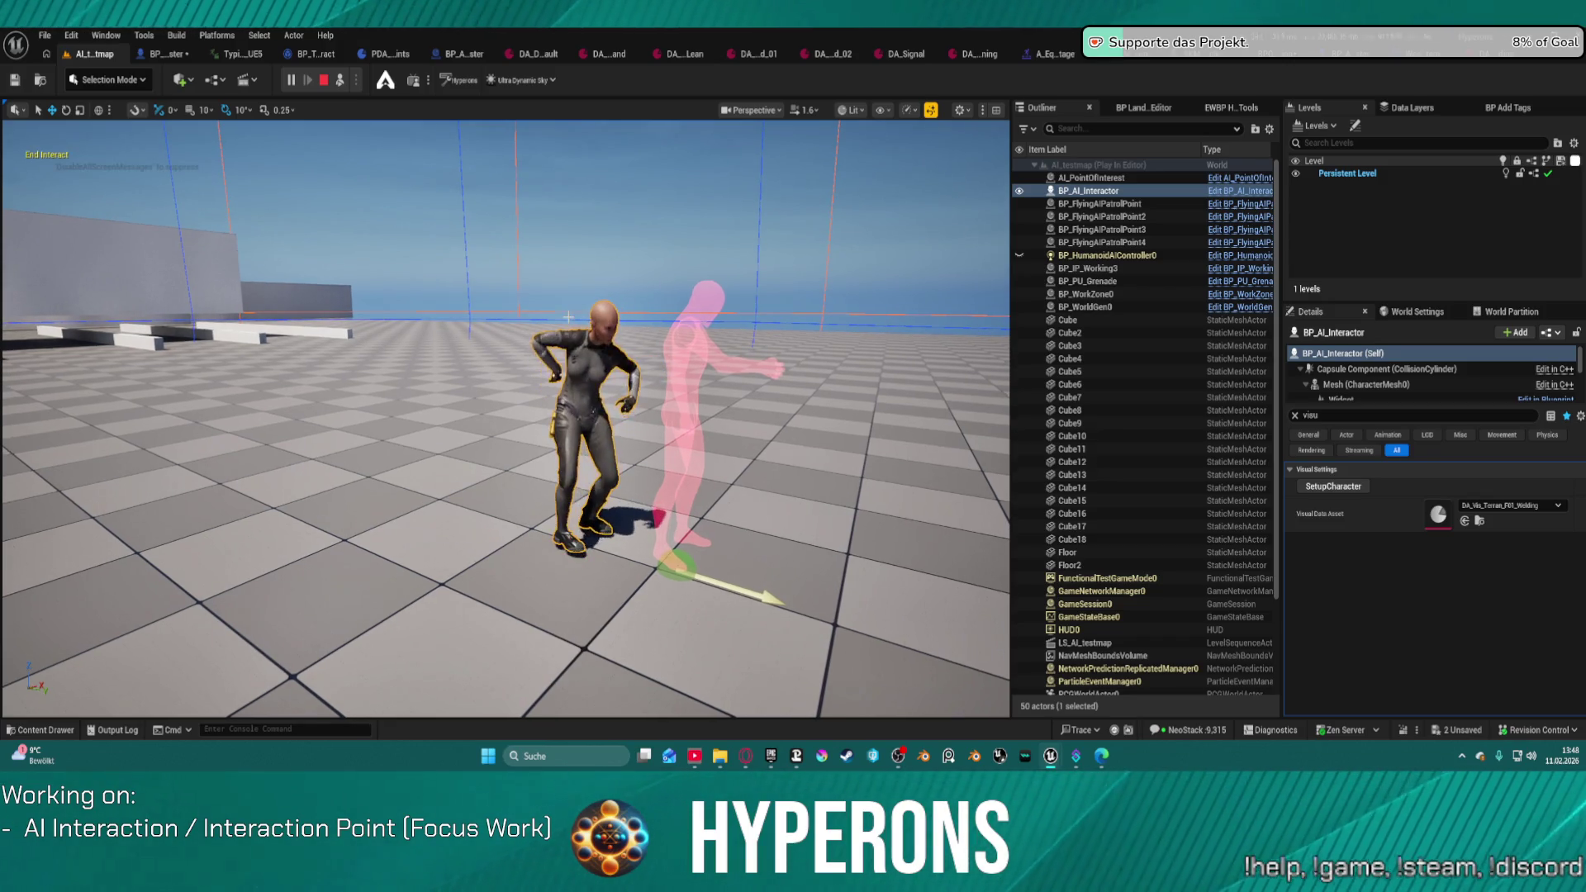
{"action": "left_click", "coordinate": [323, 80]}
{"action": "mouse_move", "coordinate": [343, 147]}
{"action": "left_mouse_down"}
{"action": "mouse_move", "coordinate": [388, 153]}
{"action": "mouse_move", "coordinate": [372, 150]}
{"action": "mouse_move", "coordinate": [468, 93]}
{"action": "left_mouse_up"}
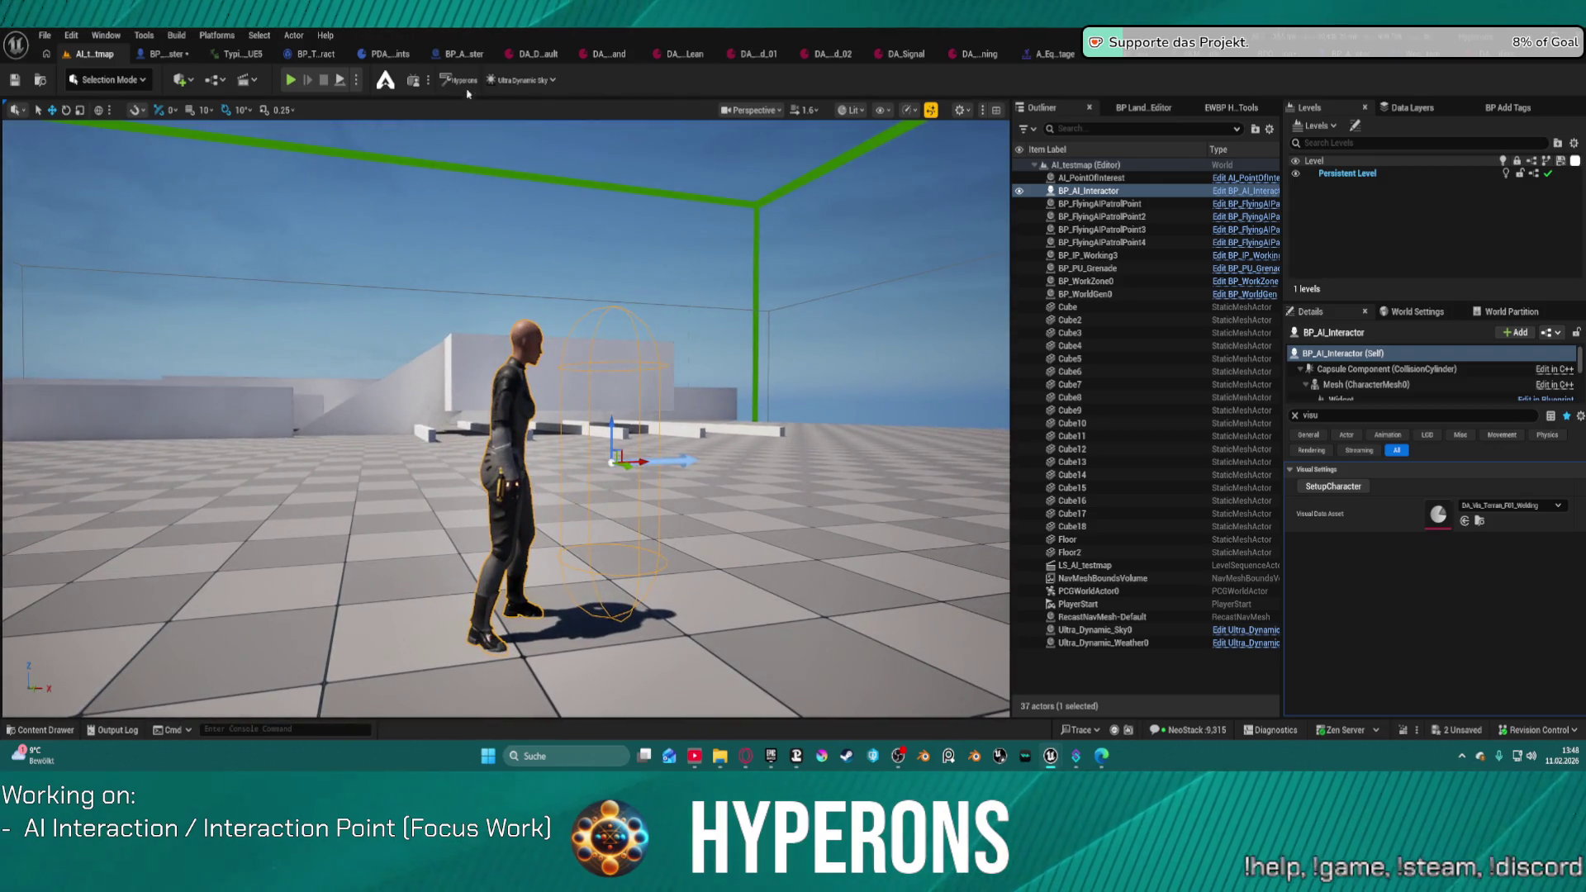
{"action": "left_click", "coordinate": [1274, 61]}
{"action": "left_click_drag", "start_coordinate": [716, 262], "coordinate": [959, 259]}
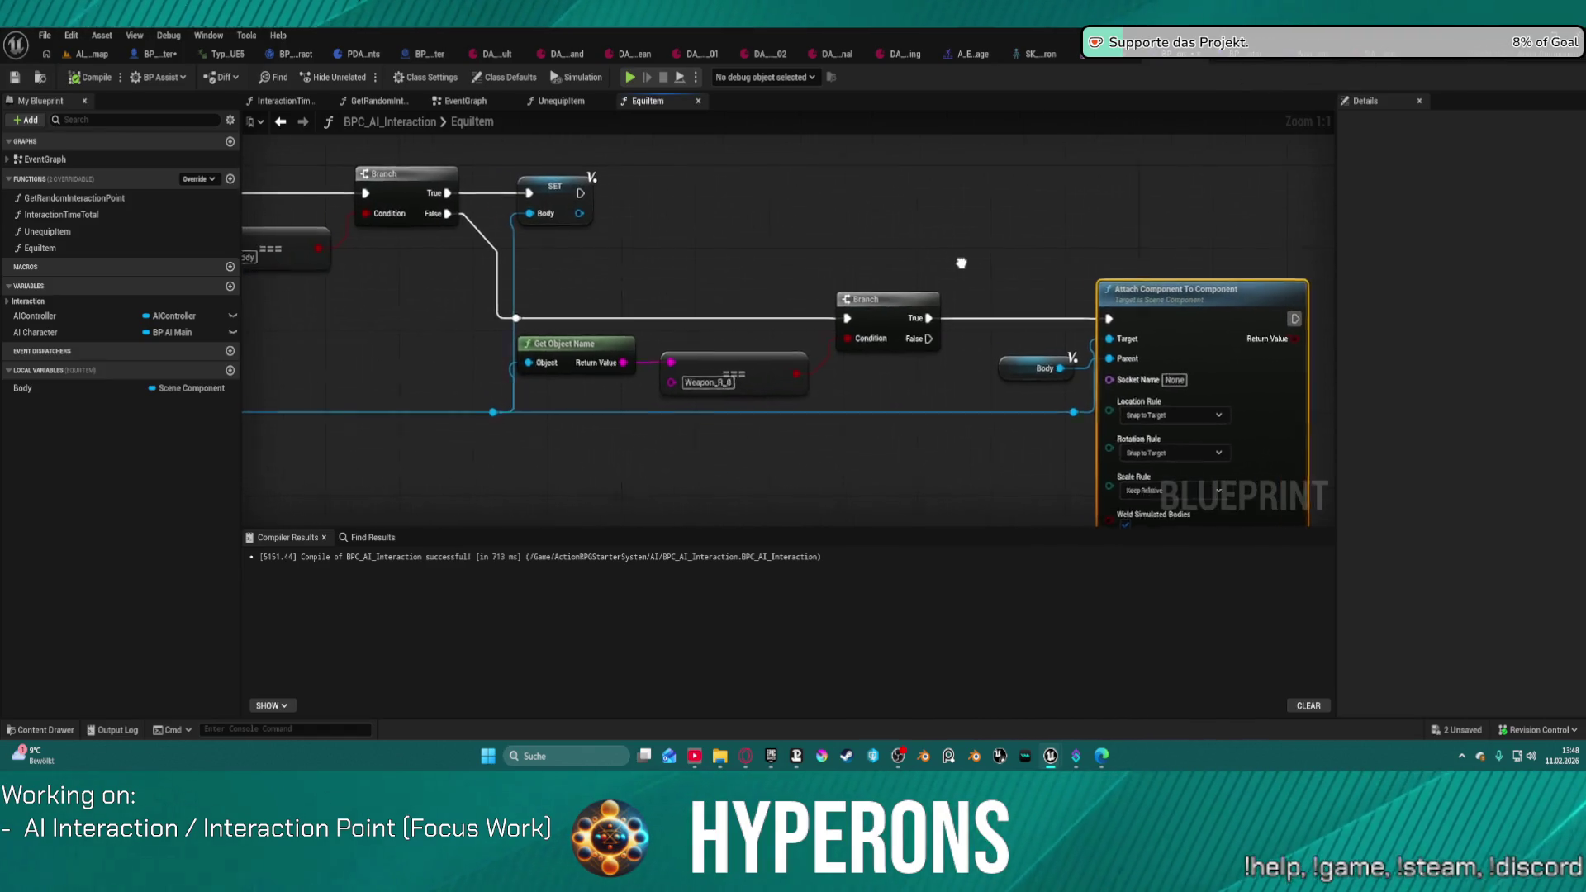
Step: Add a breakpoint to the weapon-name Branch node in EquipItem
{"action": "right_click", "coordinate": [896, 322]}
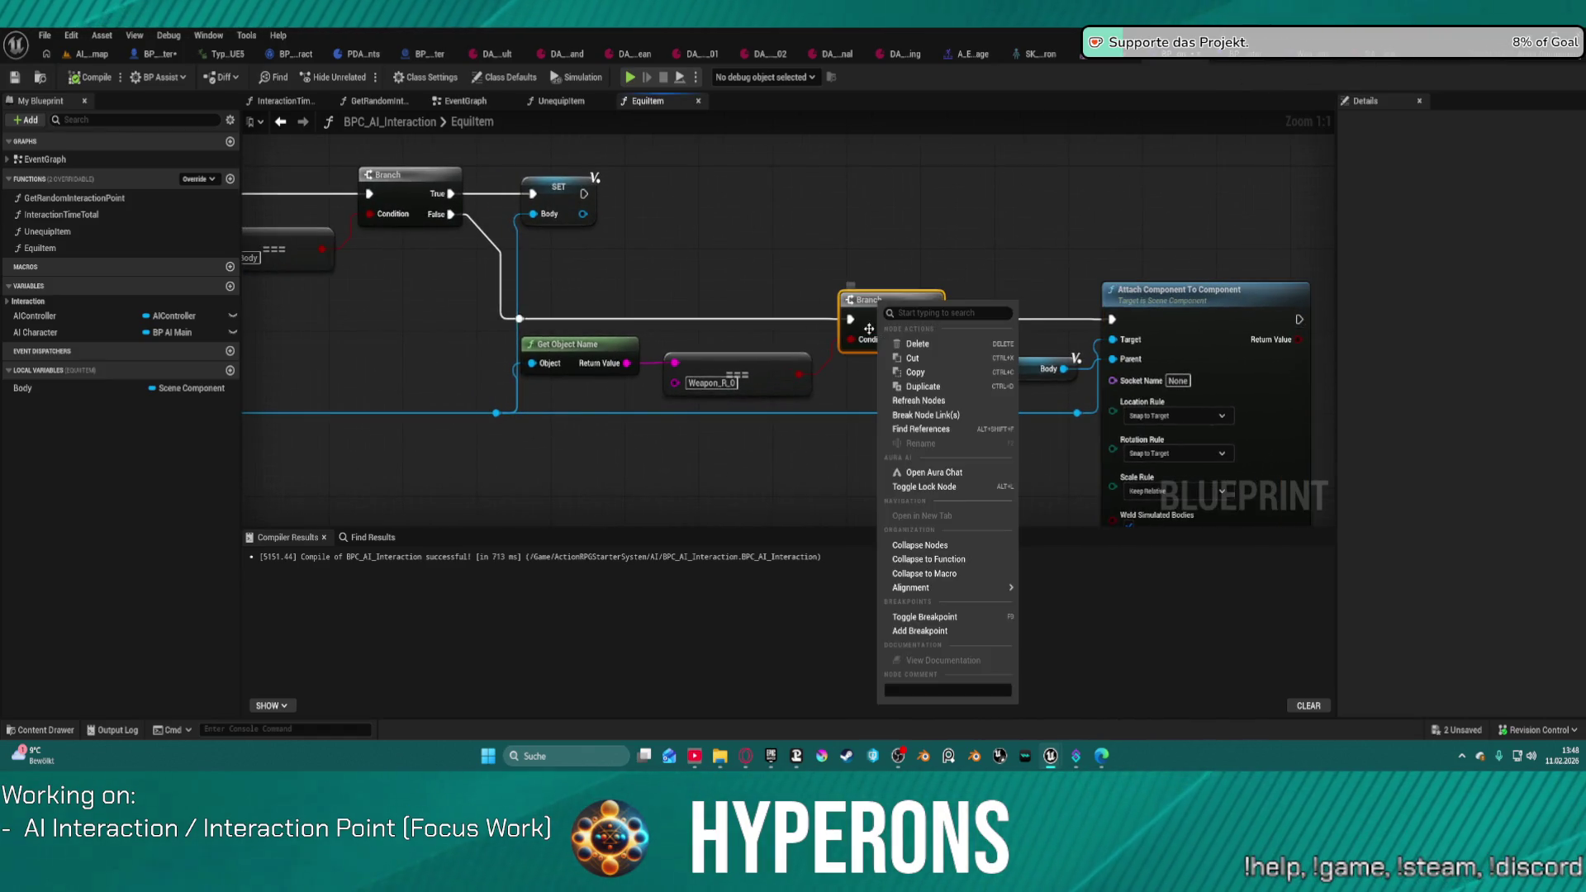
{"action": "left_click", "coordinate": [925, 626]}
{"action": "left_click", "coordinate": [86, 53]}
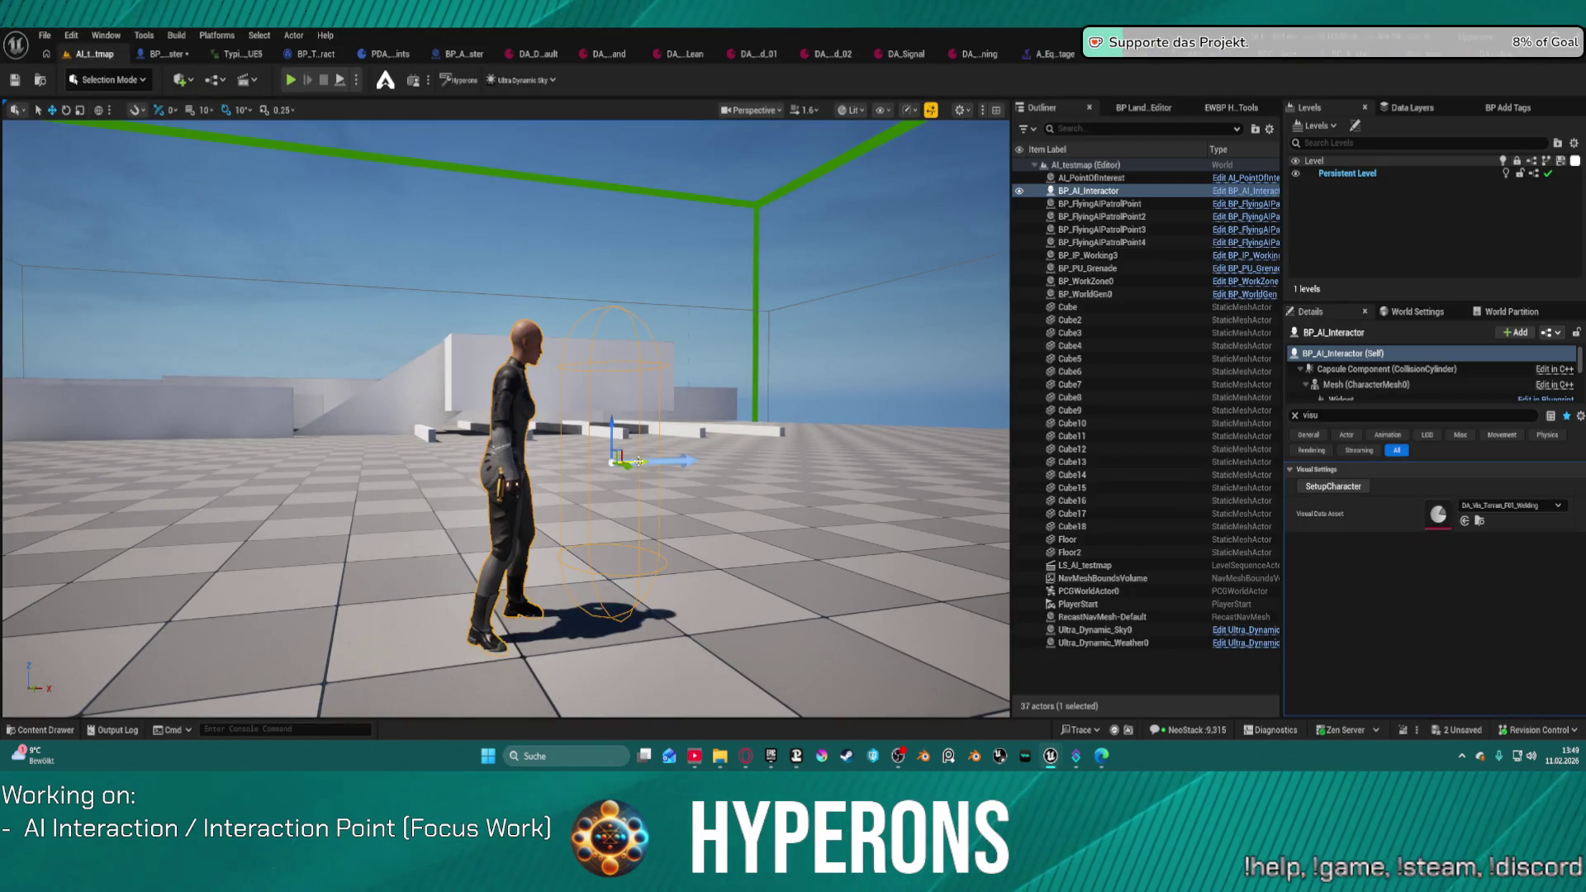
Step: Set the interactor's Mesh Location X to 0 and start a Play-in-Editor session
{"action": "left_click_drag", "start_coordinate": [638, 461], "coordinate": [547, 463]}
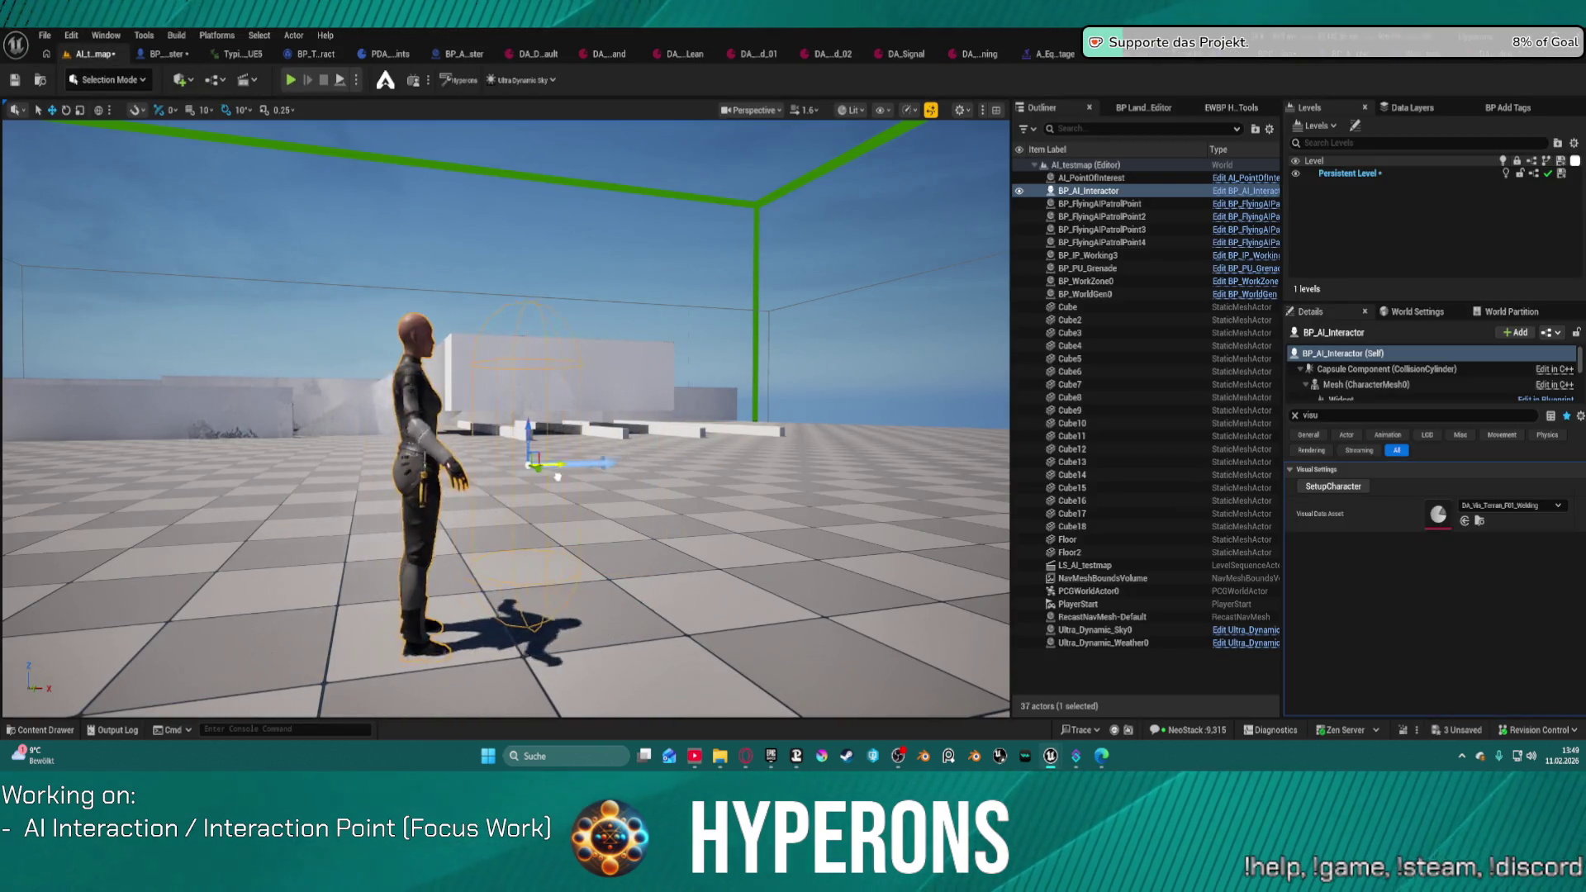
{"action": "left_click", "coordinate": [1406, 384]}
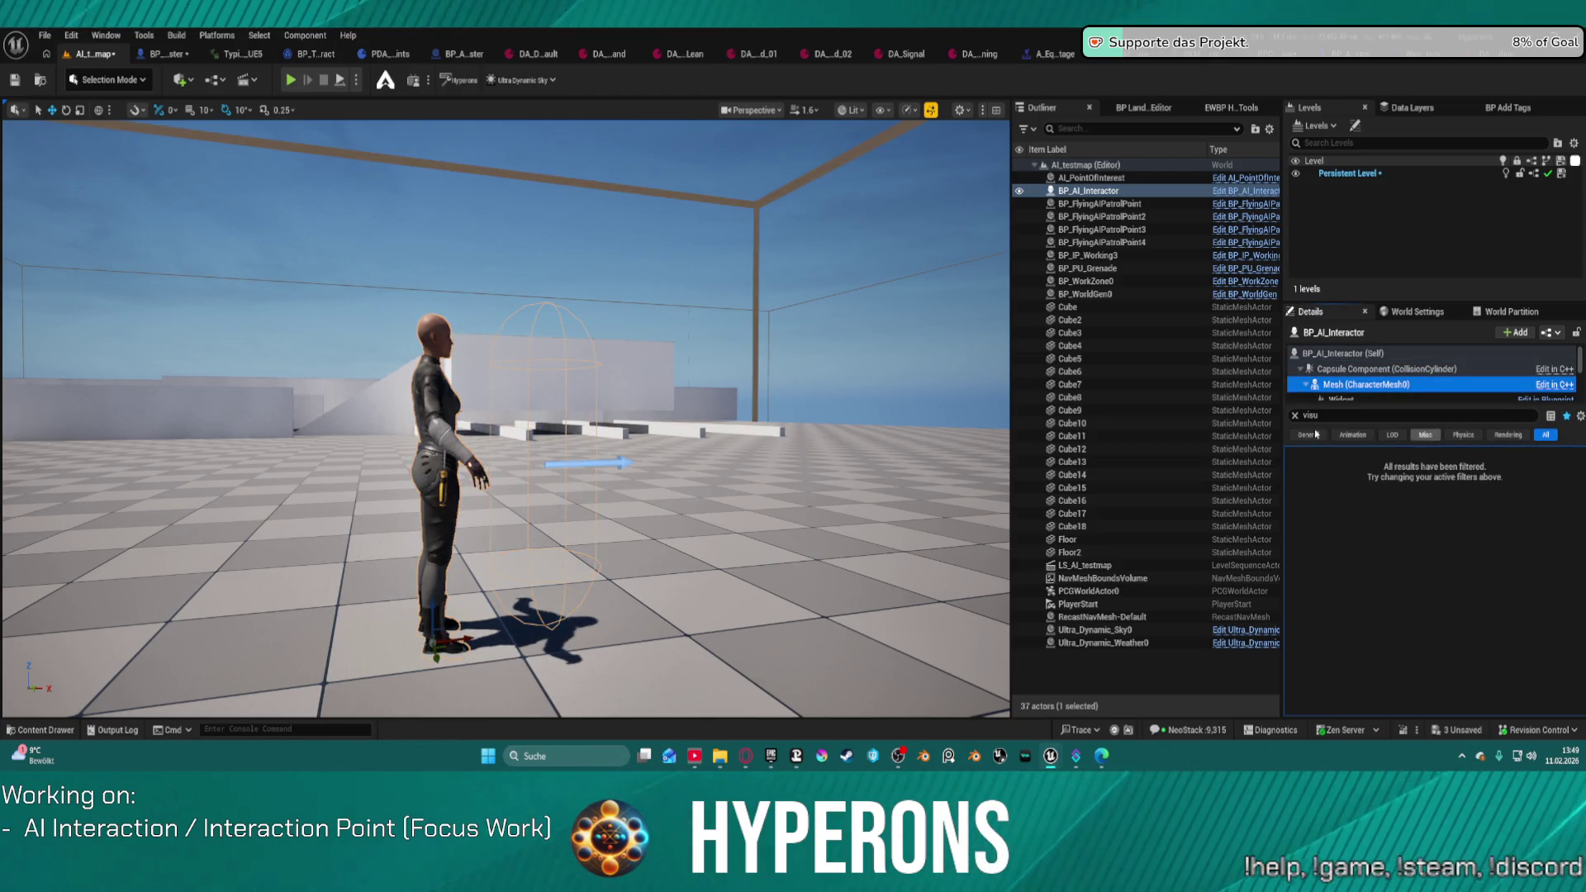
{"action": "left_click", "coordinate": [1294, 416]}
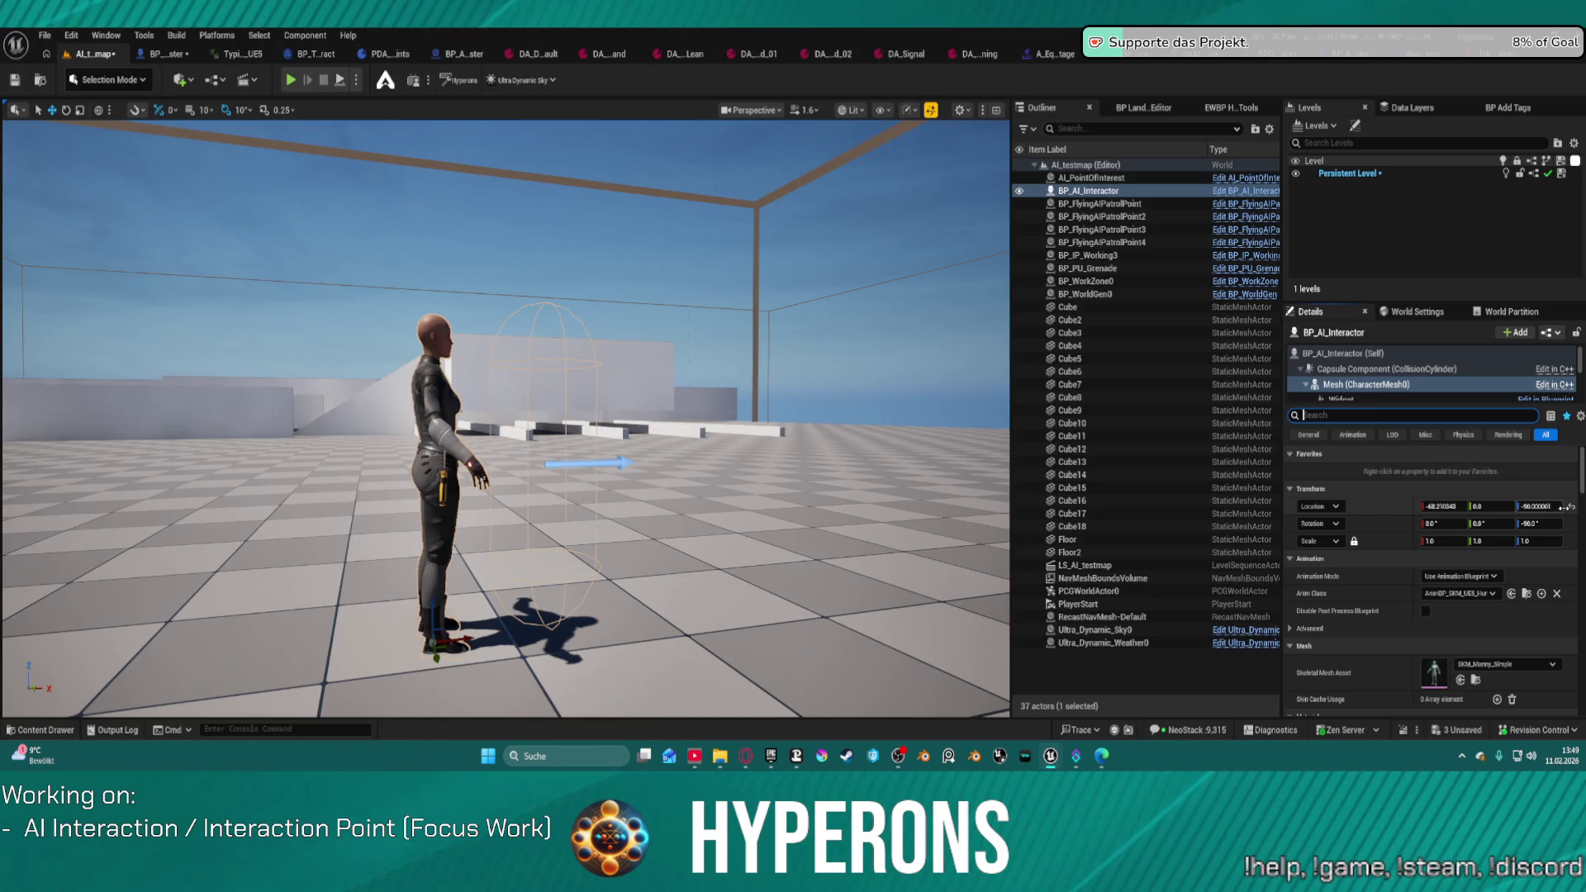
{"action": "left_click", "coordinate": [1453, 507]}
{"action": "type", "text": "0"}
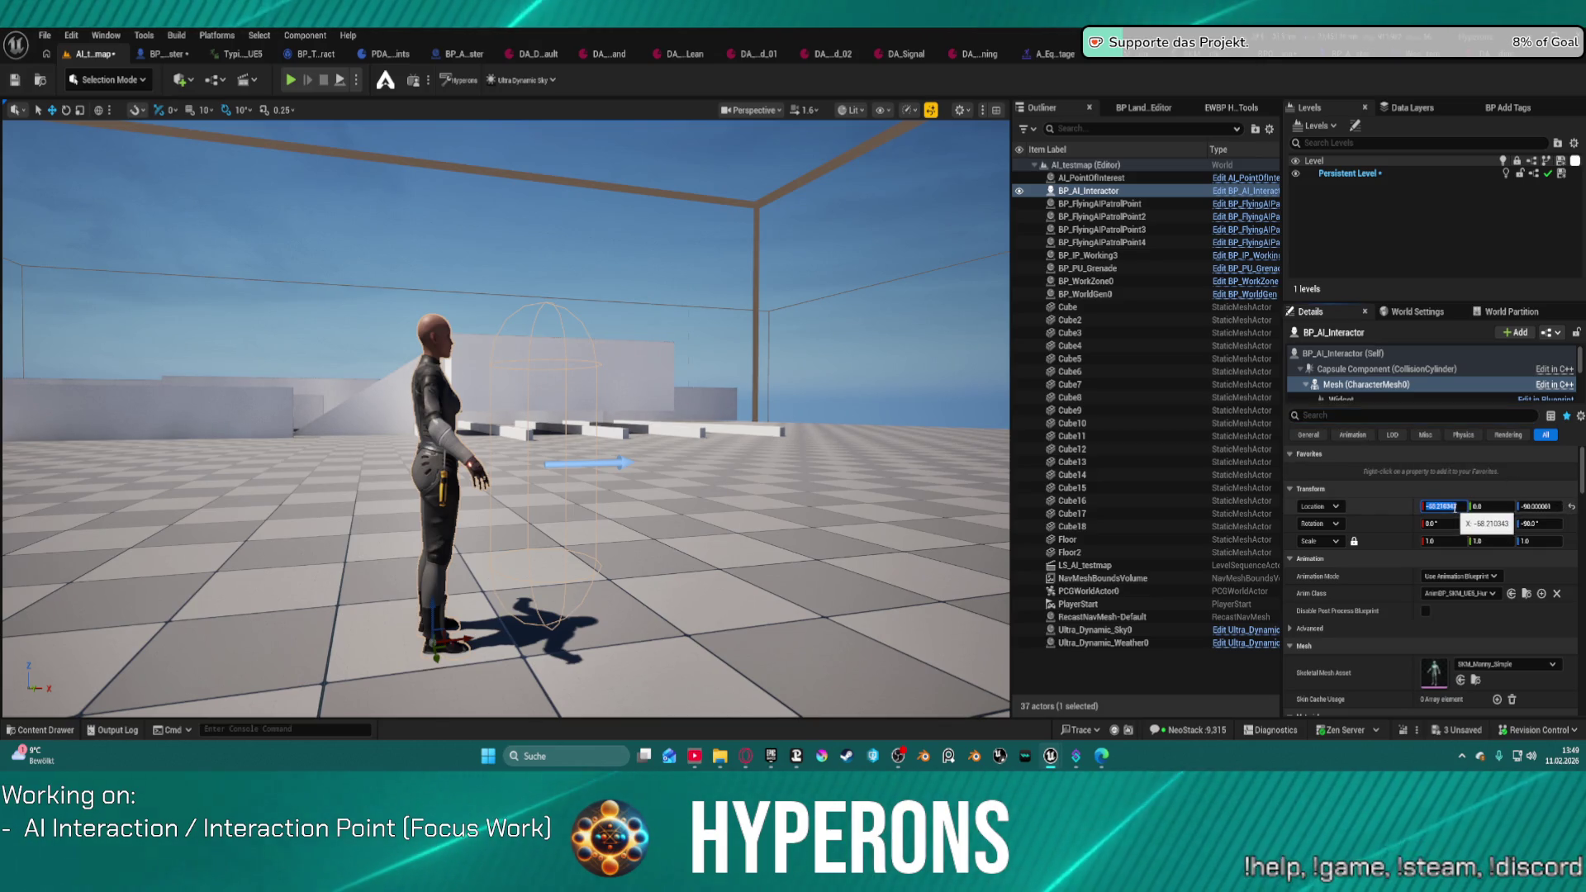
{"action": "key", "text": "Return"}
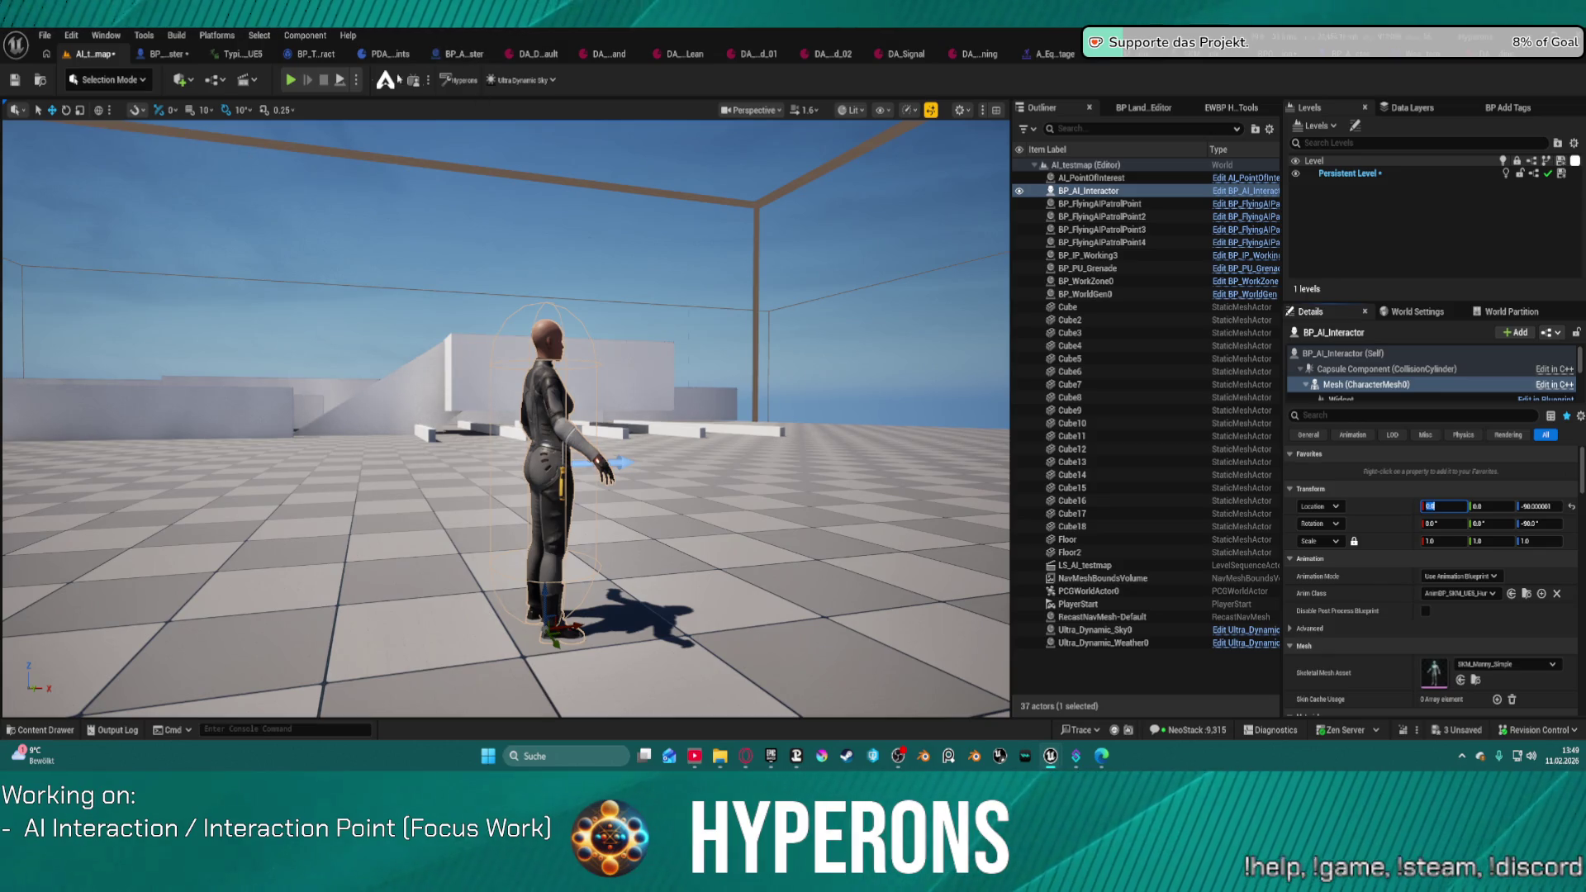
{"action": "key", "text": "alt+p"}
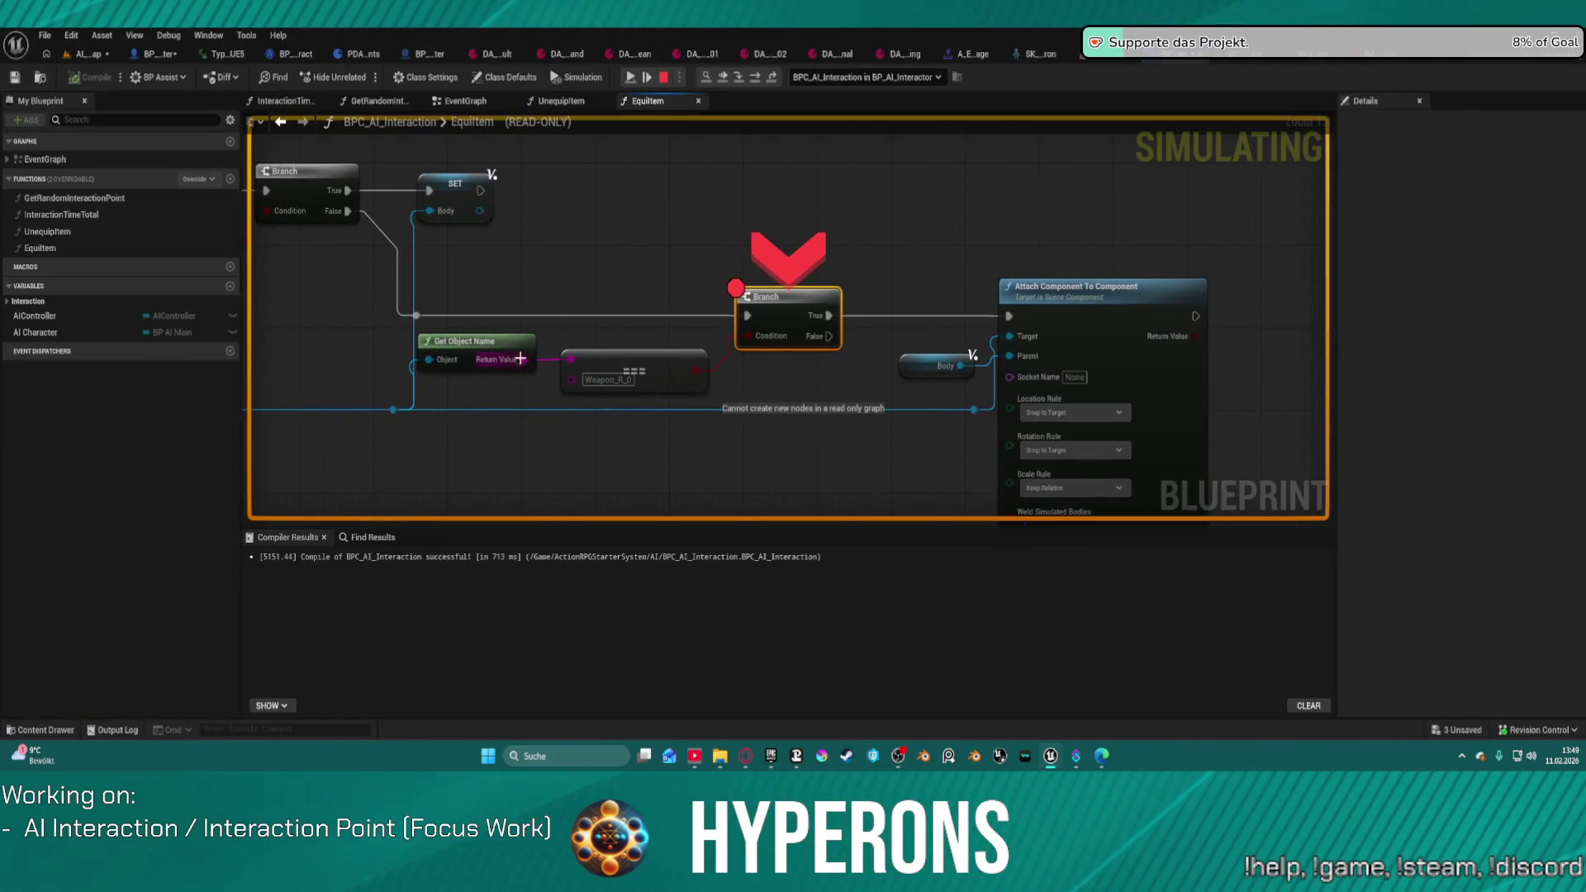
Step: Inspect the paused Branch and For Each Loop debug values, confirming children Widget and Body, then stop
{"action": "mouse_move", "coordinate": [633, 358]}
{"action": "left_mouse_down"}
{"action": "mouse_move", "coordinate": [864, 300]}
{"action": "mouse_move", "coordinate": [1052, 288]}
{"action": "left_mouse_up"}
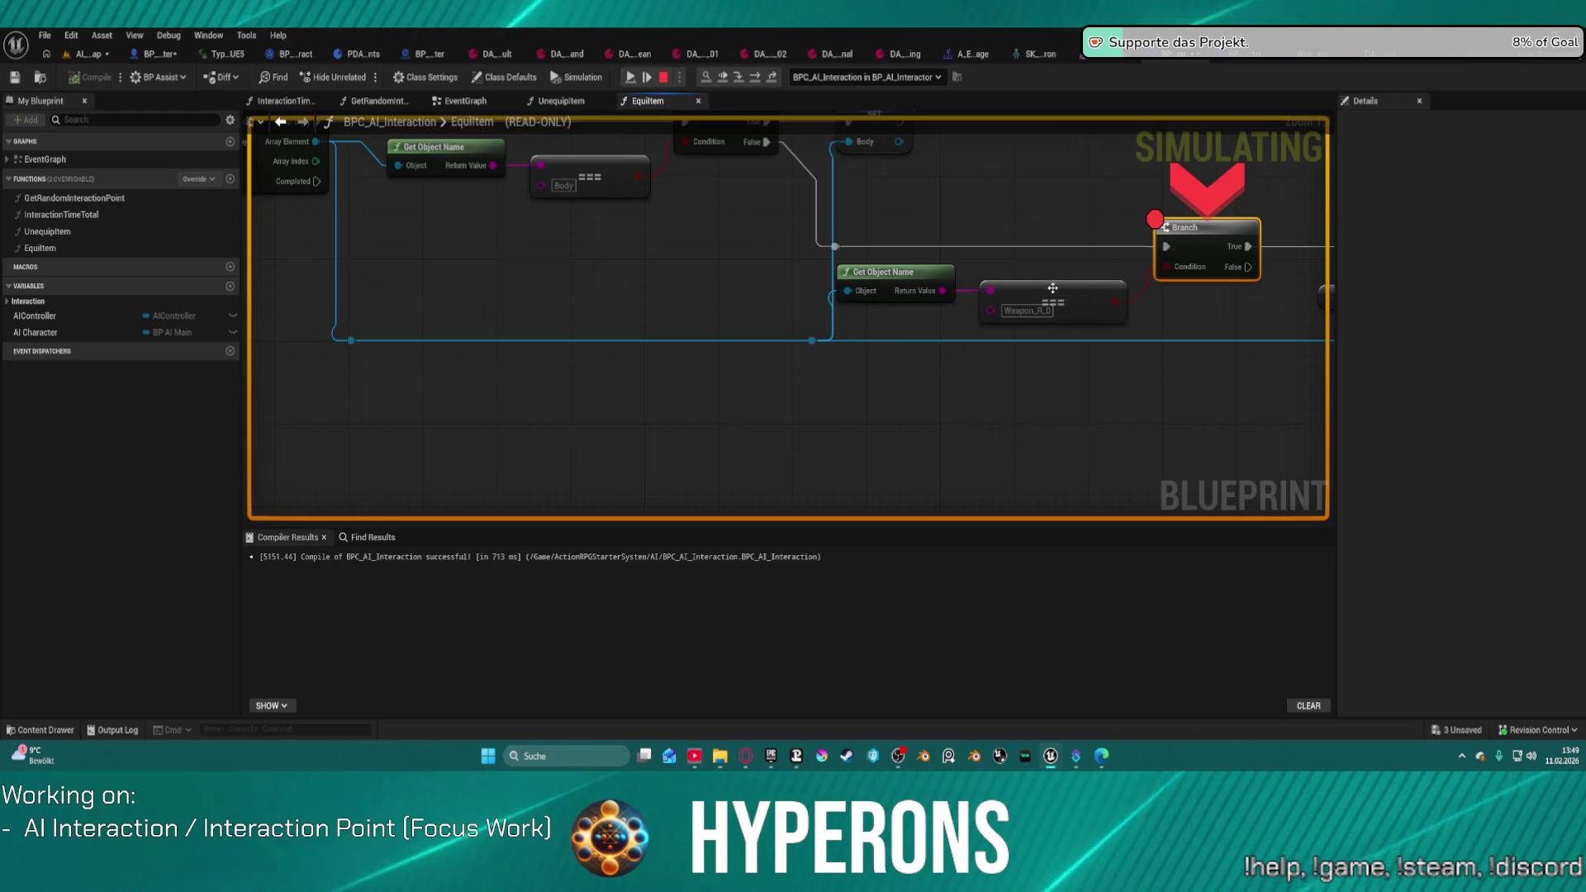
{"action": "mouse_move", "coordinate": [1178, 275]}
{"action": "left_mouse_down"}
{"action": "mouse_move", "coordinate": [871, 256]}
{"action": "mouse_move", "coordinate": [908, 264]}
{"action": "mouse_move", "coordinate": [968, 366]}
{"action": "mouse_move", "coordinate": [1406, 315]}
{"action": "left_mouse_up"}
{"action": "mouse_move", "coordinate": [881, 254]}
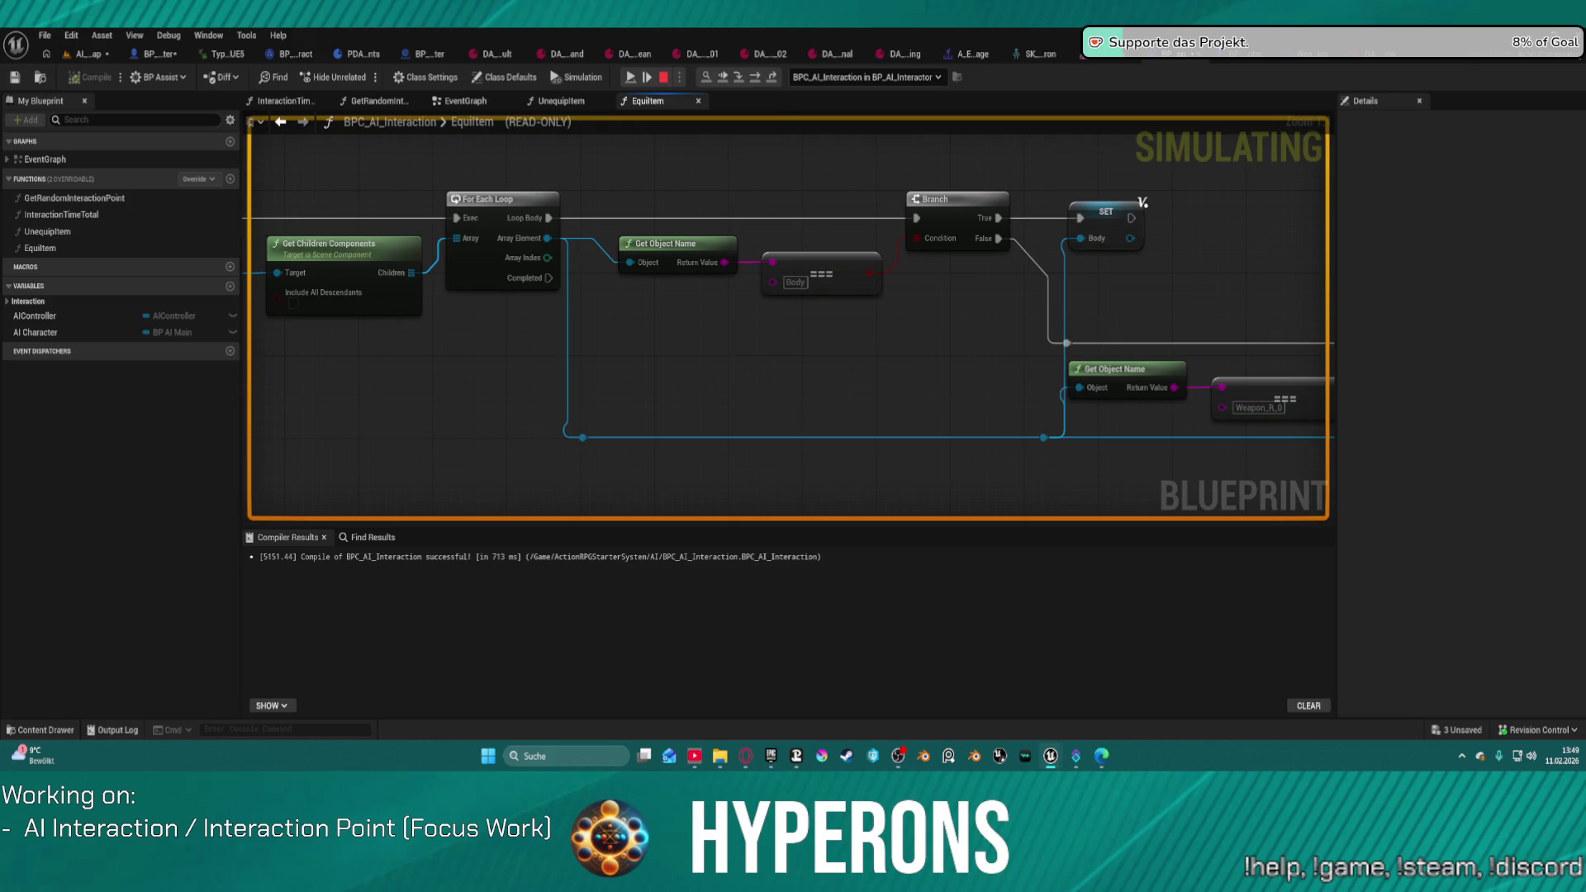
{"action": "left_click_drag", "start_coordinate": [503, 254], "coordinate": [476, 273]}
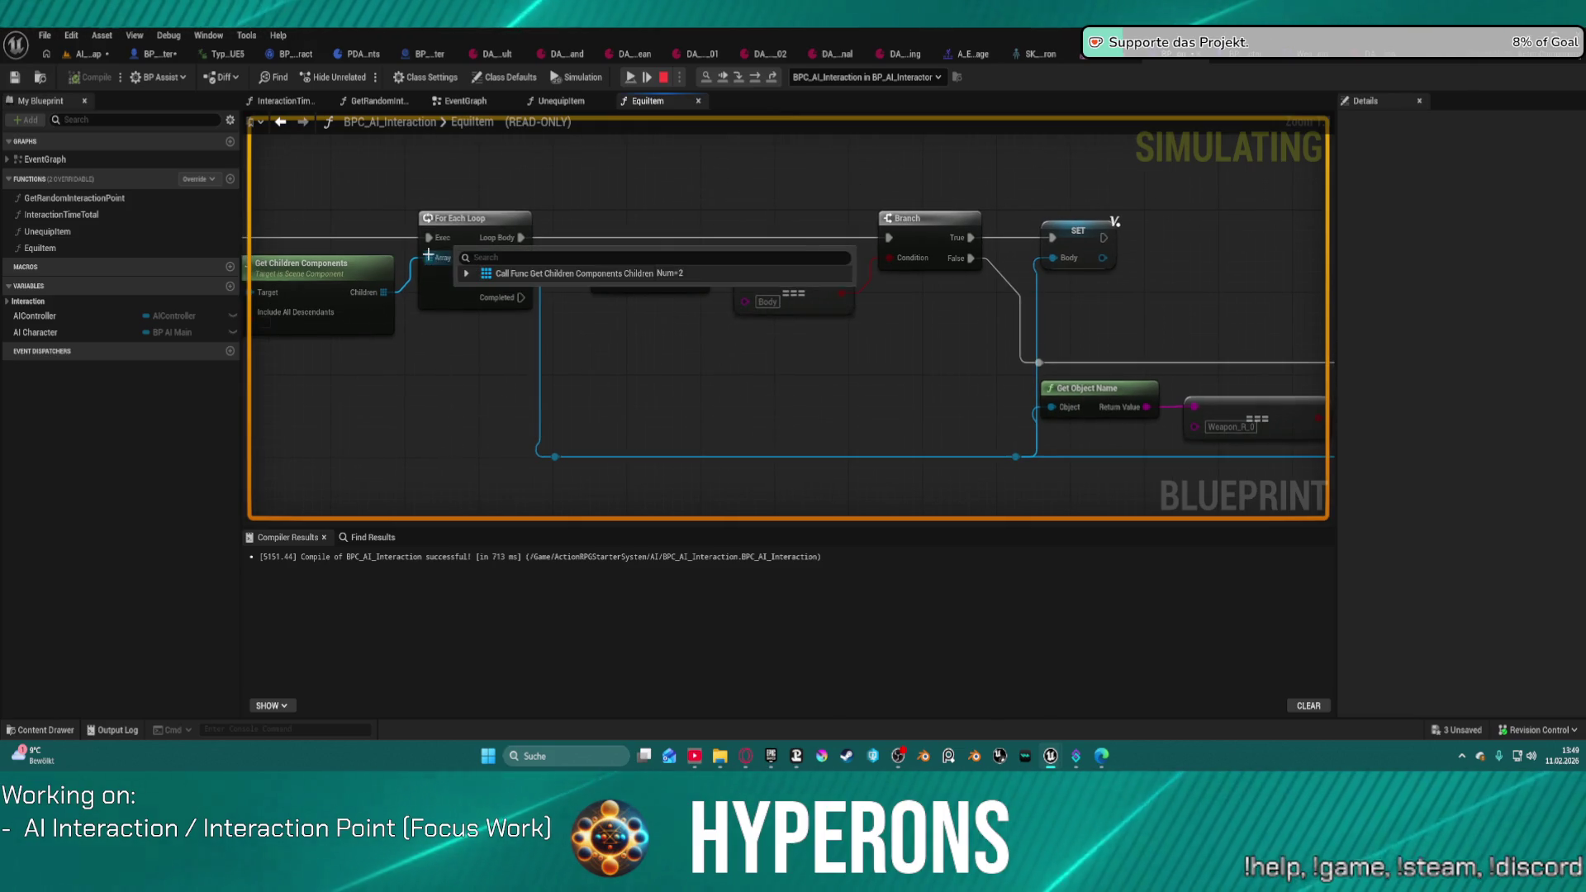
{"action": "left_click", "coordinate": [467, 274]}
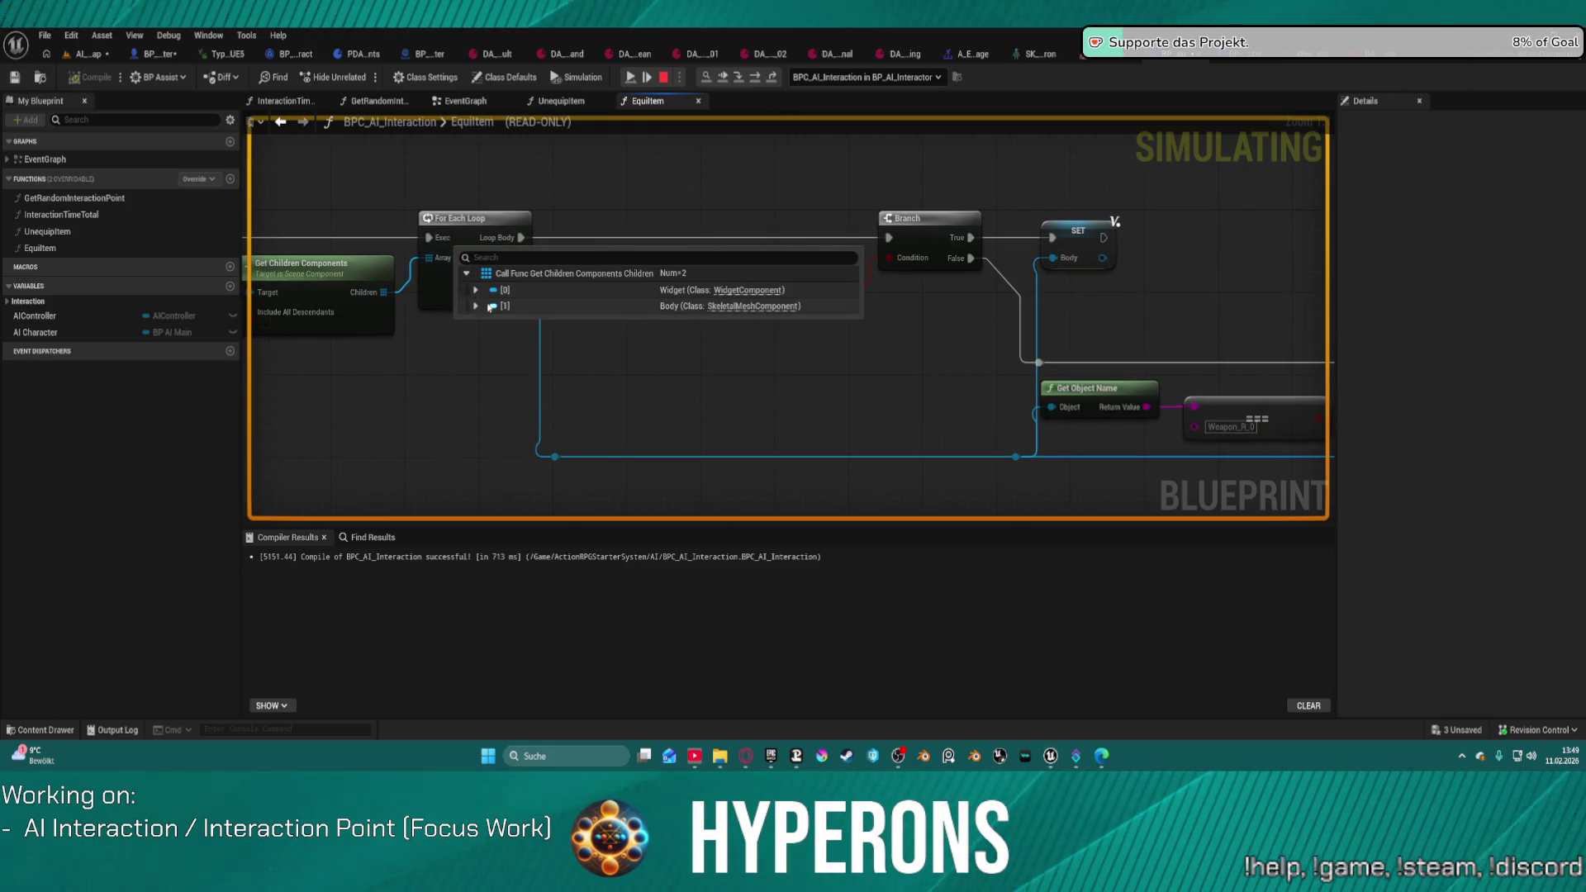
{"action": "left_click", "coordinate": [475, 306]}
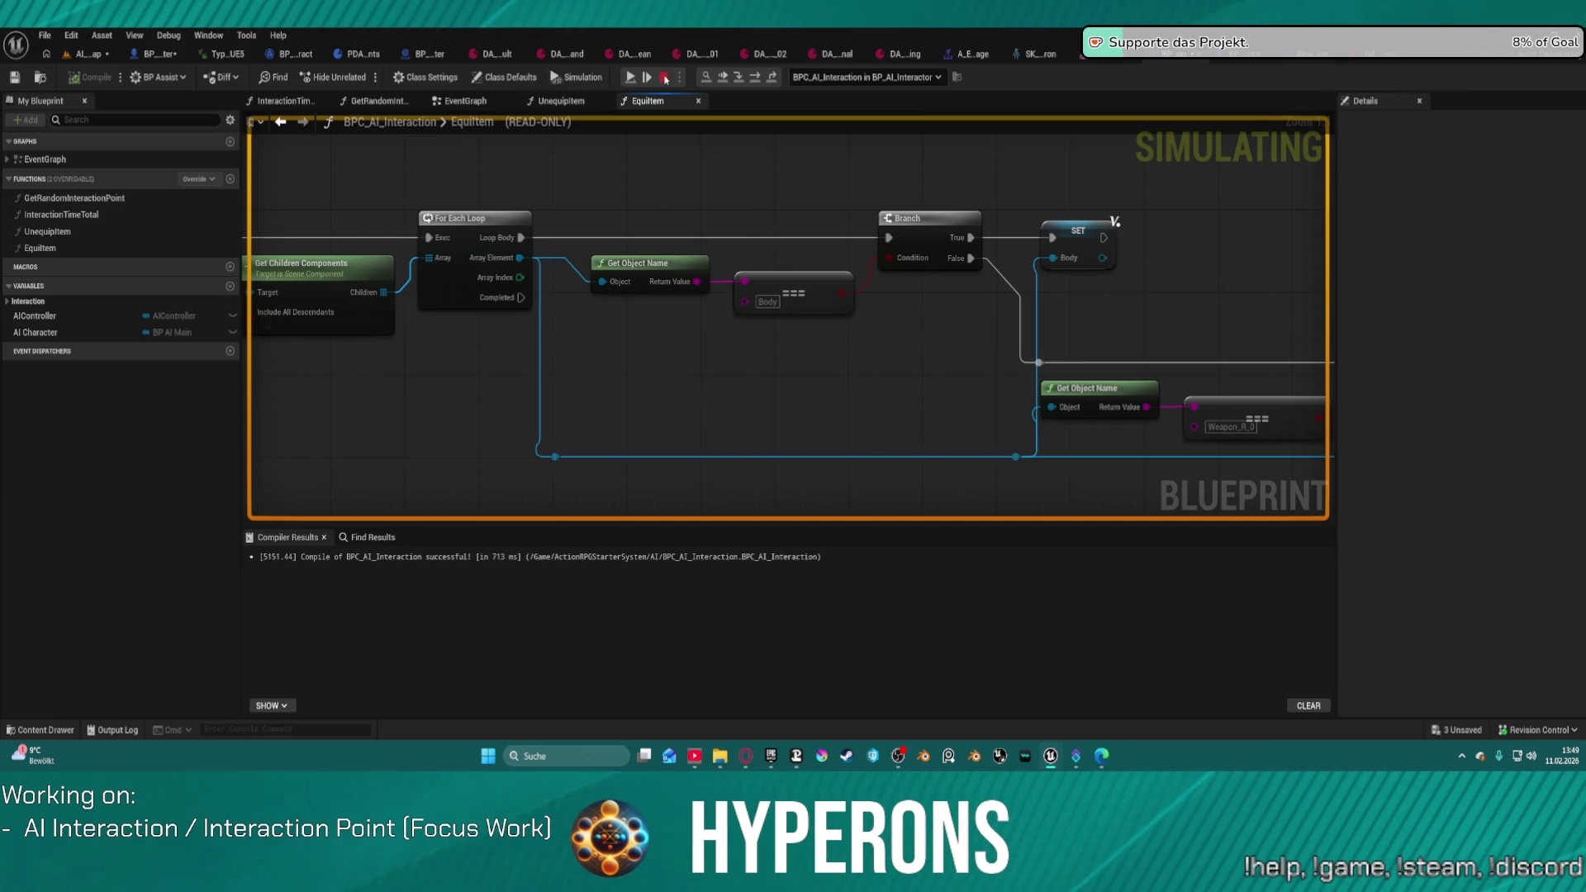
{"action": "key", "text": "Escape"}
{"action": "left_click", "coordinate": [569, 263]}
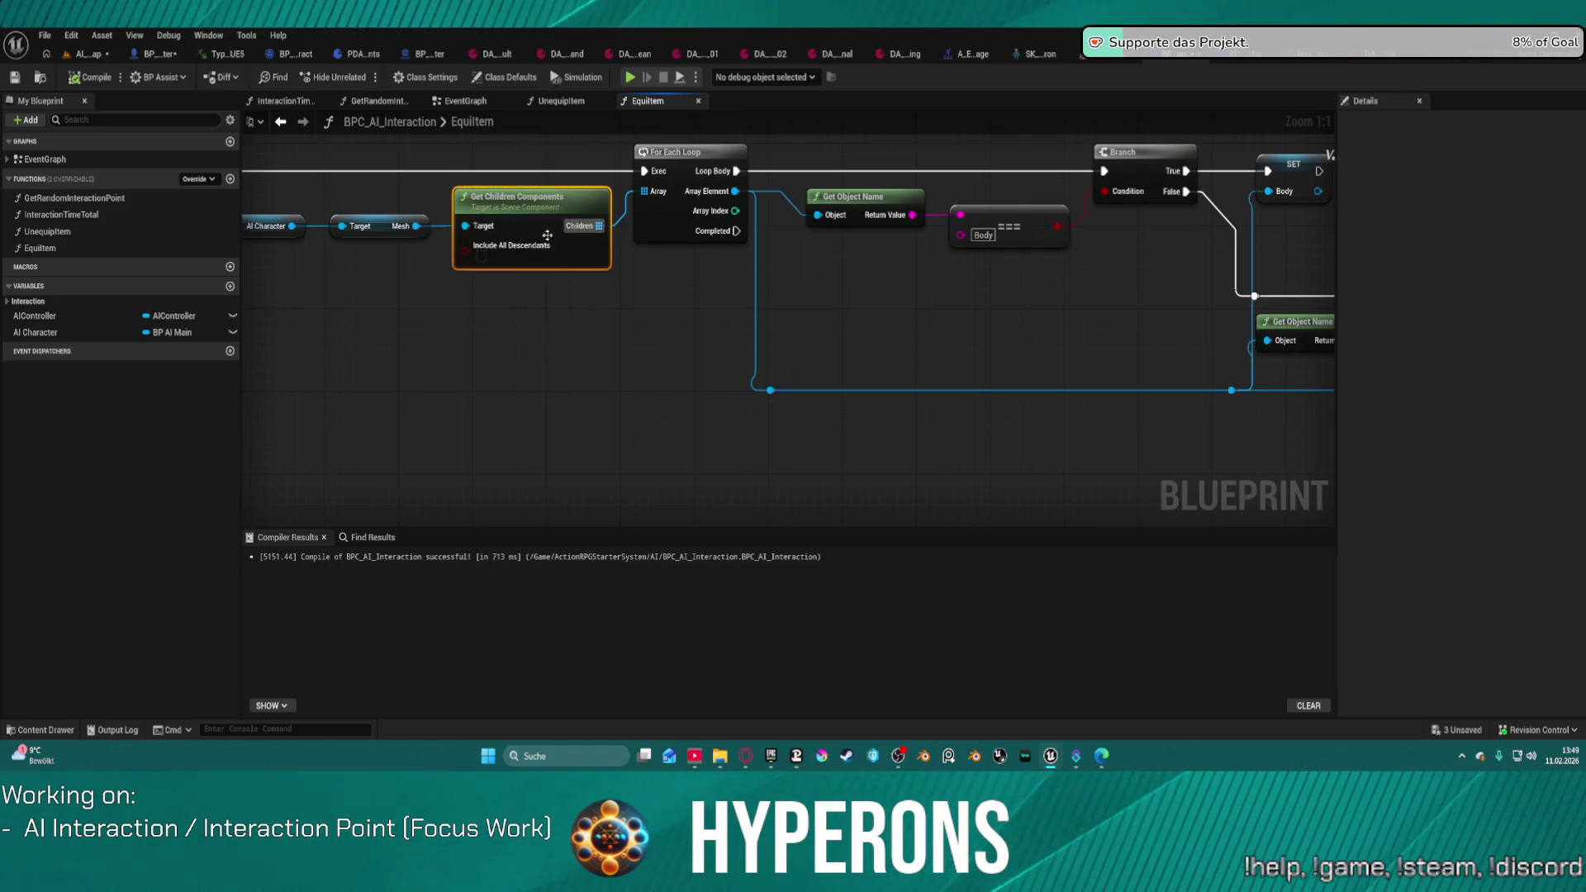
Step: Paste a second Get Children Components and For Each Loop pair, wire it after the Branch, and compile
{"action": "left_click_drag", "start_coordinate": [547, 235], "coordinate": [618, 168]}
{"action": "left_click", "coordinate": [917, 236]}
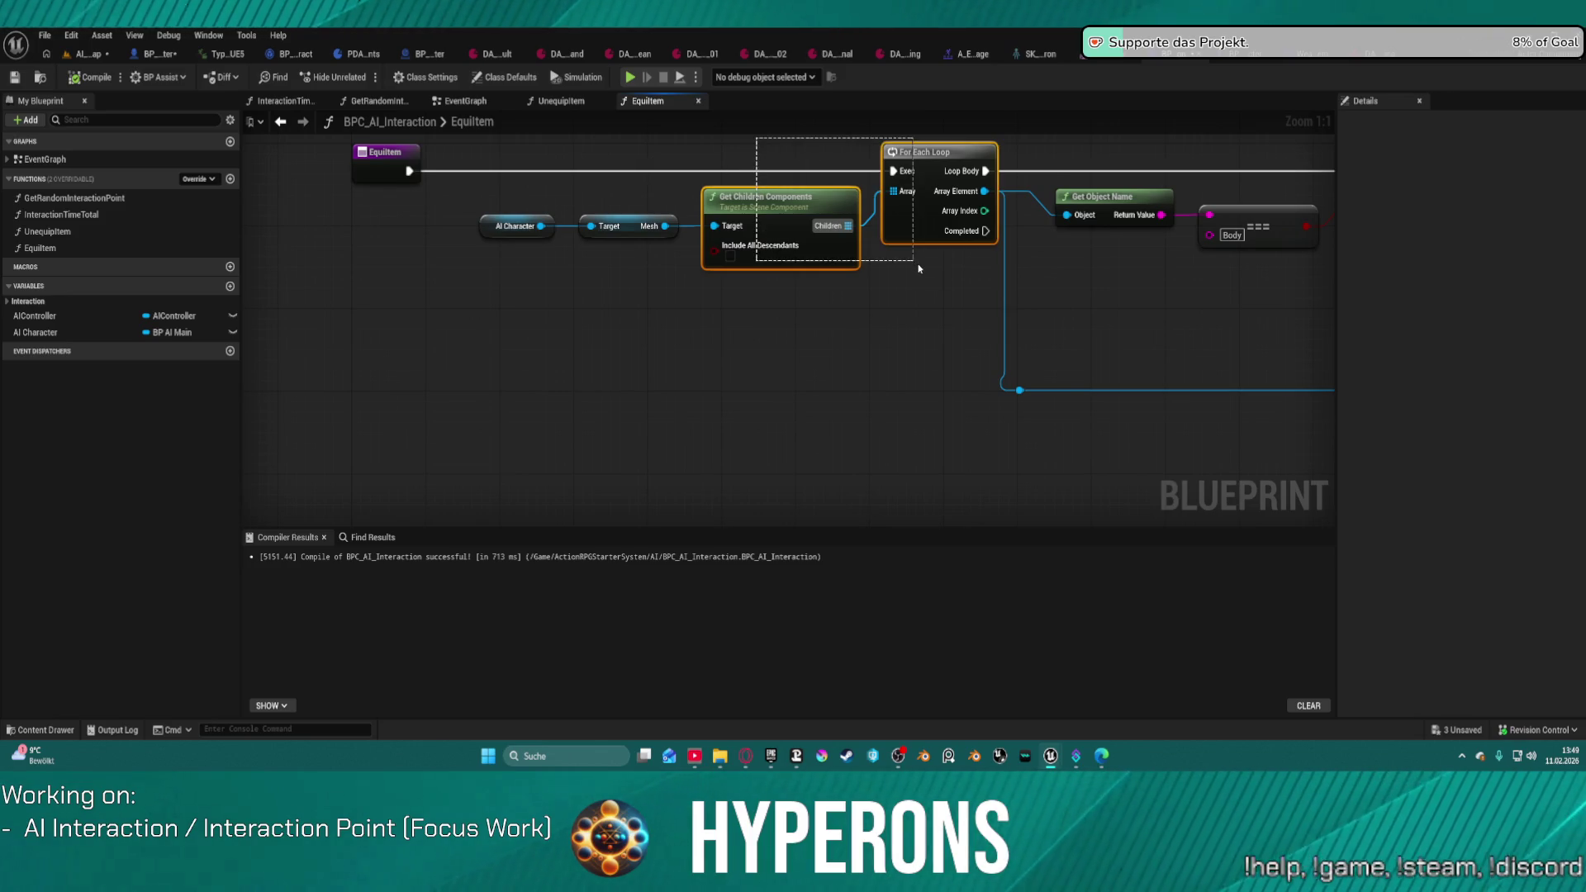
{"action": "mouse_move", "coordinate": [1164, 322]}
{"action": "left_mouse_down"}
{"action": "mouse_move", "coordinate": [792, 301]}
{"action": "mouse_move", "coordinate": [821, 284]}
{"action": "mouse_move", "coordinate": [687, 329]}
{"action": "left_mouse_up"}
{"action": "key", "text": "ctrl+v"}
{"action": "mouse_move", "coordinate": [774, 189]}
{"action": "left_mouse_down"}
{"action": "mouse_move", "coordinate": [726, 355]}
{"action": "mouse_move", "coordinate": [739, 385]}
{"action": "mouse_move", "coordinate": [853, 294]}
{"action": "left_mouse_up"}
{"action": "left_click_drag", "start_coordinate": [737, 367], "coordinate": [663, 294]}
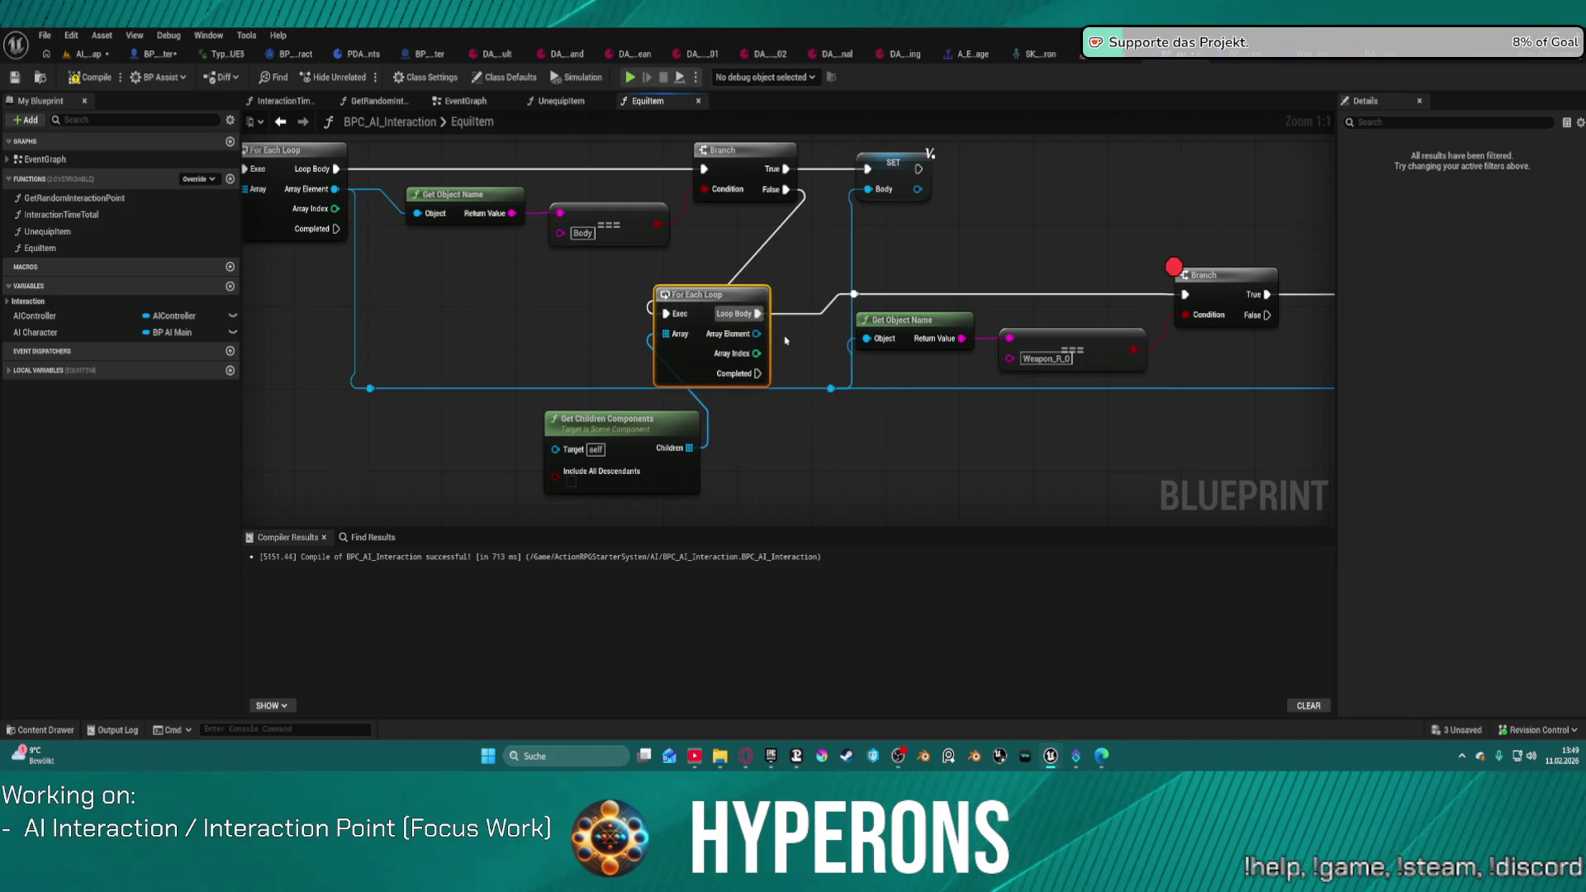
{"action": "left_click_drag", "start_coordinate": [762, 334], "coordinate": [866, 338]}
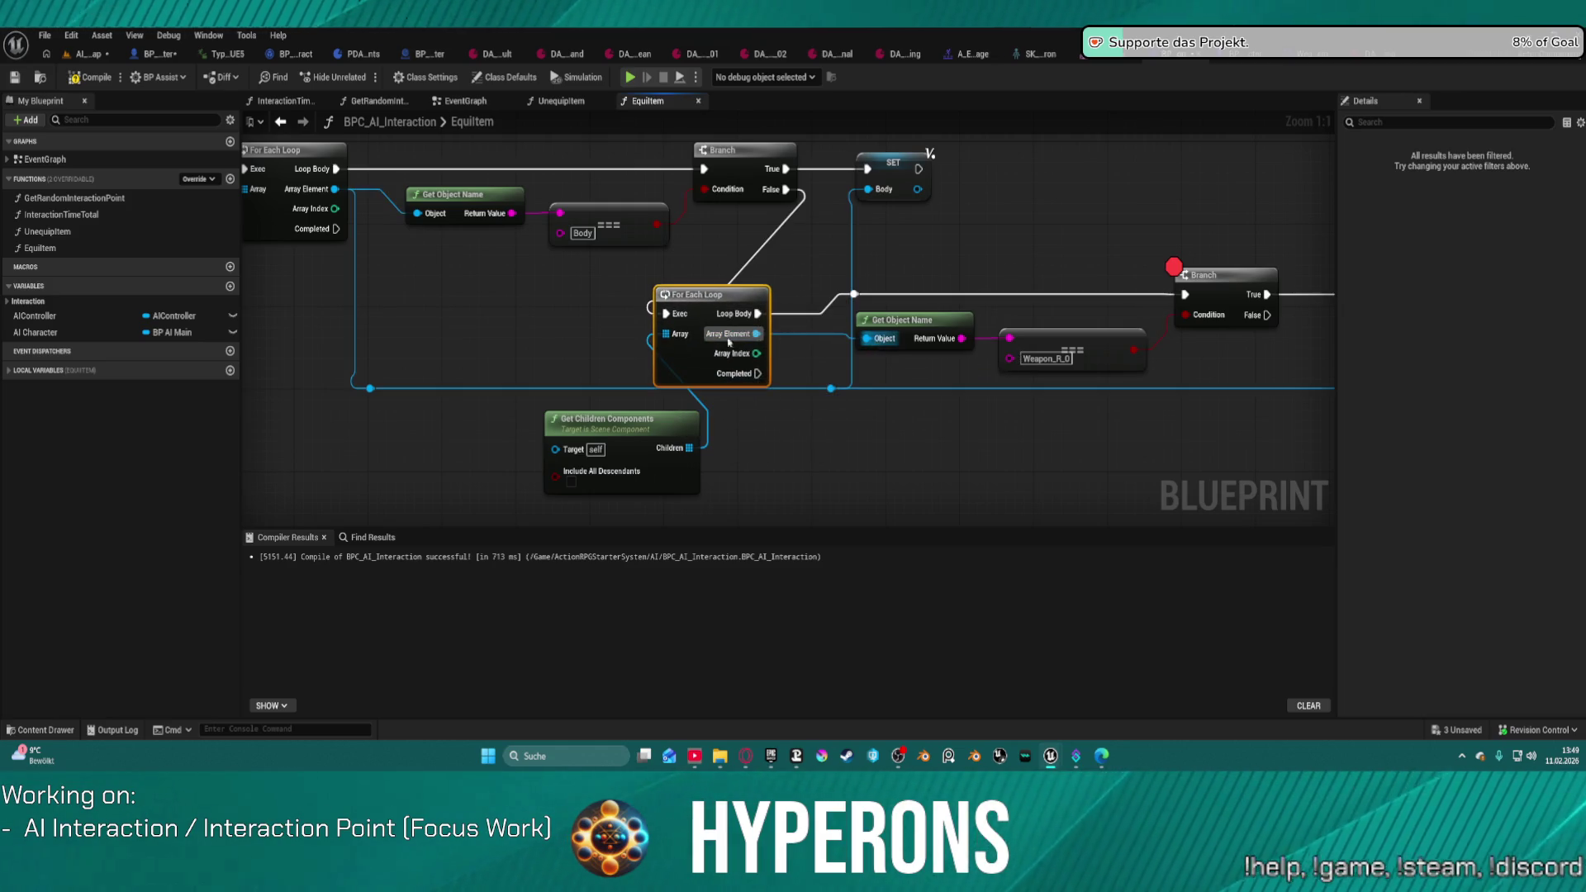
{"action": "mouse_move", "coordinate": [574, 450]}
{"action": "left_mouse_down"}
{"action": "mouse_move", "coordinate": [460, 354]}
{"action": "mouse_move", "coordinate": [672, 289]}
{"action": "mouse_move", "coordinate": [925, 164]}
{"action": "mouse_move", "coordinate": [919, 192]}
{"action": "left_mouse_up"}
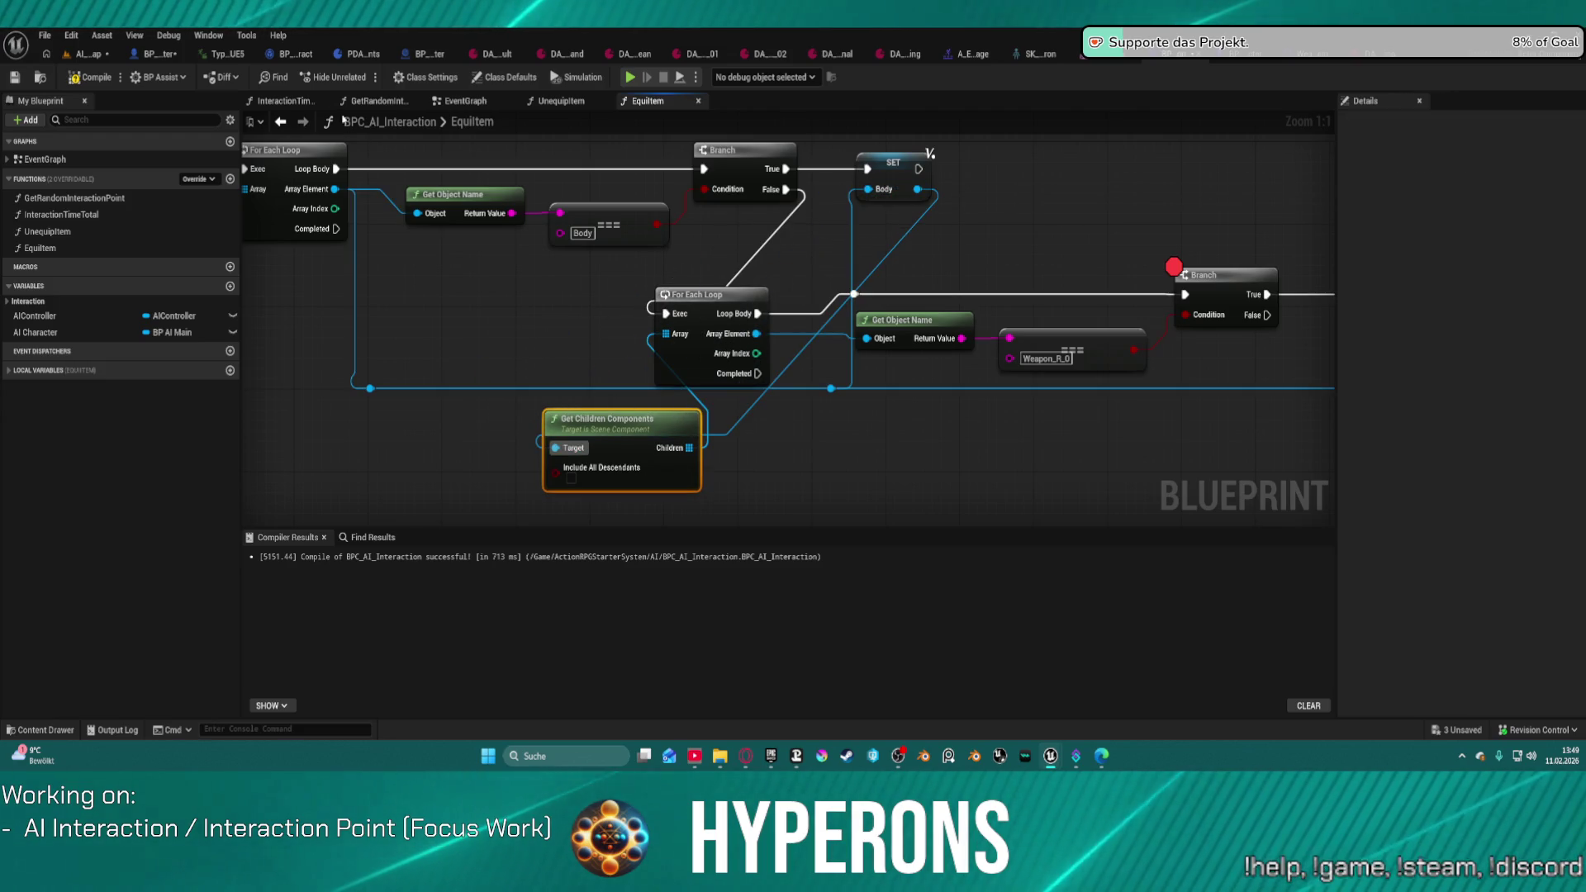
{"action": "left_click", "coordinate": [91, 79]}
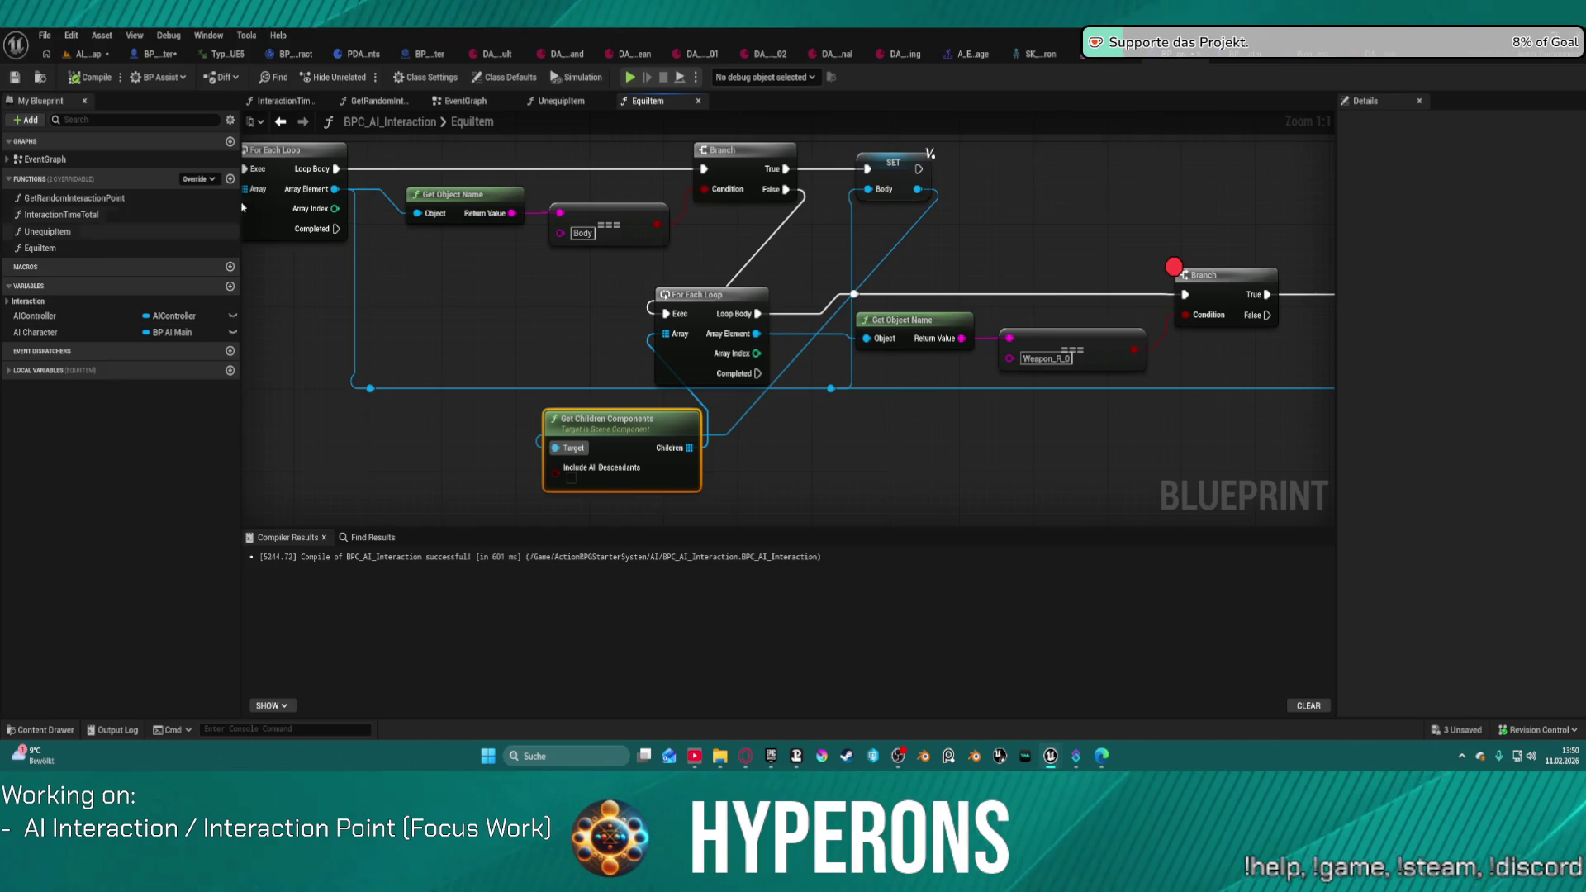
Step: Add a Body getter for the children lookup, drive it from the first loop's Completed, and recompile
{"action": "left_click_drag", "start_coordinate": [552, 440], "coordinate": [404, 450]}
{"action": "type", "text": "body"}
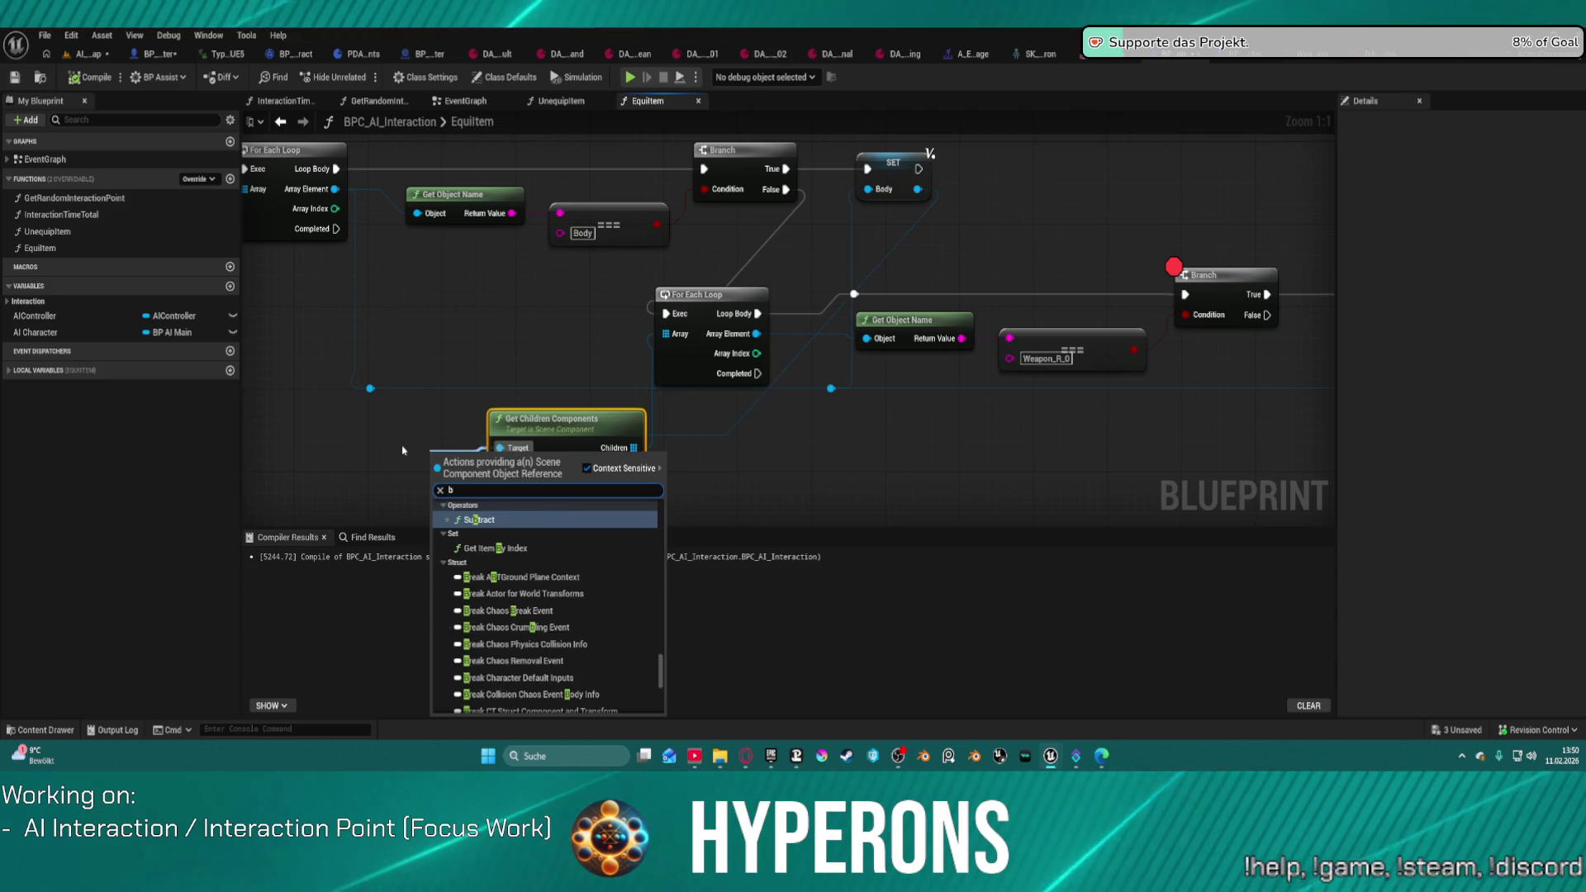
{"action": "key", "text": "Return"}
{"action": "left_click", "coordinate": [568, 430]}
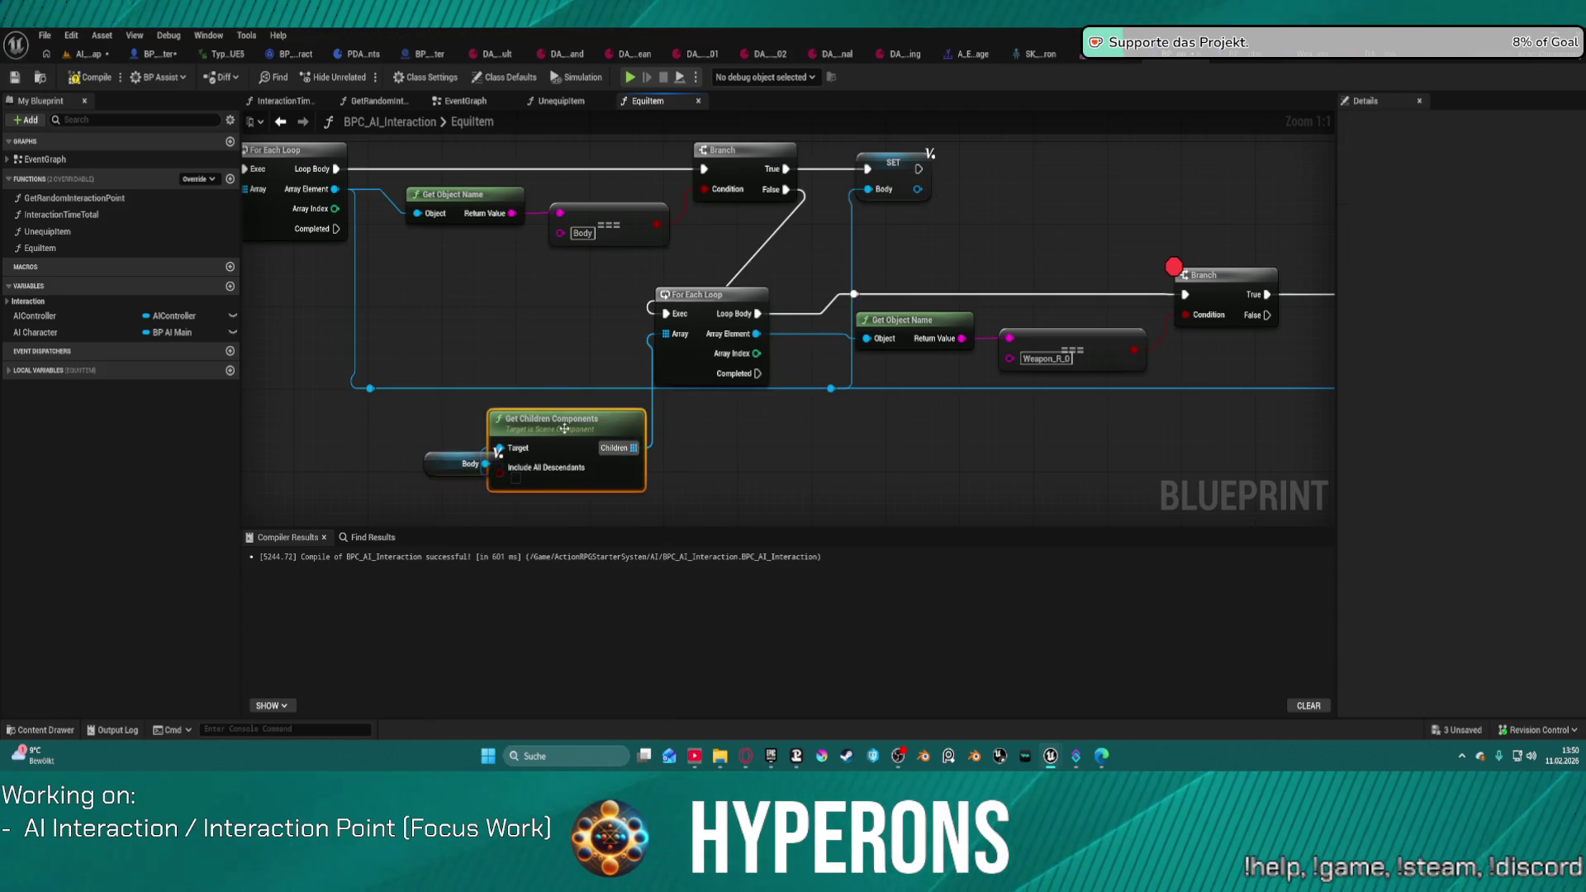
{"action": "key", "text": "f"}
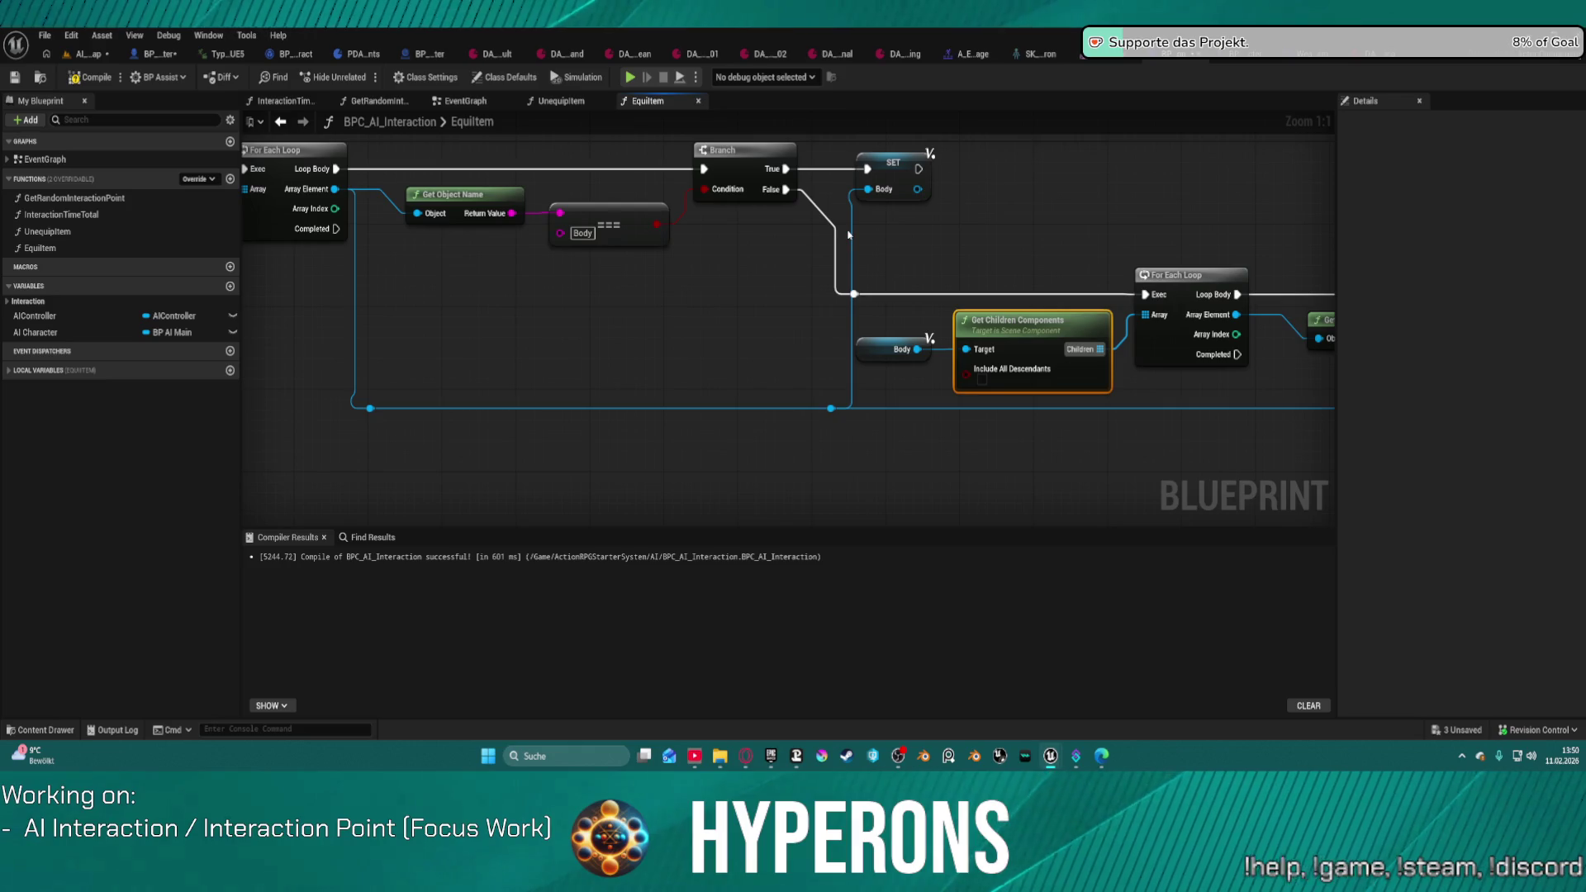
{"action": "left_click", "coordinate": [824, 213], "text": "alt"}
{"action": "mouse_move", "coordinate": [853, 294]}
{"action": "left_mouse_down"}
{"action": "mouse_move", "coordinate": [346, 307]}
{"action": "mouse_move", "coordinate": [336, 230]}
{"action": "left_mouse_up"}
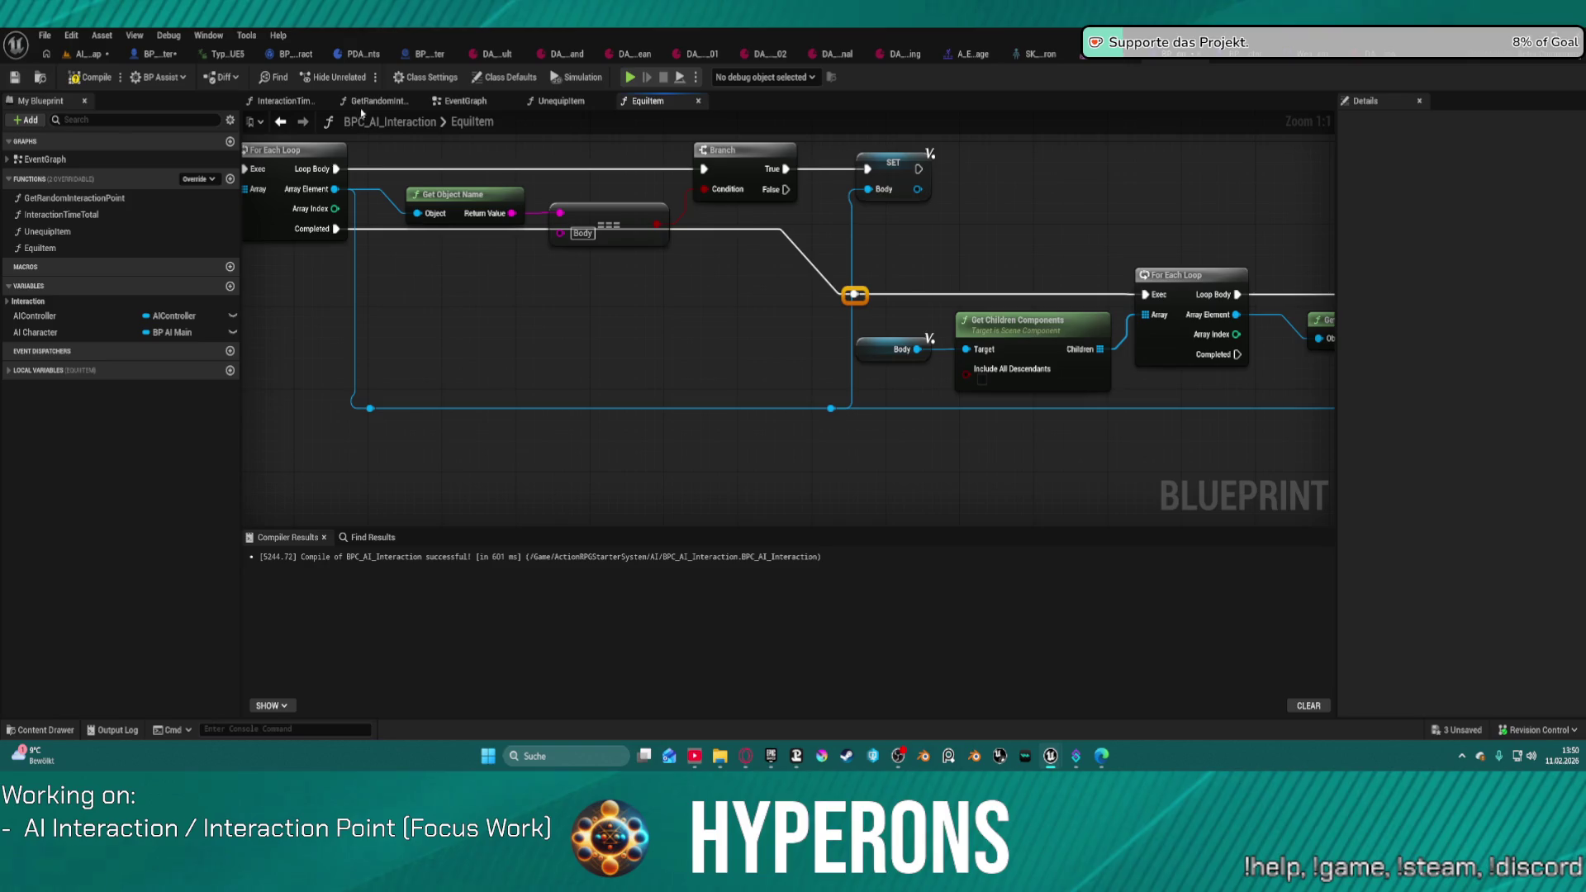
{"action": "left_click", "coordinate": [93, 77]}
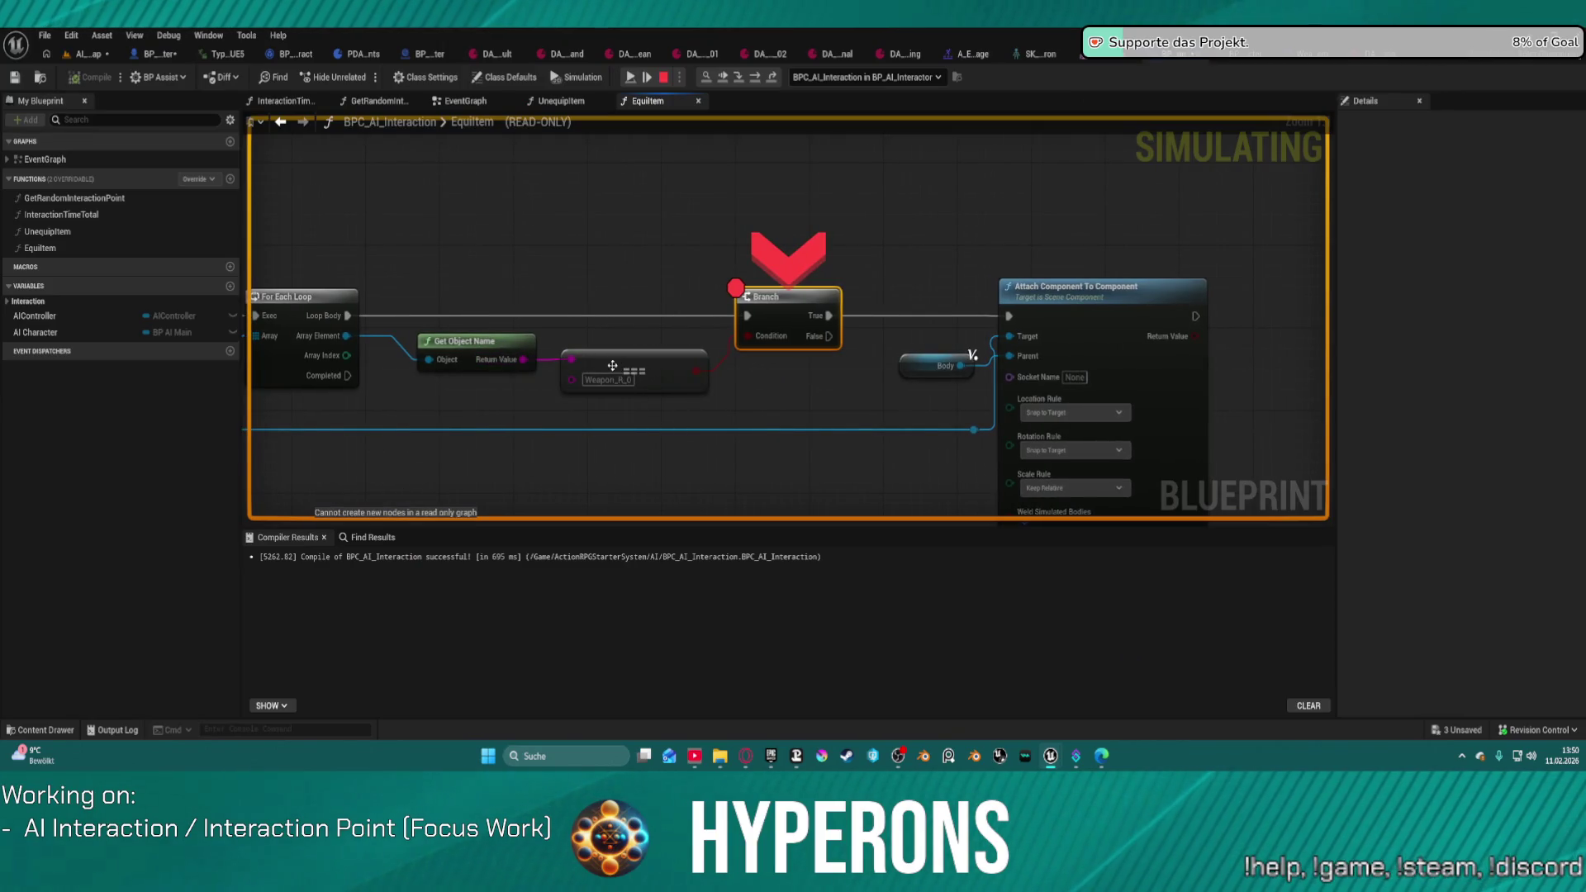
Step: Inspect the gathered children array, then step into the loop macro and back out to EquipItem
{"action": "left_click_drag", "start_coordinate": [421, 361], "coordinate": [842, 324]}
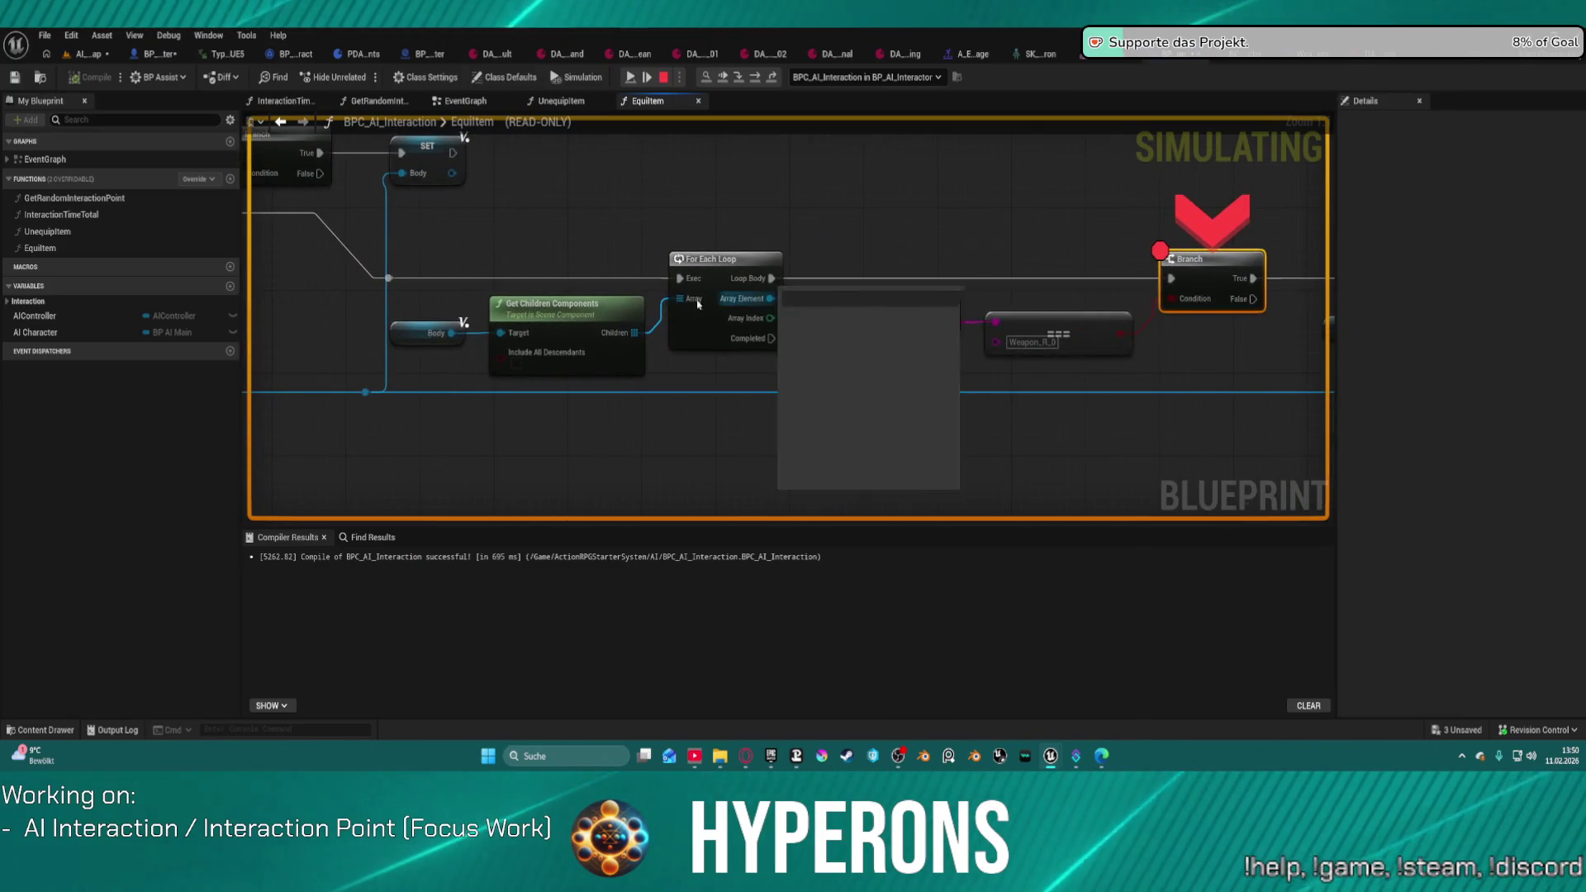
{"action": "left_click", "coordinate": [716, 315]}
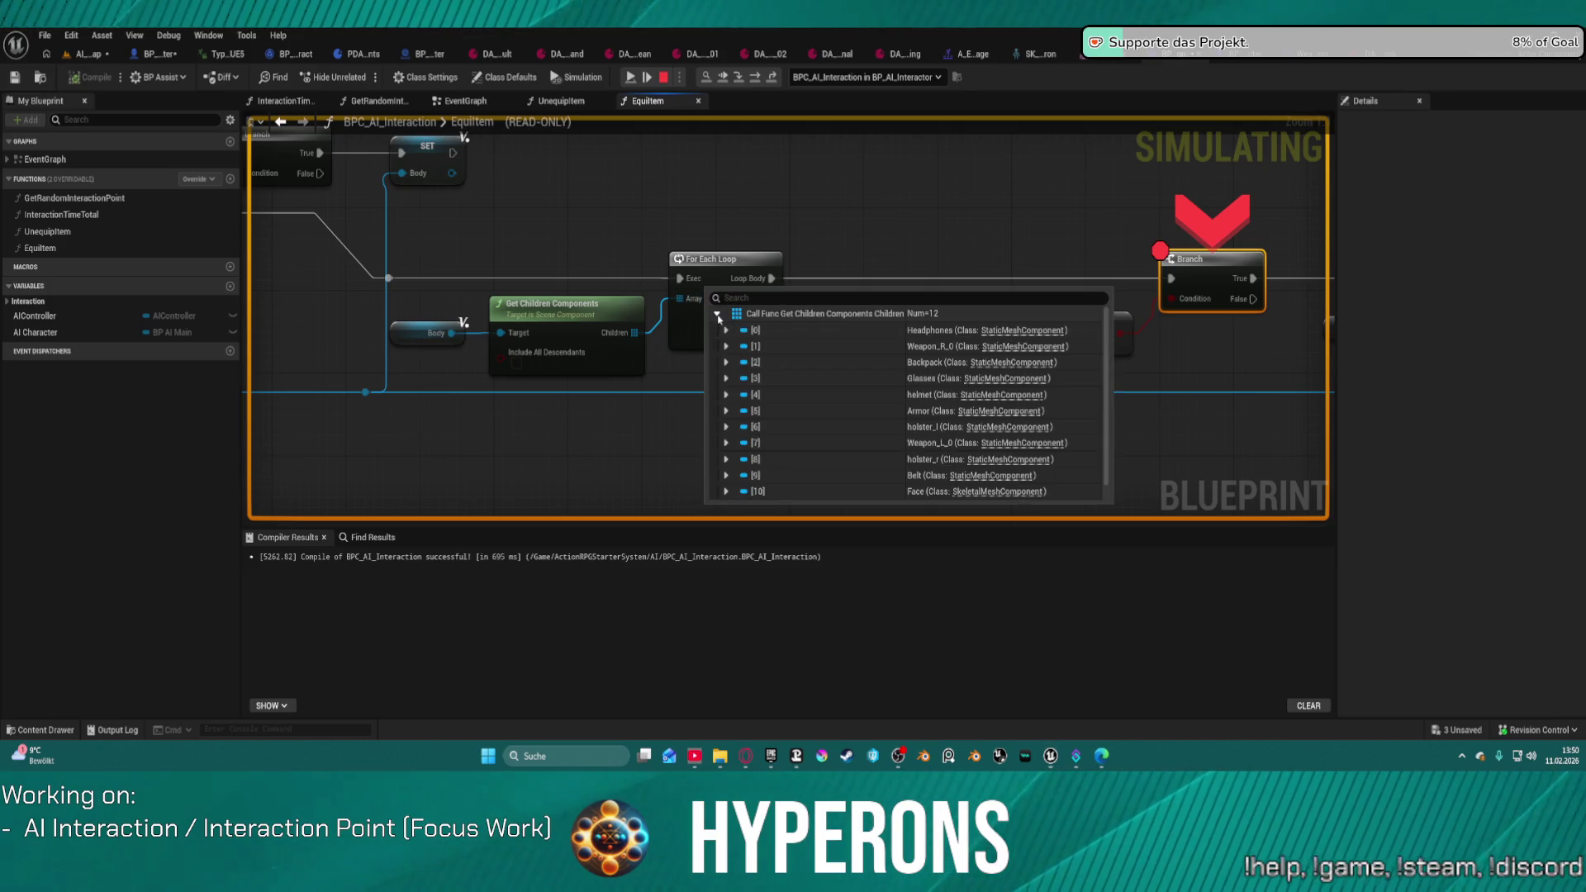
{"action": "scroll", "coordinate": [850, 422], "scroll_direction": "down", "scroll_amount": 1}
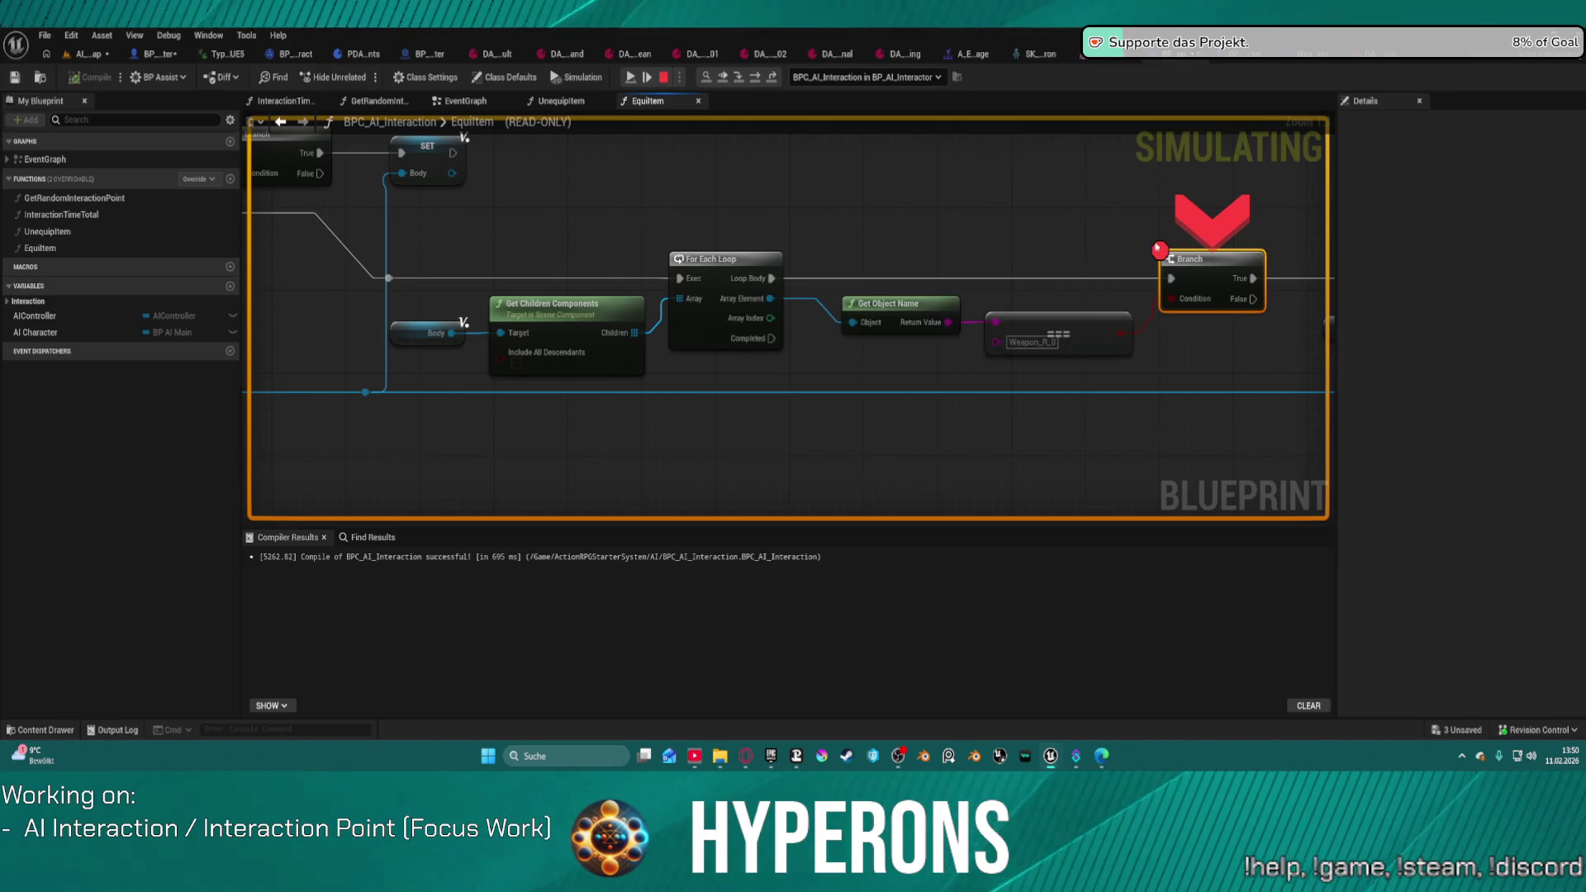
{"action": "left_click_drag", "start_coordinate": [1206, 285], "coordinate": [795, 309]}
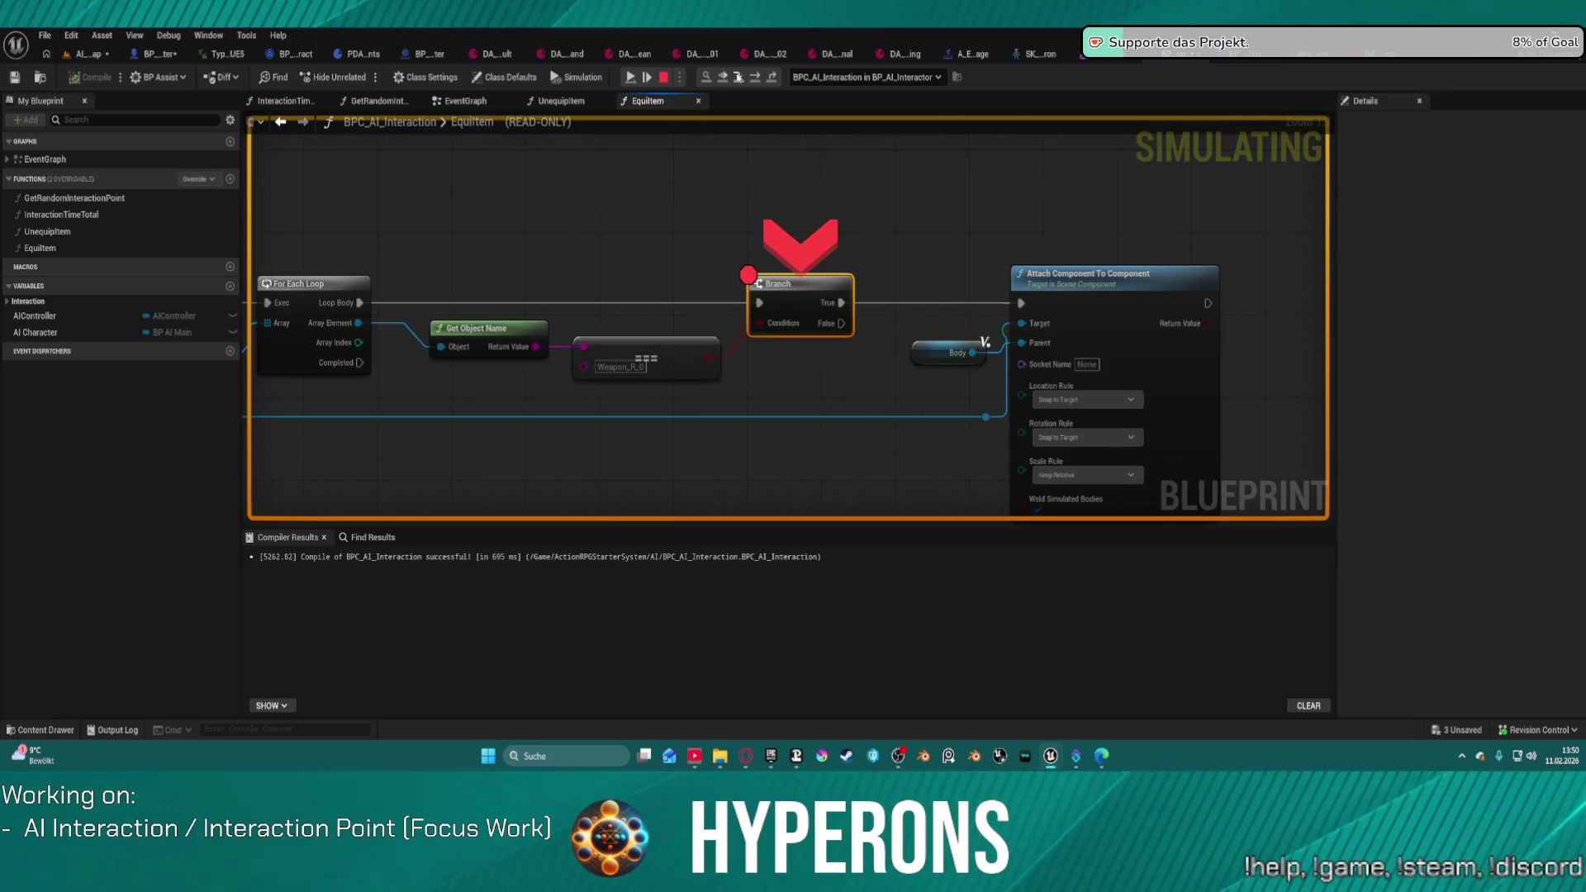
{"action": "key", "text": "F11"}
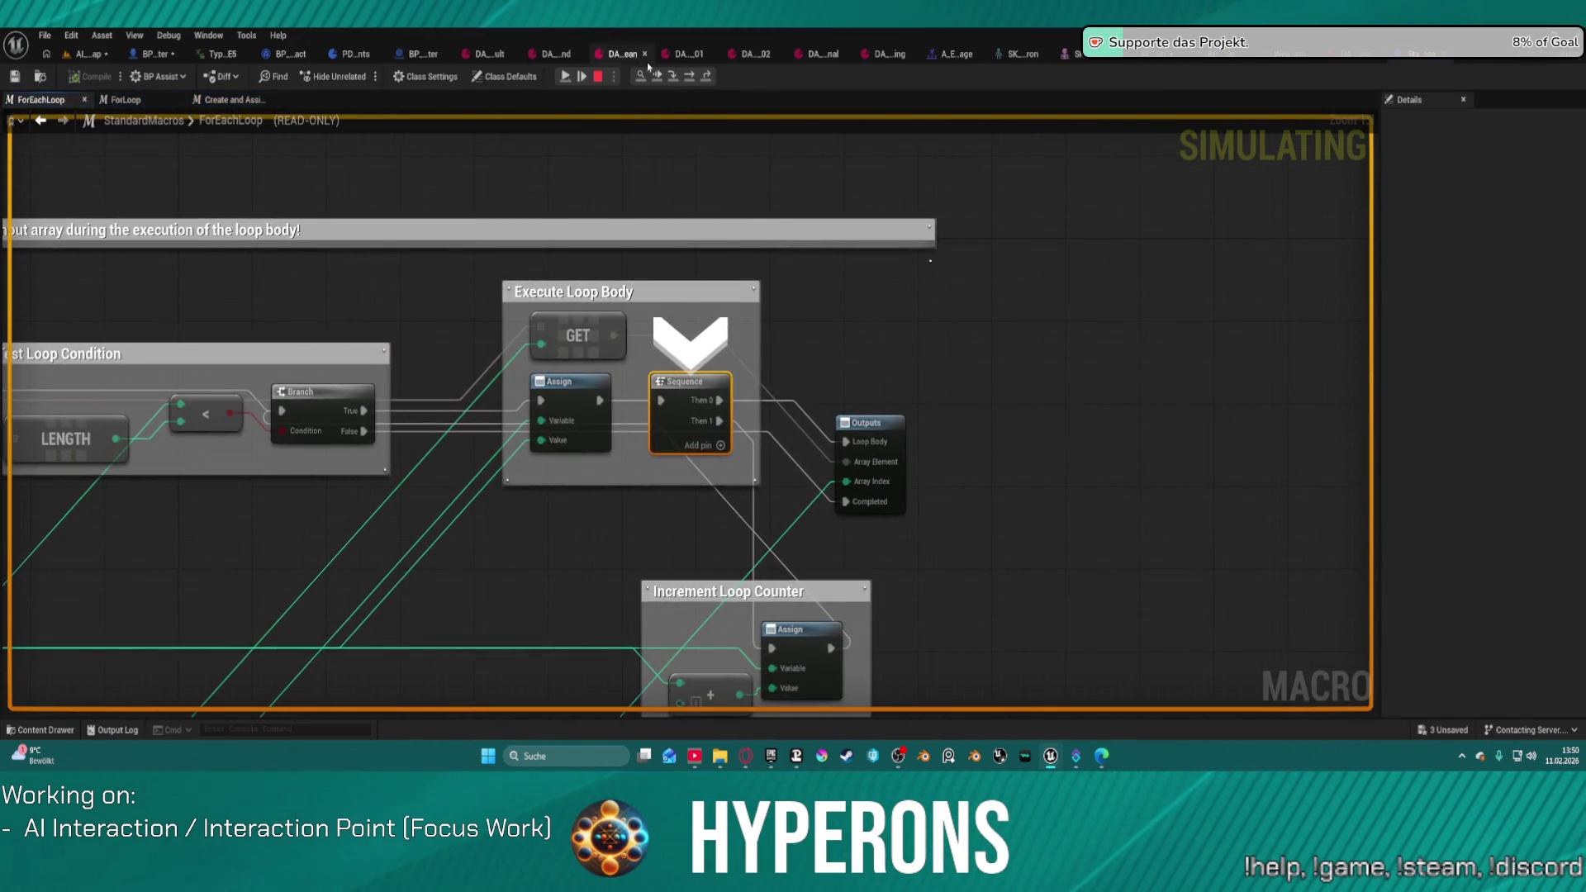
{"action": "left_click", "coordinate": [582, 76]}
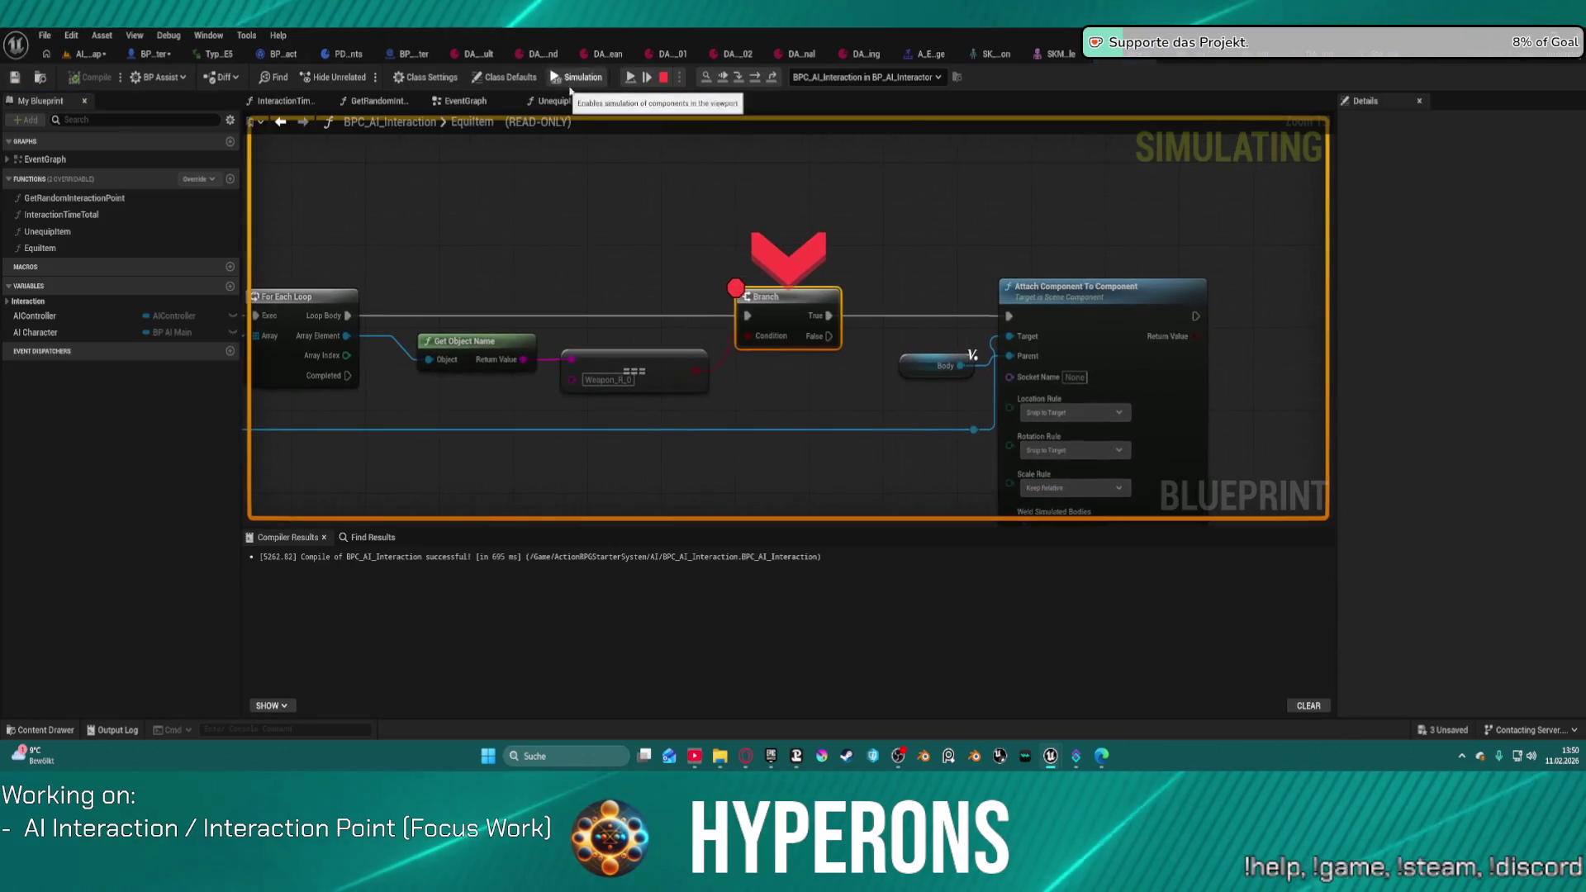
Step: Remove the Branch node's breakpoint, resume the game, and stop the play session
{"action": "right_click", "coordinate": [768, 312]}
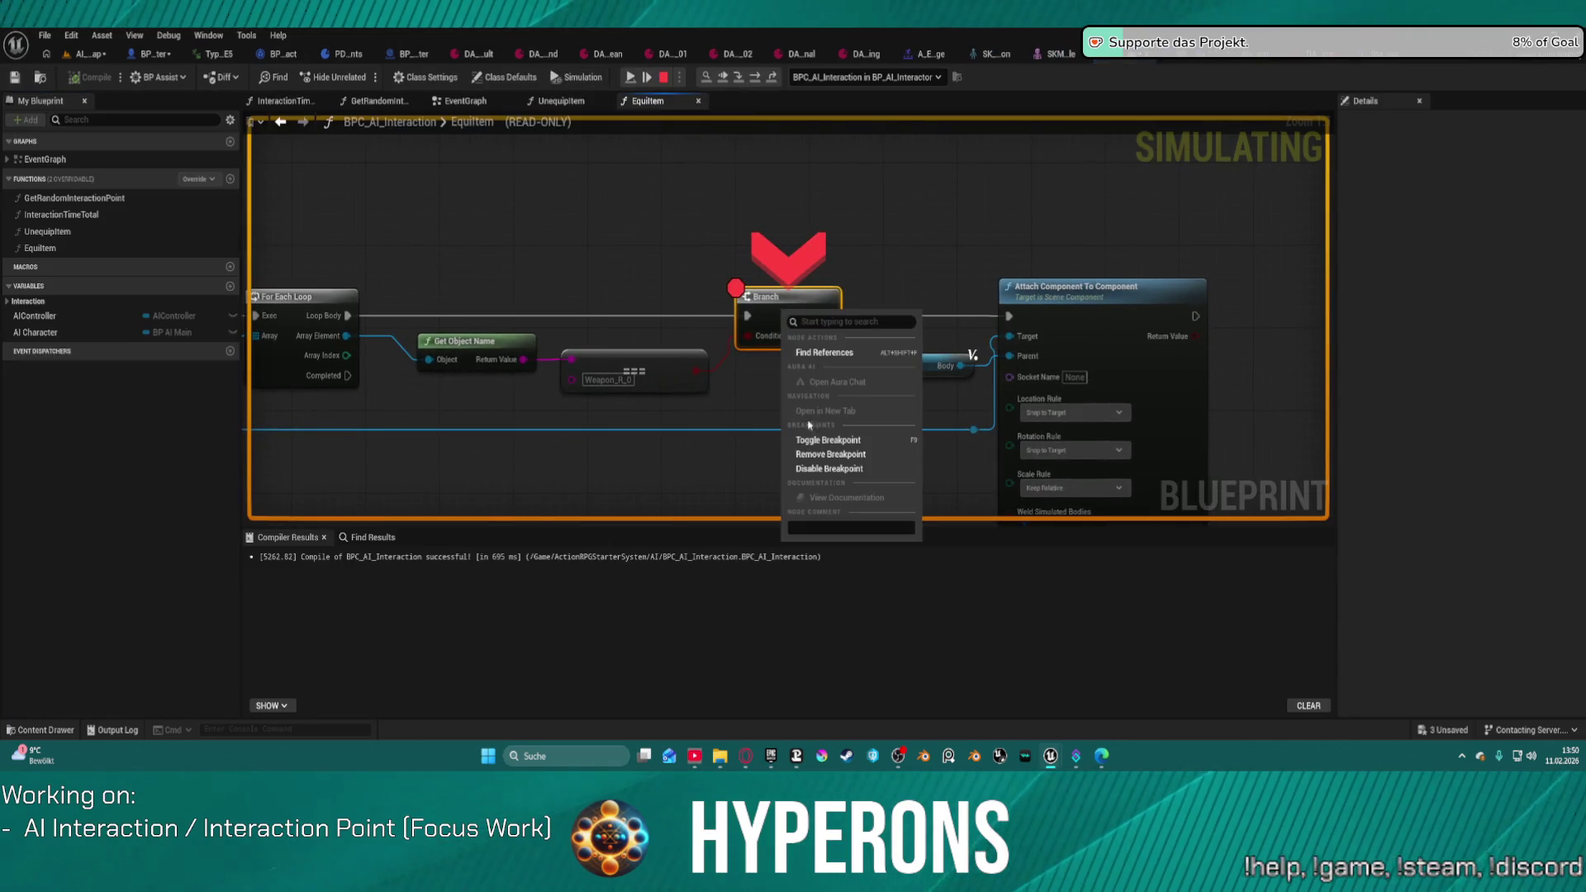
{"action": "left_click", "coordinate": [826, 457]}
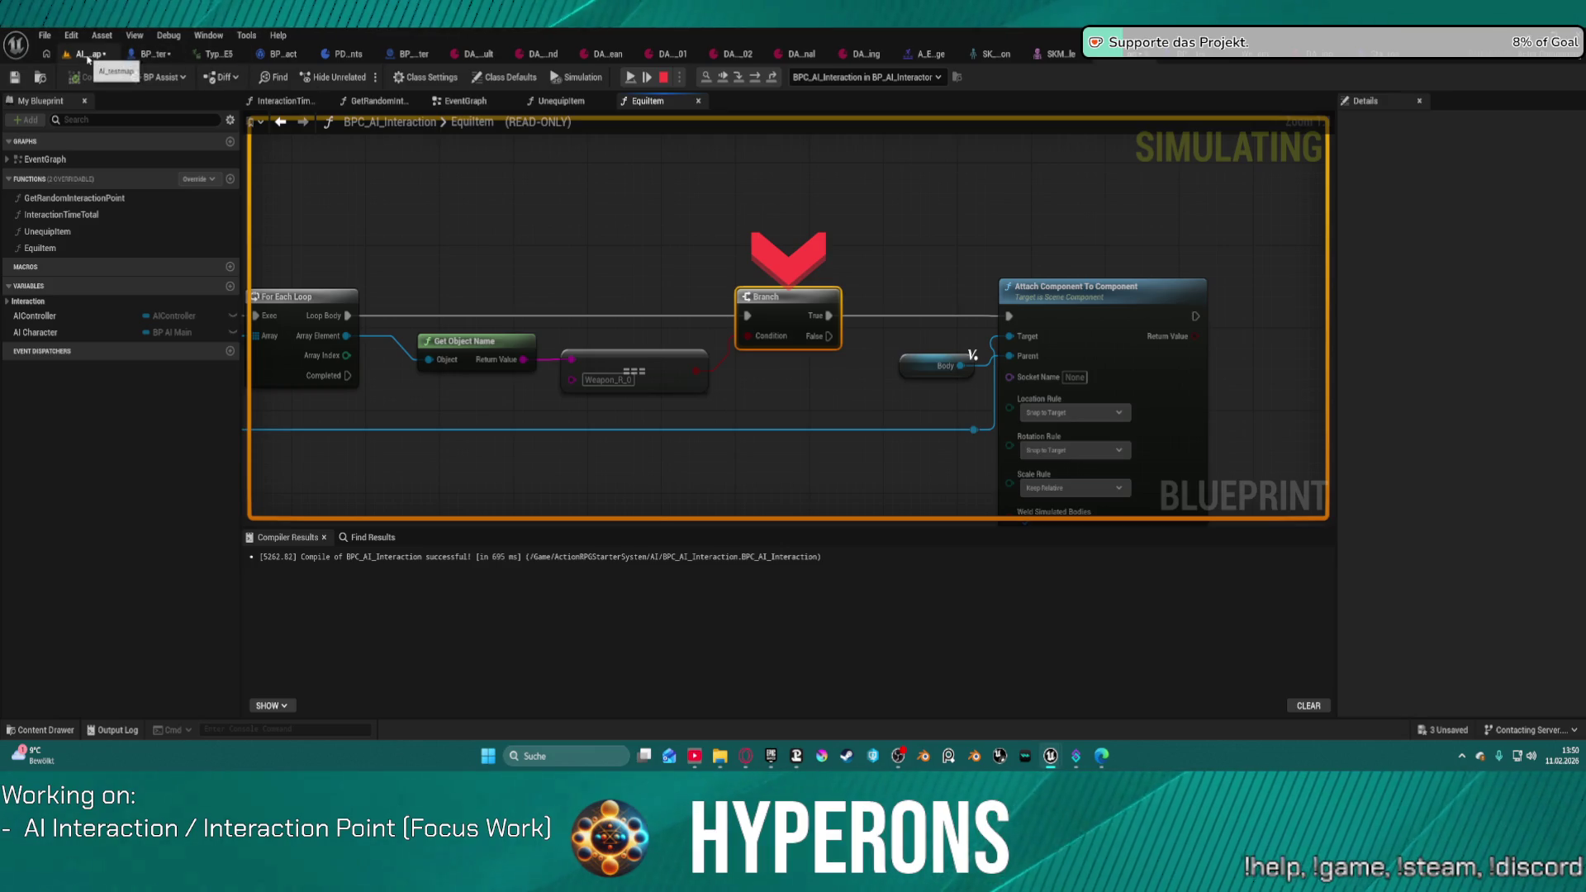
{"action": "left_click", "coordinate": [88, 56]}
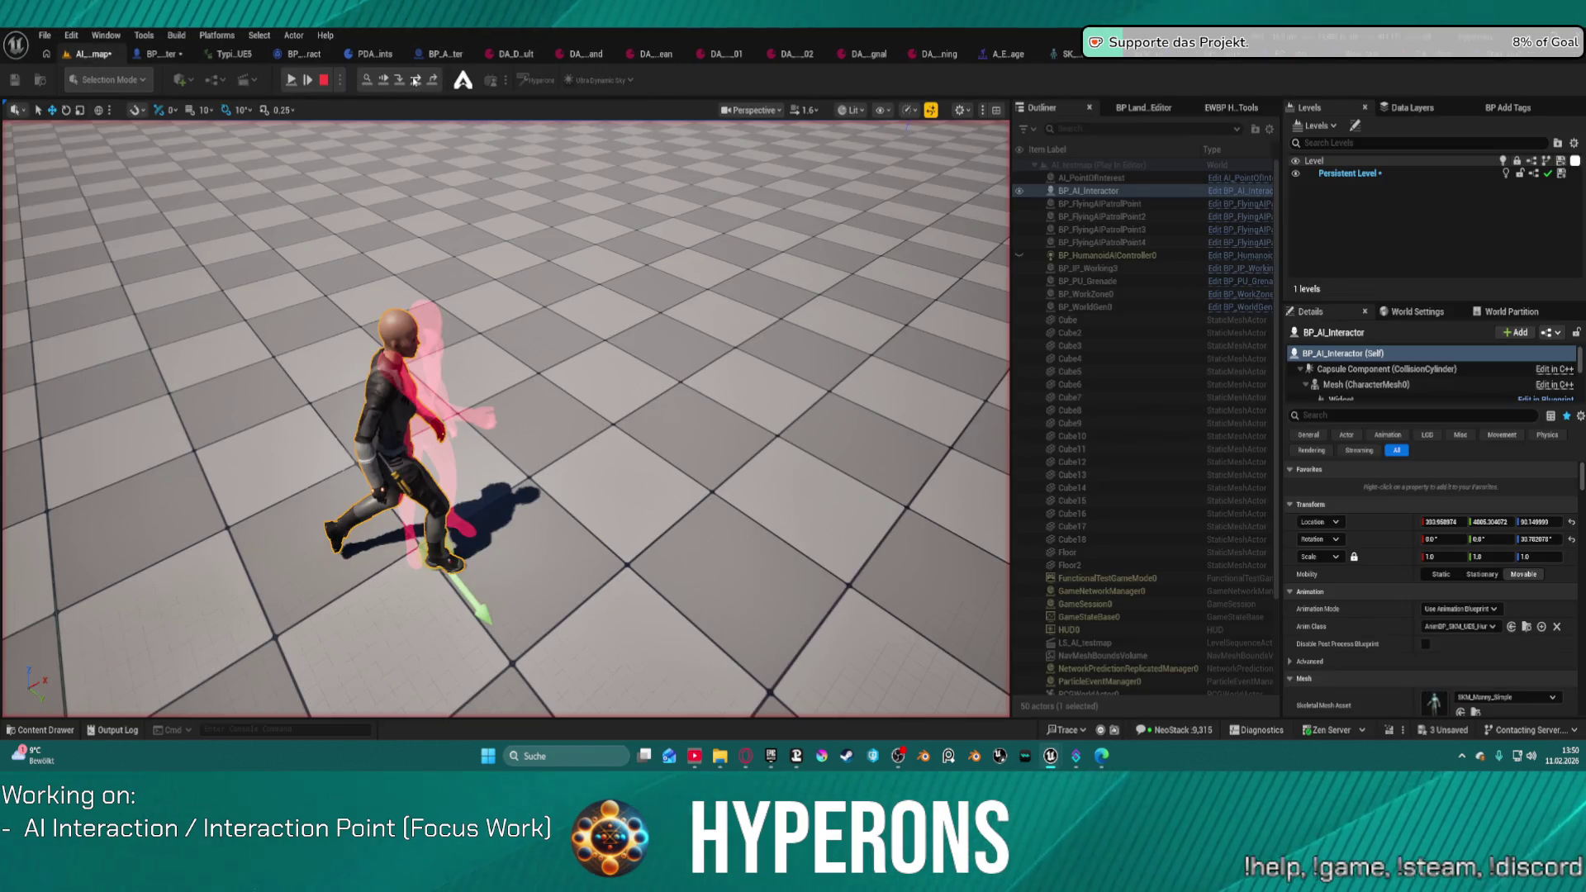
{"action": "left_click", "coordinate": [414, 80]}
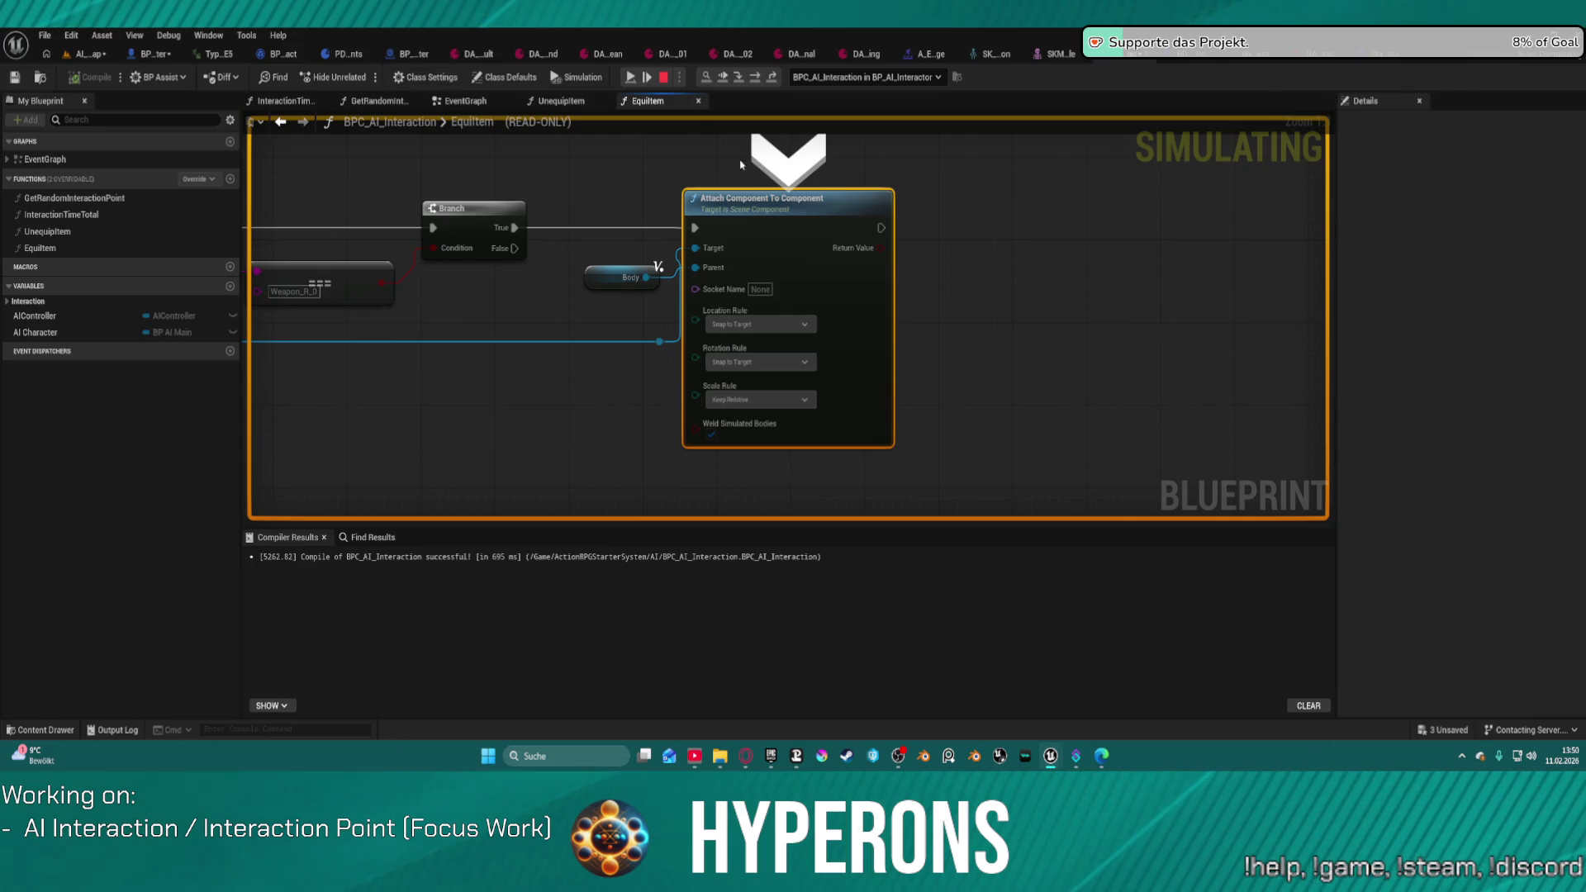
{"action": "left_click", "coordinate": [630, 77]}
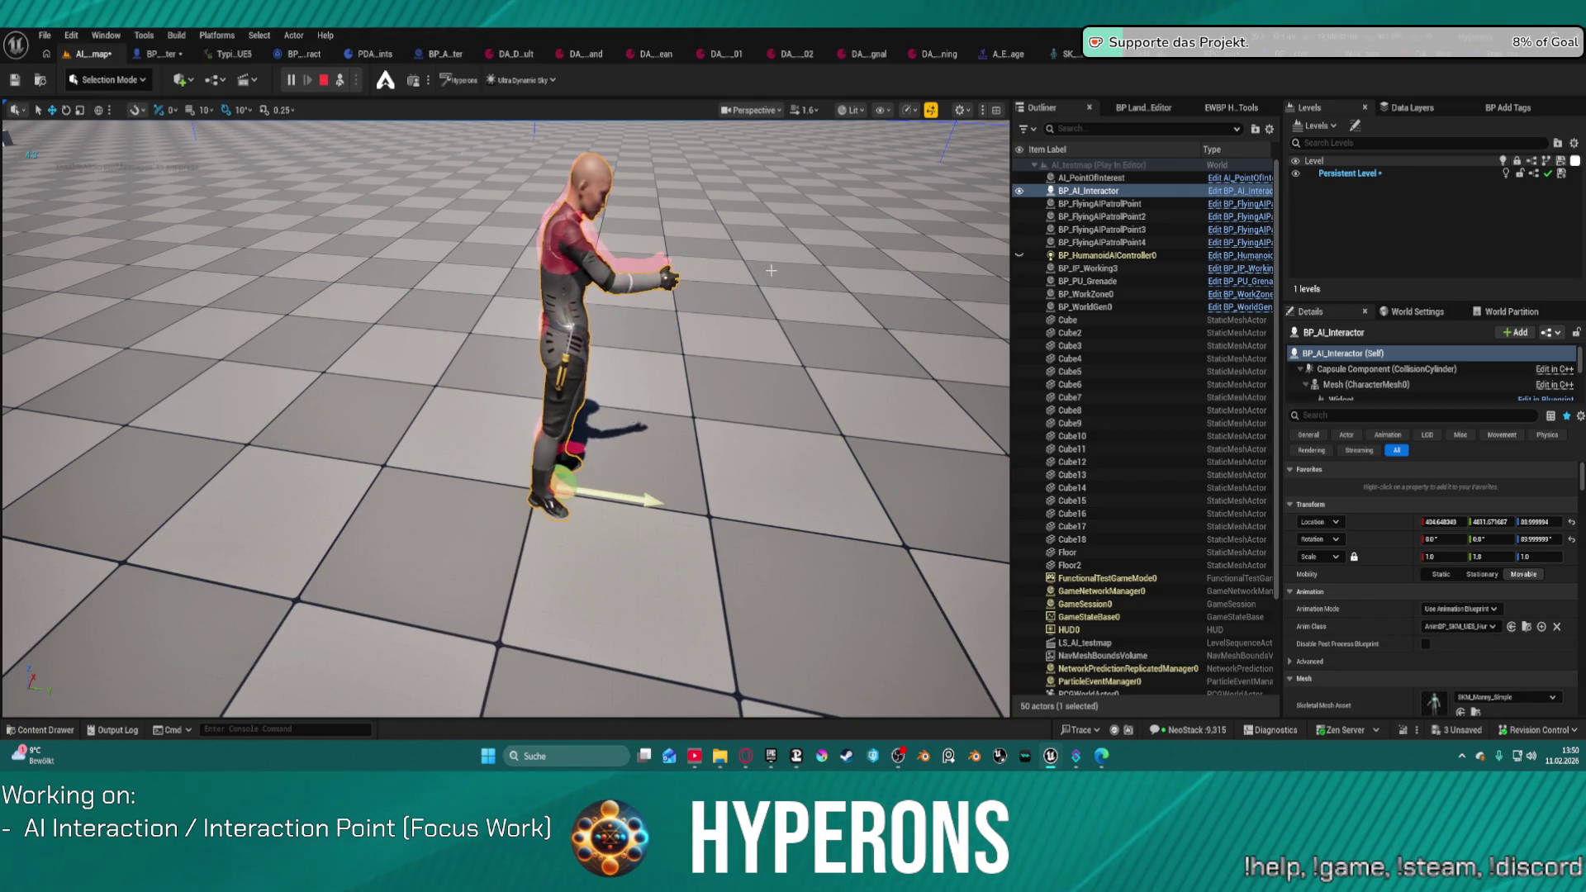
{"action": "left_click", "coordinate": [324, 80]}
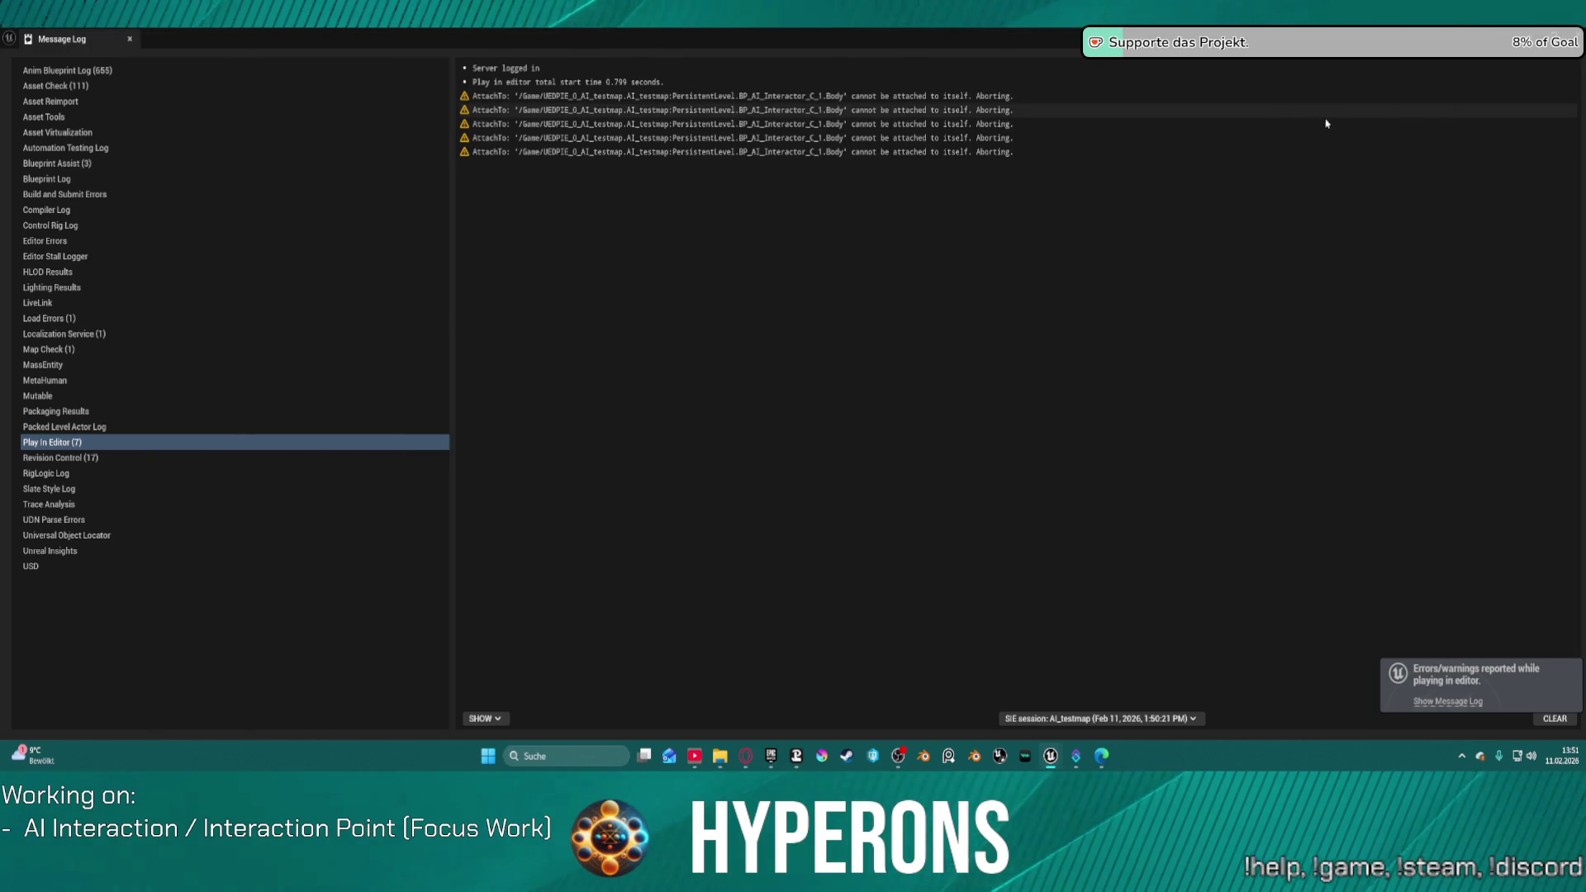
Step: Close the warnings log and wire a Body getter into Attach Component To Component in EquipItem
{"action": "key", "text": "alt+Tab"}
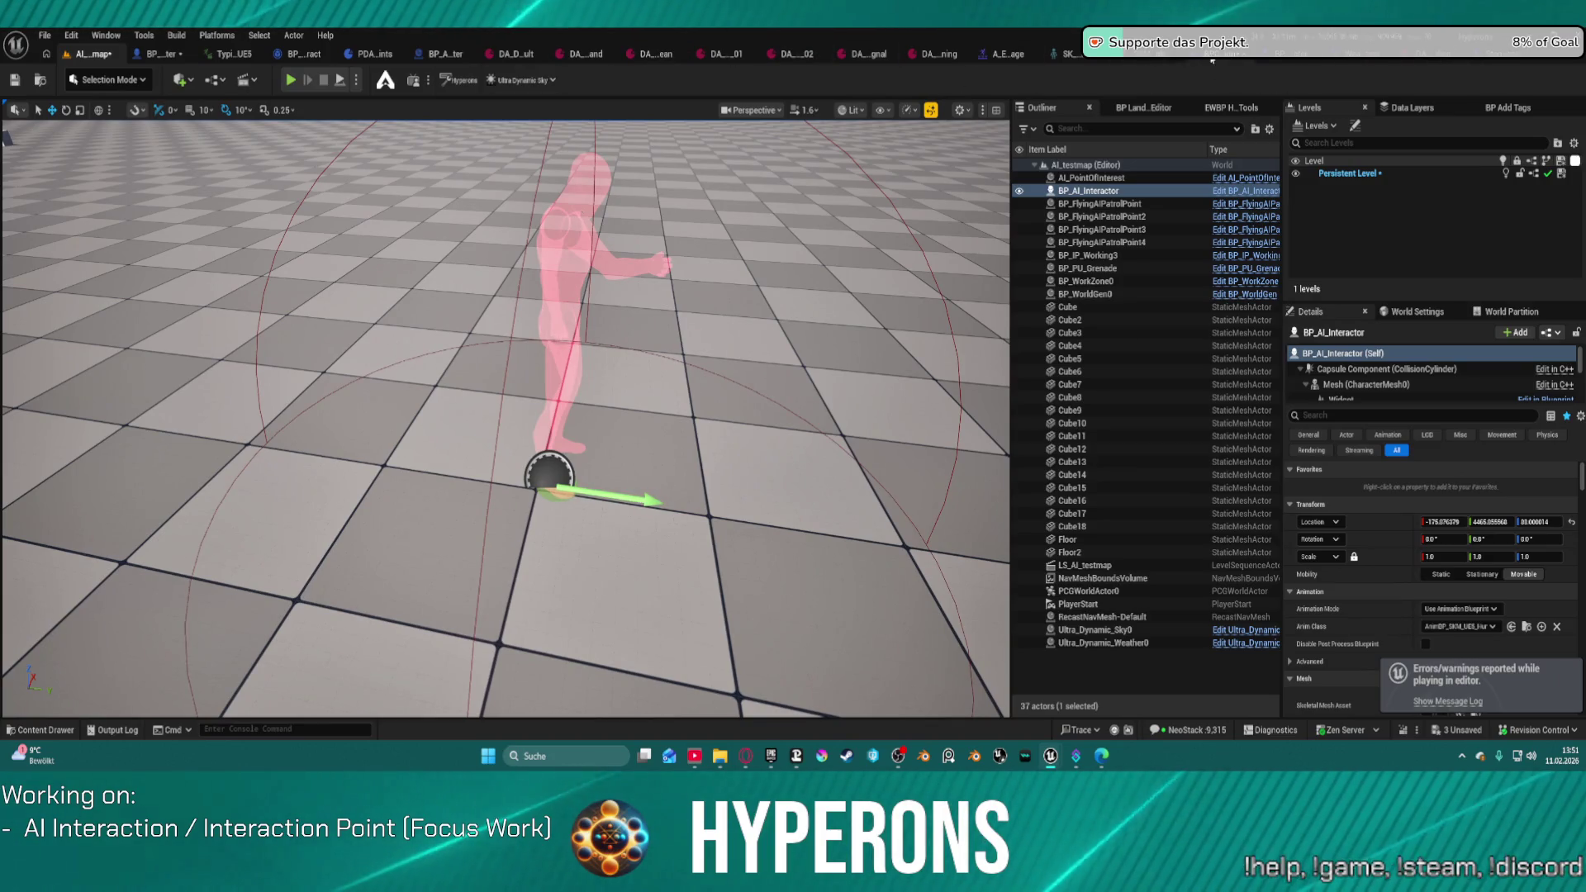
{"action": "key", "text": "alt+Tab"}
{"action": "left_click", "coordinate": [623, 276]}
{"action": "mouse_move", "coordinate": [646, 277]}
{"action": "left_mouse_down"}
{"action": "mouse_move", "coordinate": [601, 281]}
{"action": "mouse_move", "coordinate": [559, 212]}
{"action": "left_mouse_up"}
{"action": "left_click", "coordinate": [600, 282]}
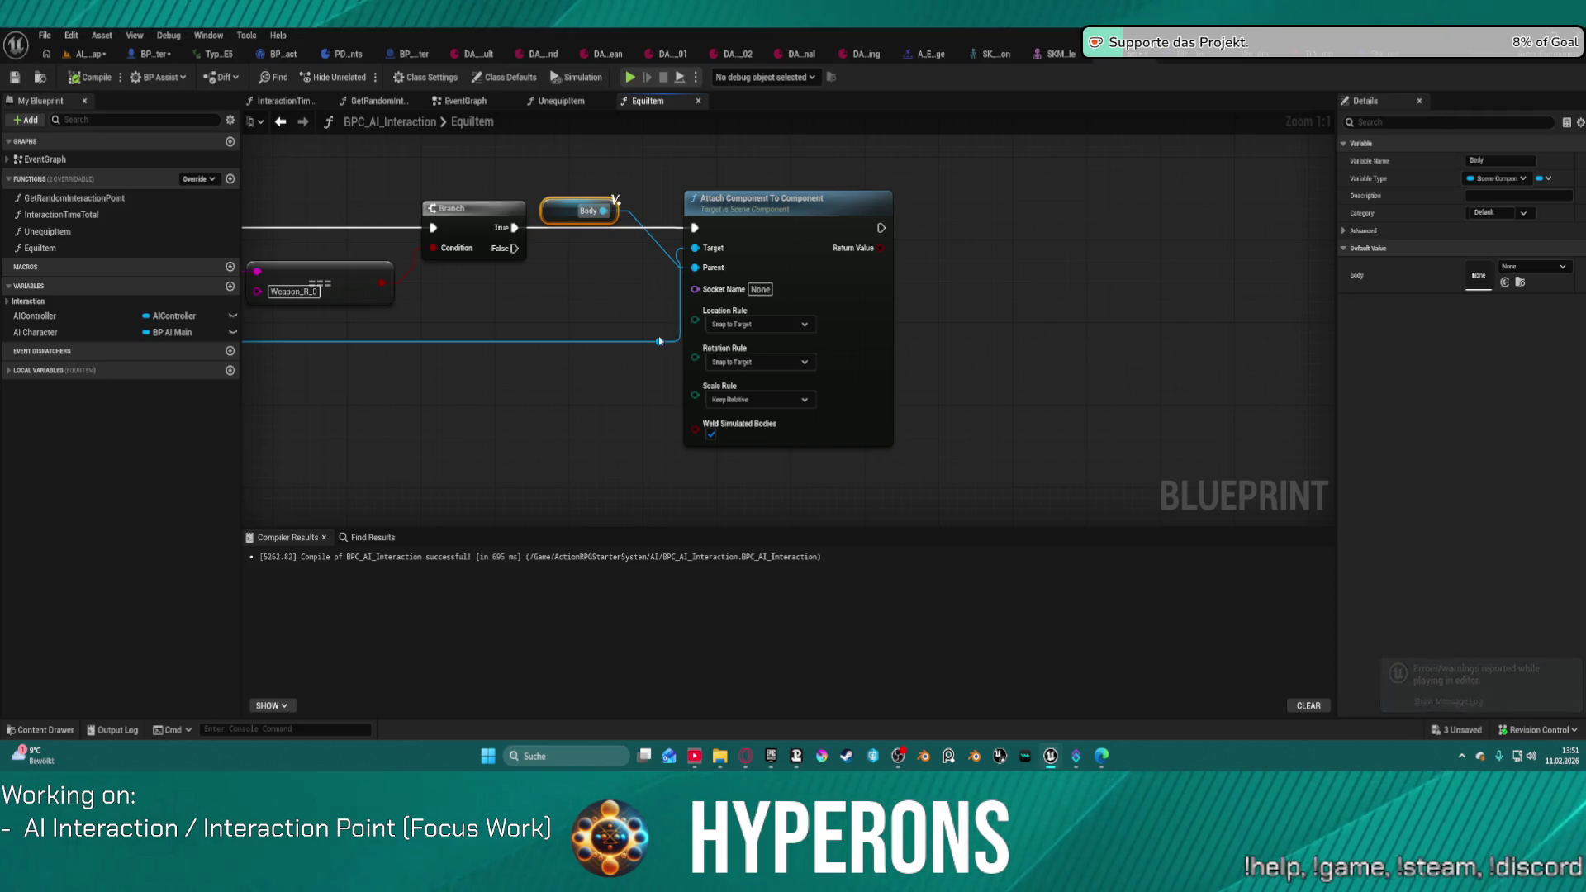
Step: Connect the loop's Array Element to the Attach node's Parent pin and return to AI_testmap
{"action": "left_click", "coordinate": [696, 253]}
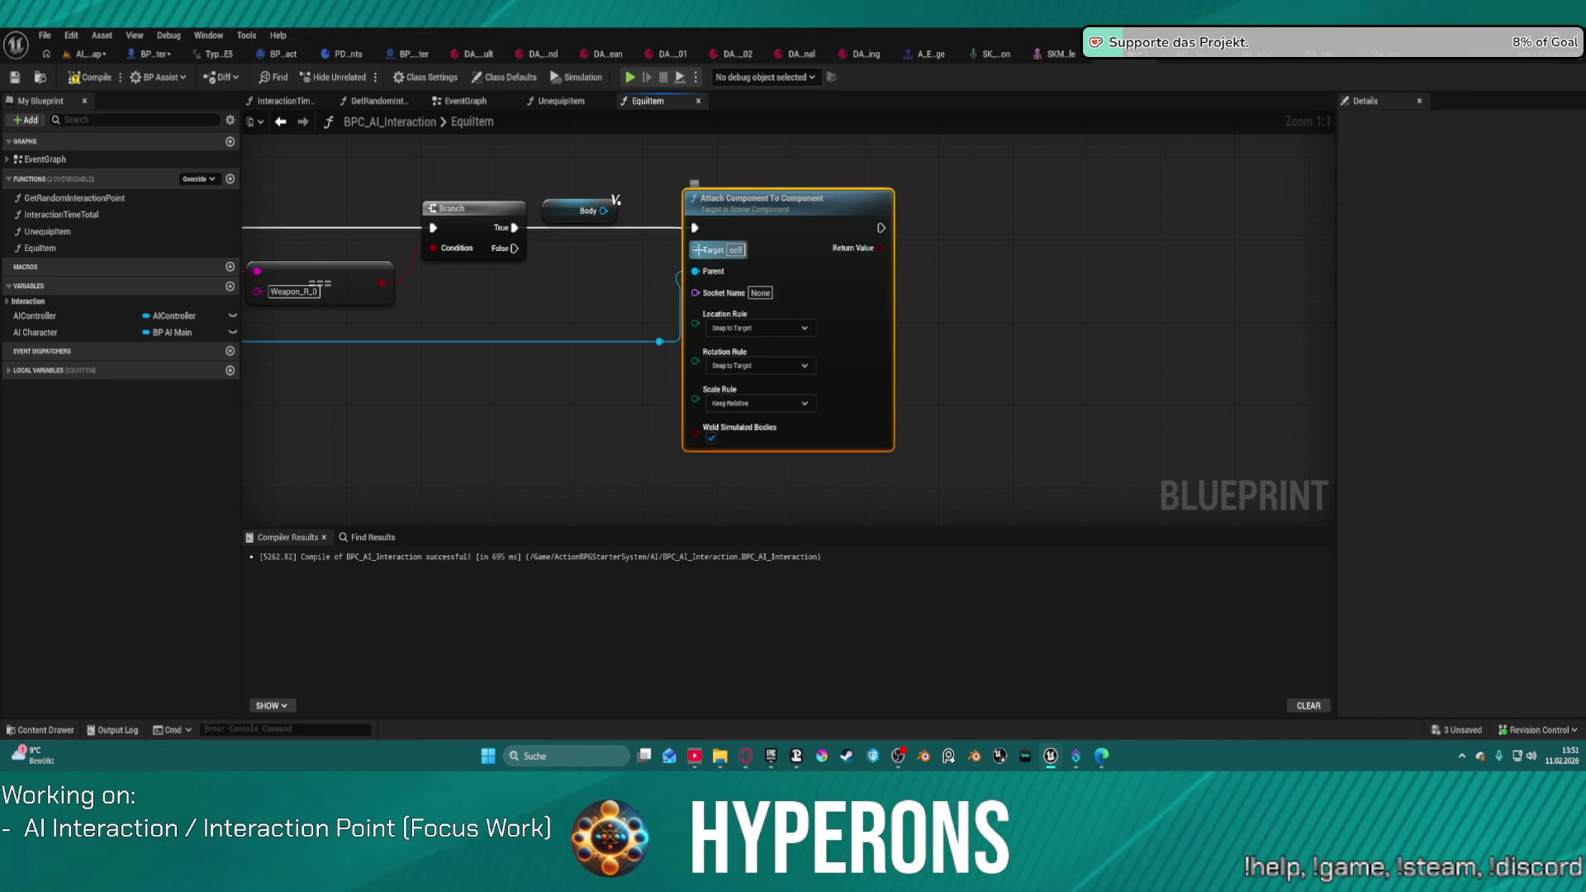
{"action": "scroll", "coordinate": [710, 232], "scroll_direction": "down", "scroll_amount": 3}
{"action": "mouse_move", "coordinate": [709, 232]}
{"action": "left_mouse_down"}
{"action": "mouse_move", "coordinate": [878, 364]}
{"action": "mouse_move", "coordinate": [1140, 297]}
{"action": "mouse_move", "coordinate": [1329, 304]}
{"action": "mouse_move", "coordinate": [1238, 299]}
{"action": "left_mouse_up"}
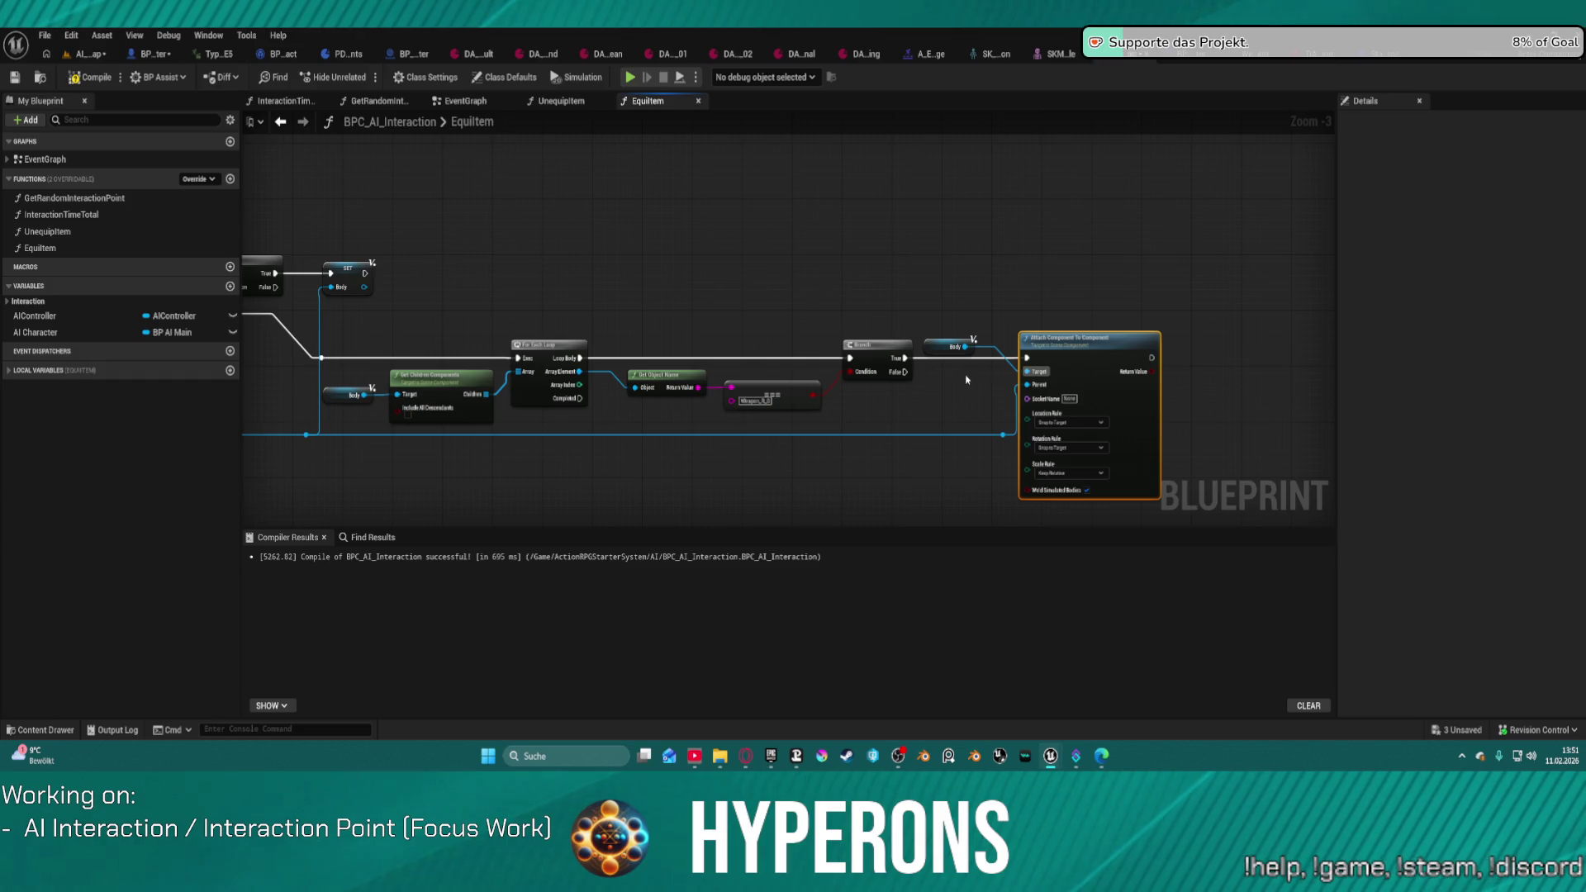
{"action": "left_click_drag", "start_coordinate": [1028, 384], "coordinate": [580, 372]}
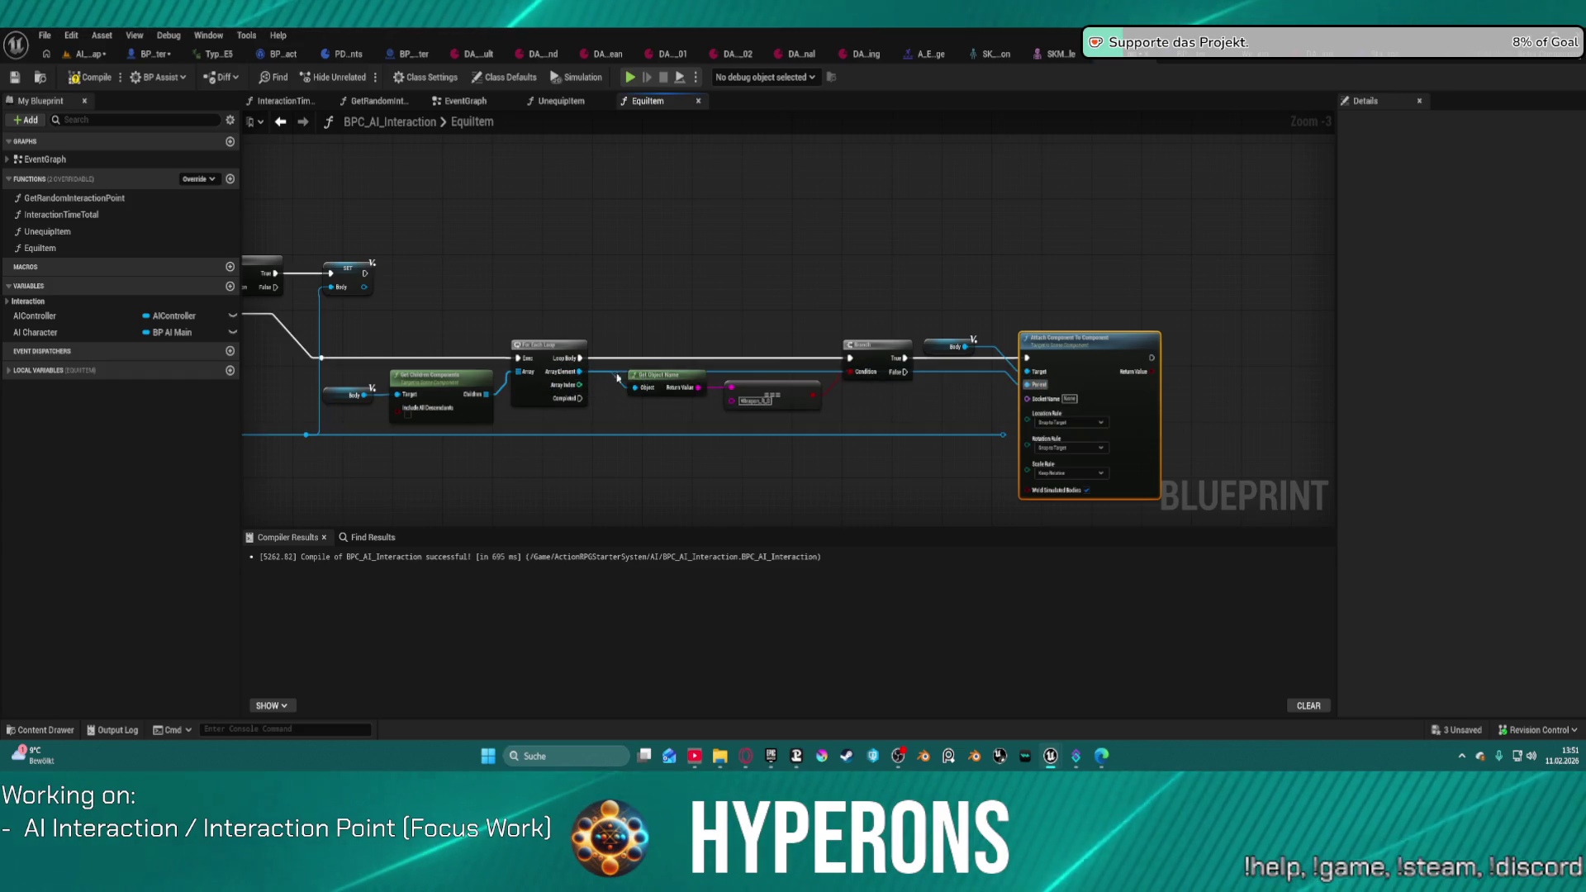
{"action": "left_click_drag", "start_coordinate": [1029, 371], "coordinate": [582, 363]}
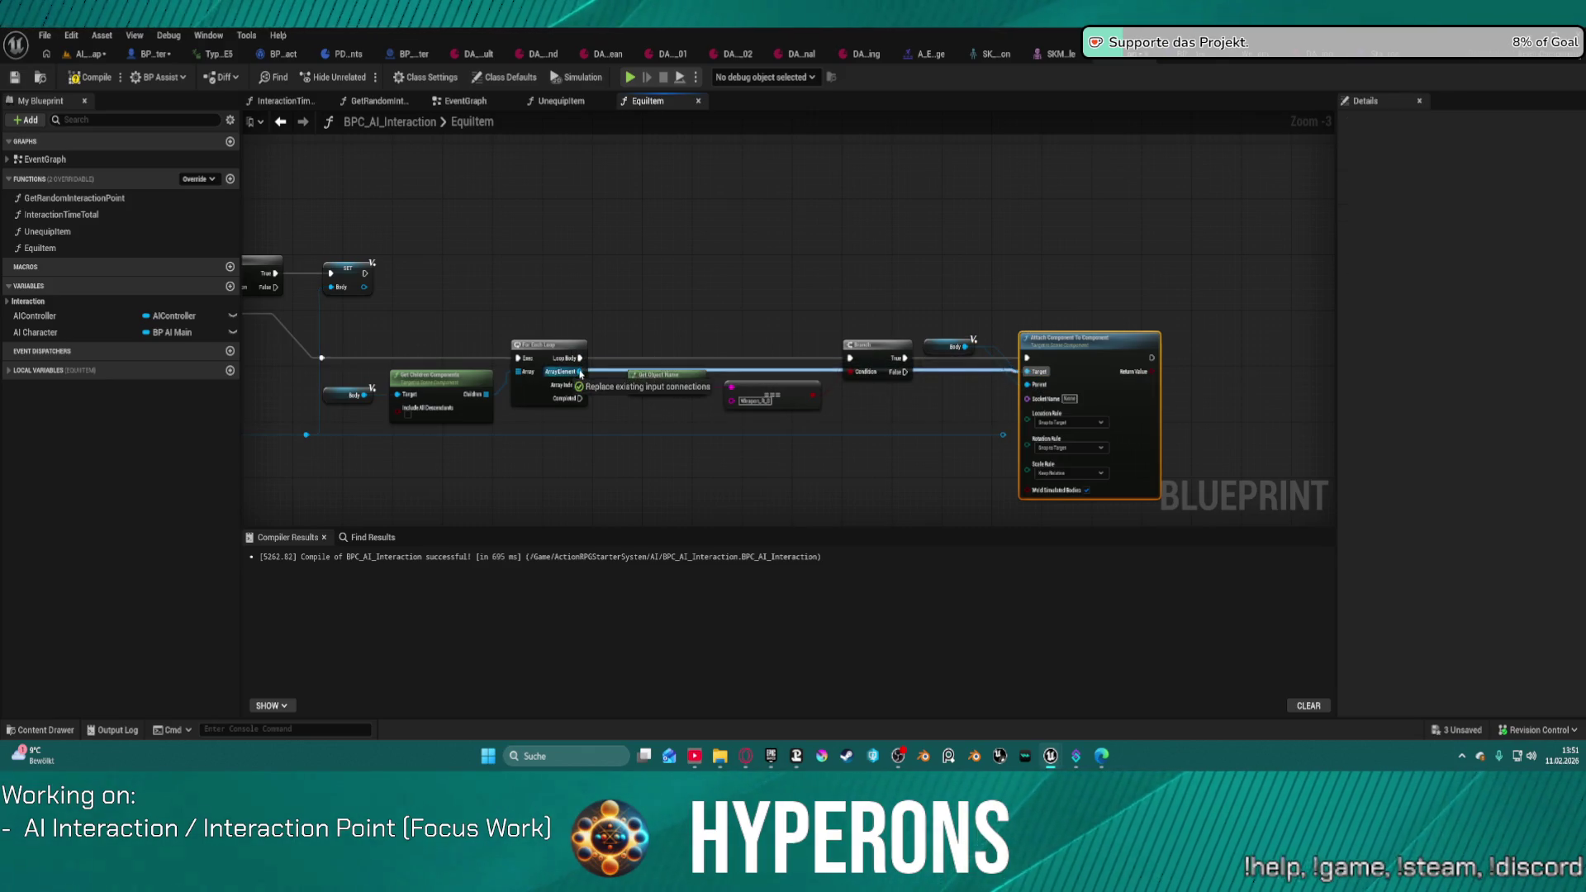
{"action": "left_click_drag", "start_coordinate": [1170, 453], "coordinate": [866, 483]}
{"action": "left_click_drag", "start_coordinate": [711, 410], "coordinate": [941, 319]}
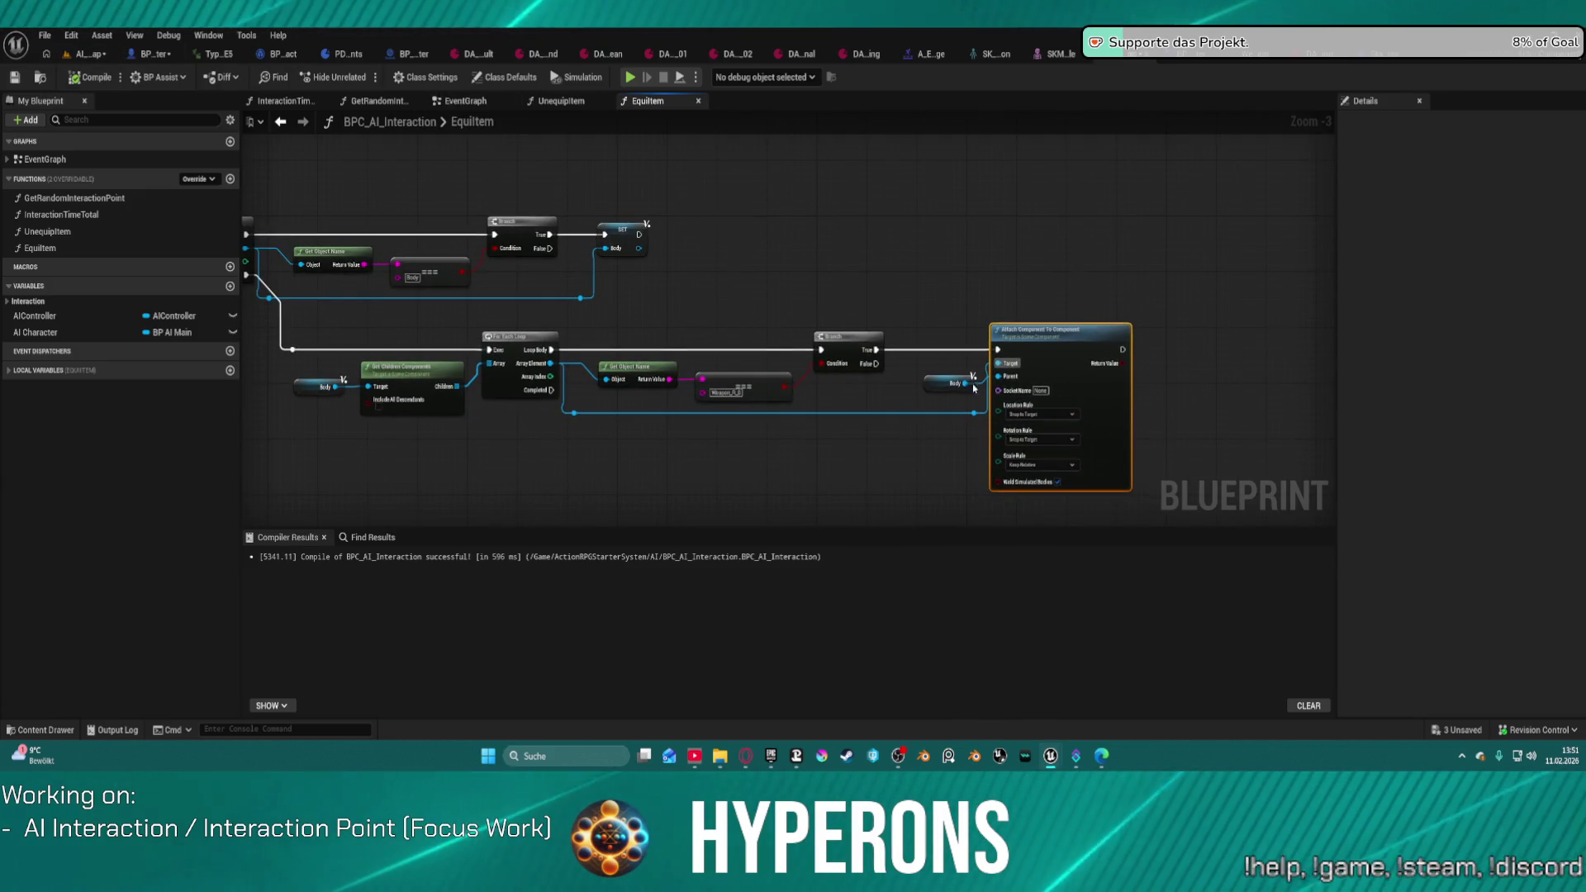
{"action": "left_click", "coordinate": [80, 53]}
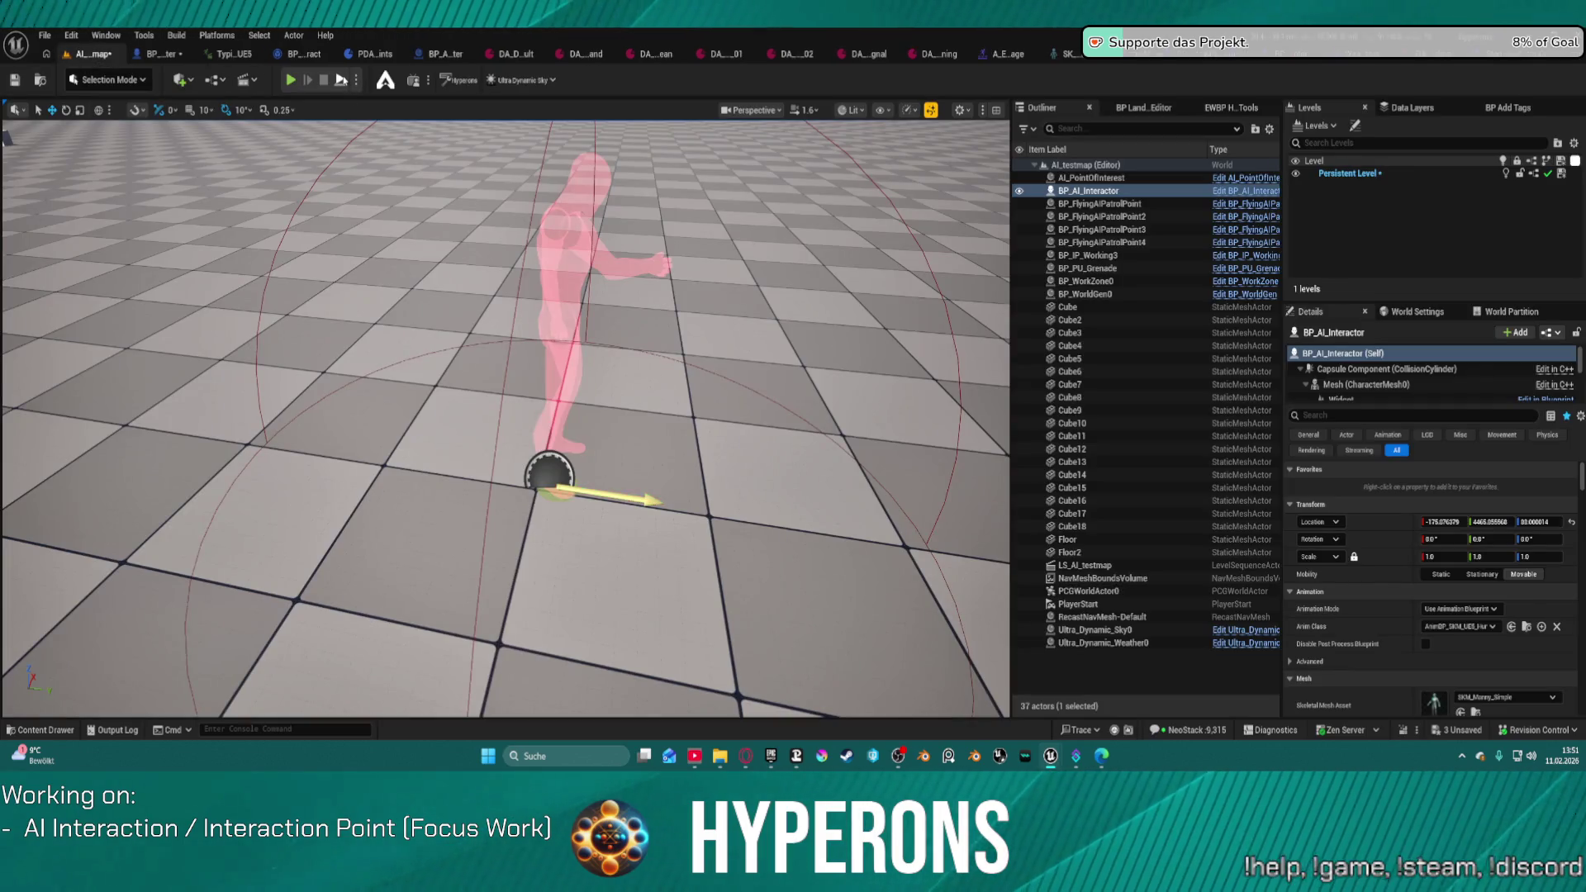
Step: Play-test the level, focusing the view on the interactor character, then stop
{"action": "key", "text": "alt+p"}
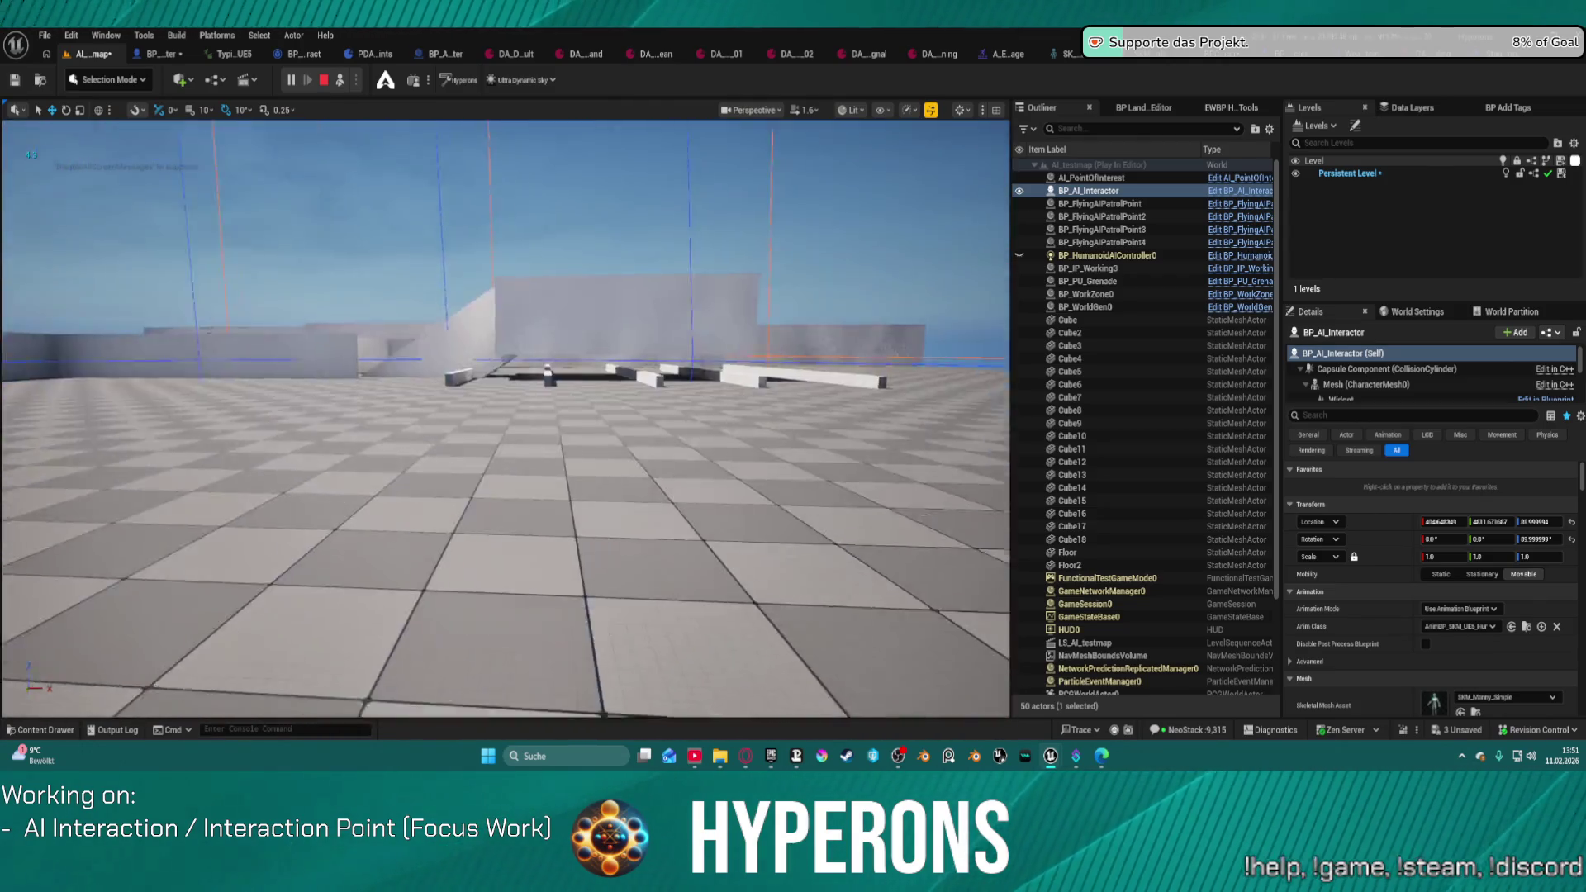
{"action": "key", "text": "f"}
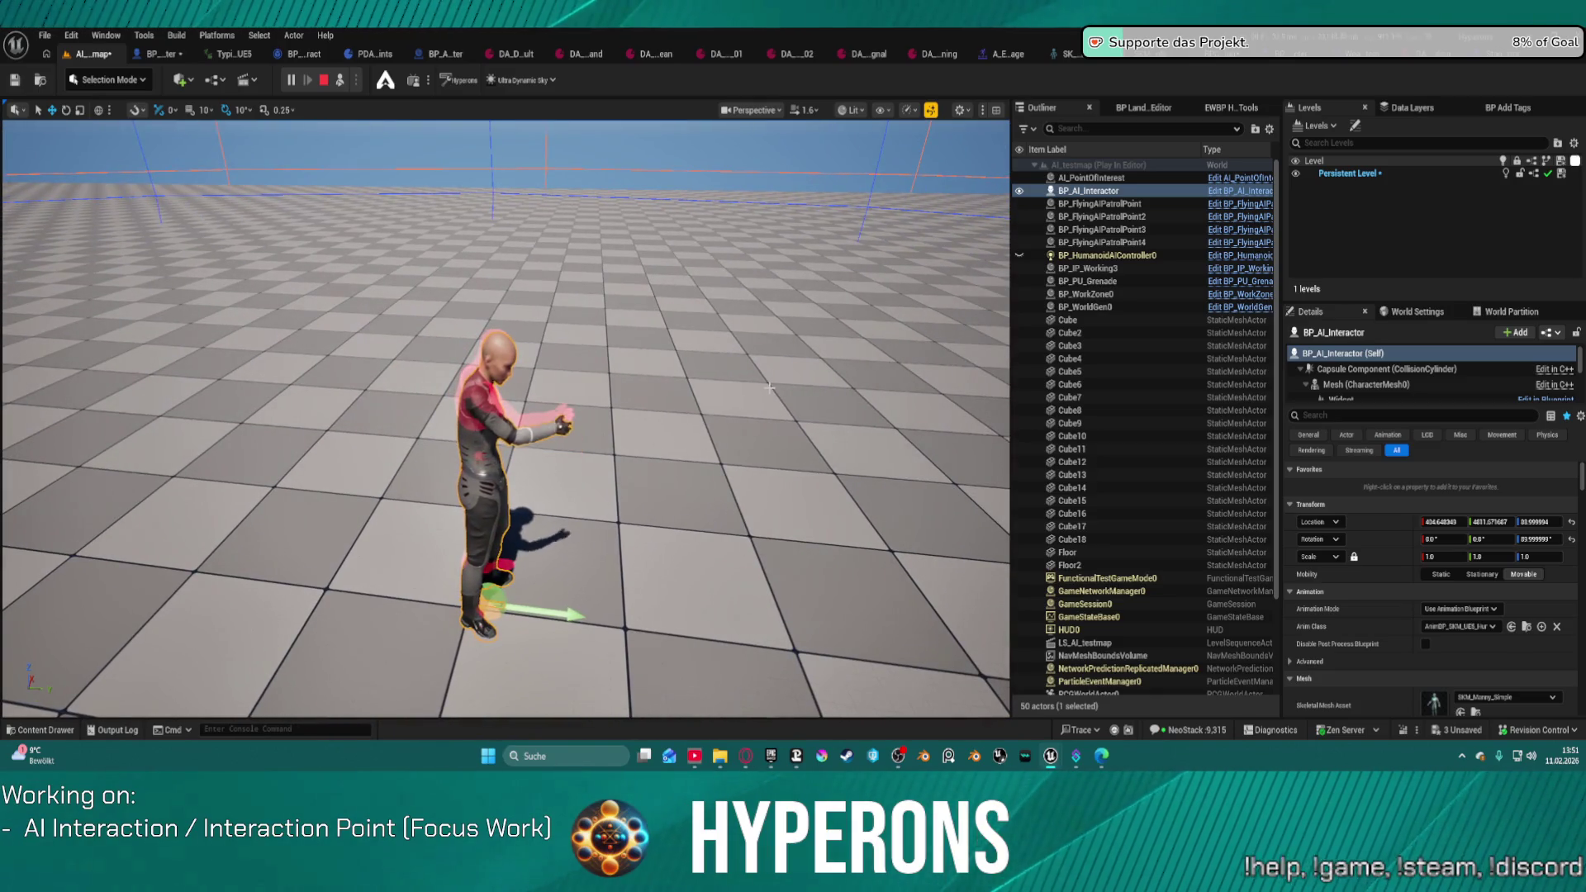
{"action": "key", "text": "Escape"}
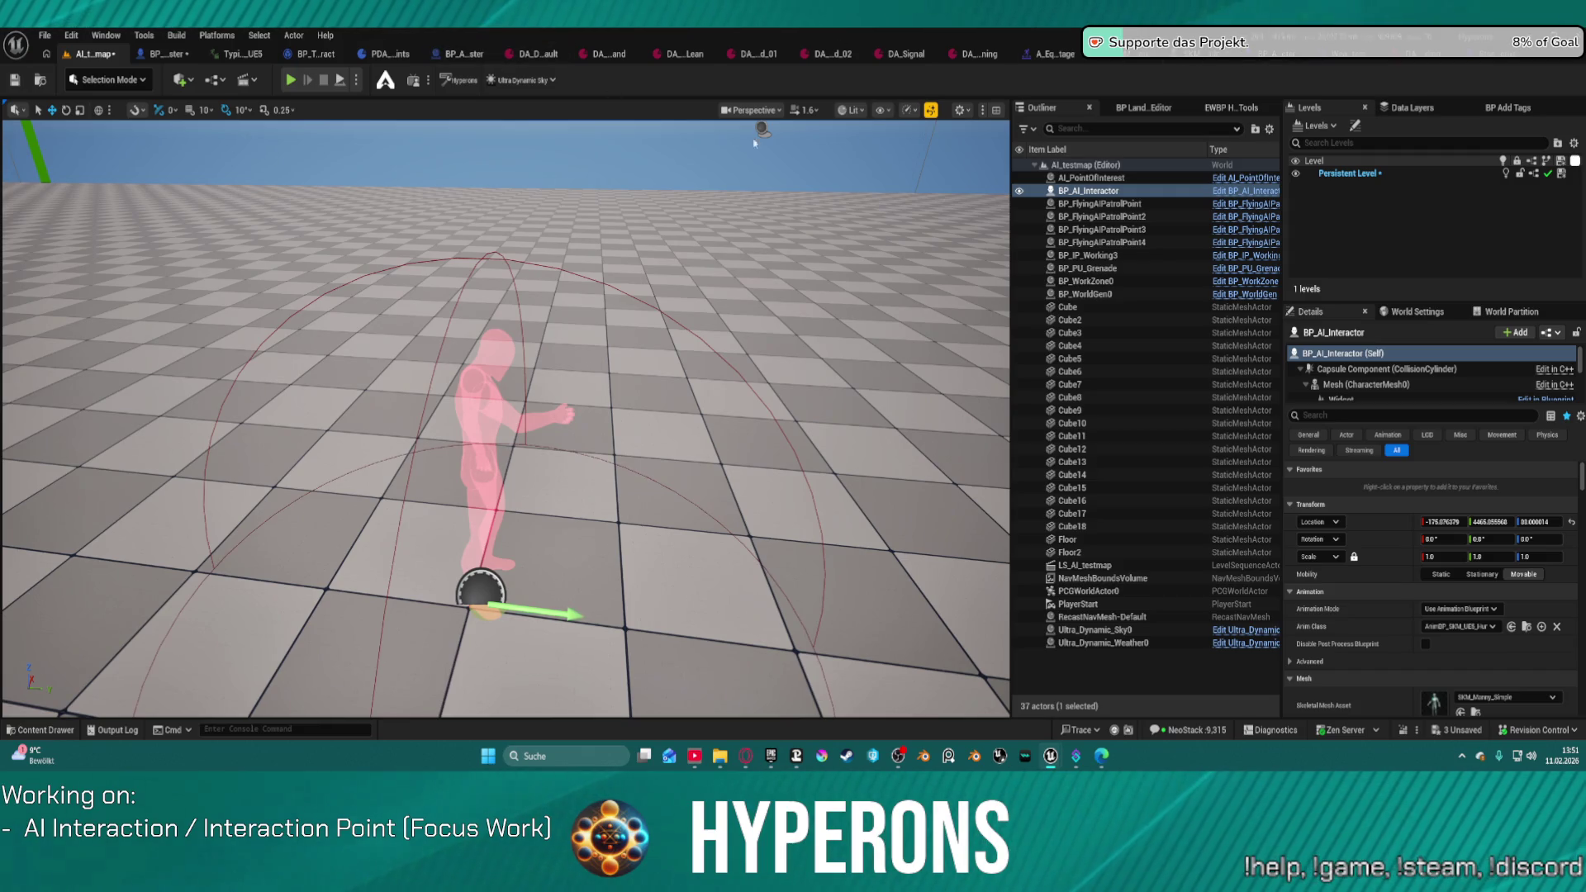
Step: Open BP_AI_Interactor_Master through the Details panel's Edit in Blueprint
{"action": "scroll", "coordinate": [1483, 381], "scroll_direction": "down", "scroll_amount": 5}
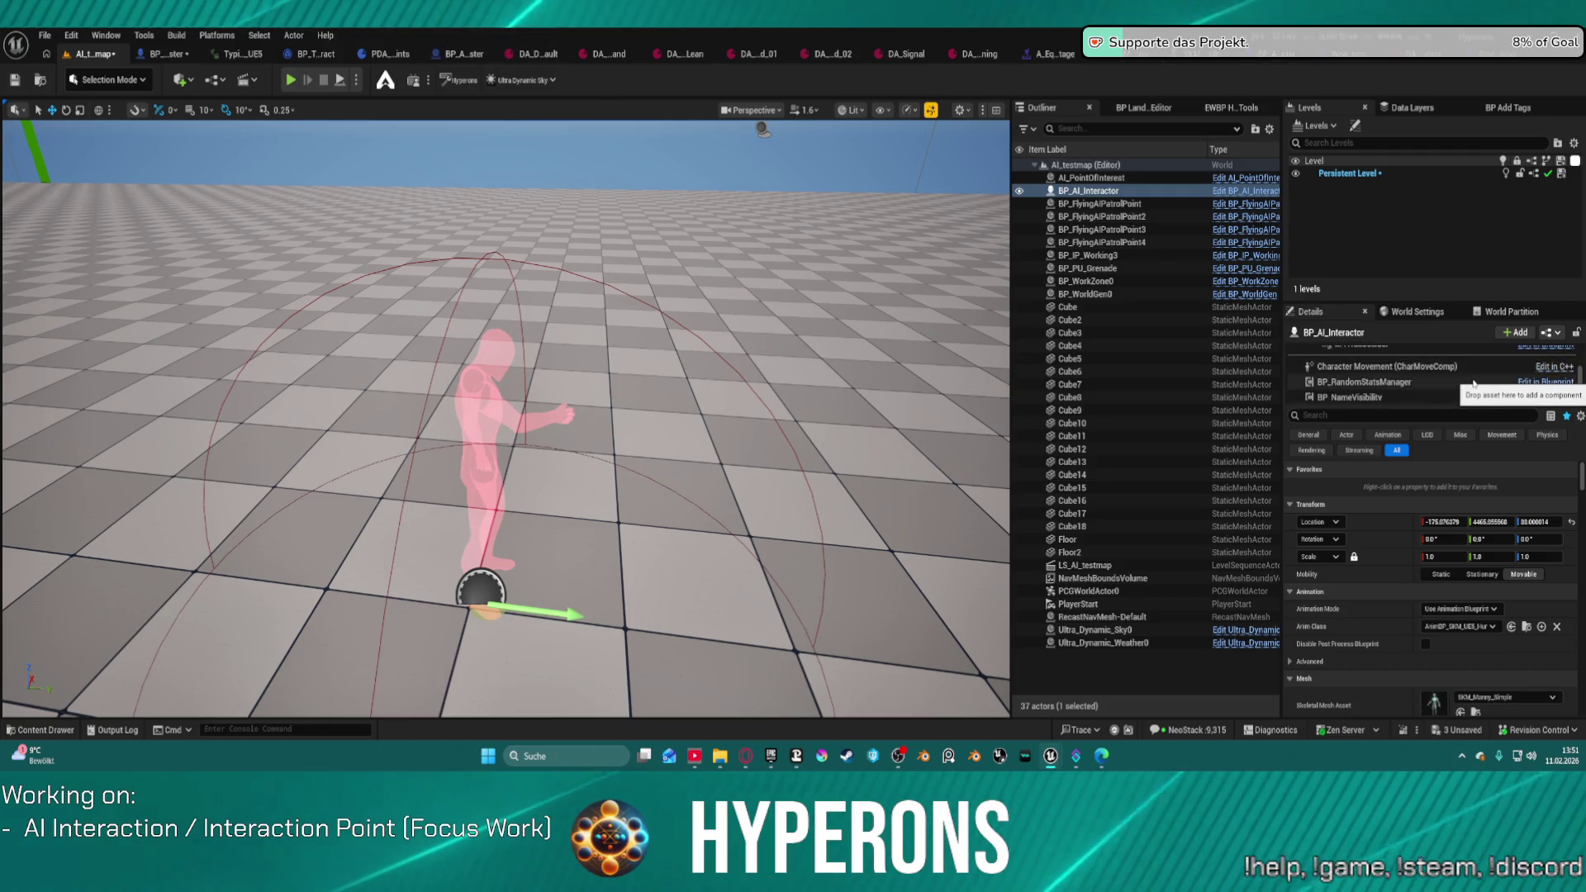
{"action": "scroll", "coordinate": [1483, 381], "scroll_direction": "down", "scroll_amount": 2}
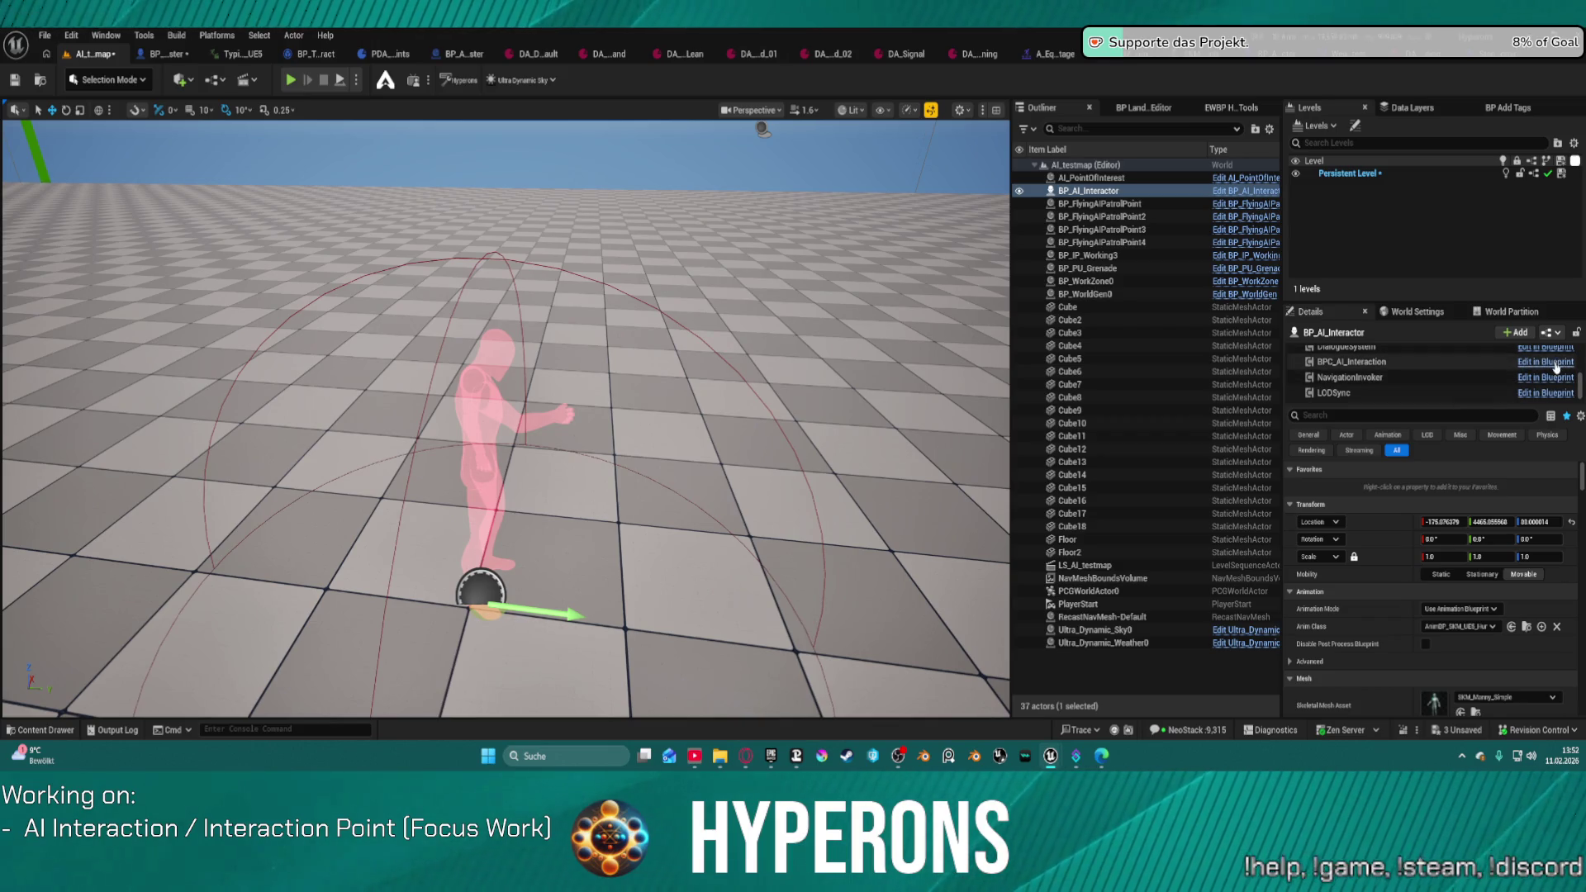
{"action": "left_click", "coordinate": [1555, 364]}
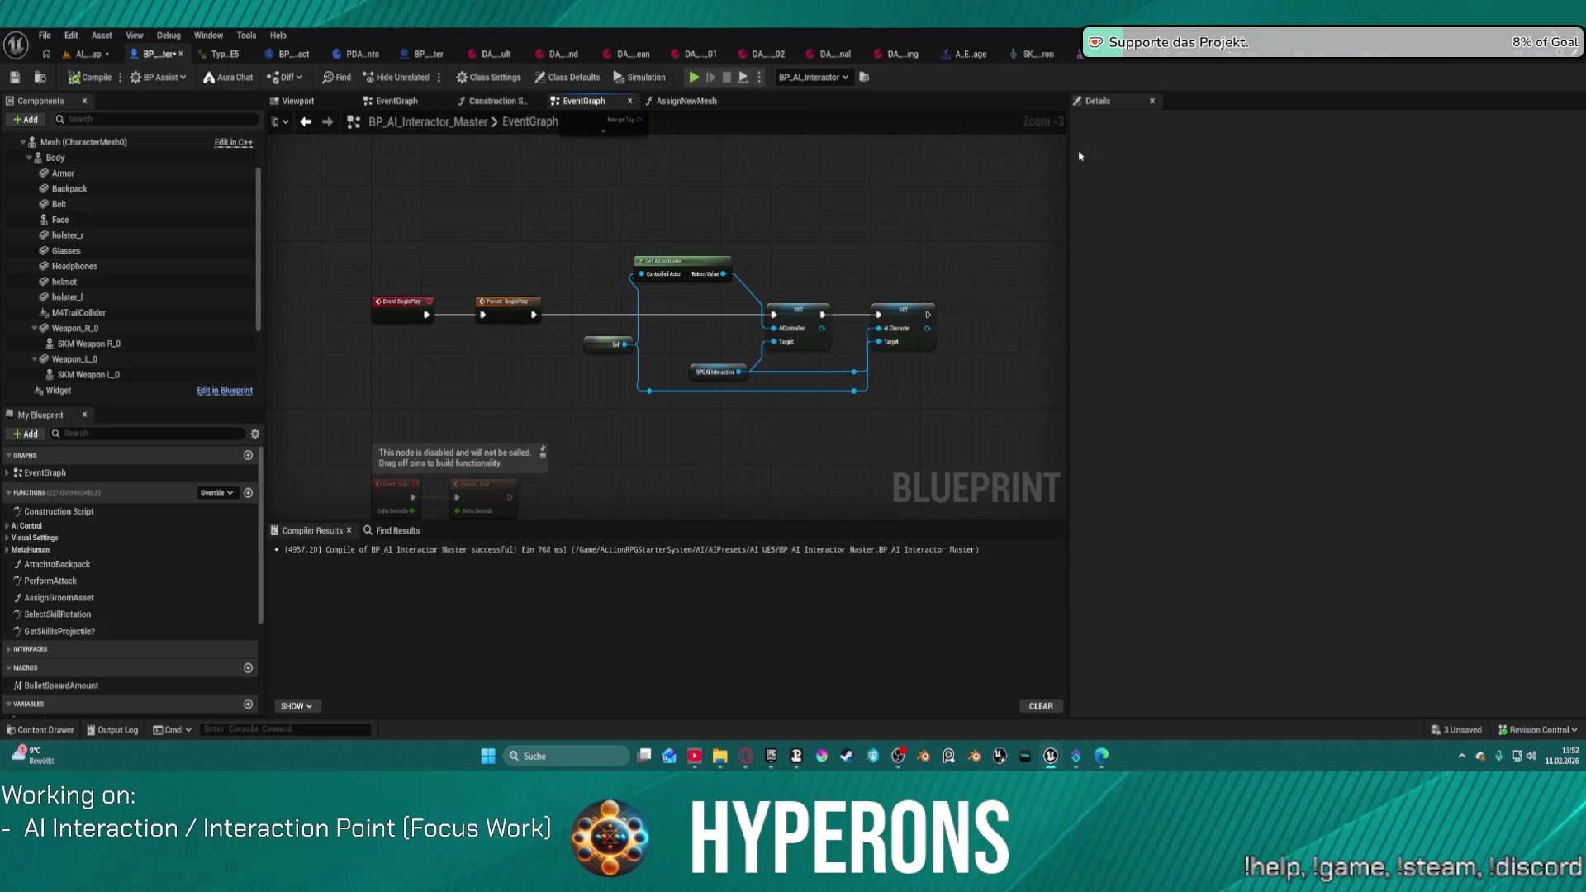
Step: Edit the BPC_AI_Interaction component from BP_AI_Interactor_Master's Components panel
{"action": "key", "text": "ctrl+space"}
{"action": "scroll", "coordinate": [93, 346], "scroll_direction": "down", "scroll_amount": 3}
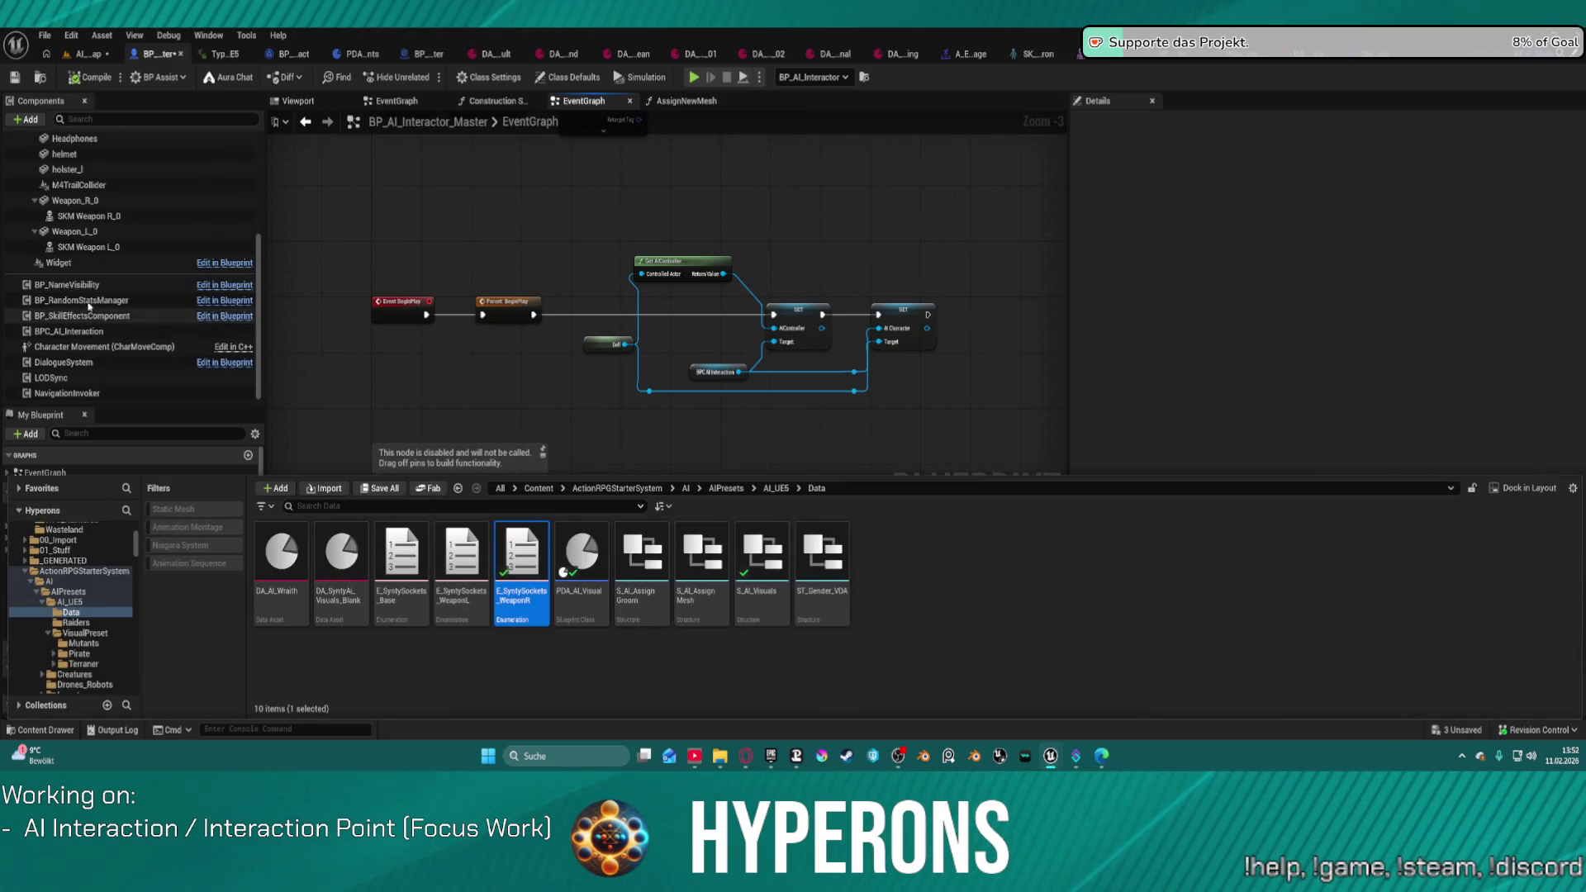
{"action": "right_click", "coordinate": [82, 332]}
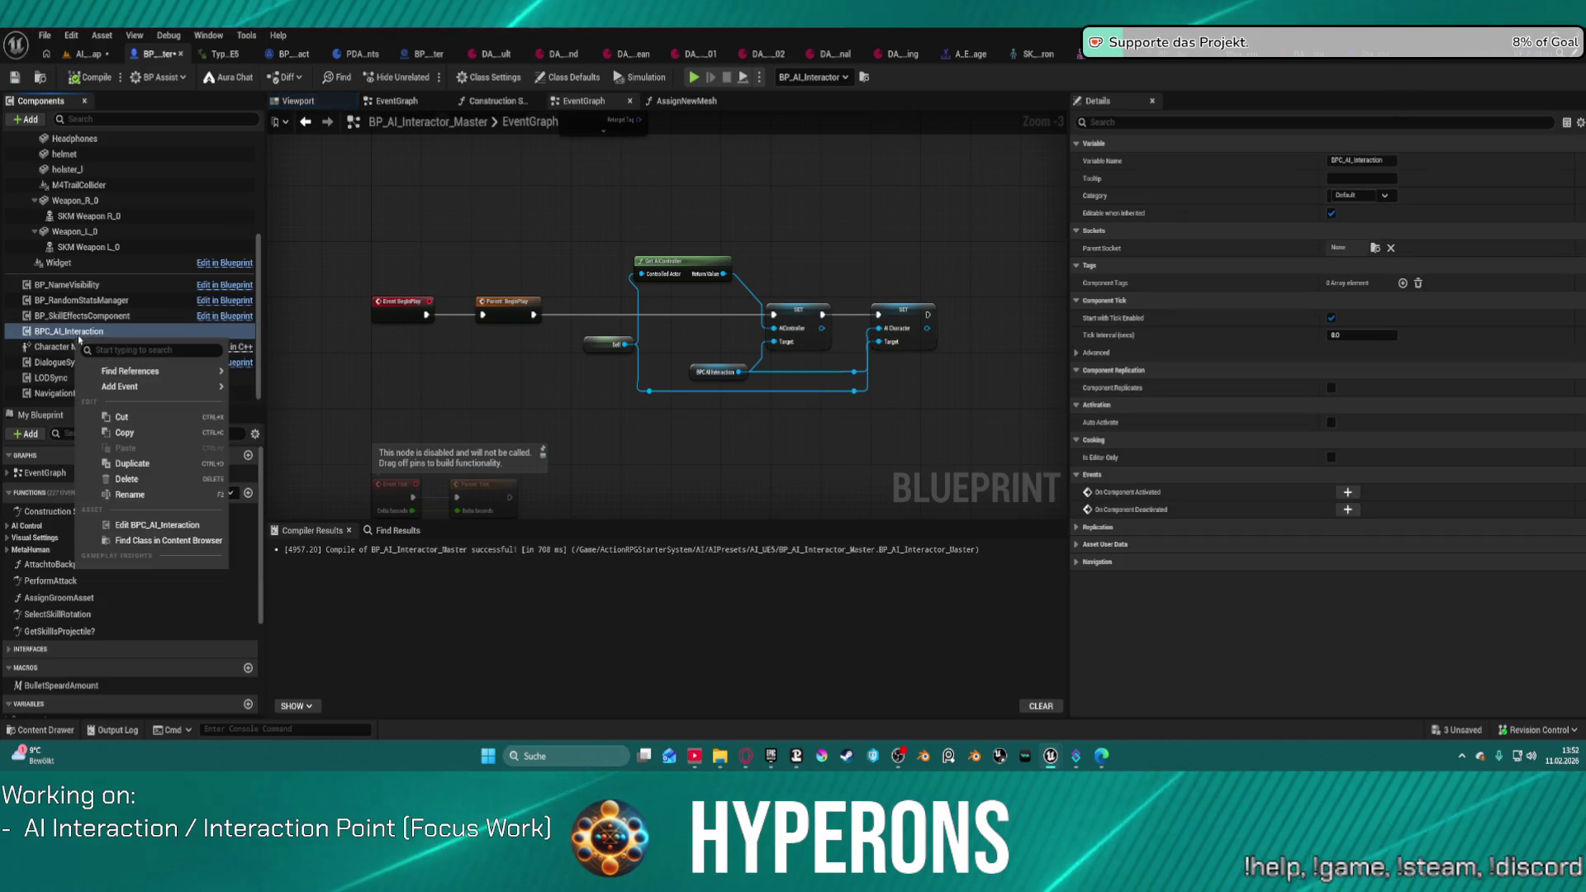
{"action": "left_click", "coordinate": [186, 523]}
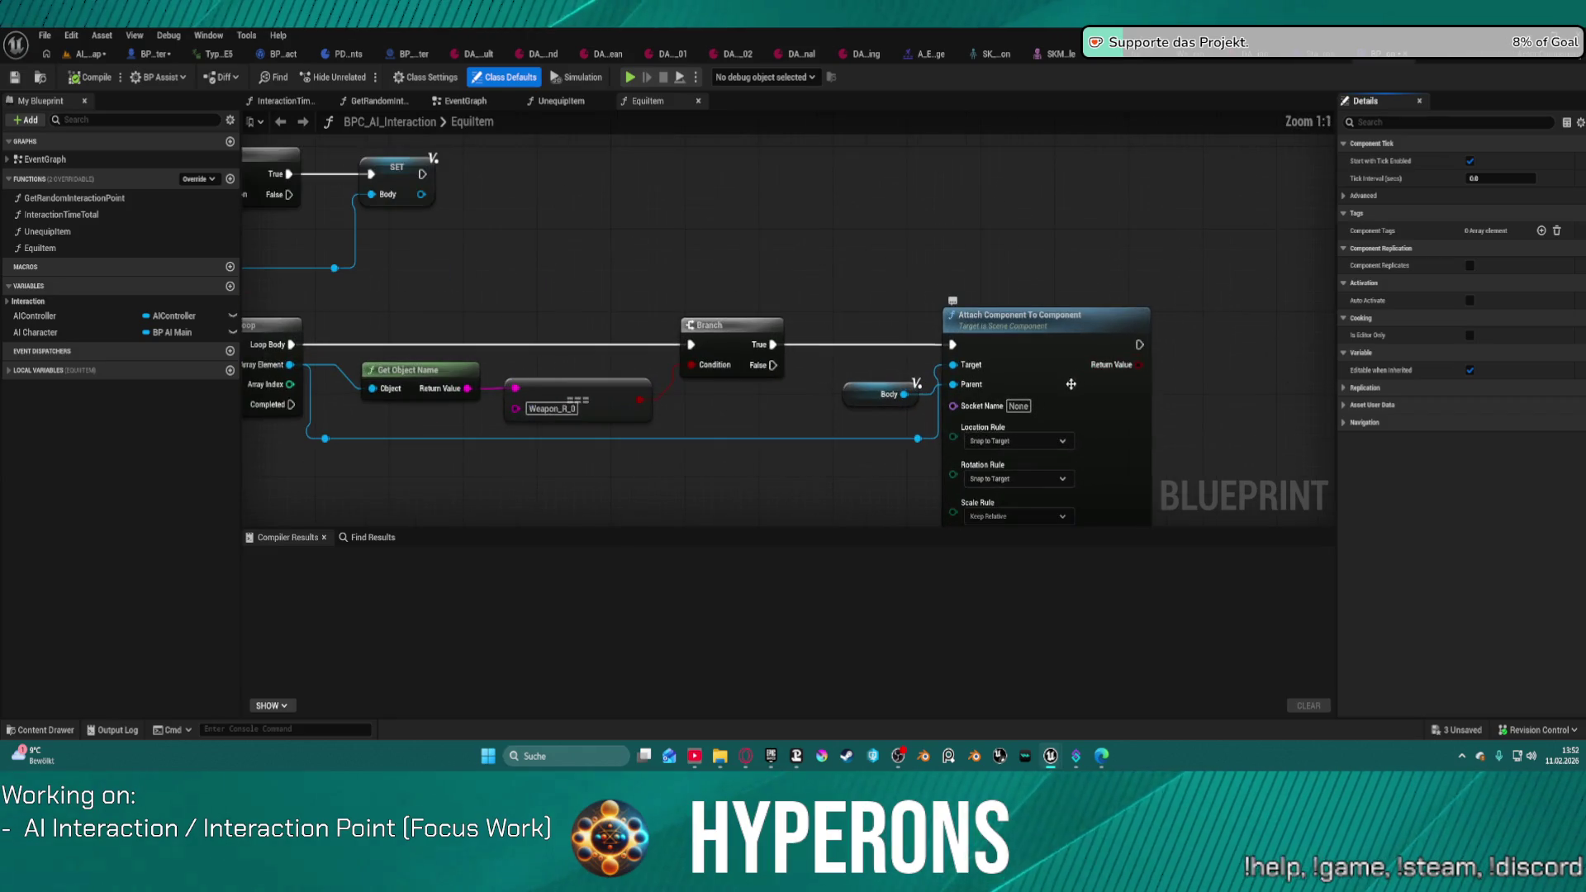
Step: Tidy the Body node and set the Attach node's Socket Name to Dagger_Socket
{"action": "mouse_move", "coordinate": [863, 341]}
{"action": "left_mouse_down"}
{"action": "mouse_move", "coordinate": [892, 264]}
{"action": "mouse_move", "coordinate": [1008, 259]}
{"action": "left_mouse_up"}
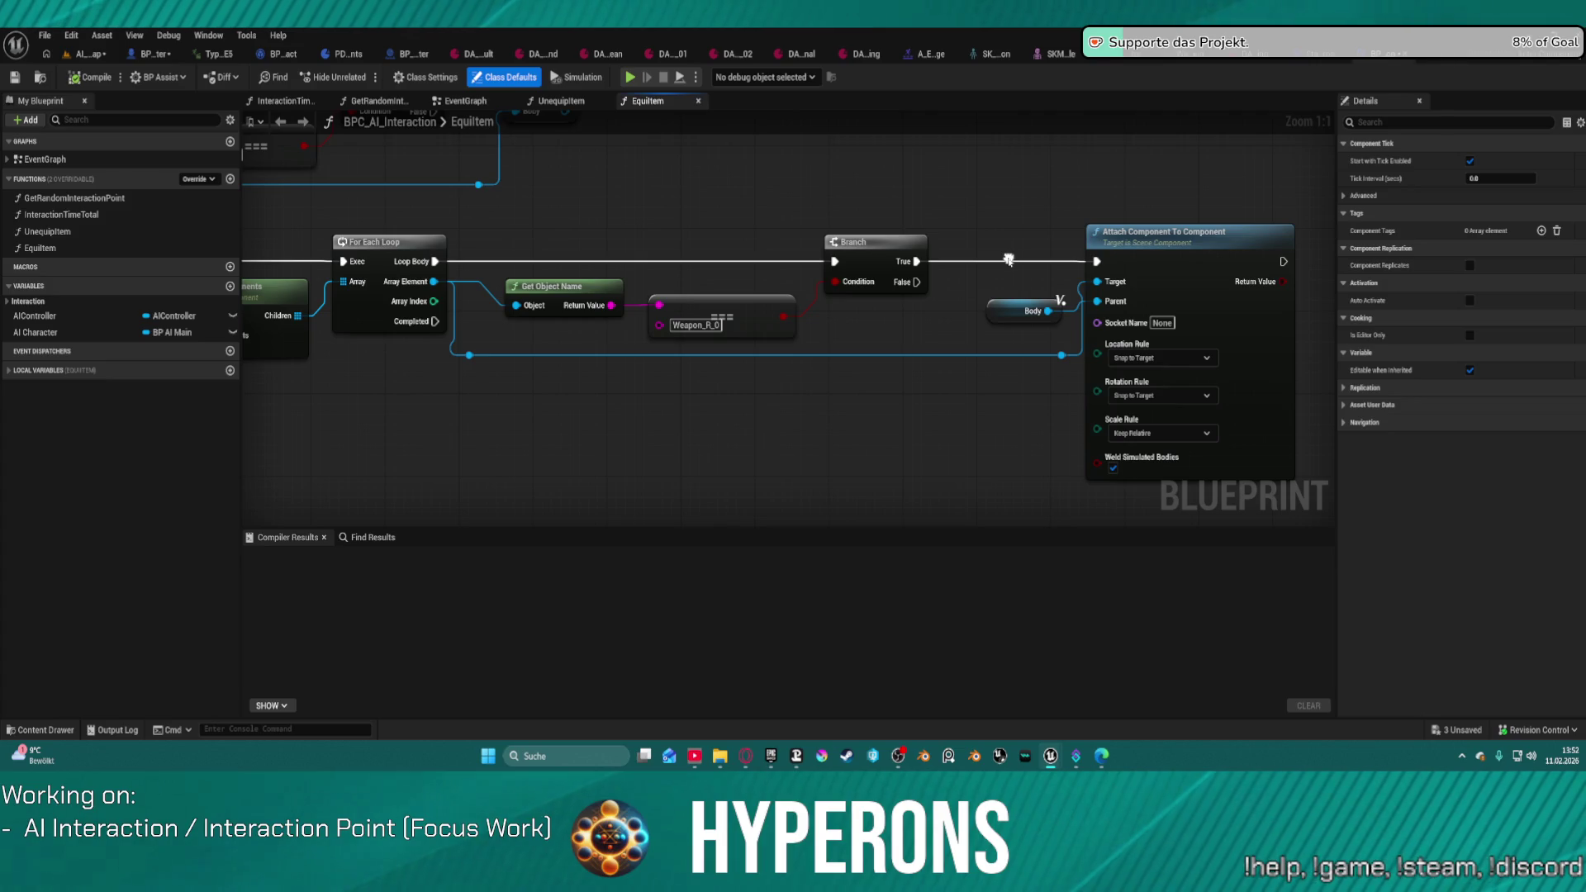
{"action": "mouse_move", "coordinate": [1008, 306]}
{"action": "left_mouse_down"}
{"action": "mouse_move", "coordinate": [982, 300]}
{"action": "mouse_move", "coordinate": [932, 339]}
{"action": "mouse_move", "coordinate": [1015, 253]}
{"action": "left_mouse_up"}
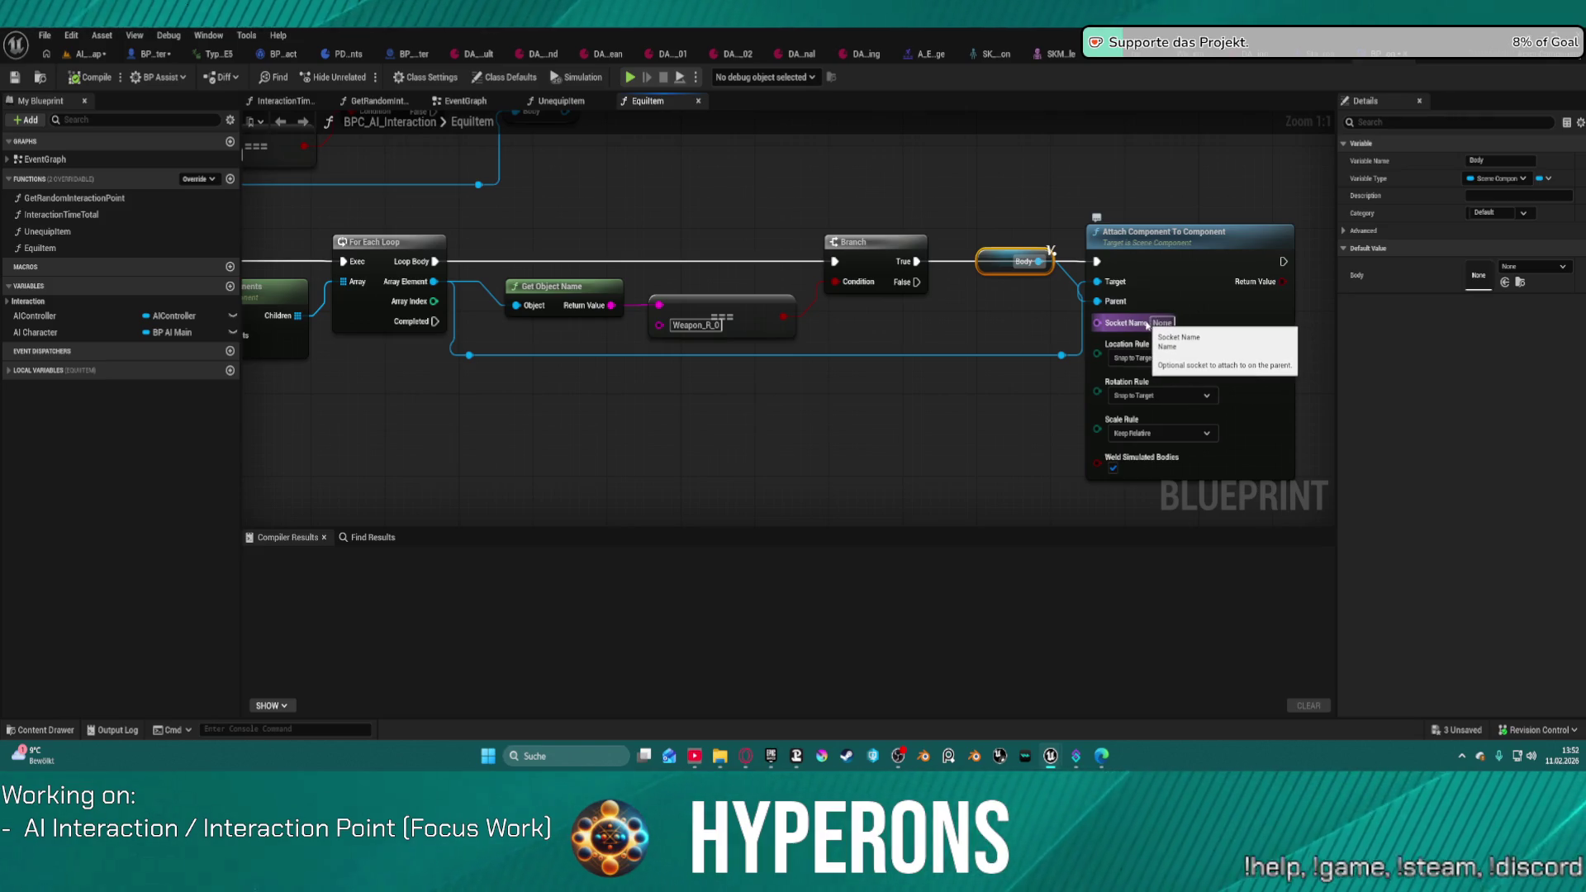
{"action": "mouse_move", "coordinate": [999, 268]}
{"action": "left_mouse_down"}
{"action": "mouse_move", "coordinate": [1000, 350]}
{"action": "mouse_move", "coordinate": [991, 288]}
{"action": "left_mouse_up"}
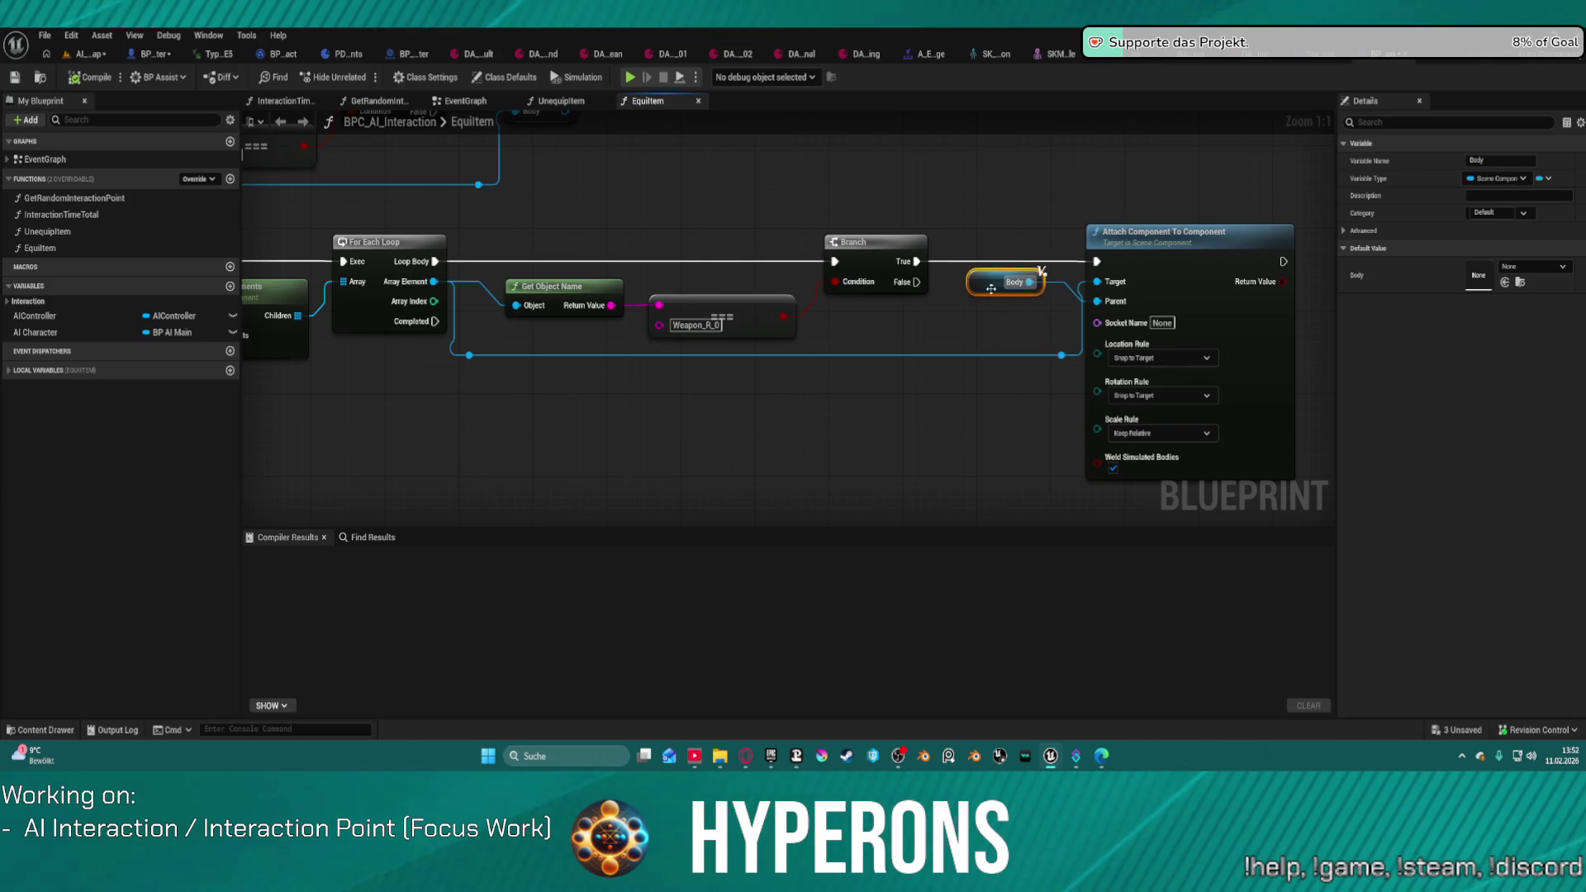
{"action": "left_click", "coordinate": [1162, 323]}
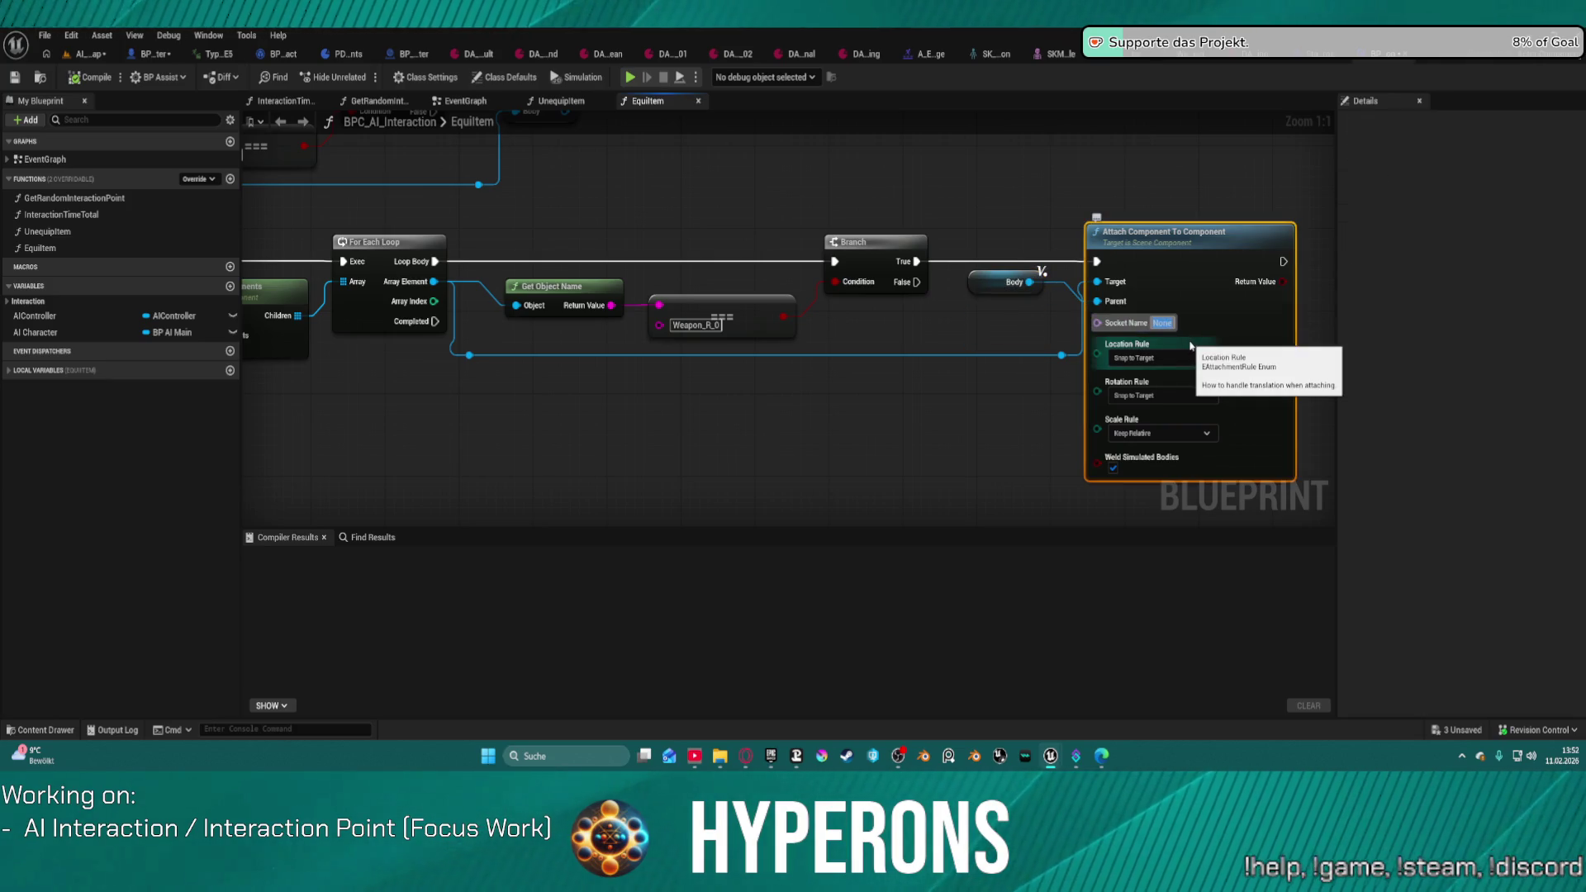
{"action": "key", "text": "BackSpace"}
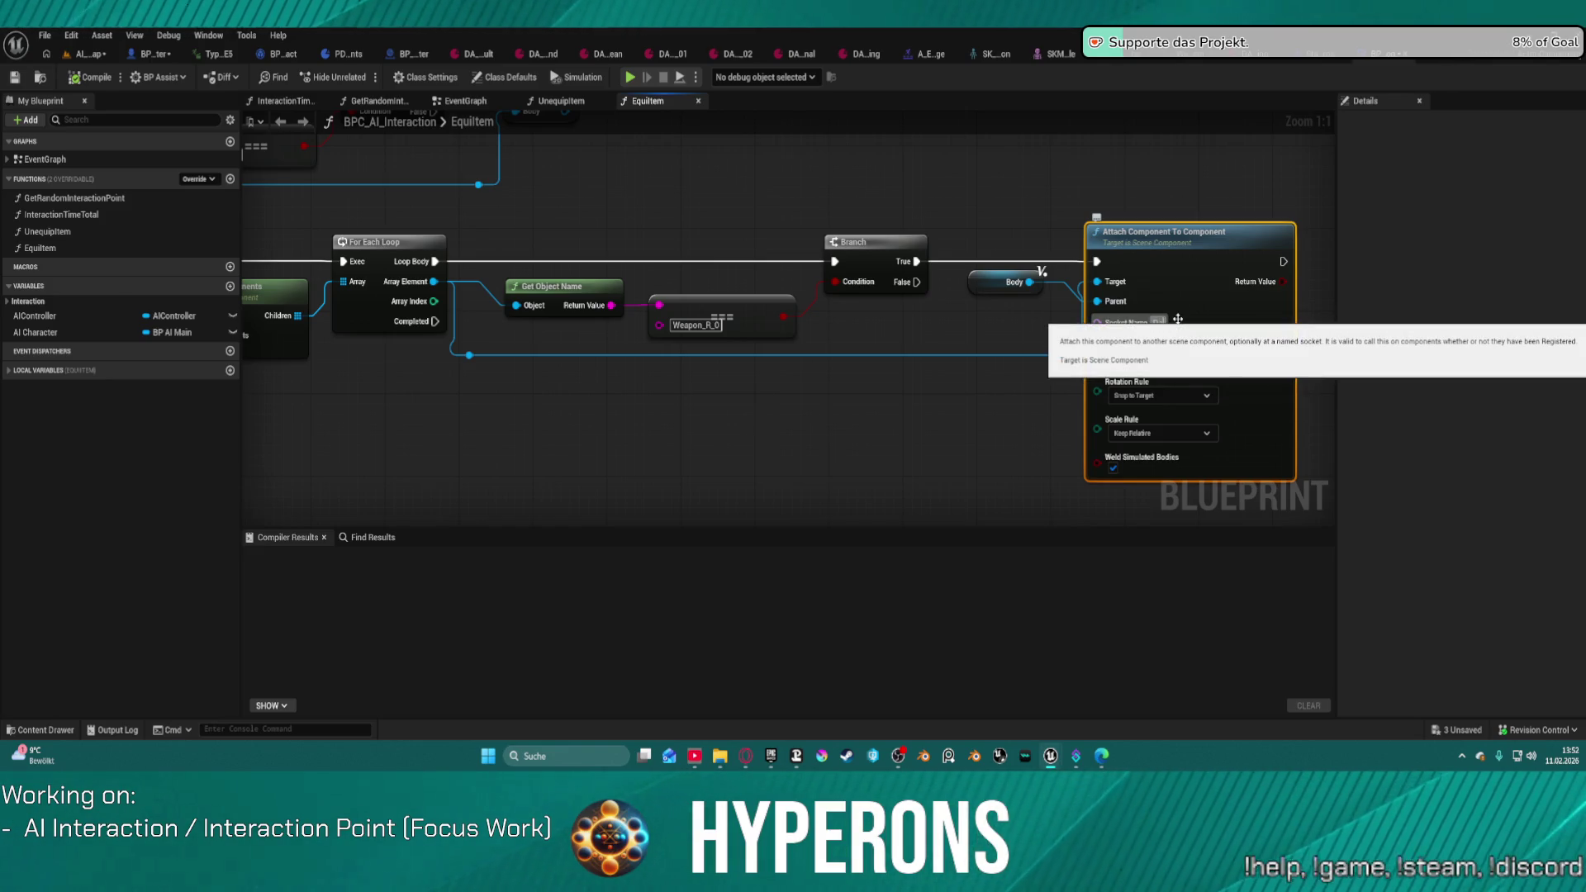
{"action": "type", "text": "ger"}
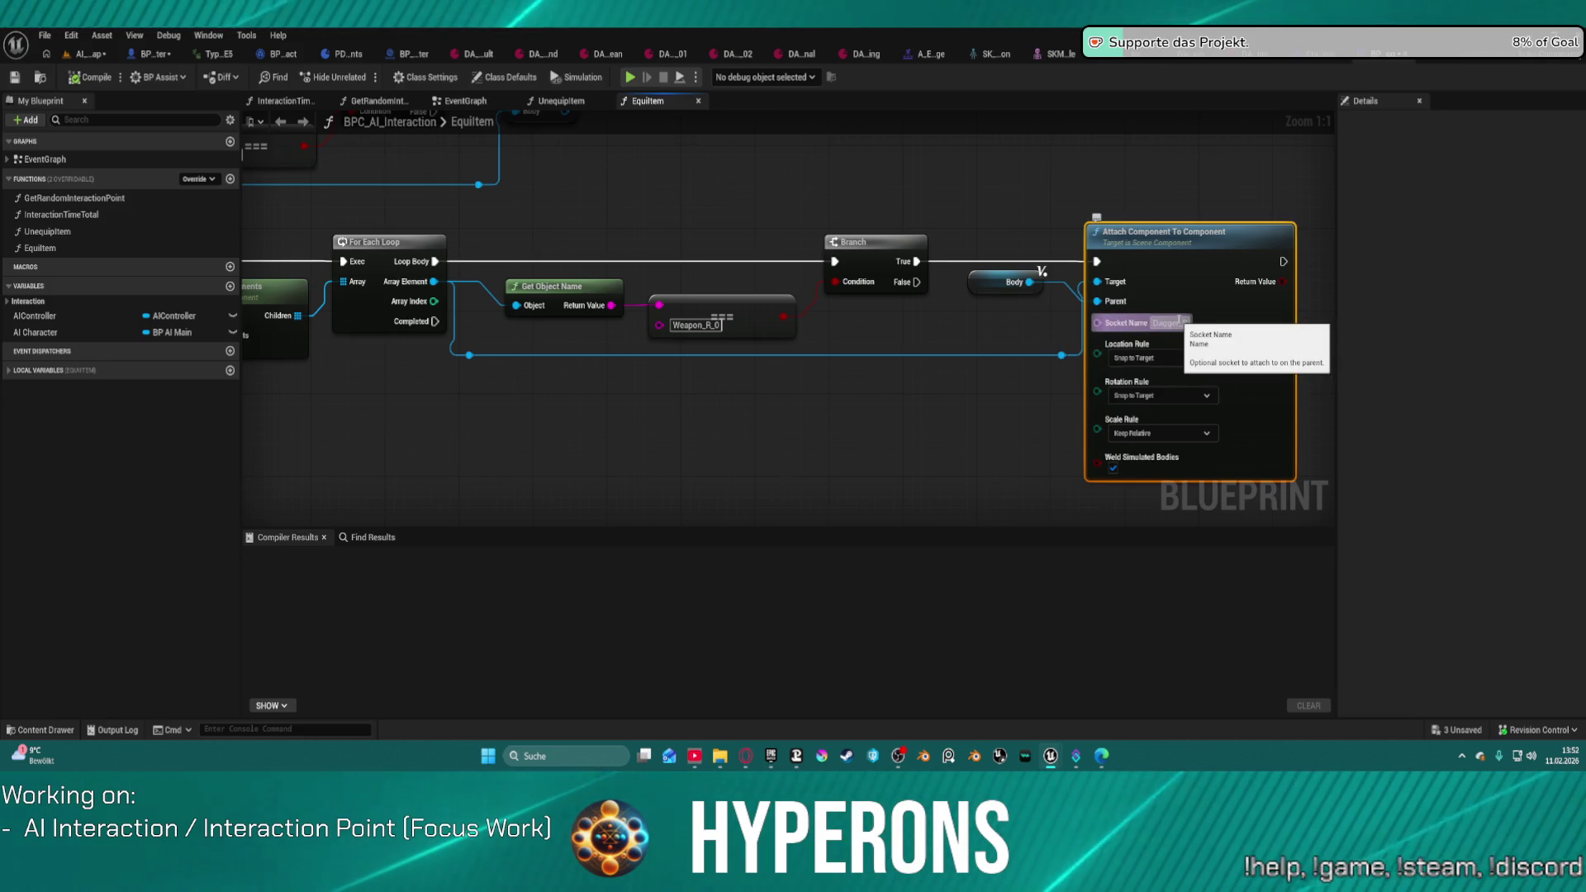
{"action": "key", "text": "Return"}
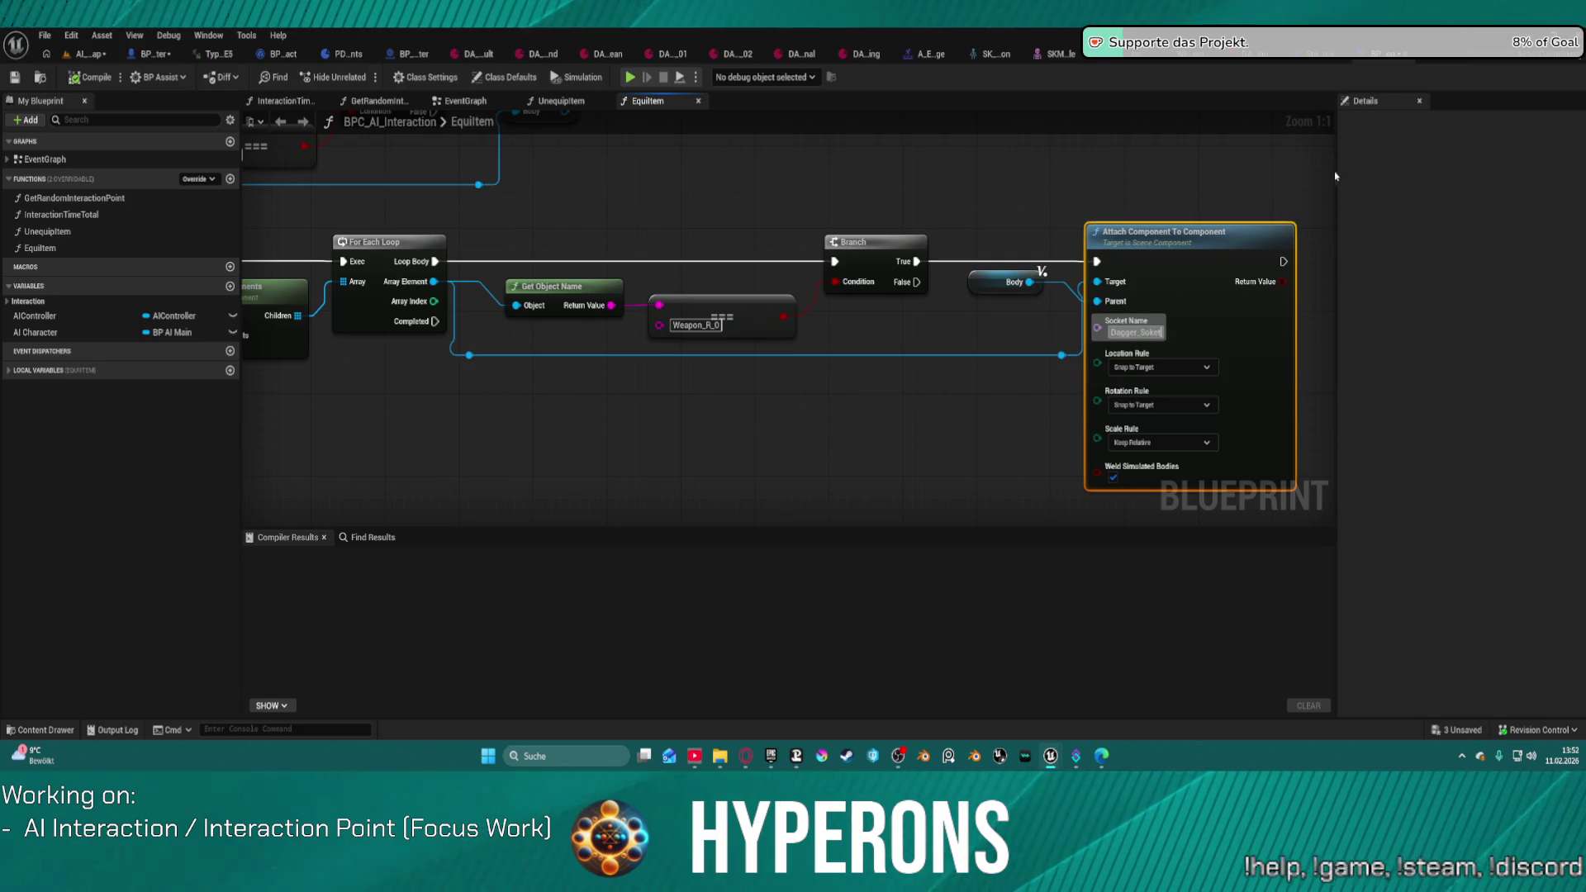
{"action": "left_click", "coordinate": [1171, 331]}
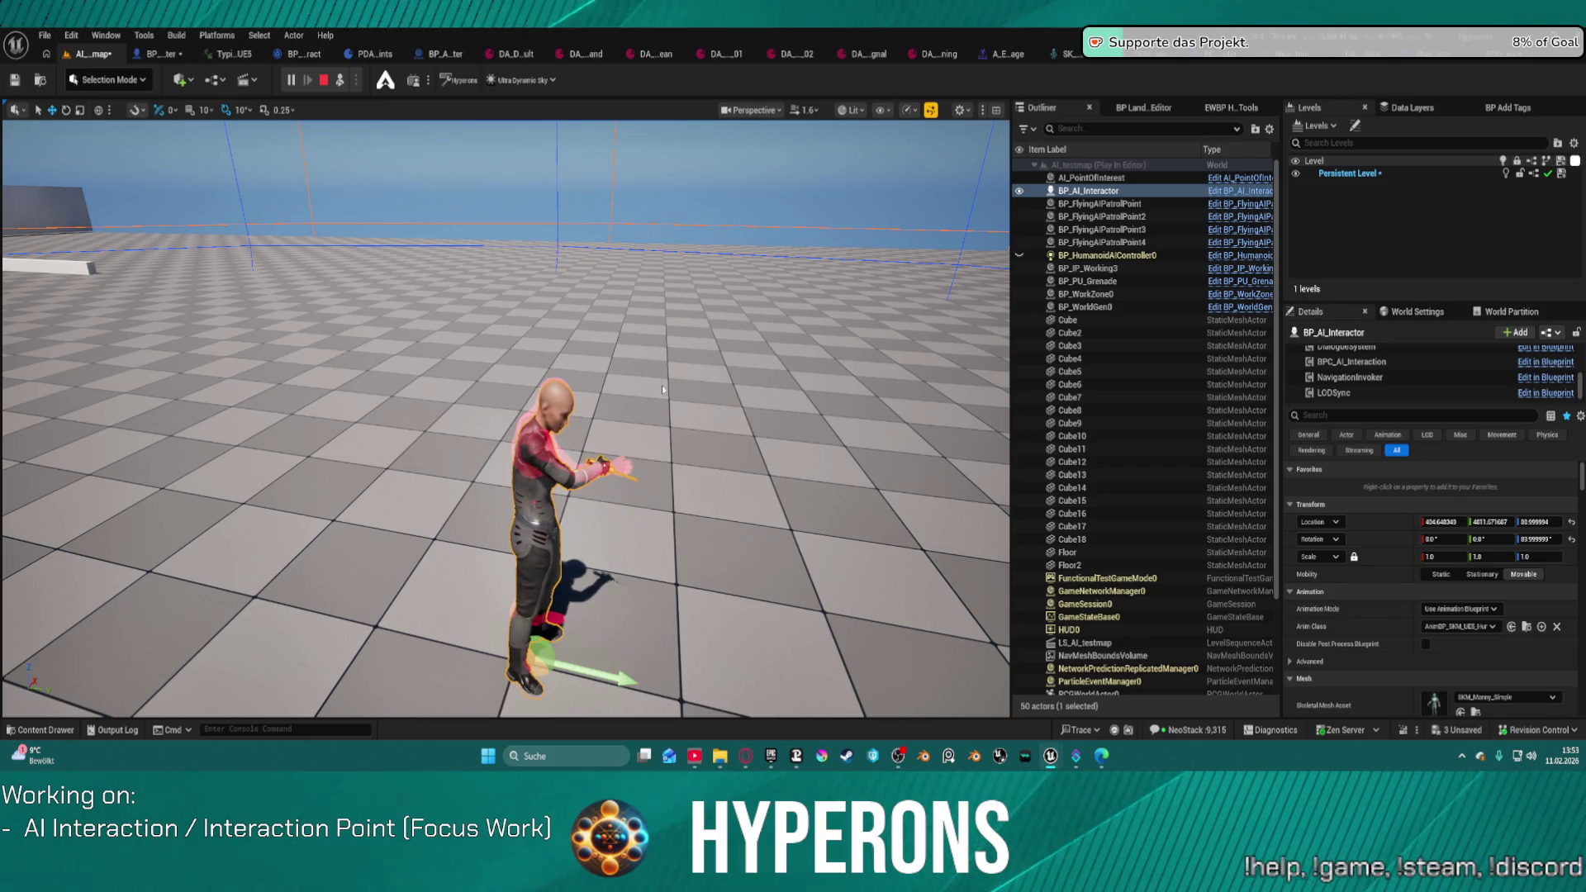
Step: Stop the play session and view the WeaponSystem's Weapon_Equip graph for reference
{"action": "key", "text": "Escape"}
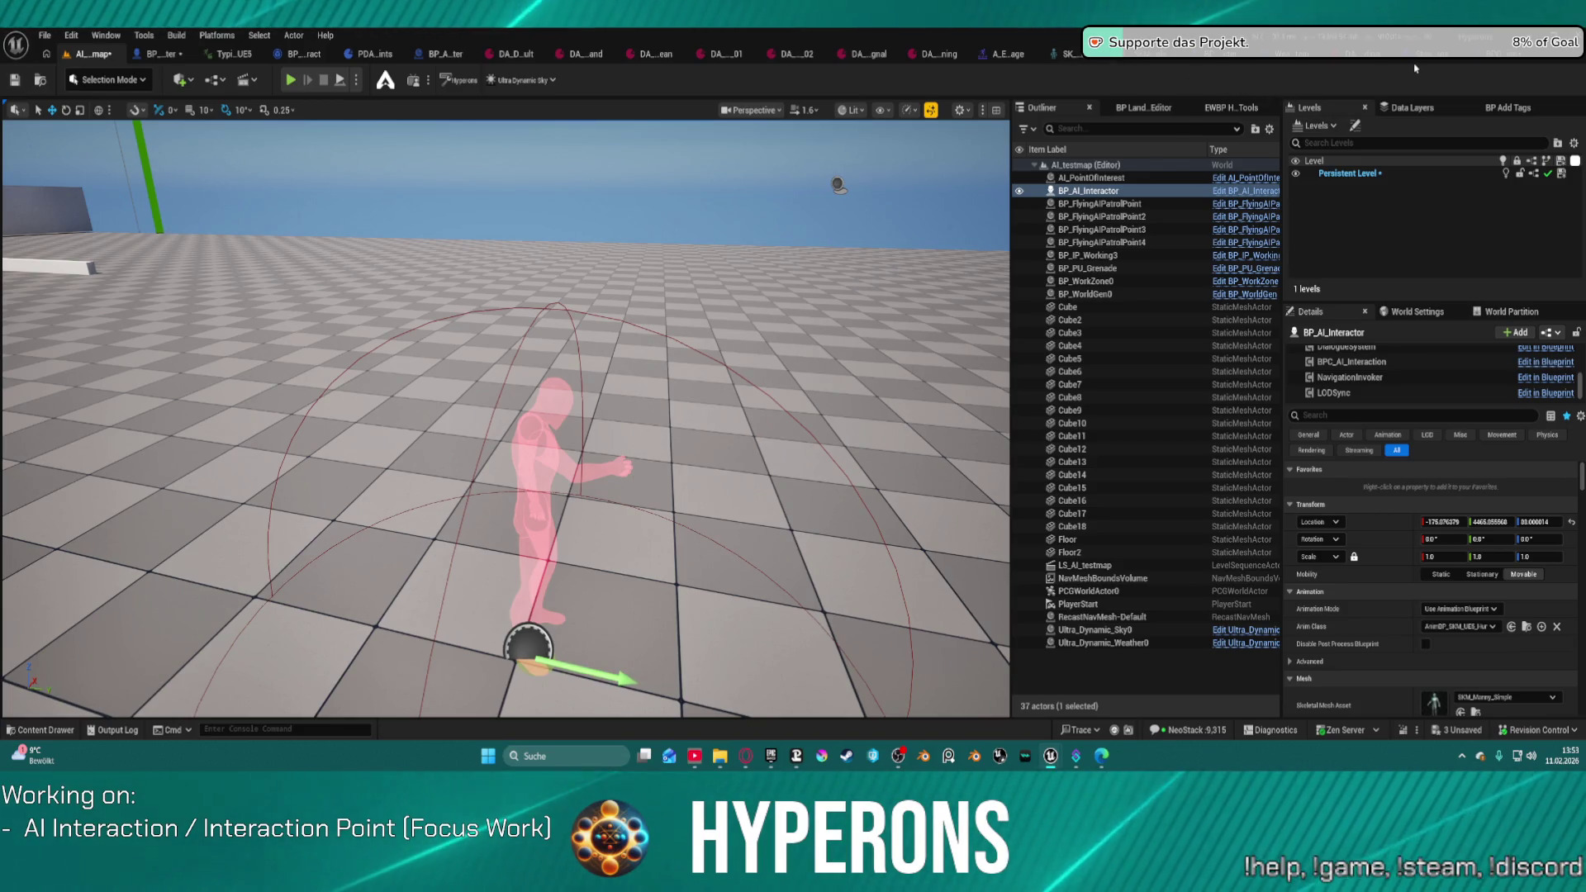
{"action": "left_click", "coordinate": [691, 60]}
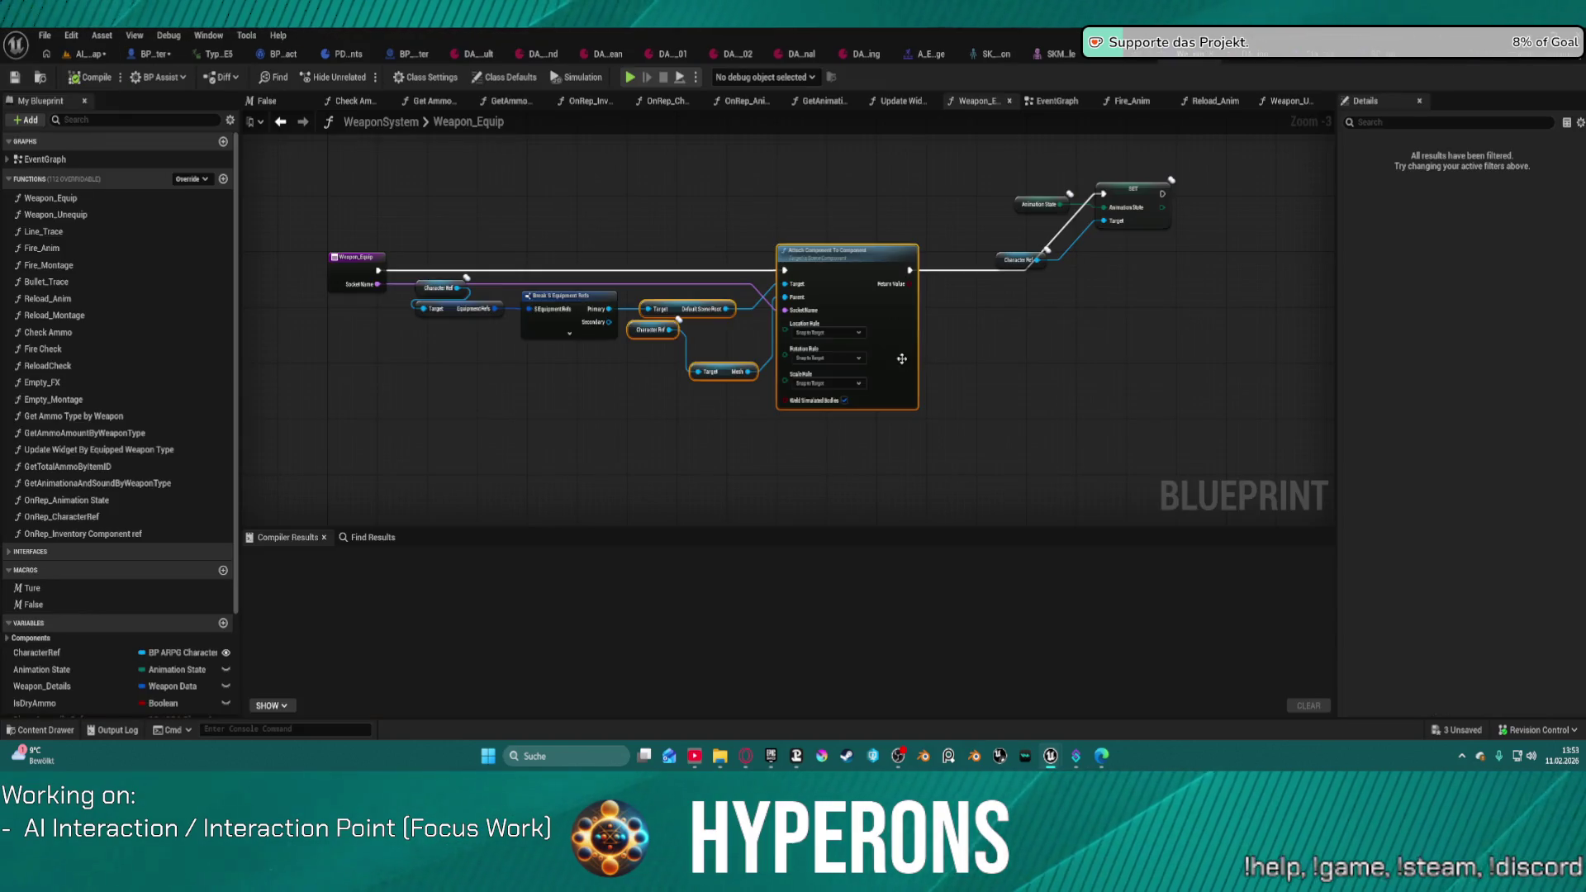
Step: Switch back to BPC_AI_Interaction's EquipItem graph and nudge the view slightly
{"action": "left_click", "coordinate": [1399, 60]}
{"action": "left_click_drag", "start_coordinate": [1107, 351], "coordinate": [1082, 340]}
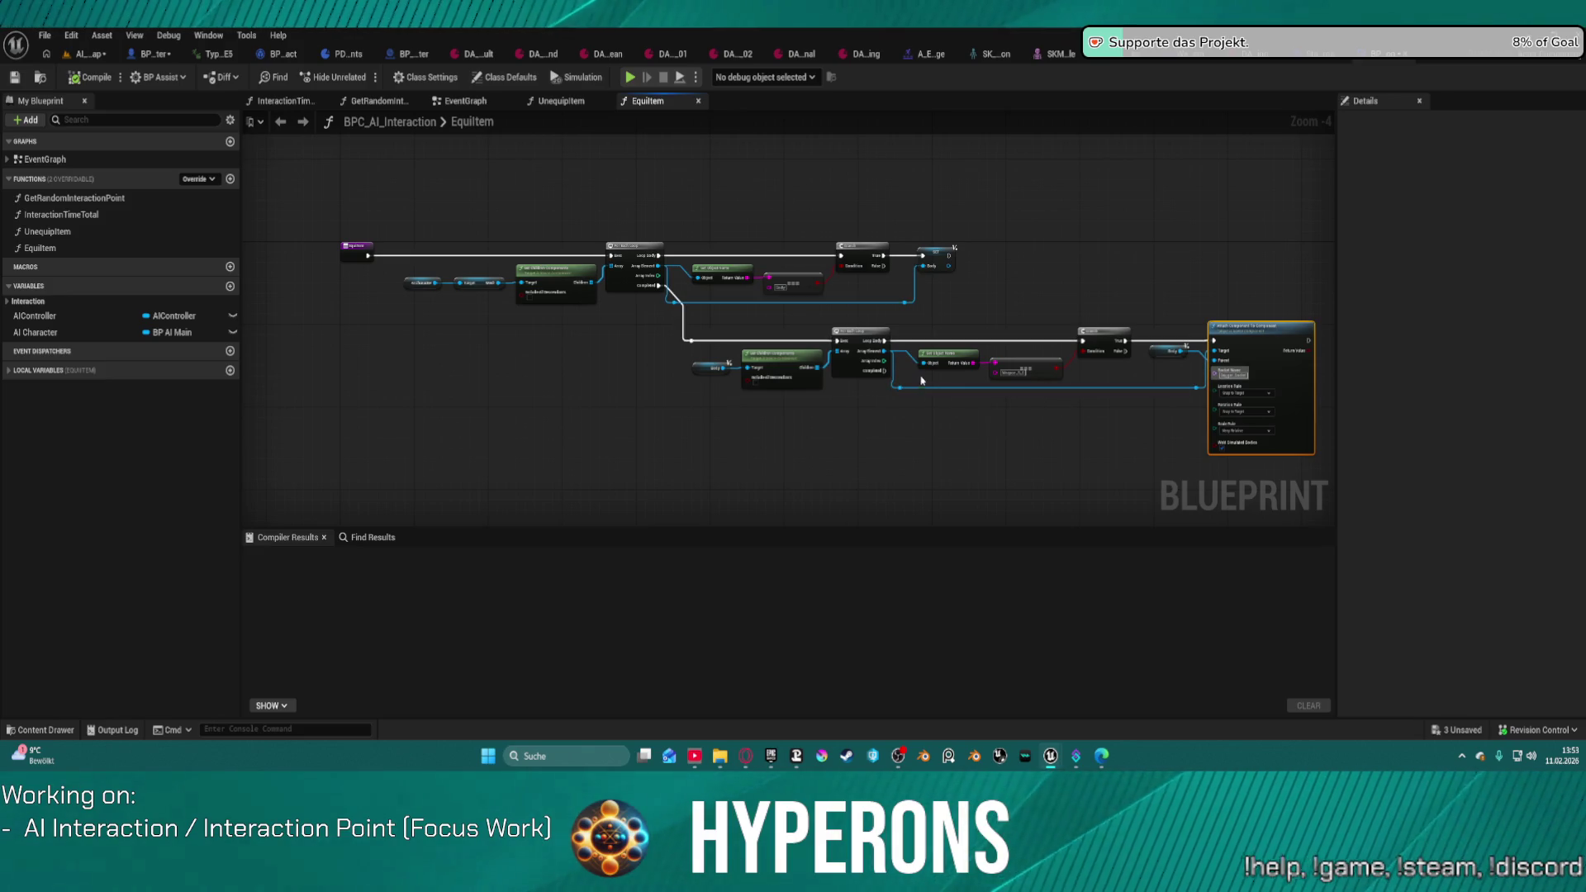
{"action": "scroll", "coordinate": [921, 380], "scroll_direction": "up", "scroll_amount": 3}
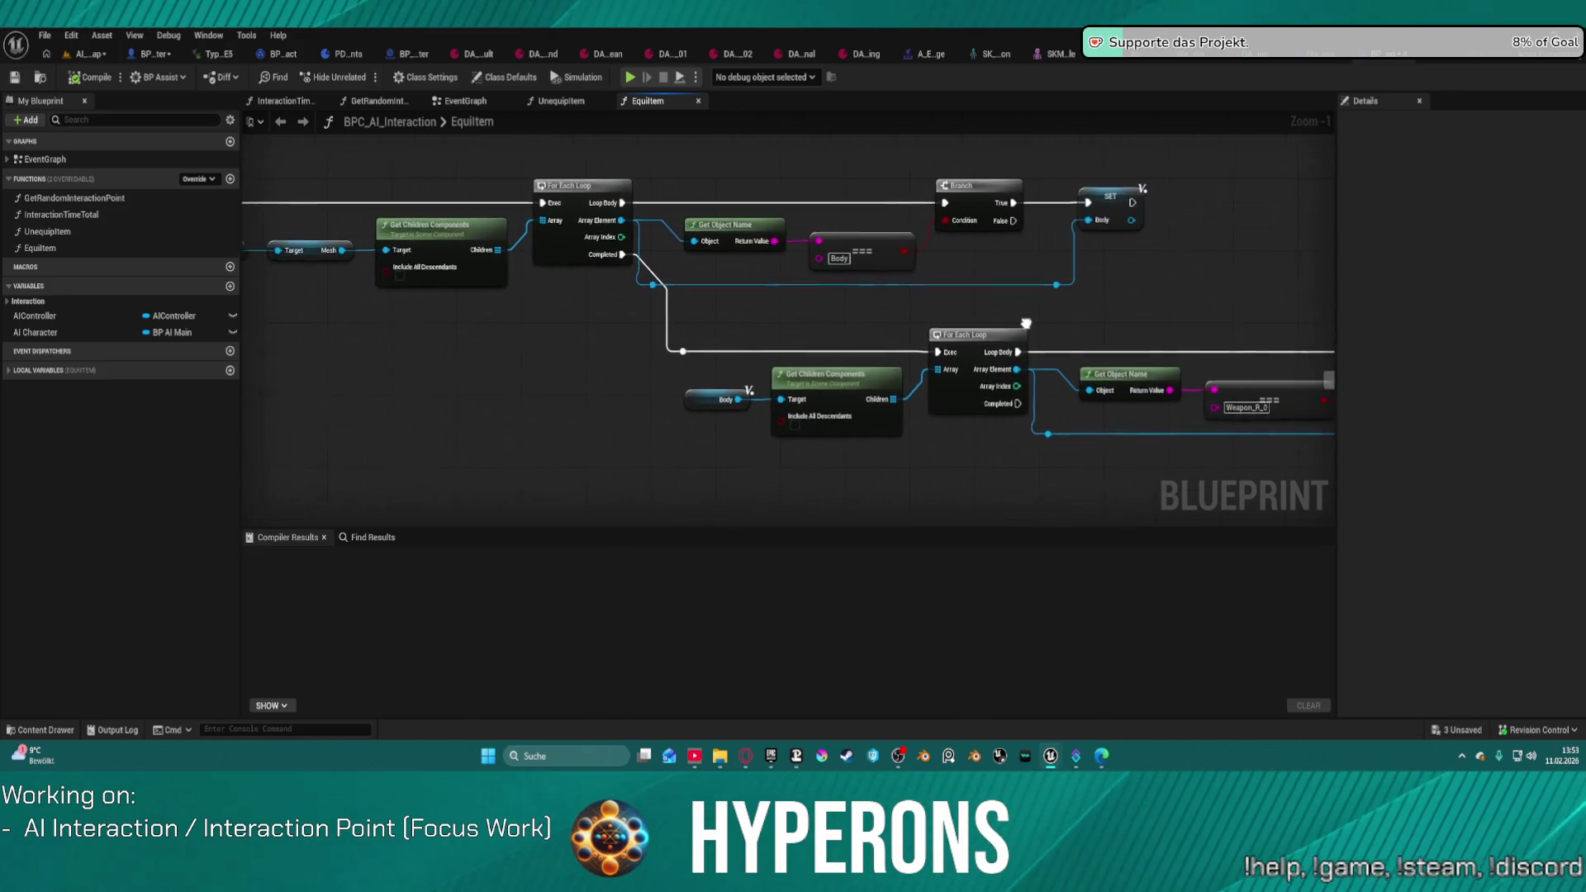
{"action": "scroll", "coordinate": [1026, 323], "scroll_direction": "down", "scroll_amount": 1}
{"action": "mouse_move", "coordinate": [1026, 339]}
{"action": "left_mouse_down"}
{"action": "mouse_move", "coordinate": [644, 335]}
{"action": "mouse_move", "coordinate": [708, 305]}
{"action": "mouse_move", "coordinate": [1096, 328]}
{"action": "mouse_move", "coordinate": [1072, 325]}
{"action": "mouse_move", "coordinate": [1174, 359]}
{"action": "mouse_move", "coordinate": [1193, 382]}
{"action": "mouse_move", "coordinate": [1171, 365]}
{"action": "mouse_move", "coordinate": [1041, 384]}
{"action": "left_mouse_up"}
{"action": "scroll", "coordinate": [1170, 365], "scroll_direction": "down", "scroll_amount": 2}
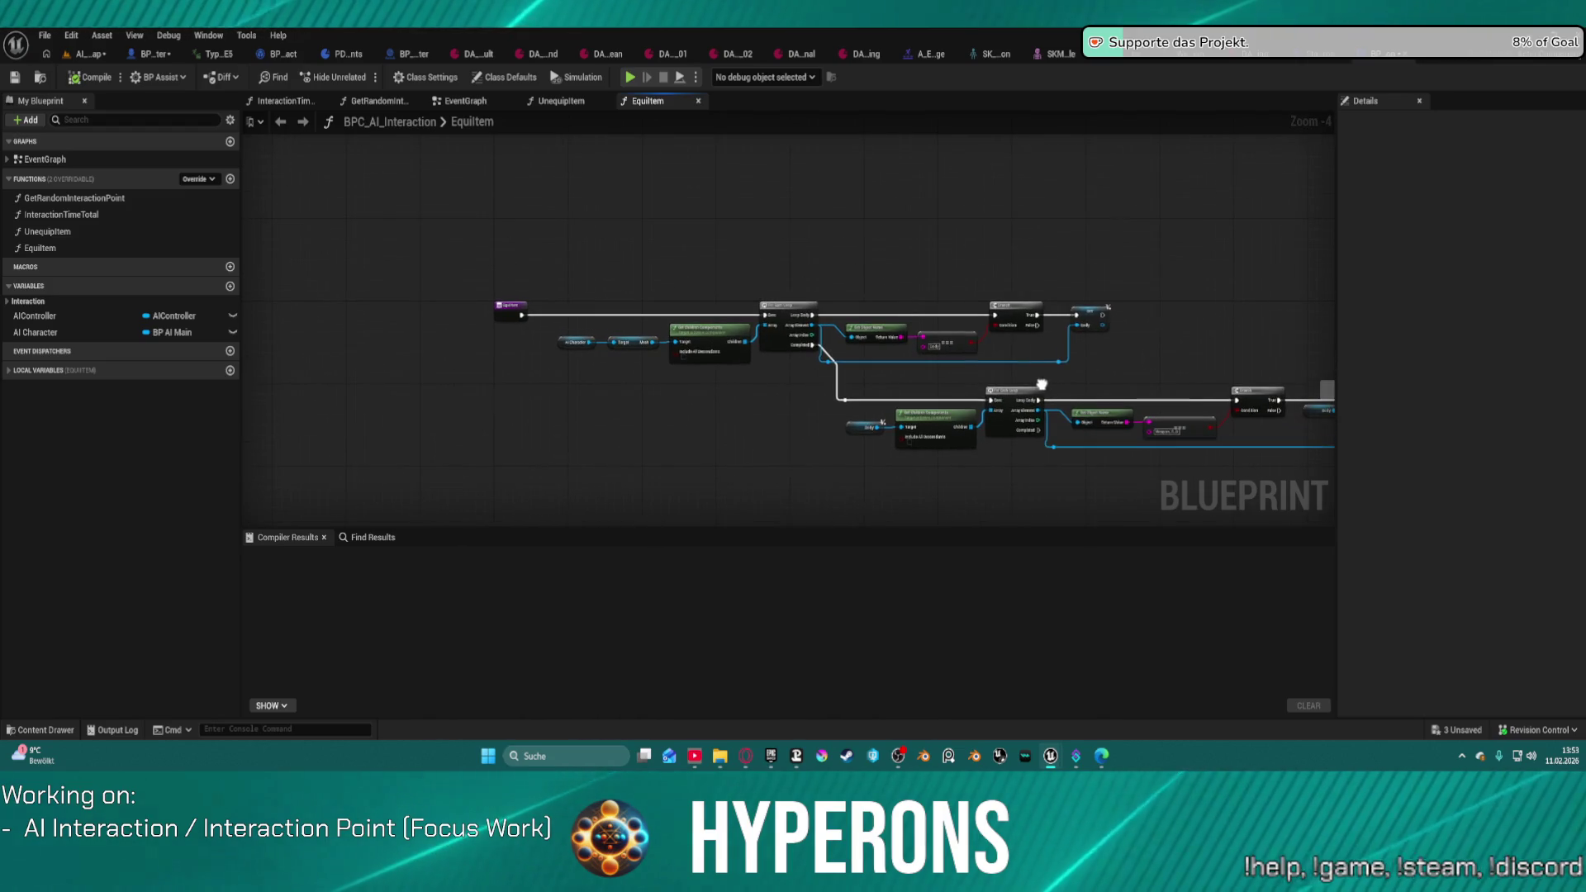
{"action": "scroll", "coordinate": [632, 392], "scroll_direction": "up", "scroll_amount": 3}
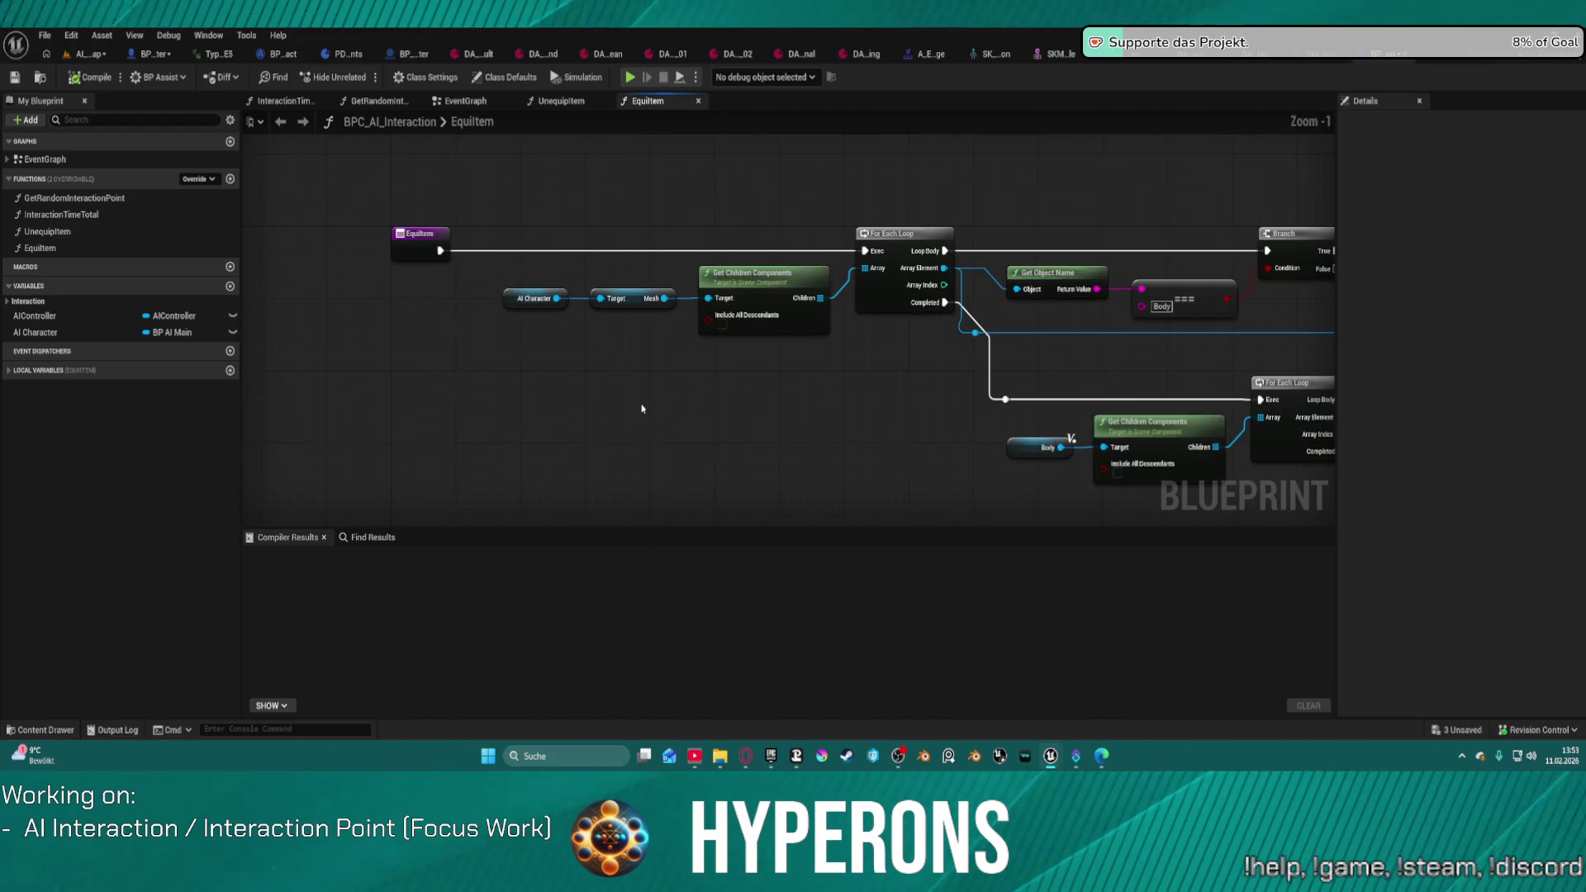
Step: Move the AI Character getter down-left in EquipItem, try a 'cast' search, then cancel it
{"action": "mouse_move", "coordinate": [513, 299]}
{"action": "left_mouse_down"}
{"action": "mouse_move", "coordinate": [517, 368]}
{"action": "mouse_move", "coordinate": [501, 357]}
{"action": "mouse_move", "coordinate": [588, 417]}
{"action": "left_mouse_up"}
{"action": "type", "text": "cast"}
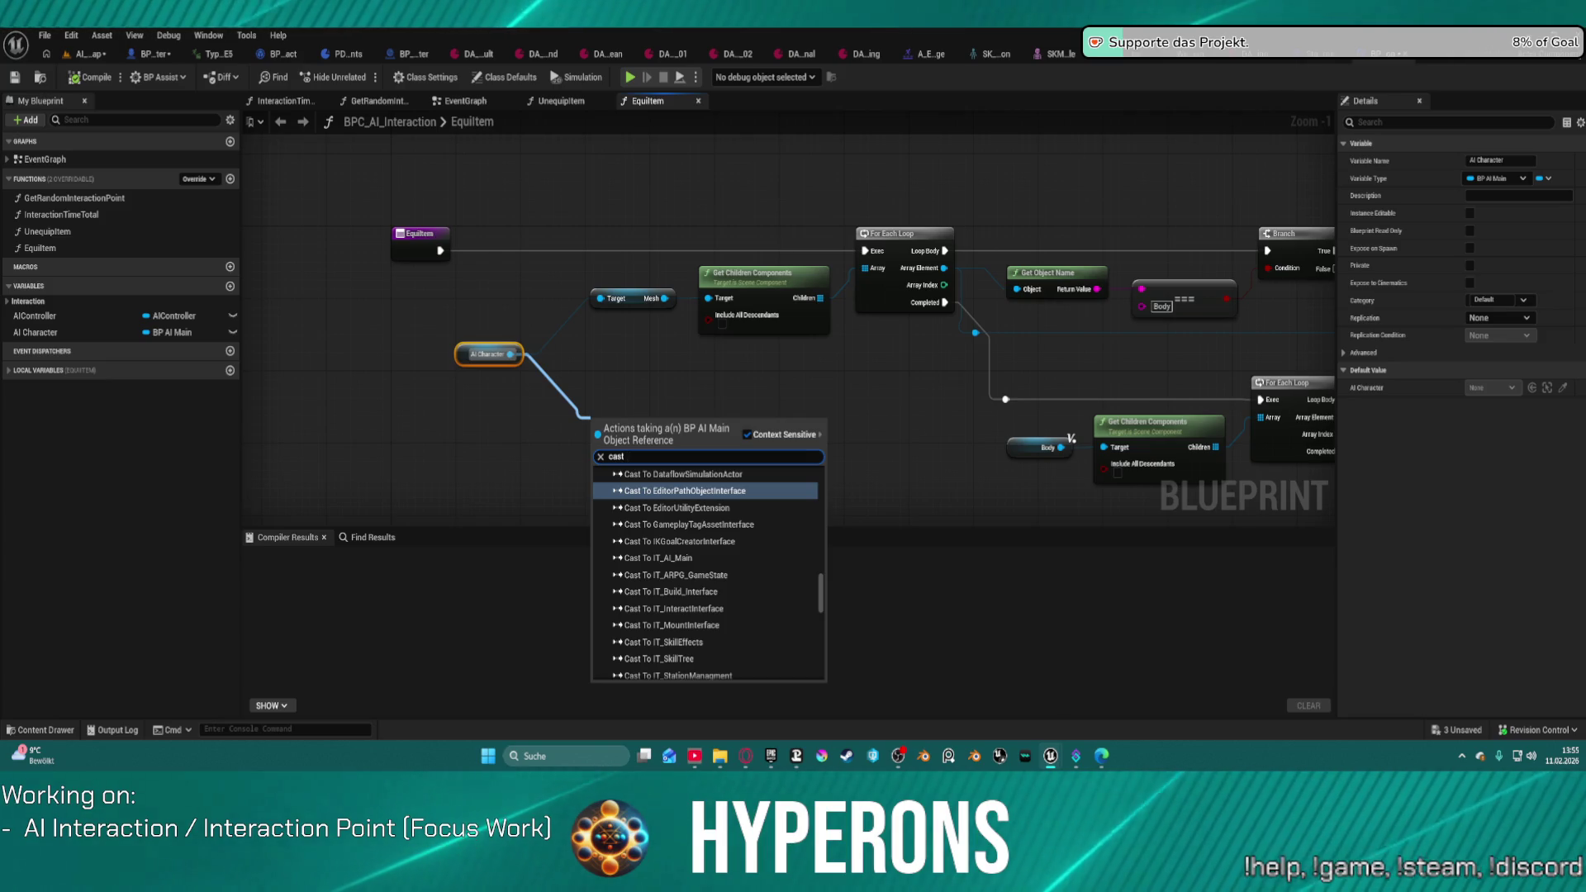
{"action": "key", "text": "alt+Tab"}
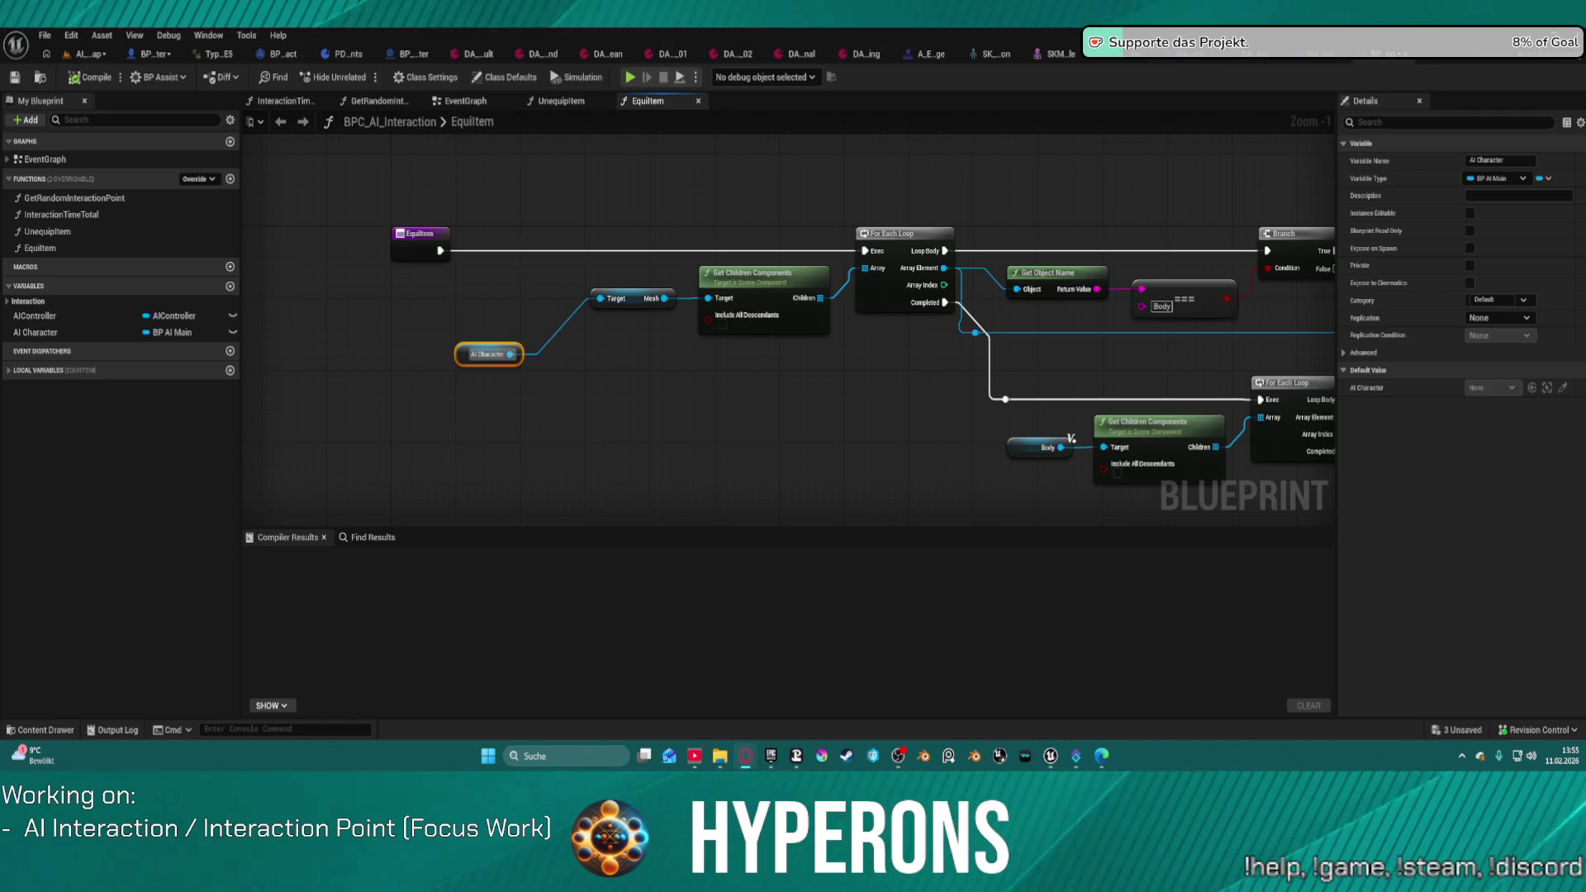
{"action": "left_click", "coordinate": [83, 55]}
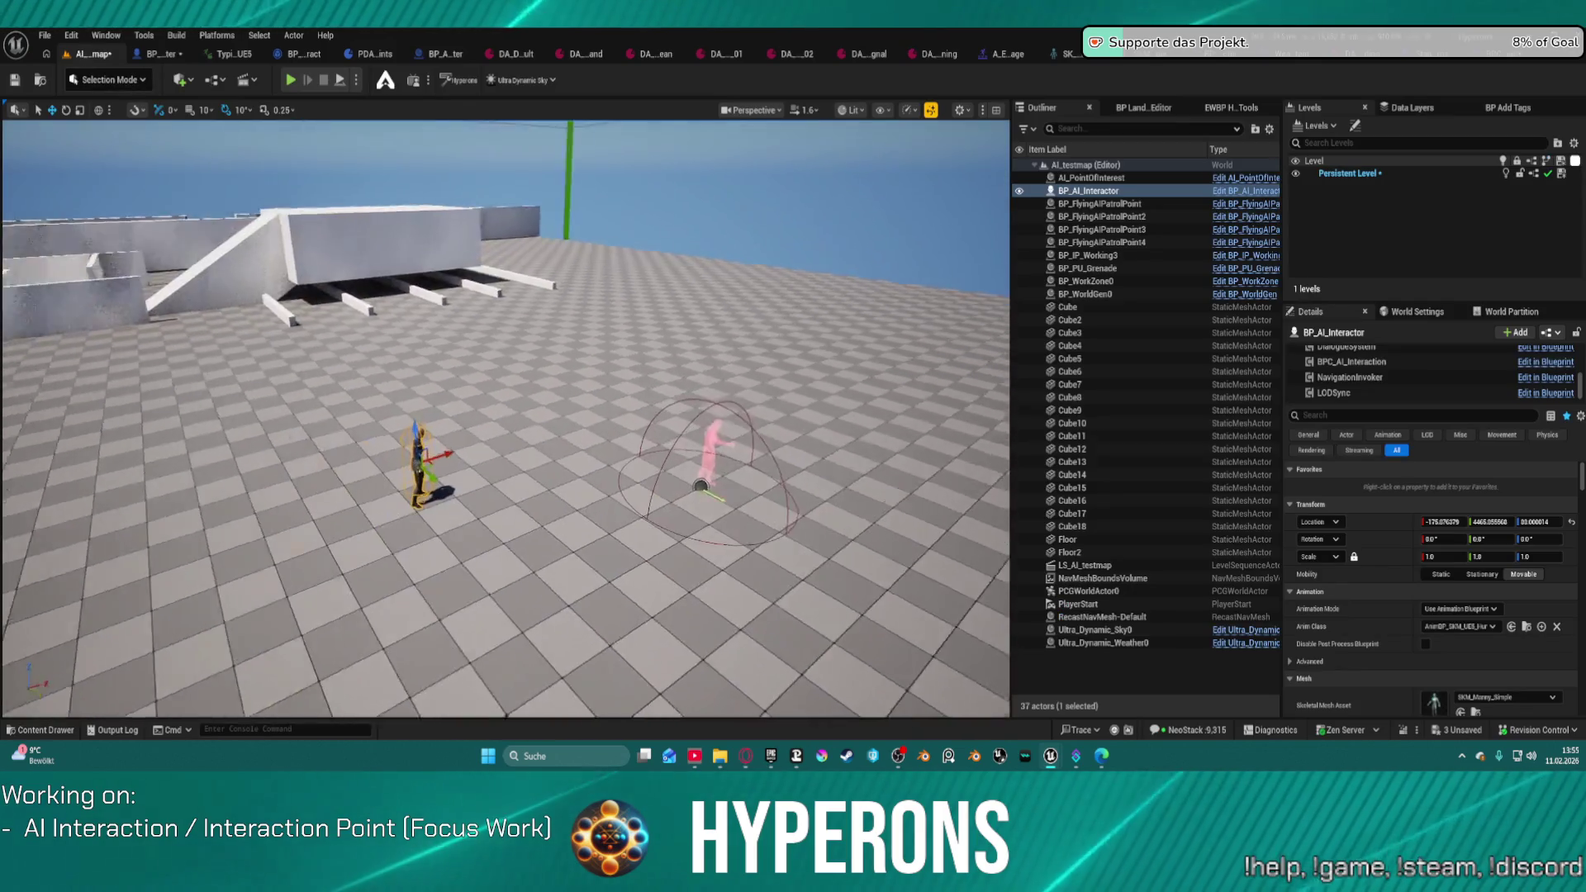
Step: Select the BP_IP_Working3 interaction point in AI_testmap and zoom in on it
{"action": "key", "text": "ctrl+space"}
{"action": "left_click", "coordinate": [731, 425]}
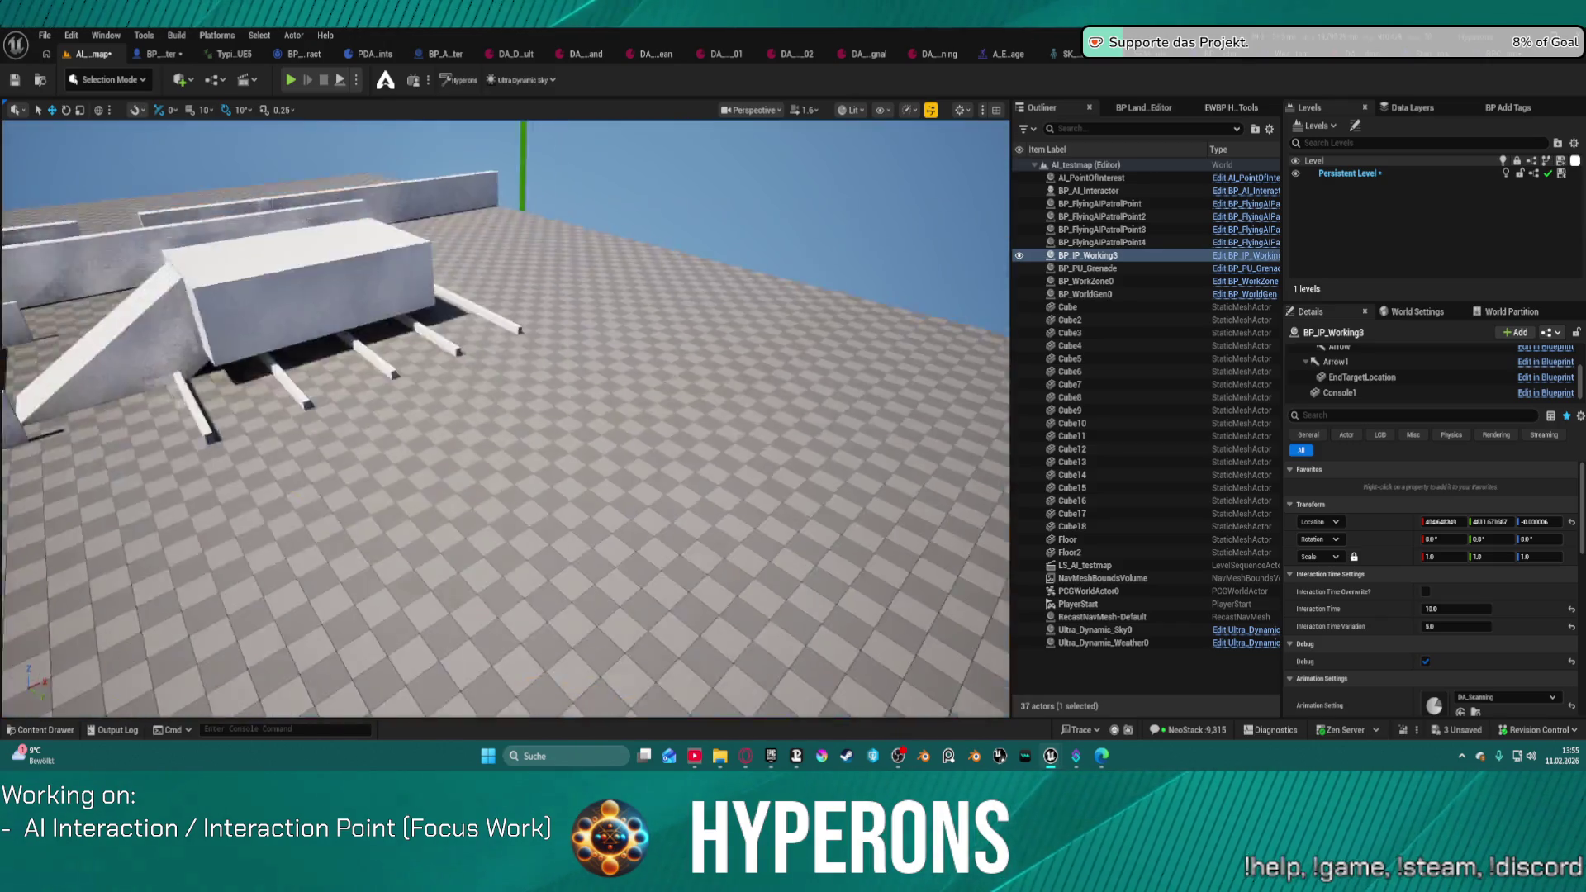
{"action": "scroll", "coordinate": [673, 410], "scroll_direction": "down", "scroll_amount": 5}
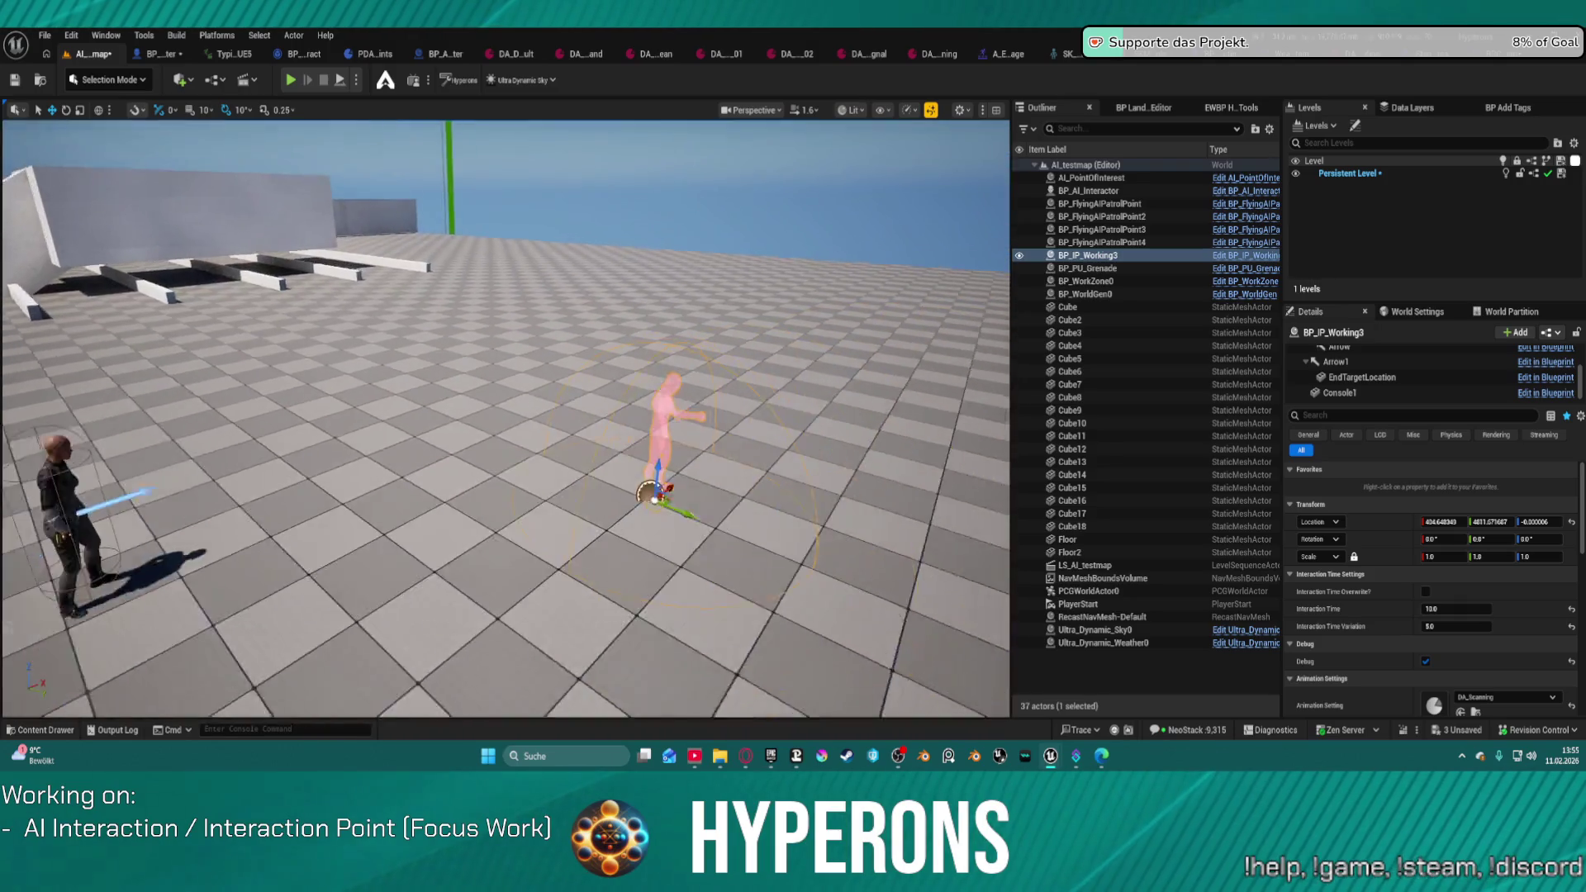
Step: Duplicate the interaction point leftward as BP_IP_Working4 and set its Animation Setting to DA_Welding_Floor
{"action": "left_click_drag", "start_coordinate": [616, 460], "coordinate": [439, 403]}
{"action": "scroll", "coordinate": [1369, 640], "scroll_direction": "down", "scroll_amount": 2}
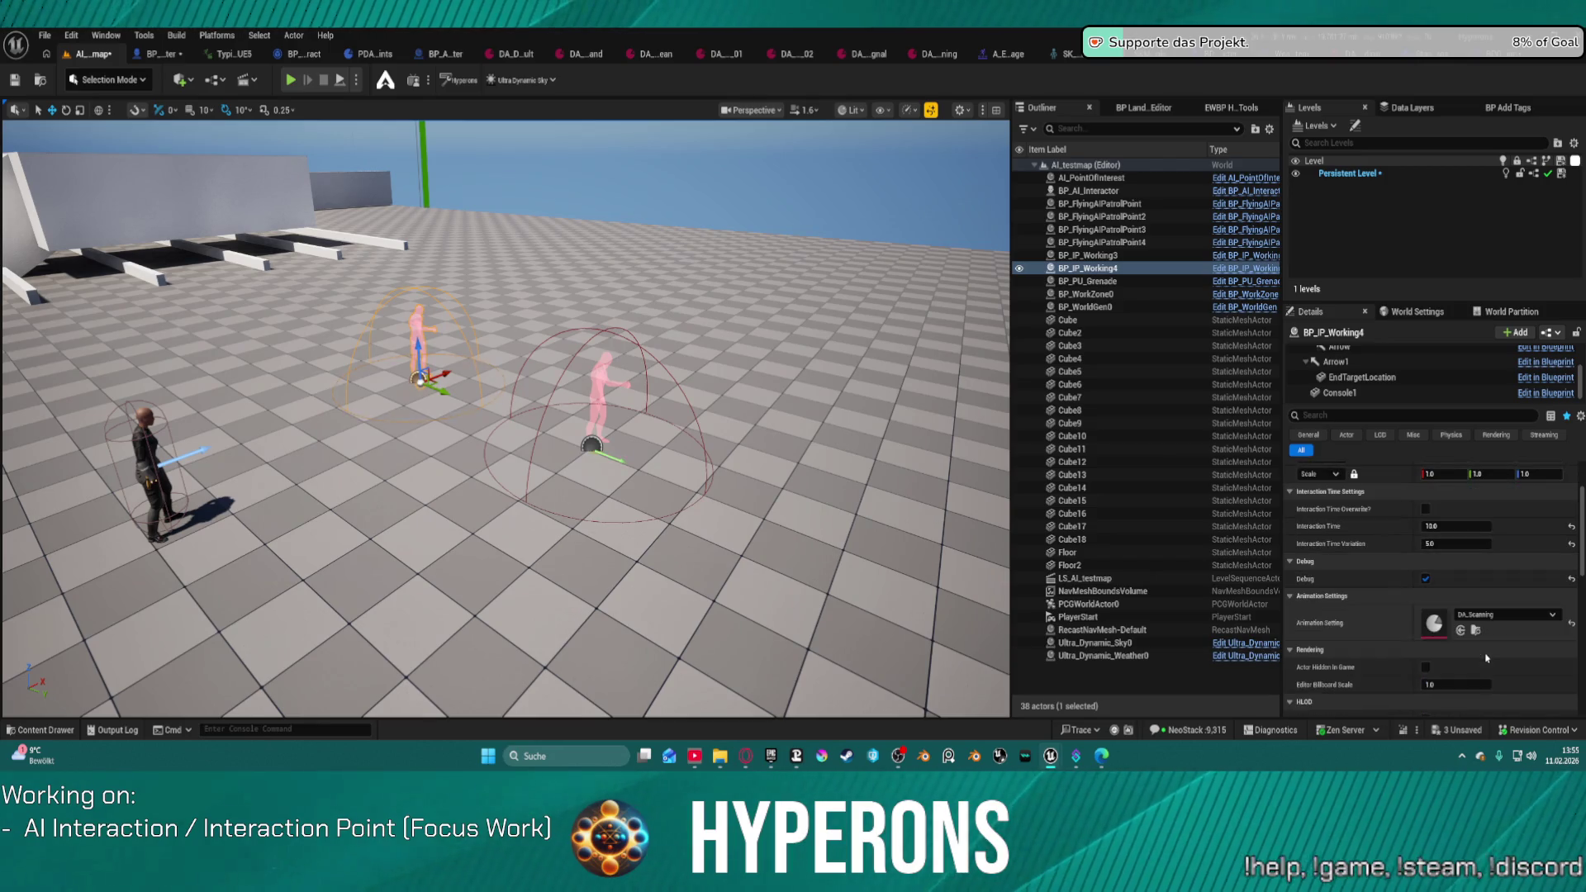
{"action": "left_click", "coordinate": [1503, 615]}
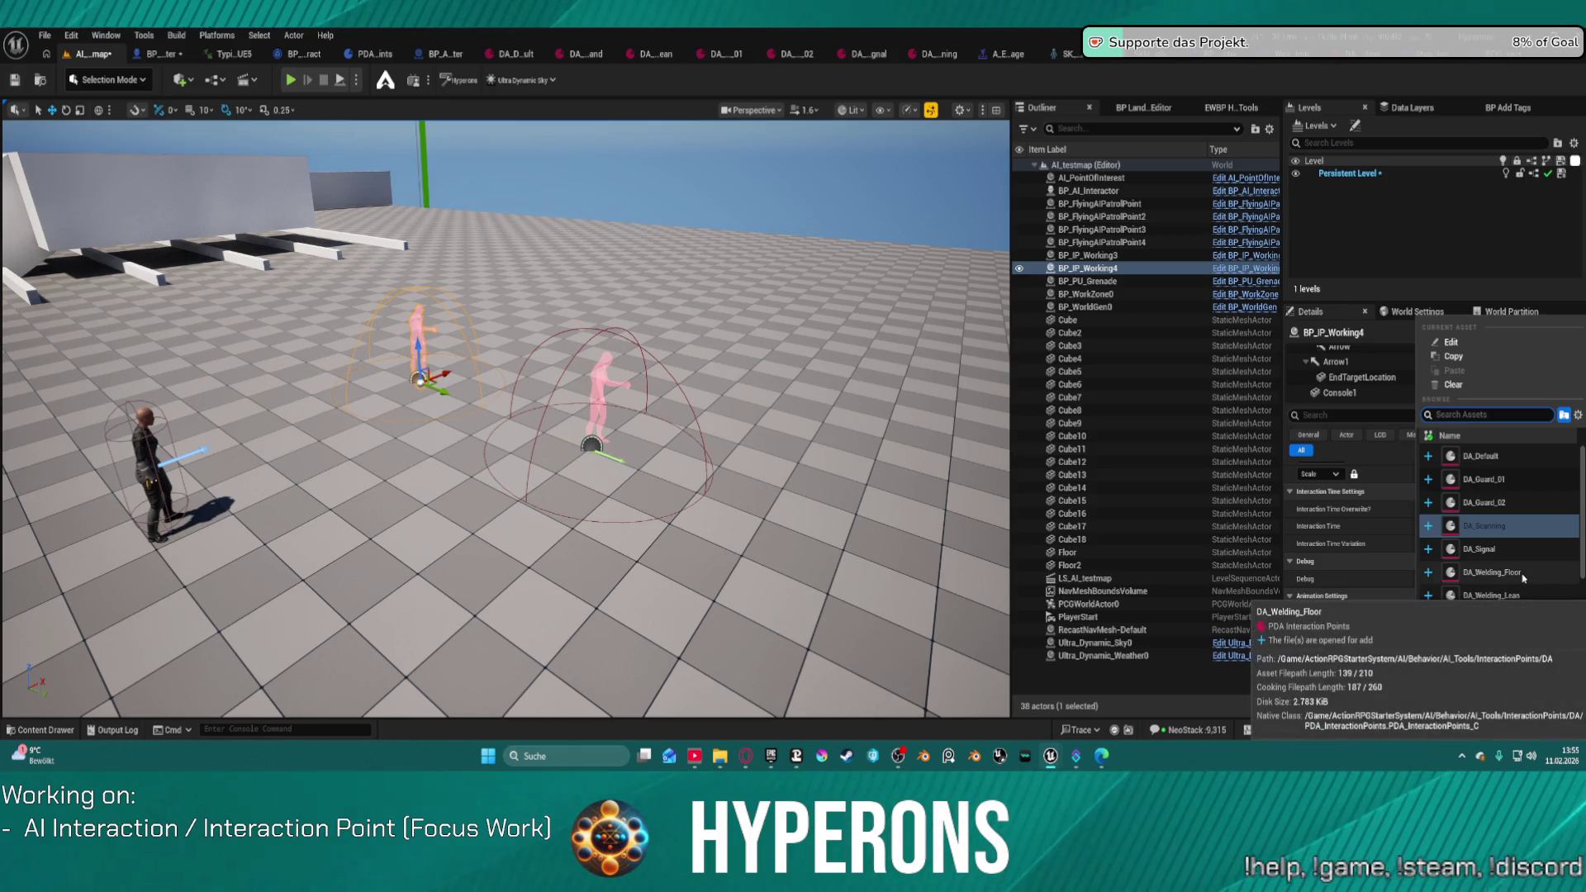
{"action": "scroll", "coordinate": [1513, 578], "scroll_direction": "down", "scroll_amount": 1}
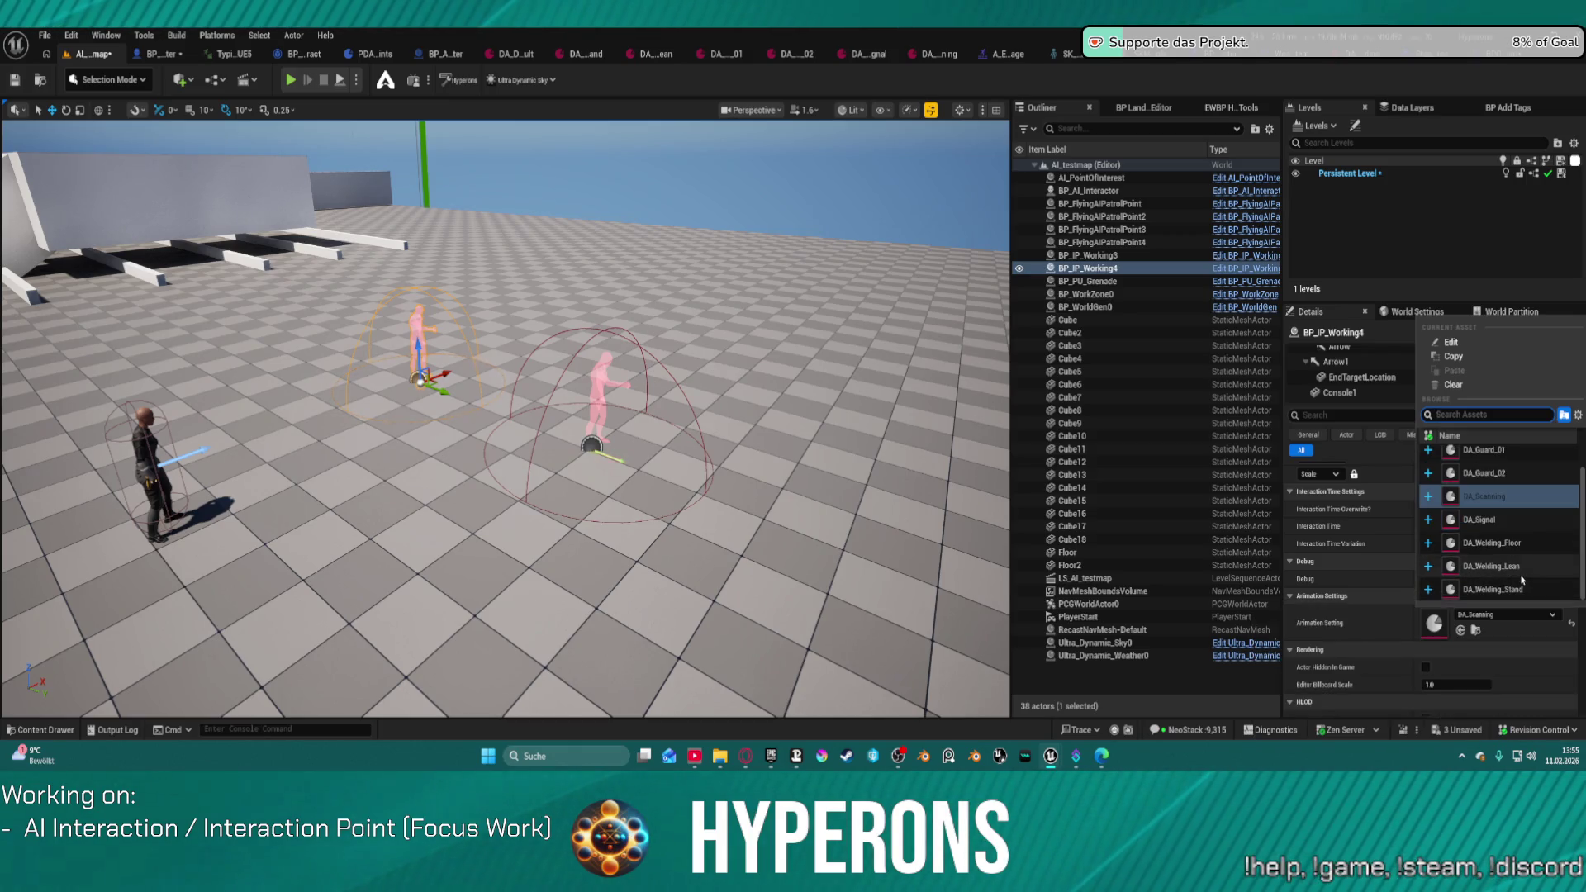
{"action": "left_click", "coordinate": [1524, 548]}
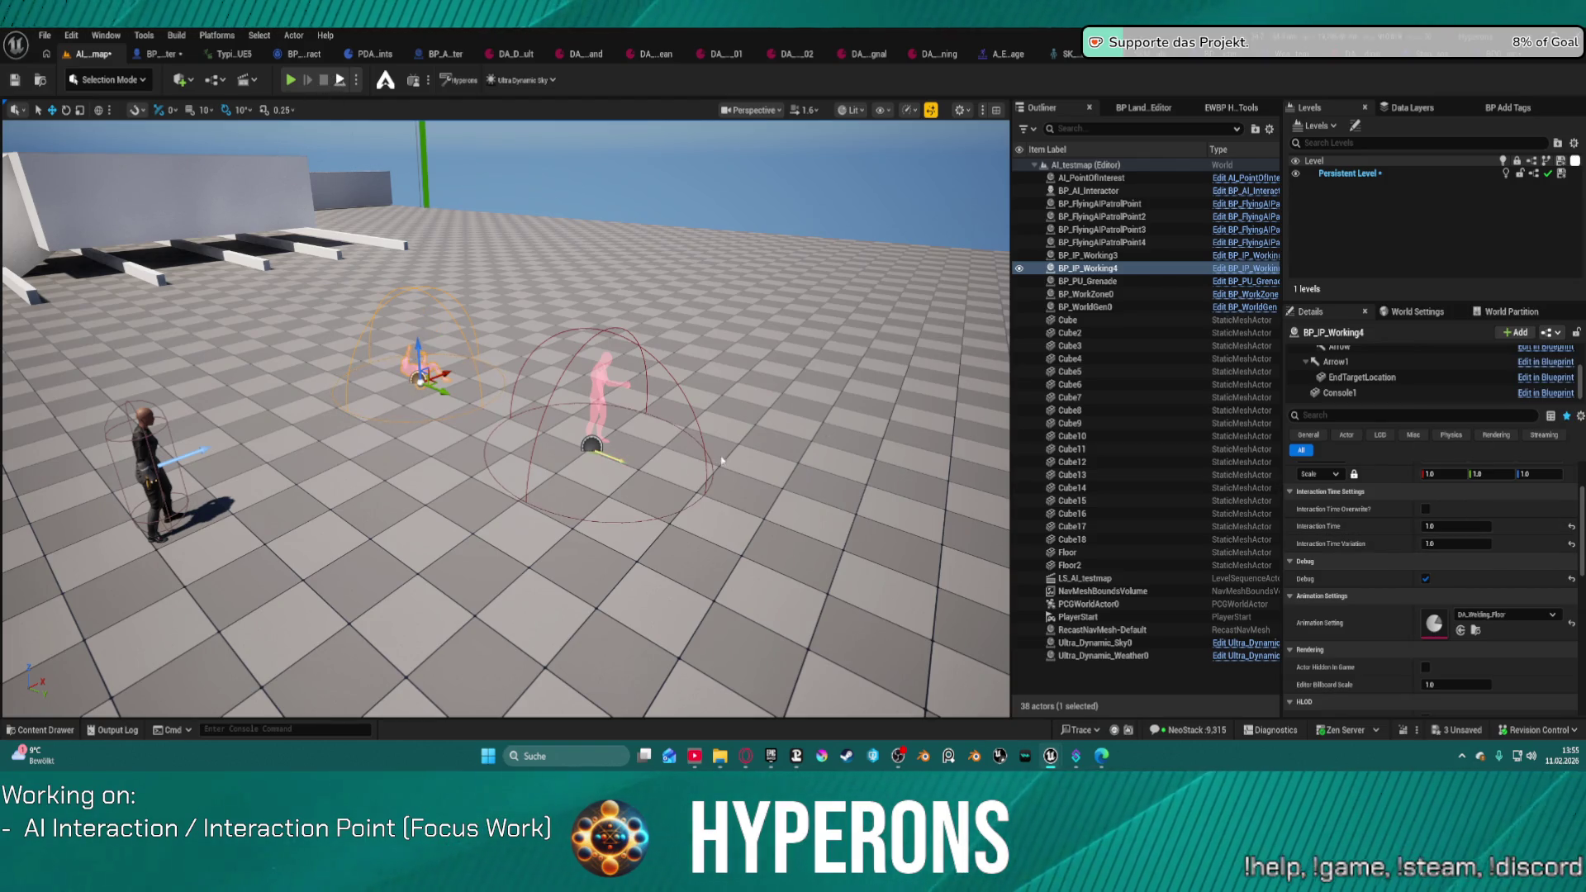
{"action": "key", "text": "alt+p"}
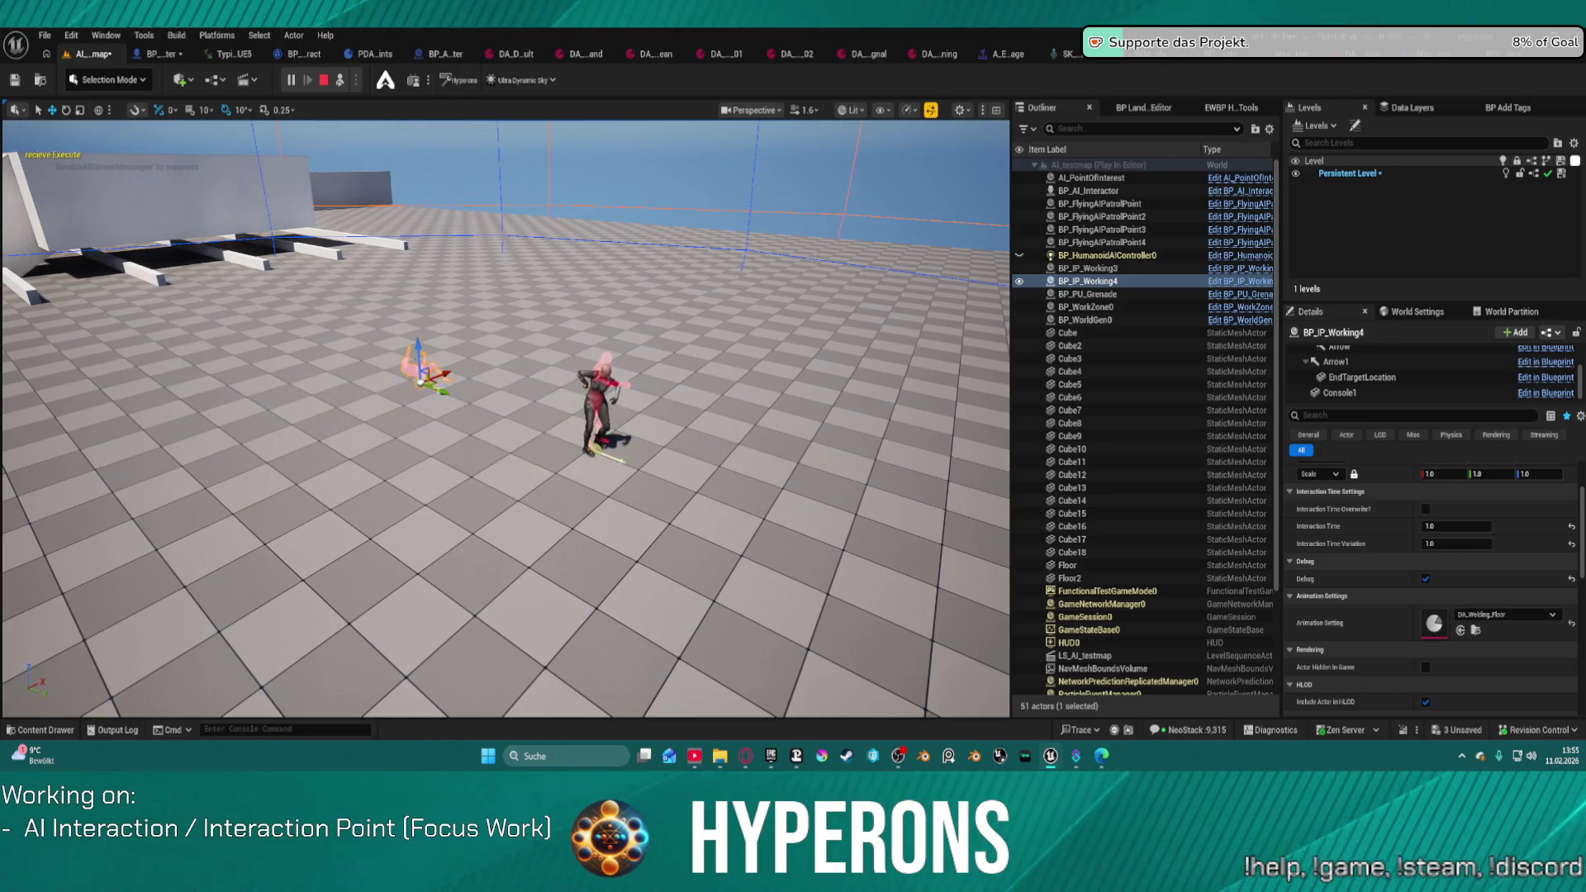
Step: Fly the camera around the welding AI character during the play test, then end it
{"action": "key", "text": "w"}
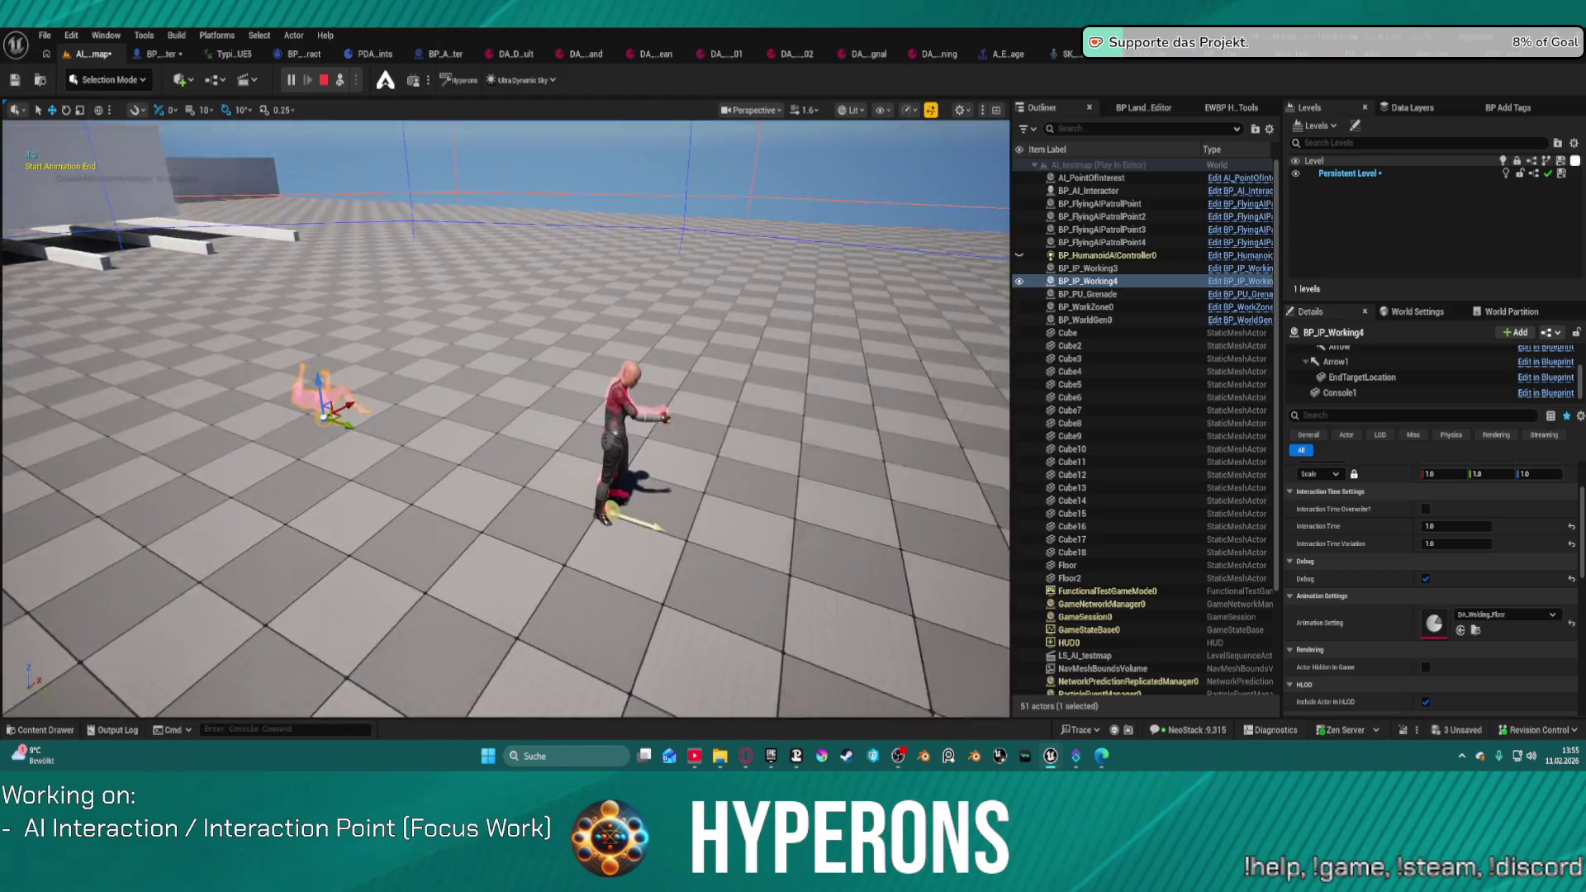
{"action": "key", "text": "w"}
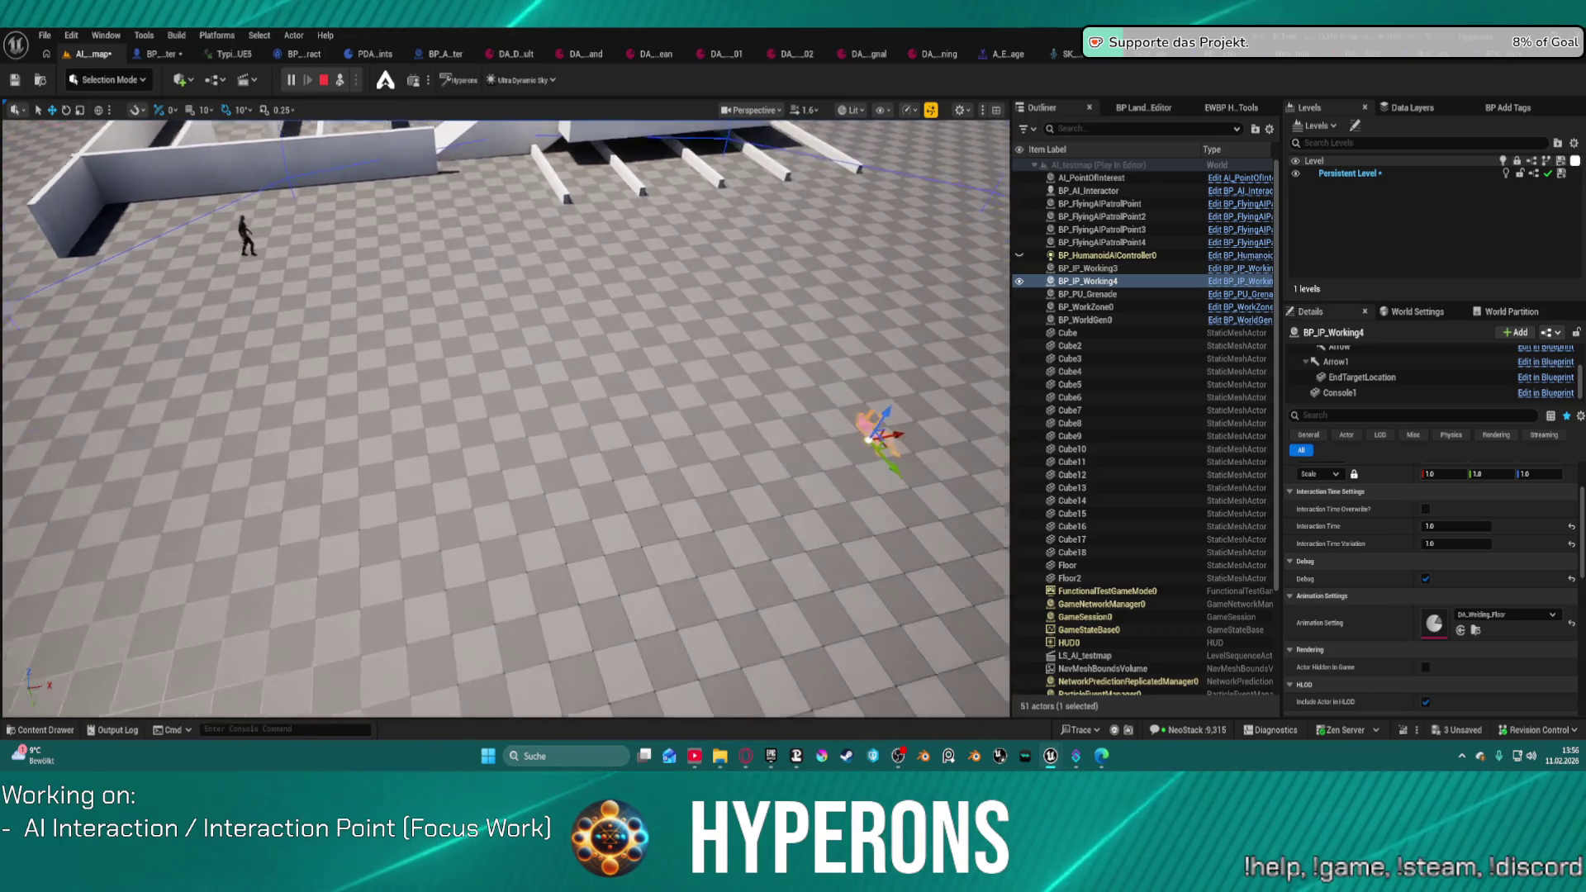
{"action": "key", "text": "Escape"}
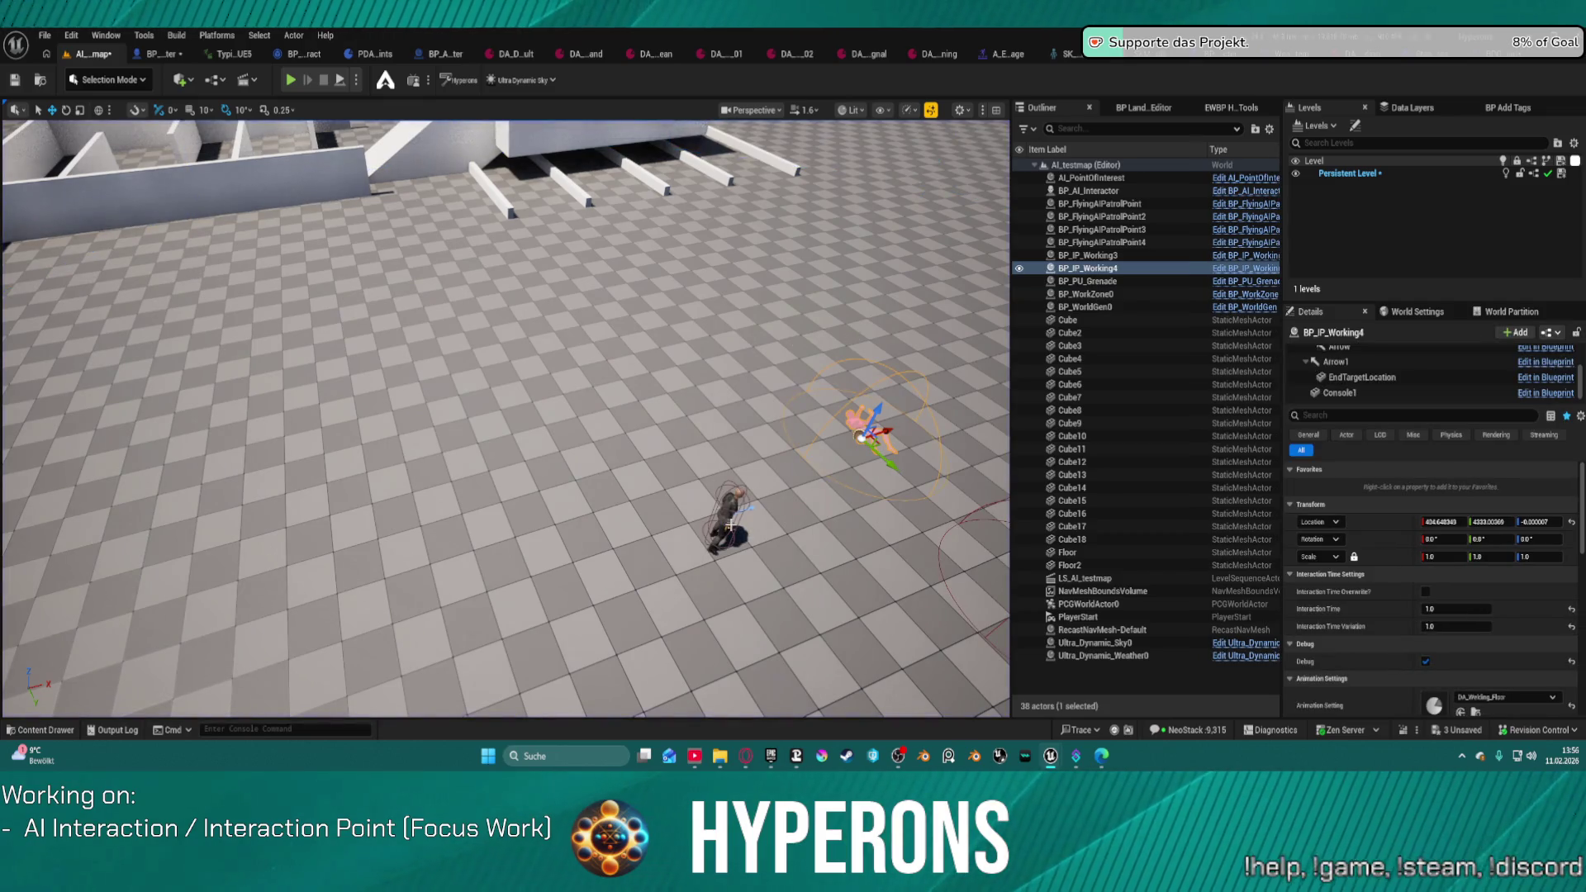
Step: Set BP_IP_Working4 as Index[1] of the AI interactor's Available Interaction Points, then play-test
{"action": "left_click", "coordinate": [729, 516]}
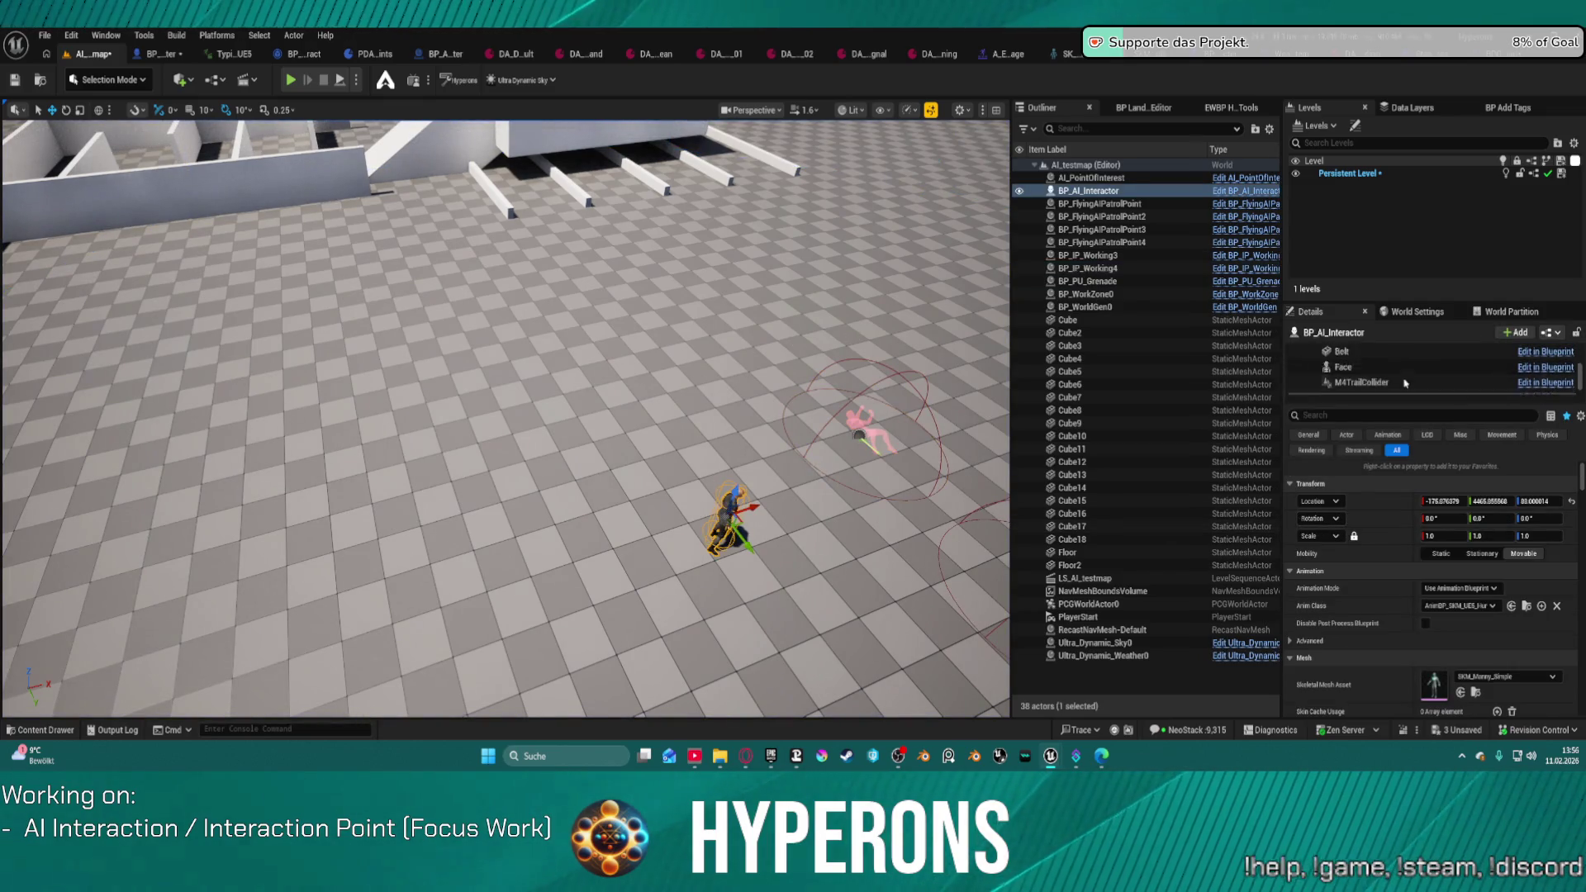
{"action": "left_click", "coordinate": [1409, 363]}
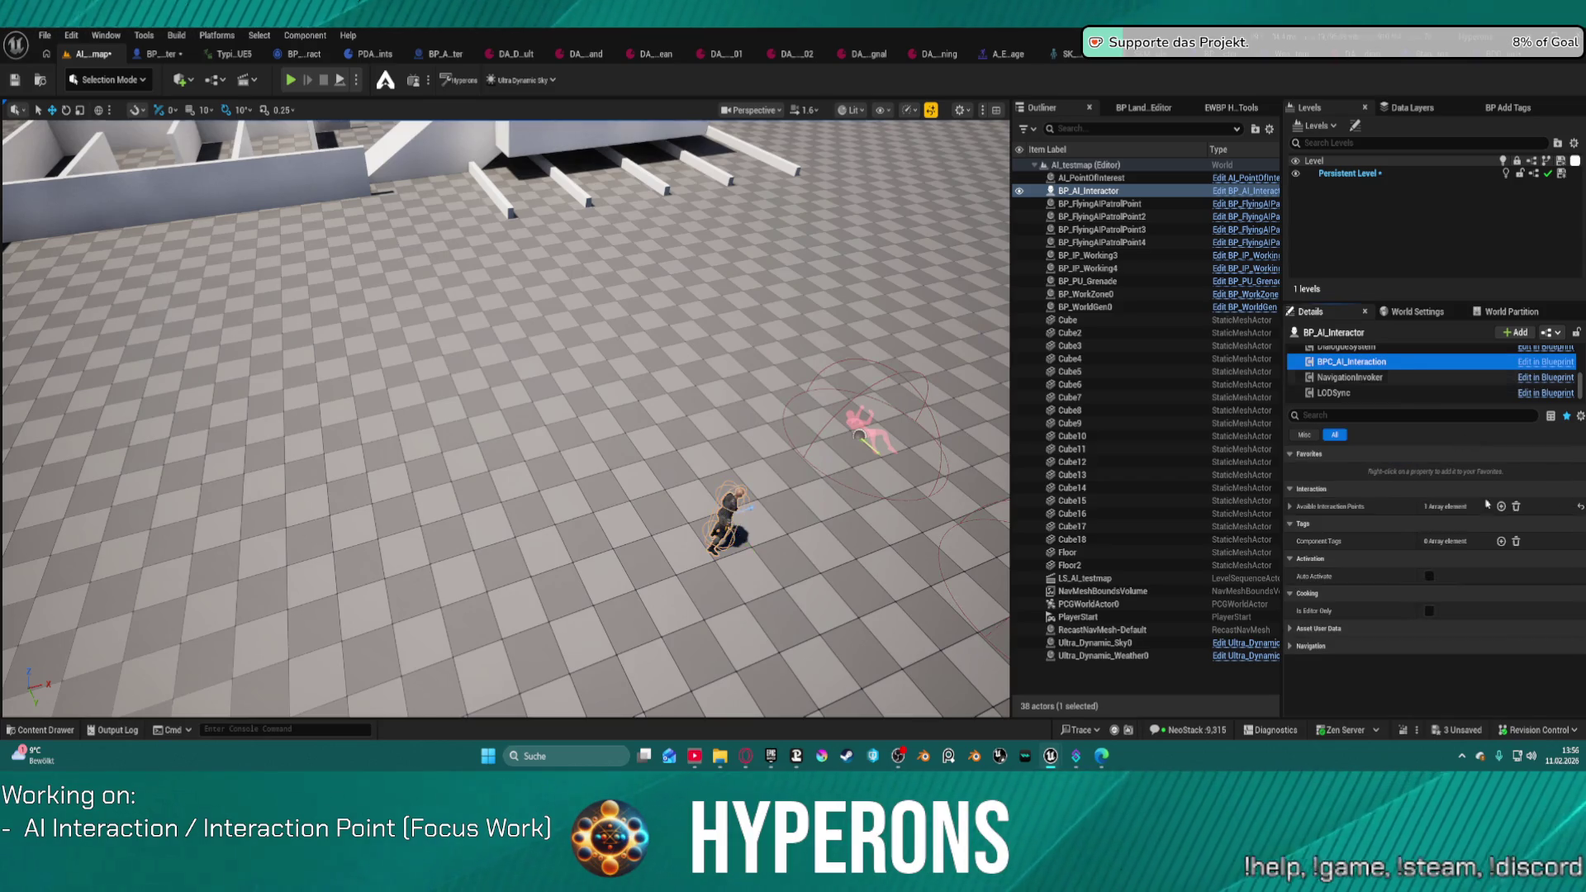
{"action": "left_click", "coordinate": [1501, 506]}
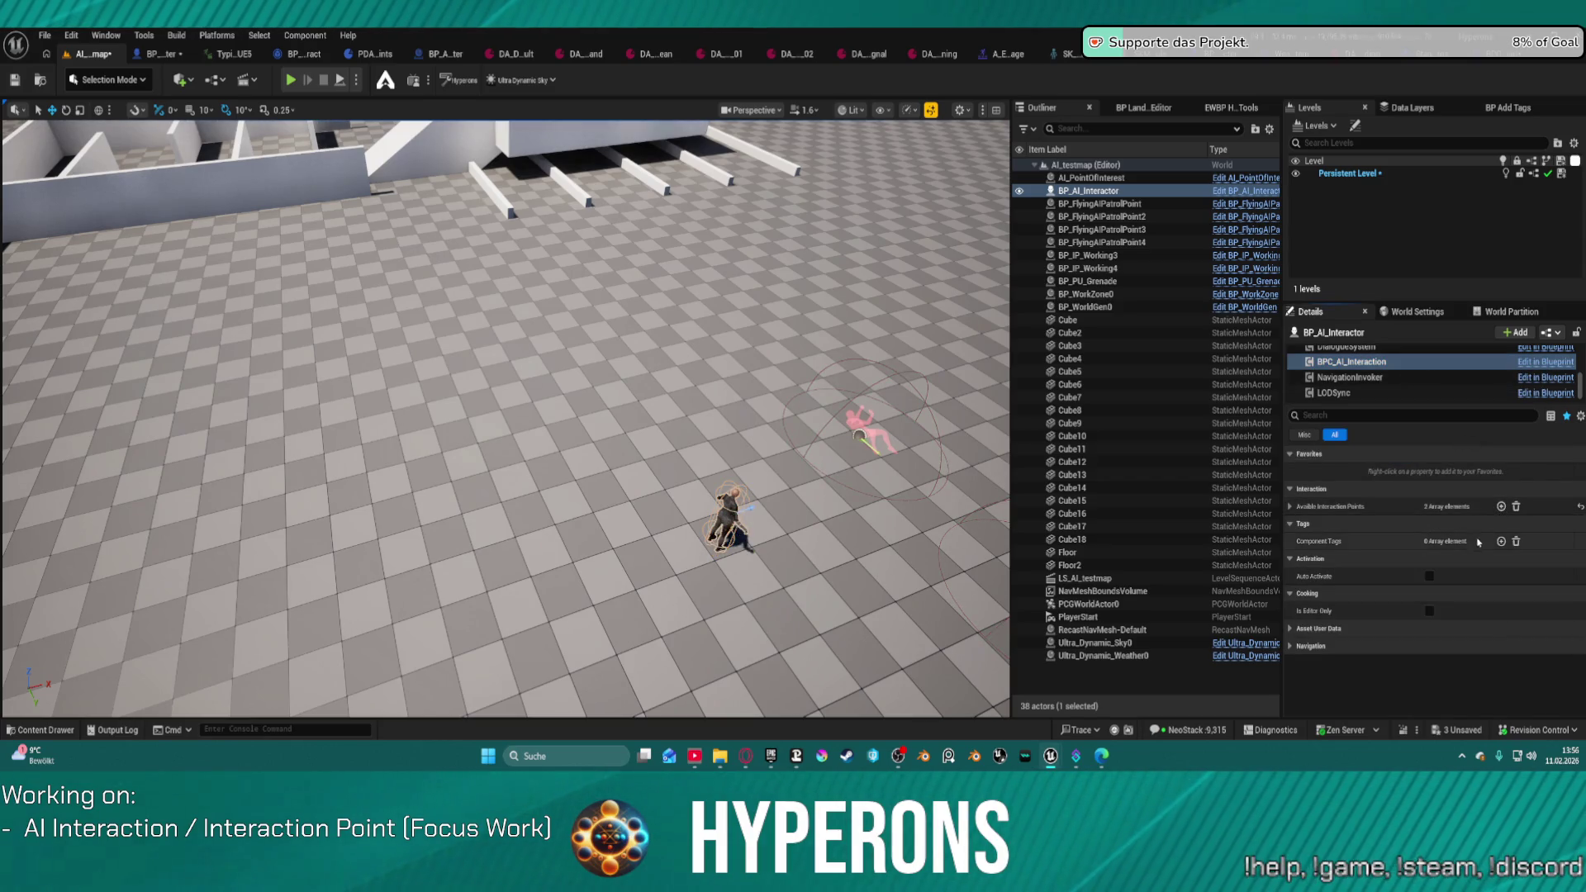
{"action": "left_click", "coordinate": [1292, 507]}
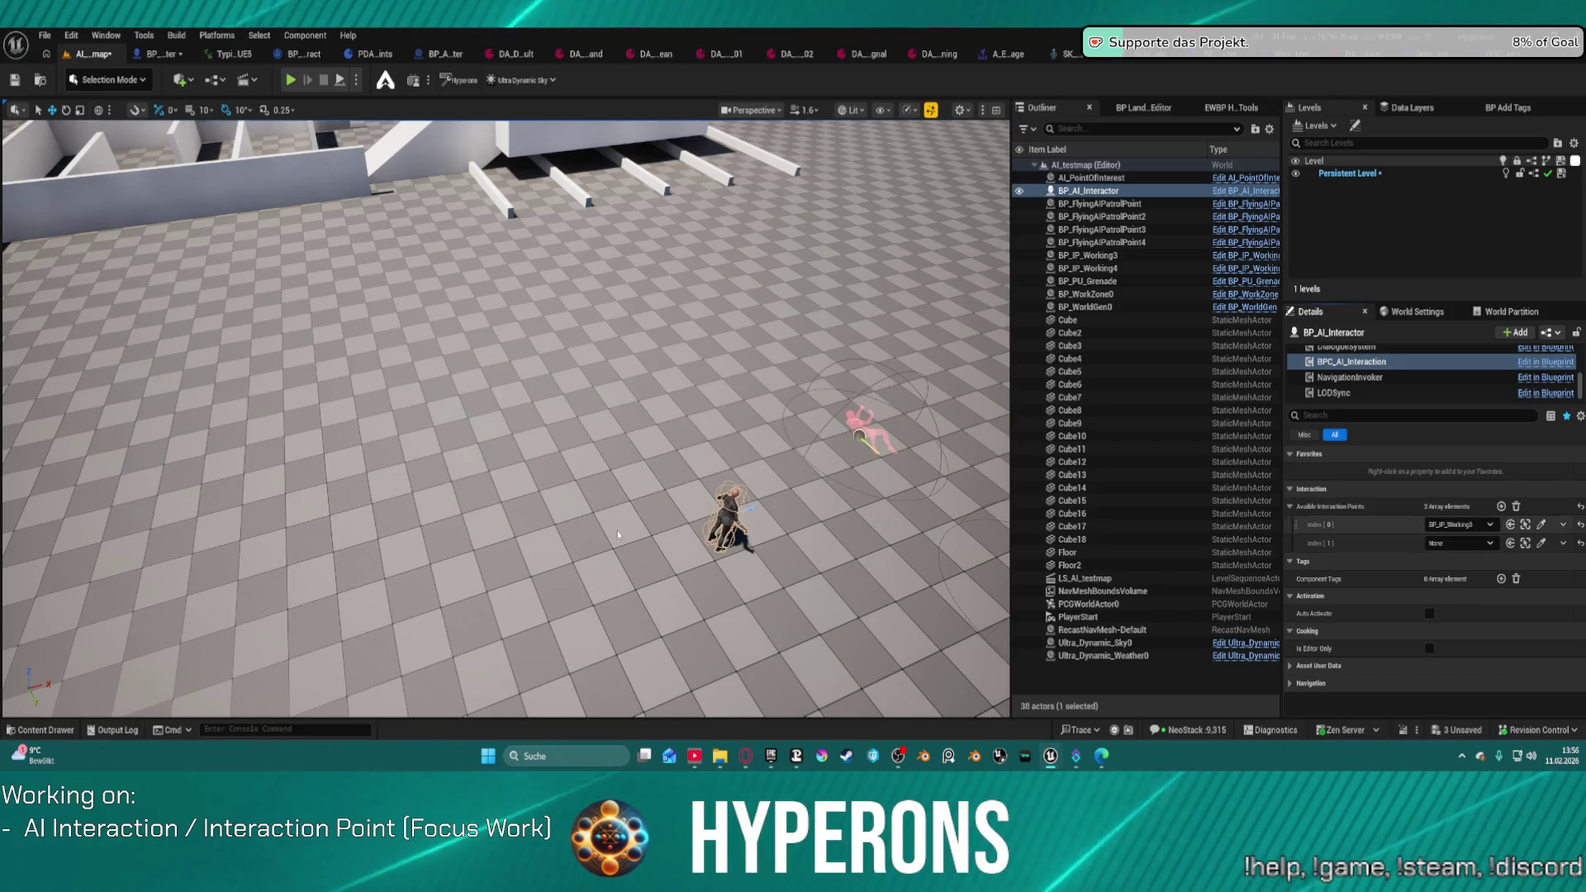
{"action": "left_click", "coordinate": [1458, 543]}
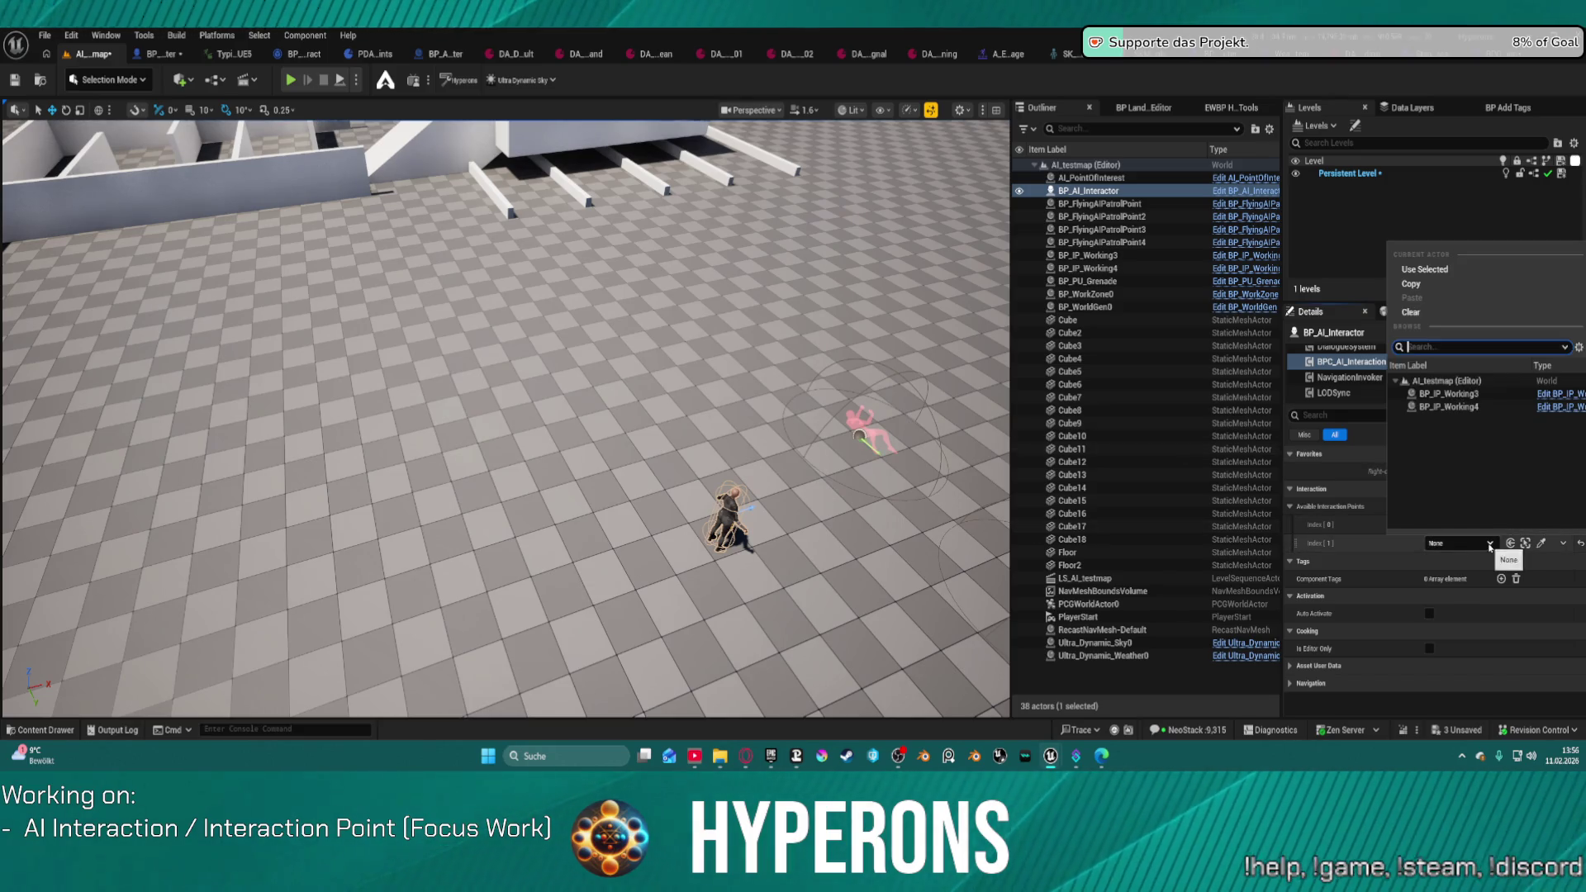
{"action": "left_click", "coordinate": [1453, 408]}
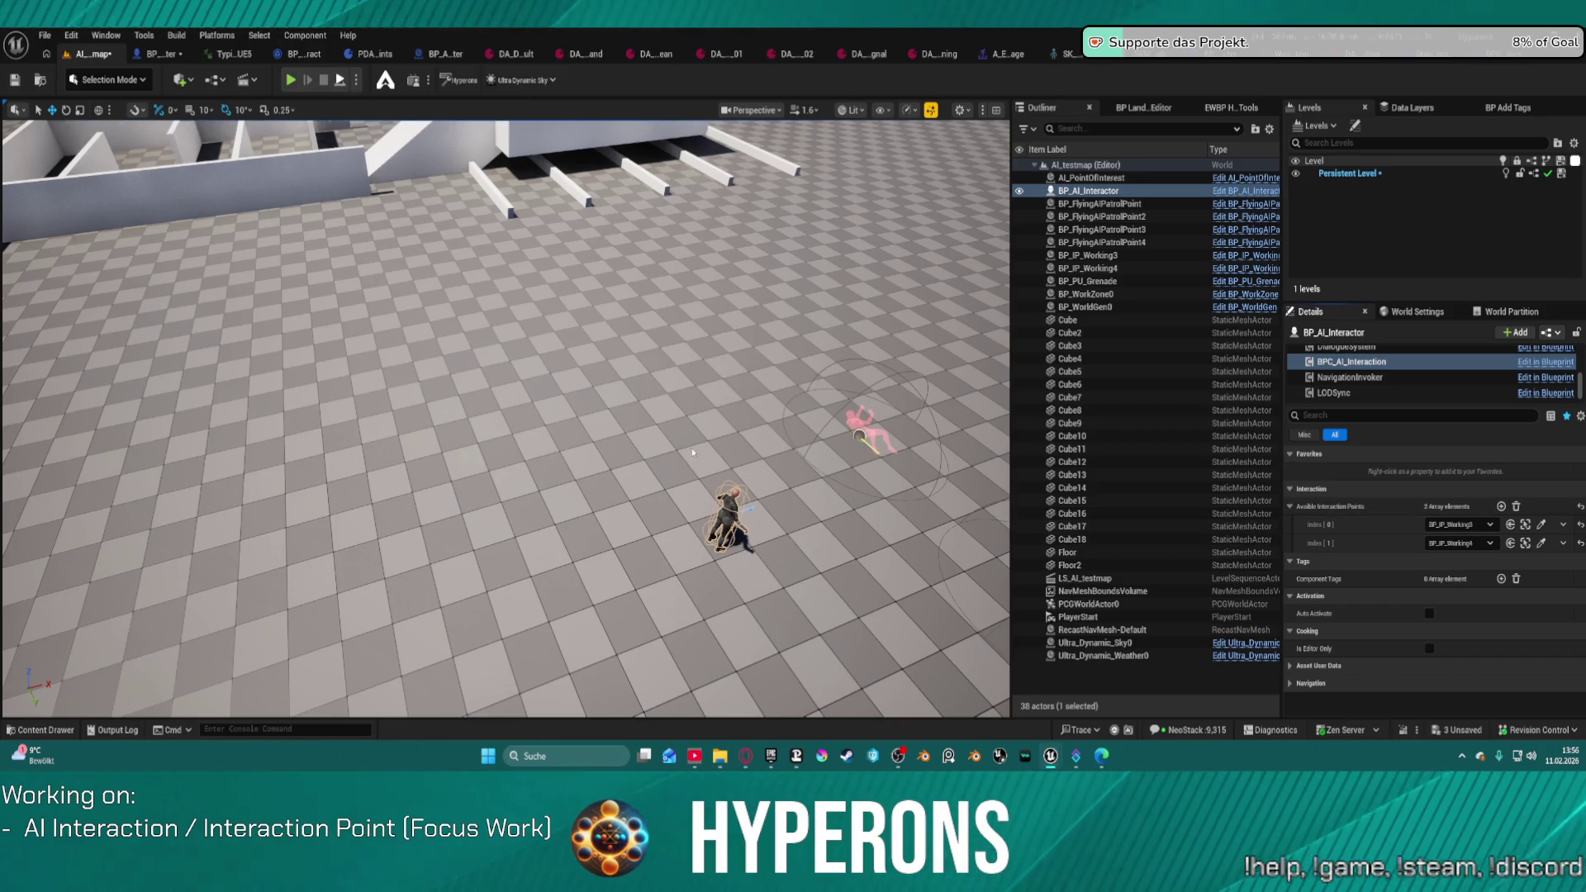
{"action": "key", "text": "alt+p"}
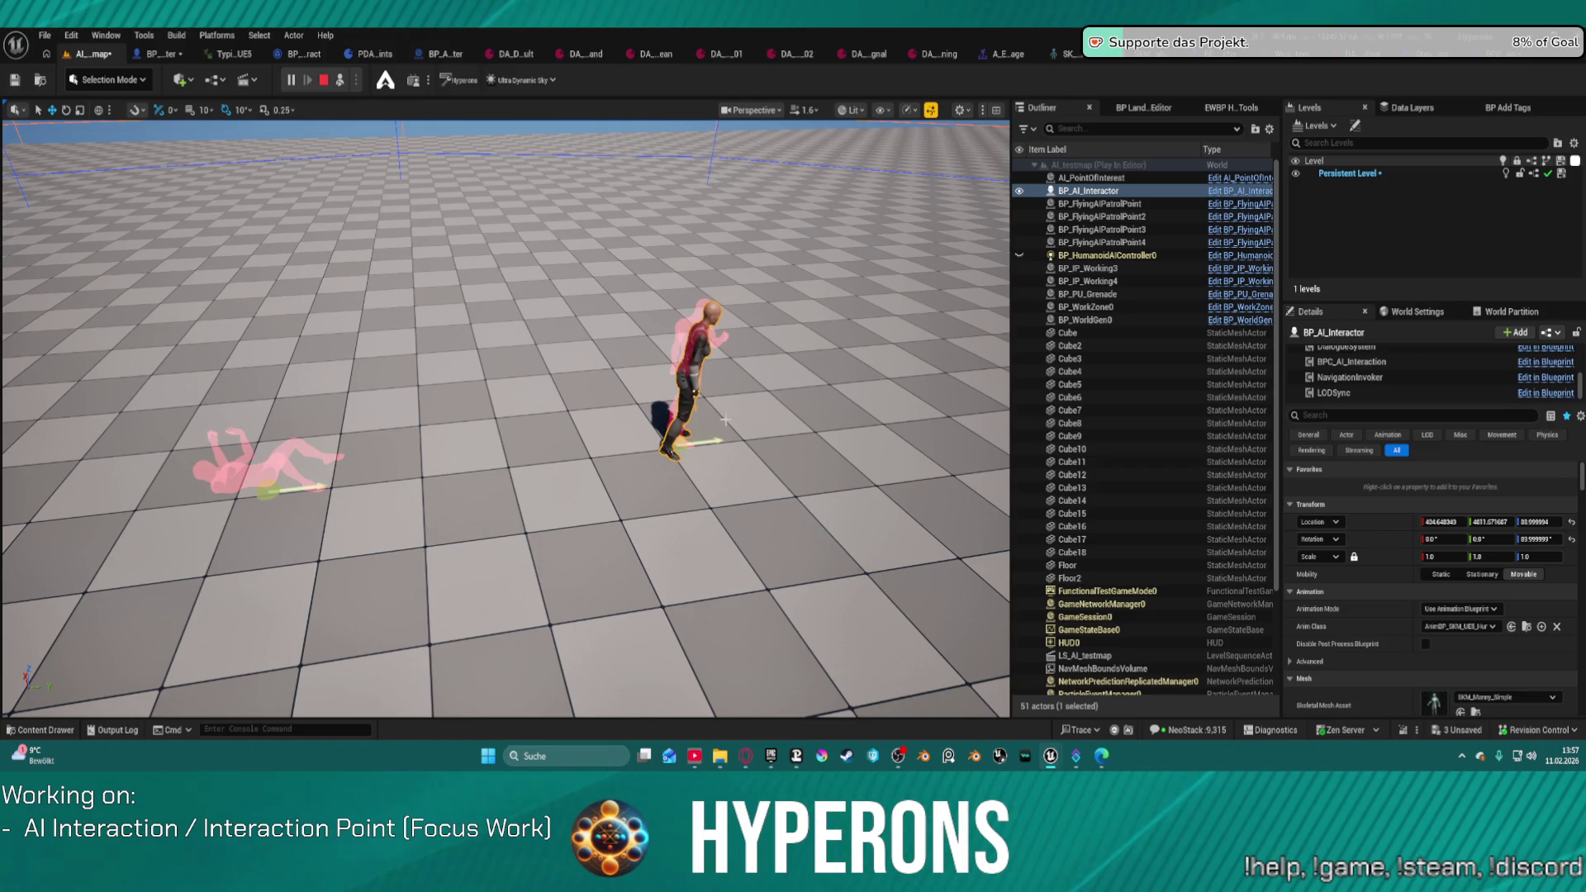
Step: Override BP_IP_Working4's Interaction Time to 10 and start another play test
{"action": "key", "text": "Escape"}
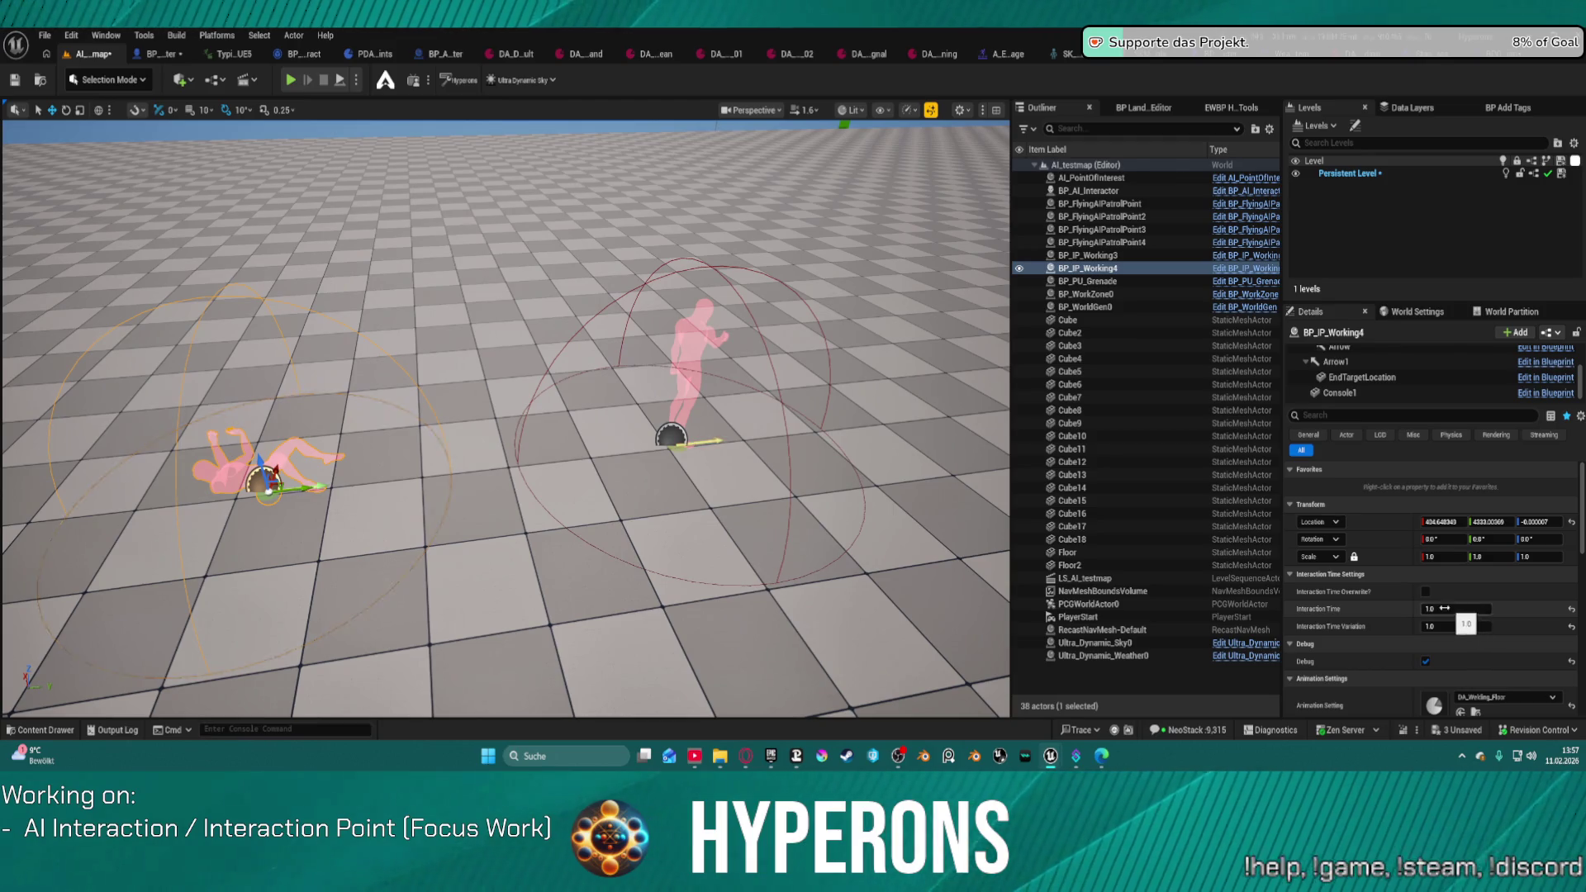
{"action": "left_click", "coordinate": [1435, 608]}
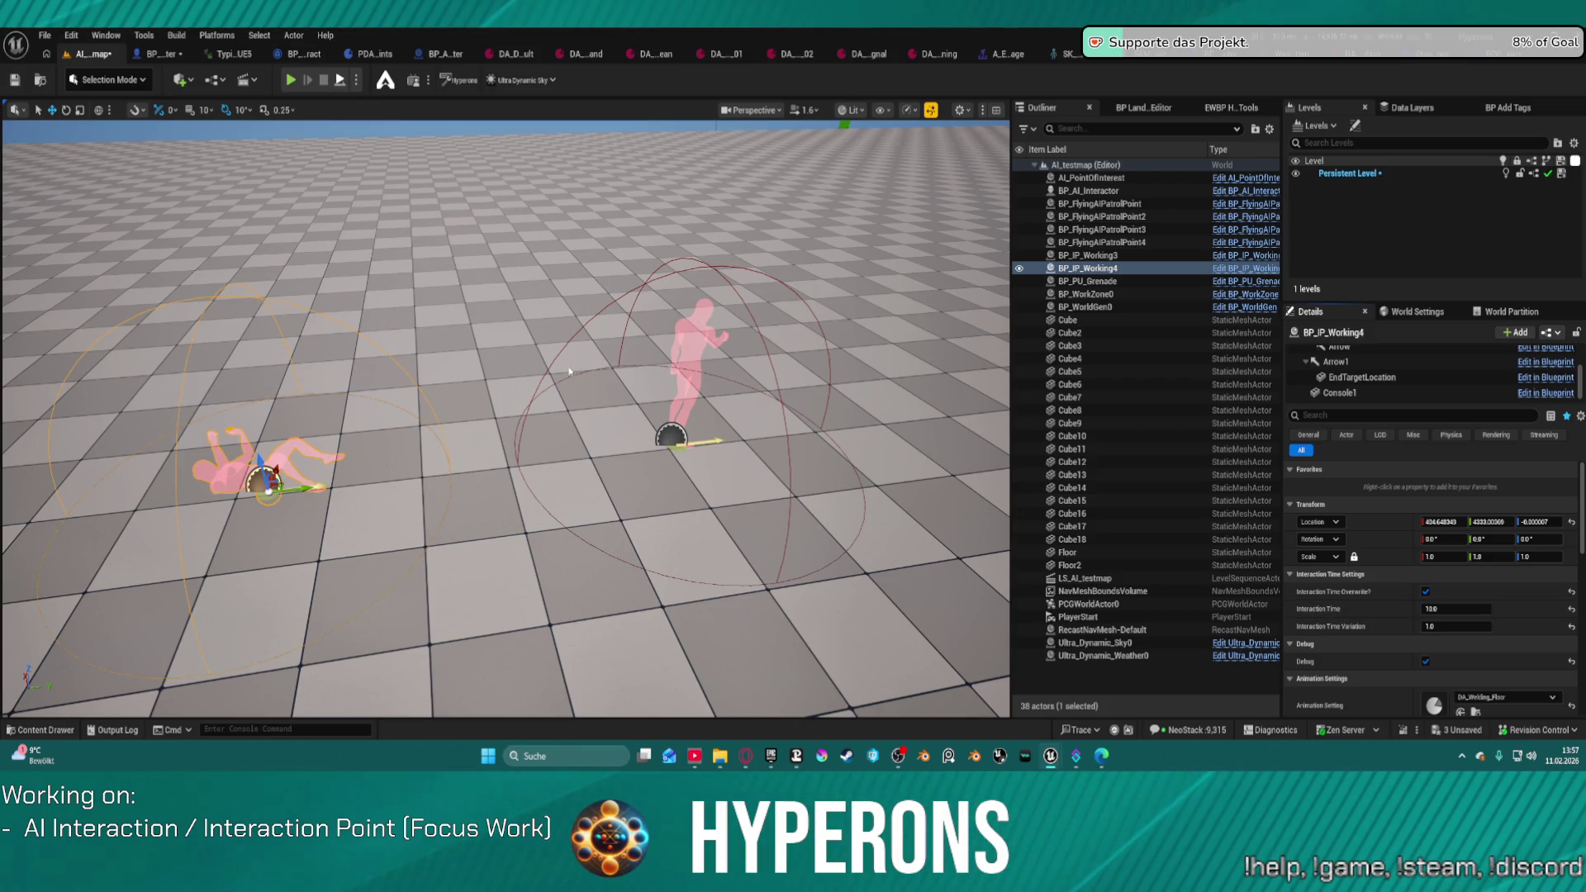
{"action": "key", "text": "alt+p"}
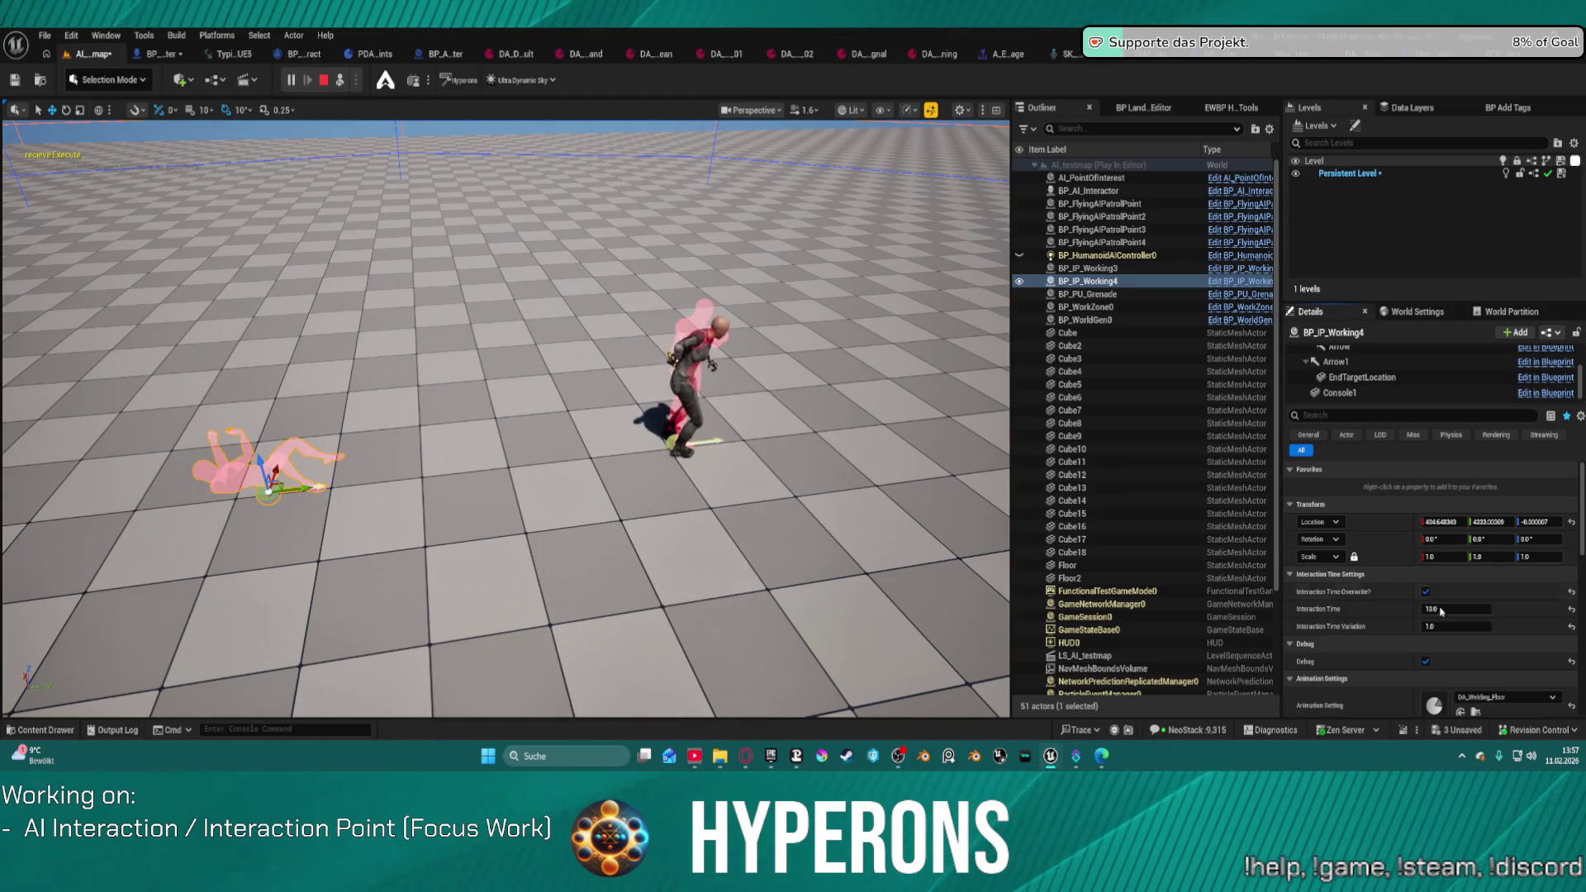
Step: Turn off Debug on BP_IP_Working4 and BP_IP_Working3 while playing, then stop the test
{"action": "left_click", "coordinate": [1426, 661]}
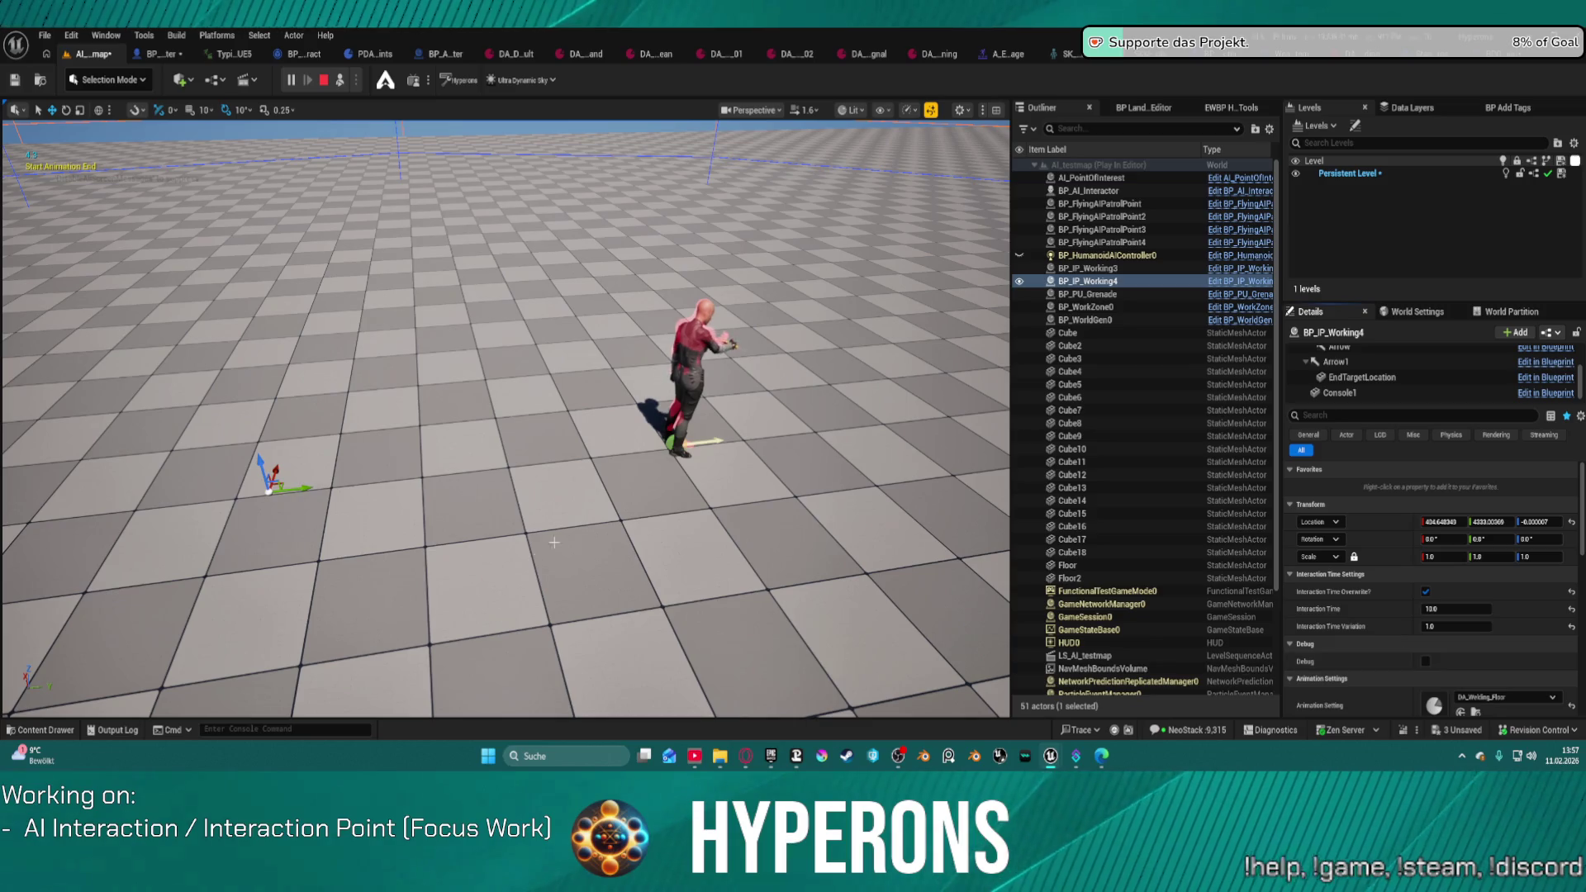
{"action": "left_click", "coordinate": [1088, 268]}
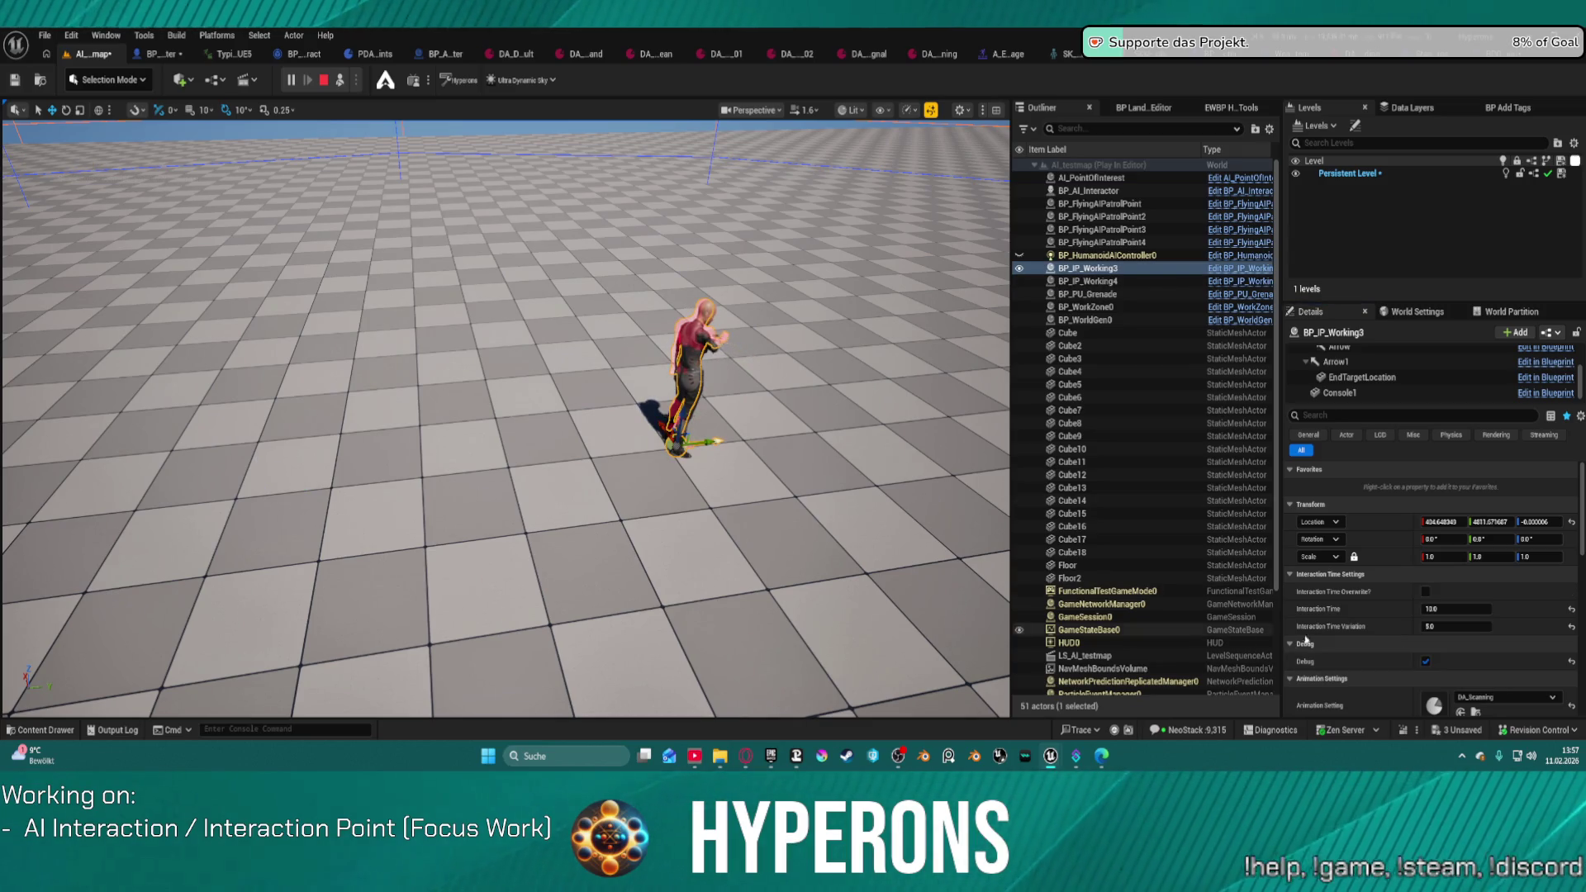
{"action": "left_click", "coordinate": [1426, 661]}
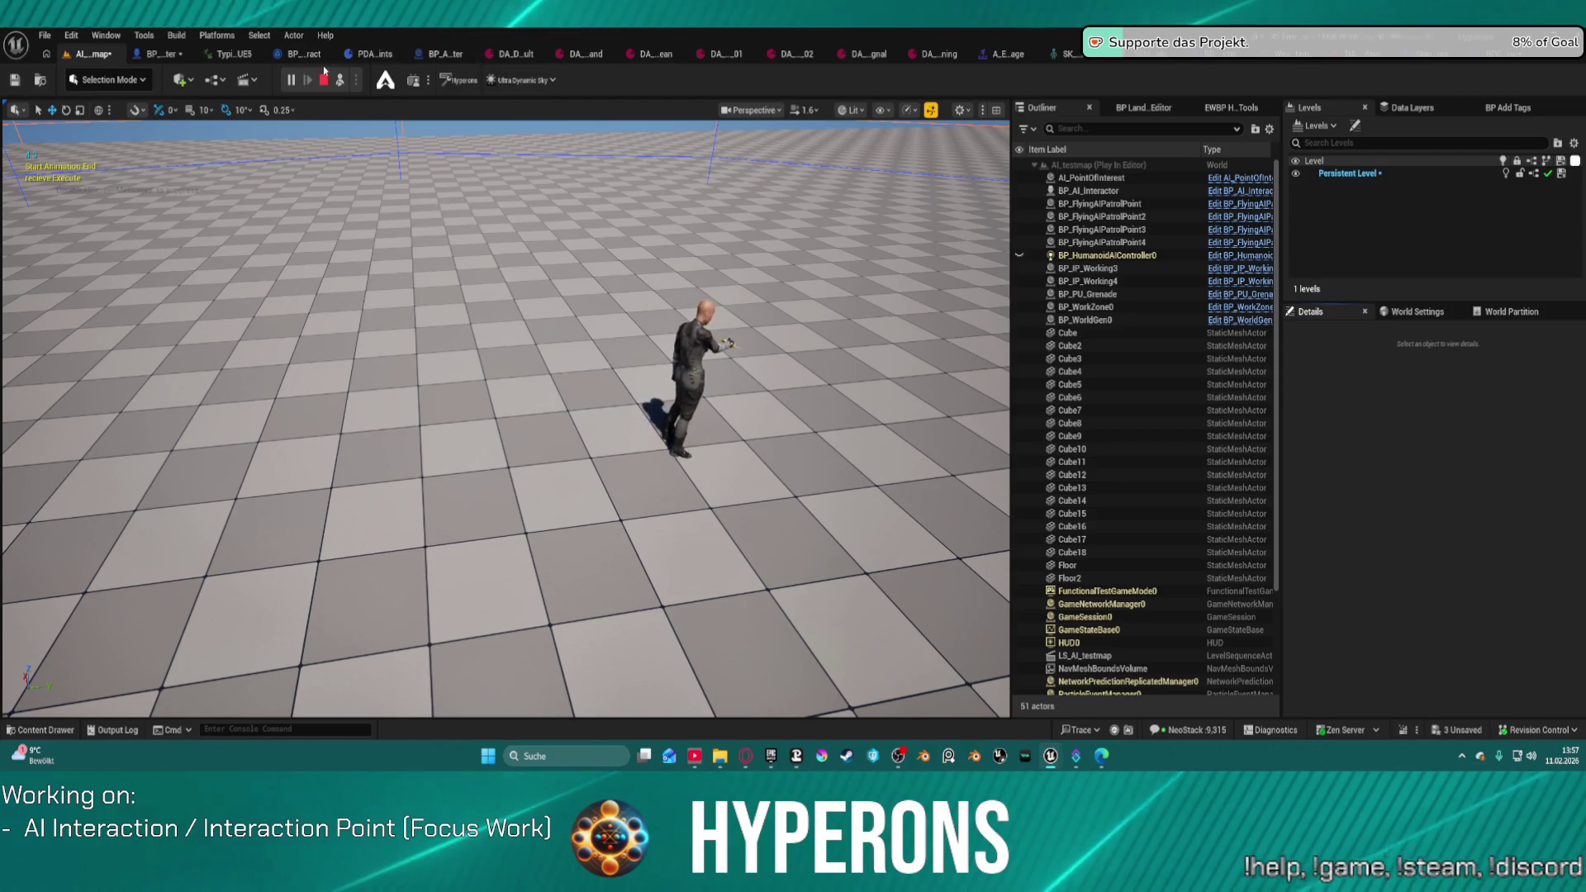
{"action": "key", "text": "Escape"}
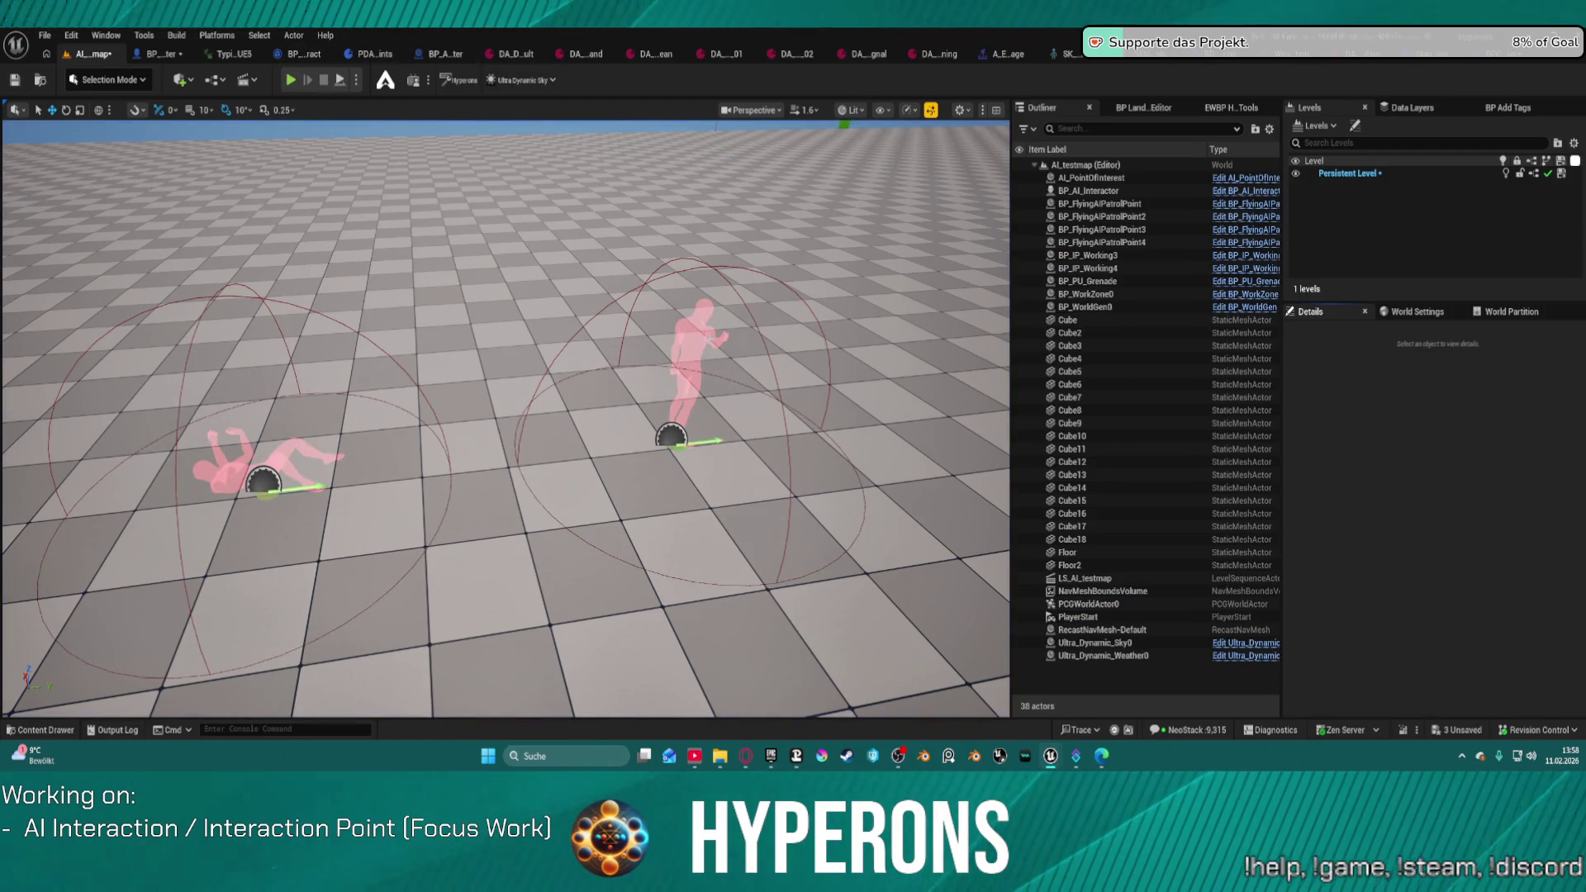
Step: Fly the view closer to both AI characters and return to the AI_testmap level
{"action": "scroll", "coordinate": [506, 413], "scroll_direction": "down", "scroll_amount": 5}
{"action": "left_click_drag", "start_coordinate": [768, 388], "coordinate": [779, 344]}
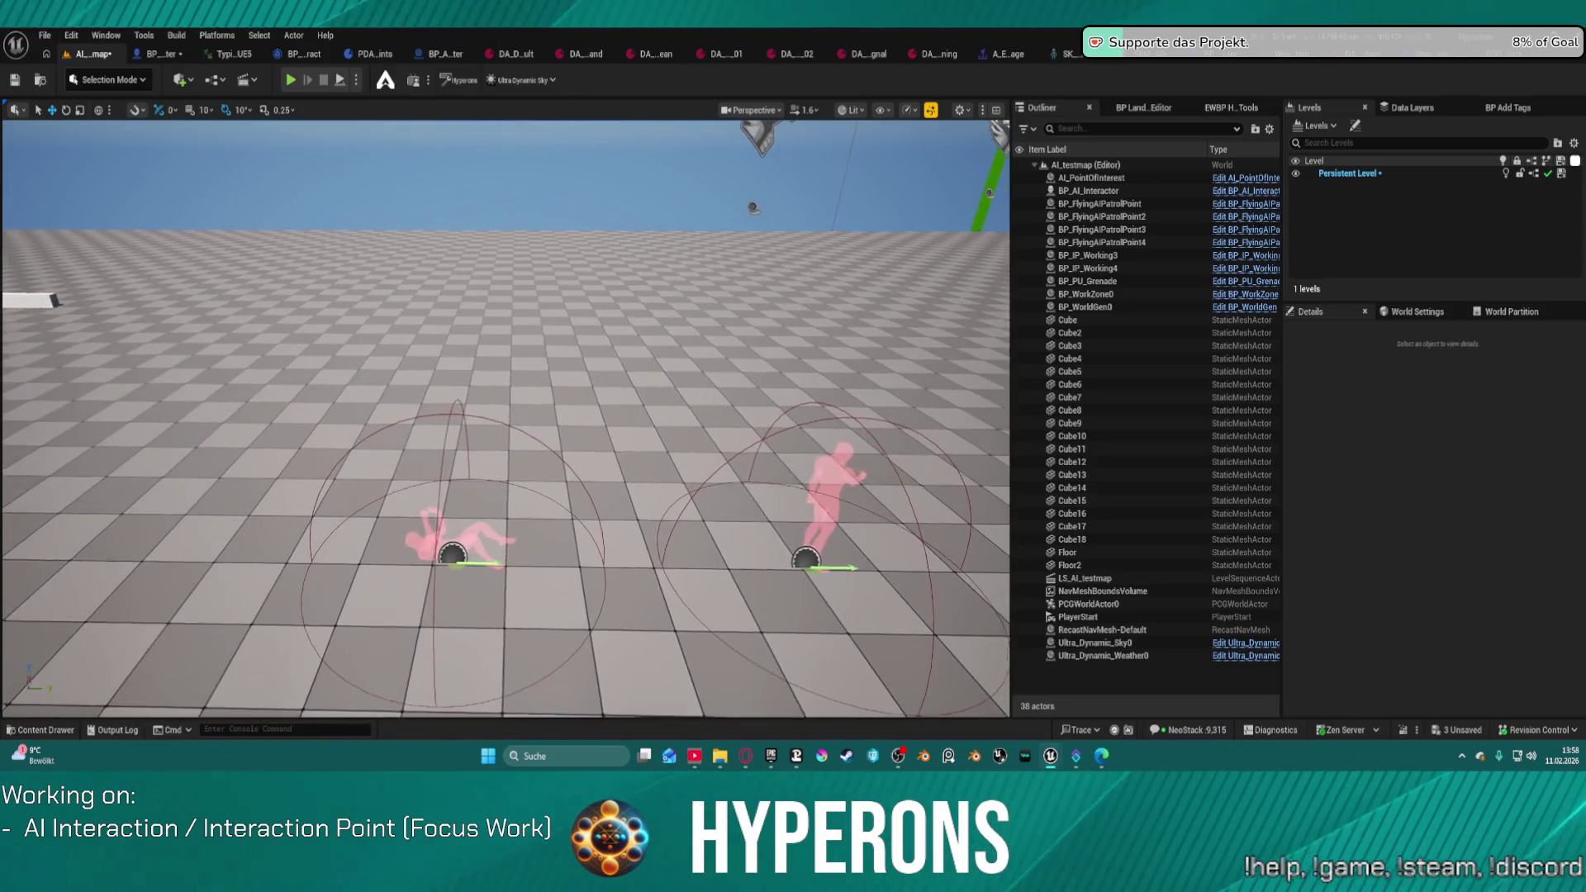
{"action": "key", "text": "ctrl+space"}
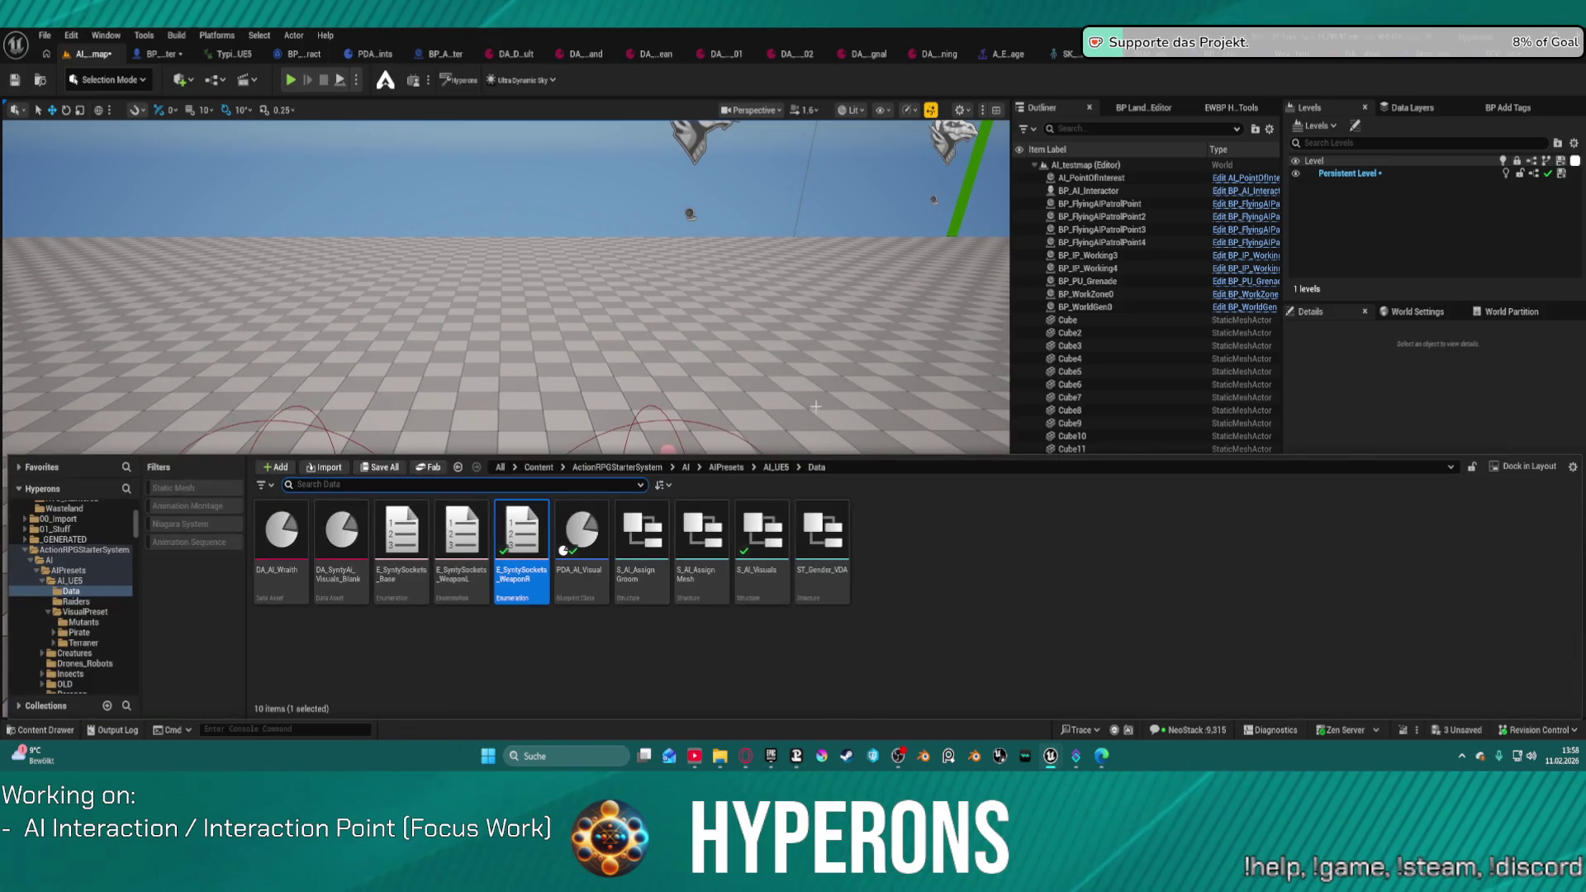
{"action": "left_click", "coordinate": [1272, 58]}
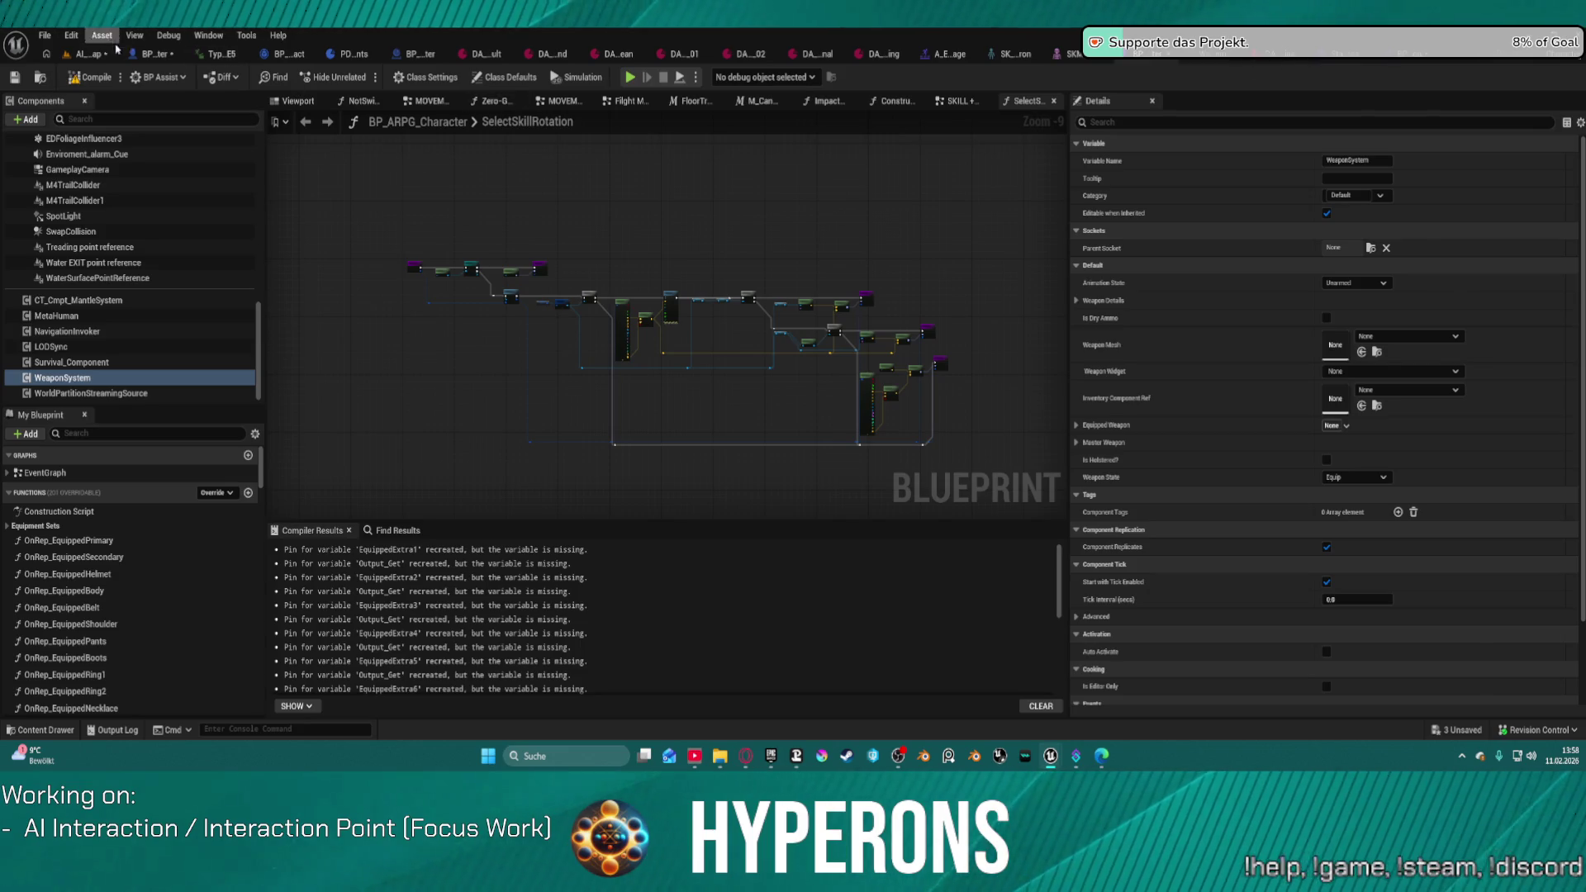
{"action": "left_click", "coordinate": [78, 55]}
Step: Open ML_Station_NewBerlin from Recent Levels, saving the AI_testmap changes
{"action": "left_click", "coordinate": [45, 35]}
{"action": "mouse_move", "coordinate": [130, 132]}
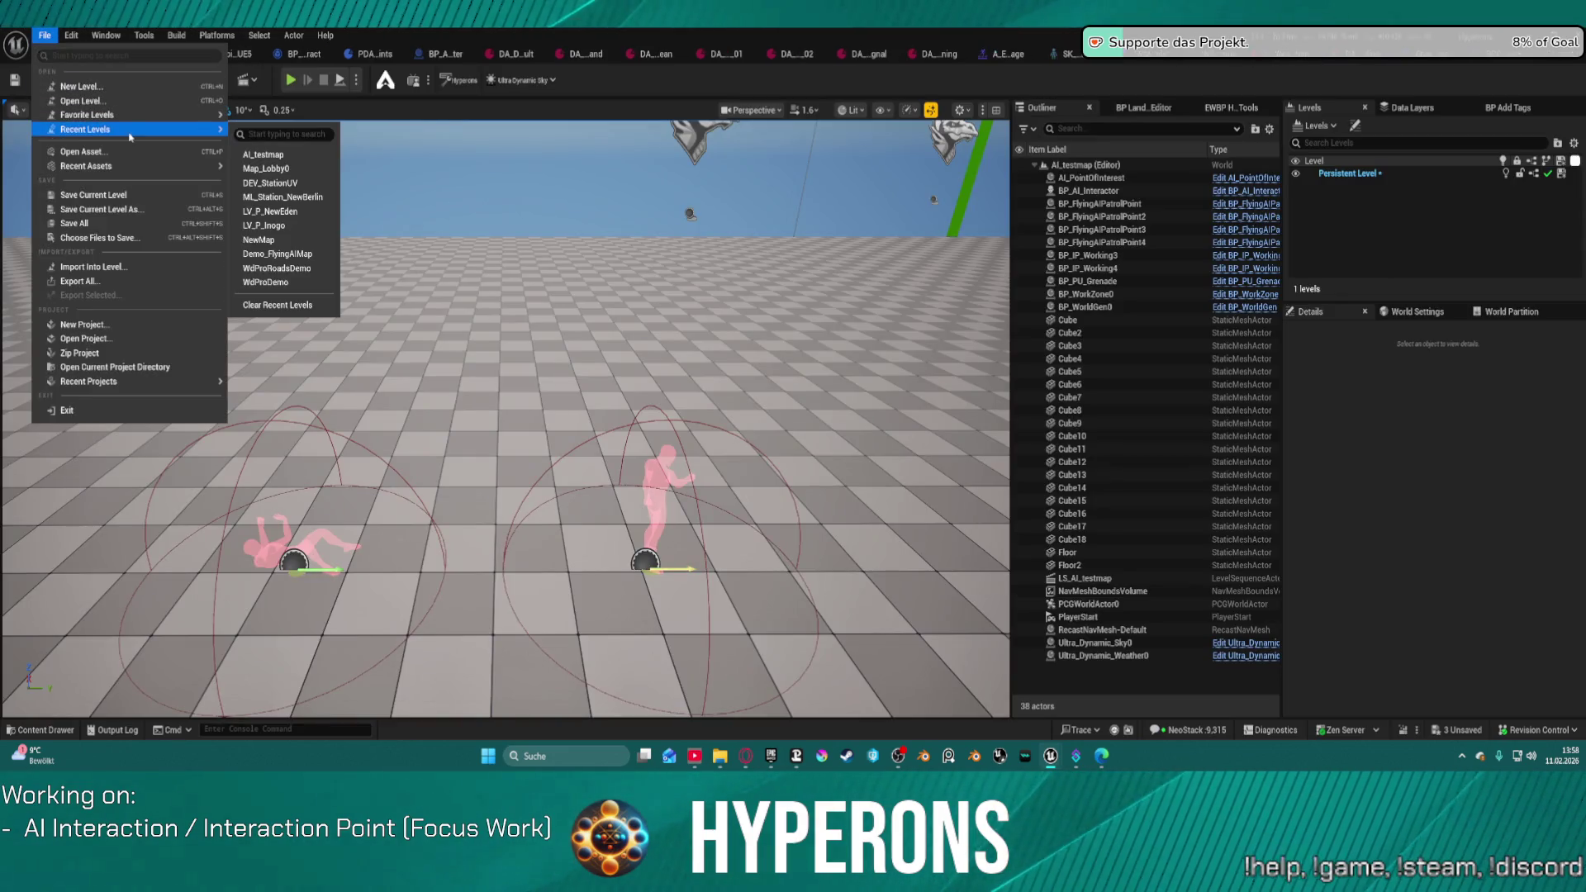
{"action": "left_click", "coordinate": [312, 197]}
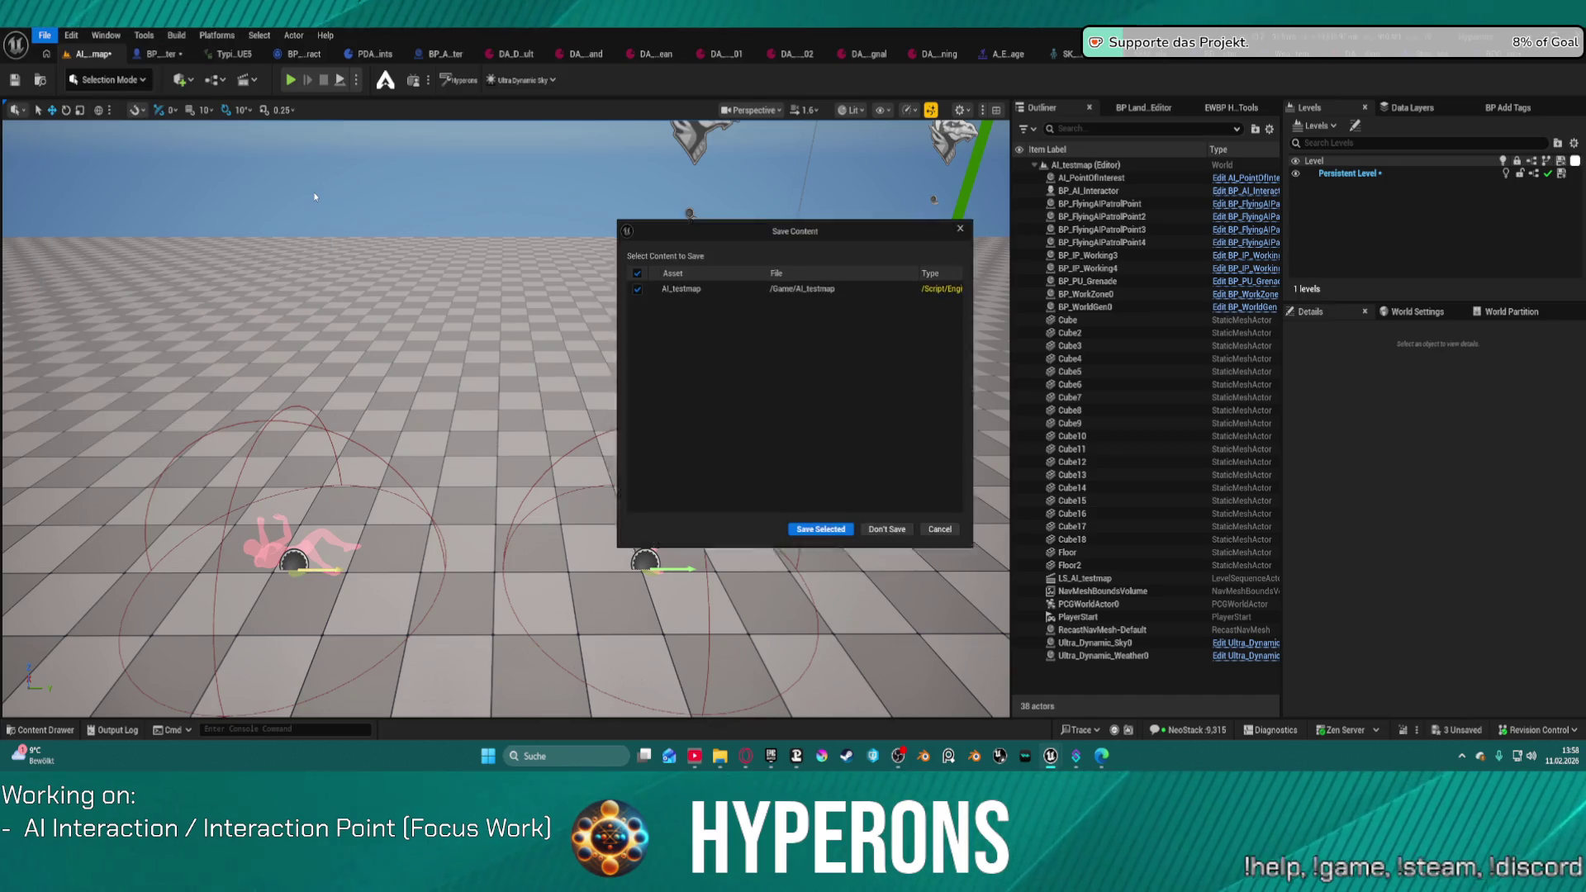
{"action": "left_click", "coordinate": [821, 537]}
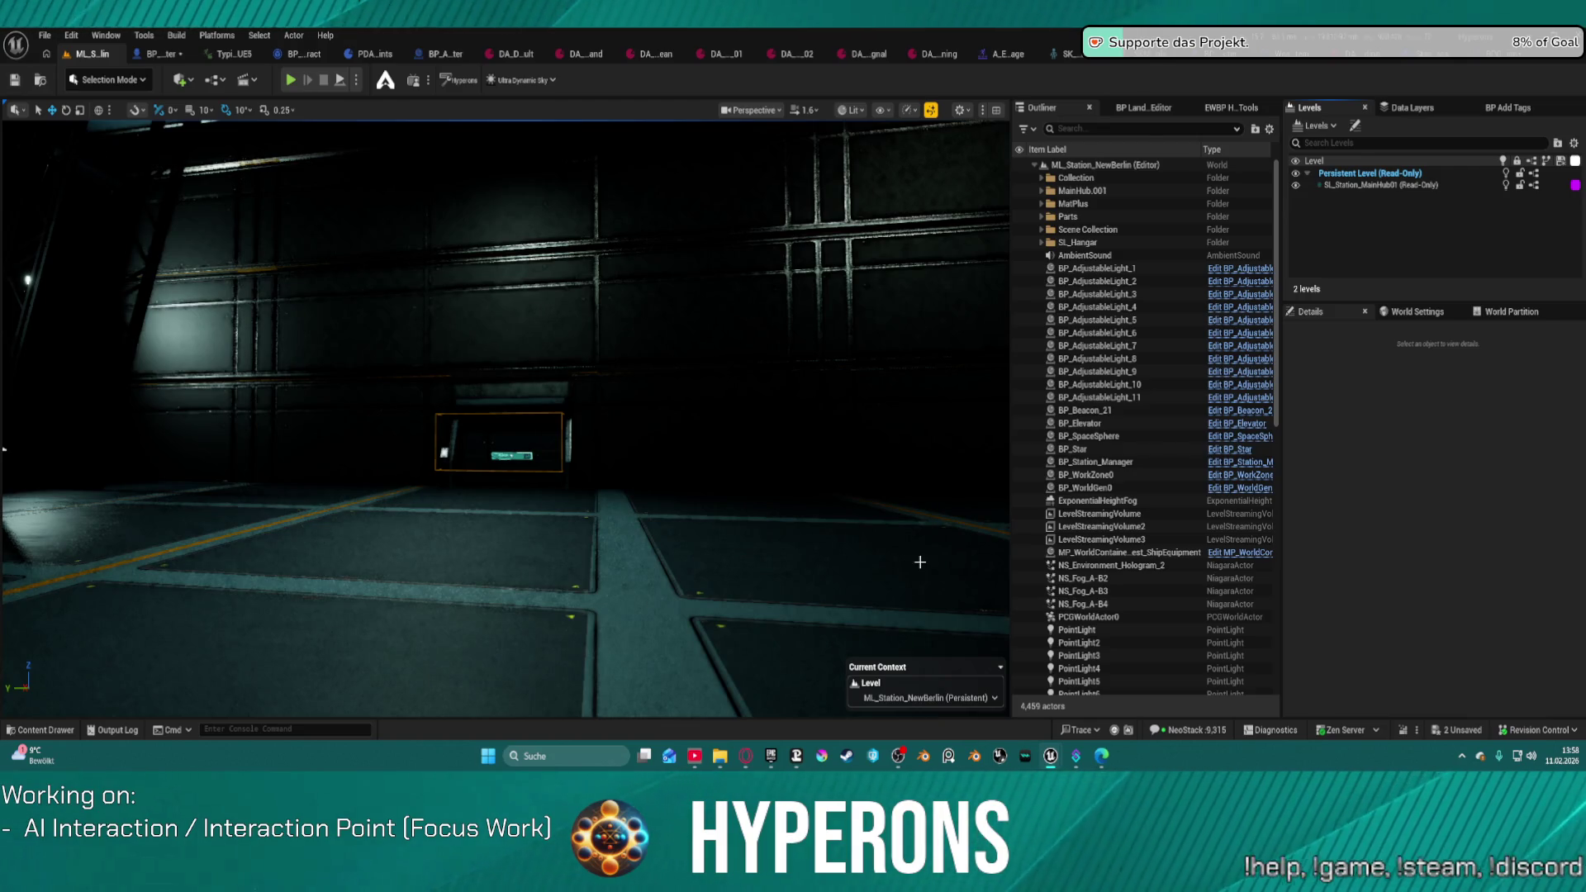
Step: Fly into the station corridor and place a BP_AI_InteractionPointMaster on its floor
{"action": "right_click", "coordinate": [919, 562]}
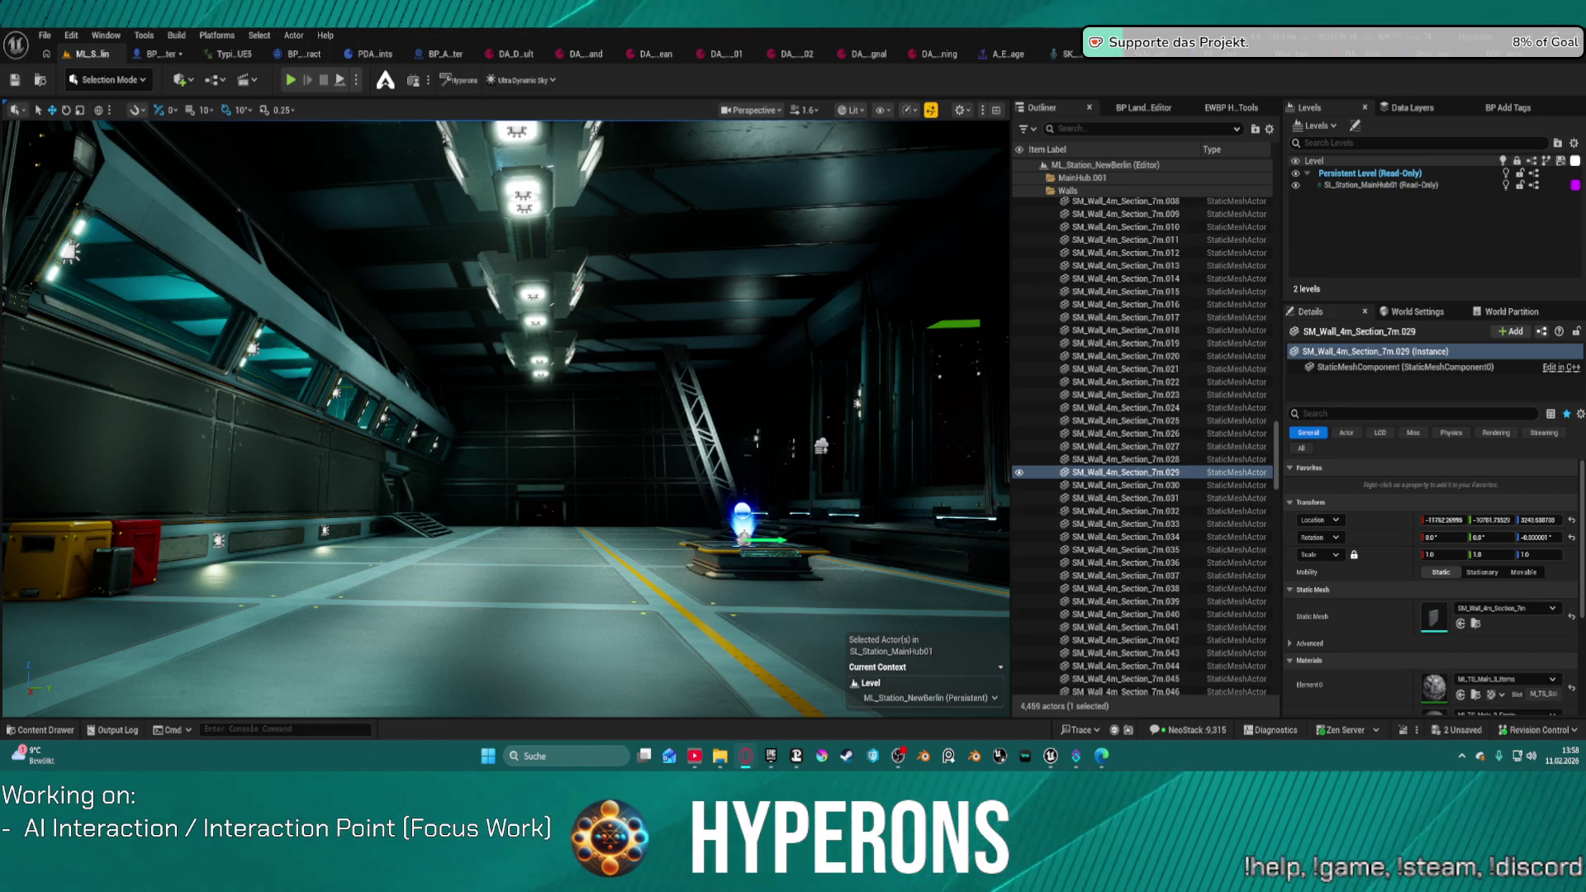
{"action": "mouse_move", "coordinate": [468, 490]}
{"action": "left_mouse_down"}
{"action": "mouse_move", "coordinate": [446, 429]}
{"action": "mouse_move", "coordinate": [512, 495]}
{"action": "mouse_move", "coordinate": [463, 488]}
{"action": "mouse_move", "coordinate": [479, 479]}
{"action": "mouse_move", "coordinate": [462, 545]}
{"action": "mouse_move", "coordinate": [463, 495]}
{"action": "mouse_move", "coordinate": [430, 479]}
{"action": "mouse_move", "coordinate": [434, 516]}
{"action": "mouse_move", "coordinate": [388, 446]}
{"action": "mouse_move", "coordinate": [355, 463]}
{"action": "mouse_move", "coordinate": [285, 457]}
{"action": "mouse_move", "coordinate": [693, 458]}
{"action": "left_mouse_up"}
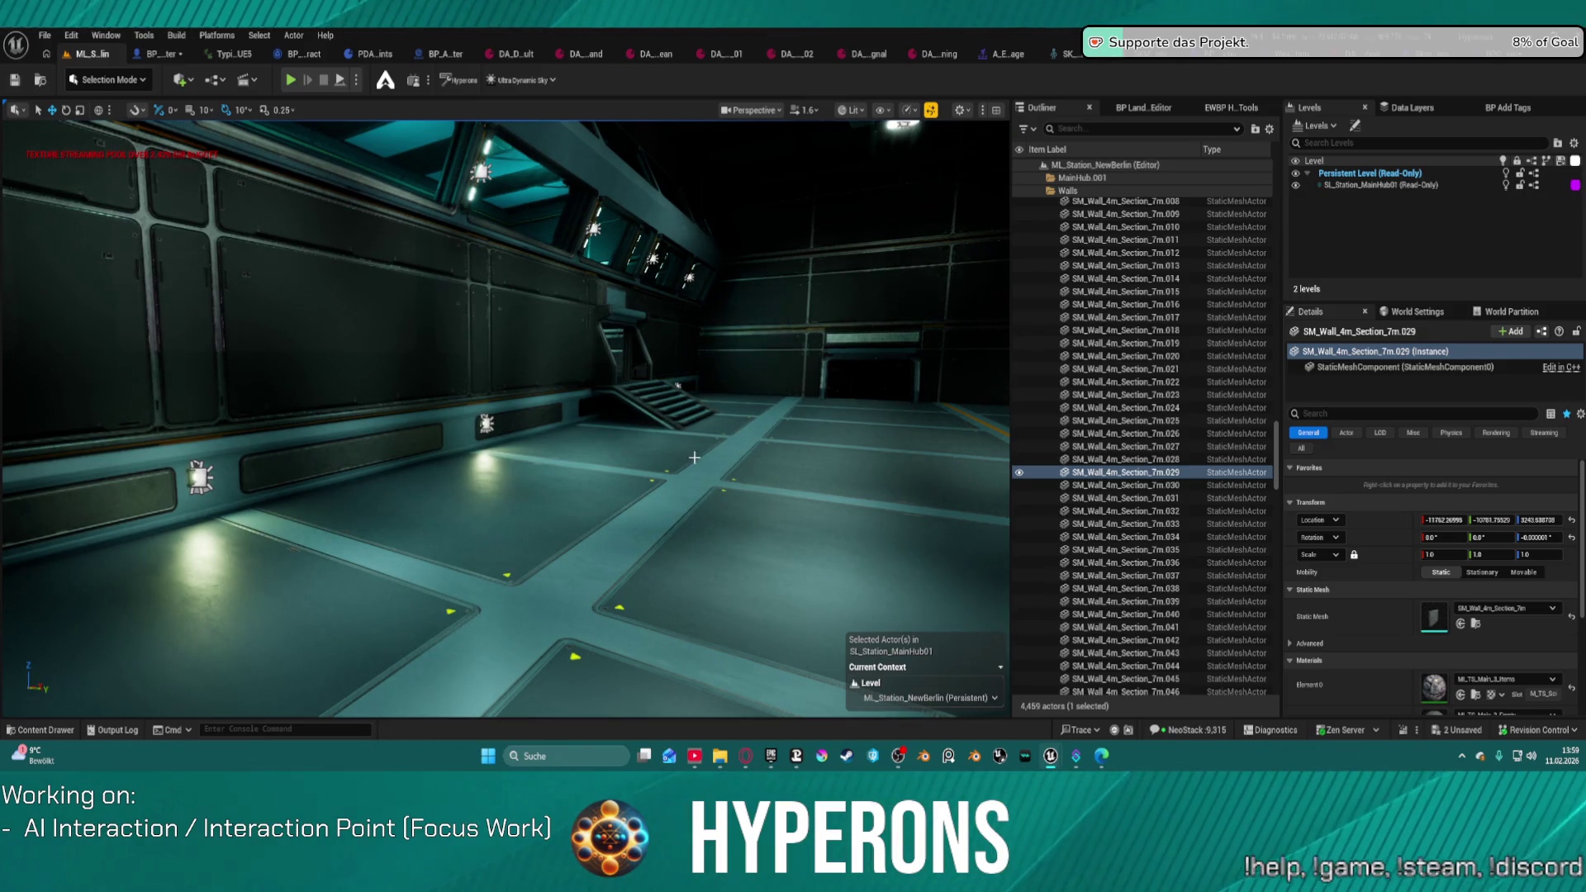
{"action": "key", "text": "ctrl+space"}
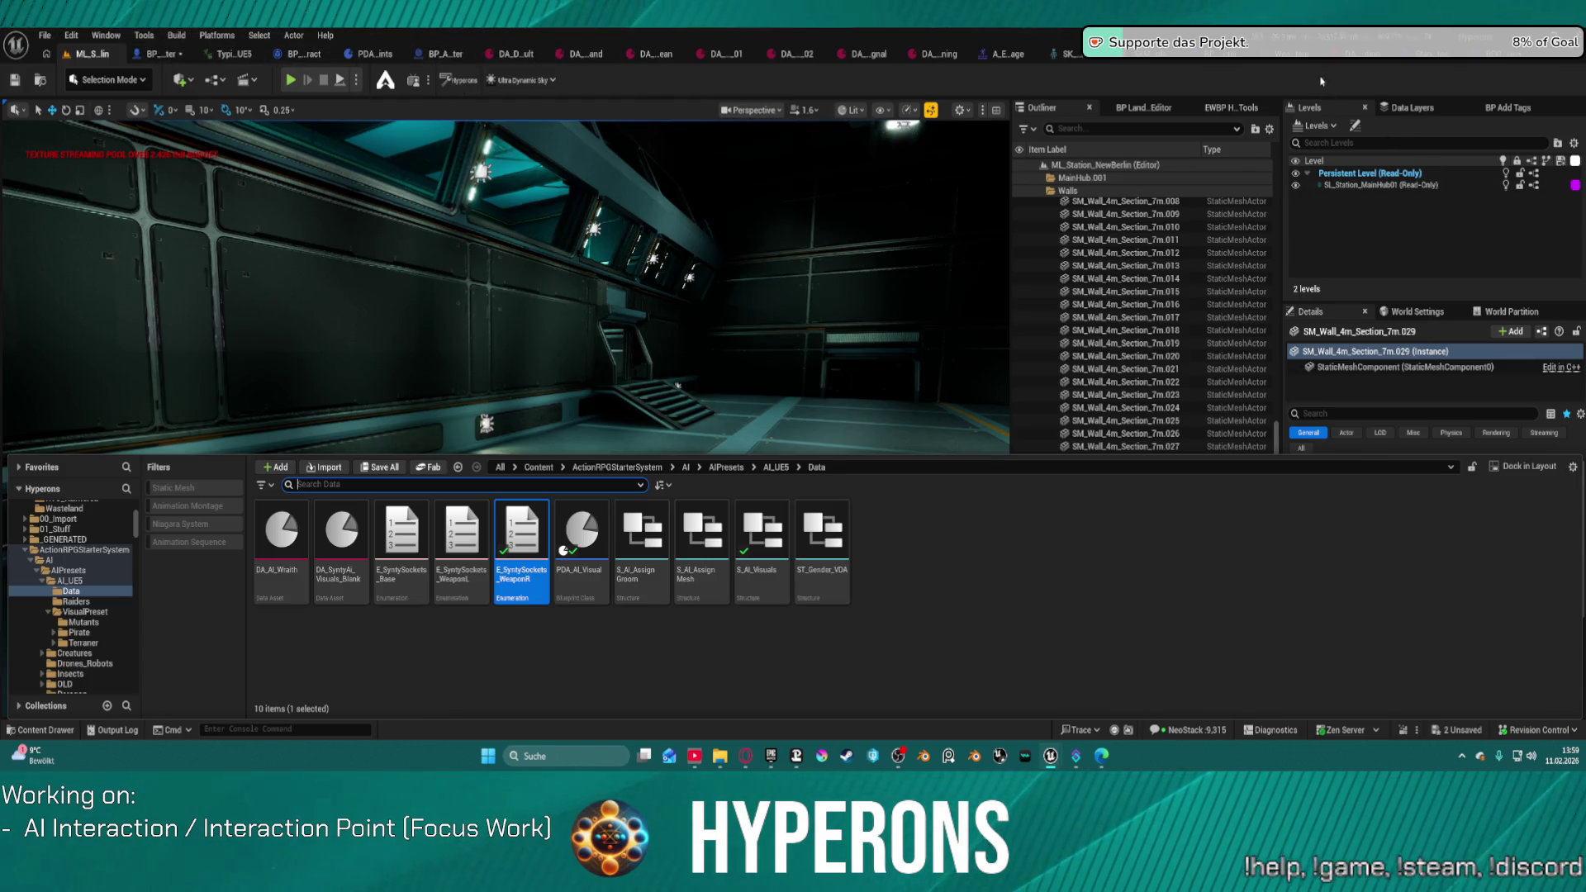
{"action": "left_click", "coordinate": [439, 54]}
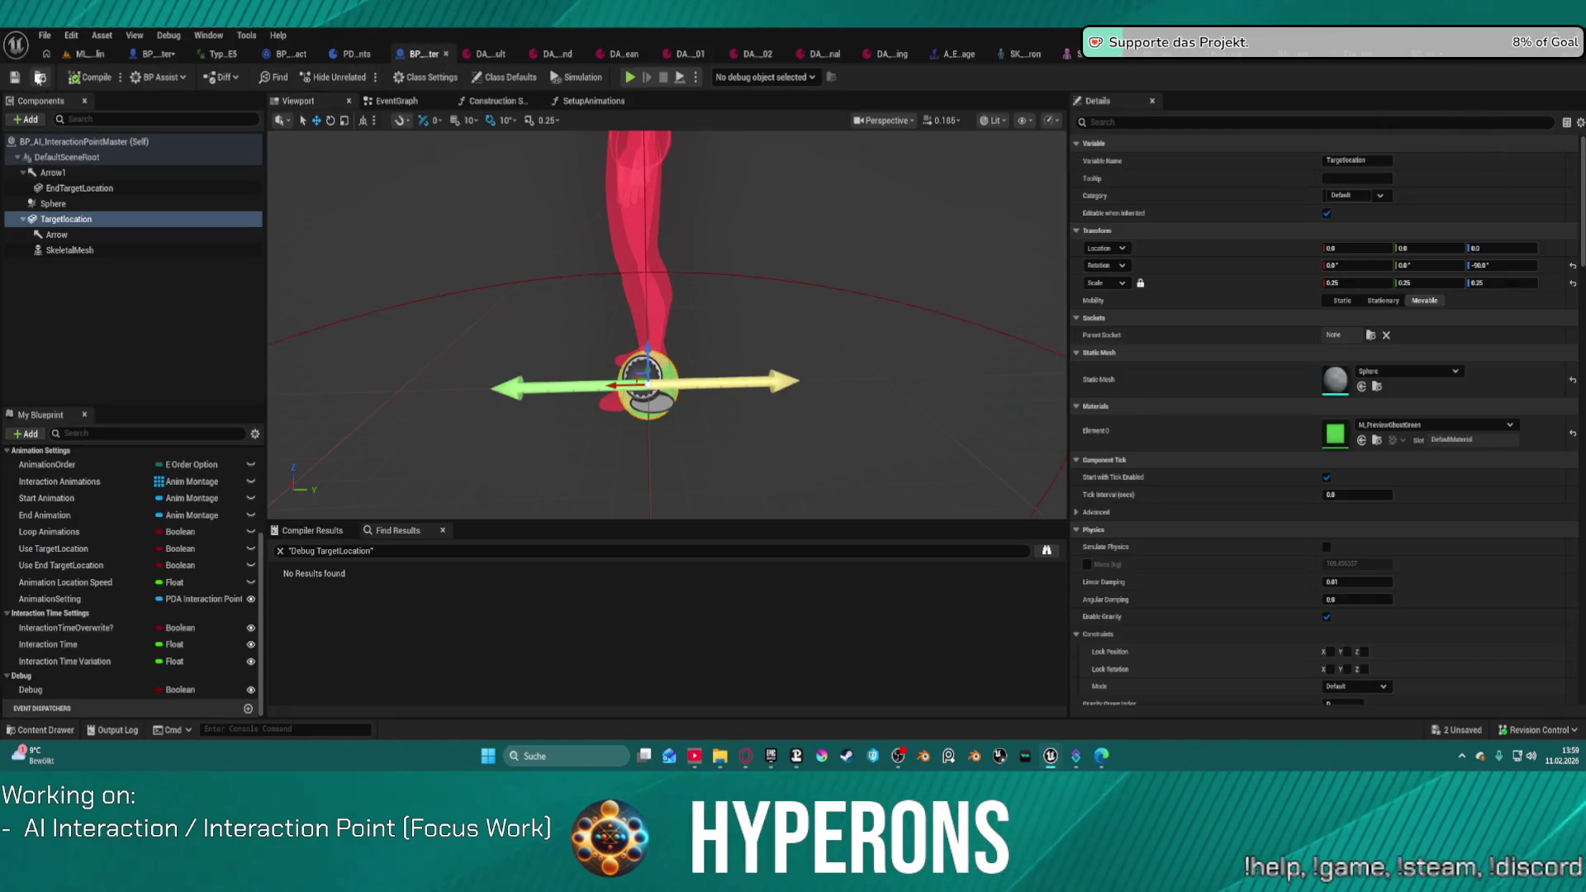
{"action": "left_click", "coordinate": [40, 79]}
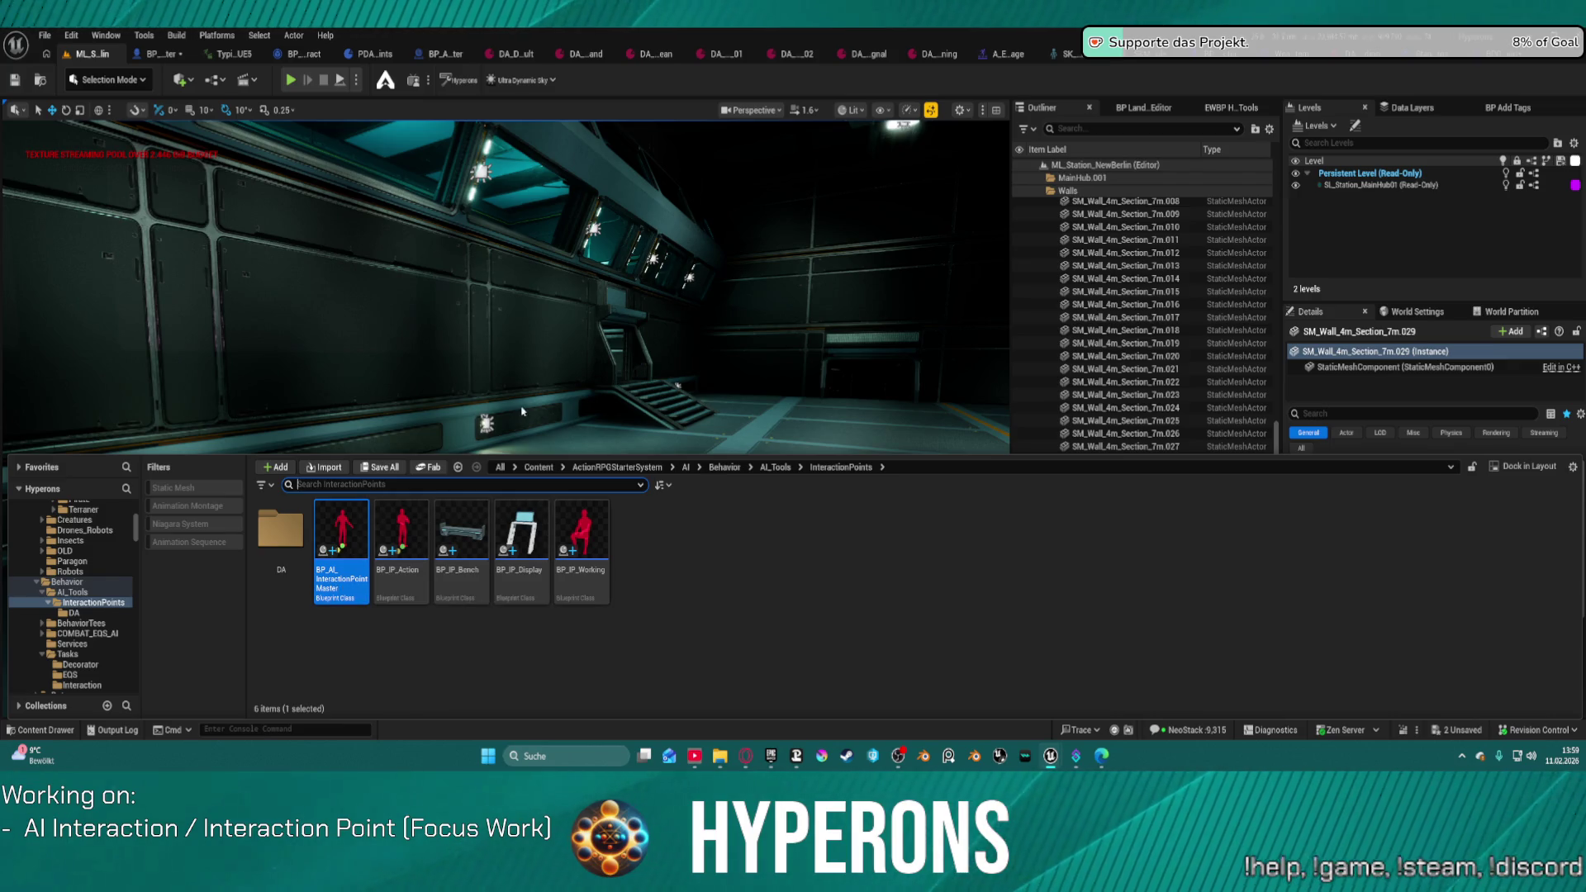
{"action": "mouse_move", "coordinate": [342, 546]}
{"action": "left_mouse_down"}
{"action": "mouse_move", "coordinate": [383, 402]}
{"action": "mouse_move", "coordinate": [461, 468]}
{"action": "mouse_move", "coordinate": [393, 478]}
{"action": "left_mouse_up"}
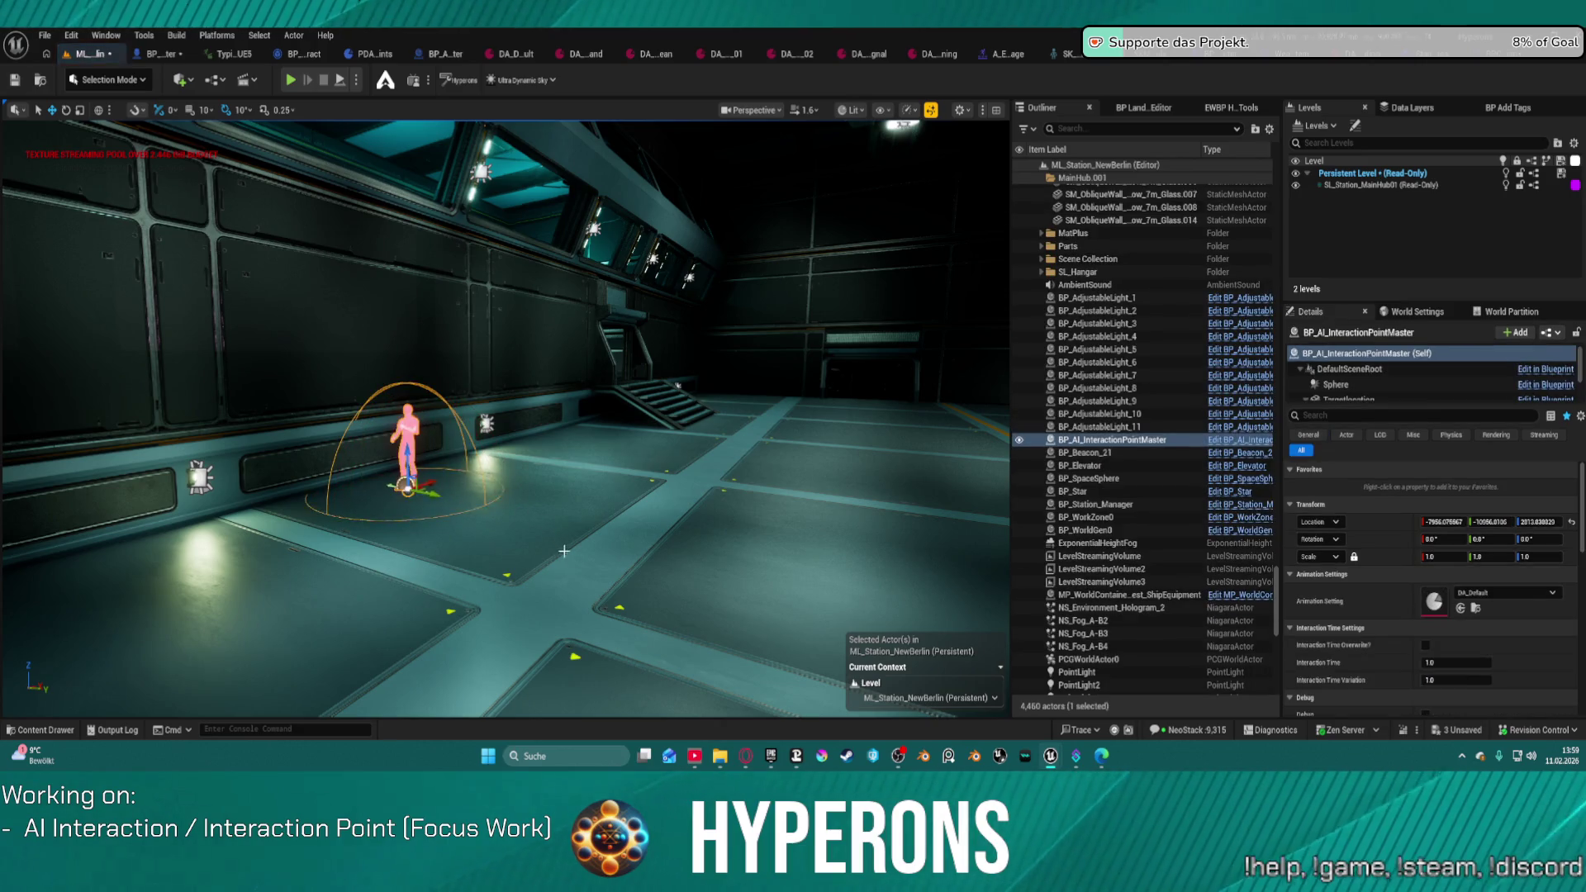
Step: Set the interaction point's Animation Setting to DA_Welding_Stand
{"action": "left_click", "coordinate": [1508, 592]}
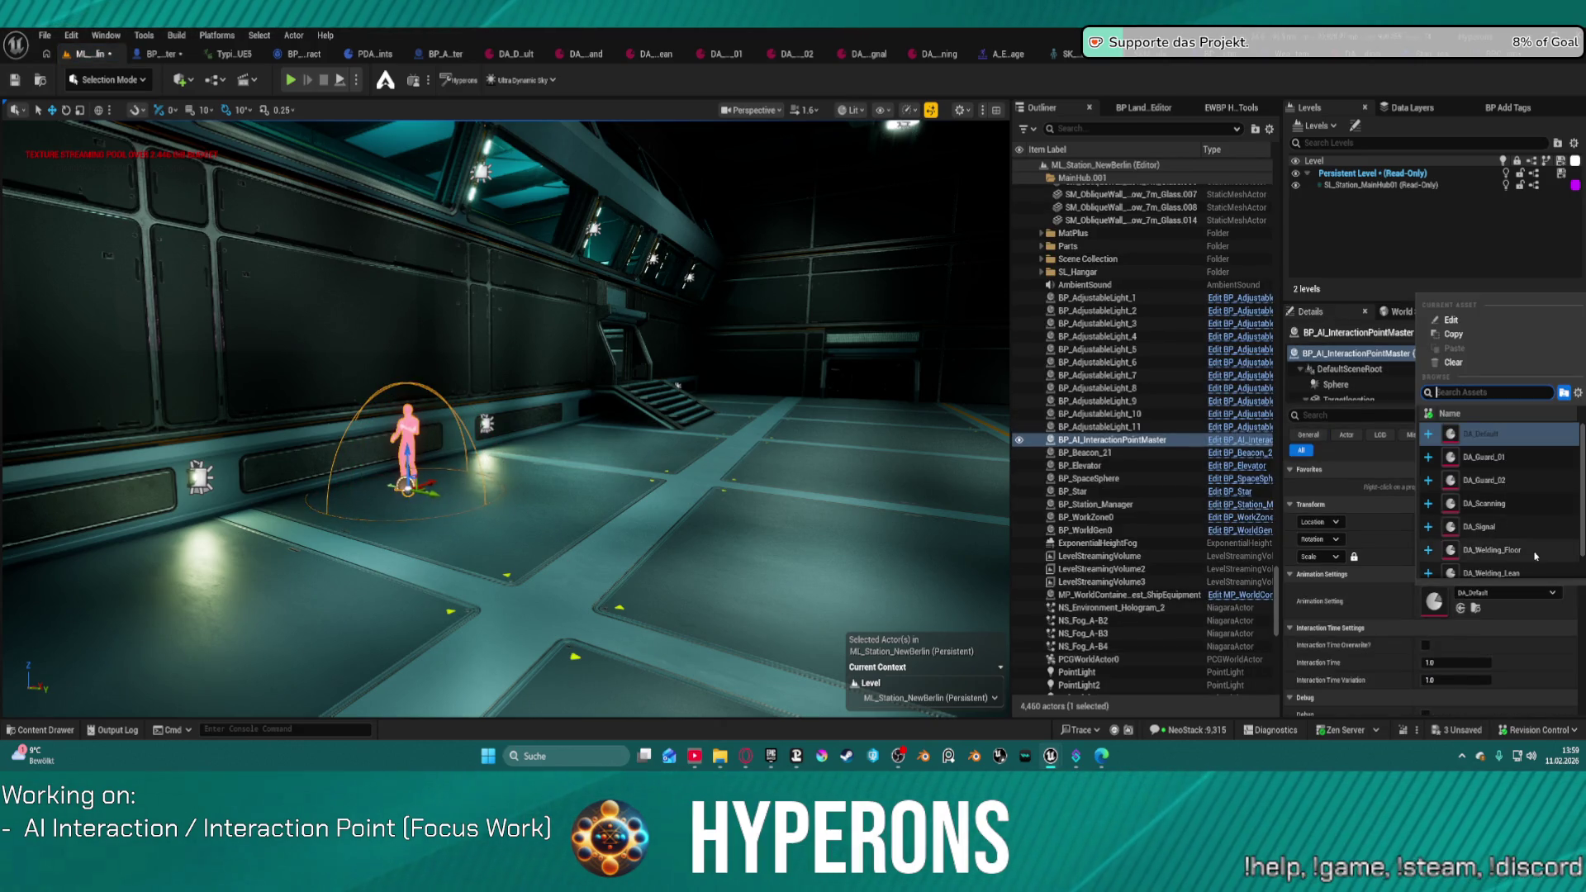
{"action": "scroll", "coordinate": [1528, 562], "scroll_direction": "down", "scroll_amount": 1}
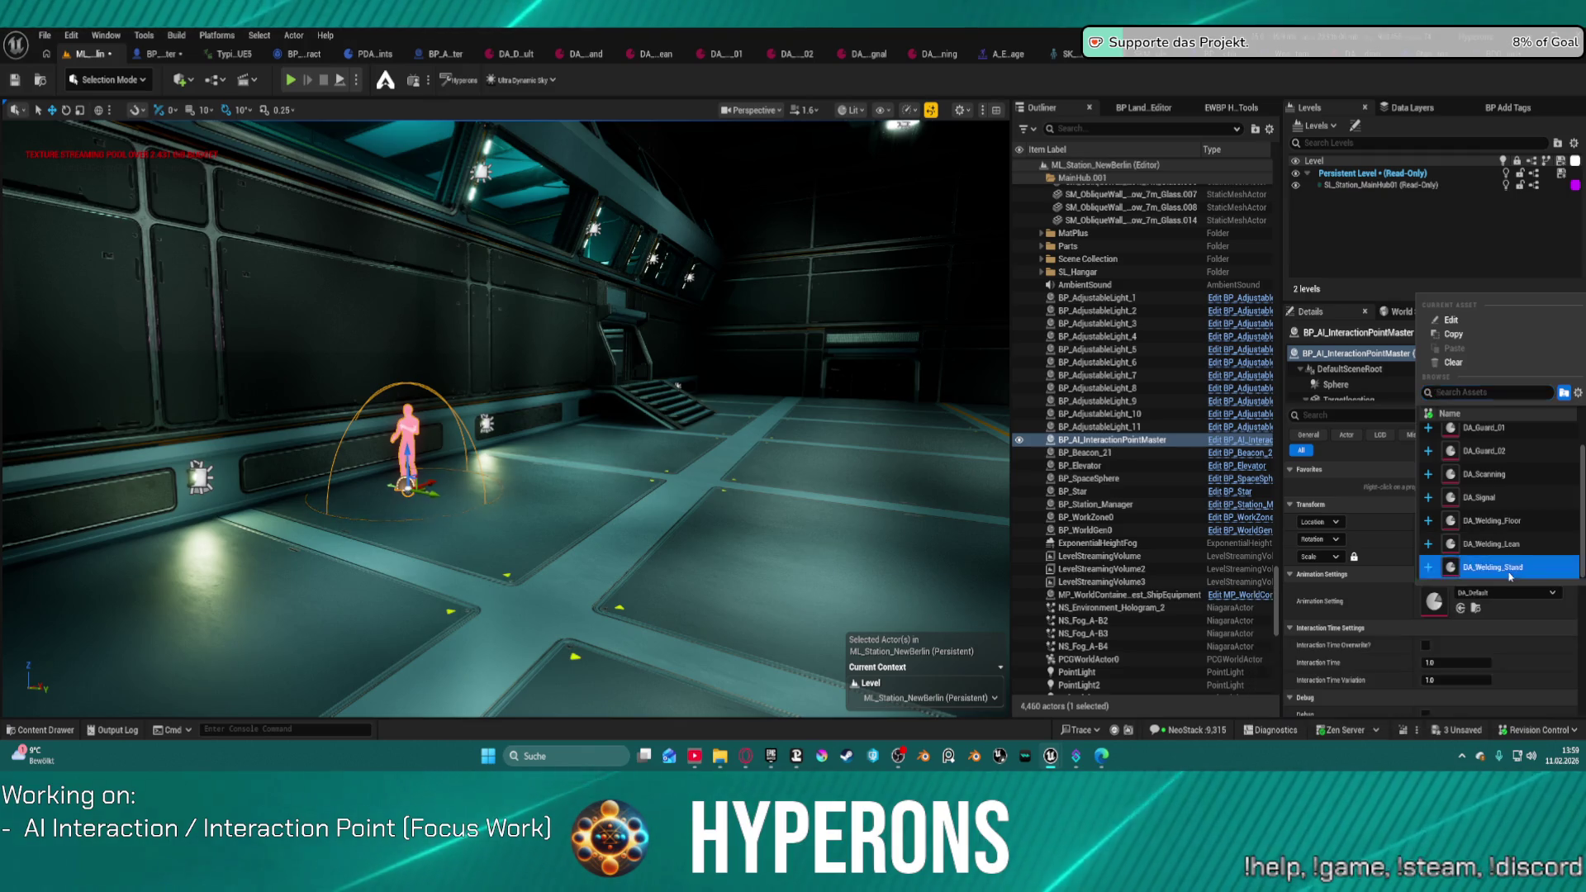
{"action": "left_click", "coordinate": [1510, 570]}
Step: Place a BP_AI_Interactor_Master beside the interaction point, accepting the Level Checkout Warning
{"action": "key", "text": "ctrl+space"}
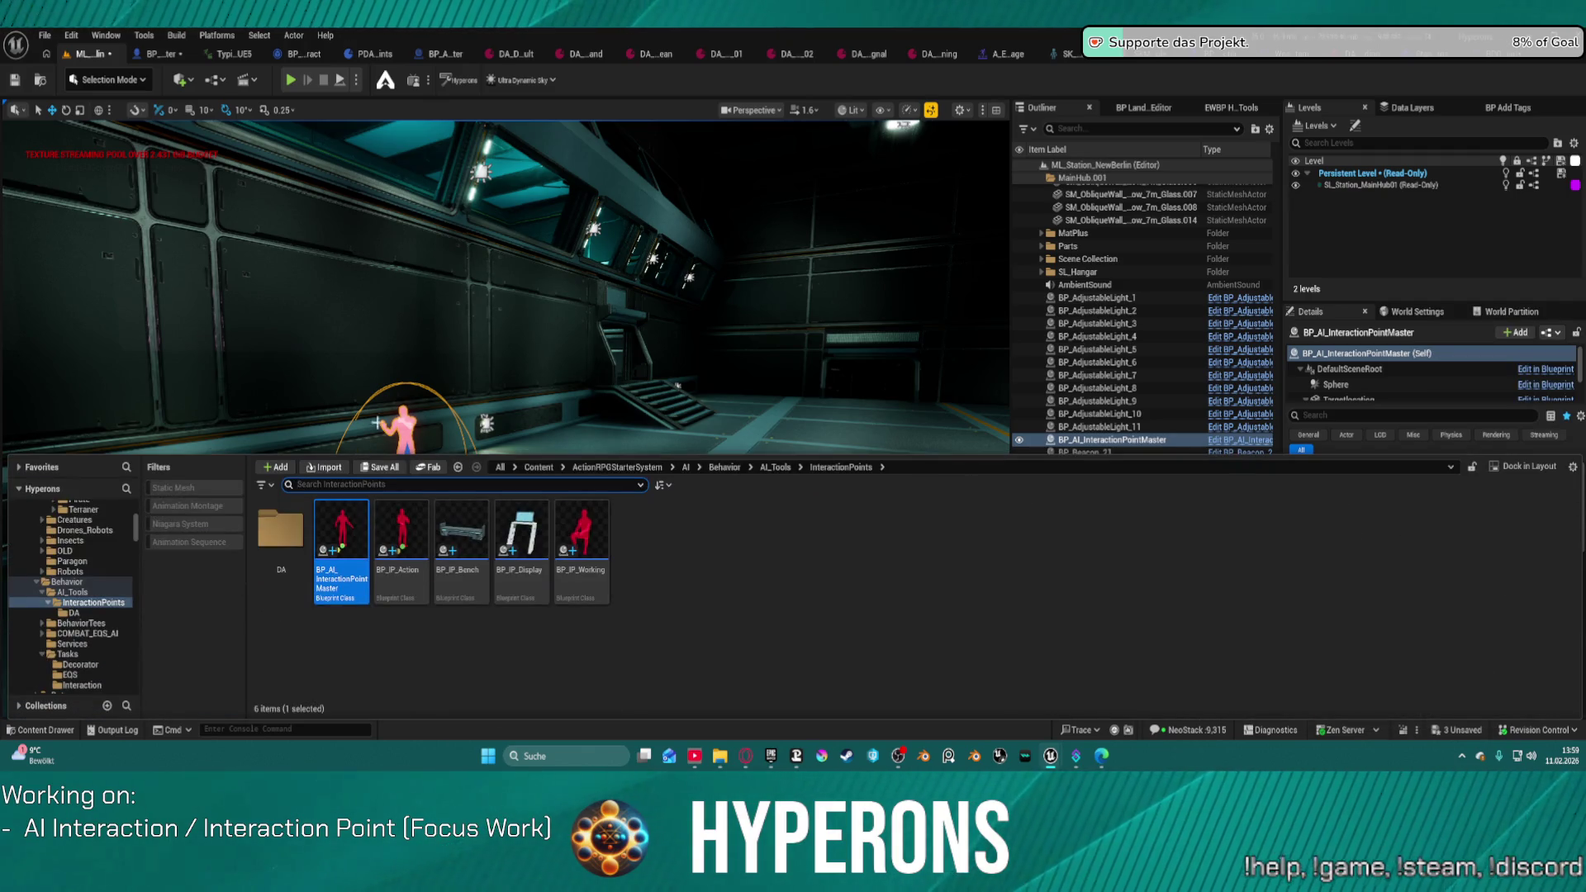
{"action": "left_click", "coordinate": [146, 55]}
{"action": "left_click", "coordinate": [37, 78]}
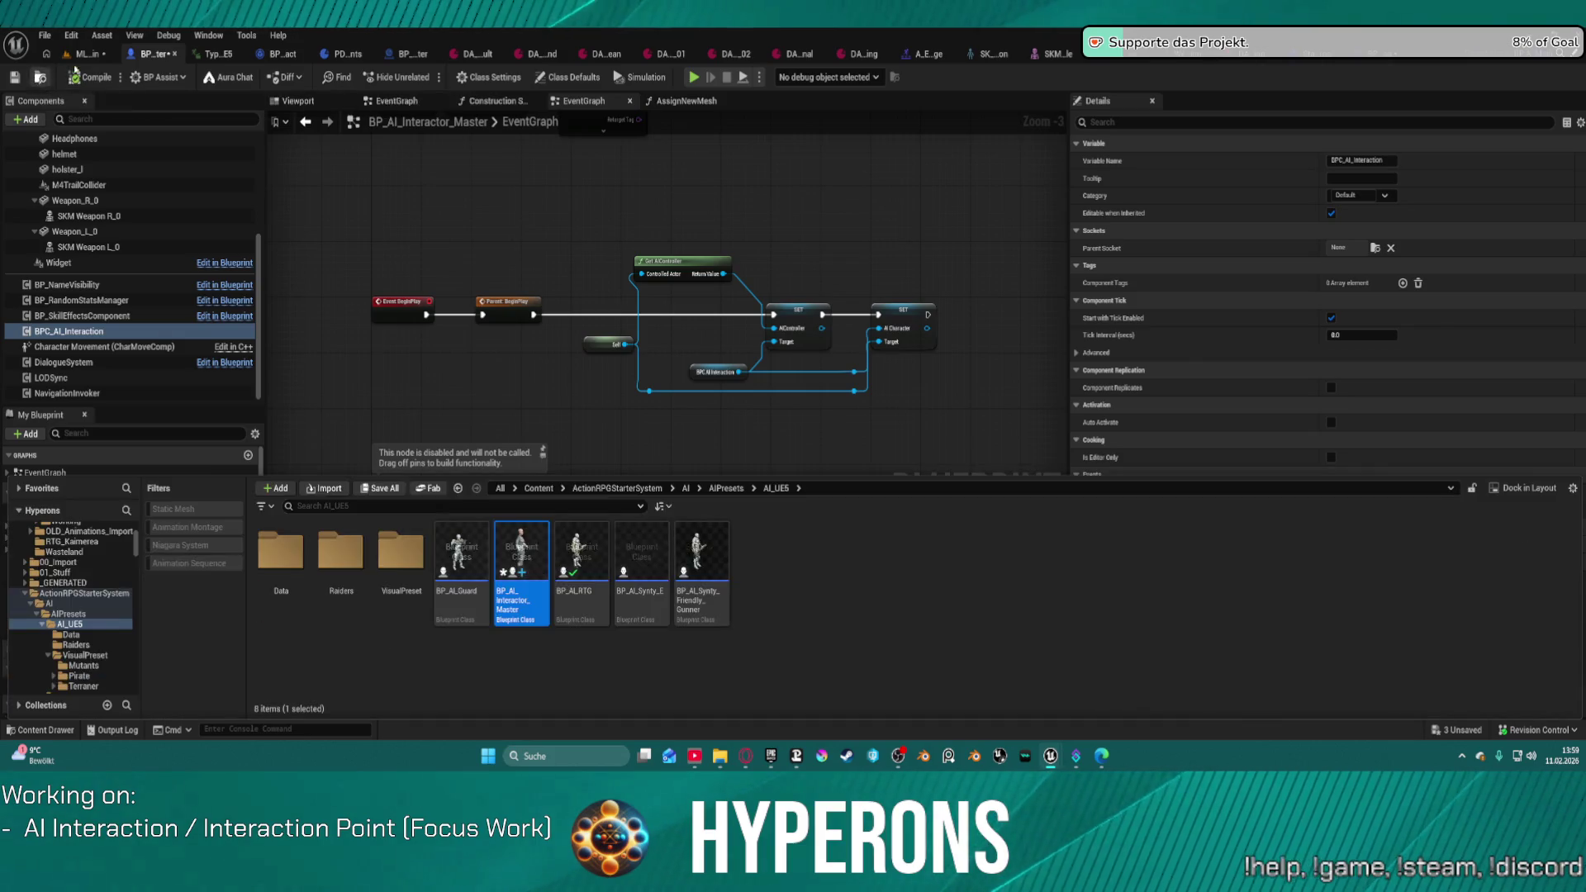
{"action": "left_click", "coordinate": [83, 54]}
{"action": "key", "text": "ctrl+space"}
{"action": "mouse_move", "coordinate": [544, 582]}
{"action": "left_mouse_down"}
{"action": "mouse_move", "coordinate": [652, 496]}
{"action": "mouse_move", "coordinate": [588, 504]}
{"action": "left_mouse_up"}
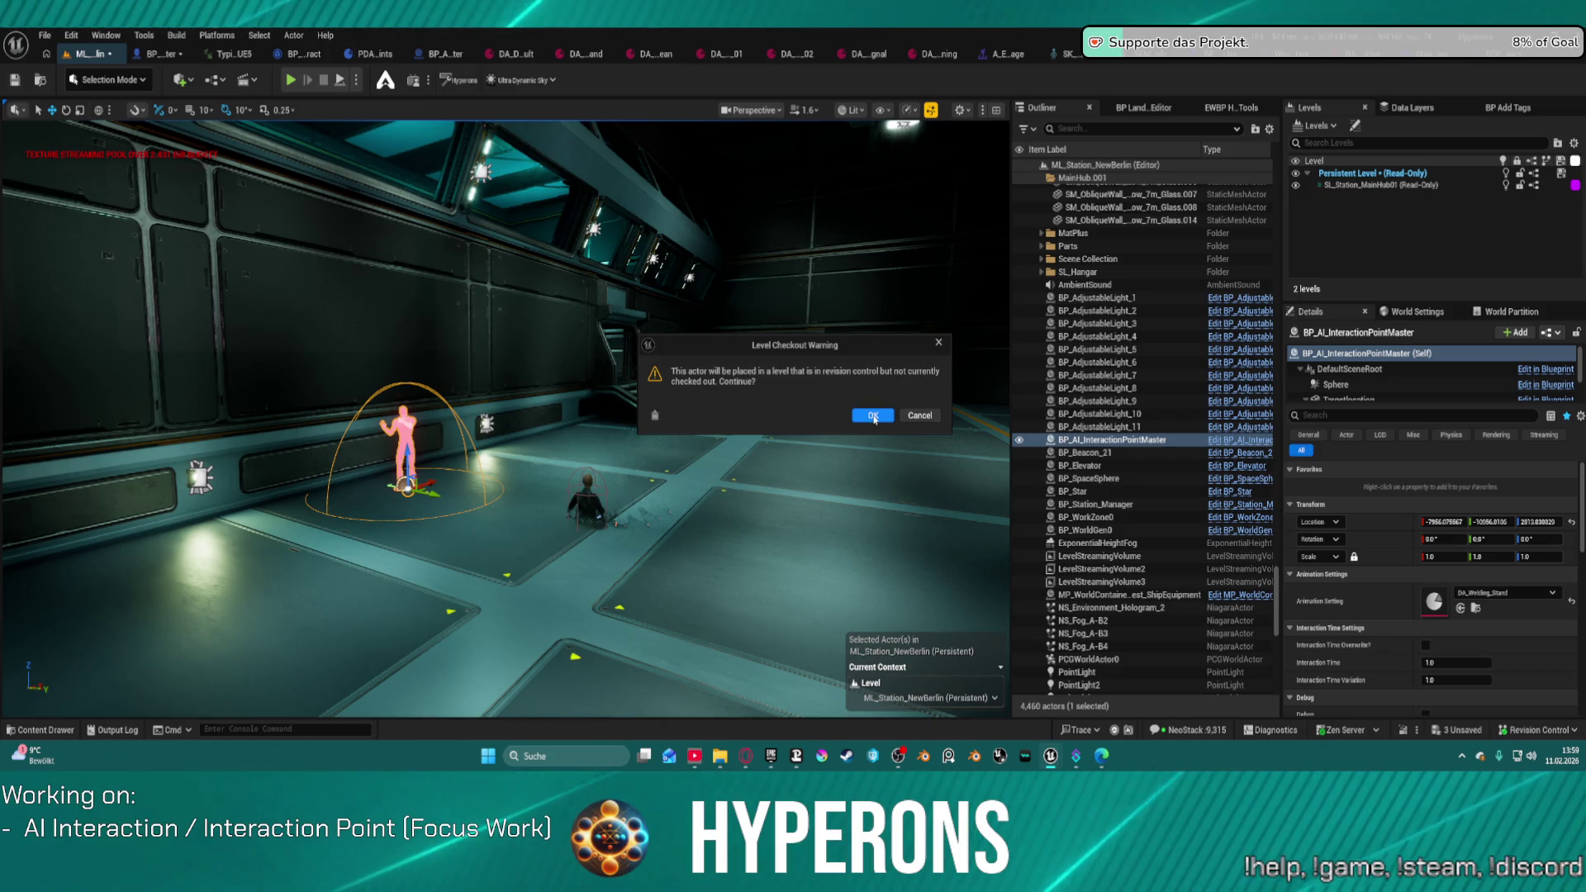
{"action": "left_click", "coordinate": [867, 417]}
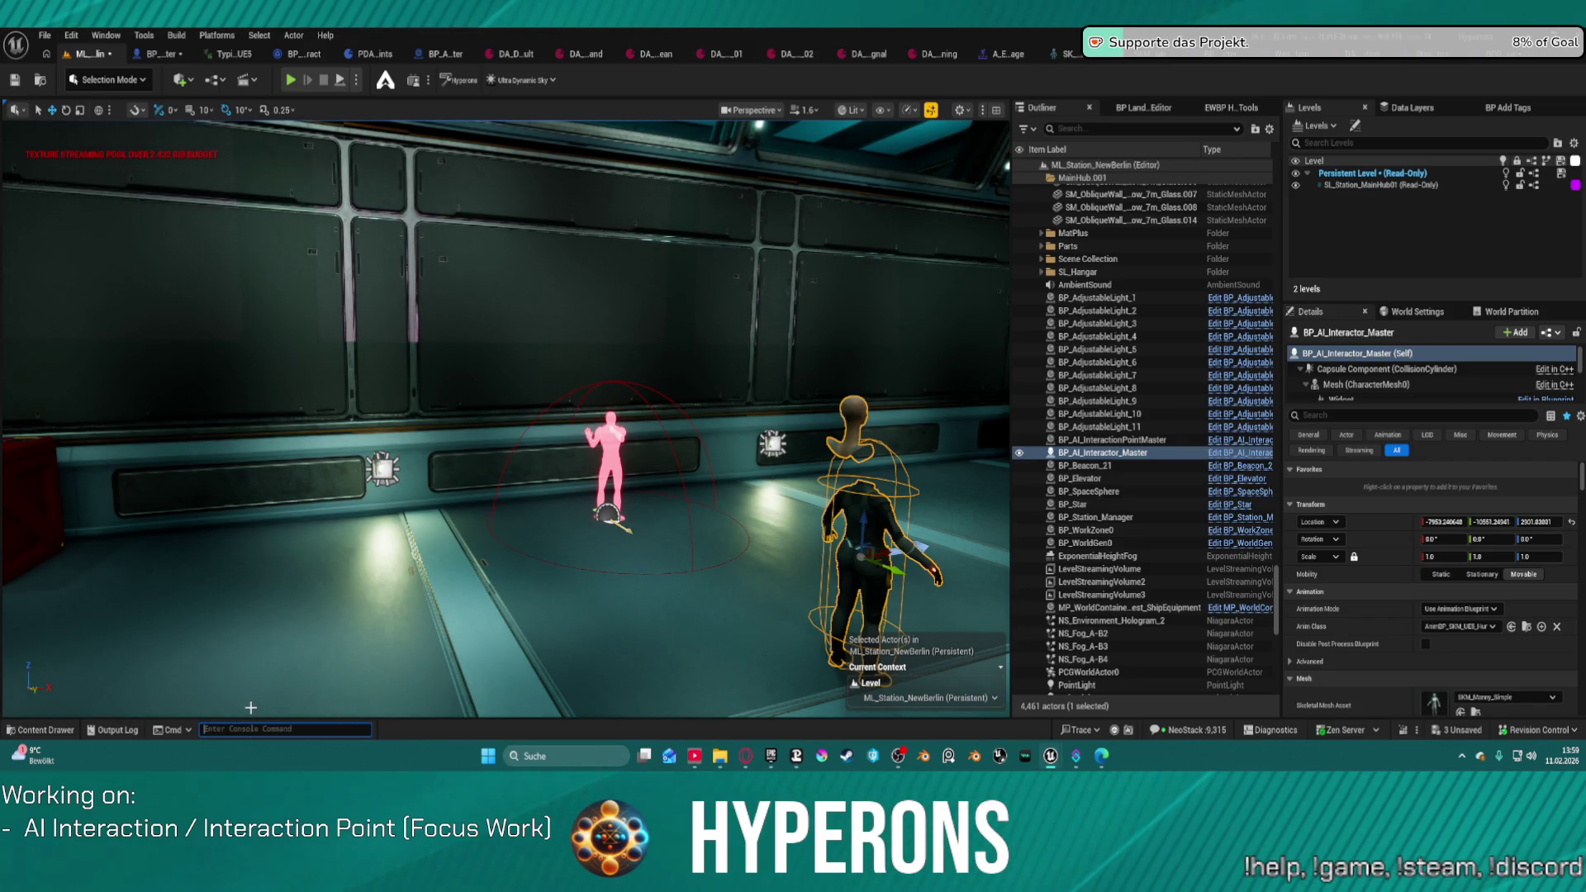
Step: Run the r.Streaming.PoolSize console command, correcting a wrong autocomplete pick first
{"action": "type", "text": "po"}
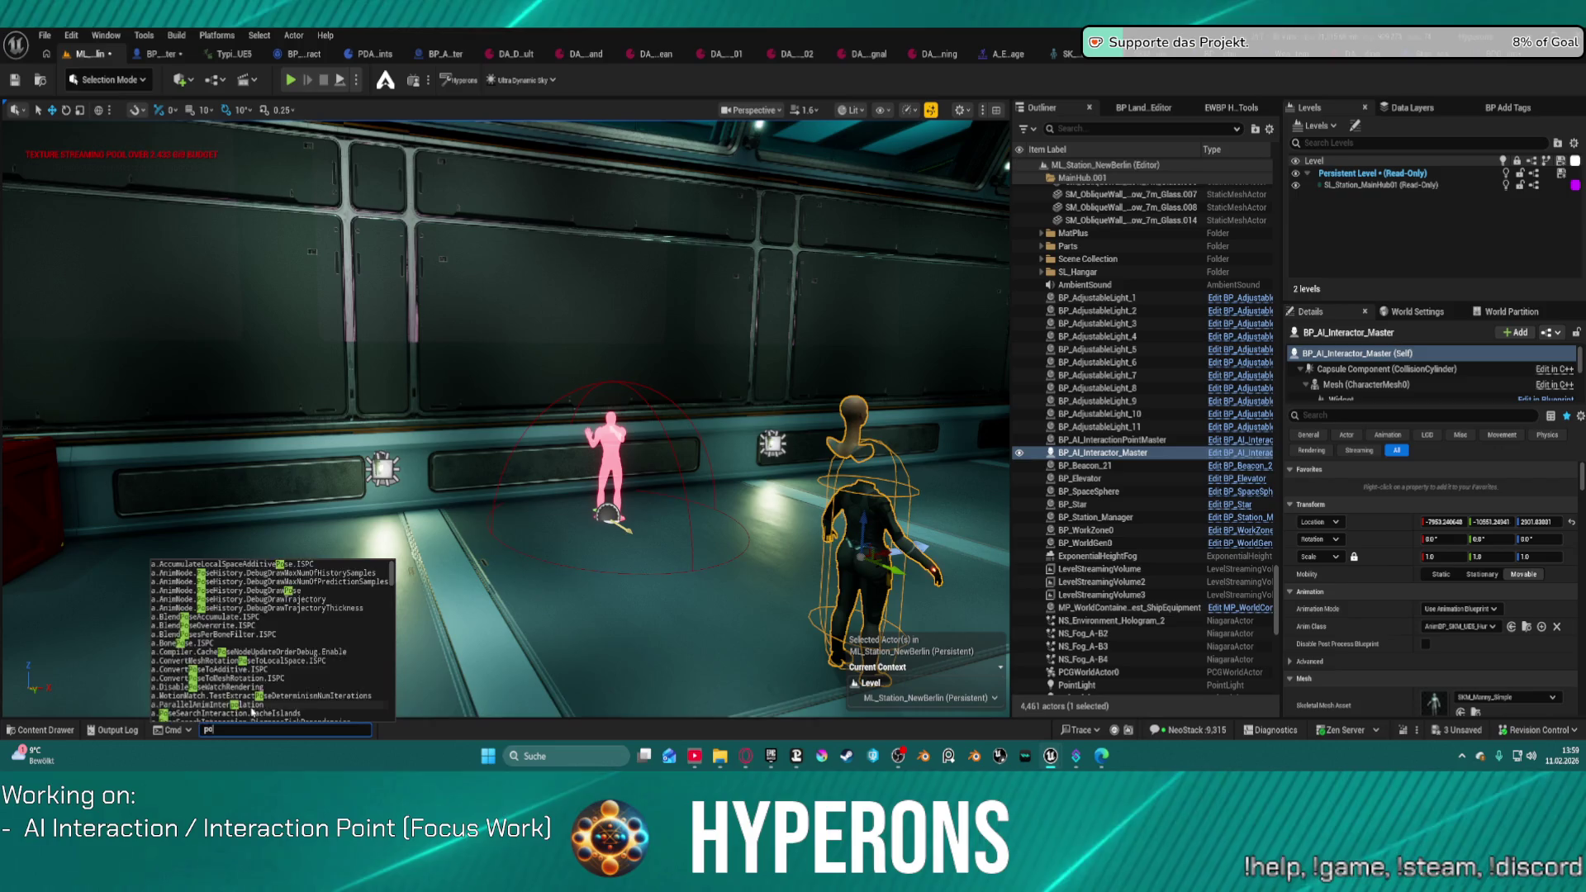
{"action": "type", "text": "olsize"}
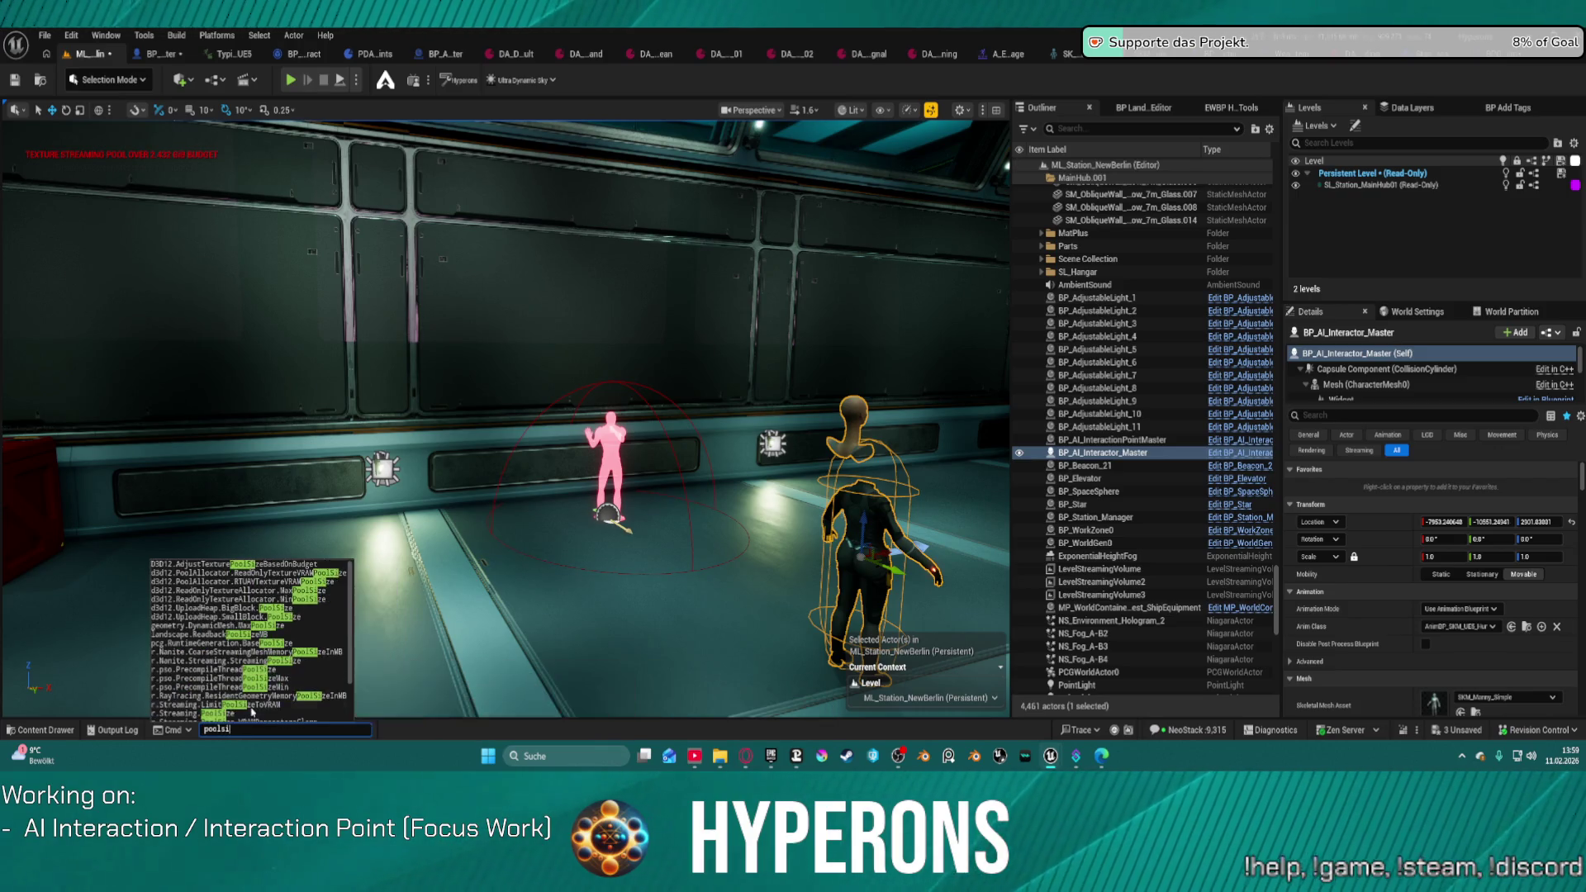
{"action": "left_click", "coordinate": [232, 706]}
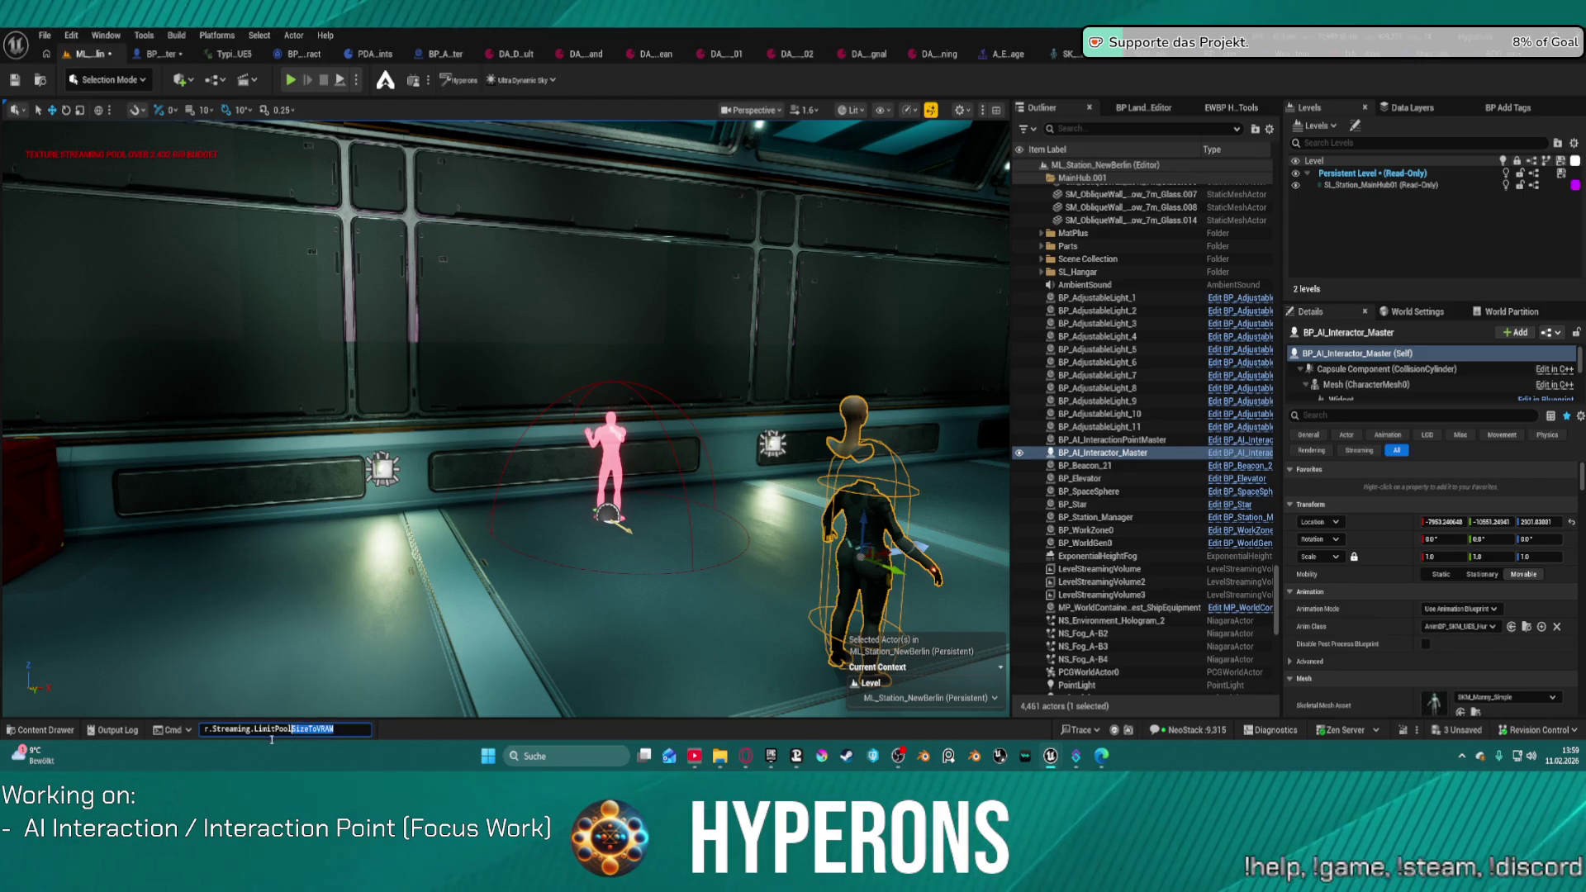
{"action": "key", "text": "BackSpace"}
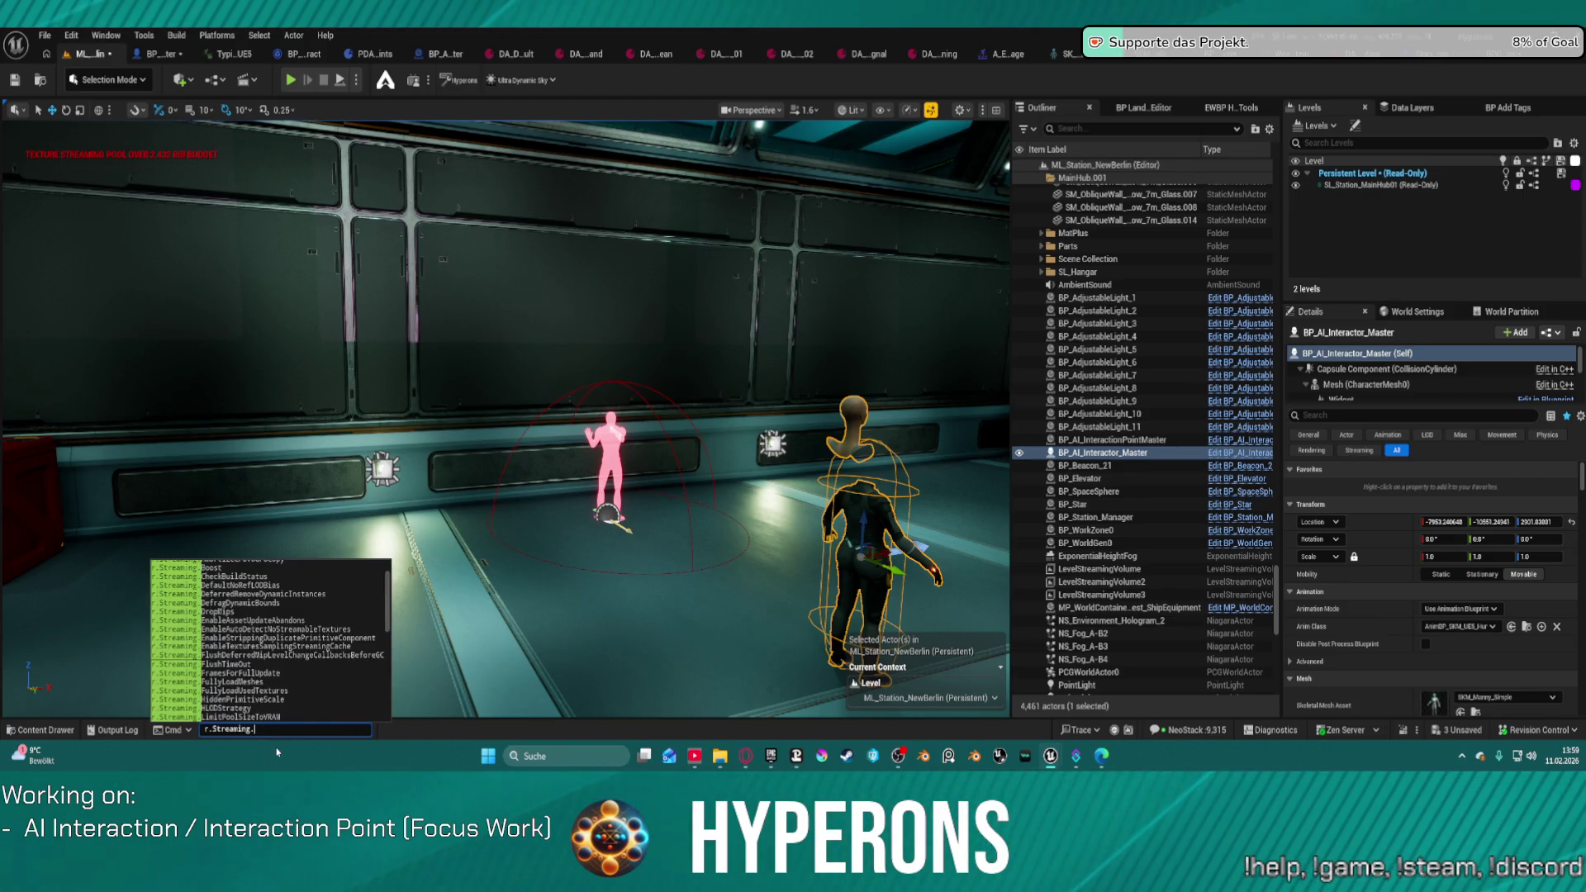
{"action": "type", "text": "pool"}
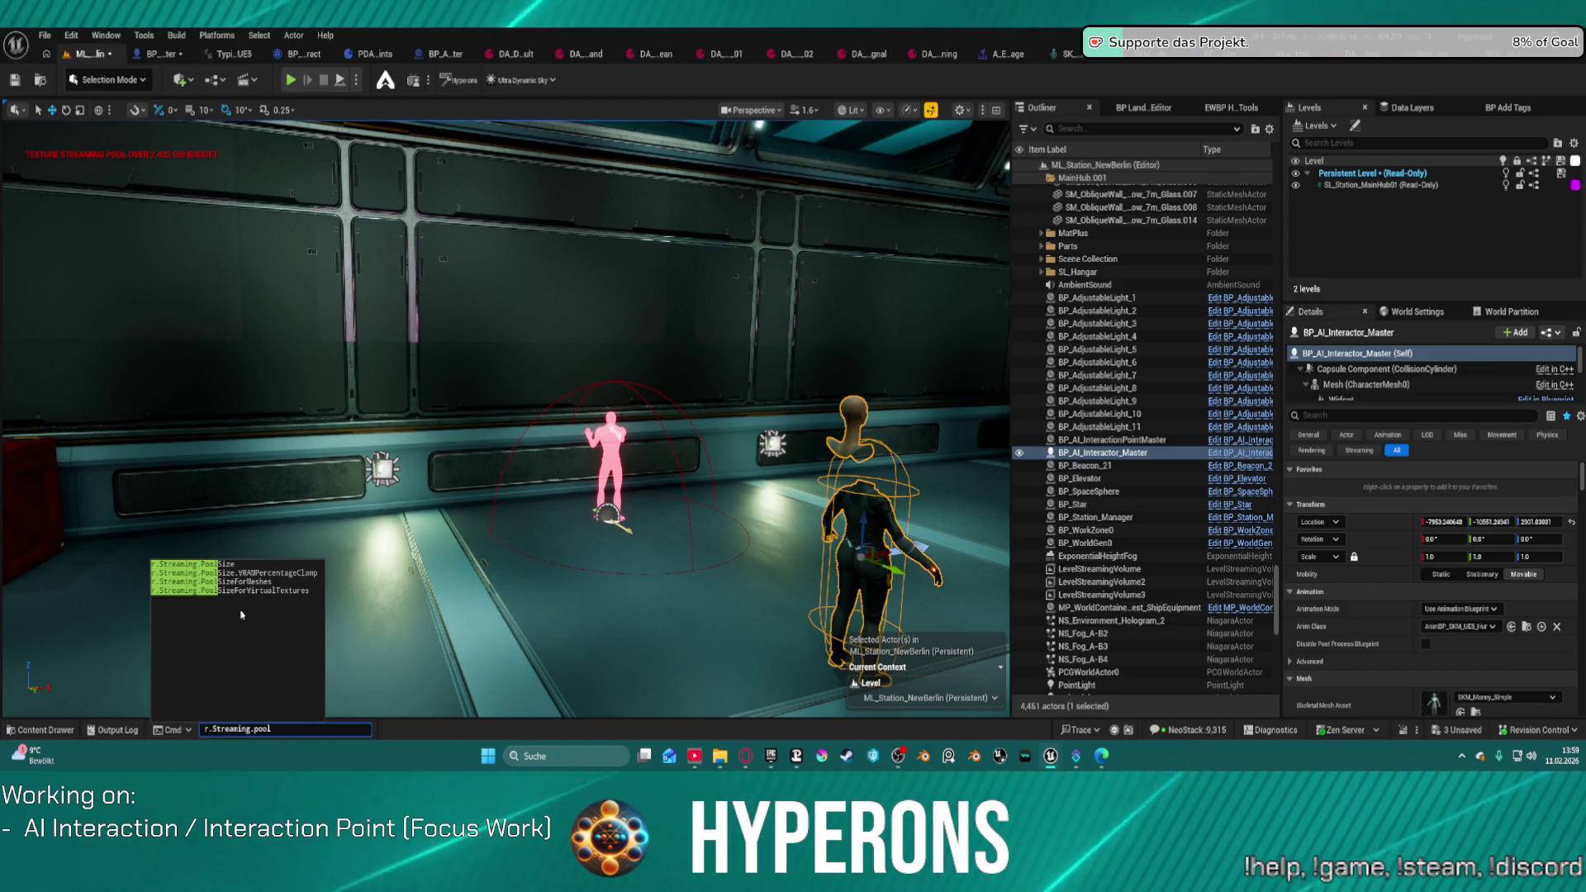
{"action": "left_click", "coordinate": [241, 565]}
{"action": "key", "text": "Return"}
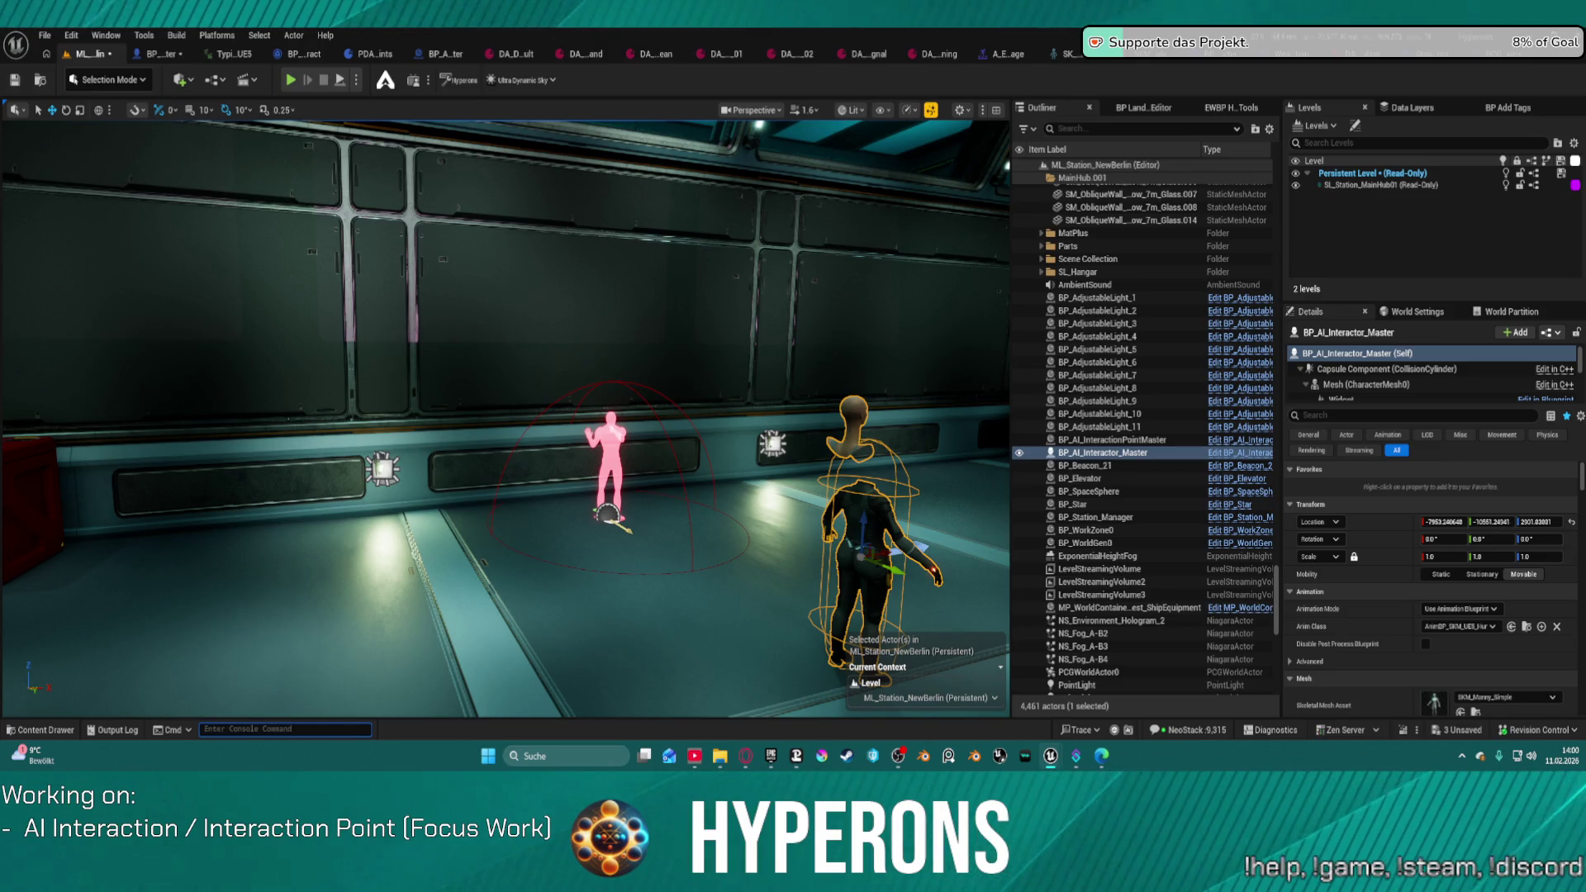
{"action": "key", "text": "super"}
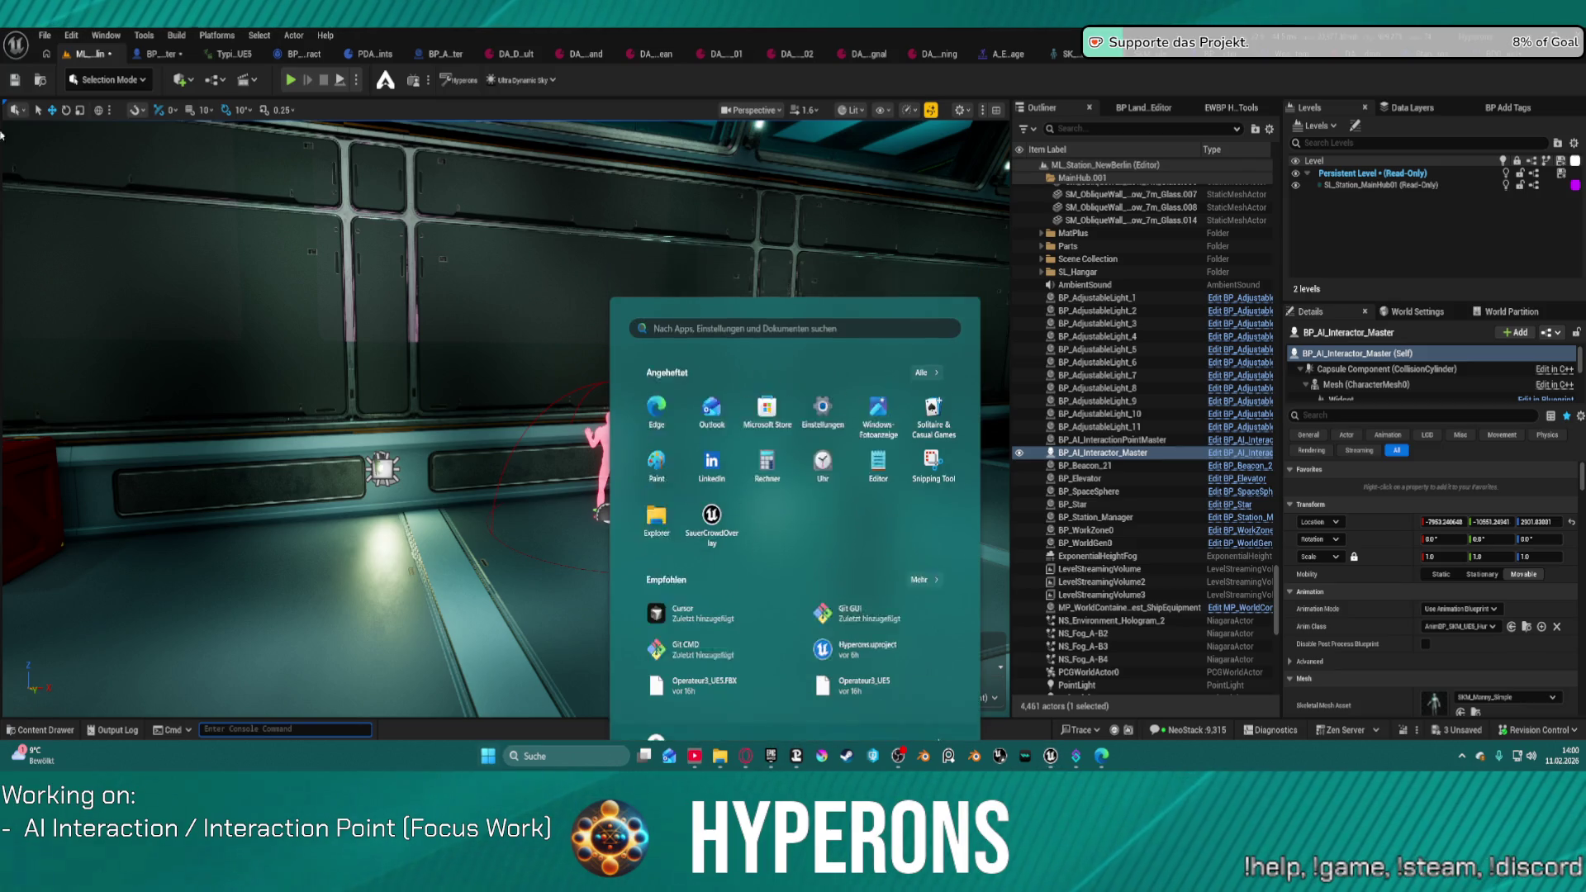
Step: Move the AI interactor along X and Y to stand beside the pink interaction point
{"action": "key", "text": "super"}
{"action": "key", "text": "super"}
{"action": "key", "text": "super"}
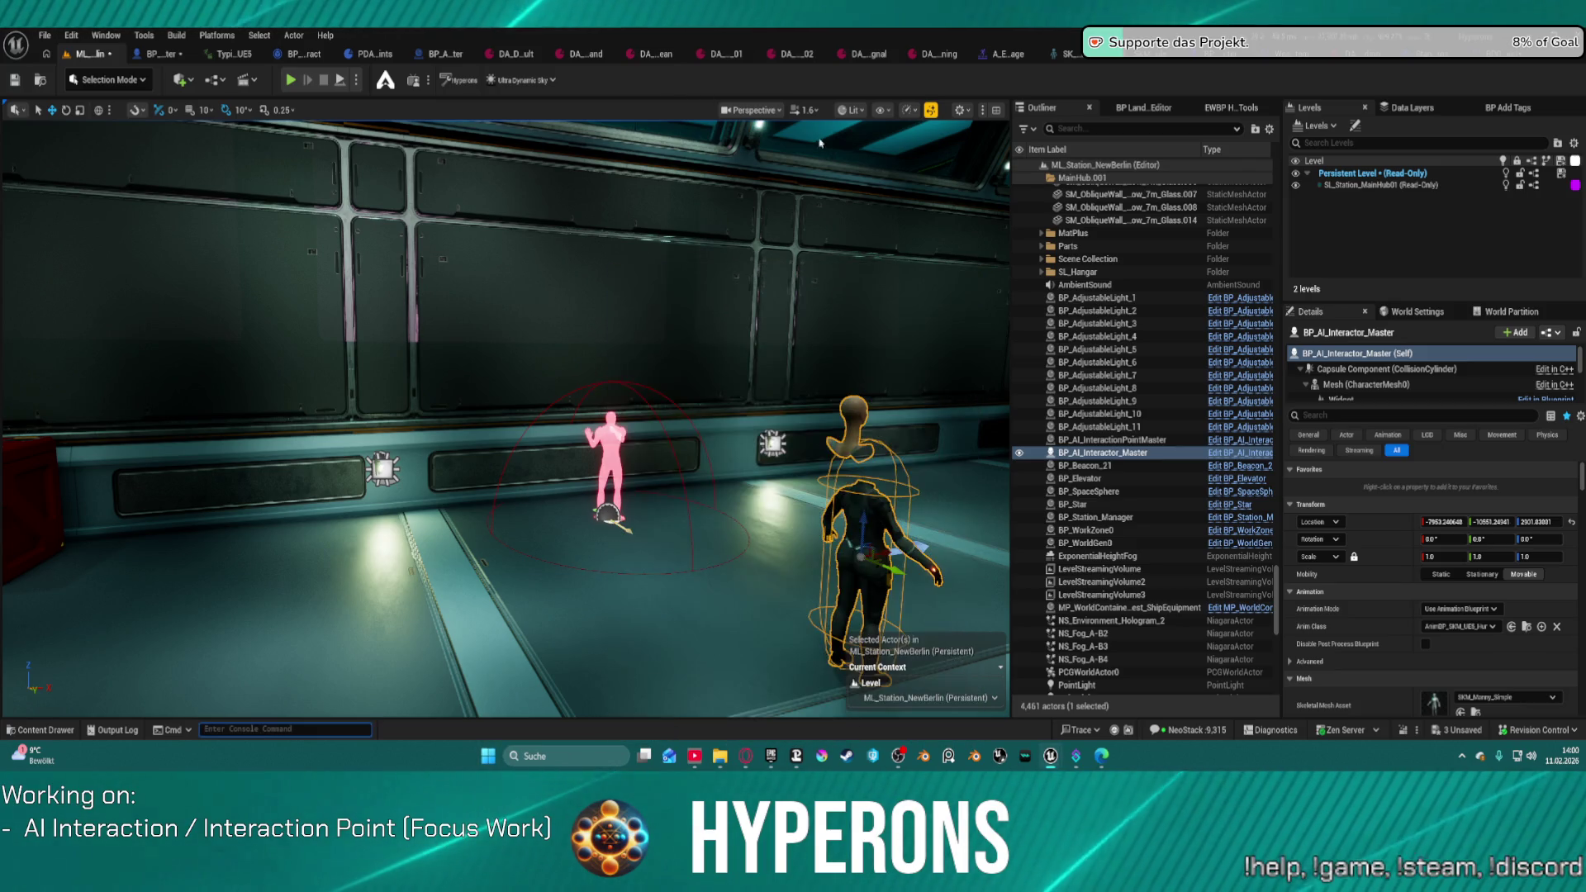
{"action": "left_click_drag", "start_coordinate": [723, 138], "coordinate": [512, 259]}
{"action": "left_click_drag", "start_coordinate": [613, 498], "coordinate": [485, 496]}
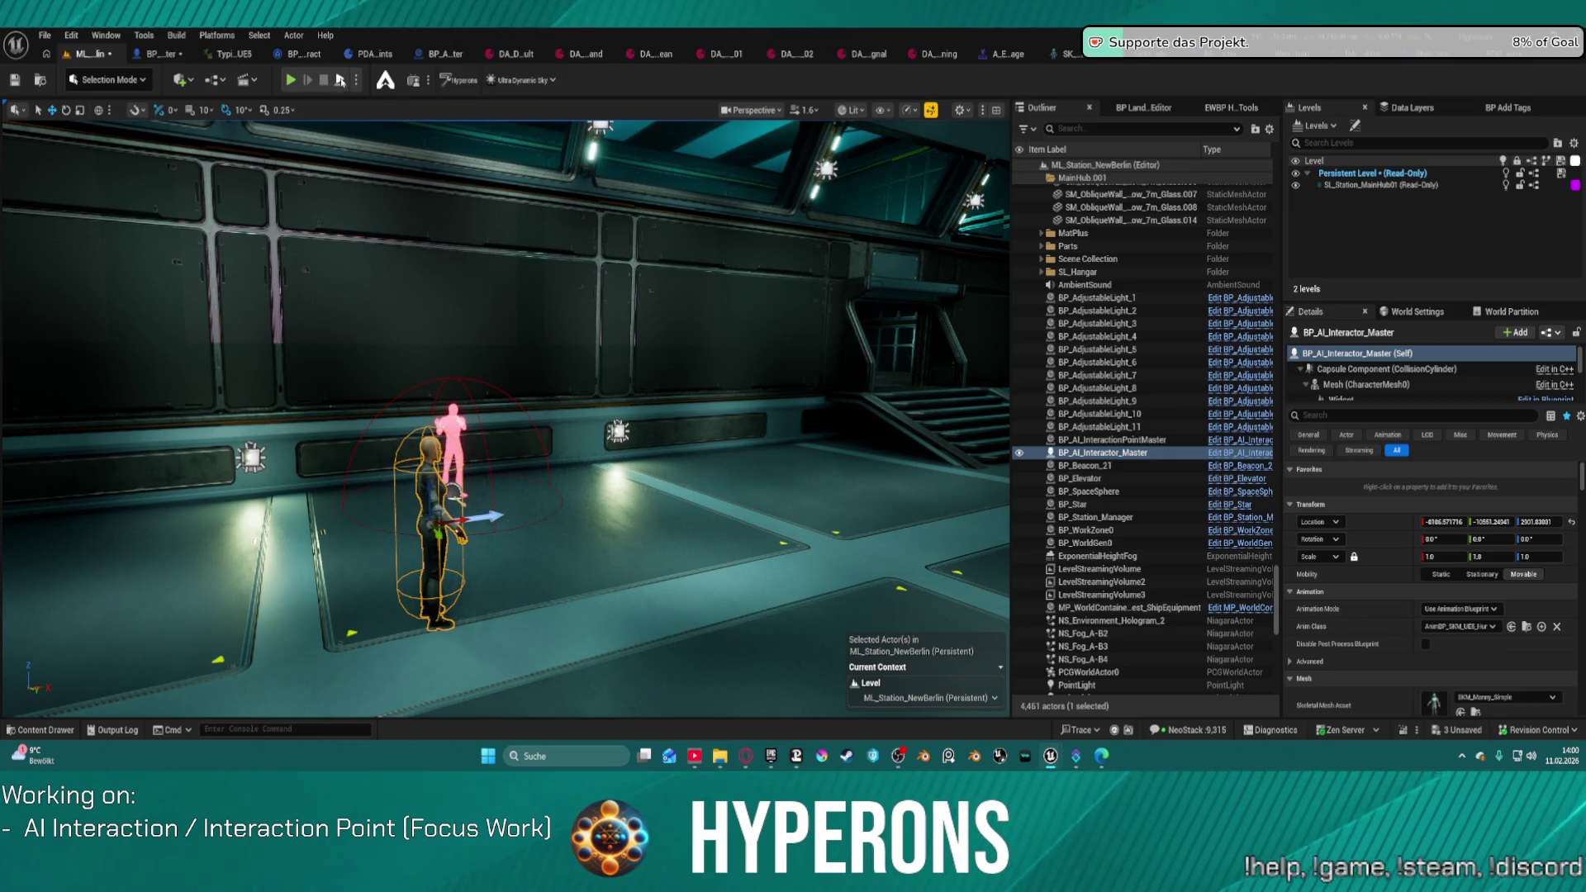
{"action": "left_click_drag", "start_coordinate": [433, 541], "coordinate": [518, 615]}
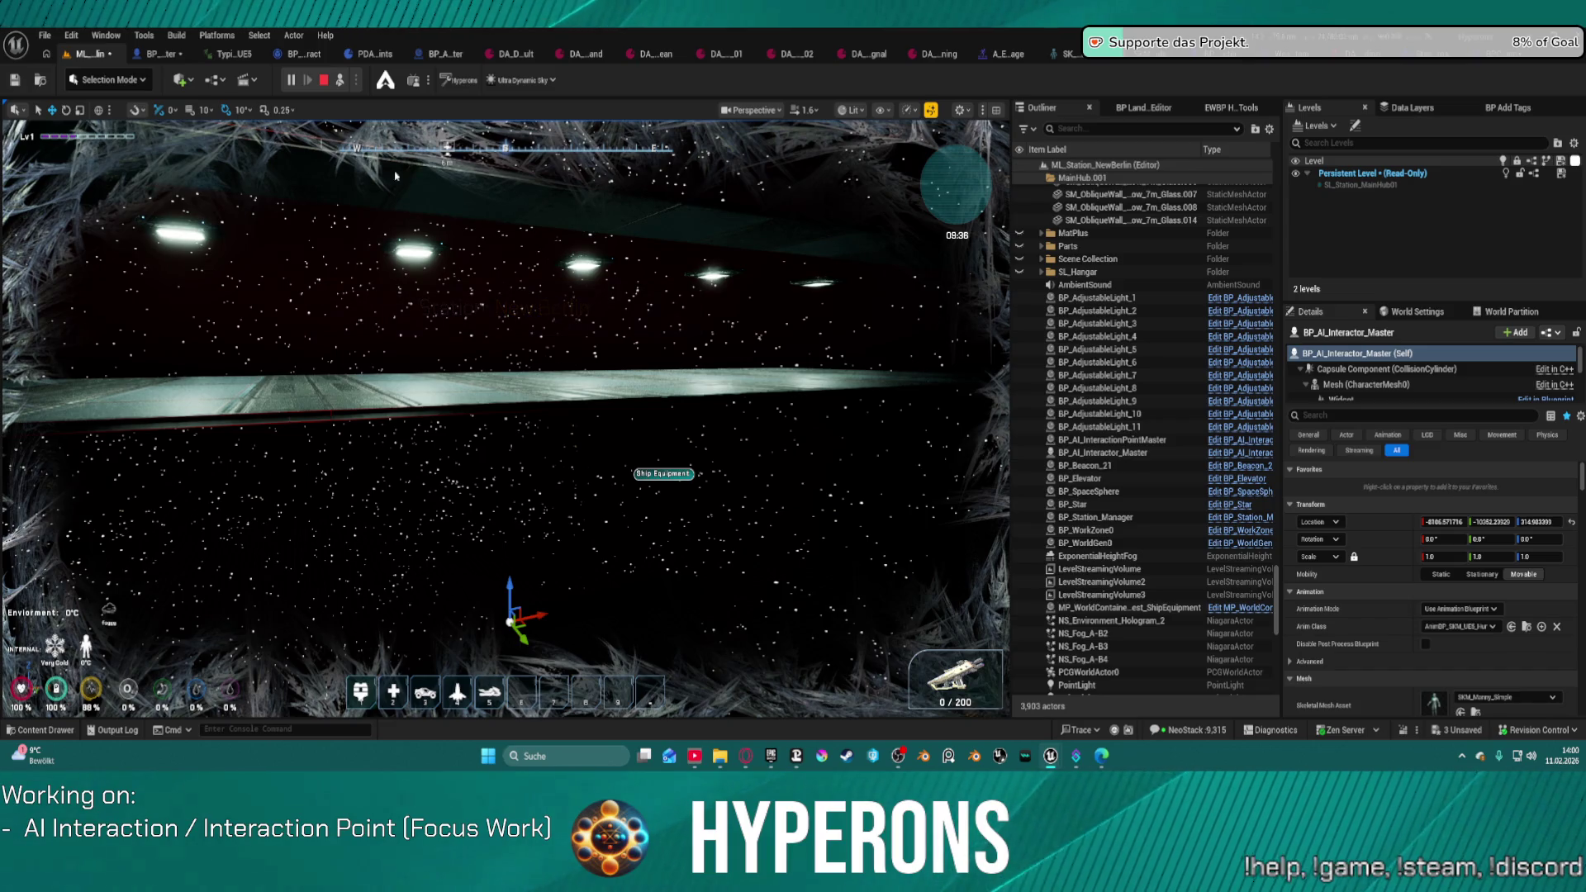
Step: End the in-editor play test and bring up the File menu's level commands
{"action": "key", "text": "Escape"}
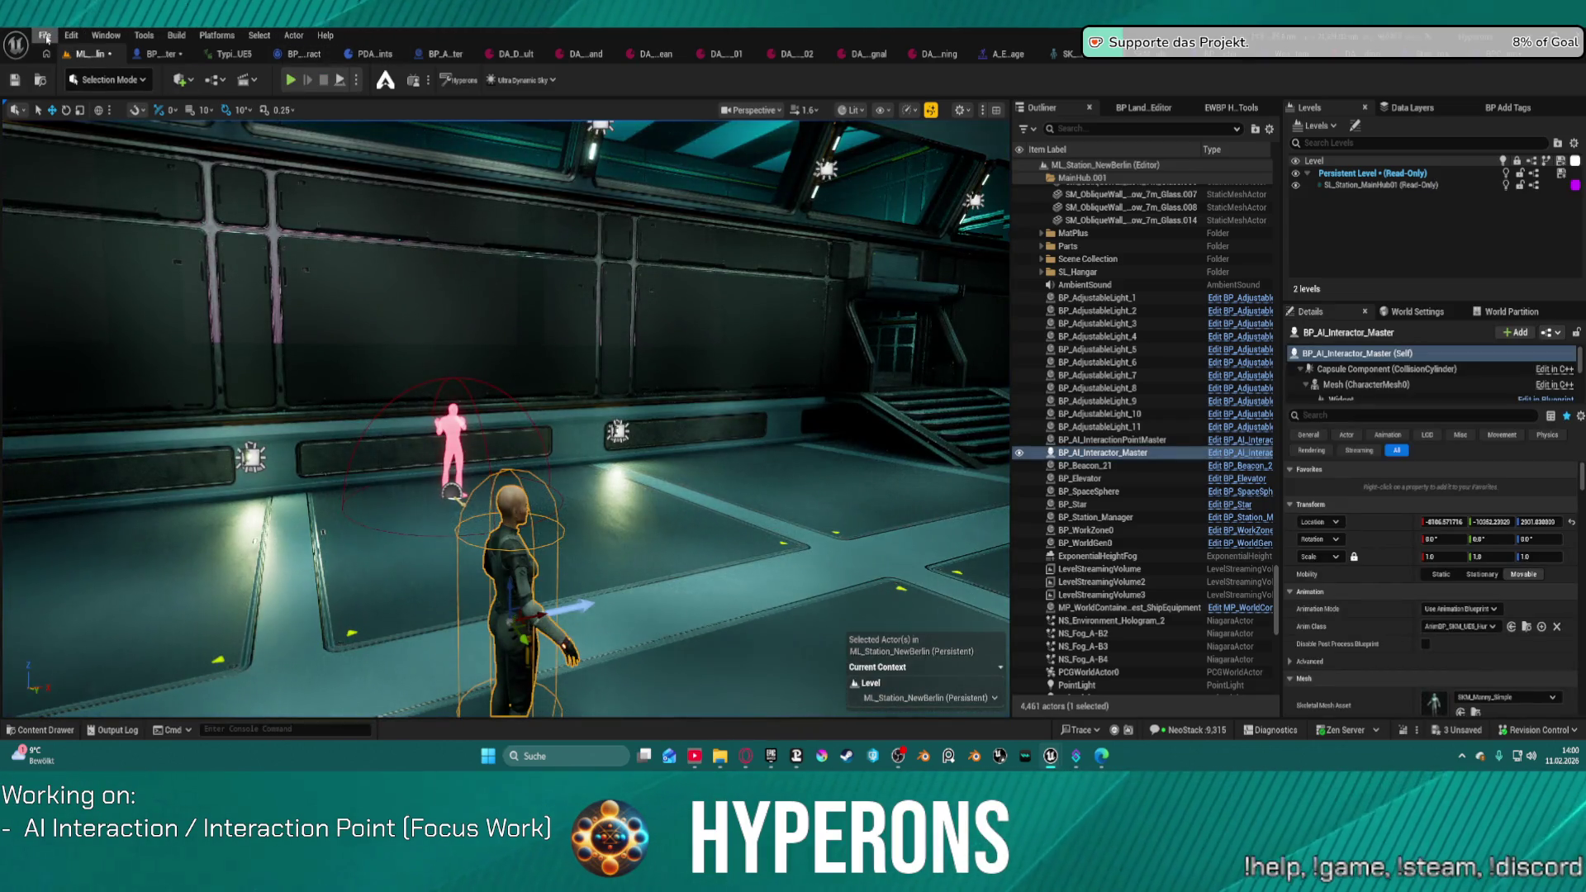
{"action": "left_click", "coordinate": [45, 36]}
{"action": "mouse_move", "coordinate": [141, 138]}
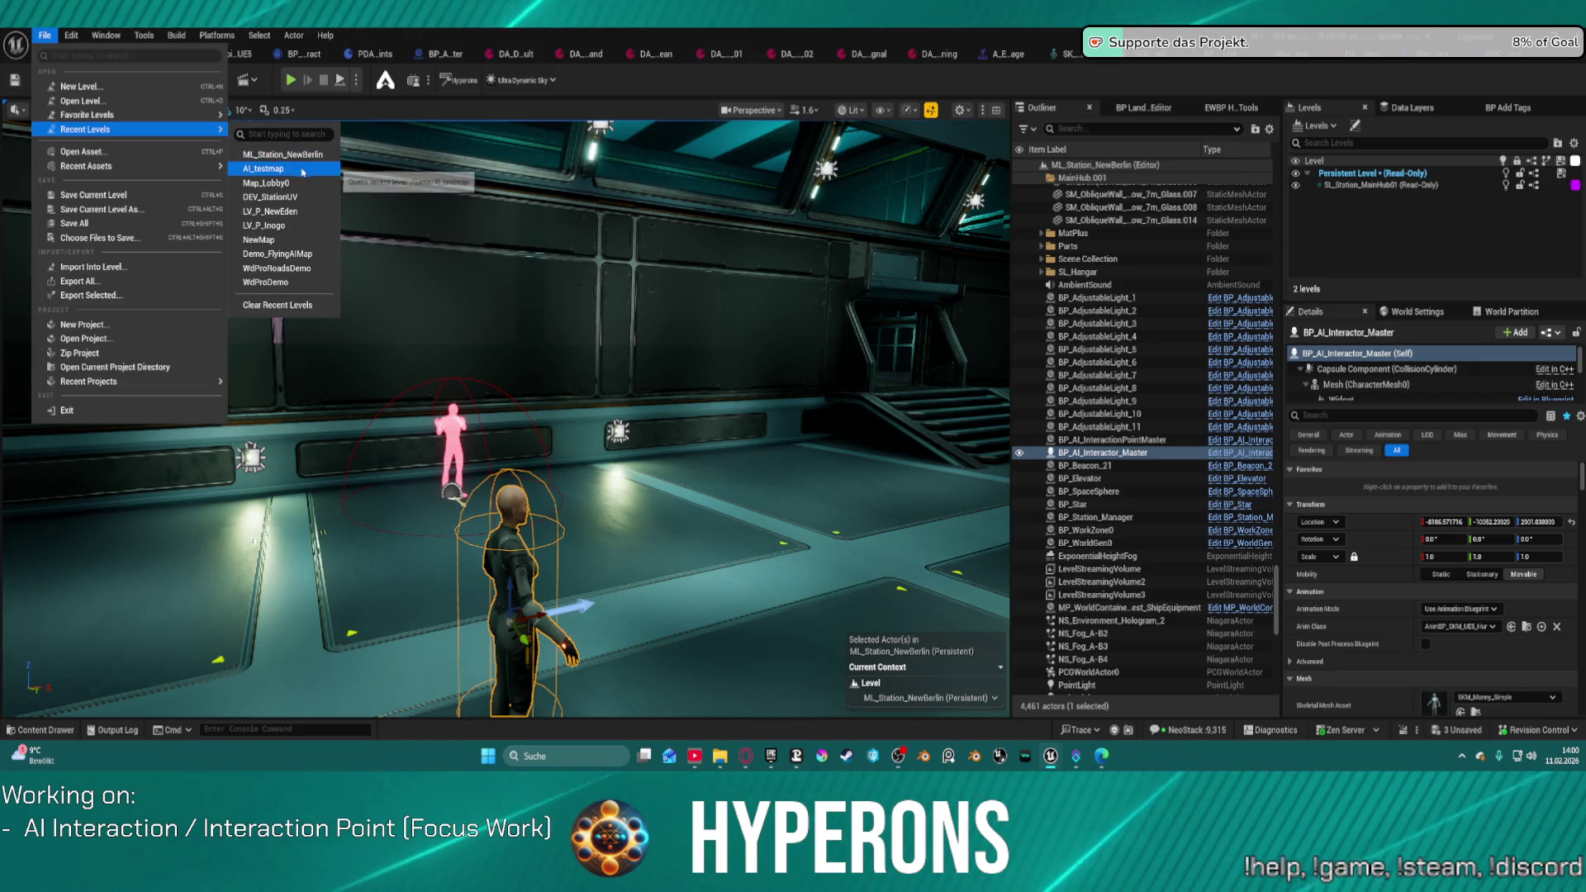
Step: Begin switching to the AI_testmap level, then cancel to stay in the station level
{"action": "left_click", "coordinate": [303, 170]}
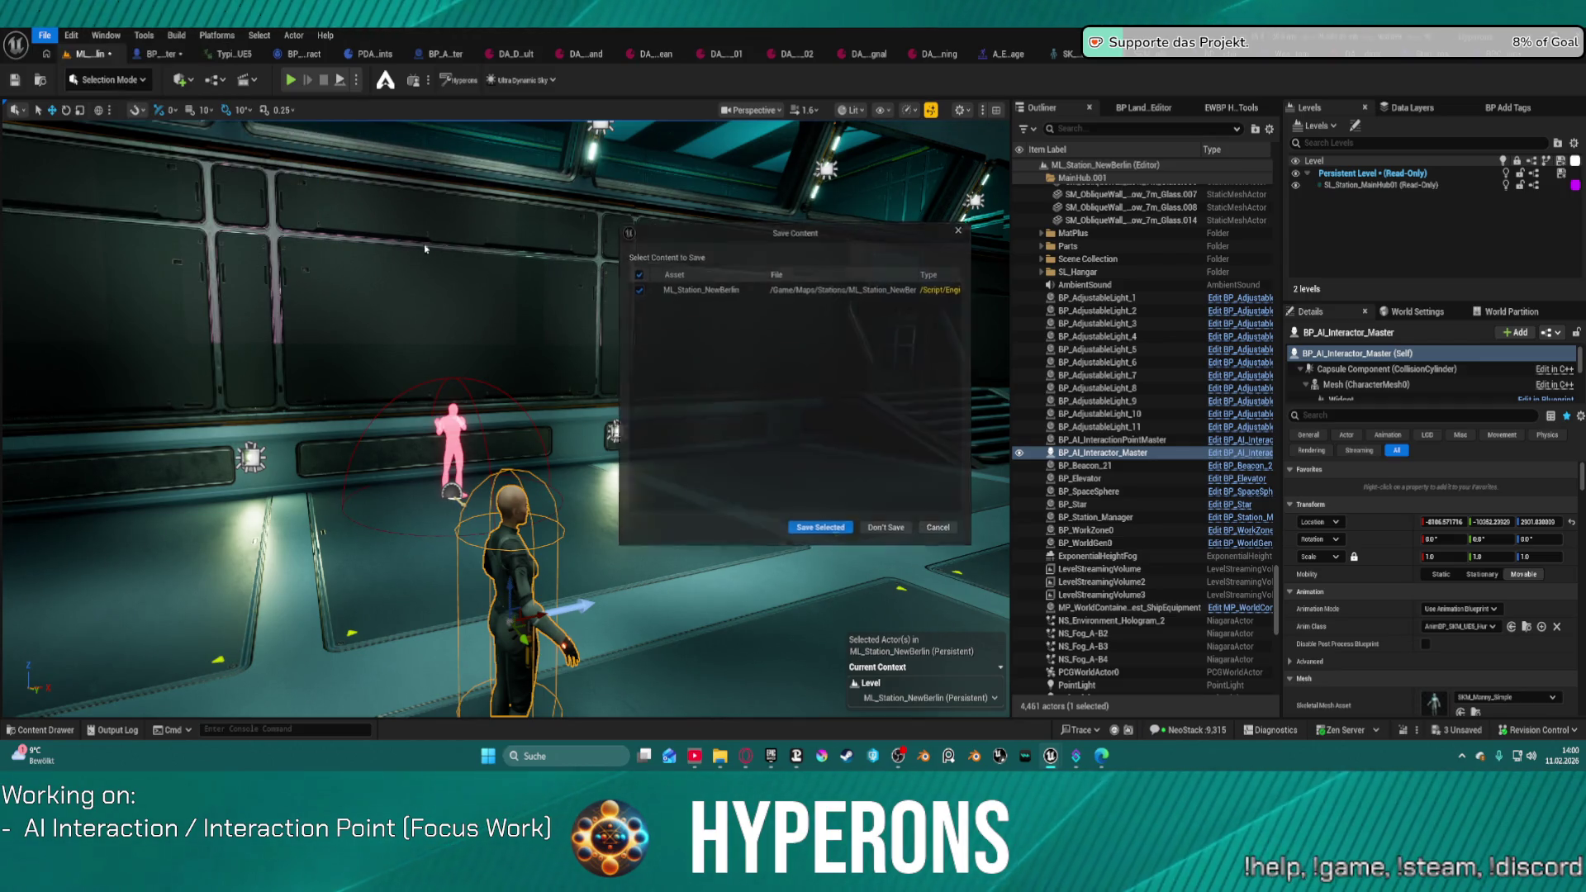
{"action": "left_click", "coordinate": [834, 539]}
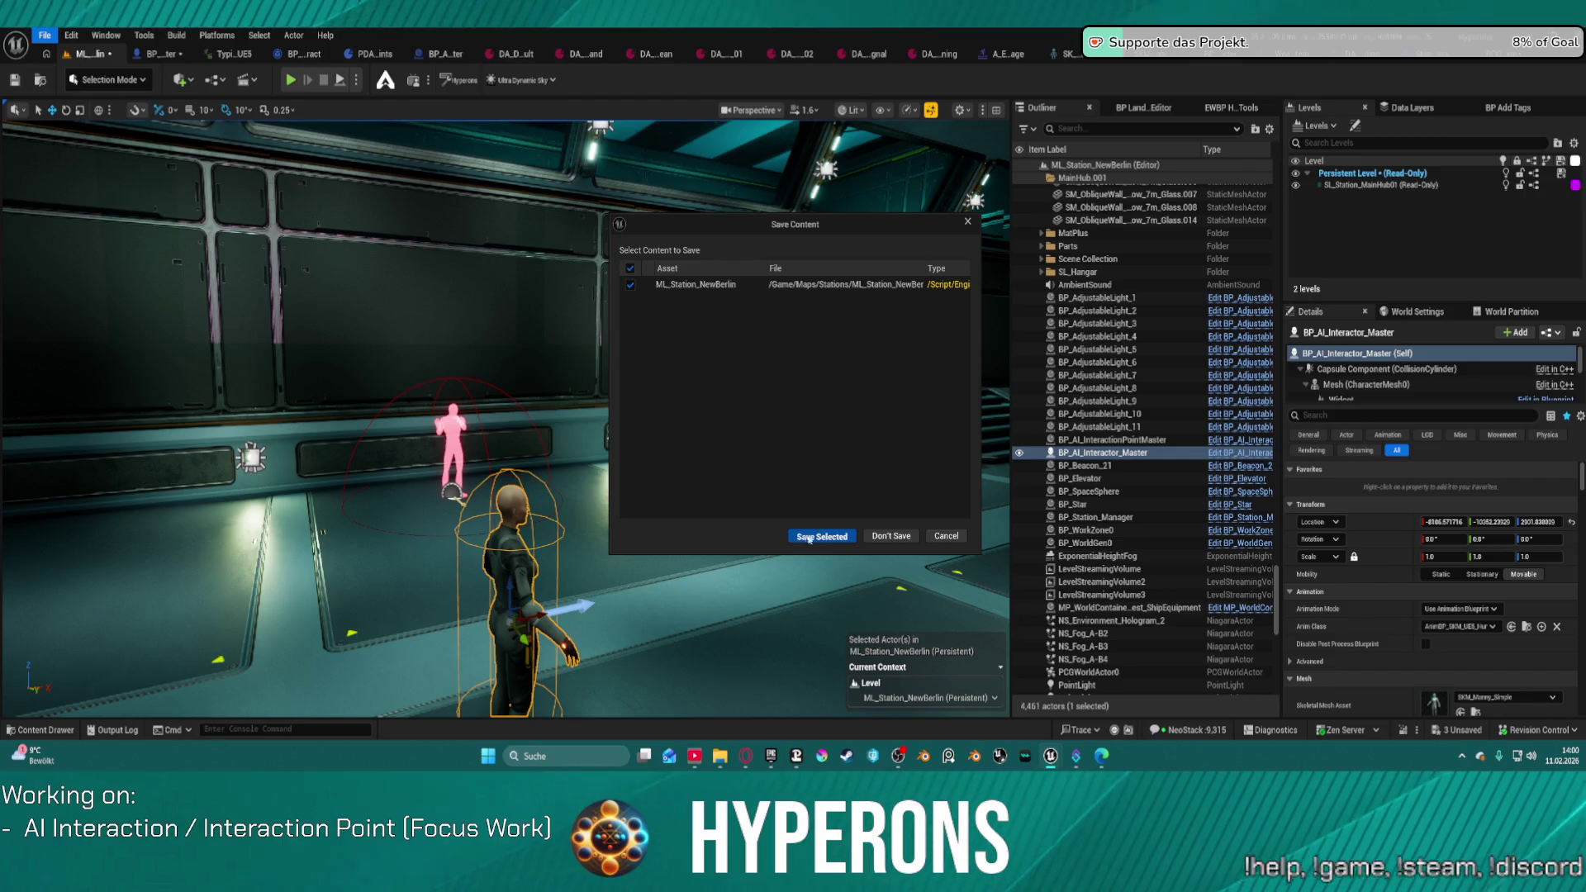
{"action": "left_click", "coordinate": [947, 537]}
Step: Override the interaction point's Interaction Time to 20 and save the checked-out ML_Station_NewBerlin level
{"action": "left_click", "coordinate": [452, 442]}
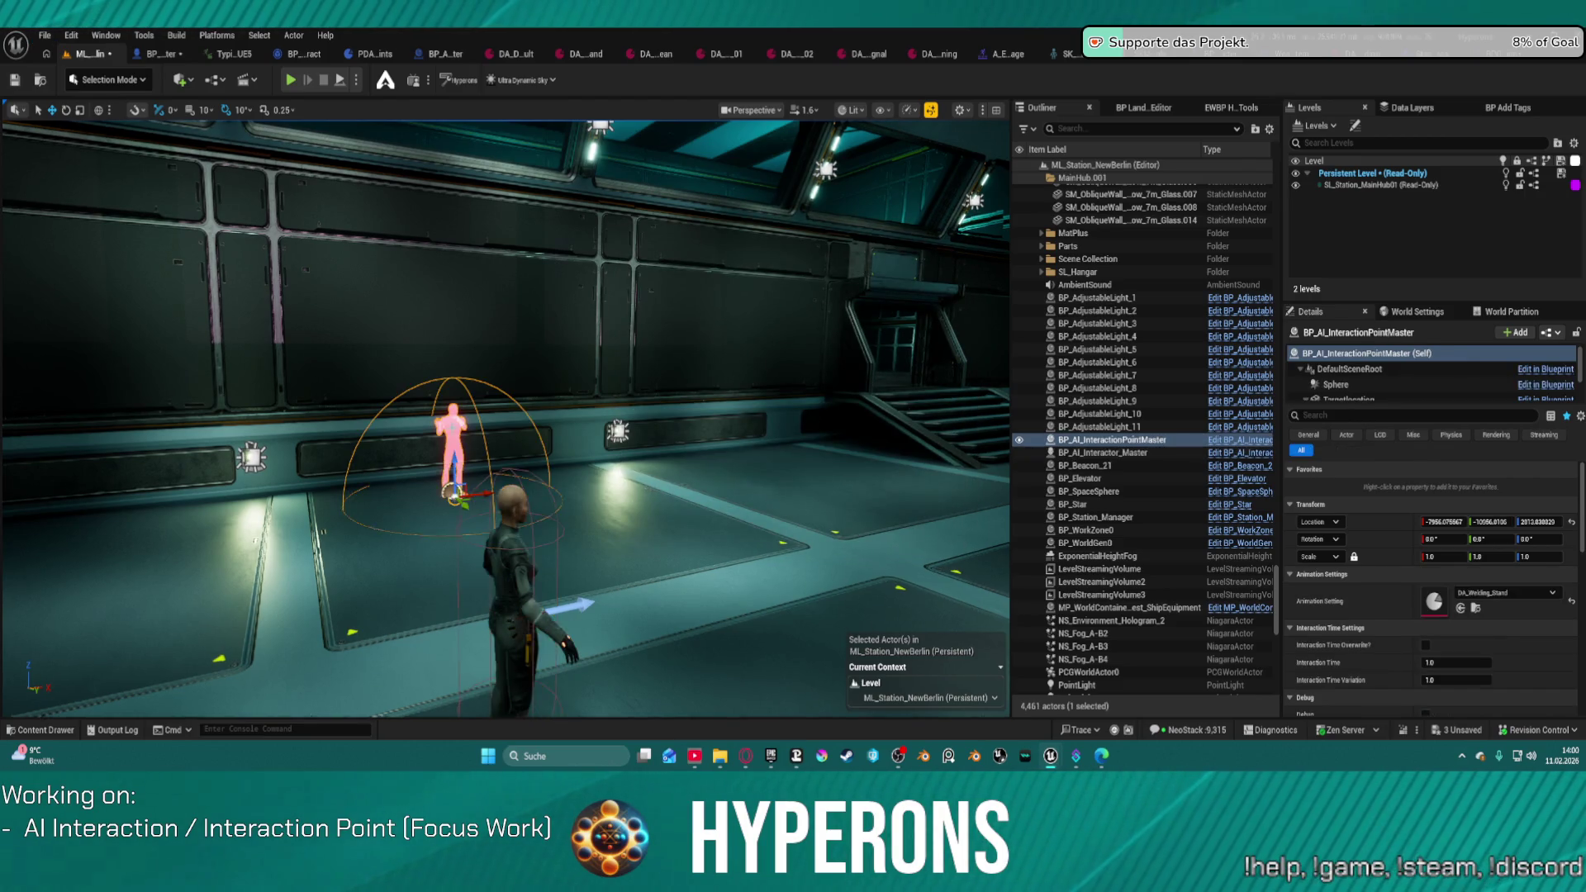
{"action": "left_click", "coordinate": [1454, 663]}
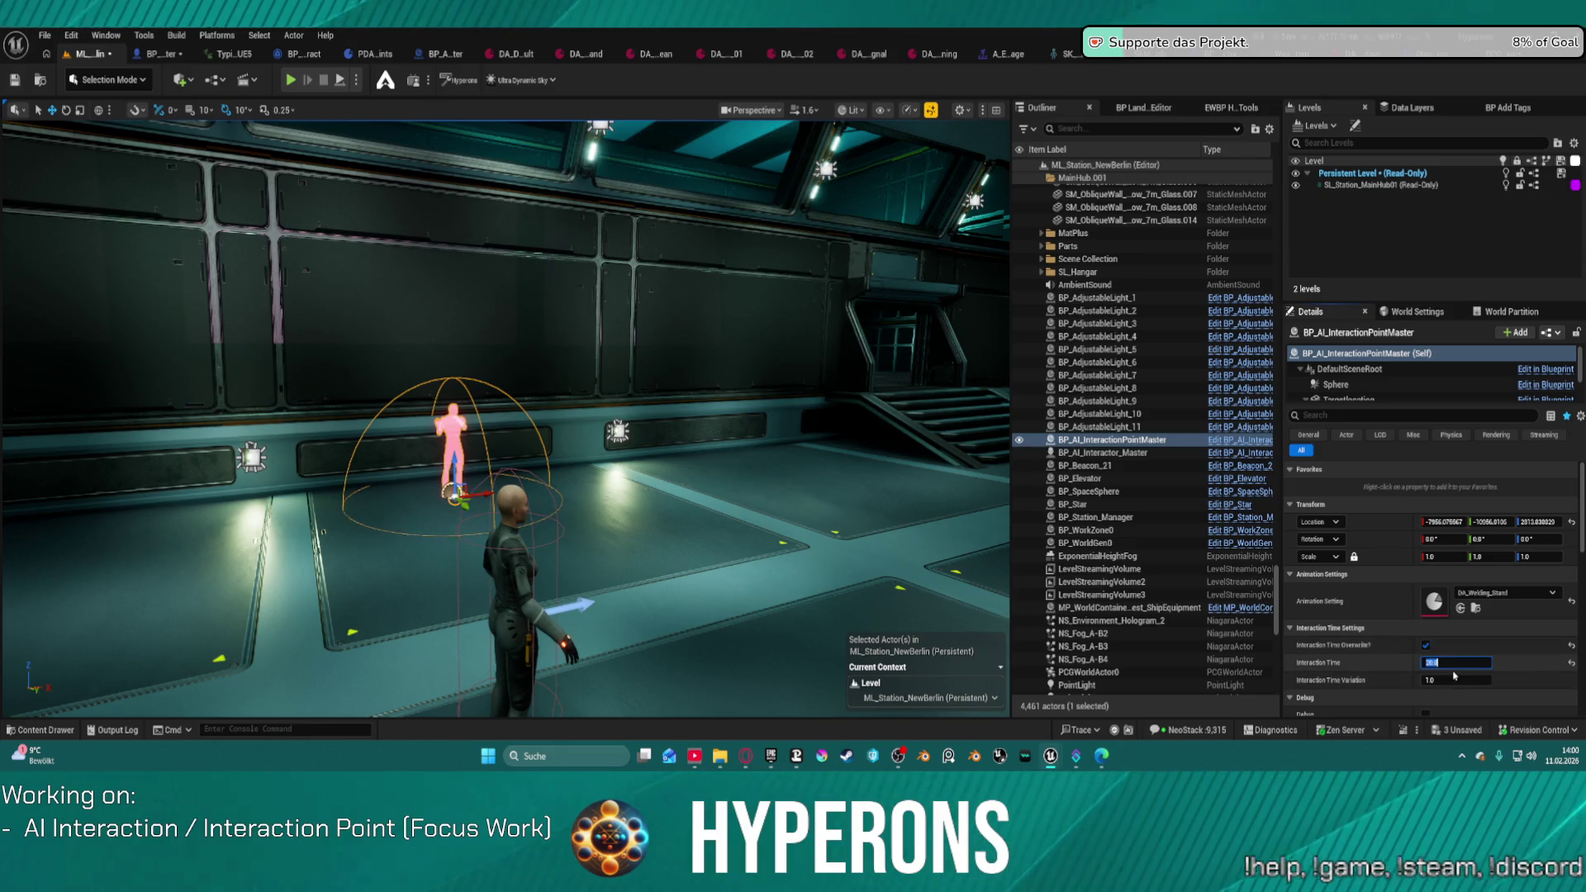
{"action": "left_click", "coordinate": [13, 81]}
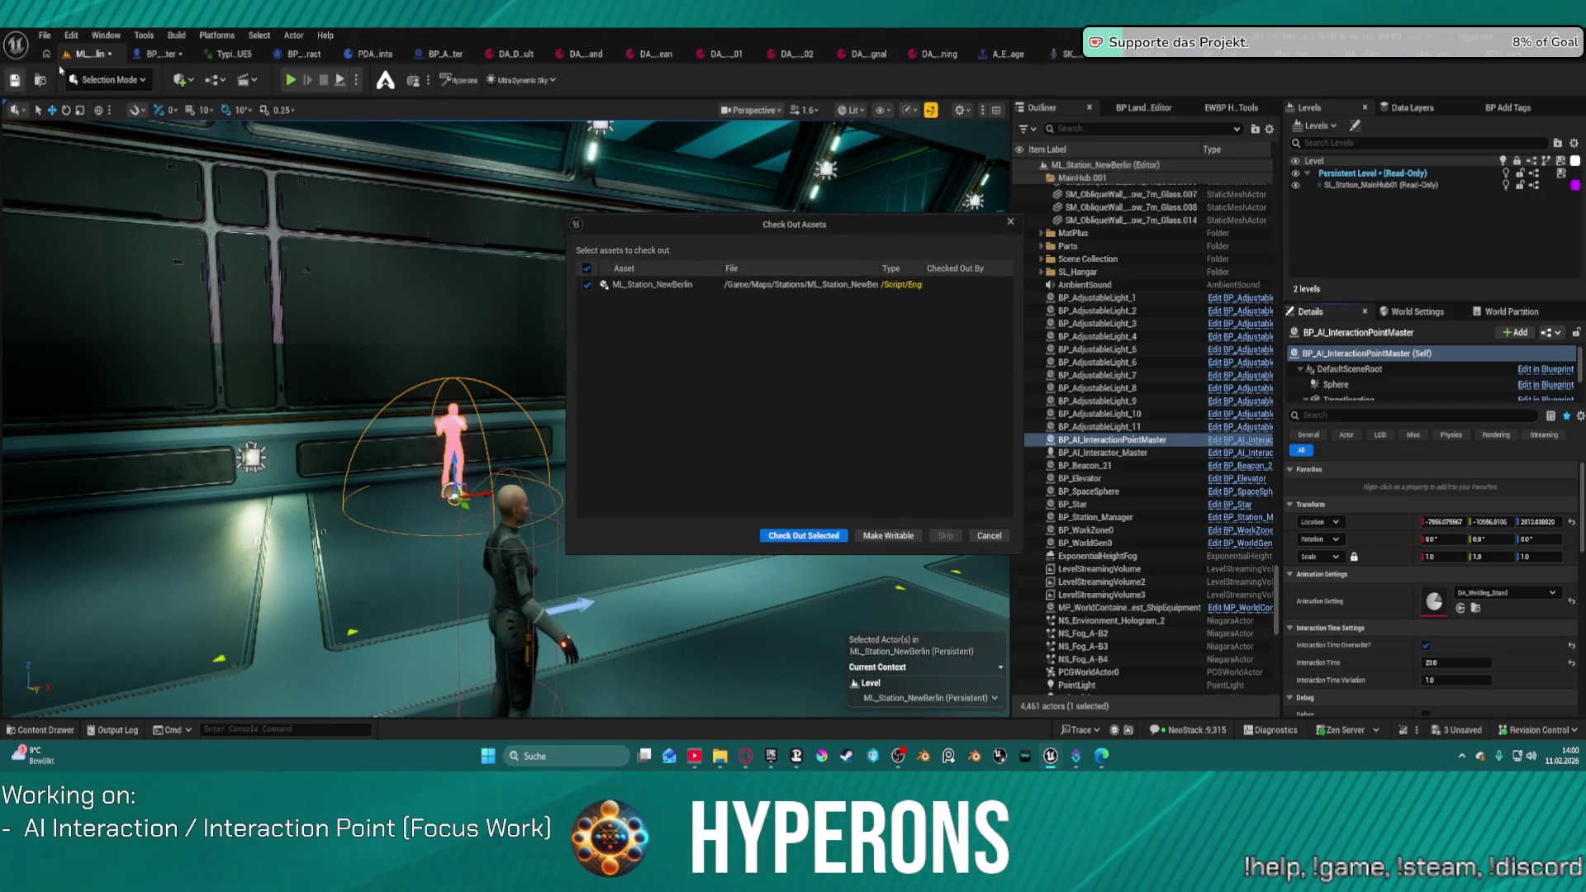
{"action": "left_click", "coordinate": [832, 534]}
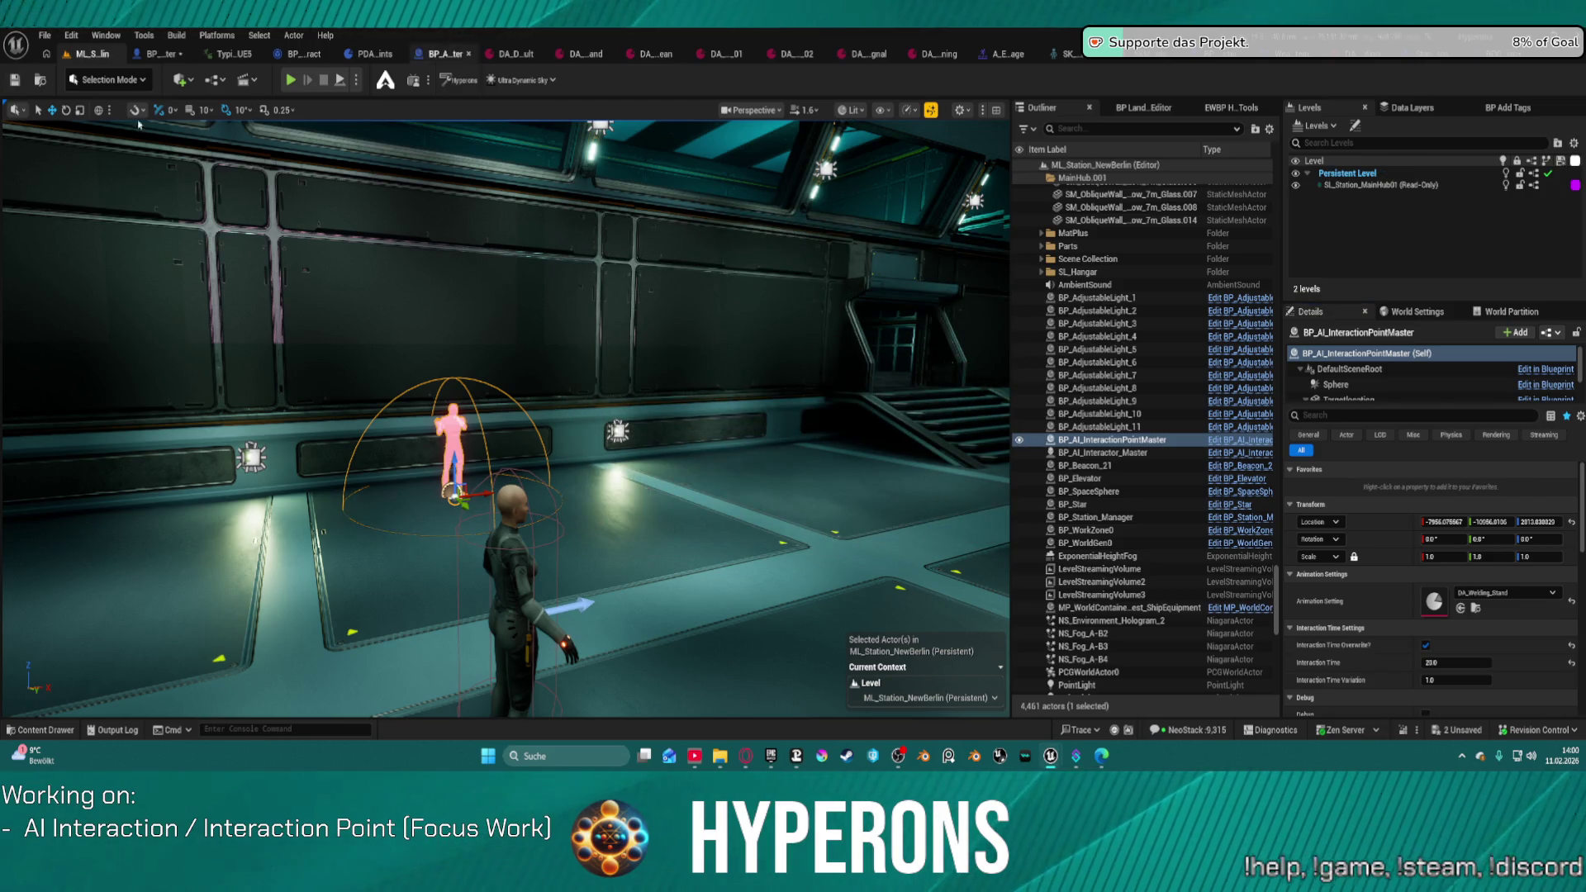
{"action": "left_click", "coordinate": [44, 35]}
{"action": "mouse_move", "coordinate": [219, 129]}
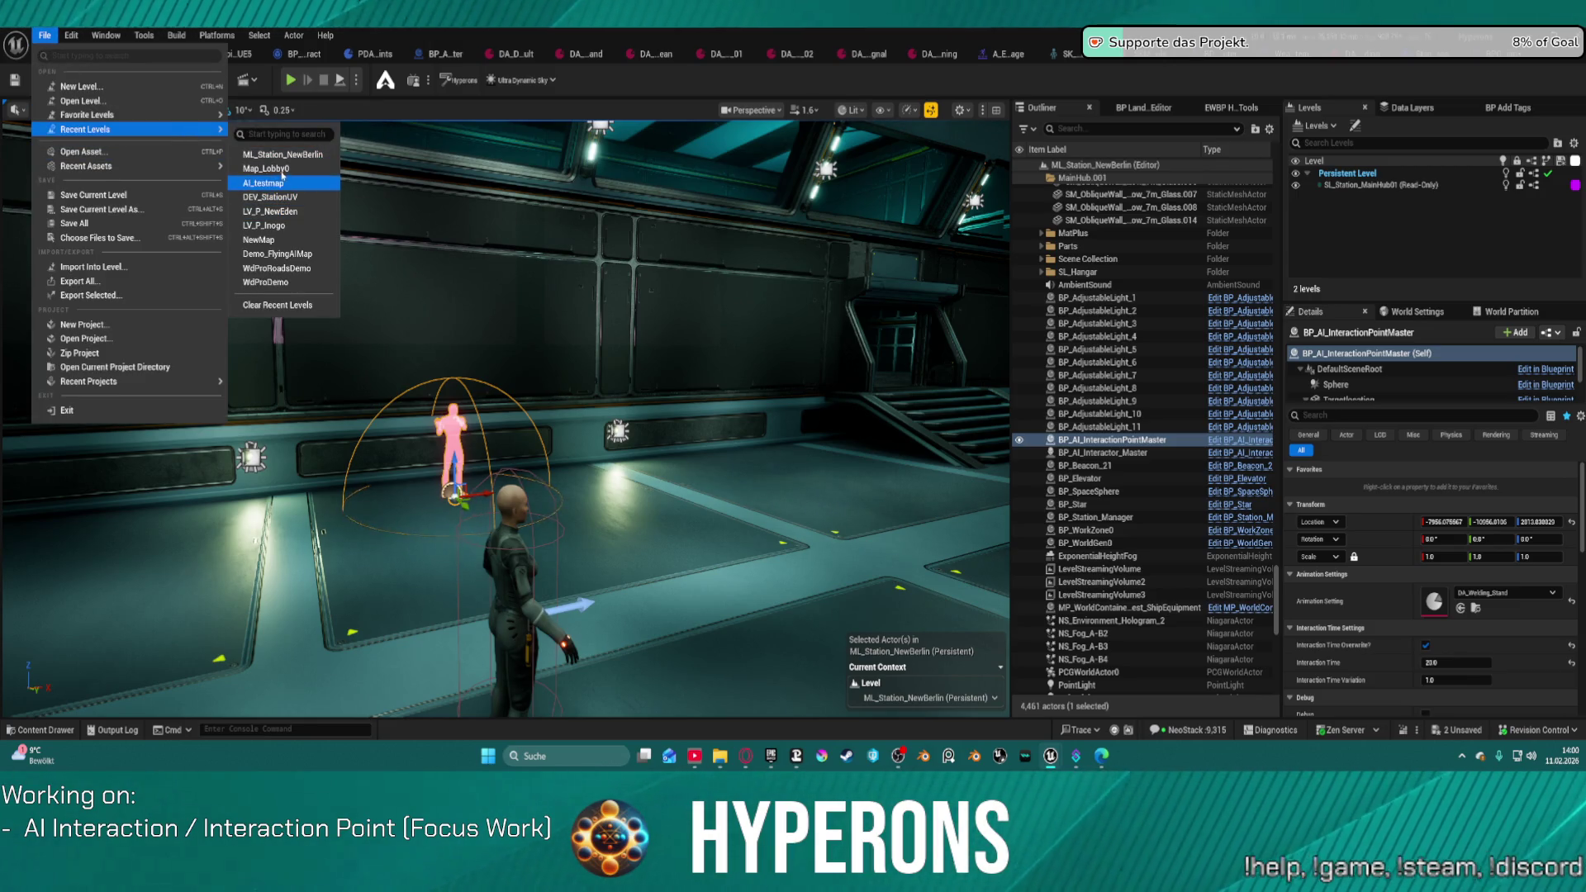
Step: Open Map_Lobby0 and Play in Editor despite the BP_LobbyCharacterCreator compile errors
{"action": "left_click", "coordinate": [794, 321]}
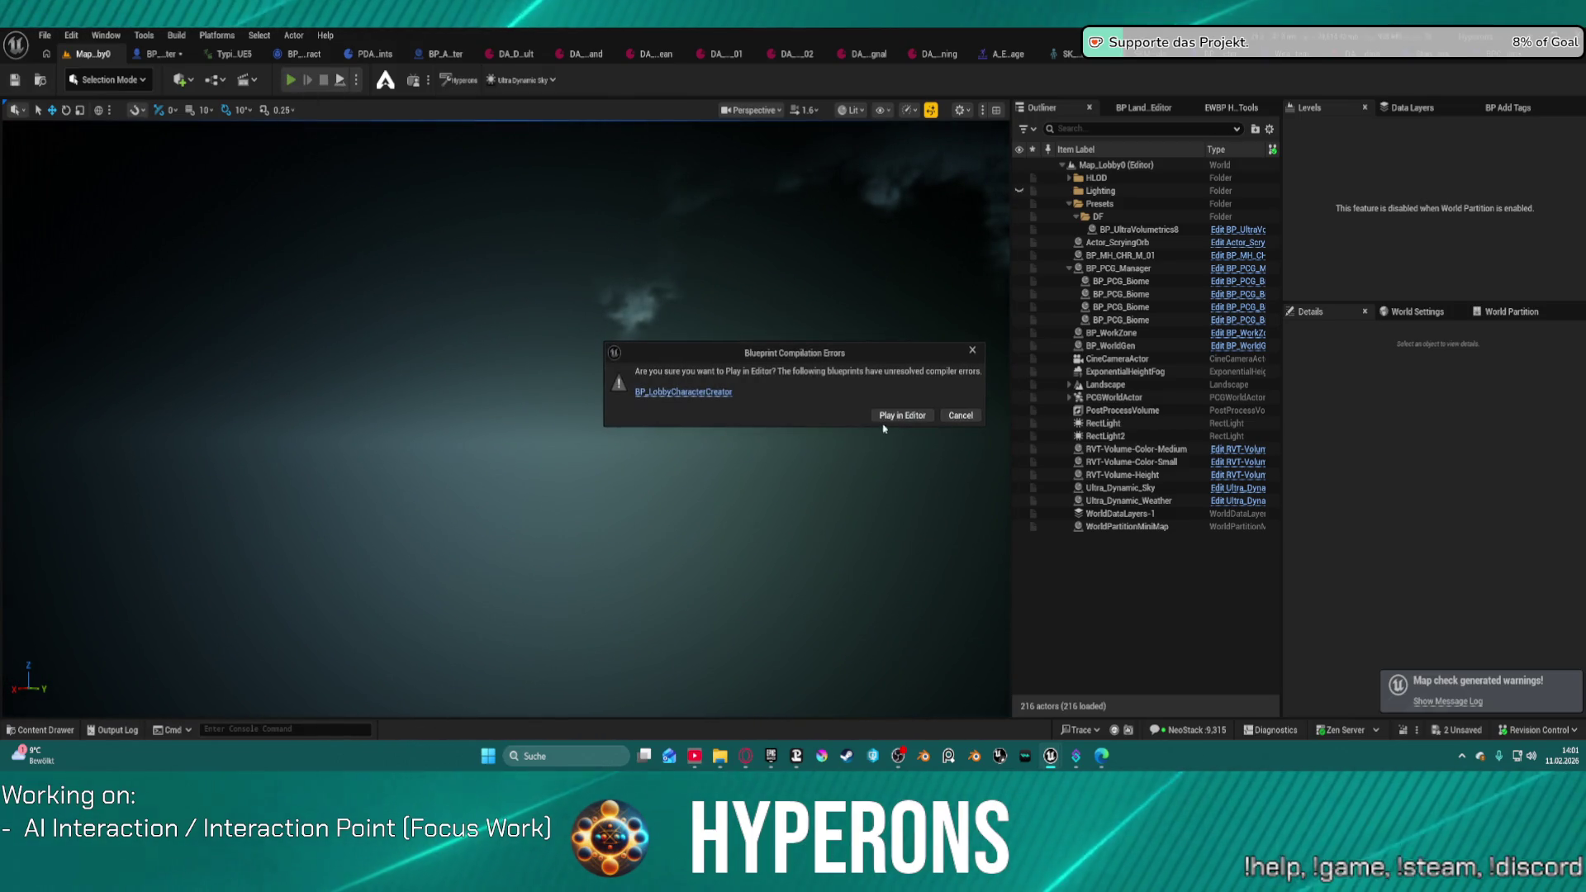
{"action": "left_click", "coordinate": [900, 414]}
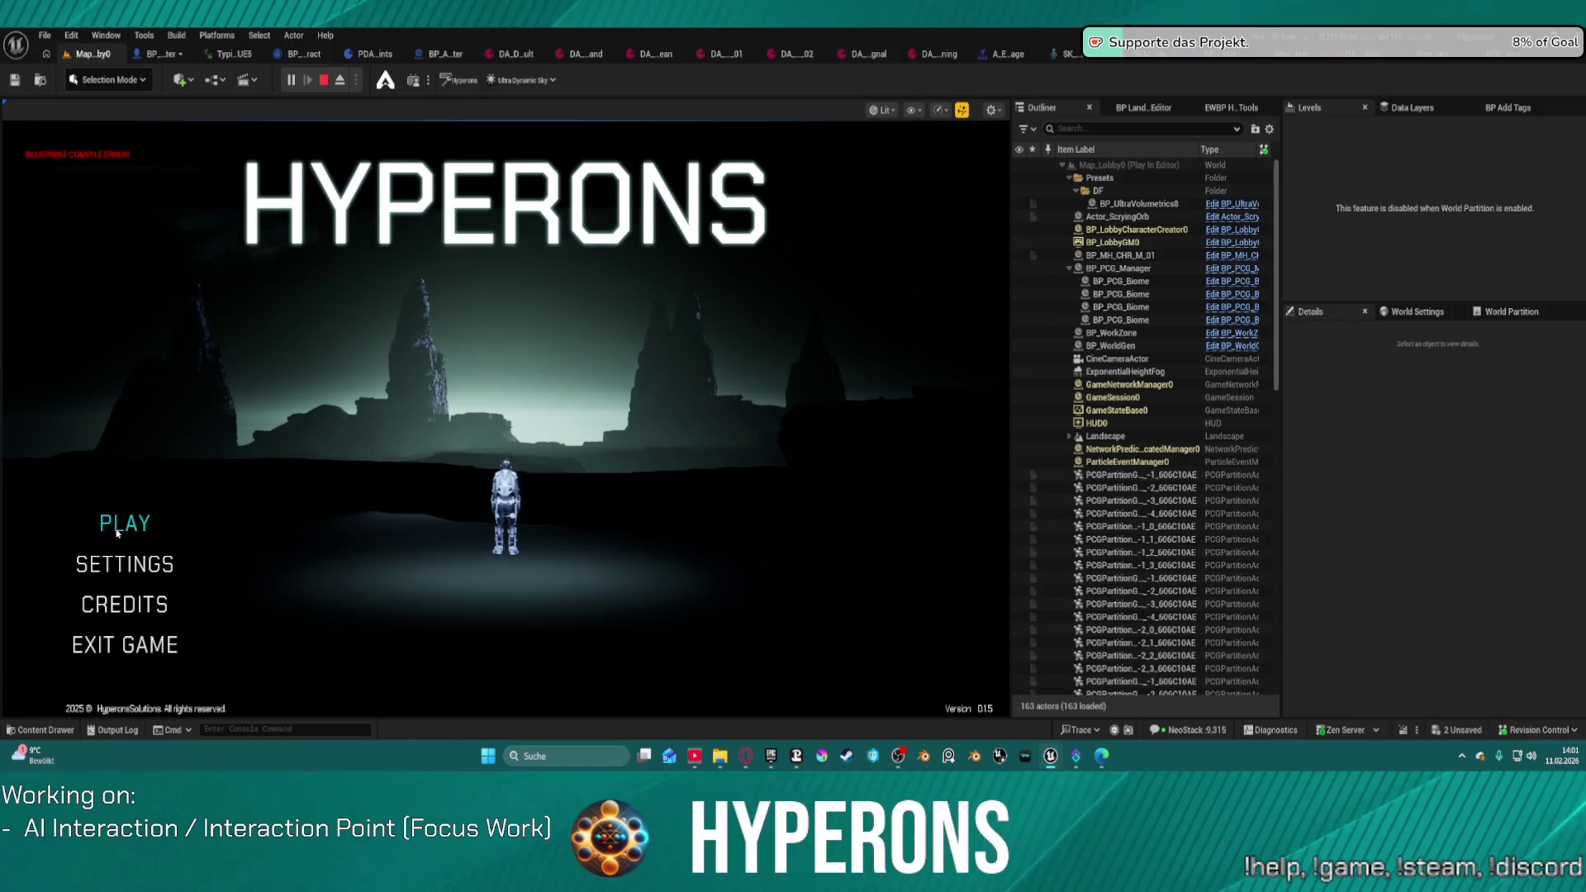
Step: Pick the existing test character and play offline at Station New Berlin
{"action": "left_click", "coordinate": [117, 529]}
{"action": "left_click", "coordinate": [538, 386]}
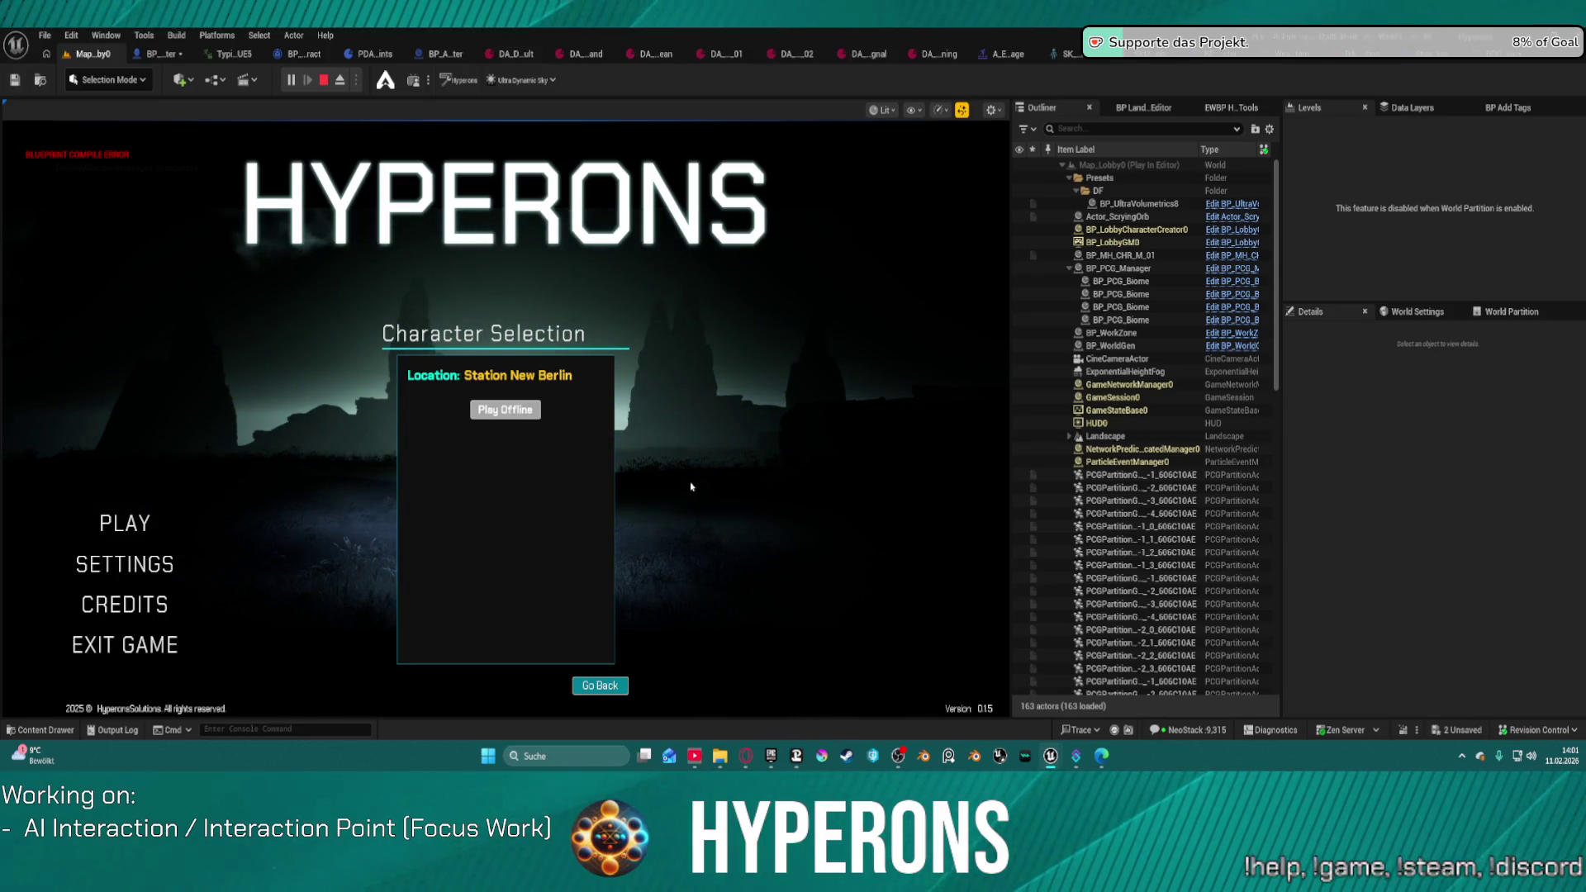
{"action": "left_click", "coordinate": [505, 410]}
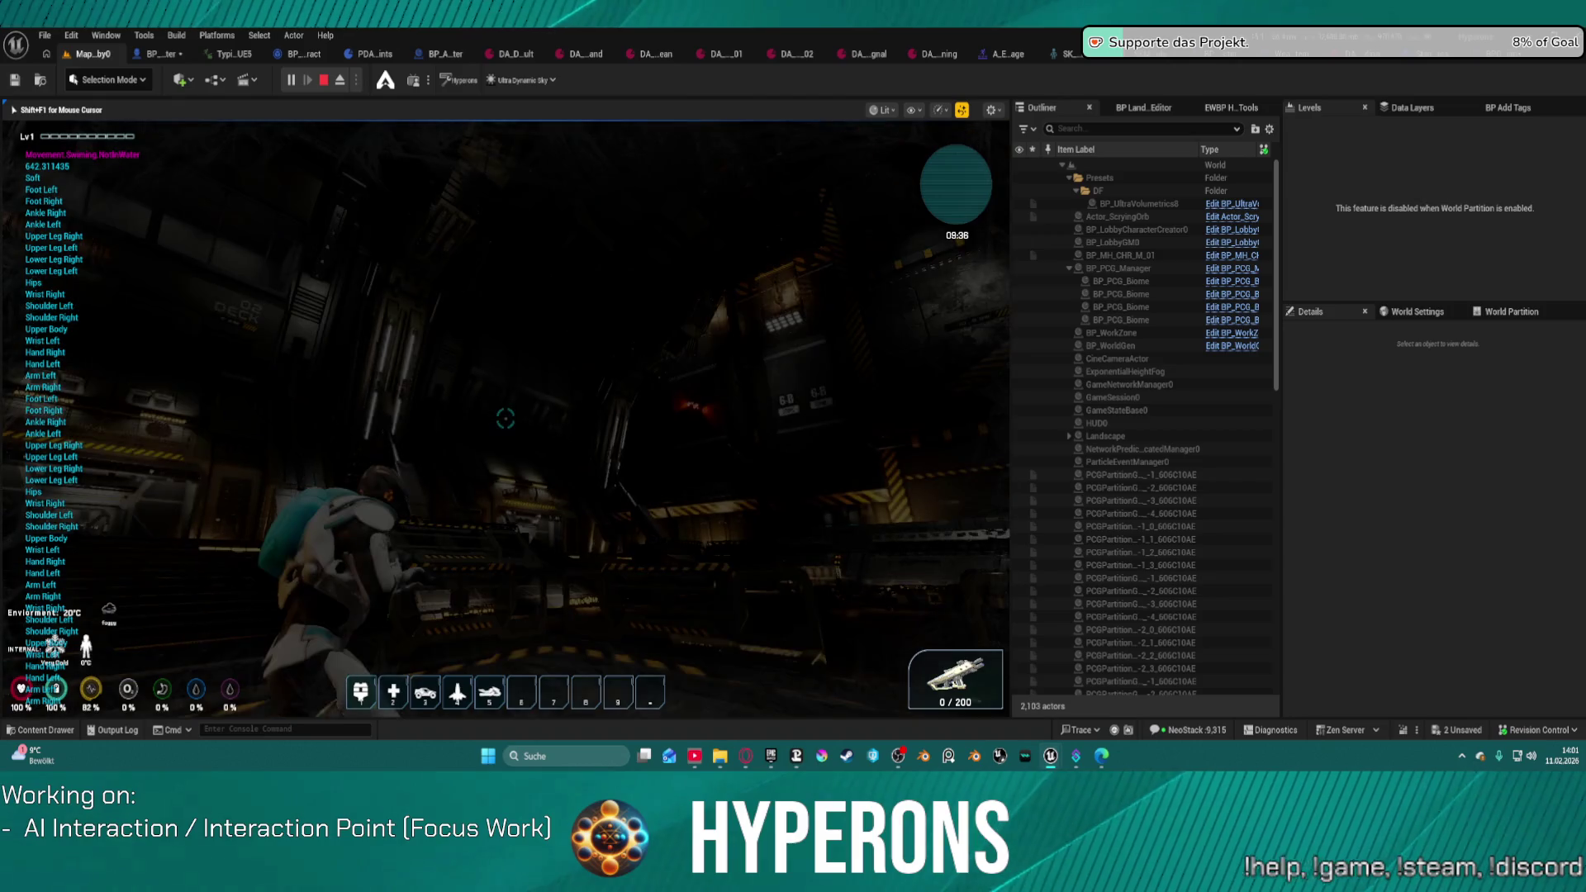
Step: Dismiss the Windows start menu covering the play session
{"action": "mouse_move", "coordinate": [505, 419]}
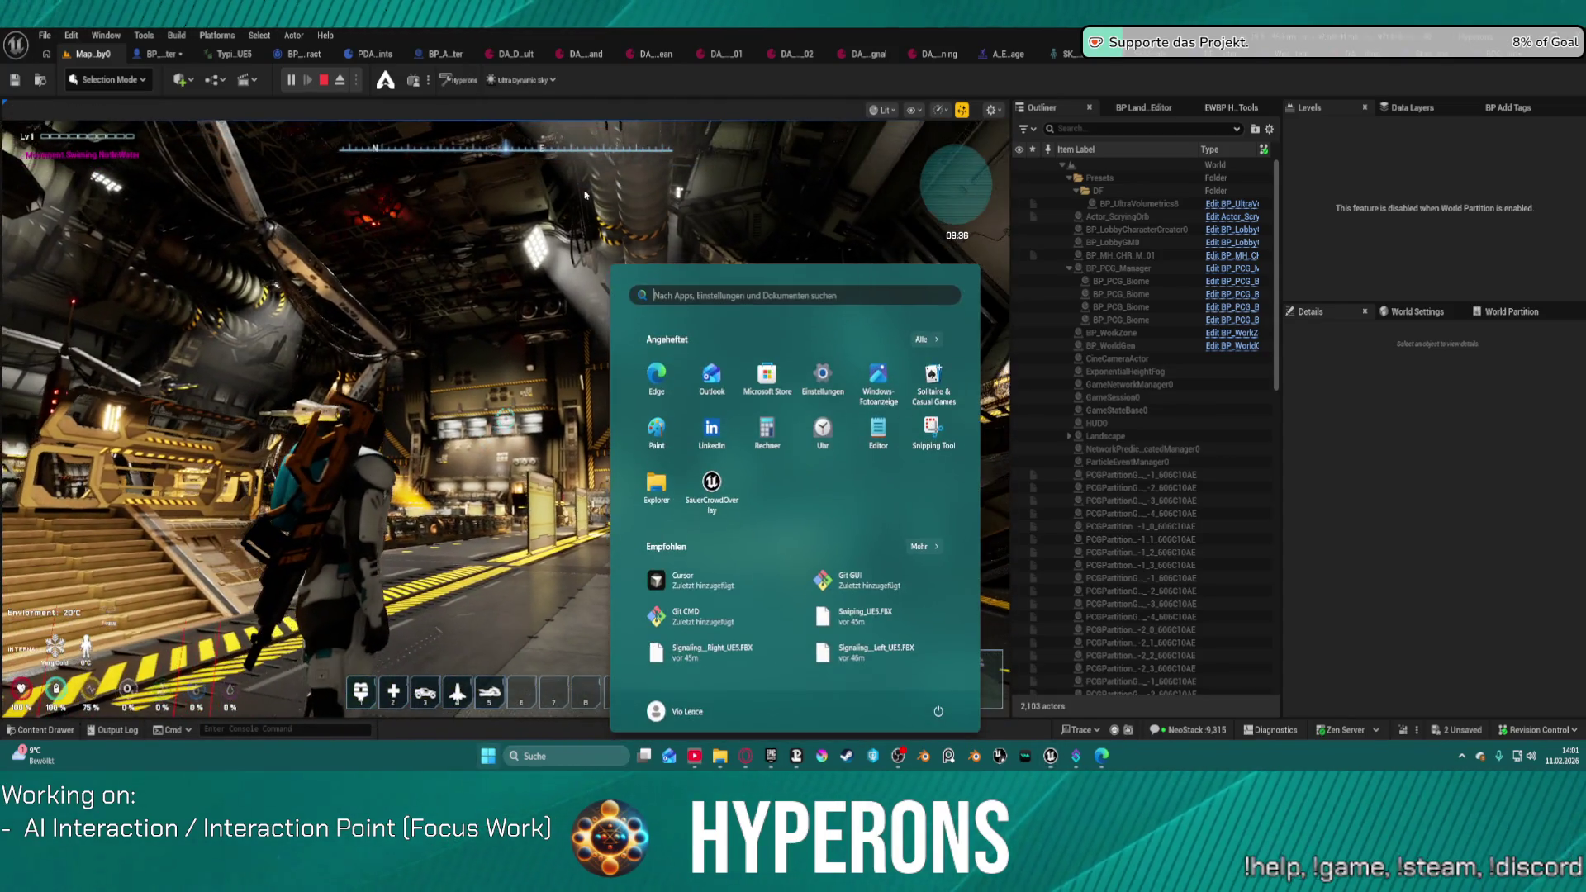
{"action": "left_click", "coordinate": [584, 194]}
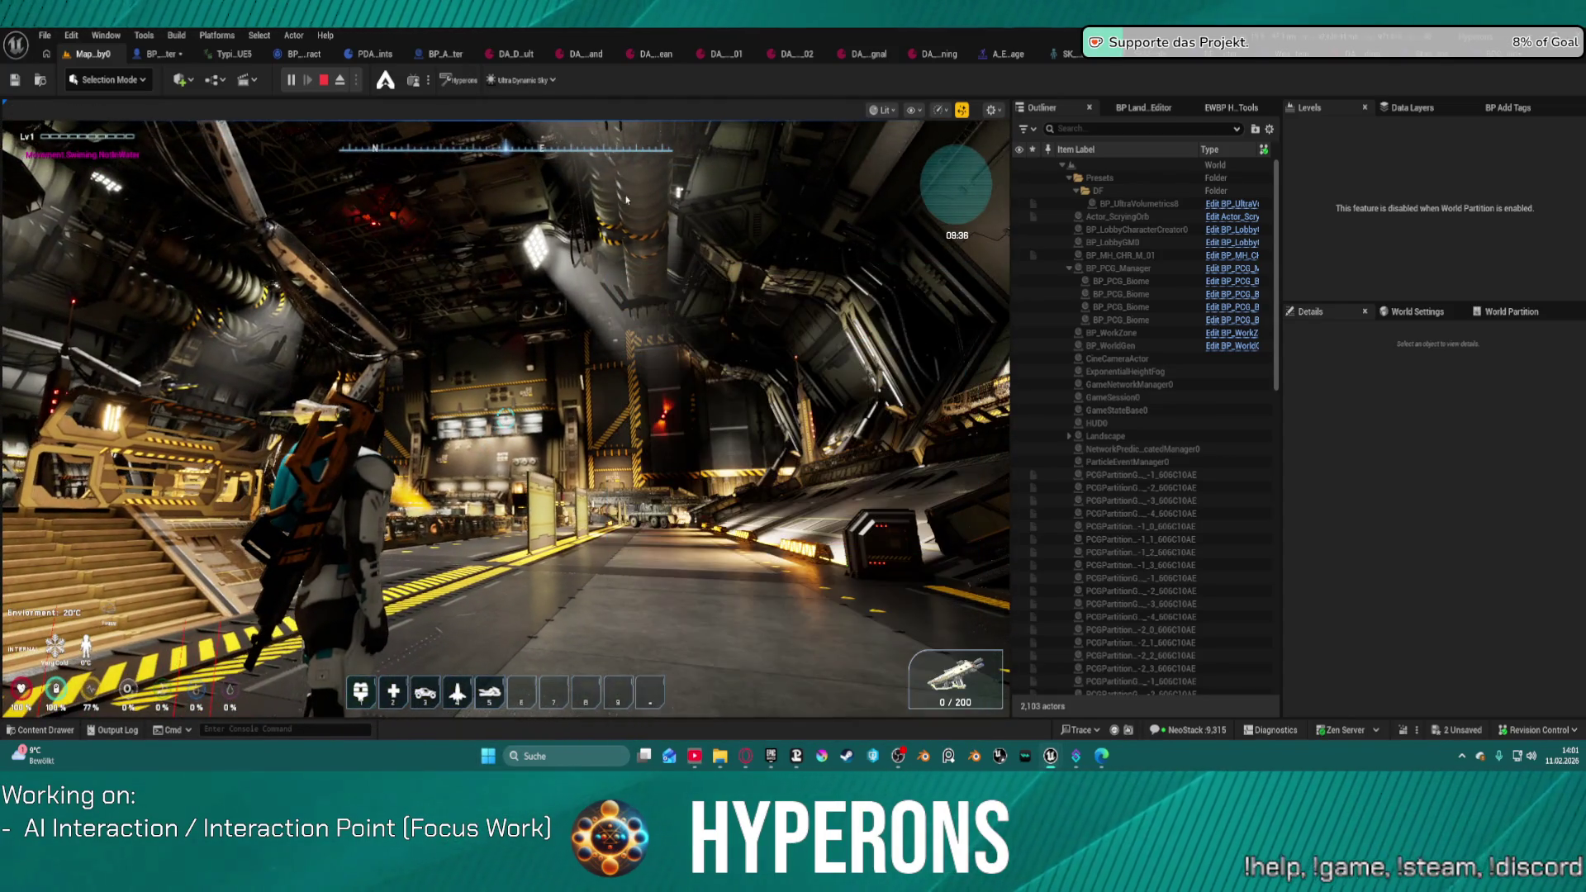
{"action": "mouse_move", "coordinate": [1049, 755]}
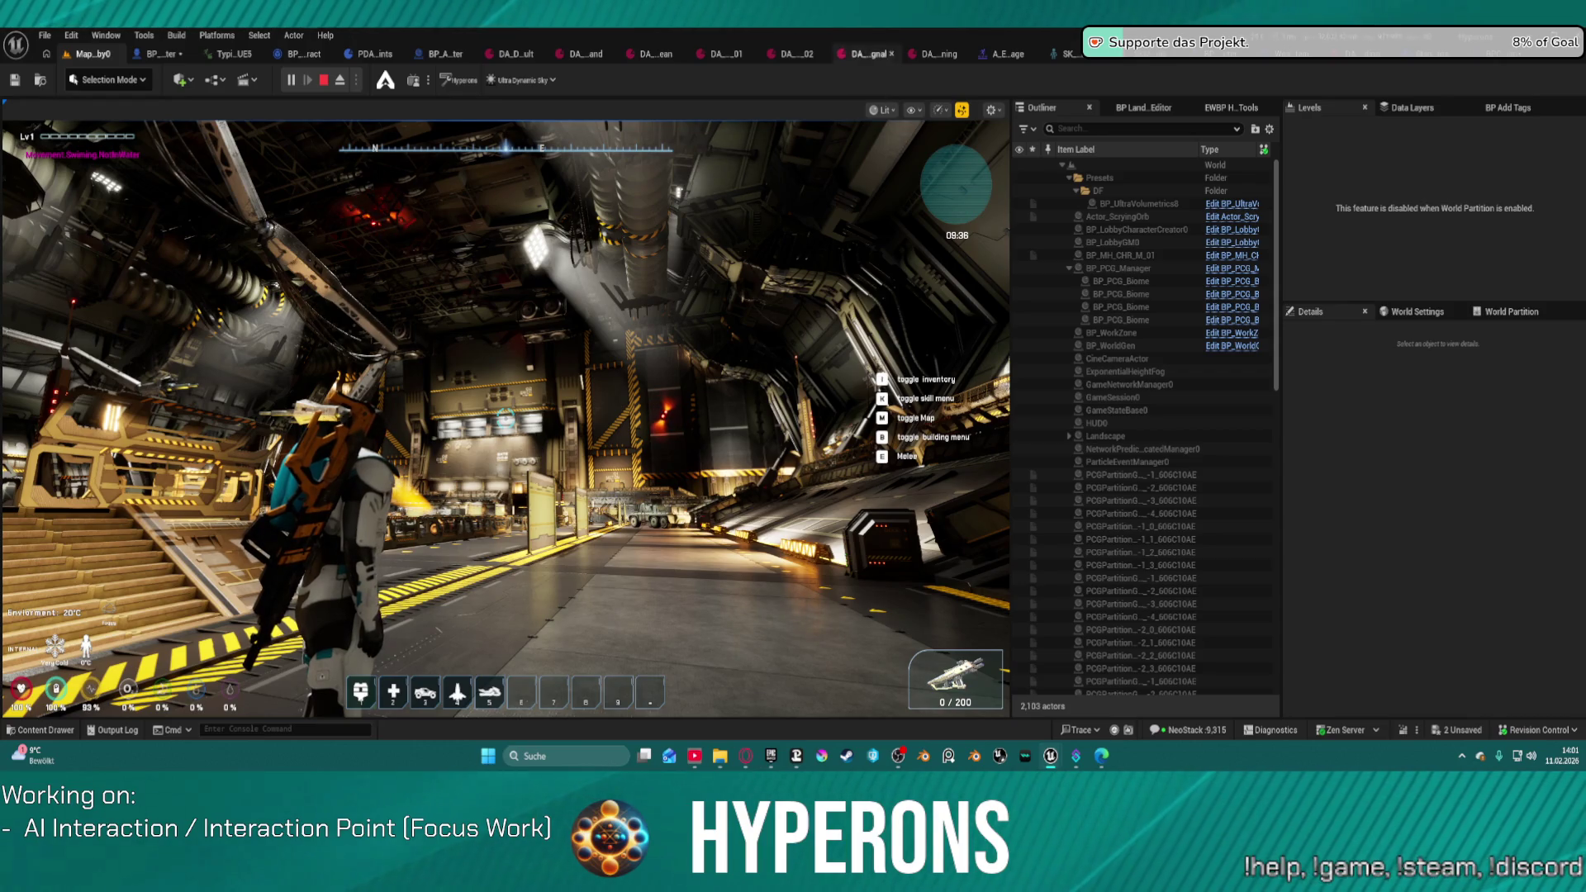
Step: Sprint the character down the corridor, up the stairs and across the hangar to the lit doorway
{"action": "key", "text": "shift+w"}
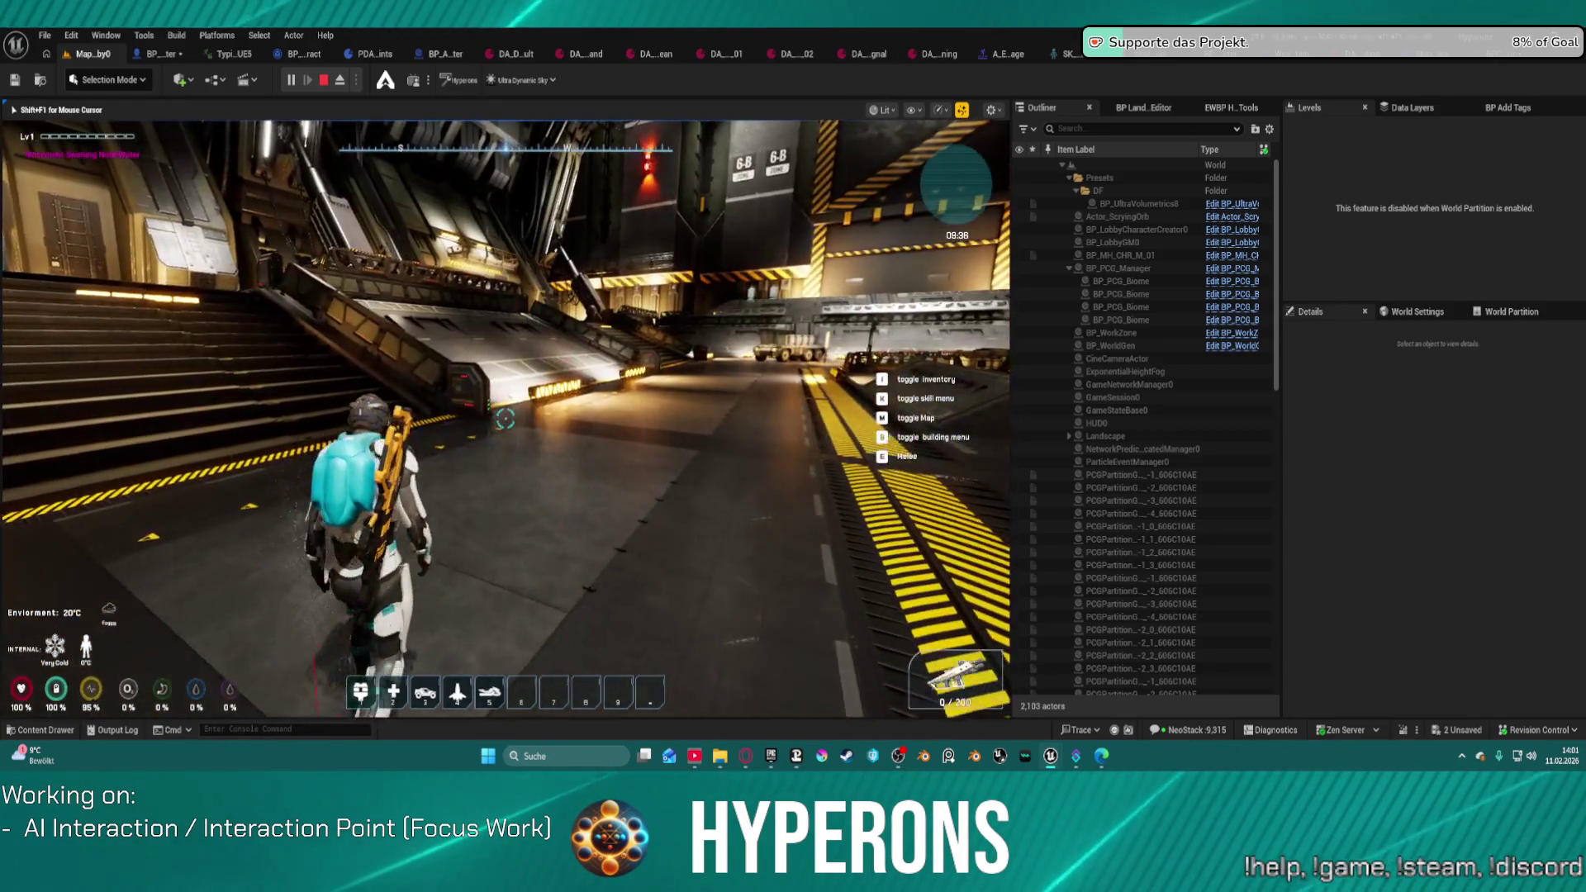
{"action": "key", "text": "shift+w"}
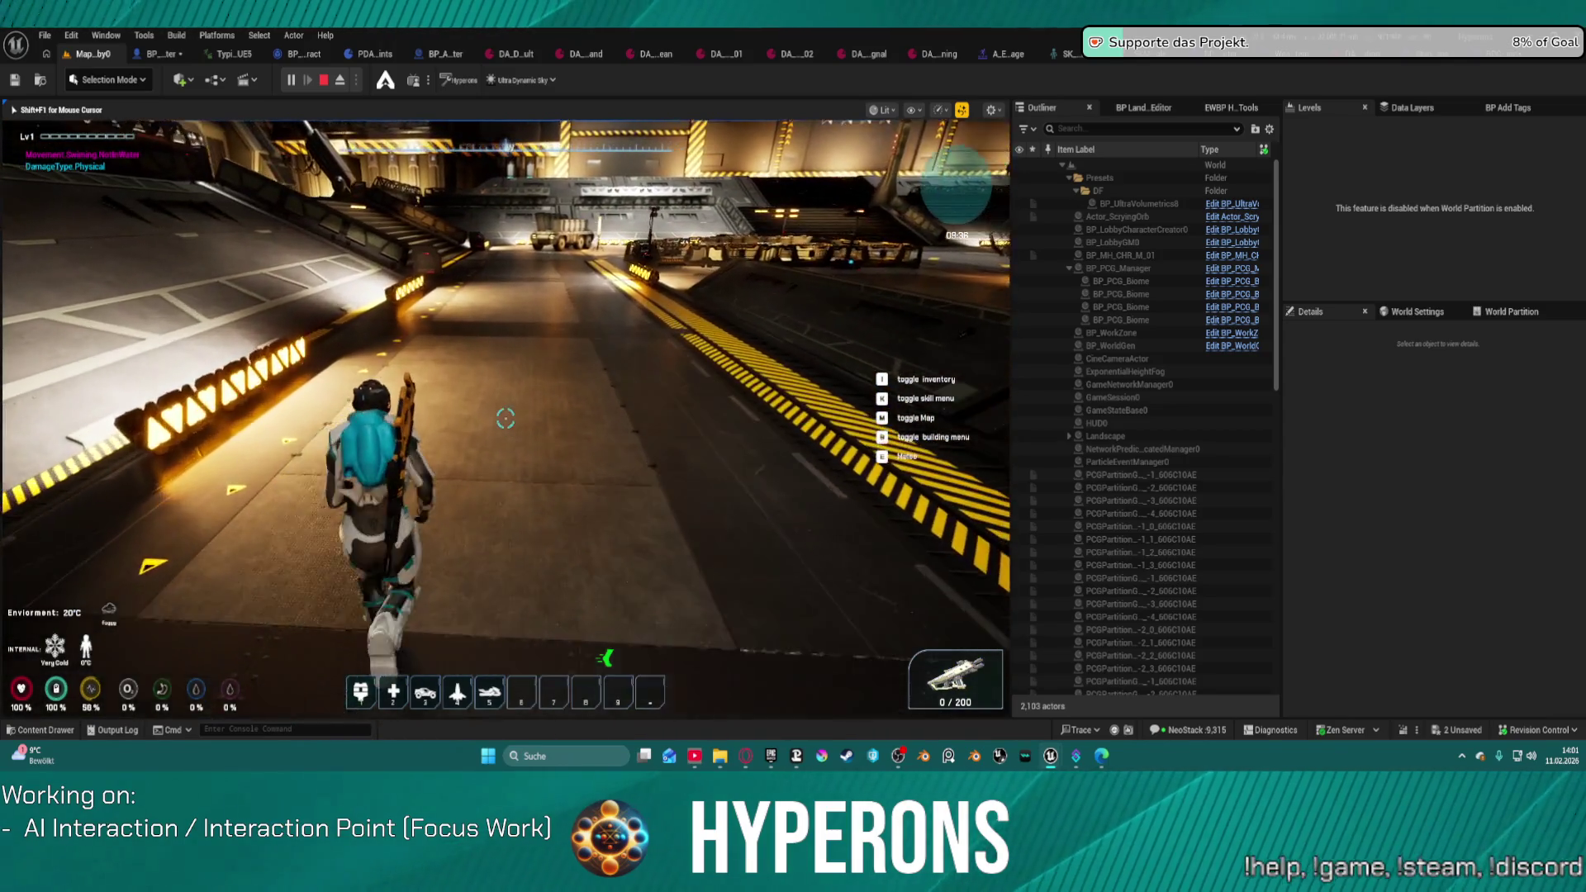
{"action": "key", "text": "shift+w"}
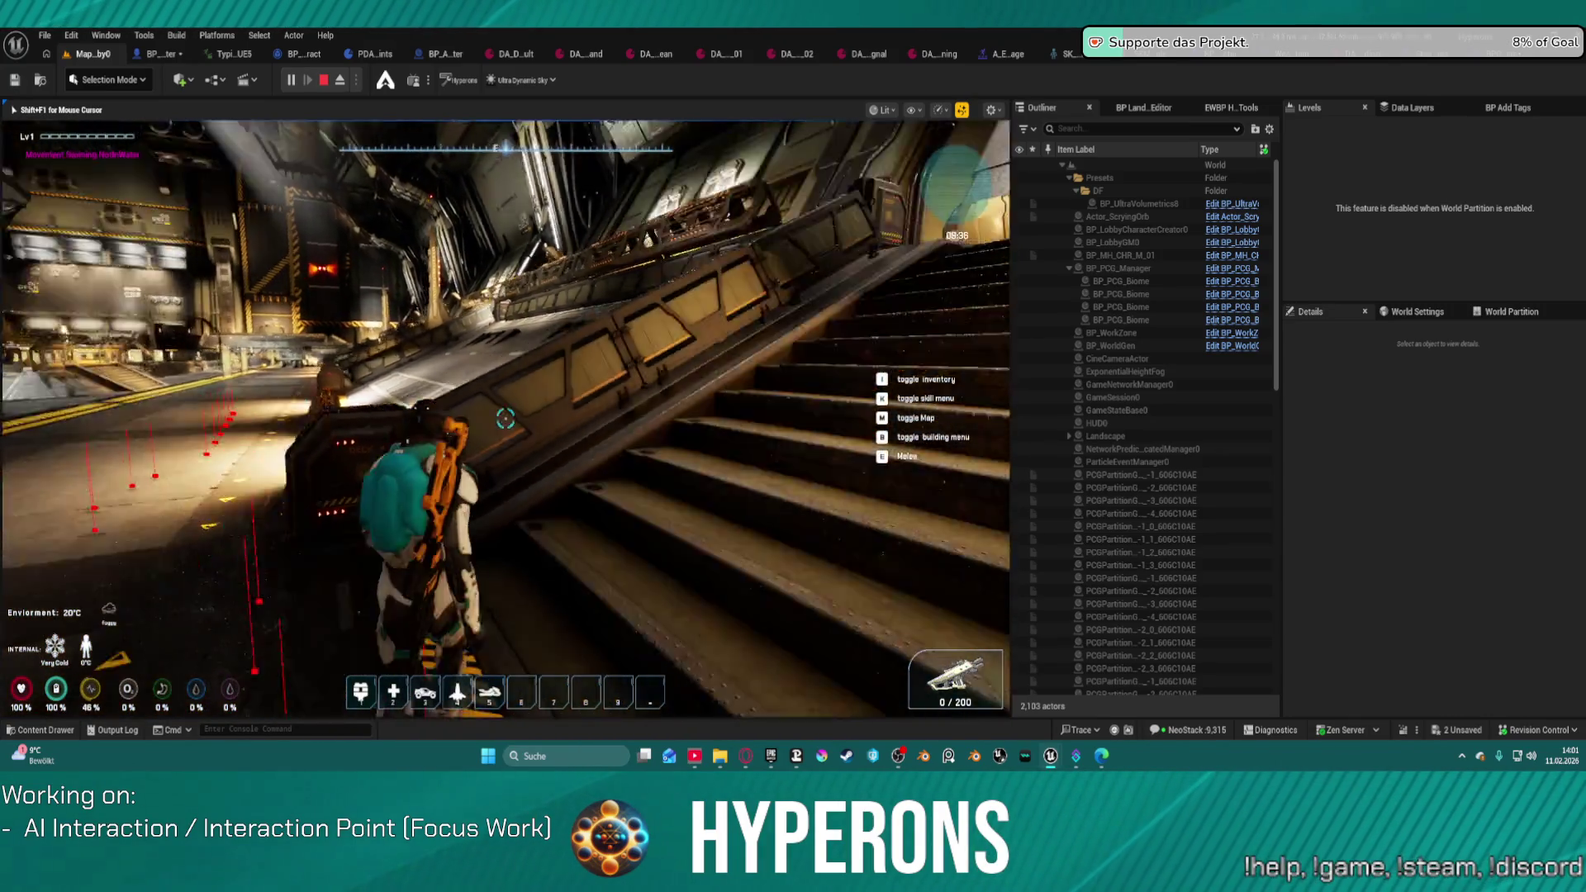
{"action": "key", "text": "shift+w"}
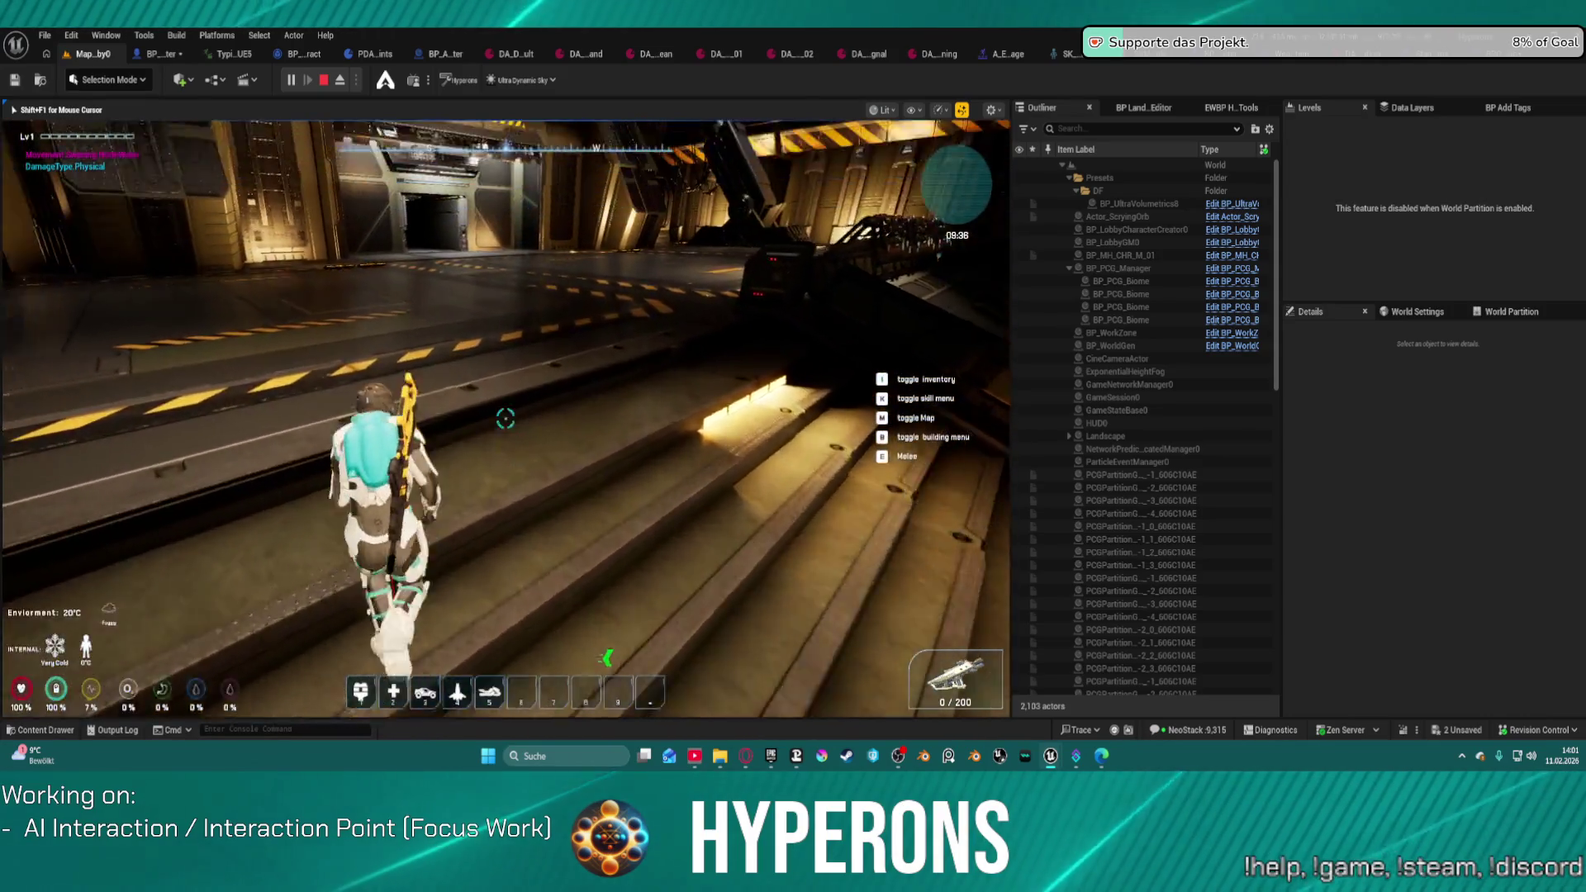
{"action": "key", "text": "shift+w"}
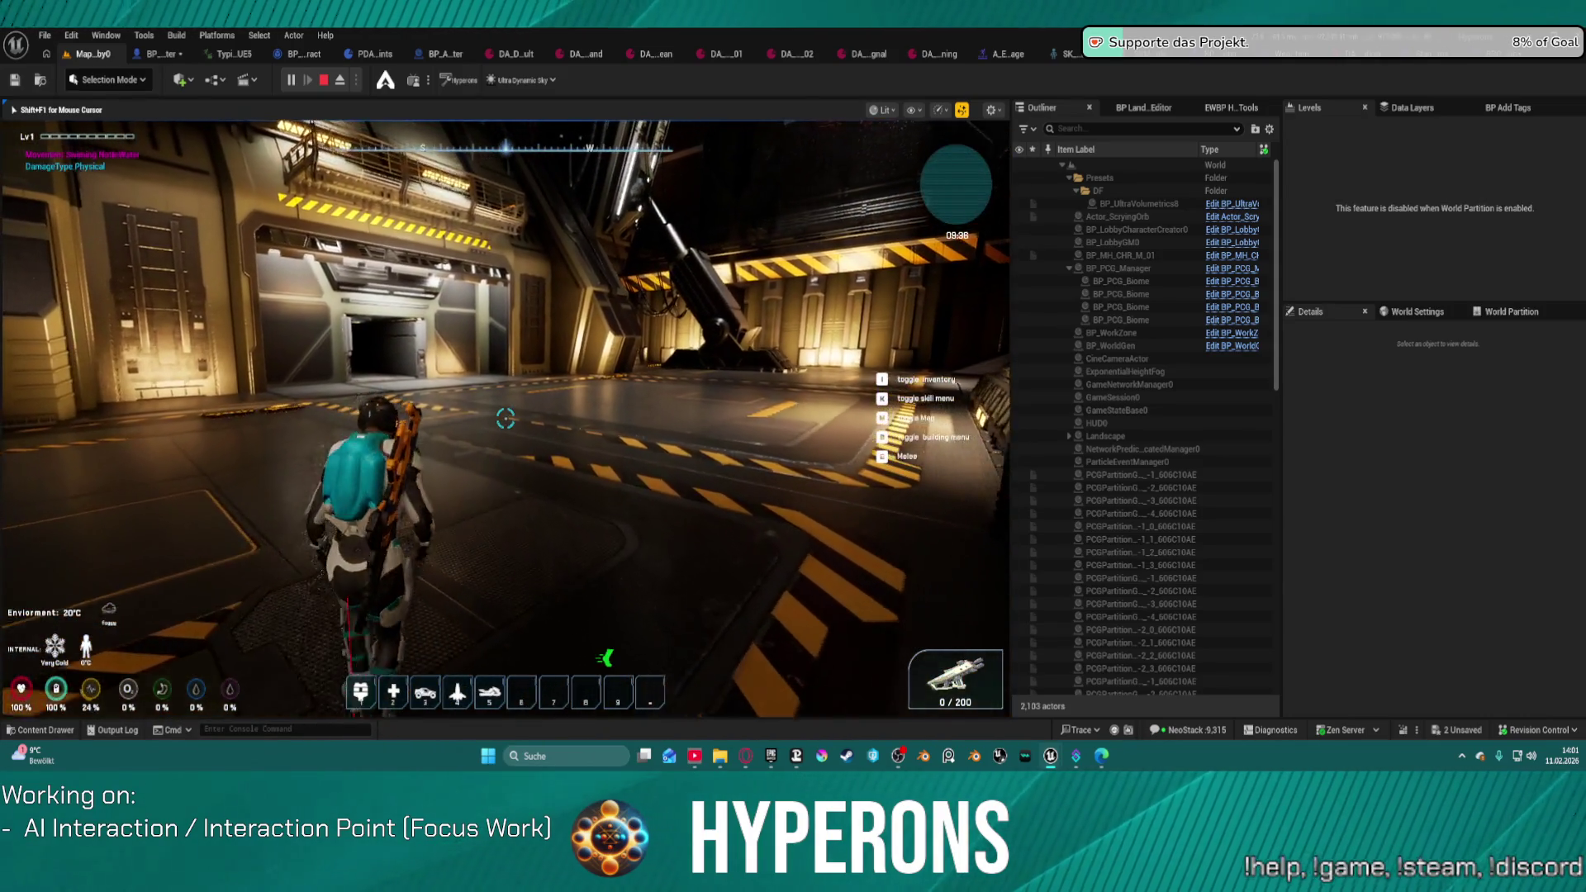
{"action": "key", "text": "w"}
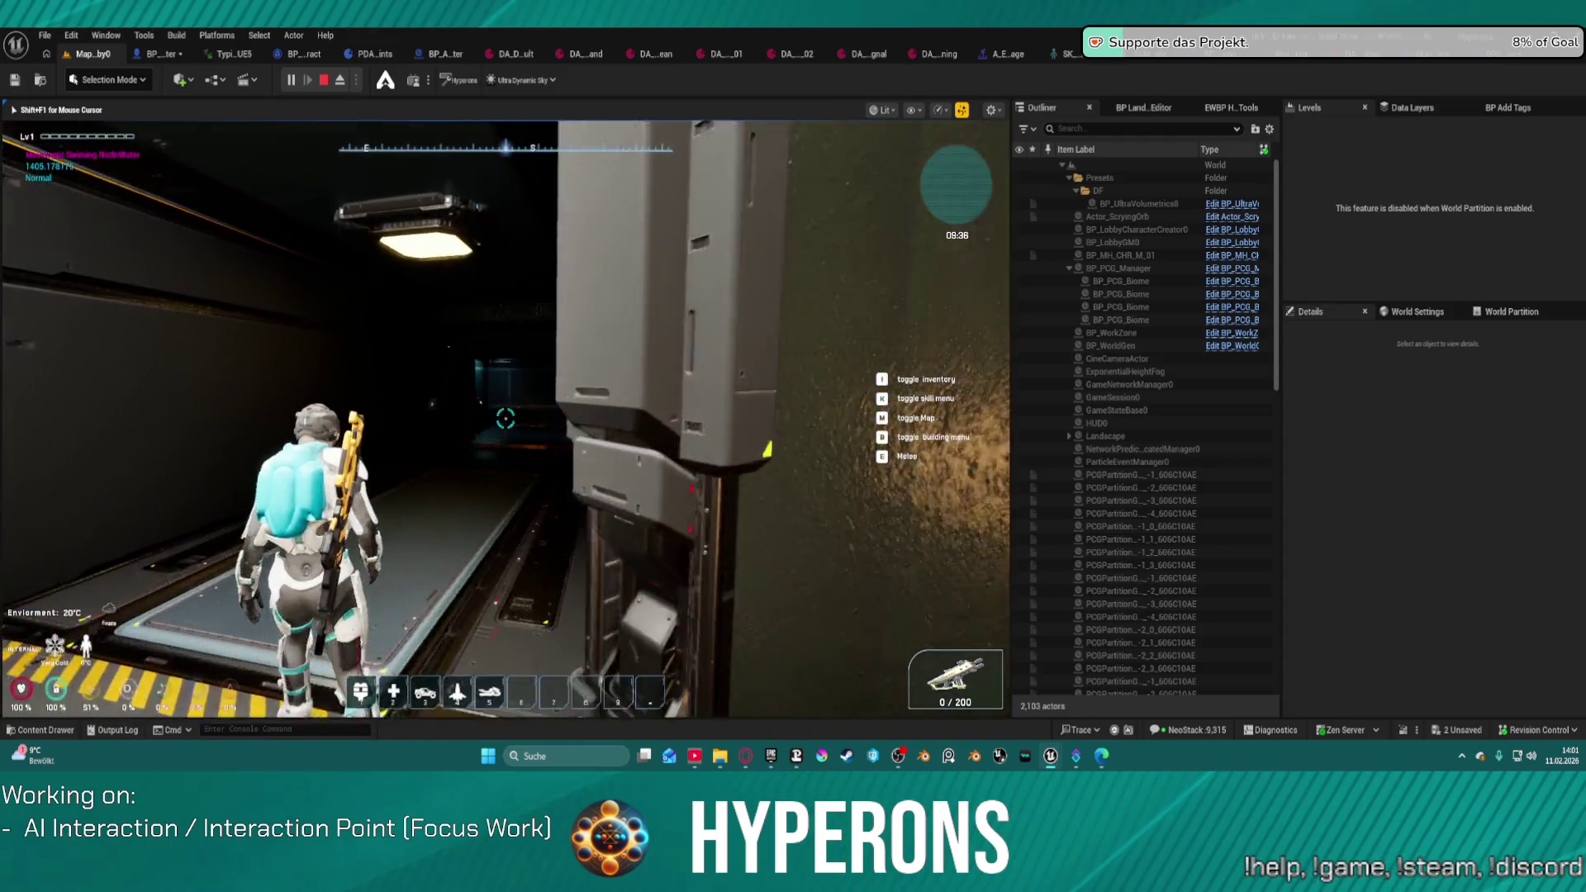
{"action": "key", "text": "shift+w"}
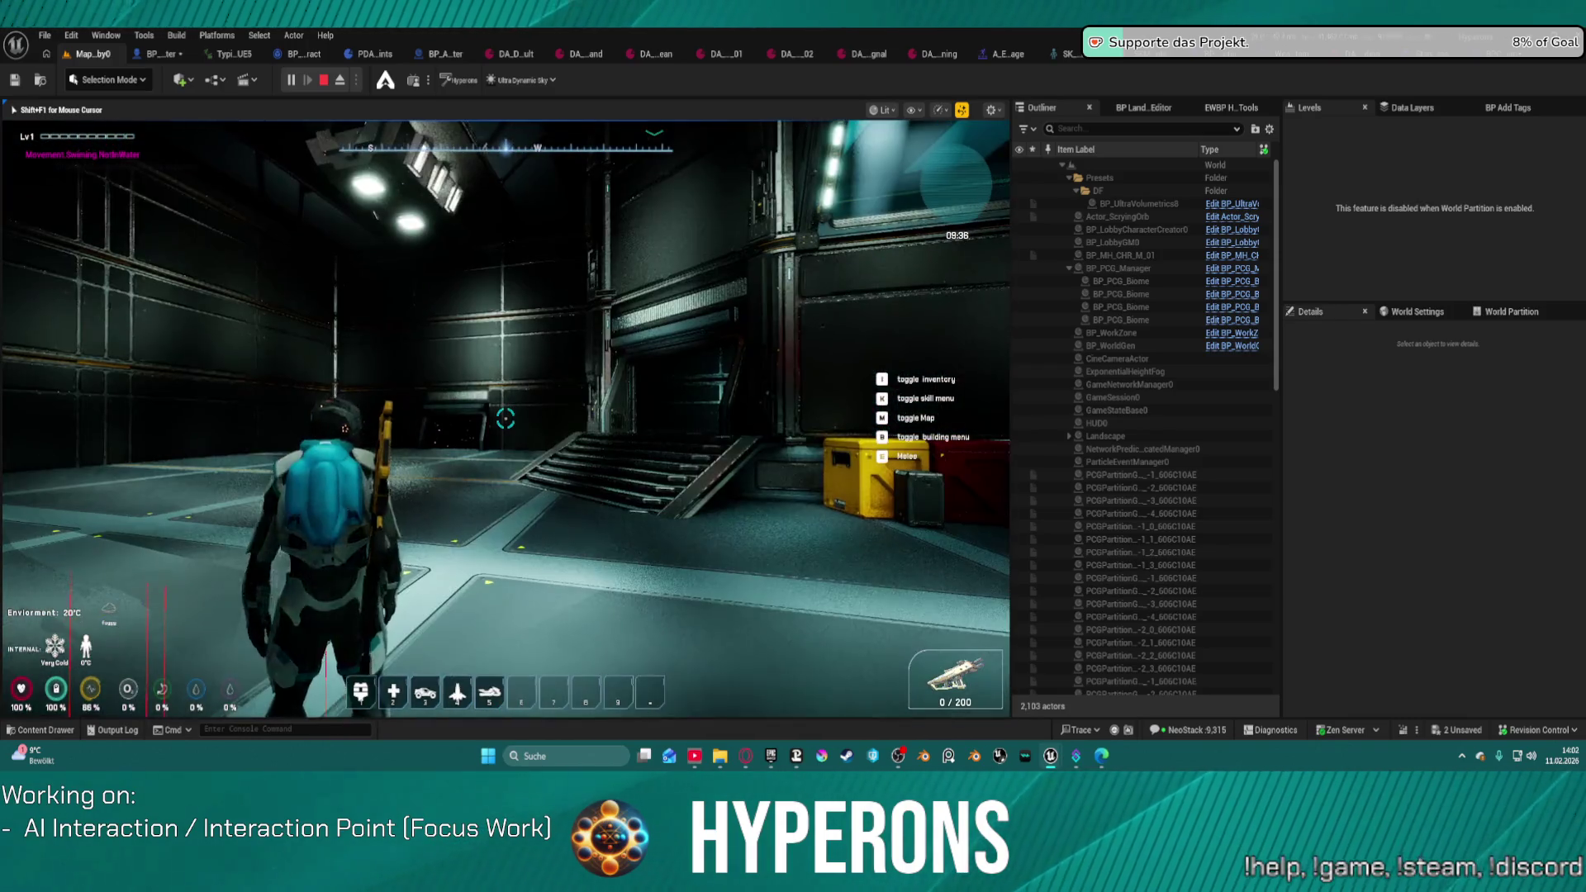
Step: Walk up the stairs into the doorway, then turn back to face the hangar floor
{"action": "key", "text": "w"}
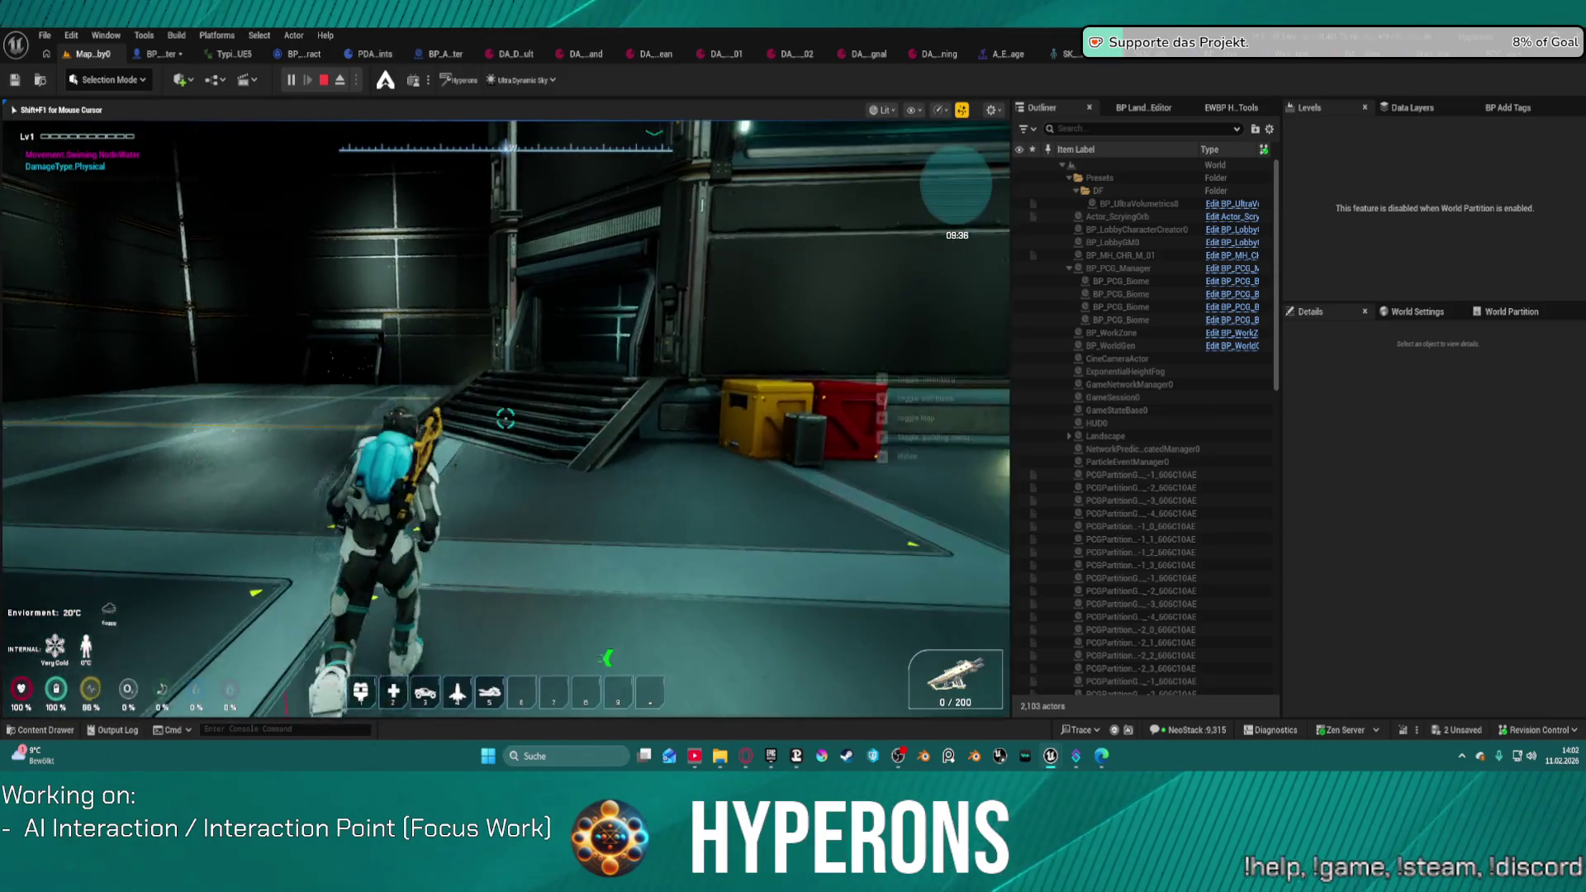
{"action": "key", "text": "w"}
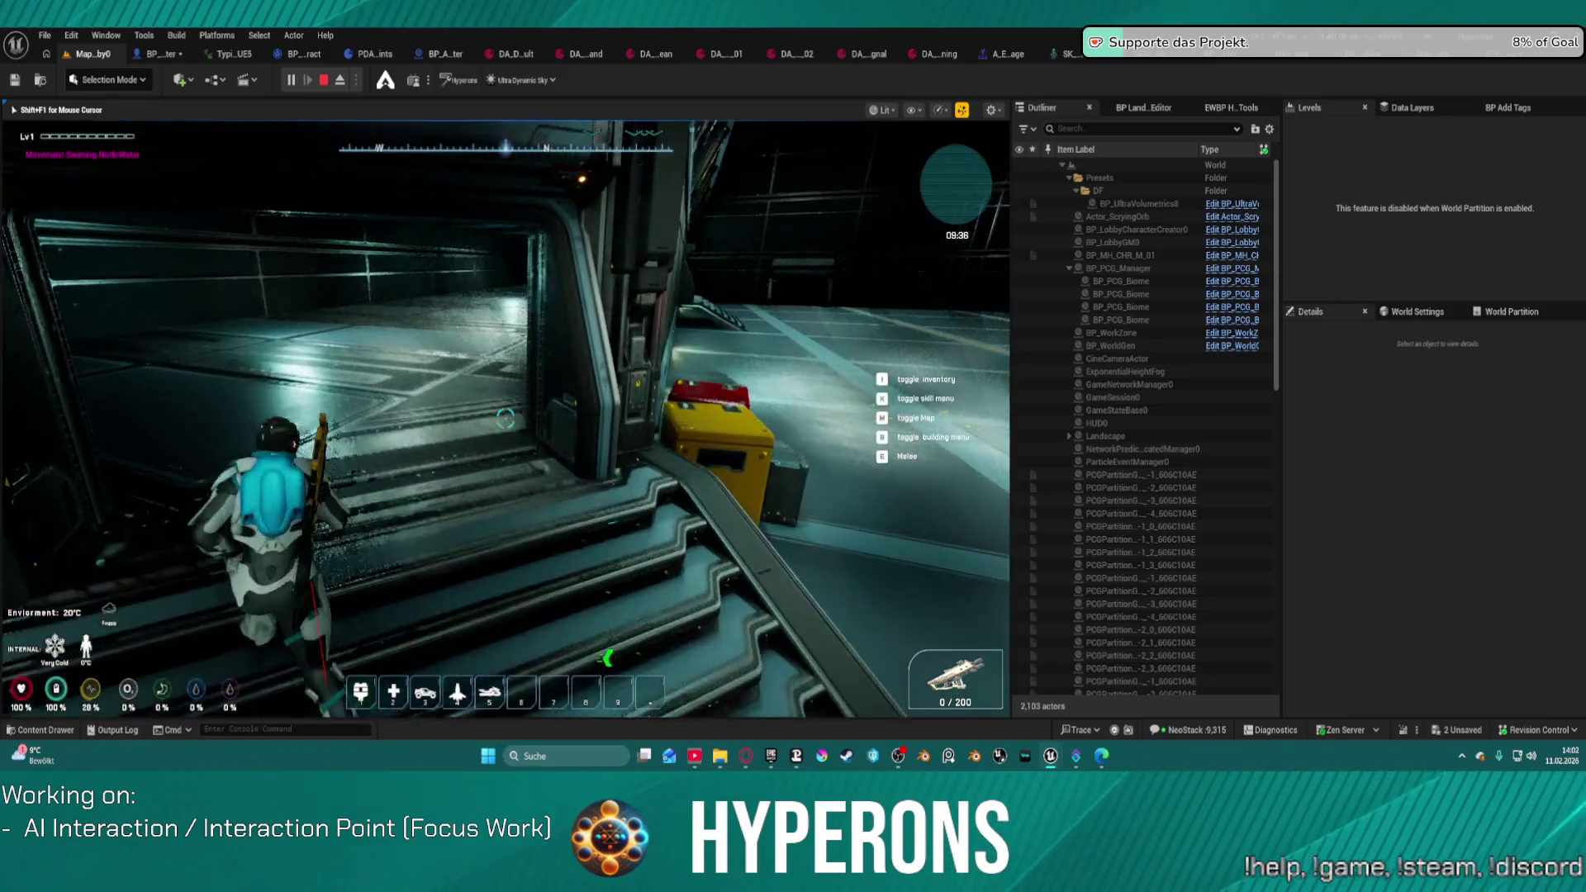
{"action": "key", "text": "w"}
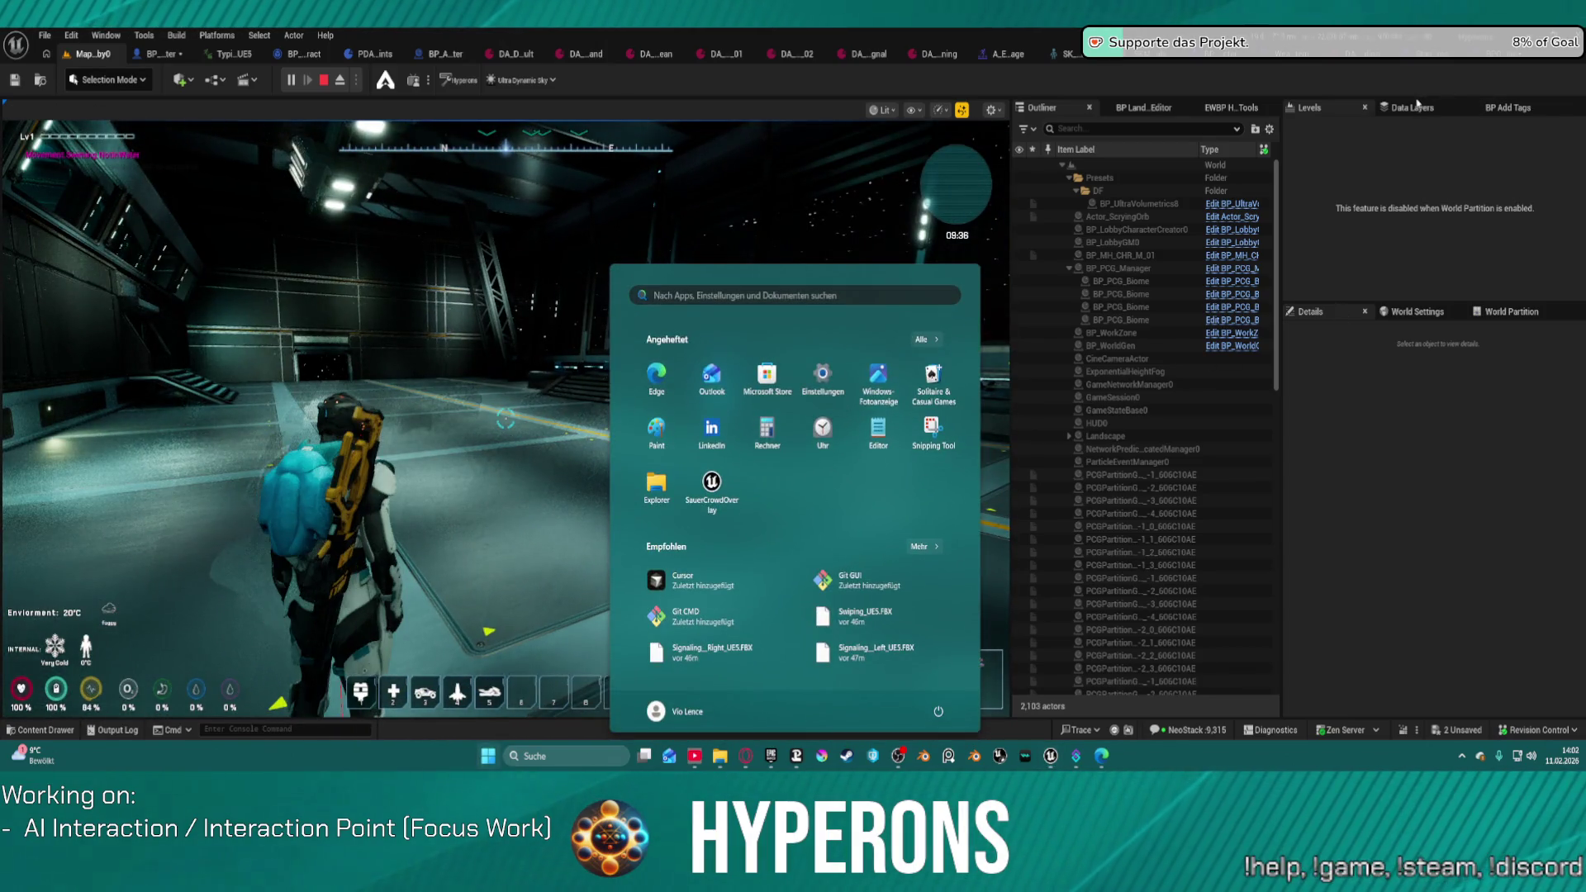
{"action": "left_click", "coordinate": [1417, 109]}
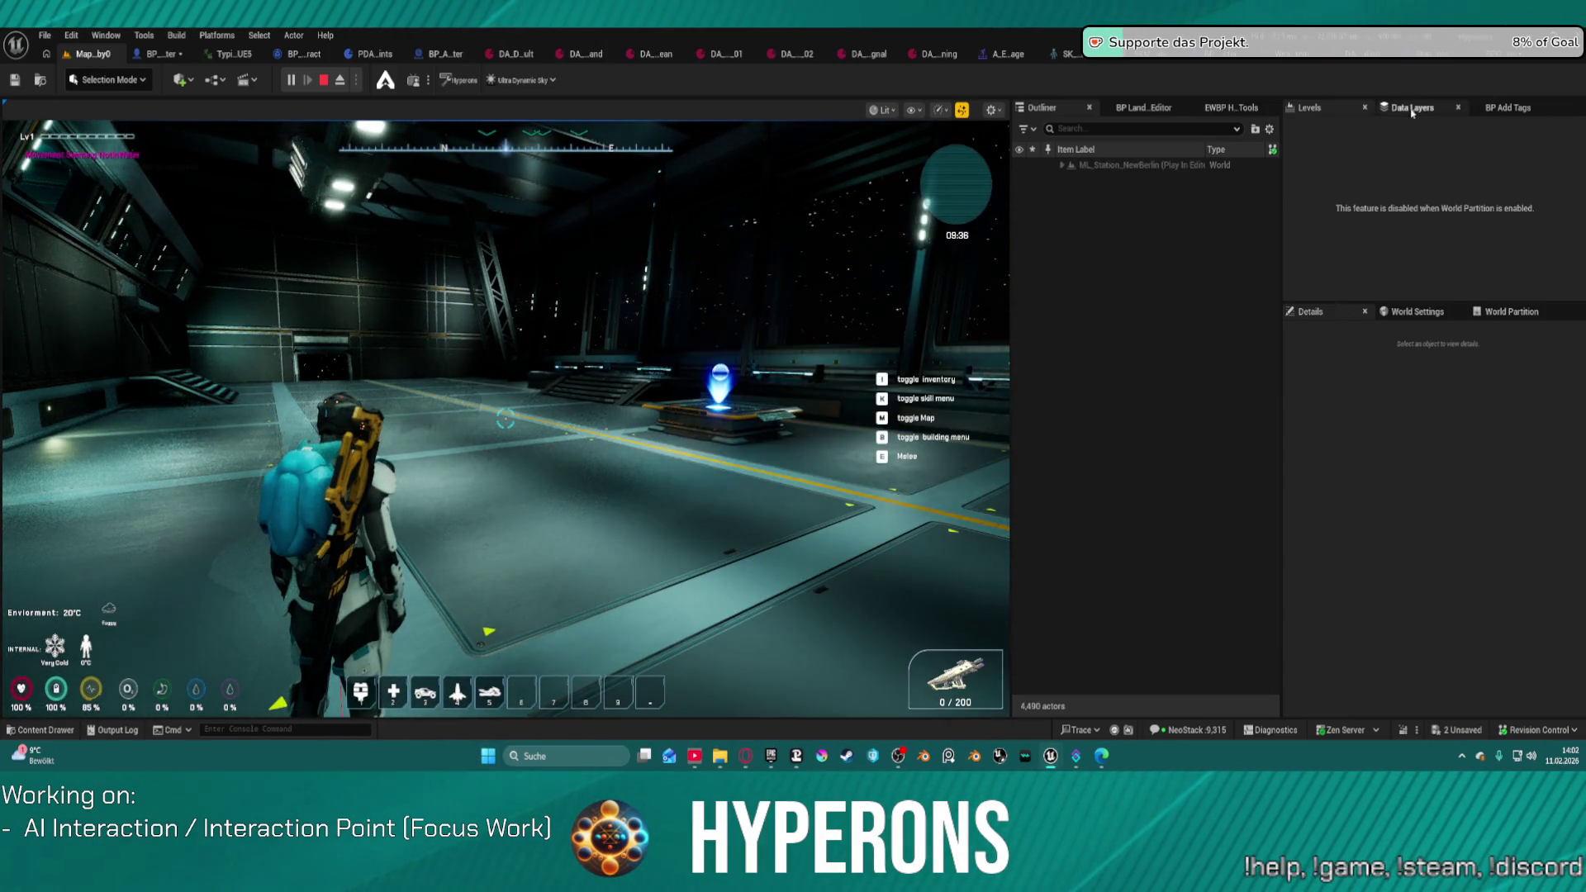
Step: Run into the elevator and ride it to floor 2 with Go To Floor
{"action": "left_click", "coordinate": [744, 330]}
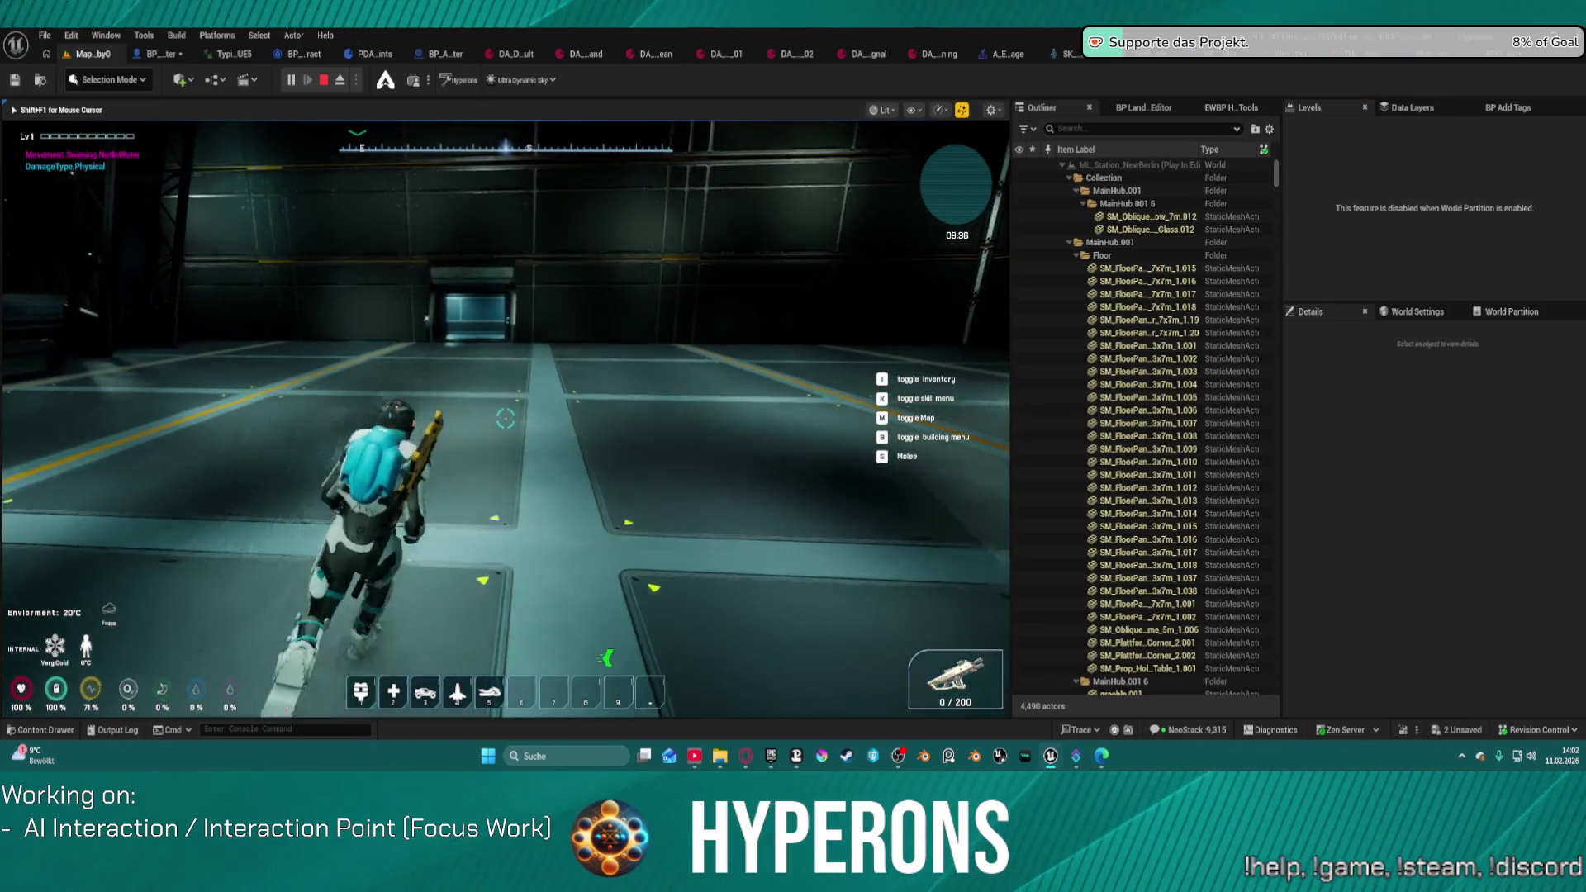
{"action": "key", "text": "shift+w"}
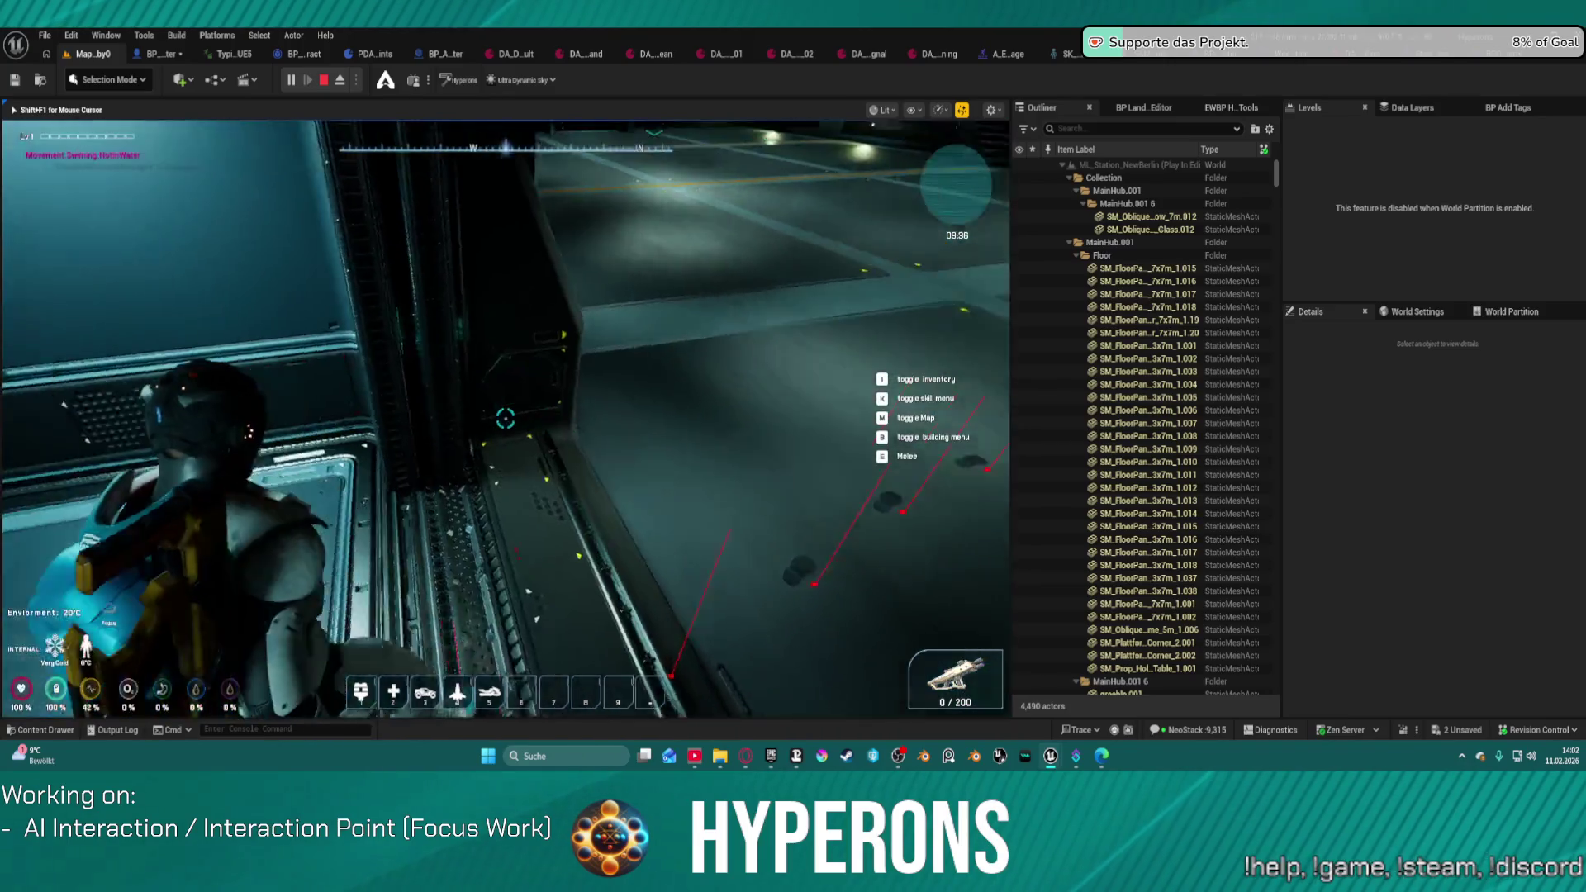
{"action": "key", "text": "w"}
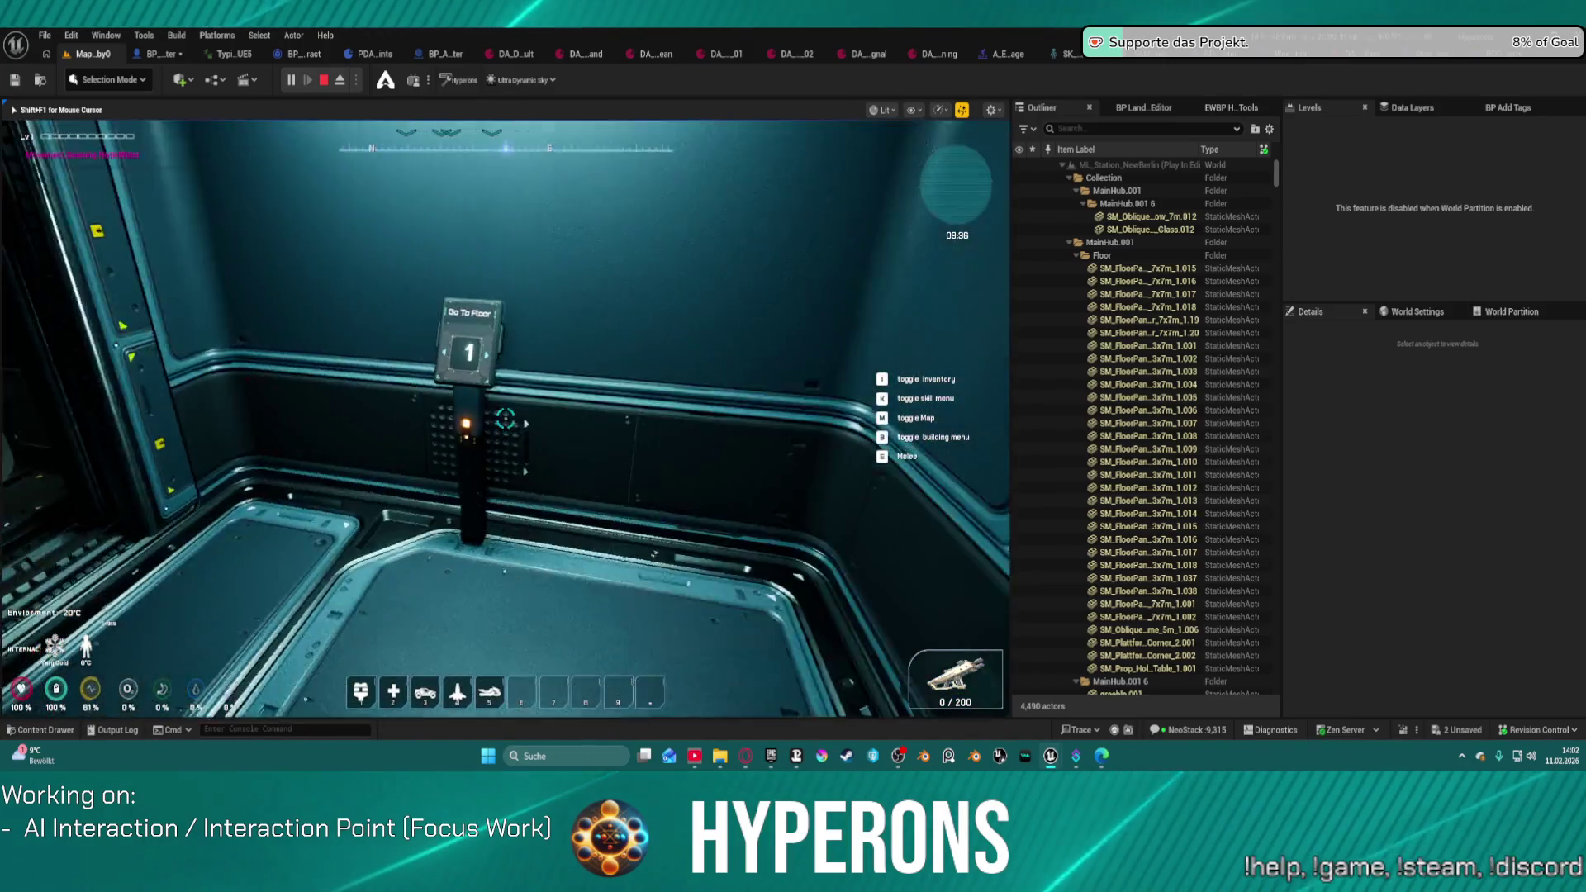
{"action": "left_click", "coordinate": [504, 418]}
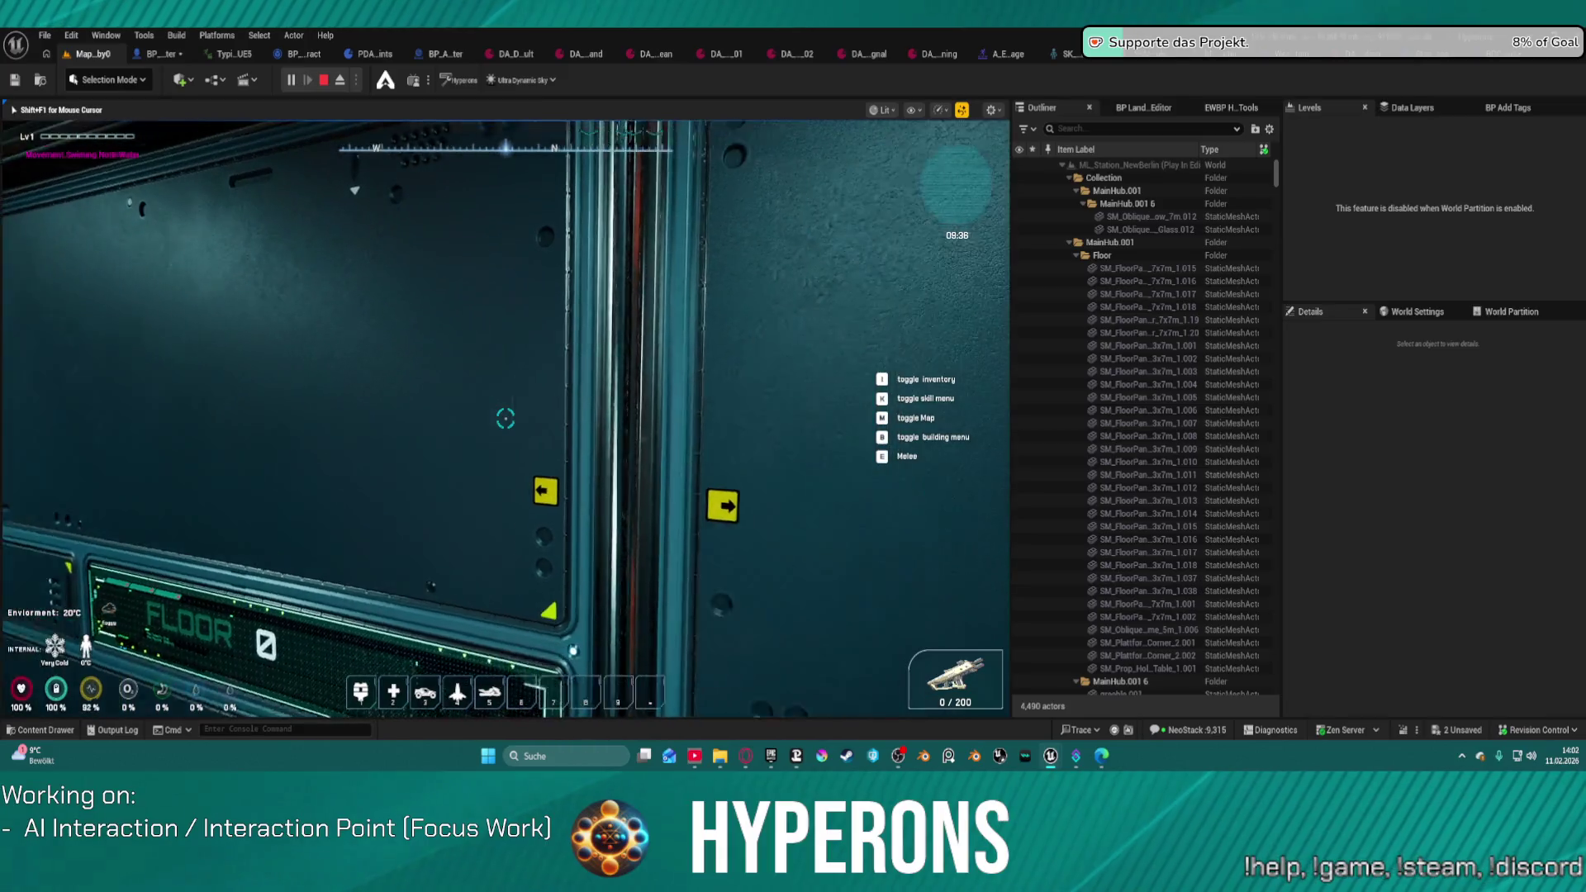
Step: Cross the hangar past the glowing barrier to the ship terminal and open its Ship Configuration Menu
{"action": "key", "text": "w"}
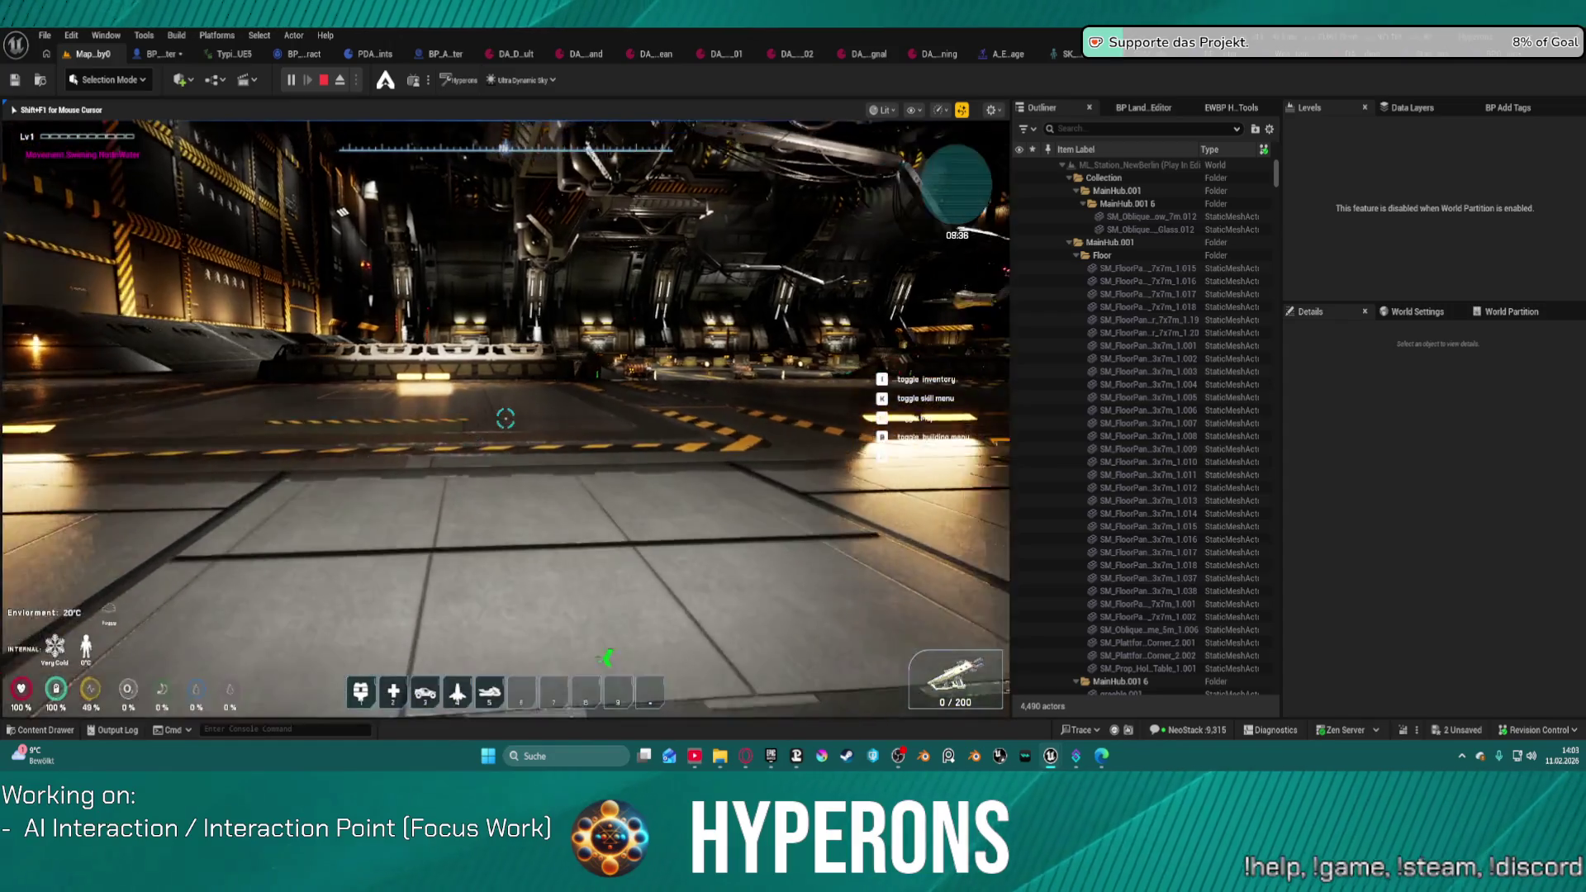
{"action": "key", "text": "w"}
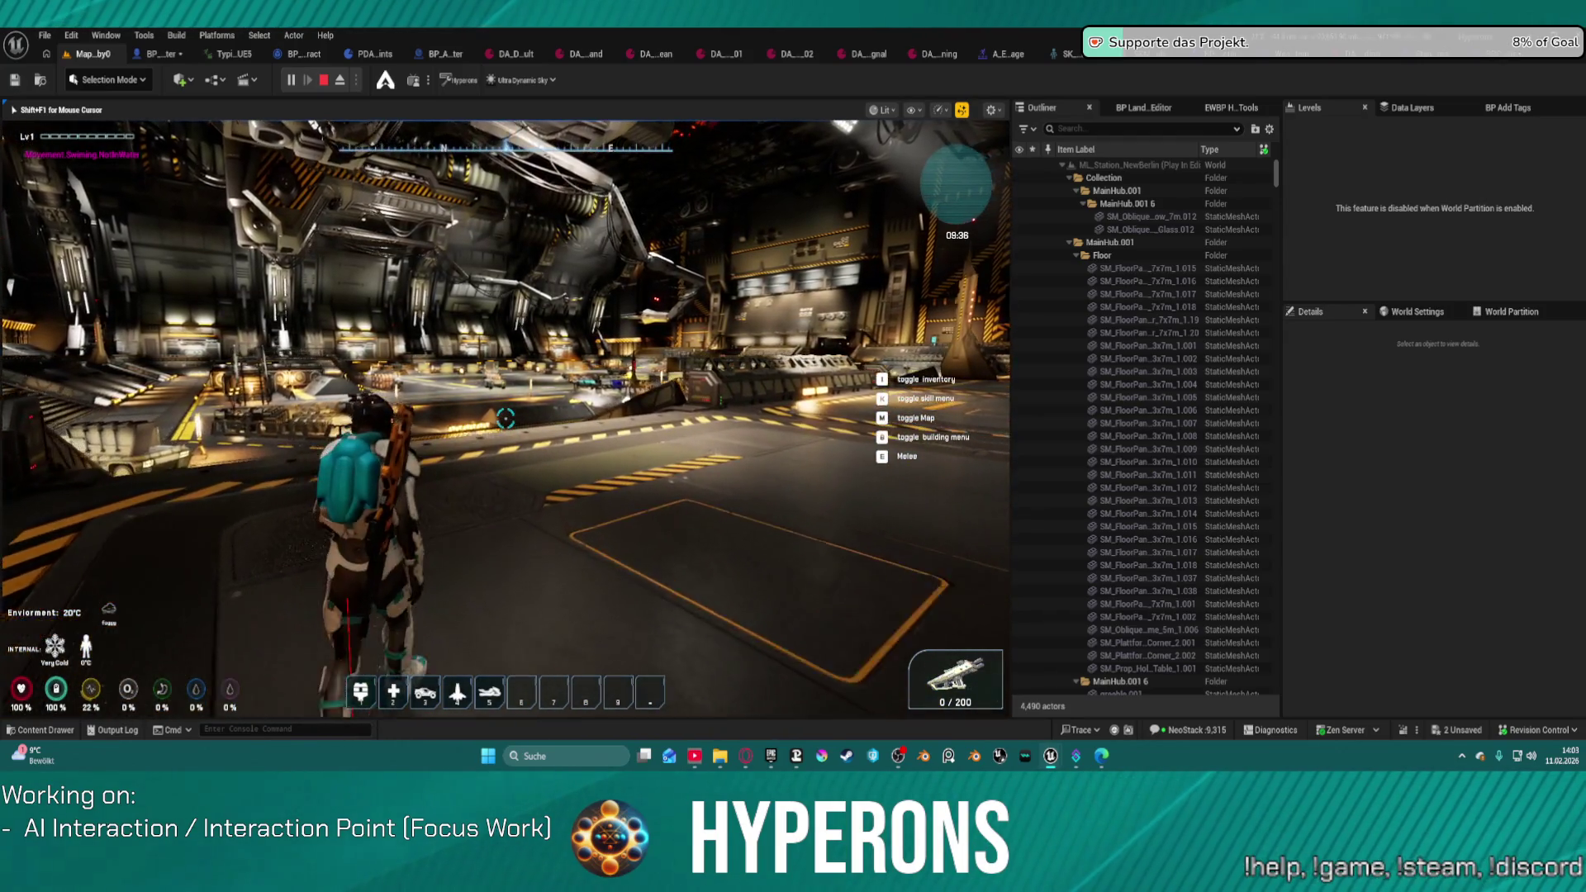
{"action": "key", "text": "w"}
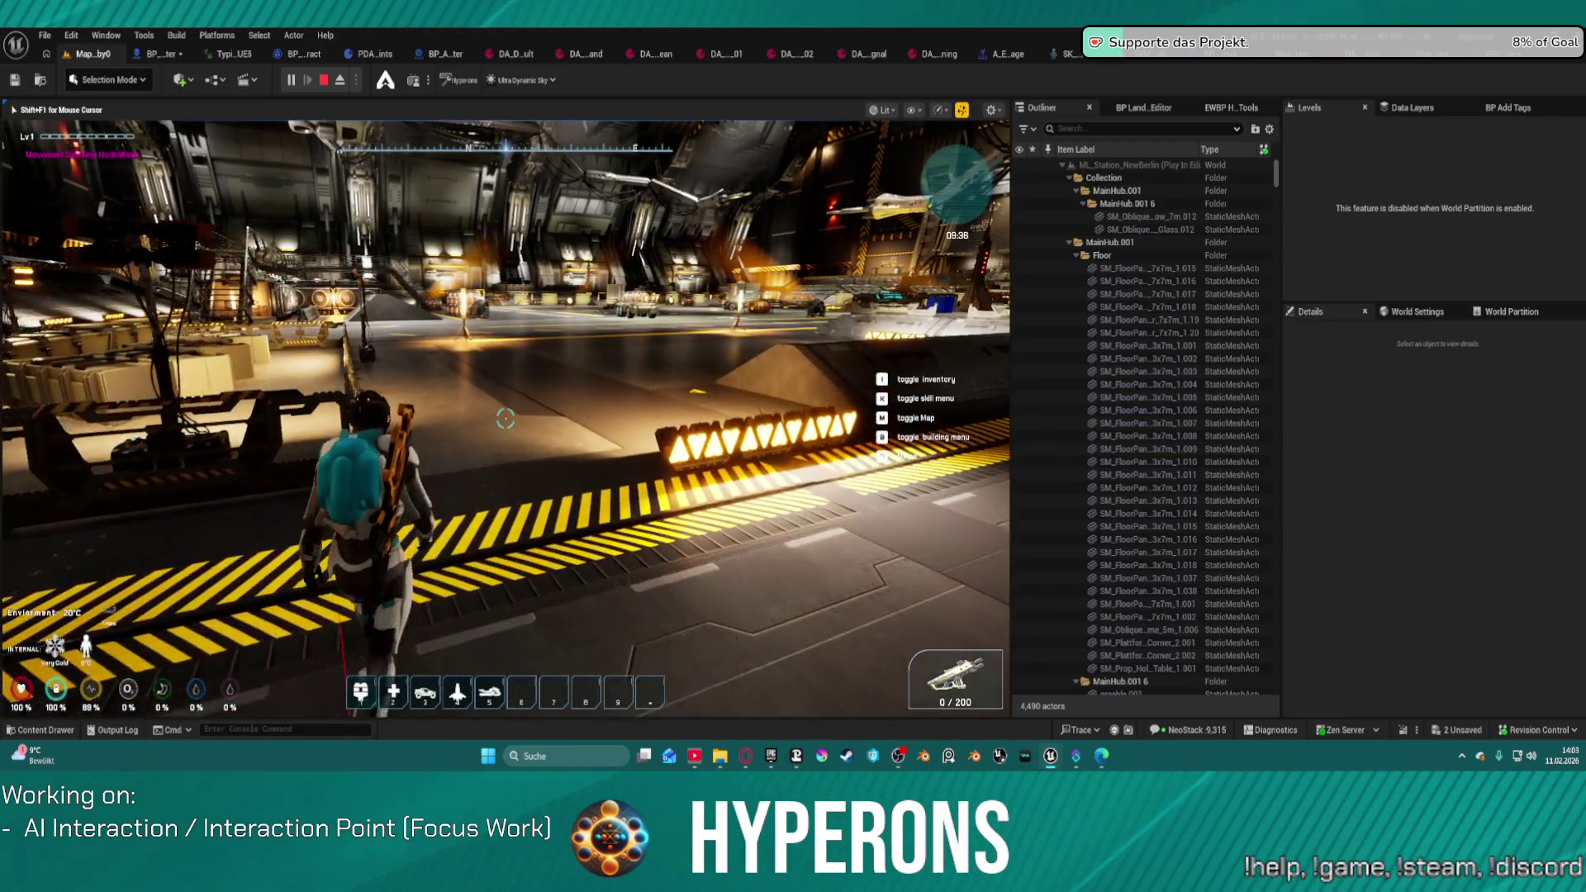
{"action": "key", "text": "shift+w"}
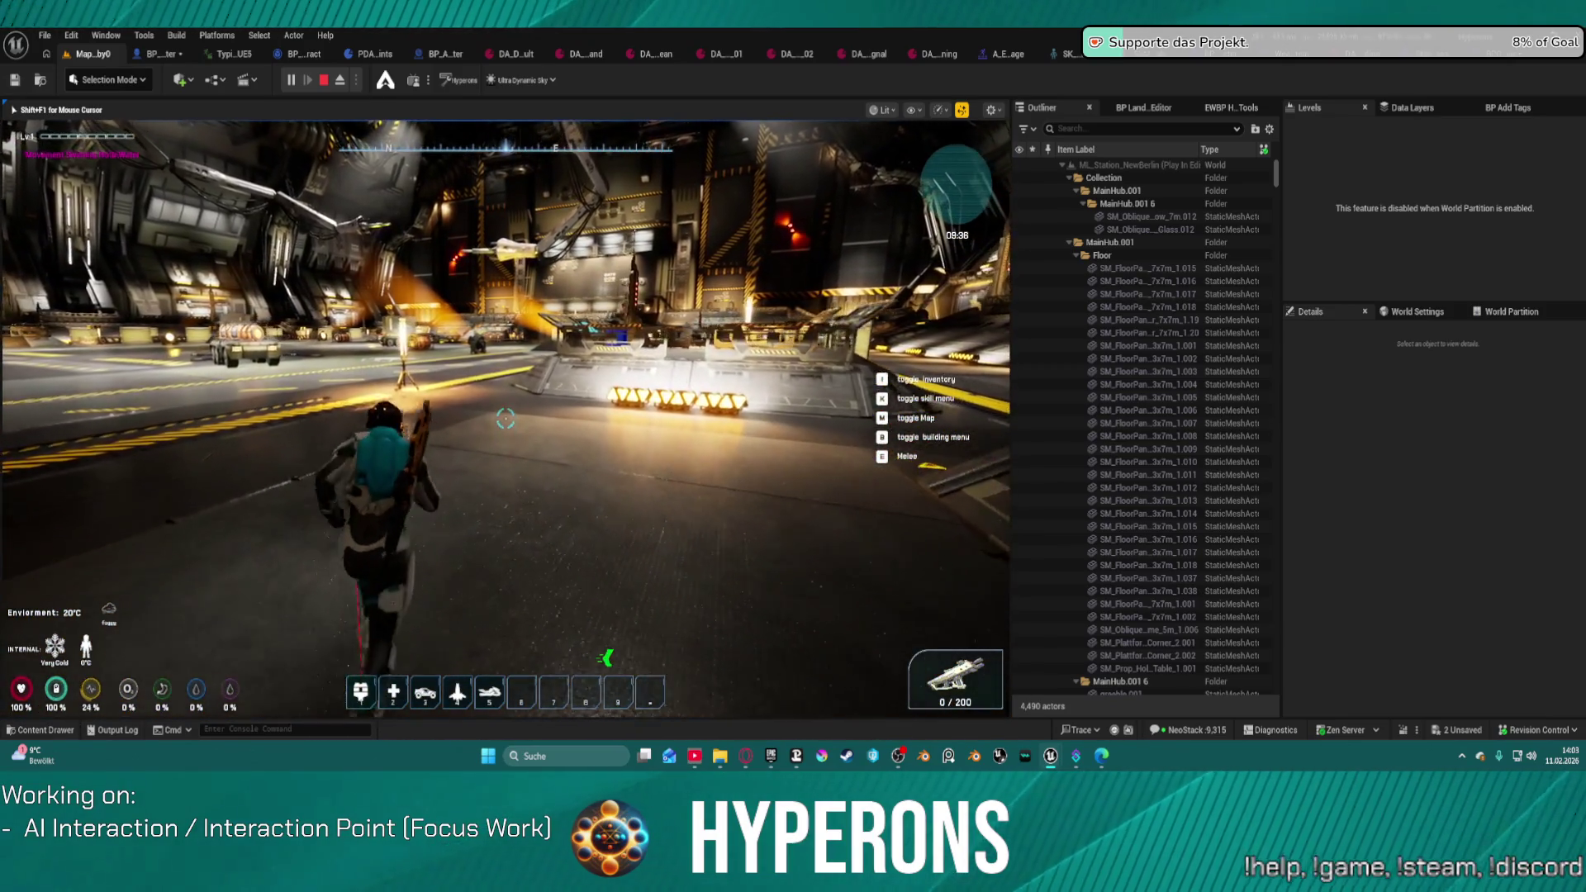
{"action": "key", "text": "w"}
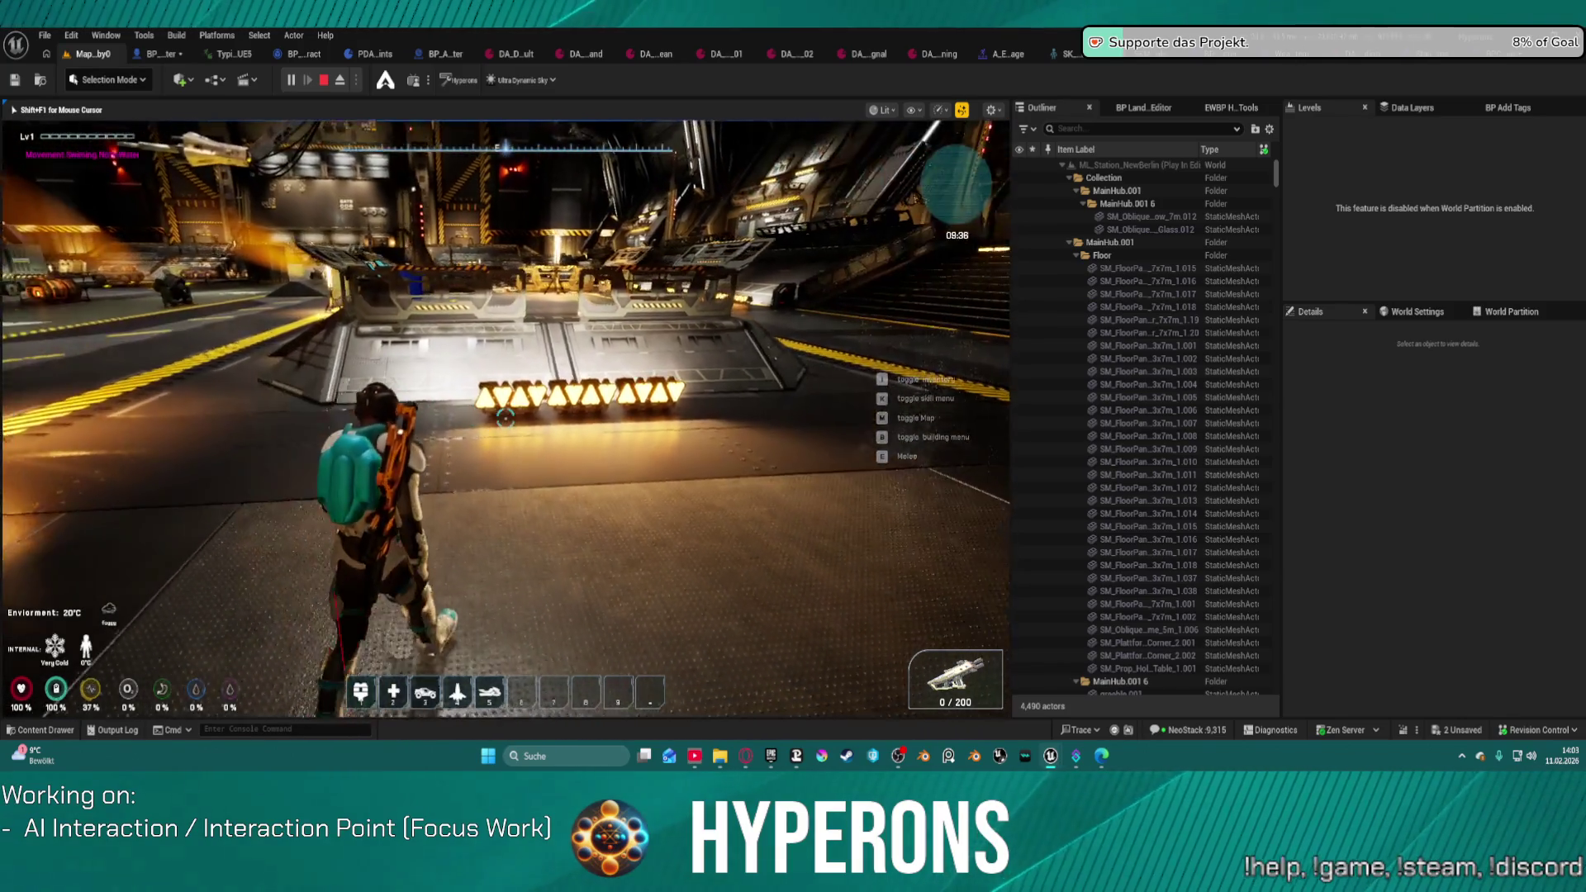
{"action": "key", "text": "w"}
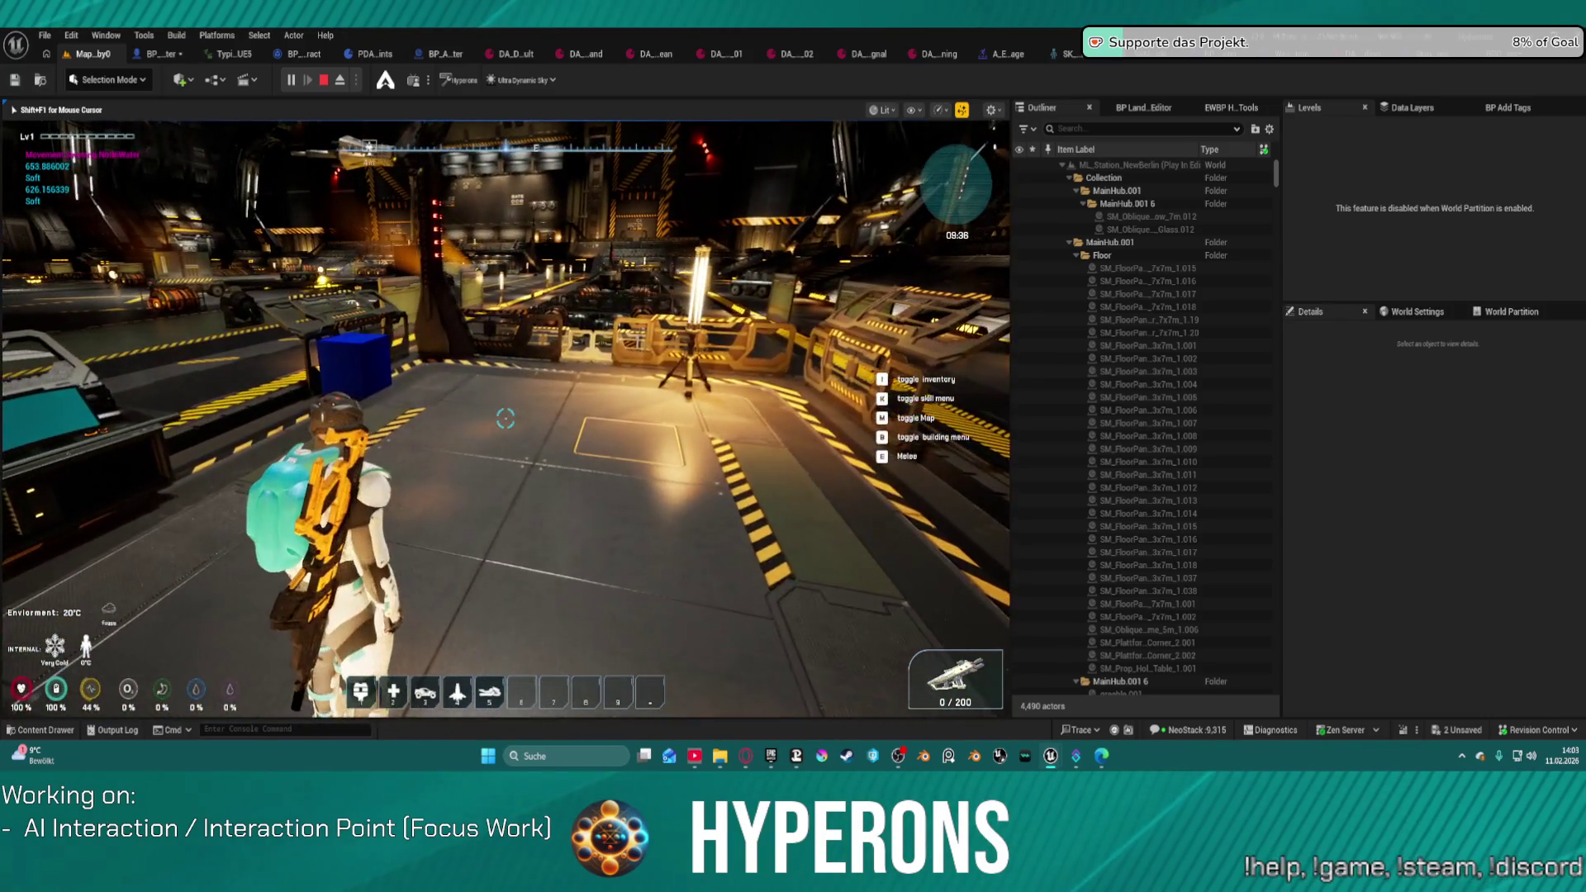
{"action": "key", "text": "w"}
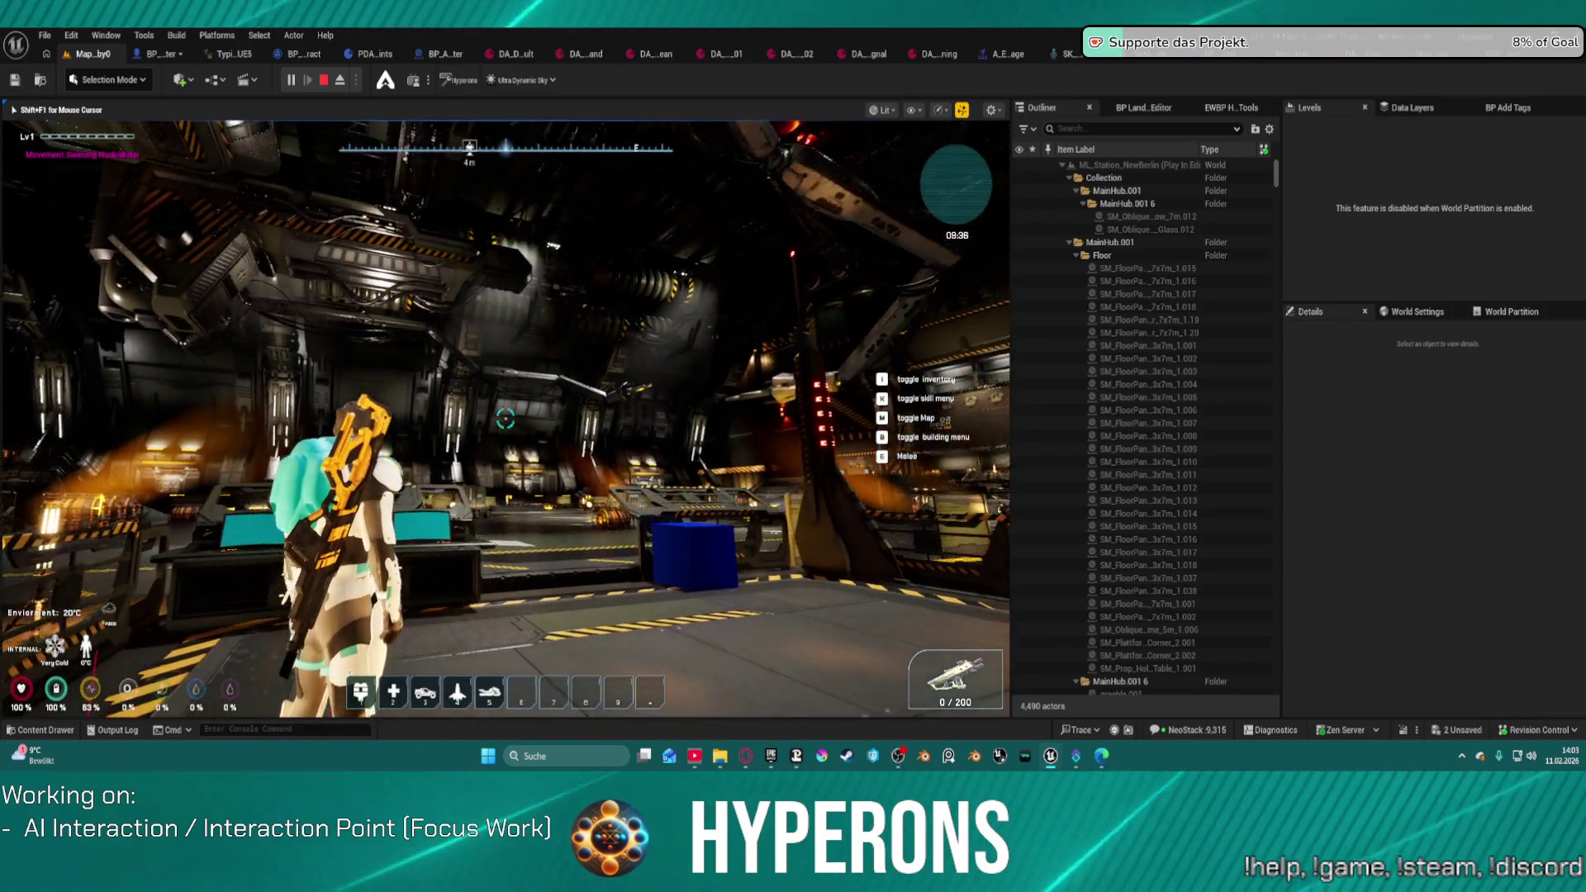
{"action": "key", "text": "w"}
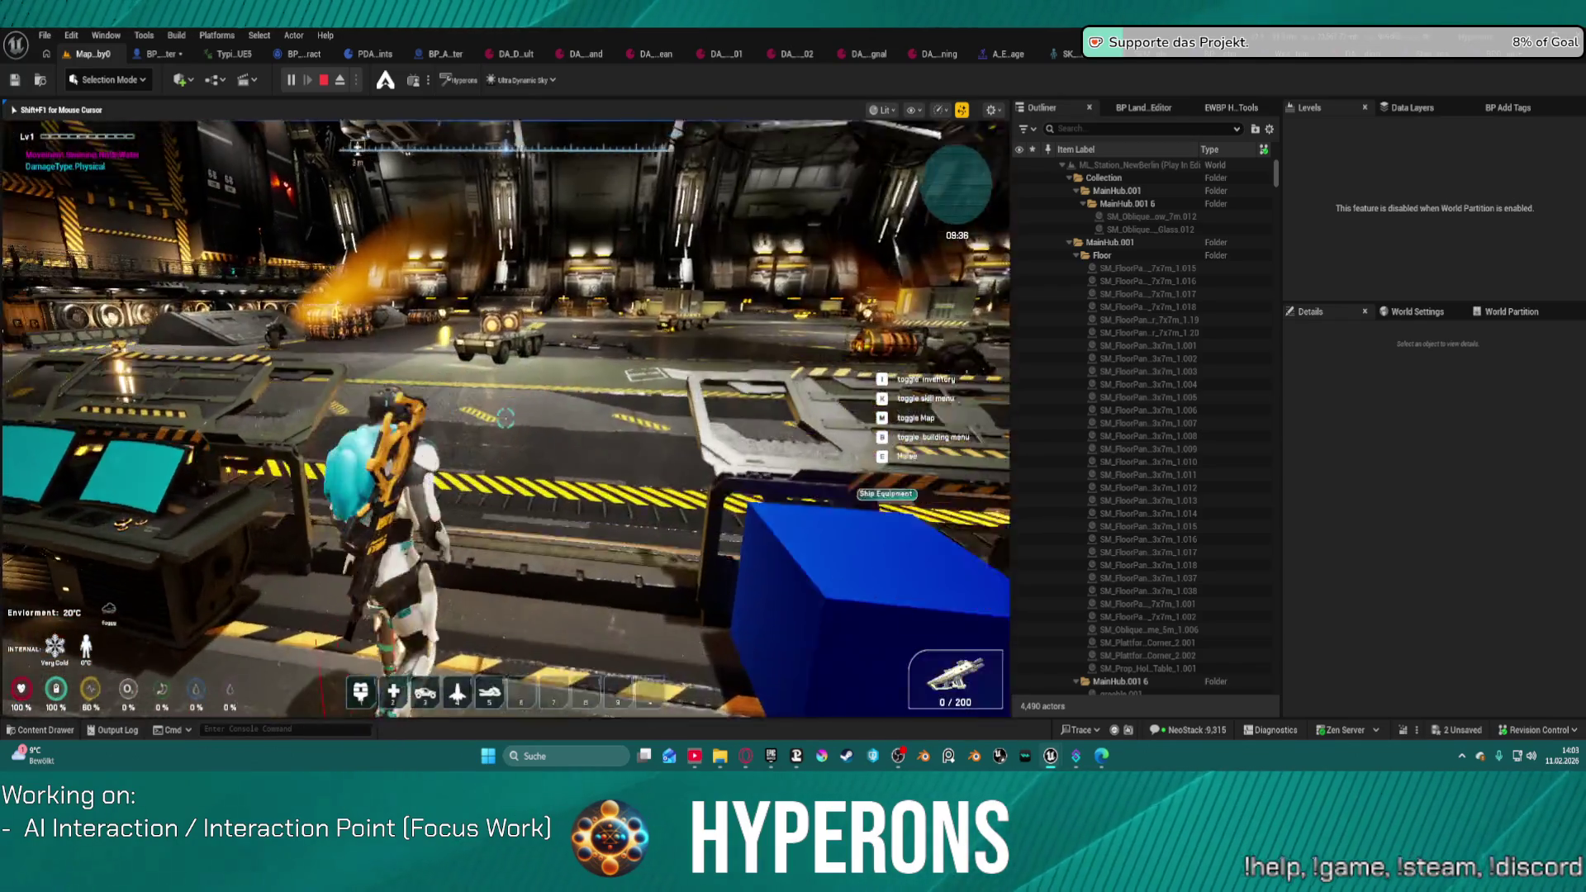
{"action": "key", "text": "w"}
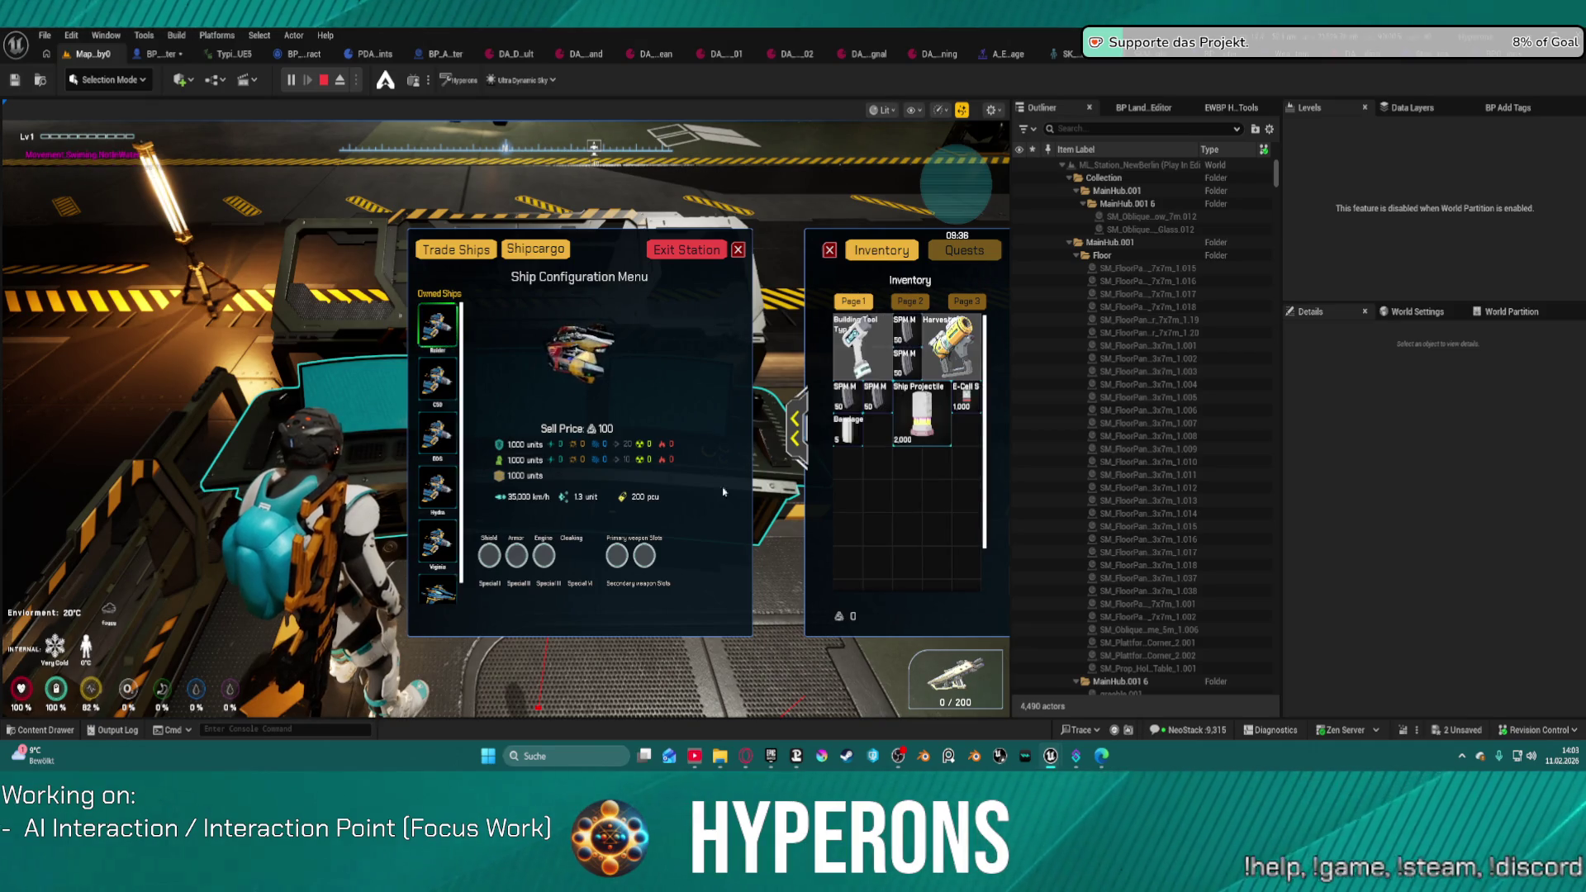
Step: Choose Exit Station and confirm leaving New Berlin, bringing up the Game Saved notice
{"action": "left_click", "coordinate": [700, 256]}
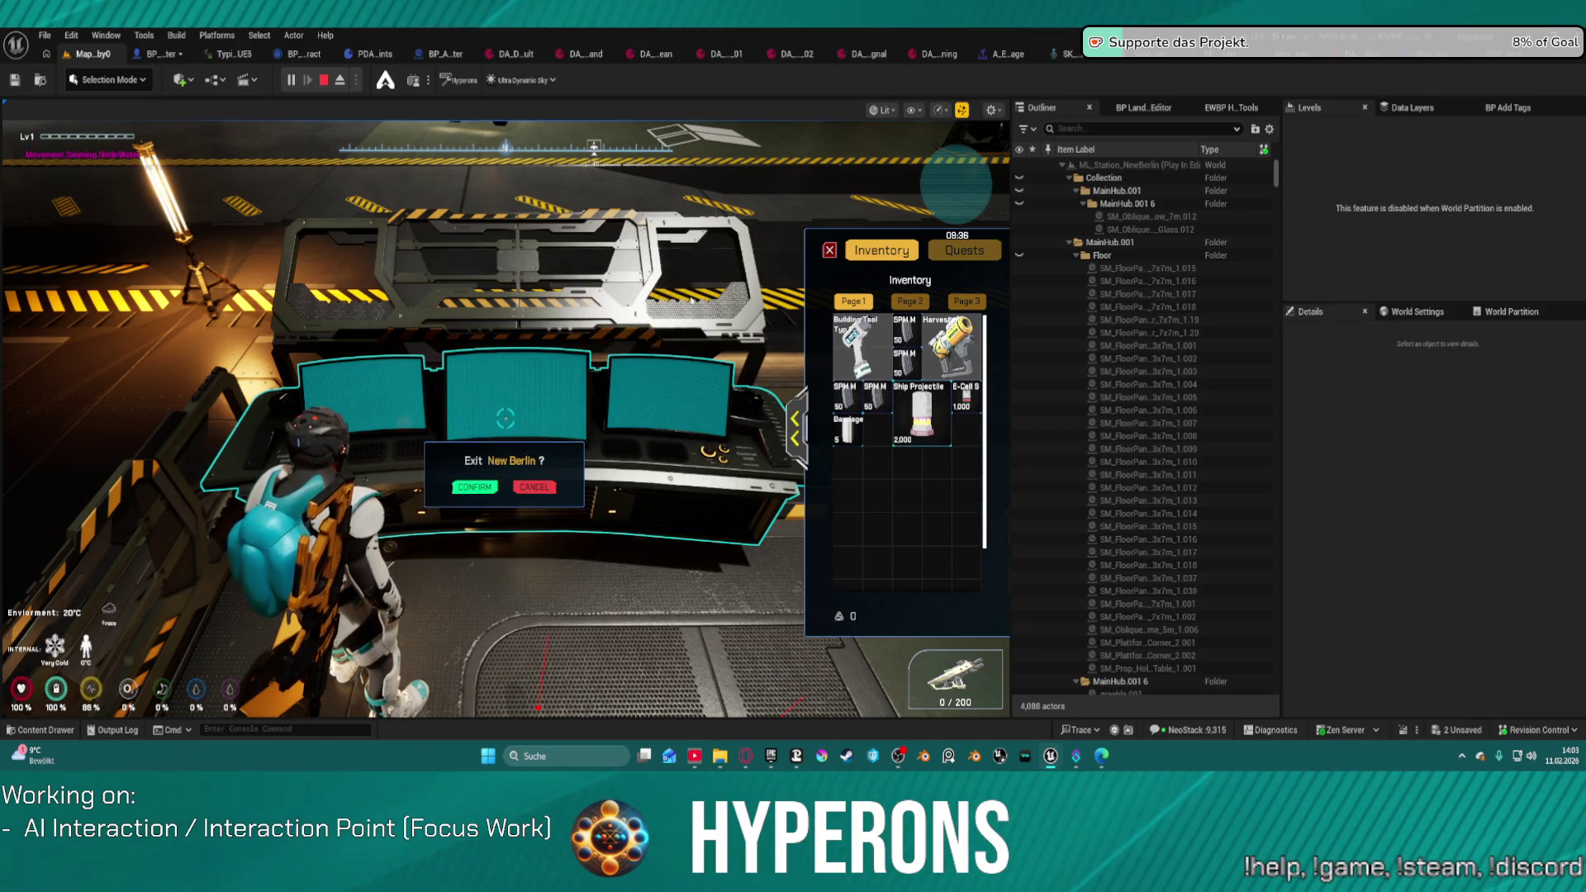
{"action": "key", "text": "Escape"}
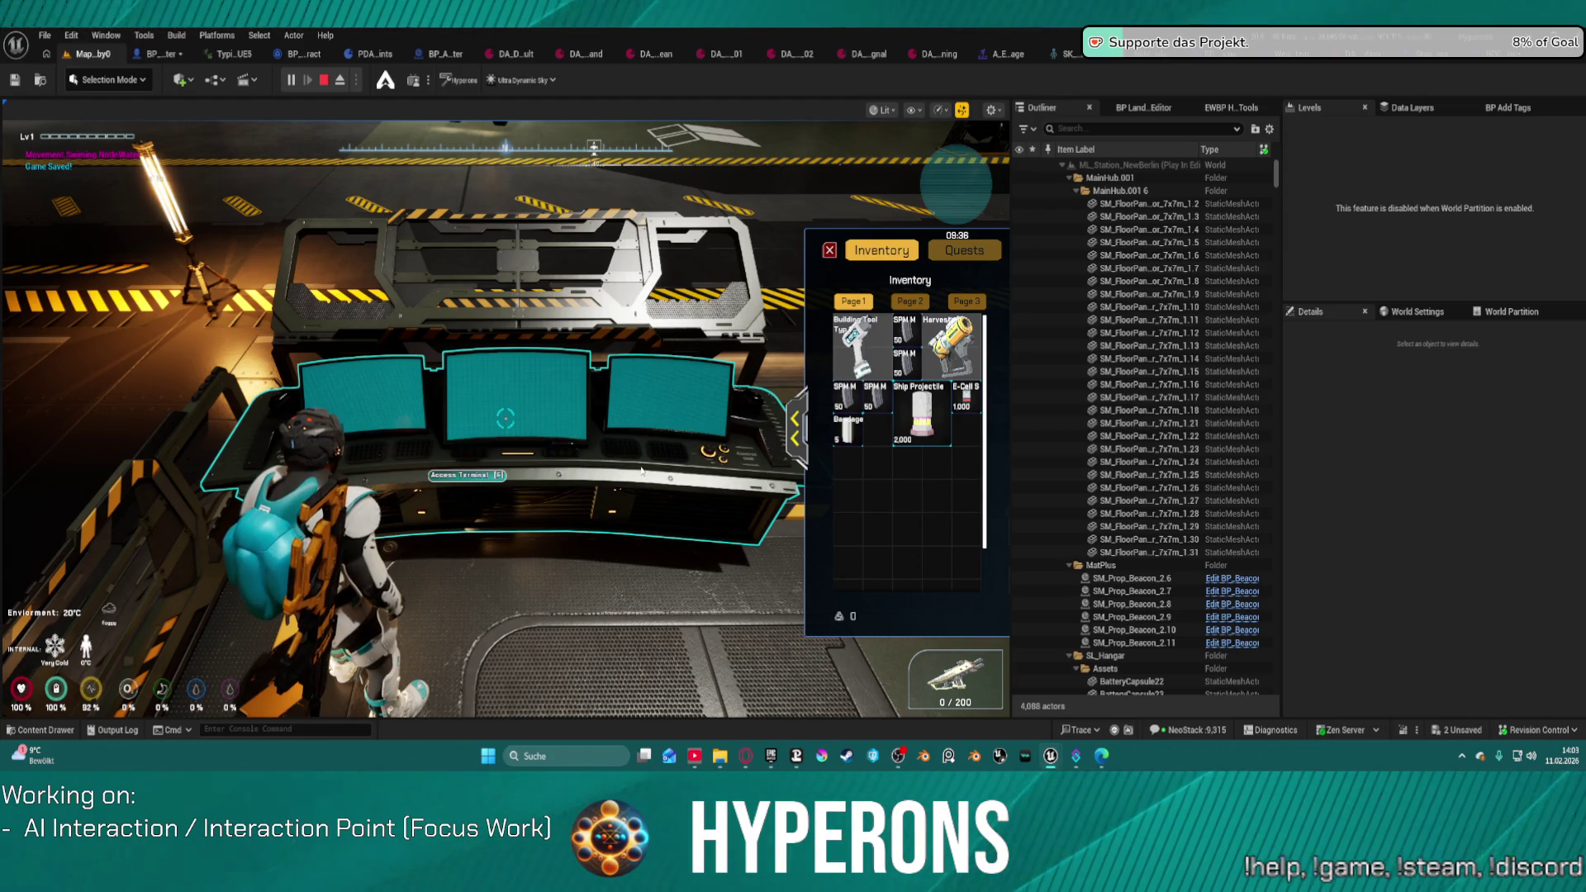
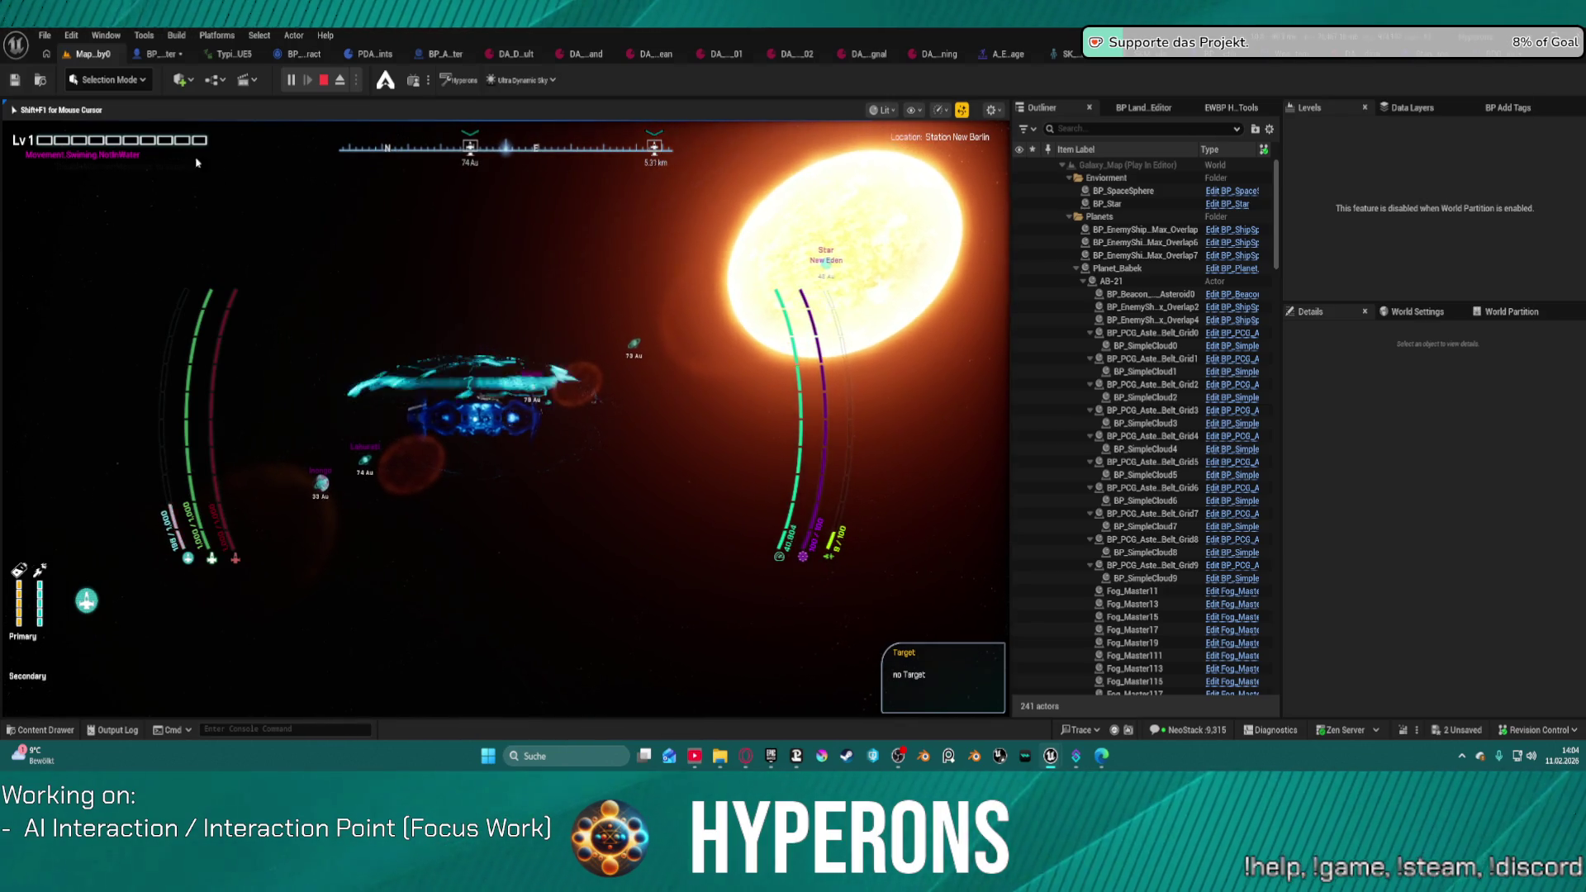
Step: Stop the play session, dismiss the Message Log, and load AI_testmap from Recent Levels
{"action": "key", "text": "Escape"}
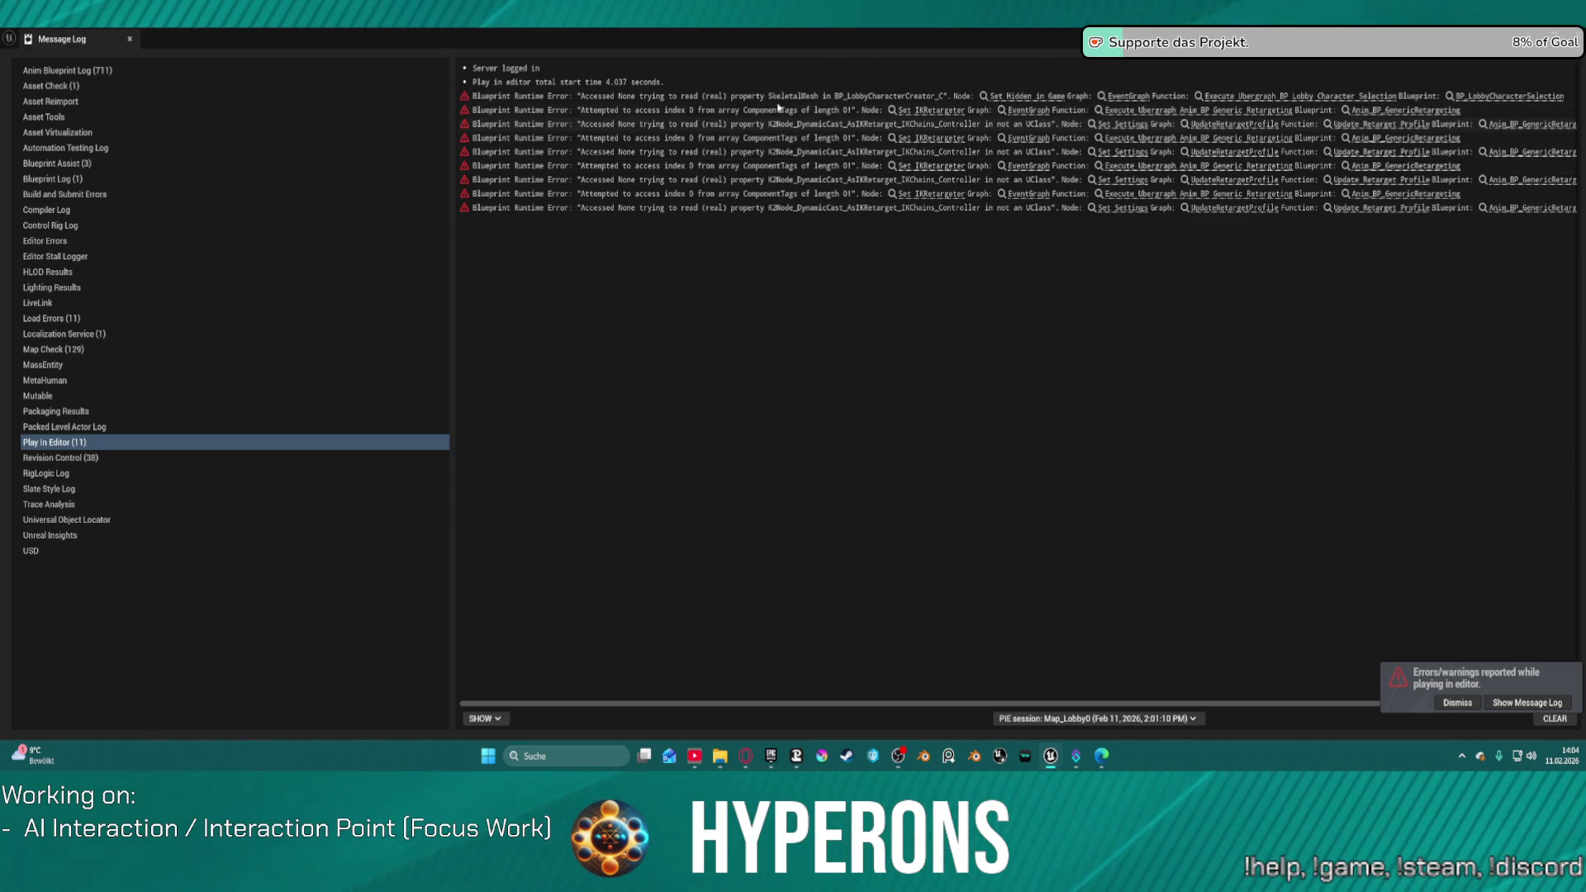
{"action": "left_click", "coordinate": [128, 41]}
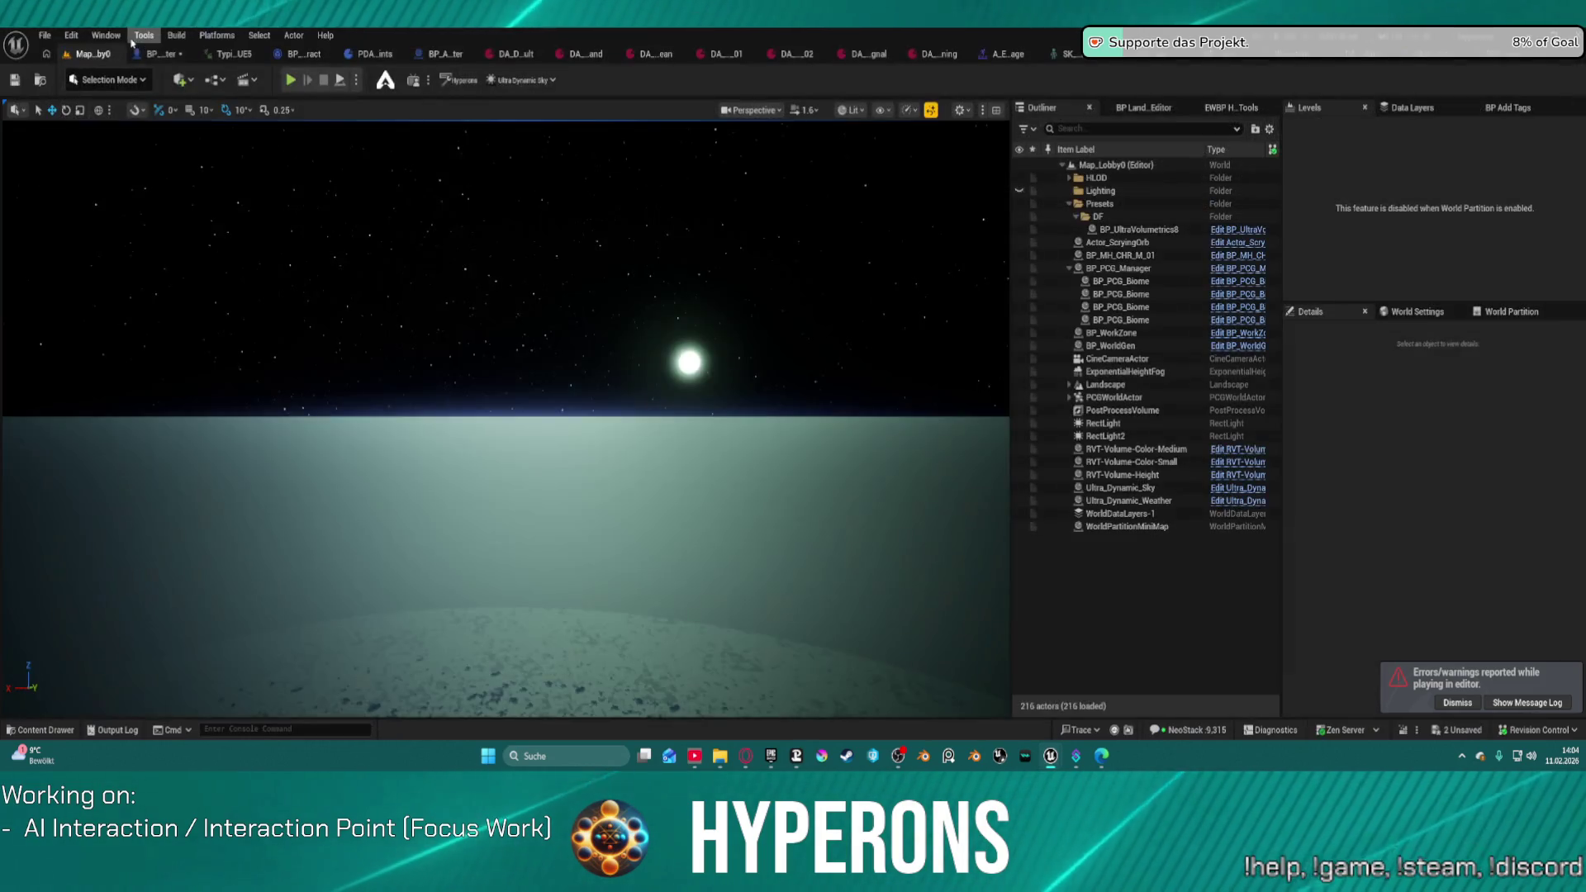
{"action": "left_click", "coordinate": [45, 35]}
{"action": "mouse_move", "coordinate": [91, 129]}
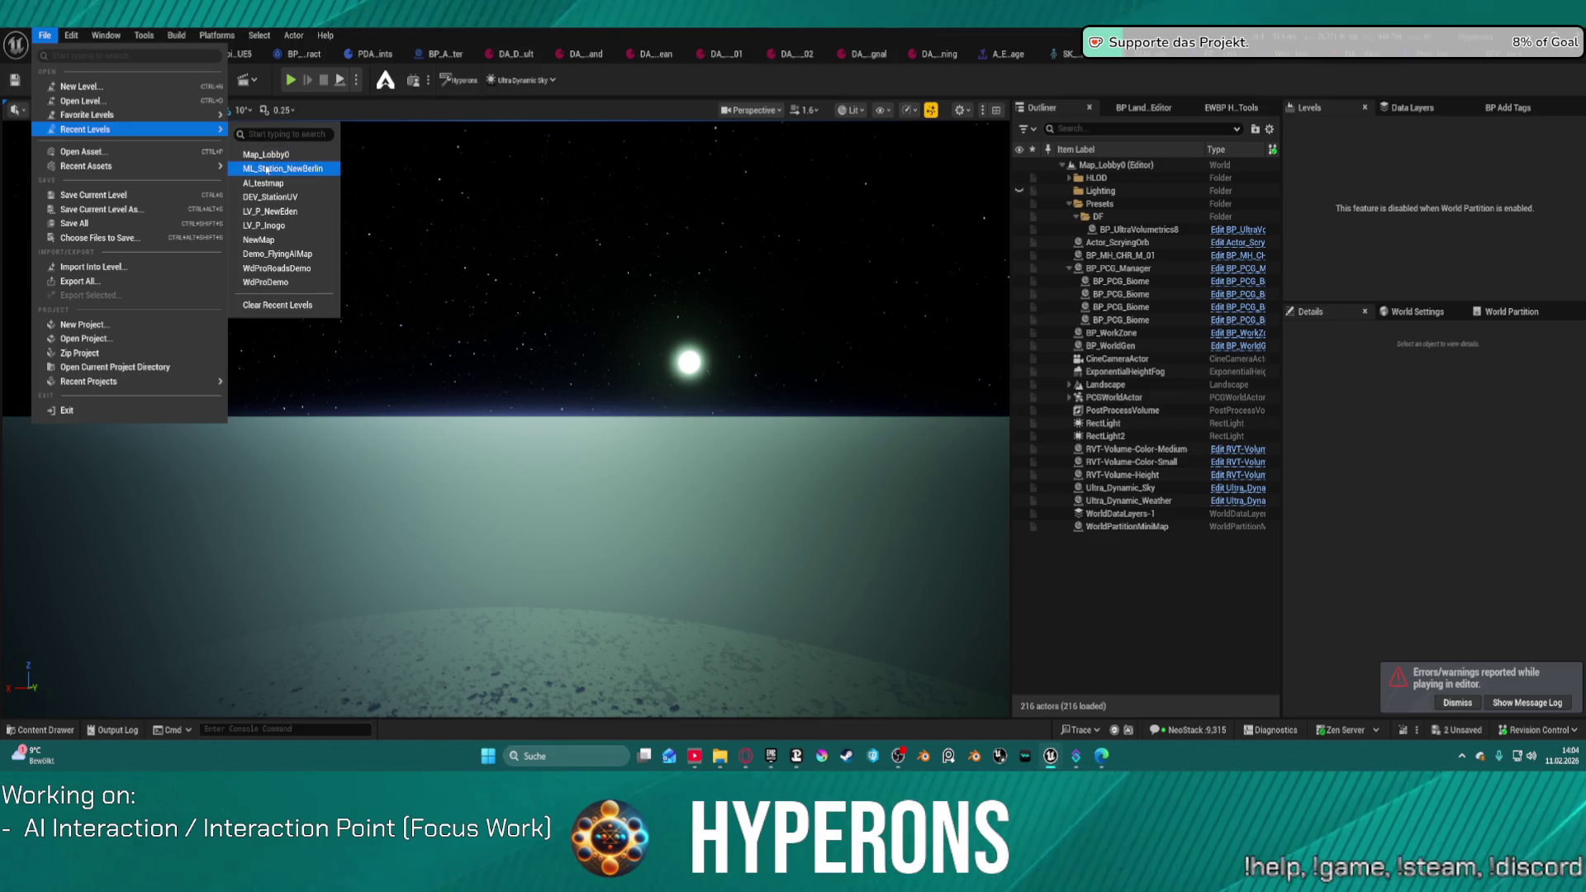
{"action": "left_click", "coordinate": [290, 184]}
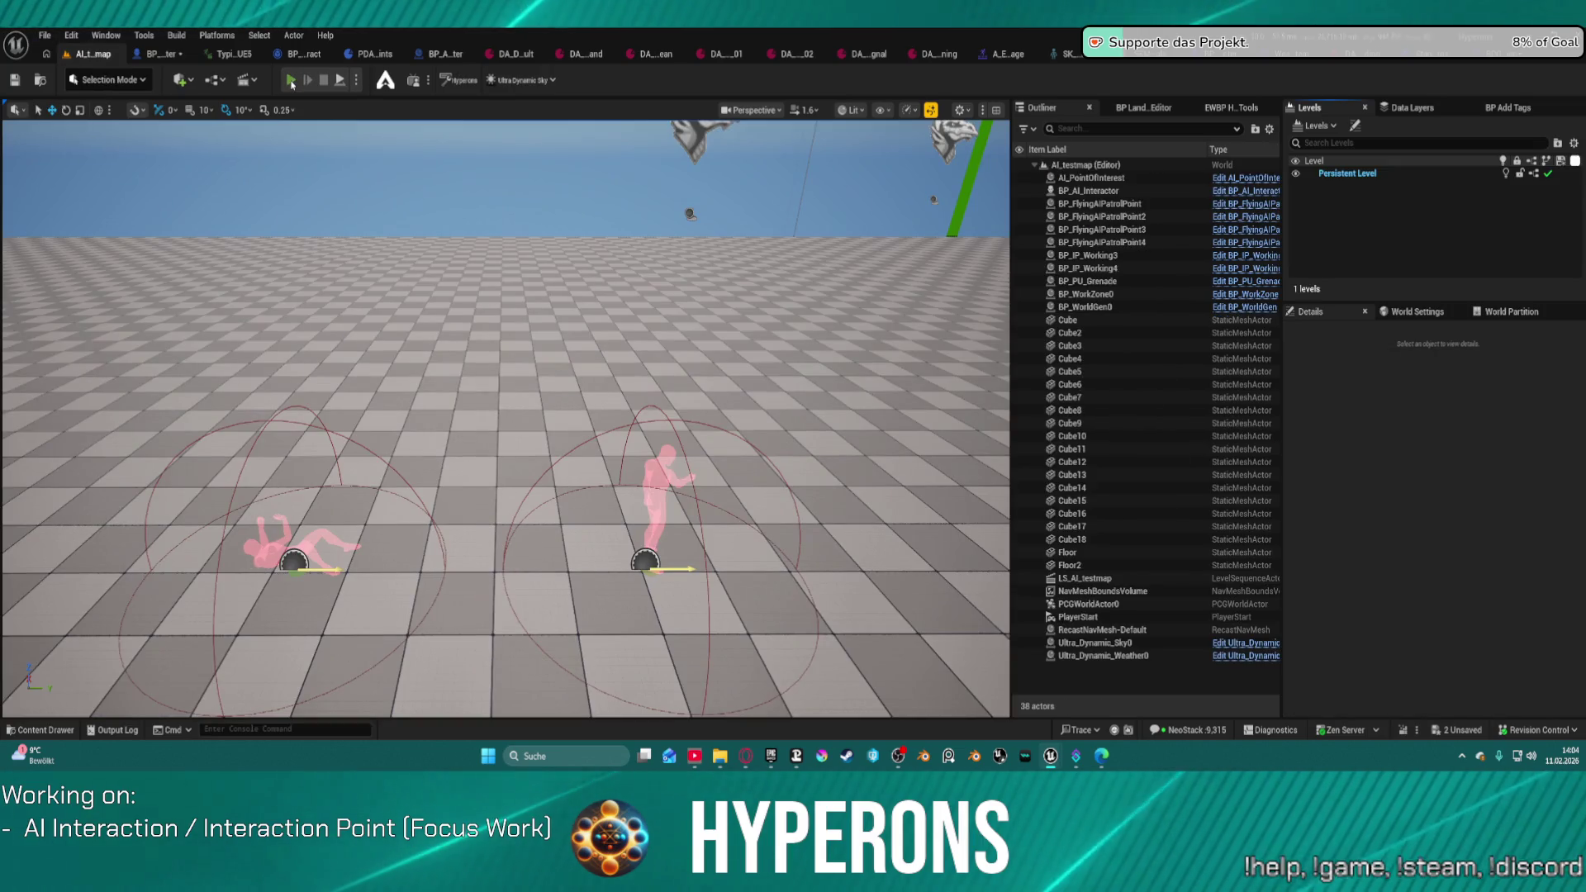
{"action": "left_click", "coordinate": [291, 80]}
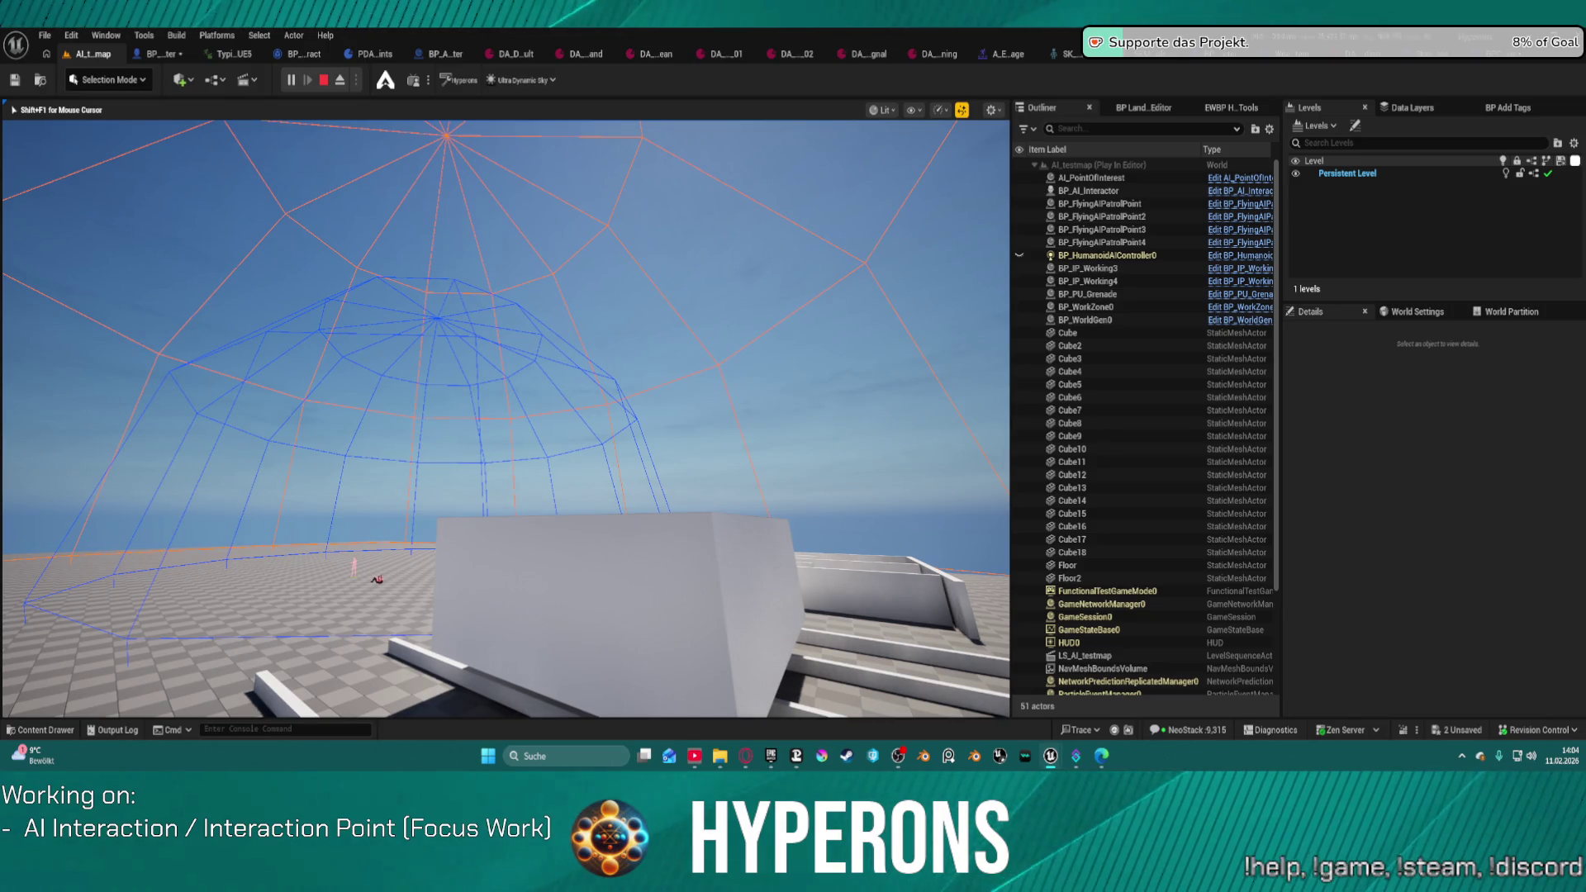
{"action": "key", "text": "super"}
{"action": "key", "text": "super"}
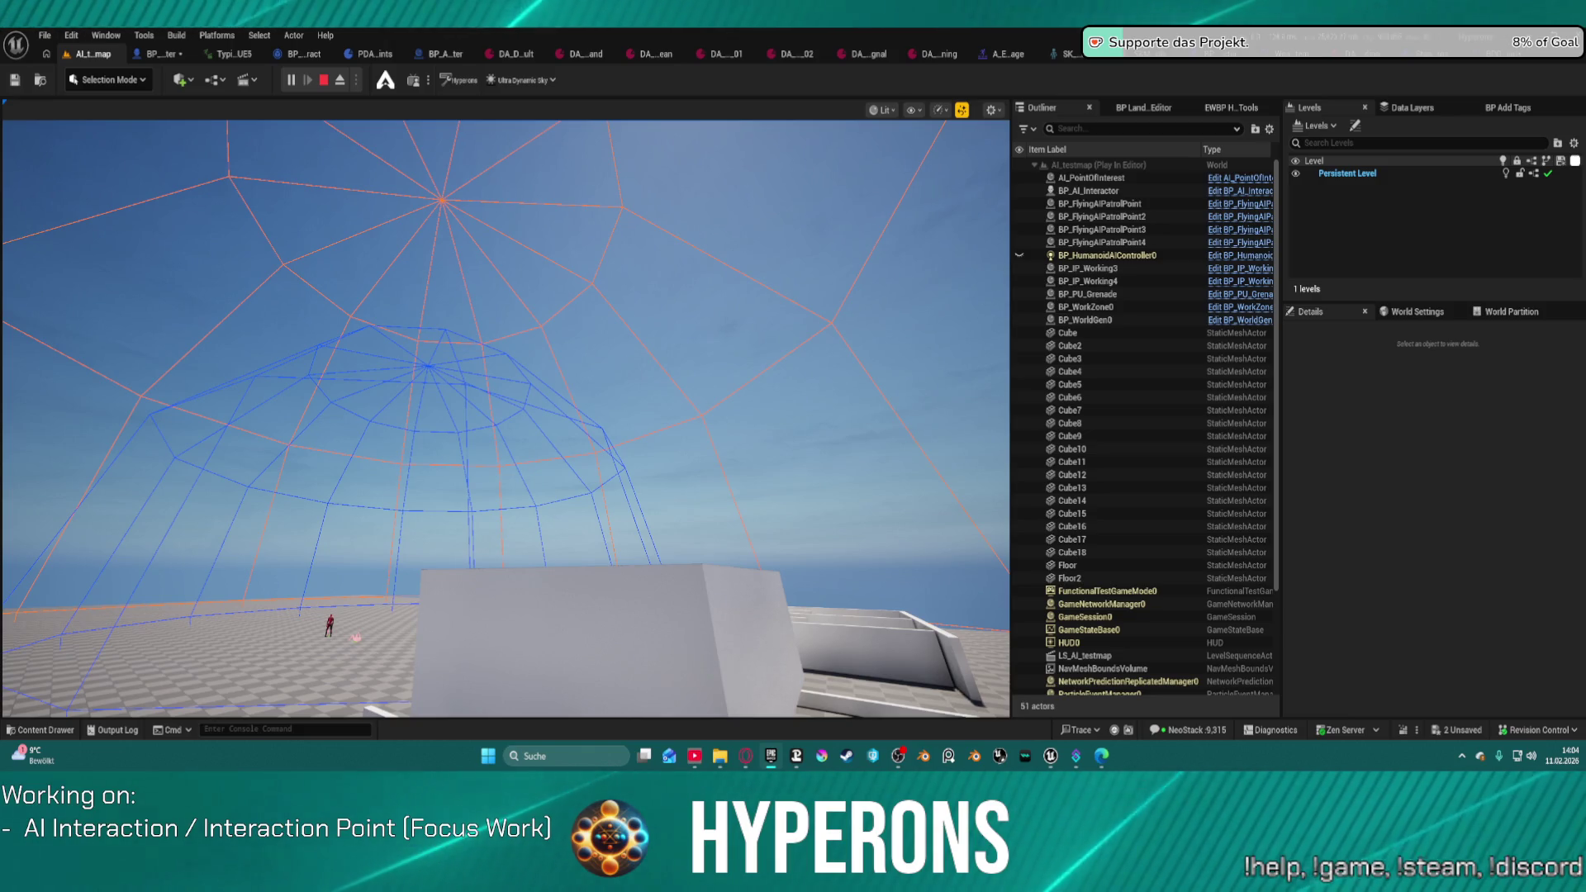
{"action": "left_click", "coordinate": [658, 502]}
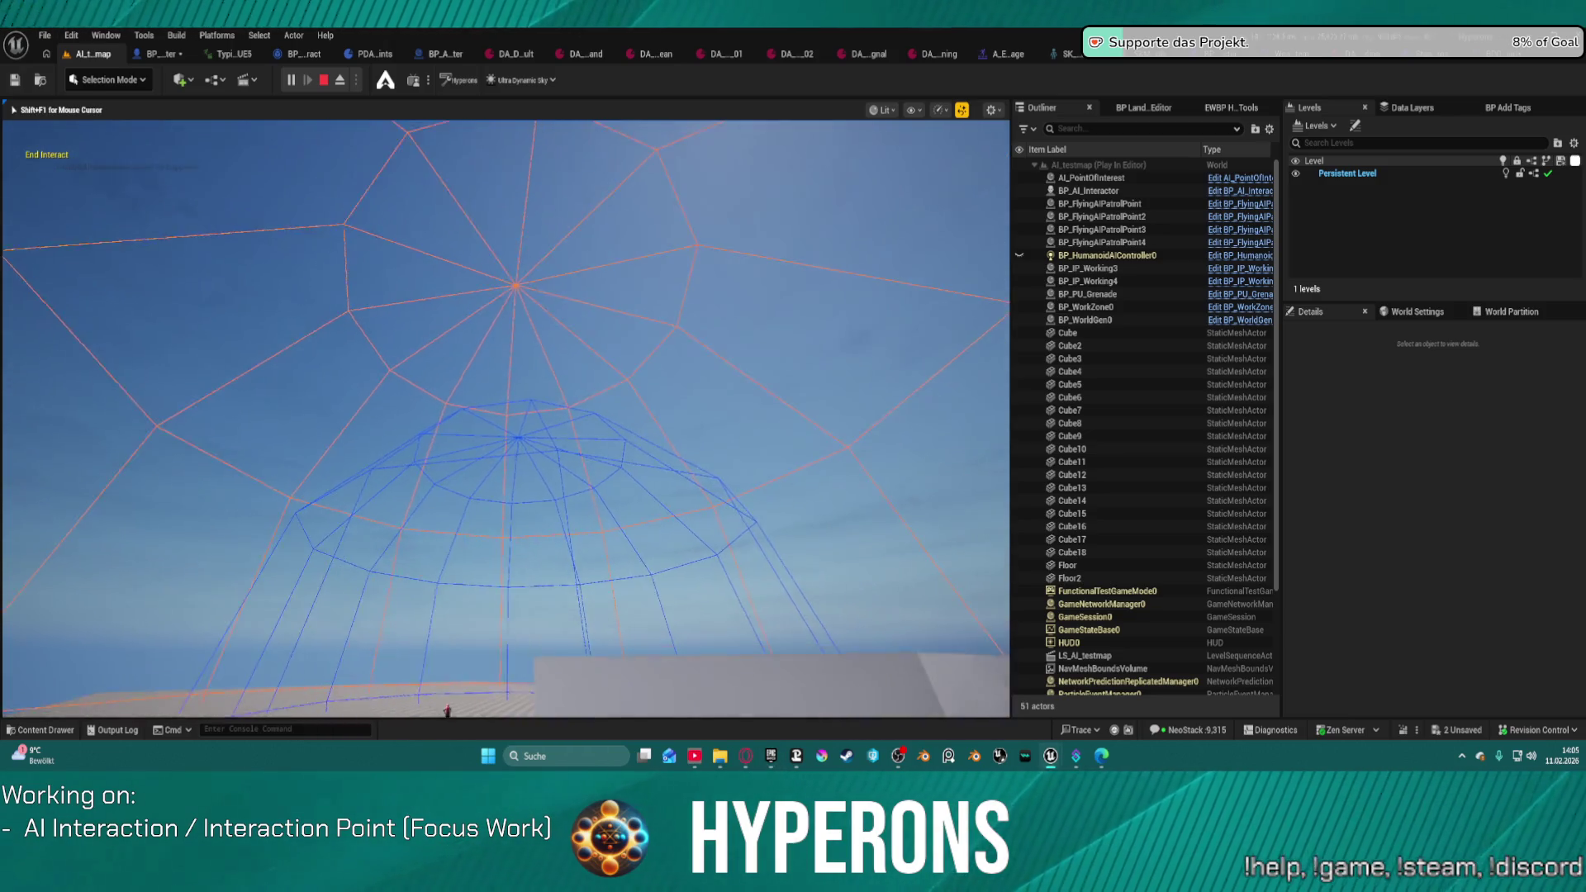
{"action": "key", "text": "w"}
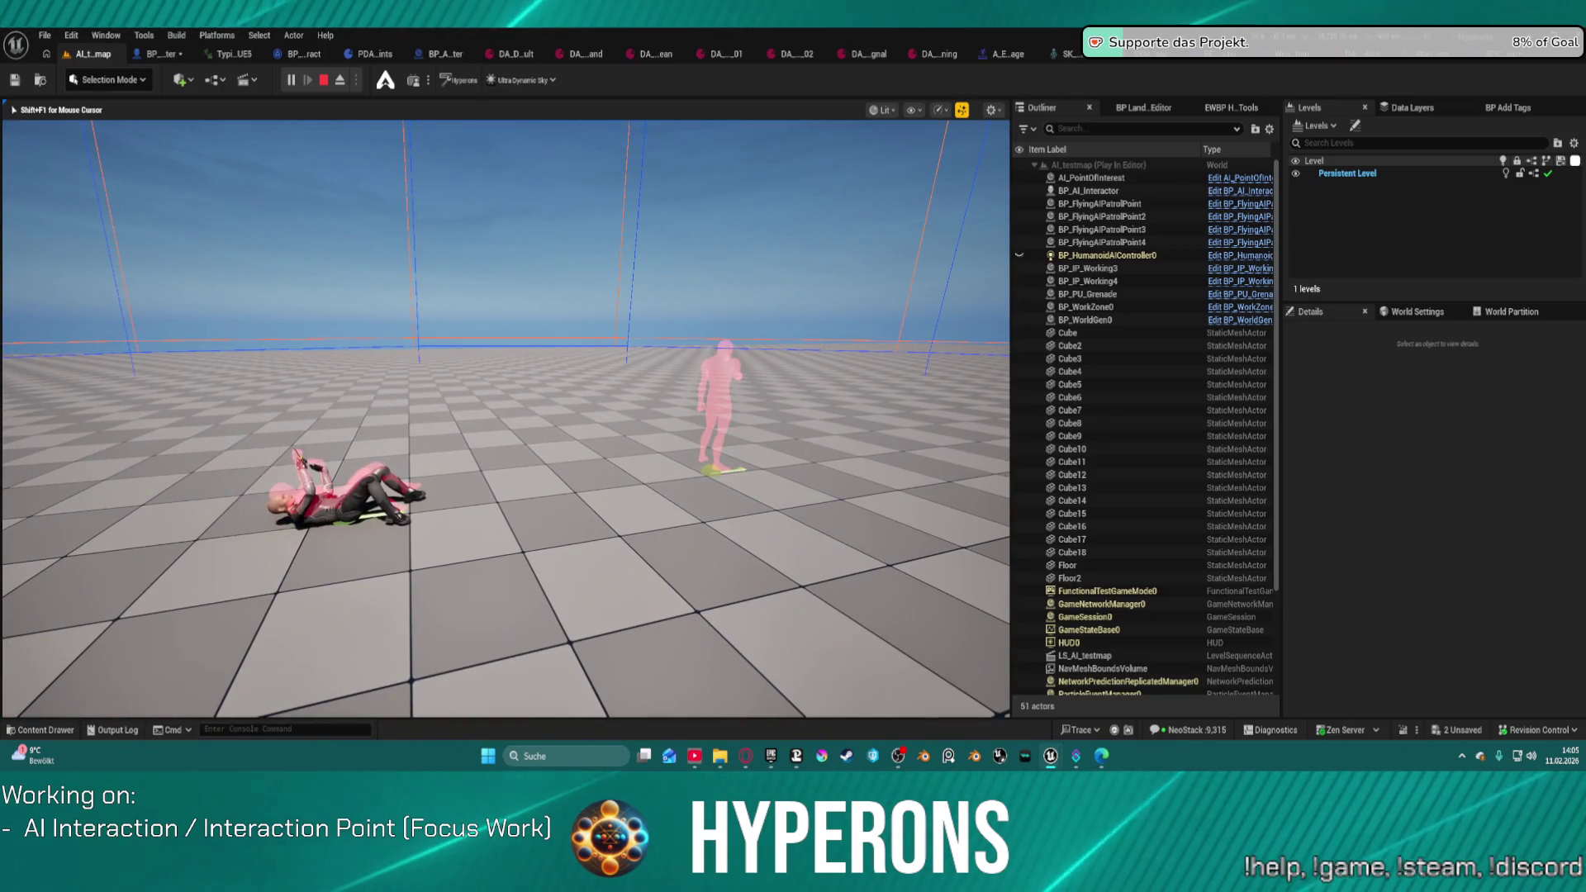
{"action": "key", "text": "Escape"}
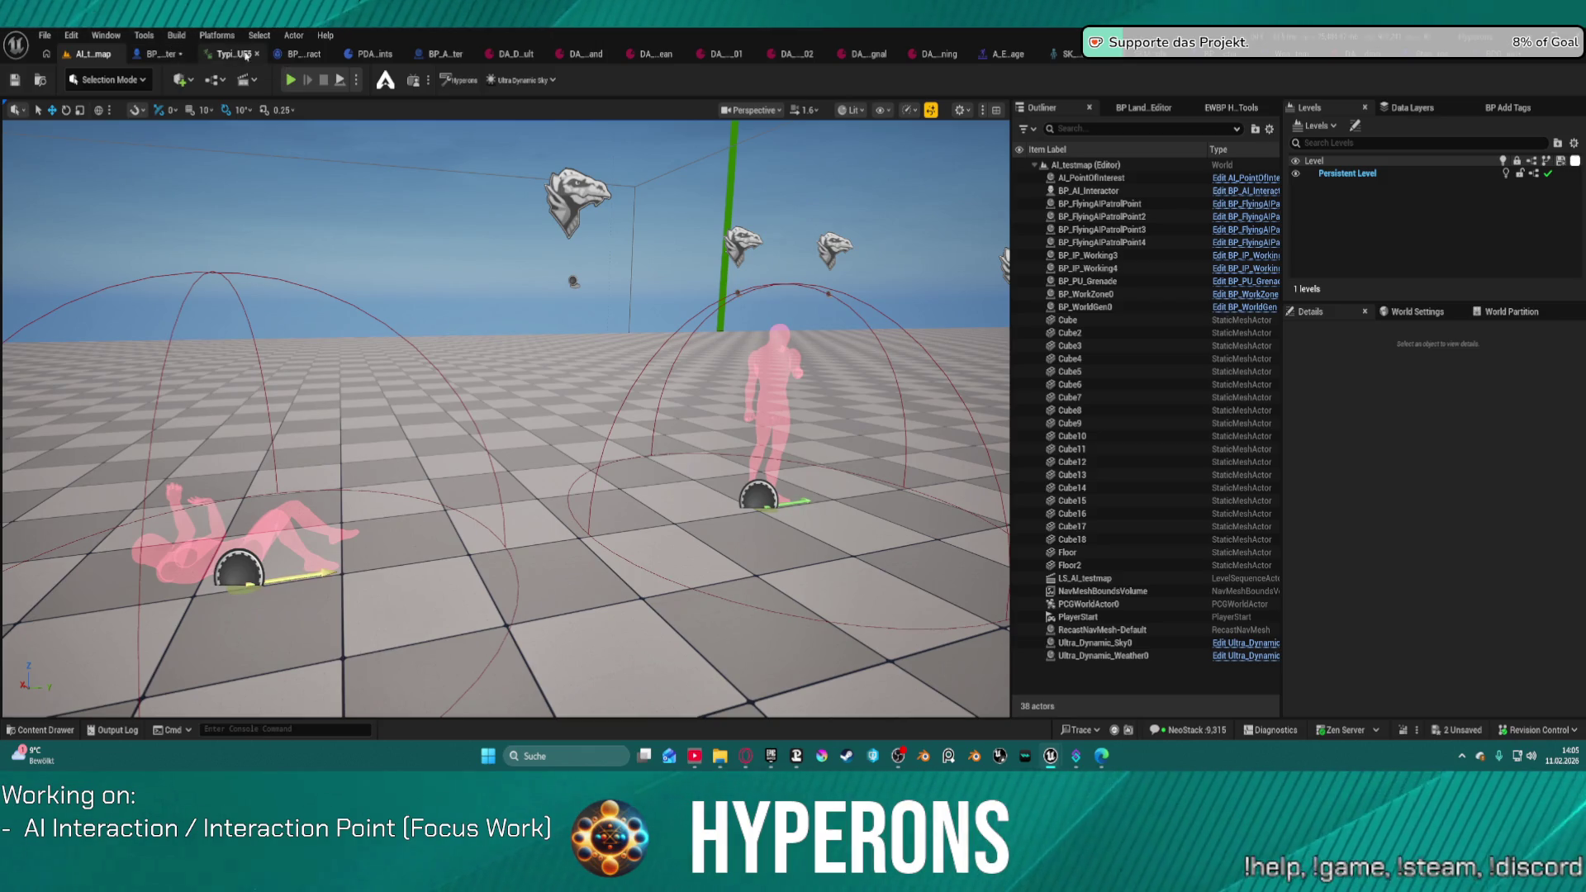
{"action": "left_click", "coordinate": [167, 56]}
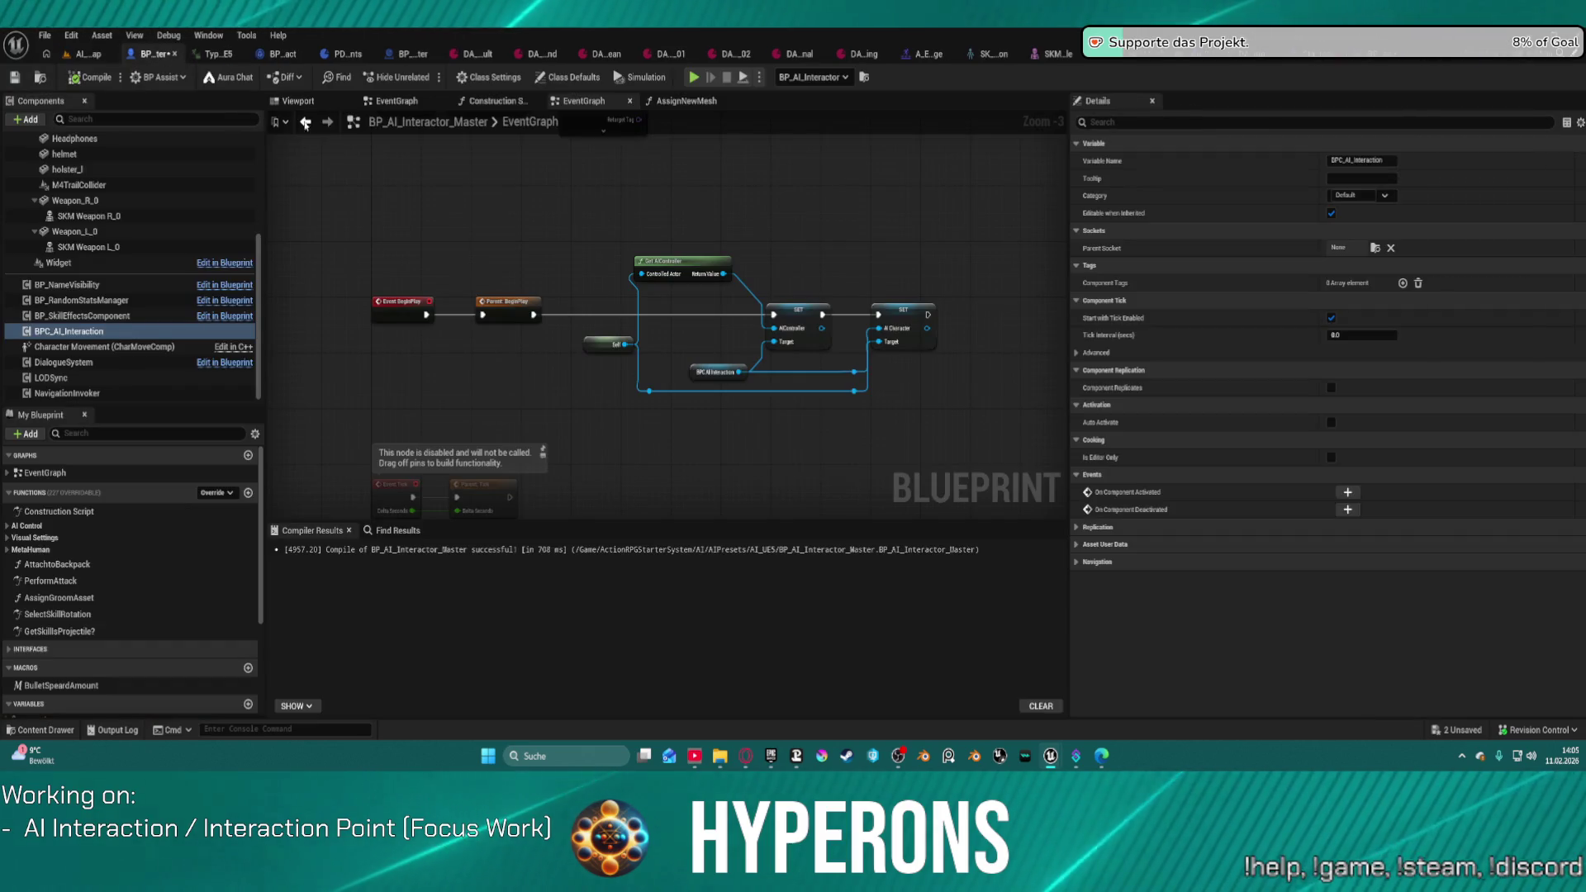
Step: Check BP_AI_Interactor_Master's Class Defaults, then select the placed BP_AI_Interactor and filter Details for debug
{"action": "left_click", "coordinate": [568, 77]}
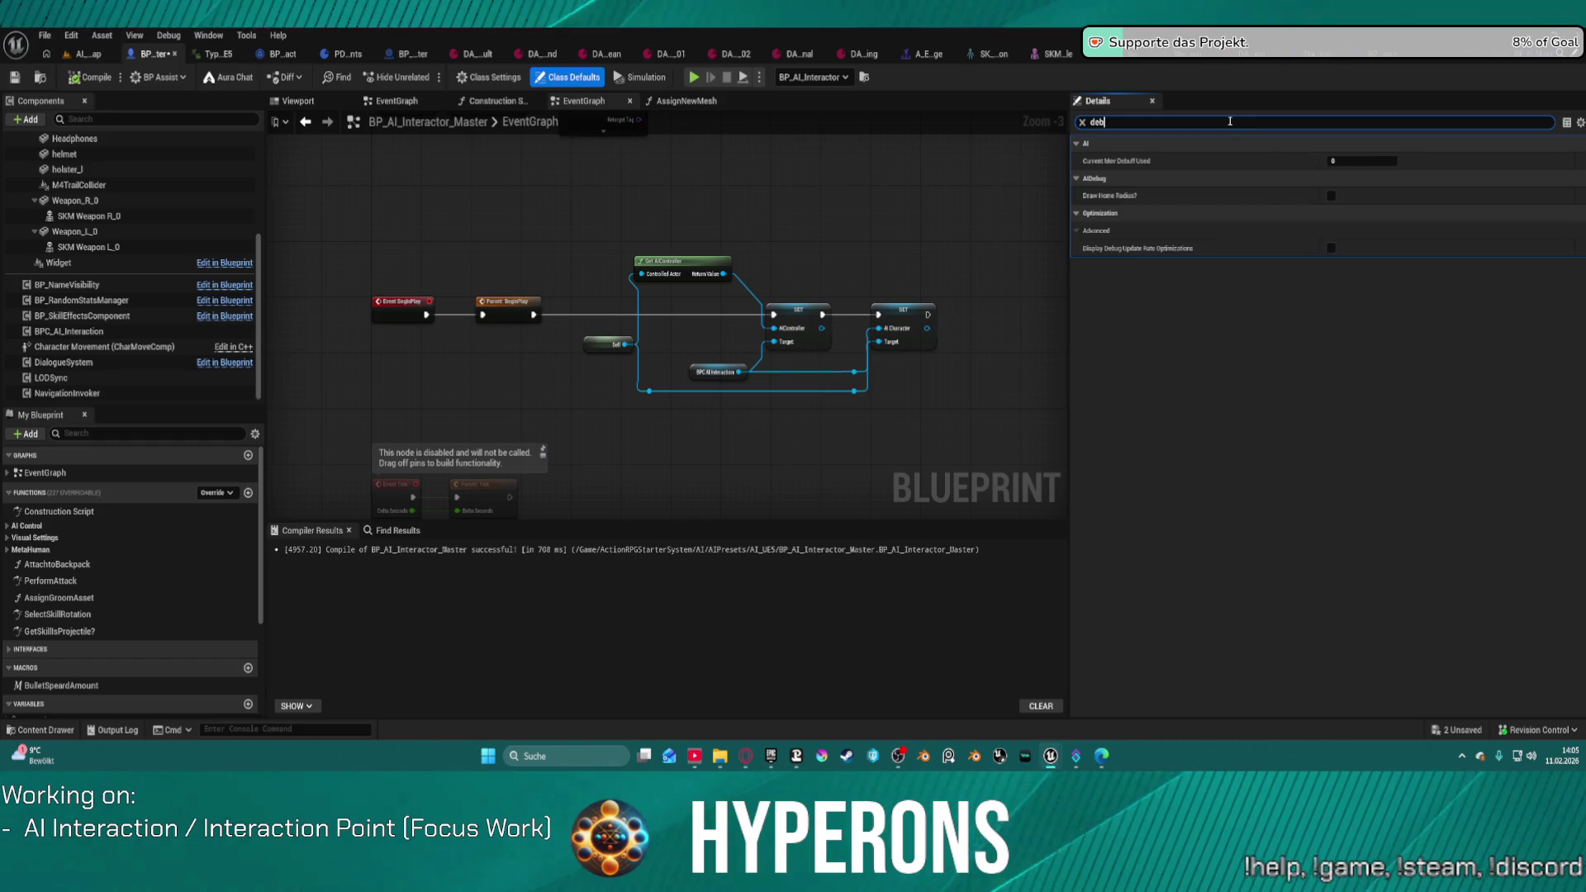
{"action": "left_click", "coordinate": [88, 54]}
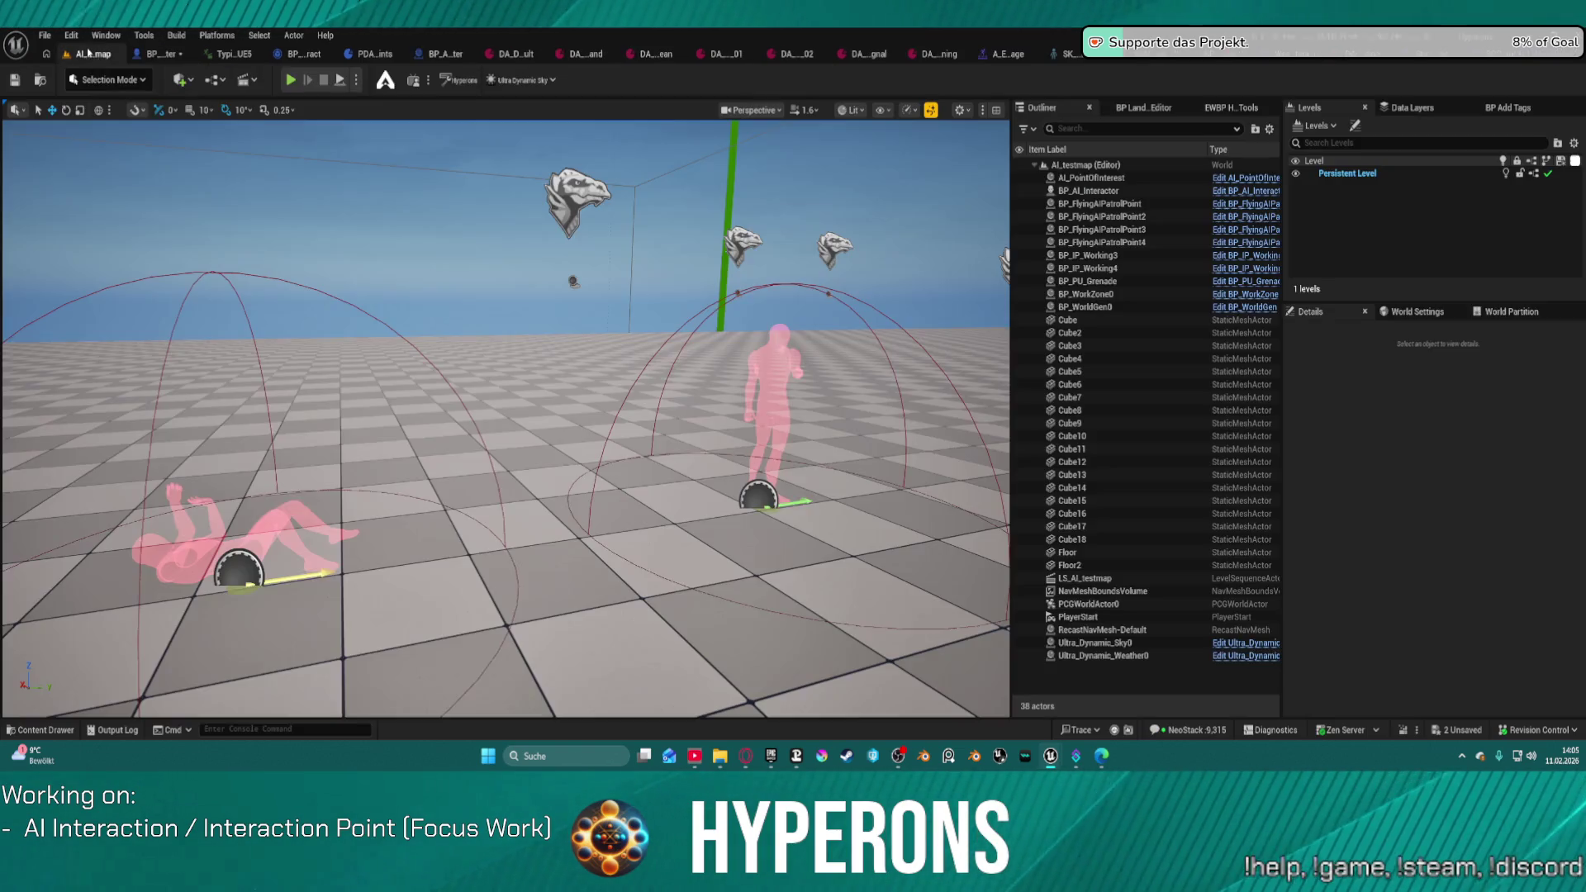
{"action": "left_click_drag", "start_coordinate": [696, 325], "coordinate": [803, 395]}
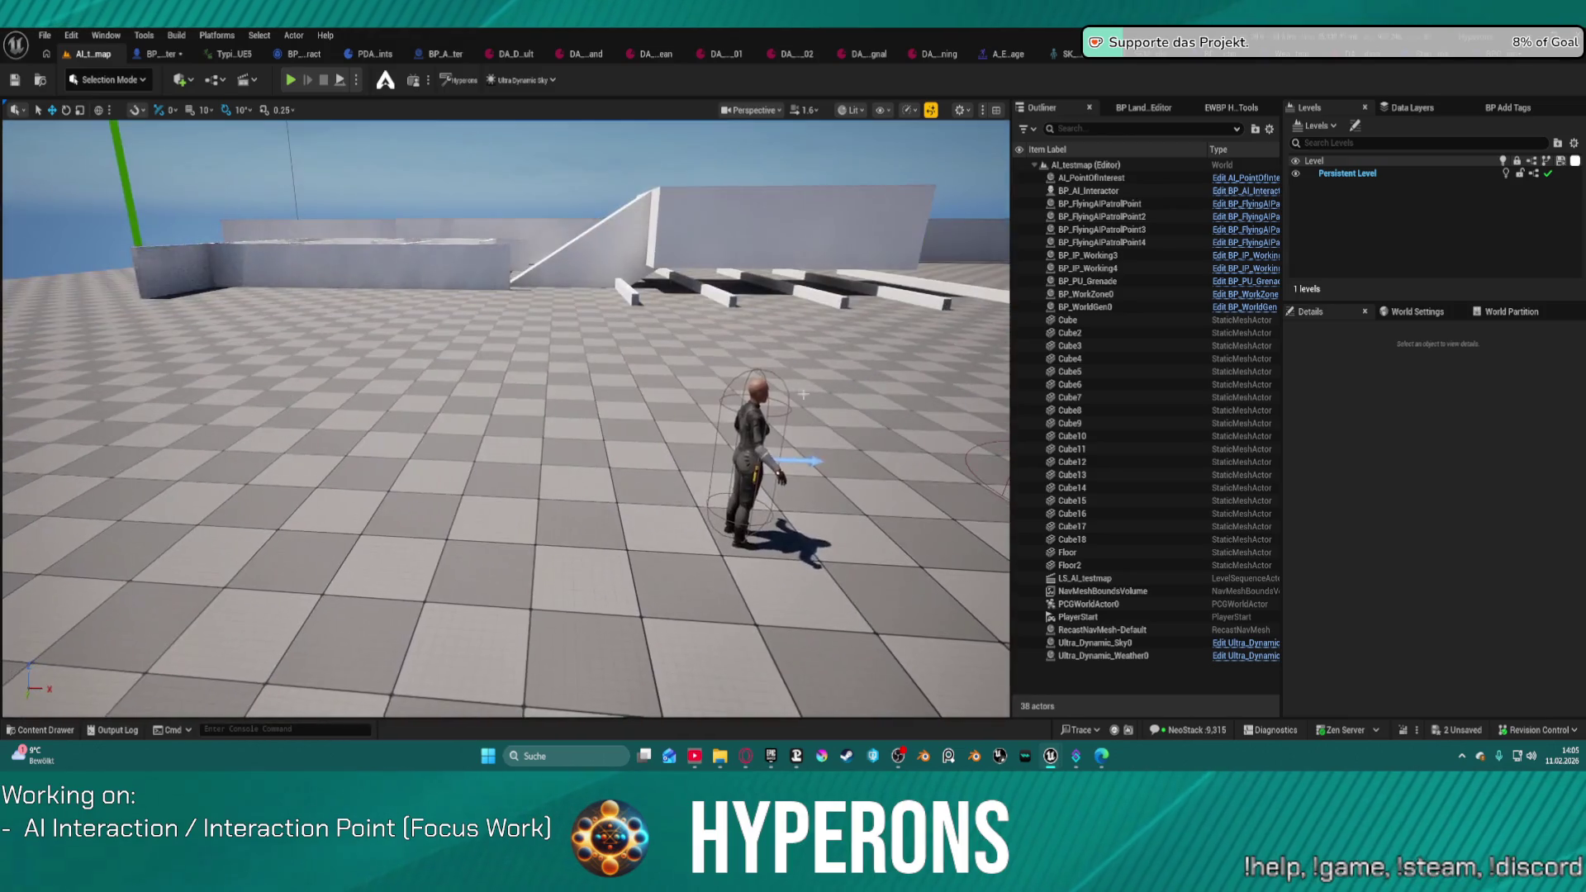
{"action": "left_click", "coordinate": [753, 463]}
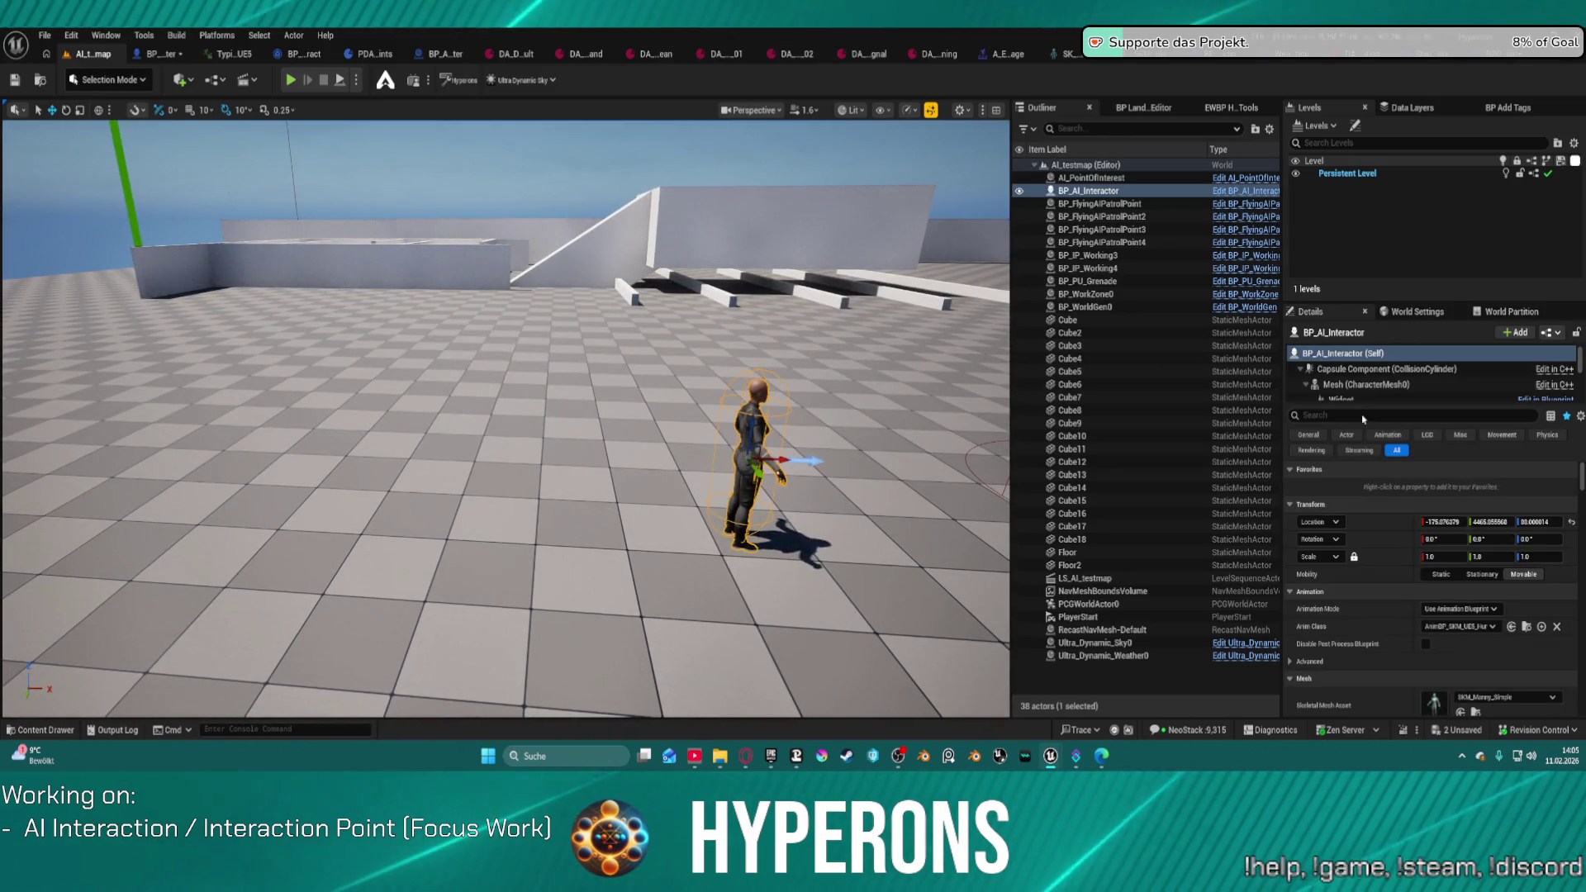
{"action": "type", "text": "debu"}
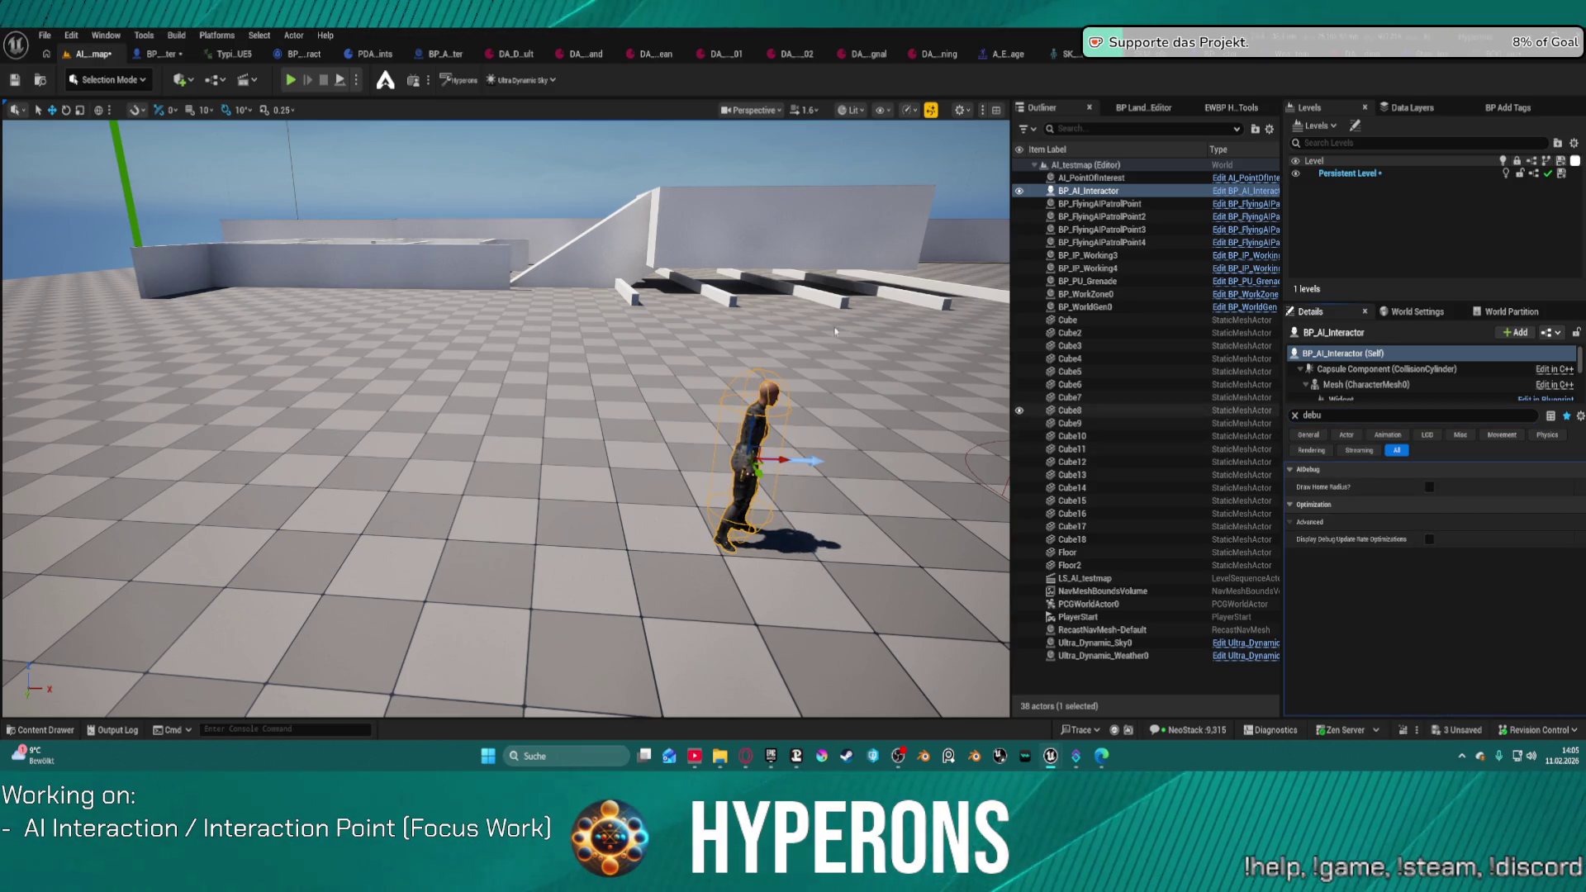
{"action": "mouse_move", "coordinate": [503, 413]}
{"action": "left_mouse_down"}
{"action": "mouse_move", "coordinate": [553, 397]}
{"action": "mouse_move", "coordinate": [586, 467]}
{"action": "mouse_move", "coordinate": [648, 409]}
{"action": "left_mouse_up"}
Step: Drag BP_AI_Wyrm from Creatures/Wyrms into the level and clear the property search
{"action": "key", "text": "ctrl+space"}
{"action": "scroll", "coordinate": [83, 637], "scroll_direction": "down", "scroll_amount": 3}
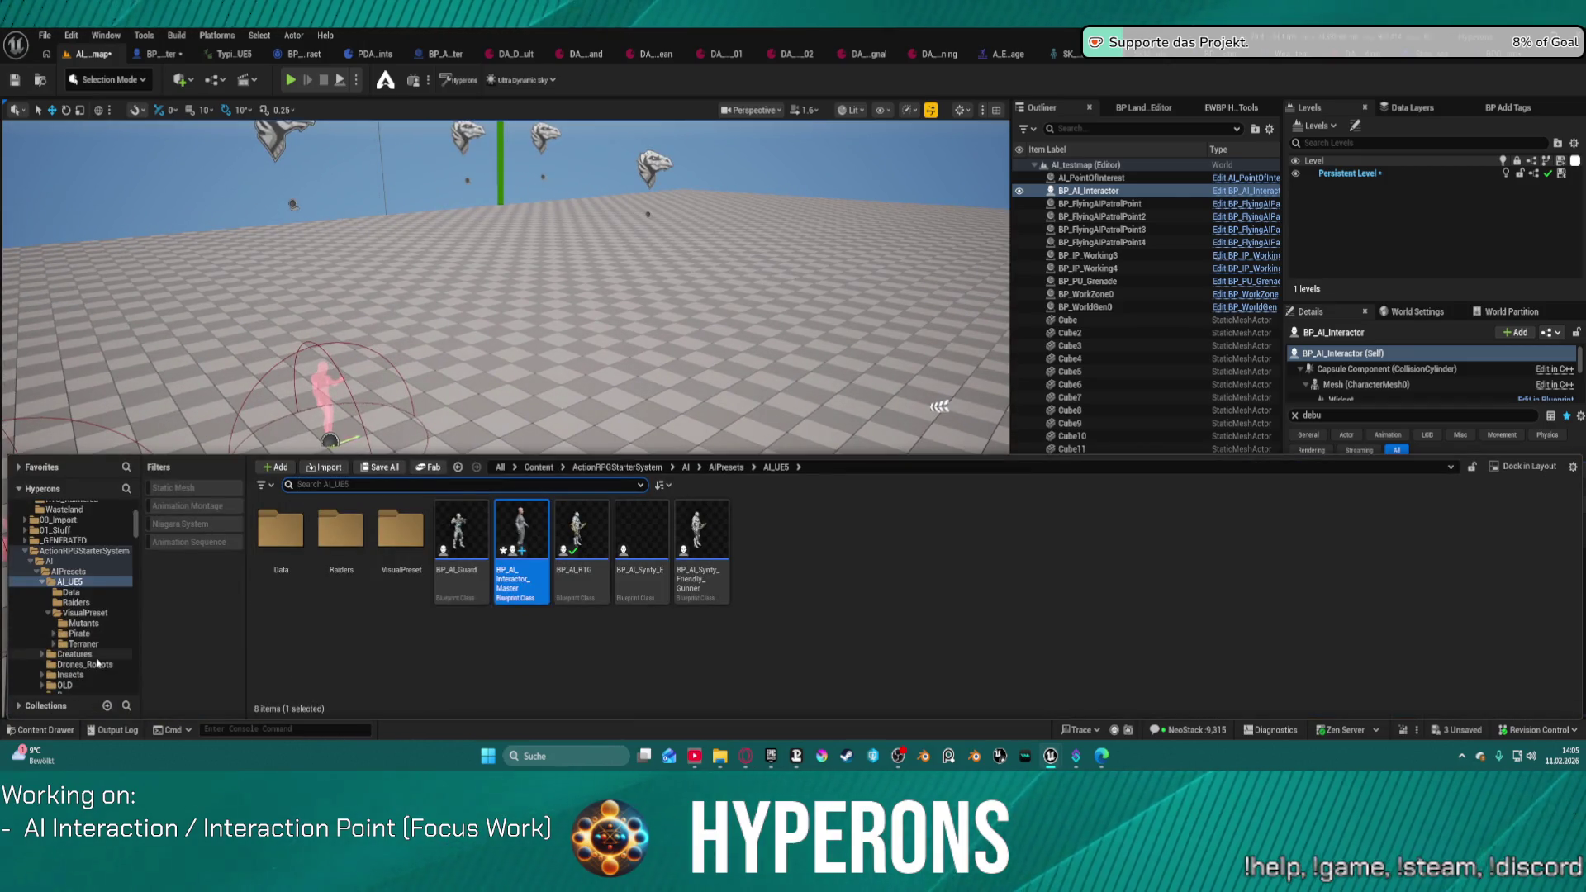
{"action": "left_click", "coordinate": [43, 614]}
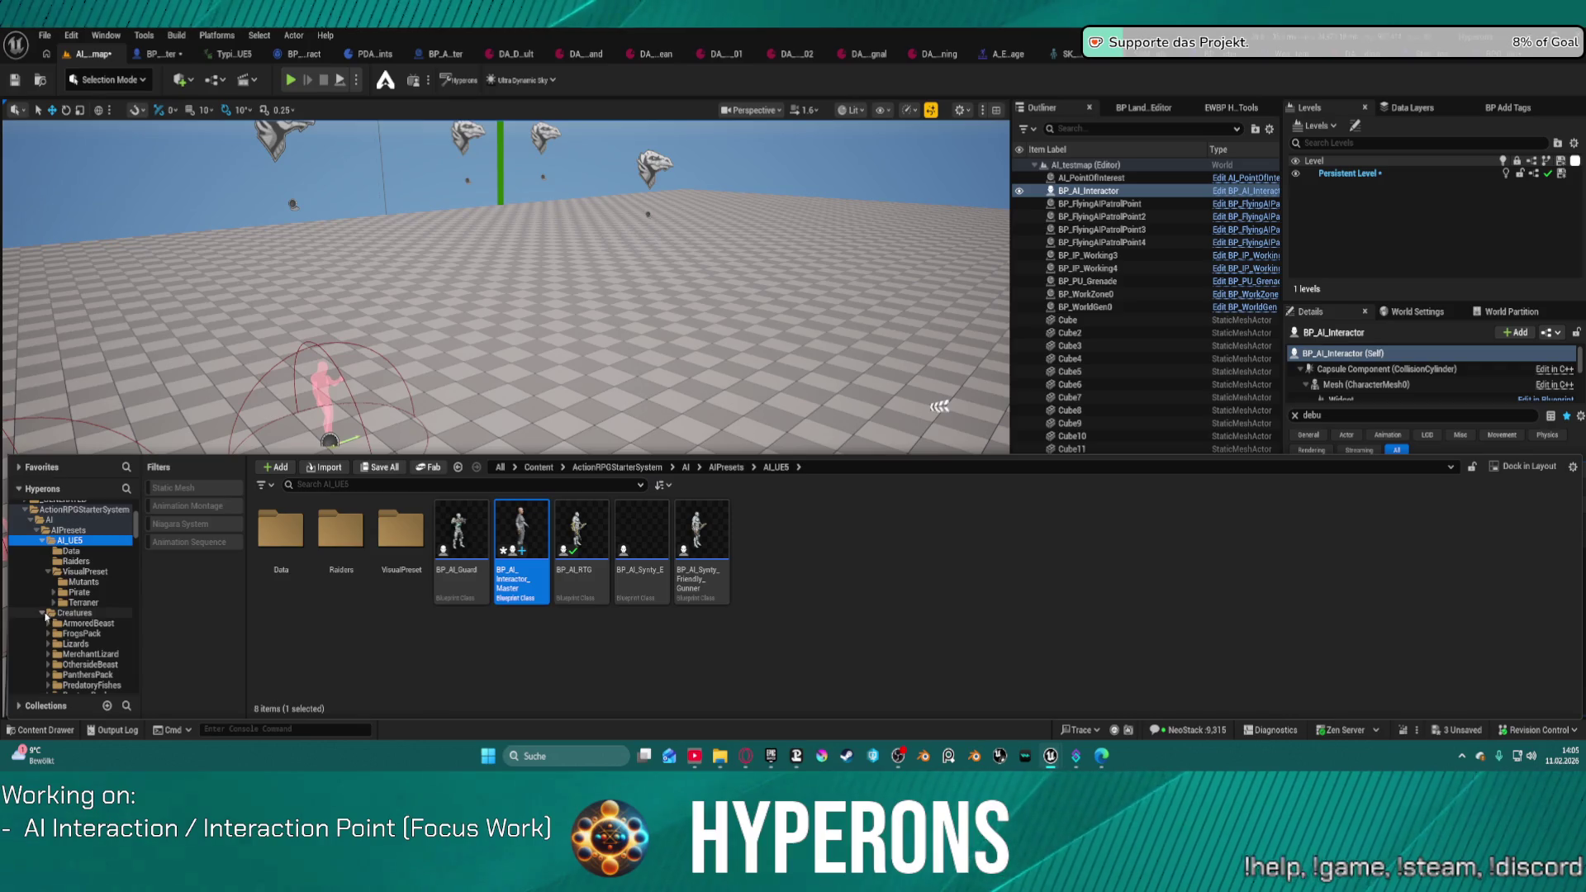
{"action": "scroll", "coordinate": [96, 629], "scroll_direction": "down", "scroll_amount": 3}
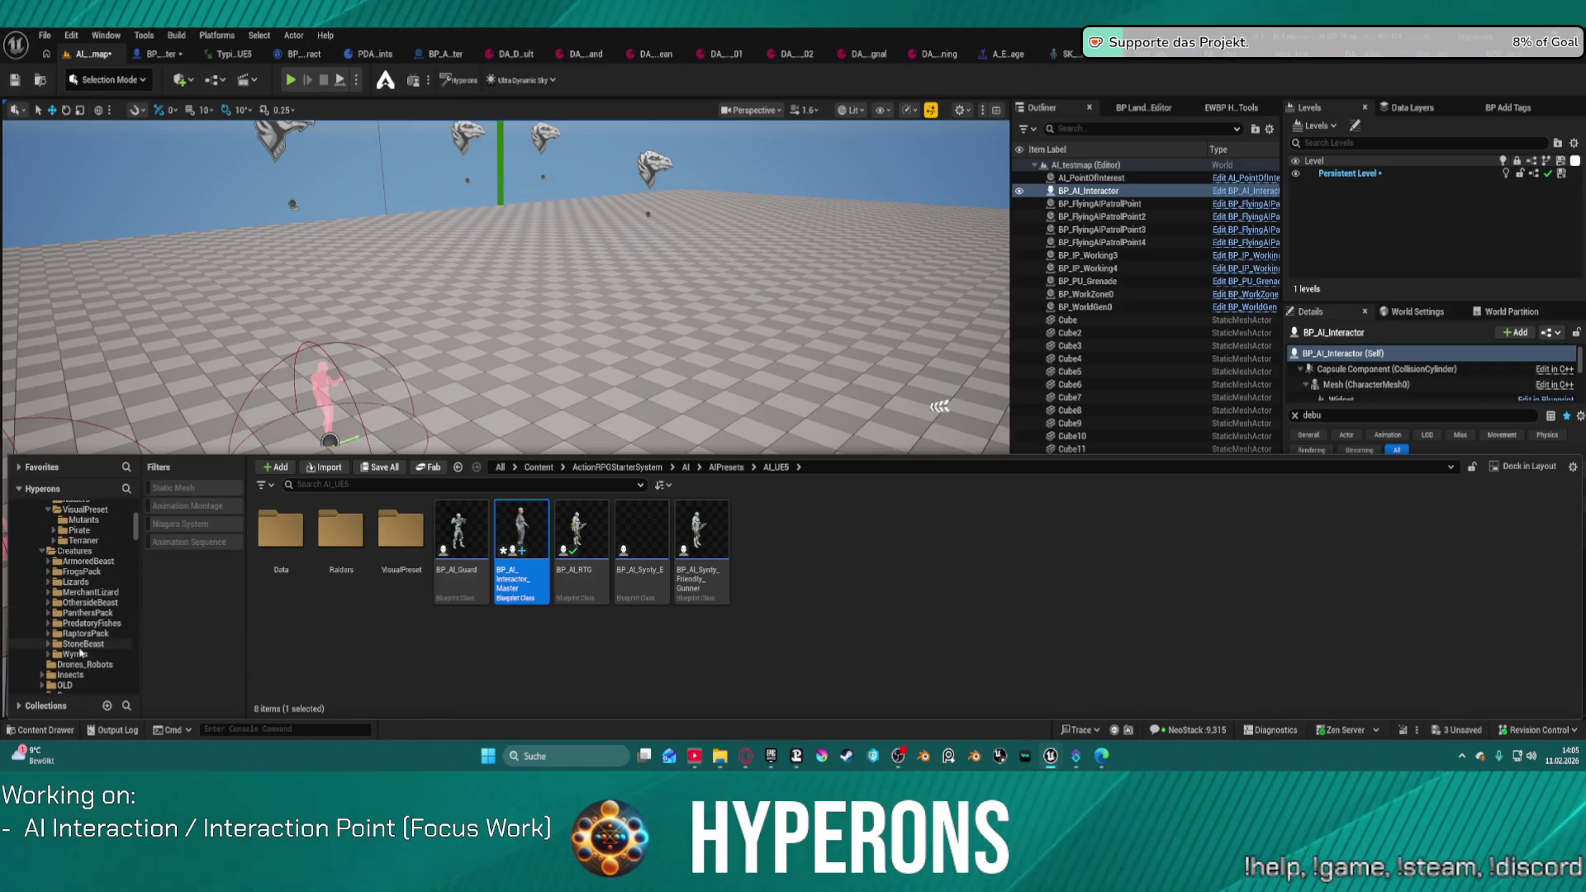
{"action": "left_click", "coordinate": [82, 643]}
{"action": "left_click", "coordinate": [78, 655]}
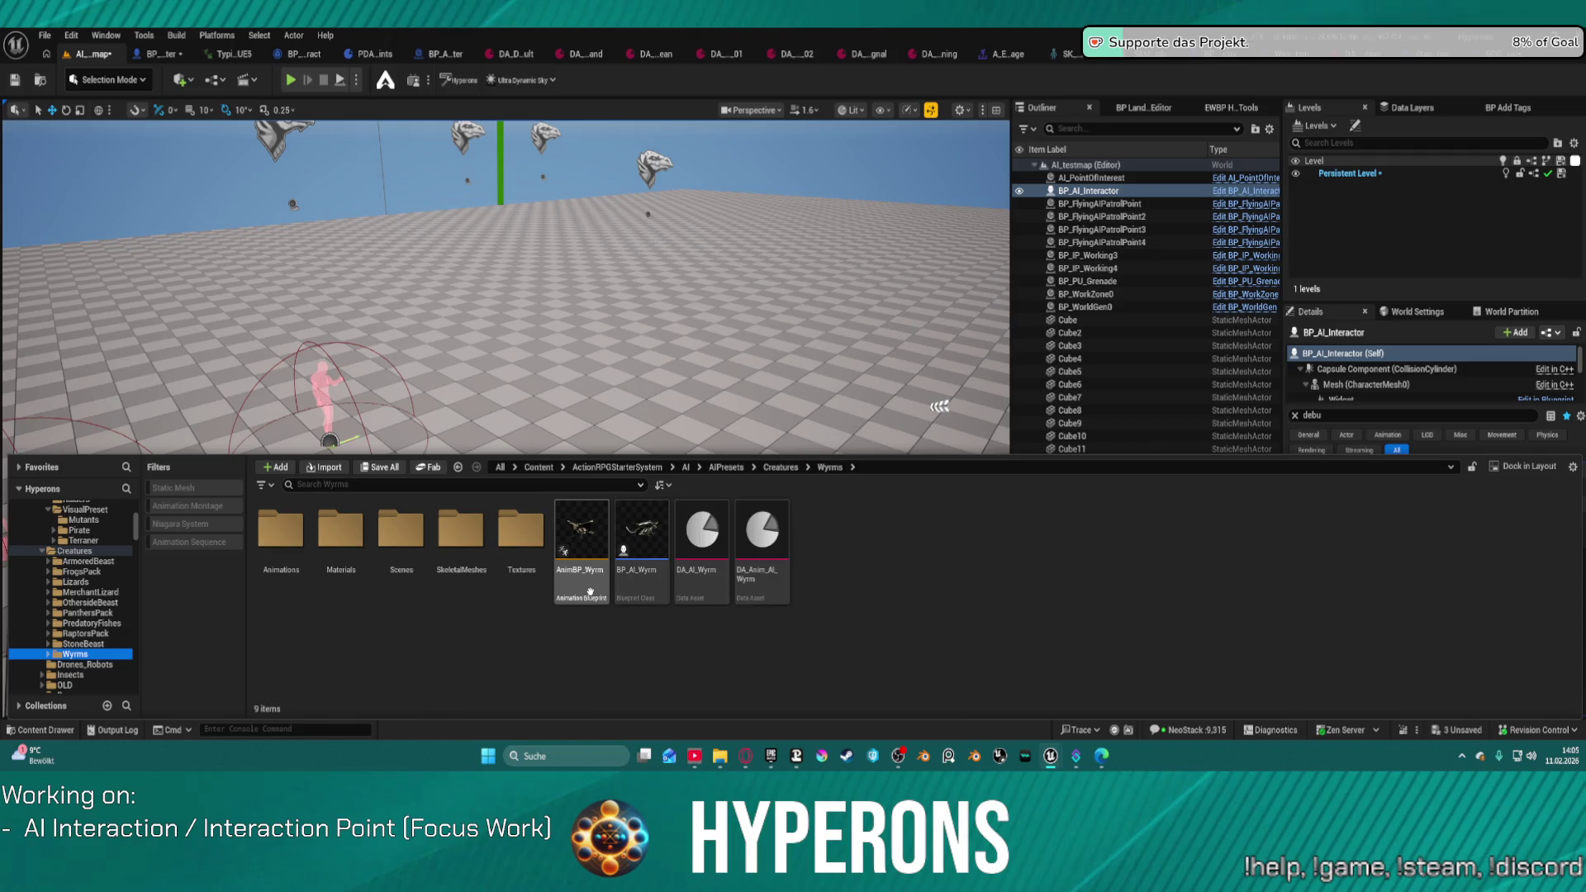
{"action": "mouse_move", "coordinate": [632, 540]}
{"action": "left_mouse_down"}
{"action": "mouse_move", "coordinate": [603, 319]}
{"action": "mouse_move", "coordinate": [620, 403]}
{"action": "mouse_move", "coordinate": [661, 432]}
{"action": "left_mouse_up"}
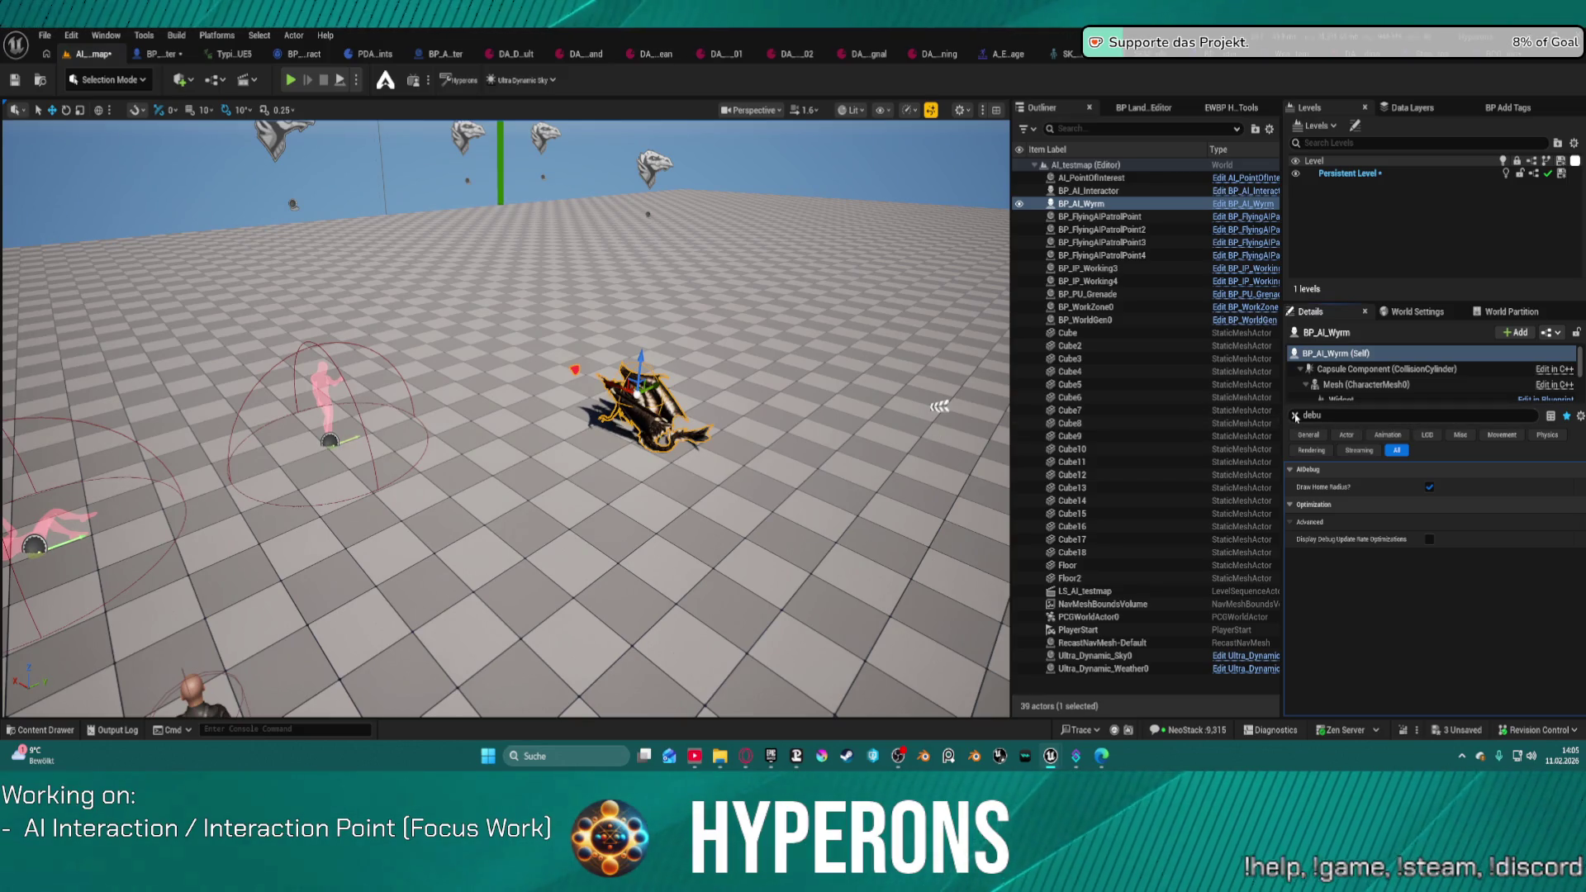
{"action": "left_click", "coordinate": [1294, 416]}
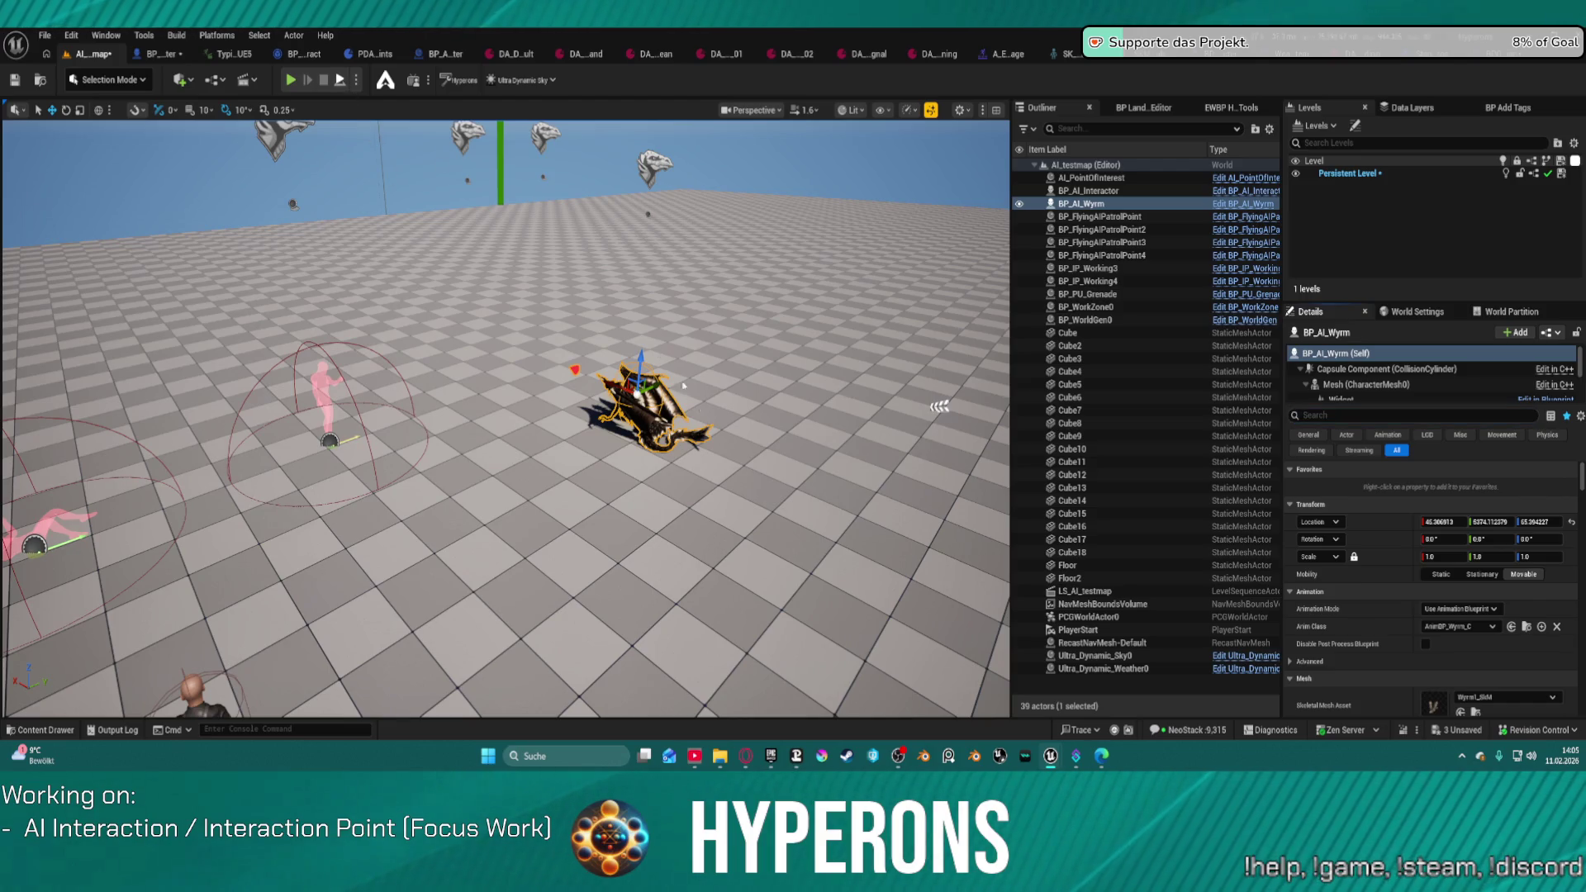
Step: Play-test the level with the wyrm, then stop and open the Capsule Component's C++ source
{"action": "key", "text": "alt+p"}
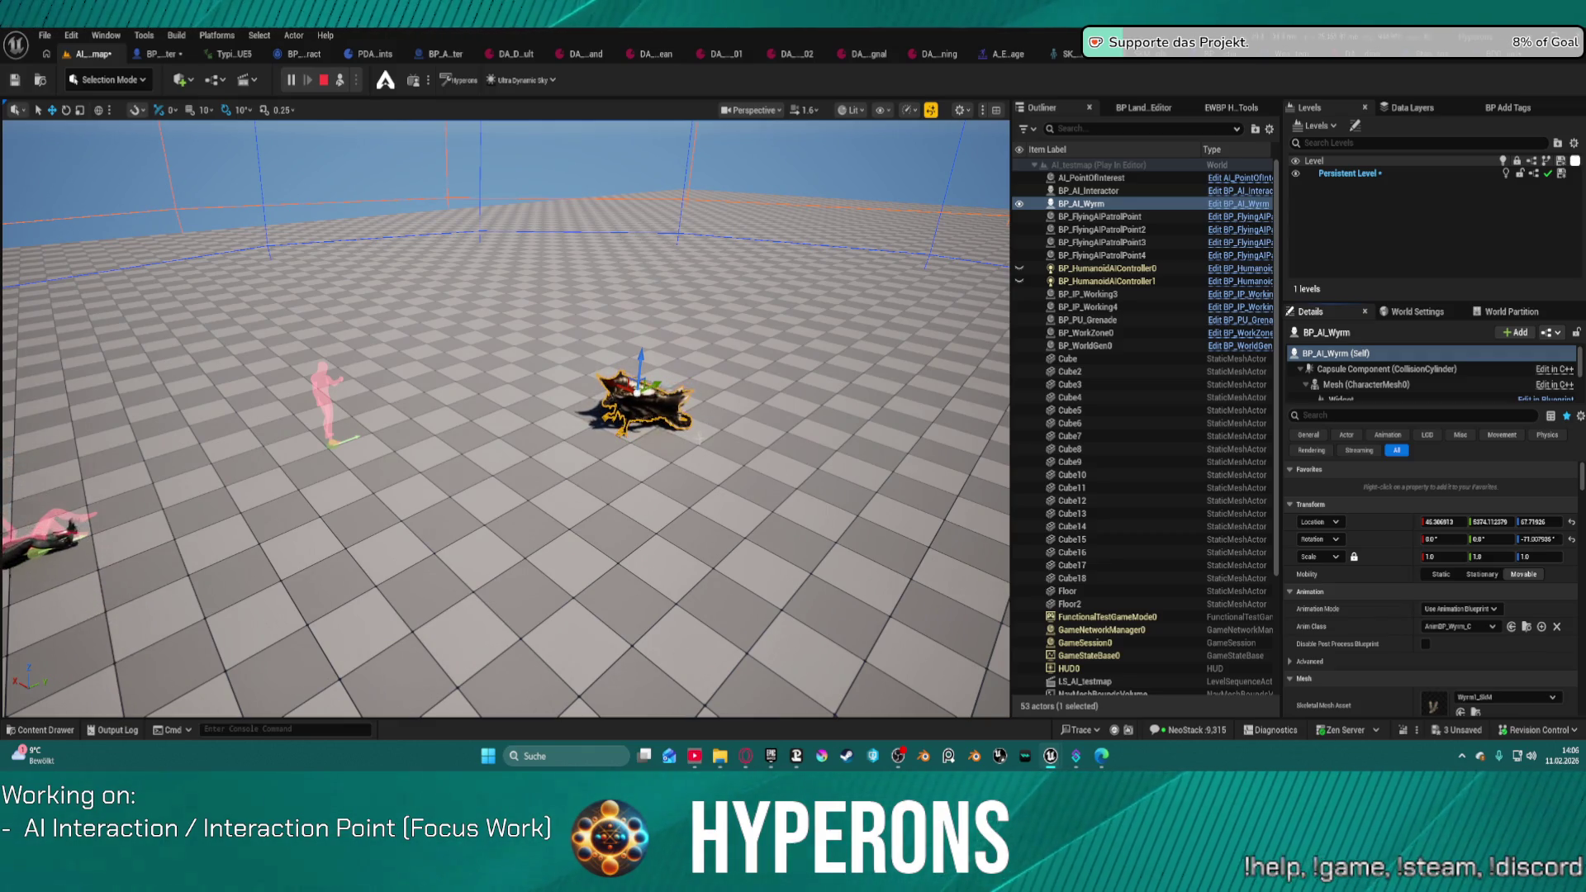
{"action": "left_click_drag", "start_coordinate": [707, 418], "coordinate": [784, 388]}
{"action": "key", "text": "f"}
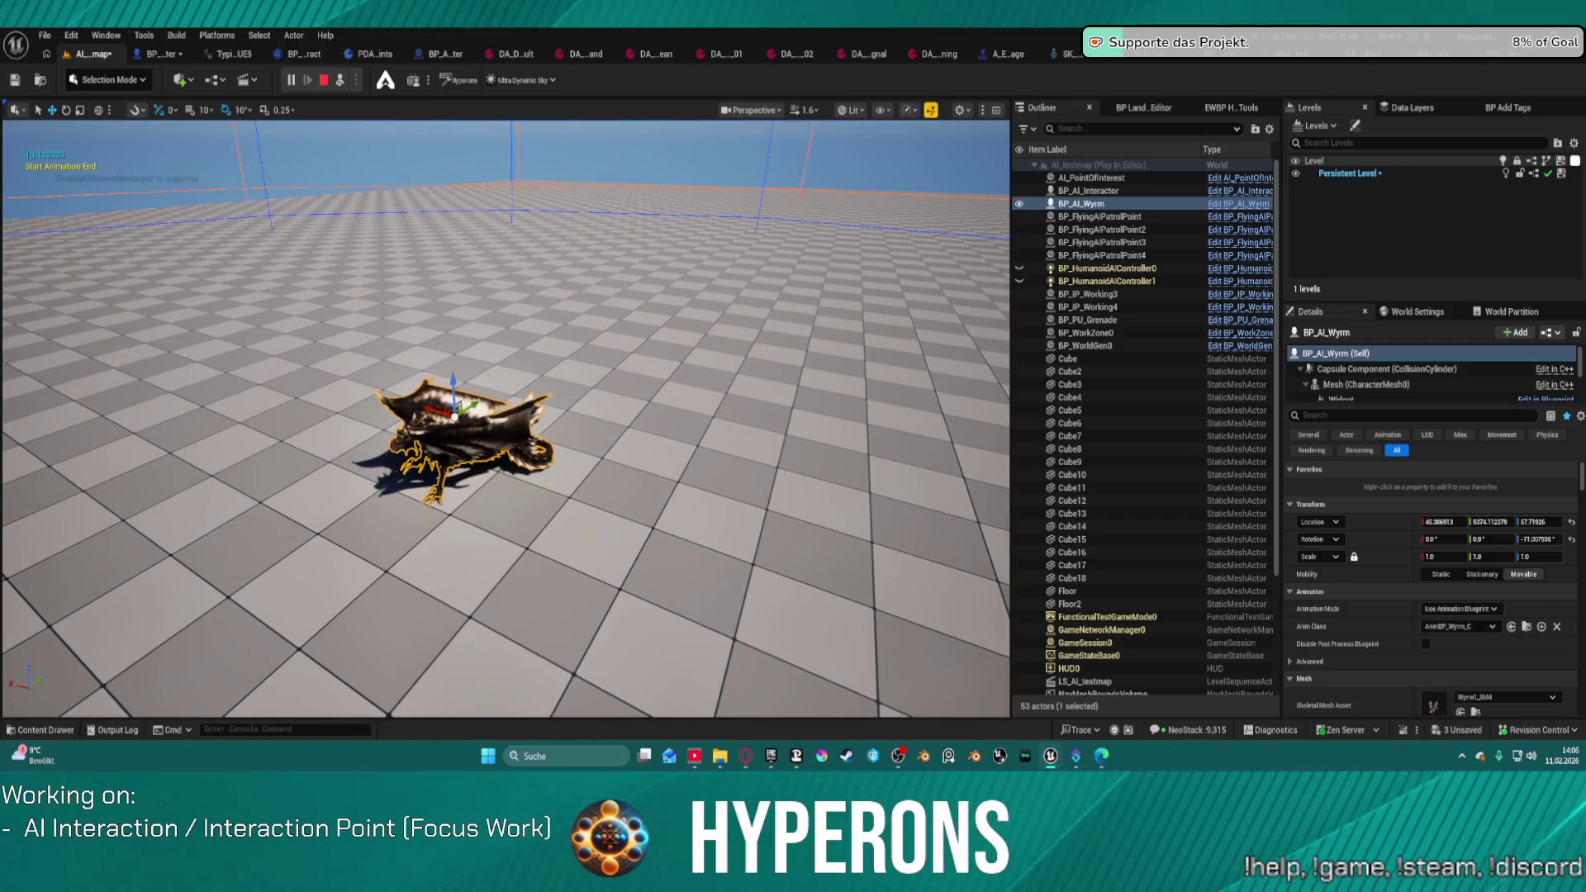
{"action": "left_click_drag", "start_coordinate": [505, 413], "coordinate": [430, 413]}
{"action": "mouse_move", "coordinate": [419, 174]}
{"action": "left_mouse_down"}
{"action": "mouse_move", "coordinate": [434, 175]}
{"action": "mouse_move", "coordinate": [419, 175]}
{"action": "left_mouse_up"}
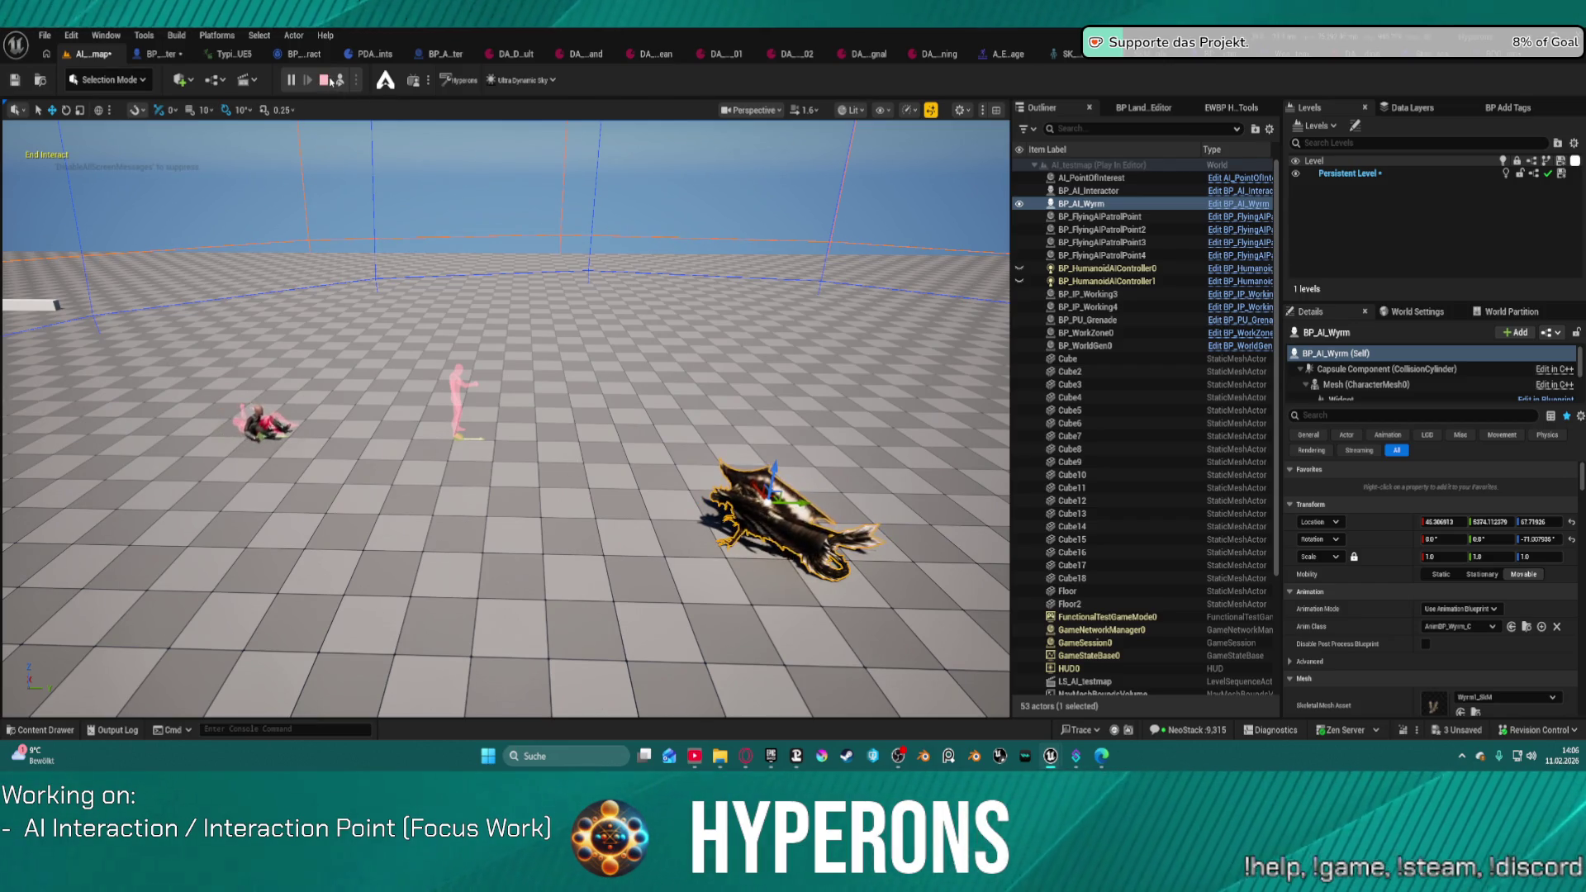
{"action": "key", "text": "Escape"}
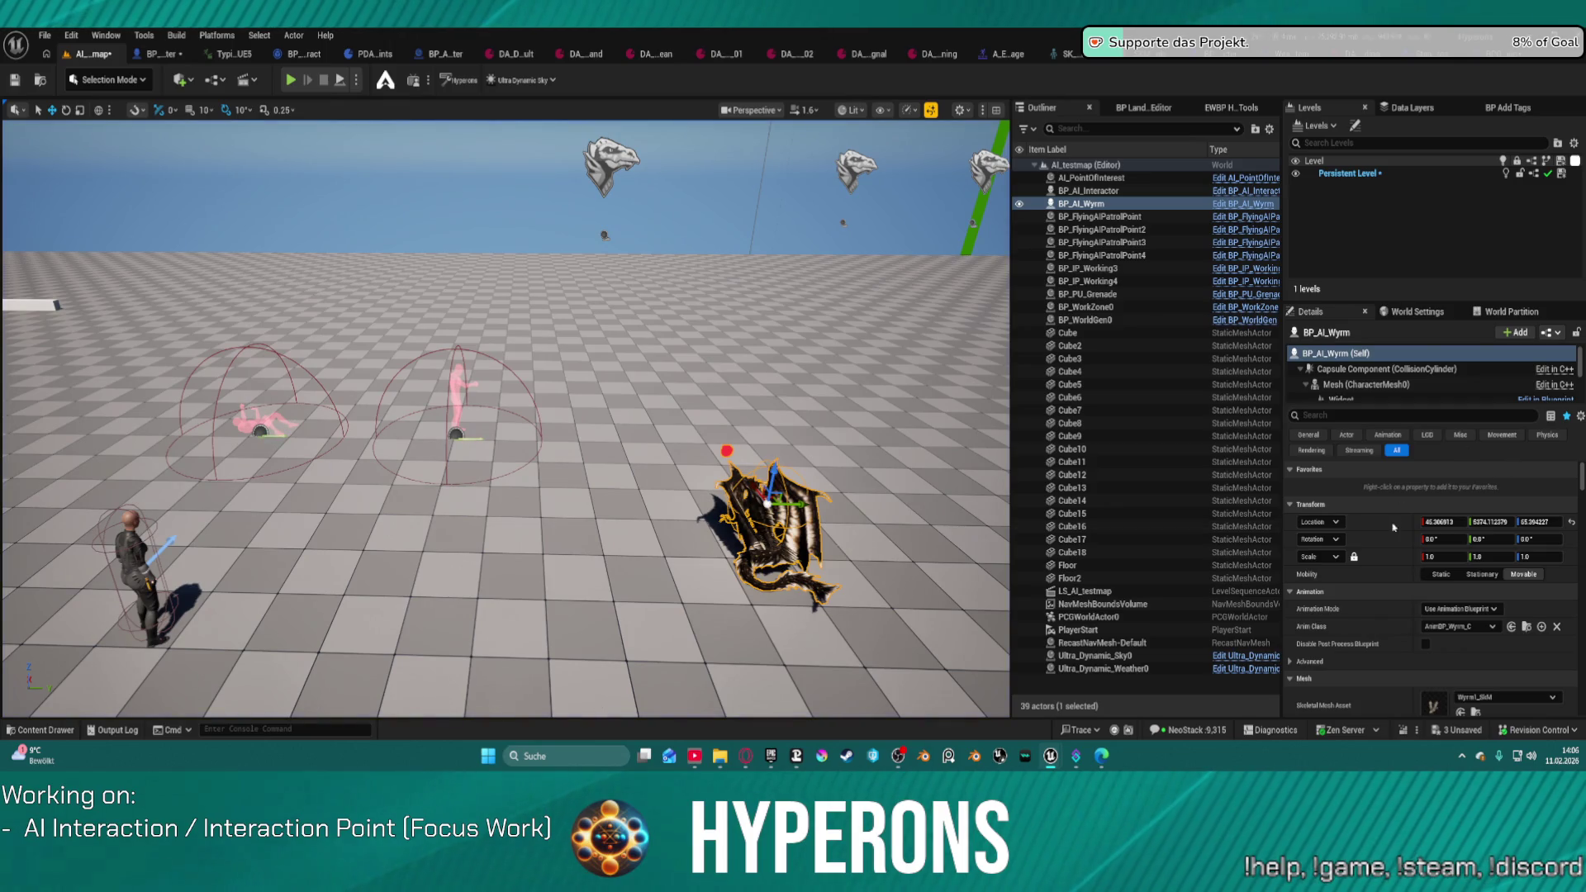
{"action": "left_click", "coordinate": [1549, 369]}
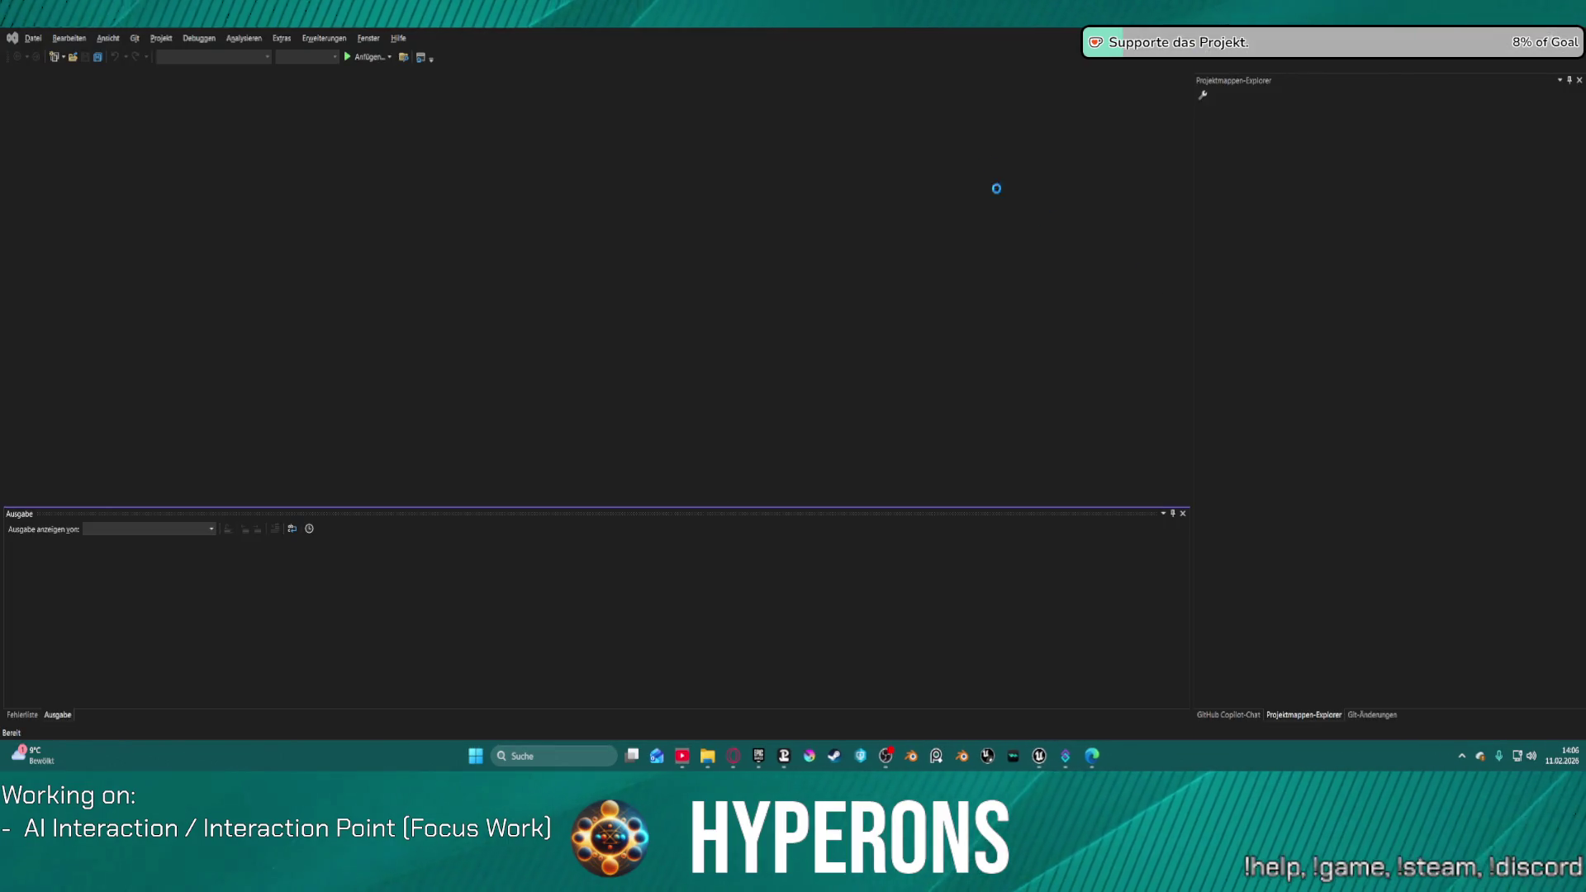
Step: Close Visual Studio, look over BP_AI_Main and BP_AI_Wyrm, then return to the AI_testmap level tab
{"action": "key", "text": "alt+F4"}
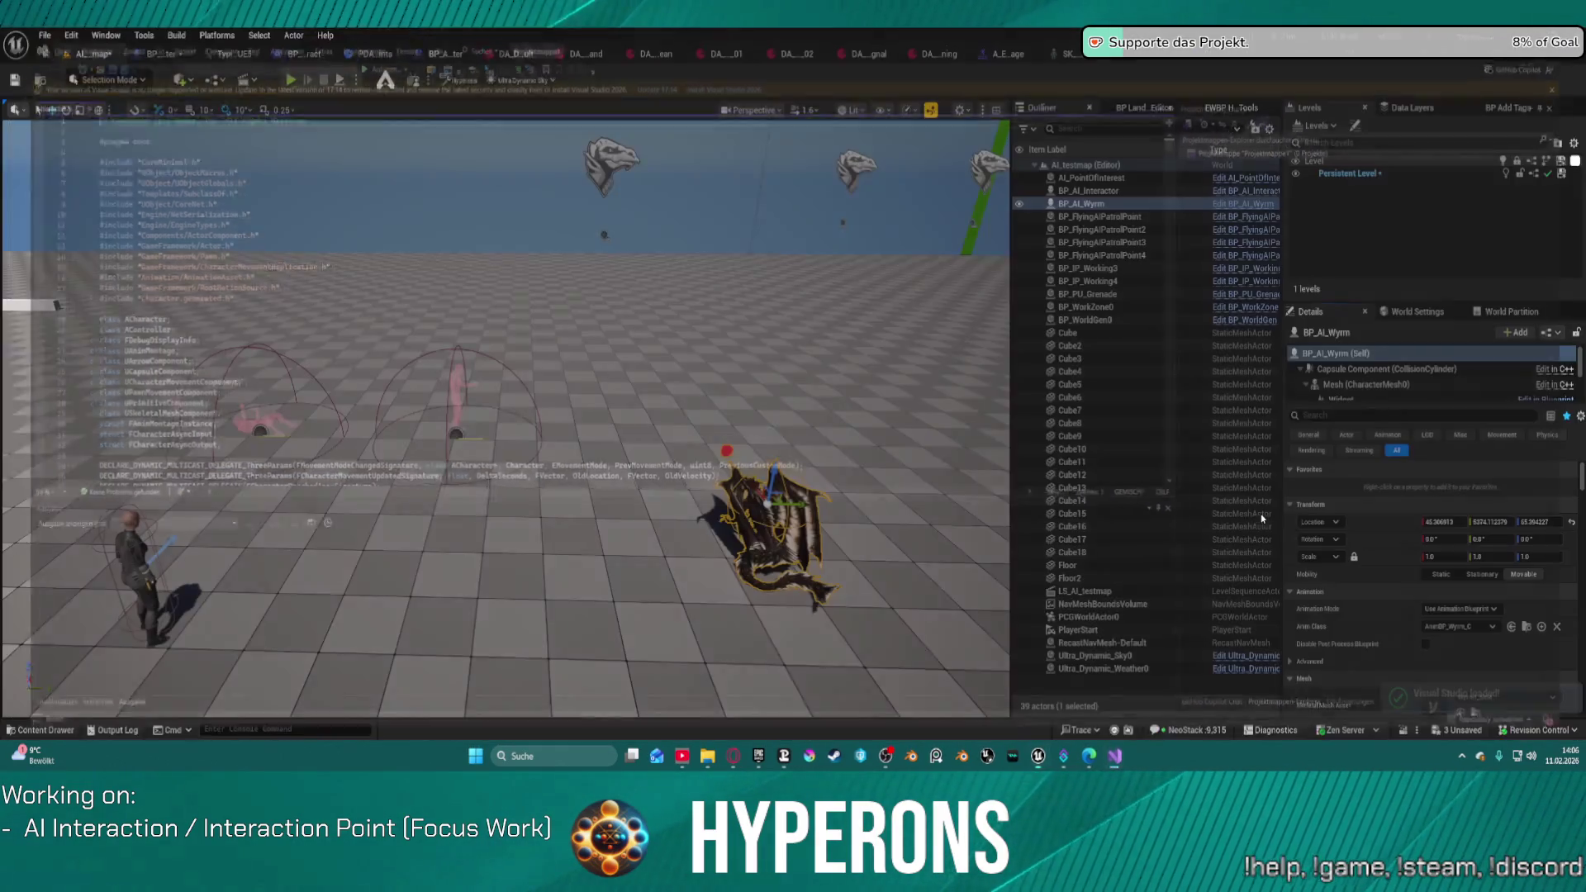
{"action": "left_click", "coordinate": [1551, 400]}
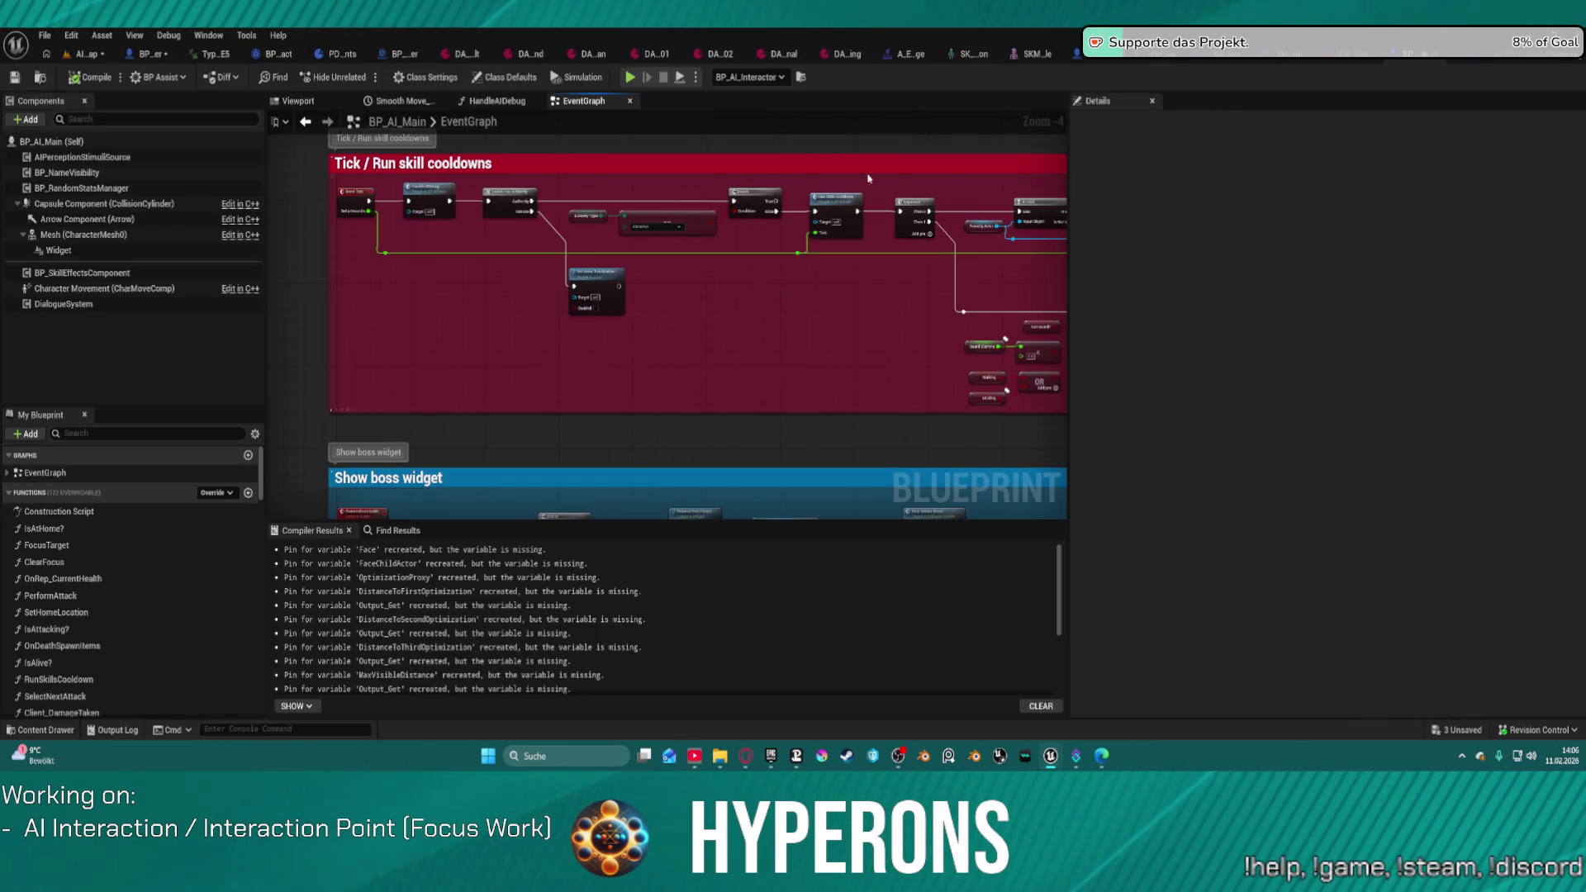
{"action": "key", "text": "ctrl+space"}
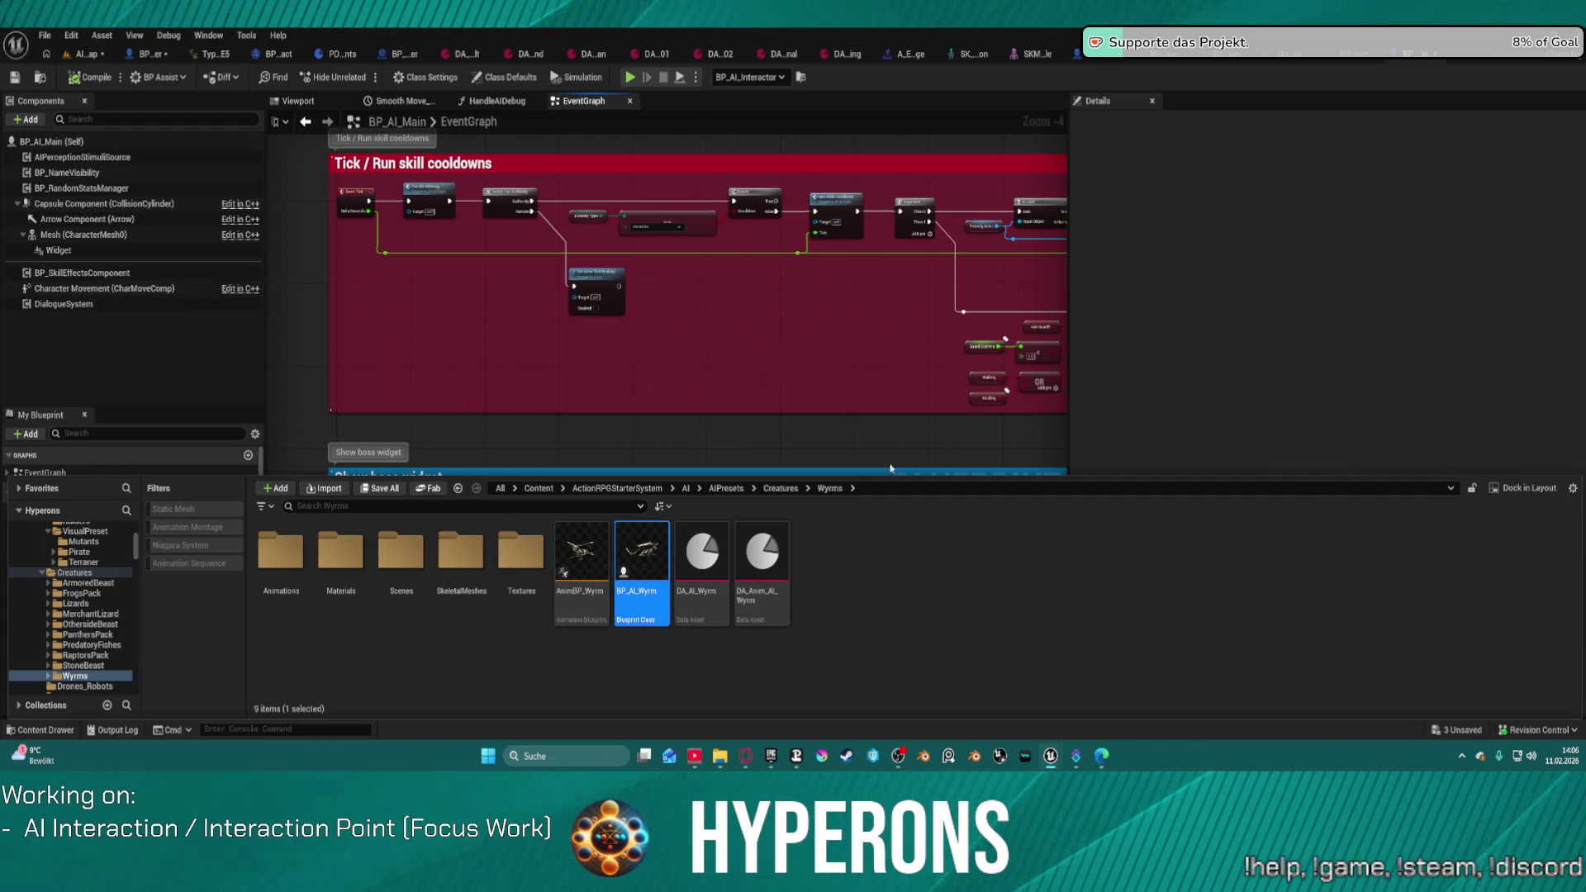
{"action": "left_click", "coordinate": [67, 350]}
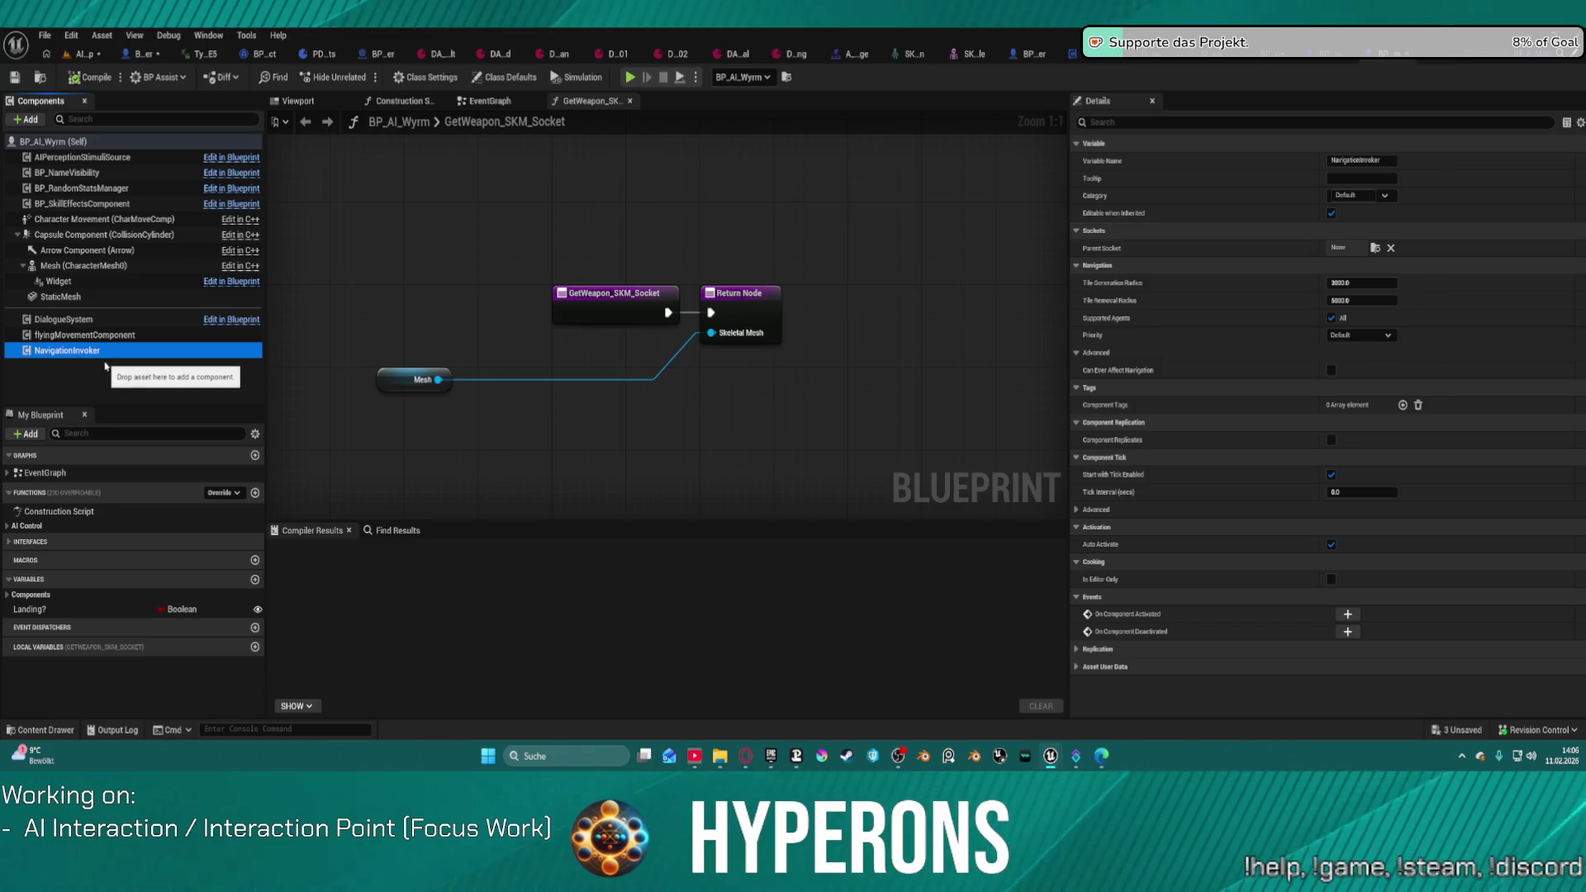
{"action": "left_click", "coordinate": [88, 54]}
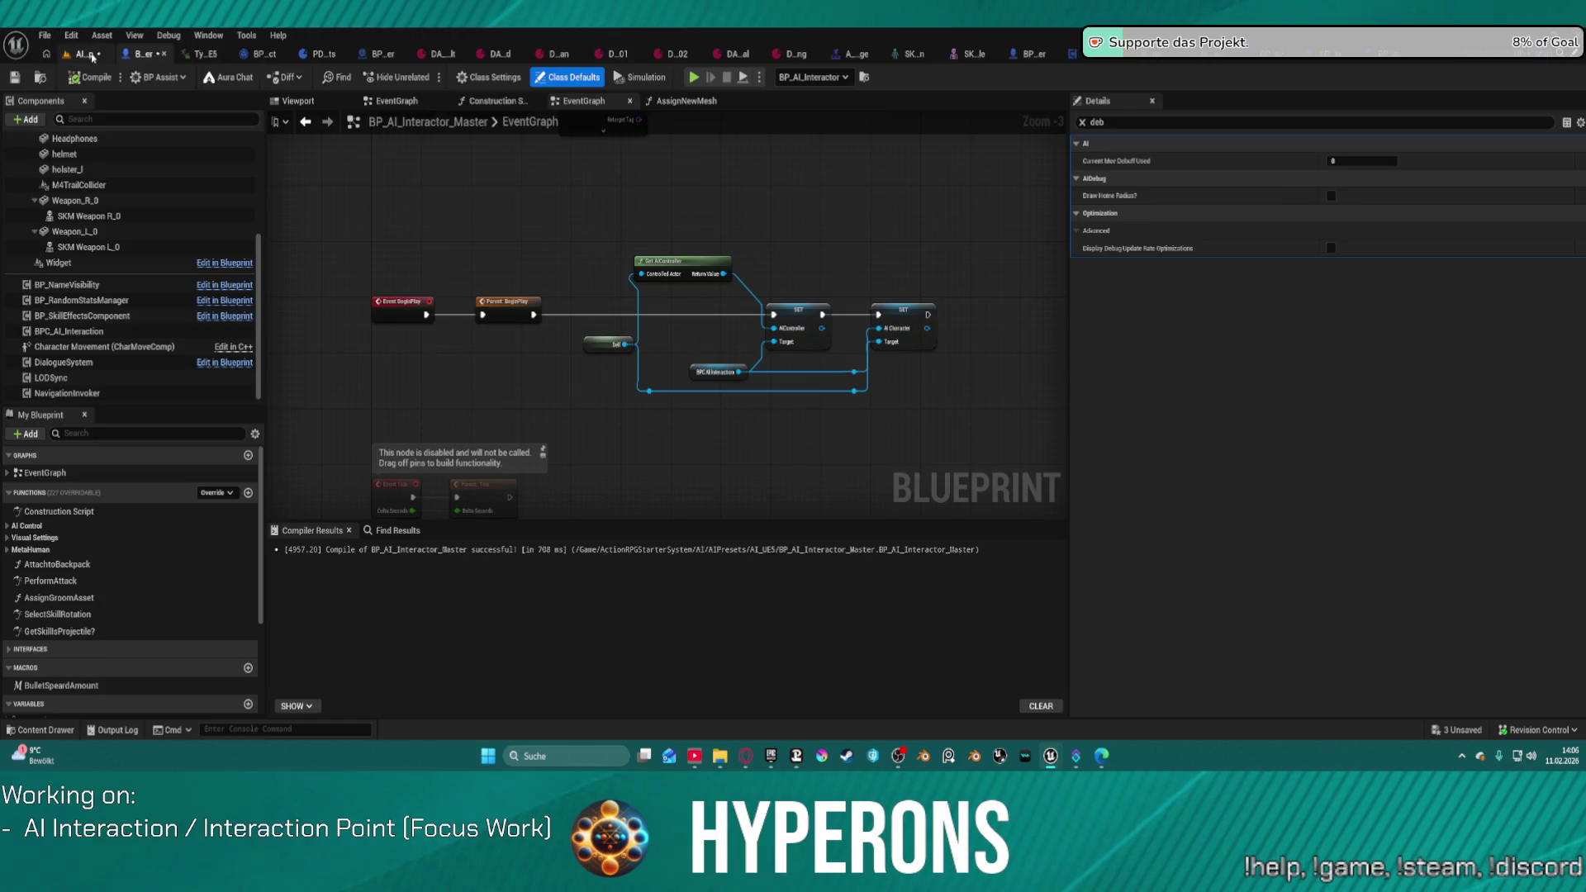
{"action": "left_click", "coordinate": [89, 54]}
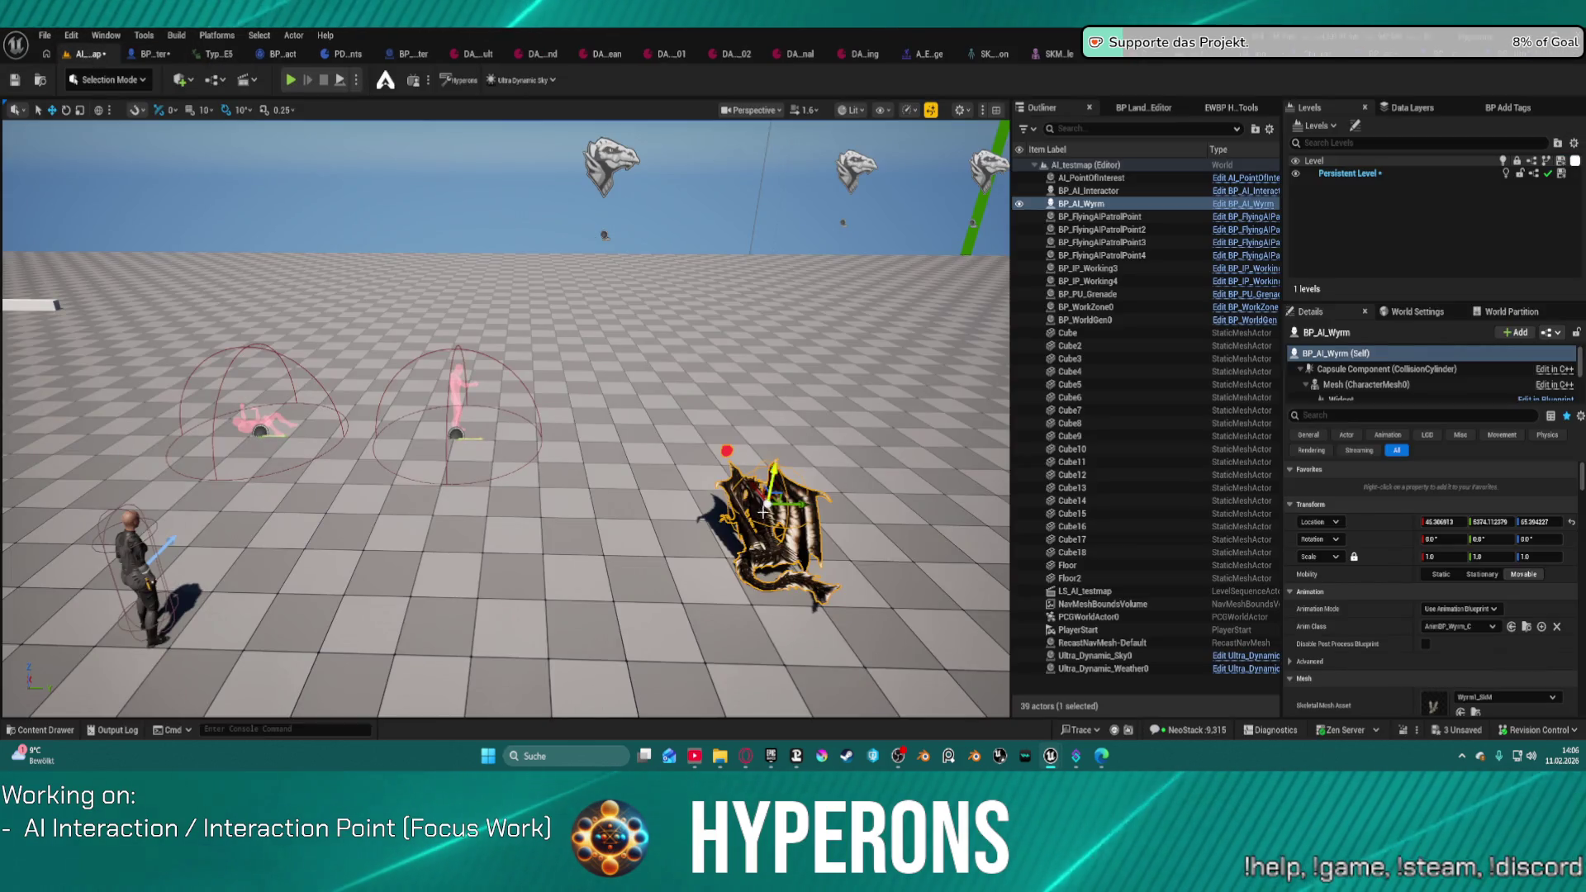
Step: Focus BP_AI_Wyrm and start Play In Editor
{"action": "key", "text": "f"}
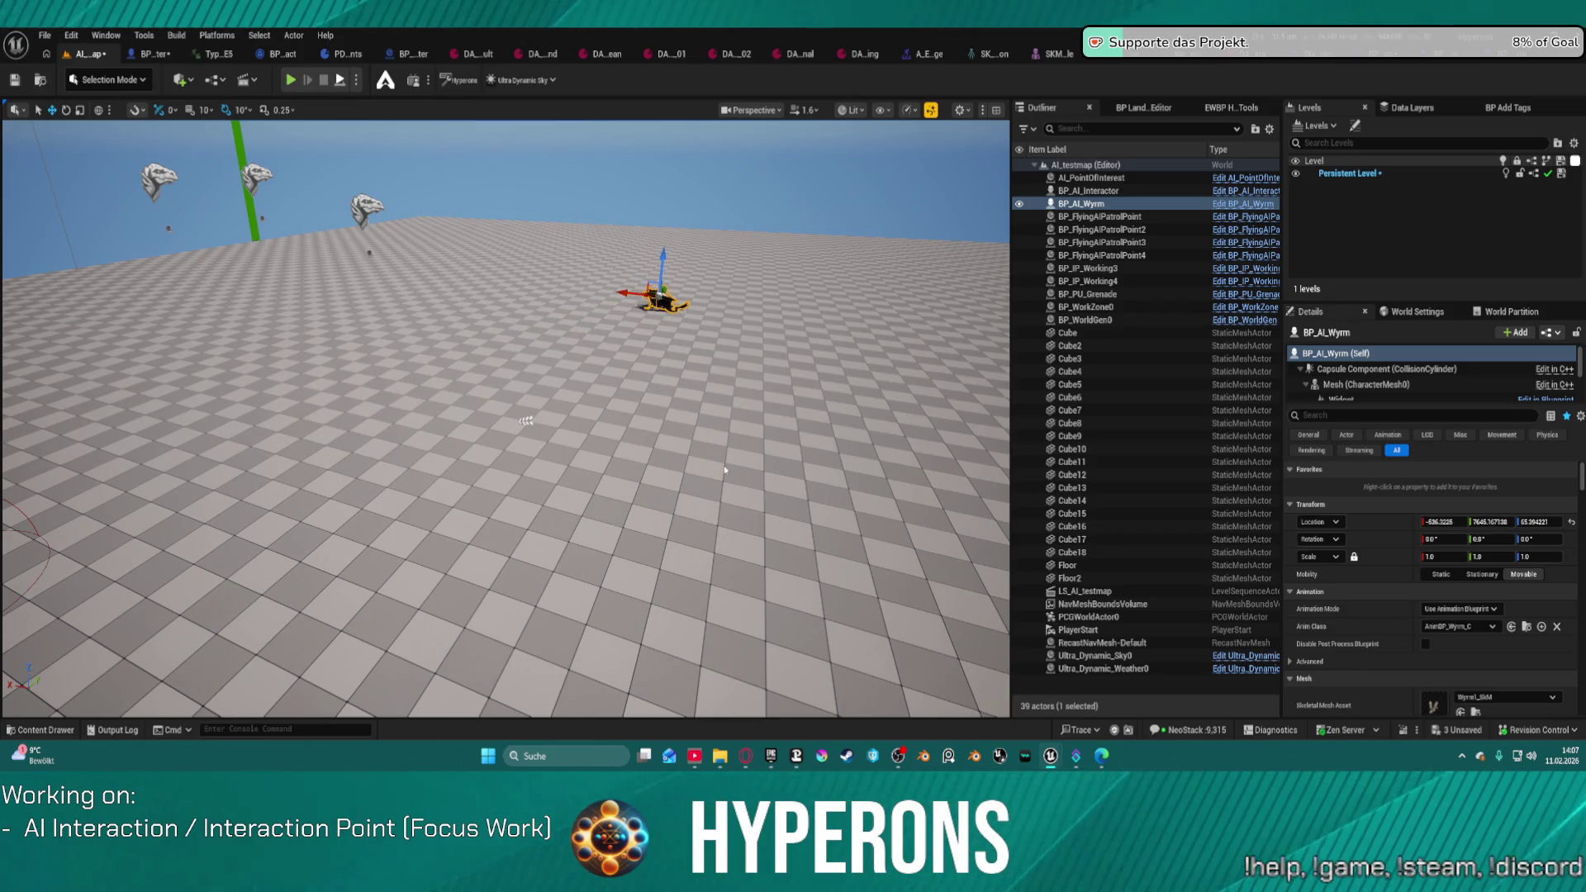
{"action": "key", "text": "alt+p"}
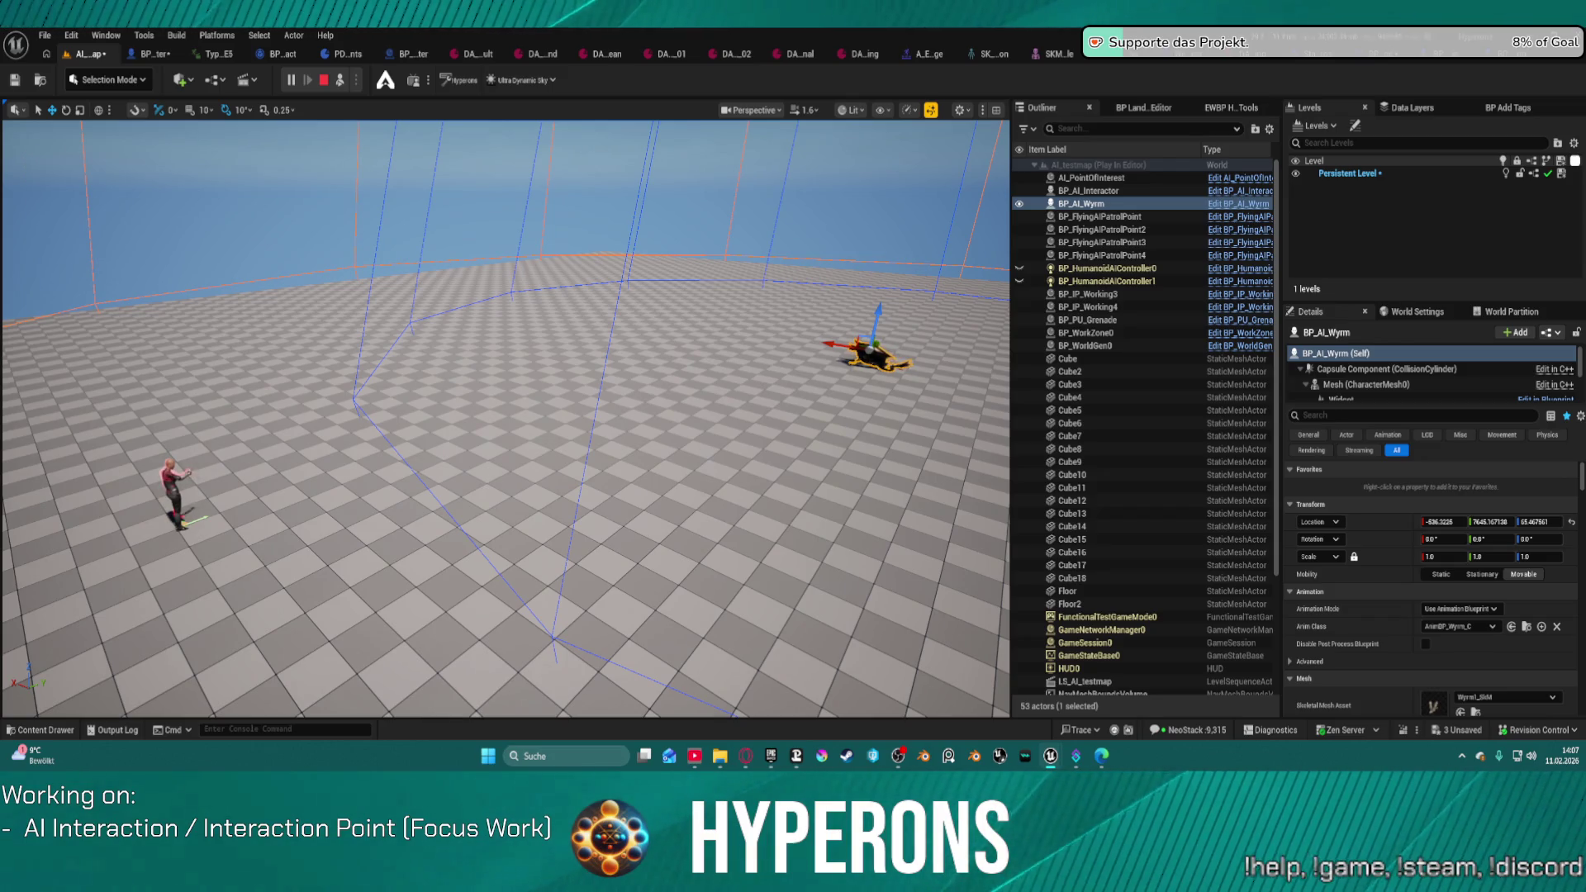
{"action": "key", "text": "f"}
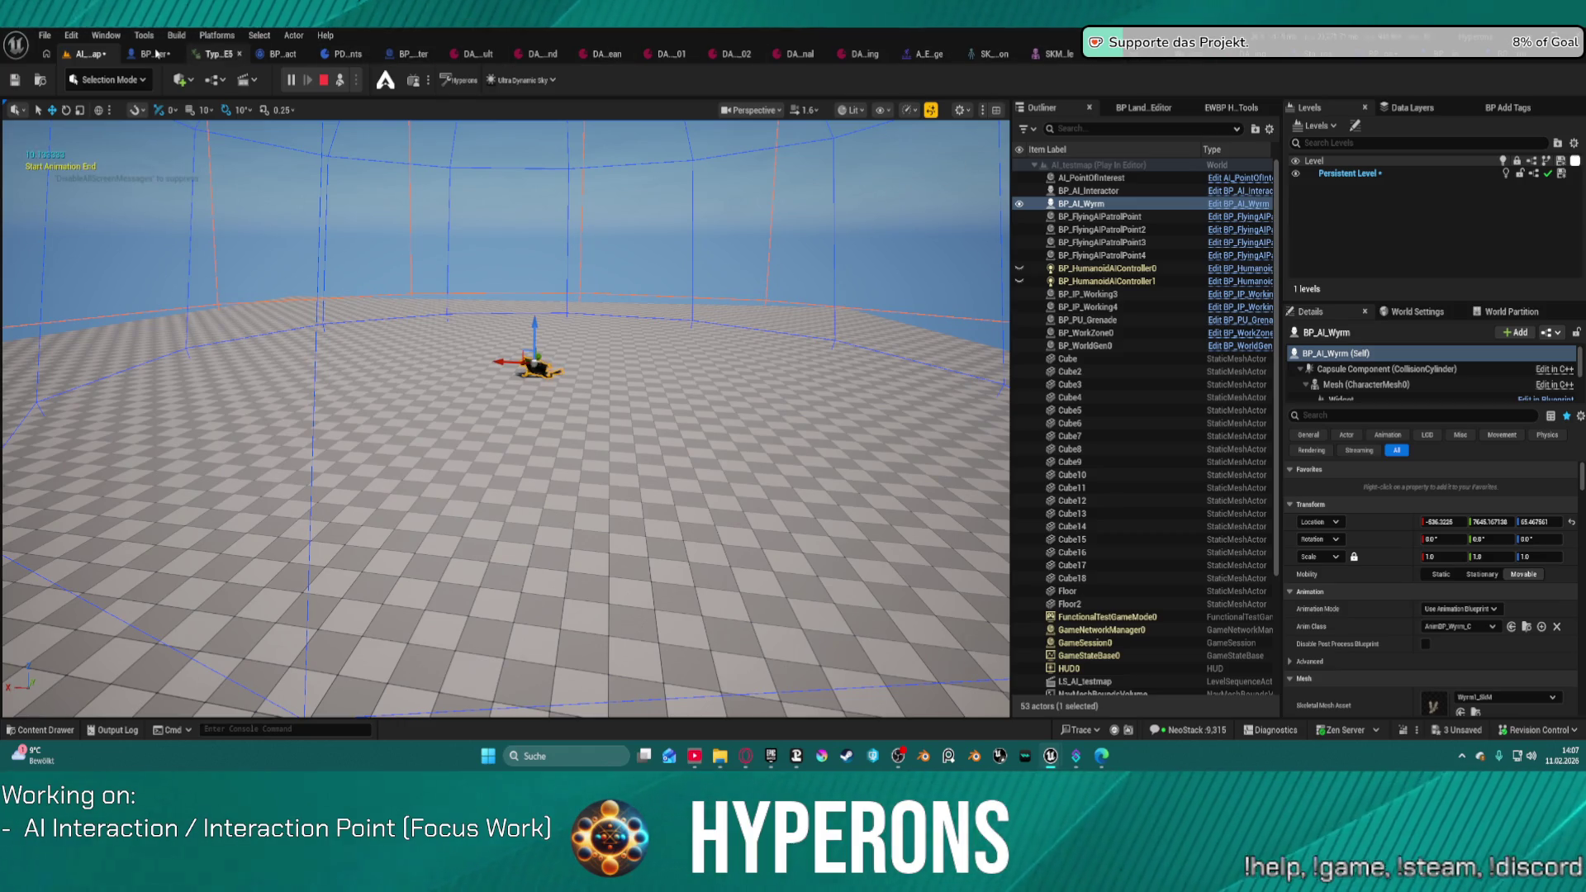
Step: Filter the wyrm's Details for 'beha' and open its Behavior Tree asset
{"action": "scroll", "coordinate": [505, 419], "scroll_direction": "up", "scroll_amount": 2}
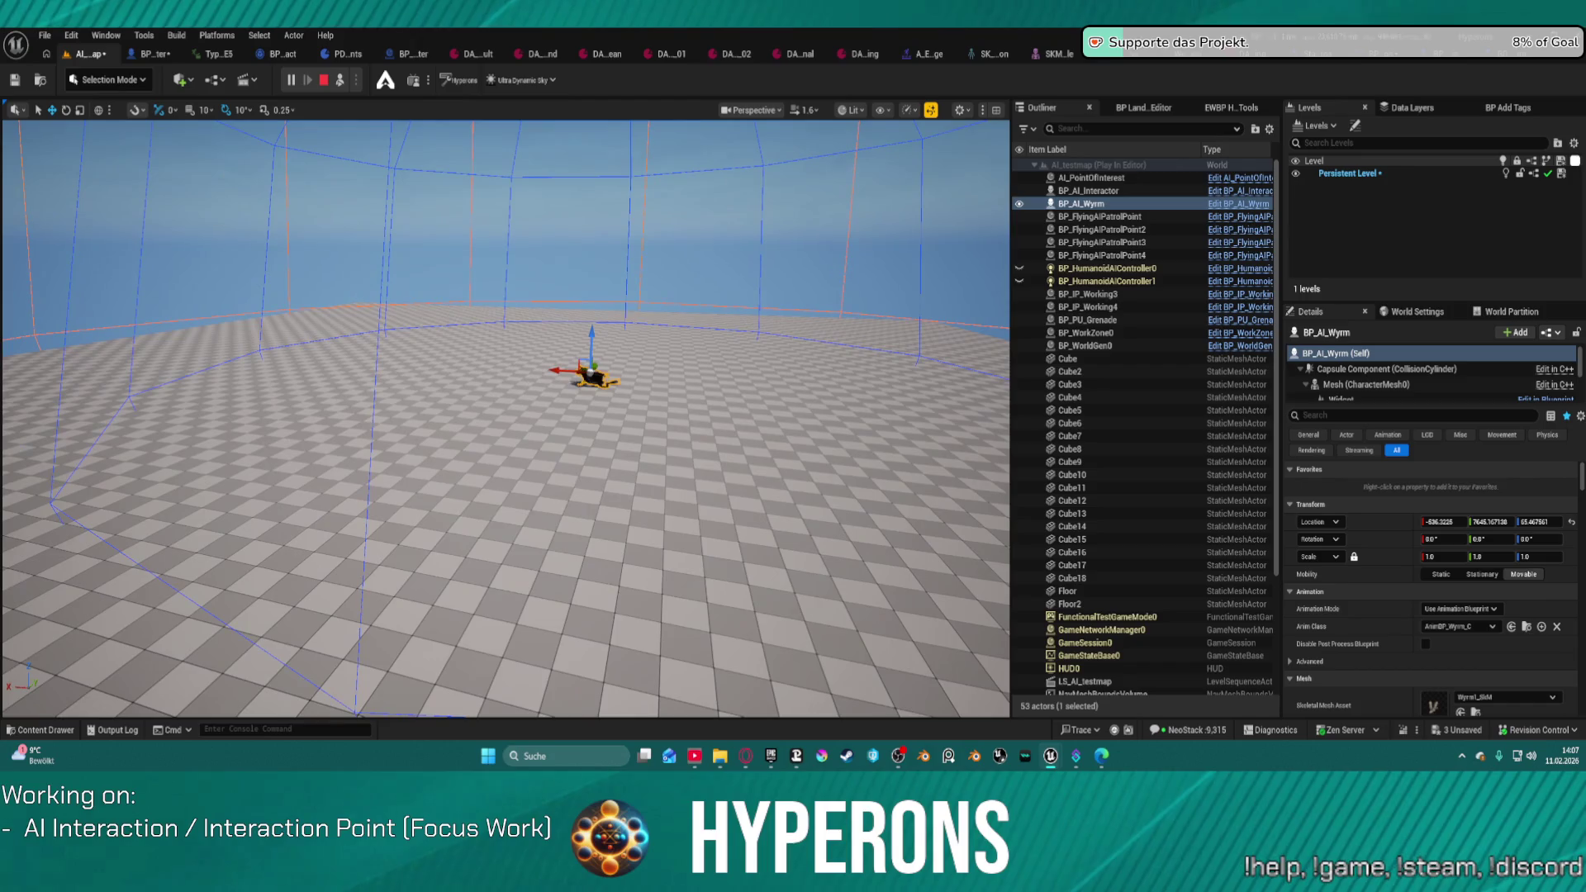
{"action": "scroll", "coordinate": [1444, 376], "scroll_direction": "down", "scroll_amount": 3}
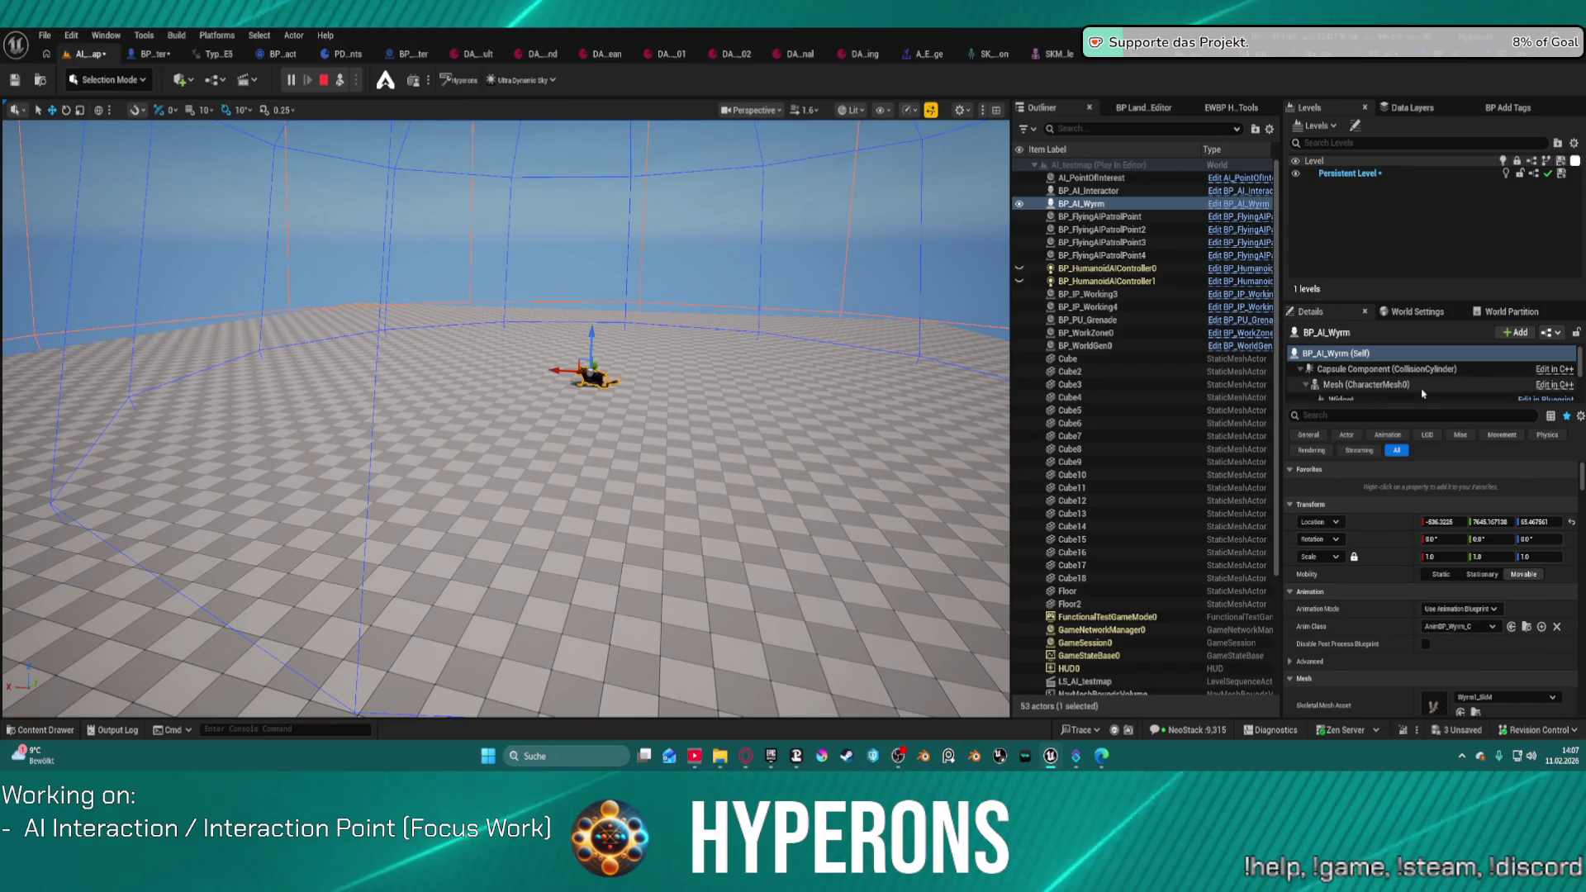
{"action": "scroll", "coordinate": [1444, 376], "scroll_direction": "down", "scroll_amount": 2}
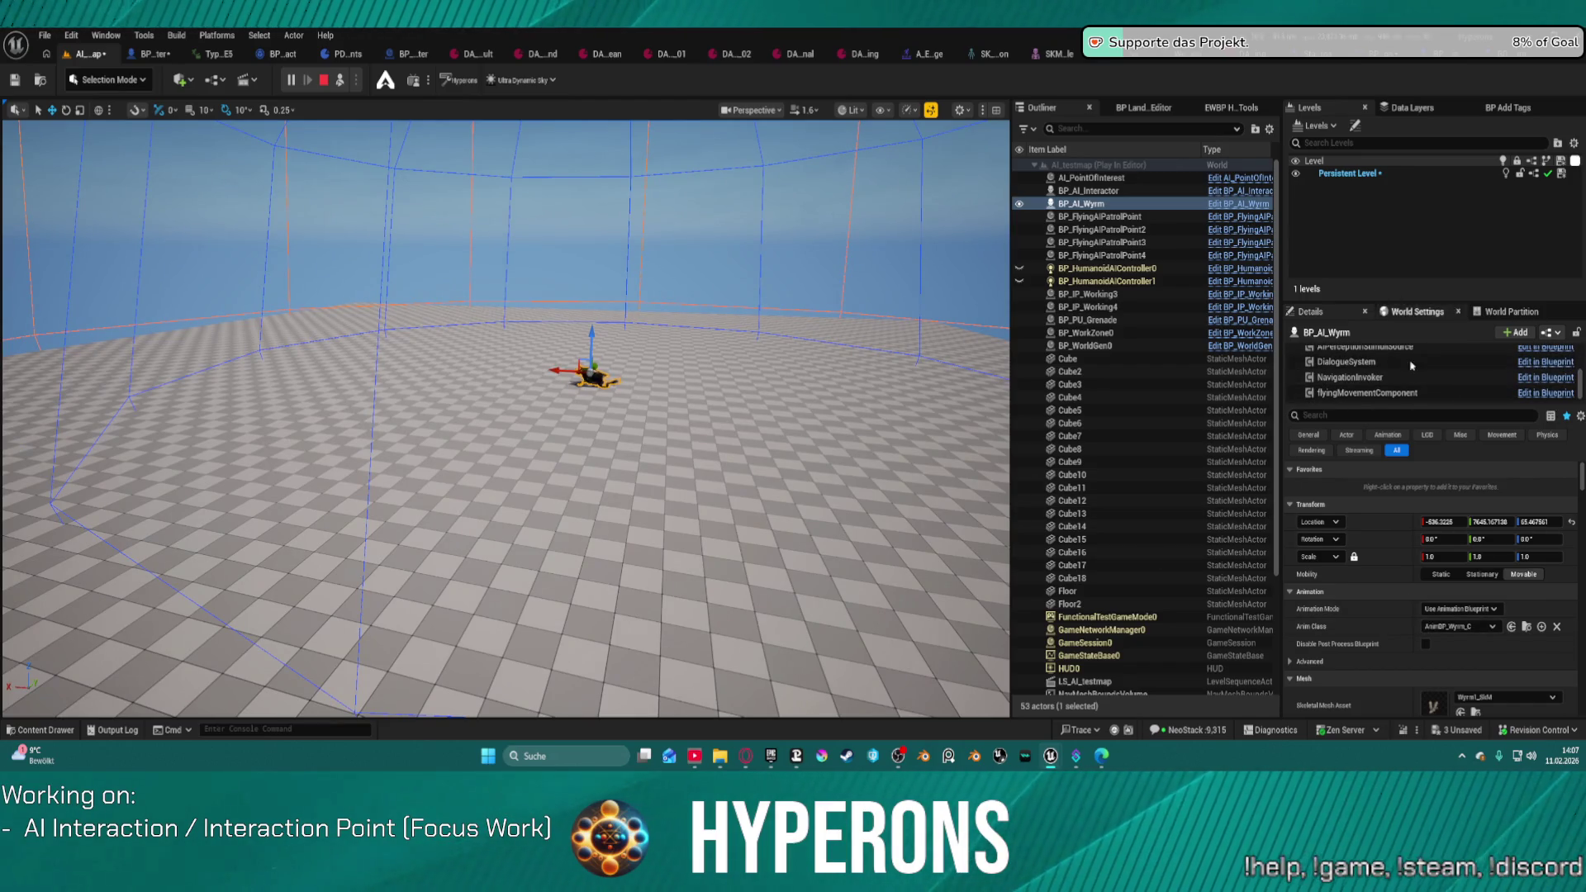
{"action": "left_click", "coordinate": [1403, 428]}
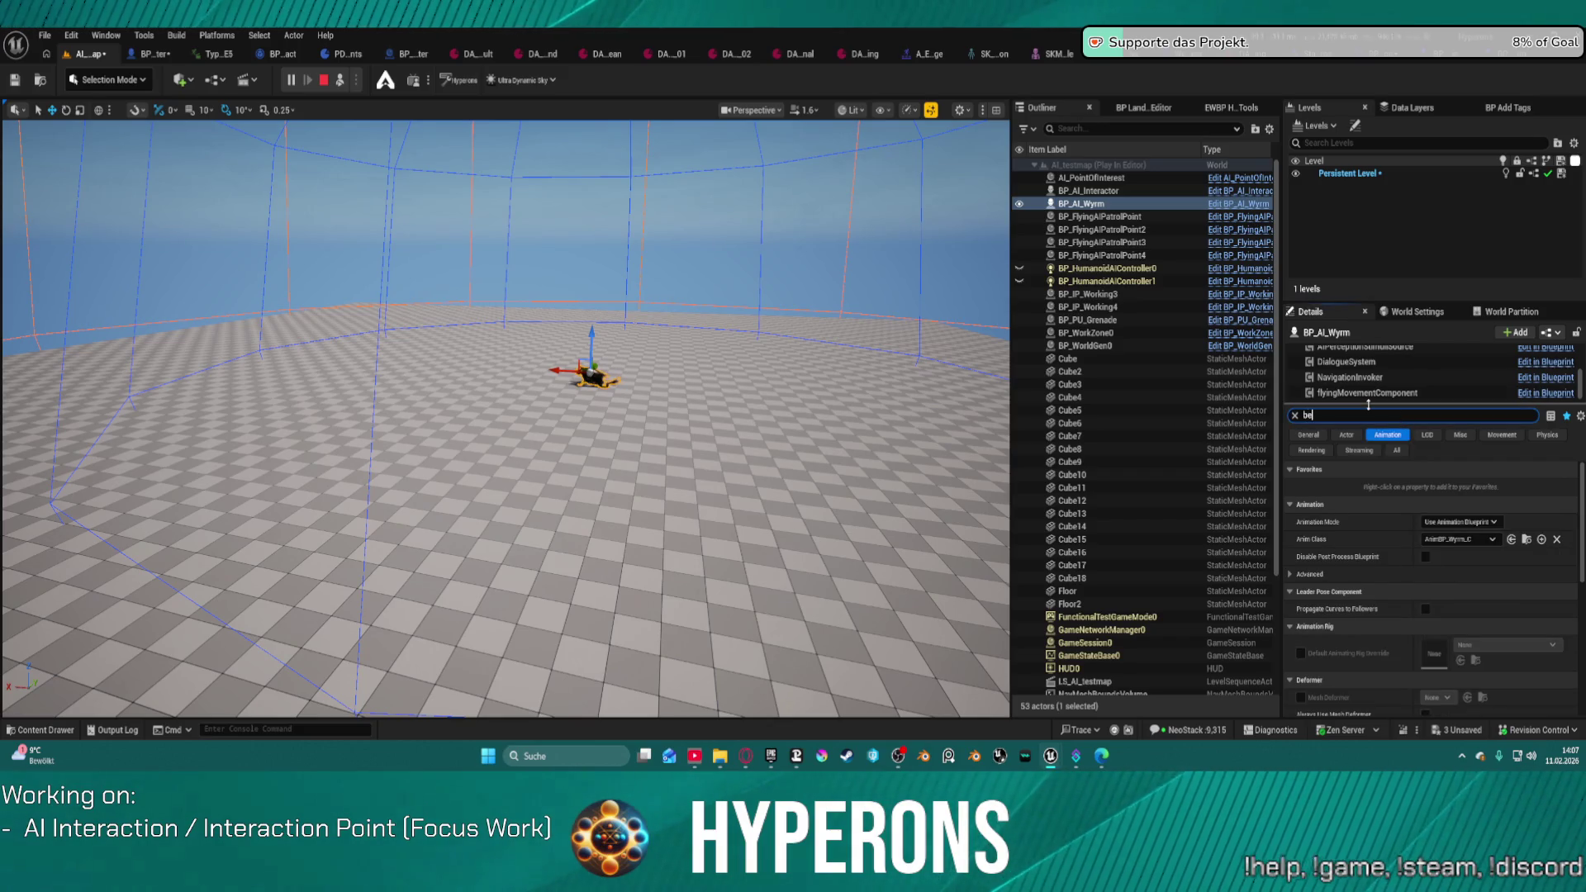
{"action": "type", "text": "ha"}
{"action": "left_click", "coordinate": [1439, 496]}
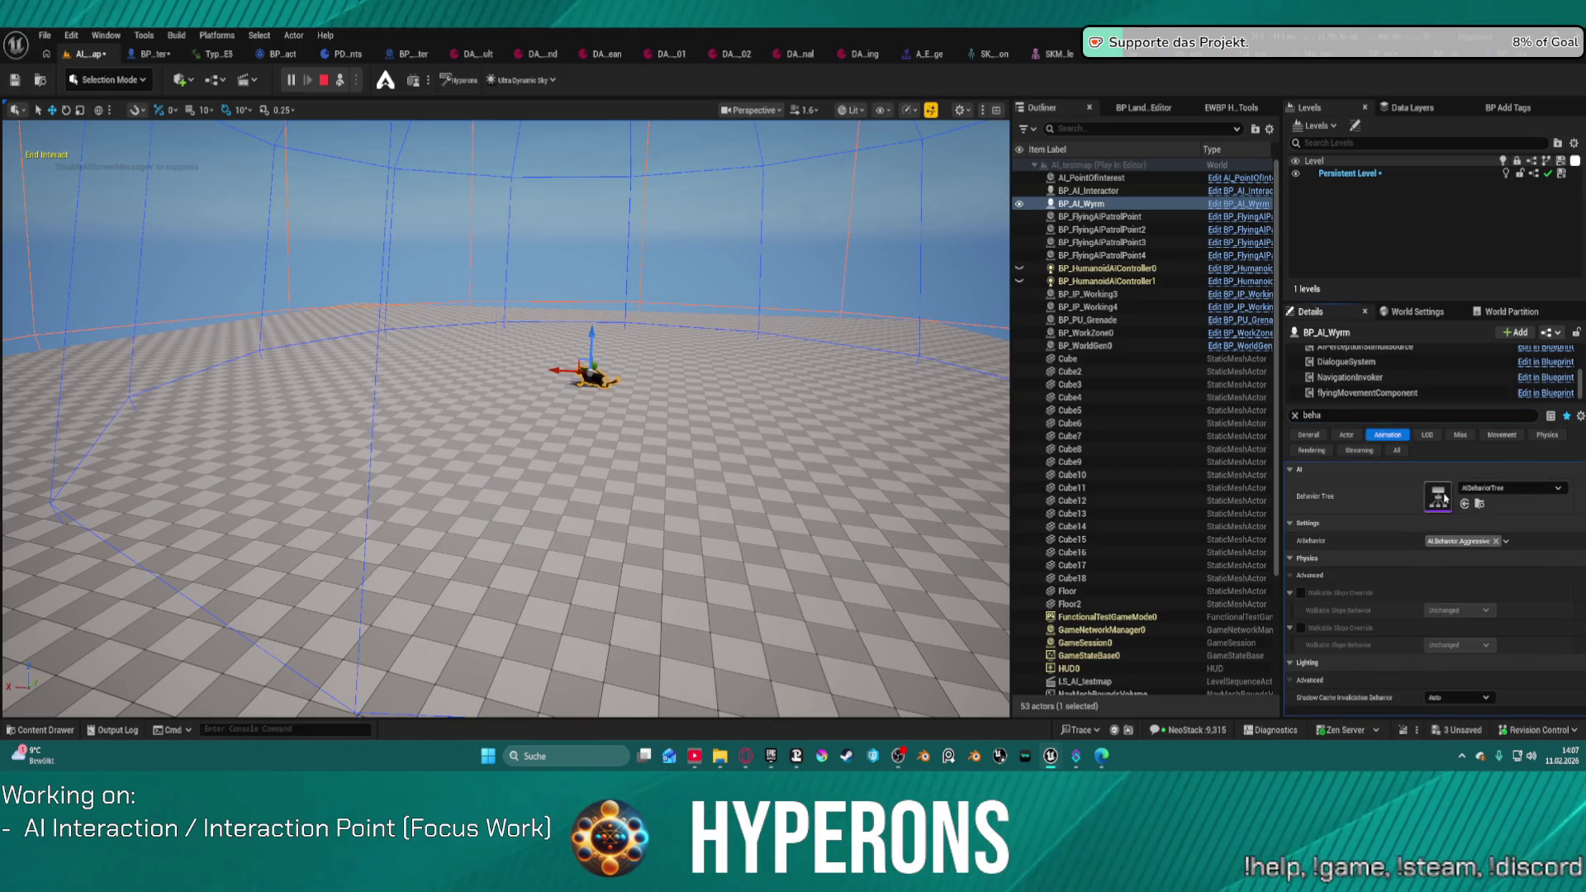
{"action": "double_click", "coordinate": [1445, 498]}
Step: Debug the behavior tree against BP_HumanoidAIController_C_0 and inspect the Idle node and other branches
{"action": "left_click_drag", "start_coordinate": [486, 377], "coordinate": [810, 354]}
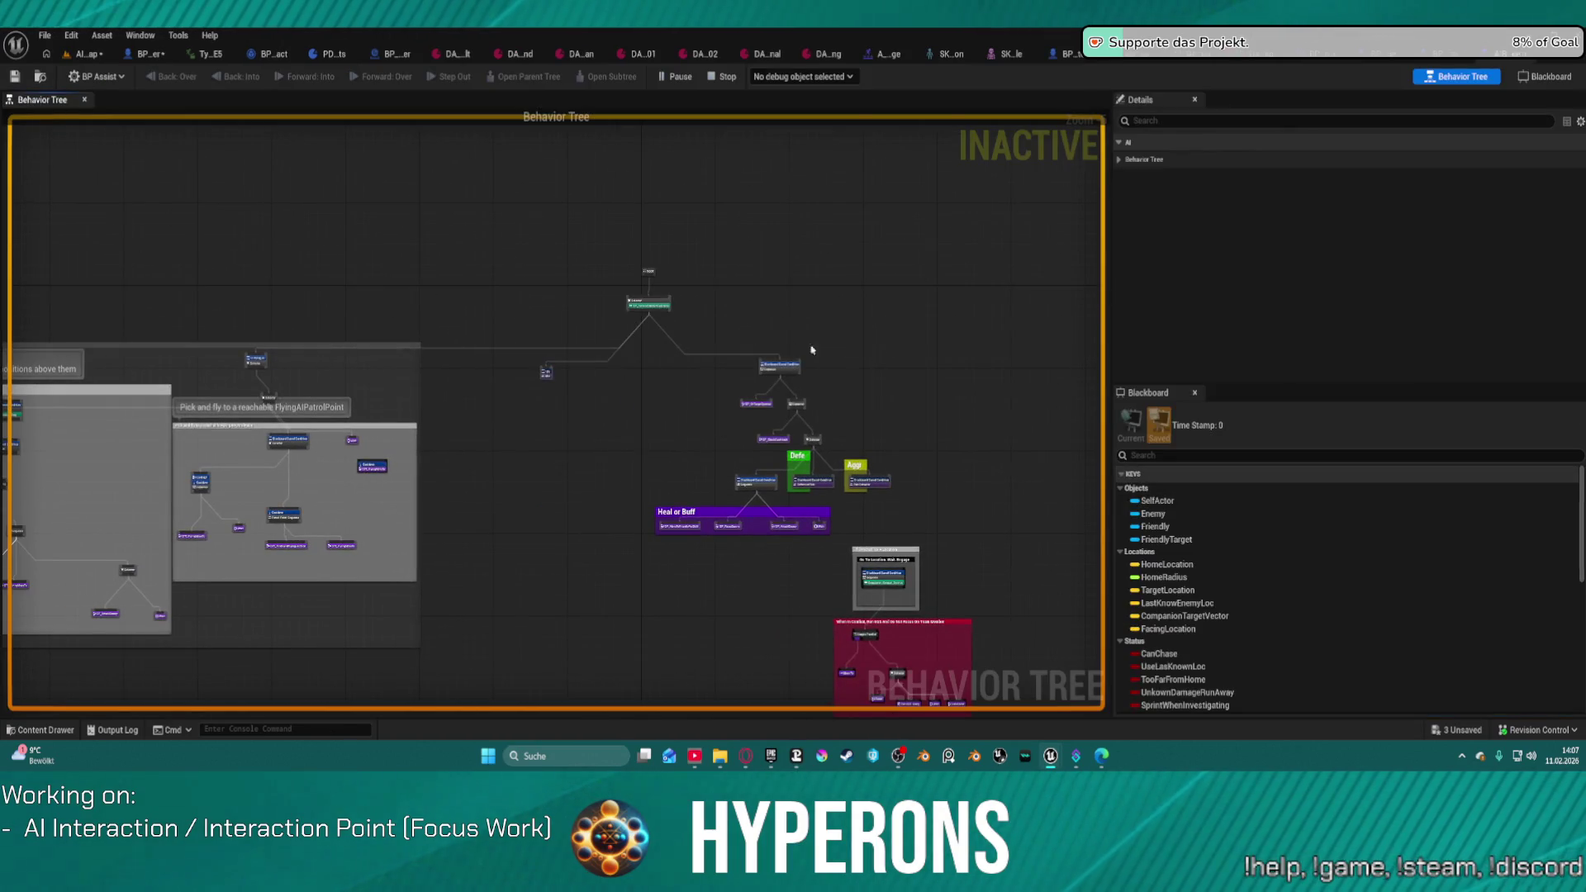
{"action": "left_click", "coordinate": [806, 76]}
{"action": "left_click", "coordinate": [826, 116]}
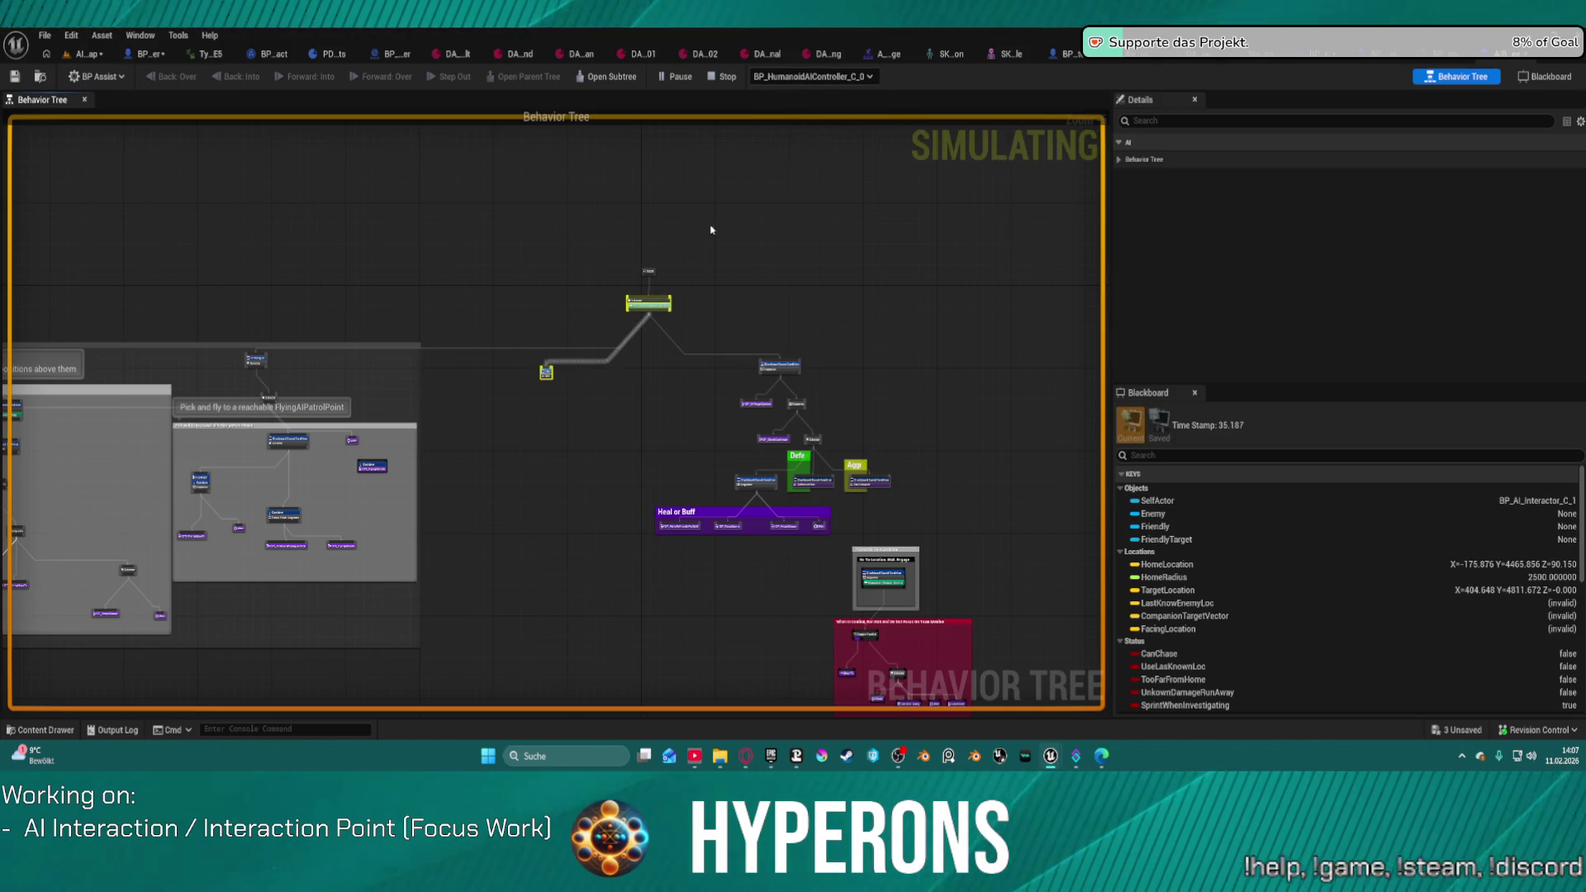
{"action": "scroll", "coordinate": [556, 359], "scroll_direction": "up", "scroll_amount": 4}
{"action": "left_click", "coordinate": [569, 436]}
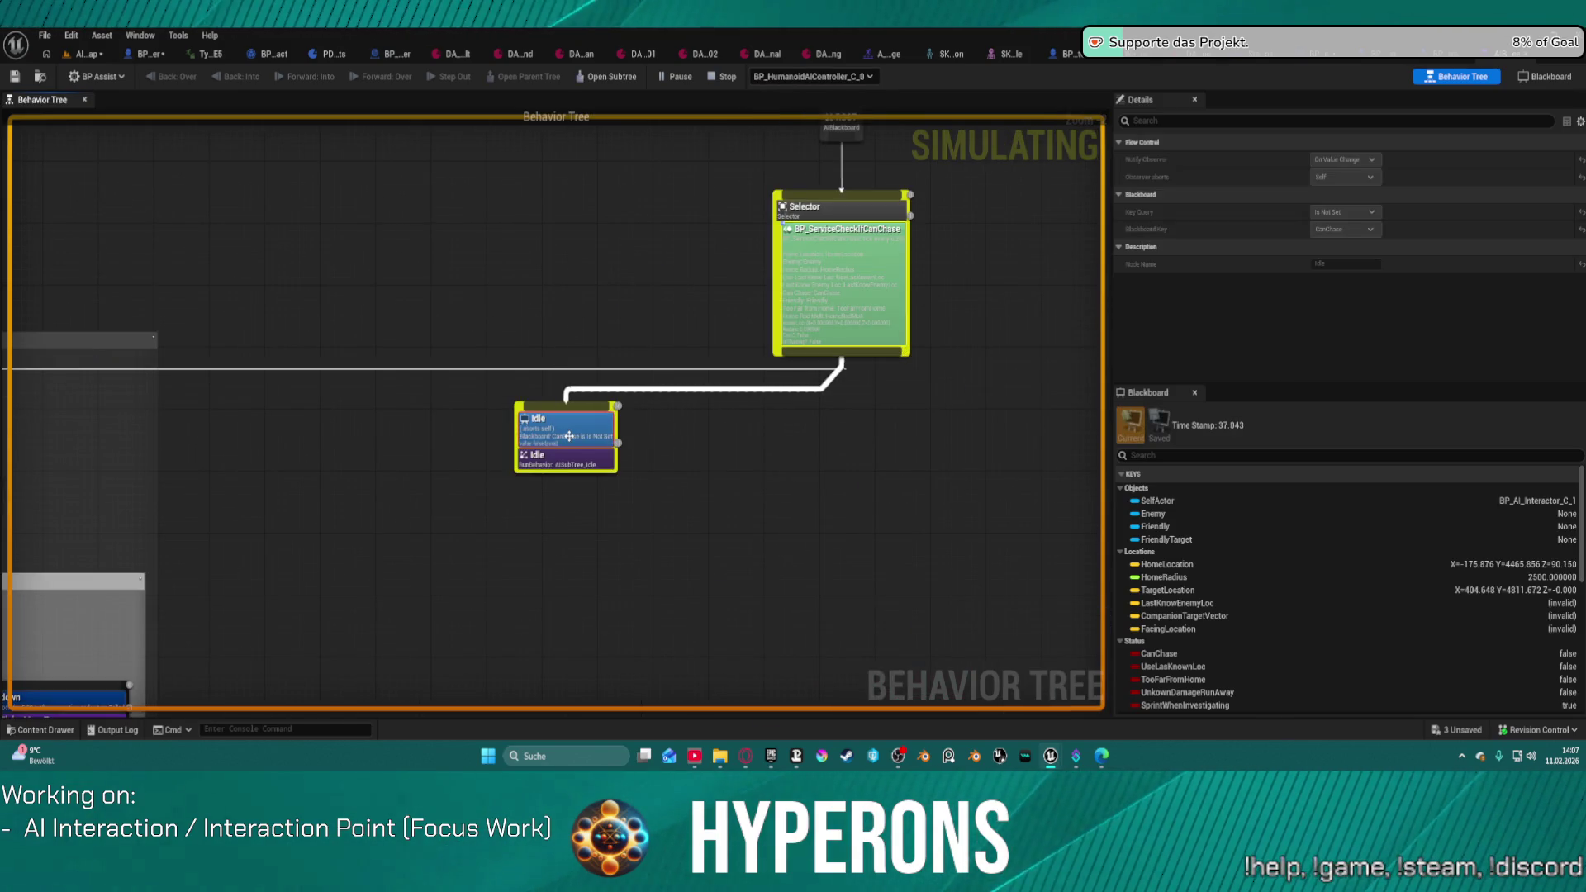
{"action": "scroll", "coordinate": [598, 436], "scroll_direction": "down", "scroll_amount": 1}
{"action": "scroll", "coordinate": [561, 429], "scroll_direction": "down", "scroll_amount": 3}
{"action": "mouse_move", "coordinate": [524, 418]}
{"action": "left_mouse_down"}
{"action": "mouse_move", "coordinate": [949, 400]}
{"action": "mouse_move", "coordinate": [690, 371]}
{"action": "left_mouse_up"}
{"action": "scroll", "coordinate": [769, 418], "scroll_direction": "up", "scroll_amount": 4}
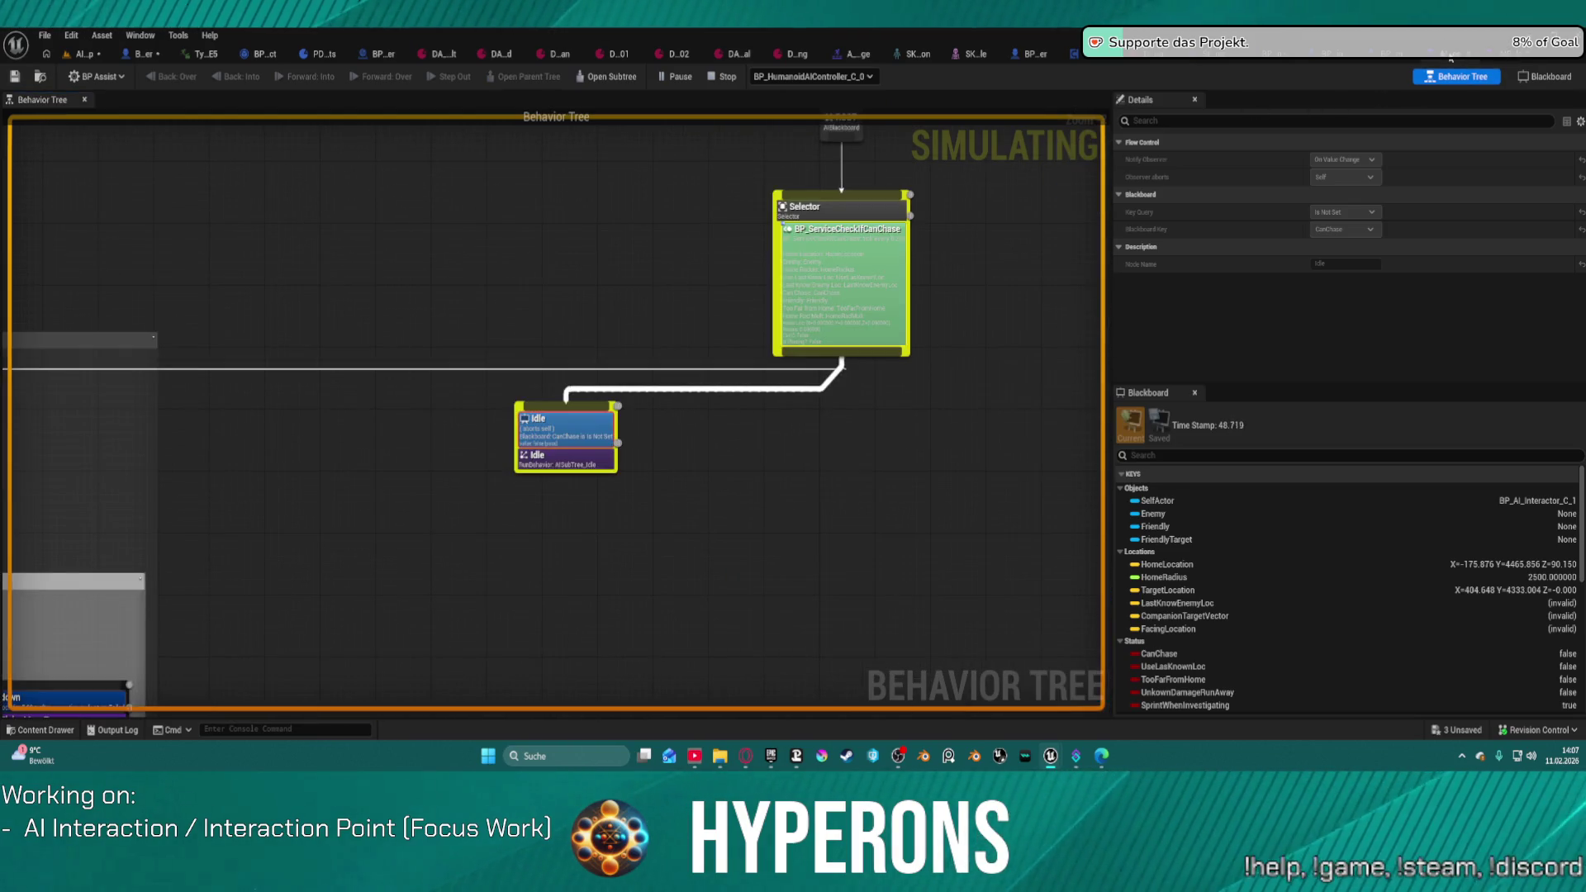
{"action": "scroll", "coordinate": [883, 327], "scroll_direction": "down", "scroll_amount": 7}
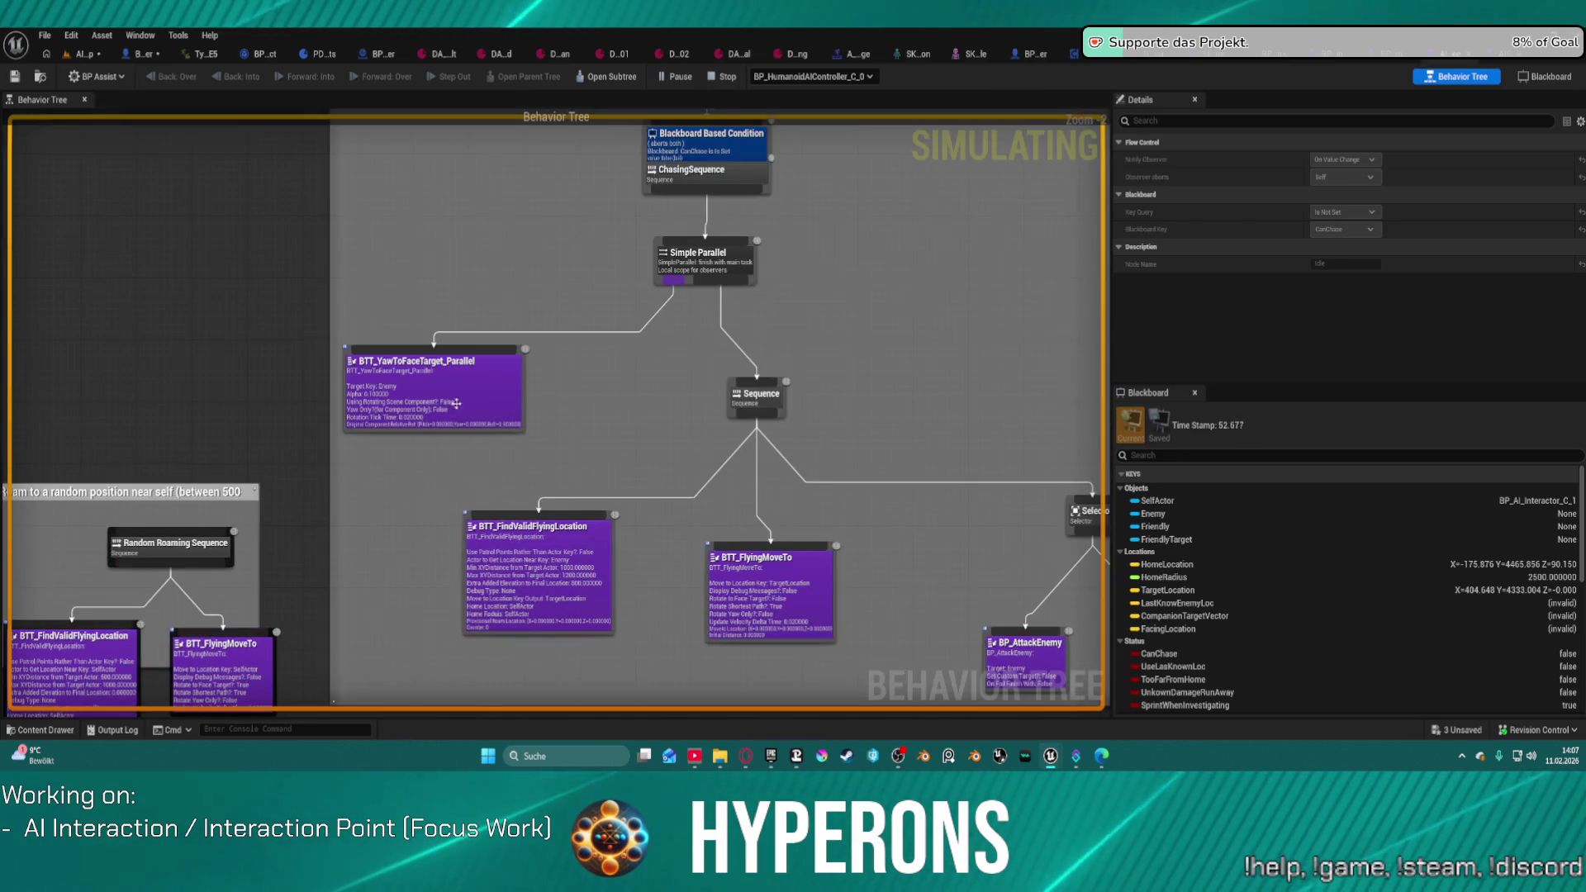
{"action": "scroll", "coordinate": [540, 237], "scroll_direction": "up", "scroll_amount": 7}
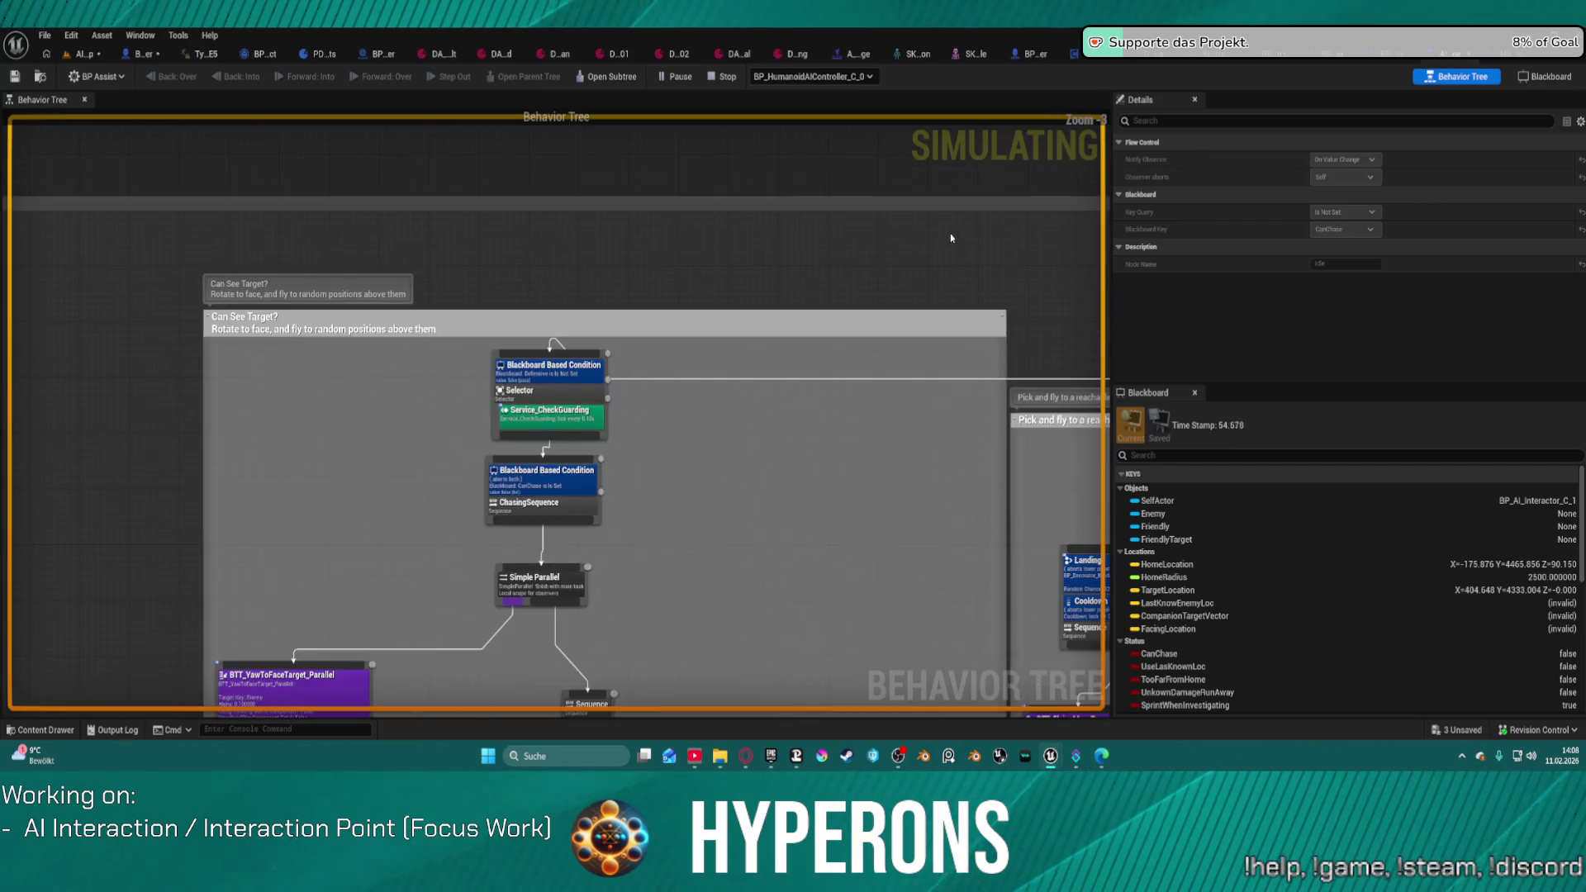
{"action": "left_click_drag", "start_coordinate": [149, 283], "coordinate": [64, 289]}
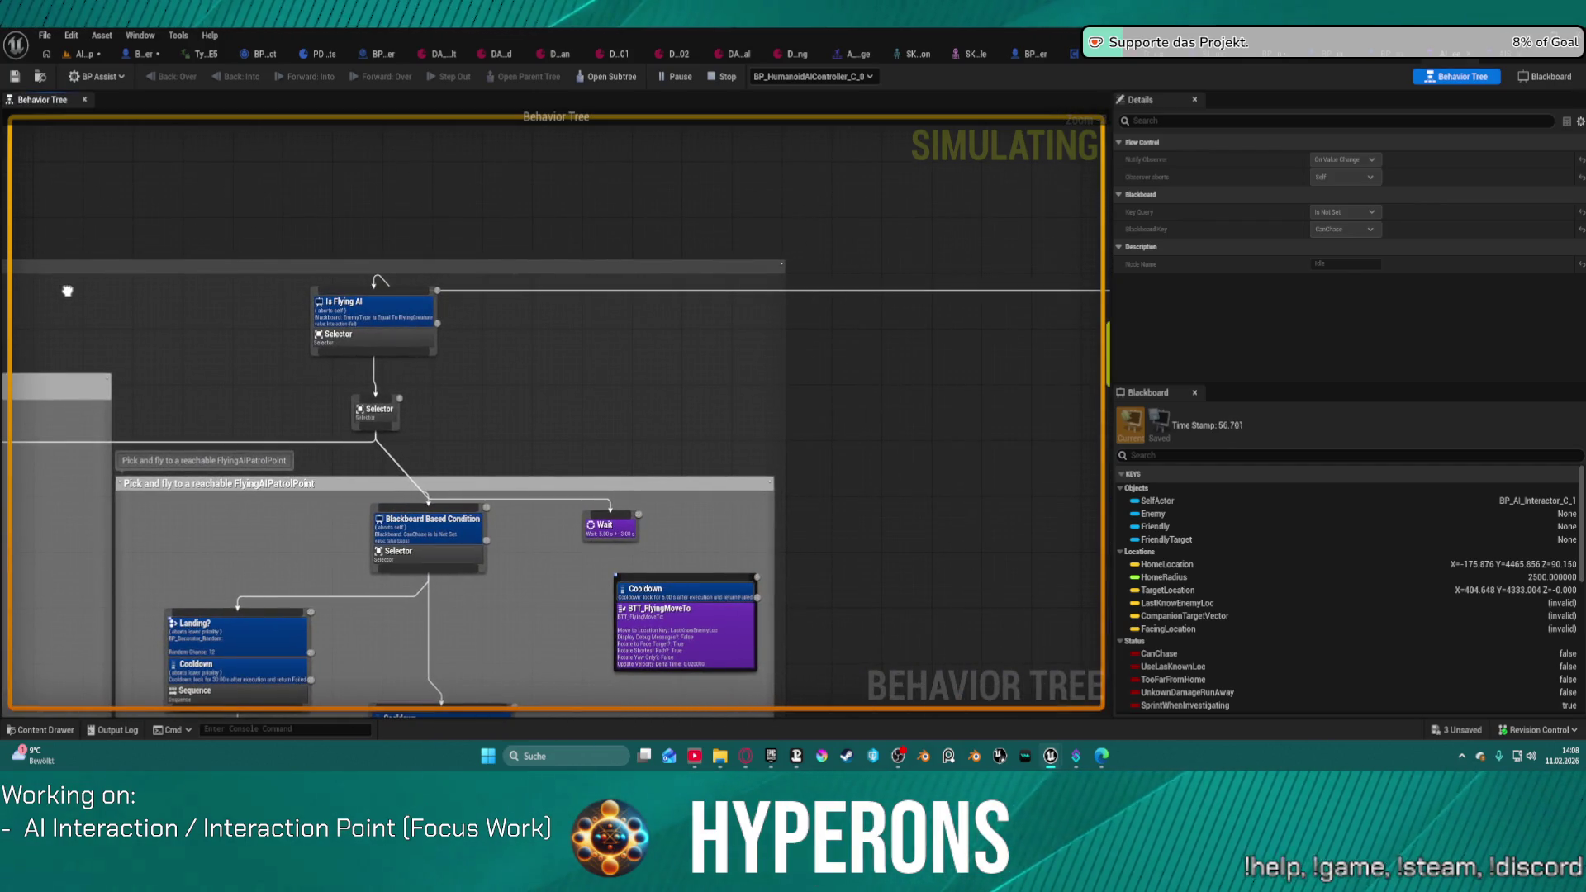
{"action": "scroll", "coordinate": [259, 319], "scroll_direction": "up", "scroll_amount": 2}
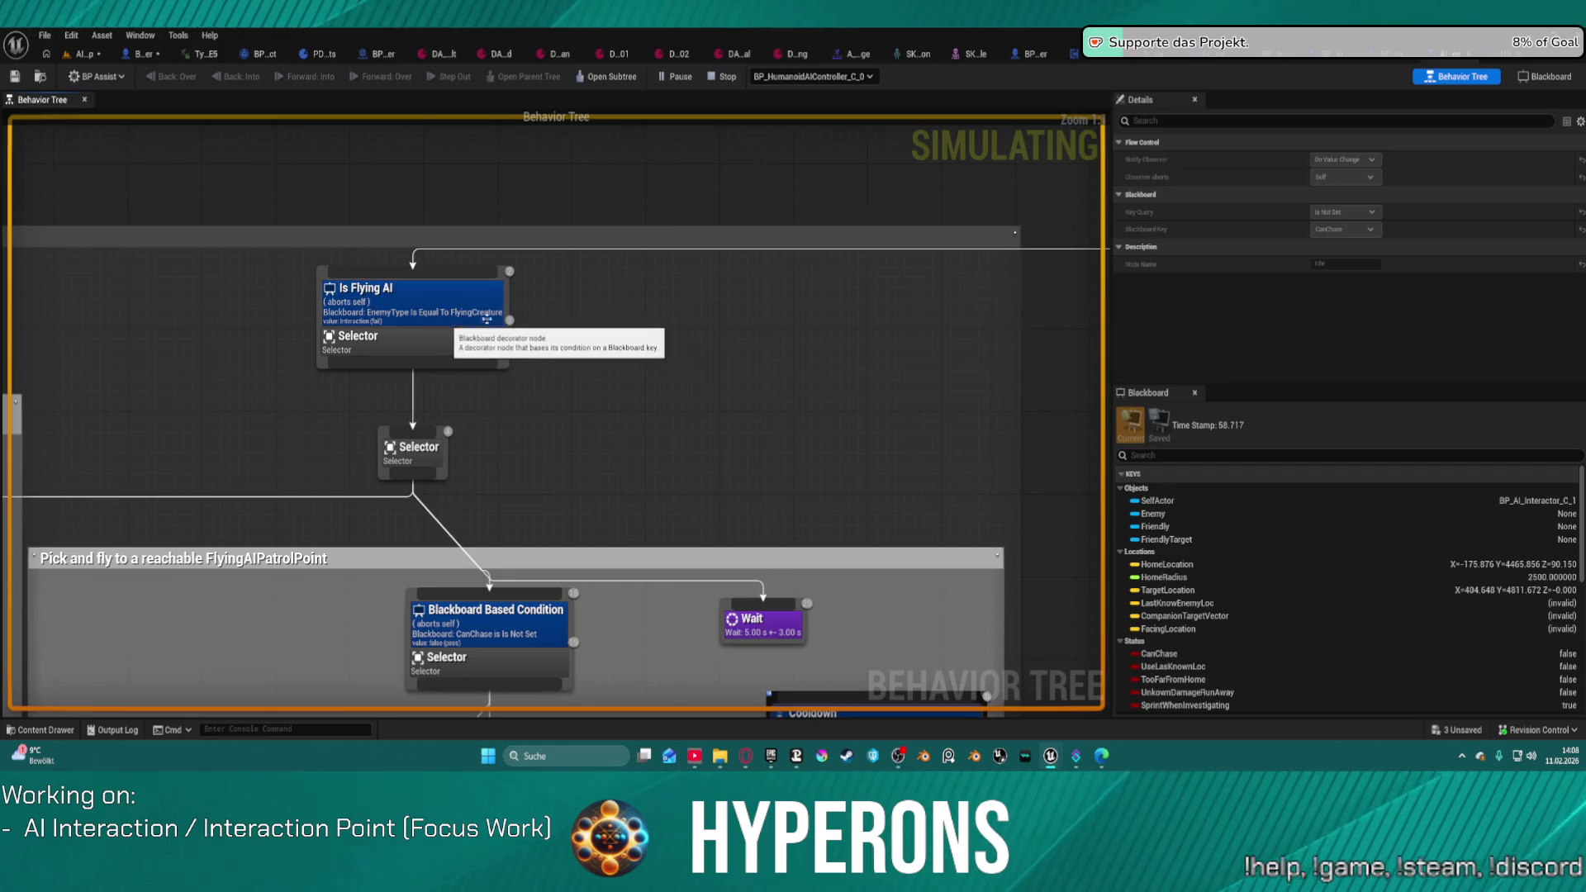
{"action": "mouse_move", "coordinate": [1078, 309]}
{"action": "left_mouse_down"}
{"action": "mouse_move", "coordinate": [719, 301]}
{"action": "mouse_move", "coordinate": [512, 347]}
{"action": "left_mouse_up"}
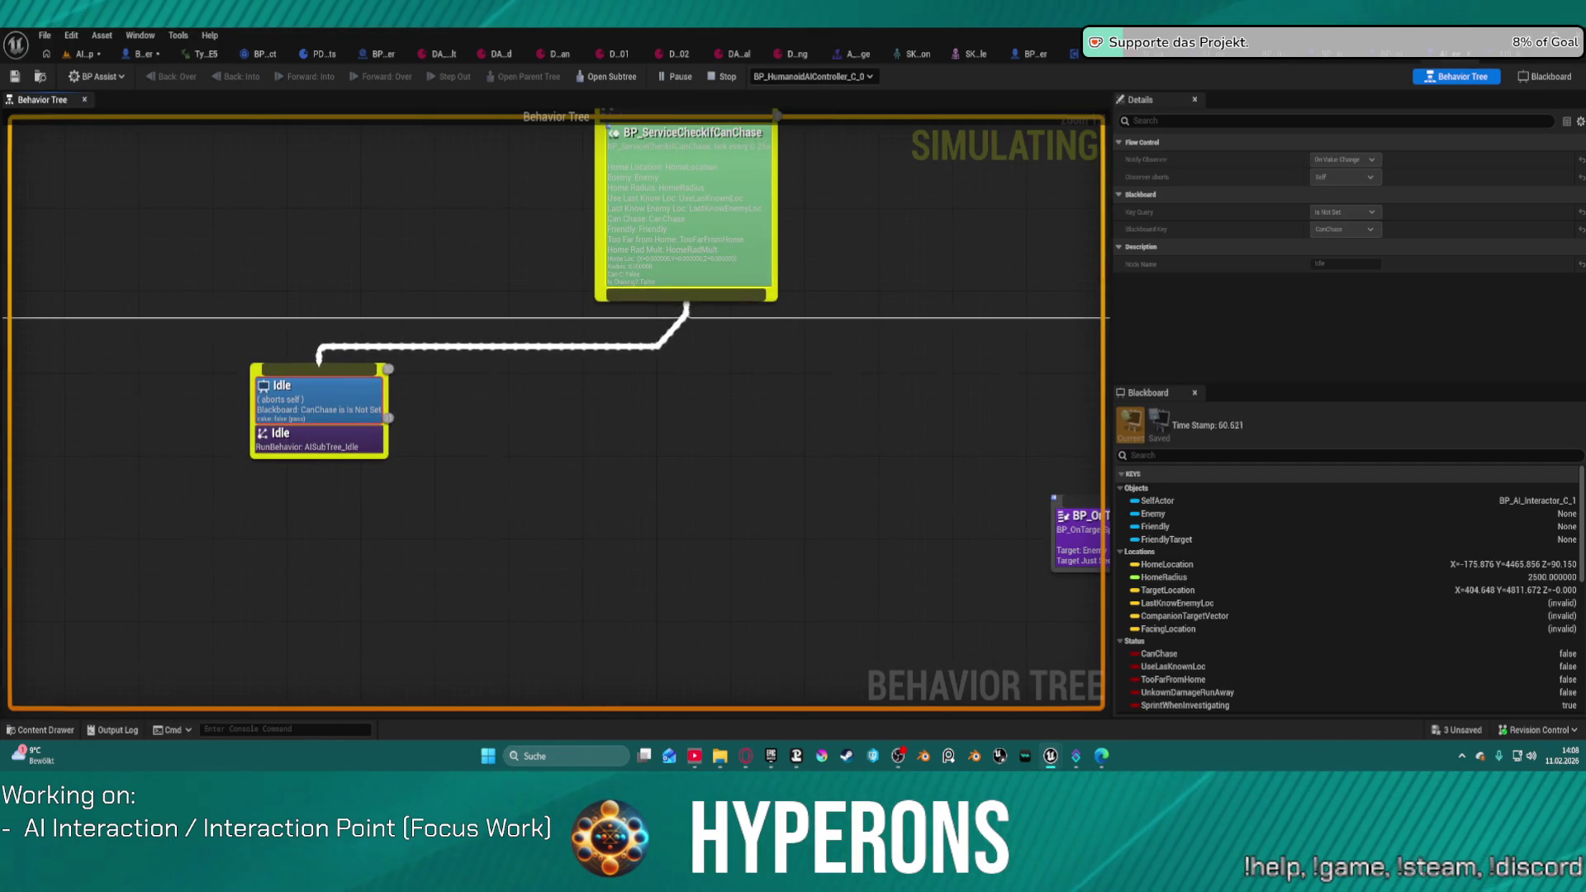
Step: Switch debugging to the wyrm's controller BP_HumanoidAIController_C_1, then return to the running level
{"action": "left_click", "coordinate": [809, 76]}
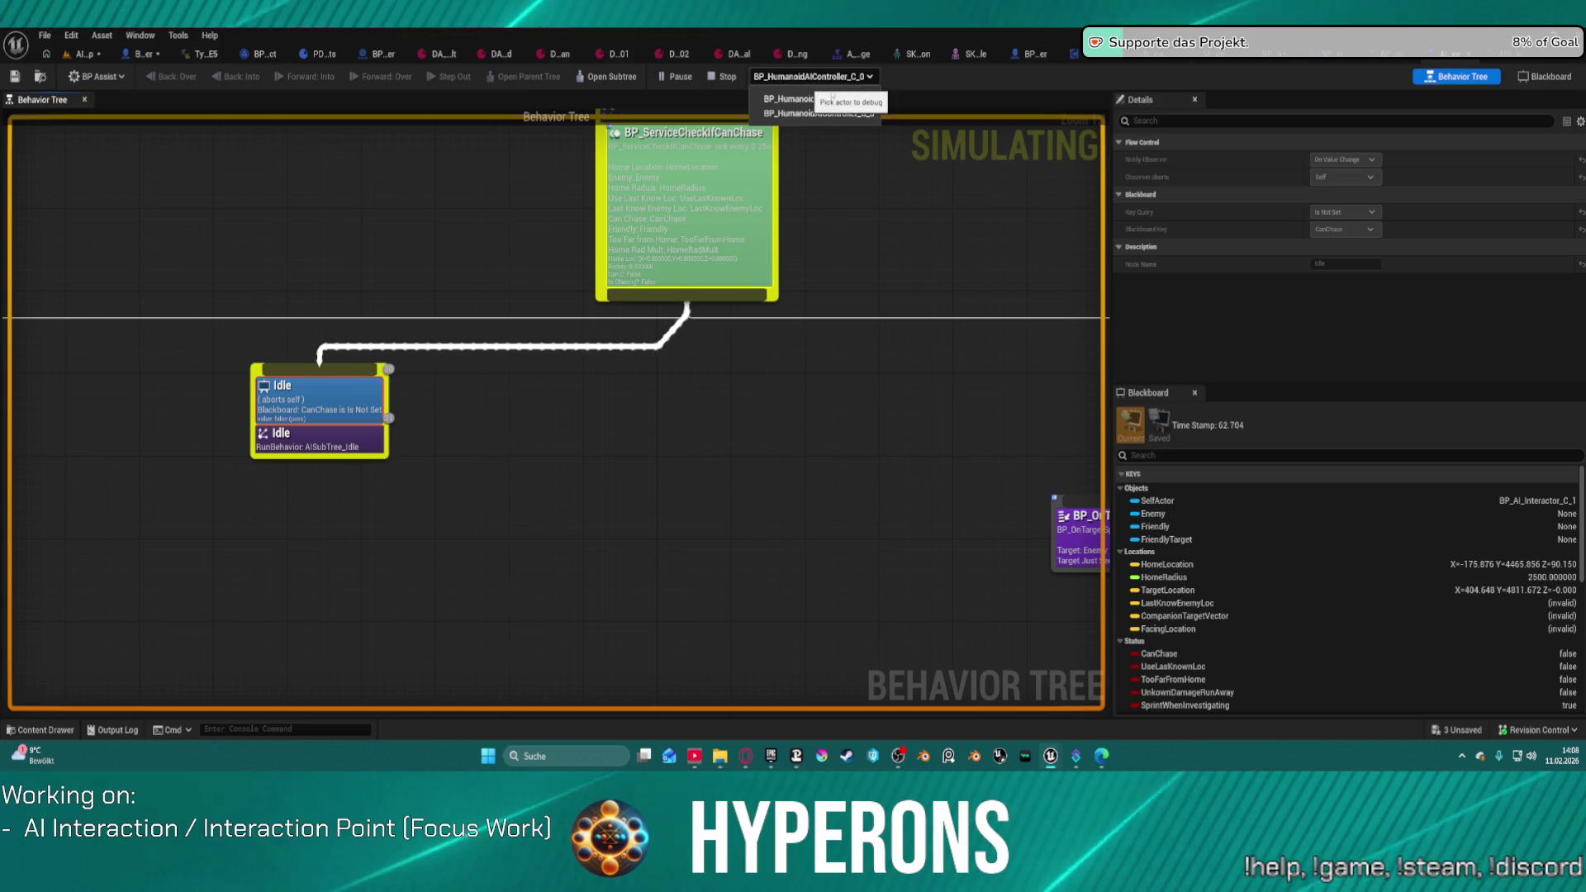
{"action": "left_click", "coordinate": [833, 100]}
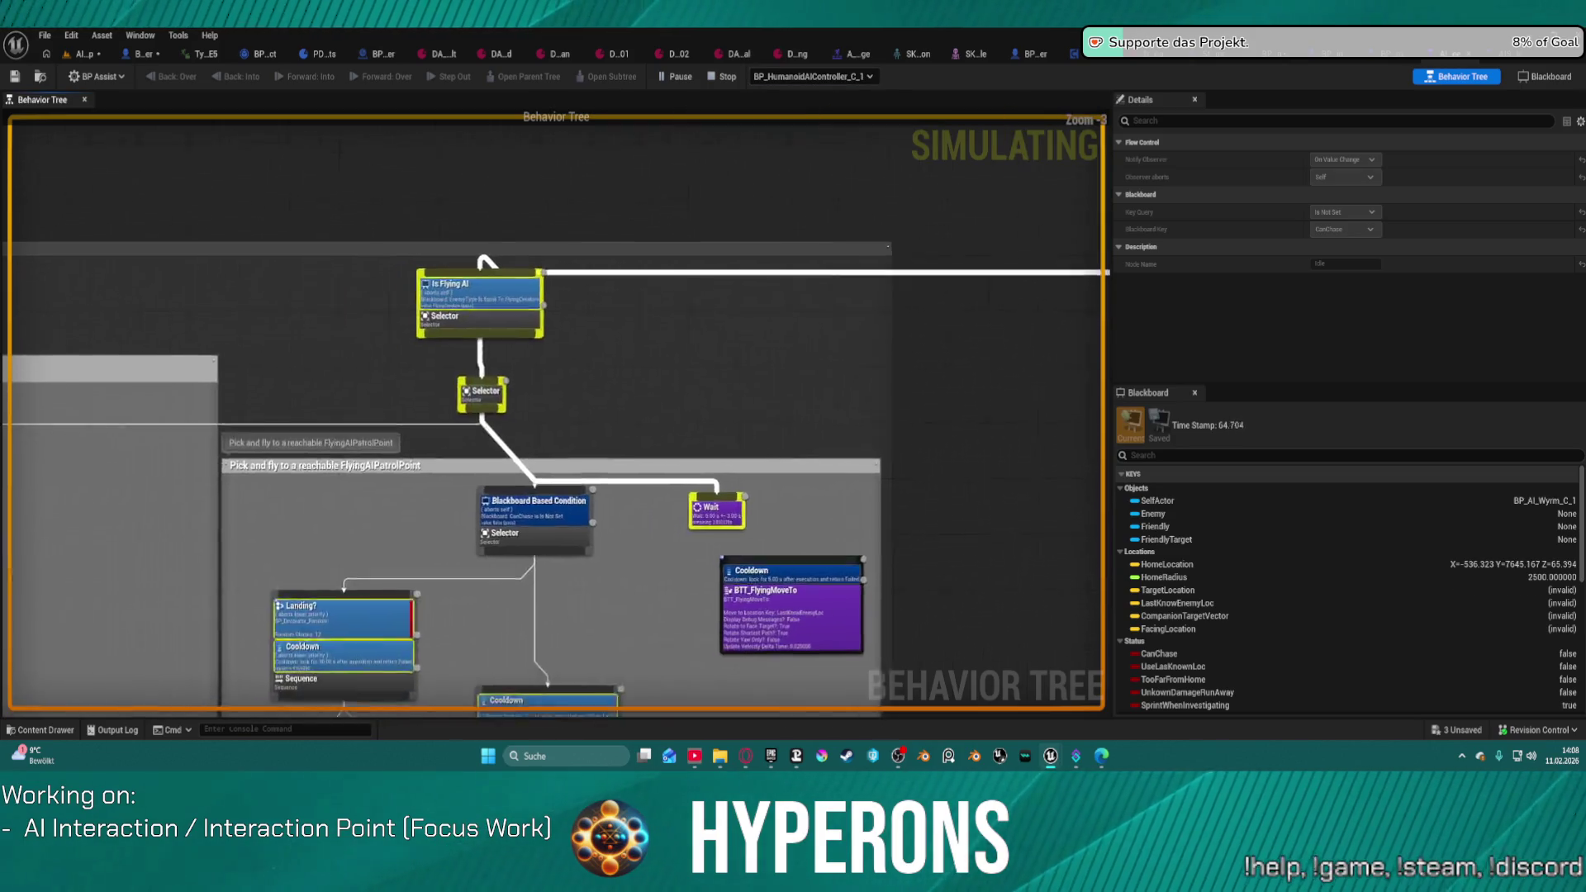
{"action": "scroll", "coordinate": [783, 273], "scroll_direction": "up", "scroll_amount": 1}
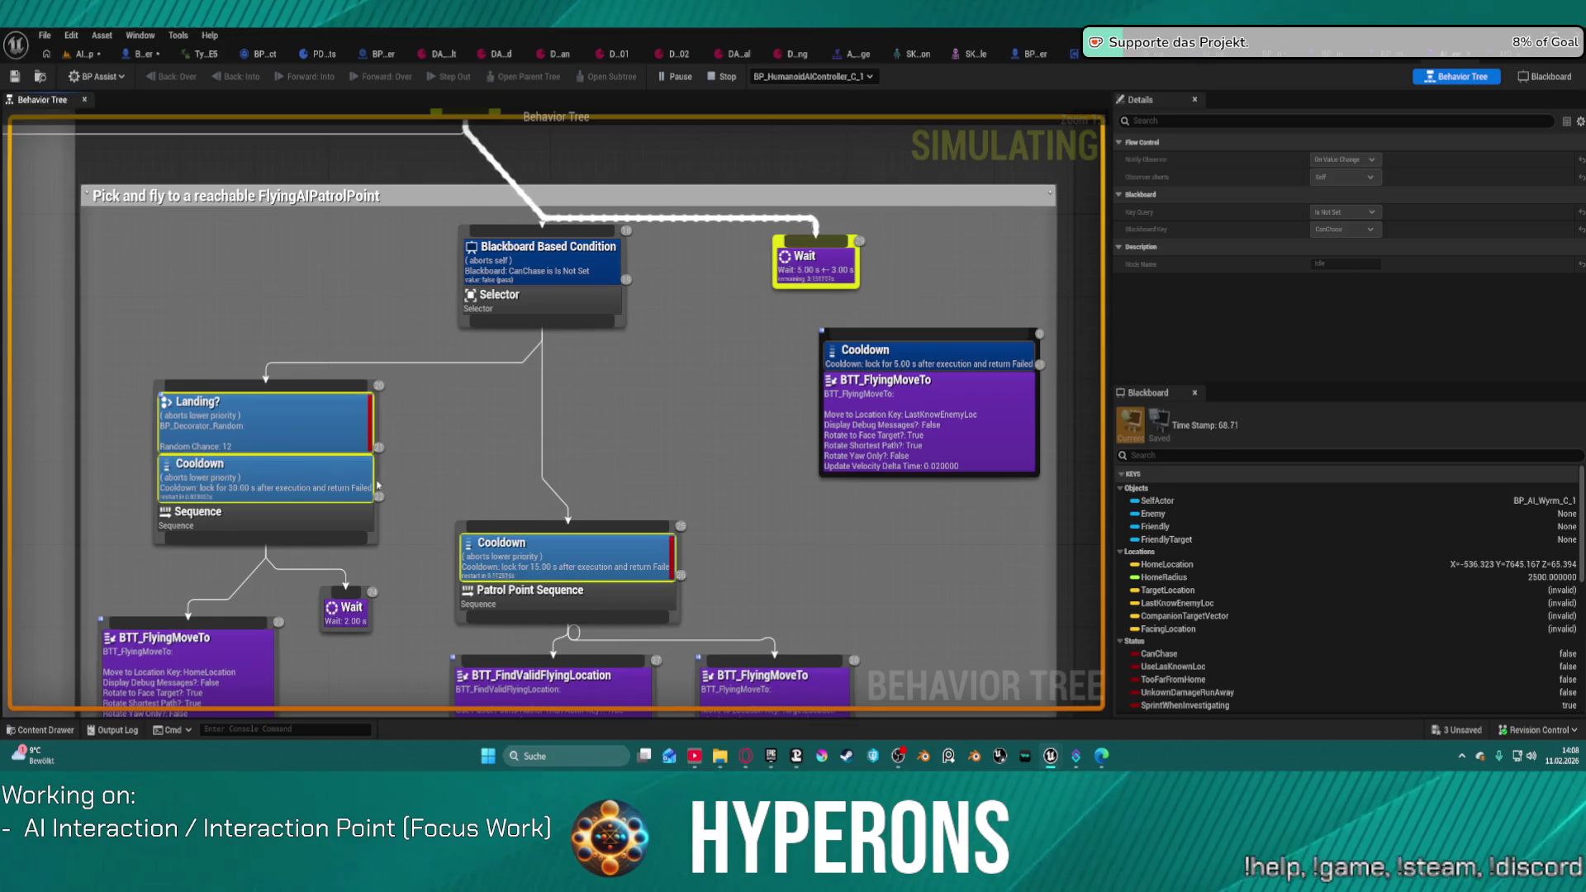
{"action": "left_click", "coordinate": [86, 55]}
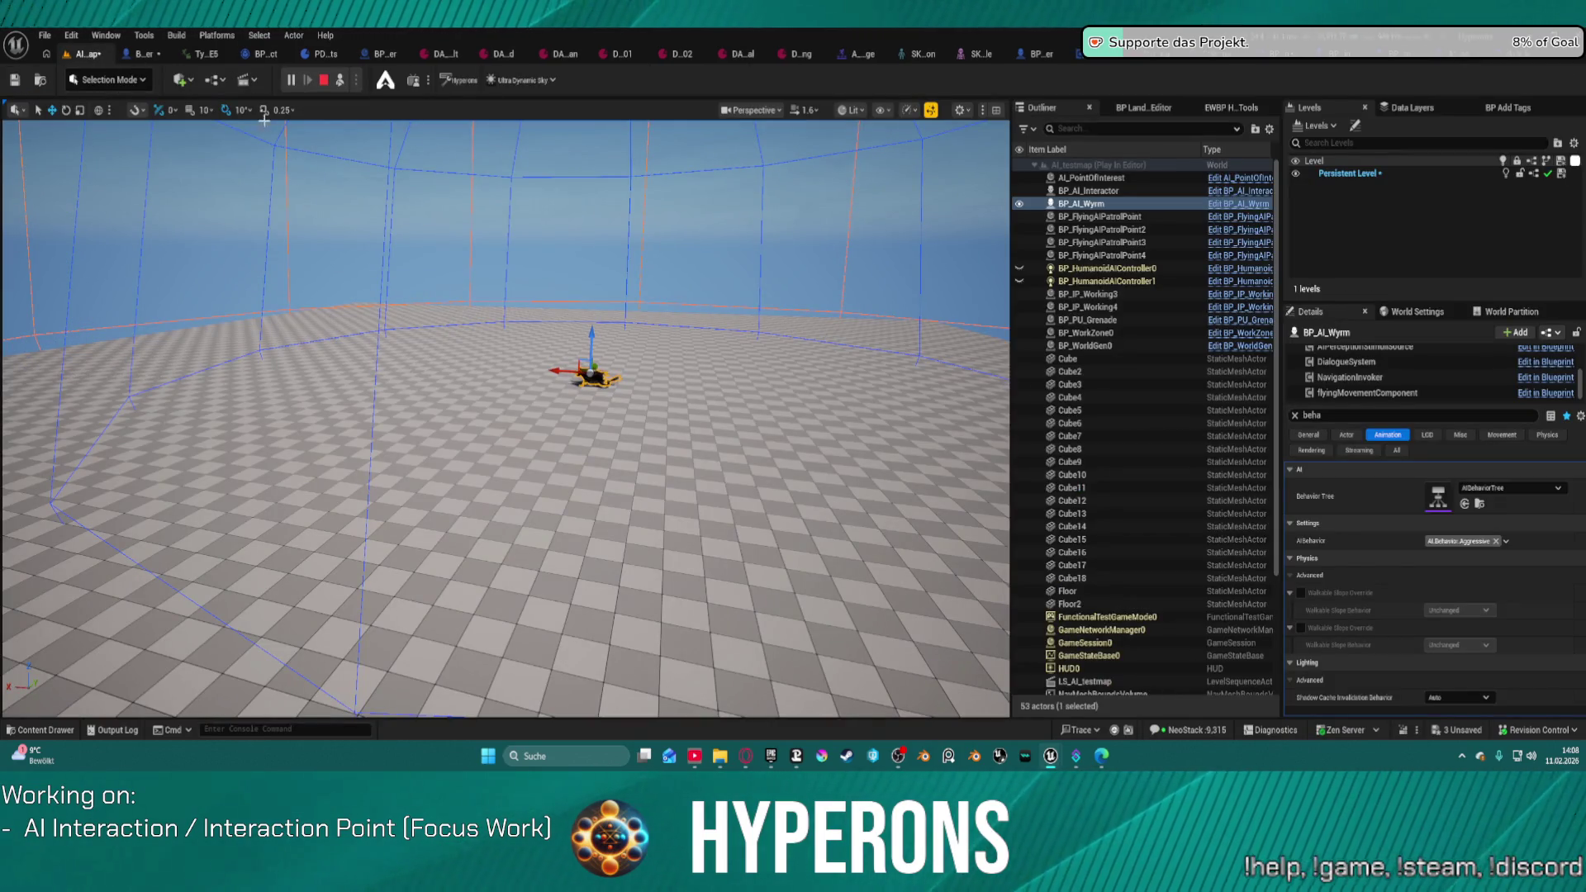
Step: Stop play and delete the BP_AI_Interactor character from the level
{"action": "left_click", "coordinate": [323, 80]}
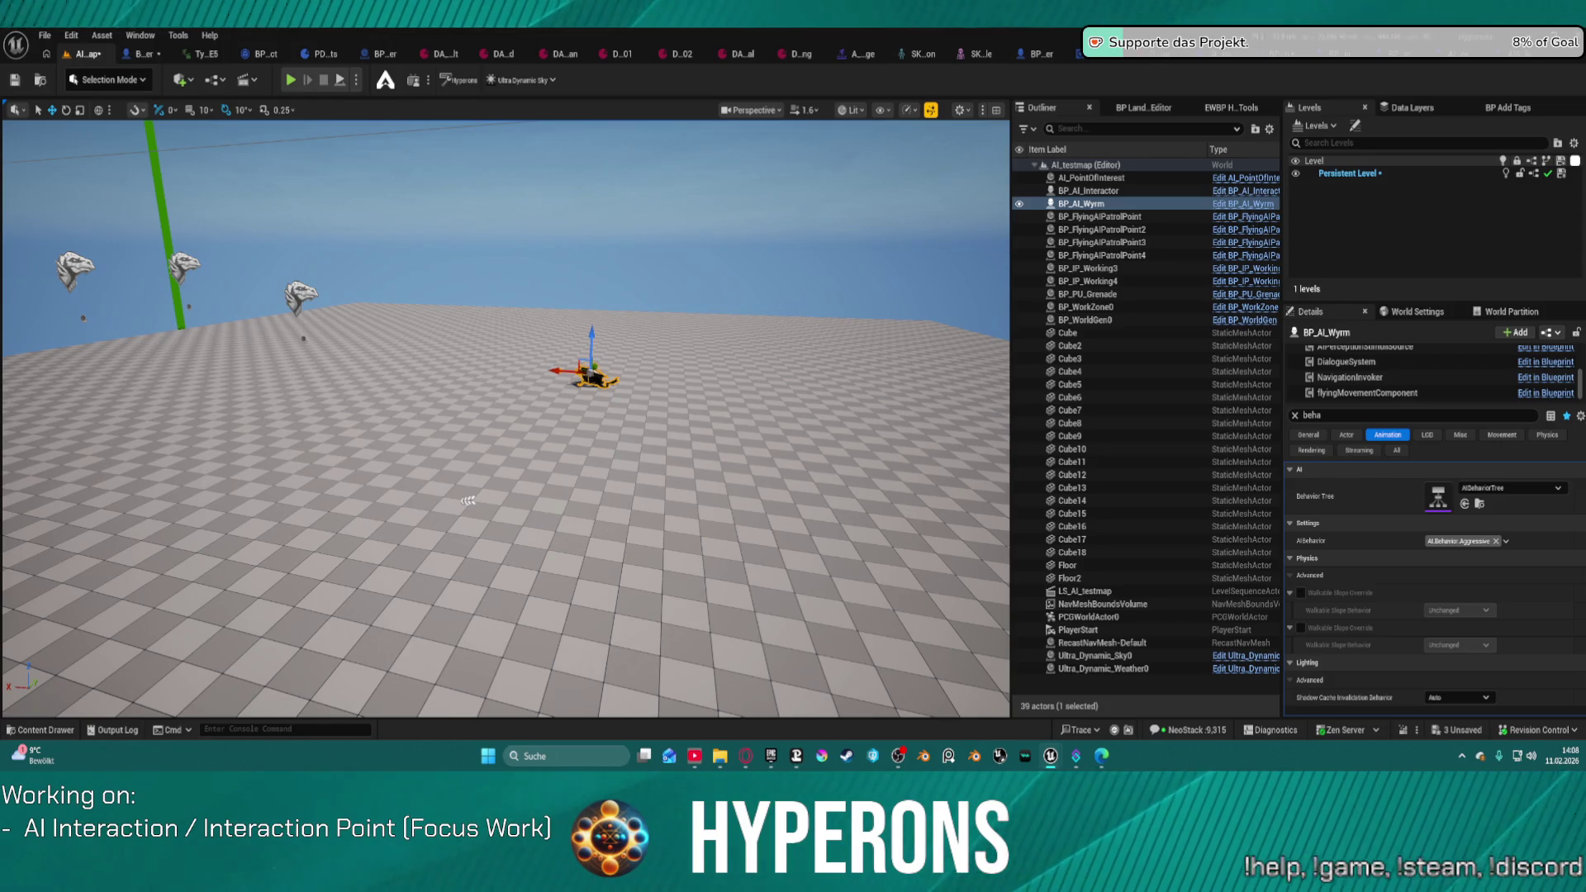
{"action": "left_click_drag", "start_coordinate": [468, 499], "coordinate": [812, 225]}
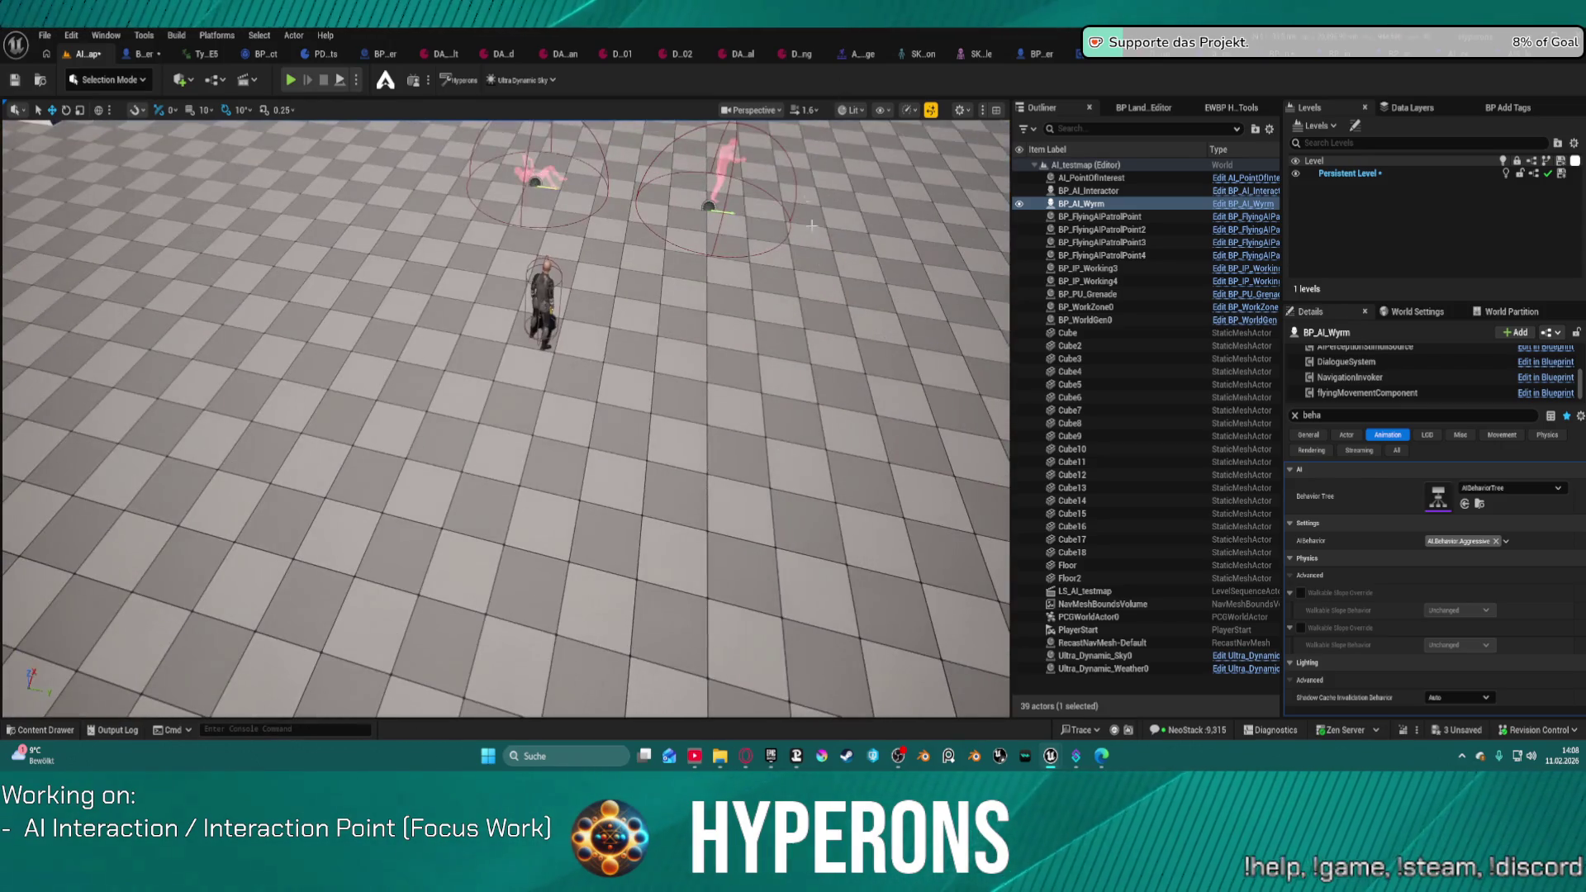
{"action": "left_click", "coordinate": [549, 300]}
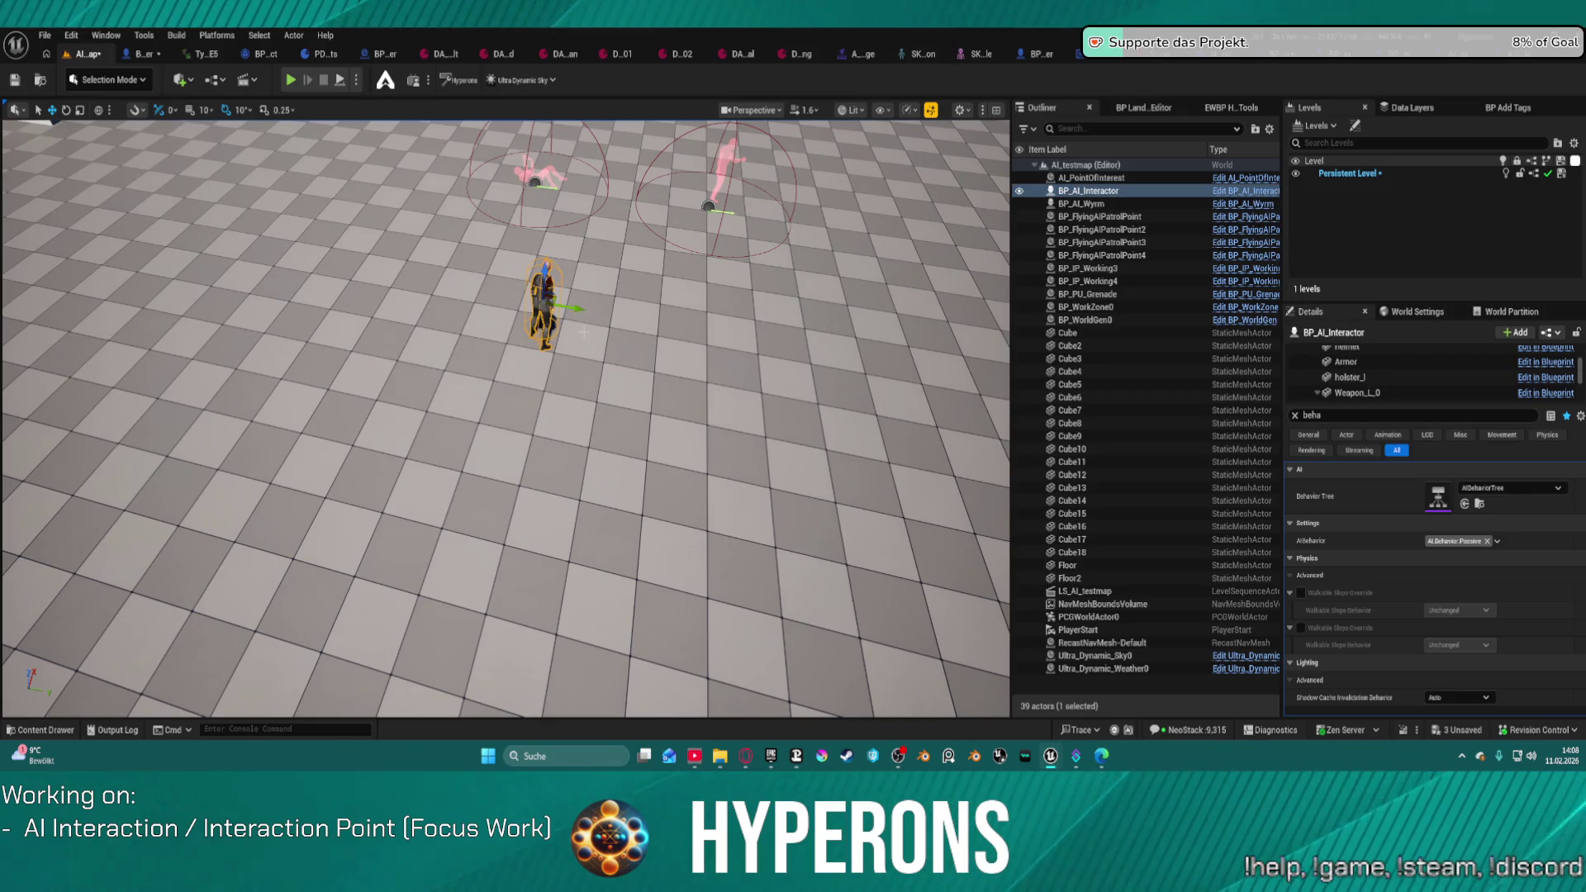
{"action": "key", "text": "Delete"}
Step: Play again and check the Behavior Tree debug dropdown for an active AI controller
{"action": "key", "text": "alt+p"}
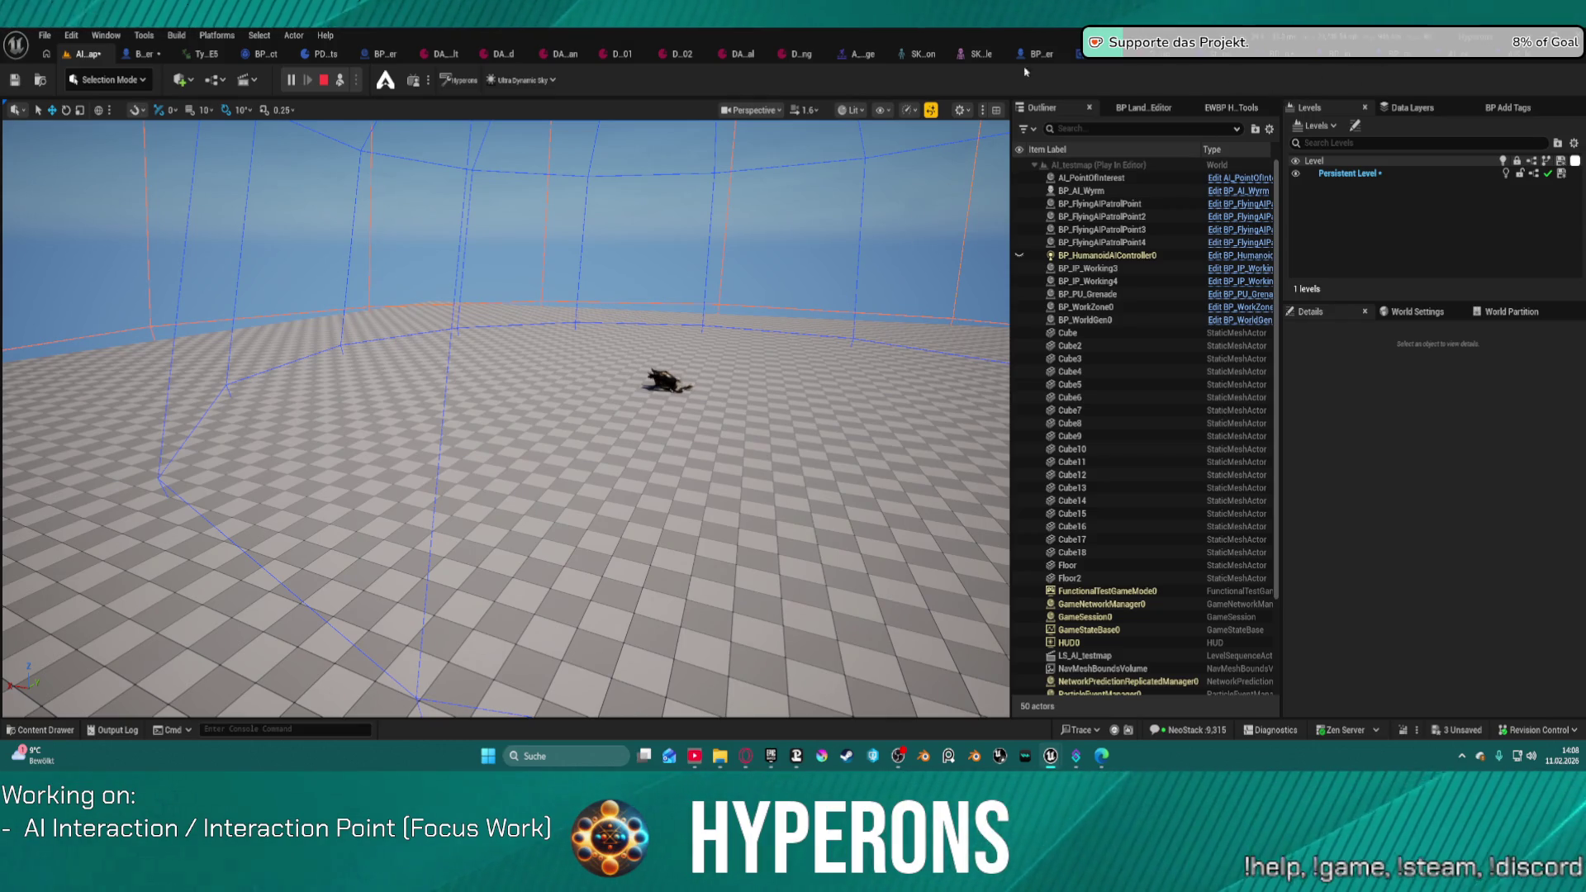
{"action": "left_click", "coordinate": [1486, 58]}
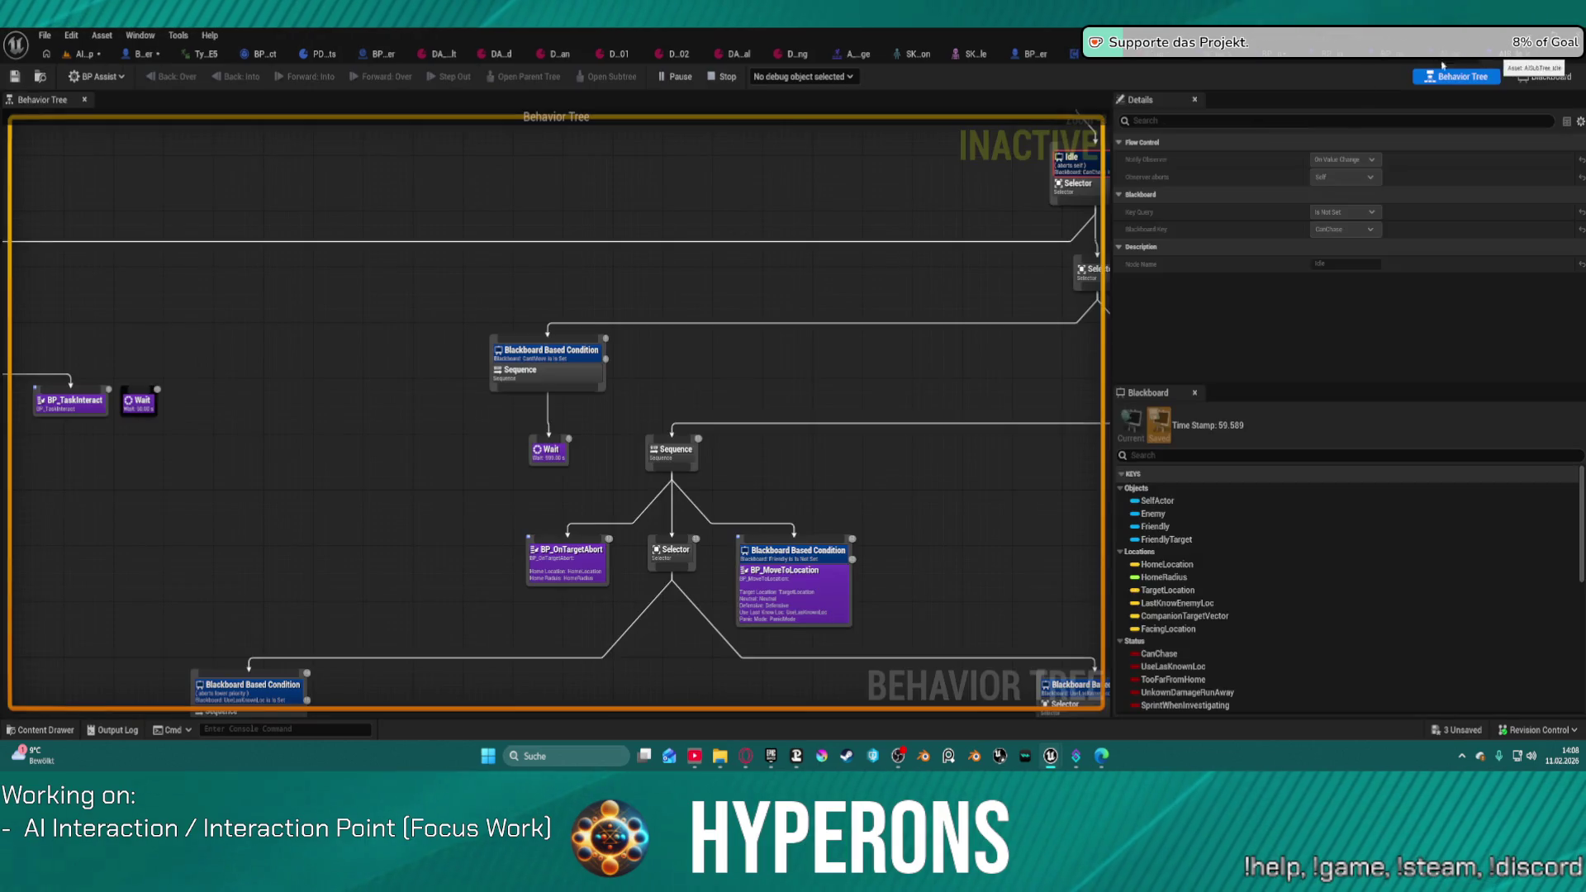
{"action": "left_click", "coordinate": [803, 76]}
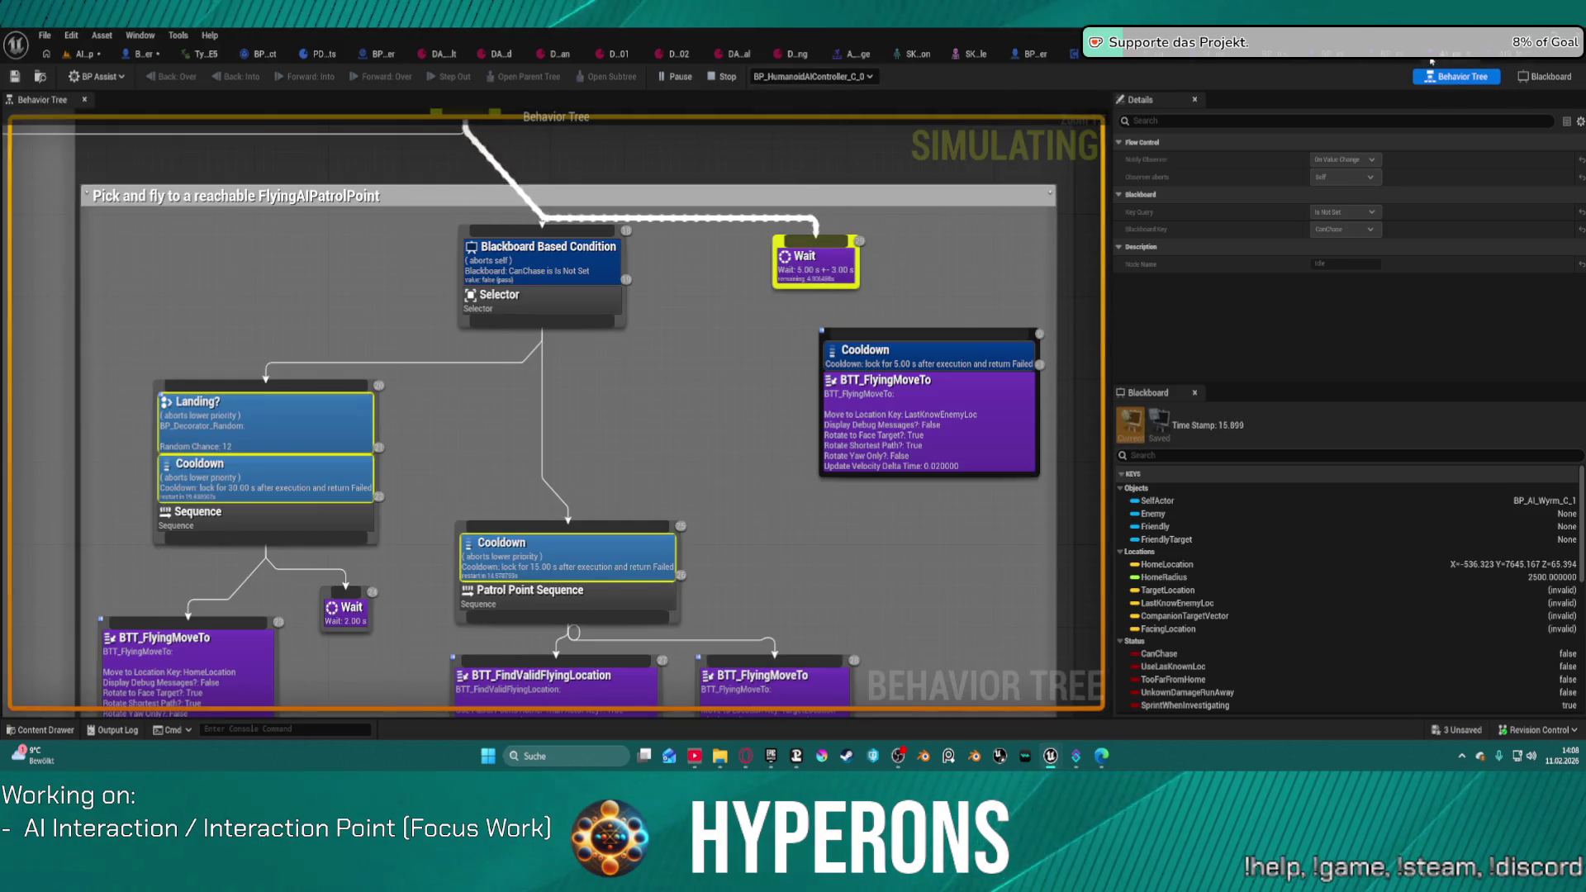
{"action": "key", "text": "Escape"}
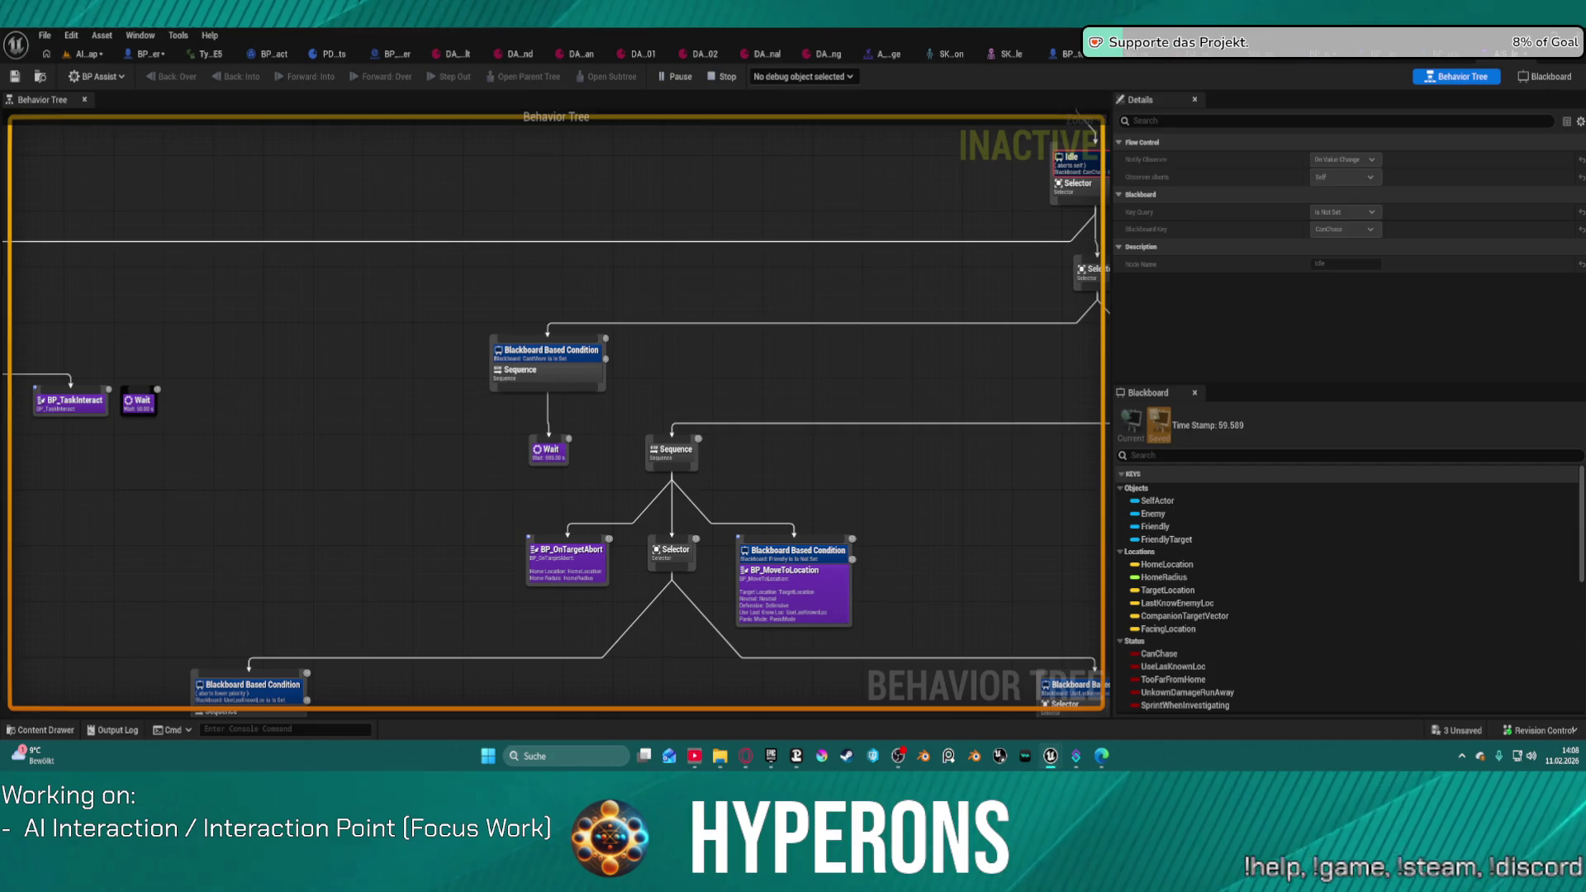
{"action": "left_click", "coordinate": [69, 59]}
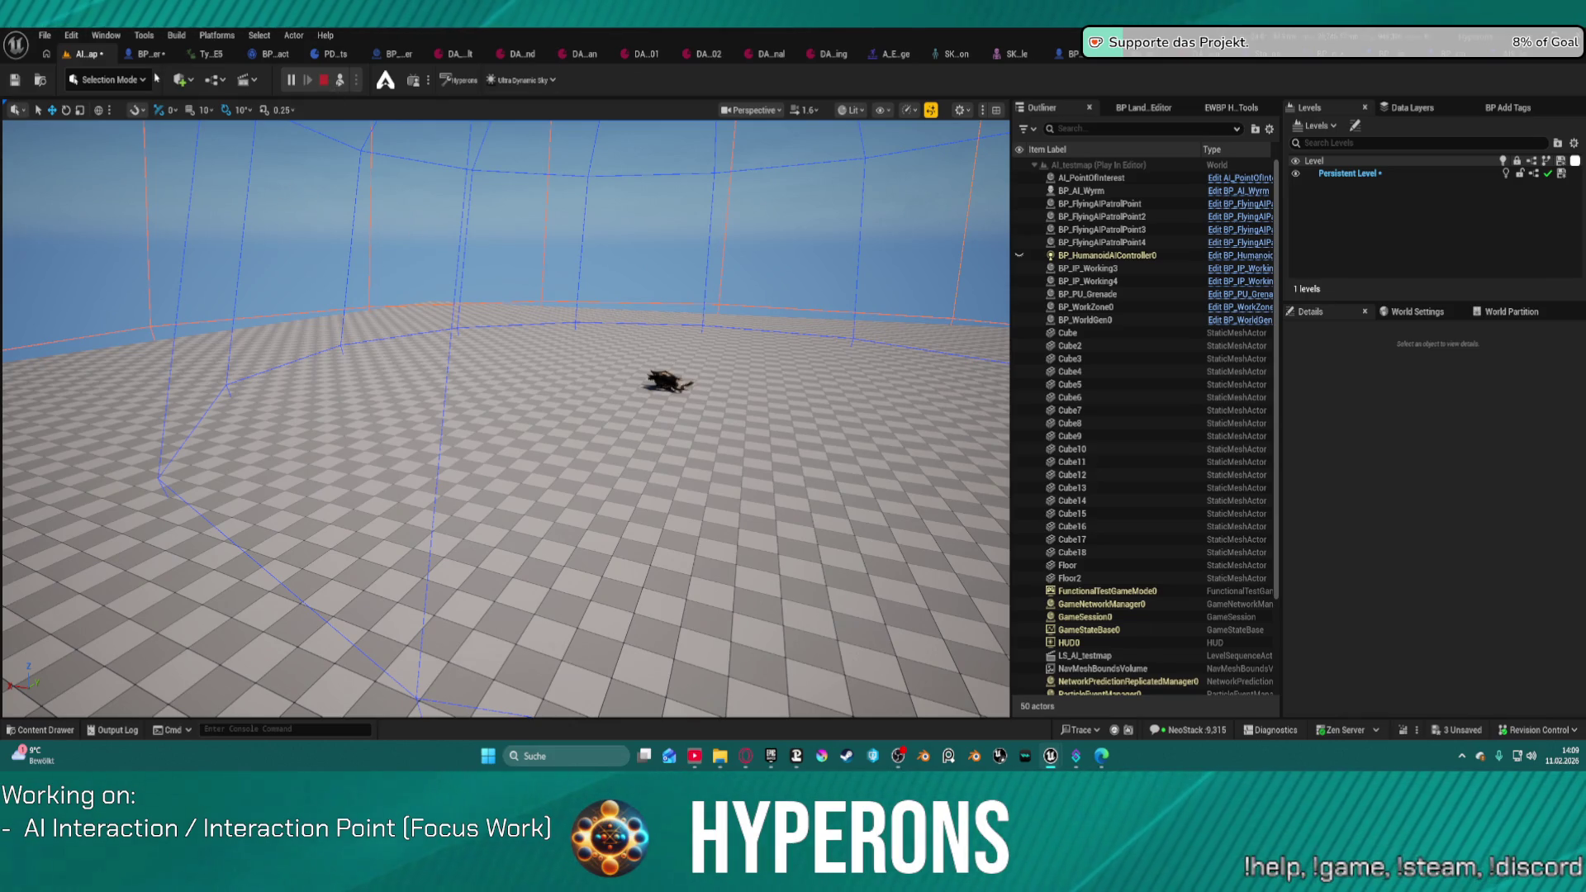
Step: End play and set World Settings GameMode Override to BP_ARPG_GameMode
{"action": "key", "text": "Escape"}
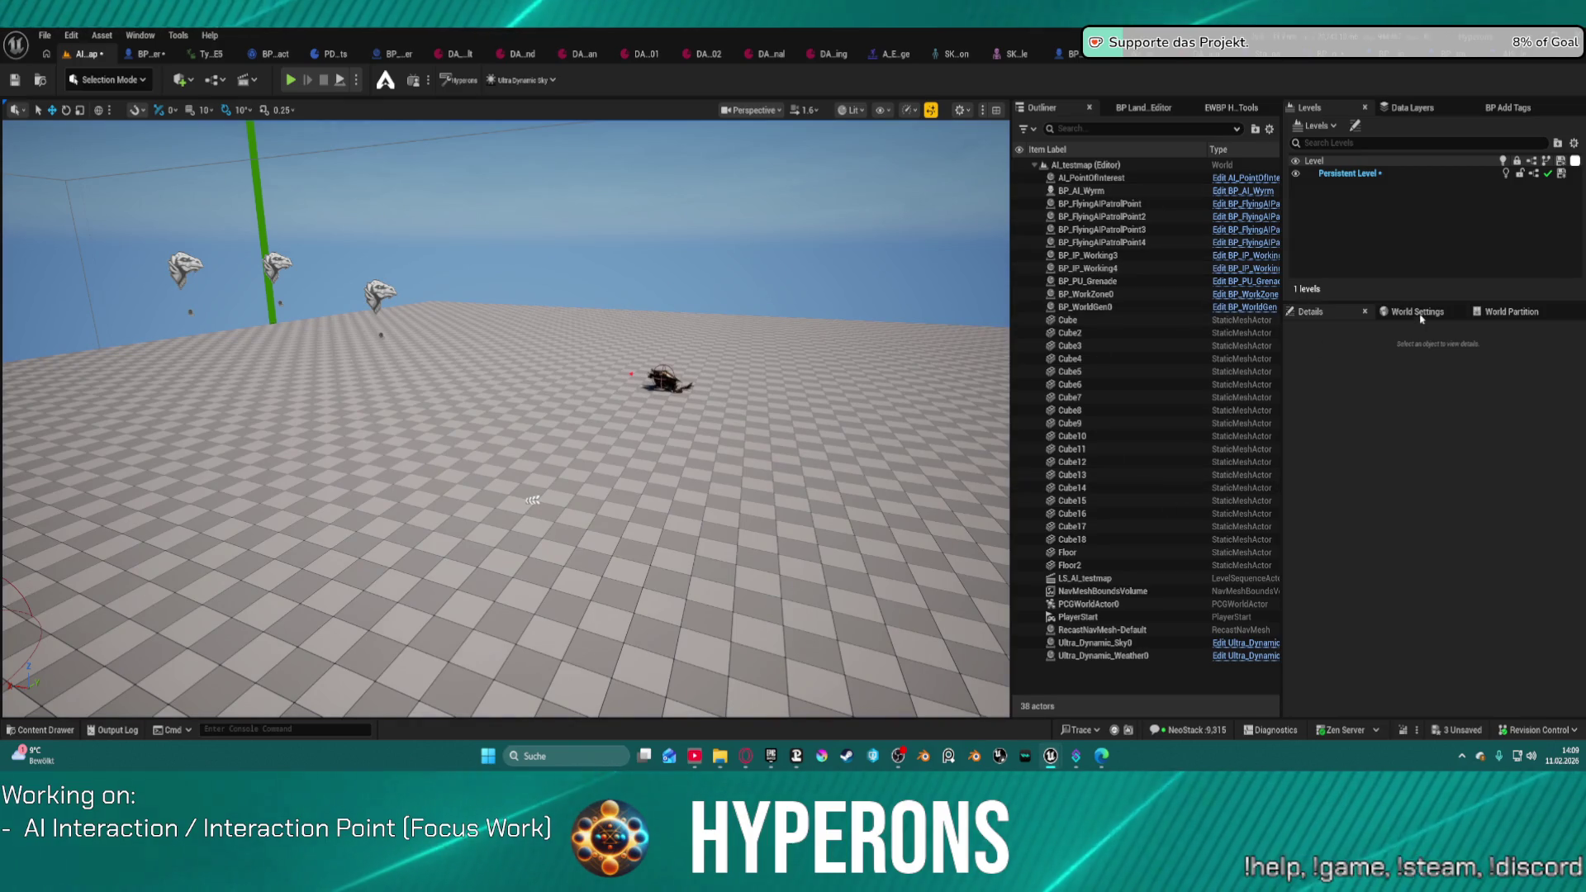
{"action": "left_click", "coordinate": [1417, 311]}
{"action": "left_click", "coordinate": [1471, 371]}
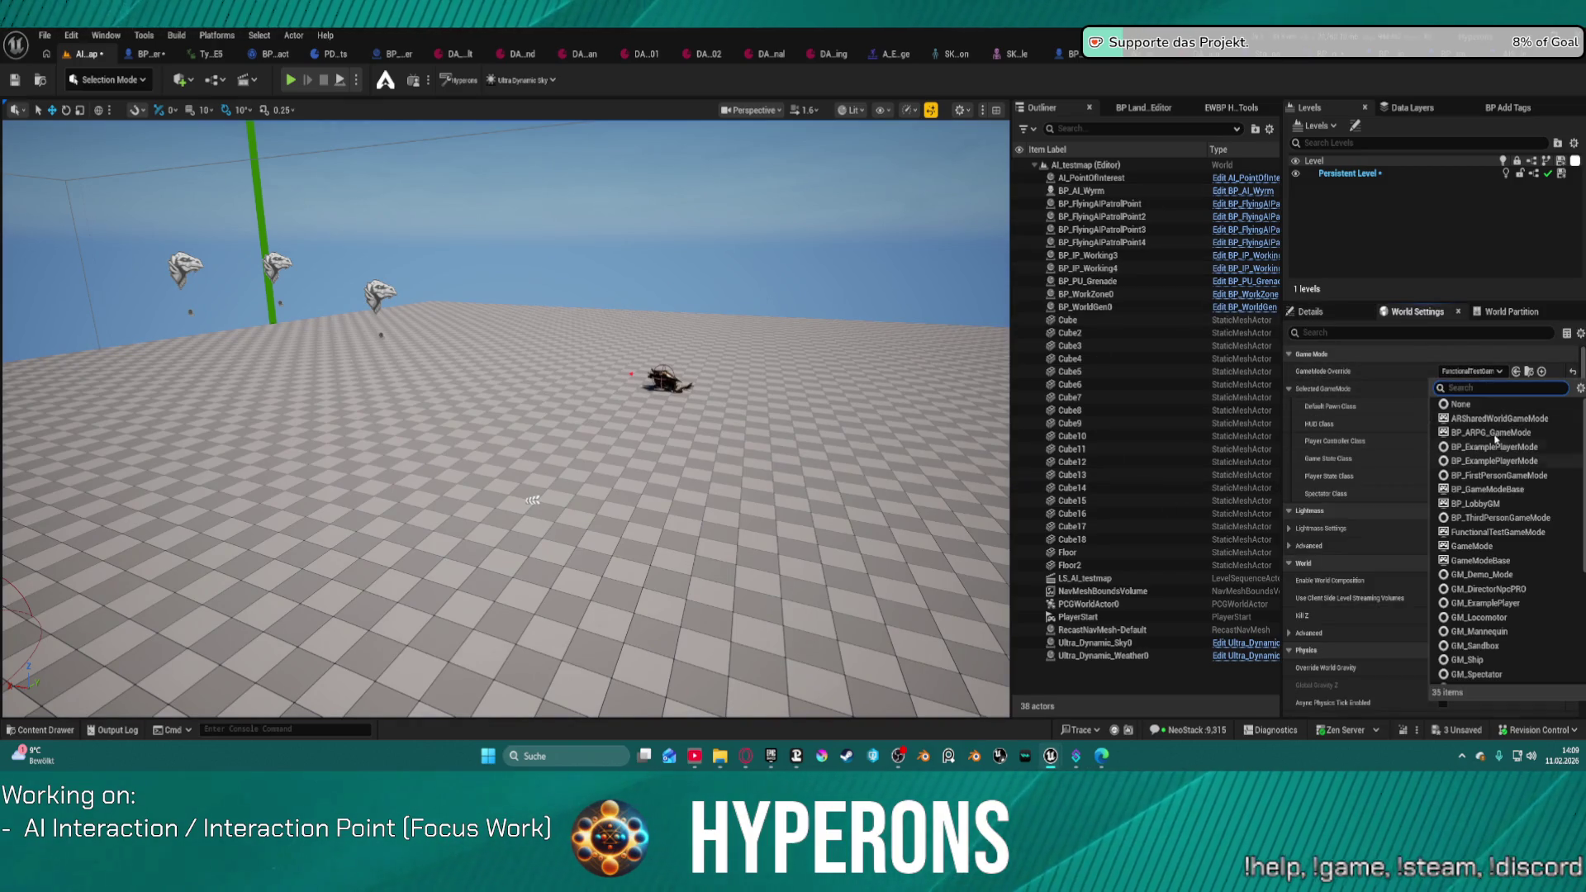
{"action": "left_click", "coordinate": [1491, 433]}
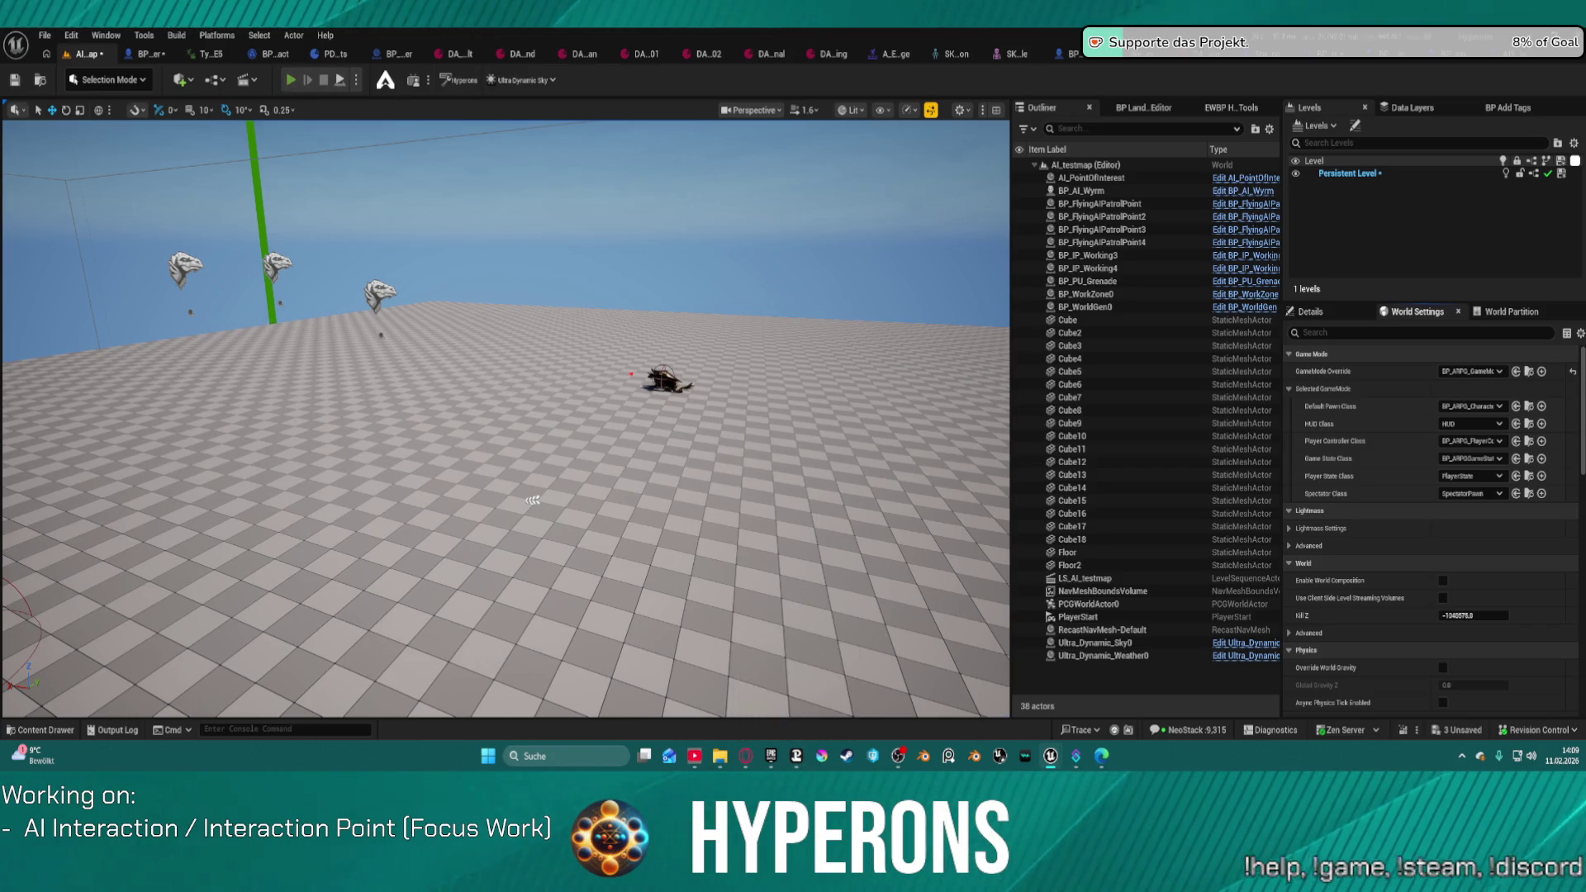
Step: Playtest the level, running past the ramp and blue dome to the Wyrm, then stop
{"action": "key", "text": "alt+p"}
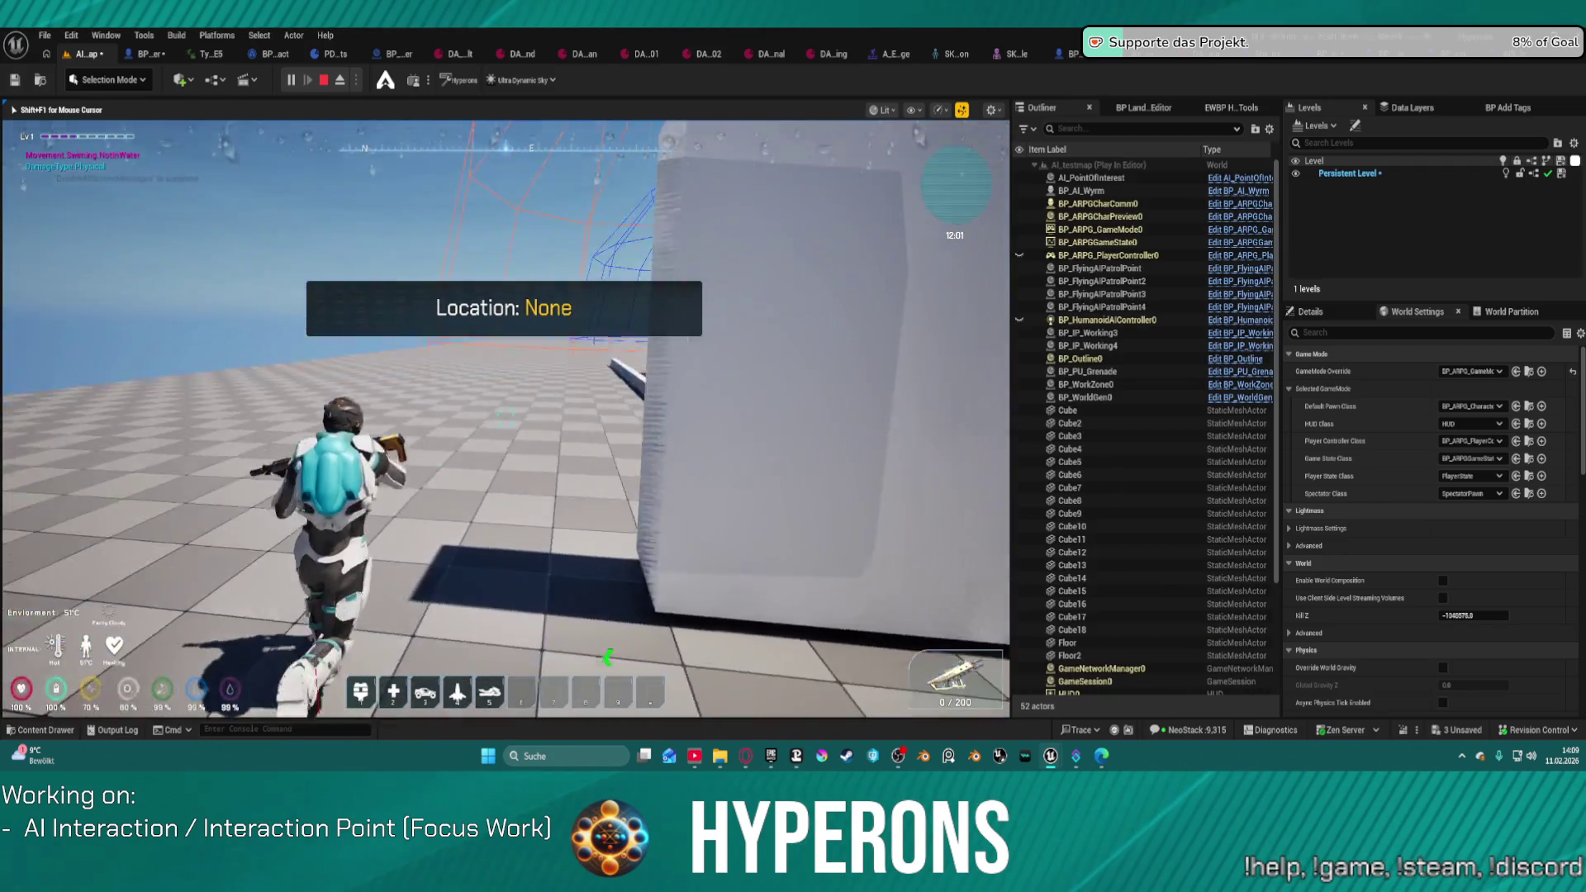
{"action": "key", "text": "w"}
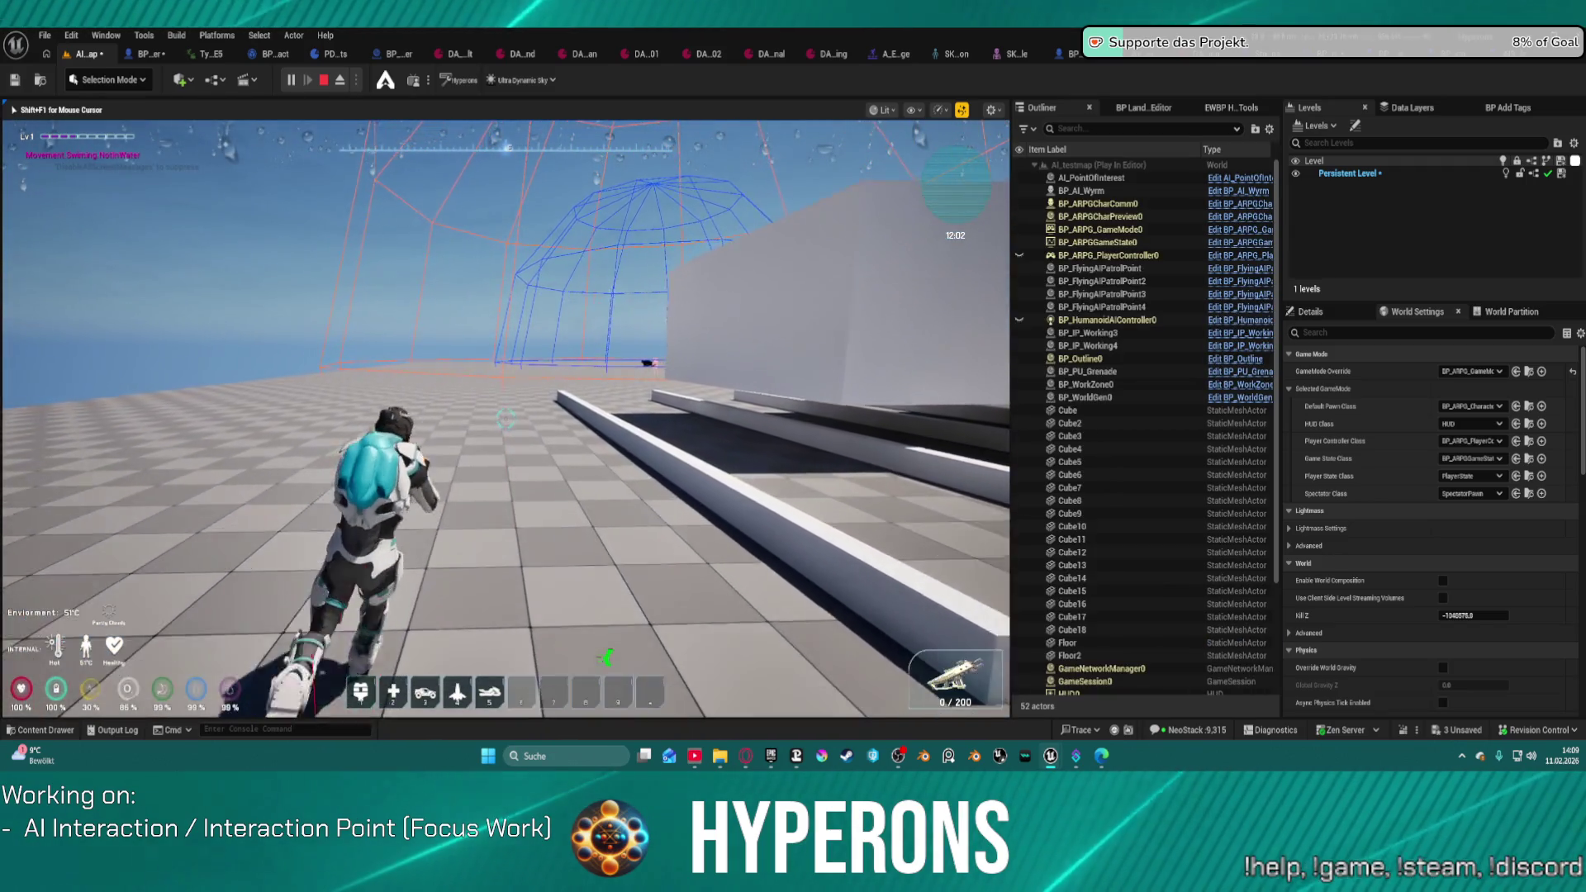
{"action": "key", "text": "w"}
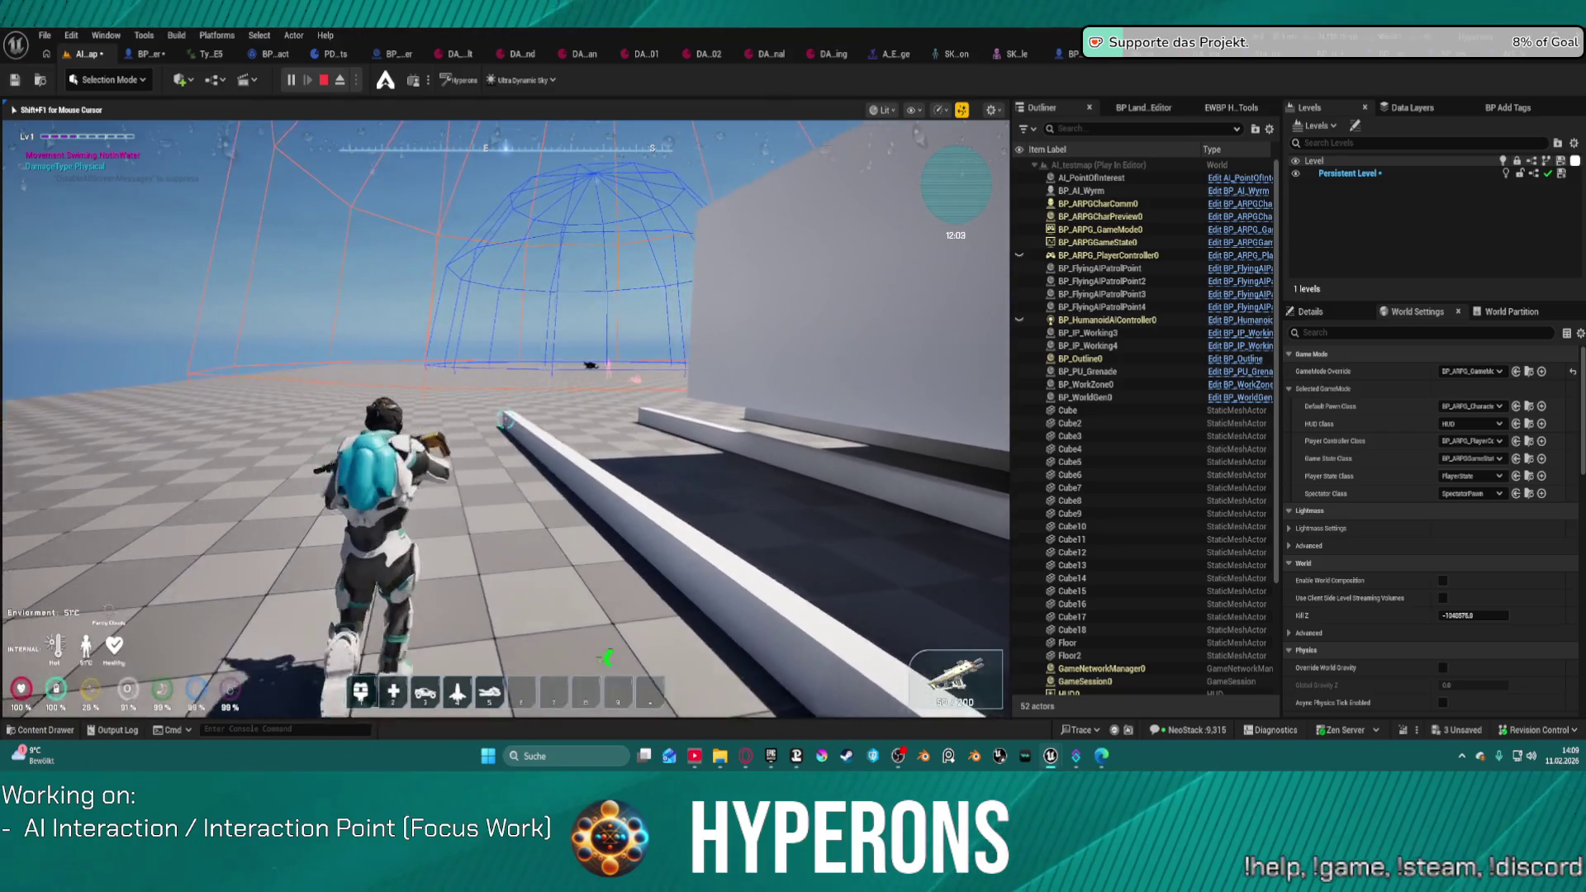
{"action": "key", "text": "w"}
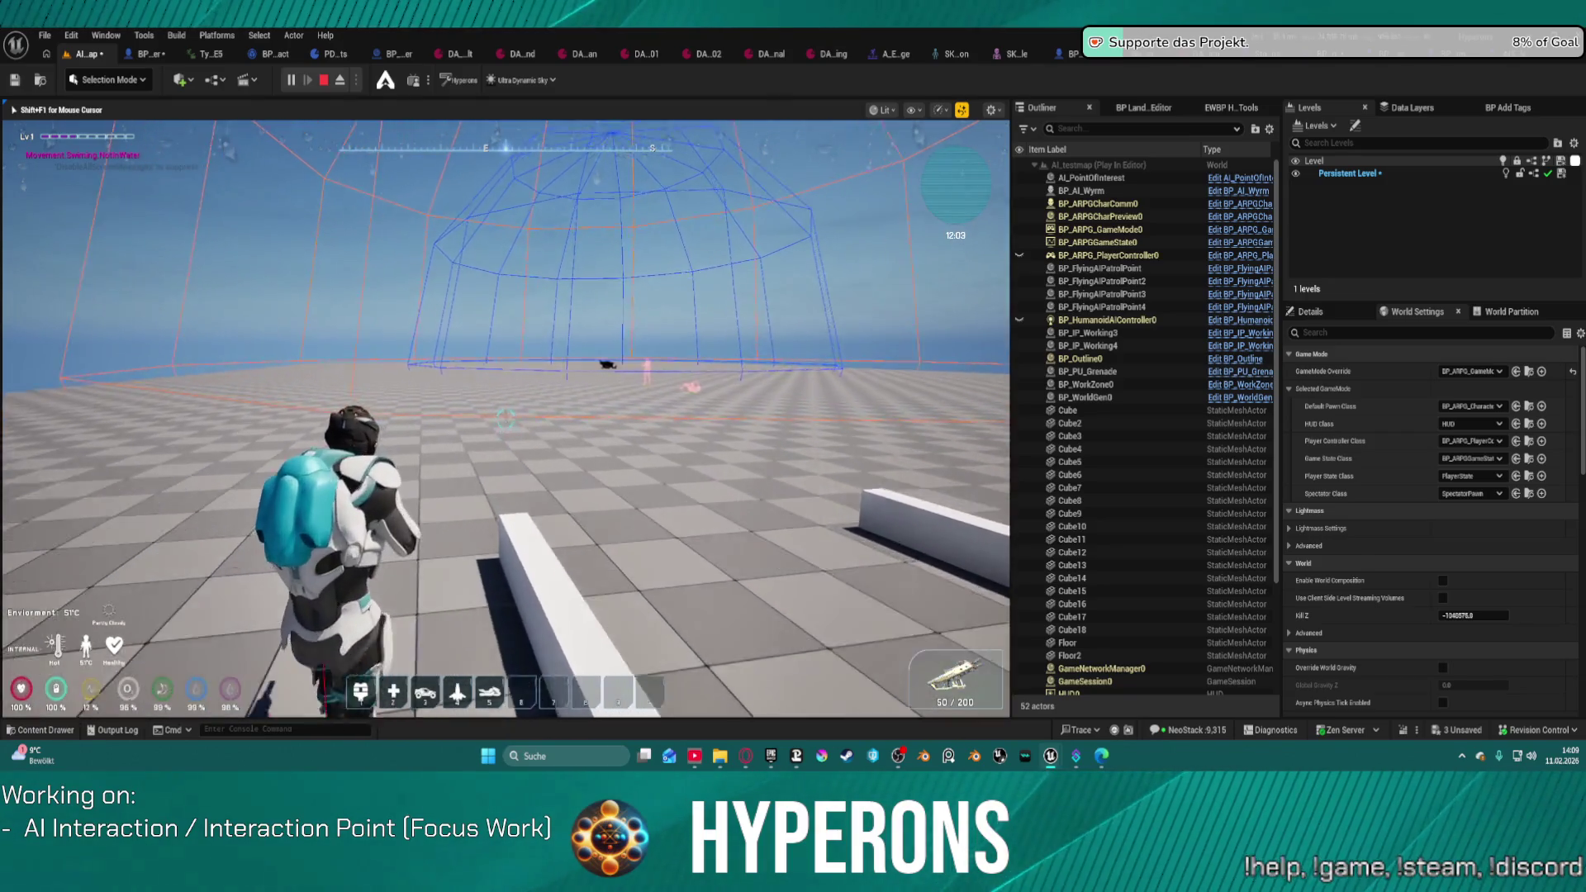
{"action": "key", "text": "w"}
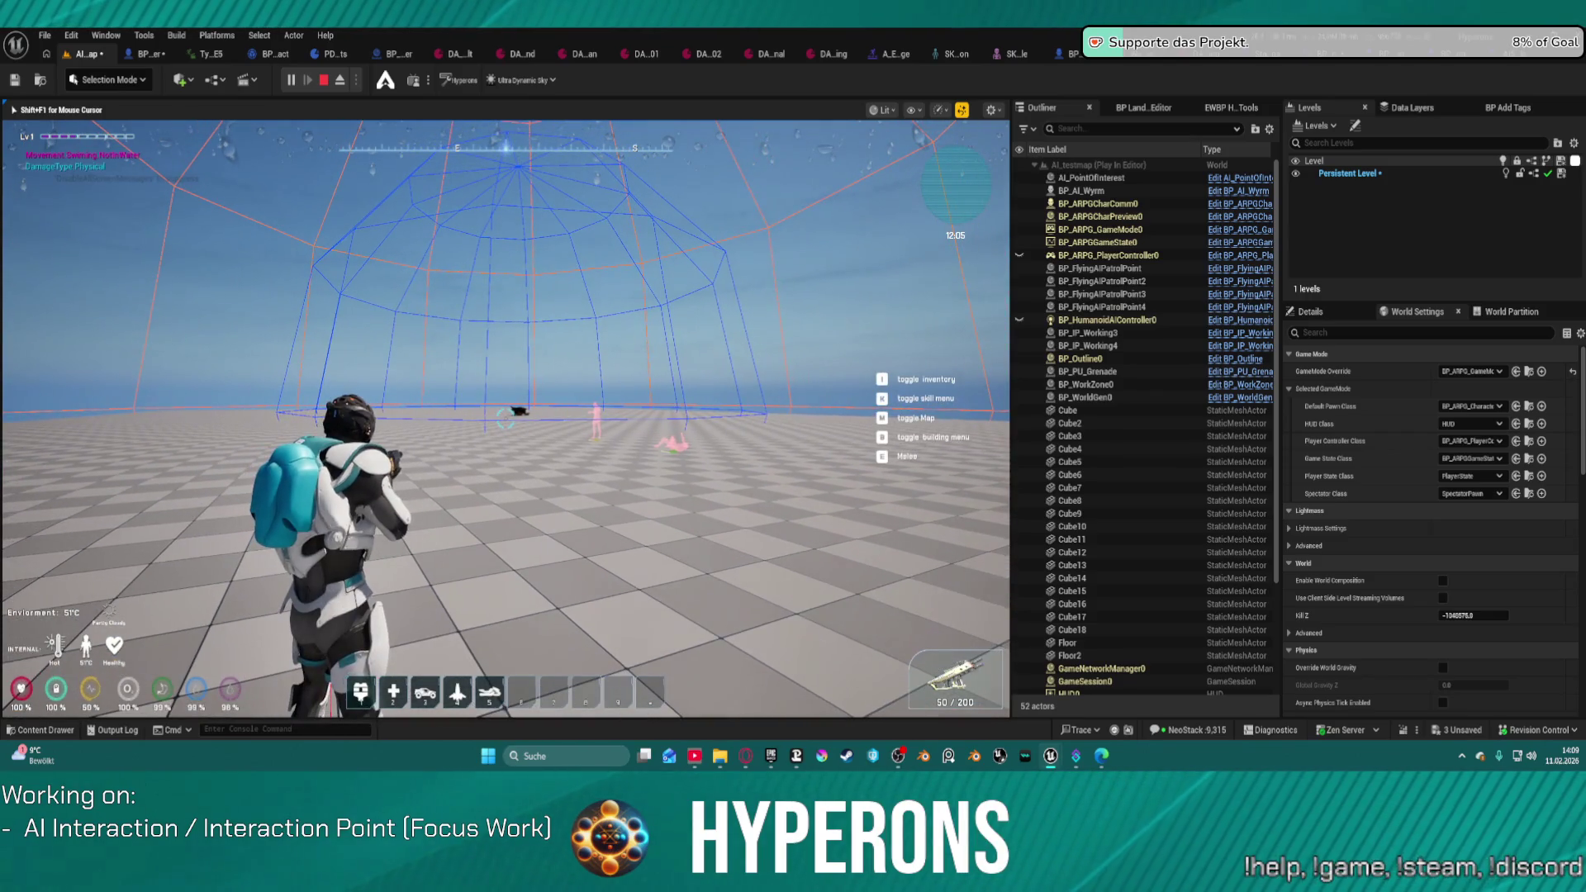
{"action": "key", "text": "w"}
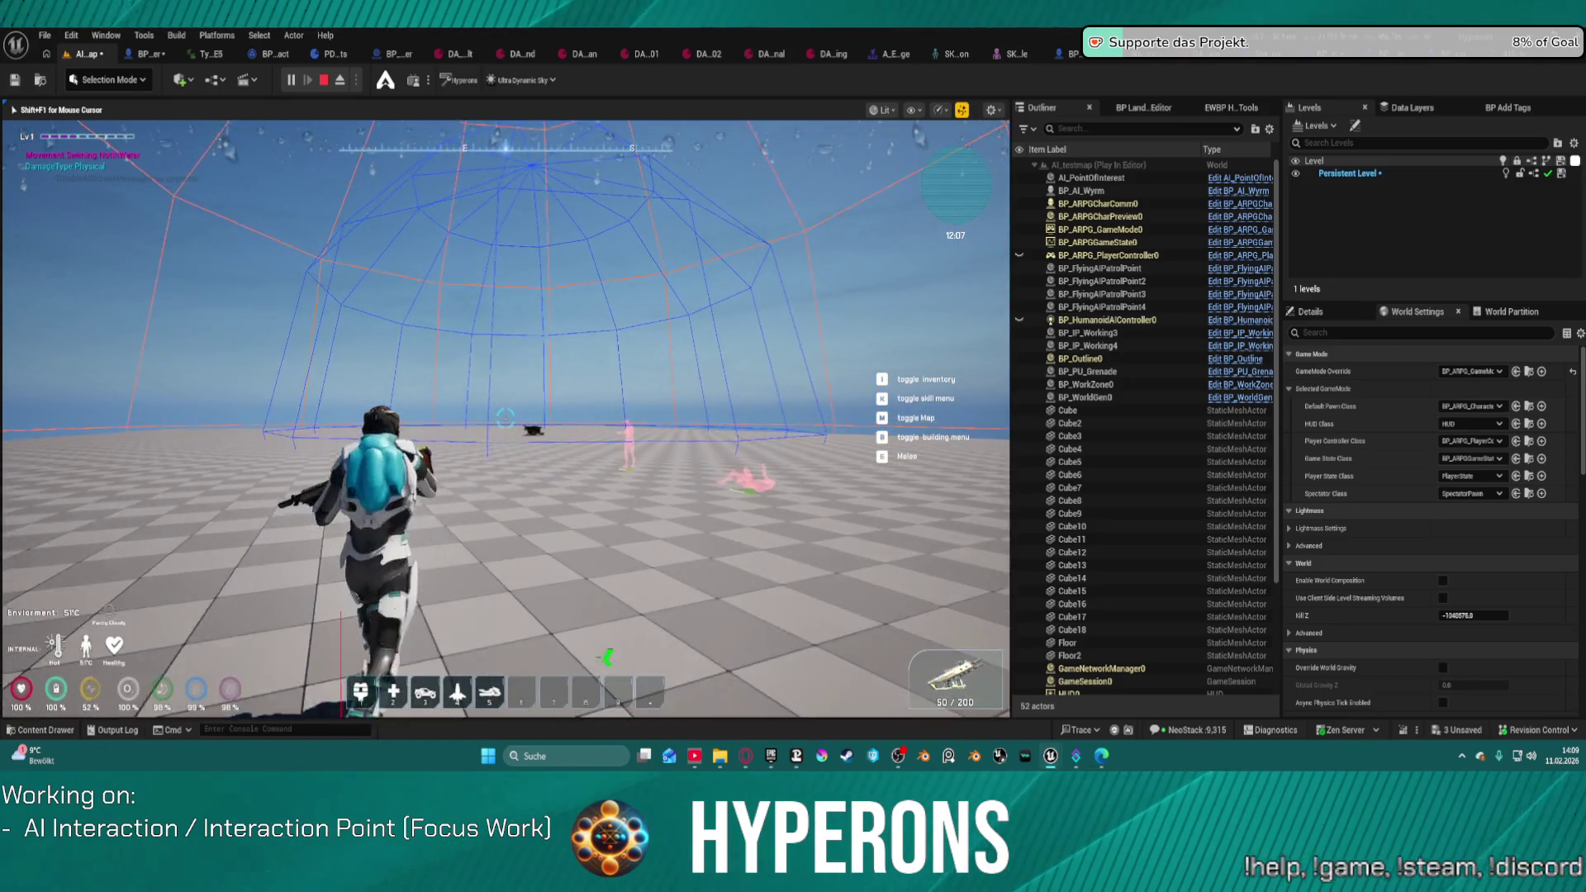
{"action": "key", "text": "w"}
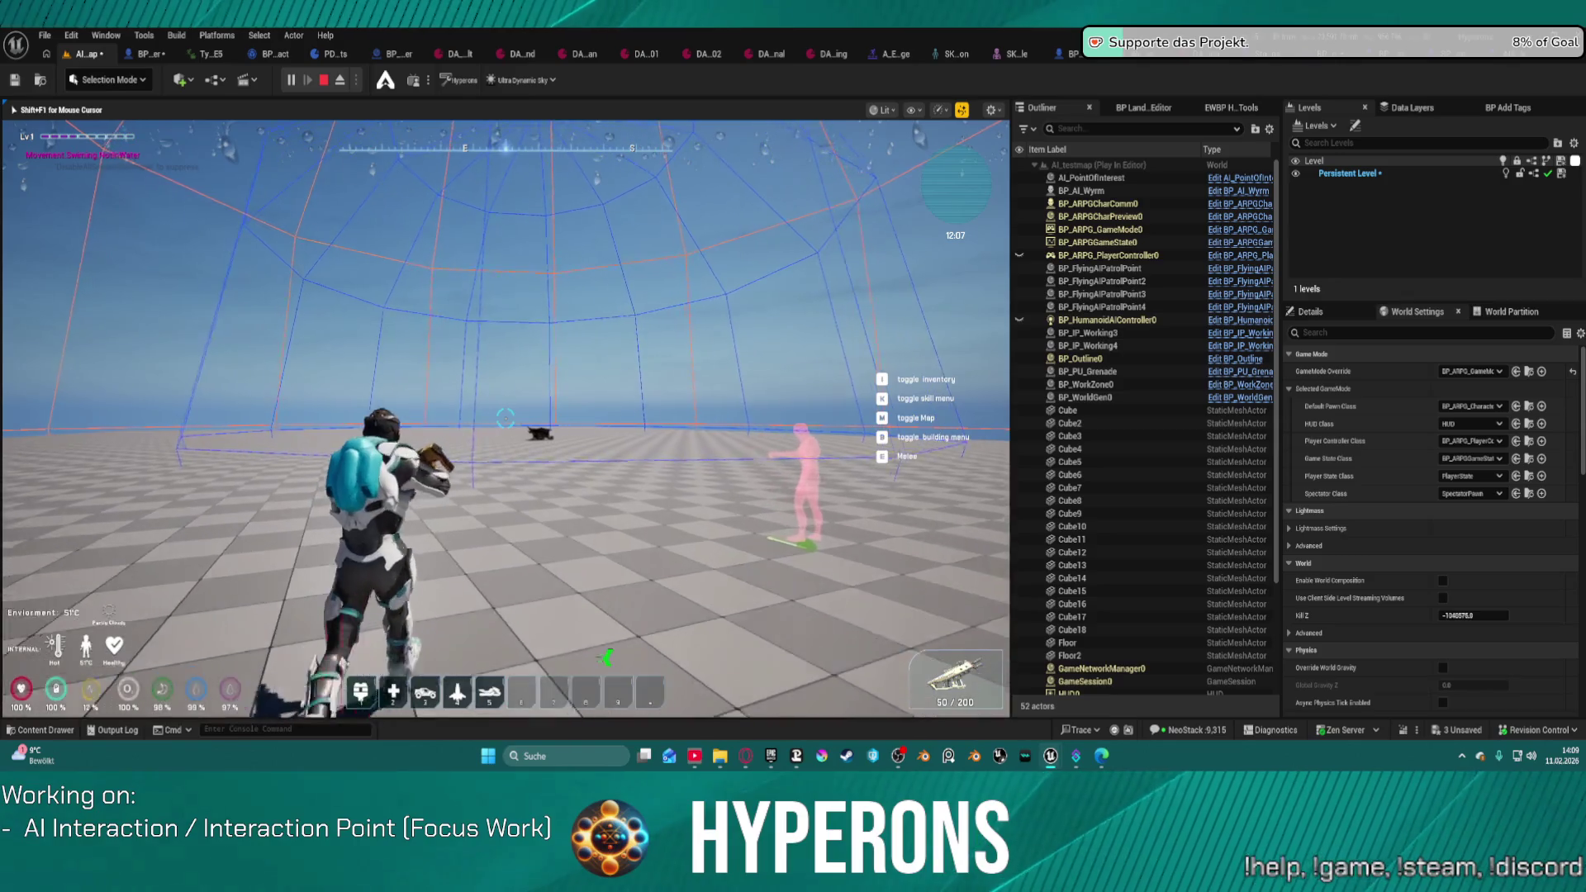
{"action": "key", "text": "w"}
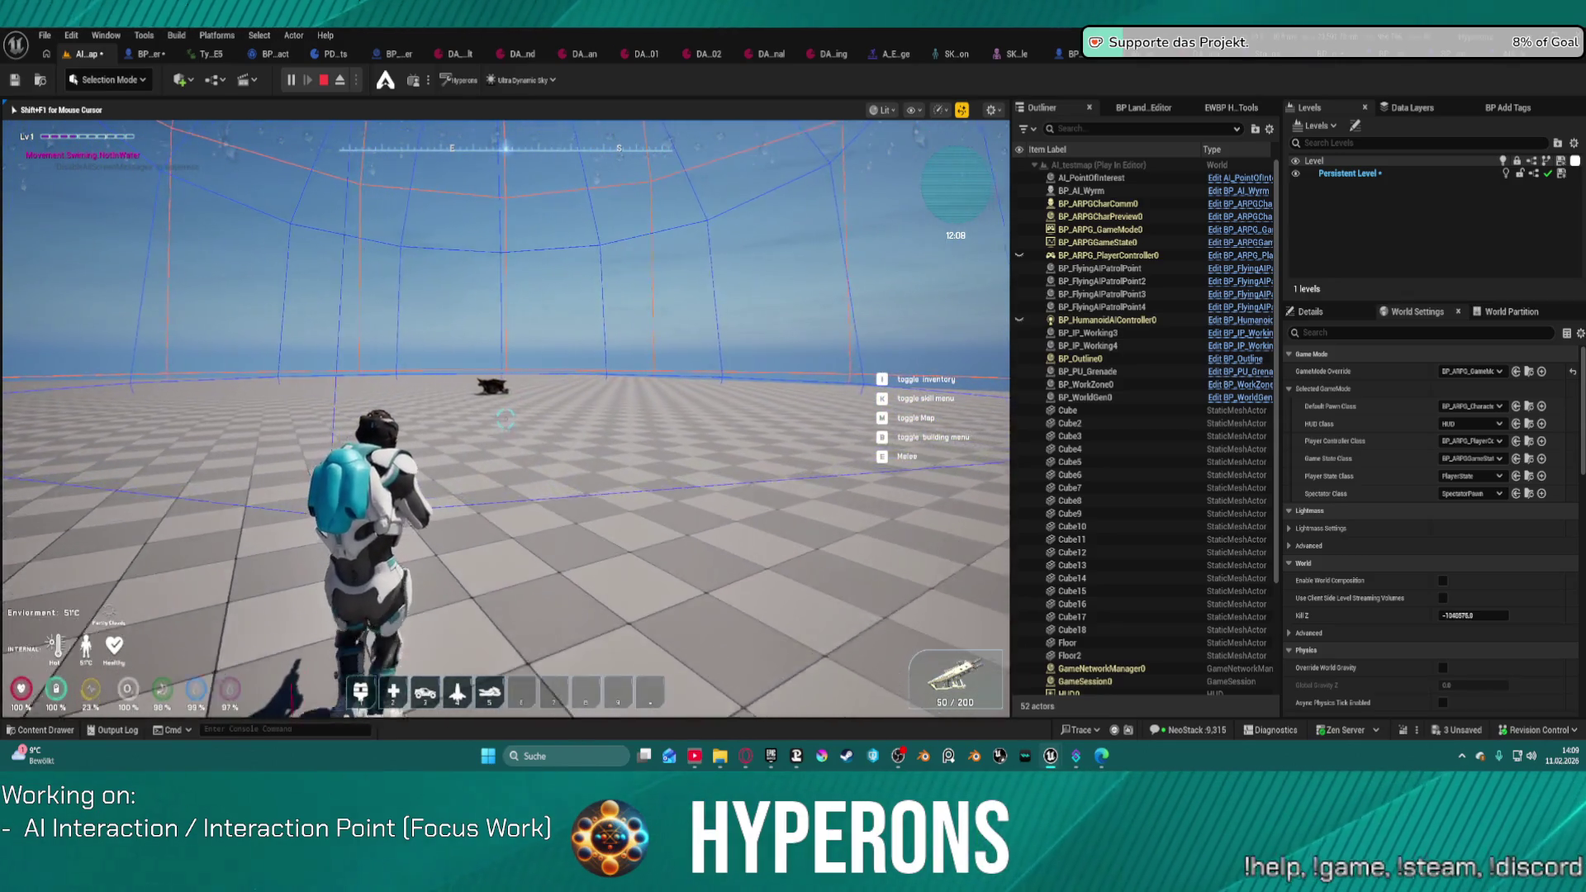
{"action": "key", "text": "w"}
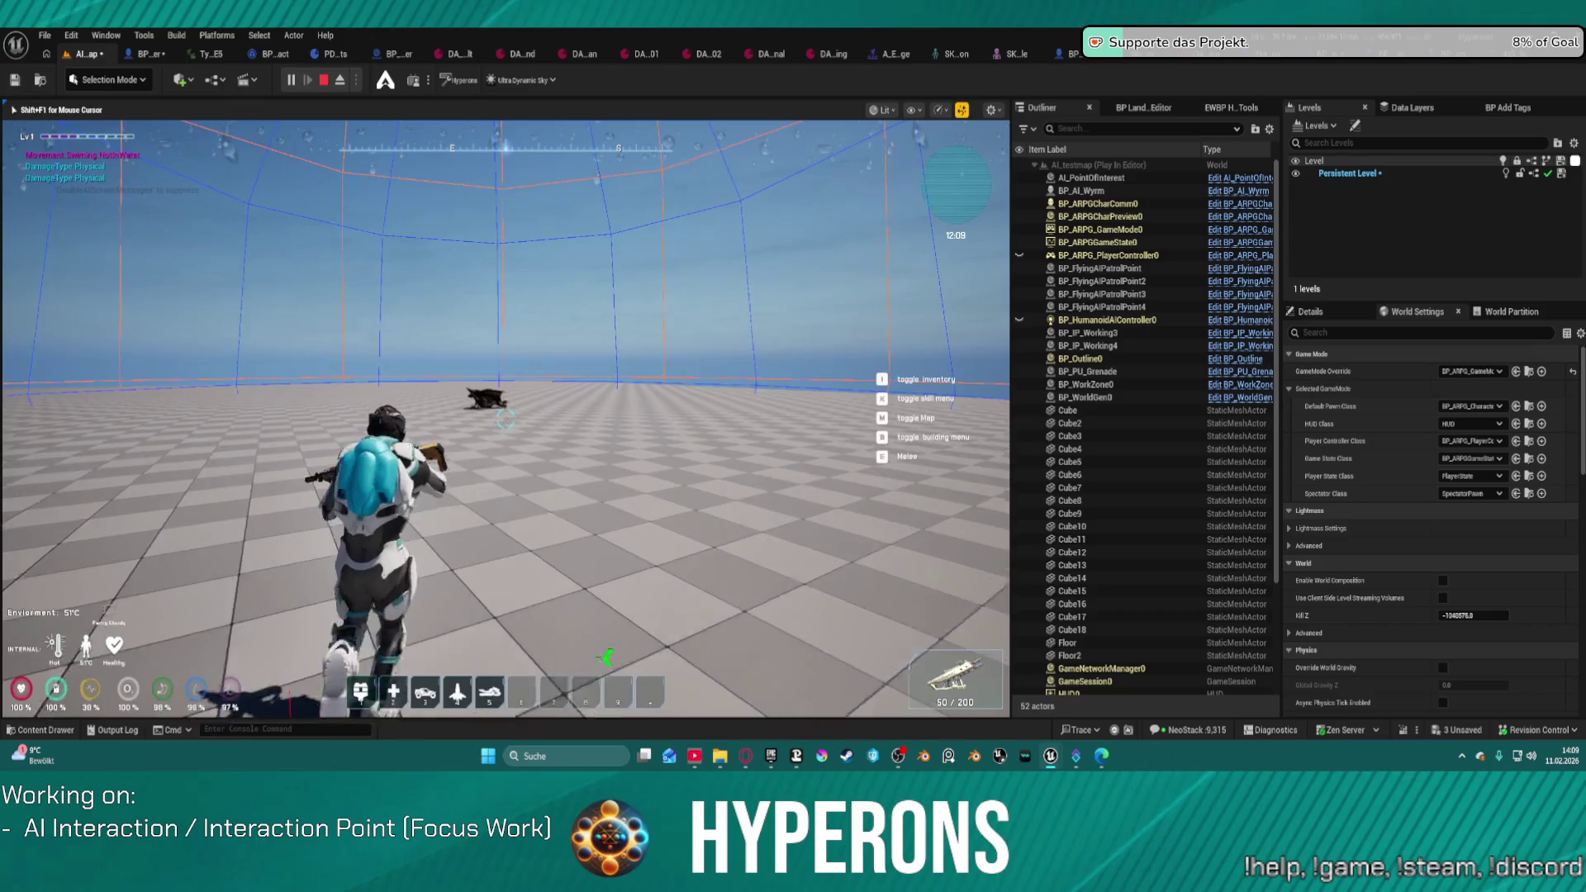
{"action": "key", "text": "w"}
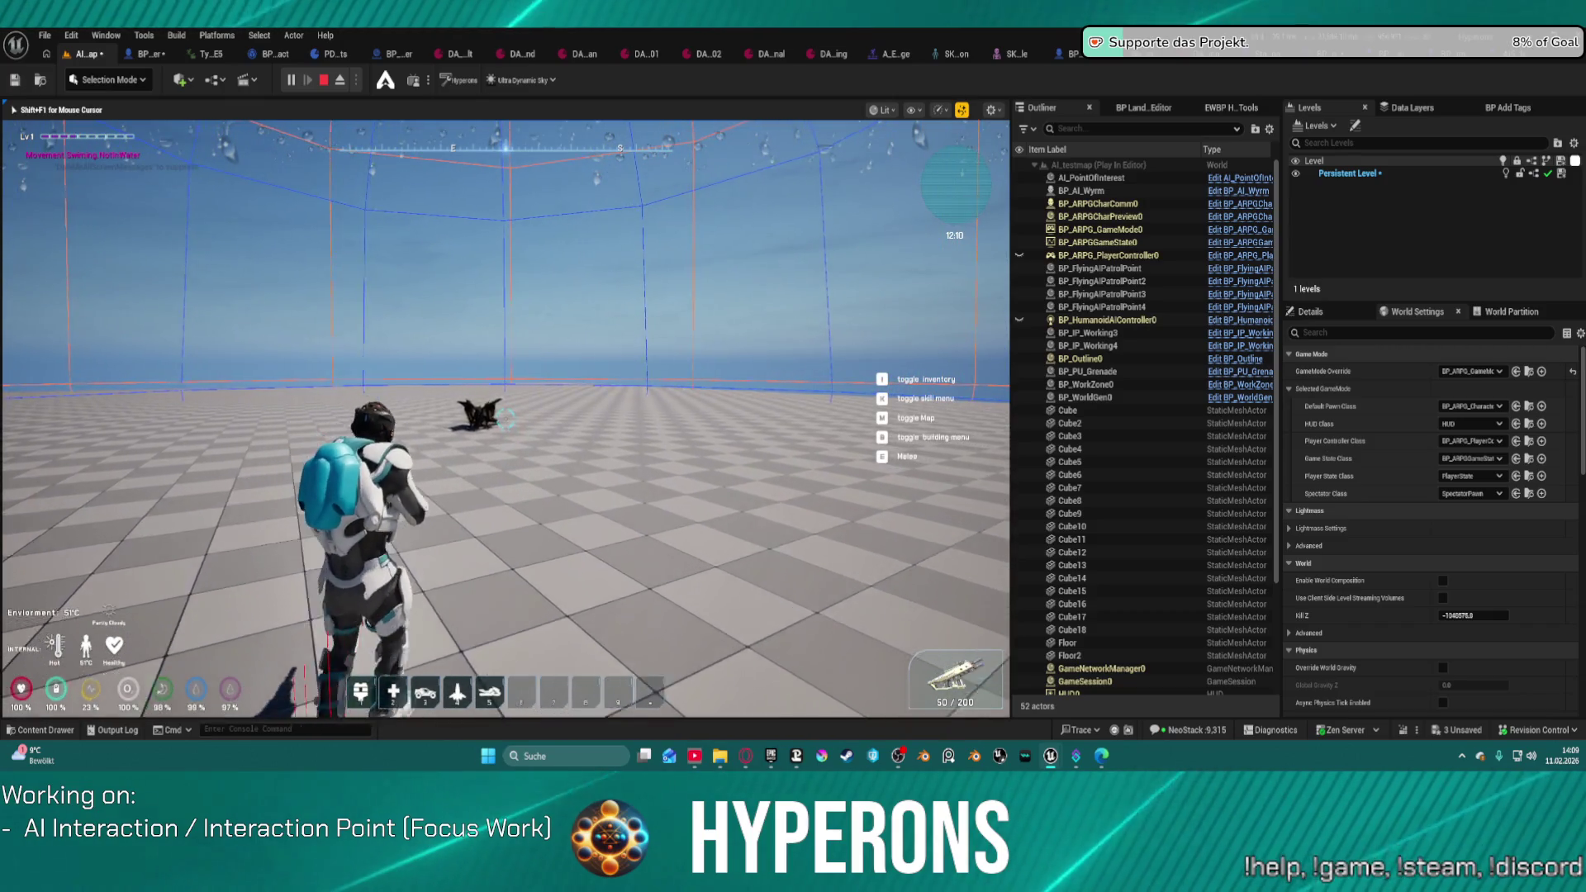
{"action": "key", "text": "w"}
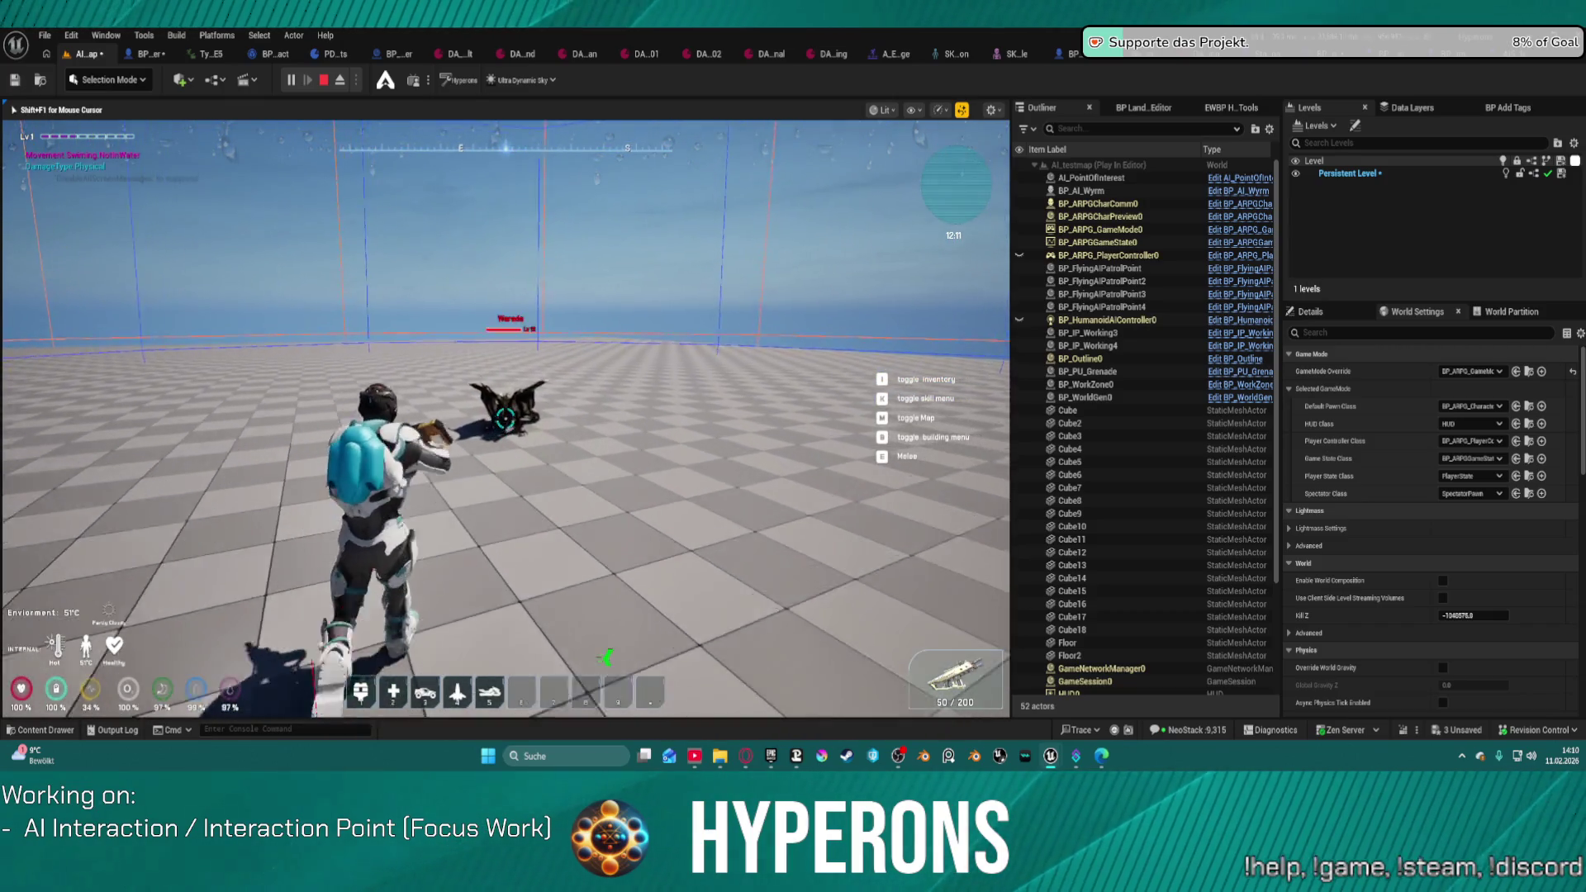
{"action": "key", "text": "w"}
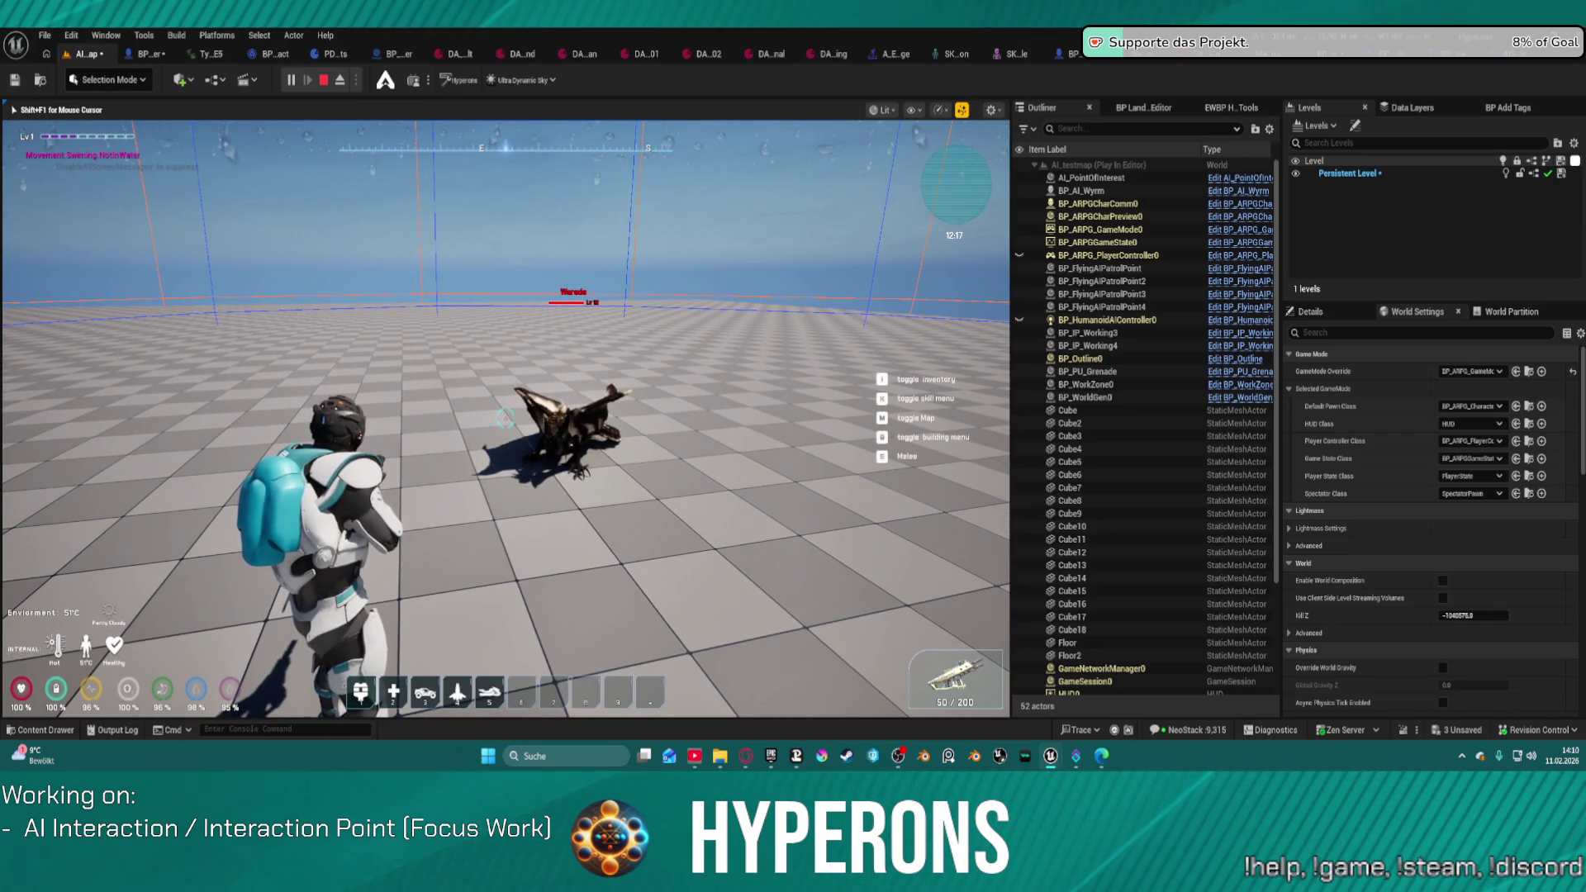
{"action": "key", "text": "Escape"}
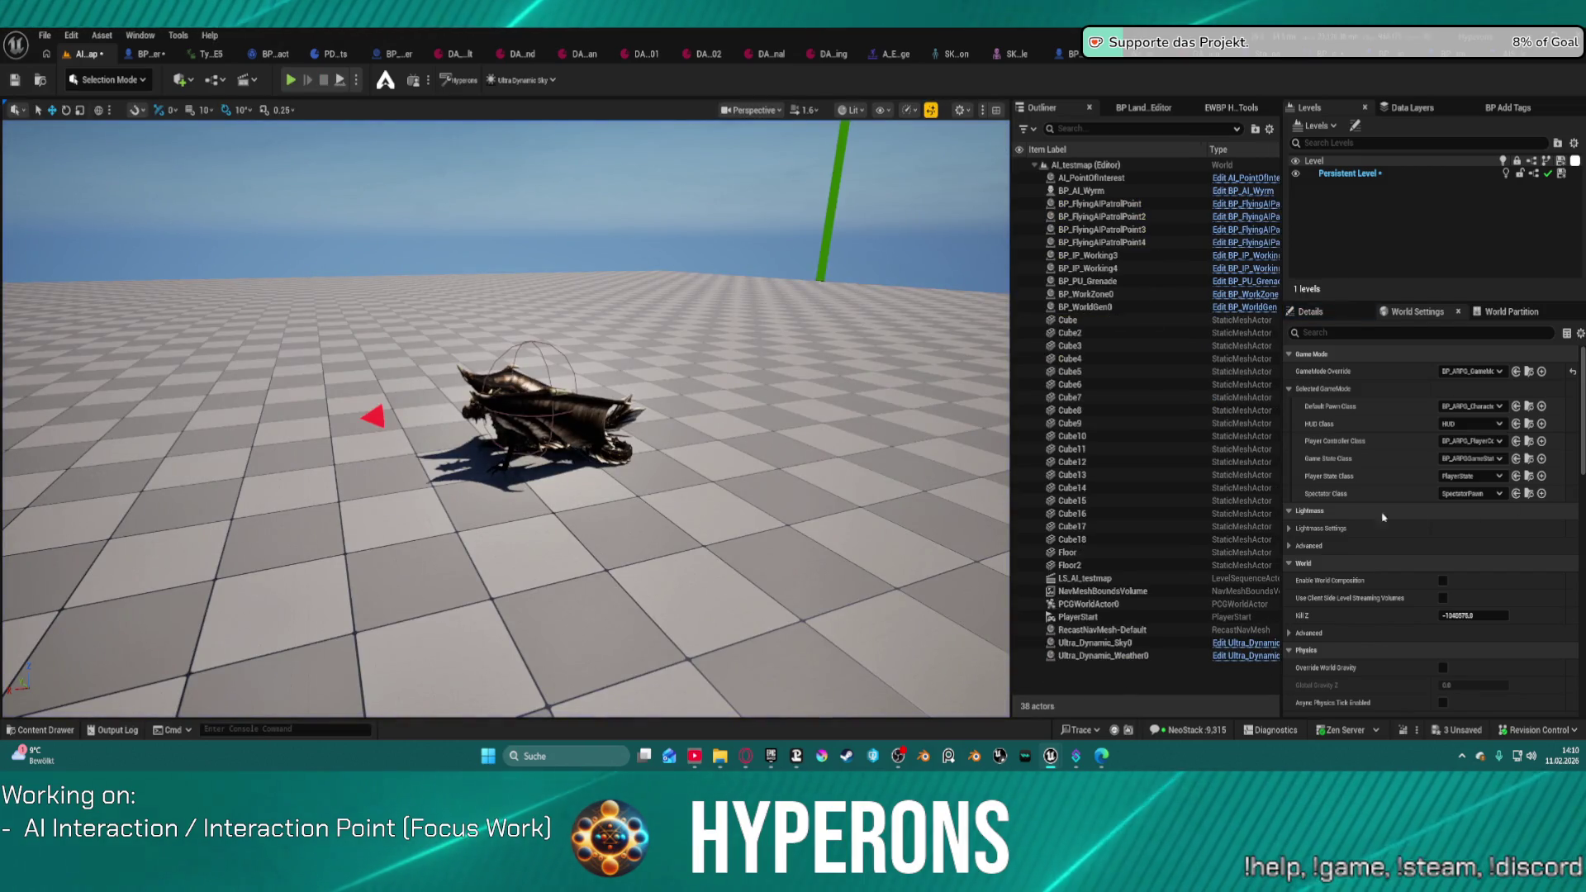
Step: Select BP_AI_Wyrm and clear the 'beha' filter in its Details panel
{"action": "left_click", "coordinate": [545, 413]}
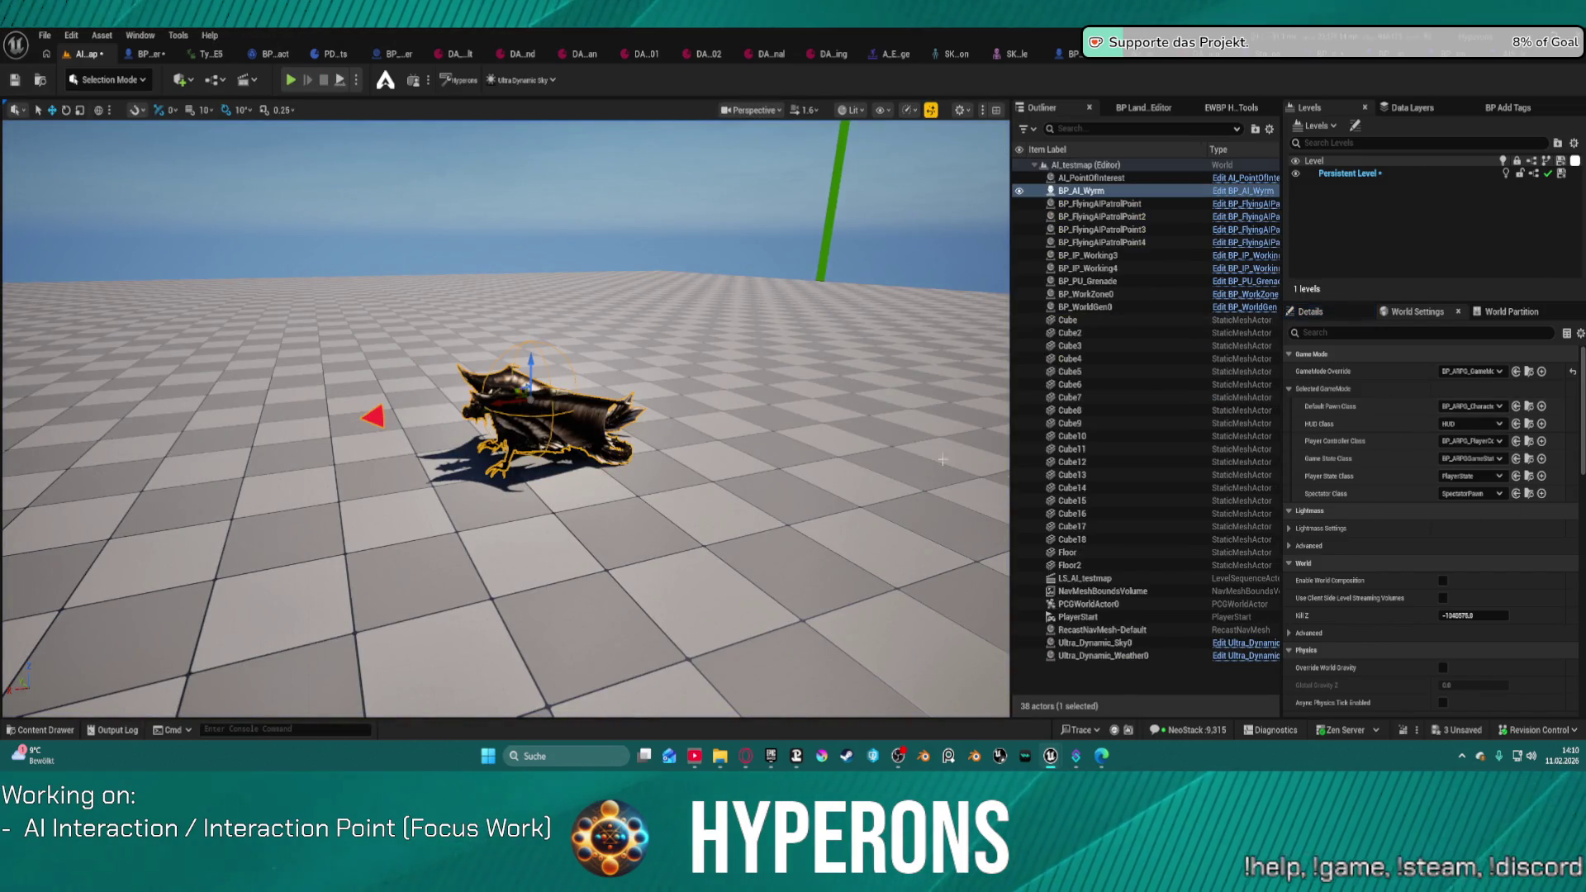
{"action": "scroll", "coordinate": [1377, 460], "scroll_direction": "down", "scroll_amount": 5}
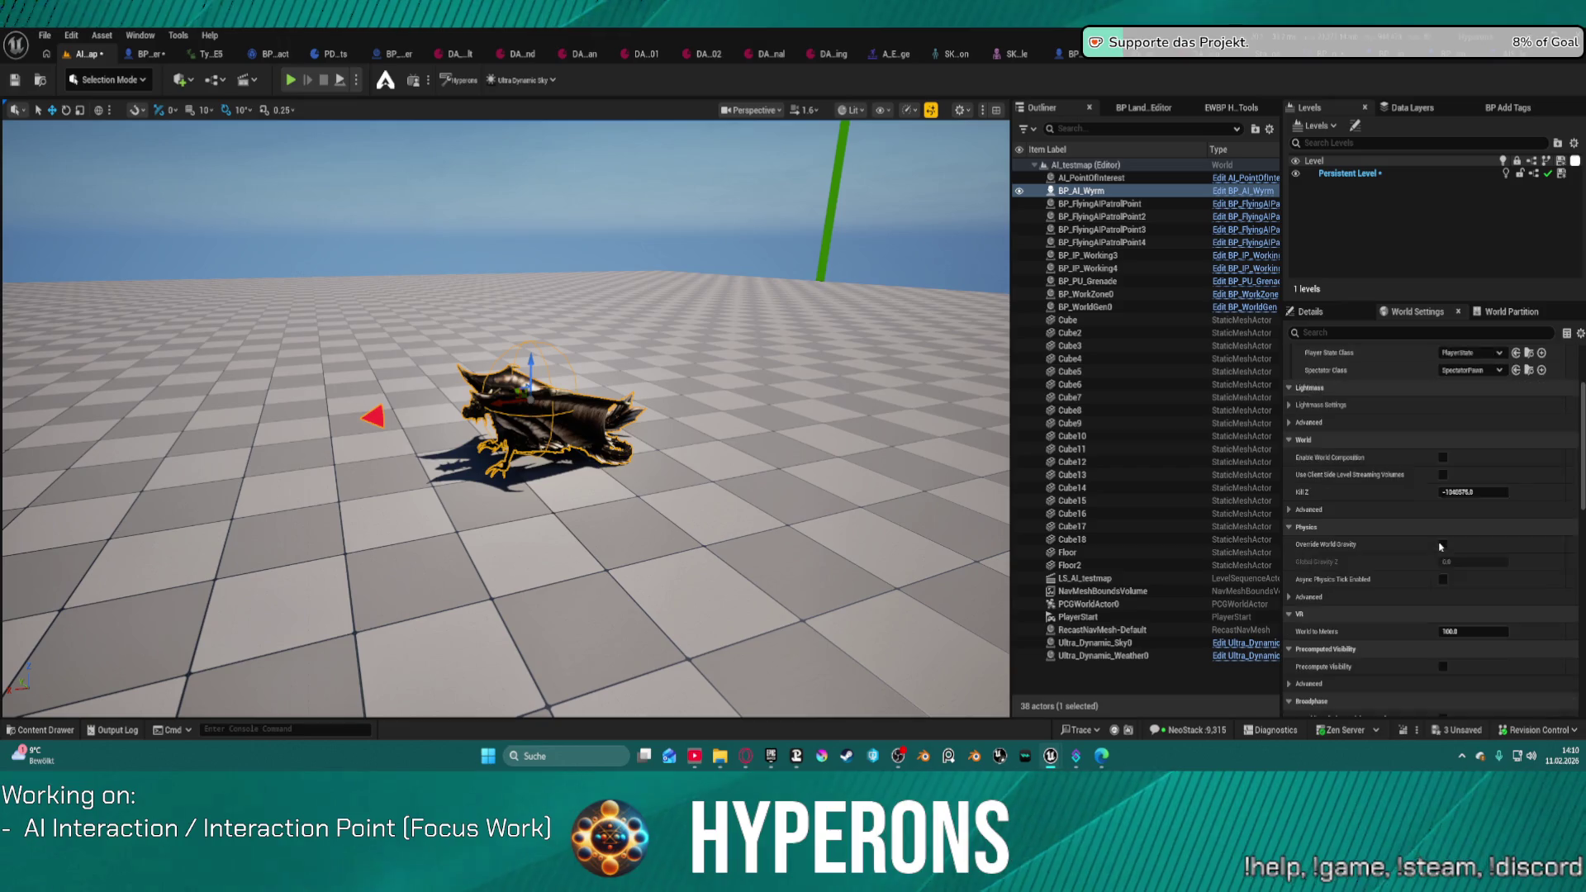
{"action": "left_click", "coordinate": [1310, 311]}
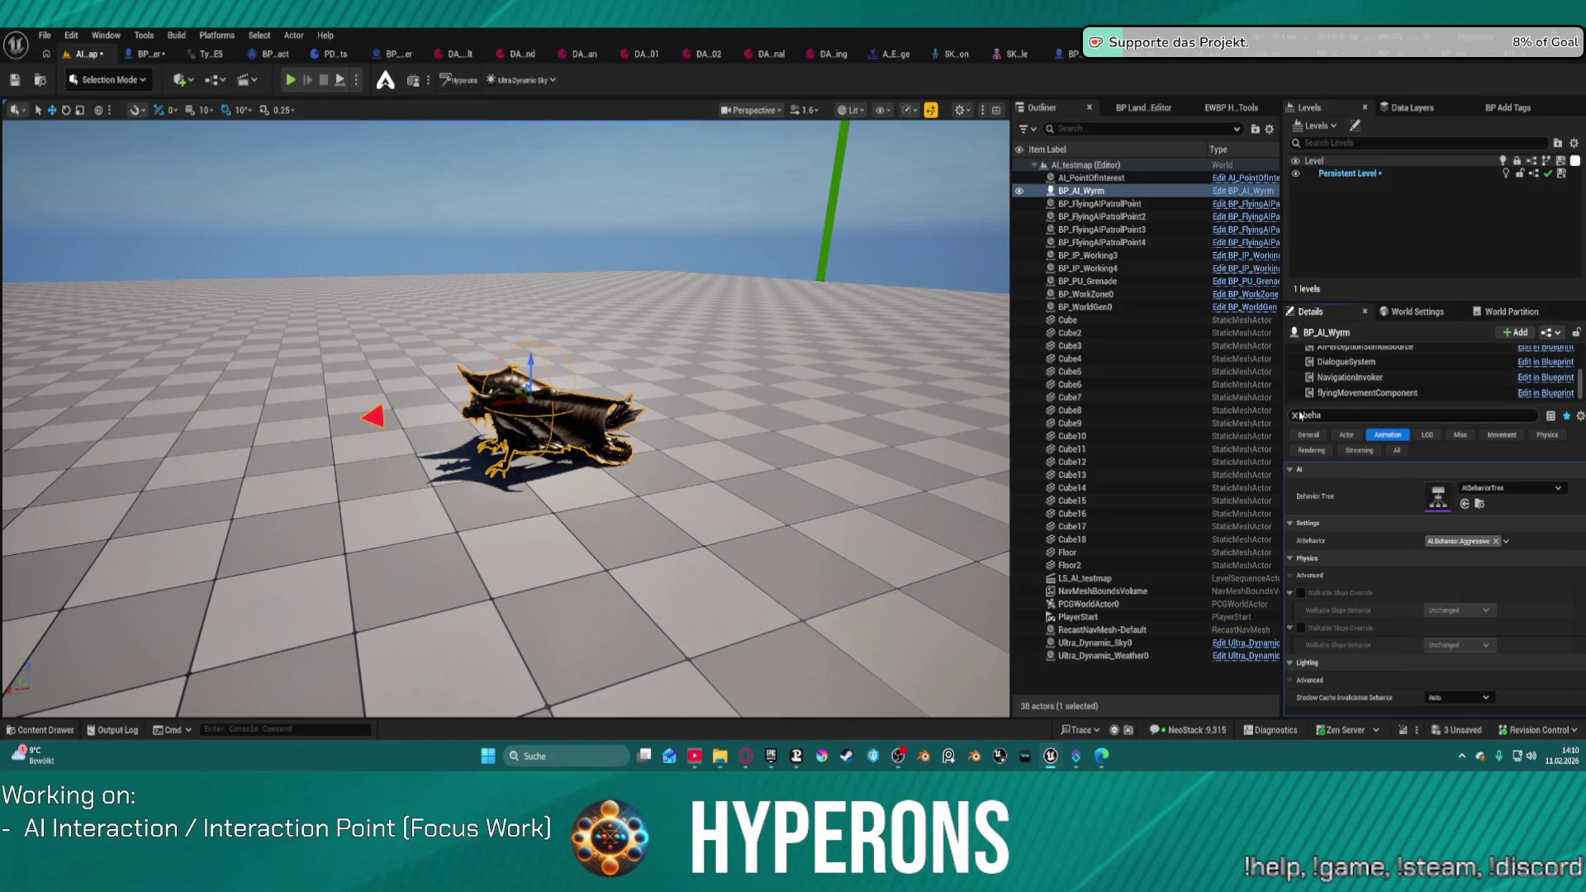
{"action": "left_click", "coordinate": [1295, 416]}
{"action": "scroll", "coordinate": [1371, 582], "scroll_direction": "down", "scroll_amount": 2}
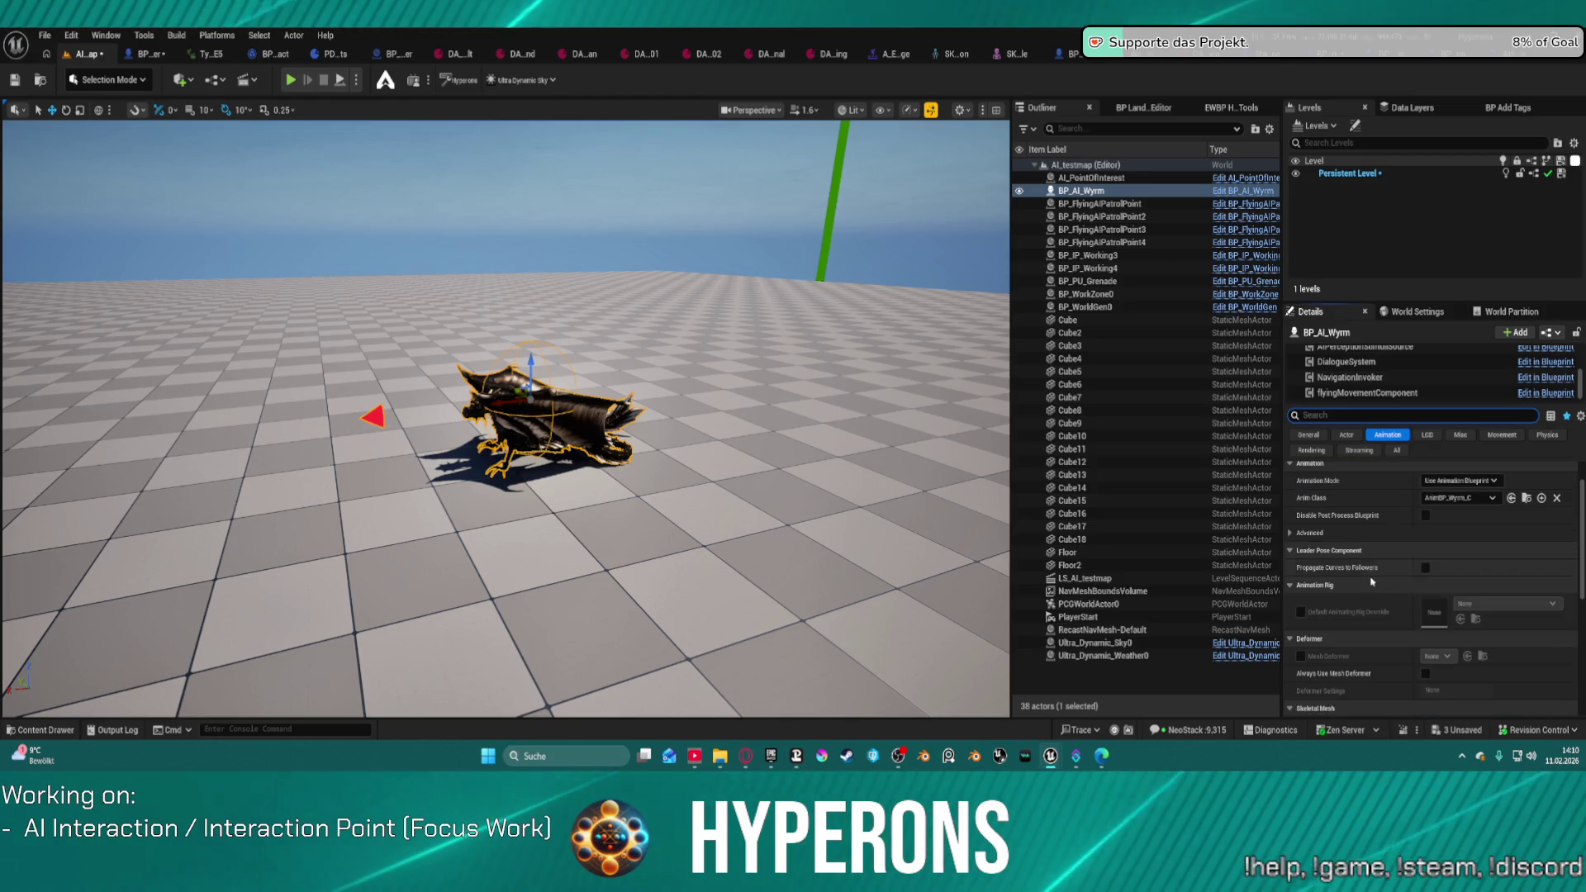
{"action": "scroll", "coordinate": [1377, 388], "scroll_direction": "up", "scroll_amount": 2}
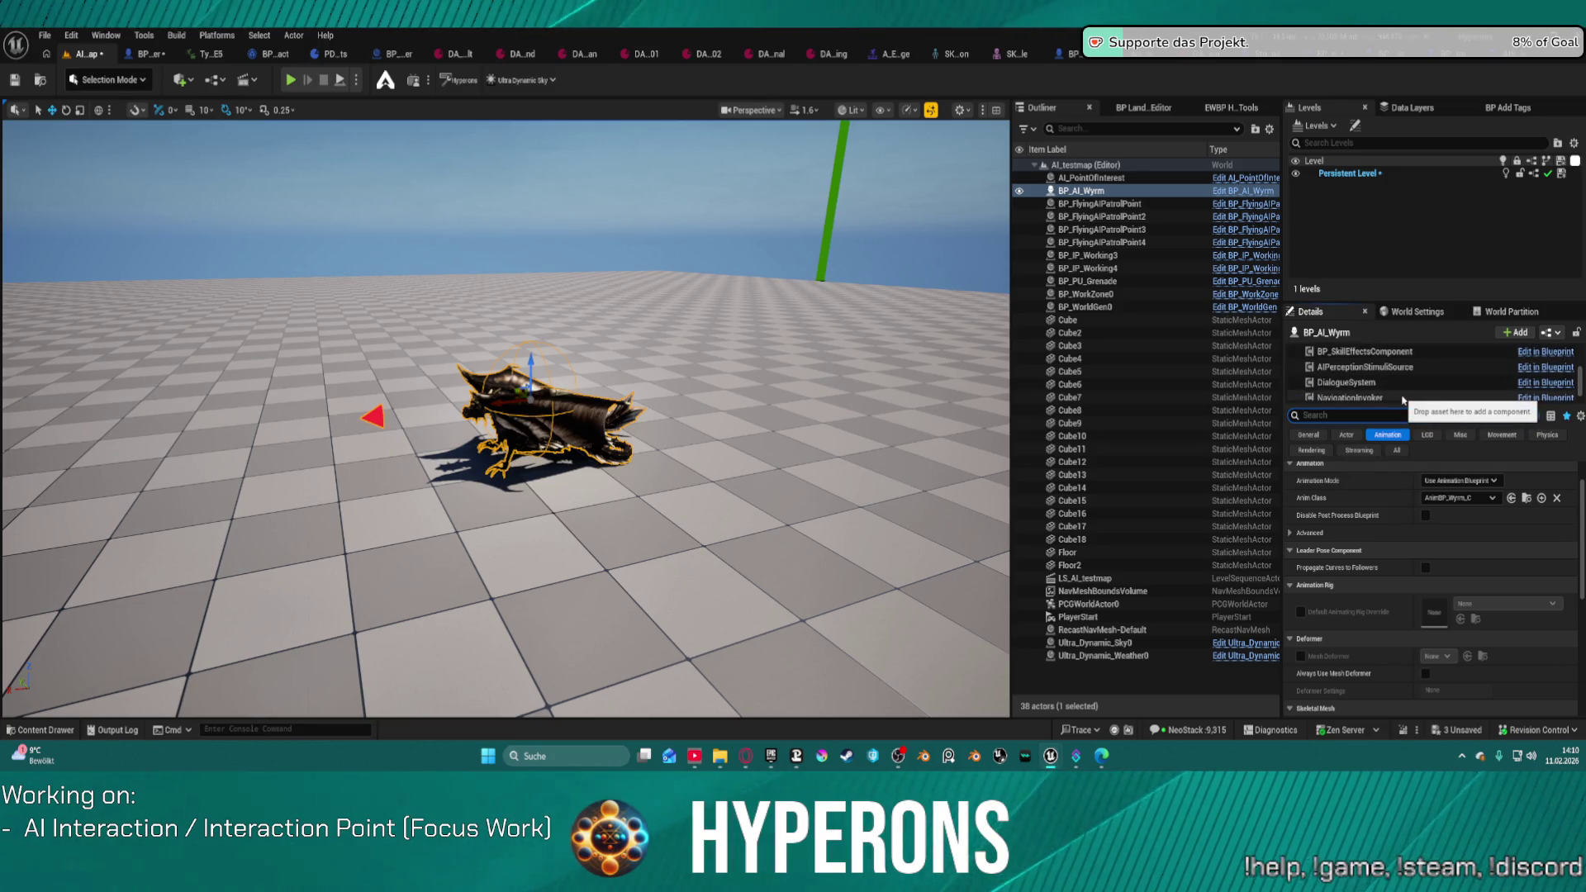
{"action": "scroll", "coordinate": [1402, 388], "scroll_direction": "up", "scroll_amount": 3}
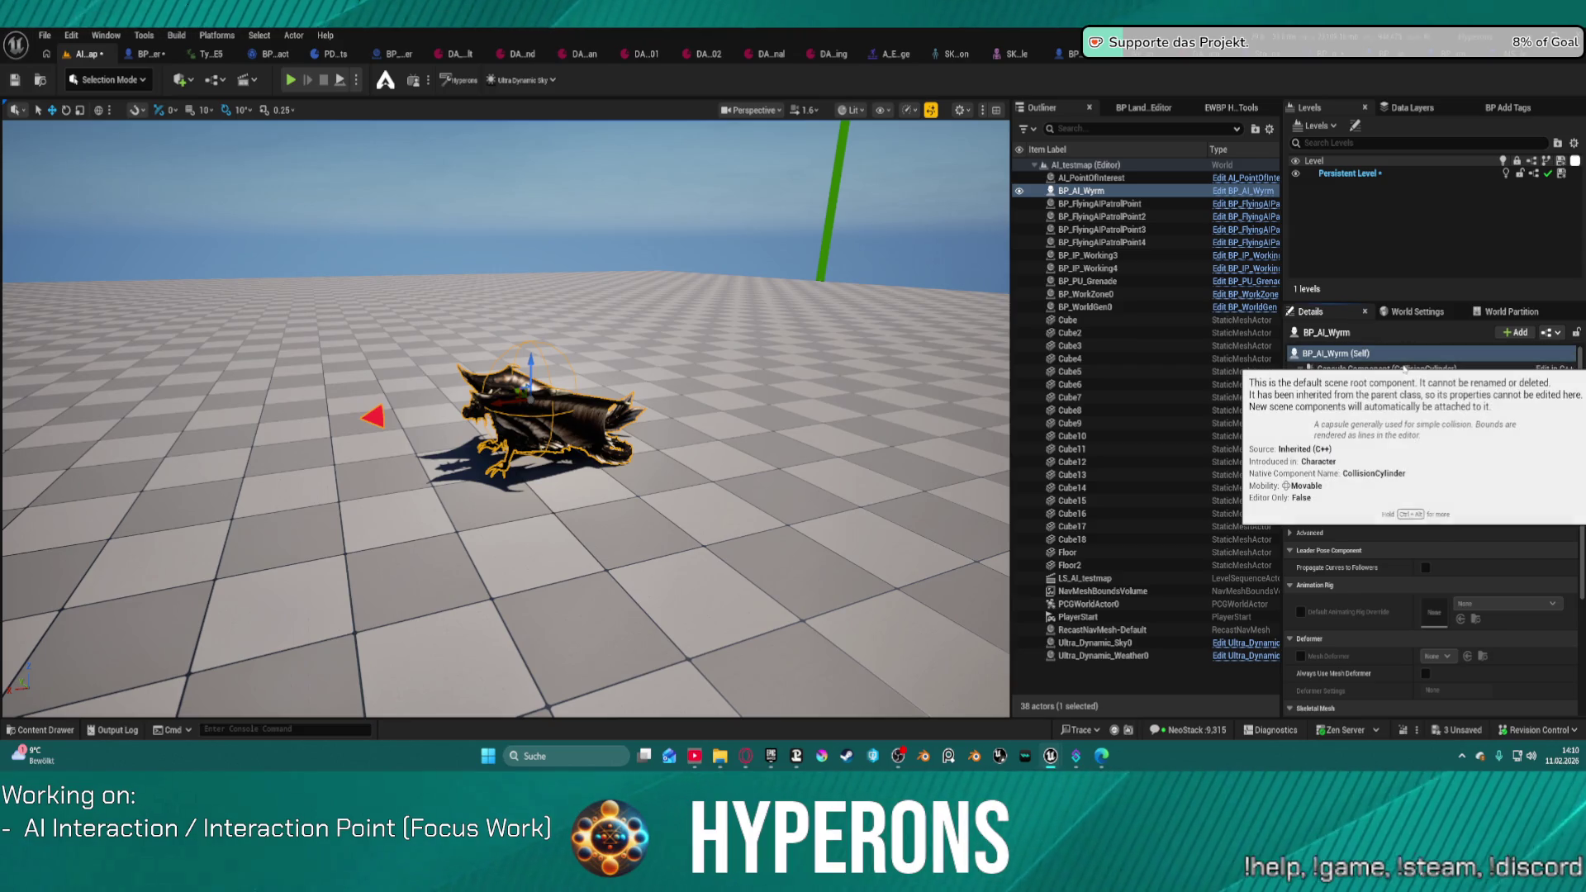
{"action": "scroll", "coordinate": [1404, 370], "scroll_direction": "down", "scroll_amount": 1}
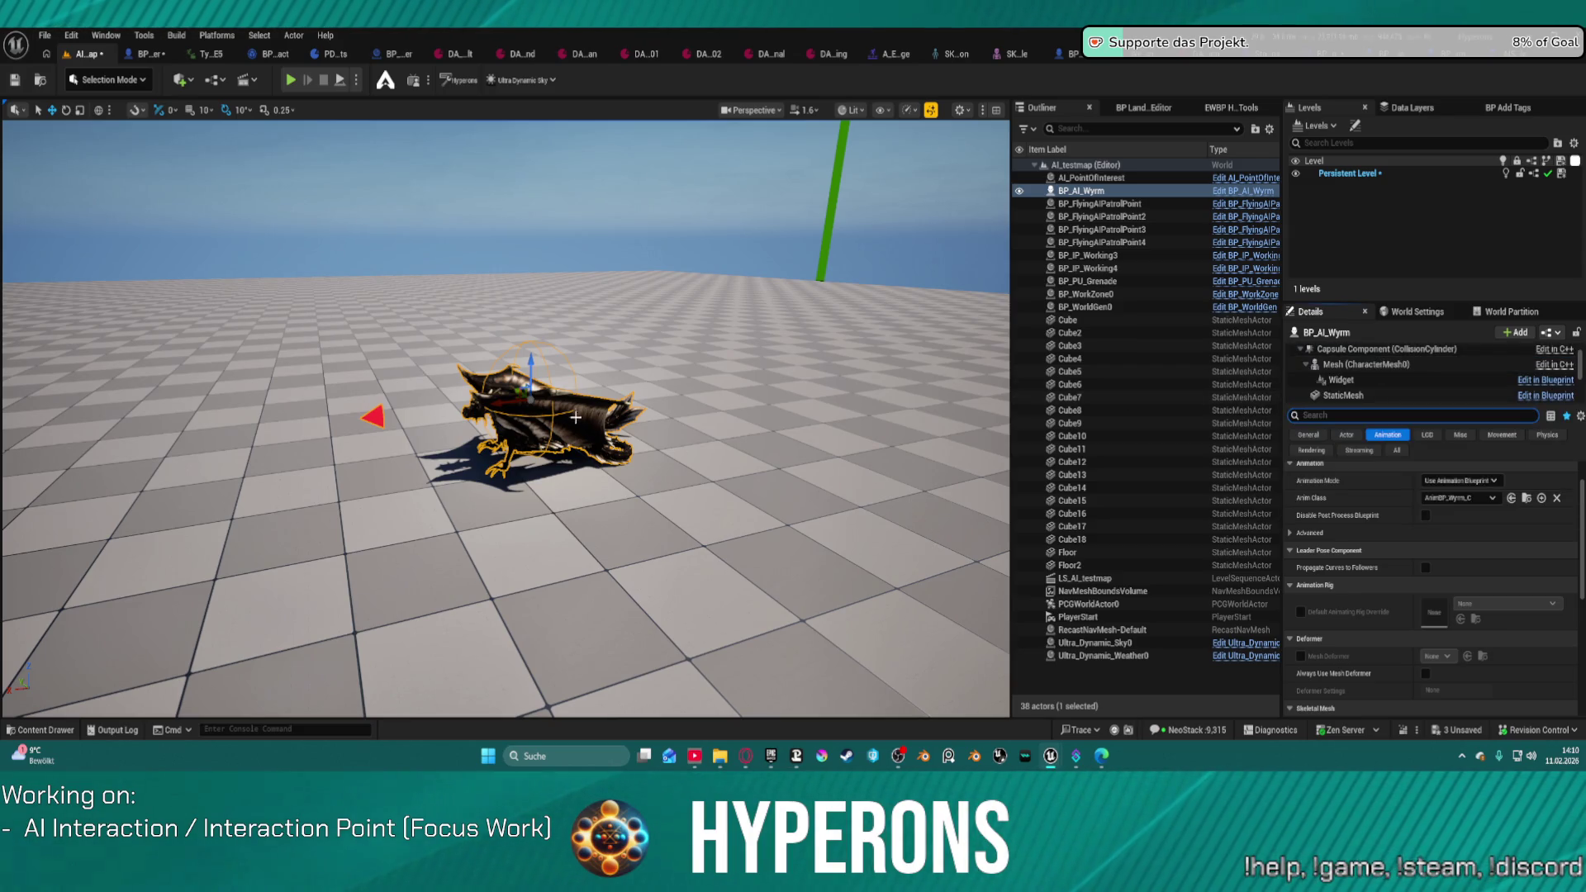
Step: Show the navmesh with P and drag the wyrm onto the green walkable area
{"action": "key", "text": "p"}
{"action": "mouse_move", "coordinate": [576, 418]}
{"action": "left_mouse_down"}
{"action": "mouse_move", "coordinate": [628, 380]}
{"action": "mouse_move", "coordinate": [626, 444]}
{"action": "mouse_move", "coordinate": [619, 352]}
{"action": "left_mouse_up"}
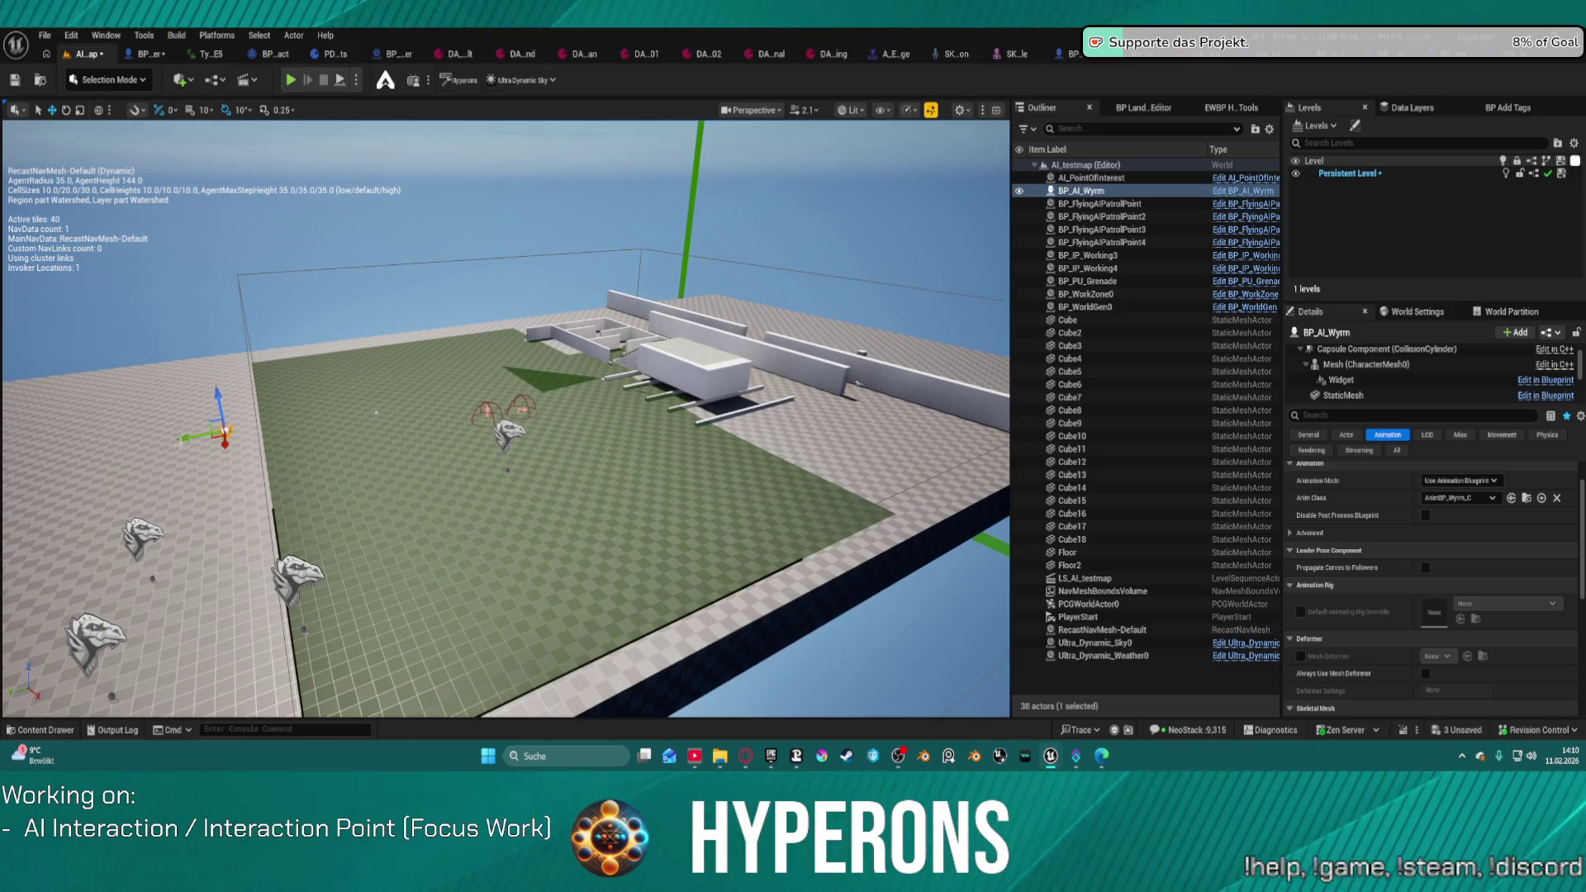
{"action": "left_click_drag", "start_coordinate": [198, 434], "coordinate": [330, 413]}
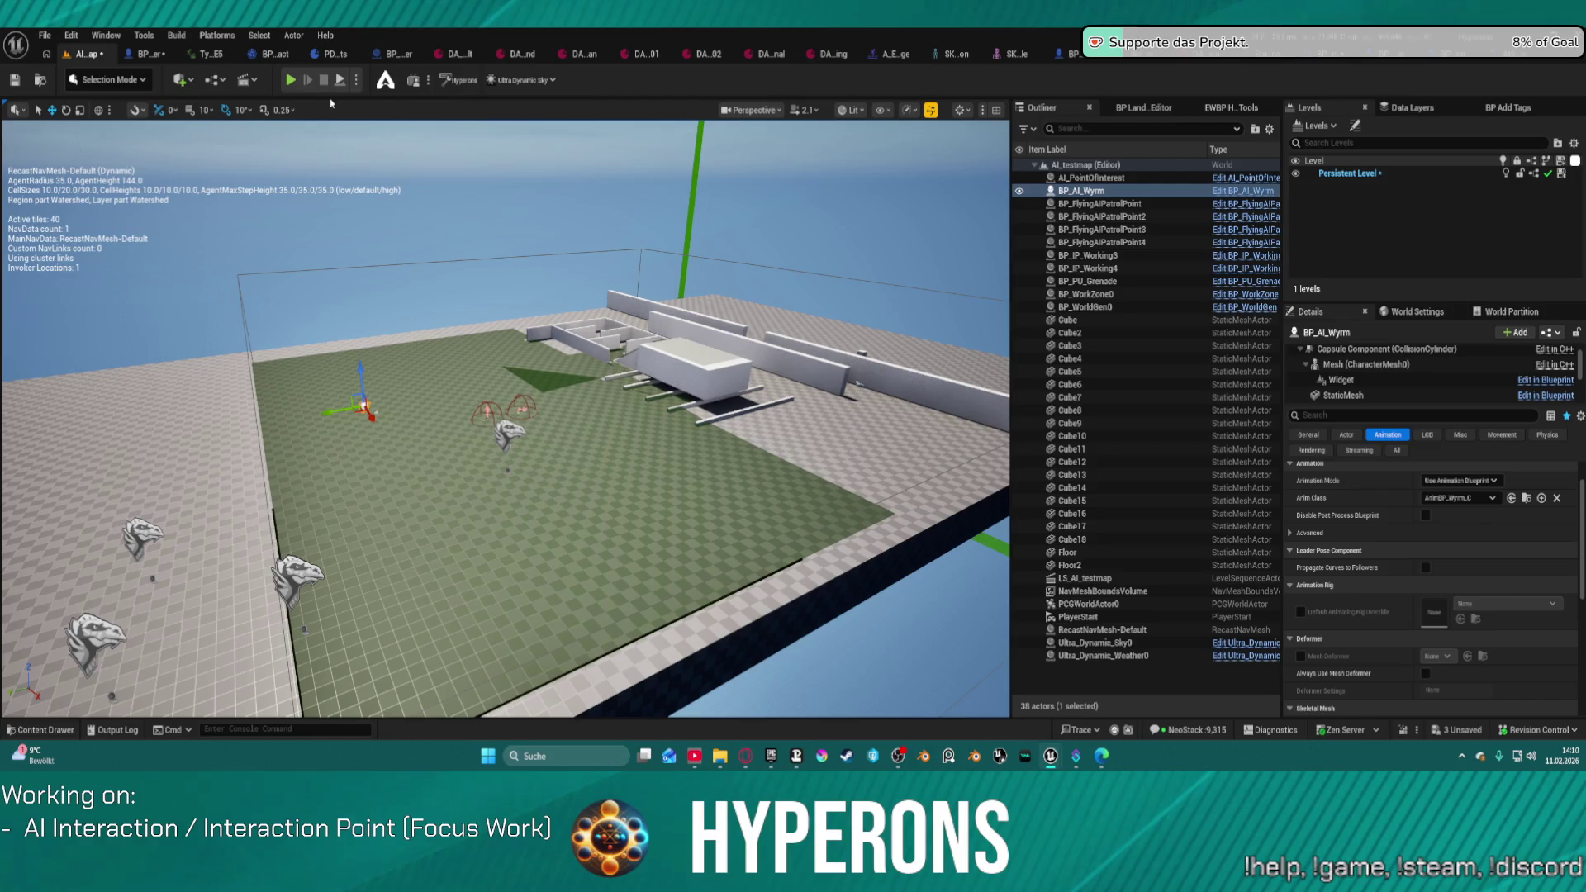
{"action": "left_click", "coordinate": [290, 80]}
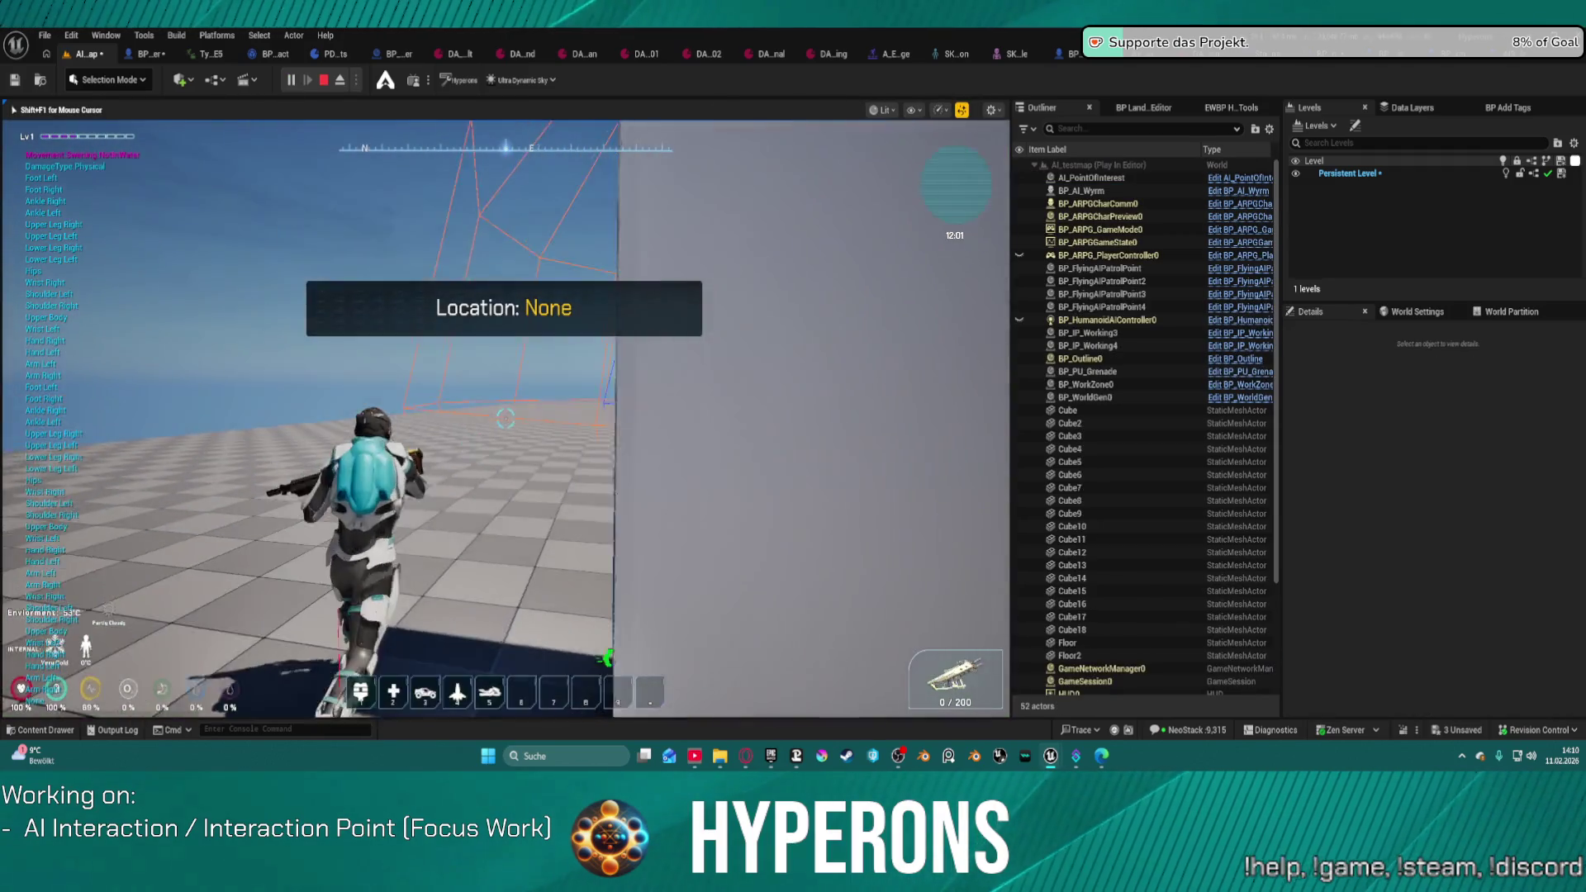
{"action": "key", "text": "w"}
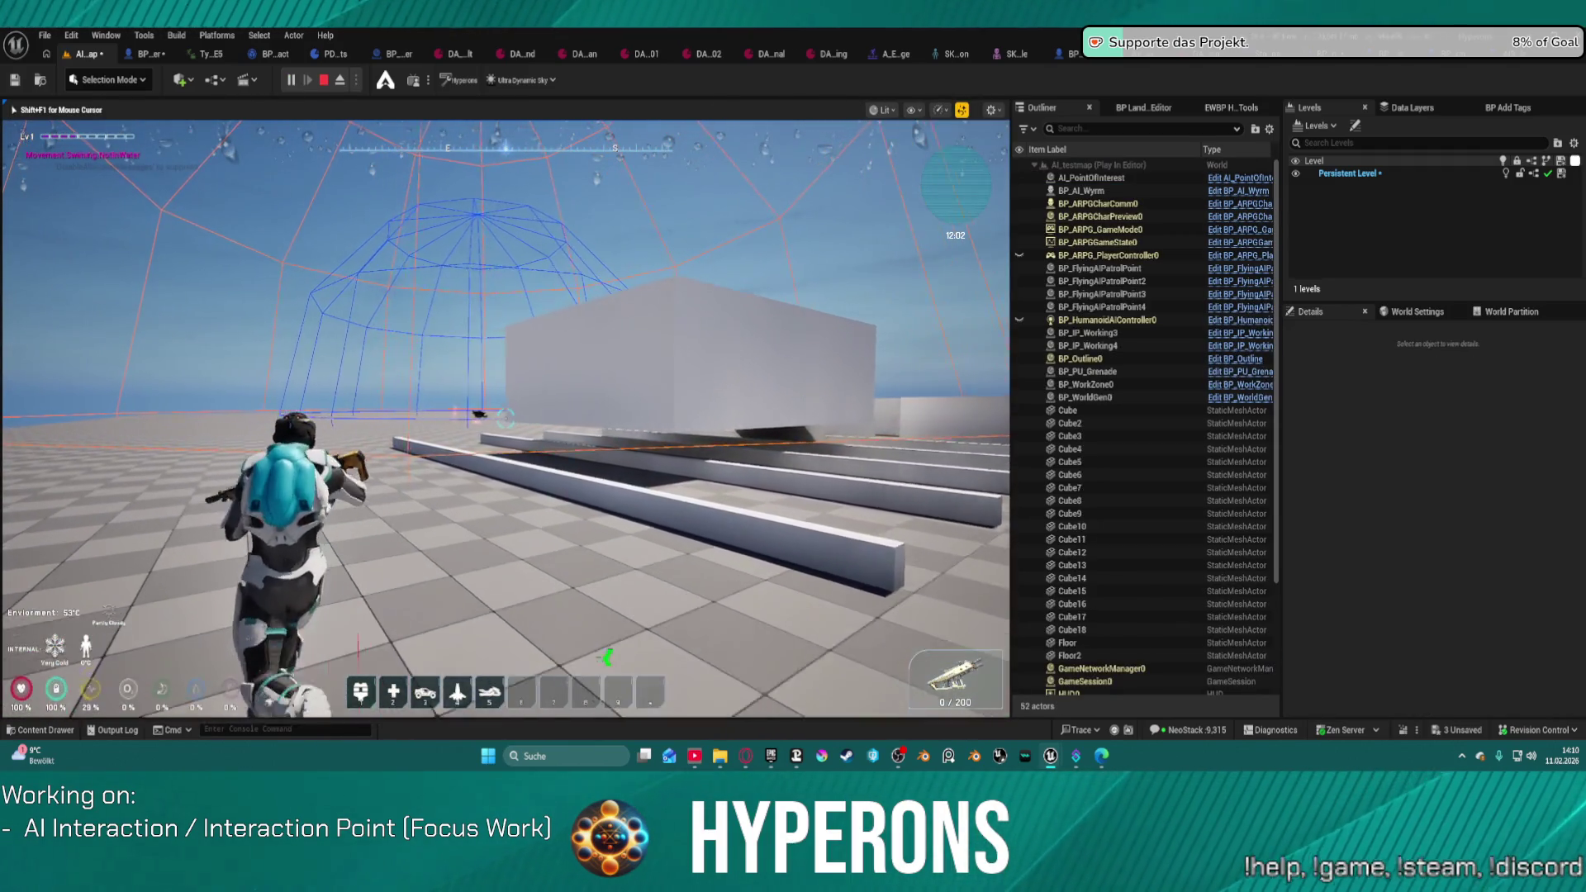
{"action": "key", "text": "w"}
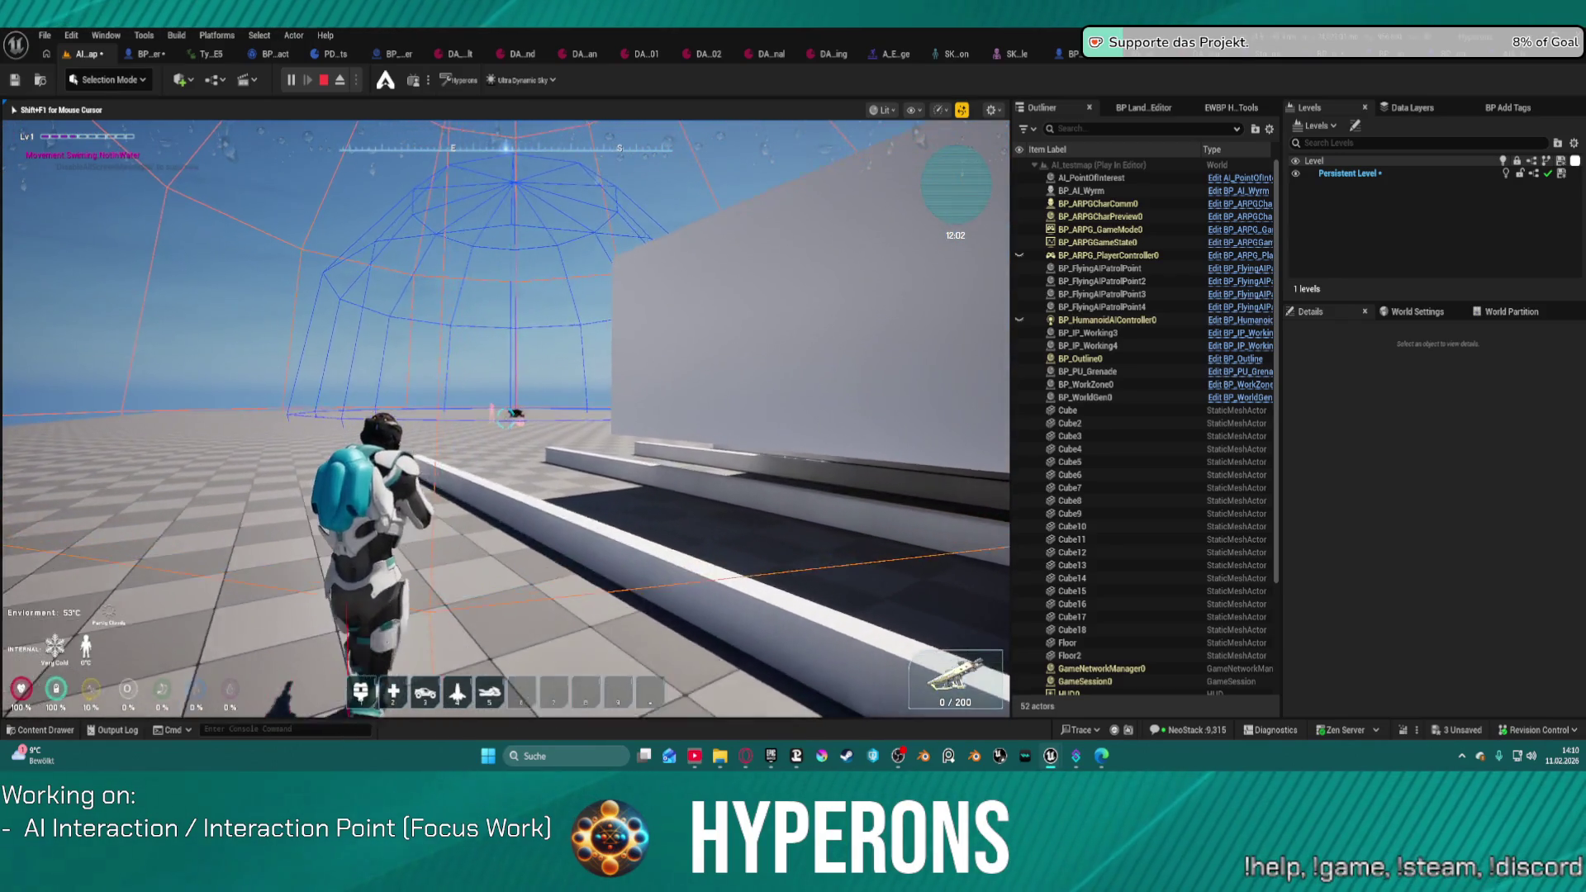
{"action": "key", "text": "w"}
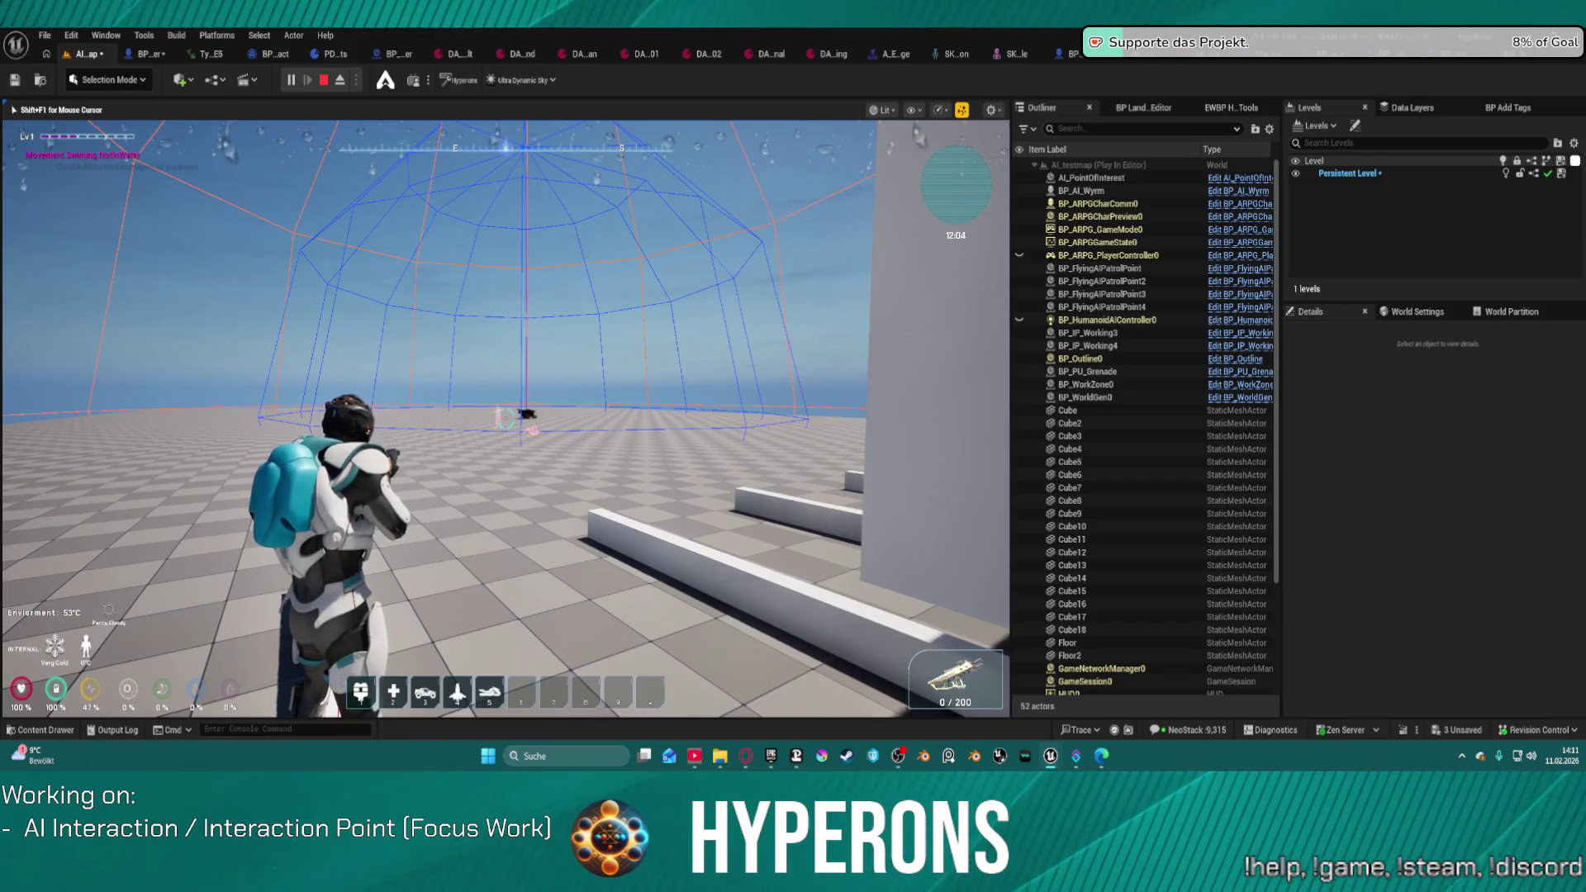
{"action": "key", "text": "w"}
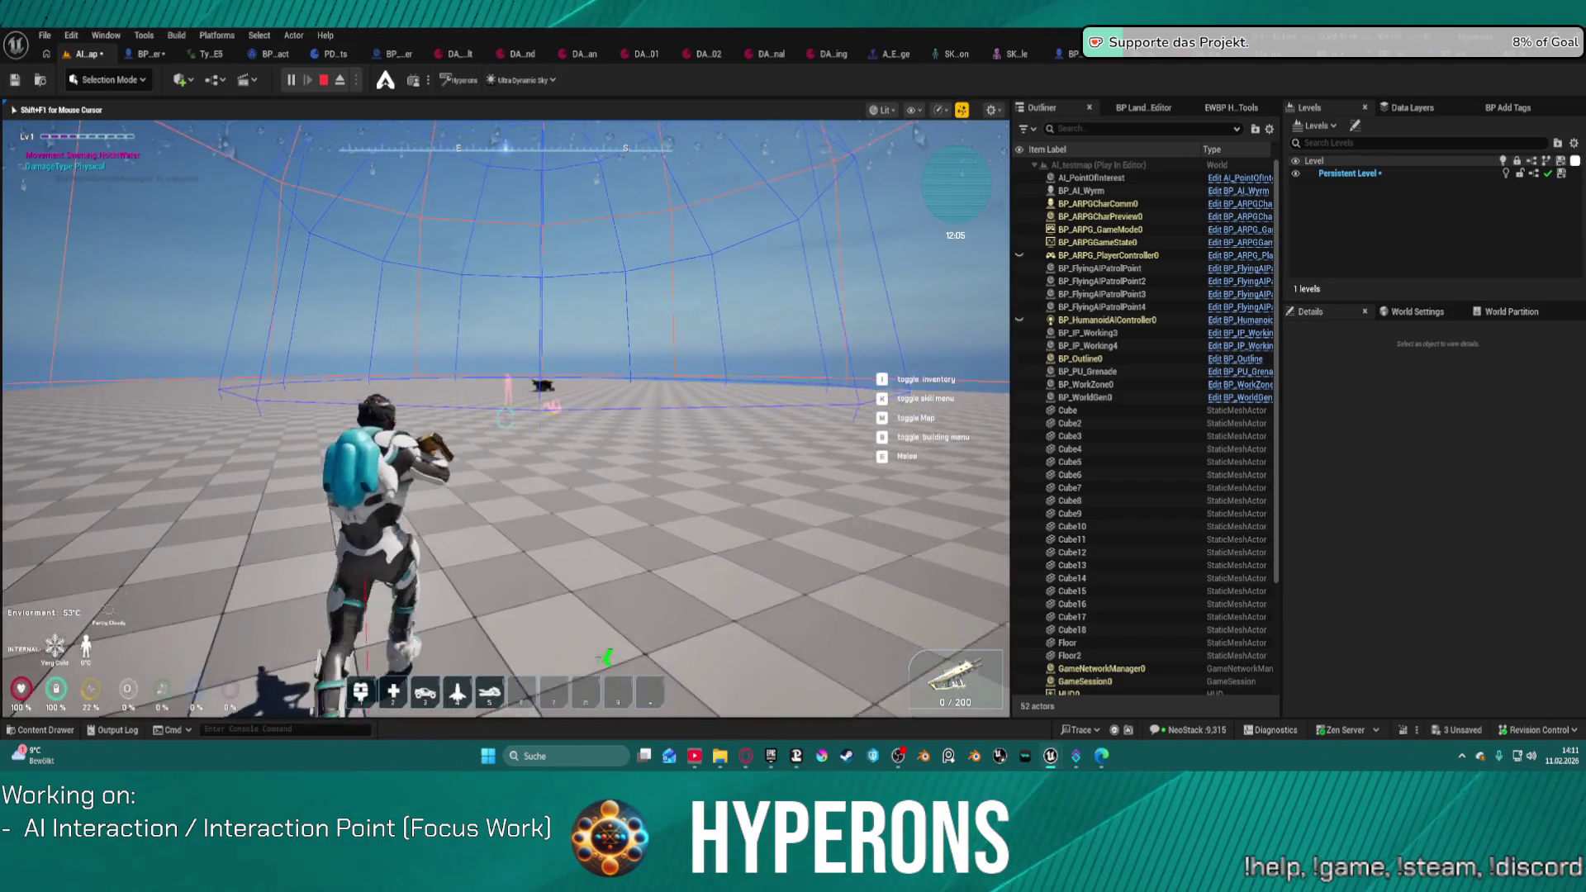
{"action": "key", "text": "Escape"}
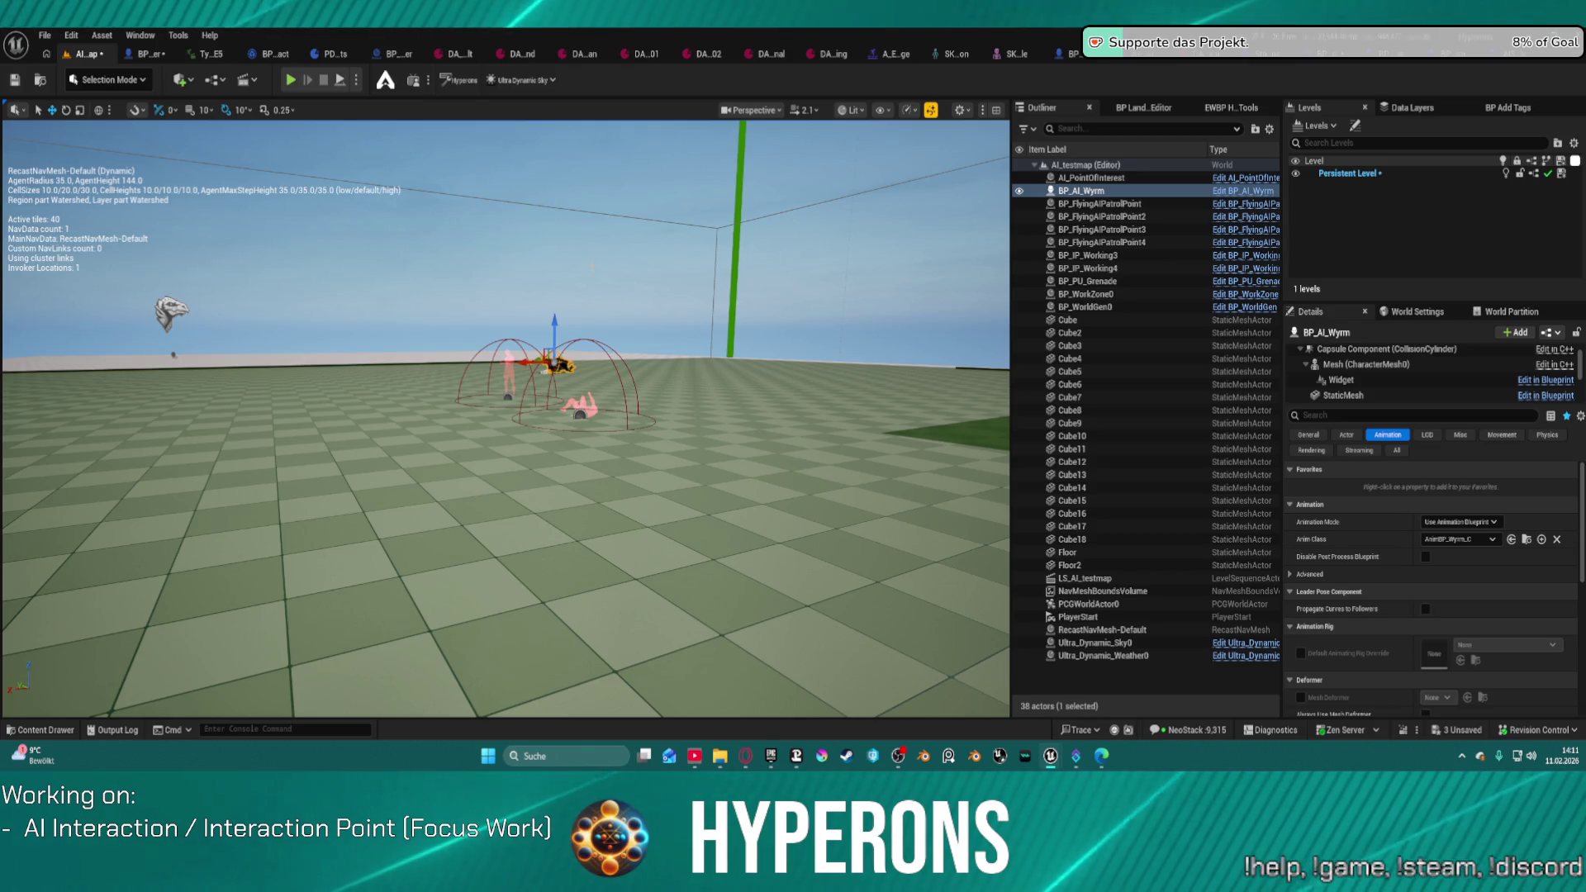
Step: Delete BP_AI_Wyrm, paste BP_AI_Interactor back into the level, and frame it in view
{"action": "key", "text": "Delete"}
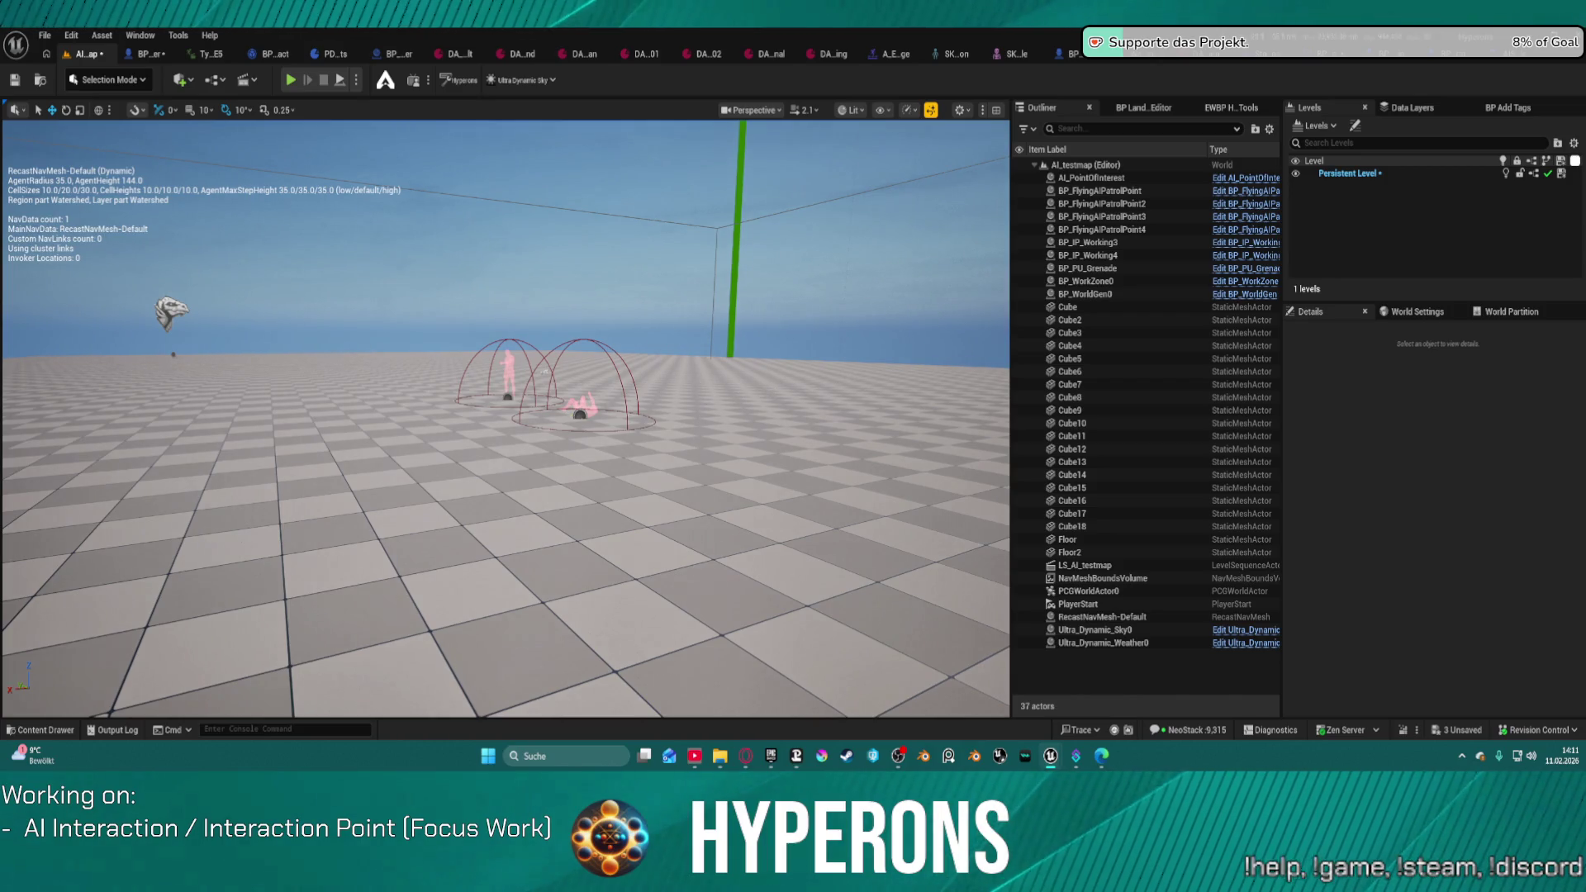
{"action": "key", "text": "ctrl+v"}
{"action": "mouse_move", "coordinate": [505, 413]}
{"action": "left_mouse_down"}
{"action": "mouse_move", "coordinate": [505, 347]}
{"action": "mouse_move", "coordinate": [505, 462]}
{"action": "left_mouse_up"}
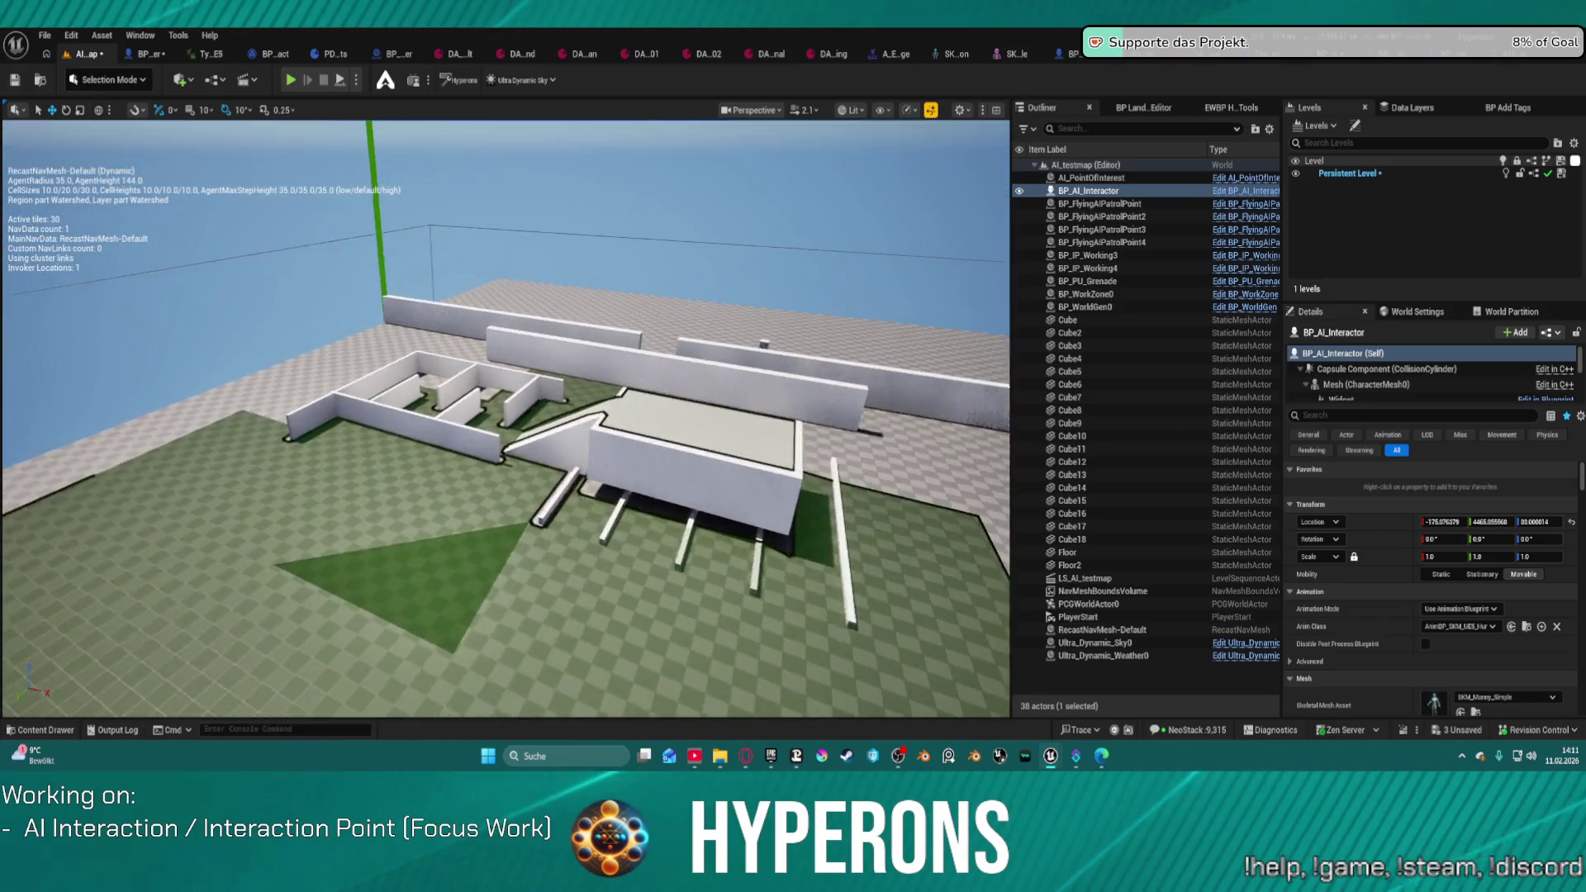
{"action": "left_click_drag", "start_coordinate": [505, 413], "coordinate": [506, 281]}
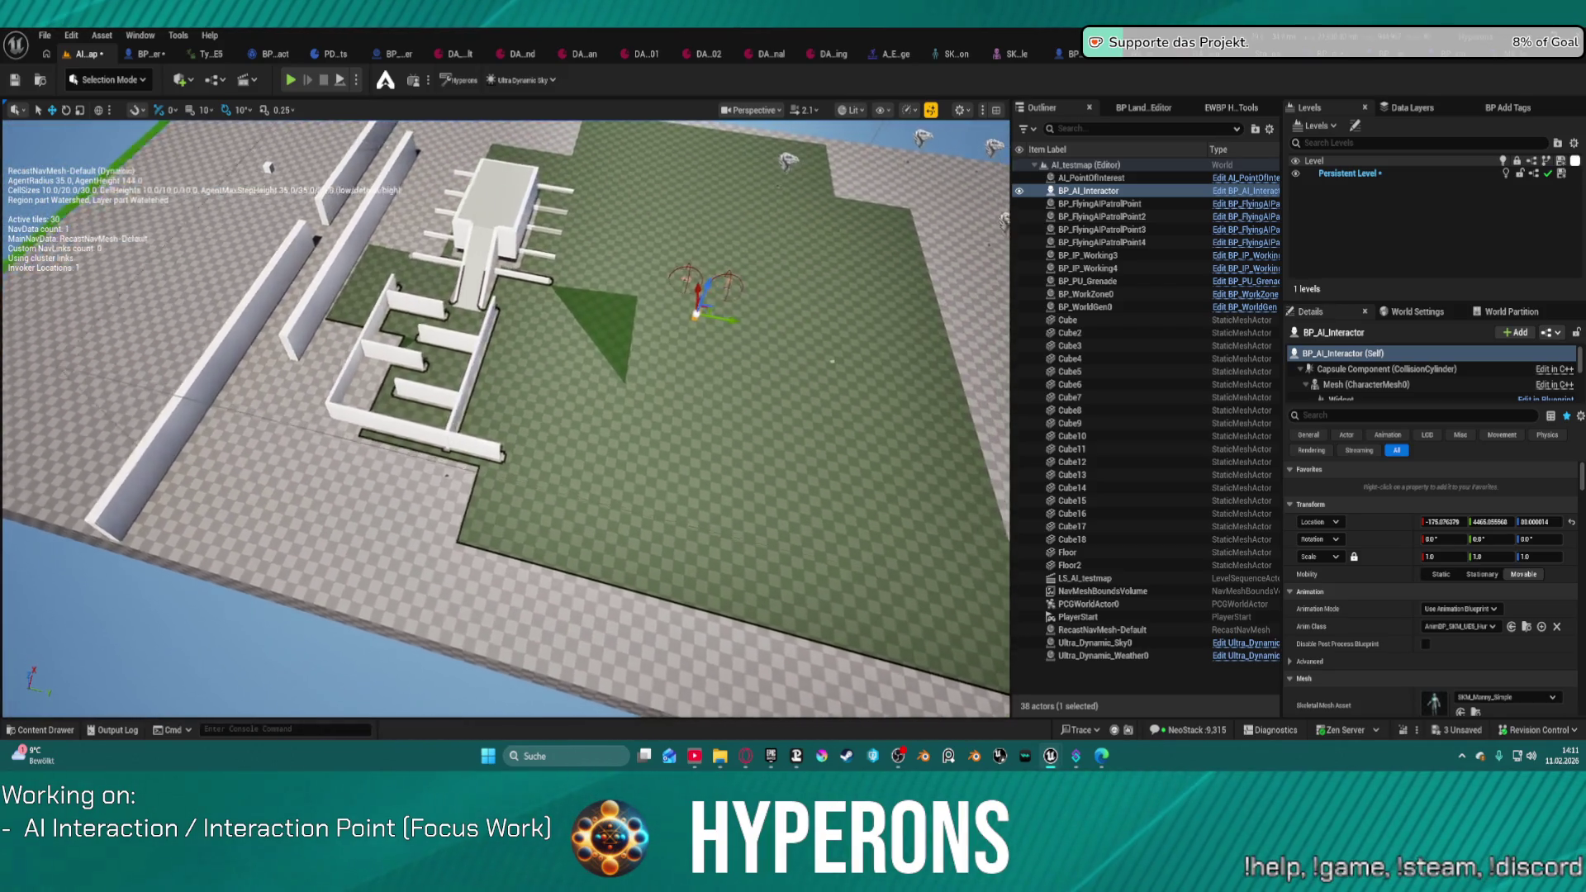
{"action": "key", "text": "f"}
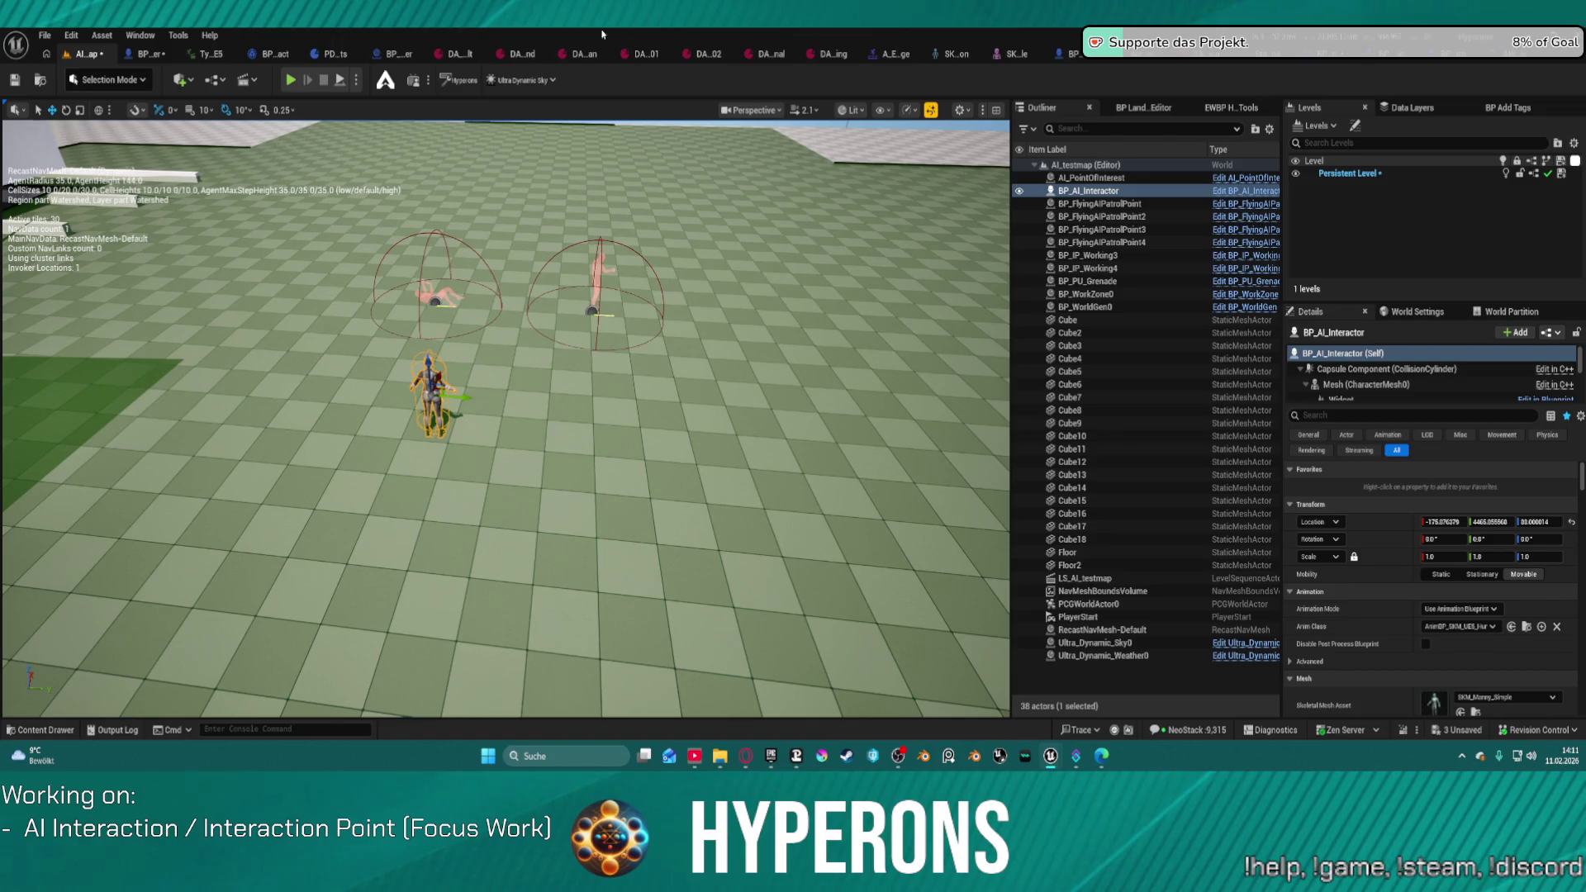
{"action": "key", "text": "ctrl+space"}
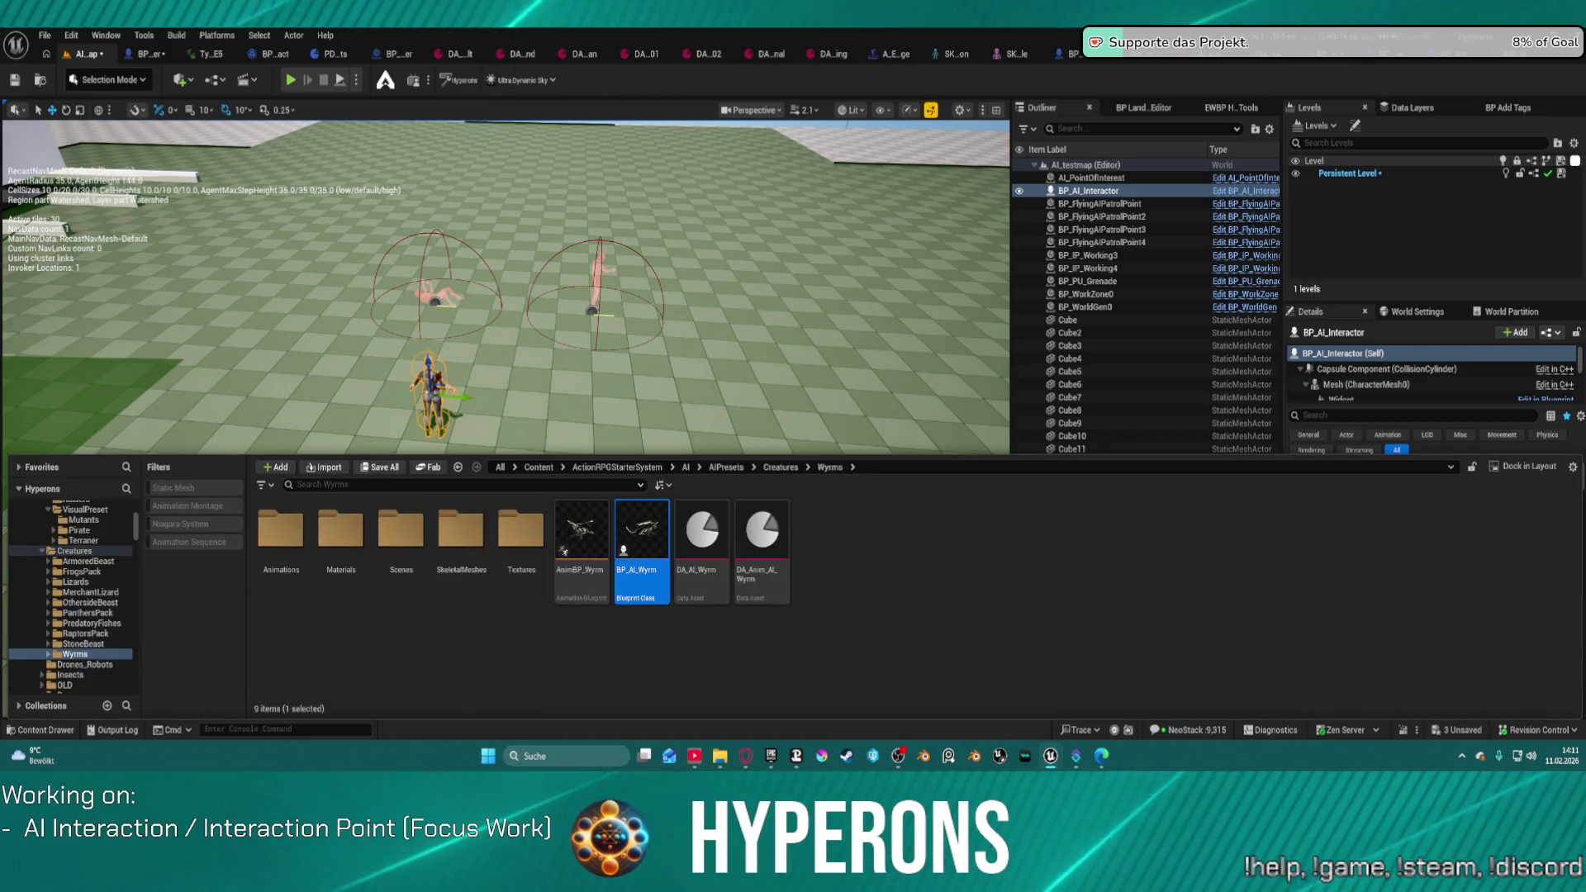
{"action": "key", "text": "ctrl+space"}
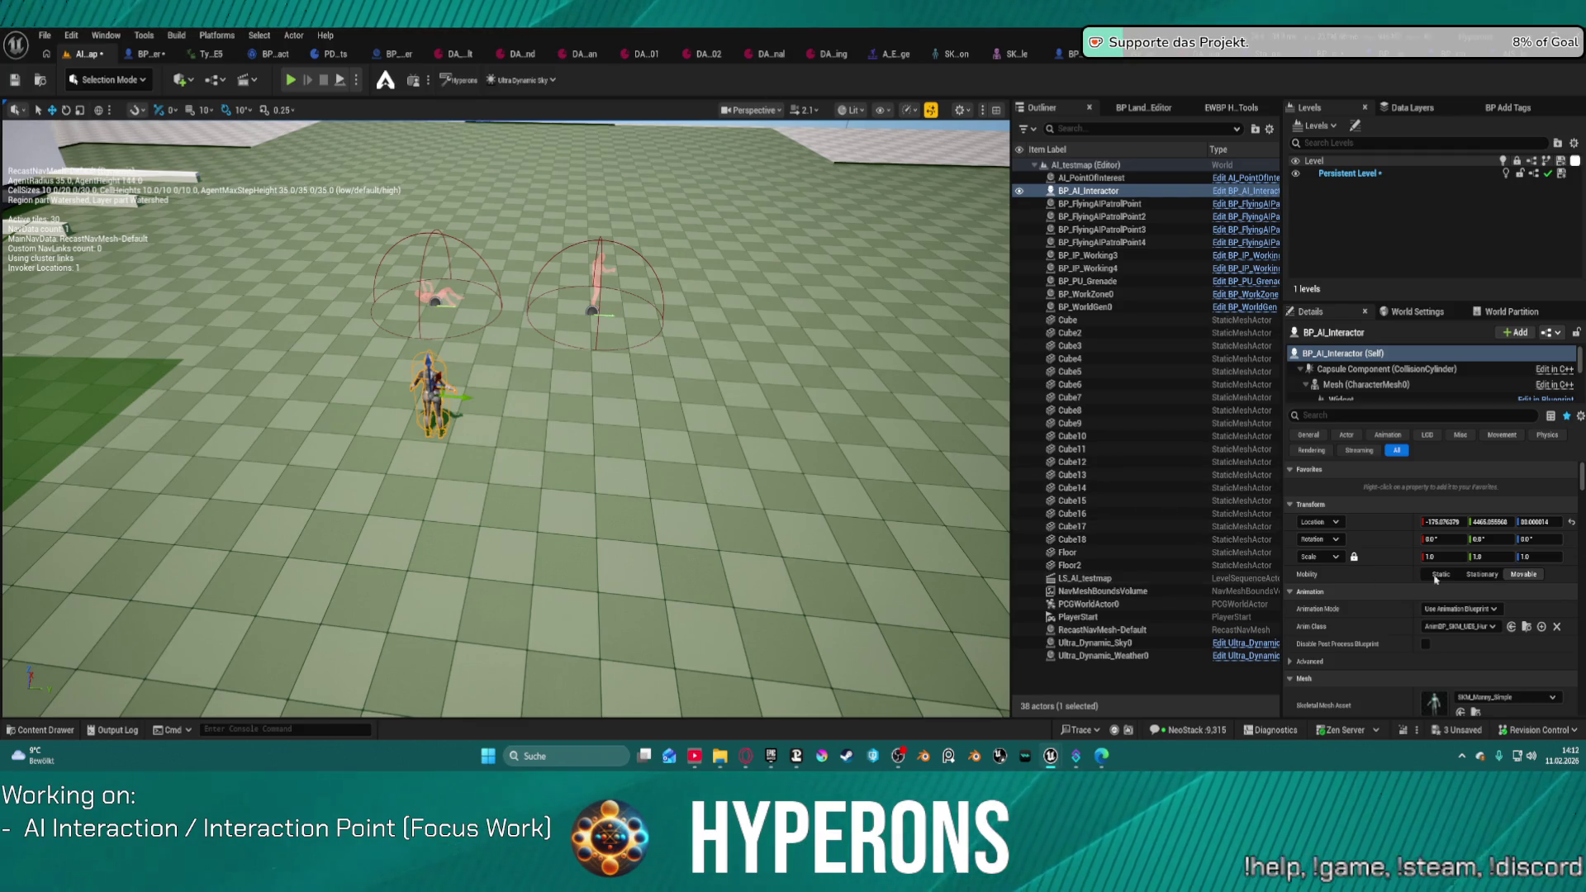
Step: Review the interactor's BPC_AI_Interaction component settings, then select BP_IP_Working4 in the viewport
{"action": "scroll", "coordinate": [1435, 579], "scroll_direction": "down", "scroll_amount": 10}
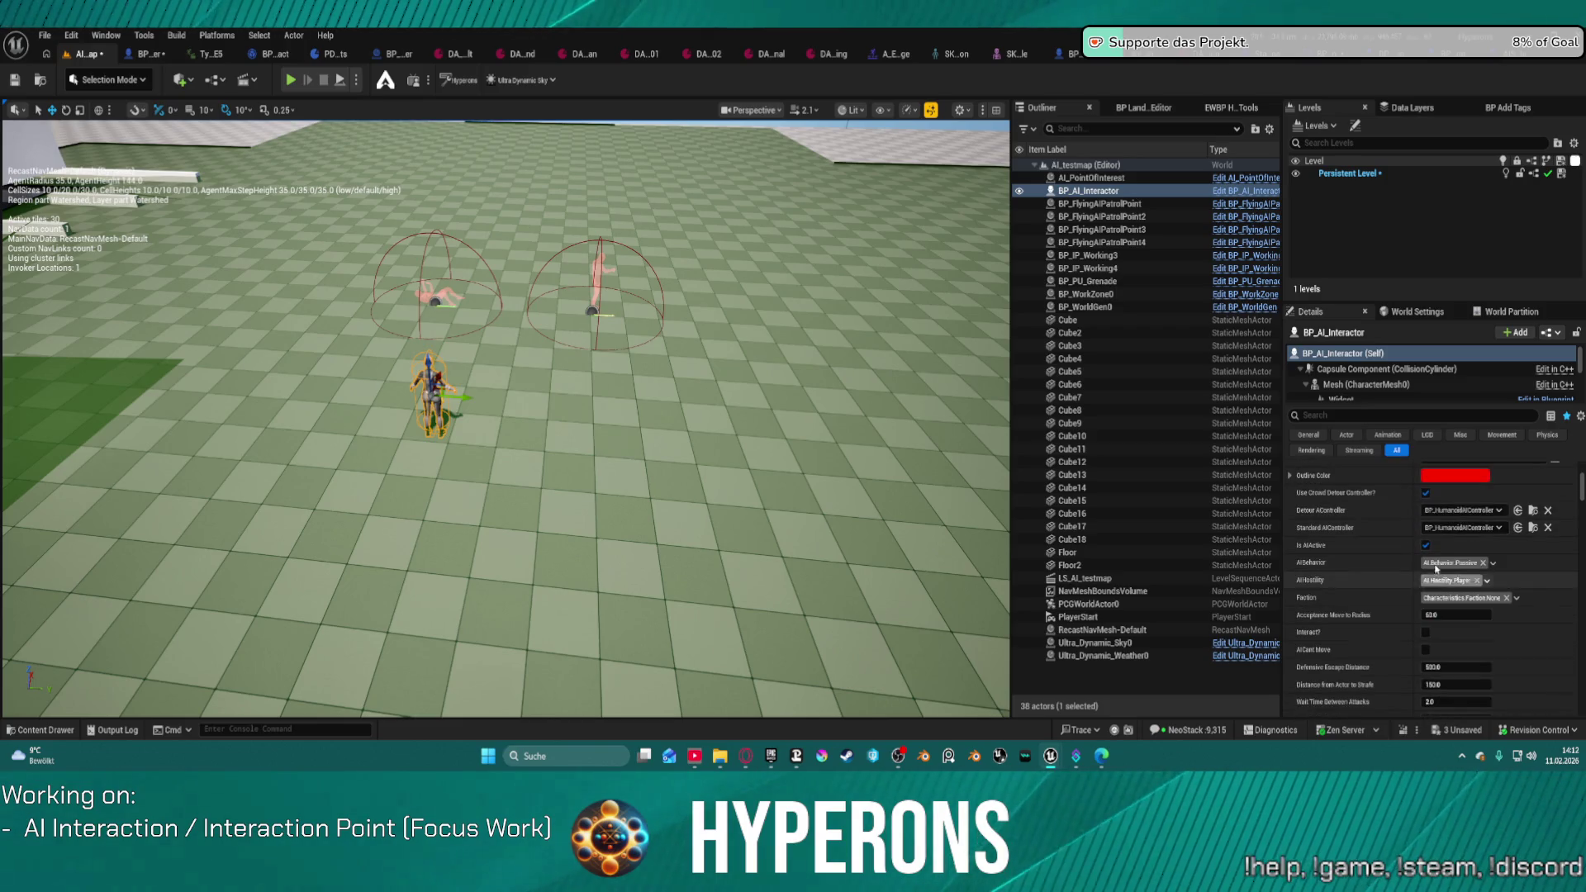
{"action": "scroll", "coordinate": [1377, 376], "scroll_direction": "down", "scroll_amount": 3}
{"action": "scroll", "coordinate": [1379, 378], "scroll_direction": "down", "scroll_amount": 4}
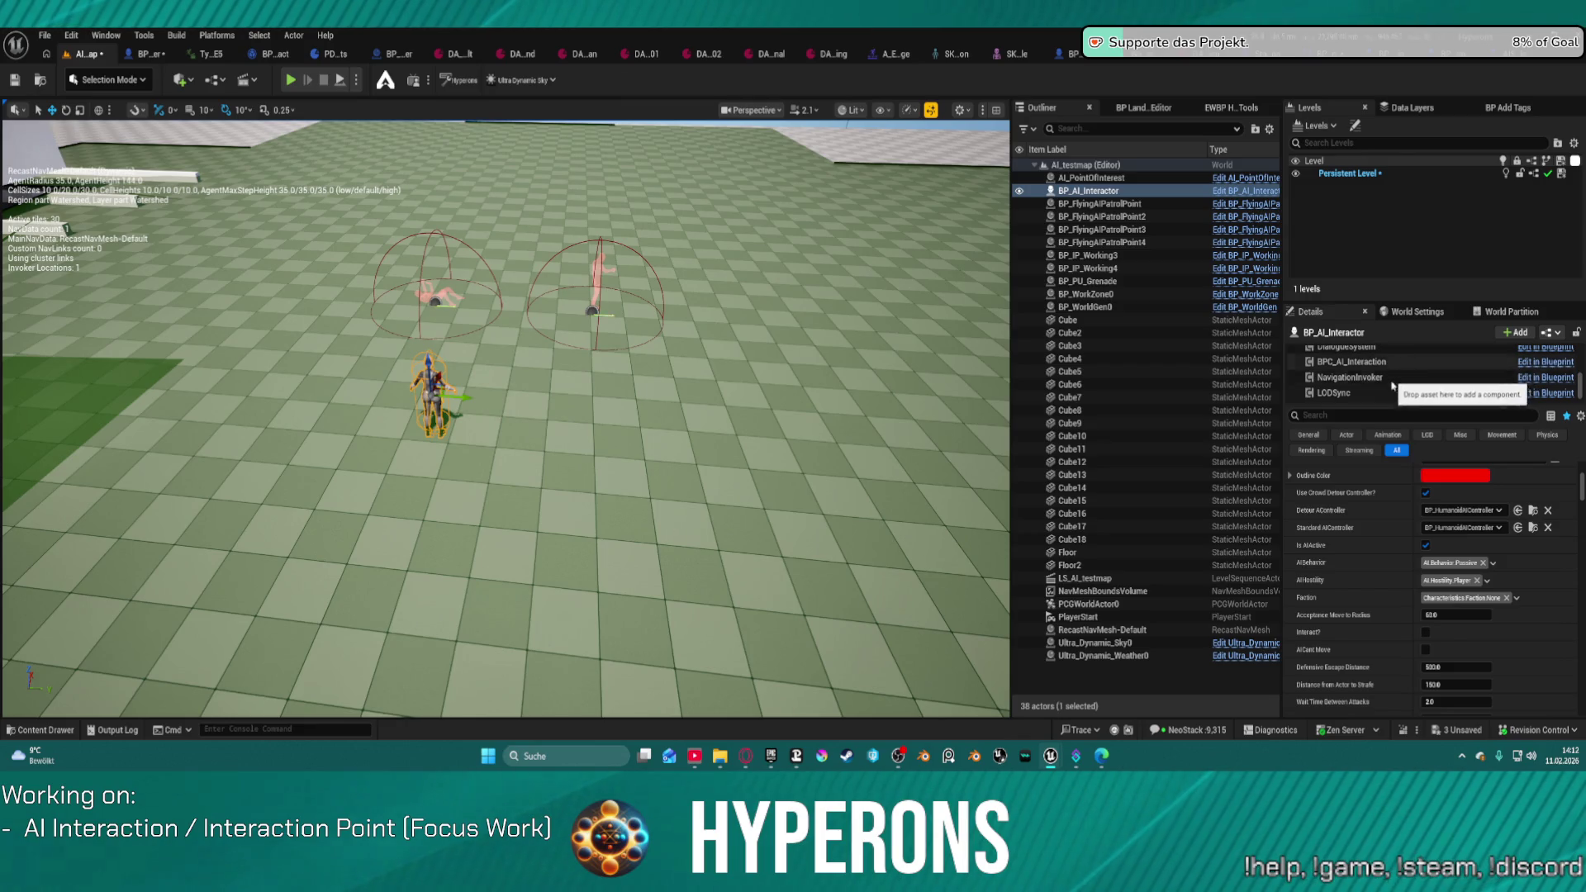
{"action": "left_click", "coordinate": [1392, 378]}
{"action": "left_click", "coordinate": [1418, 363]}
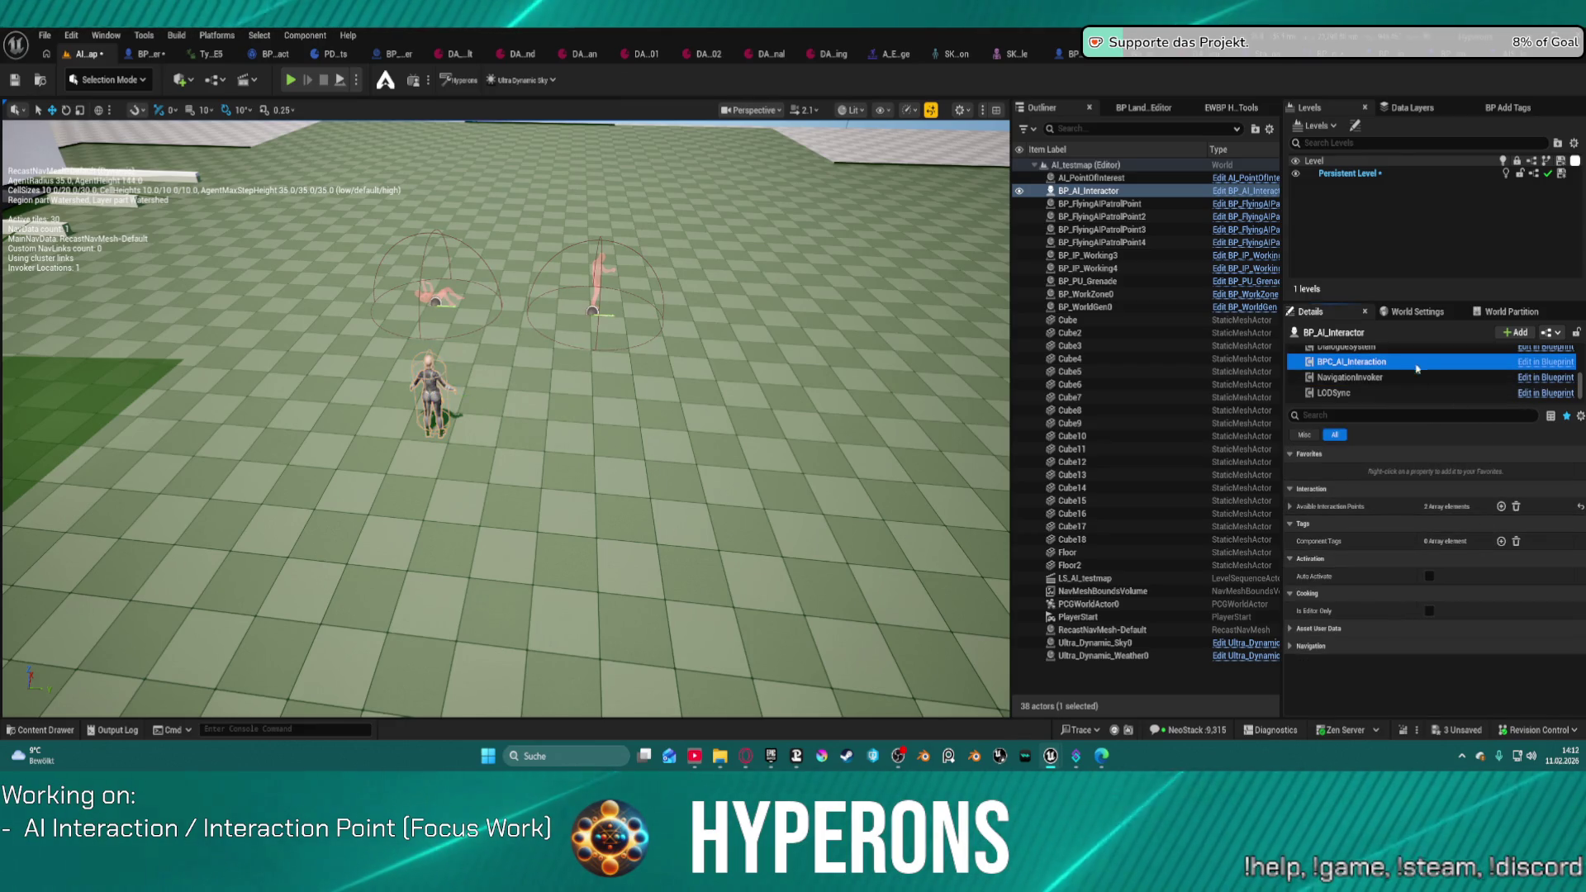
{"action": "scroll", "coordinate": [1417, 395], "scroll_direction": "up", "scroll_amount": 3}
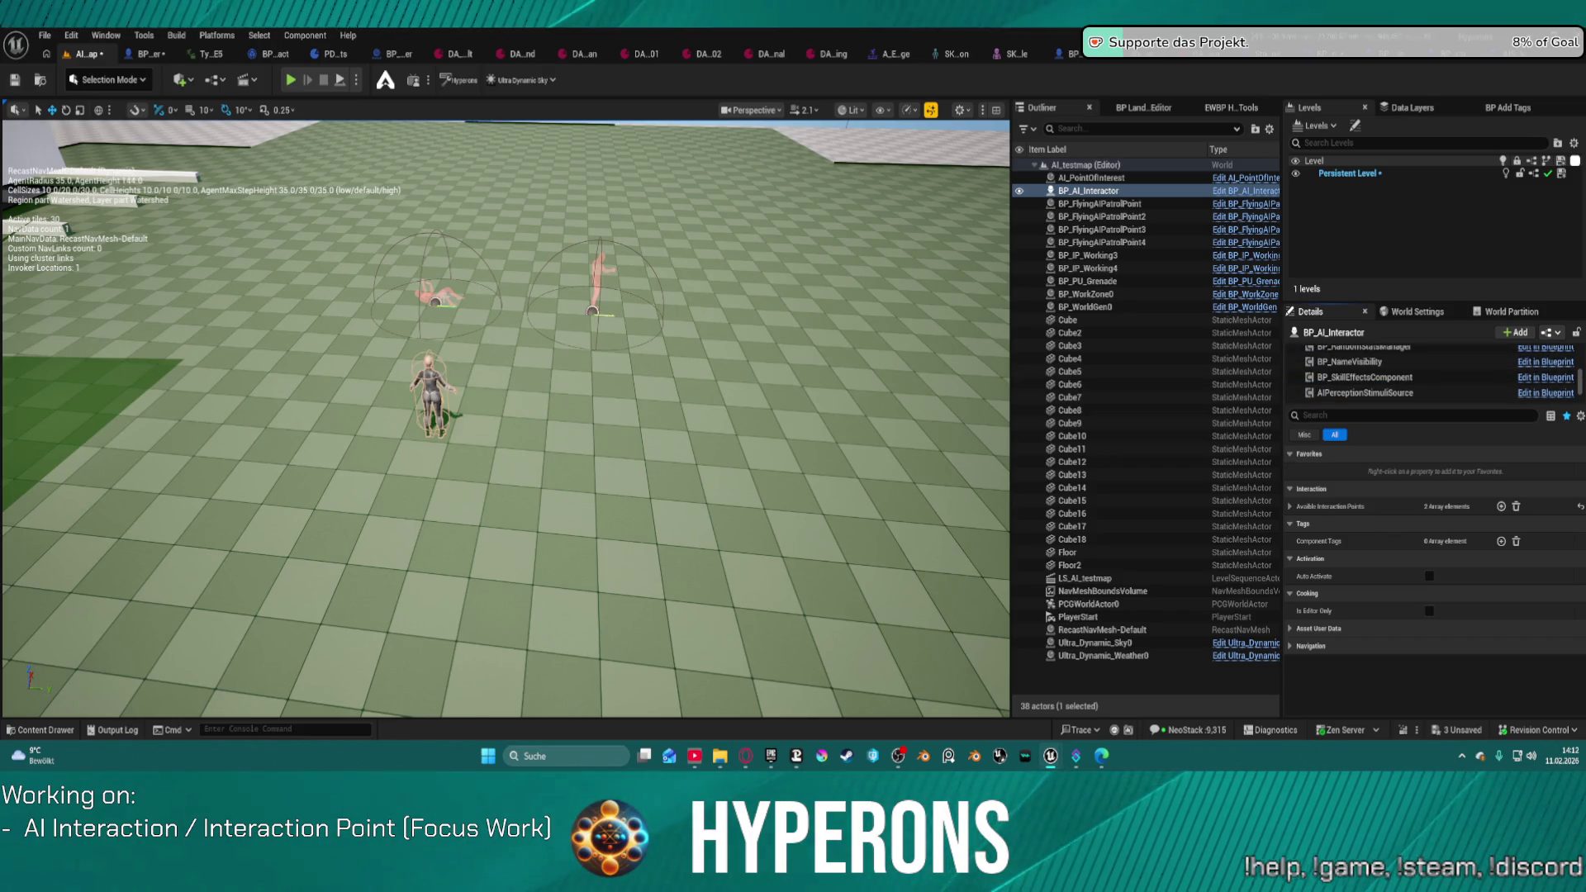
{"action": "left_click", "coordinate": [442, 295]}
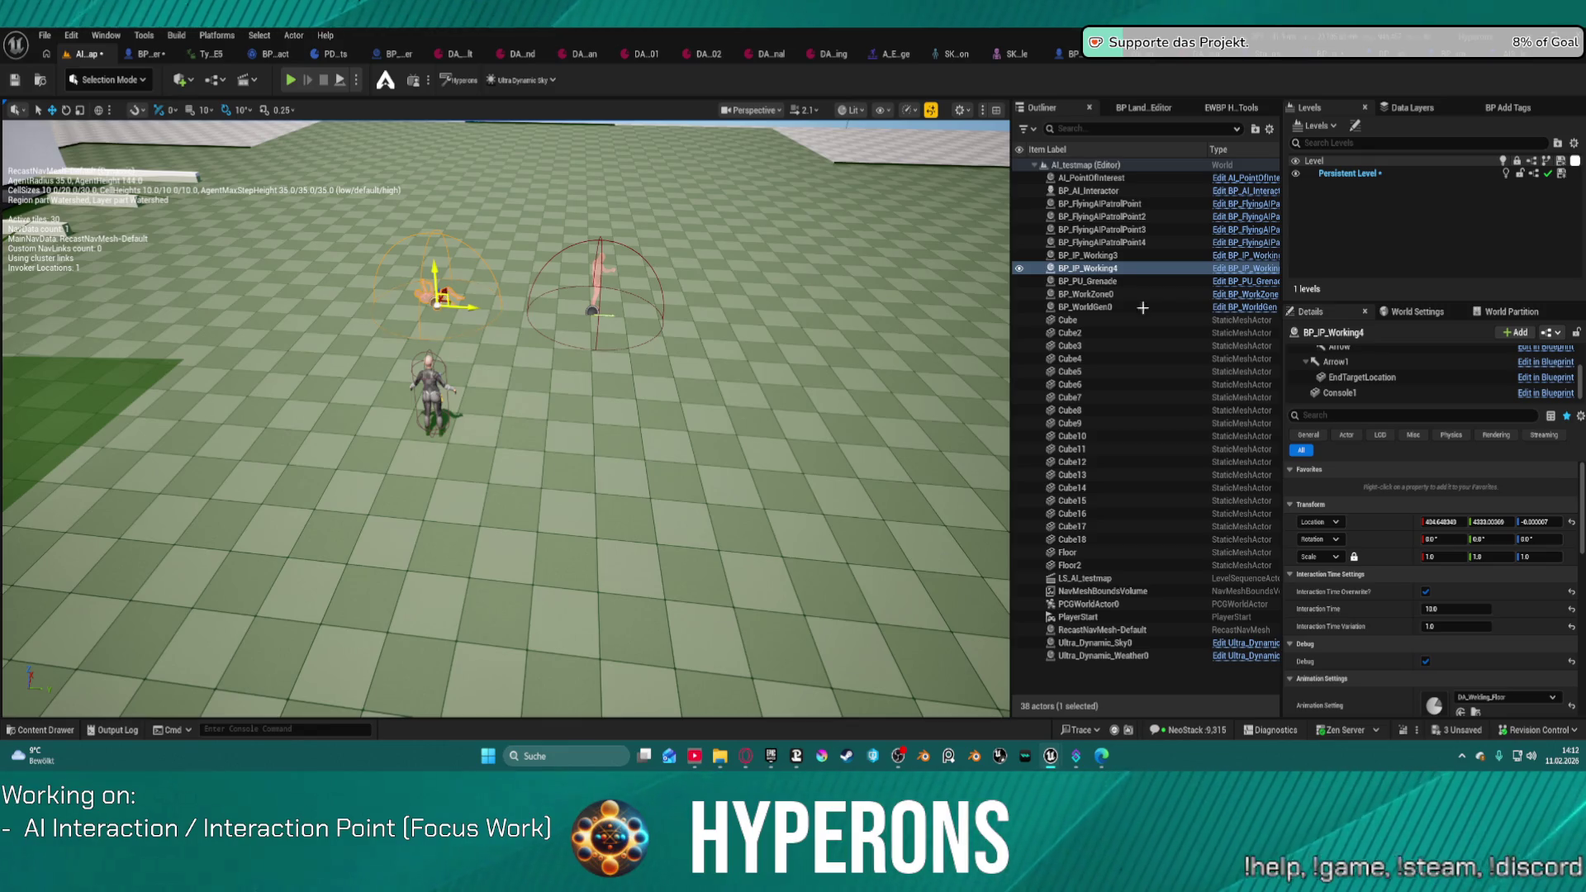
Step: Set BP_IP_Working4's Animation Setting to DA_Salute
{"action": "scroll", "coordinate": [1437, 537], "scroll_direction": "down", "scroll_amount": 4}
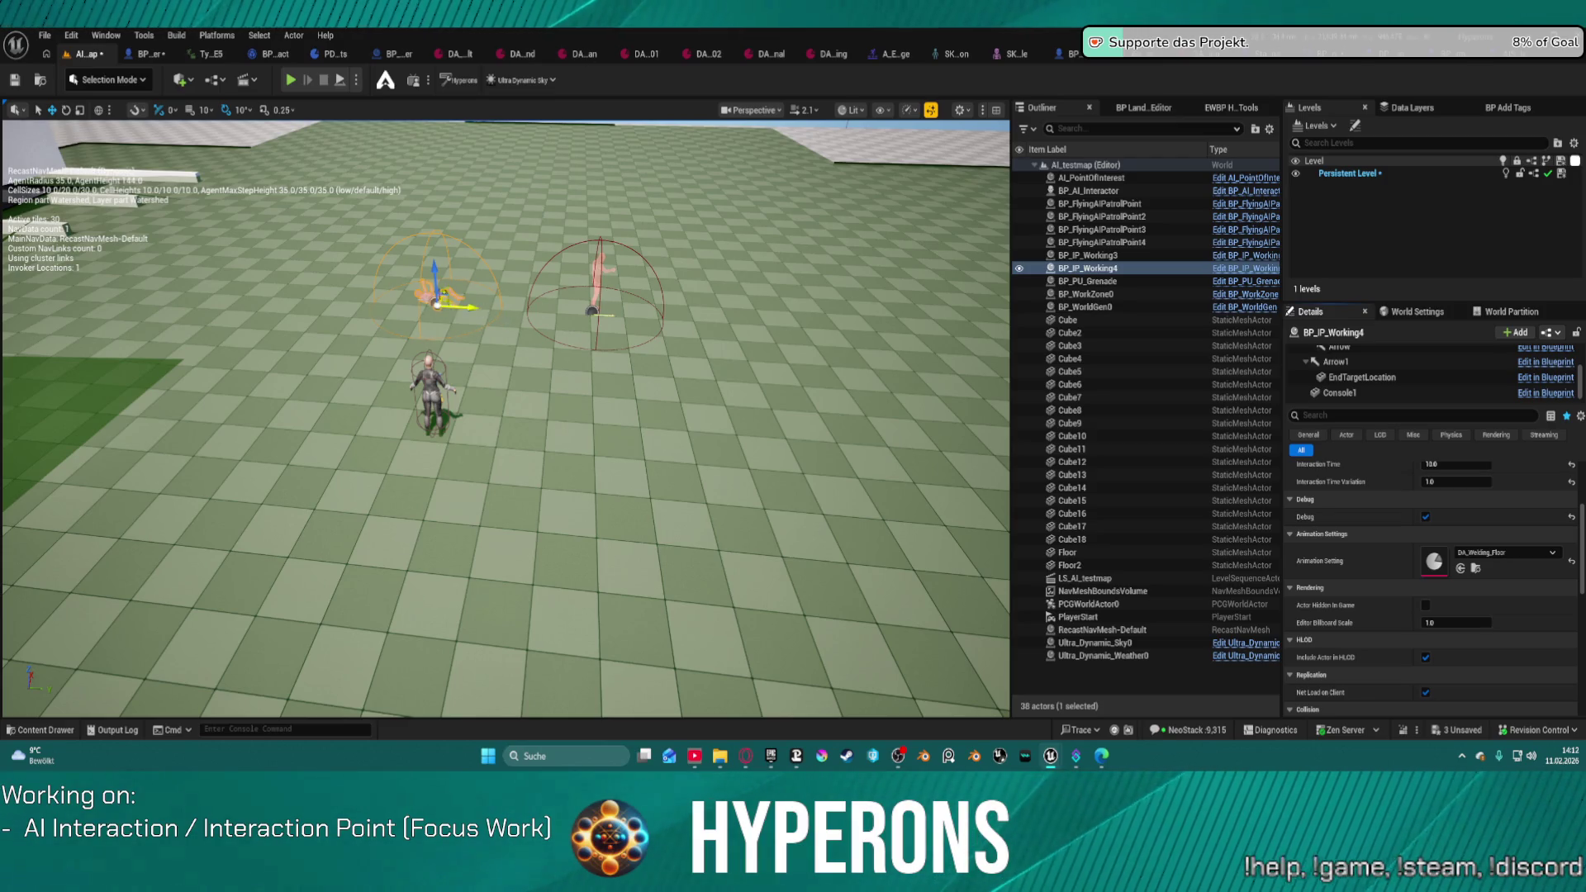
{"action": "left_click", "coordinate": [1505, 553]}
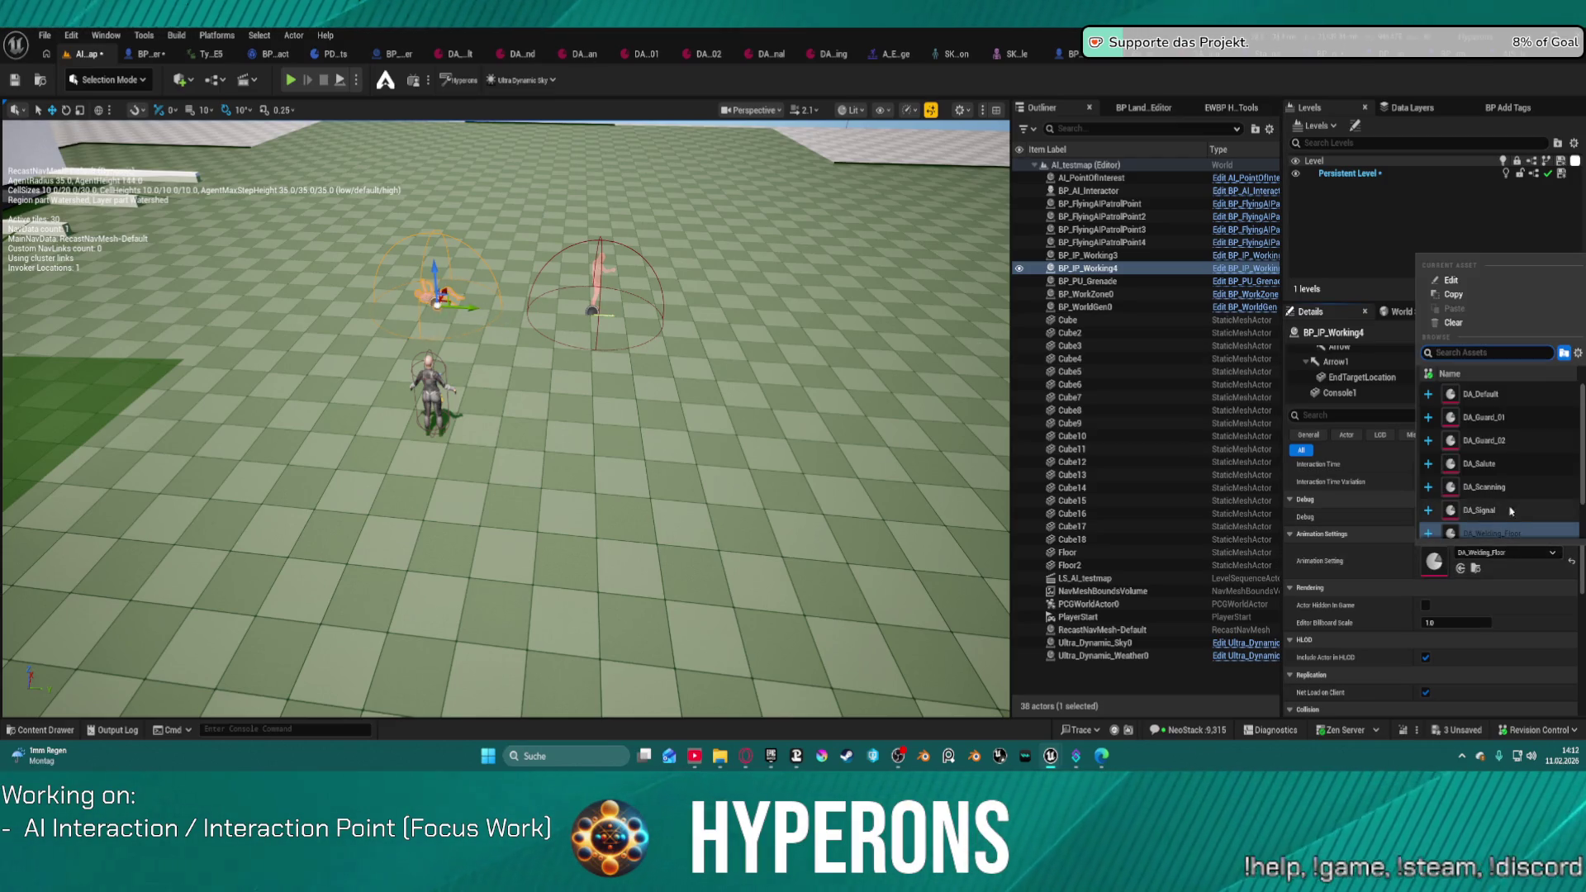
{"action": "left_click", "coordinate": [1500, 464]}
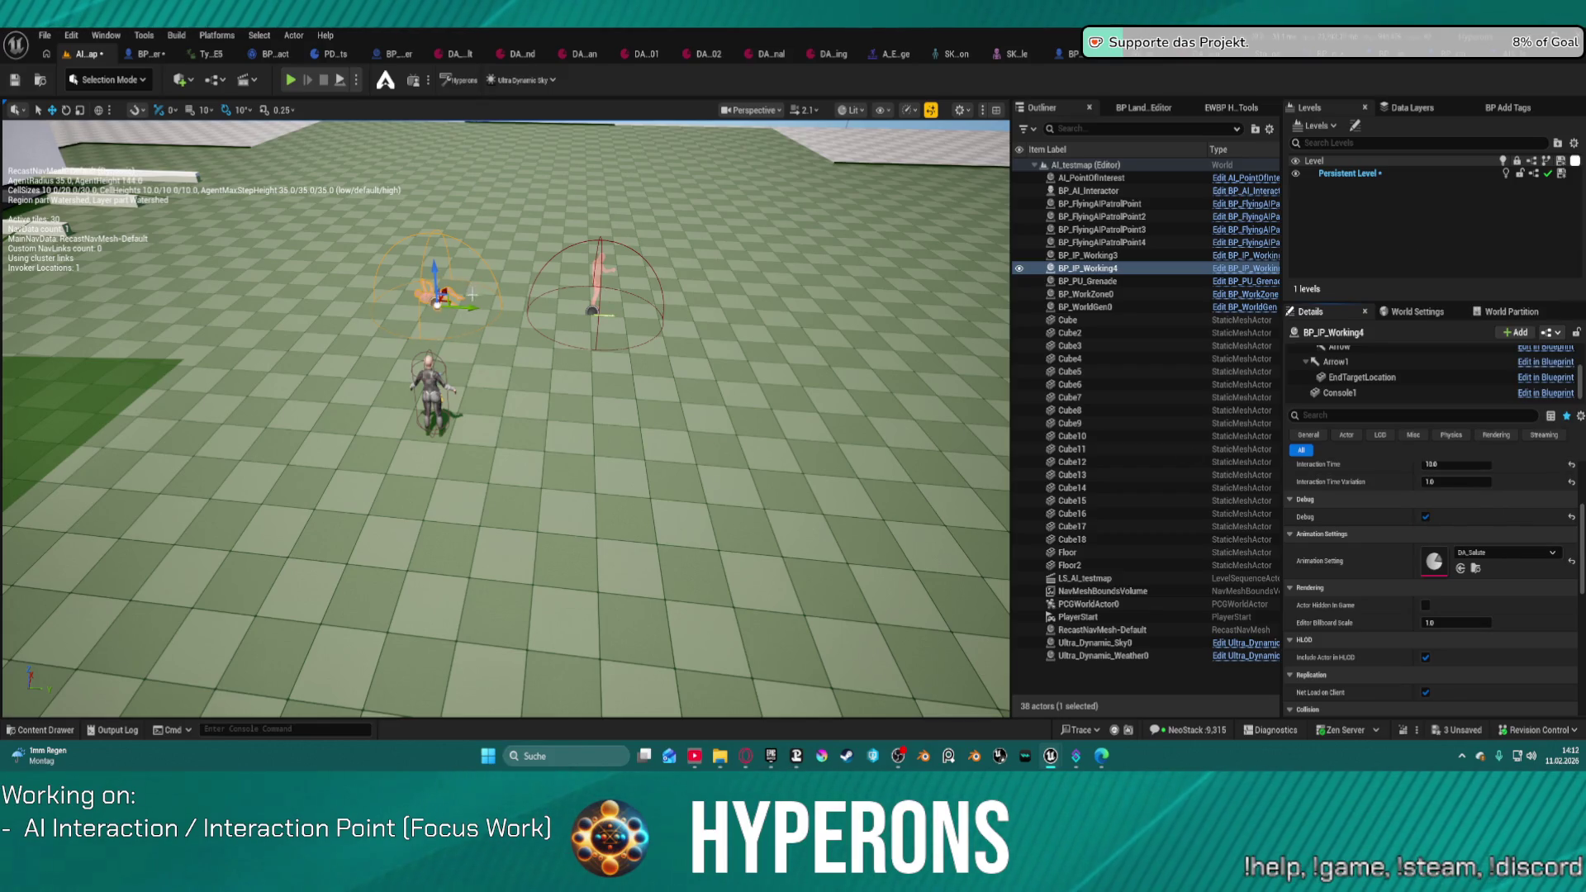
Step: Nudge the interaction point slightly sideways, then select BP_IP_Working3 and delete it
{"action": "left_click_drag", "start_coordinate": [472, 309], "coordinate": [479, 309]}
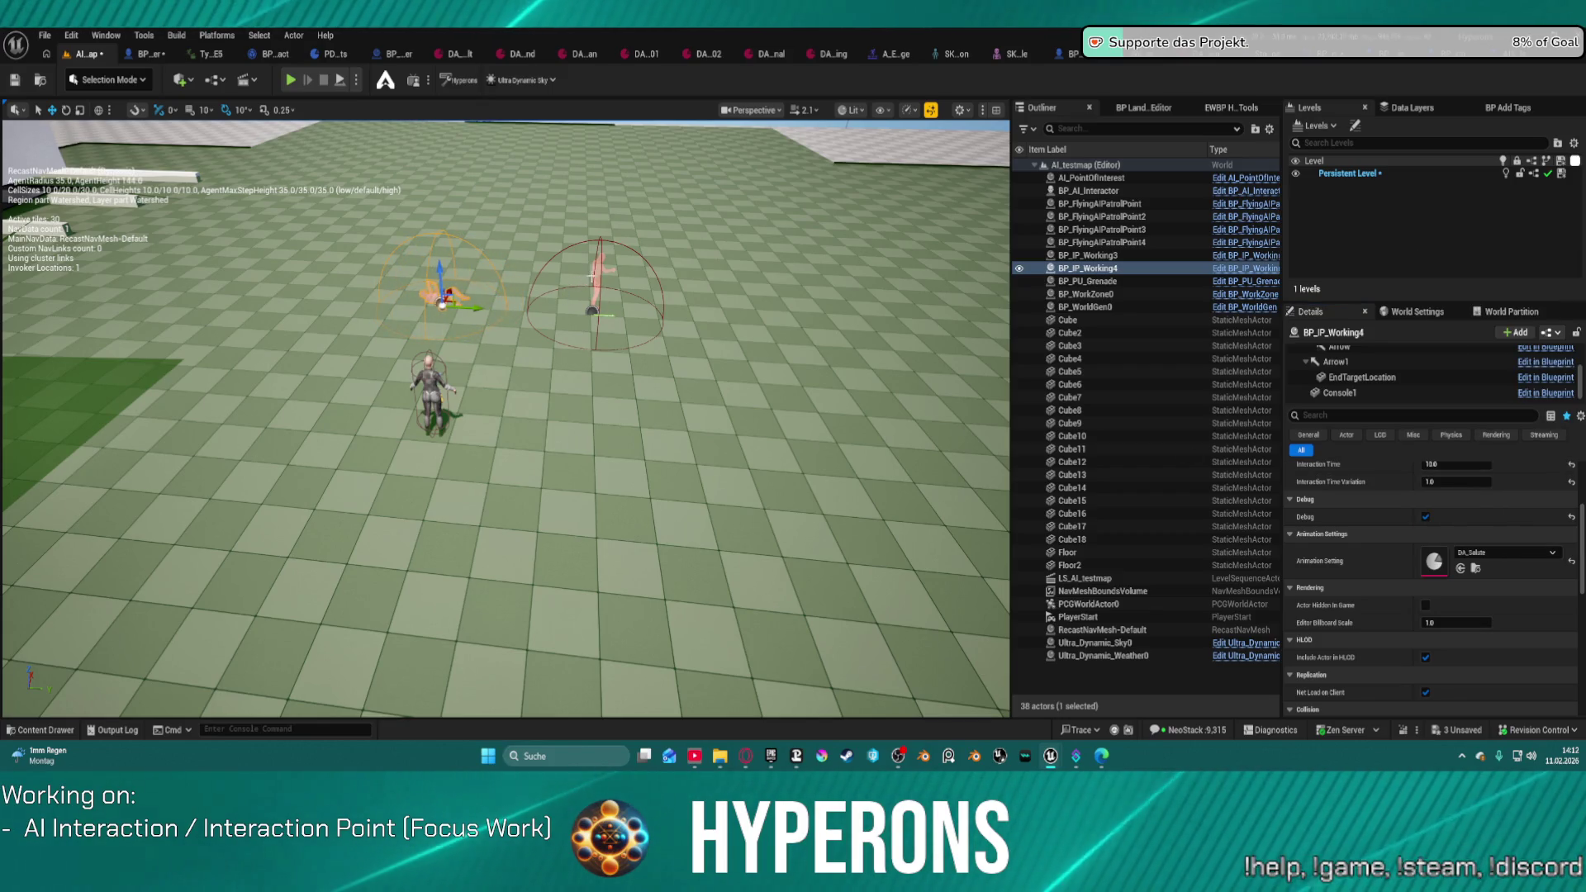
{"action": "left_click", "coordinate": [595, 272]}
{"action": "key", "text": "Delete"}
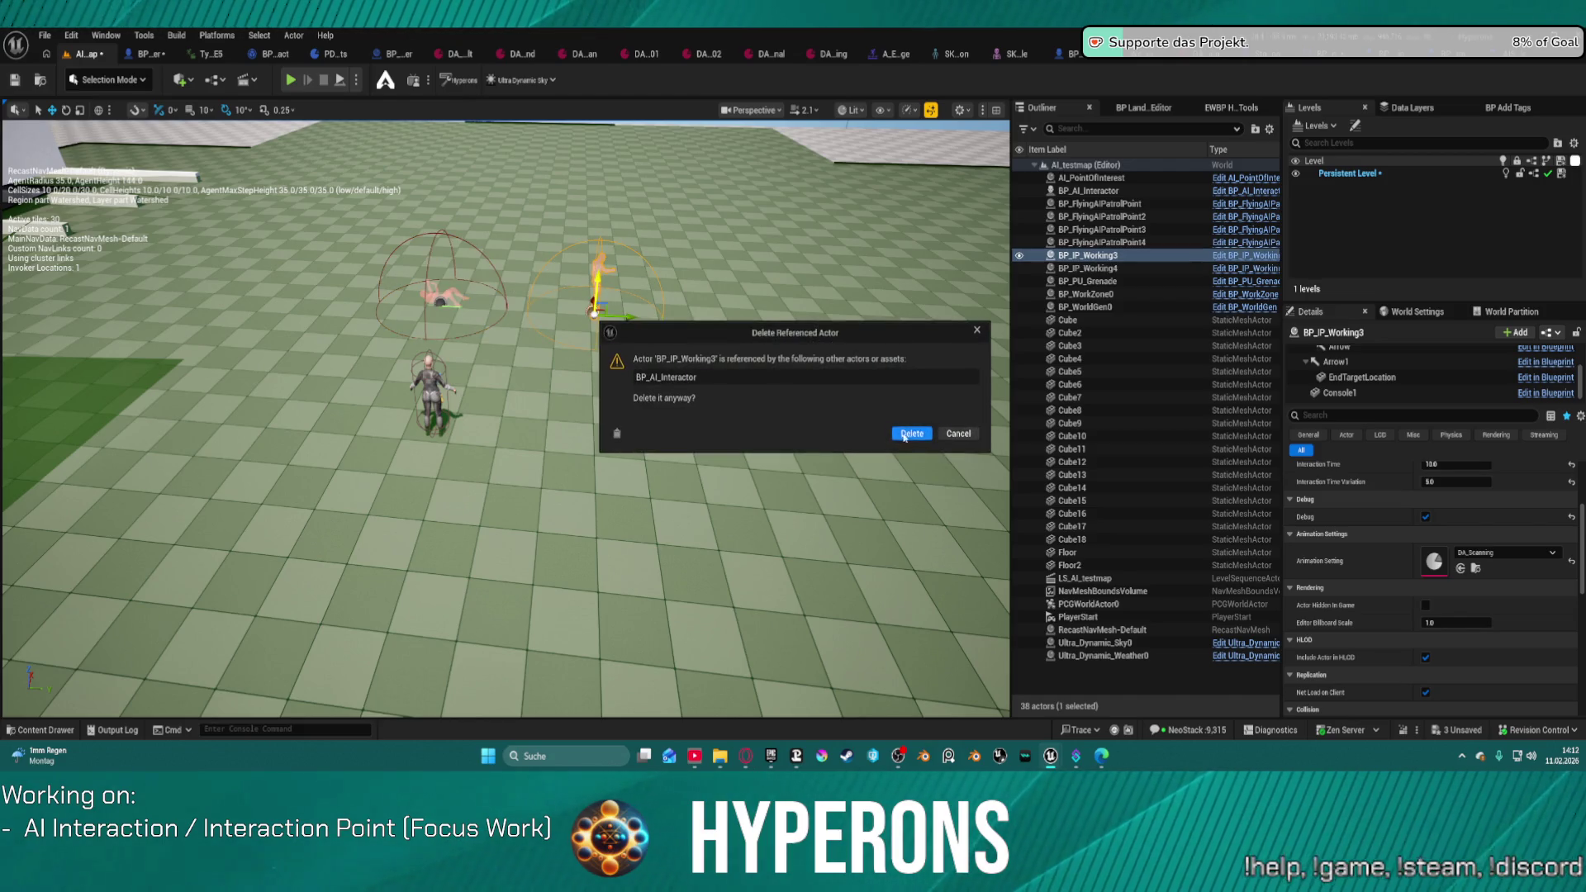
Step: Confirm deleting BP_IP_Working3 and remove the empty Index [0] from the interactor's Available Interaction Points
{"action": "left_click", "coordinate": [911, 434]}
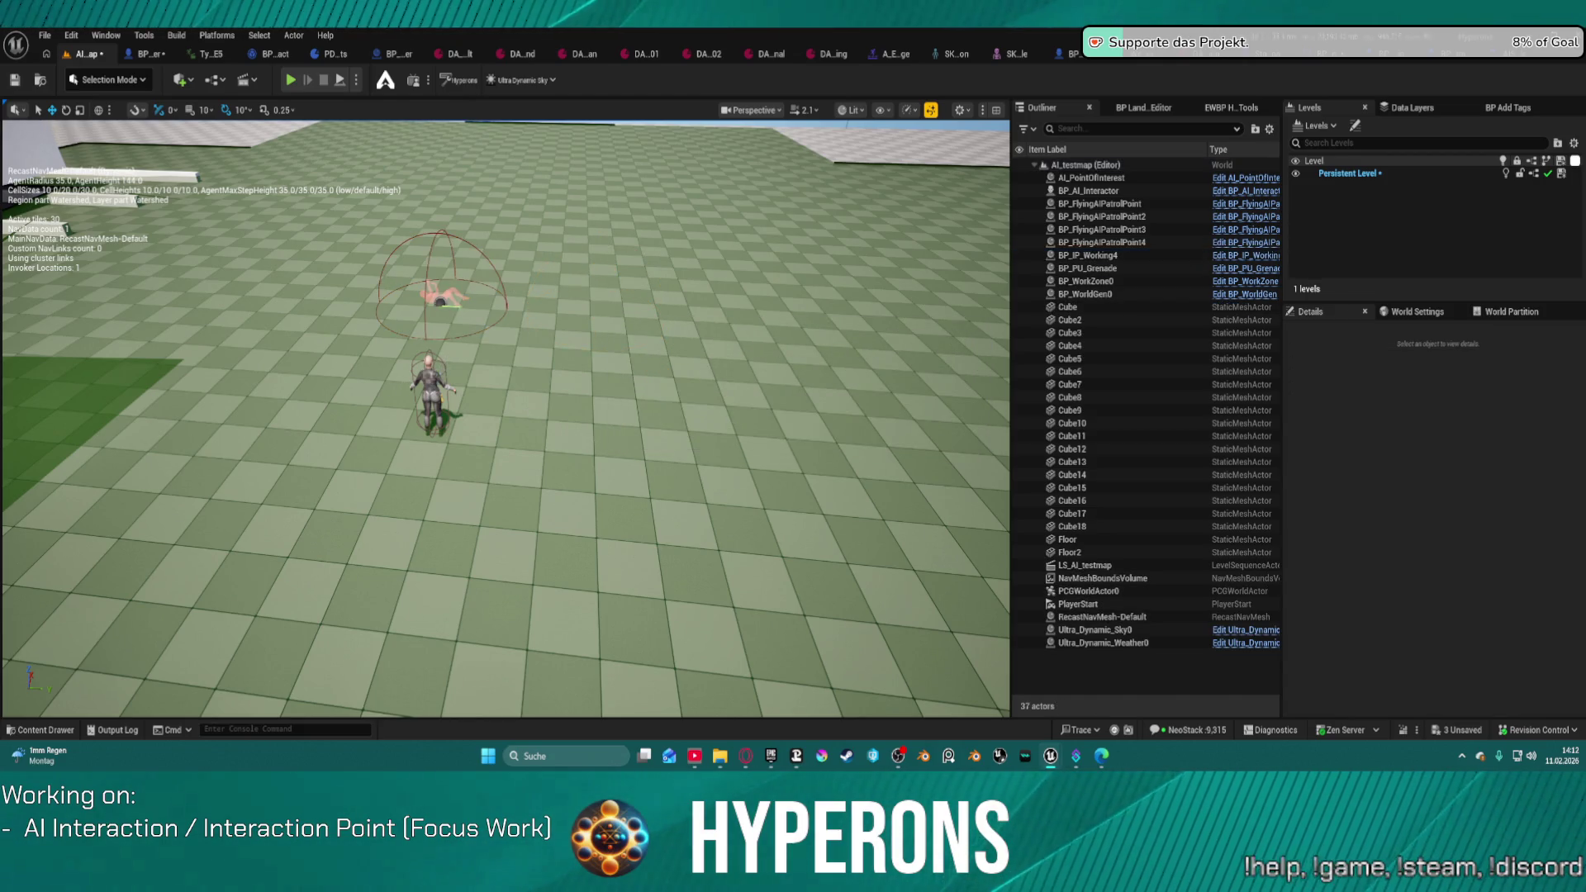
{"action": "left_click", "coordinate": [431, 393]}
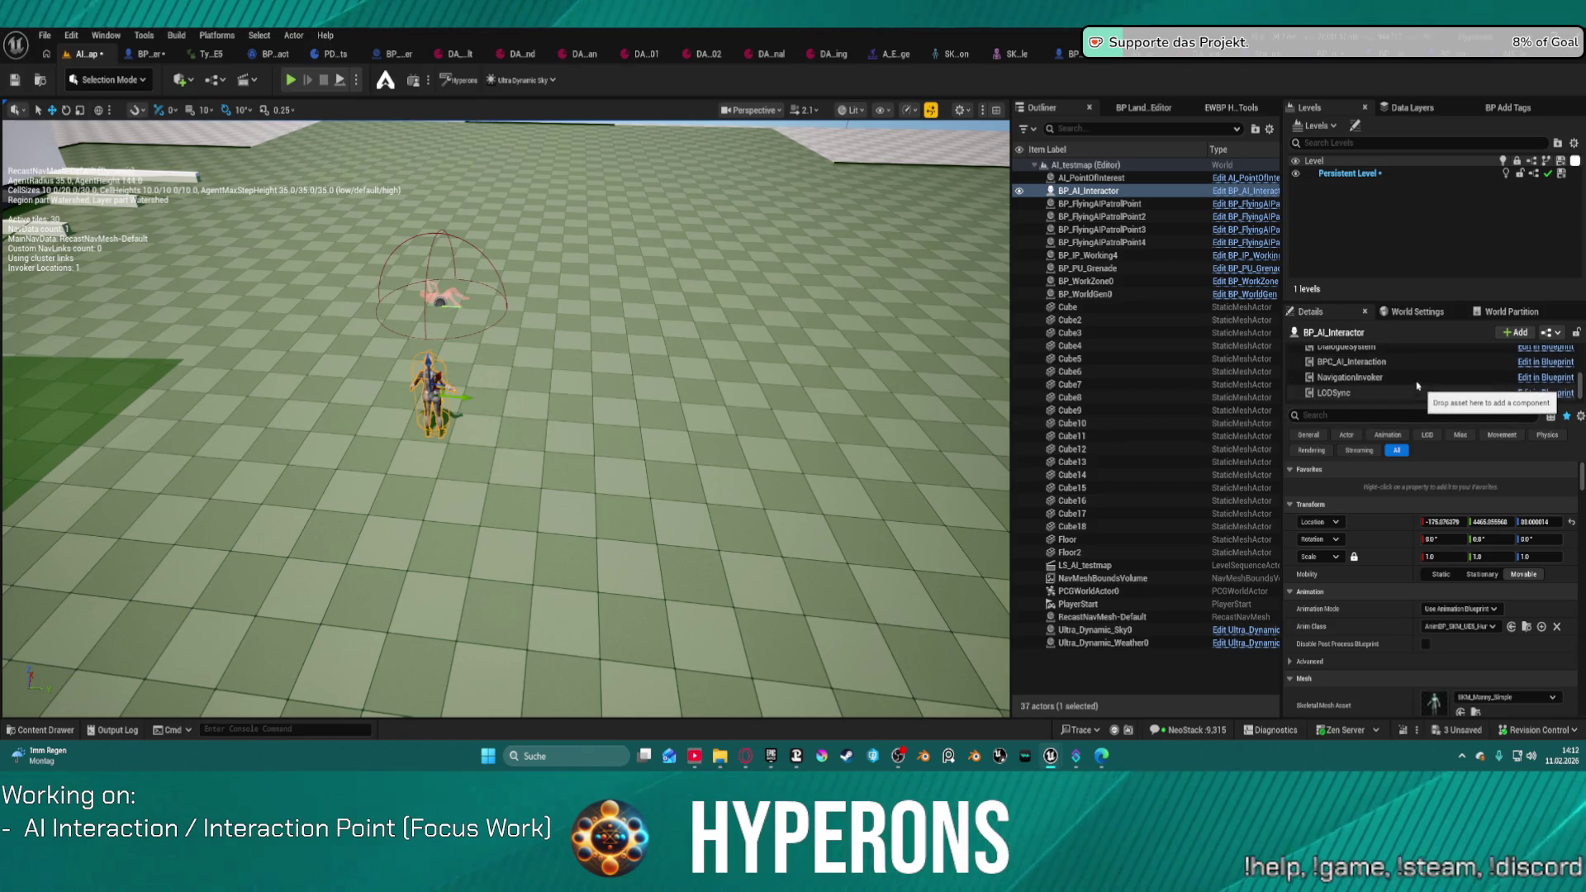
{"action": "left_click", "coordinate": [1355, 361]}
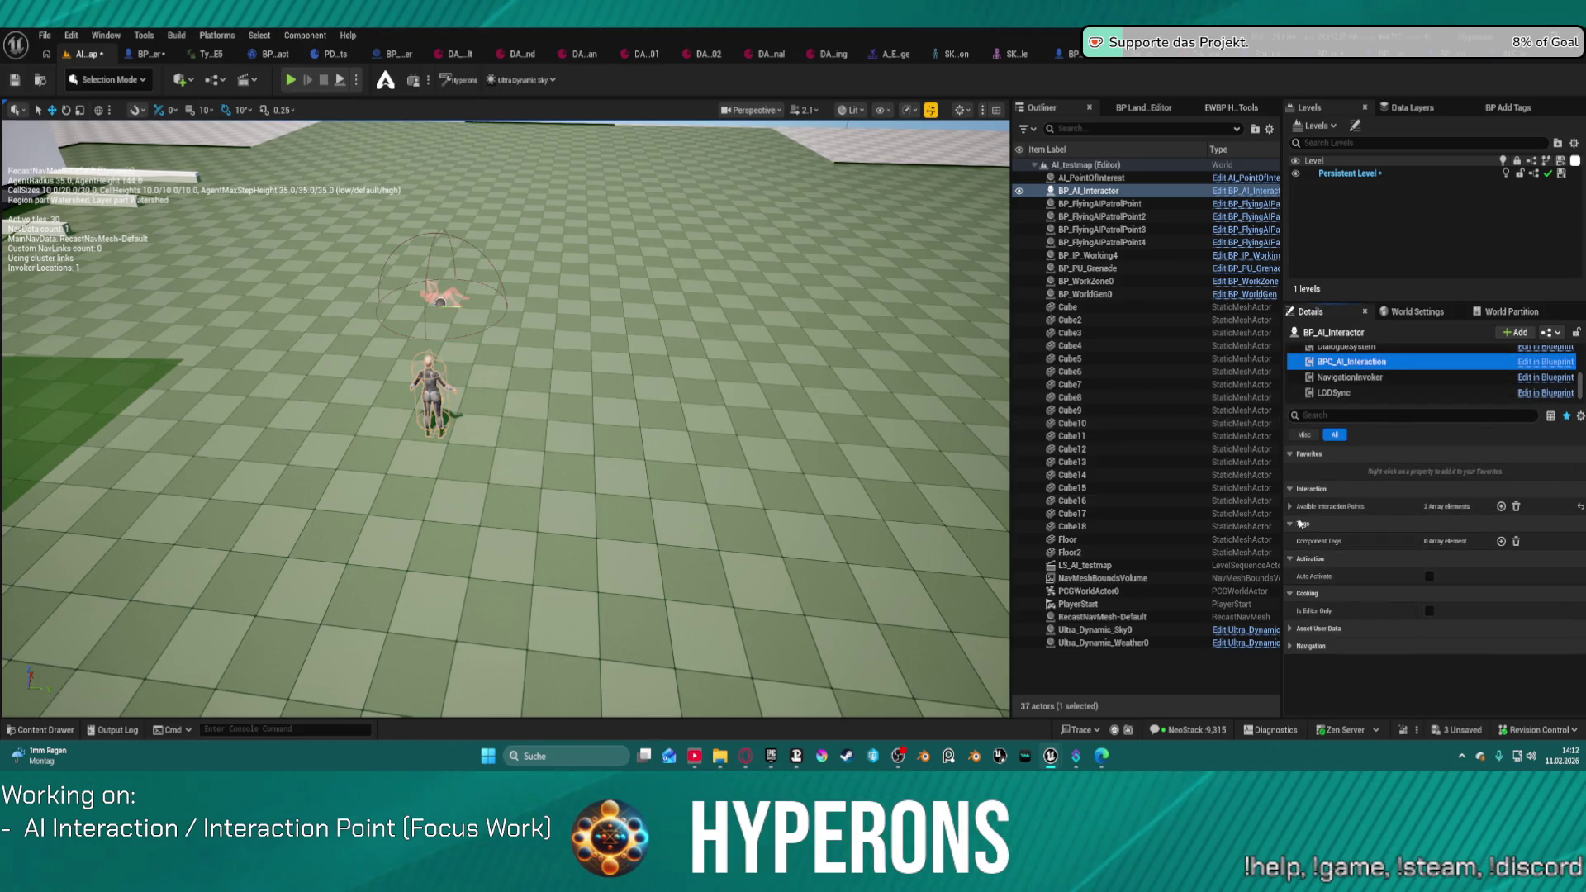
{"action": "left_click", "coordinate": [1290, 506]}
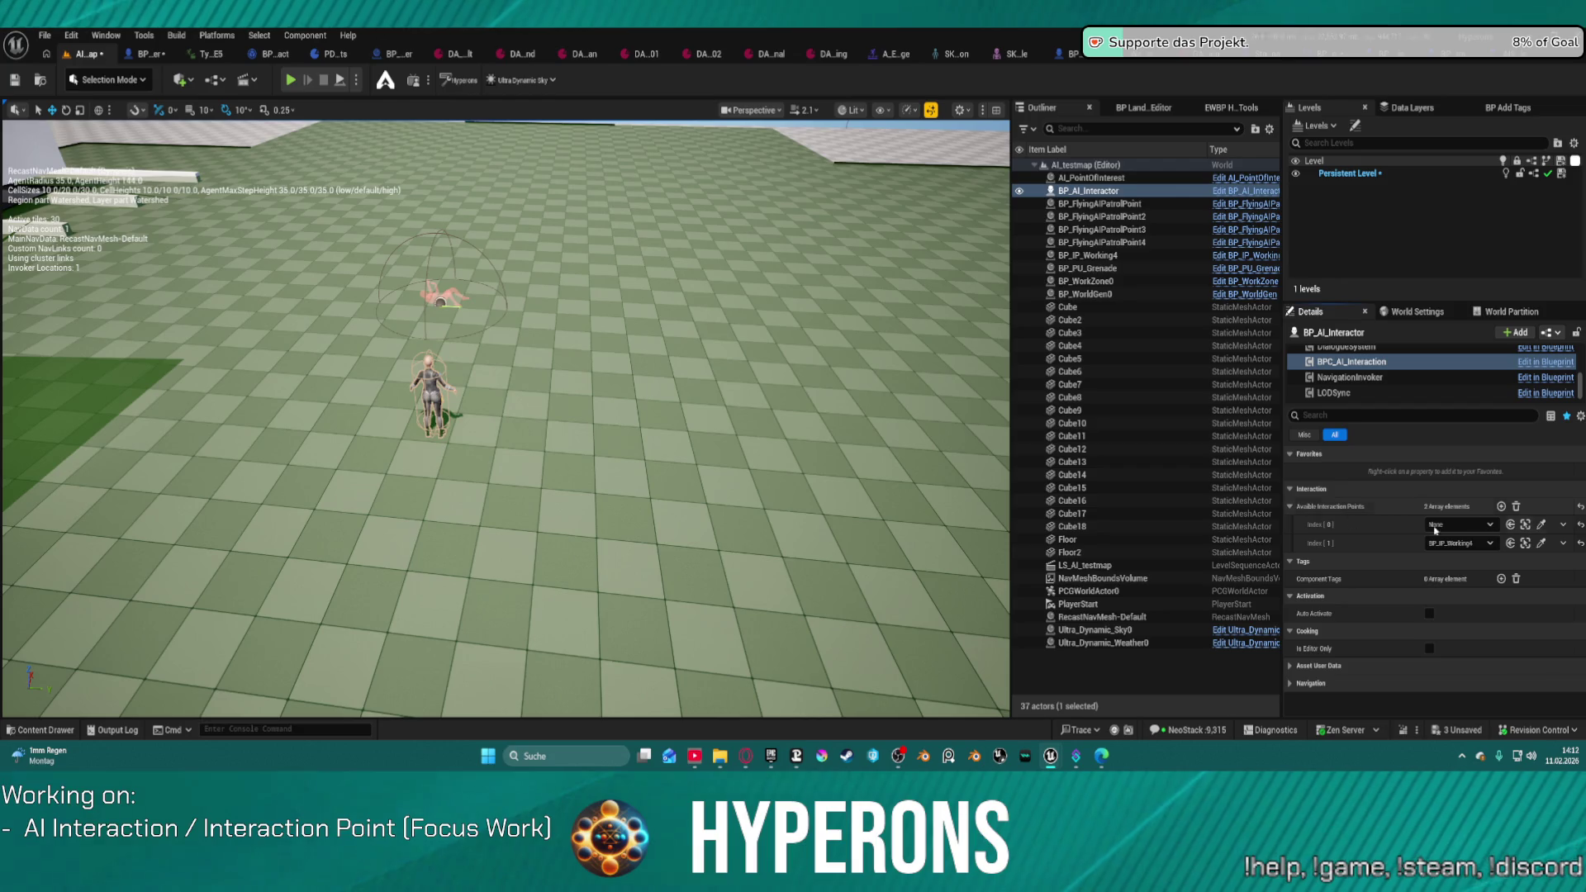
{"action": "left_click", "coordinate": [1562, 524]}
{"action": "left_click", "coordinate": [1563, 553]}
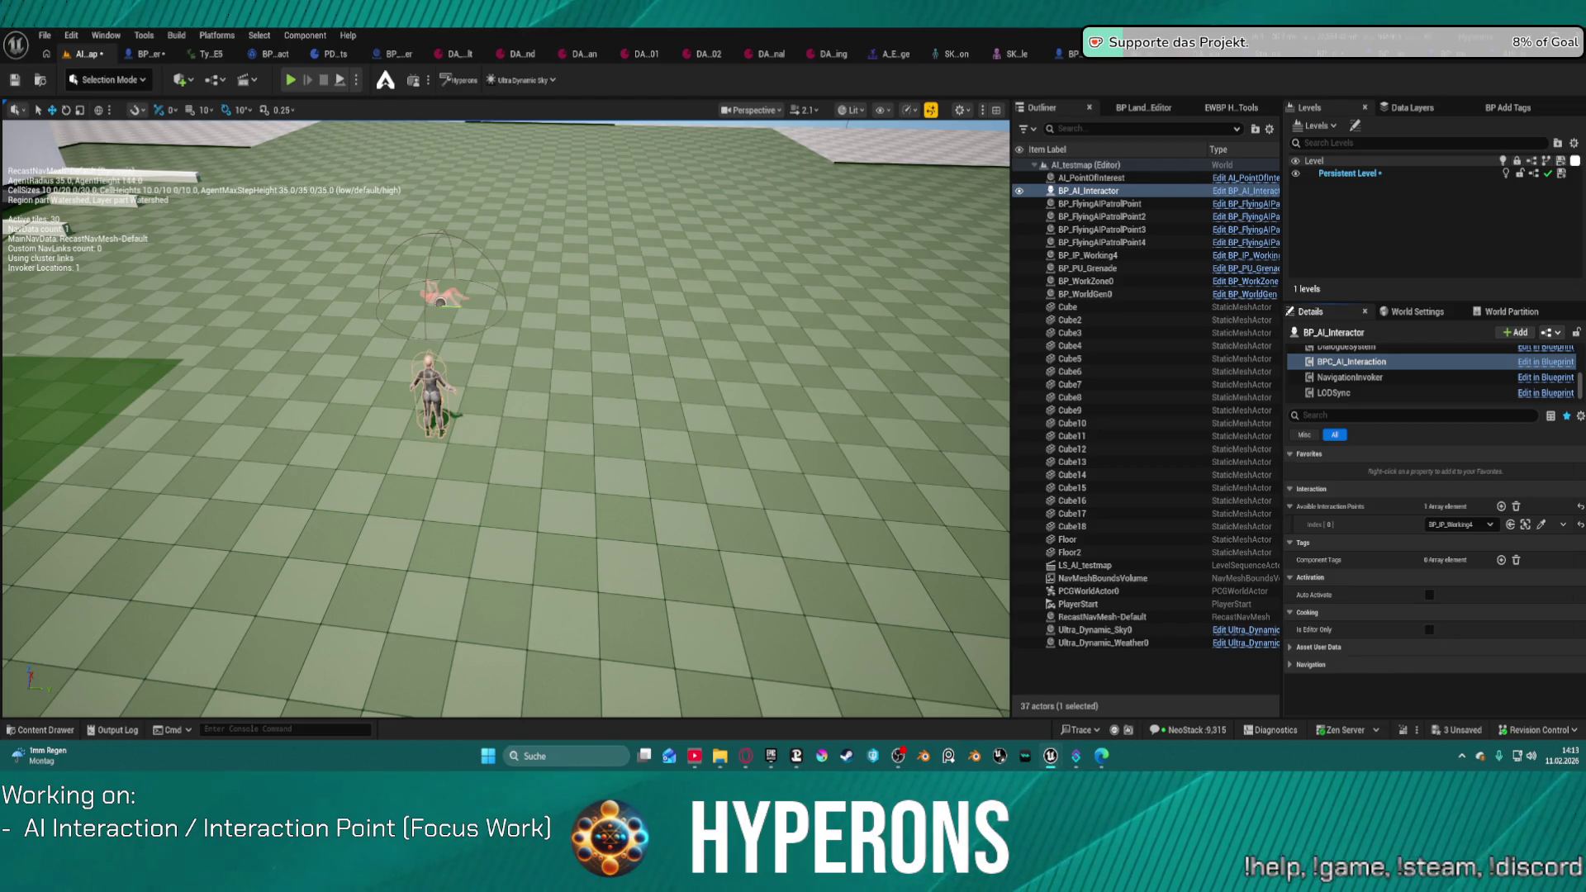
Step: Frame the pink ragdoll interaction point and switch to its floor-welding animation data asset
{"action": "key", "text": "f"}
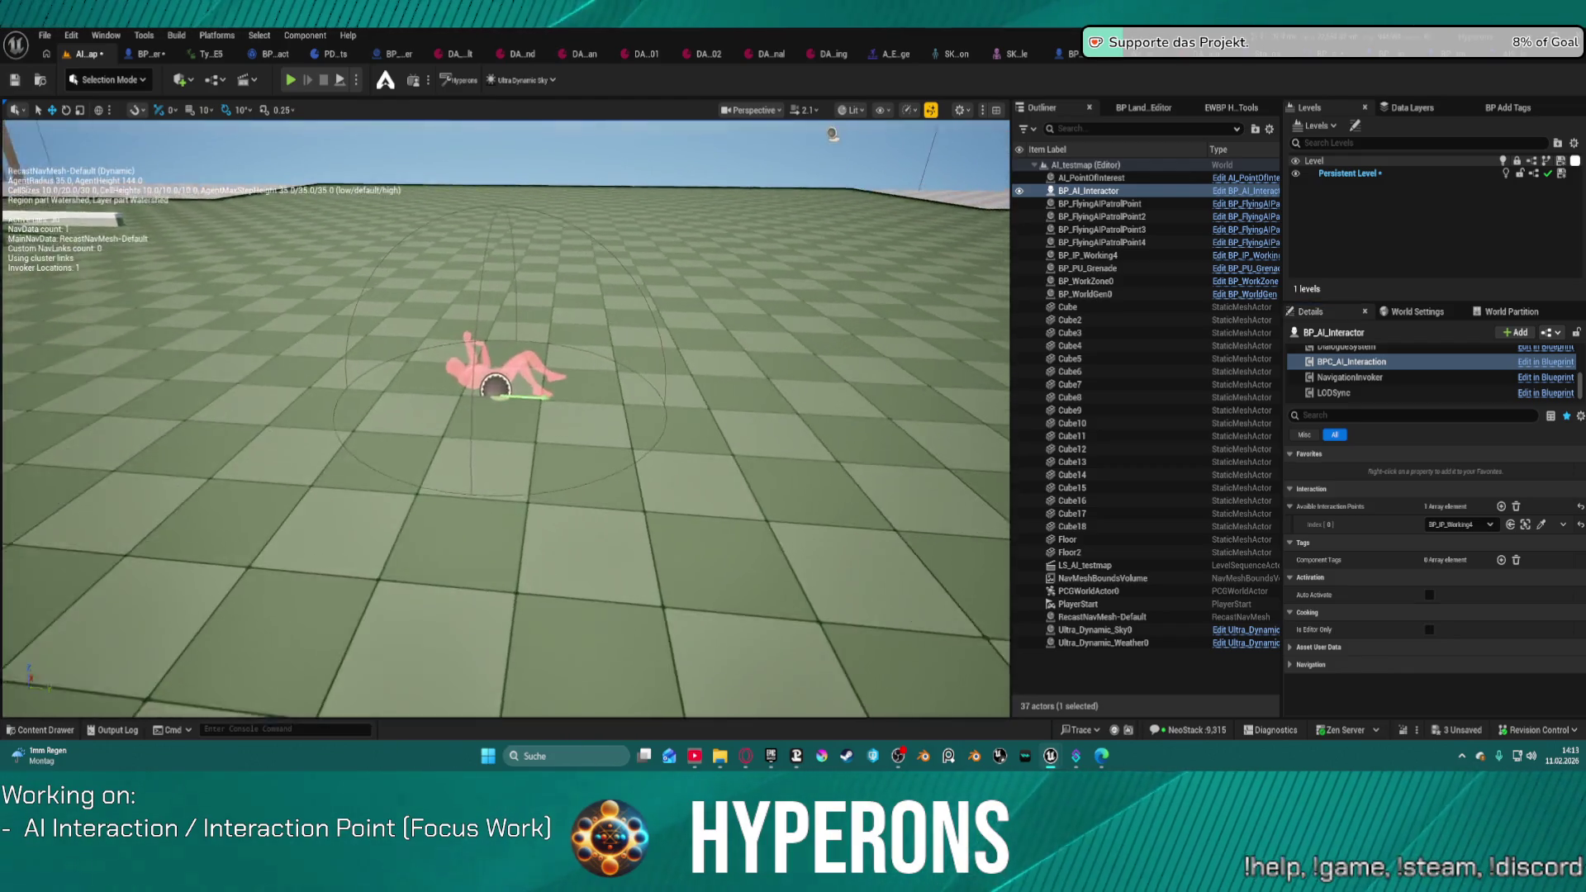
{"action": "scroll", "coordinate": [506, 413], "scroll_direction": "down", "scroll_amount": 5}
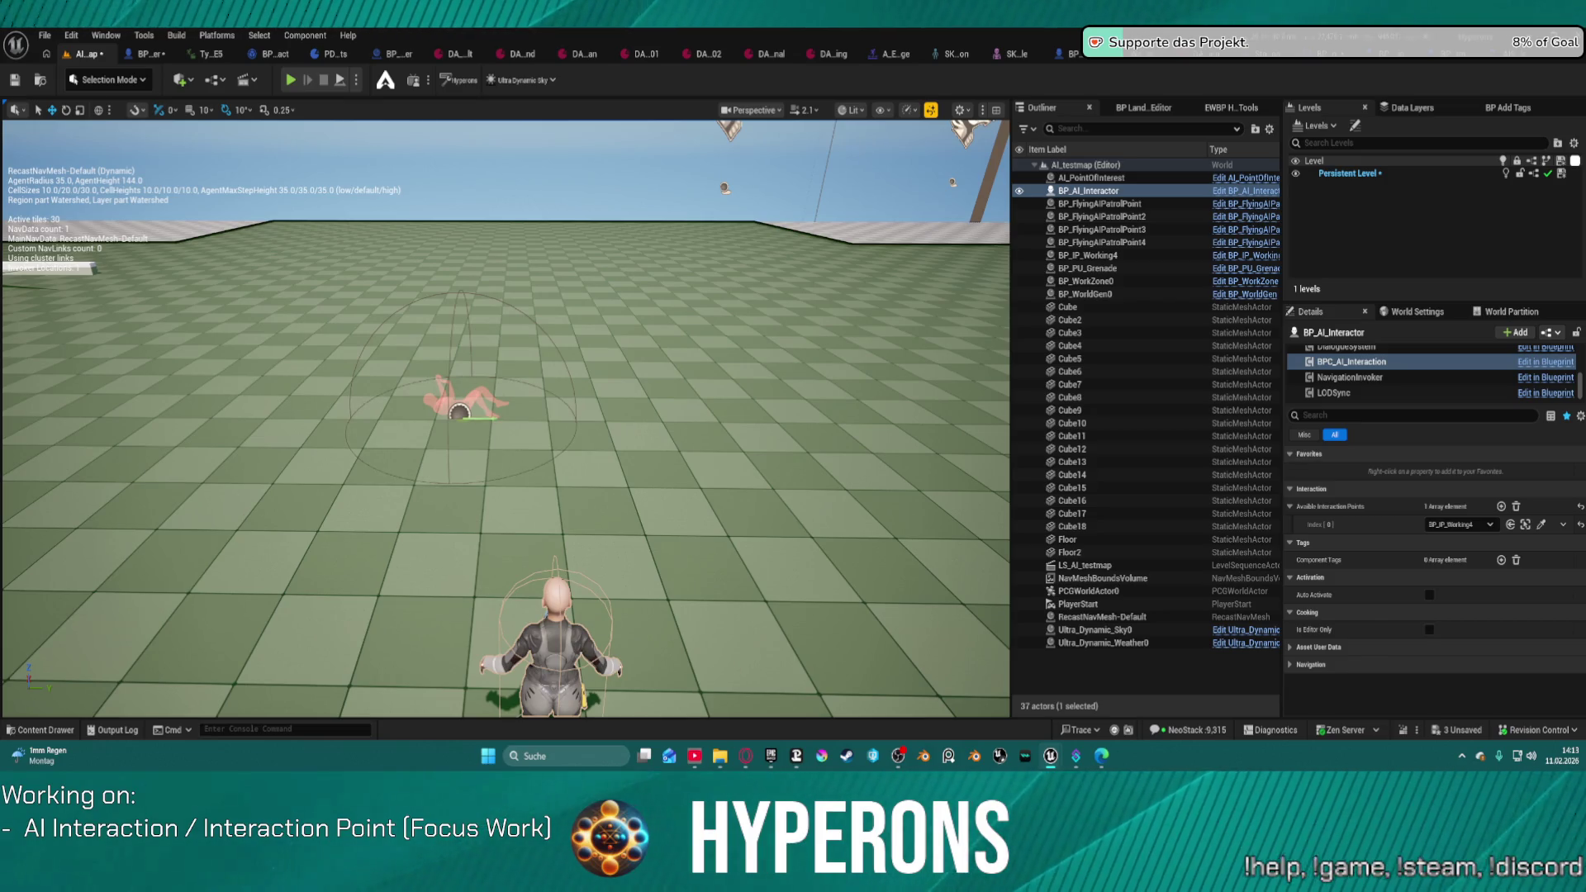
{"action": "key", "text": "ctrl+Tab"}
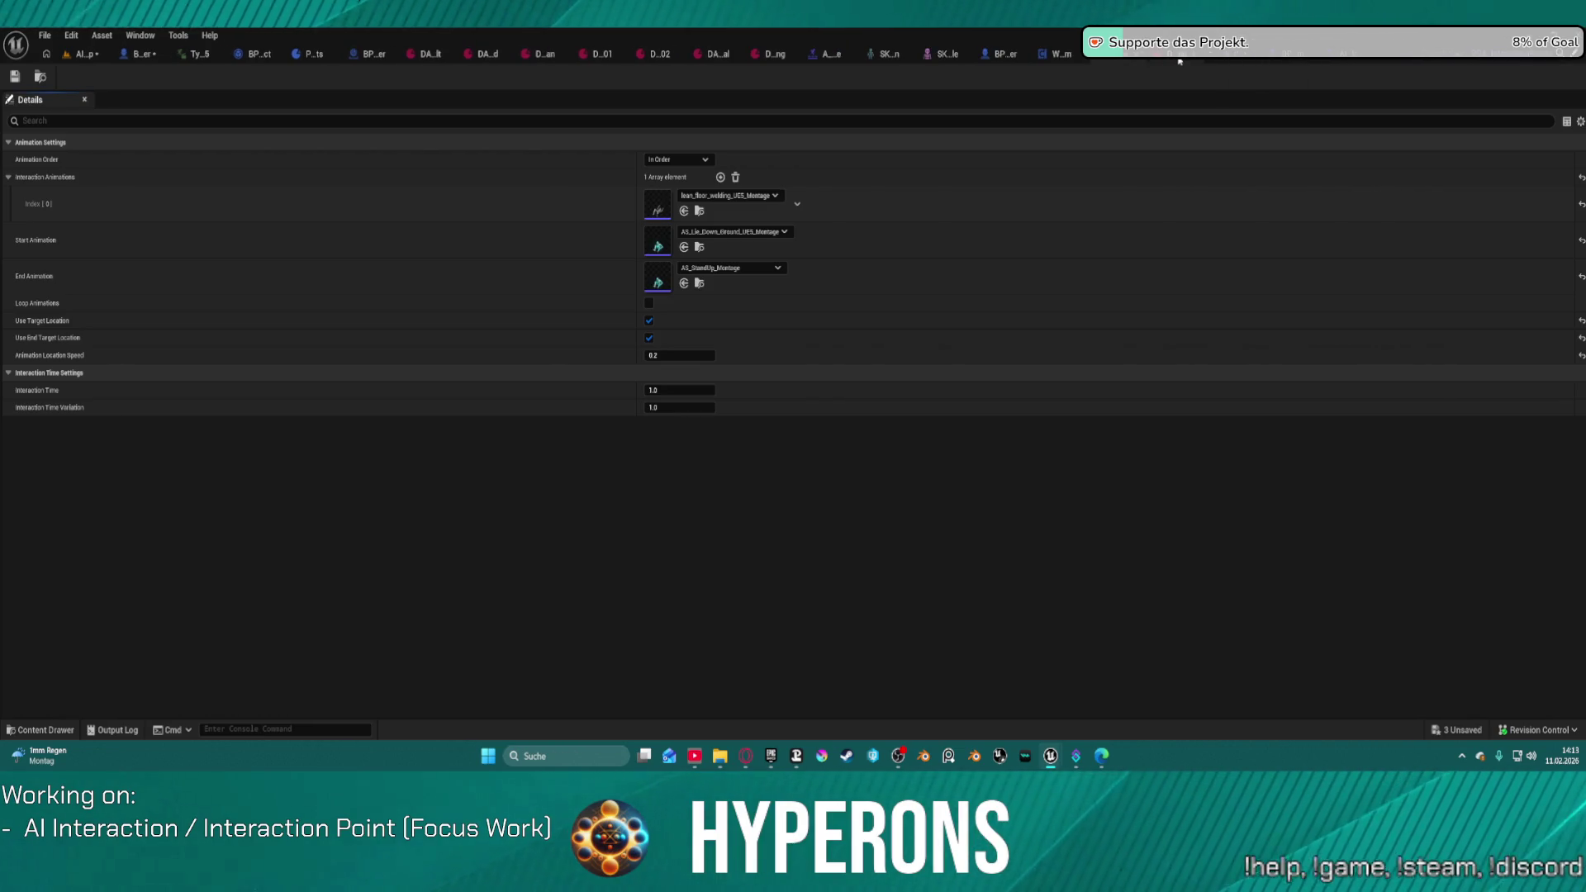
Step: Close the extra document tabs, including DA_Default and DA_Signal, keeping the animation settings asset open
{"action": "middle_click", "coordinate": [1252, 59]}
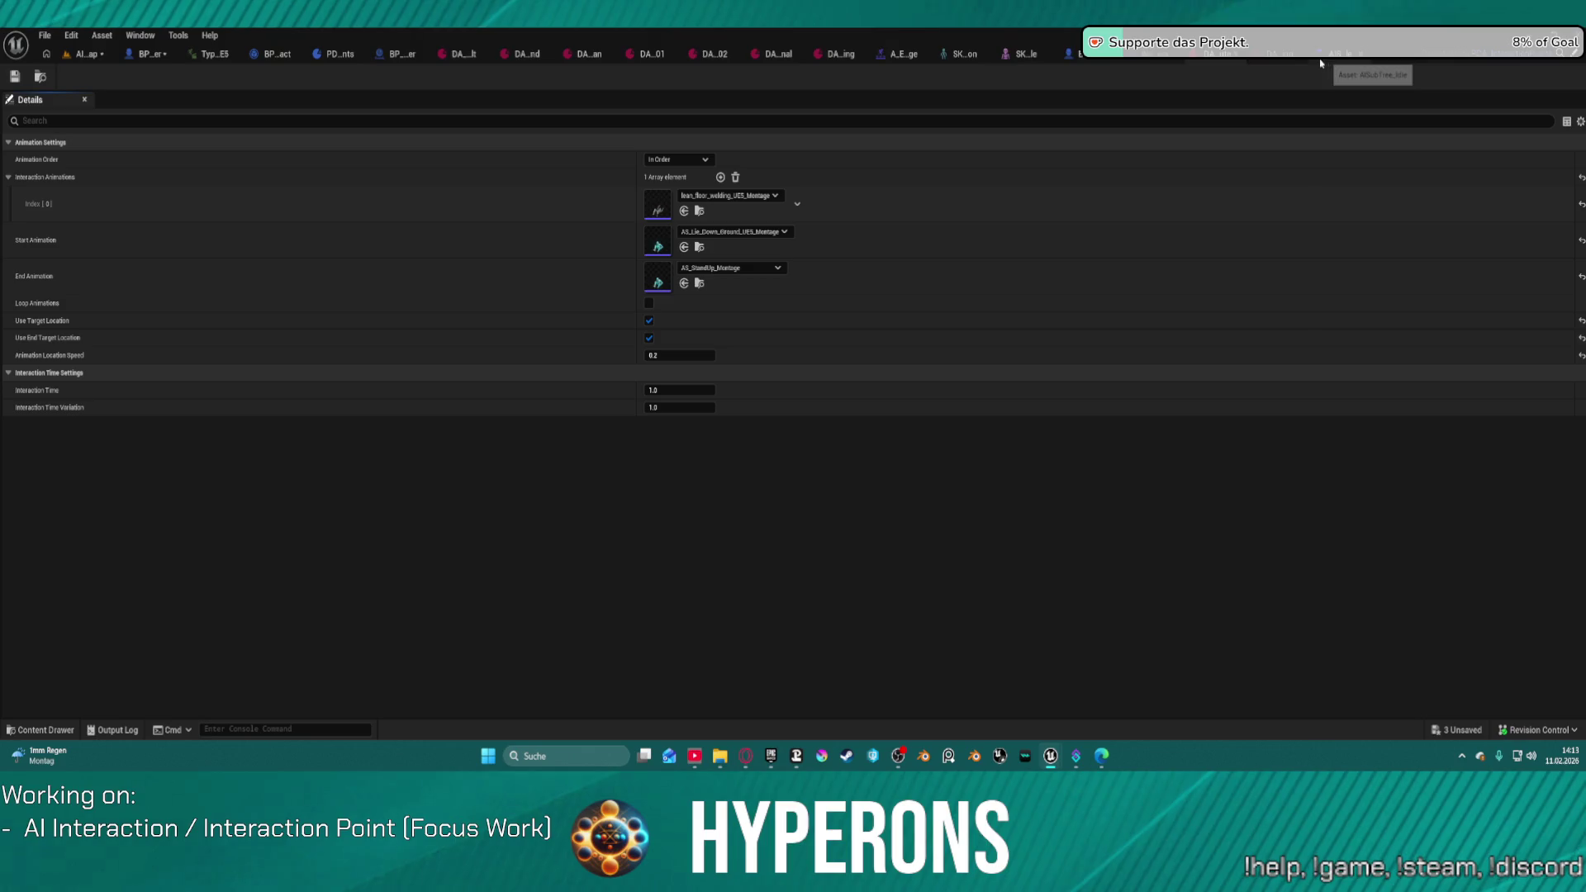
{"action": "middle_click", "coordinate": [1272, 59]}
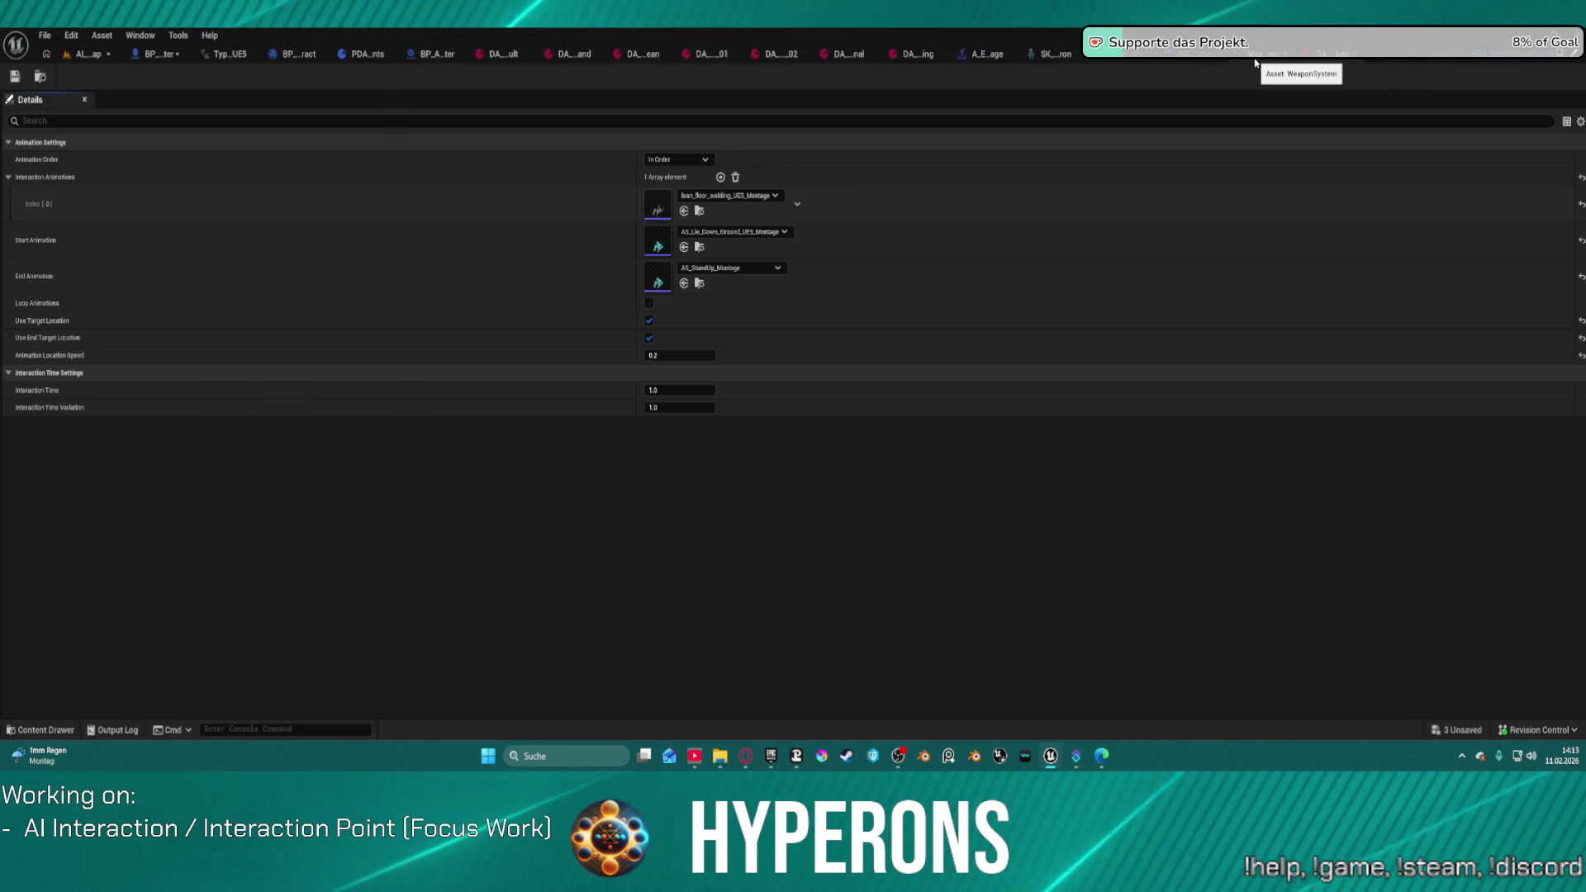
{"action": "middle_click", "coordinate": [906, 59]}
{"action": "middle_click", "coordinate": [813, 60]}
{"action": "middle_click", "coordinate": [778, 59]}
{"action": "middle_click", "coordinate": [707, 59]}
{"action": "middle_click", "coordinate": [661, 58]}
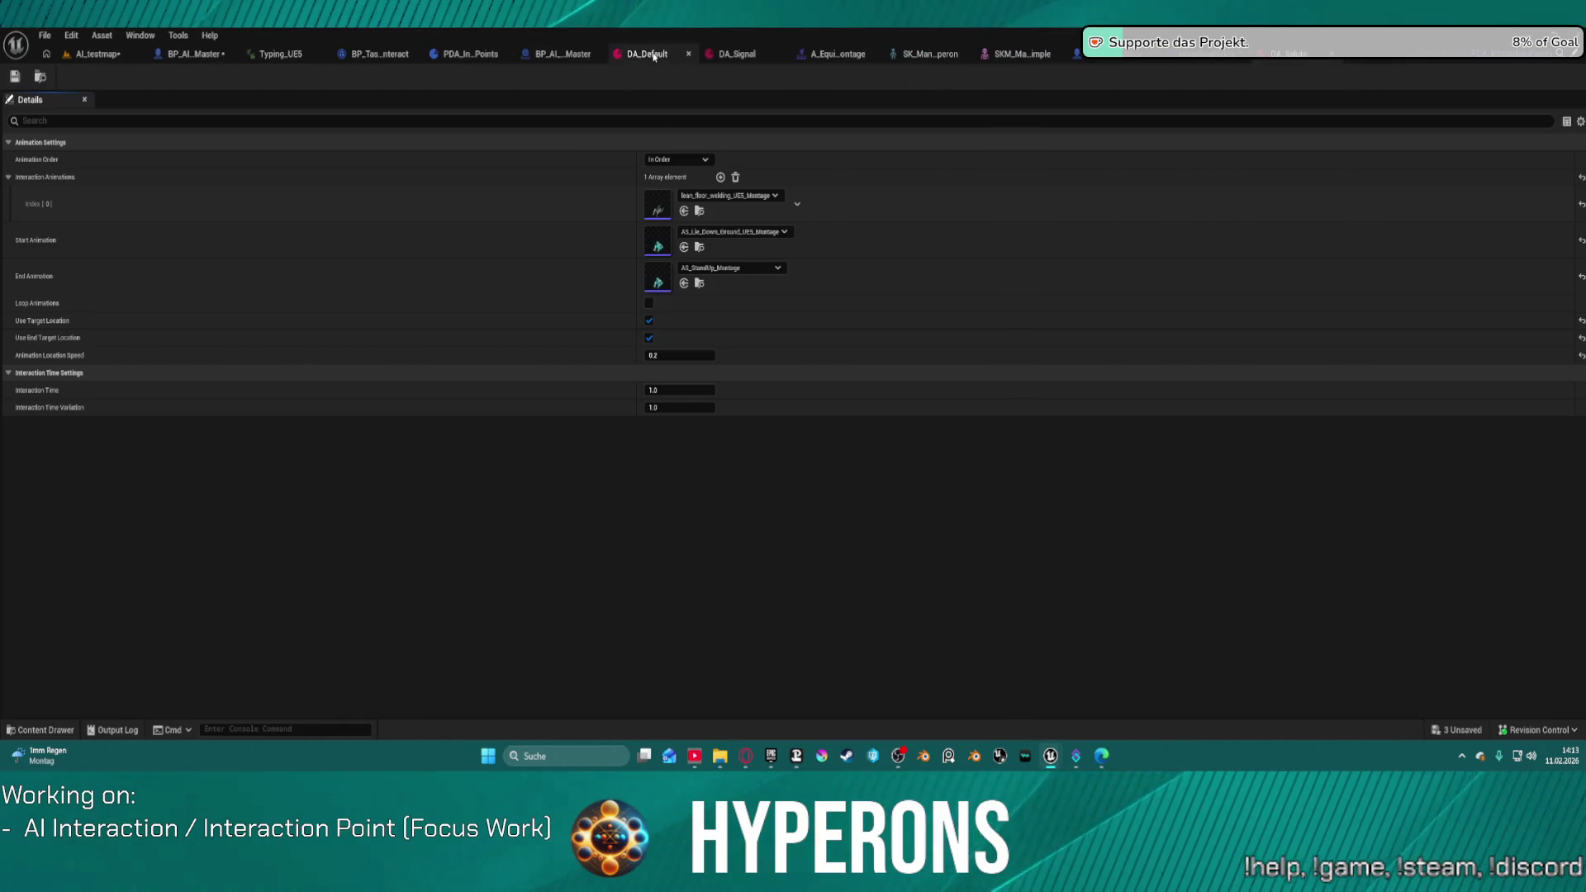
{"action": "middle_click", "coordinate": [654, 56]}
{"action": "middle_click", "coordinate": [661, 56]}
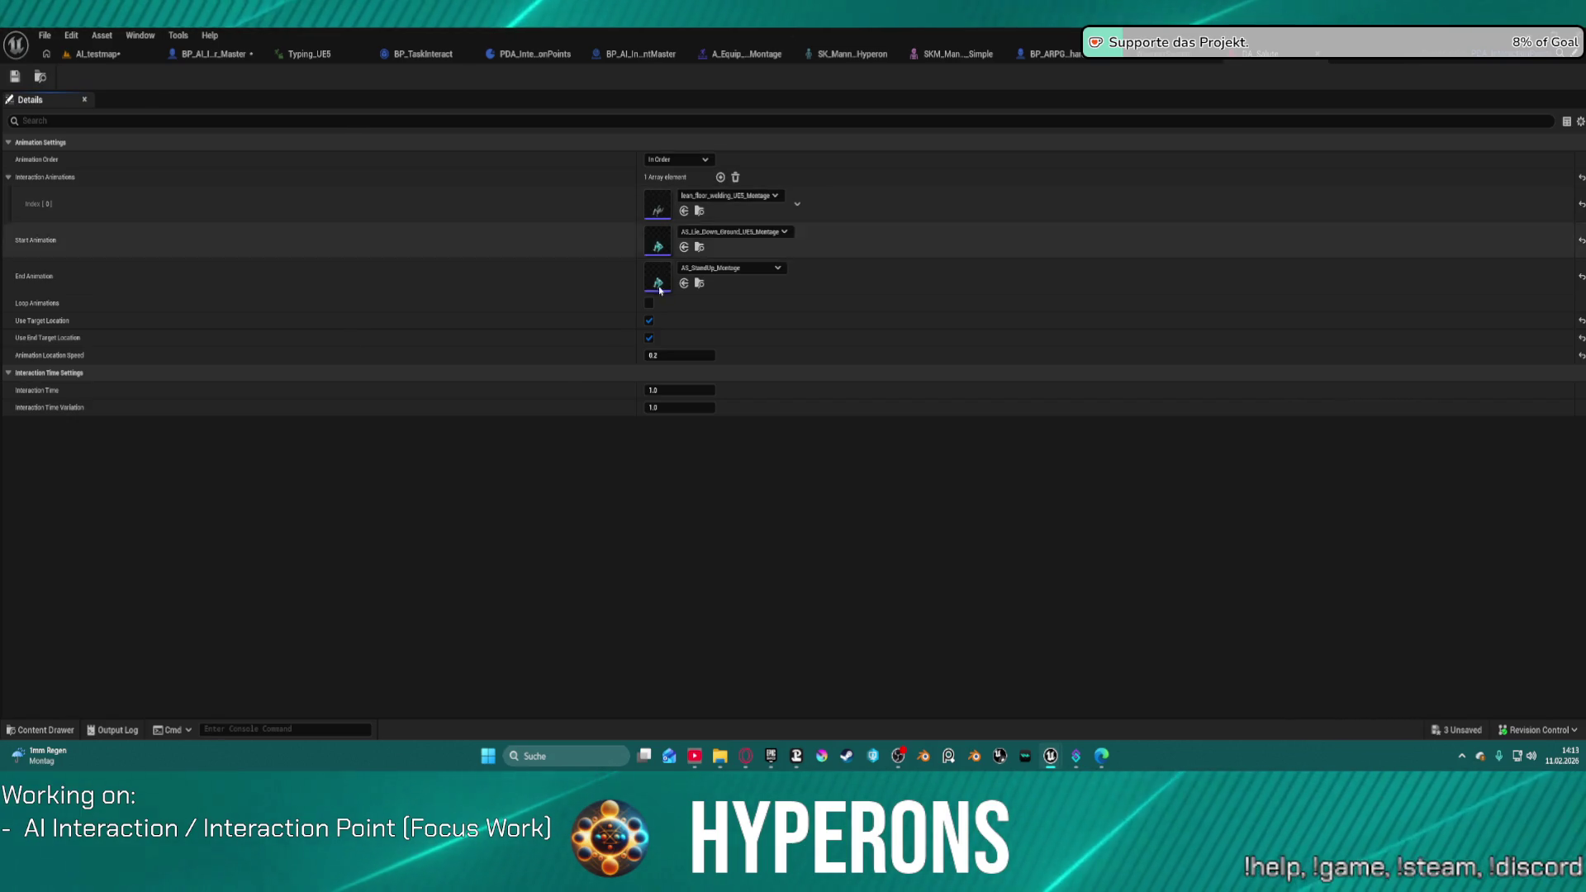
Step: Add A_Salute_01_Montage to the interaction animations and delete the original first entry
{"action": "mouse_move", "coordinate": [556, 235]}
{"action": "left_mouse_down"}
{"action": "mouse_move", "coordinate": [587, 202]}
{"action": "mouse_move", "coordinate": [609, 204]}
{"action": "left_mouse_up"}
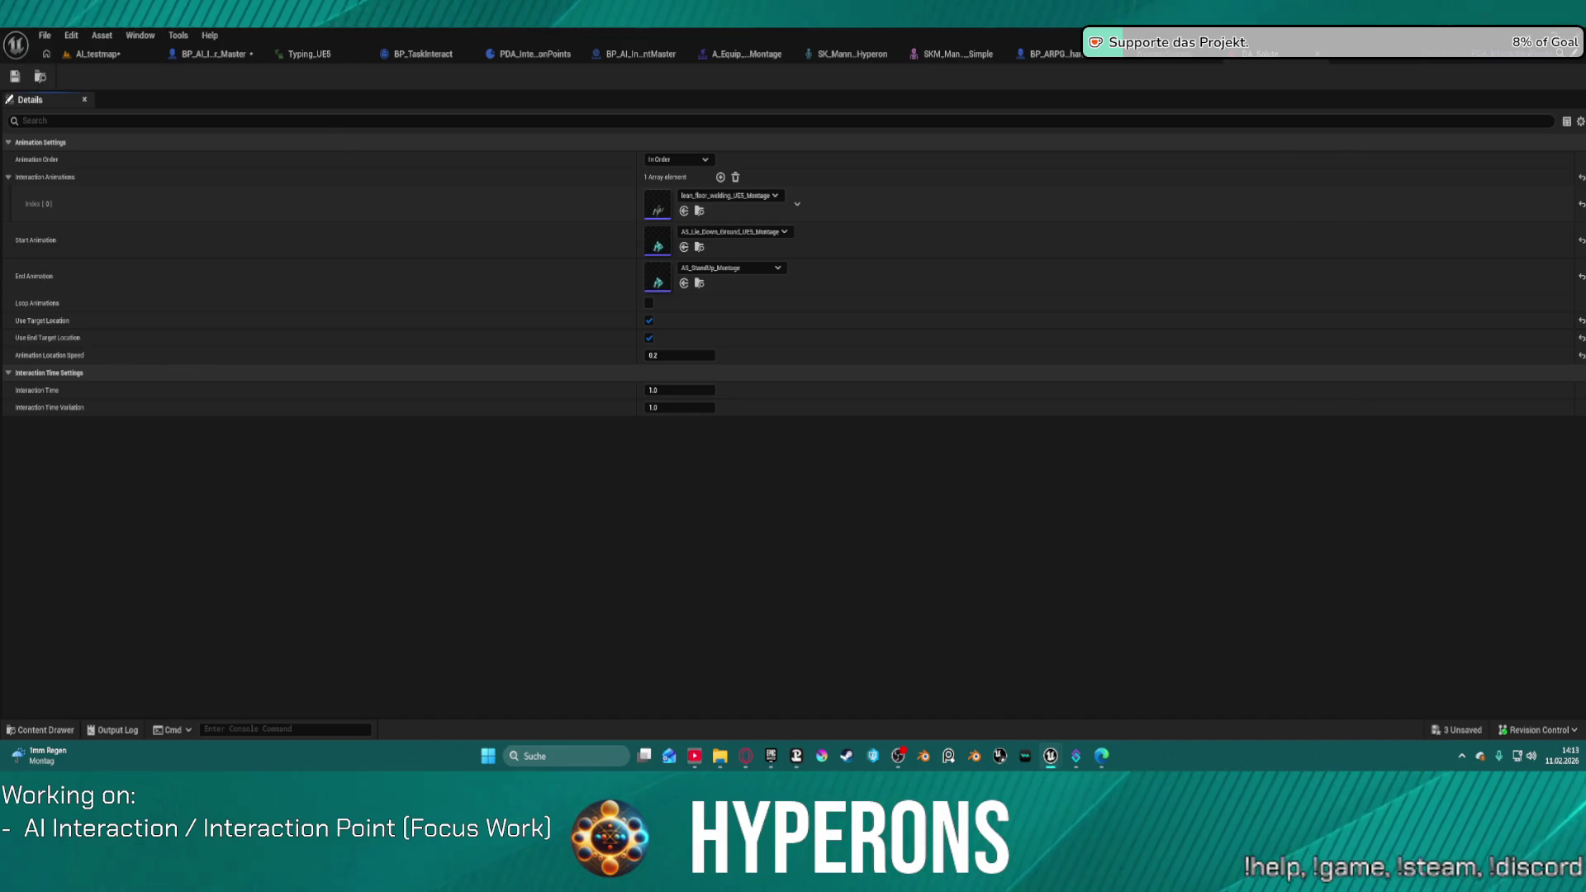
{"action": "mouse_move", "coordinate": [609, 205]}
{"action": "left_mouse_down"}
{"action": "mouse_move", "coordinate": [723, 169]}
{"action": "mouse_move", "coordinate": [723, 202]}
{"action": "mouse_move", "coordinate": [726, 178]}
{"action": "left_mouse_up"}
{"action": "left_click", "coordinate": [778, 241]}
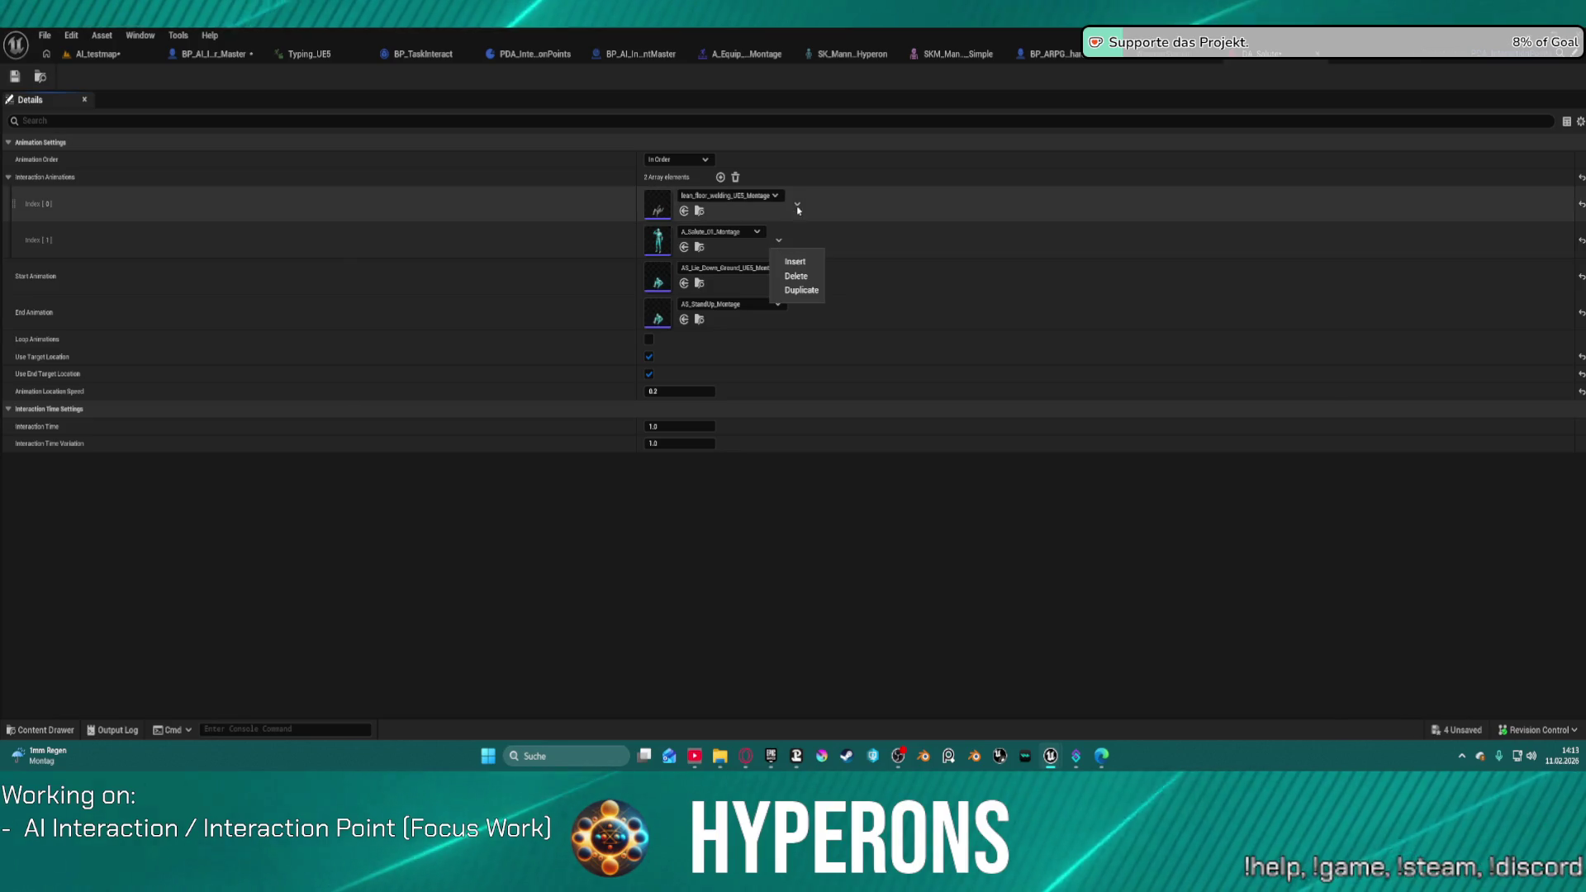
{"action": "left_click", "coordinate": [797, 204]}
{"action": "left_click", "coordinate": [813, 245]}
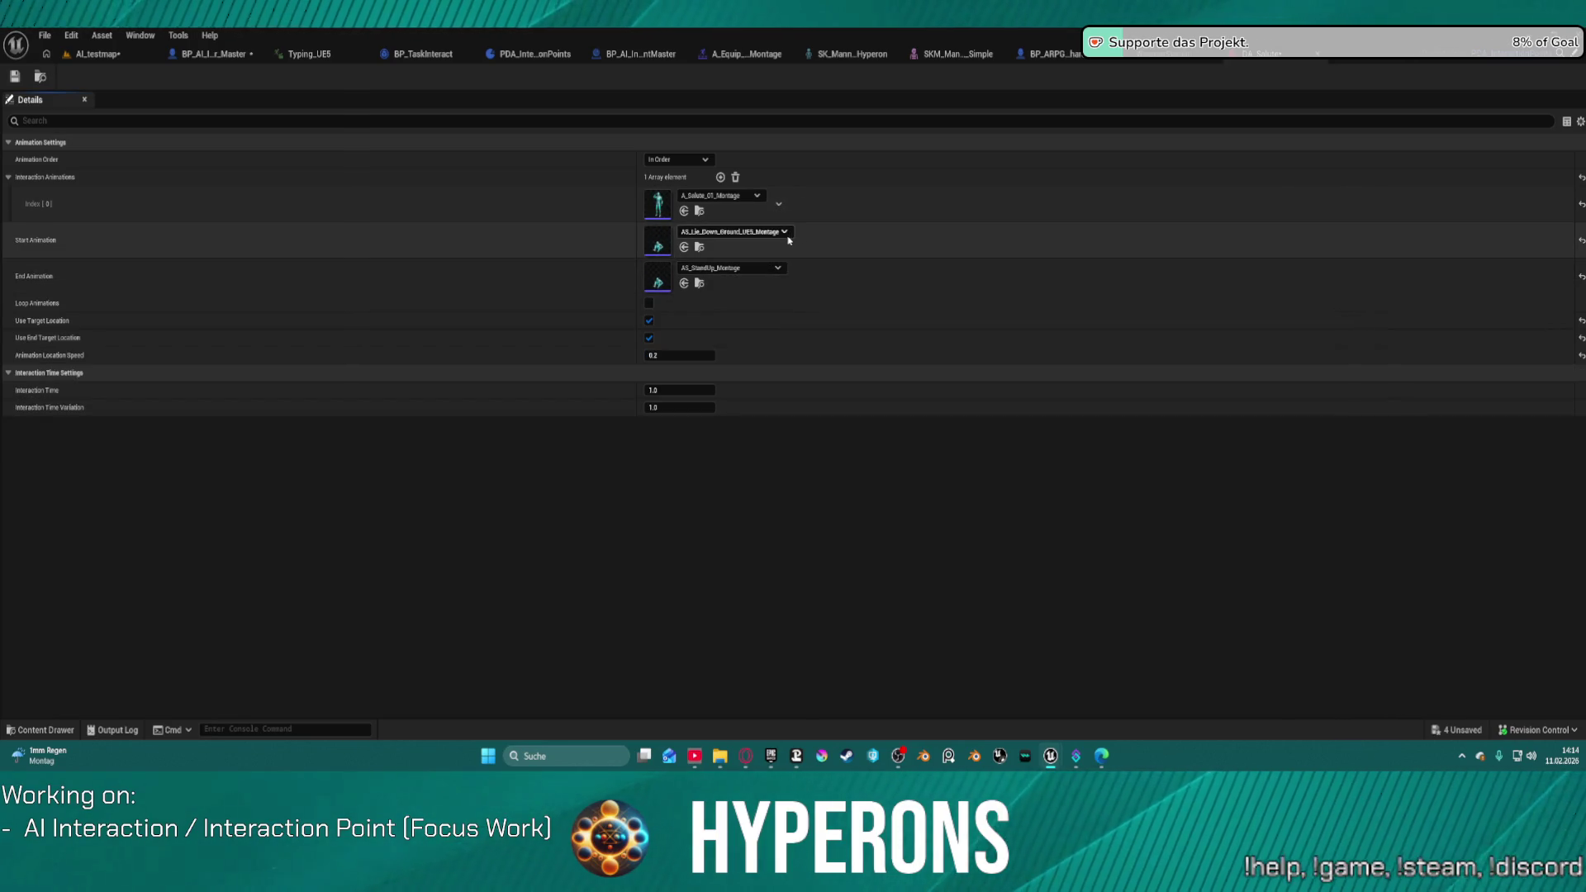
Step: Clear both Start Animation and End Animation to None
{"action": "left_click", "coordinate": [782, 232]}
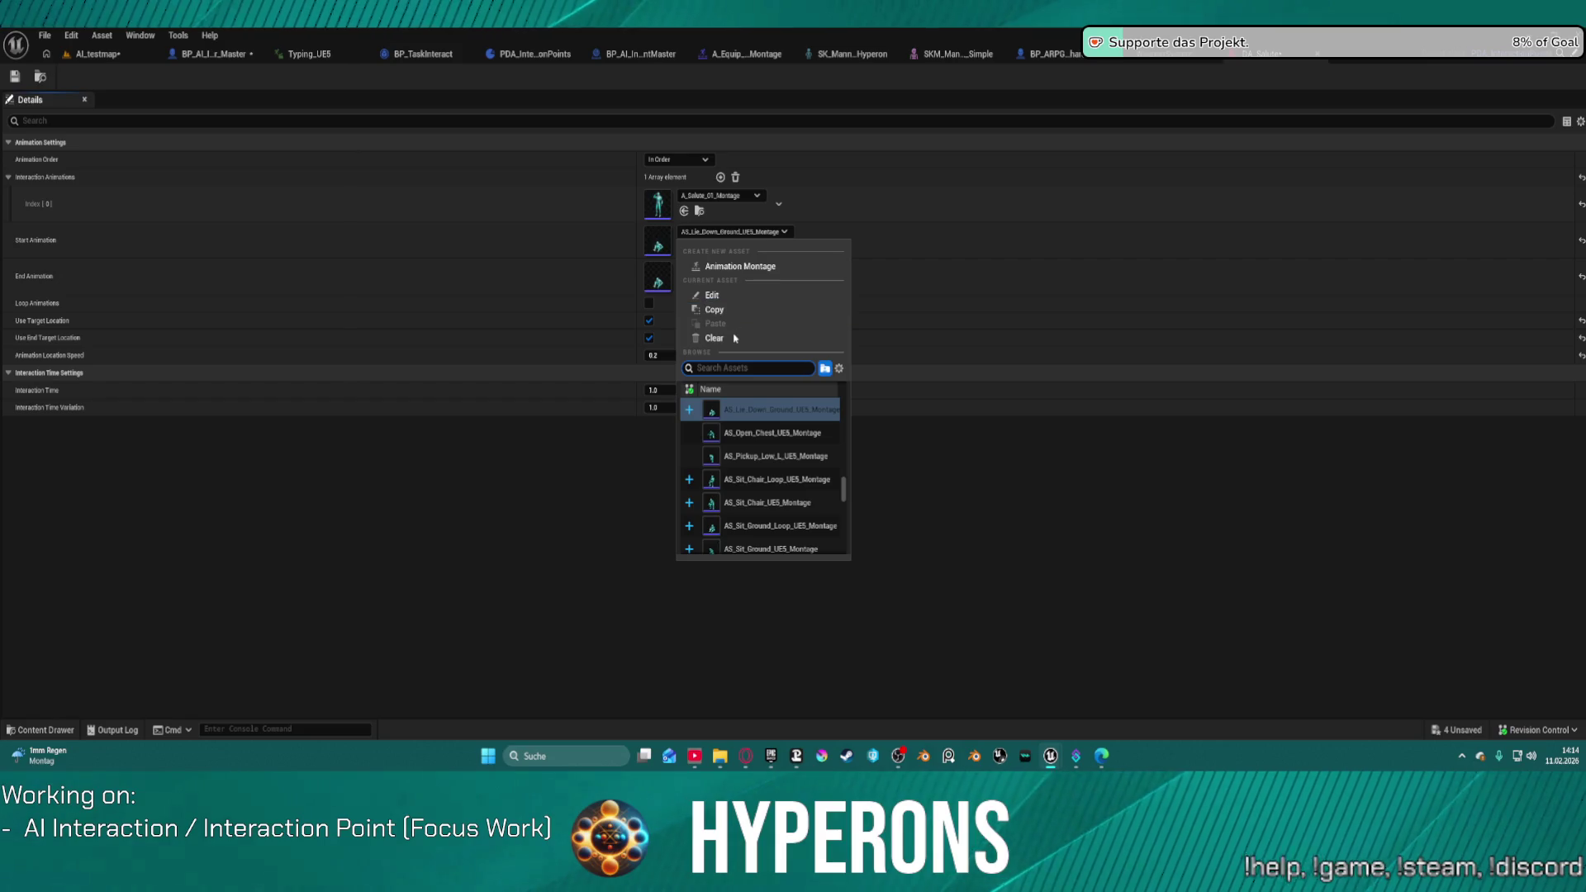
{"action": "left_click", "coordinate": [617, 245]}
{"action": "left_click", "coordinate": [733, 232]}
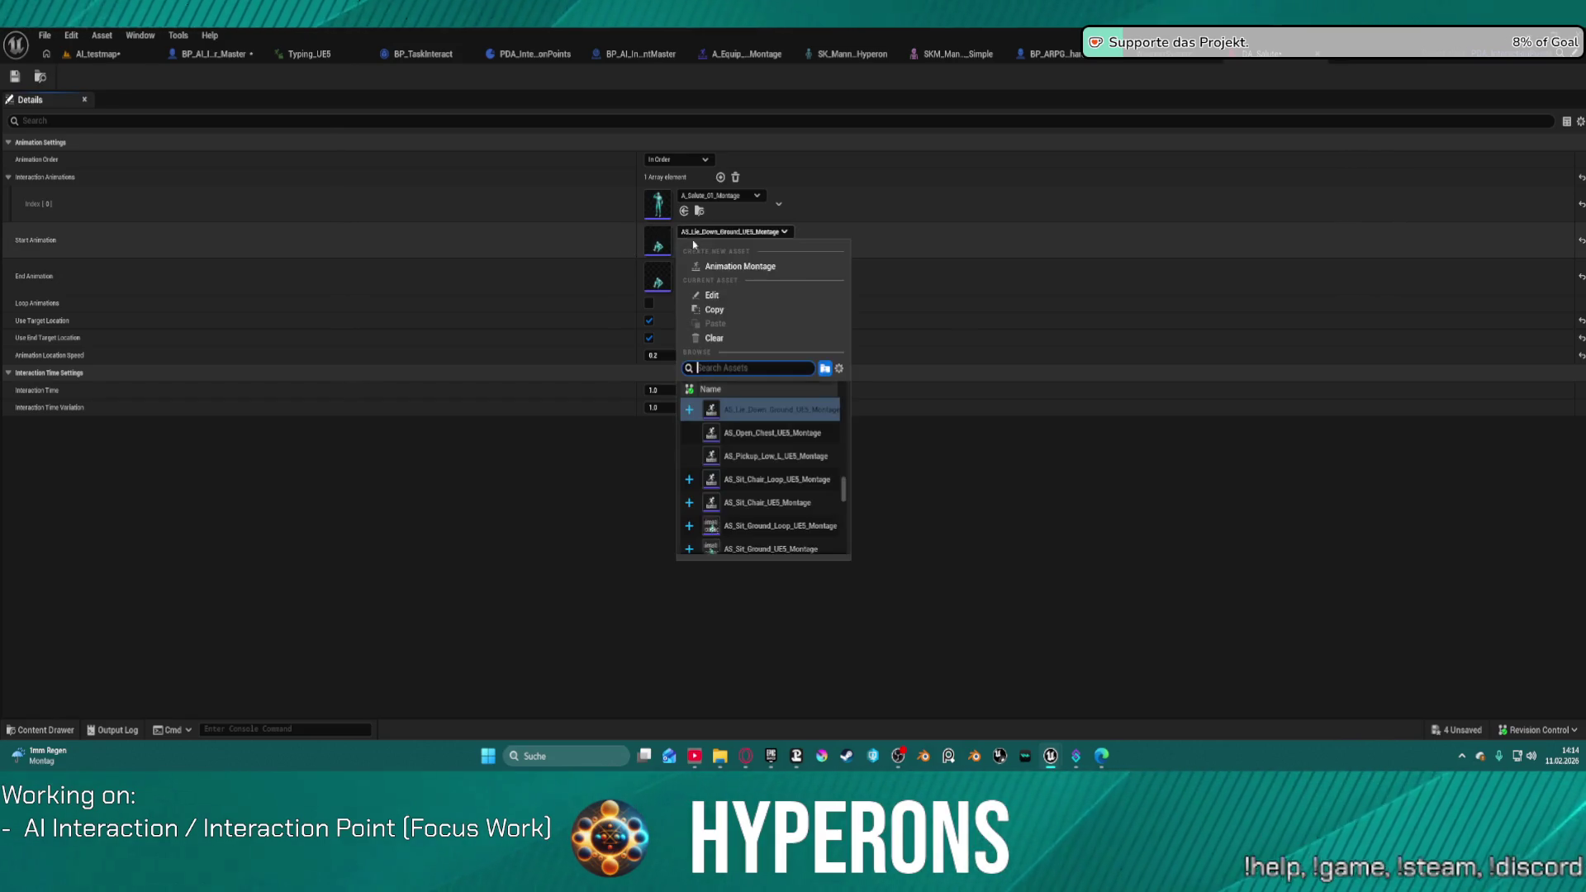
{"action": "left_click", "coordinate": [724, 337]}
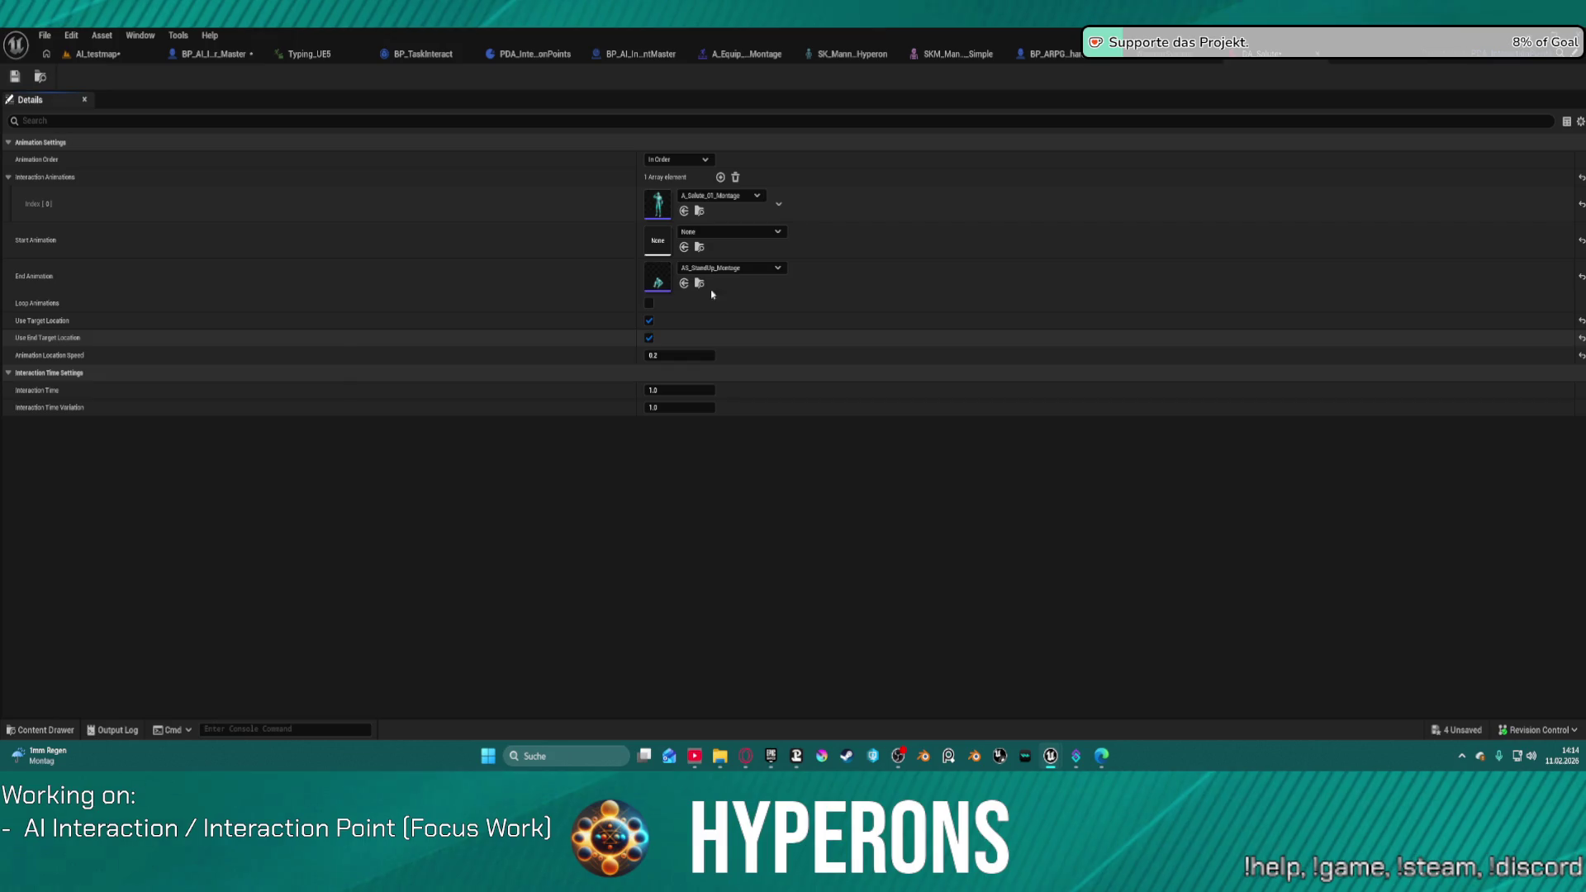
{"action": "left_click", "coordinate": [708, 268]}
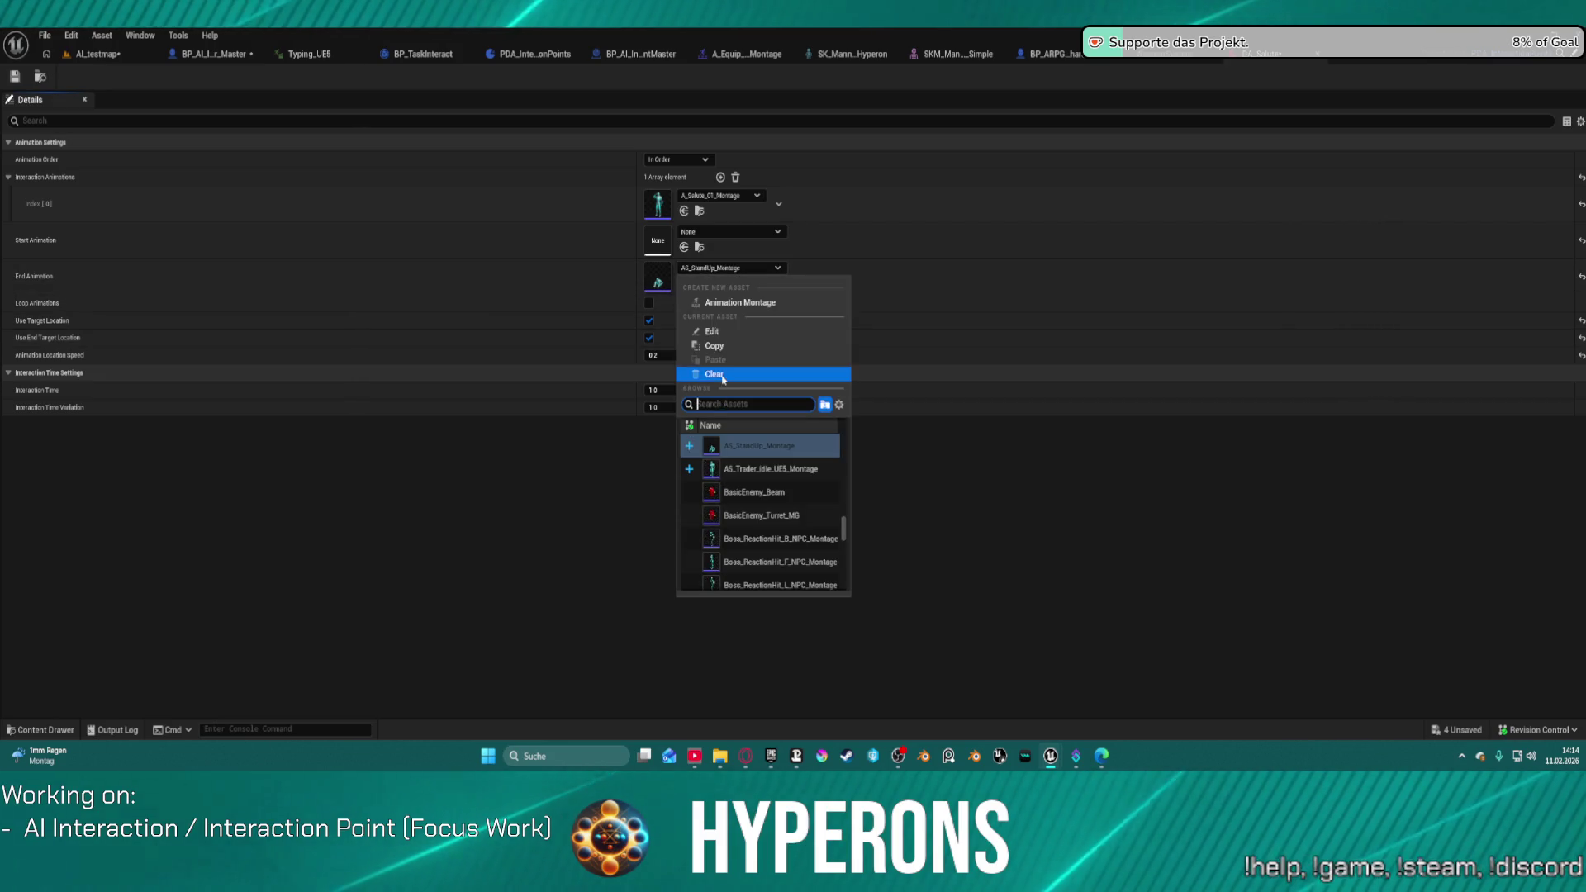
{"action": "left_click", "coordinate": [712, 373]}
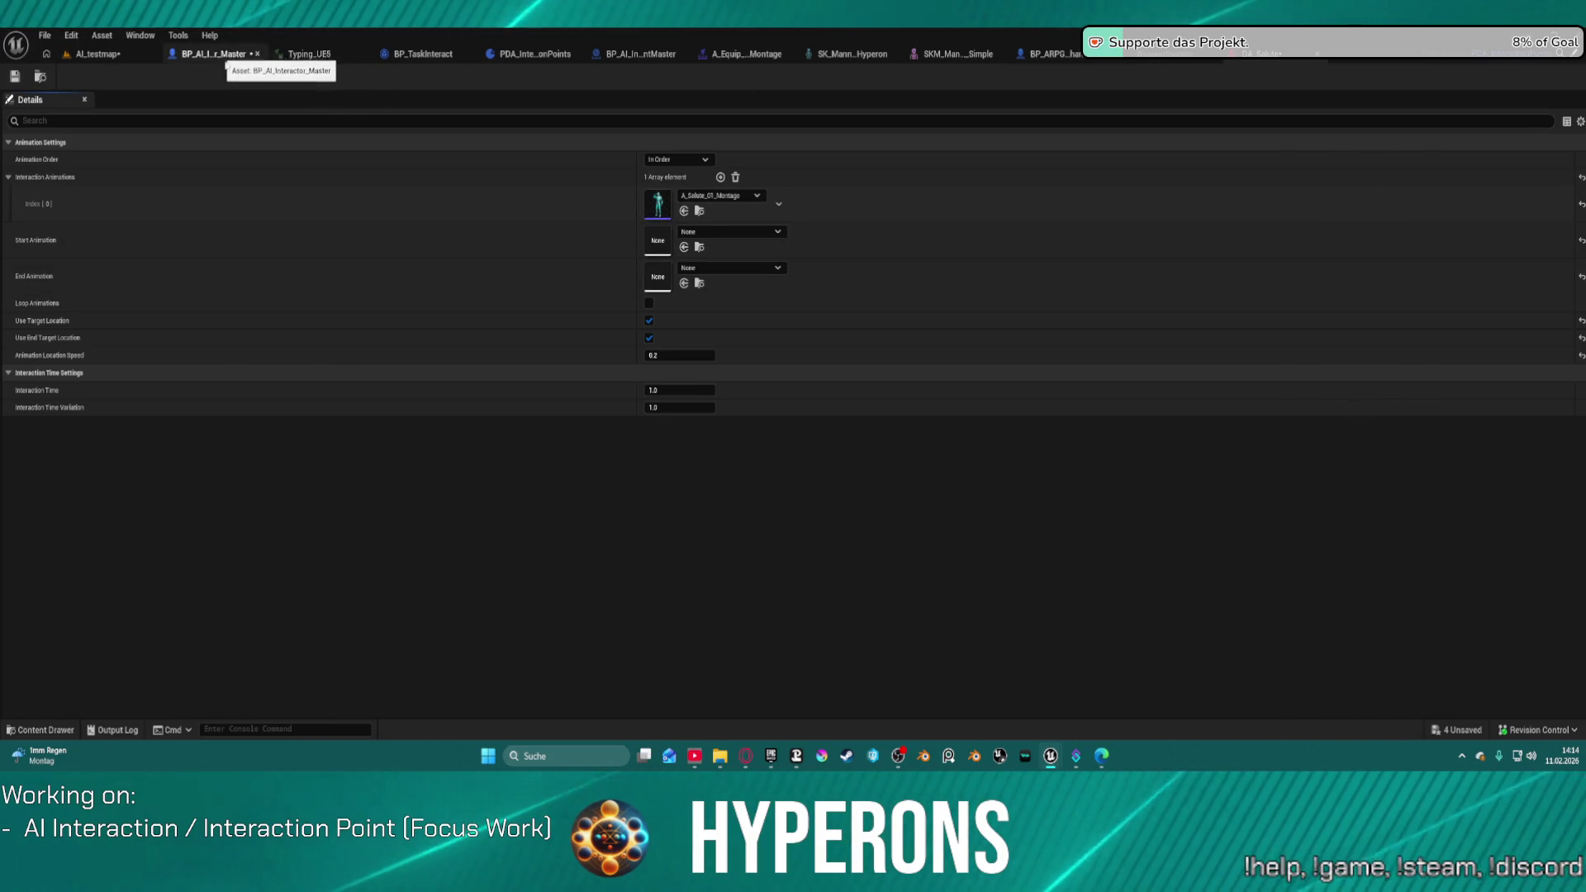
Step: Look over the BP_AI_Interactor_Master blueprint and its Capsule Component details
{"action": "left_click", "coordinate": [231, 53]}
{"action": "left_click_drag", "start_coordinate": [415, 213], "coordinate": [518, 339]}
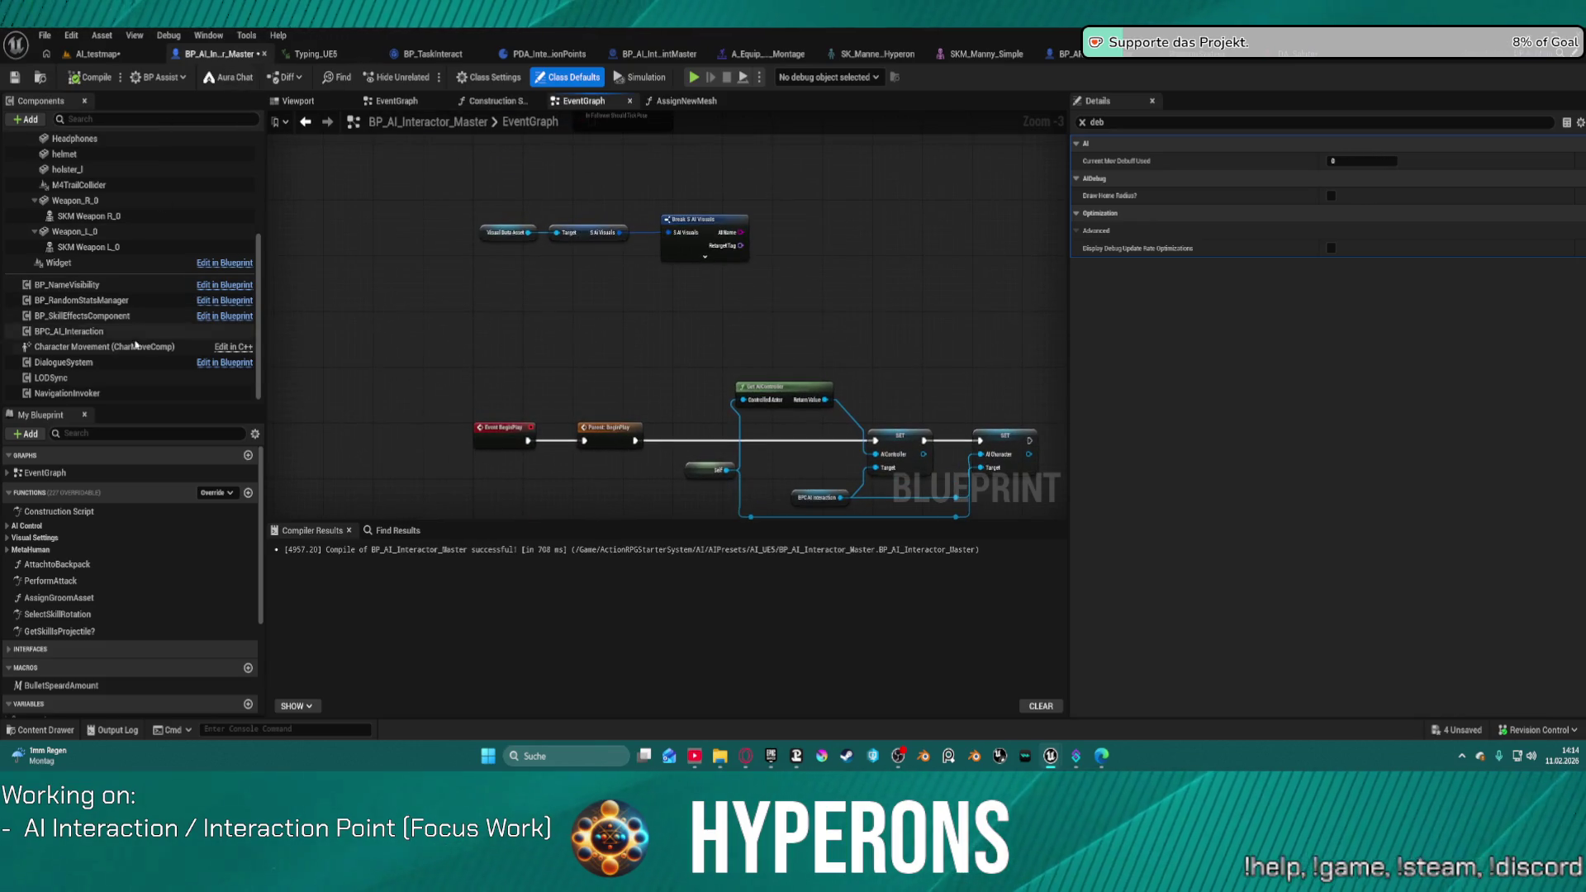
{"action": "scroll", "coordinate": [116, 272], "scroll_direction": "up", "scroll_amount": 5}
{"action": "scroll", "coordinate": [117, 272], "scroll_direction": "up", "scroll_amount": 2}
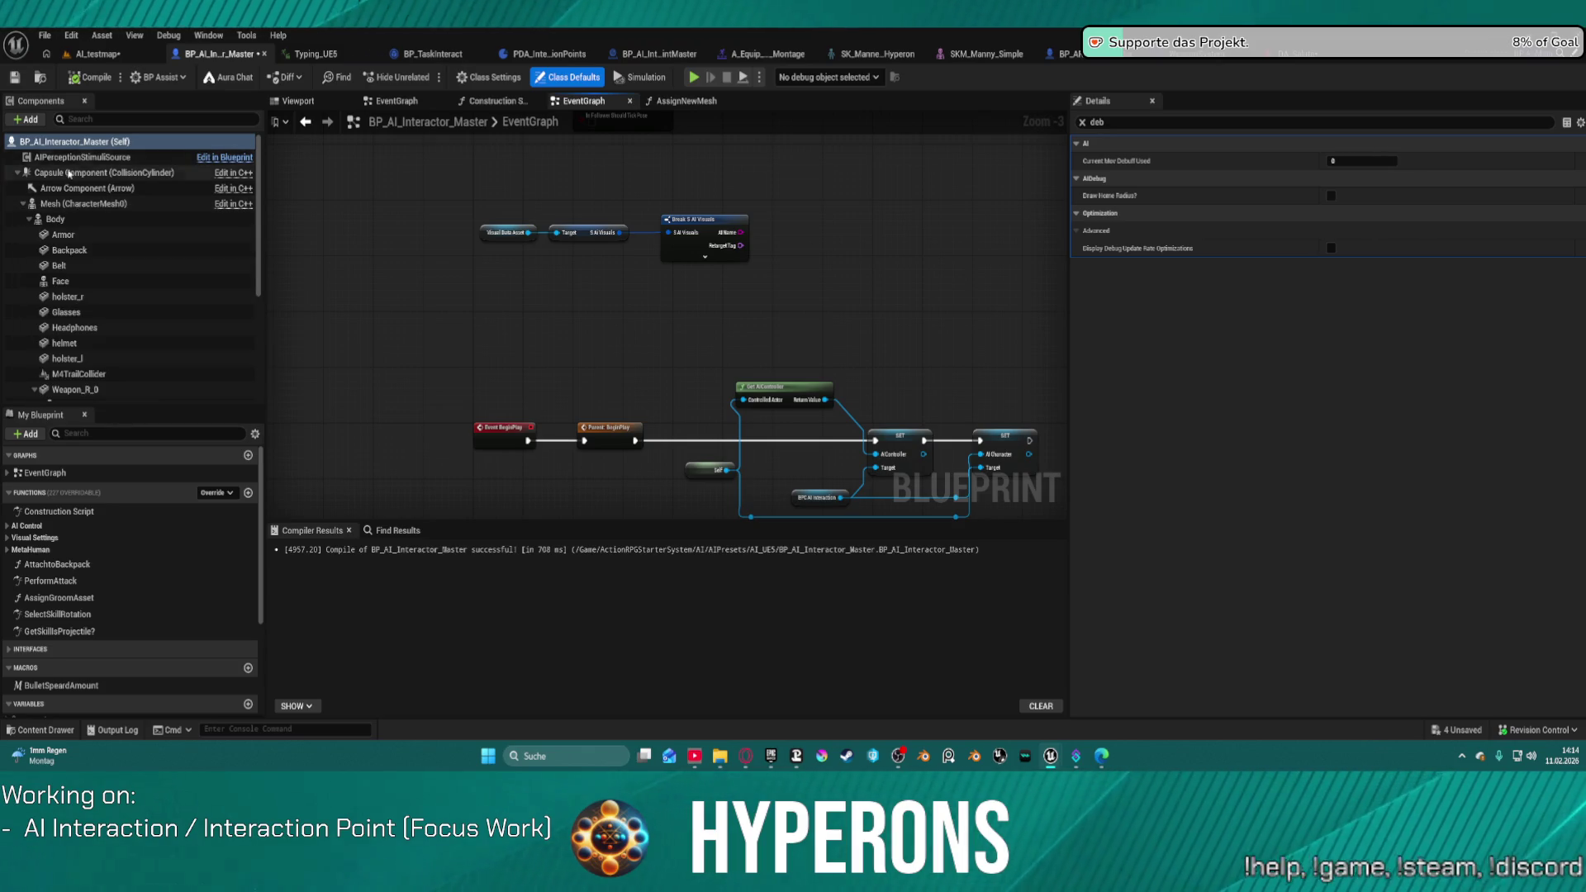
{"action": "left_click", "coordinate": [69, 173]}
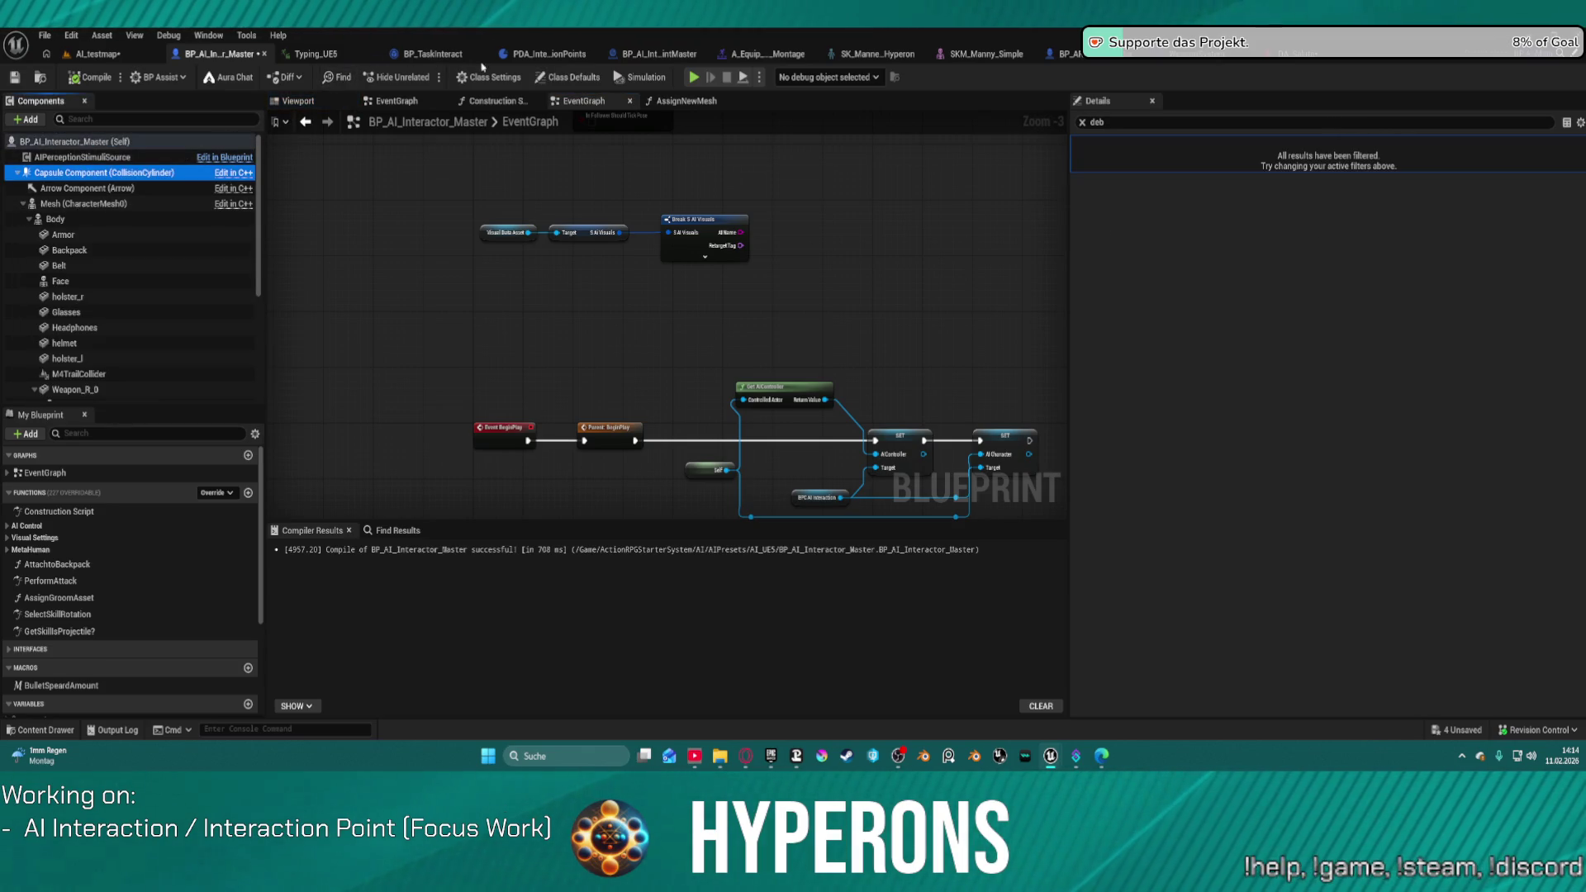
Step: Check the BP_AI_InteractionPointMaster blueprint, then return to the AI_testmap level
{"action": "left_click", "coordinate": [665, 54]}
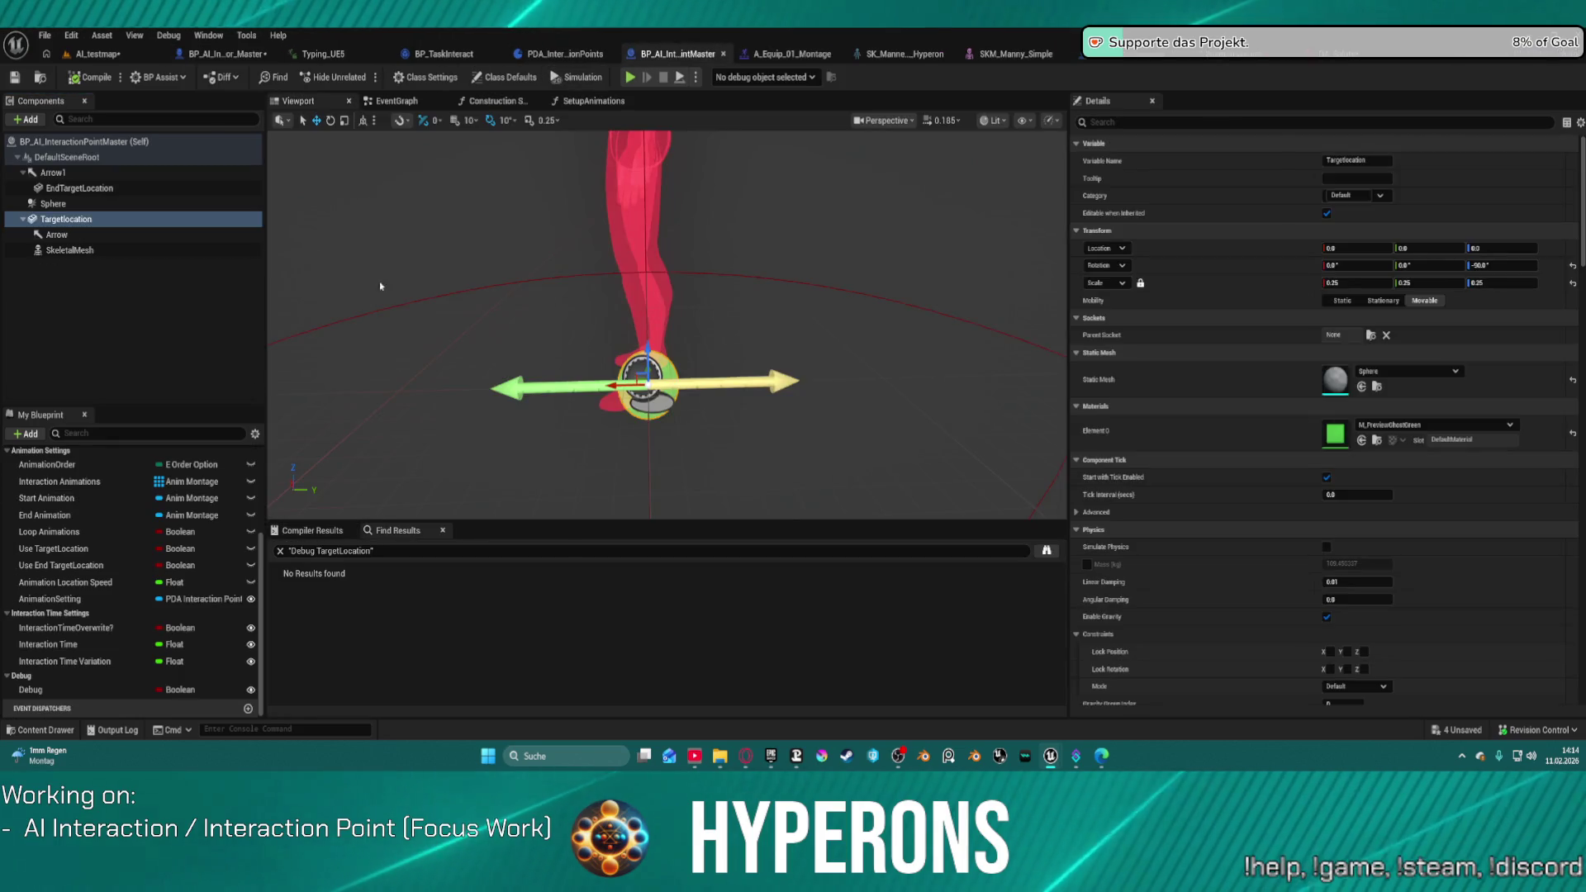
{"action": "scroll", "coordinate": [743, 296], "scroll_direction": "down", "scroll_amount": 2}
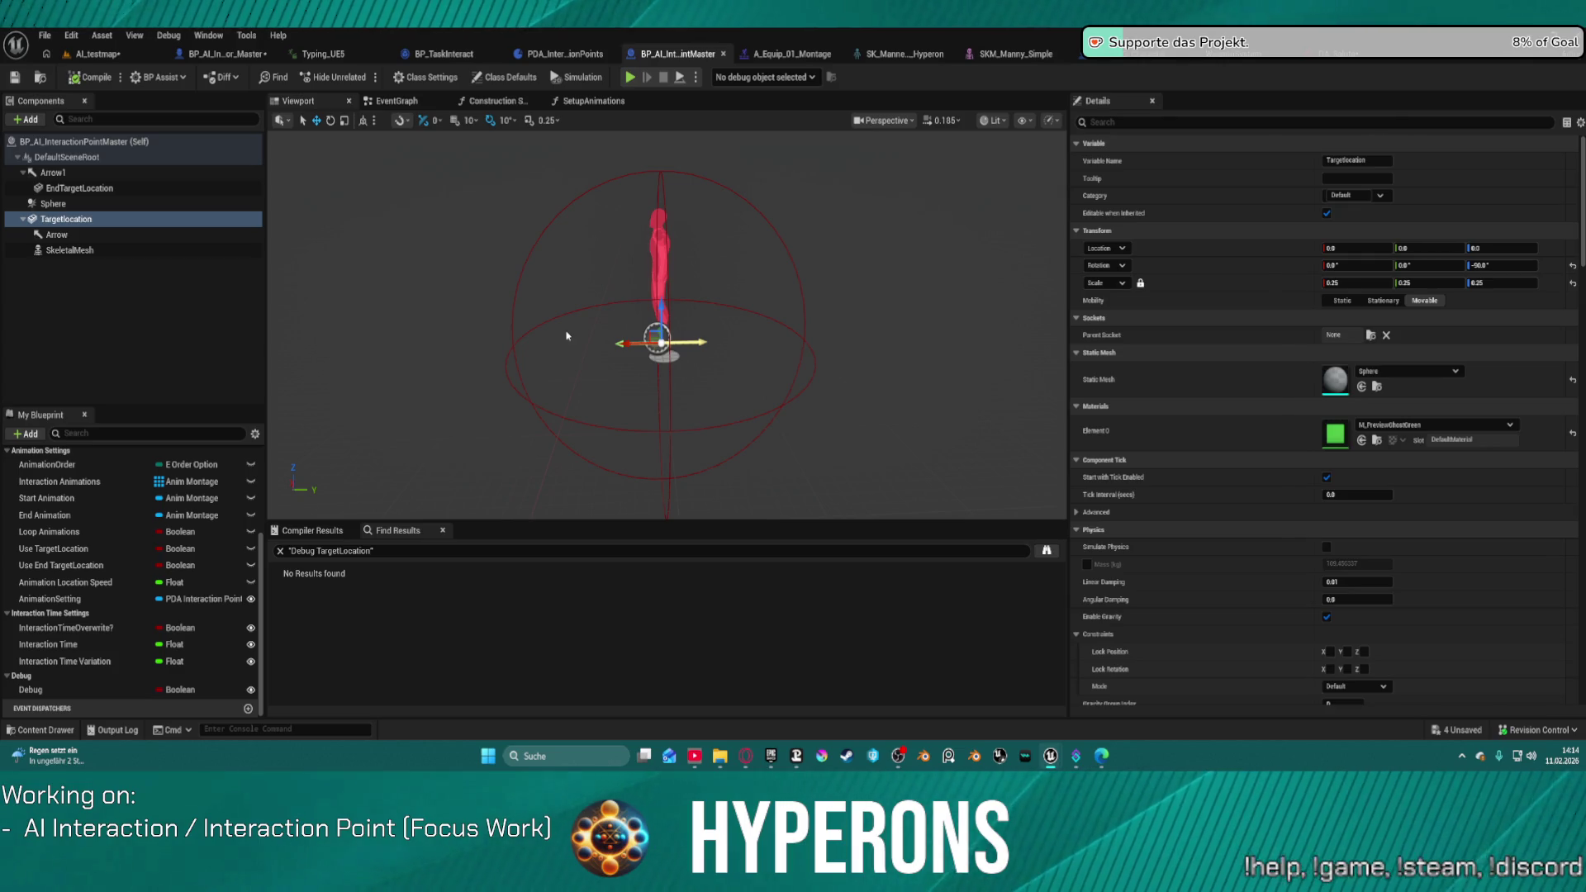
{"action": "left_click", "coordinate": [239, 55]}
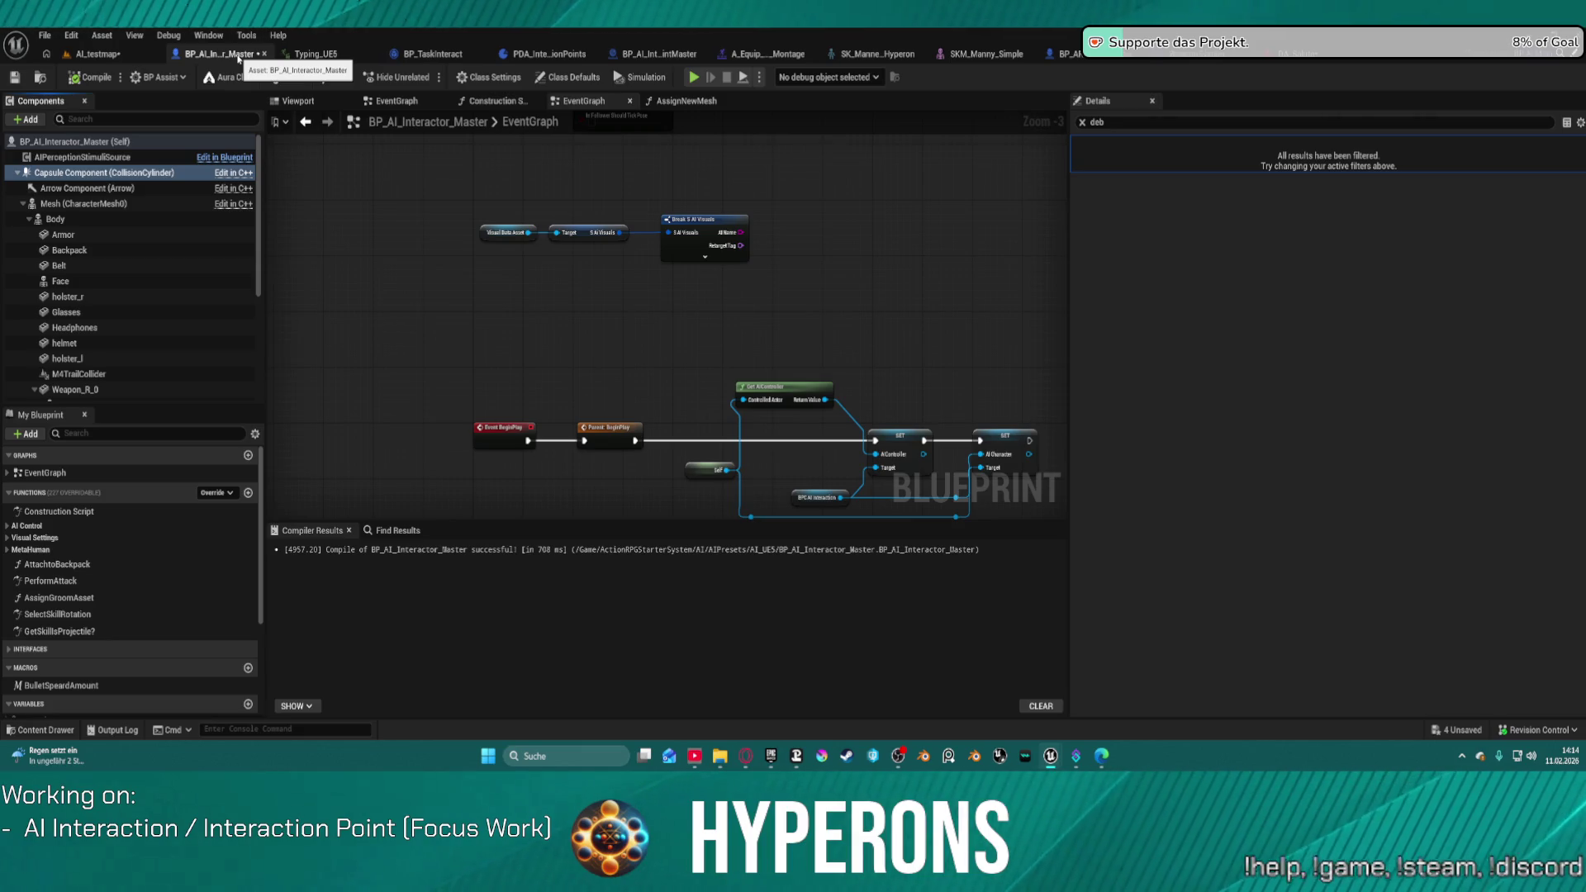
{"action": "left_click", "coordinate": [143, 59]}
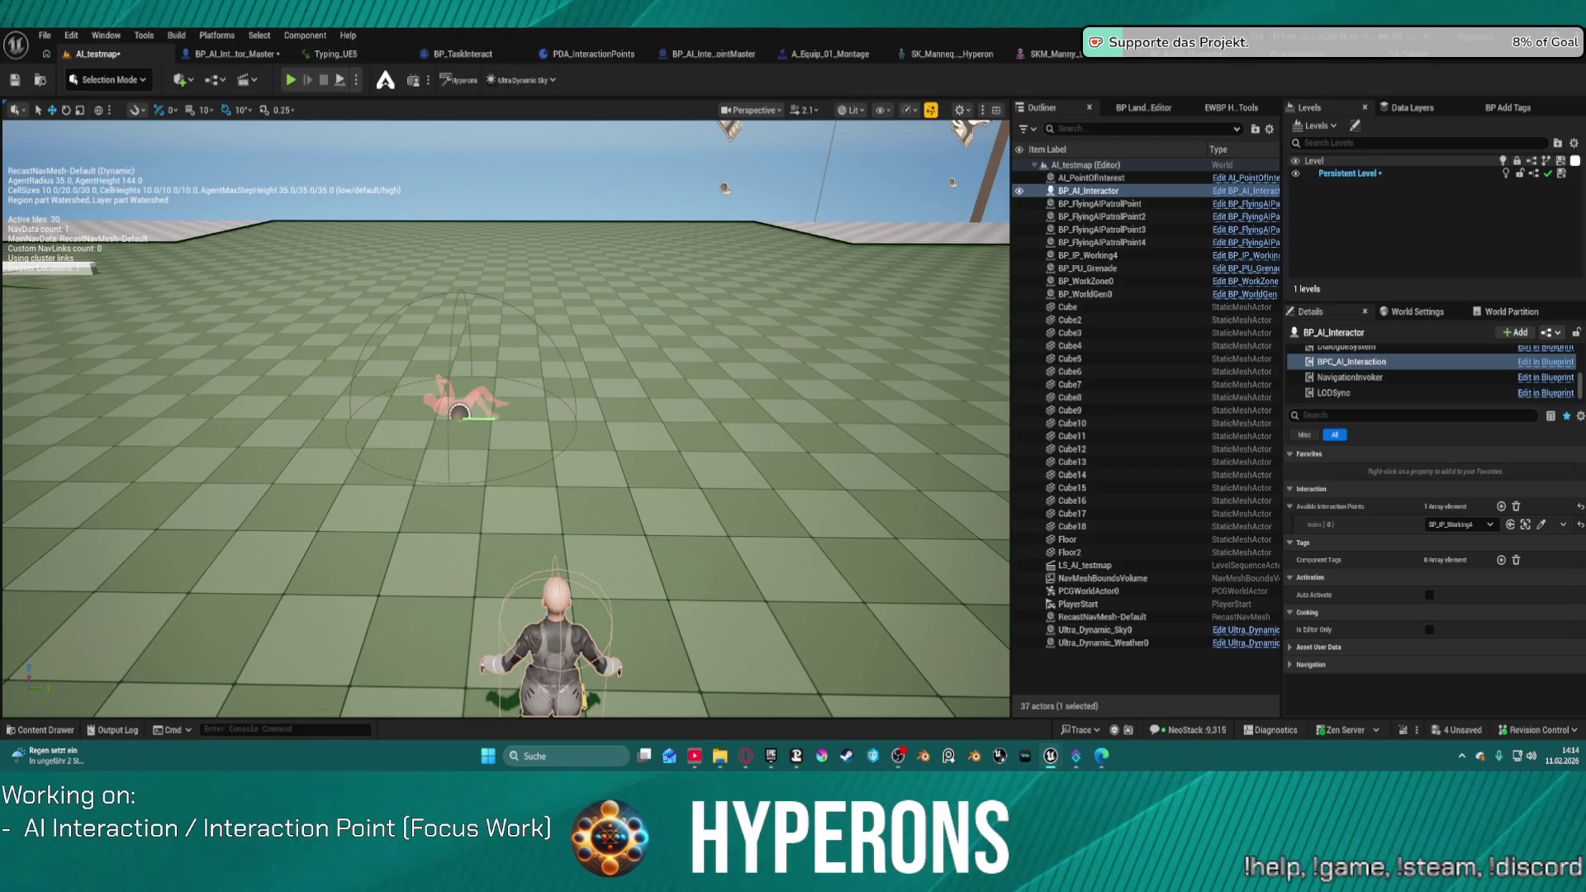
Step: Shift BP_IP_Working4 slightly along Y and run a playtest of the level
{"action": "left_click", "coordinate": [1087, 255]}
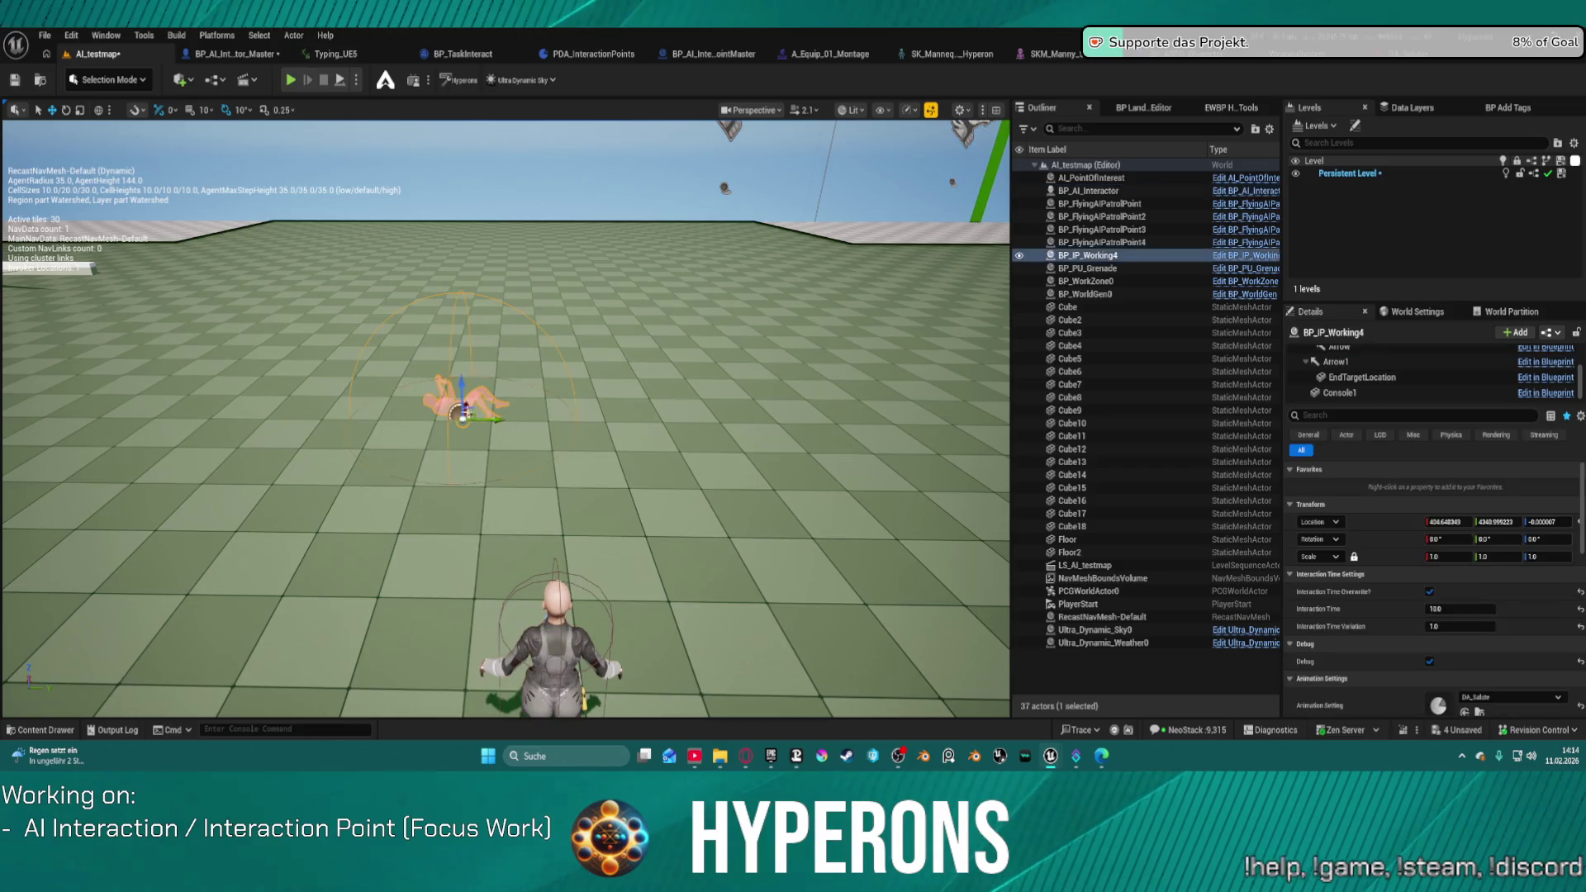
{"action": "left_click_drag", "start_coordinate": [502, 421], "coordinate": [492, 397]}
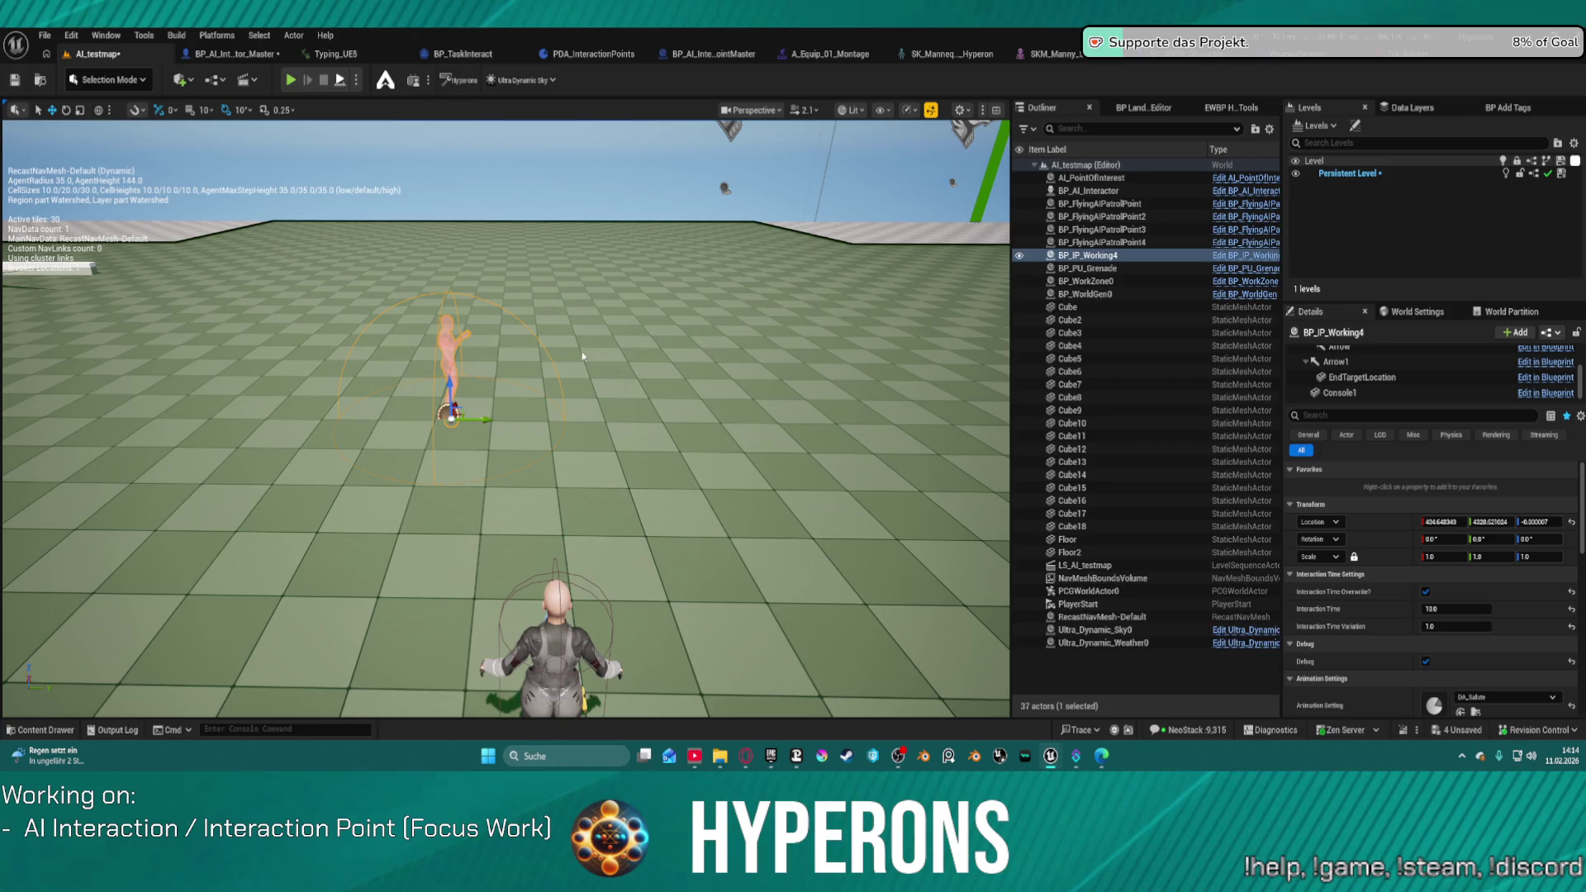
{"action": "key", "text": "alt+p"}
{"action": "key", "text": "w"}
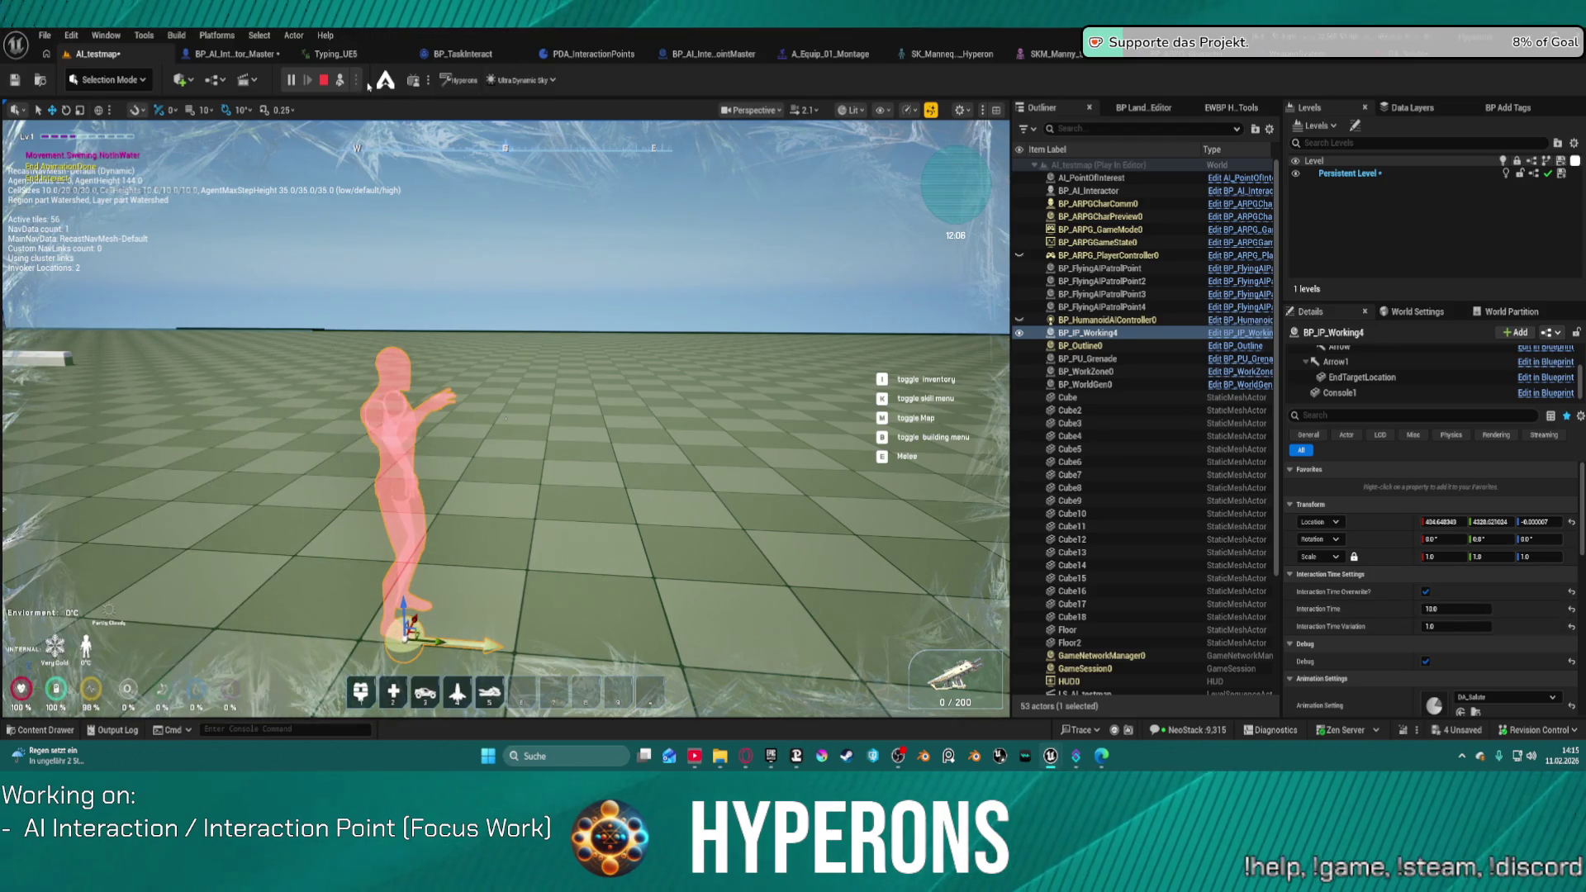
{"action": "left_click", "coordinate": [322, 81]}
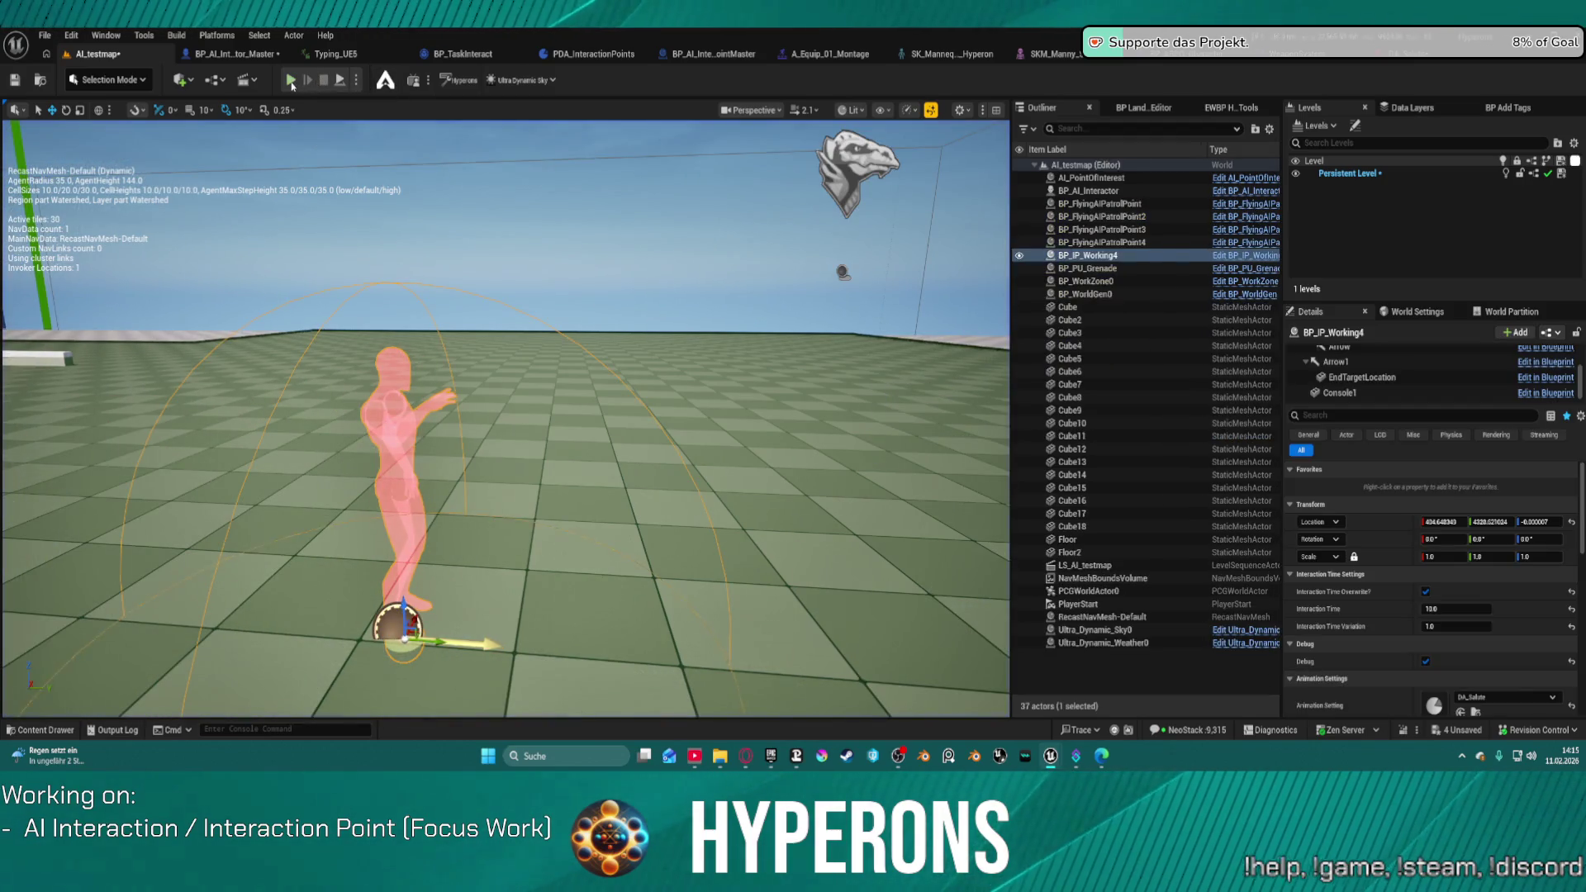
Step: Run another quick playtest, then bring up the World Settings GameMode Override choices
{"action": "key", "text": "alt+p"}
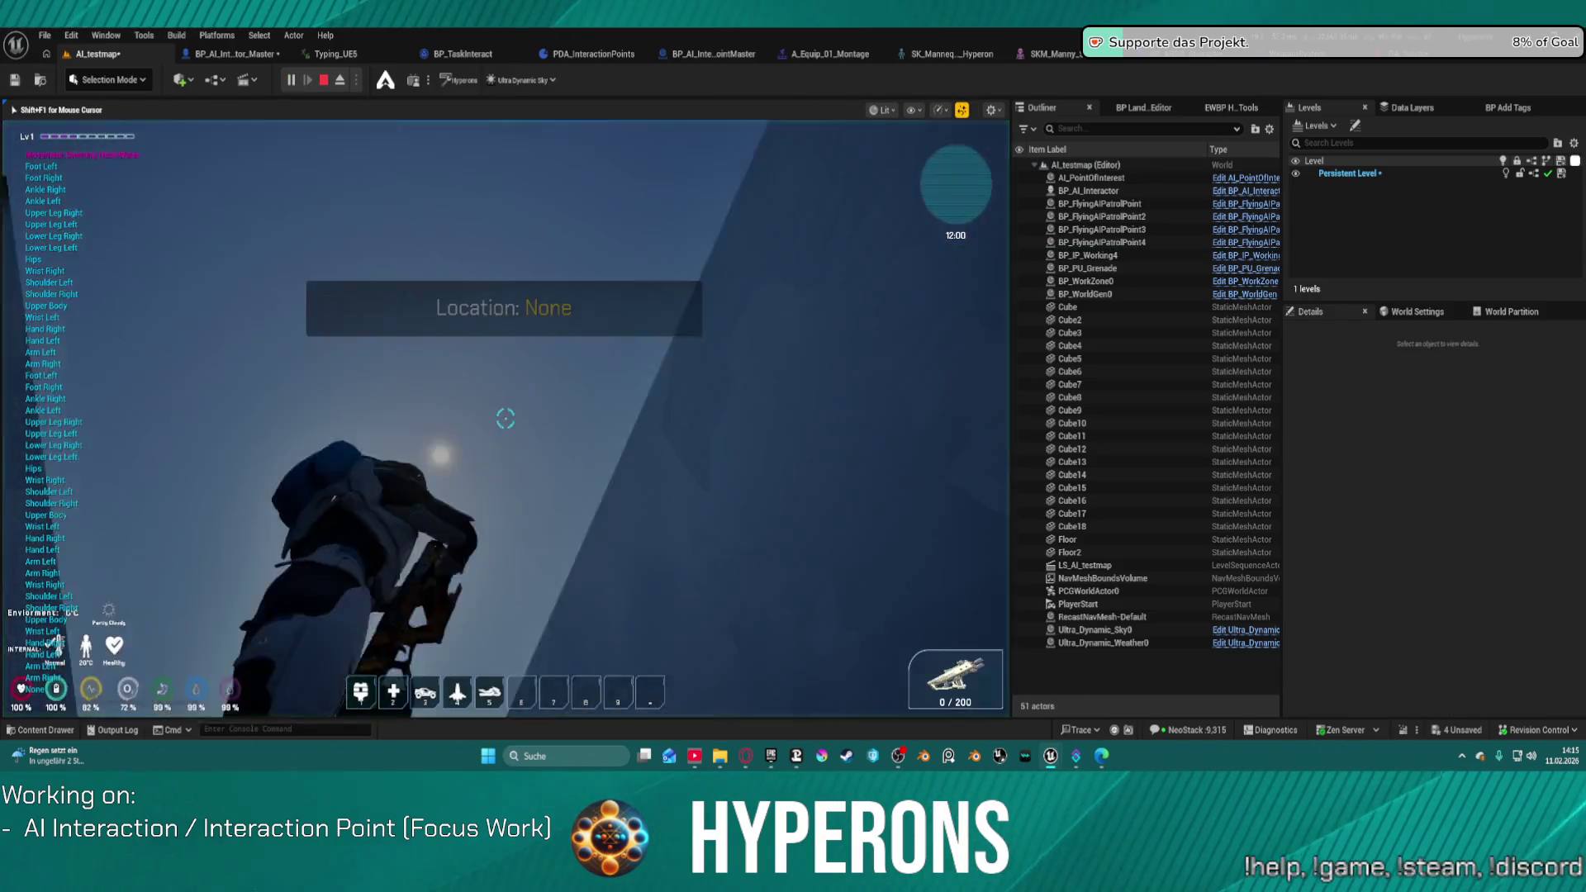
{"action": "key", "text": "Escape"}
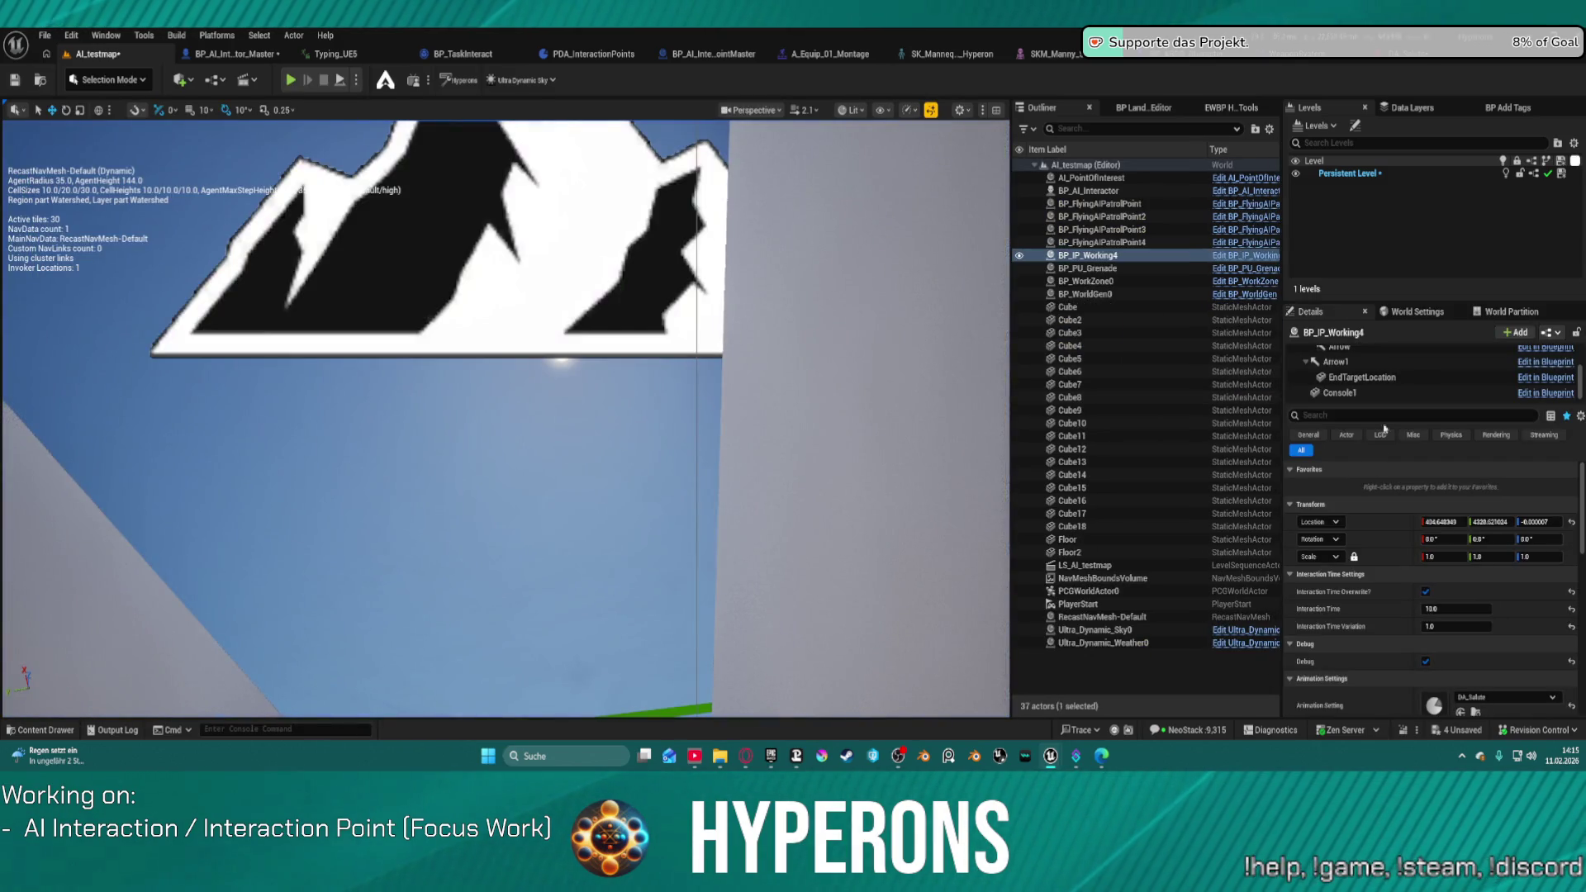
{"action": "left_click", "coordinate": [1423, 314]}
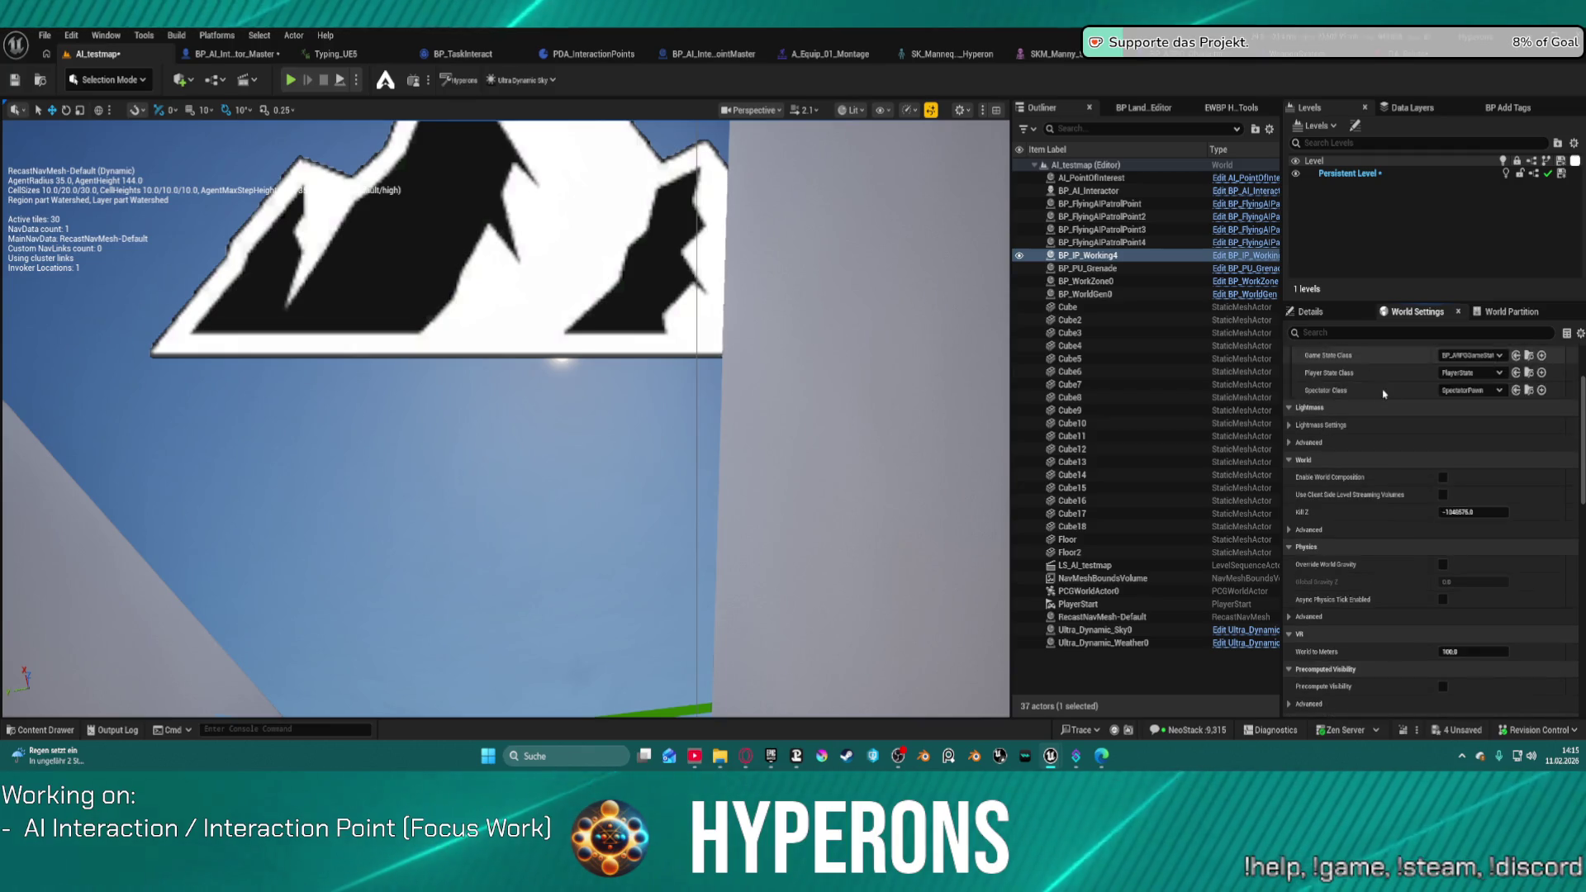
{"action": "left_click", "coordinate": [1457, 373]}
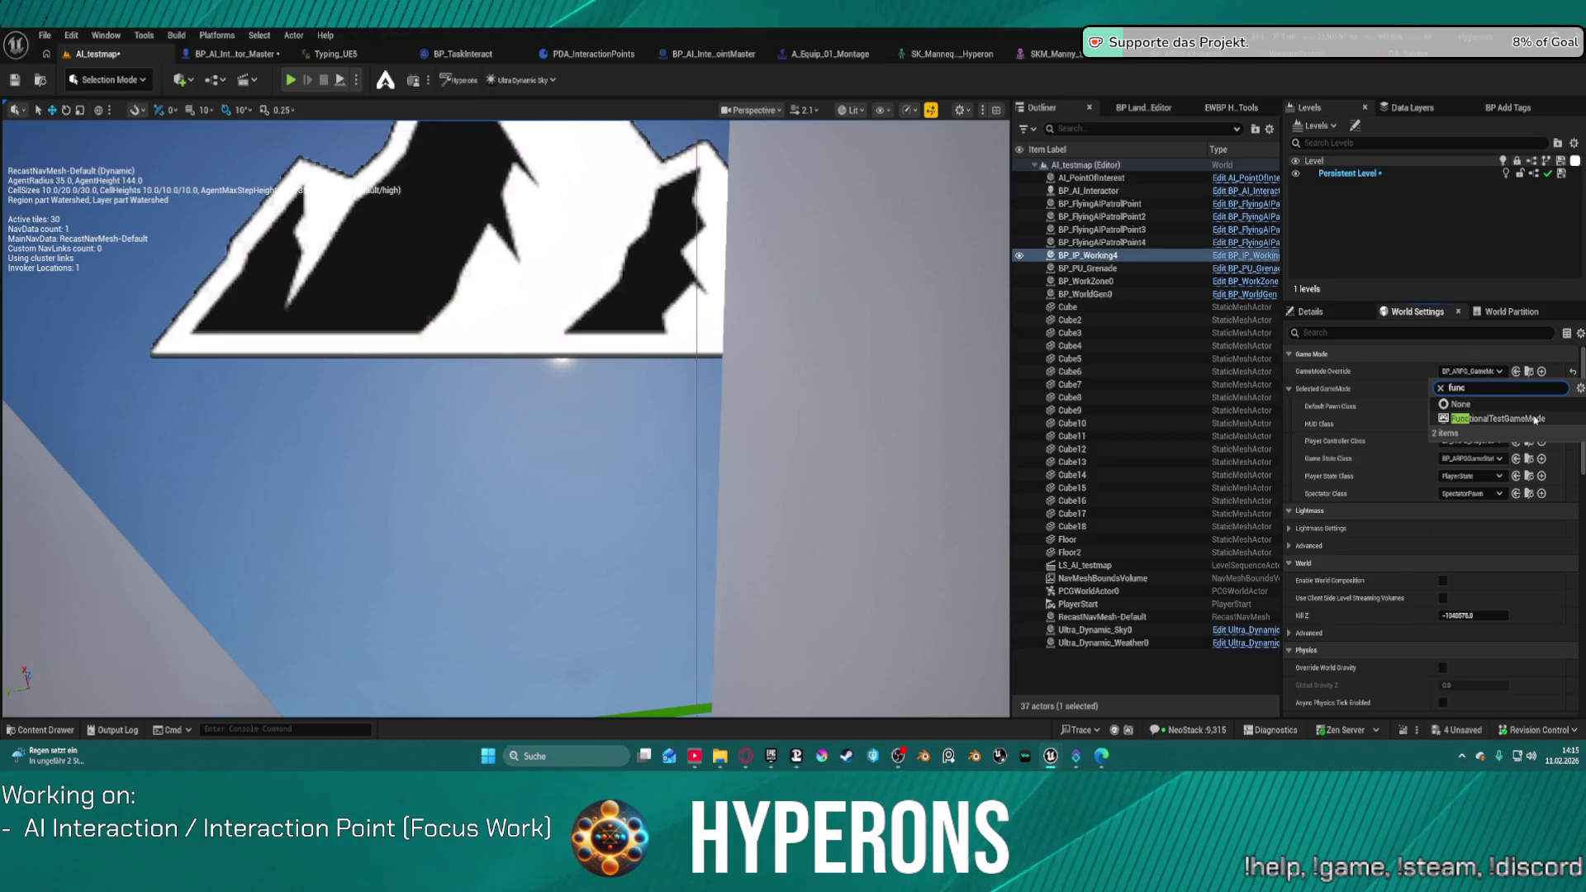
Step: Set the GameMode Override to FunctionalTestGameMode and restart the playtest
{"action": "left_click", "coordinate": [1529, 418]}
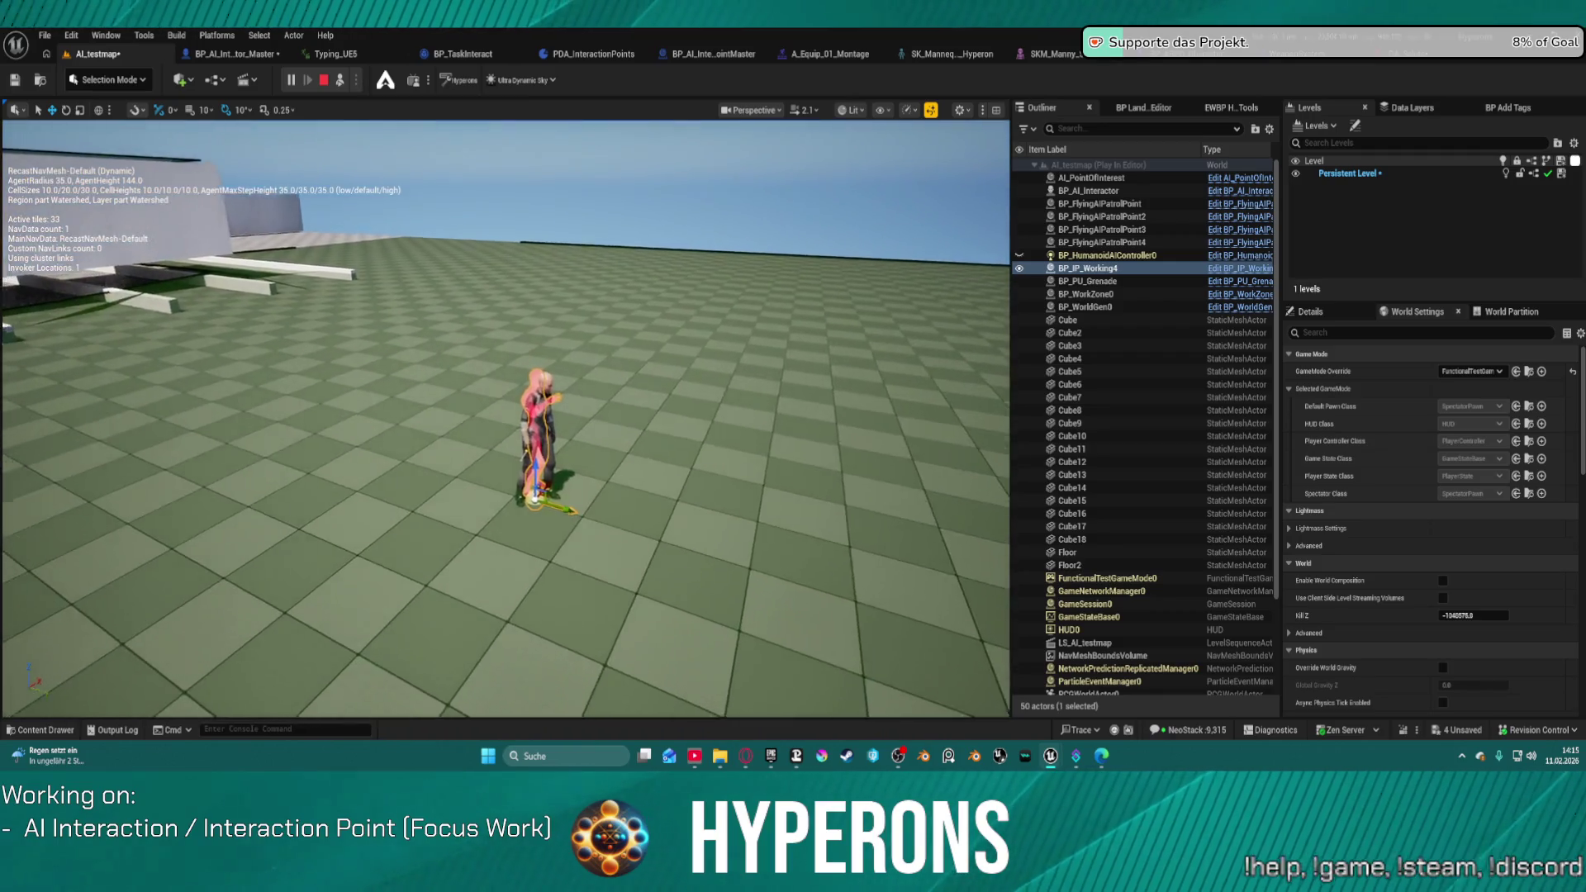
{"action": "left_click", "coordinate": [329, 82]}
{"action": "left_click", "coordinate": [291, 79]}
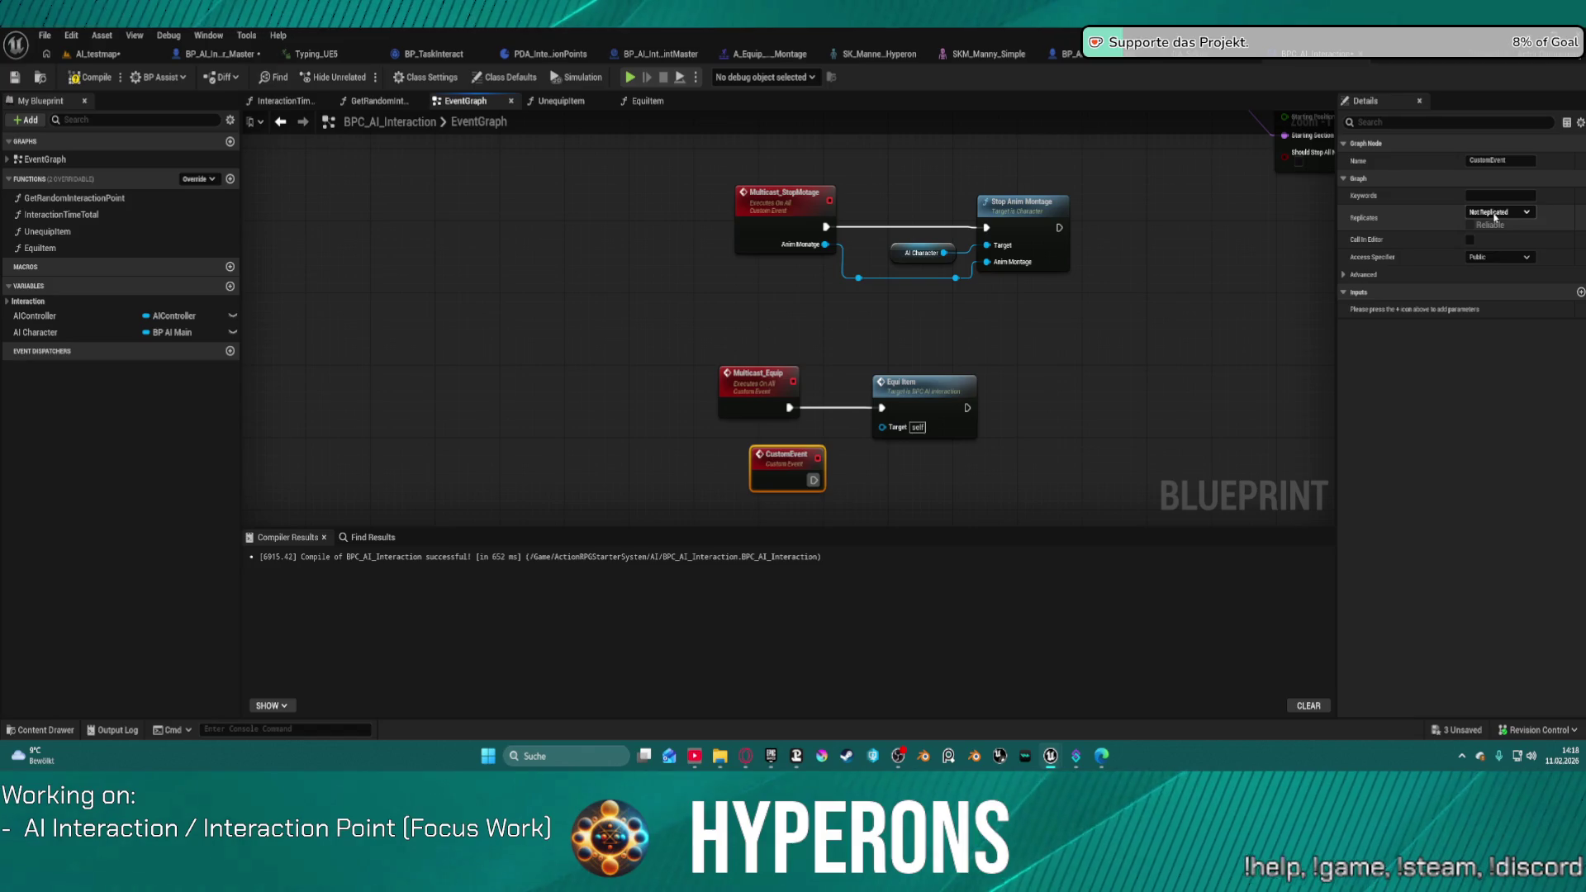
Step: Make the new custom event a reliable multicast named MC_Unequp
{"action": "left_click", "coordinate": [1503, 246]}
{"action": "left_click", "coordinate": [1470, 224]}
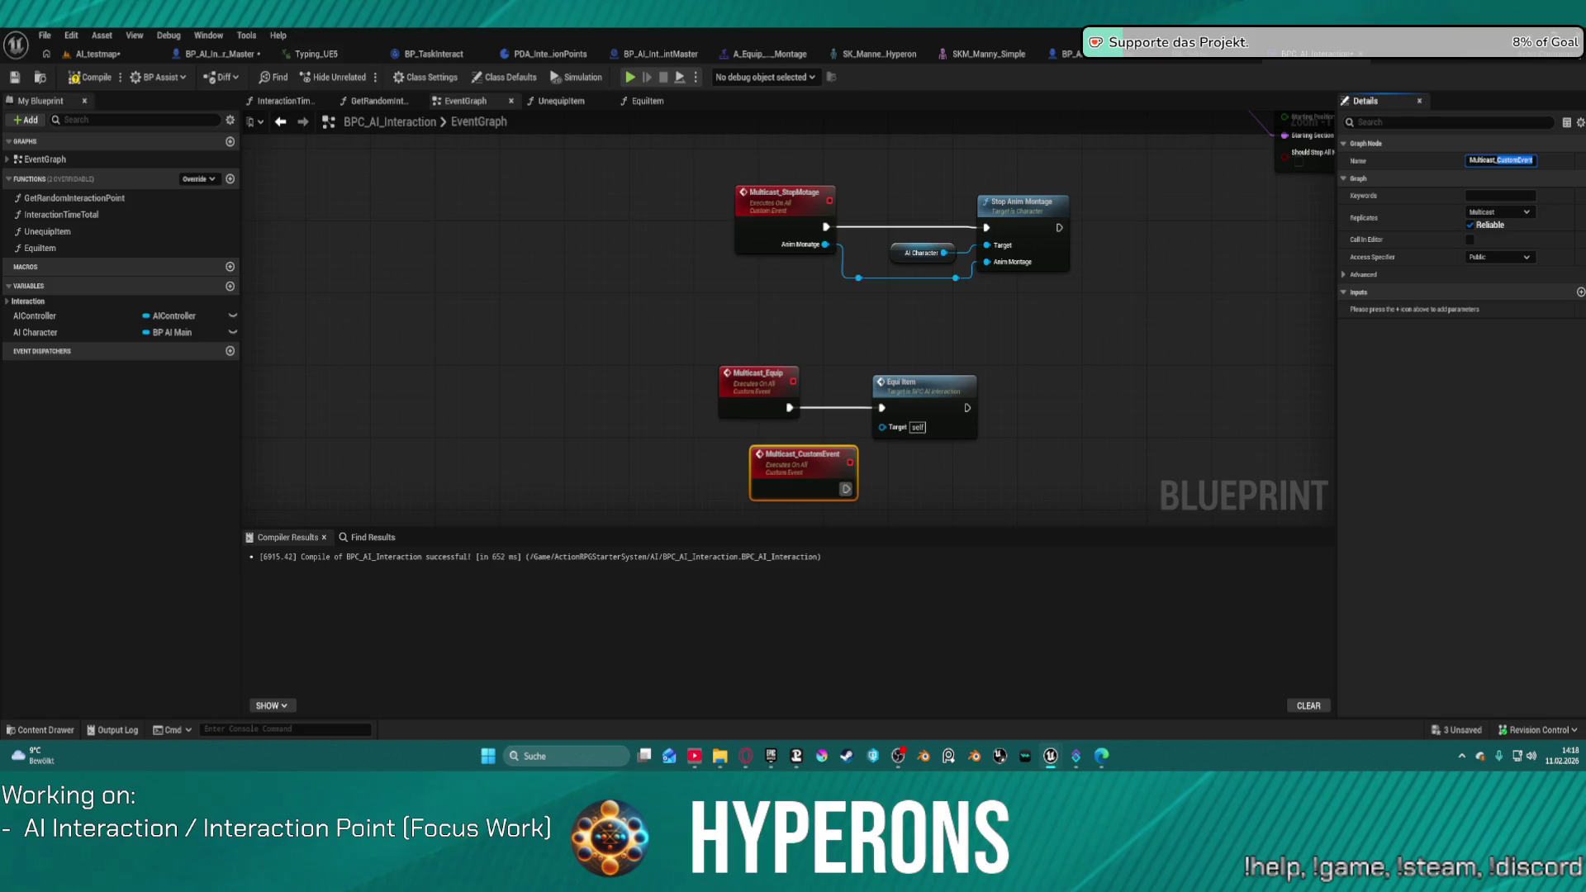
{"action": "type", "text": "C_Unequ"}
{"action": "type", "text": "C"}
{"action": "key", "text": "Return"}
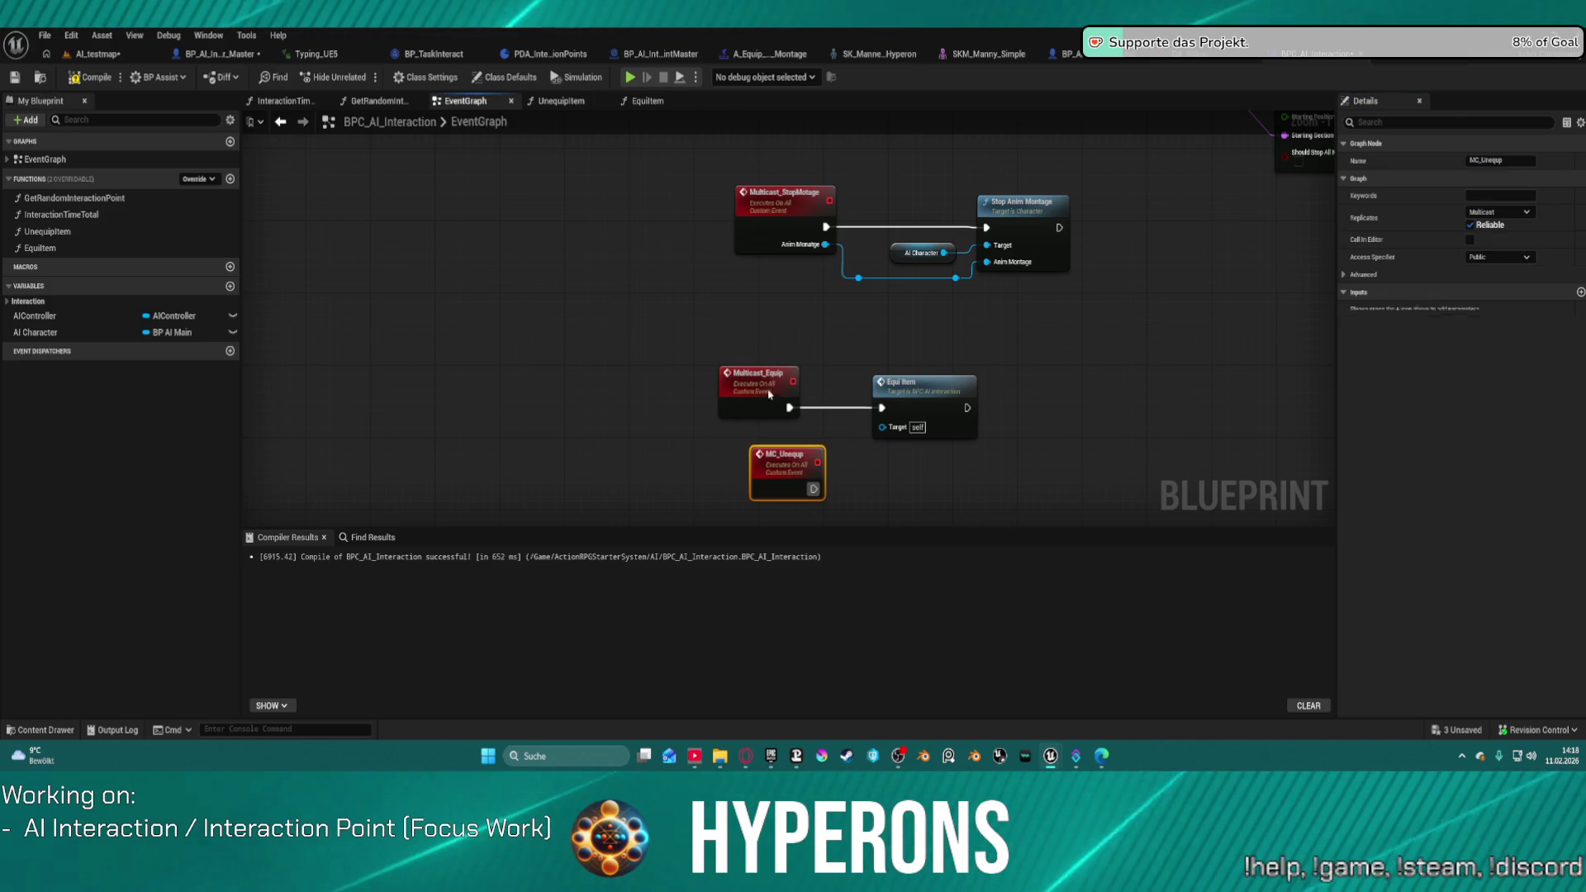
Step: Rename the Multicast_Equip event to MC_Equip
{"action": "double_click", "coordinate": [757, 372]}
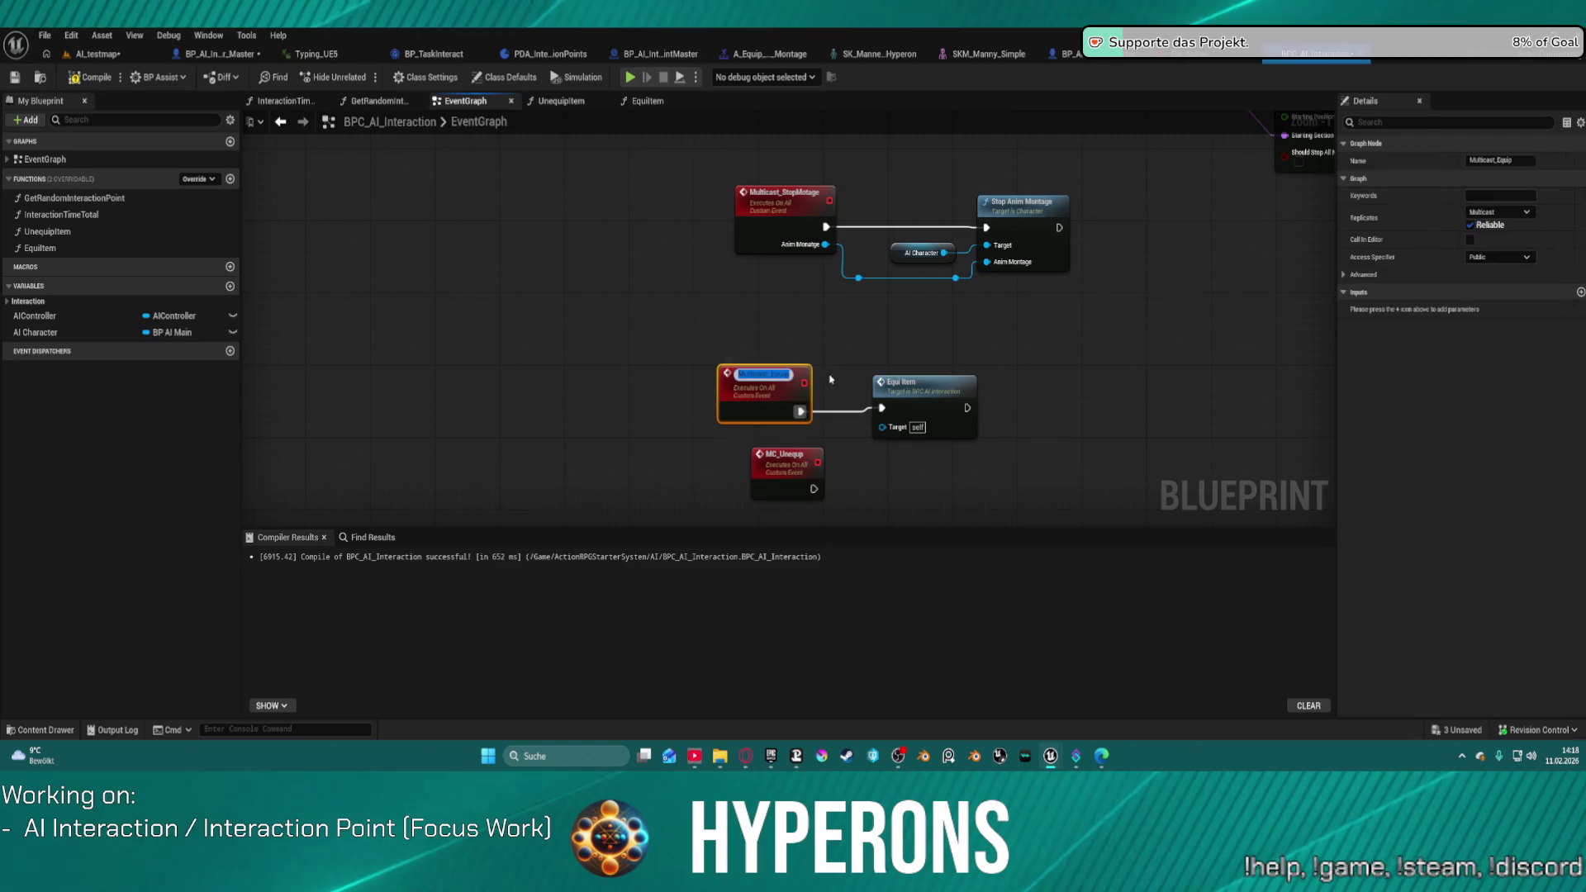
{"action": "left_click", "coordinate": [1478, 158]}
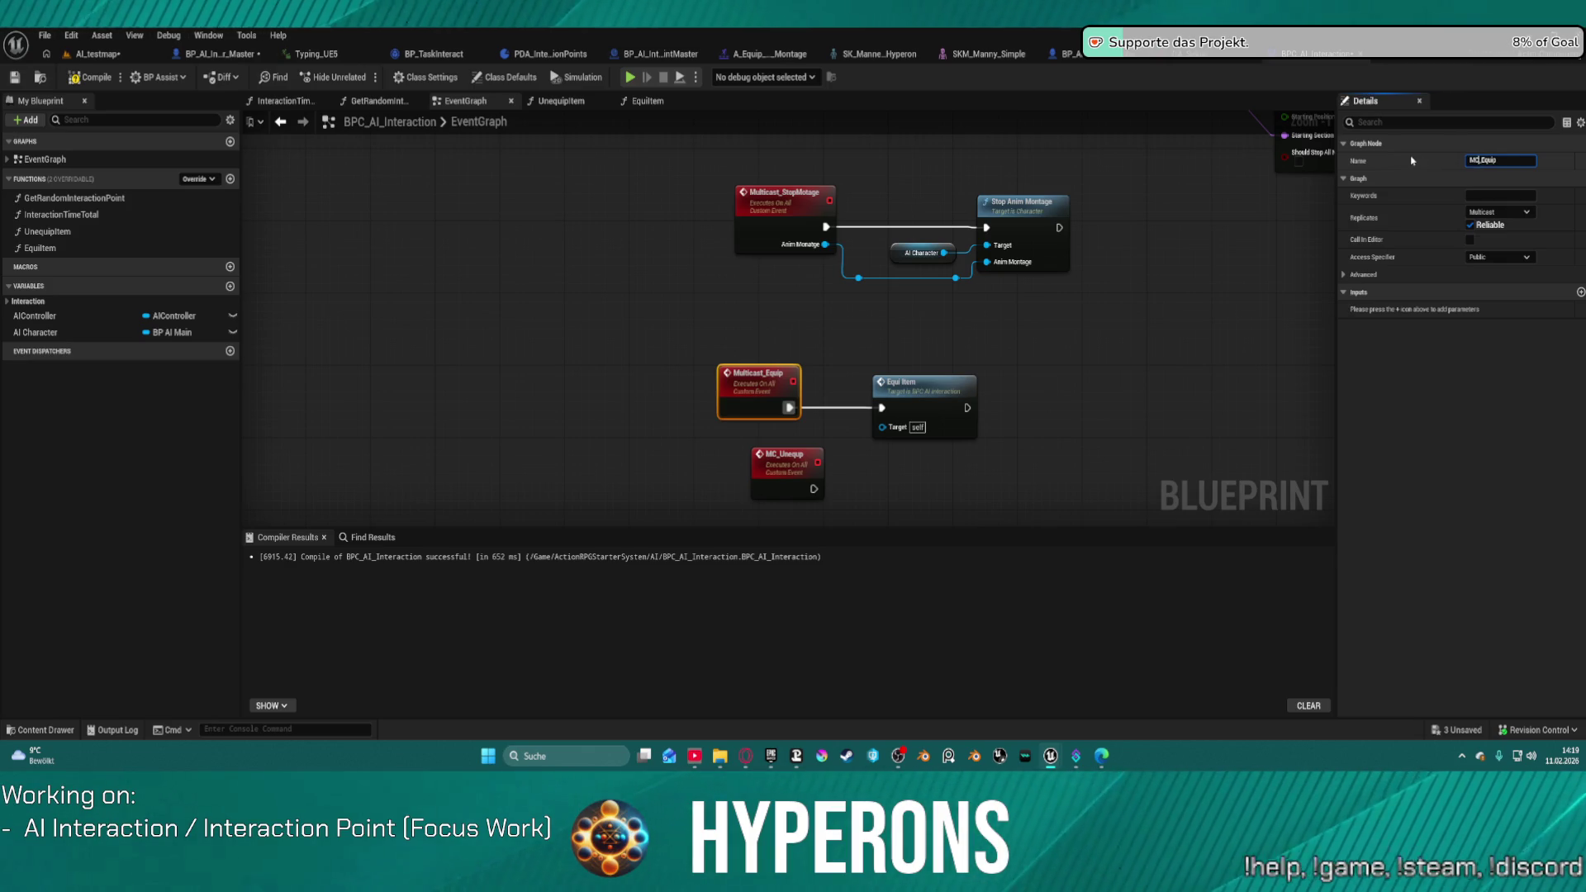
{"action": "key", "text": "Return"}
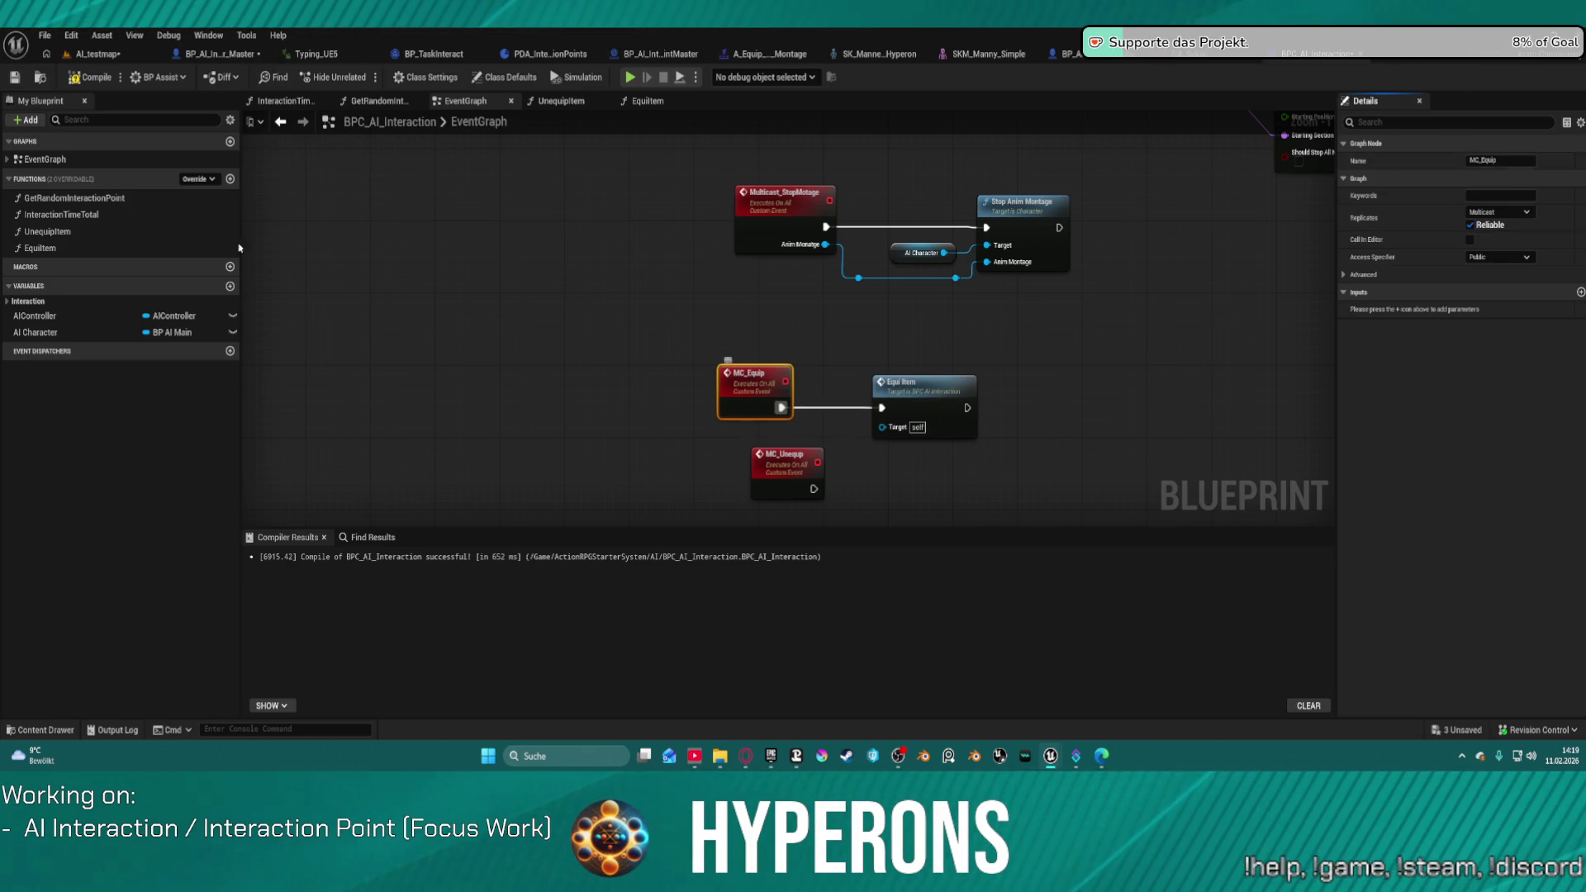
Step: Add and wire an Unequip Item call, then compile BPC_AI_Interaction
{"action": "mouse_move", "coordinate": [47, 232]}
{"action": "left_mouse_down"}
{"action": "mouse_move", "coordinate": [855, 384]}
{"action": "mouse_move", "coordinate": [878, 500]}
{"action": "mouse_move", "coordinate": [914, 465]}
{"action": "left_mouse_up"}
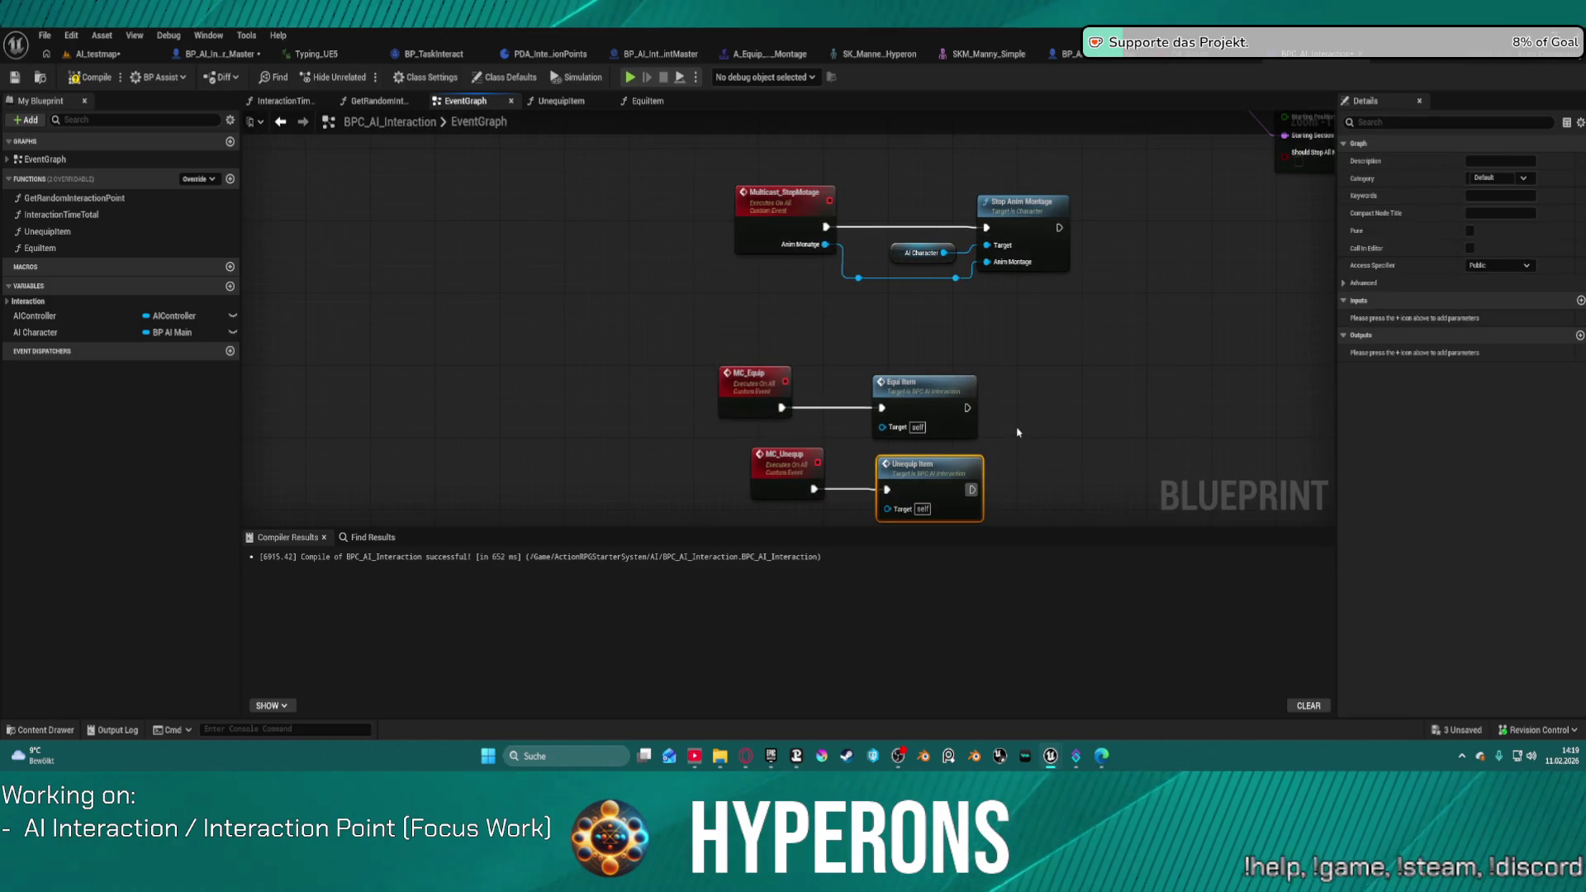
{"action": "scroll", "coordinate": [1107, 404], "scroll_direction": "down", "scroll_amount": 6}
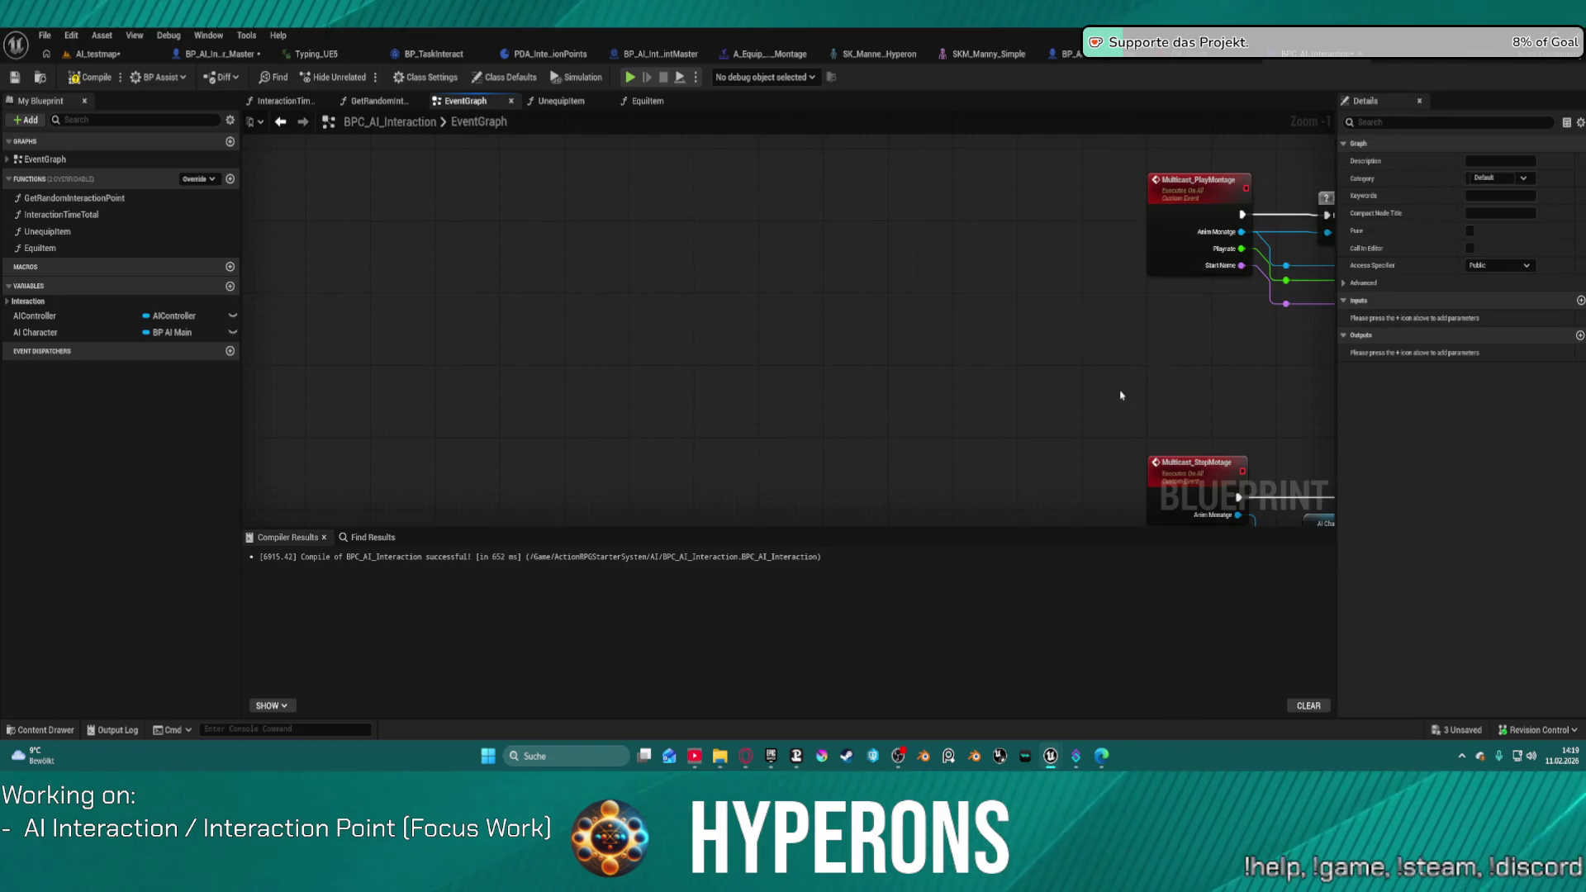
{"action": "left_click", "coordinate": [793, 283]}
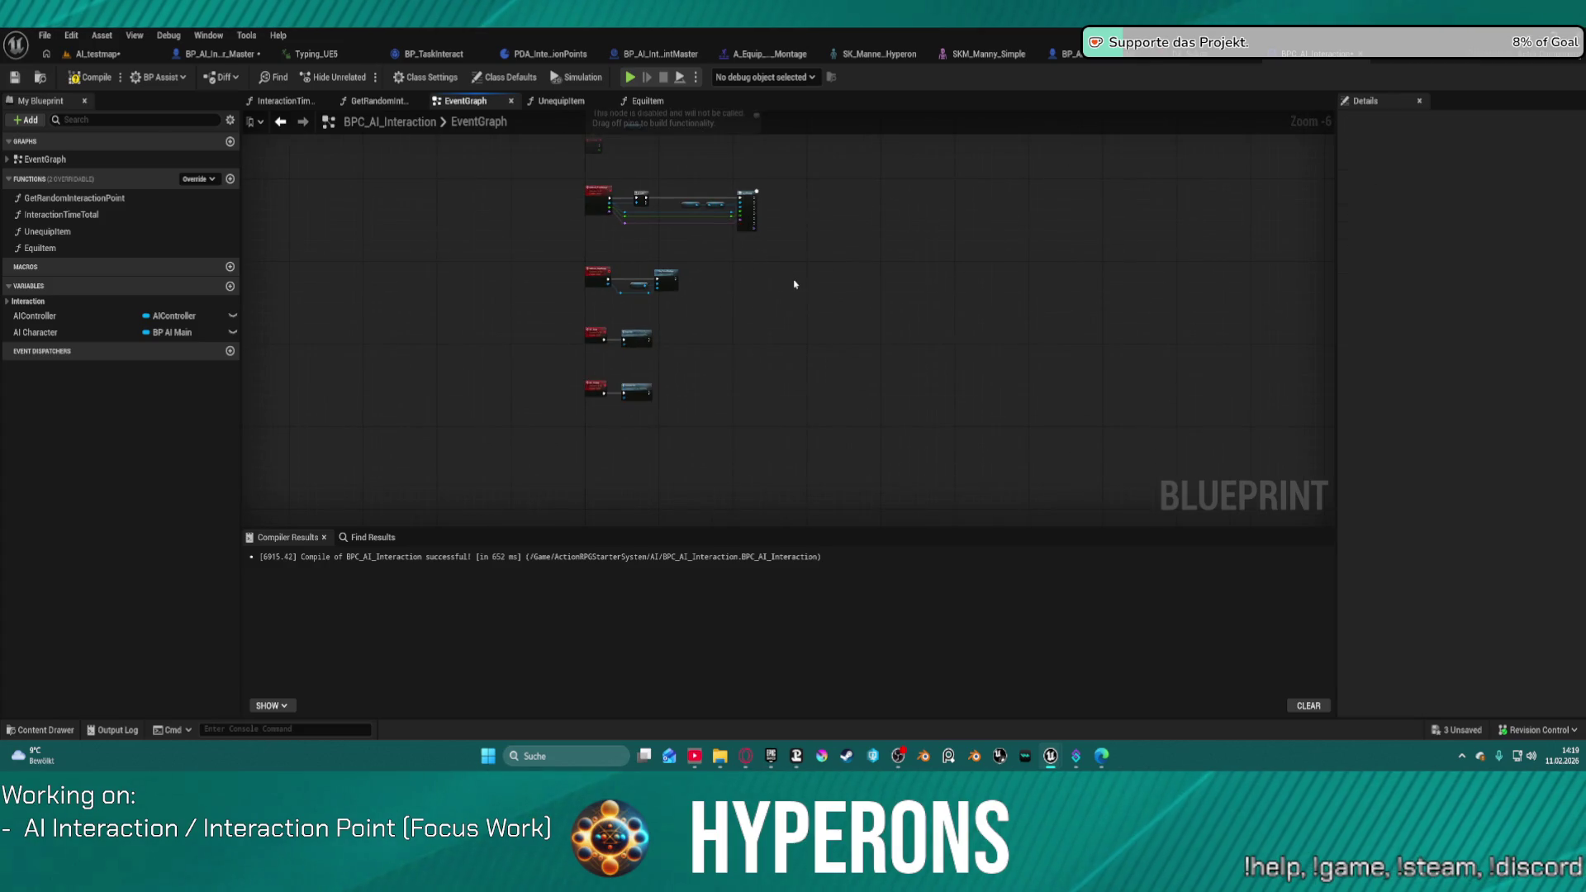
{"action": "key", "text": "F7"}
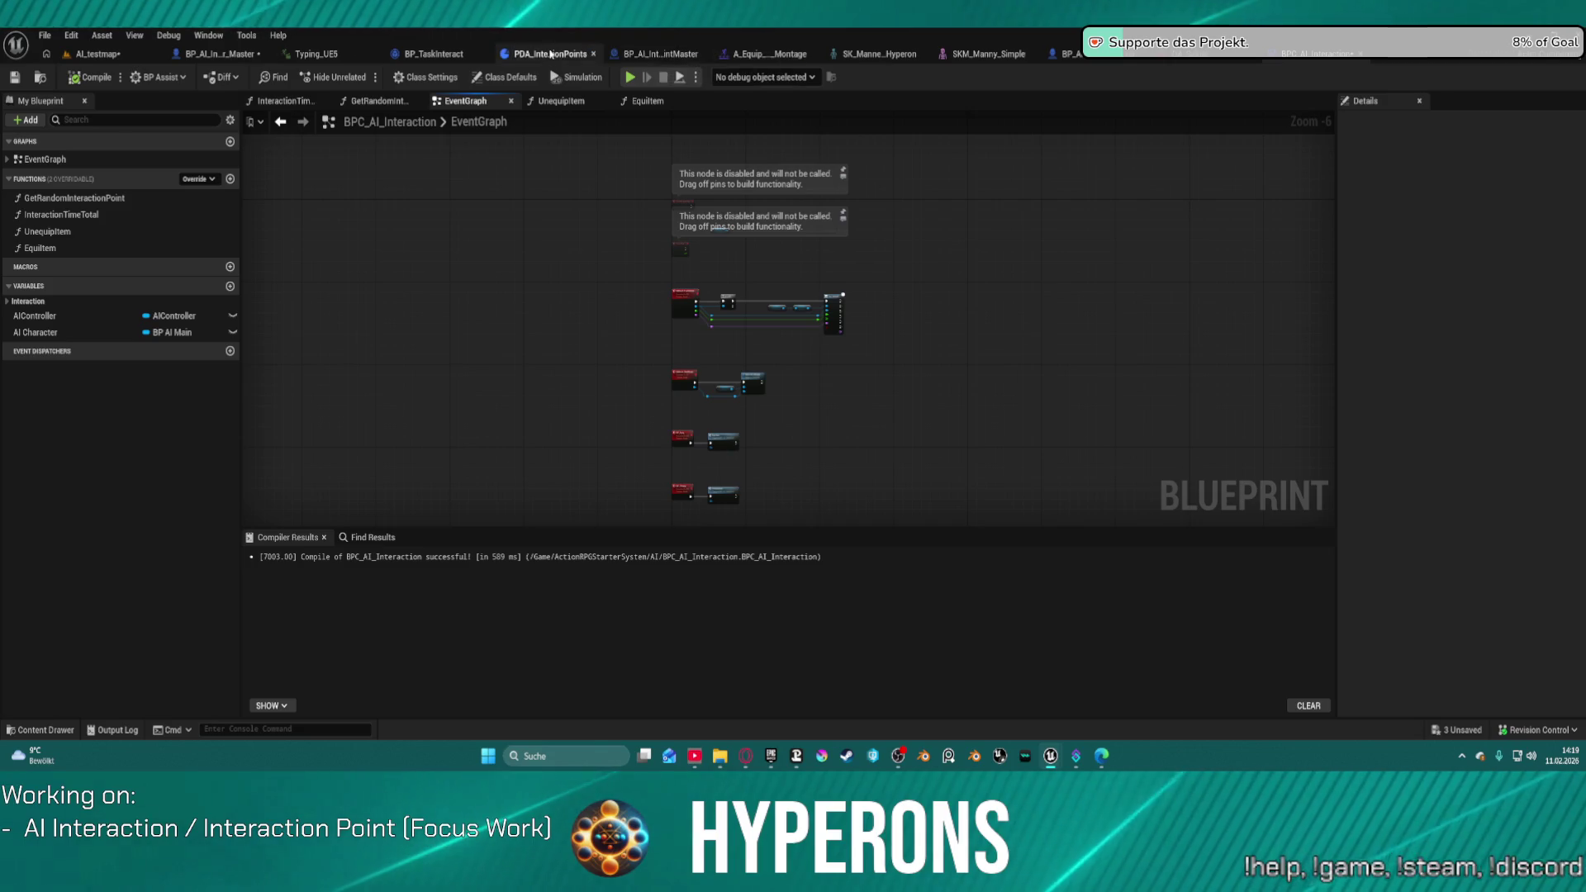
{"action": "left_click", "coordinate": [425, 56]}
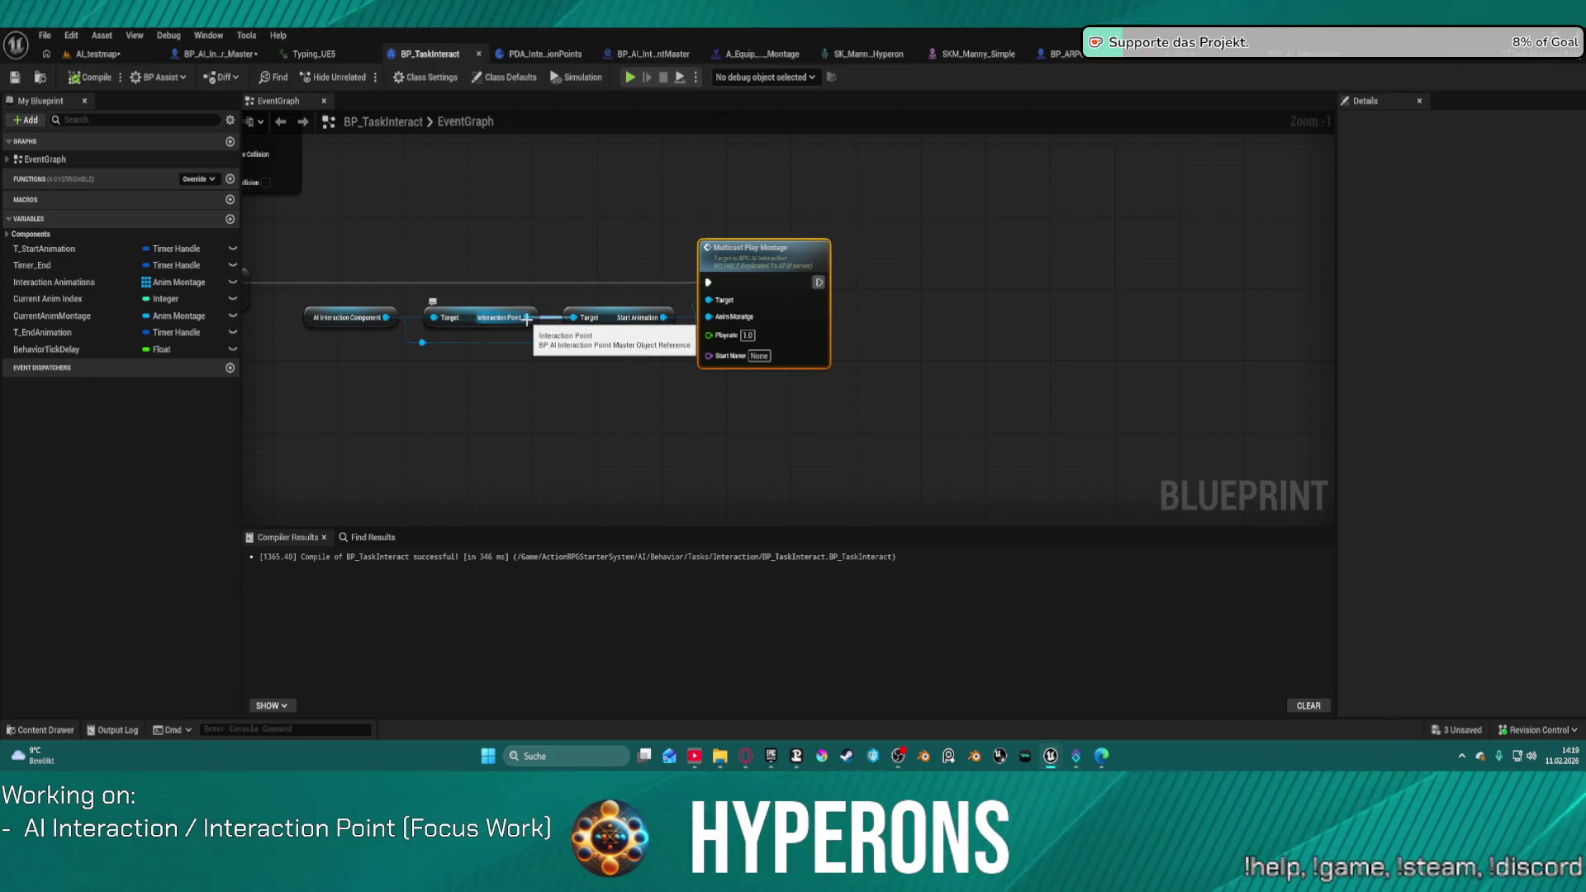
Step: Add an MC Unequip call off the AI Interaction Component and move it lower
{"action": "mouse_move", "coordinate": [527, 318]}
{"action": "left_mouse_down"}
{"action": "mouse_move", "coordinate": [950, 331]}
{"action": "mouse_move", "coordinate": [928, 316]}
{"action": "left_mouse_up"}
{"action": "left_click", "coordinate": [384, 318]}
{"action": "mouse_move", "coordinate": [385, 318]}
{"action": "left_mouse_down"}
{"action": "mouse_move", "coordinate": [911, 340]}
{"action": "mouse_move", "coordinate": [777, 220]}
{"action": "mouse_move", "coordinate": [706, 217]}
{"action": "mouse_move", "coordinate": [883, 308]}
{"action": "left_mouse_up"}
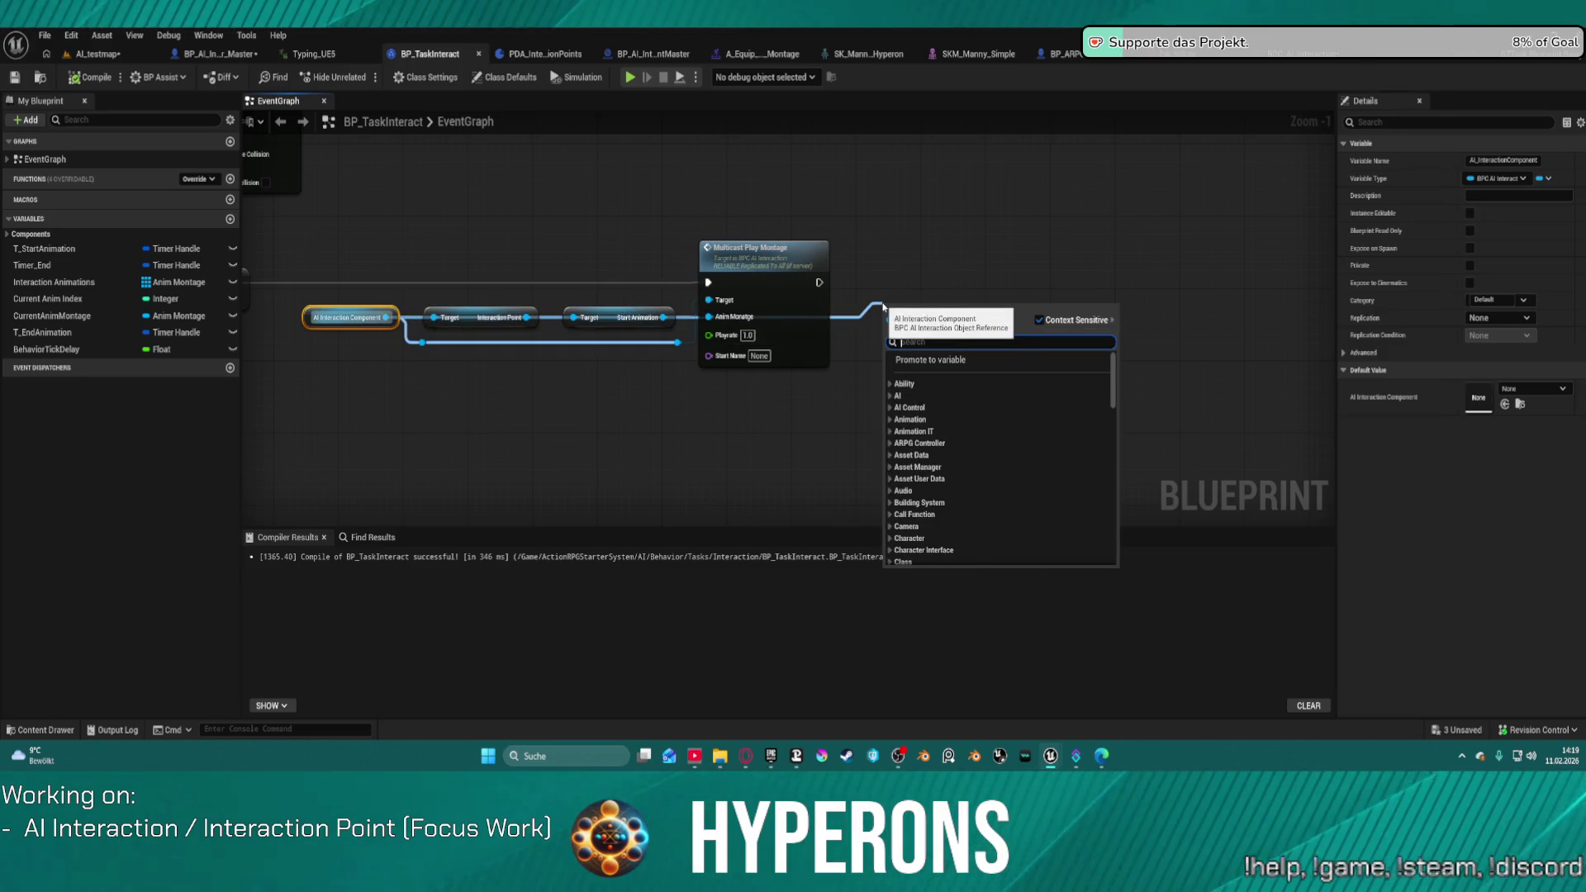
{"action": "type", "text": "equp"}
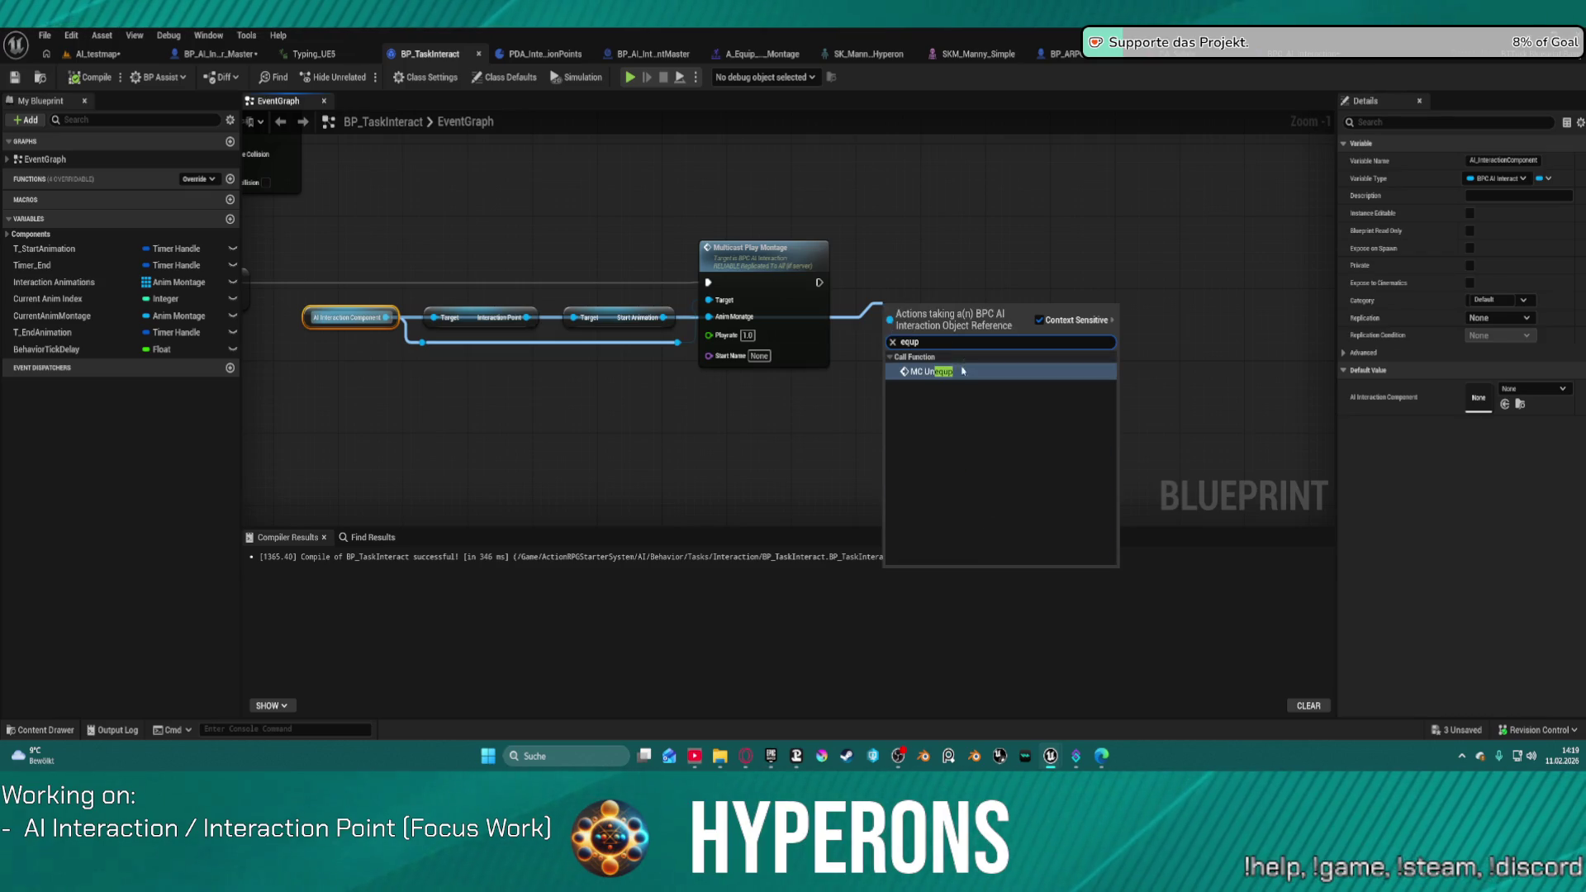
{"action": "left_click", "coordinate": [944, 373]}
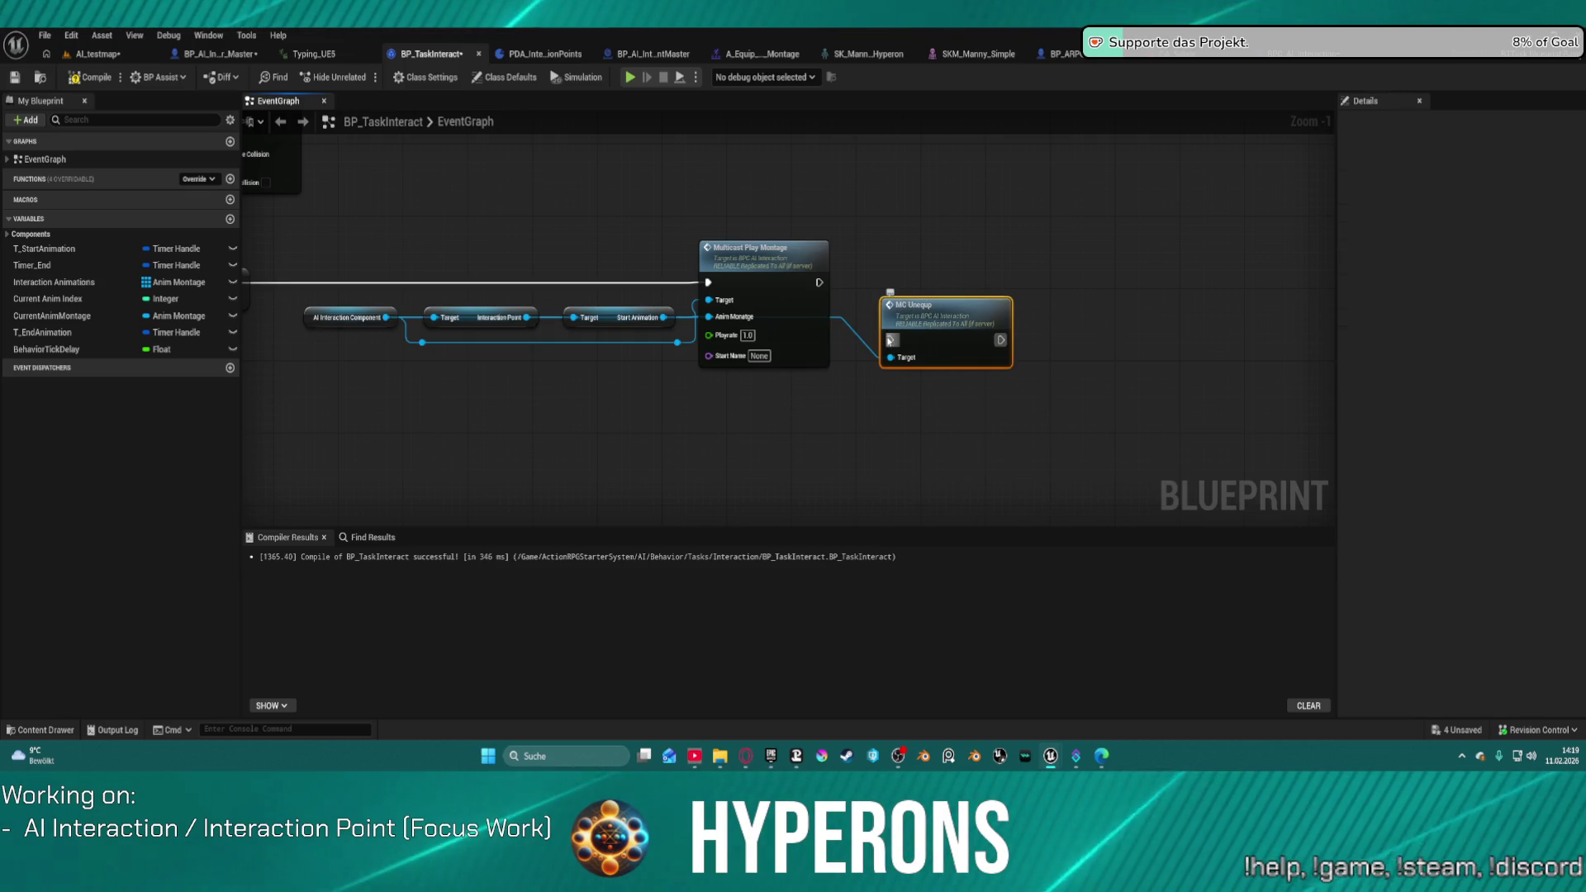
{"action": "left_click_drag", "start_coordinate": [890, 306], "coordinate": [906, 404]}
Step: Add an MC Equip call and run it after the start Multicast Play Montage
{"action": "left_click", "coordinate": [361, 321]}
{"action": "left_click_drag", "start_coordinate": [526, 317], "coordinate": [627, 432]}
{"action": "type", "text": "eq"}
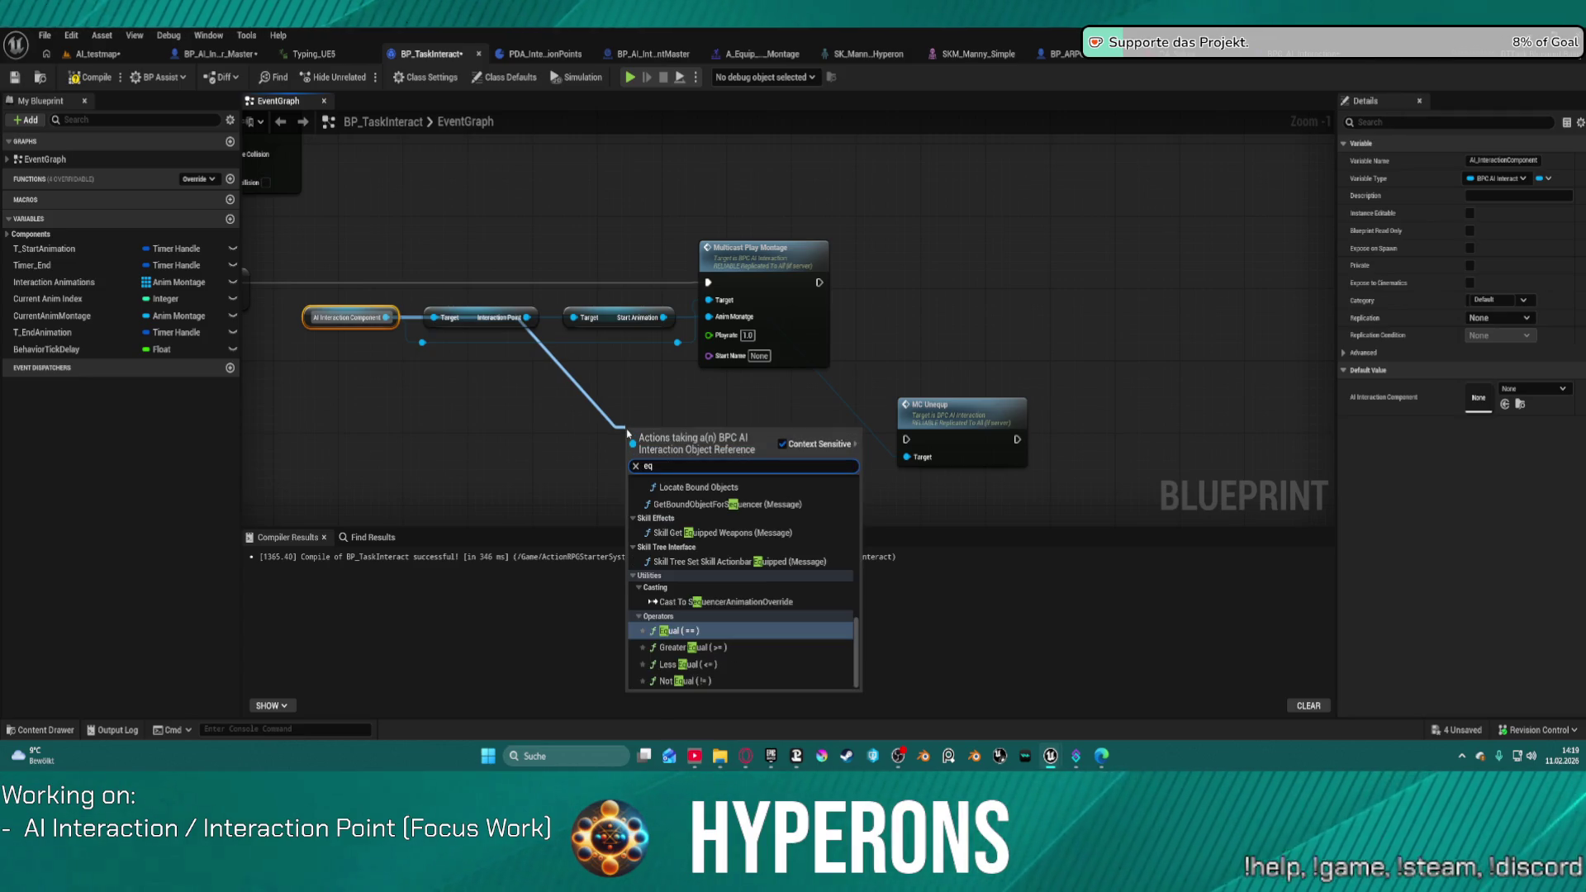
{"action": "type", "text": "up"}
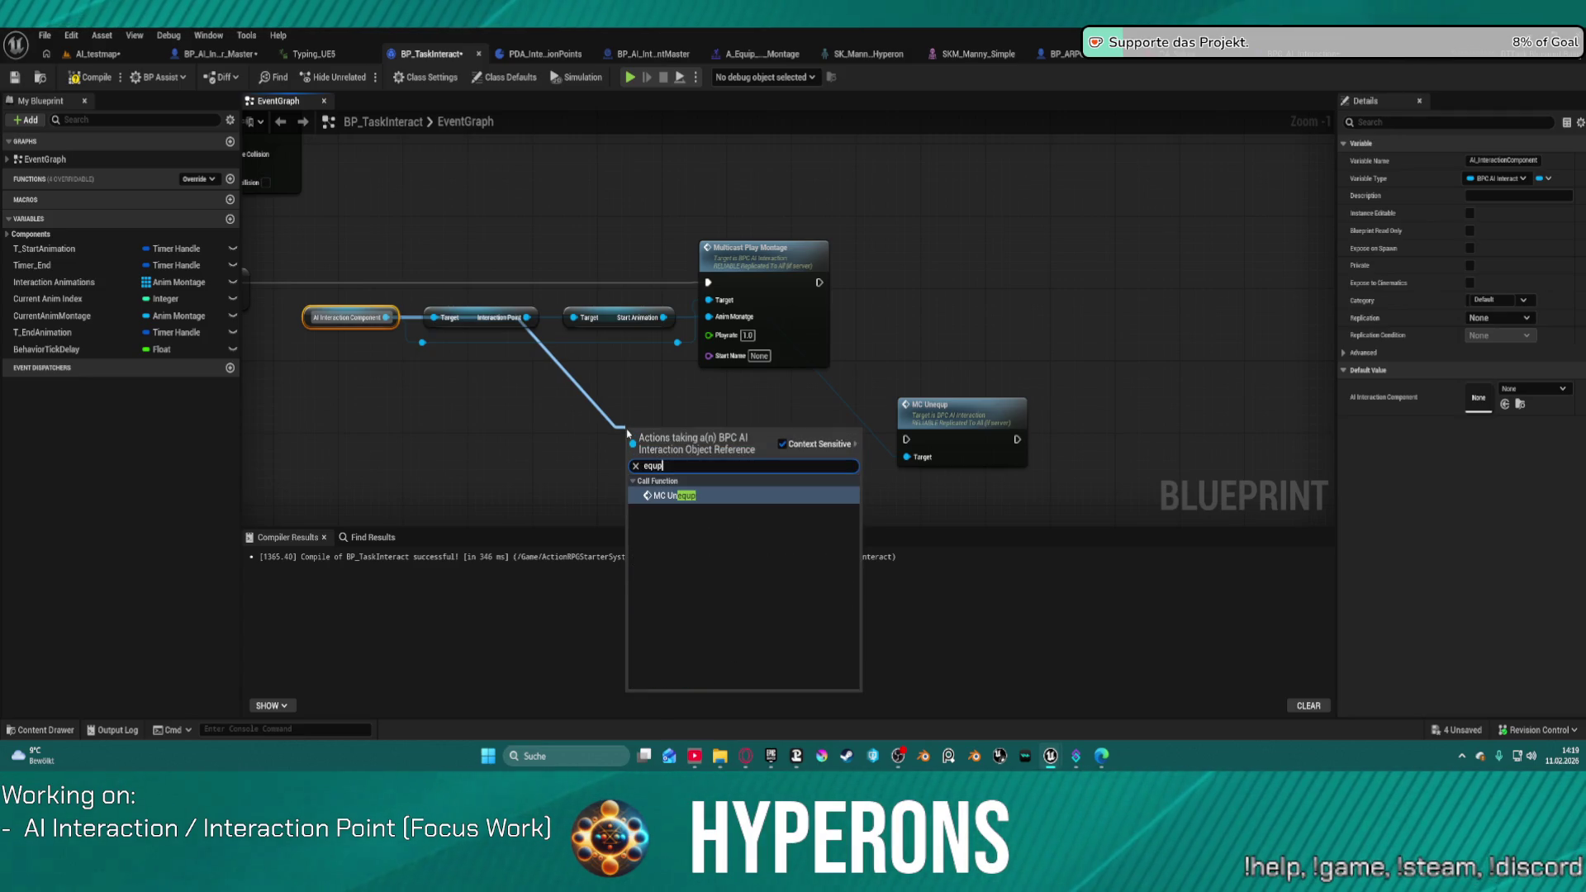
{"action": "key", "text": "BackSpace"}
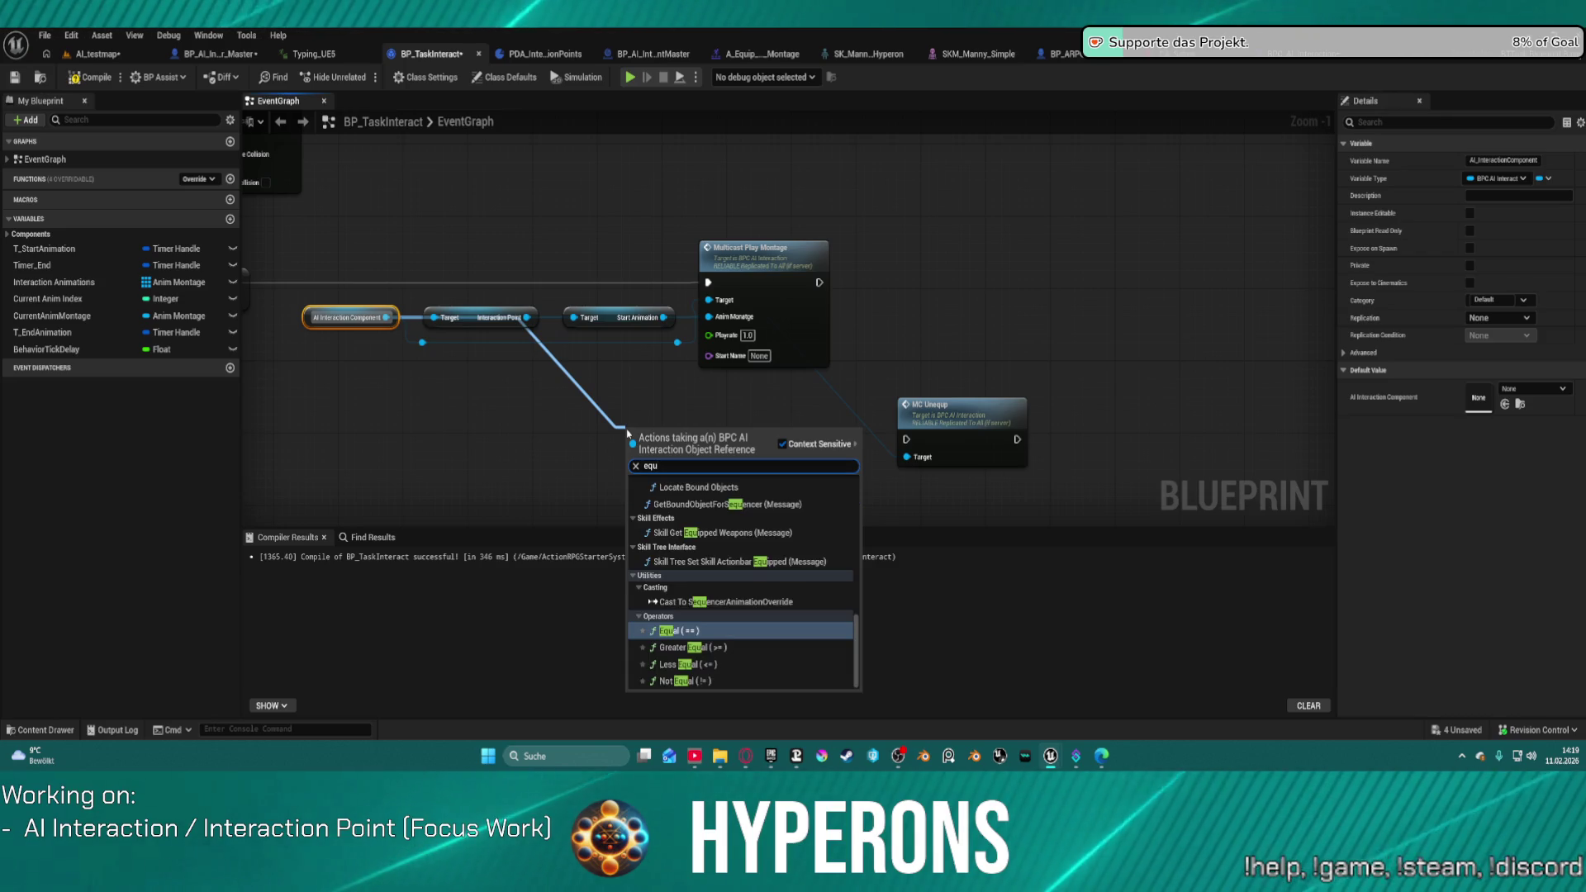
{"action": "type", "text": "ip"}
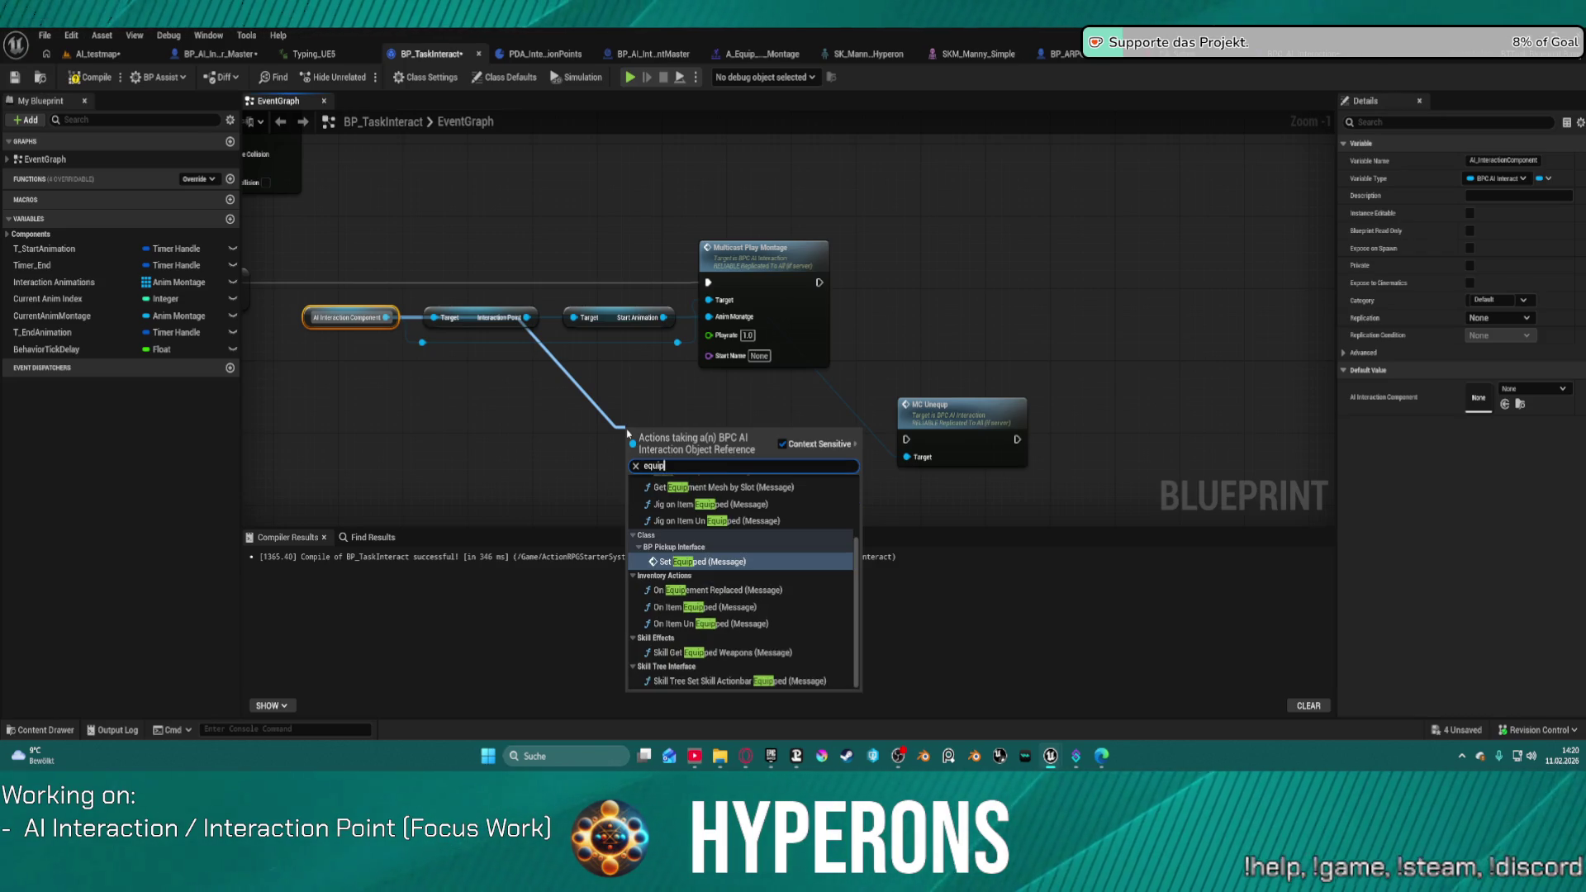
{"action": "scroll", "coordinate": [783, 500], "scroll_direction": "up", "scroll_amount": 2}
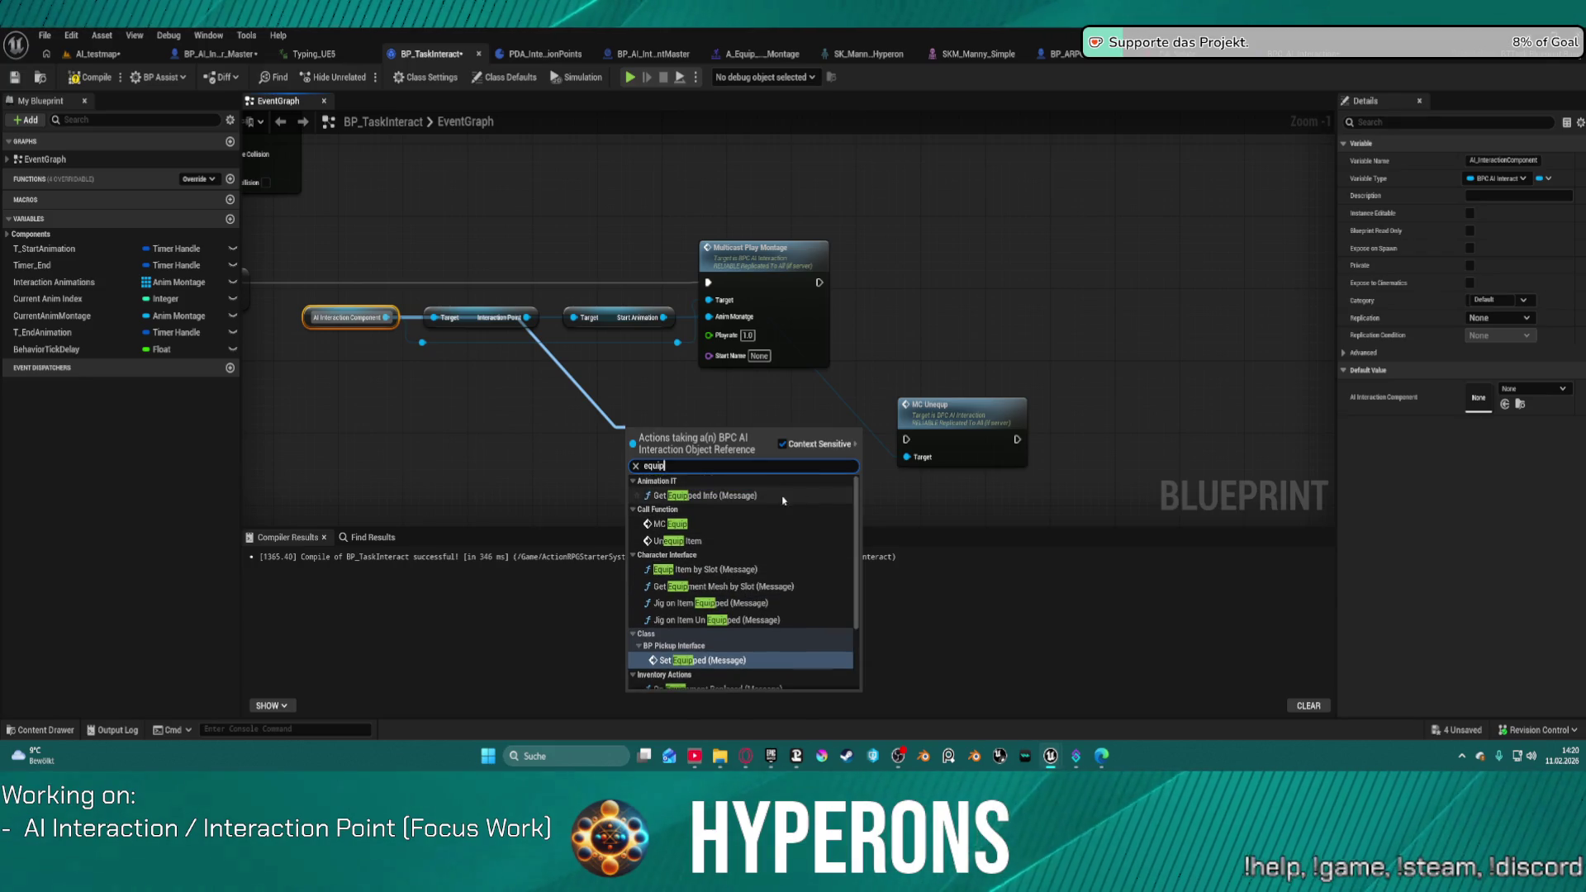
{"action": "left_click", "coordinate": [671, 524]}
{"action": "left_click_drag", "start_coordinate": [689, 435], "coordinate": [955, 272]}
{"action": "left_click_drag", "start_coordinate": [818, 282], "coordinate": [907, 304]}
Step: Replace the leftover MC Unequip with one wired after the end Multicast Play Montage
{"action": "left_click", "coordinate": [967, 421]}
{"action": "key", "text": "Delete"}
{"action": "scroll", "coordinate": [762, 169], "scroll_direction": "down", "scroll_amount": 1}
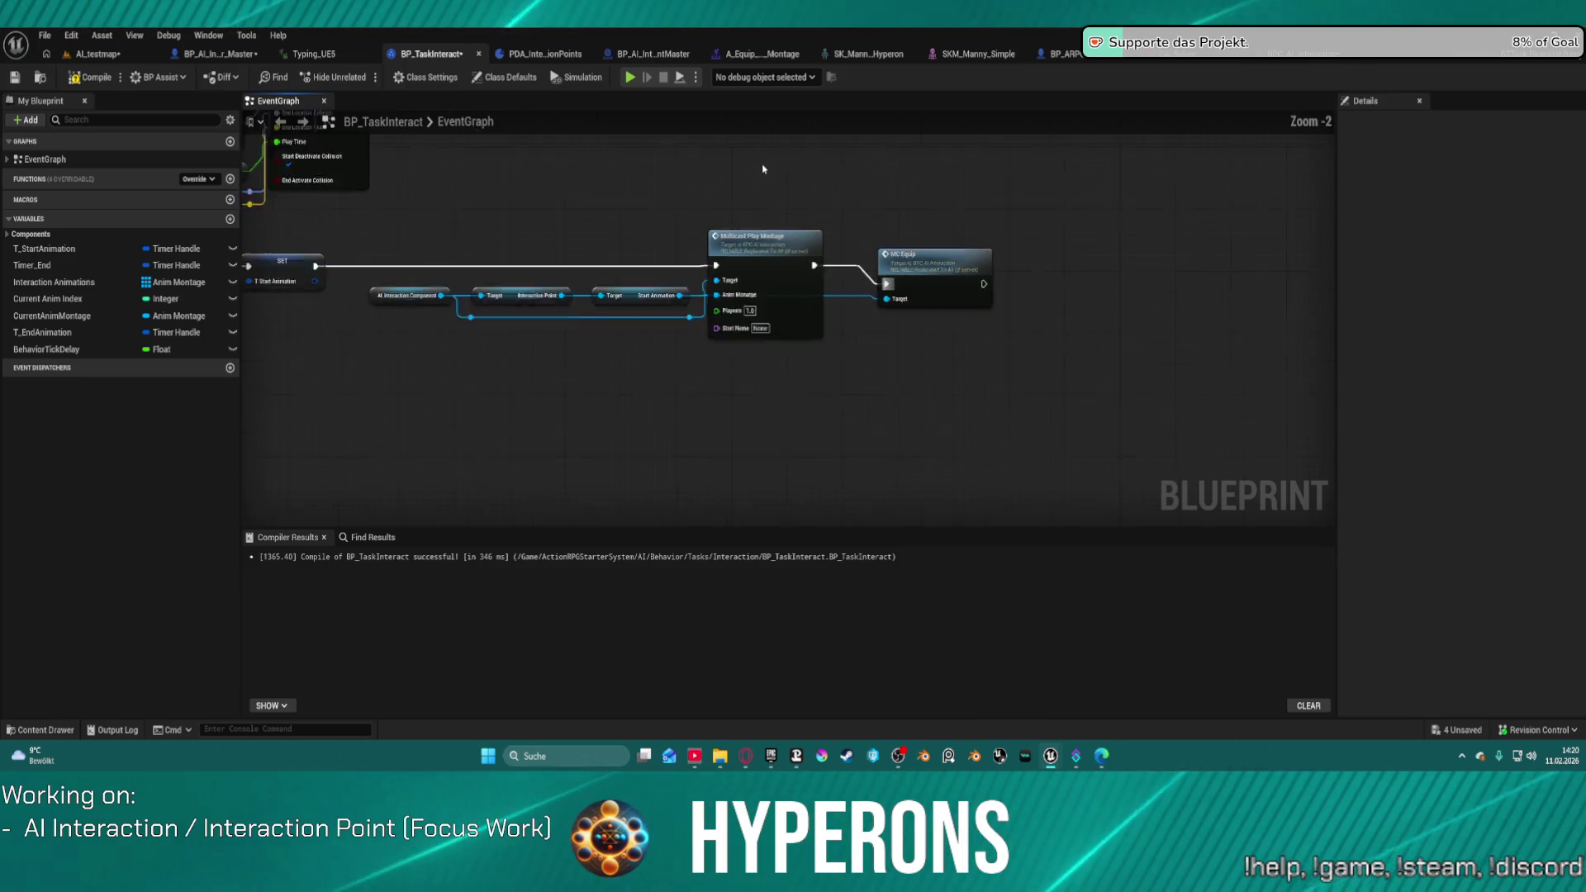
{"action": "scroll", "coordinate": [1140, 276], "scroll_direction": "down", "scroll_amount": 3}
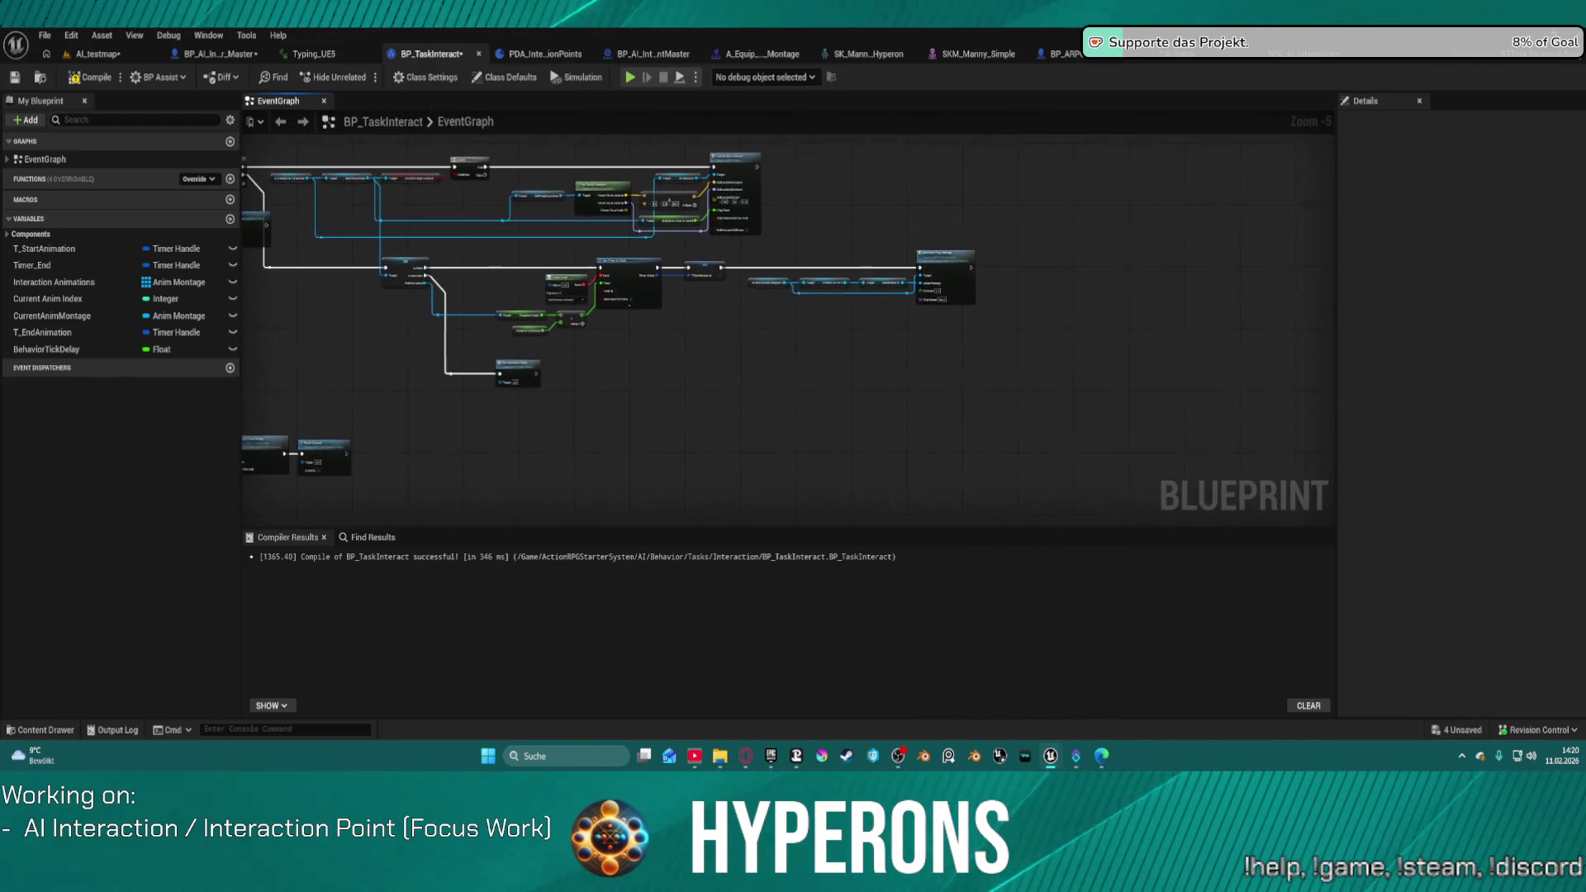
{"action": "scroll", "coordinate": [1027, 241], "scroll_direction": "up", "scroll_amount": 5}
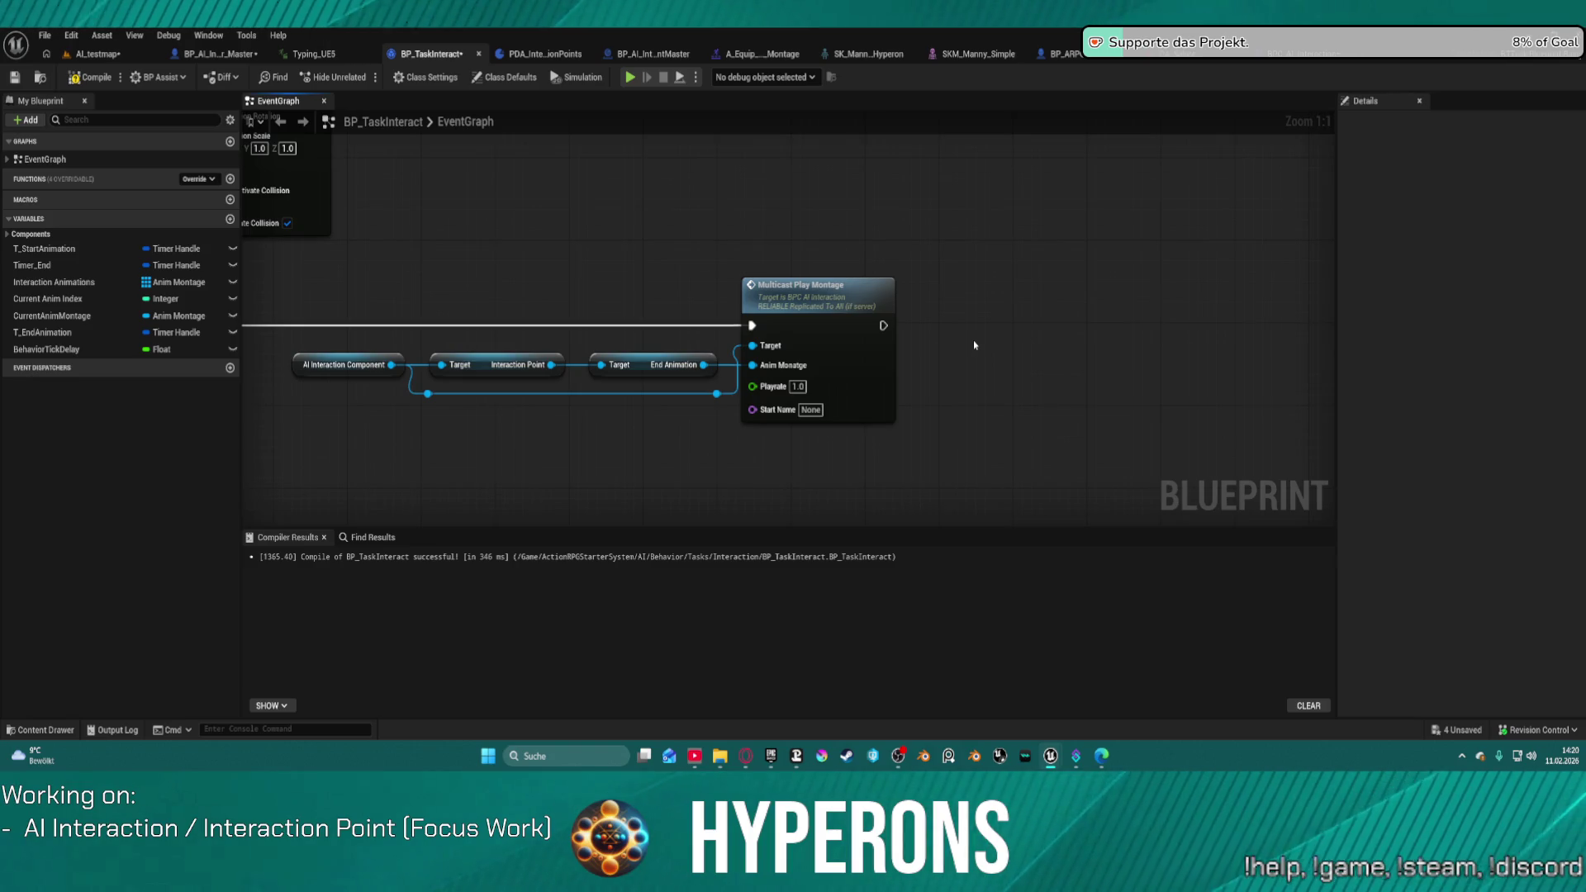
{"action": "key", "text": "ctrl+v"}
{"action": "left_click_drag", "start_coordinate": [979, 382], "coordinate": [883, 325]}
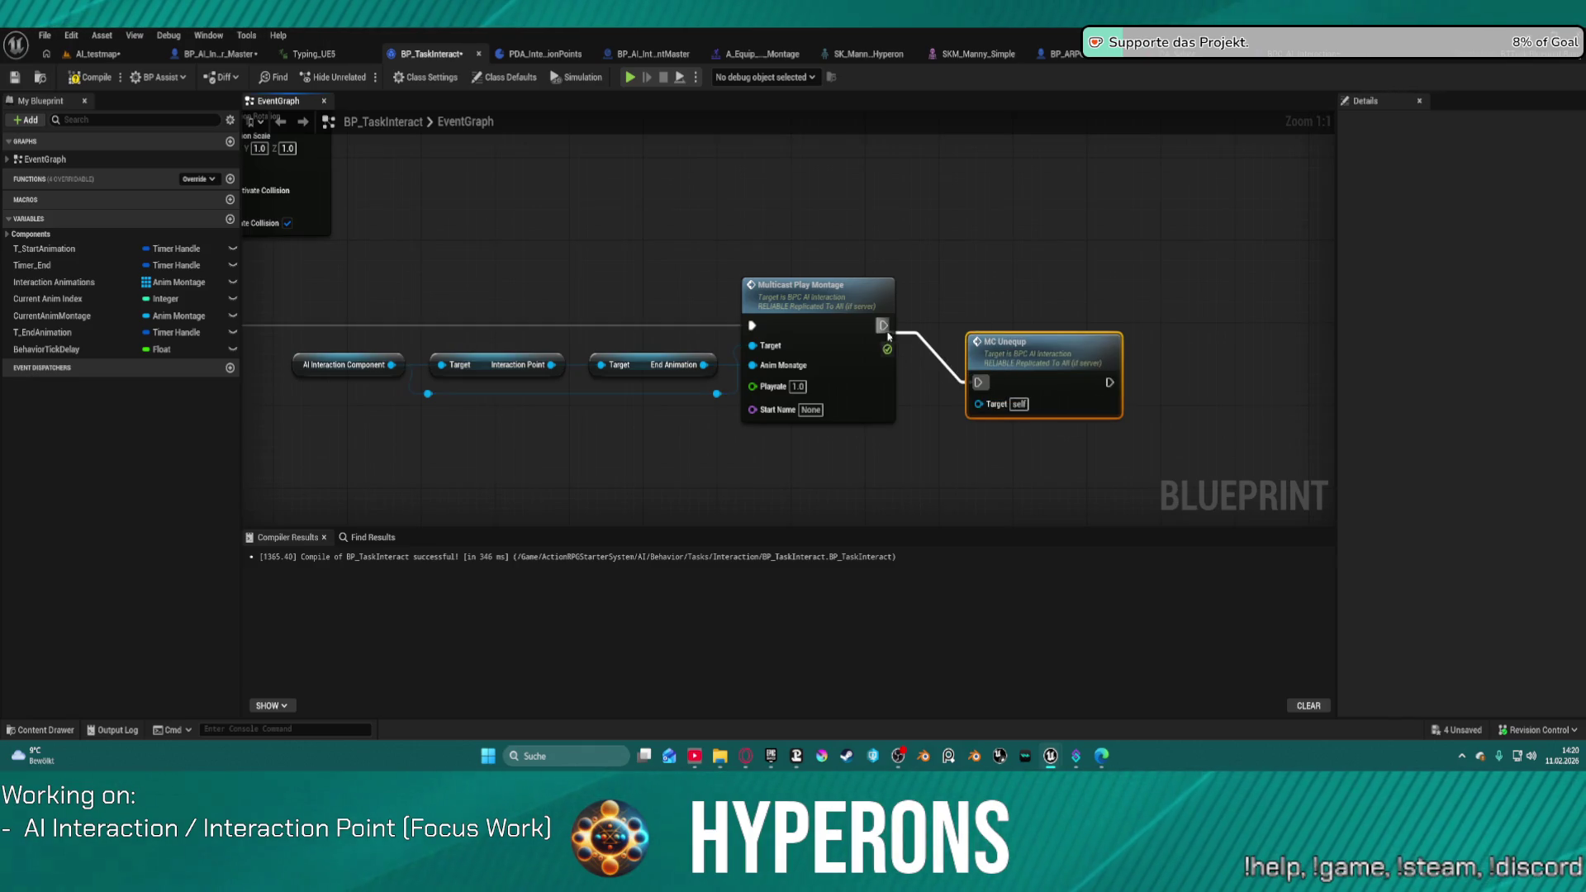
{"action": "mouse_move", "coordinate": [1039, 384]}
{"action": "left_mouse_down"}
{"action": "mouse_move", "coordinate": [1039, 333]}
{"action": "mouse_move", "coordinate": [826, 398]}
{"action": "mouse_move", "coordinate": [496, 398]}
{"action": "mouse_move", "coordinate": [715, 397]}
{"action": "left_mouse_up"}
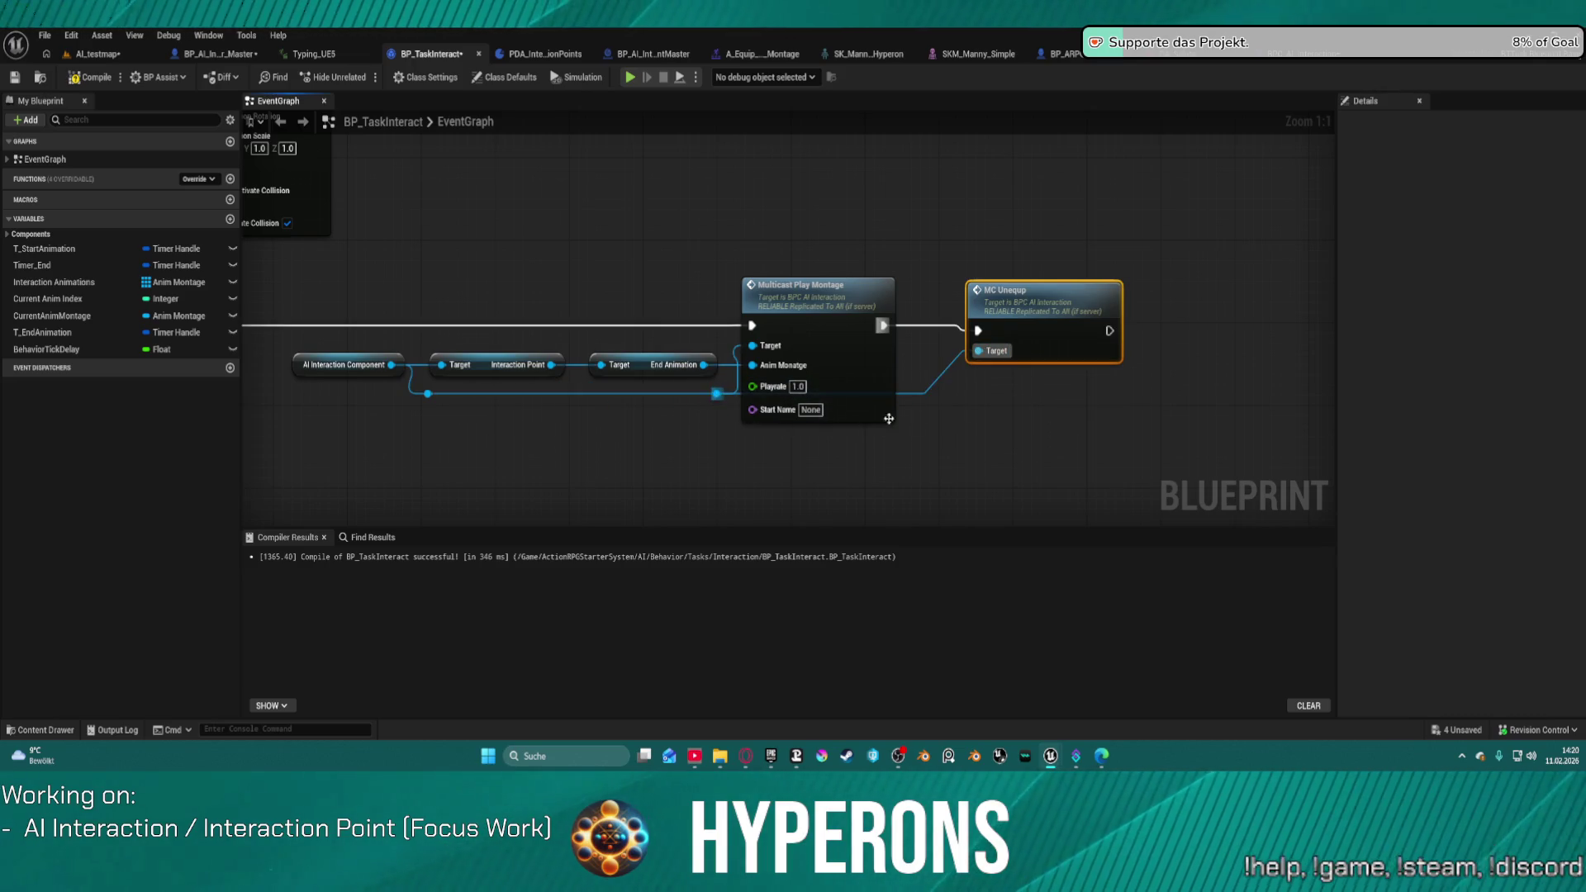
{"action": "left_click", "coordinate": [80, 56]}
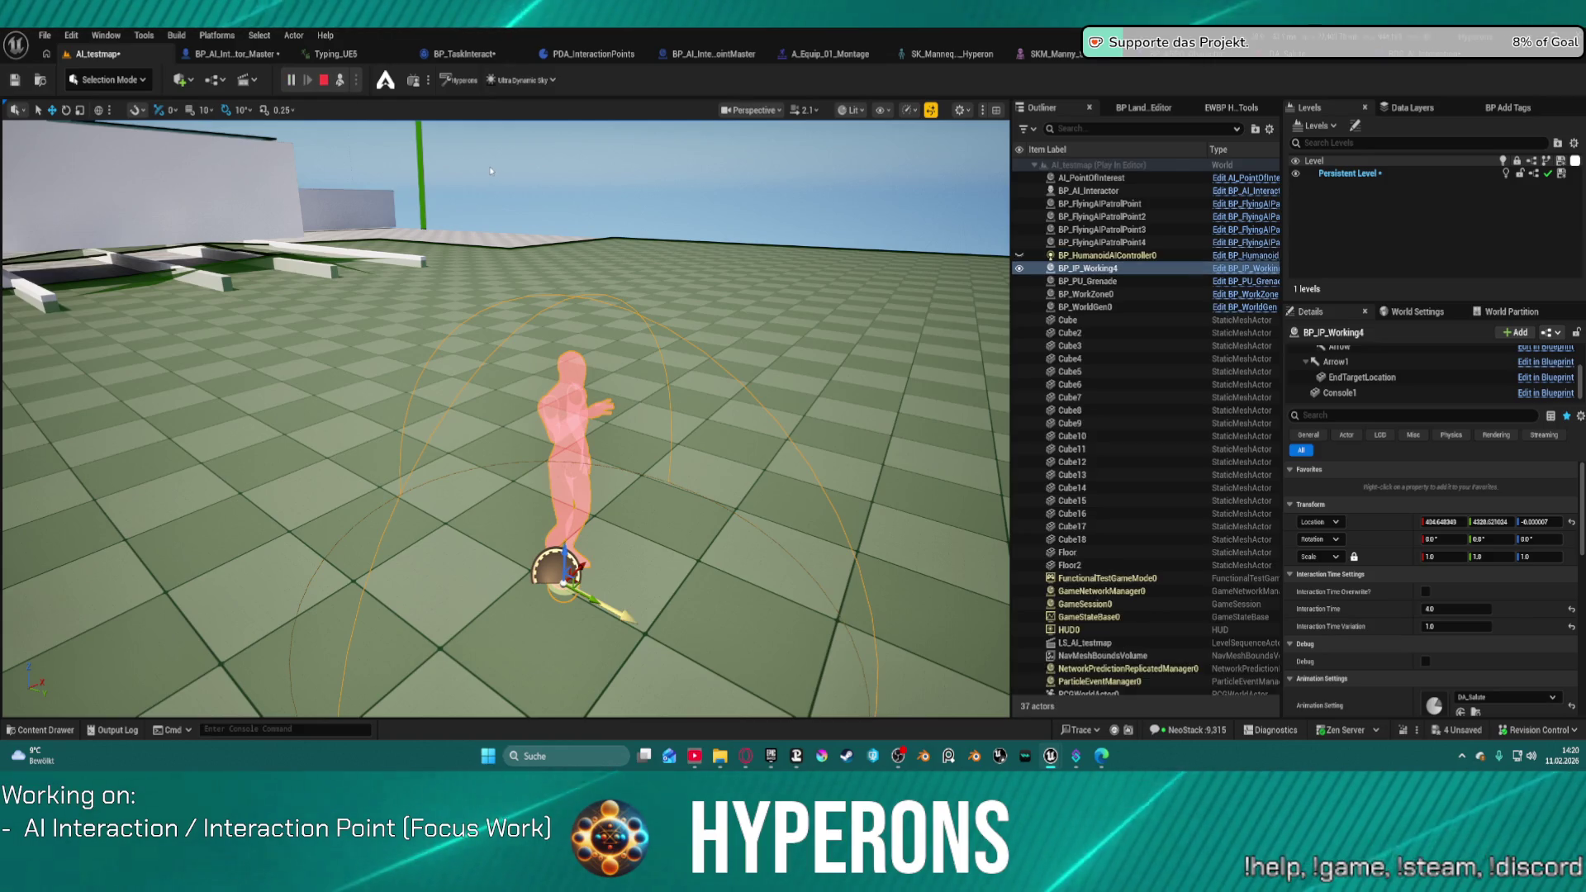
Step: Run two quick play tests of the level, hiding the navigation mesh between them
{"action": "left_click", "coordinate": [290, 81]}
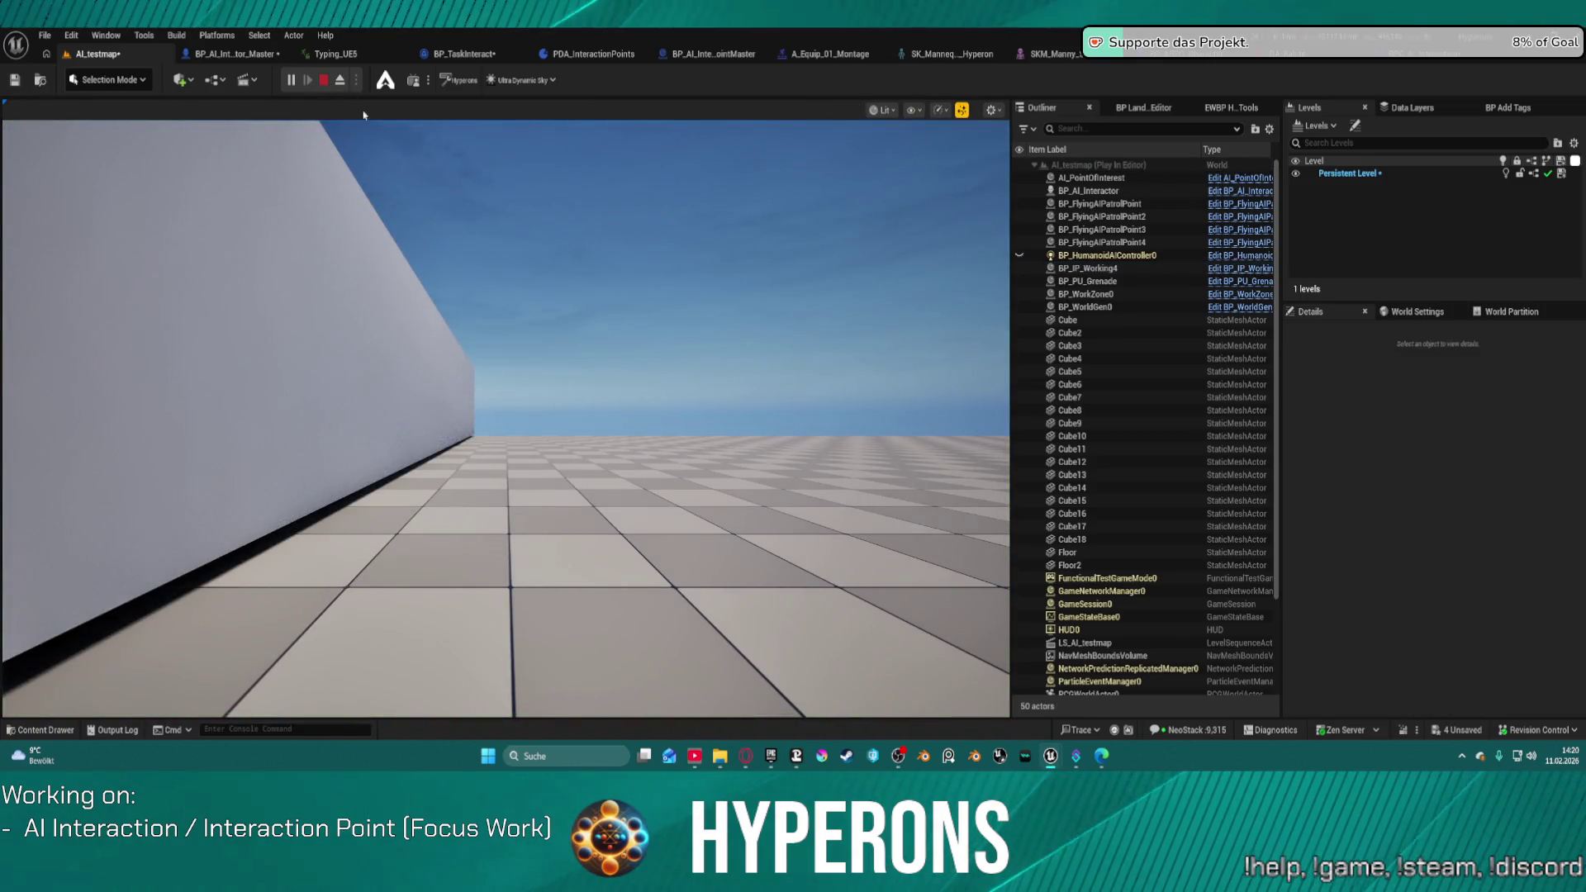
{"action": "key", "text": "Escape"}
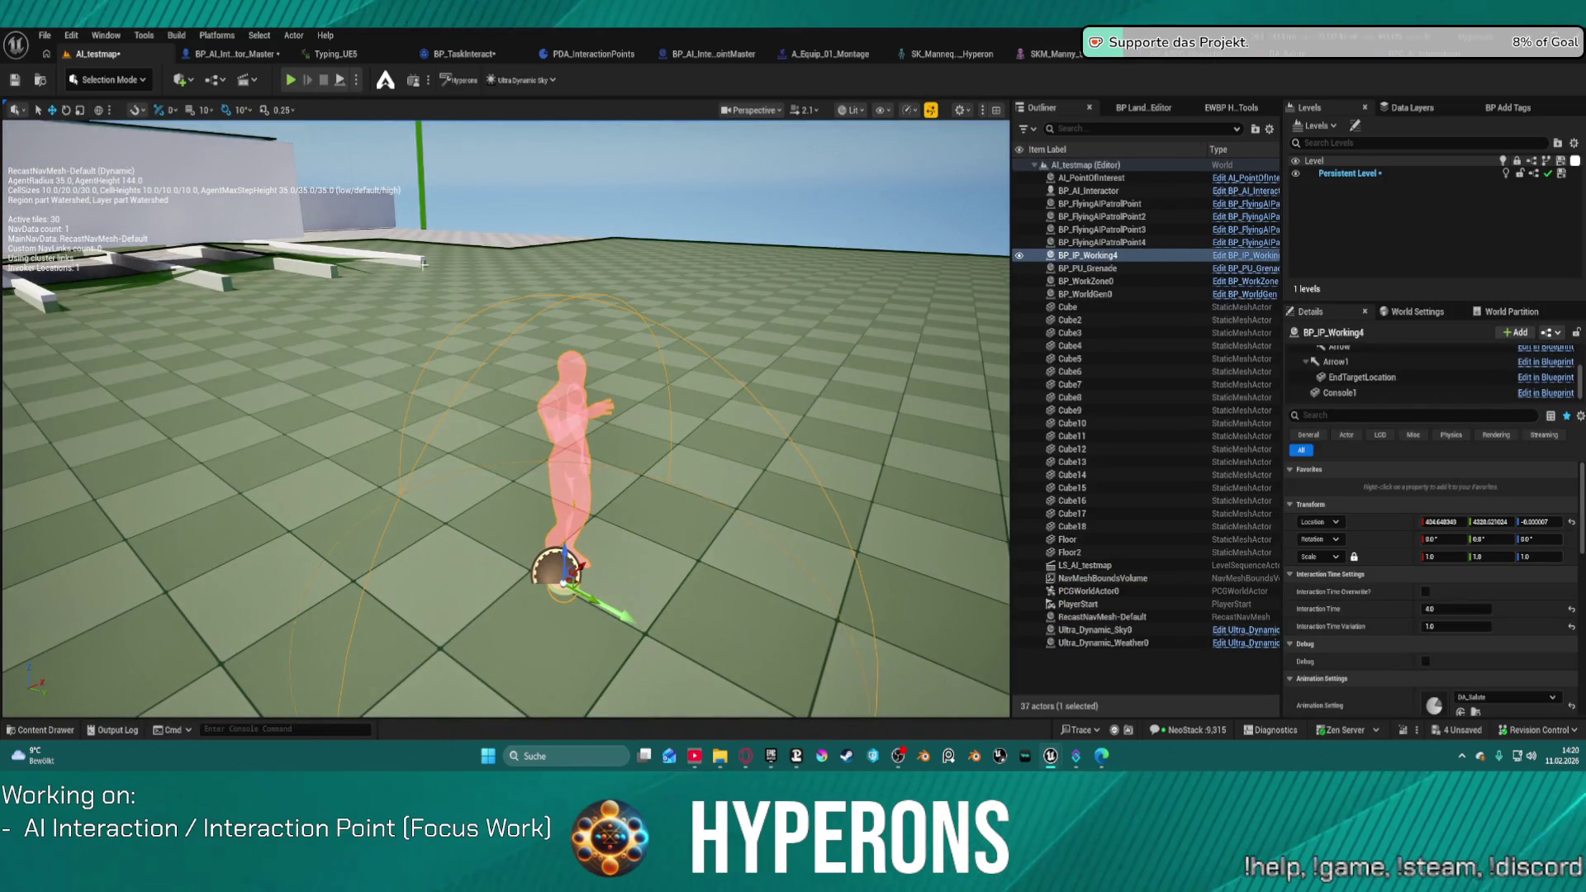
{"action": "left_click", "coordinate": [517, 250]}
{"action": "key", "text": "p"}
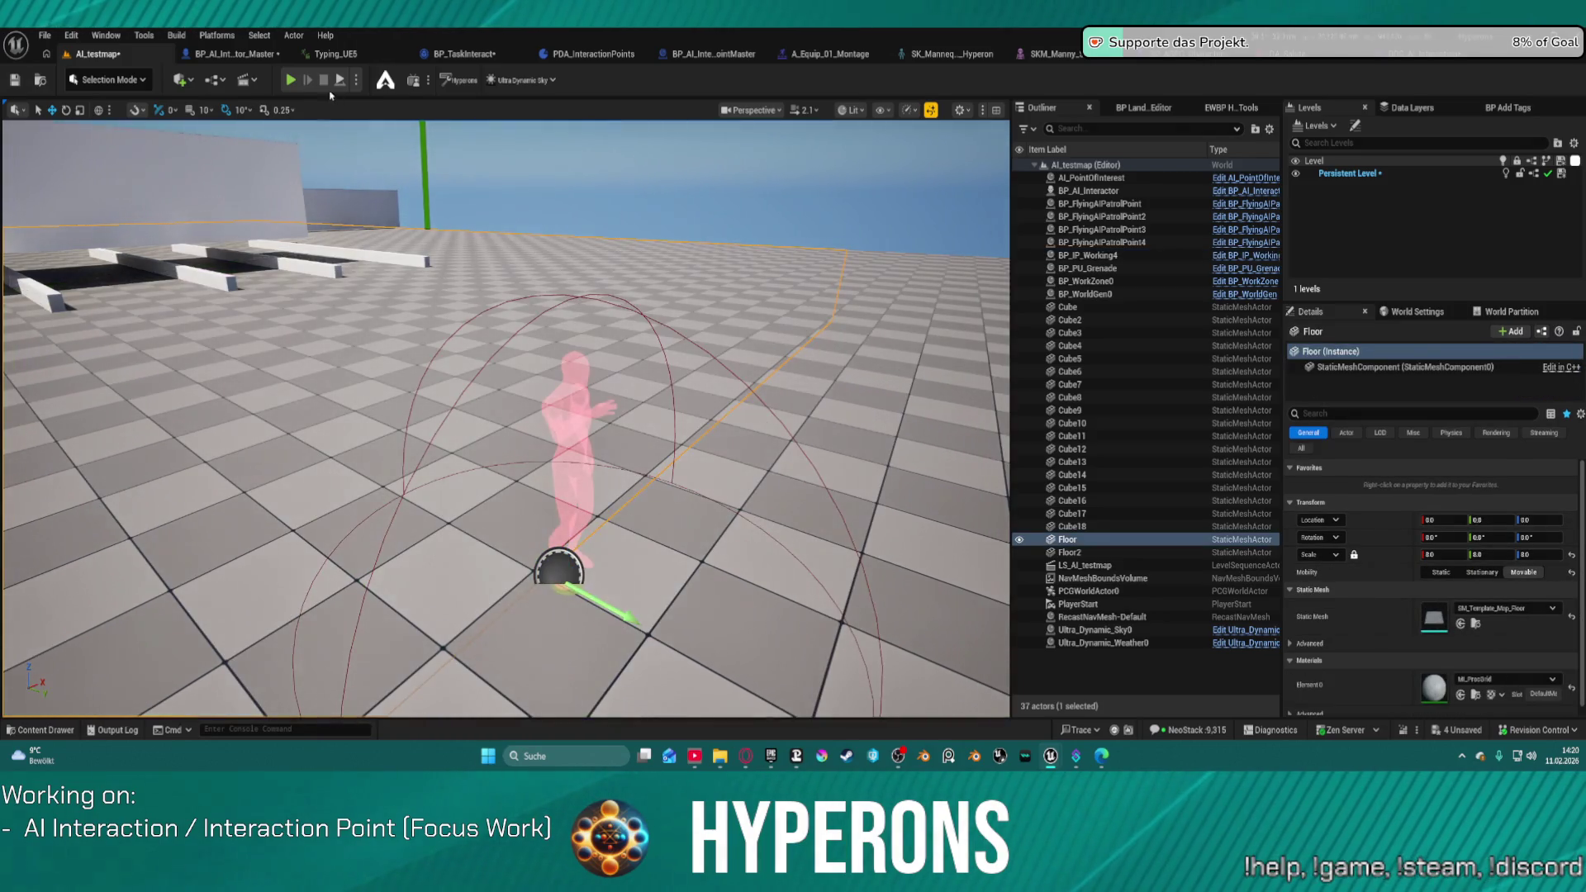
{"action": "key", "text": "alt+p"}
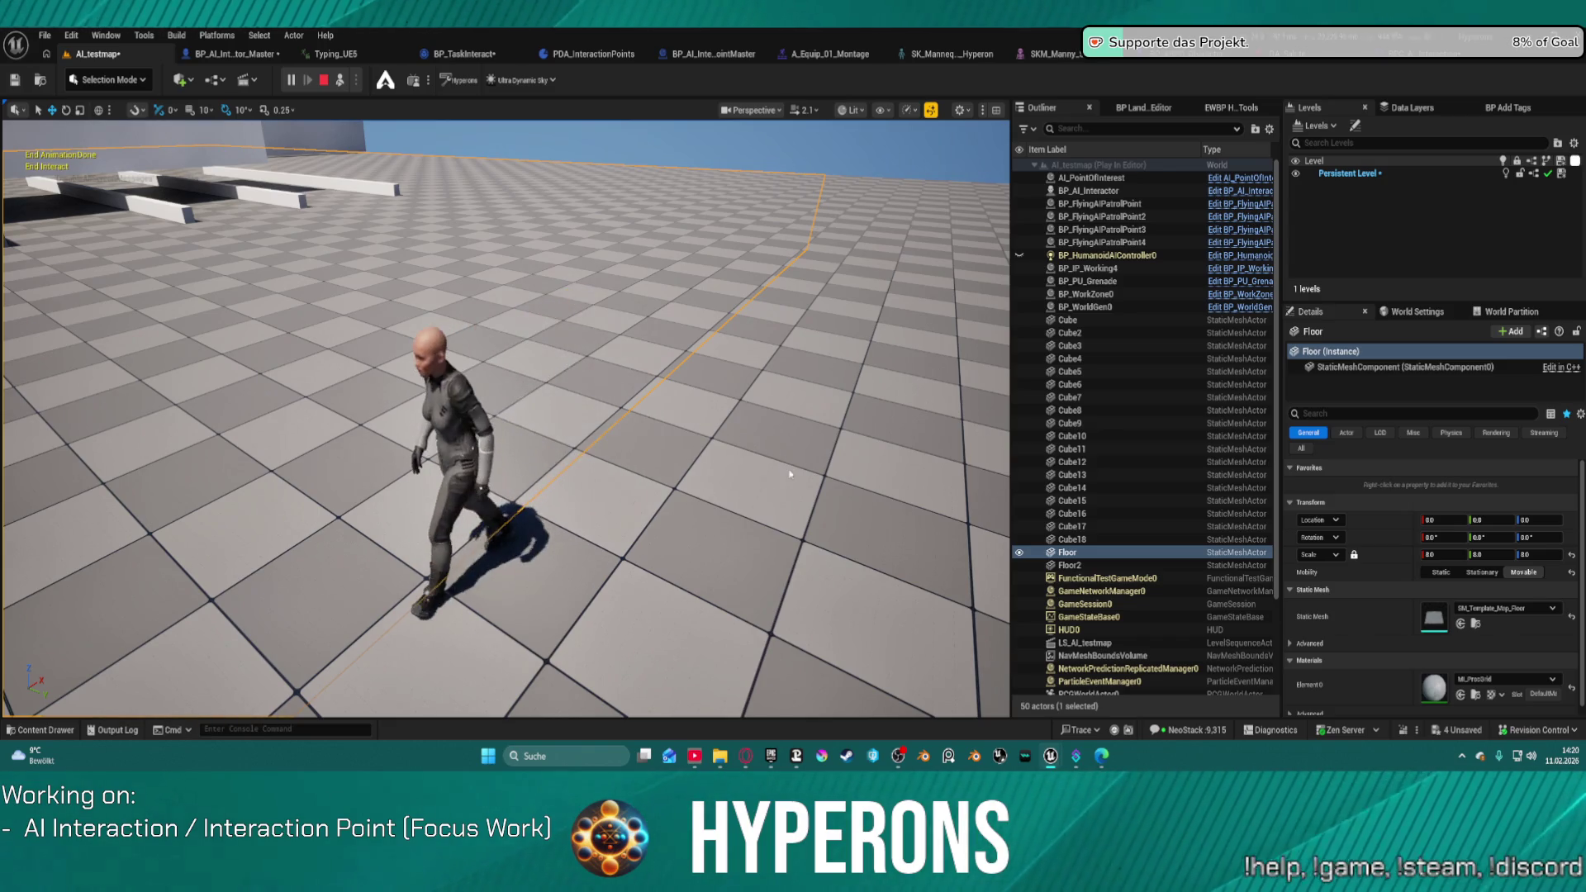
{"action": "key", "text": "Escape"}
Step: Set BP_IP_Working4's animation setting to DA_Welding_Stand and open that data asset
{"action": "scroll", "coordinate": [1352, 616], "scroll_direction": "down", "scroll_amount": 1}
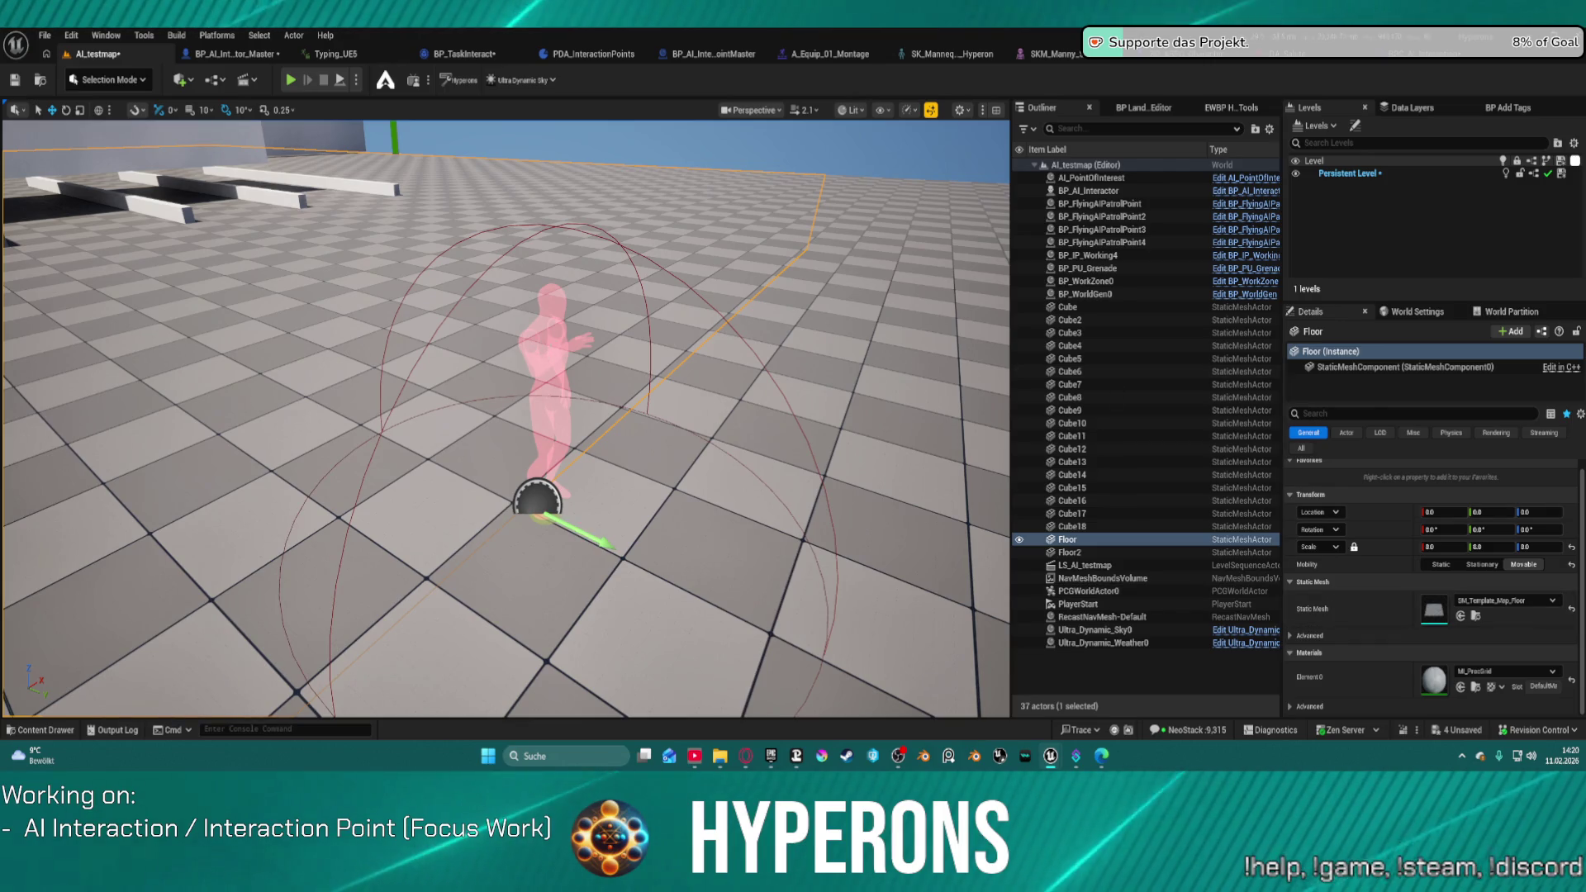
{"action": "left_click", "coordinate": [1088, 255]}
{"action": "left_click", "coordinate": [1505, 689]}
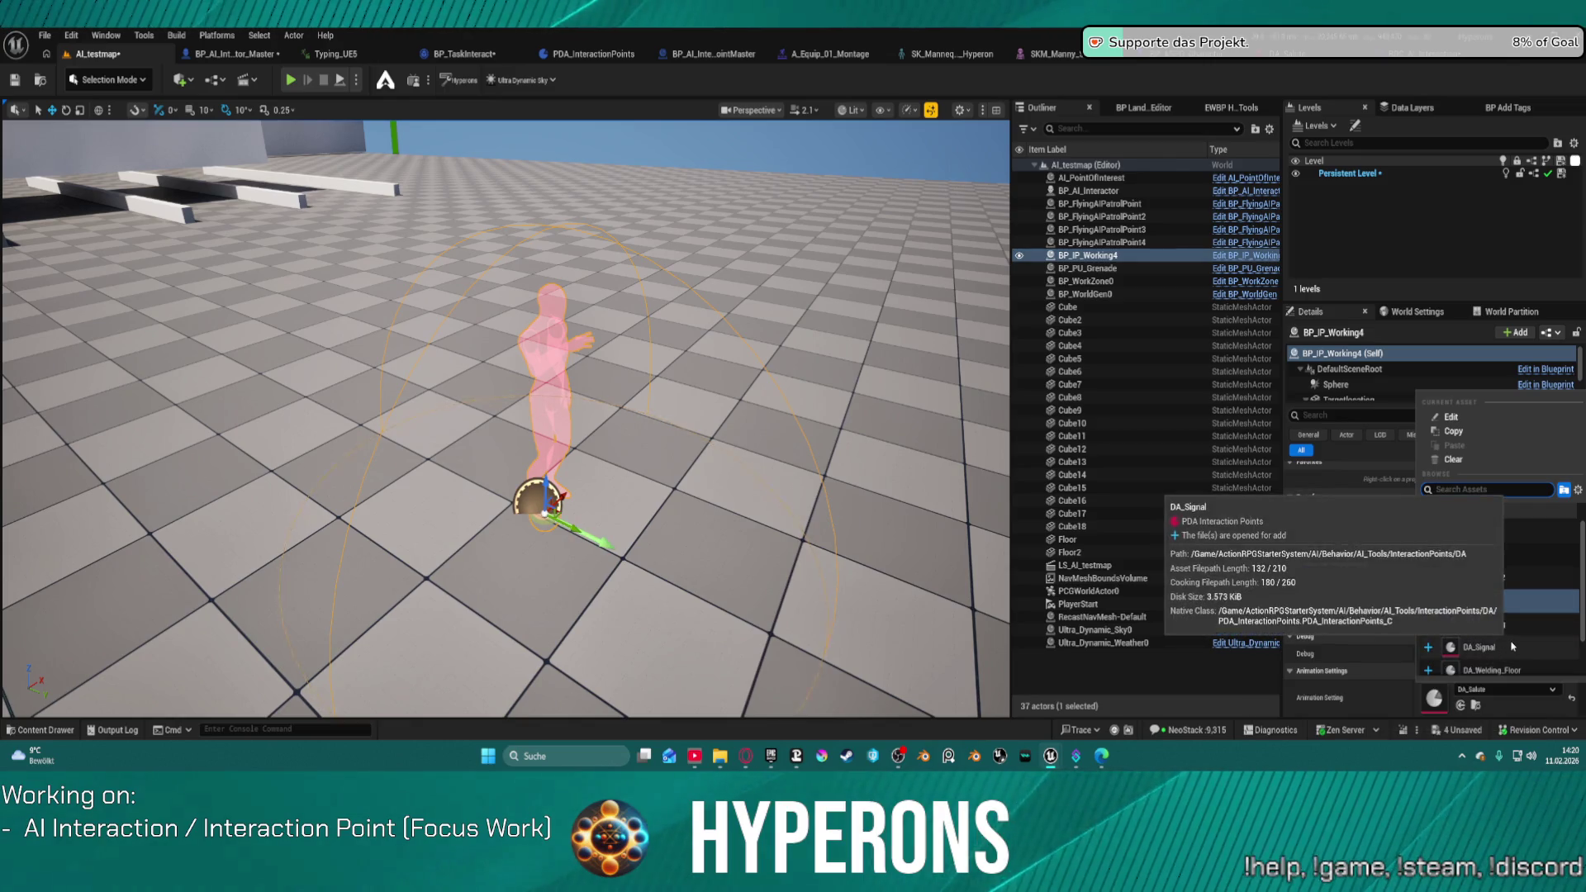
{"action": "scroll", "coordinate": [1522, 603], "scroll_direction": "down", "scroll_amount": 1}
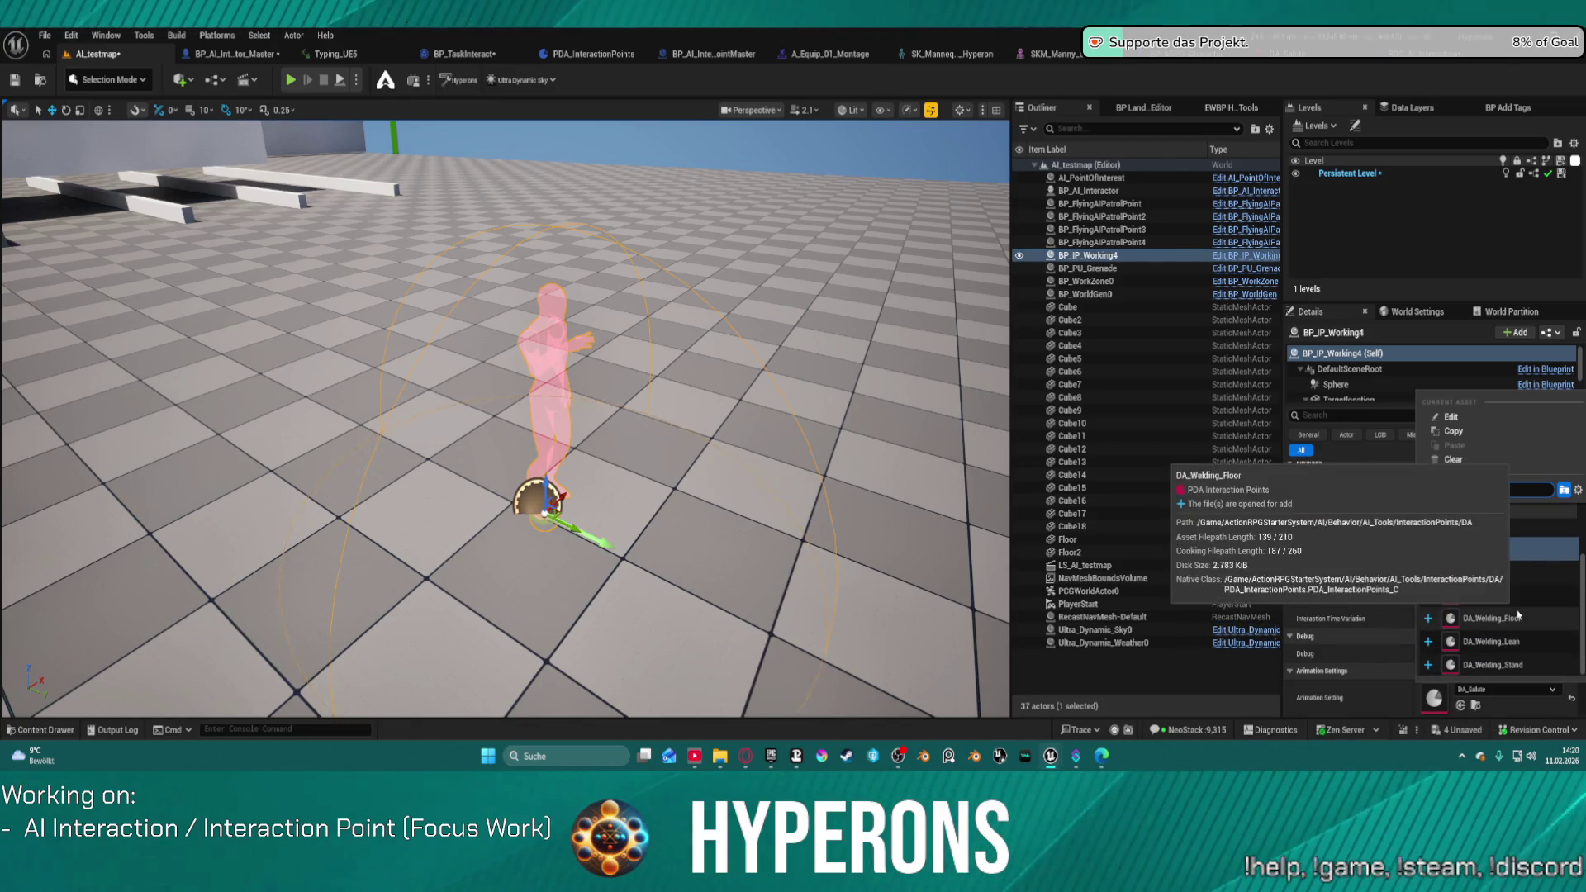
{"action": "scroll", "coordinate": [1499, 669], "scroll_direction": "down", "scroll_amount": 1}
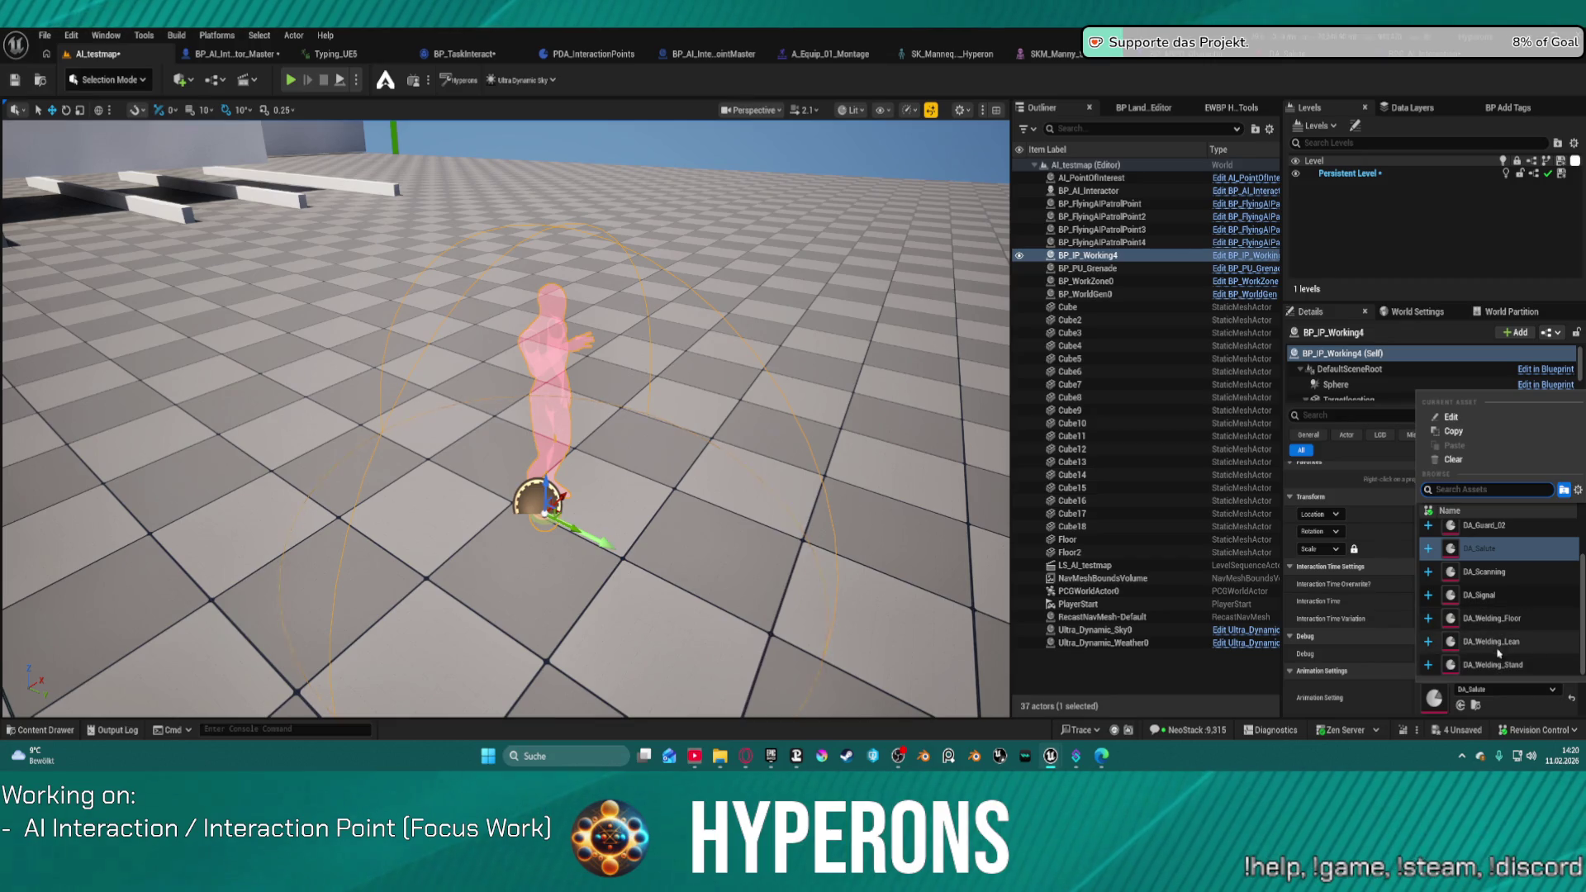
{"action": "left_click", "coordinate": [1498, 665]}
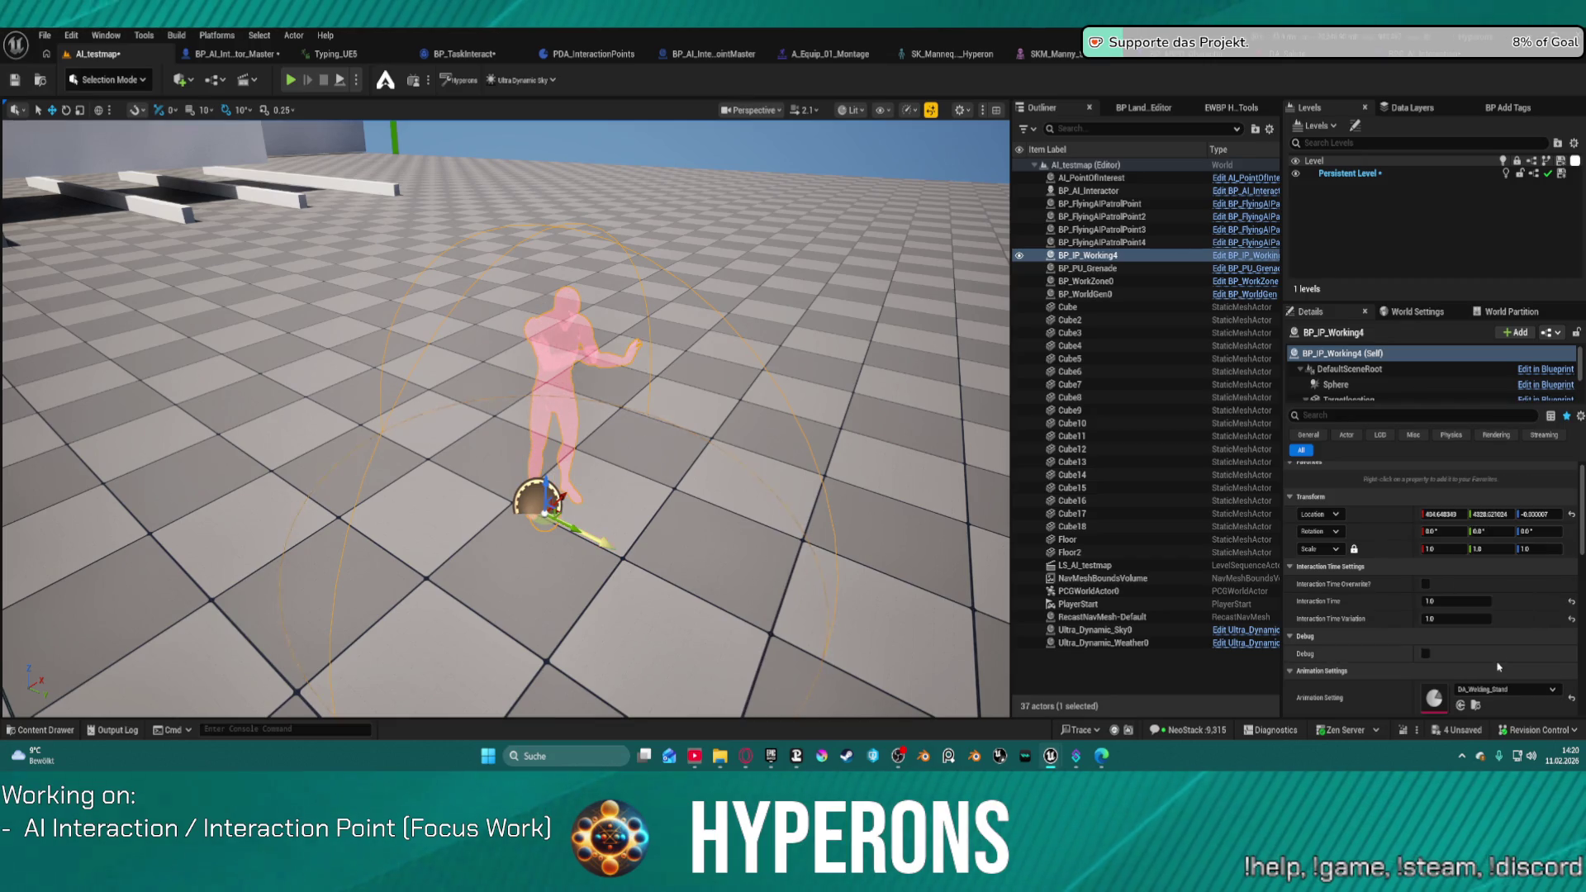
{"action": "double_click", "coordinate": [1439, 704]}
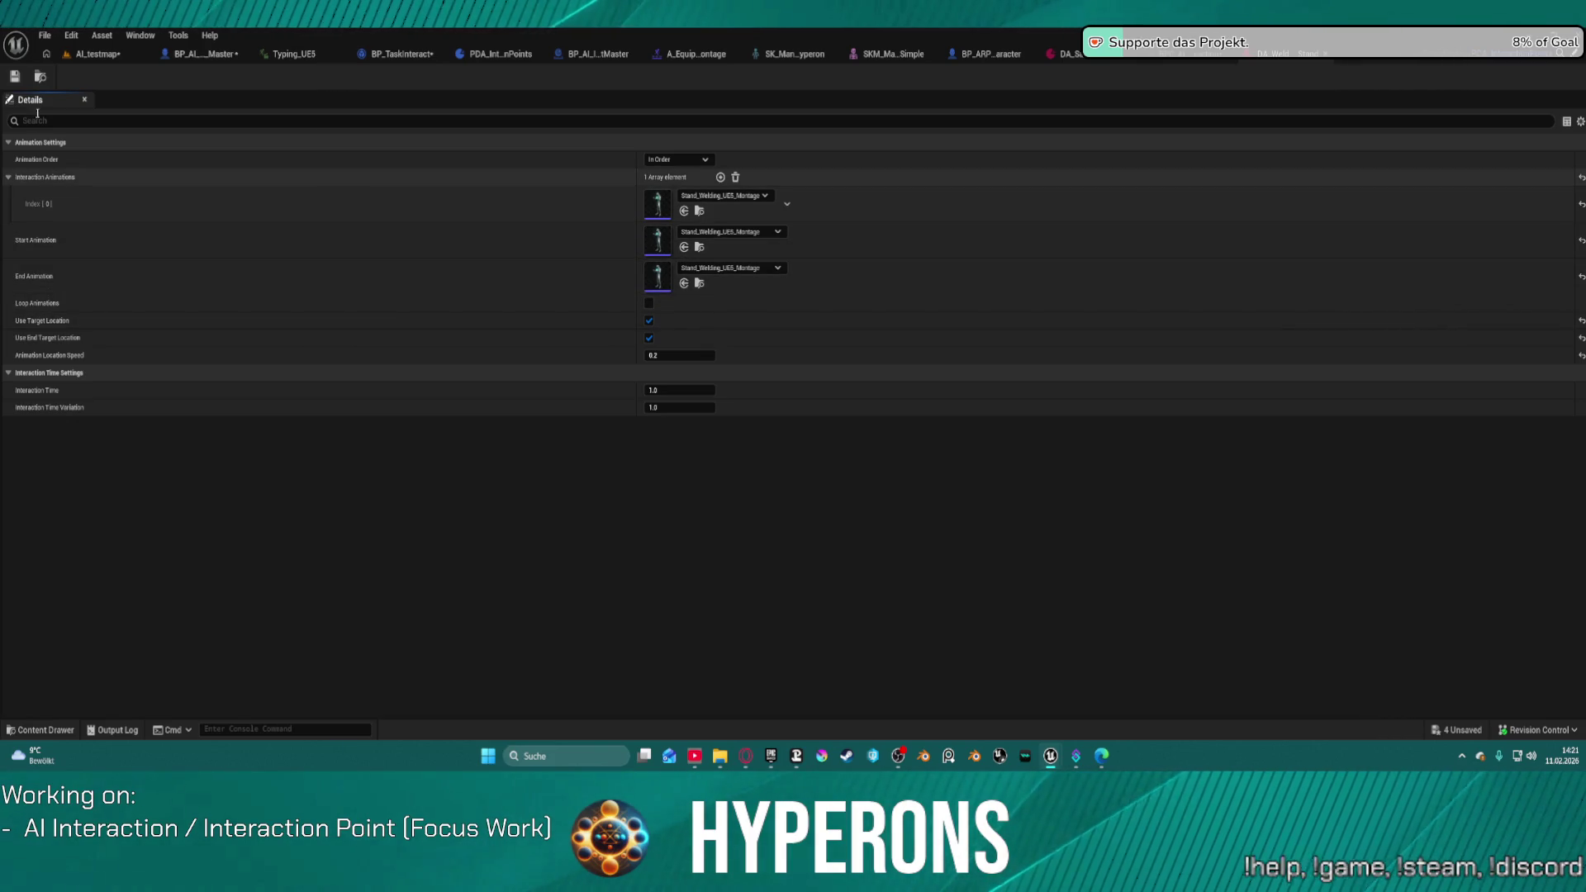
Step: Play-test the welding interaction at BP_IP_Working4 in AI_testmap
{"action": "left_click", "coordinate": [92, 56]}
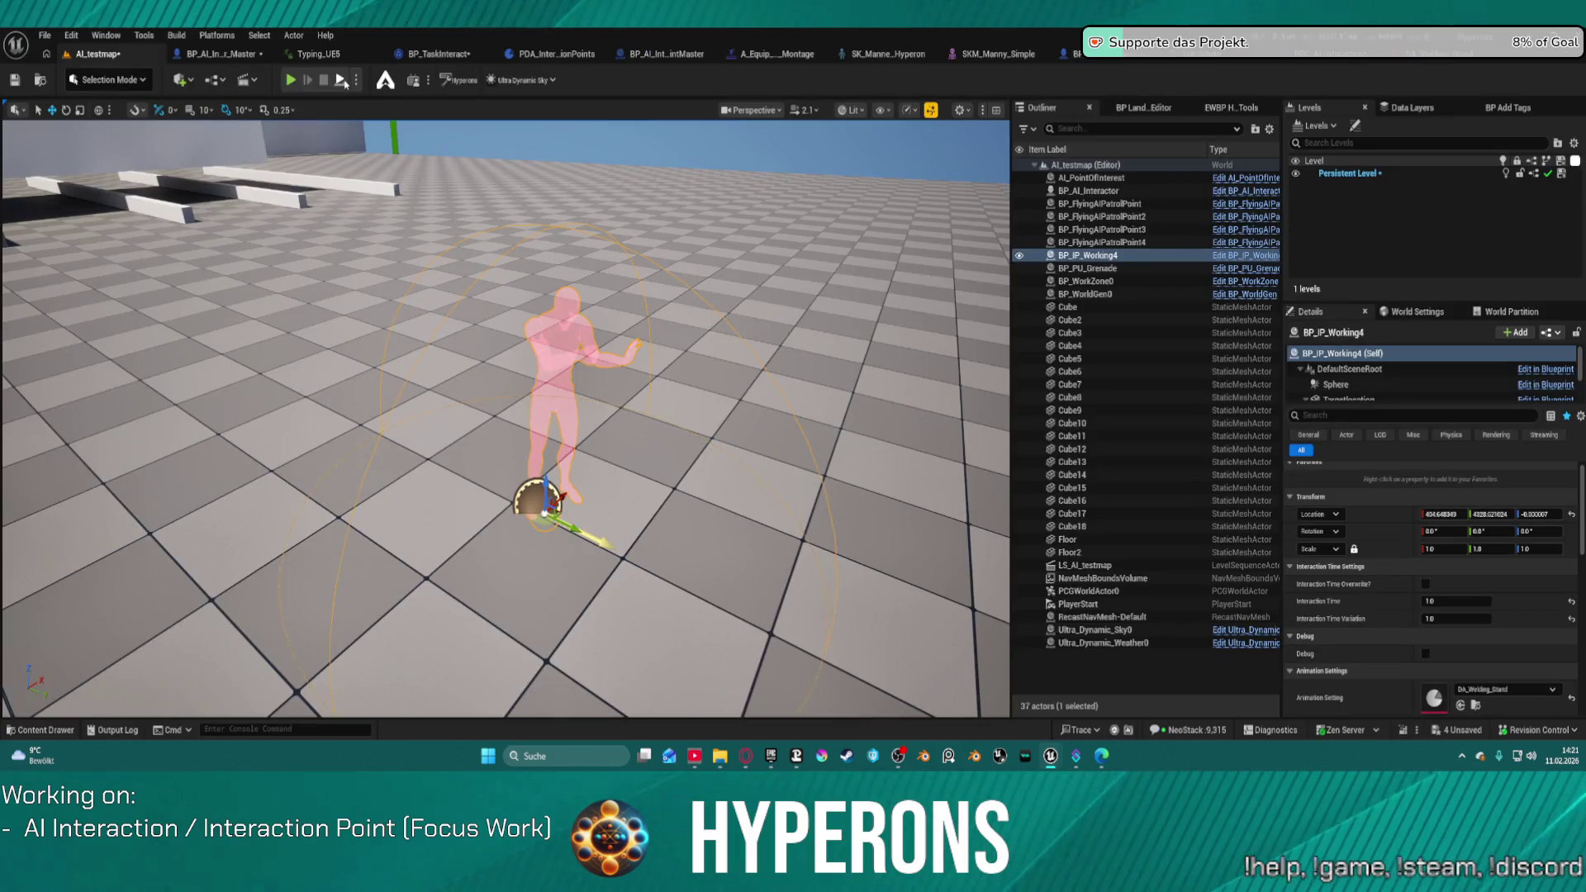
{"action": "key", "text": "alt+p"}
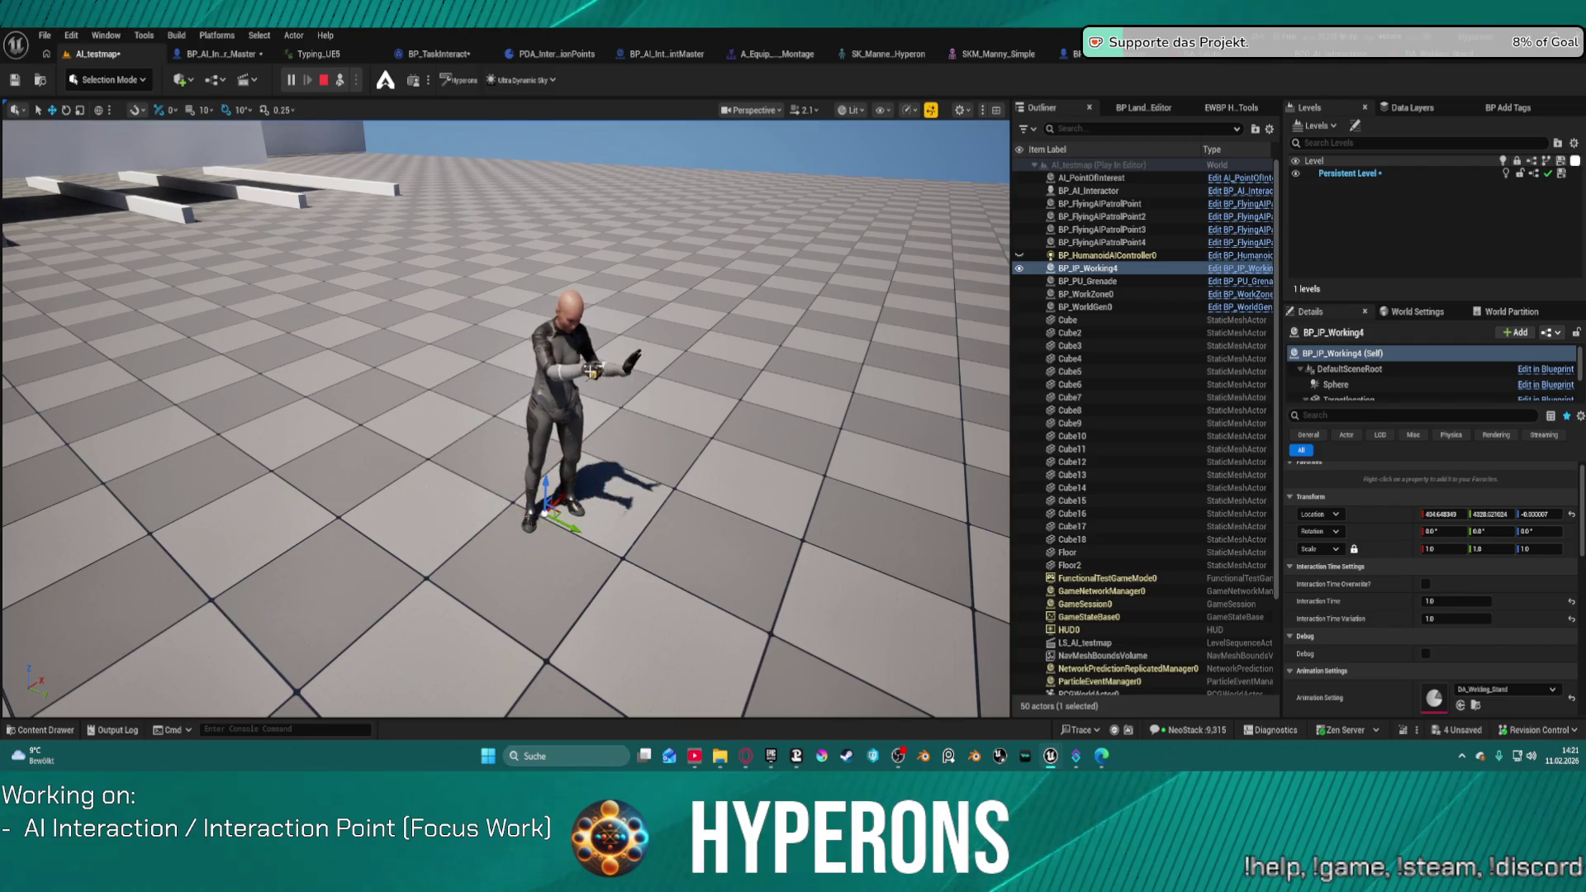
{"action": "key", "text": "Escape"}
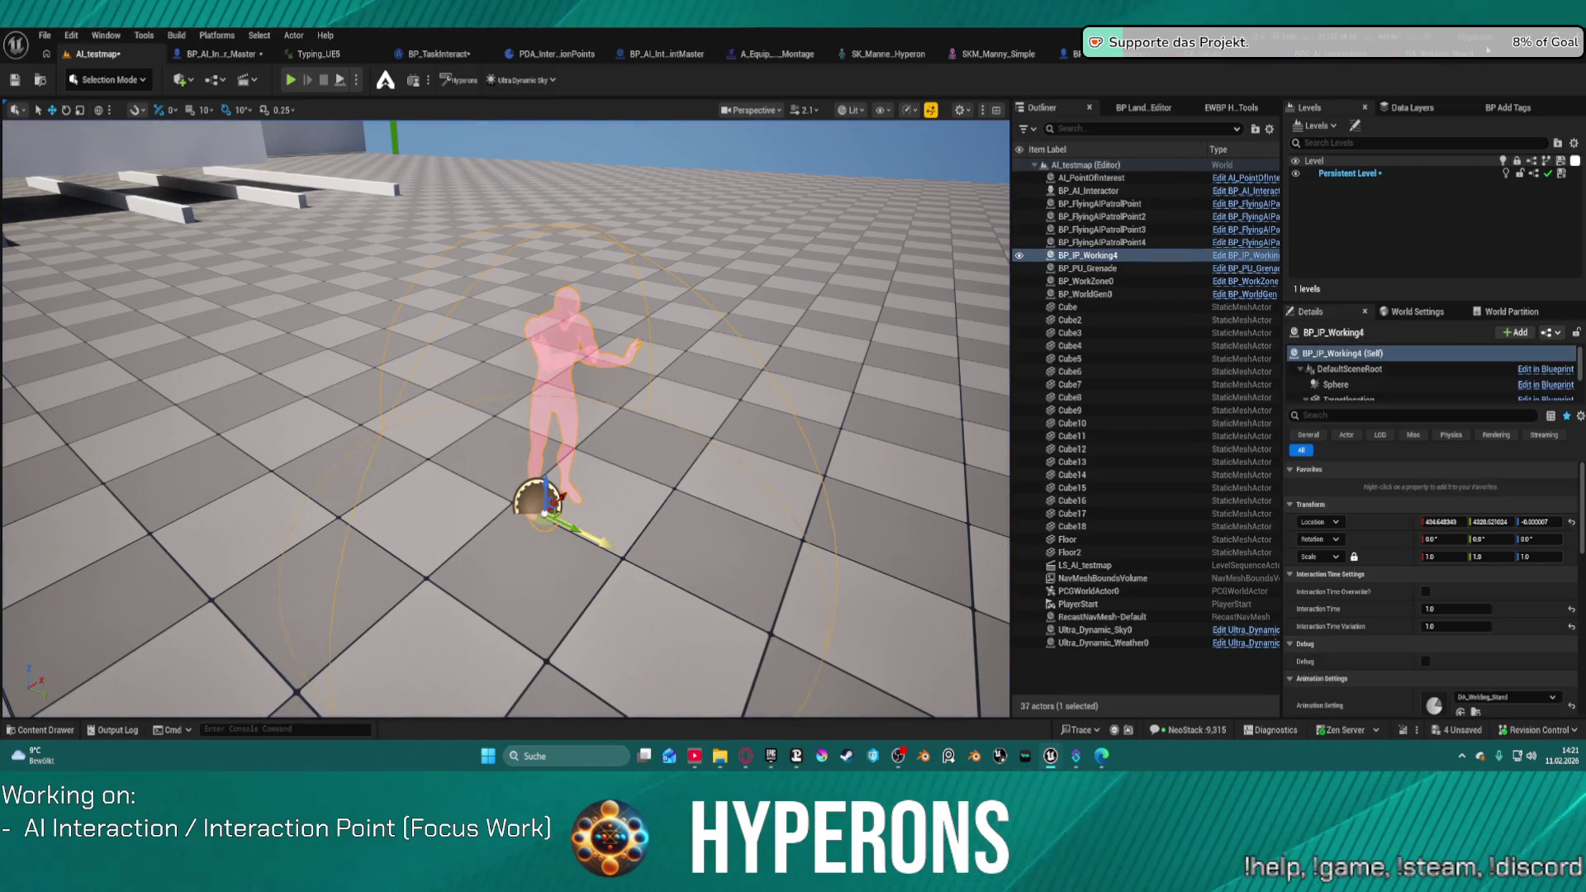
Step: Set DA_Welding_Stand's Start Animation to A_Equip_01_Montage and play-test the level again
{"action": "left_click", "coordinate": [1451, 56]}
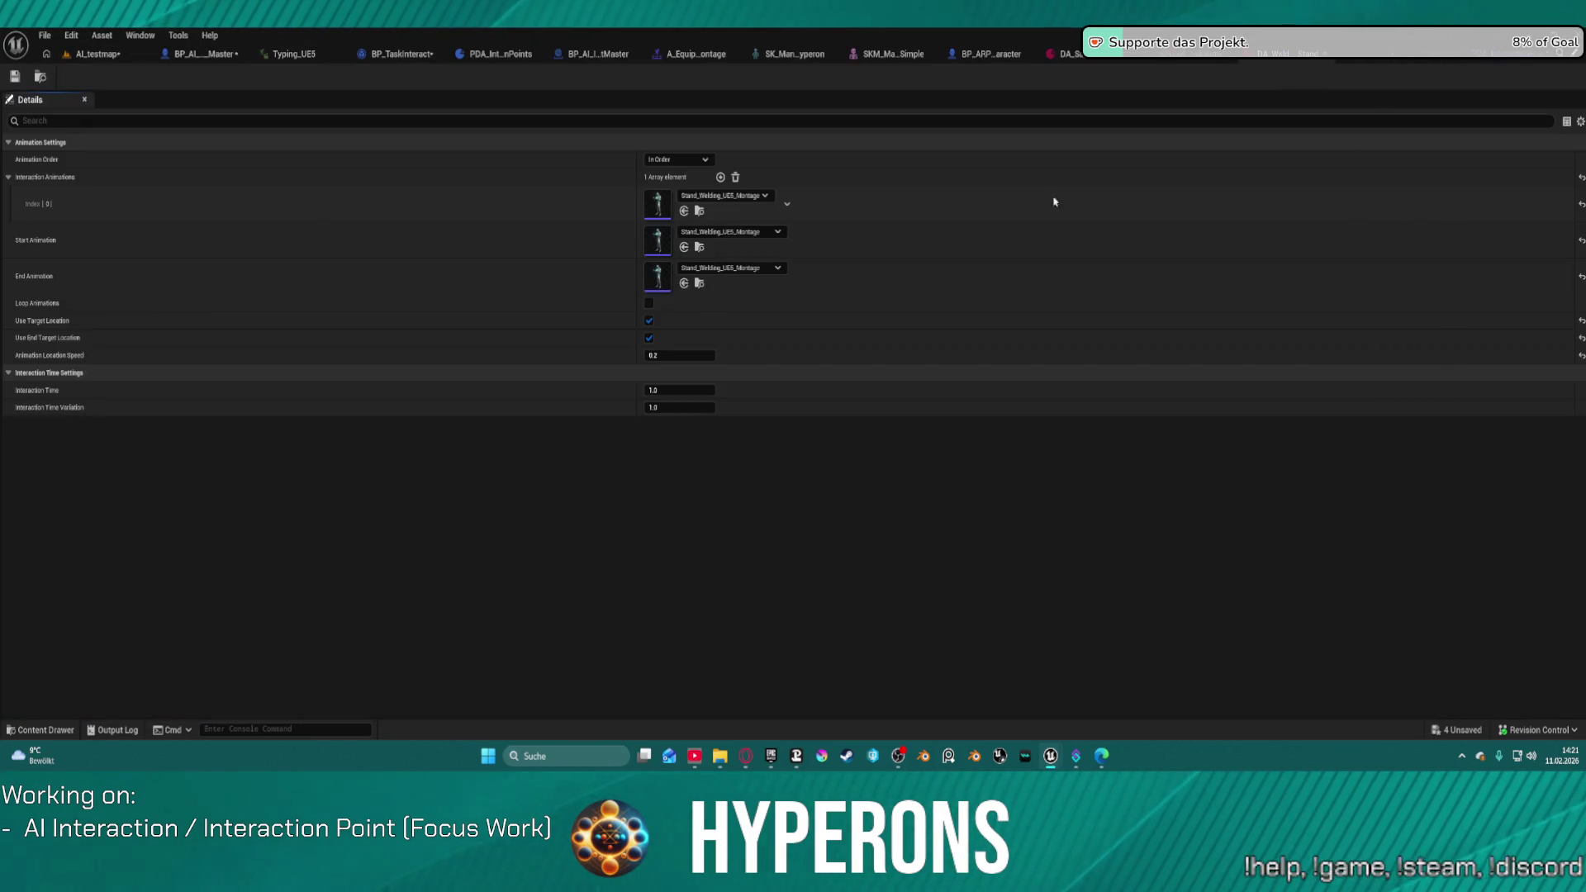
{"action": "left_click", "coordinate": [714, 232]}
{"action": "left_click", "coordinate": [714, 234]}
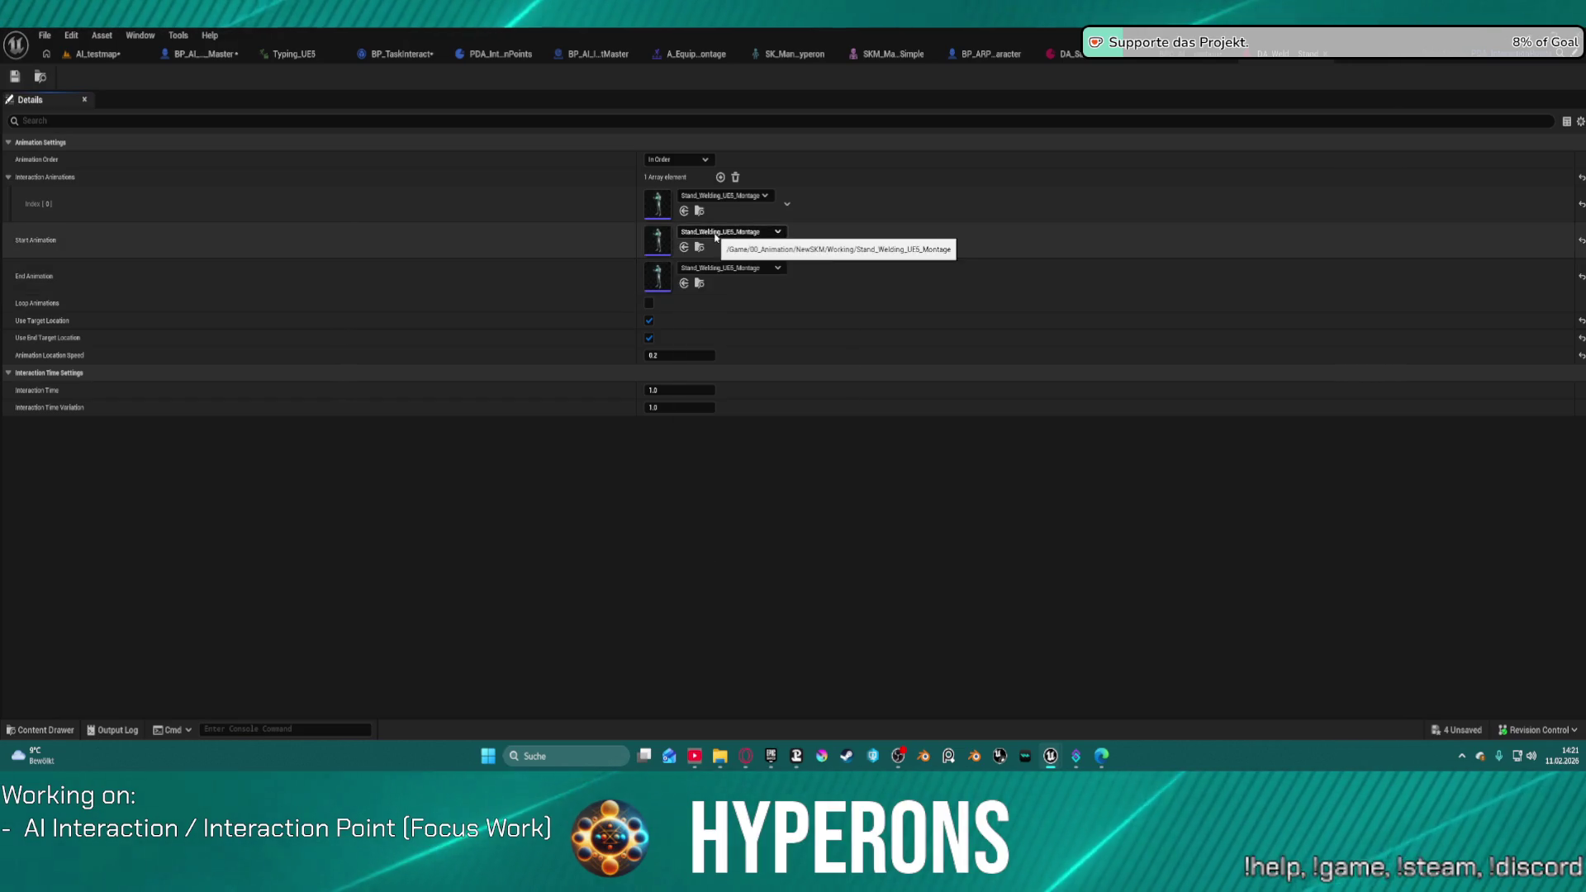
{"action": "mouse_move", "coordinate": [1585, 206]}
{"action": "left_mouse_down"}
{"action": "mouse_move", "coordinate": [771, 195]}
{"action": "mouse_move", "coordinate": [715, 240]}
{"action": "left_mouse_up"}
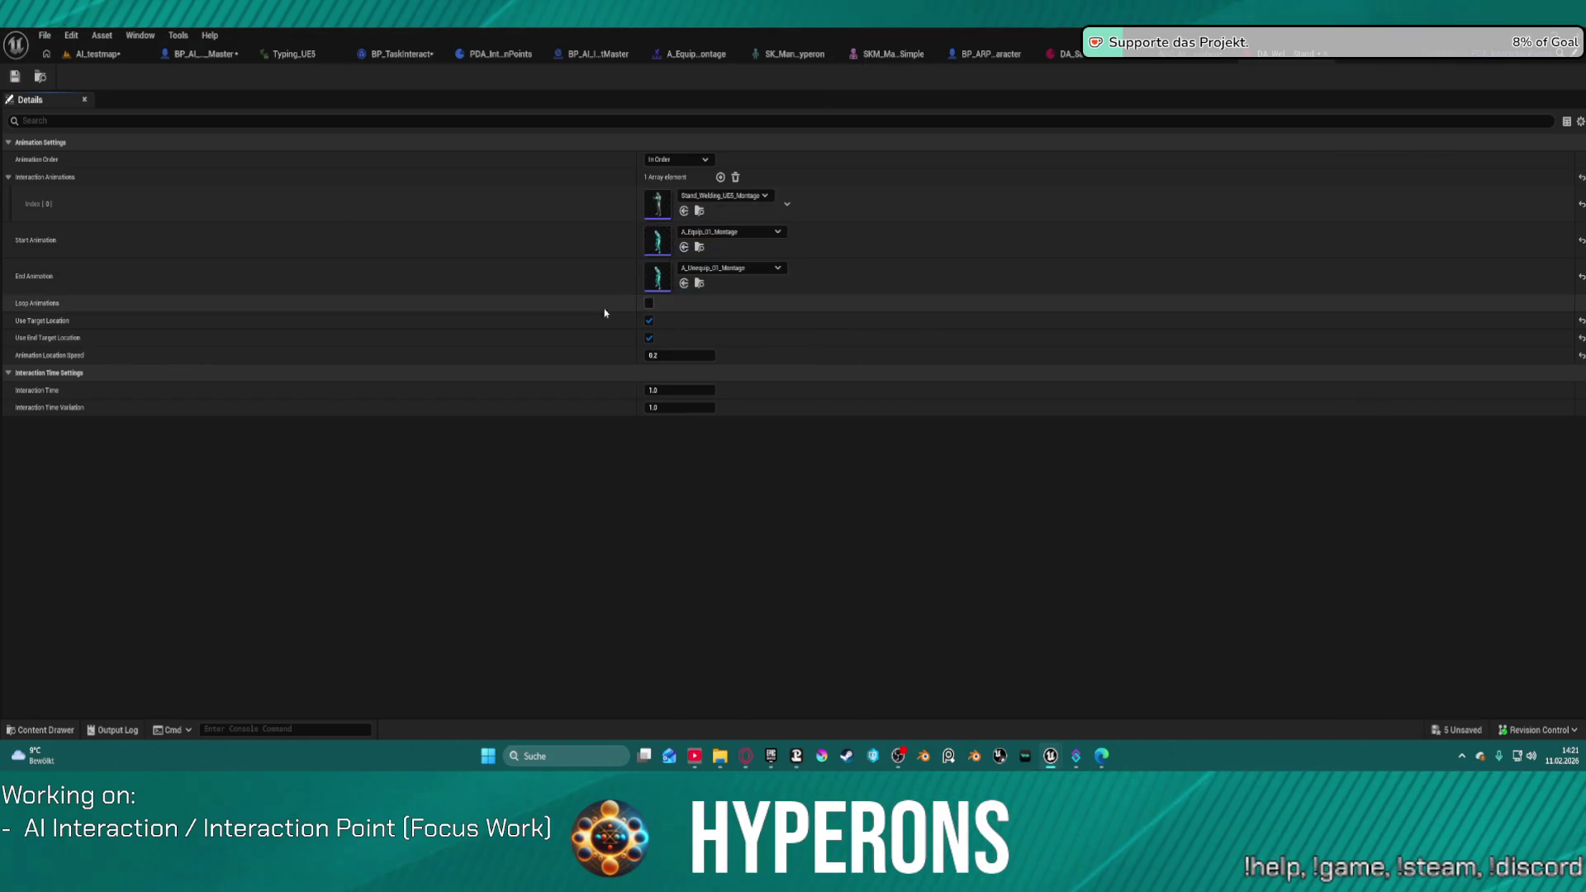
{"action": "left_click", "coordinate": [105, 58]}
{"action": "key", "text": "alt+p"}
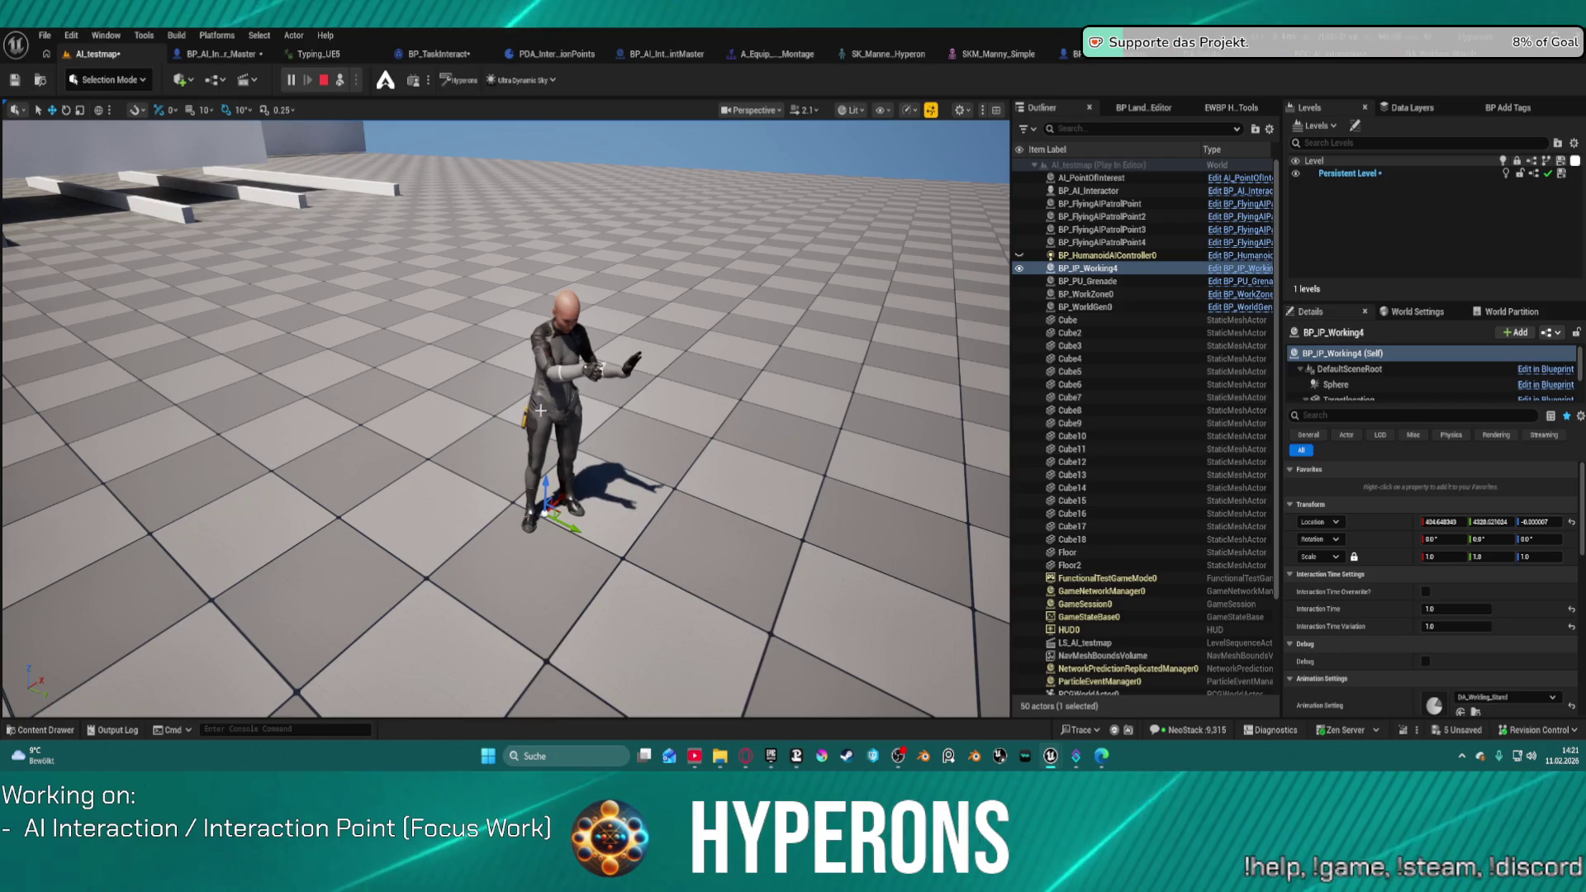
{"action": "key", "text": "Escape"}
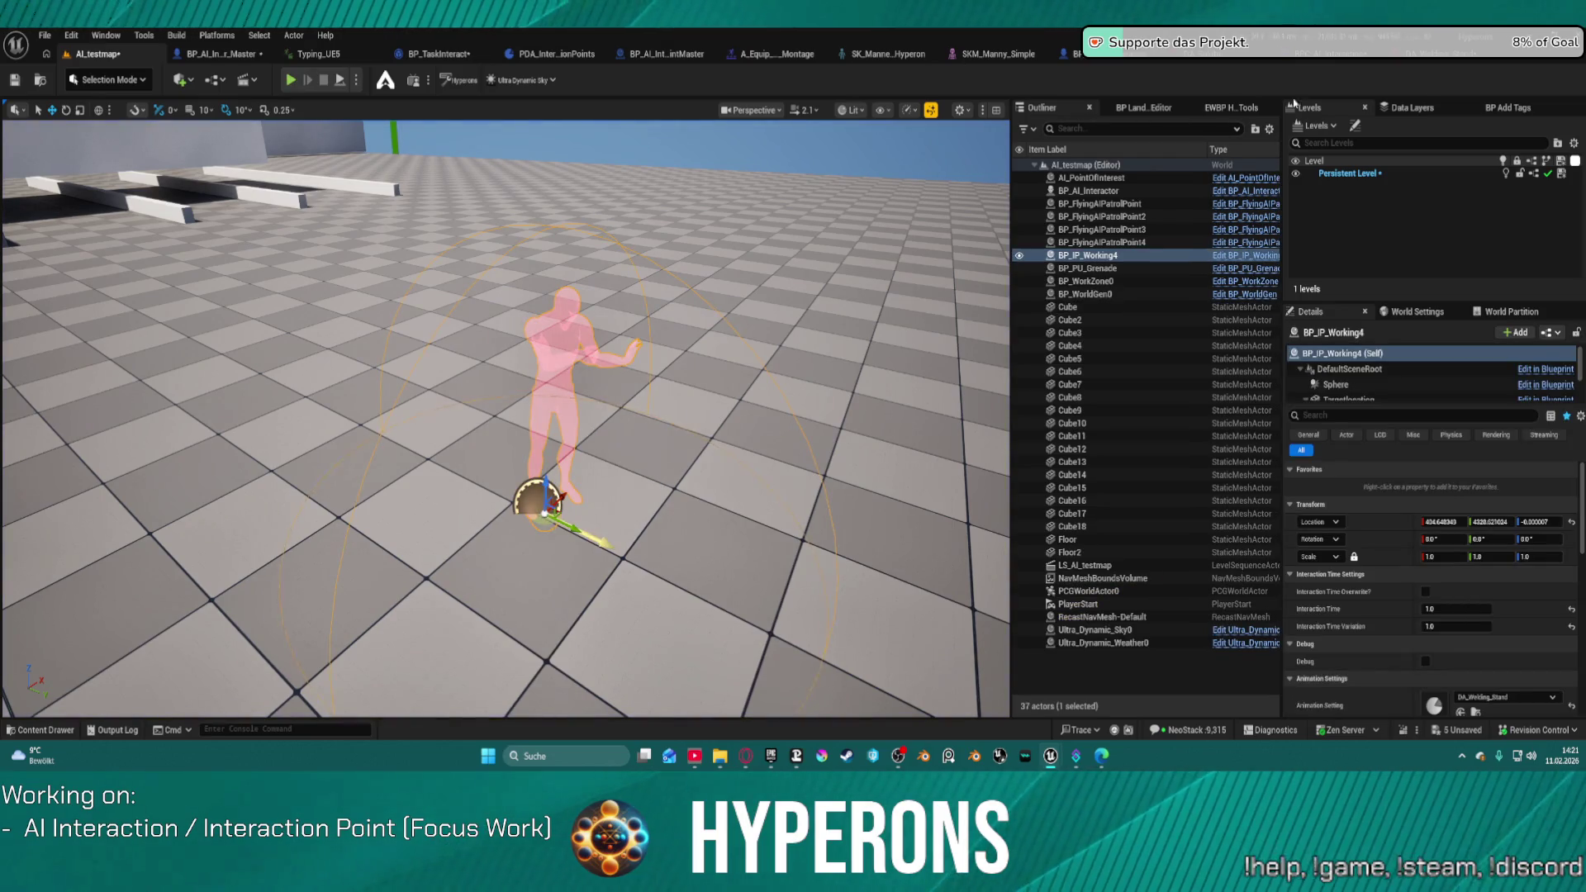
Step: Delete the MC Unequip node following Multicast Play Montage in BP_TaskInteract, then start Play
{"action": "key", "text": "alt+Tab"}
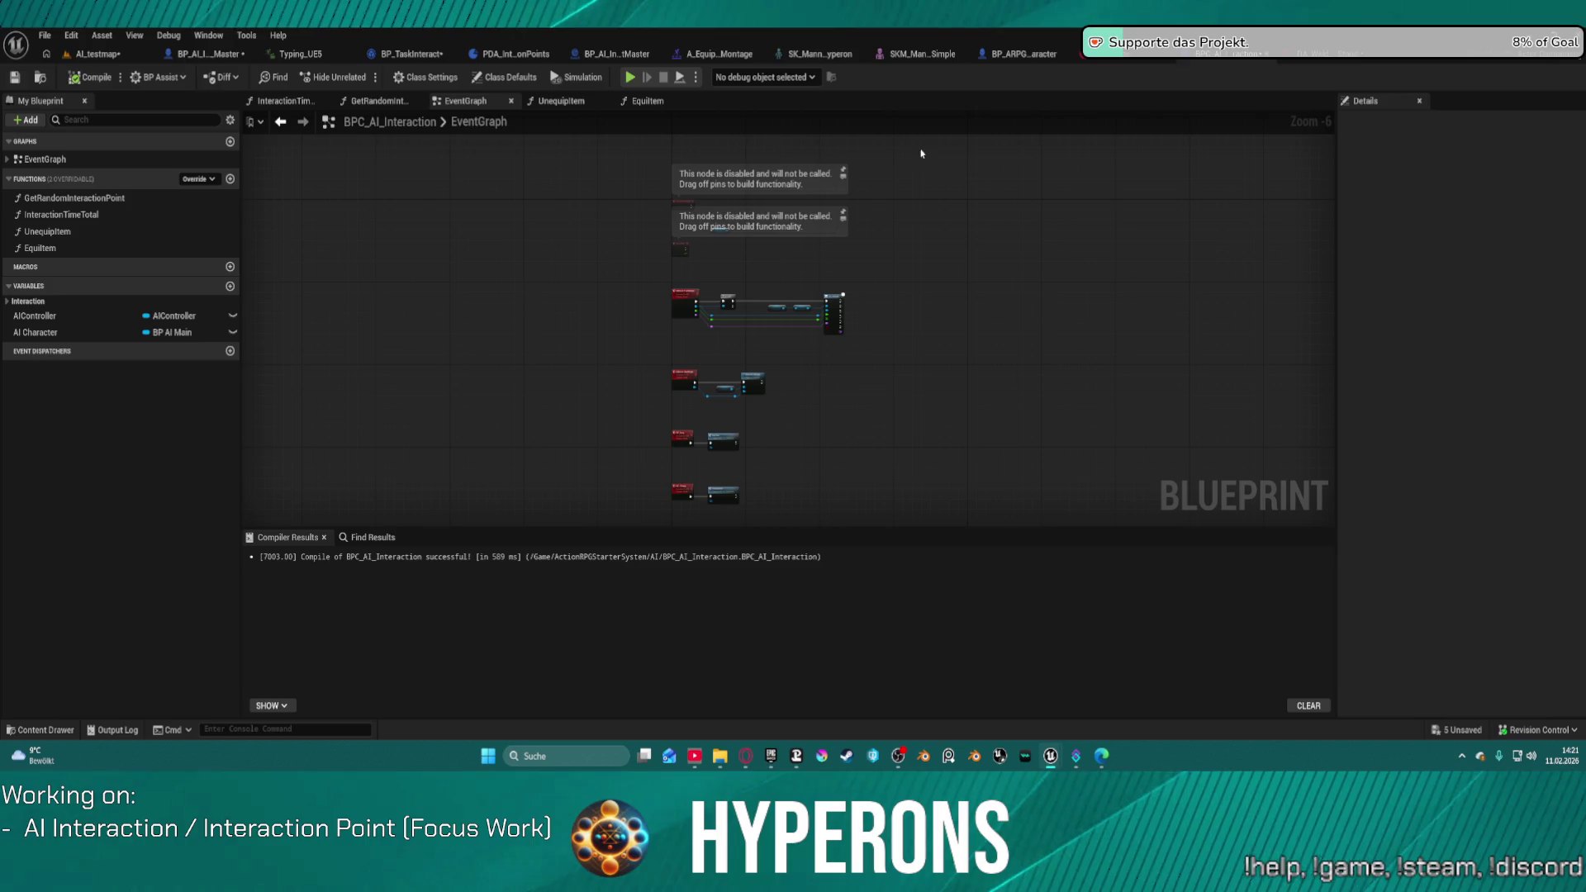
{"action": "scroll", "coordinate": [761, 251], "scroll_direction": "up", "scroll_amount": 5}
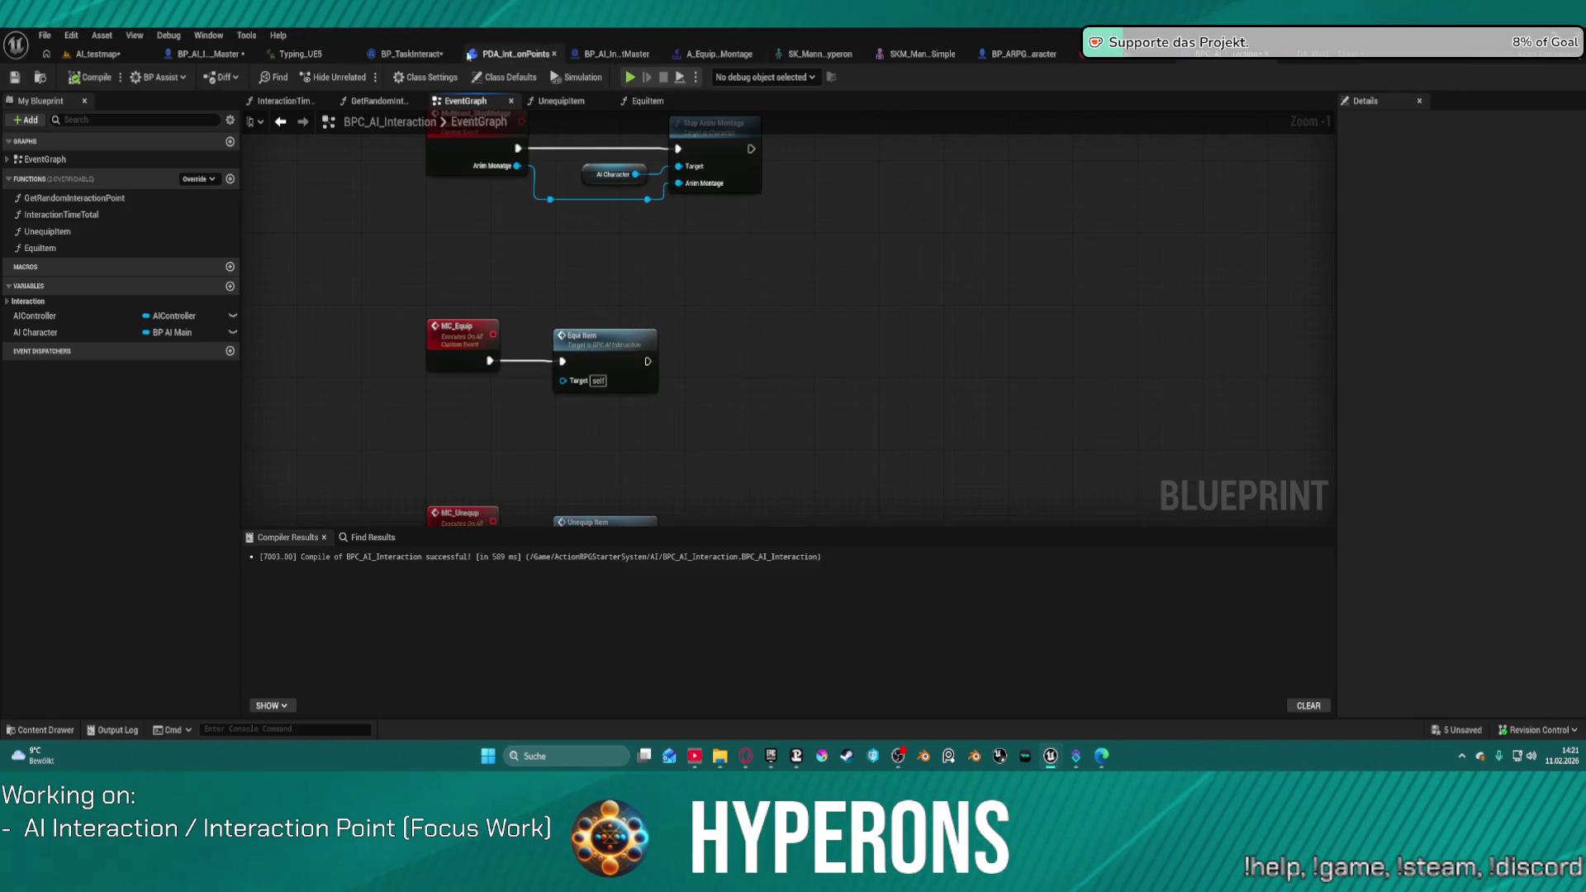
{"action": "left_click", "coordinate": [403, 57]}
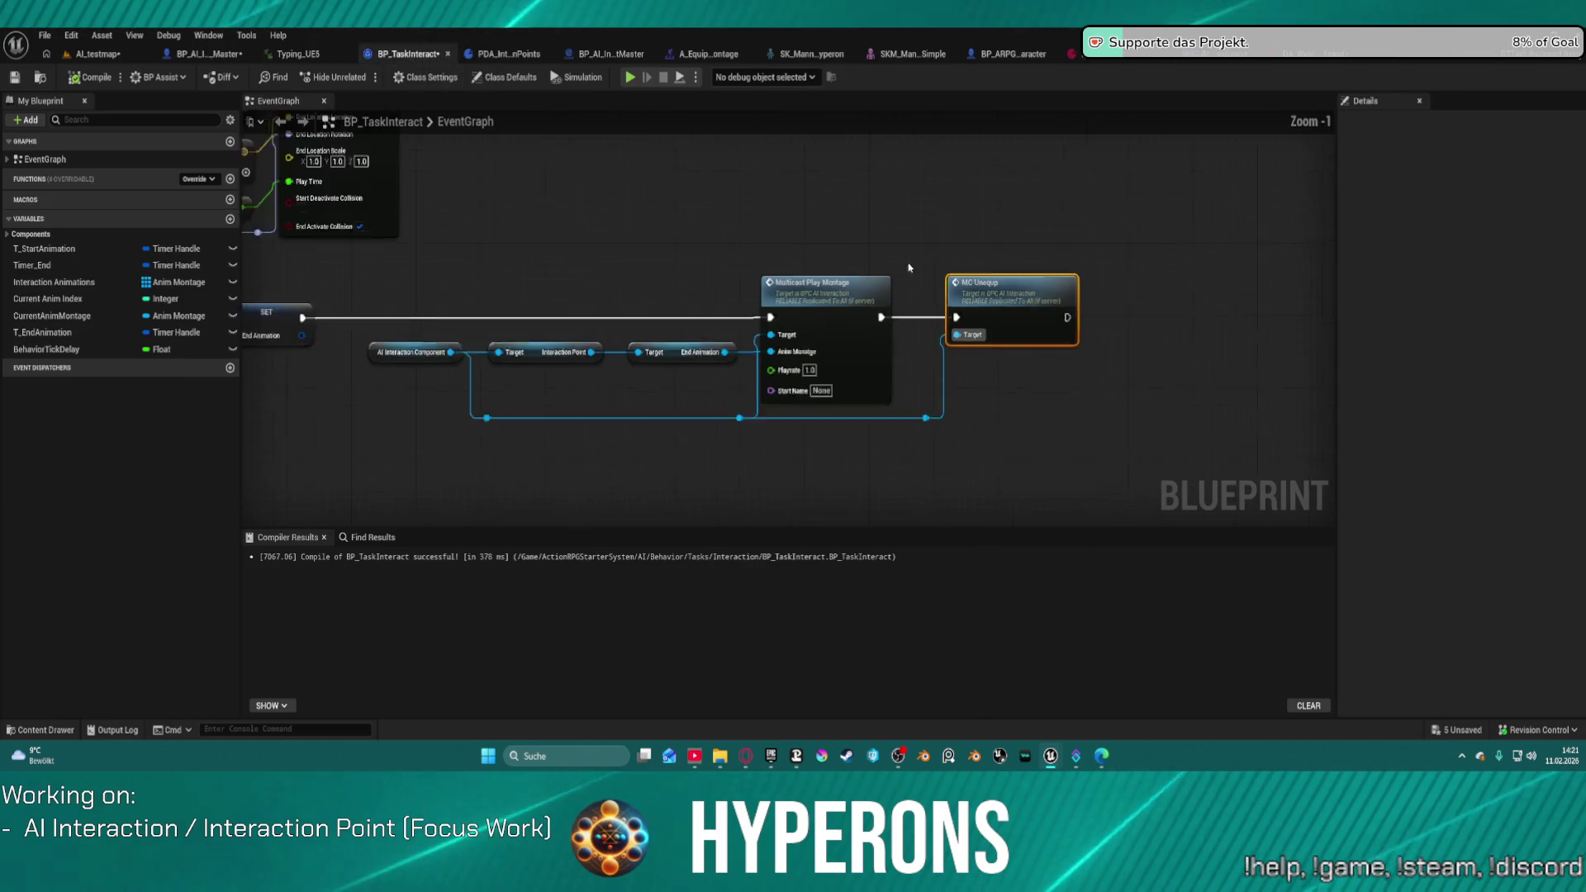
{"action": "left_click_drag", "start_coordinate": [1178, 279], "coordinate": [1180, 279]}
{"action": "scroll", "coordinate": [631, 299], "scroll_direction": "up", "scroll_amount": 4}
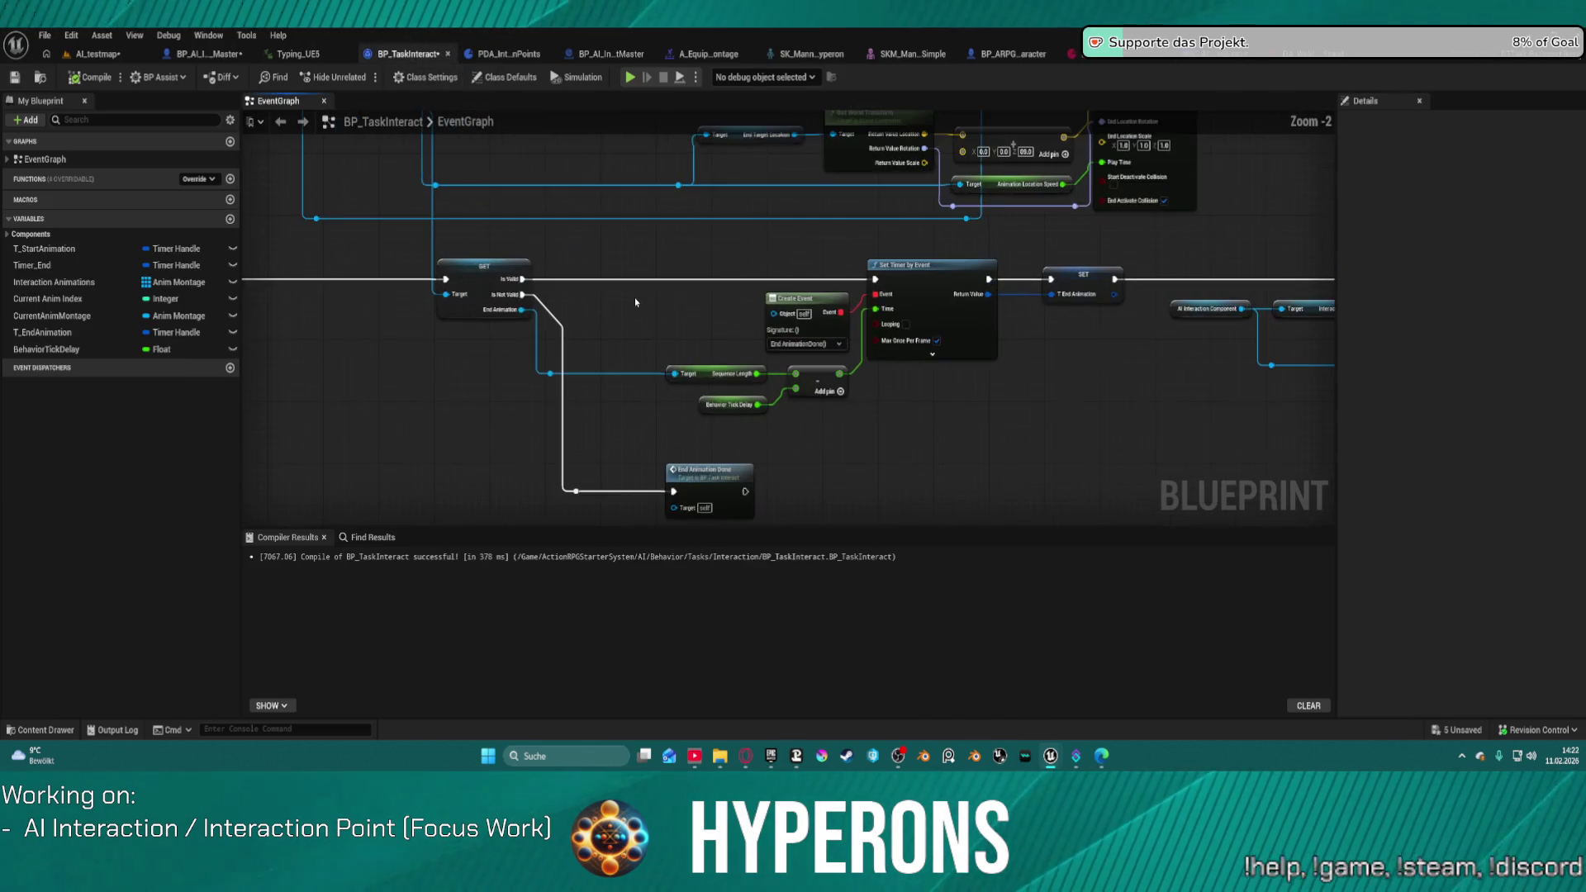
{"action": "left_click_drag", "start_coordinate": [1122, 350], "coordinate": [566, 343]}
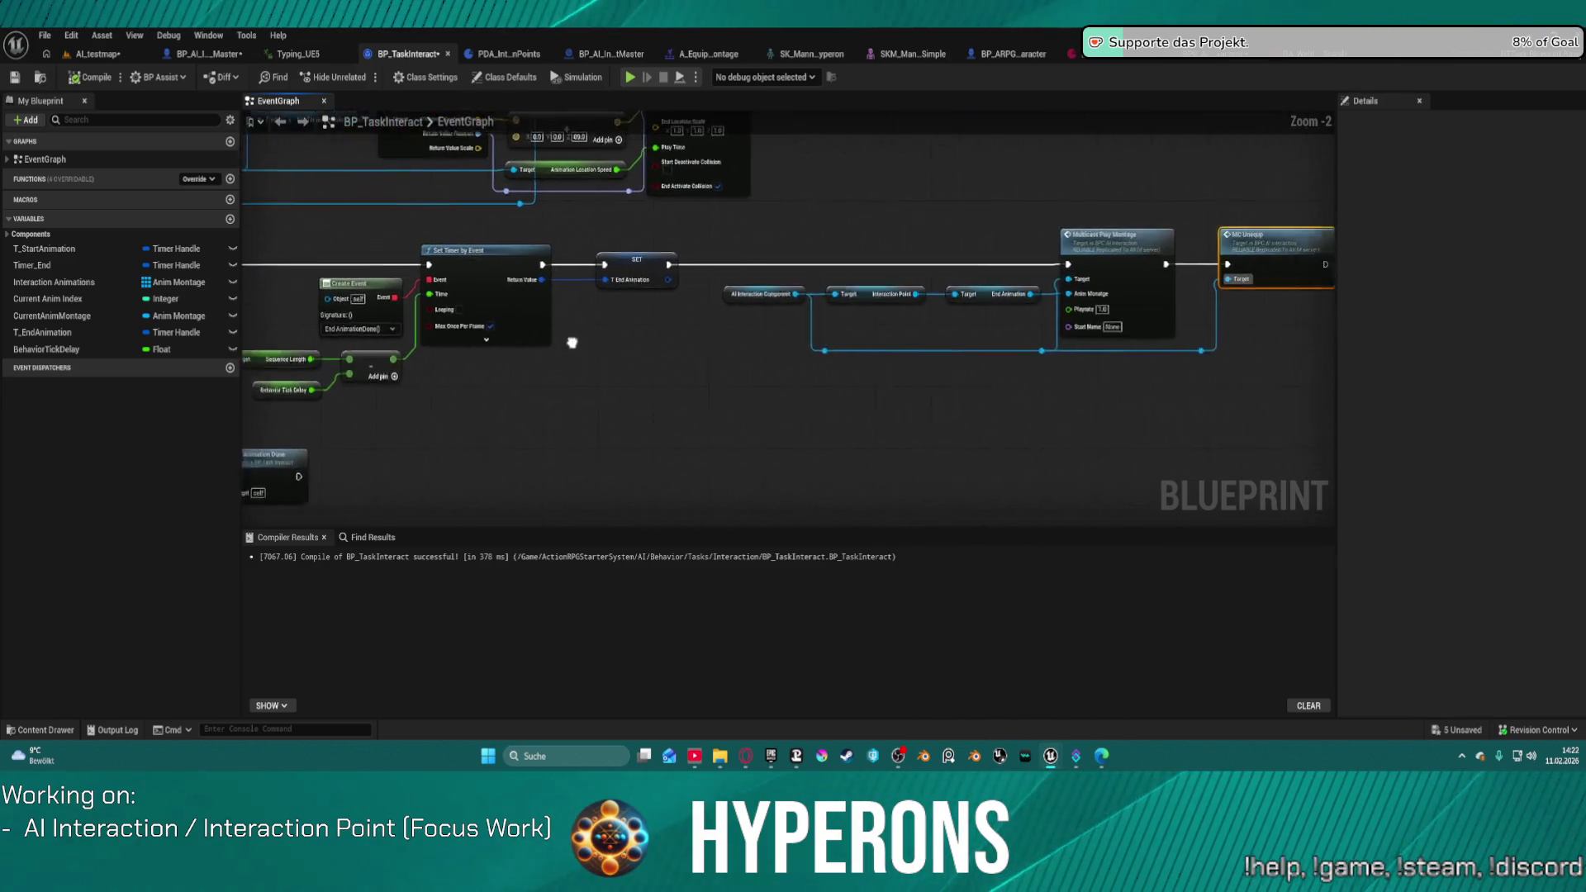
{"action": "scroll", "coordinate": [1027, 260], "scroll_direction": "down", "scroll_amount": 1}
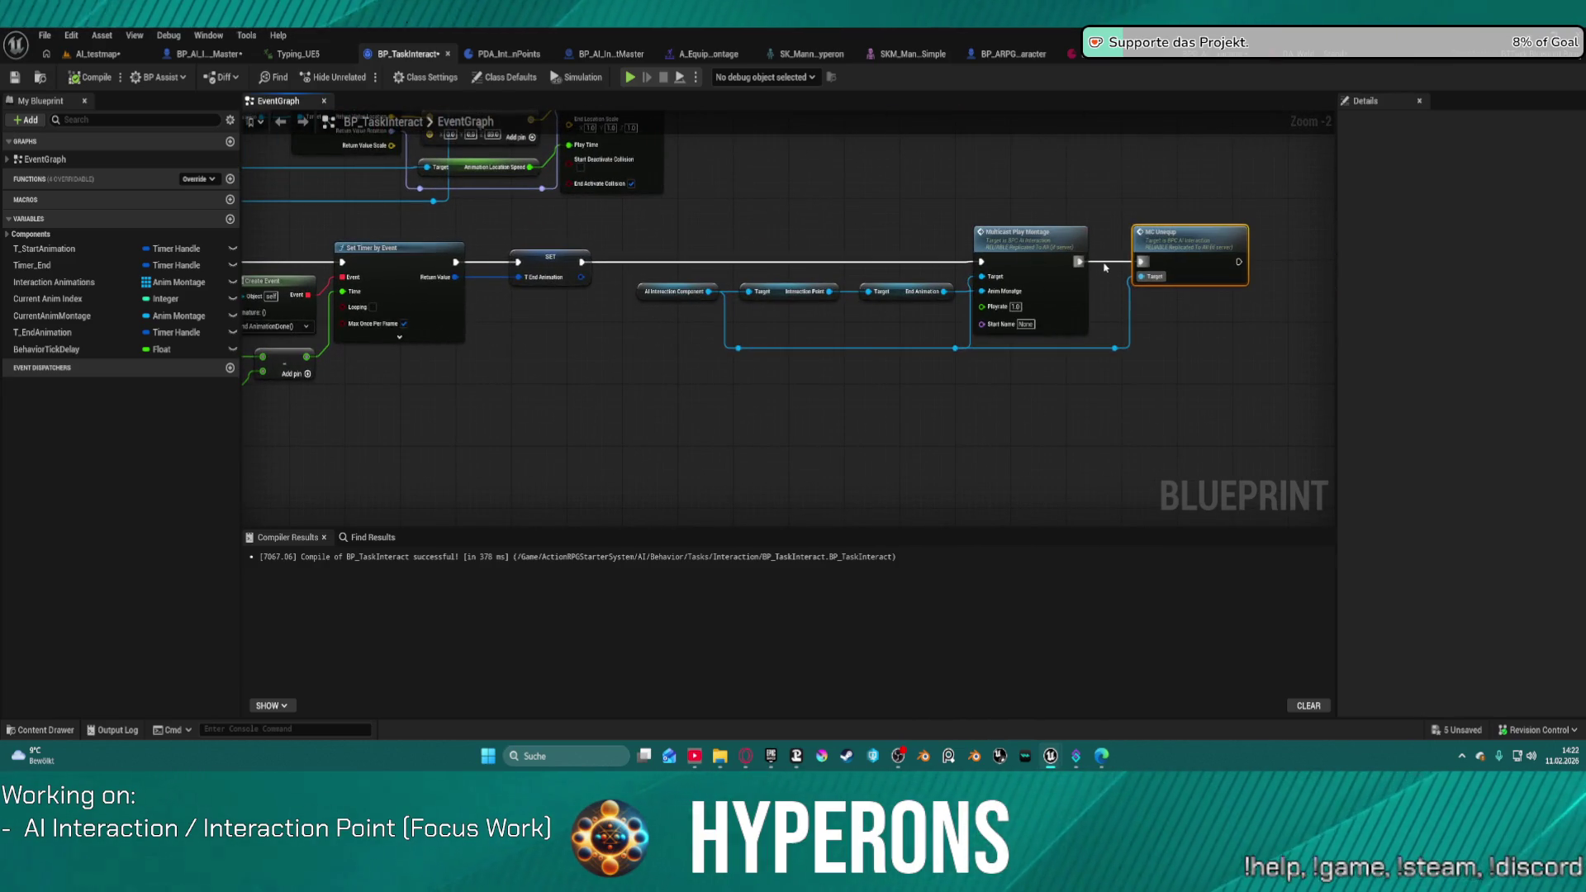
{"action": "key", "text": "ctrl+z"}
{"action": "left_click_drag", "start_coordinate": [1128, 217], "coordinate": [1214, 362]}
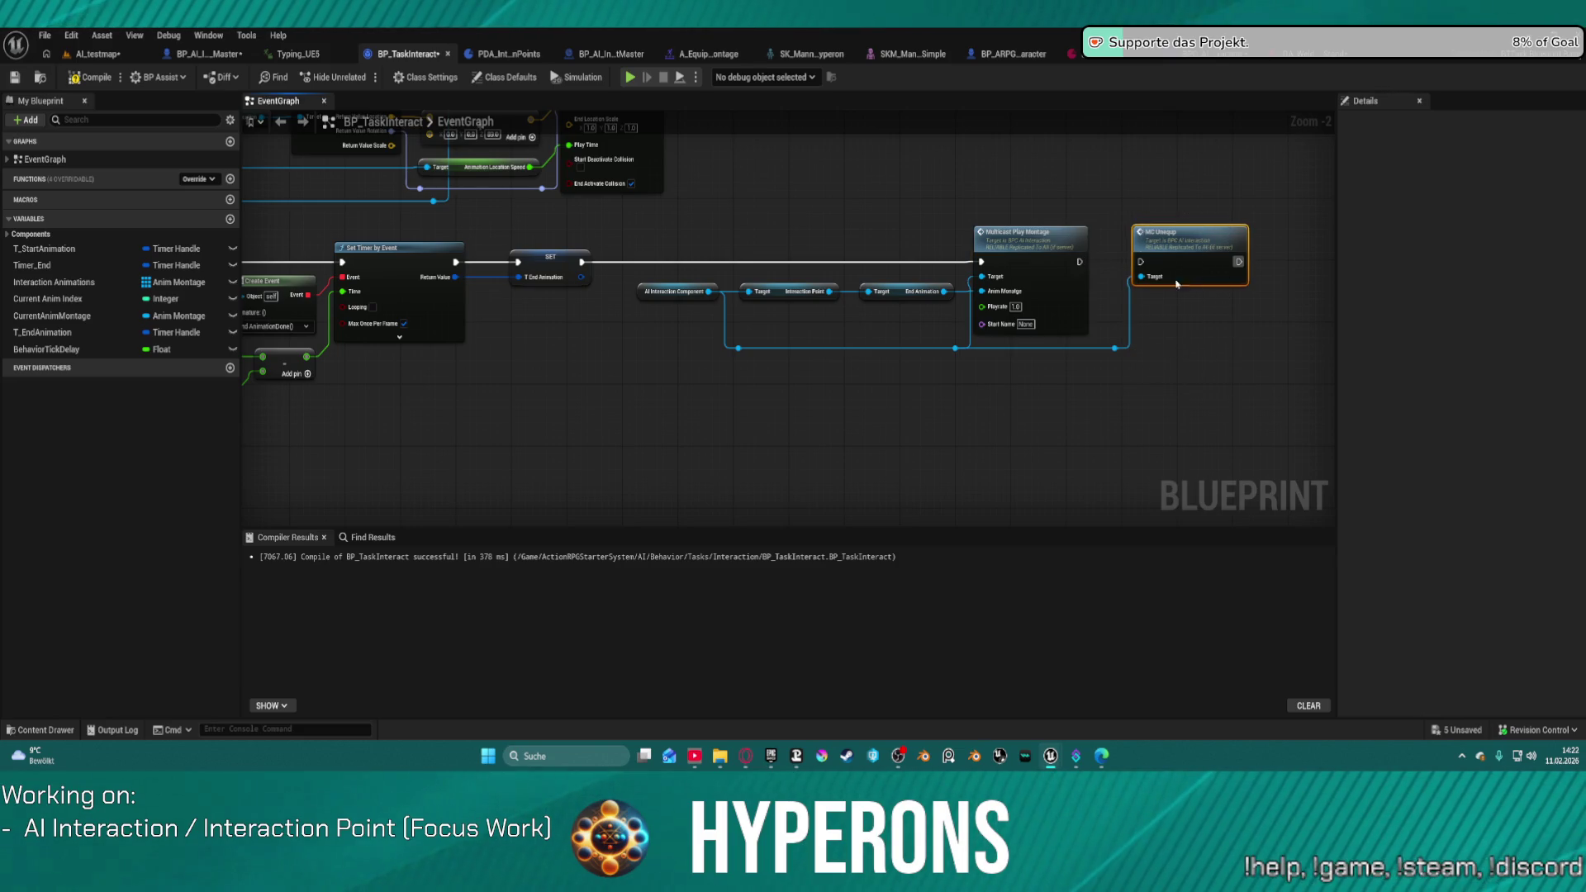
{"action": "key", "text": "Delete"}
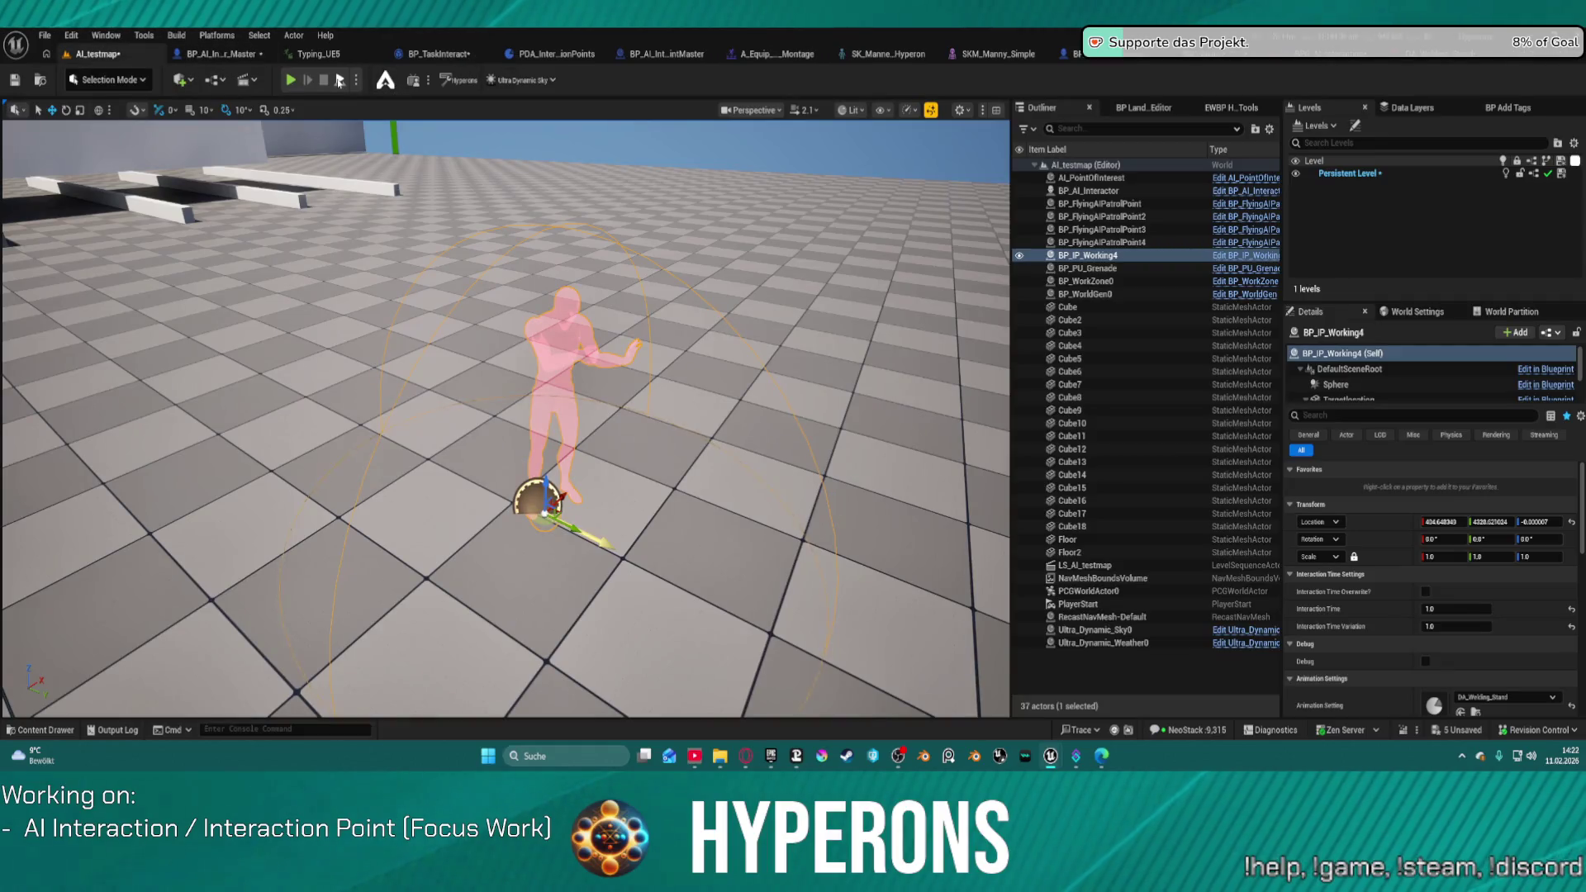
{"action": "left_click", "coordinate": [340, 80]}
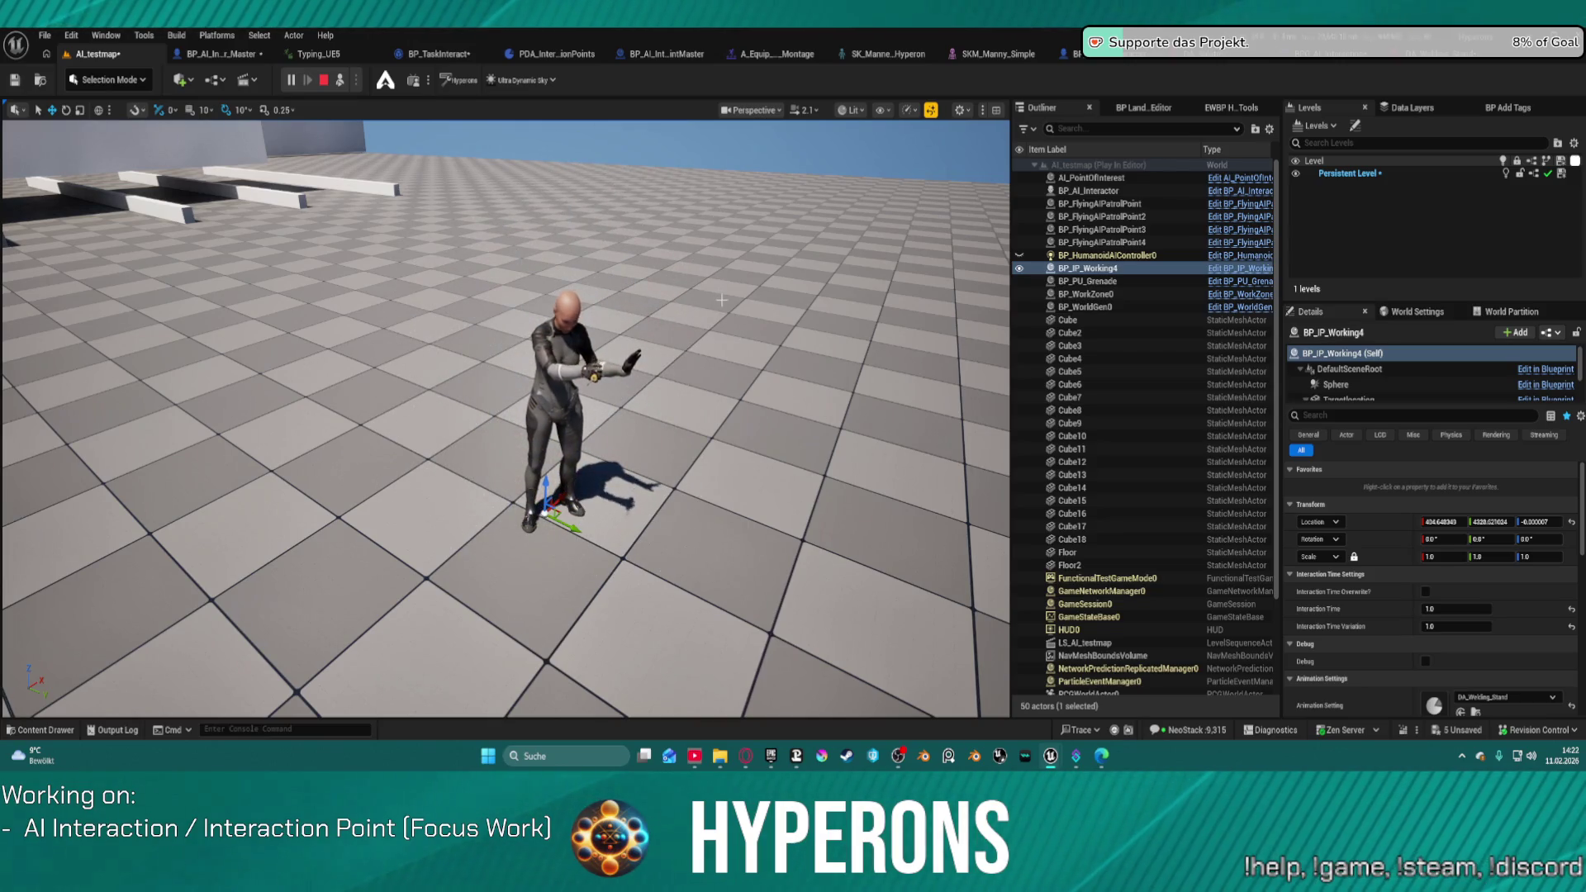
Step: Follow the mannequin as it finishes welding and walks off, then stop the play test
{"action": "mouse_move", "coordinate": [772, 301]}
{"action": "left_mouse_down"}
{"action": "mouse_move", "coordinate": [727, 248]}
{"action": "mouse_move", "coordinate": [735, 223]}
{"action": "left_mouse_up"}
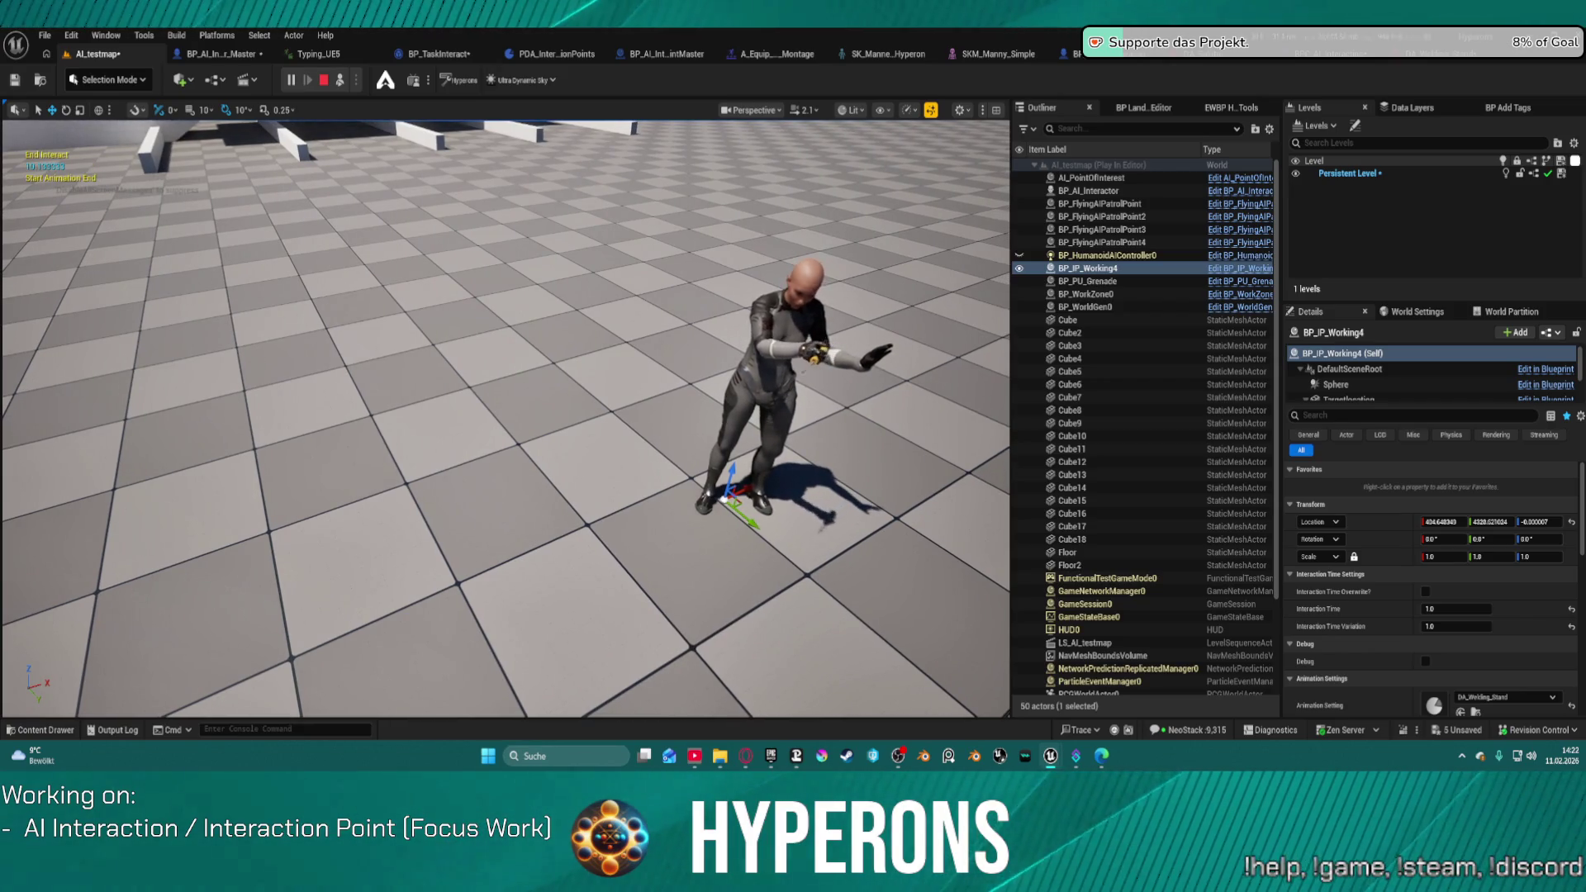
{"action": "mouse_move", "coordinate": [727, 331]}
{"action": "left_mouse_down"}
{"action": "mouse_move", "coordinate": [709, 285]}
{"action": "mouse_move", "coordinate": [768, 275]}
{"action": "left_mouse_up"}
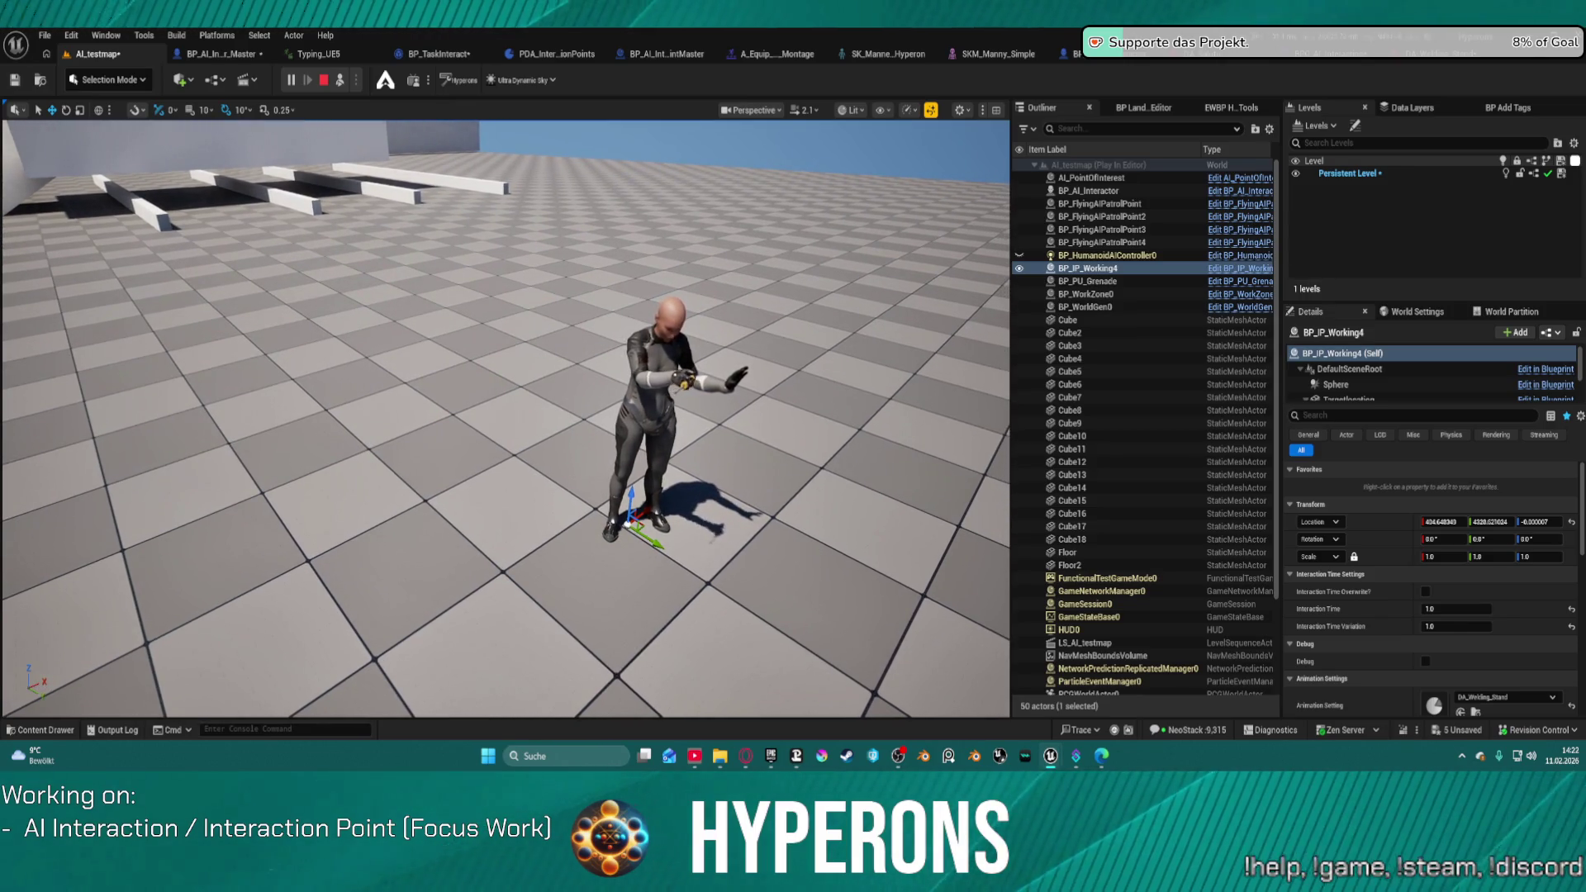
{"action": "mouse_move", "coordinate": [768, 276]}
{"action": "left_mouse_down"}
{"action": "mouse_move", "coordinate": [843, 269]}
{"action": "mouse_move", "coordinate": [747, 269]}
{"action": "left_mouse_up"}
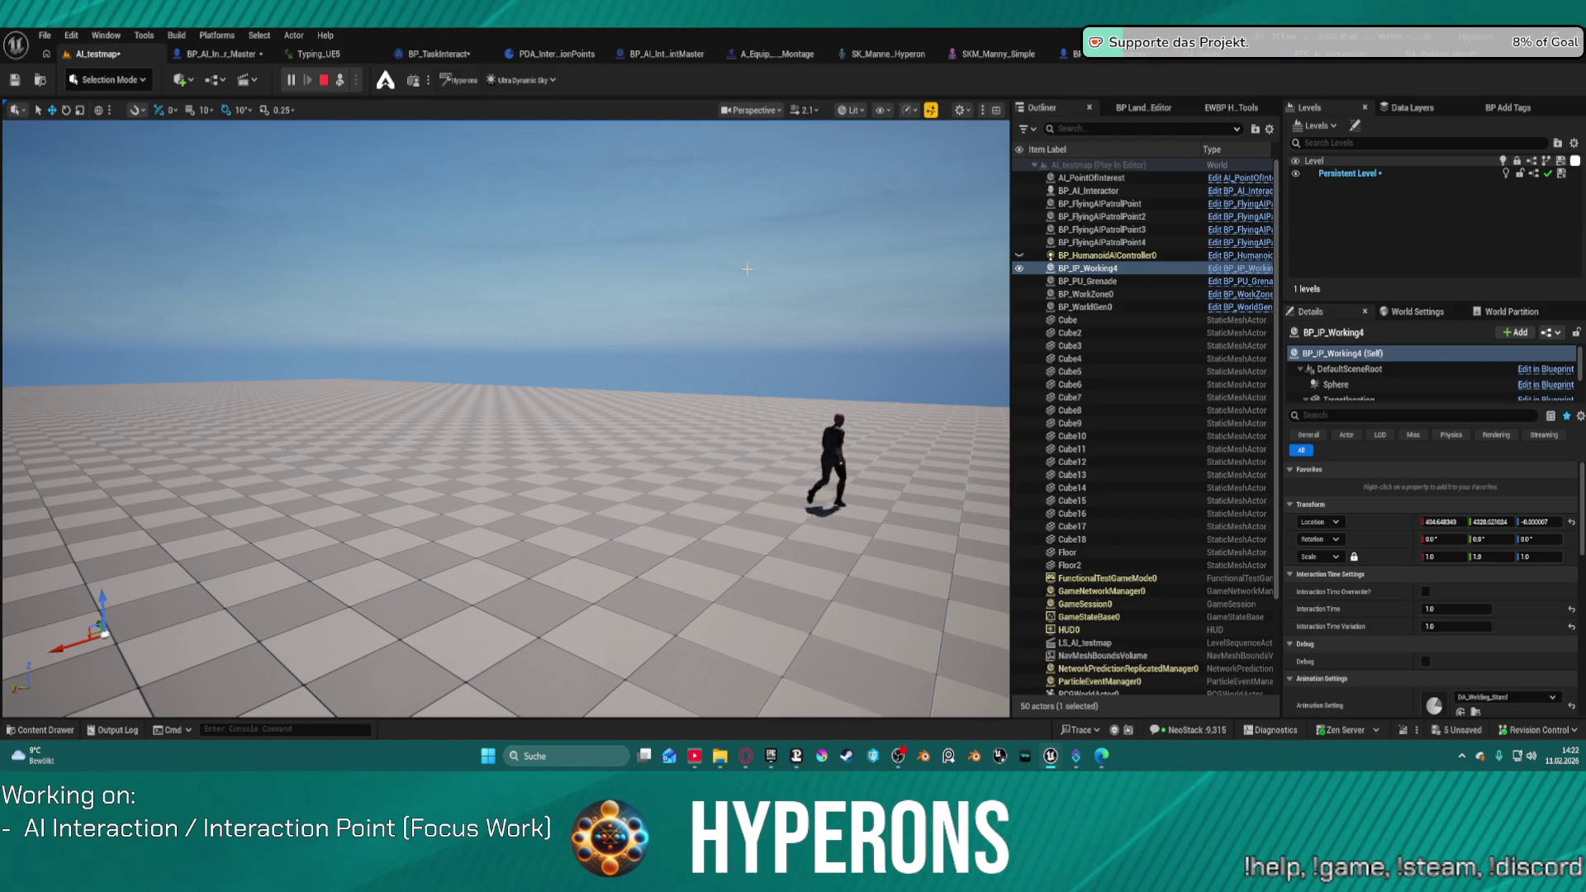
{"action": "left_click_drag", "start_coordinate": [747, 268], "coordinate": [578, 269]}
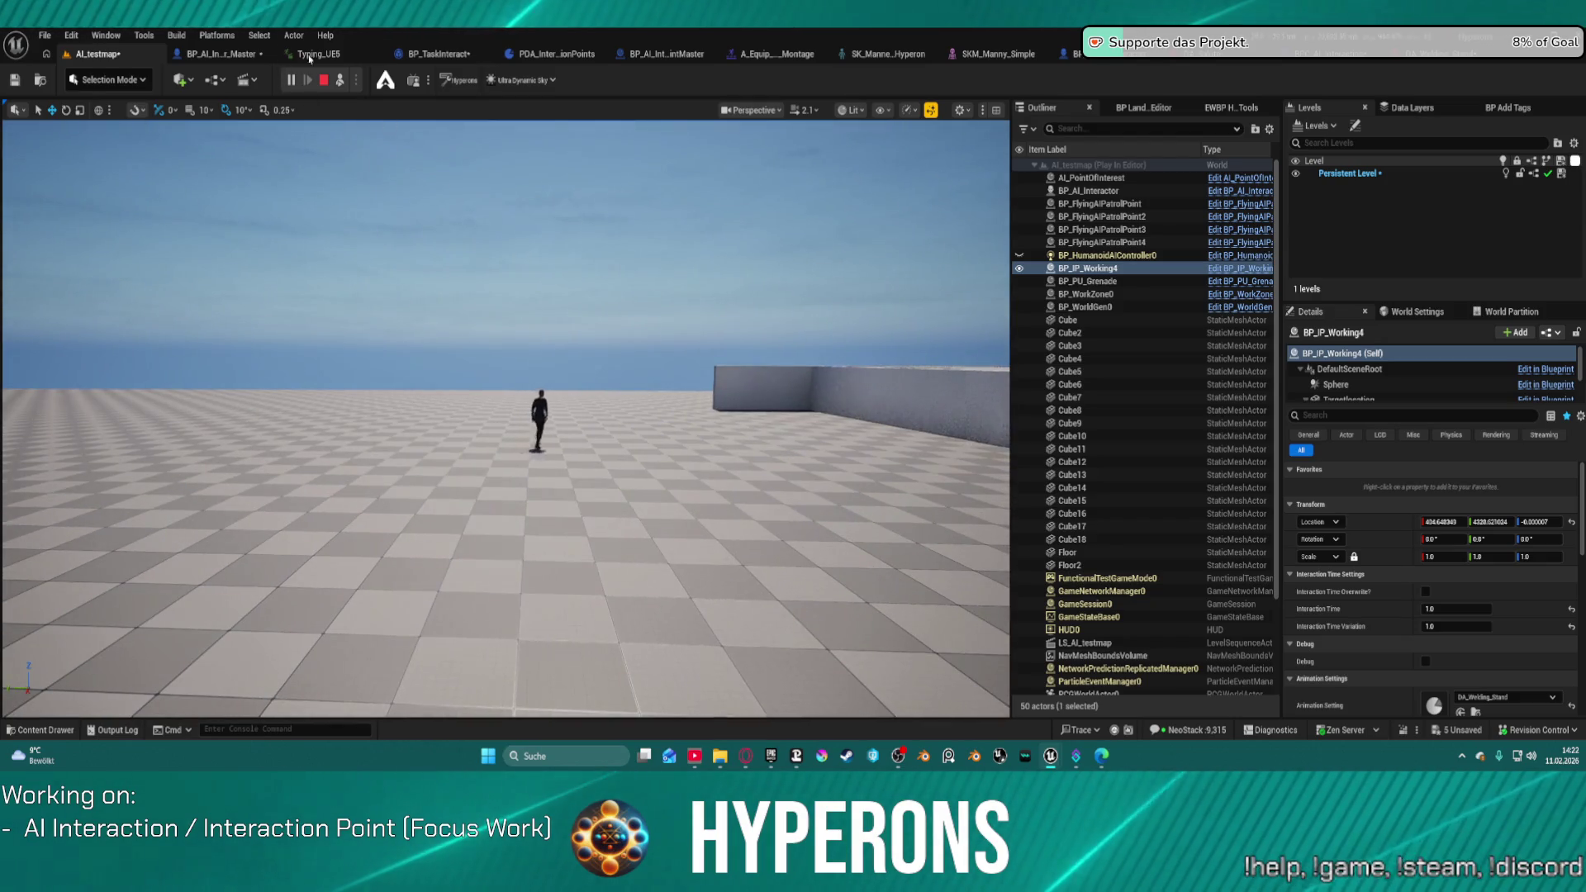
{"action": "key", "text": "Escape"}
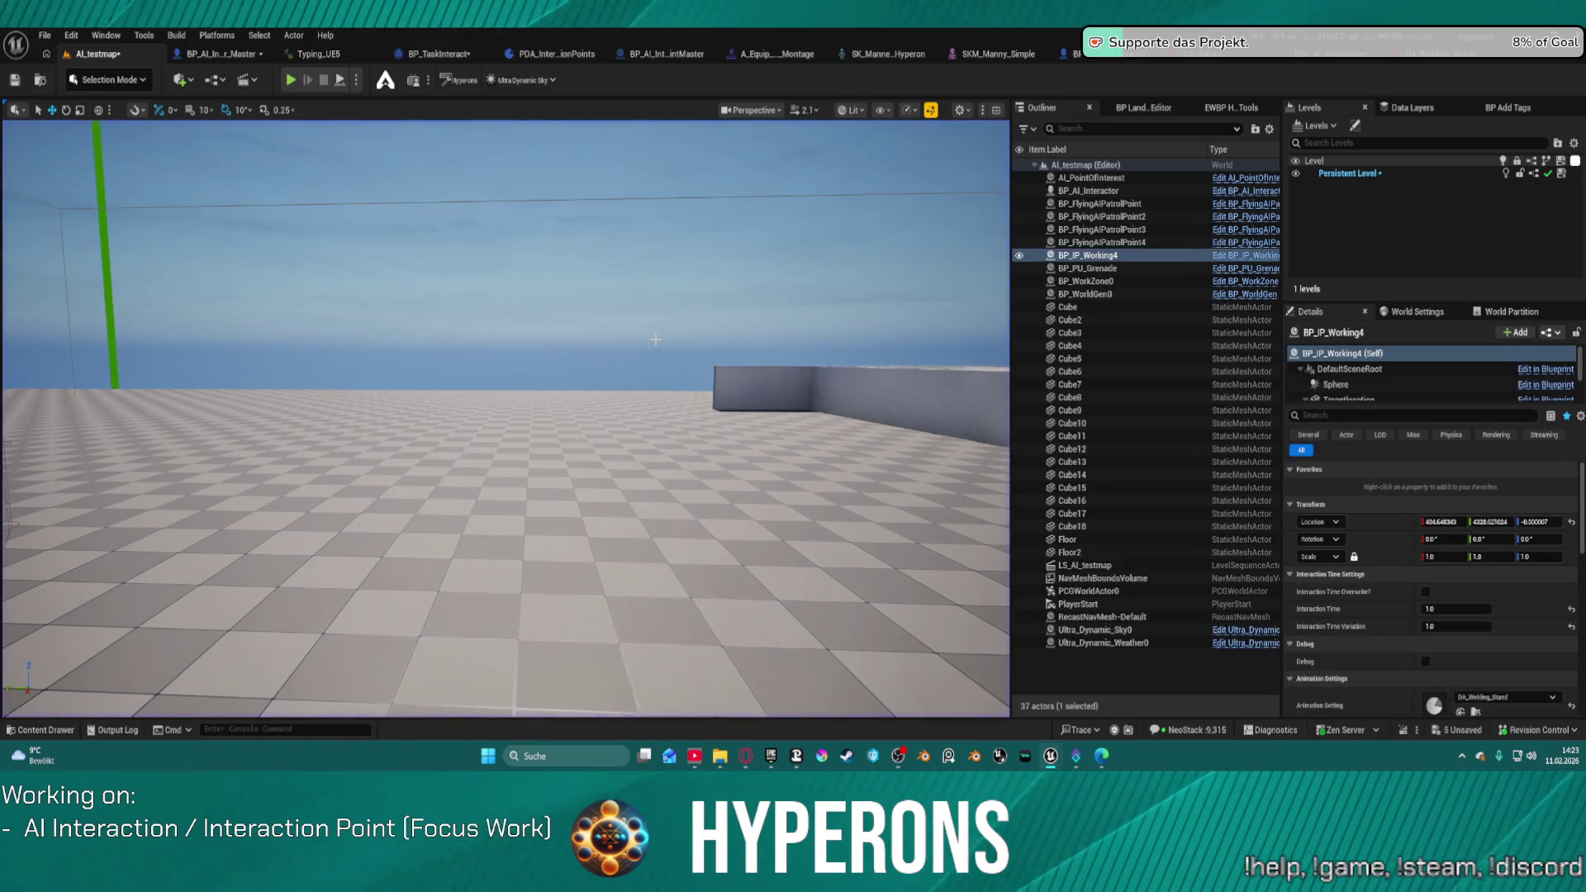
Step: Inspect DA_Welding_Stand's equip and unequip montages, then go to BP_AI_Interactor_Master
{"action": "left_click", "coordinate": [1440, 56]}
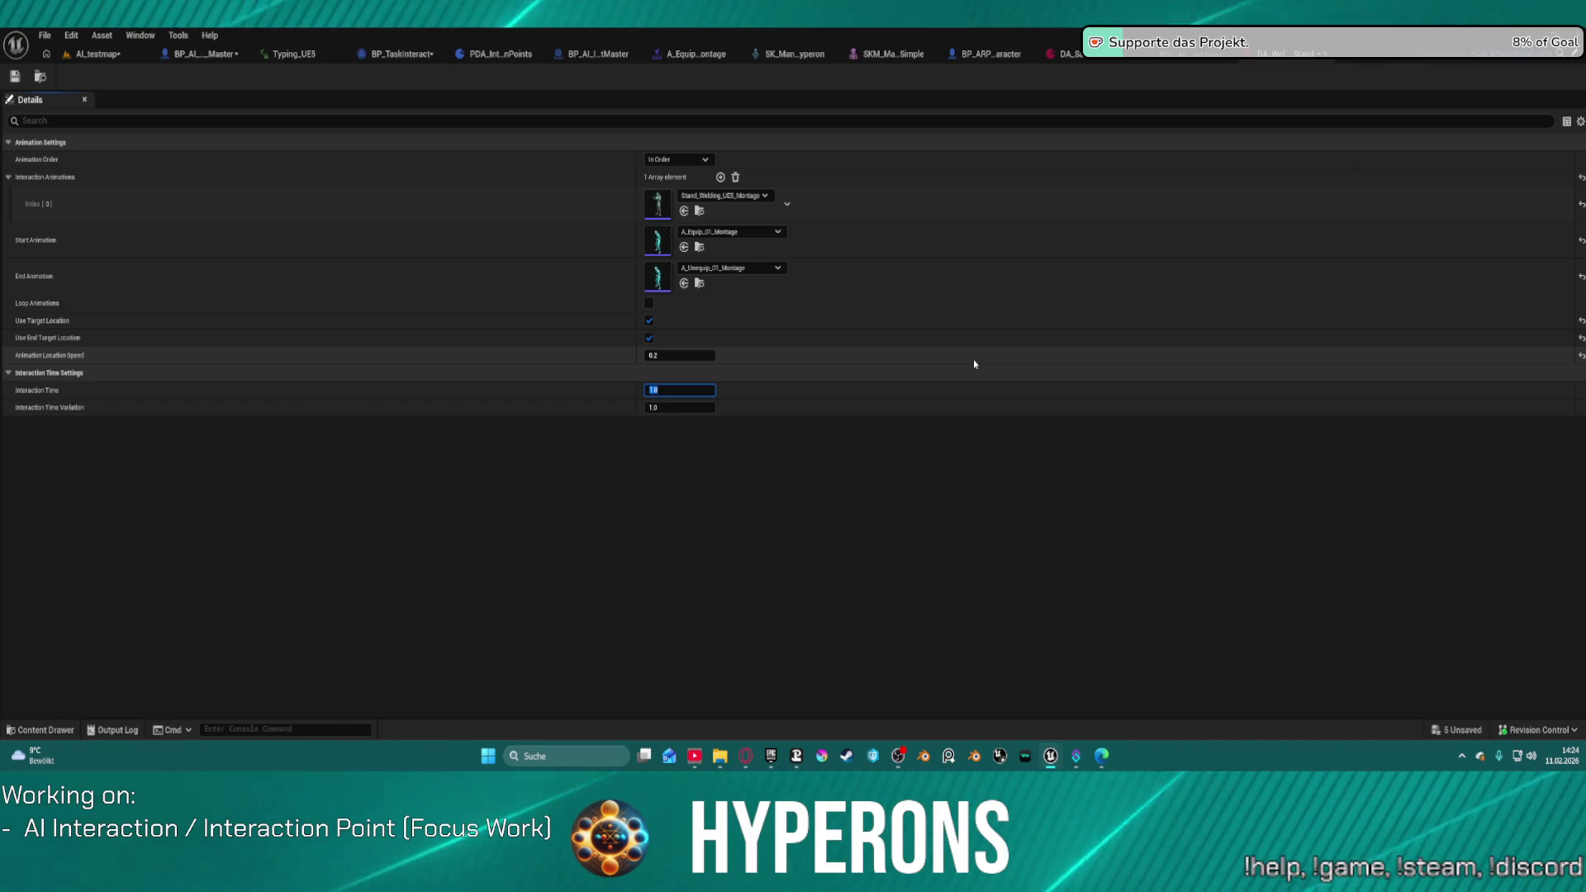
{"action": "left_click", "coordinate": [202, 54]}
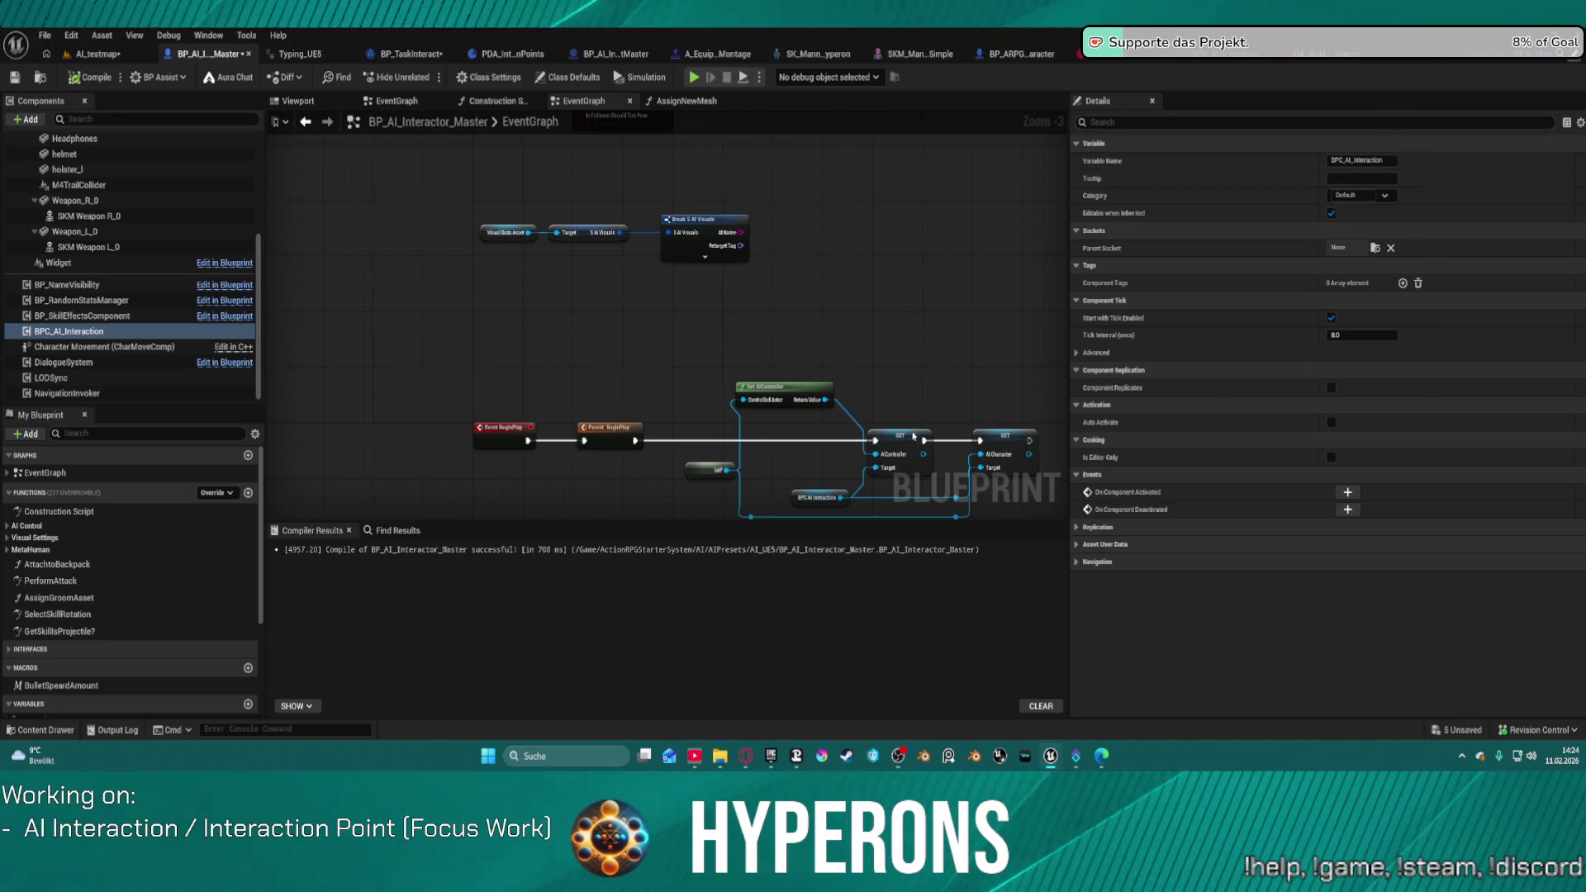
Step: Zoom out and pan BP_AI_Main's event graph to show all colored comment groups
{"action": "scroll", "coordinate": [731, 379], "scroll_direction": "down", "scroll_amount": 8}
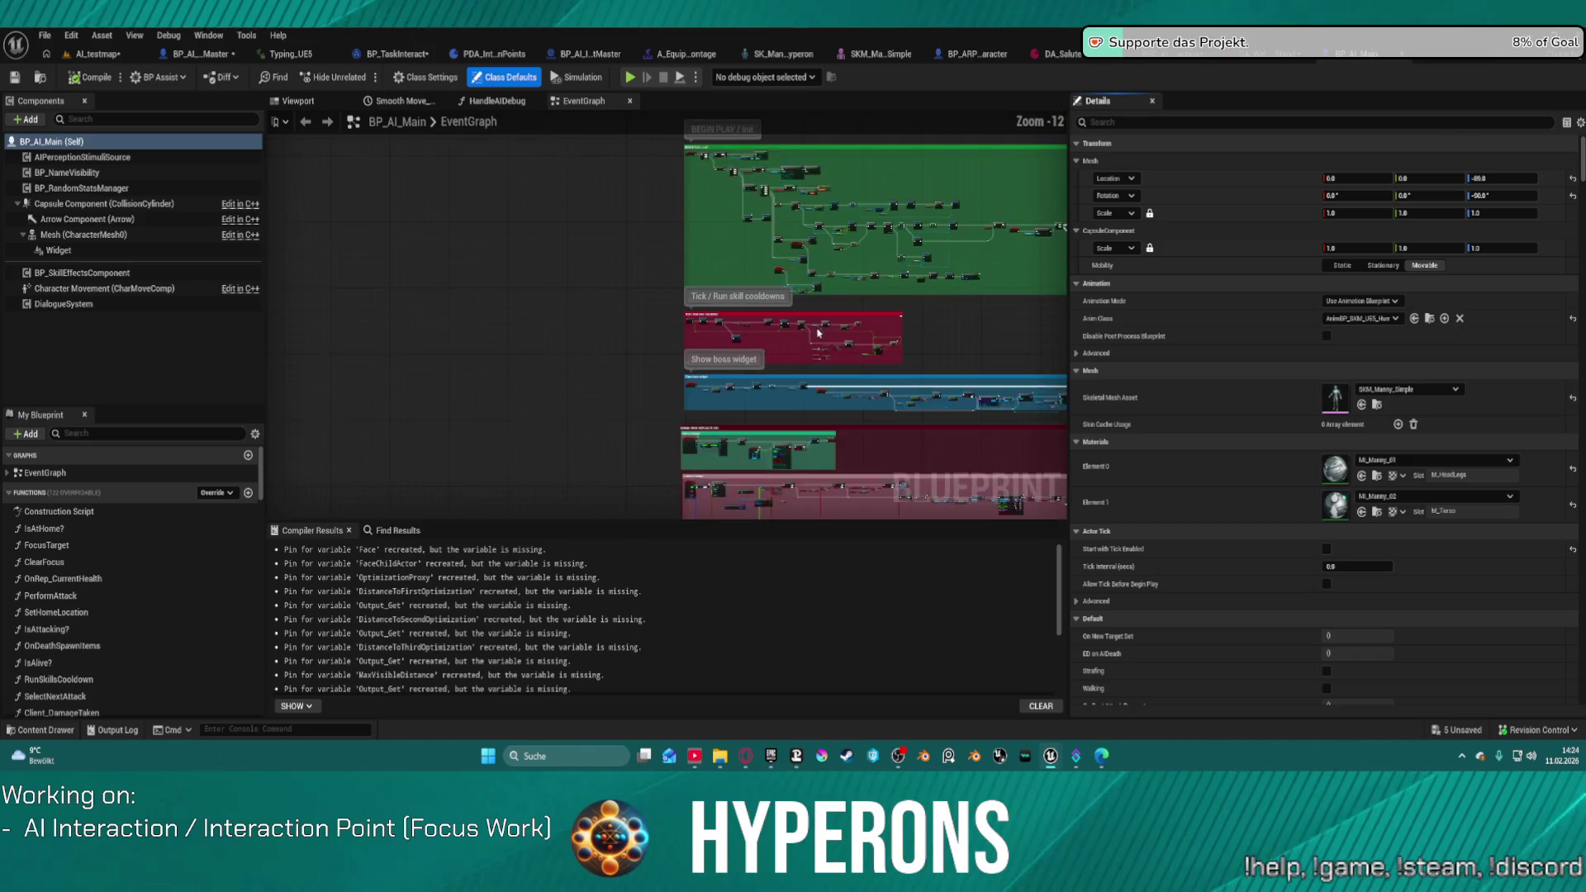
{"action": "mouse_move", "coordinate": [677, 206]}
{"action": "left_mouse_down"}
{"action": "mouse_move", "coordinate": [744, 198]}
{"action": "mouse_move", "coordinate": [727, 165]}
{"action": "mouse_move", "coordinate": [660, 215]}
{"action": "mouse_move", "coordinate": [603, 157]}
{"action": "mouse_move", "coordinate": [602, 351]}
{"action": "left_mouse_up"}
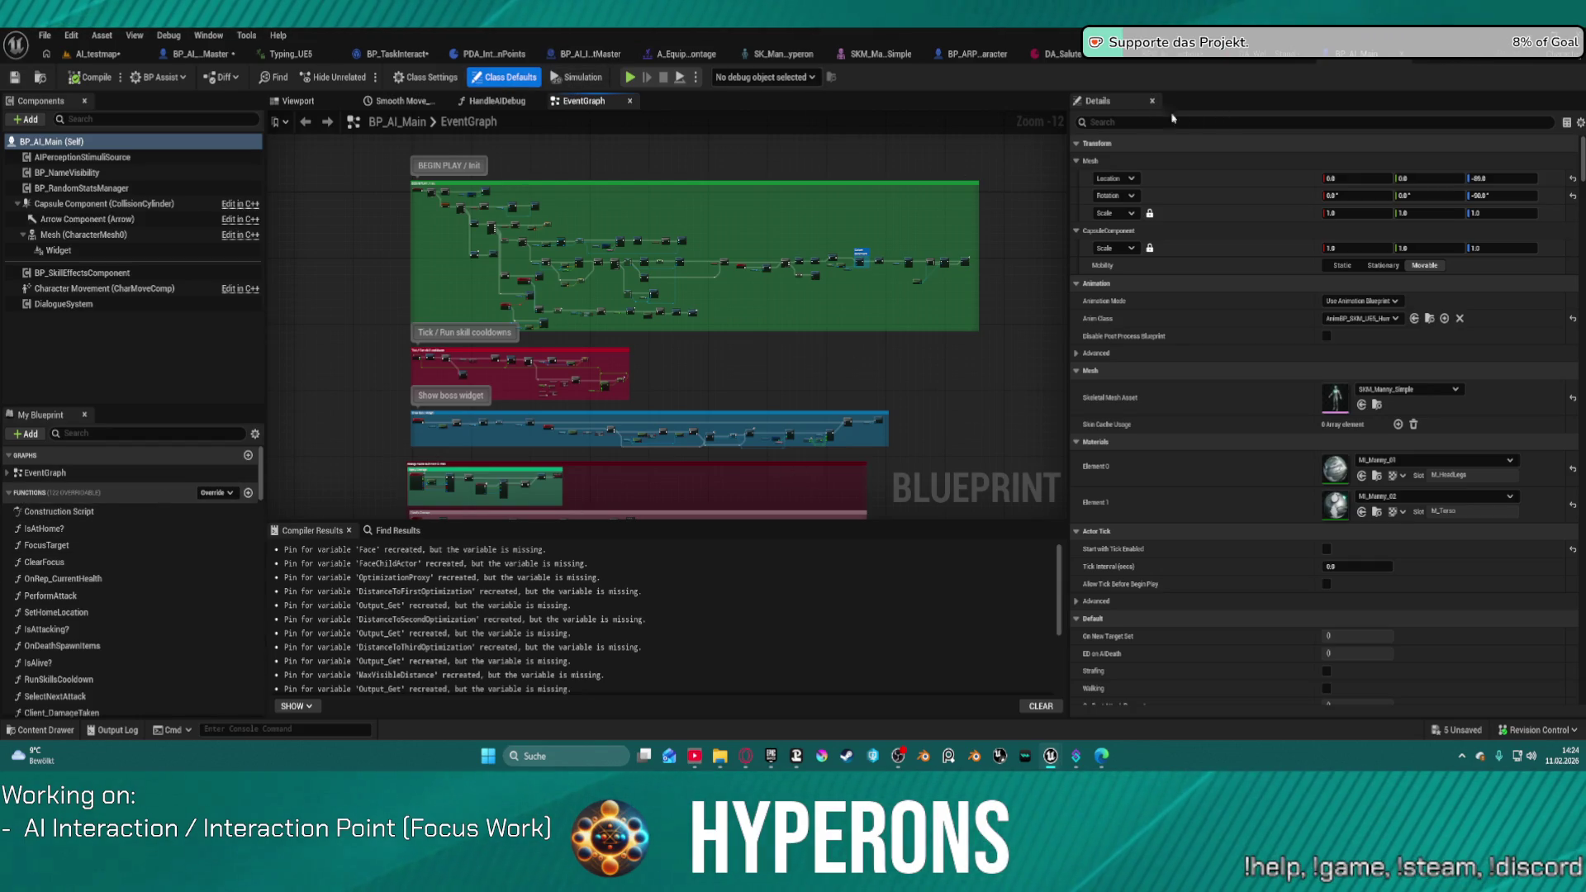
{"action": "scroll", "coordinate": [1239, 291], "scroll_direction": "down", "scroll_amount": 5}
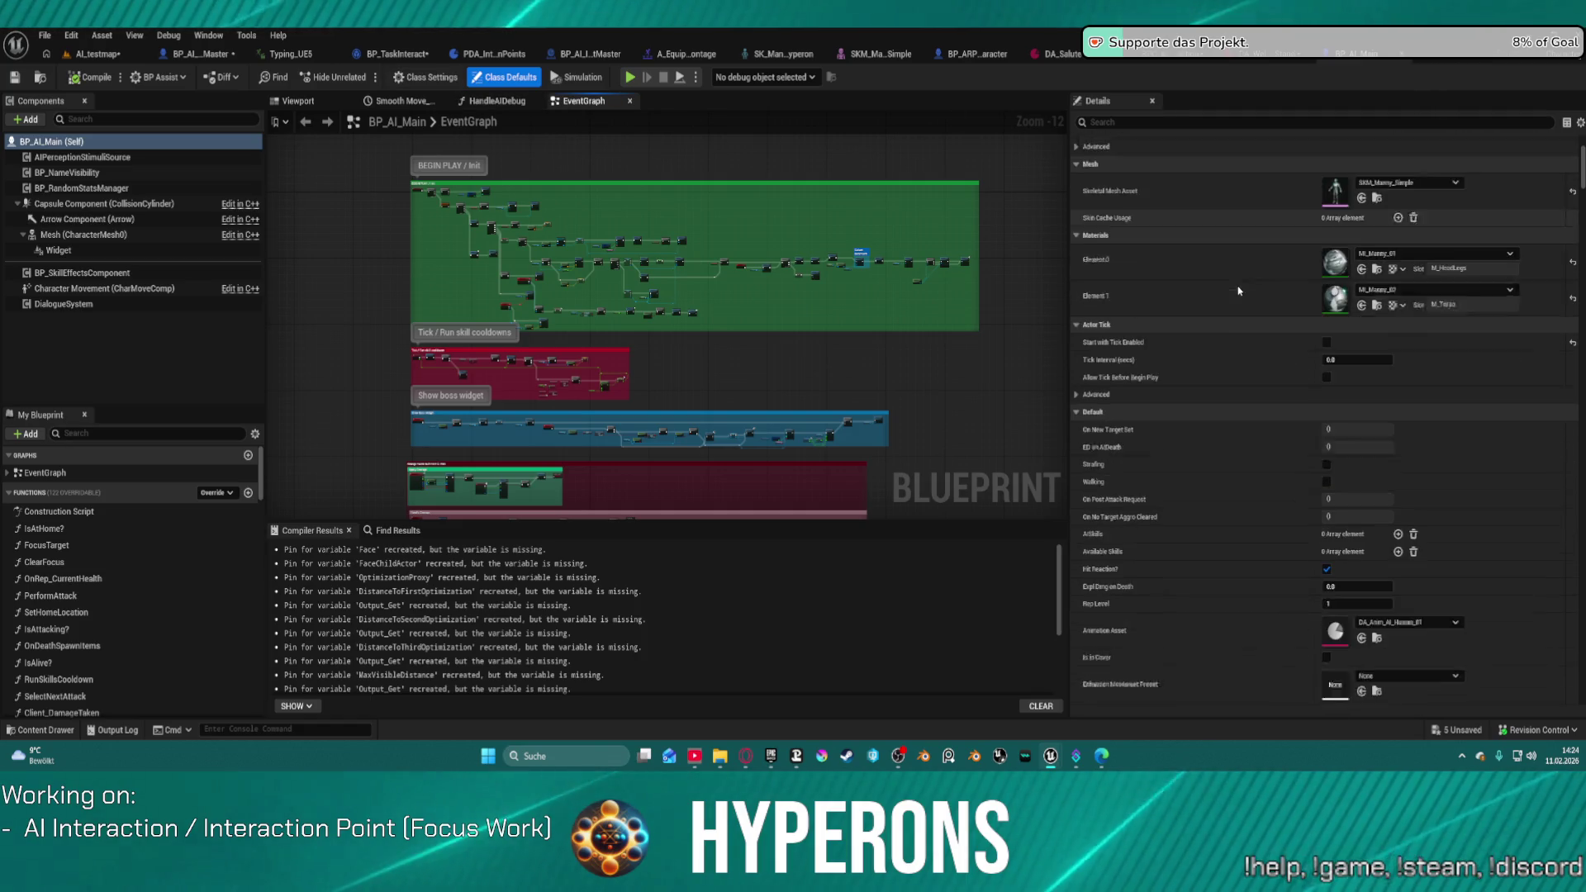
{"action": "scroll", "coordinate": [1239, 291], "scroll_direction": "down", "scroll_amount": 7}
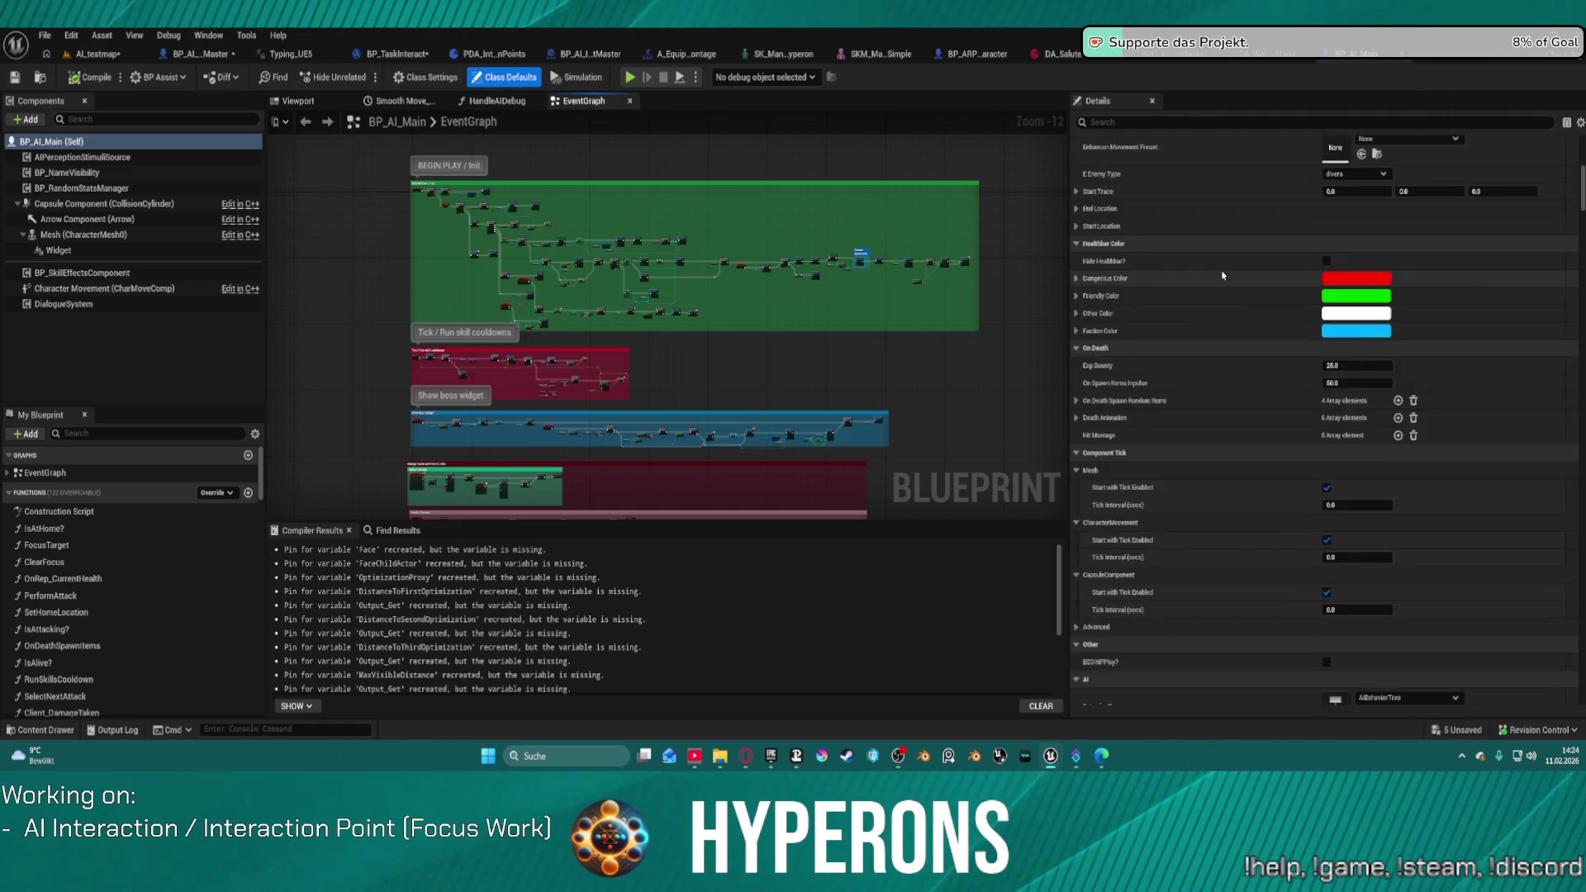
{"action": "scroll", "coordinate": [1222, 275], "scroll_direction": "down", "scroll_amount": 15}
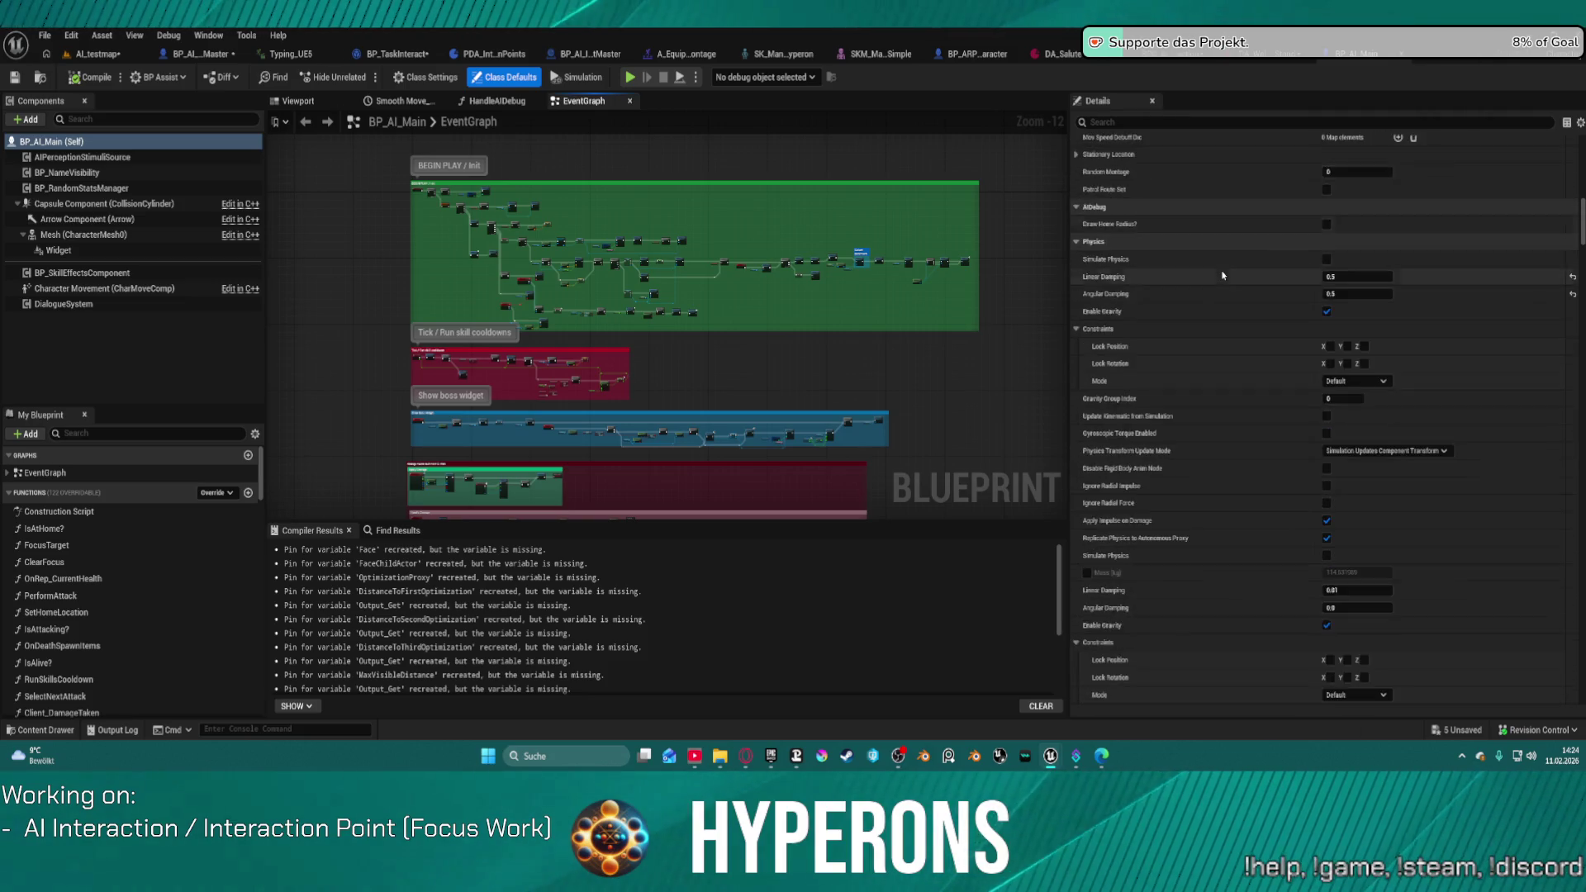
{"action": "left_click", "coordinate": [1077, 244]}
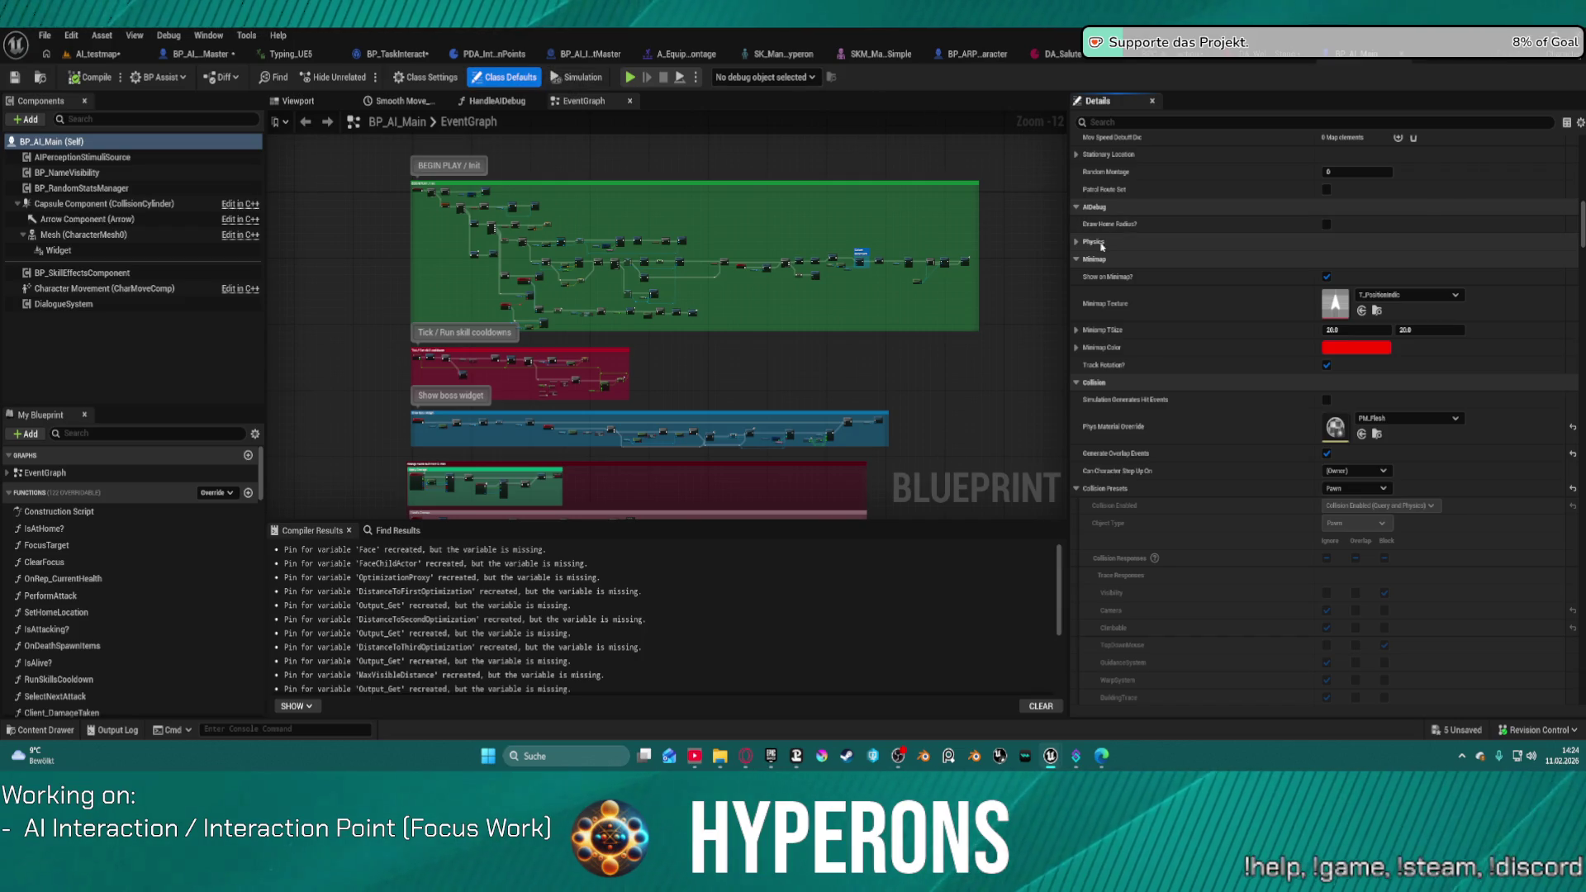
{"action": "left_click", "coordinate": [416, 76]}
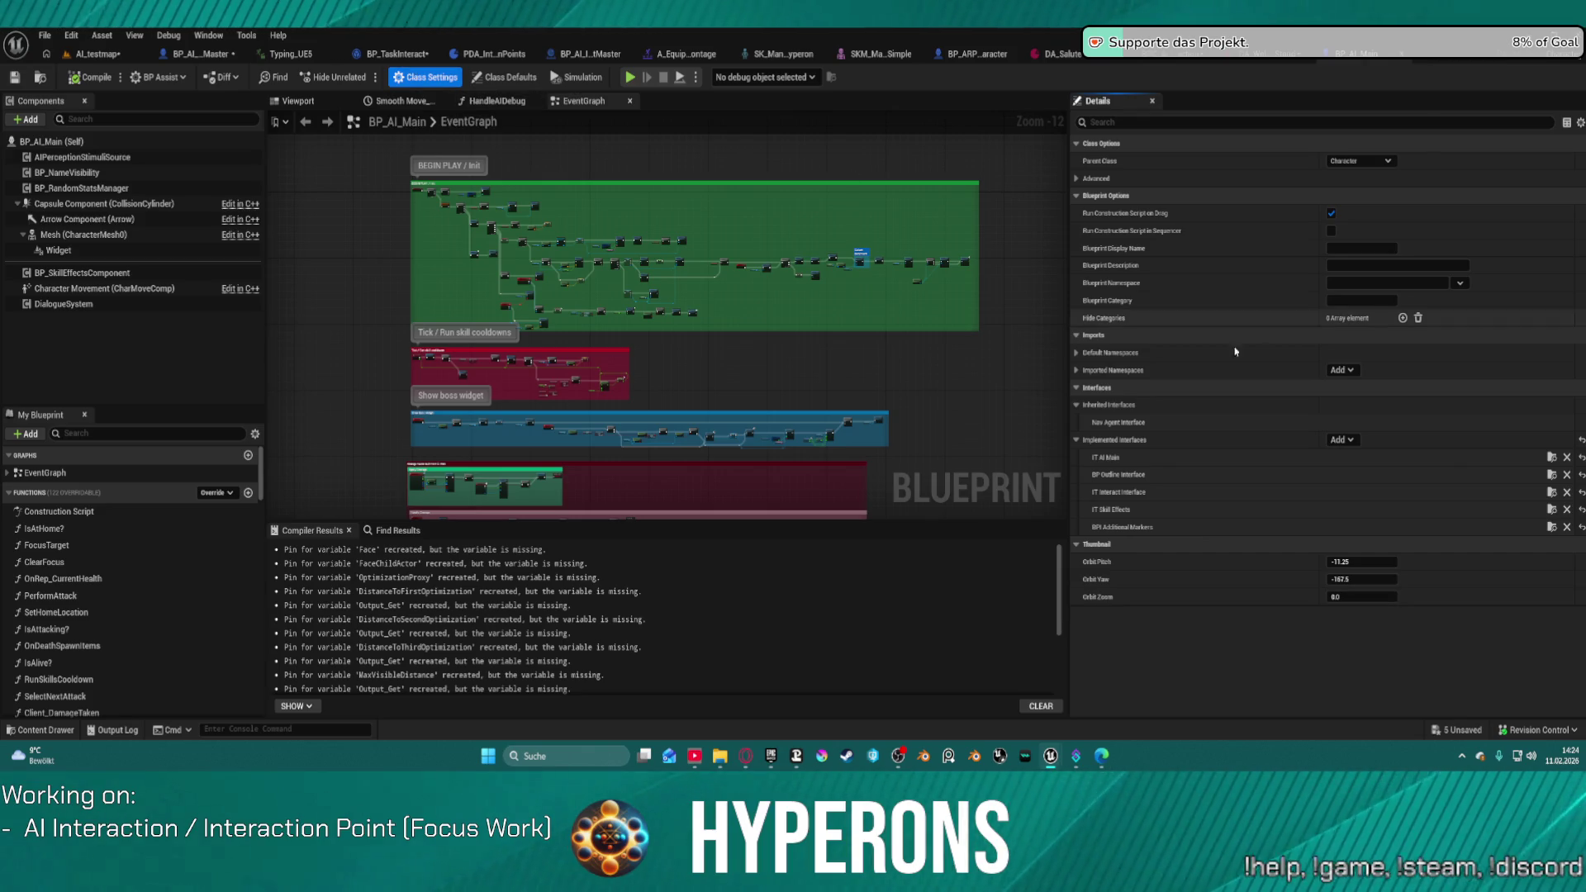
{"action": "left_click", "coordinate": [1402, 318]}
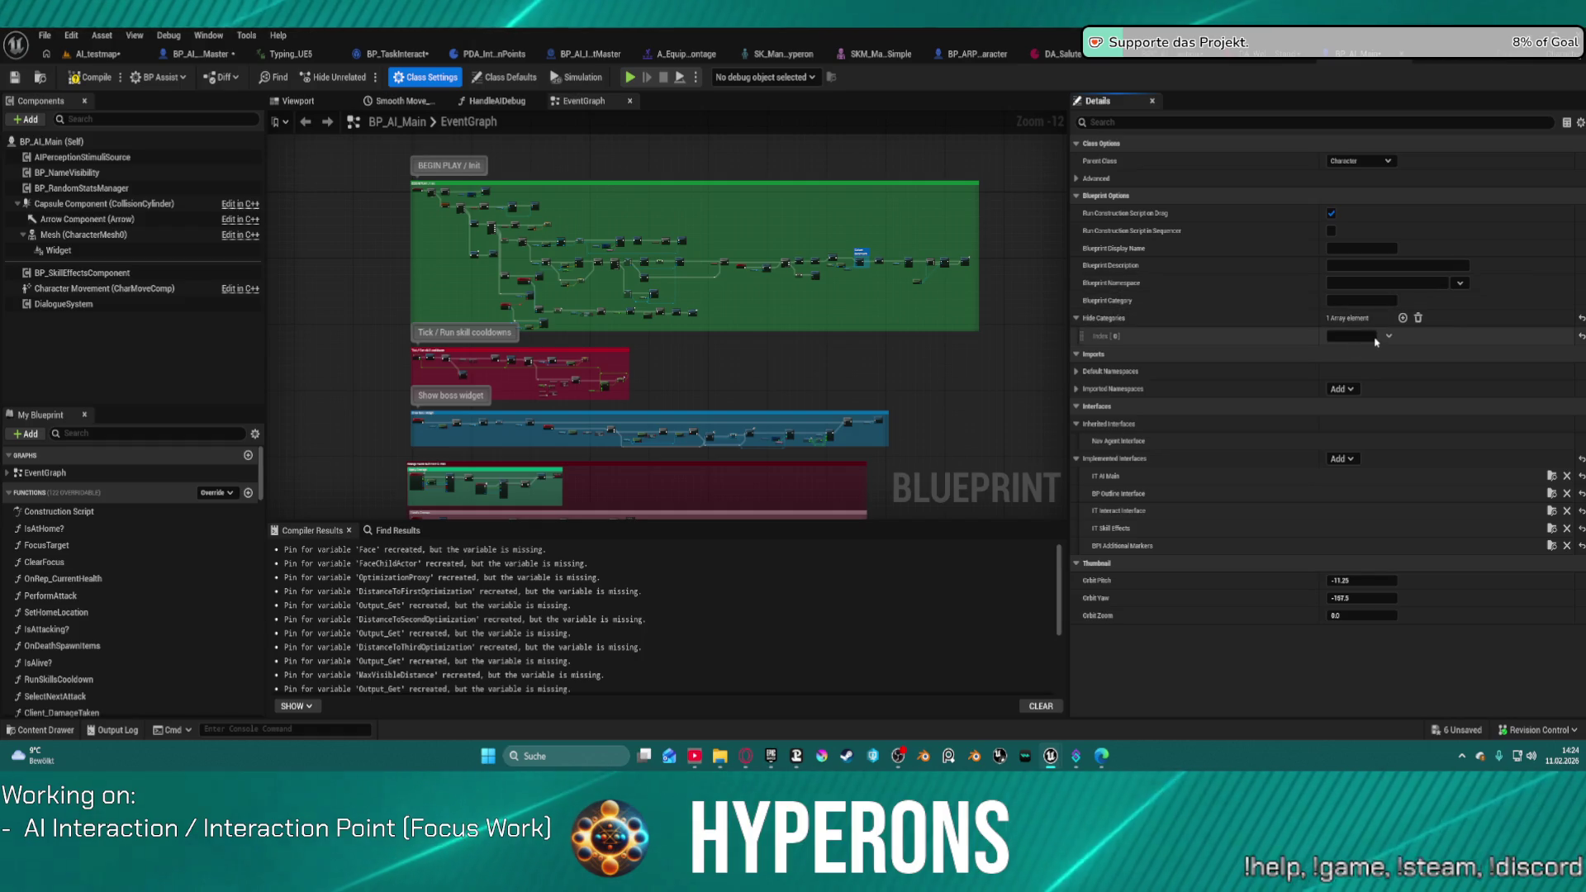
{"action": "left_click", "coordinate": [1350, 337]}
{"action": "left_click", "coordinate": [1418, 319]}
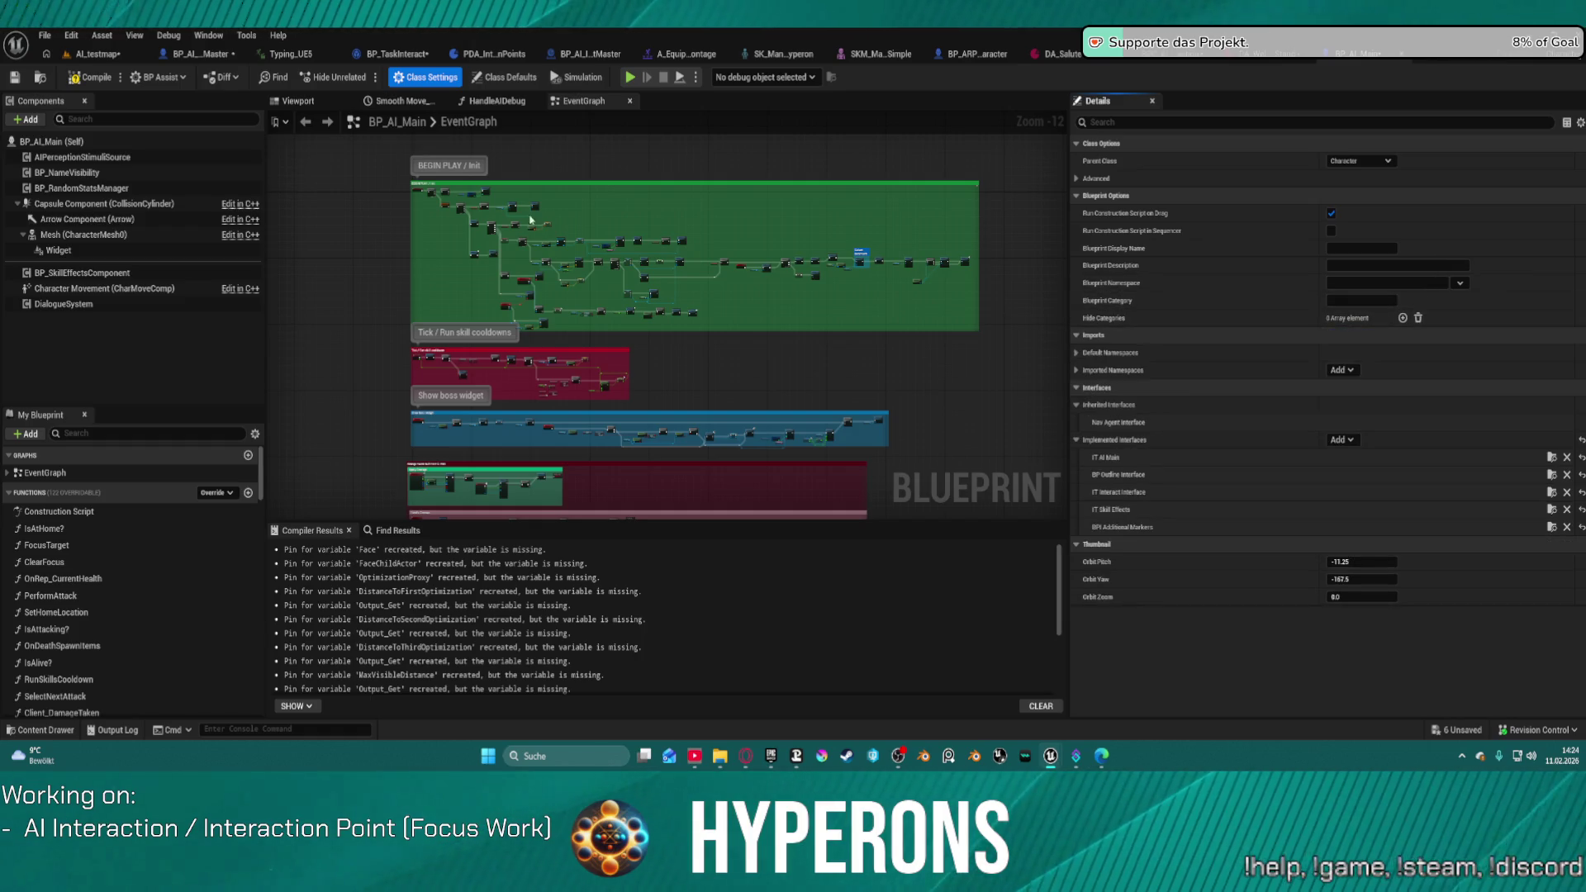
{"action": "left_click", "coordinate": [505, 77]}
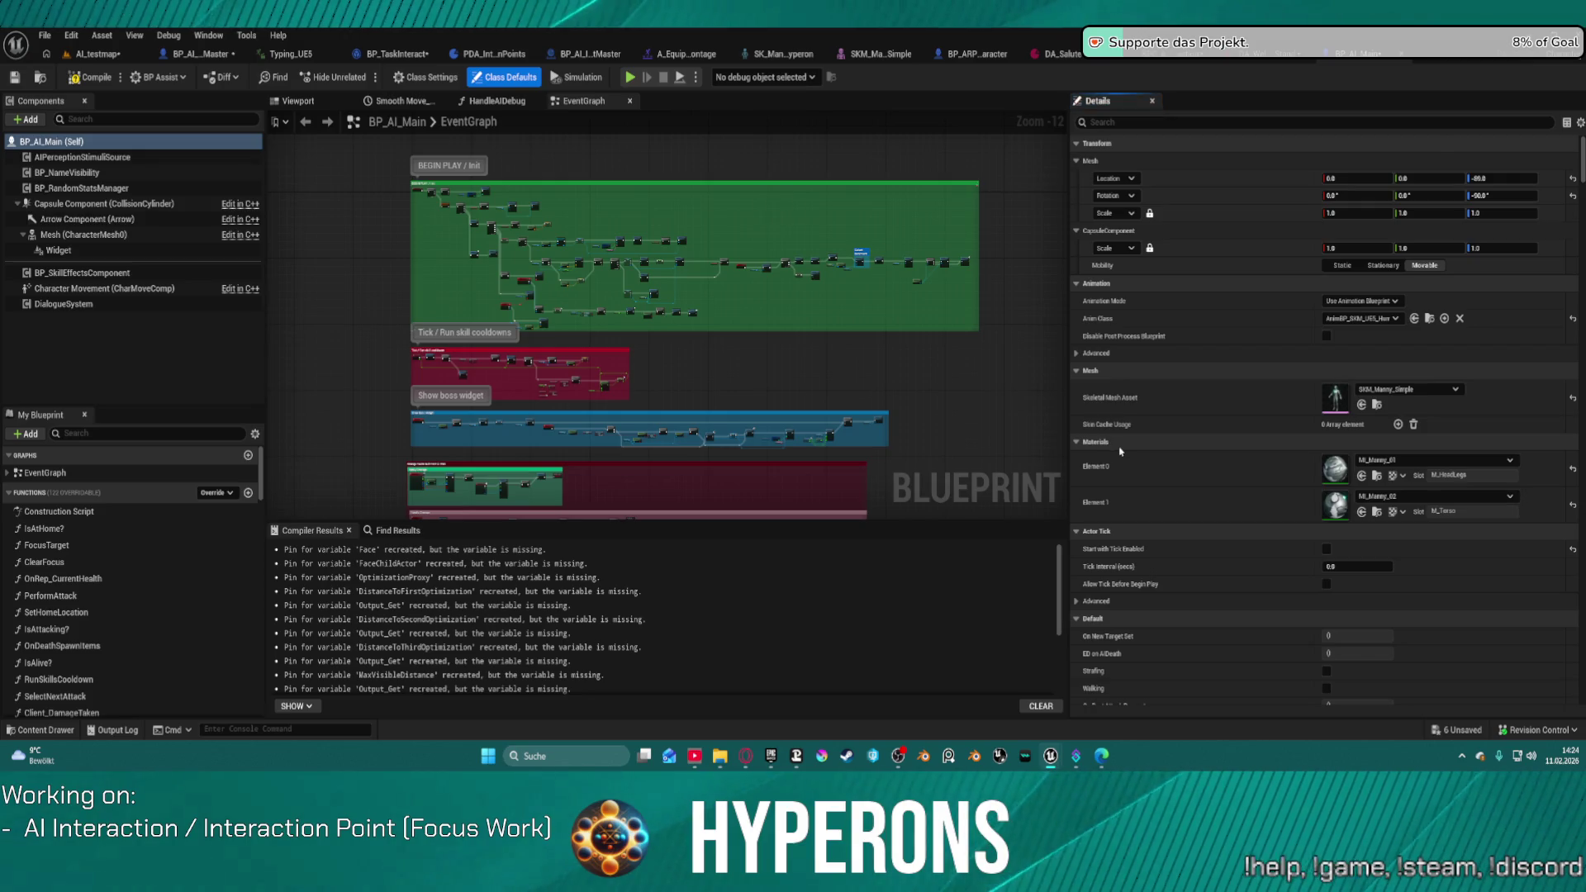
Step: Delete the Capsule Component, Set Enable Gravity and Set Global Time Dilation nodes
{"action": "scroll", "coordinate": [692, 408], "scroll_direction": "down", "scroll_amount": 10}
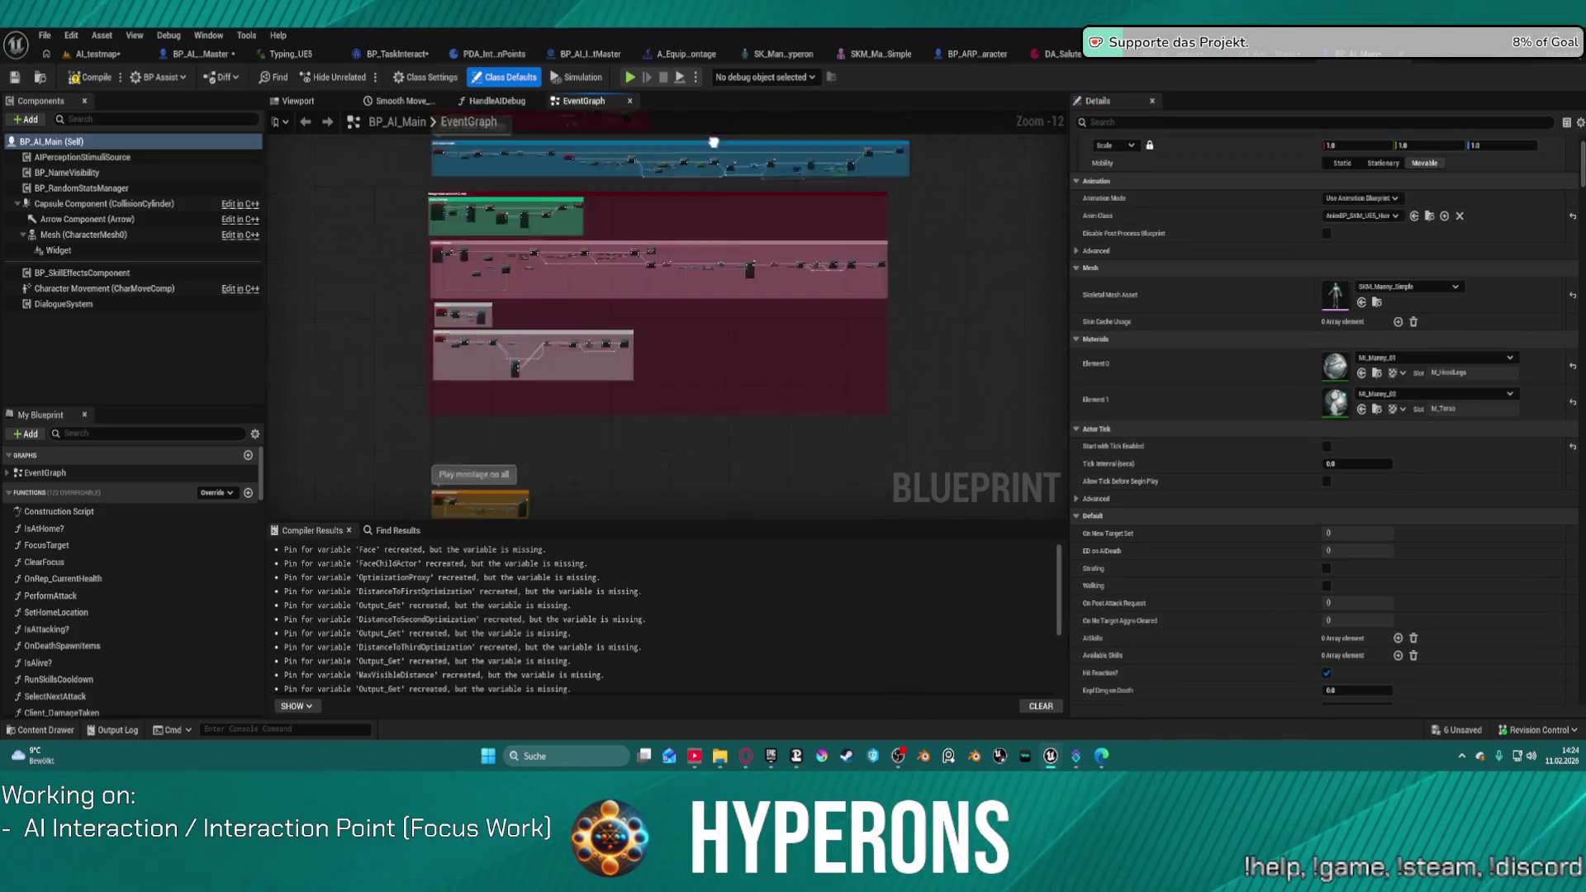
{"action": "scroll", "coordinate": [667, 322], "scroll_direction": "up", "scroll_amount": 5}
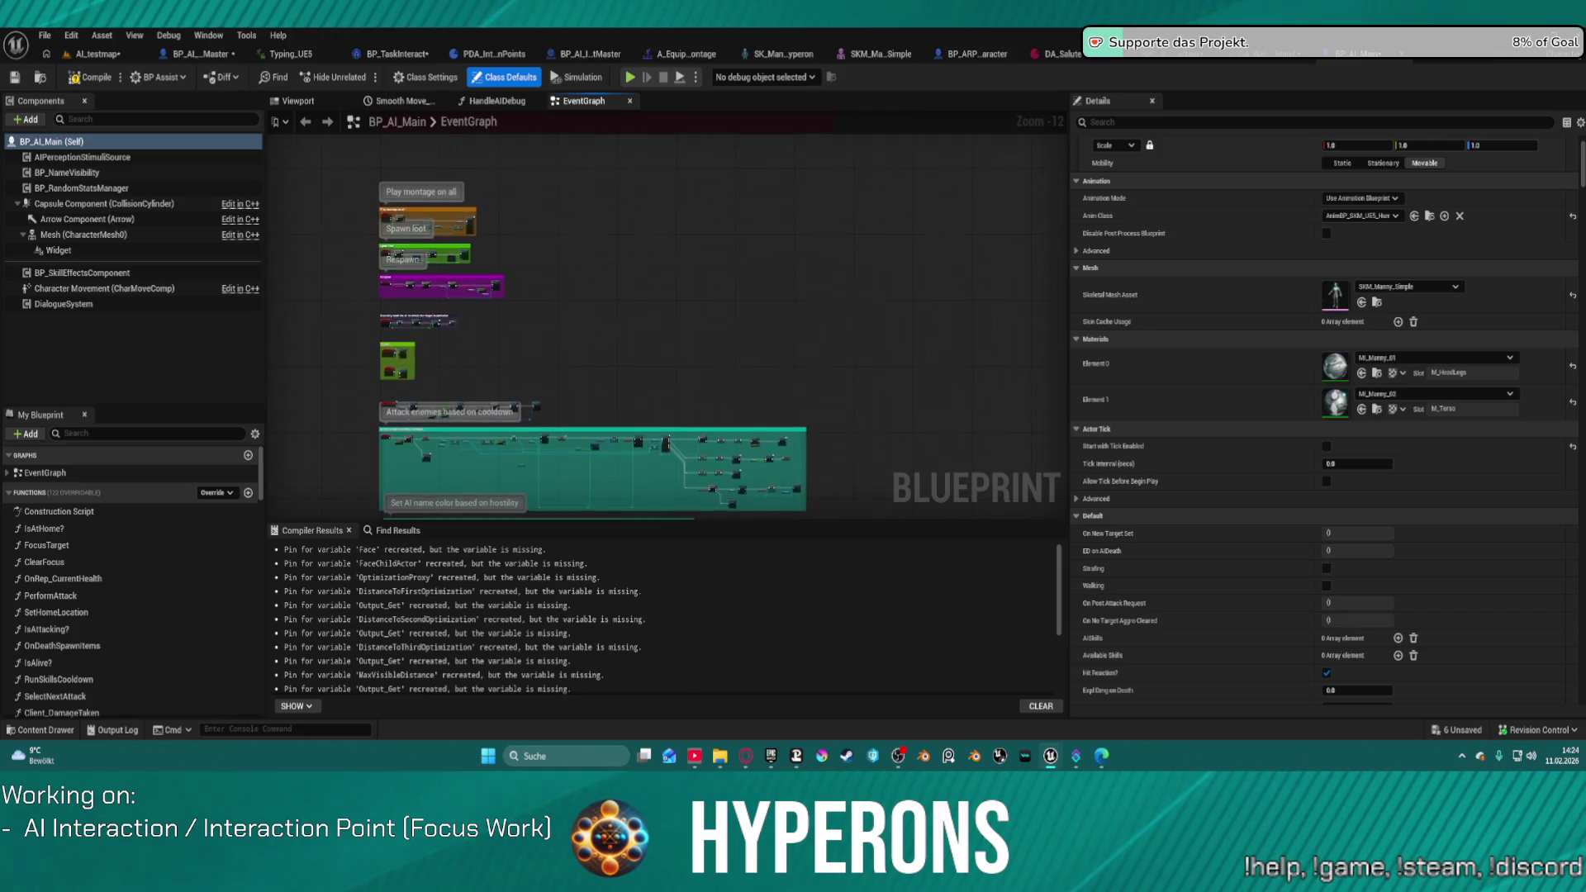
{"action": "mouse_move", "coordinate": [727, 165]}
{"action": "left_mouse_down"}
{"action": "mouse_move", "coordinate": [729, 408]}
{"action": "mouse_move", "coordinate": [650, 294]}
{"action": "left_mouse_up"}
{"action": "scroll", "coordinate": [537, 361], "scroll_direction": "up", "scroll_amount": 8}
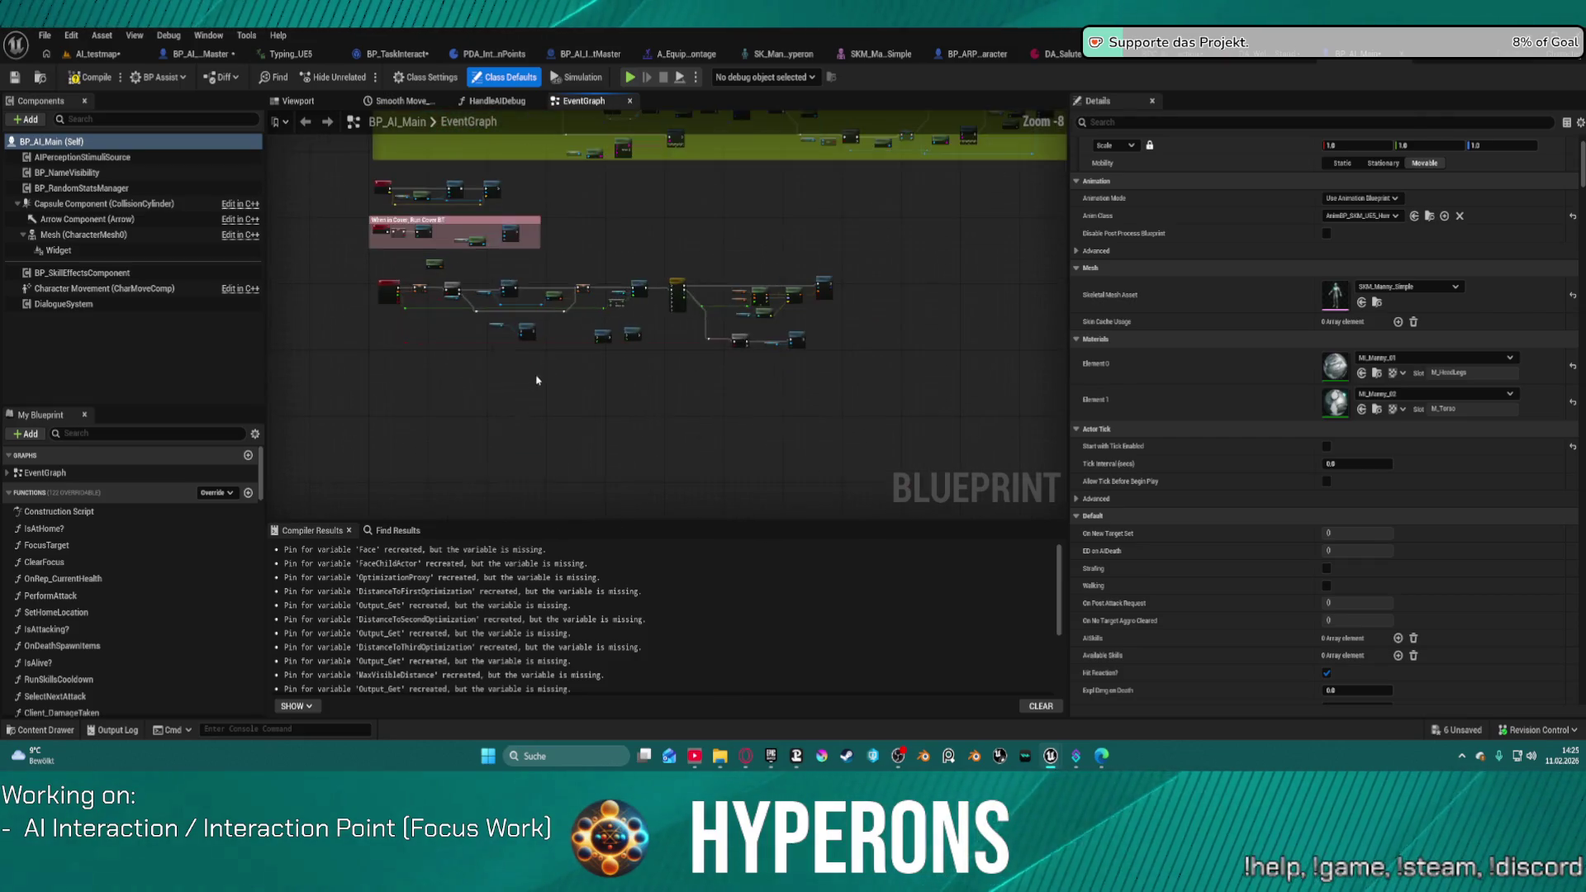
{"action": "mouse_move", "coordinate": [570, 382]}
{"action": "left_mouse_down"}
{"action": "mouse_move", "coordinate": [676, 472]}
{"action": "mouse_move", "coordinate": [754, 446]}
{"action": "left_mouse_up"}
{"action": "left_click_drag", "start_coordinate": [1048, 426], "coordinate": [607, 346]}
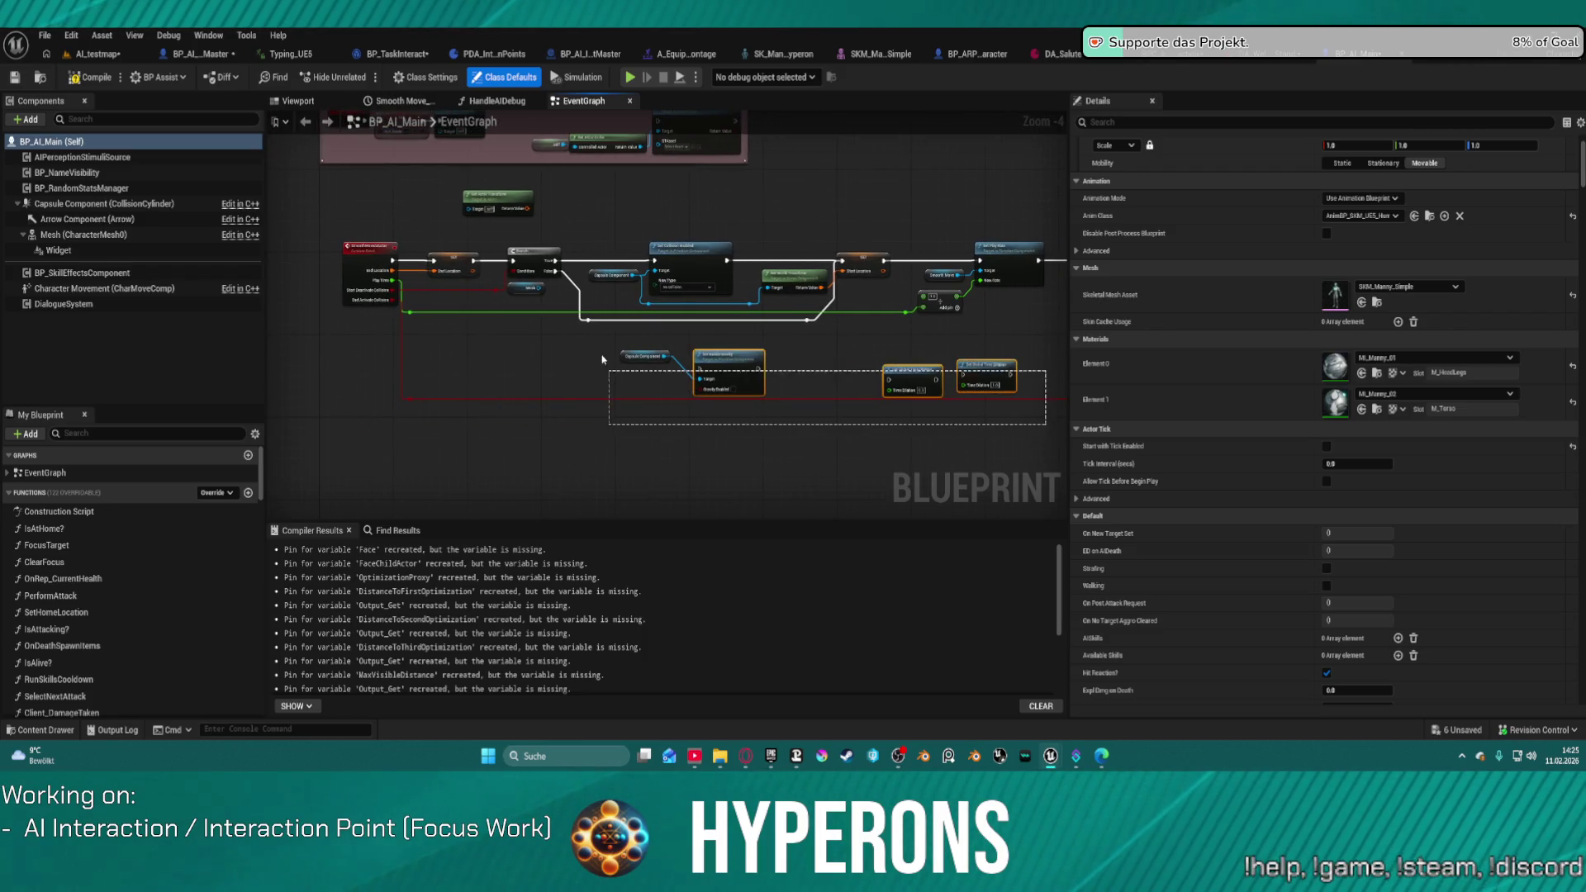
{"action": "scroll", "coordinate": [795, 418], "scroll_direction": "up", "scroll_amount": 3}
{"action": "key", "text": "Delete"}
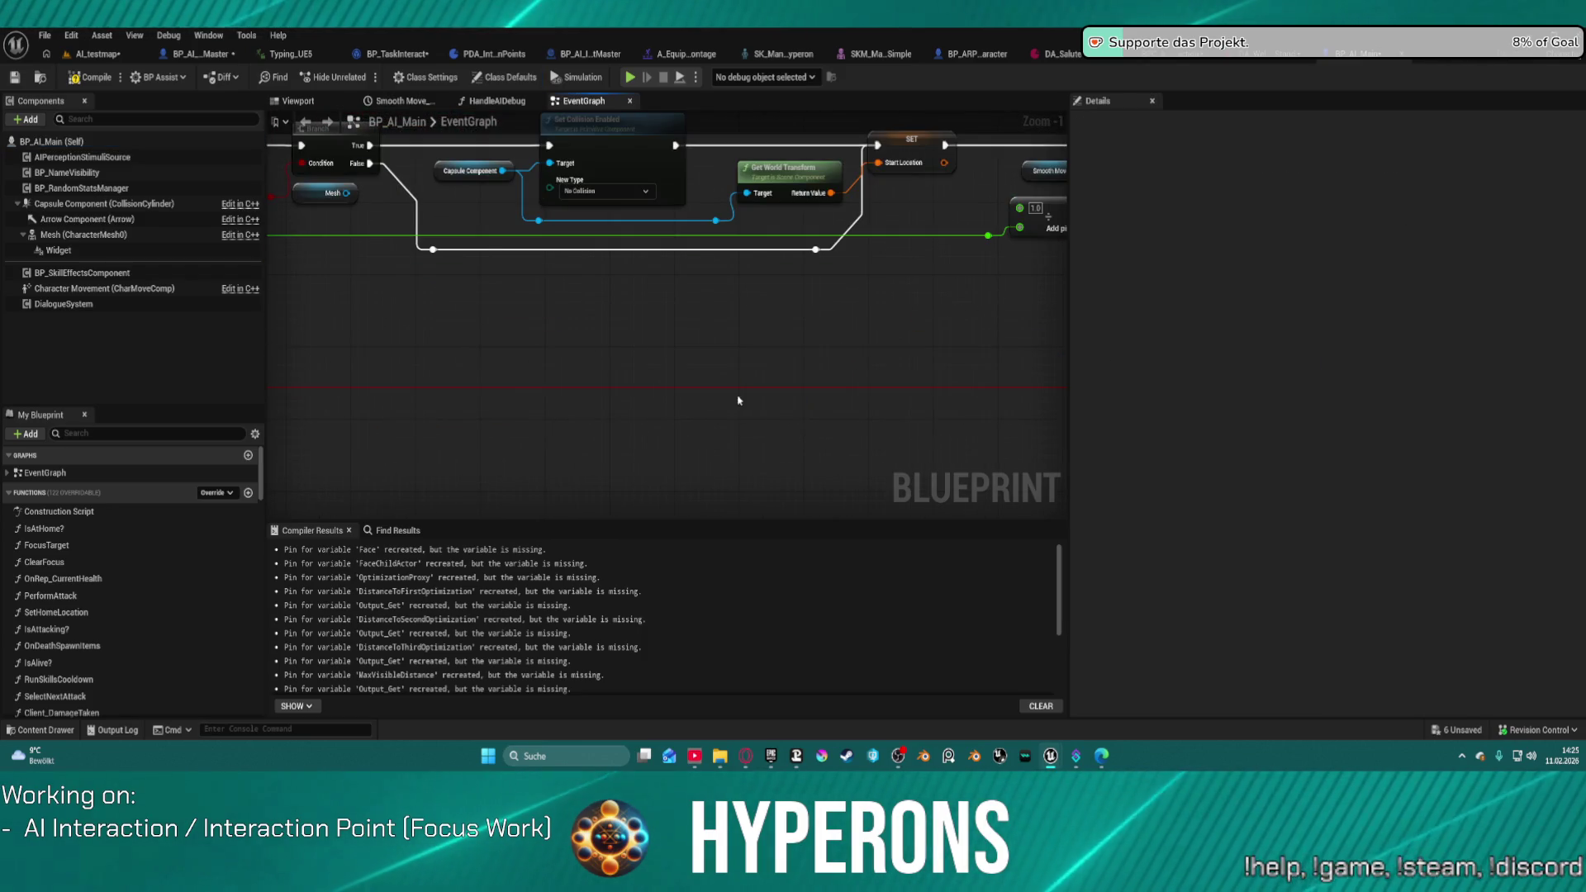
Step: Box-select all the smooth-movement nodes in the event graph
{"action": "scroll", "coordinate": [736, 397], "scroll_direction": "down", "scroll_amount": 5}
{"action": "scroll", "coordinate": [477, 272], "scroll_direction": "up", "scroll_amount": 4}
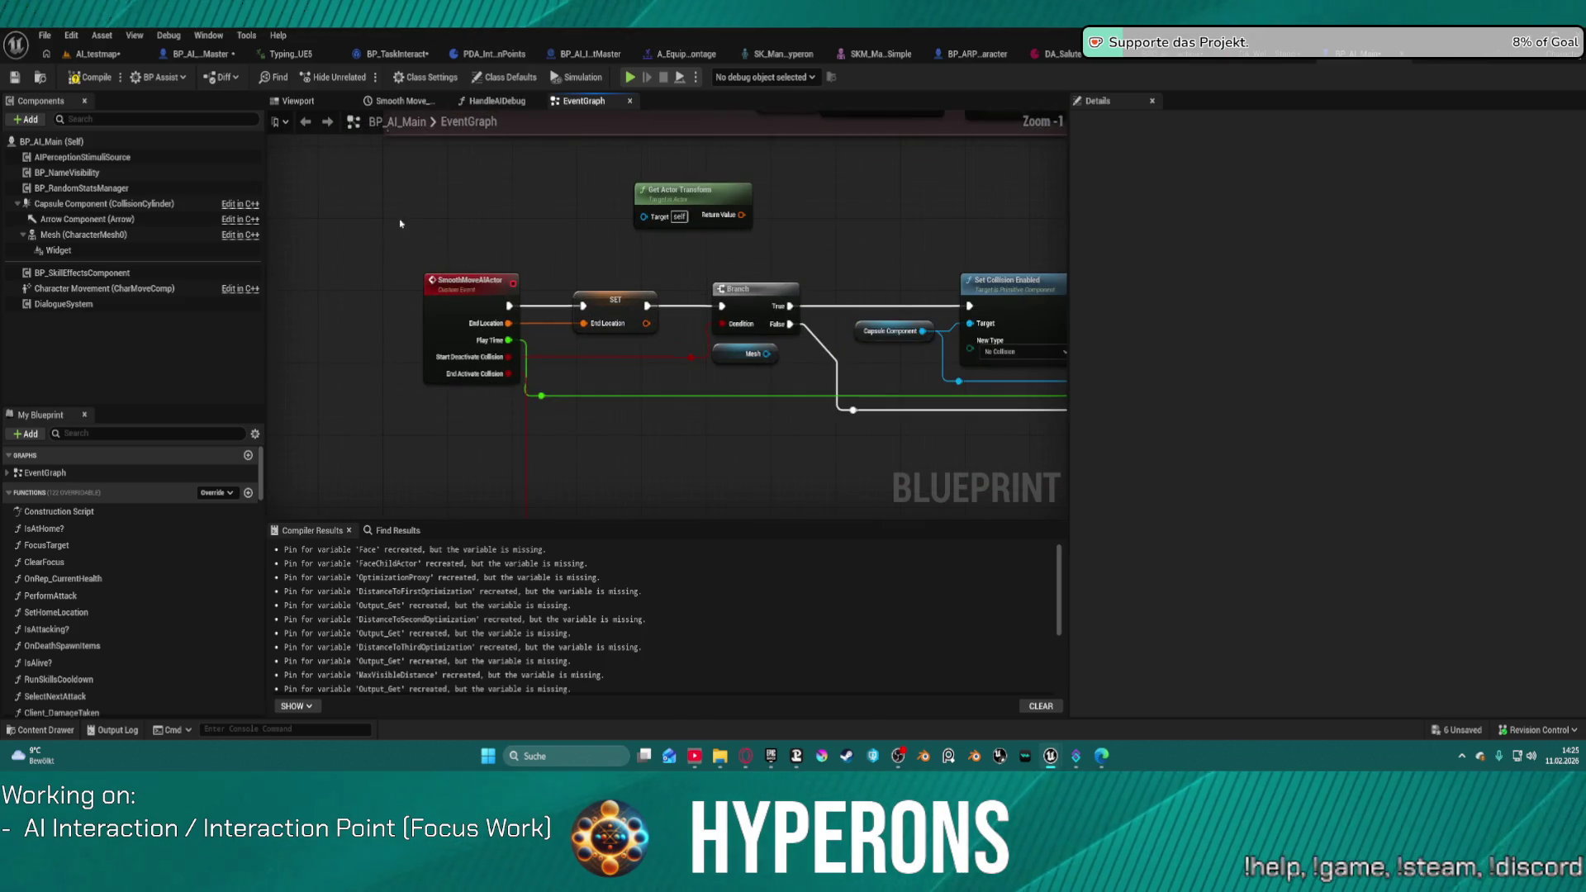
{"action": "scroll", "coordinate": [529, 247], "scroll_direction": "down", "scroll_amount": 3}
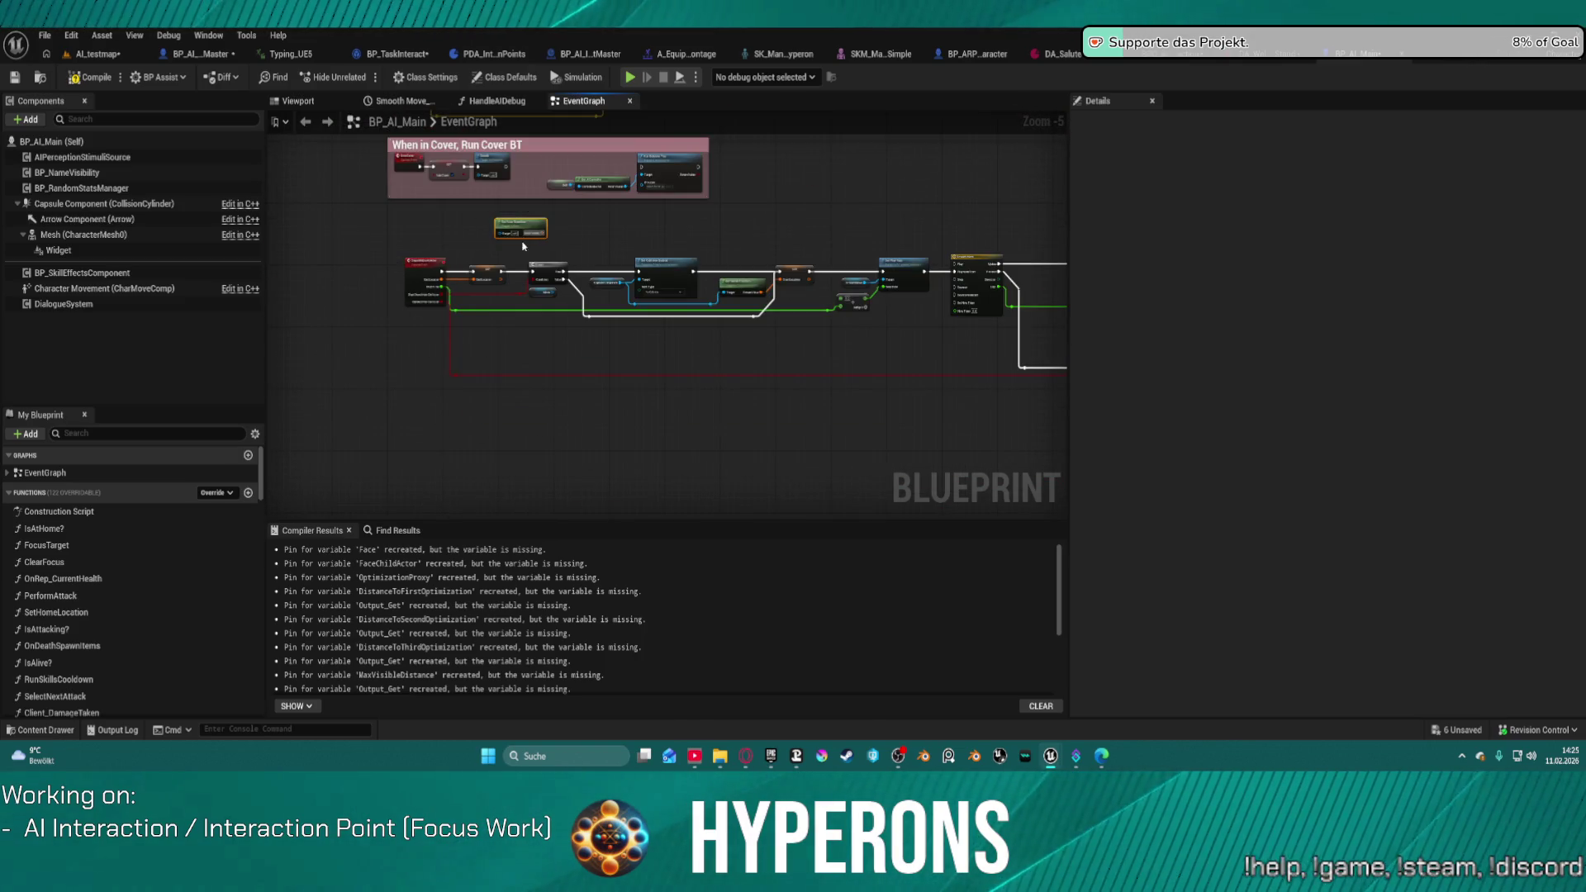
{"action": "mouse_move", "coordinate": [380, 244]}
{"action": "left_mouse_down"}
{"action": "mouse_move", "coordinate": [1089, 472]}
{"action": "mouse_move", "coordinate": [850, 418]}
{"action": "mouse_move", "coordinate": [928, 414]}
{"action": "left_mouse_up"}
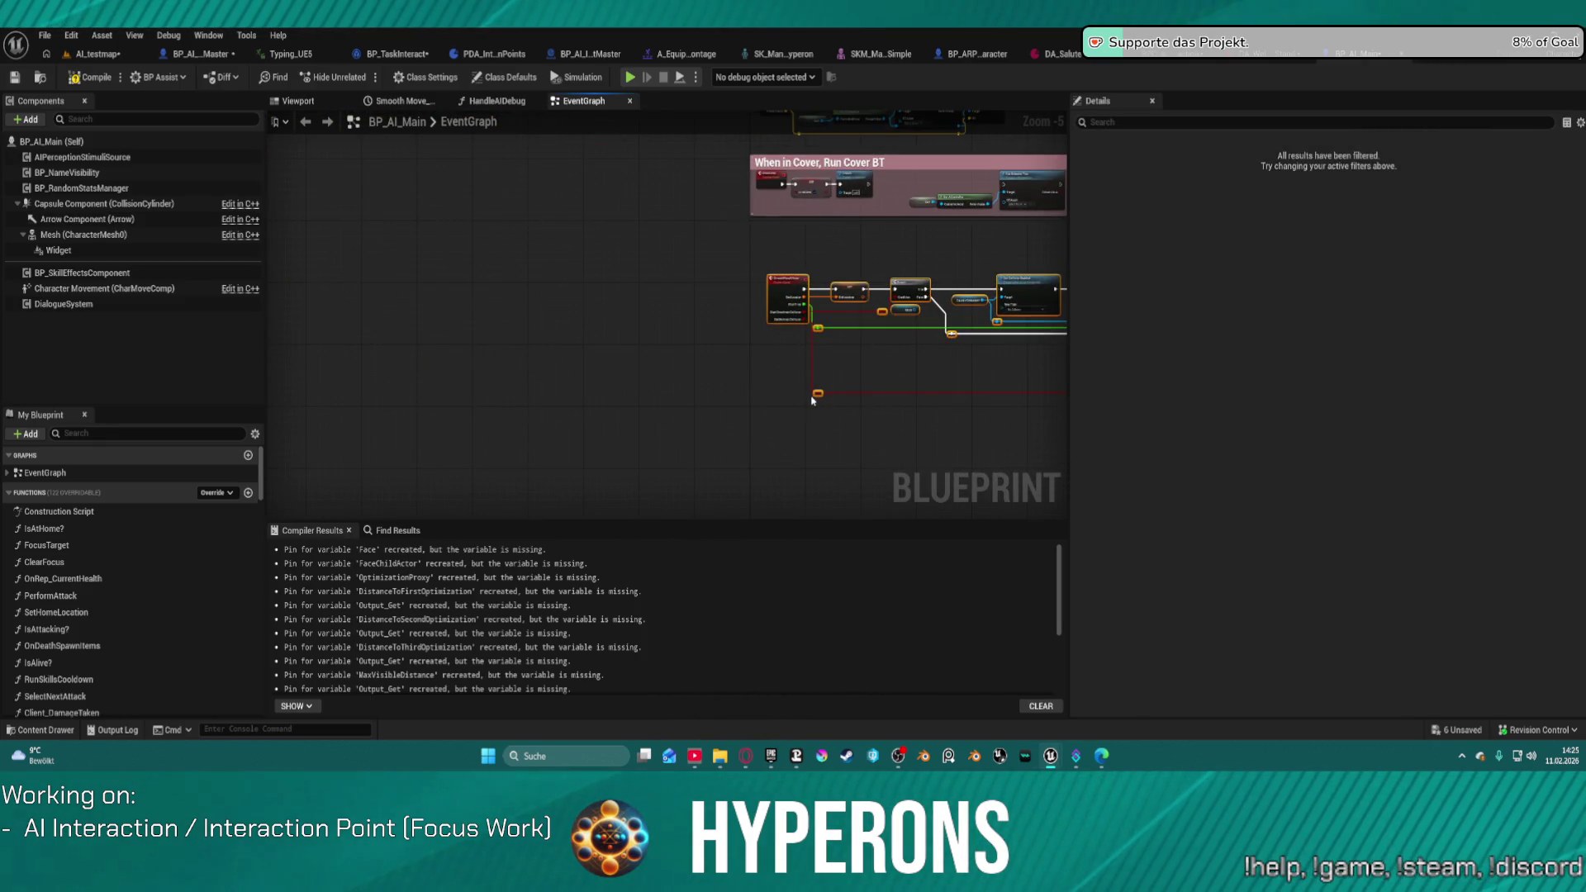
Step: Wrap the selected nodes in a new 'Smooth Character Movement' comment colored brownish-red
{"action": "type", "text": "cSmooth"}
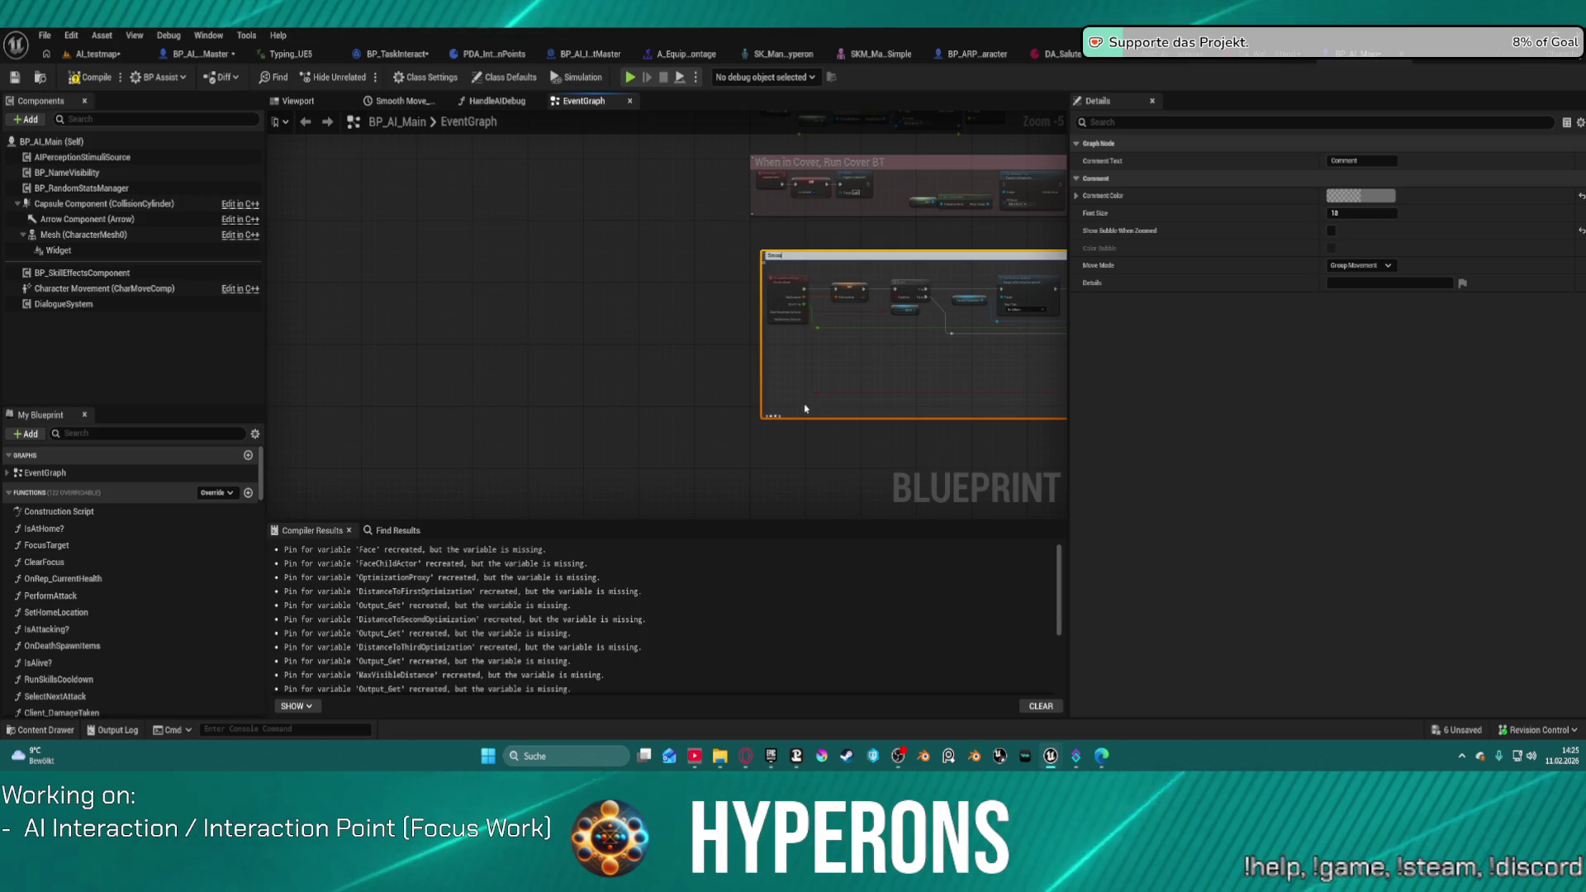
{"action": "type", "text": " CharacterMovement"}
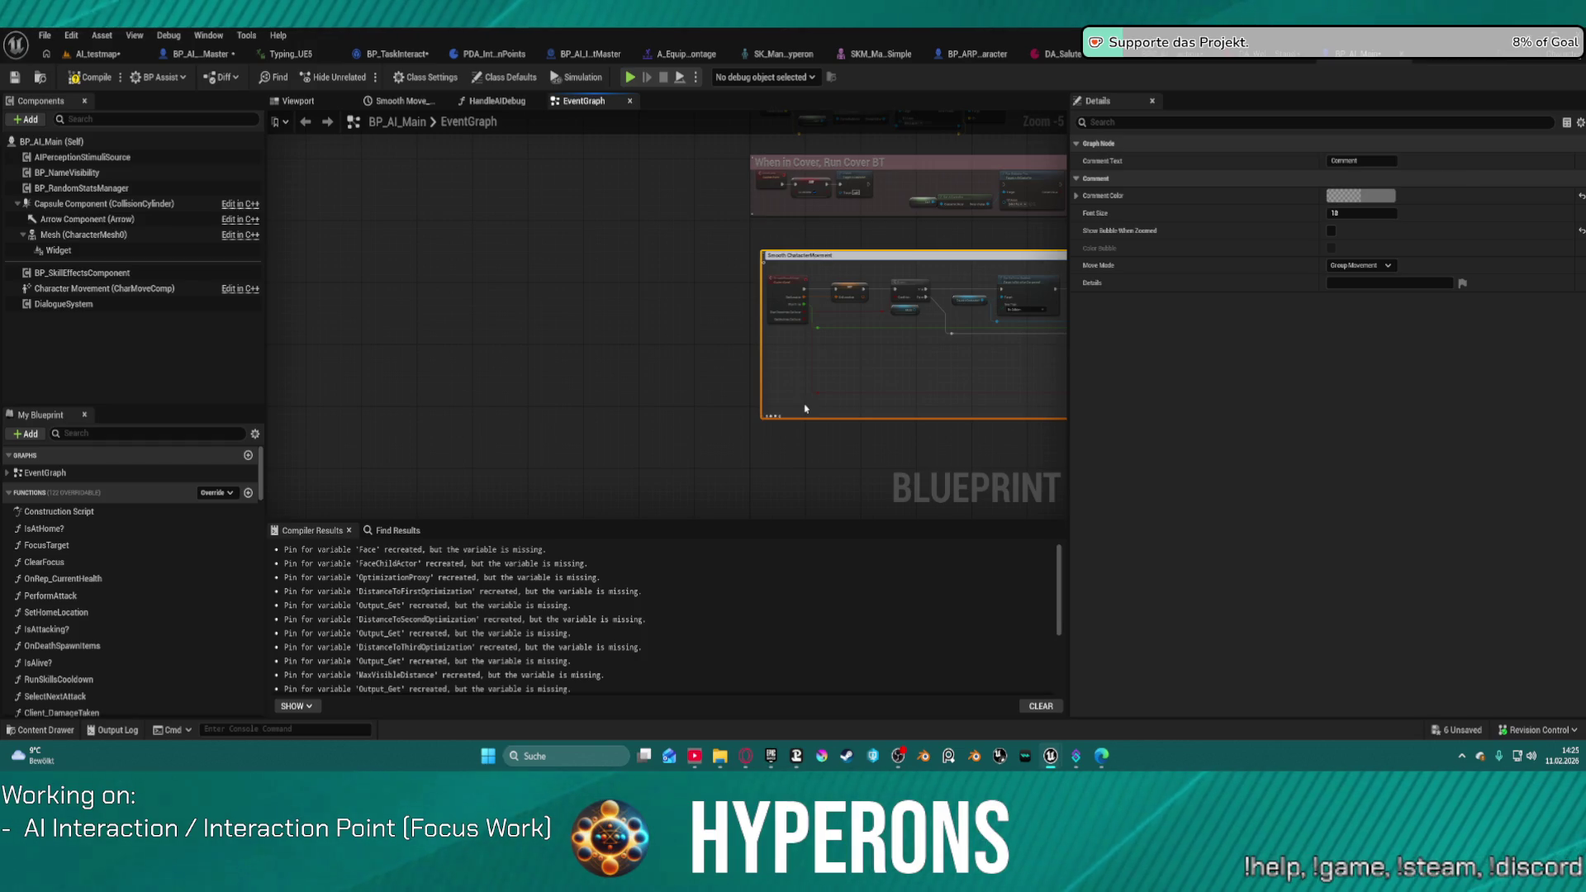
{"action": "key", "text": "Return"}
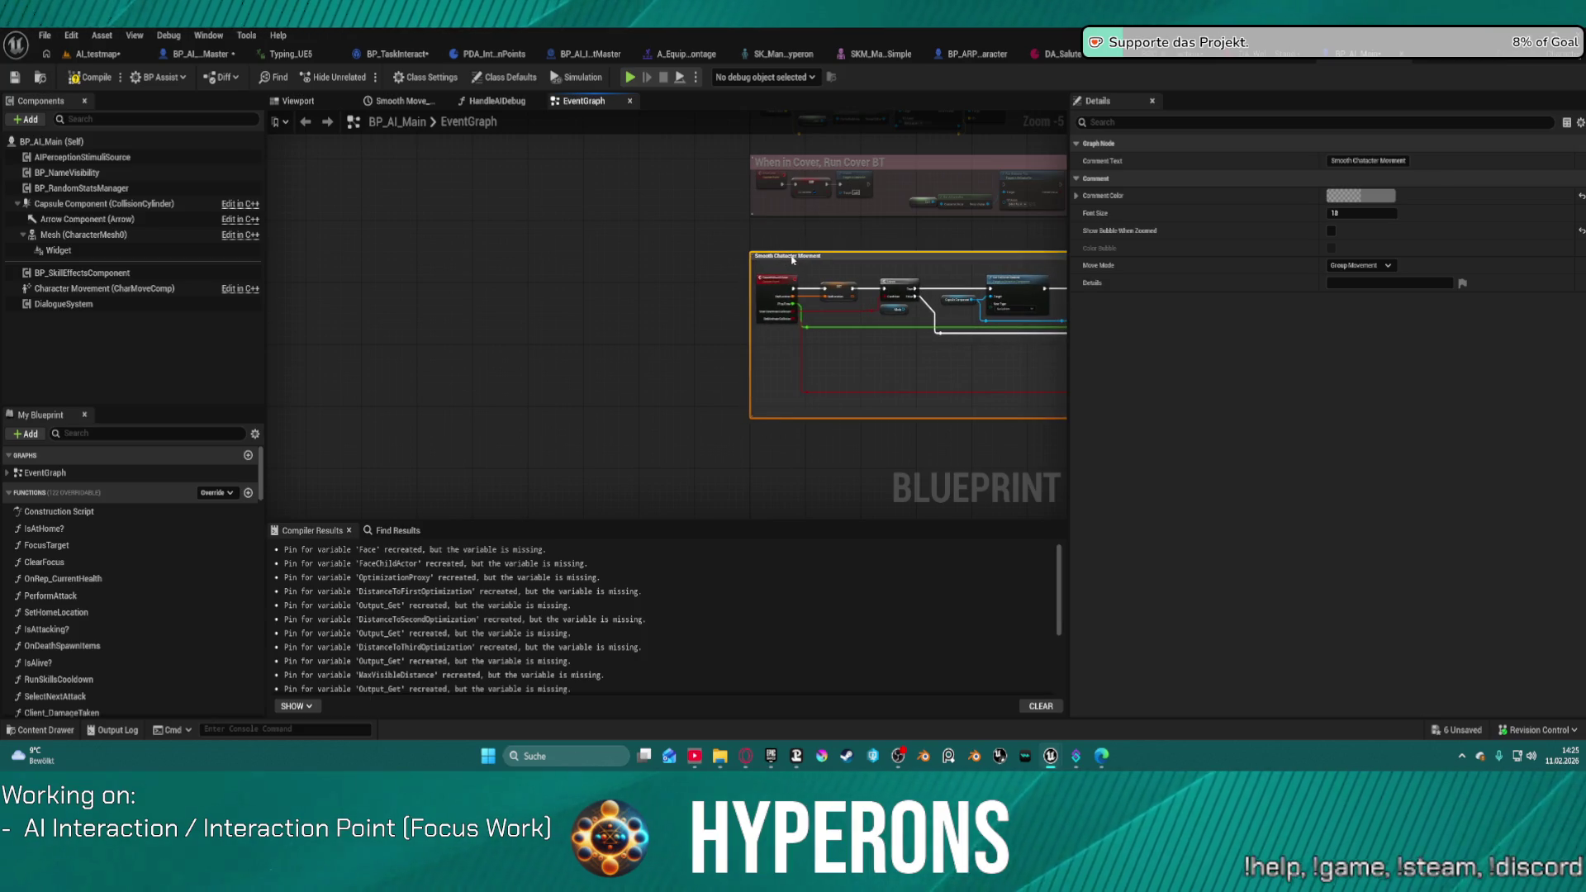
{"action": "scroll", "coordinate": [432, 243], "scroll_direction": "down", "scroll_amount": 3}
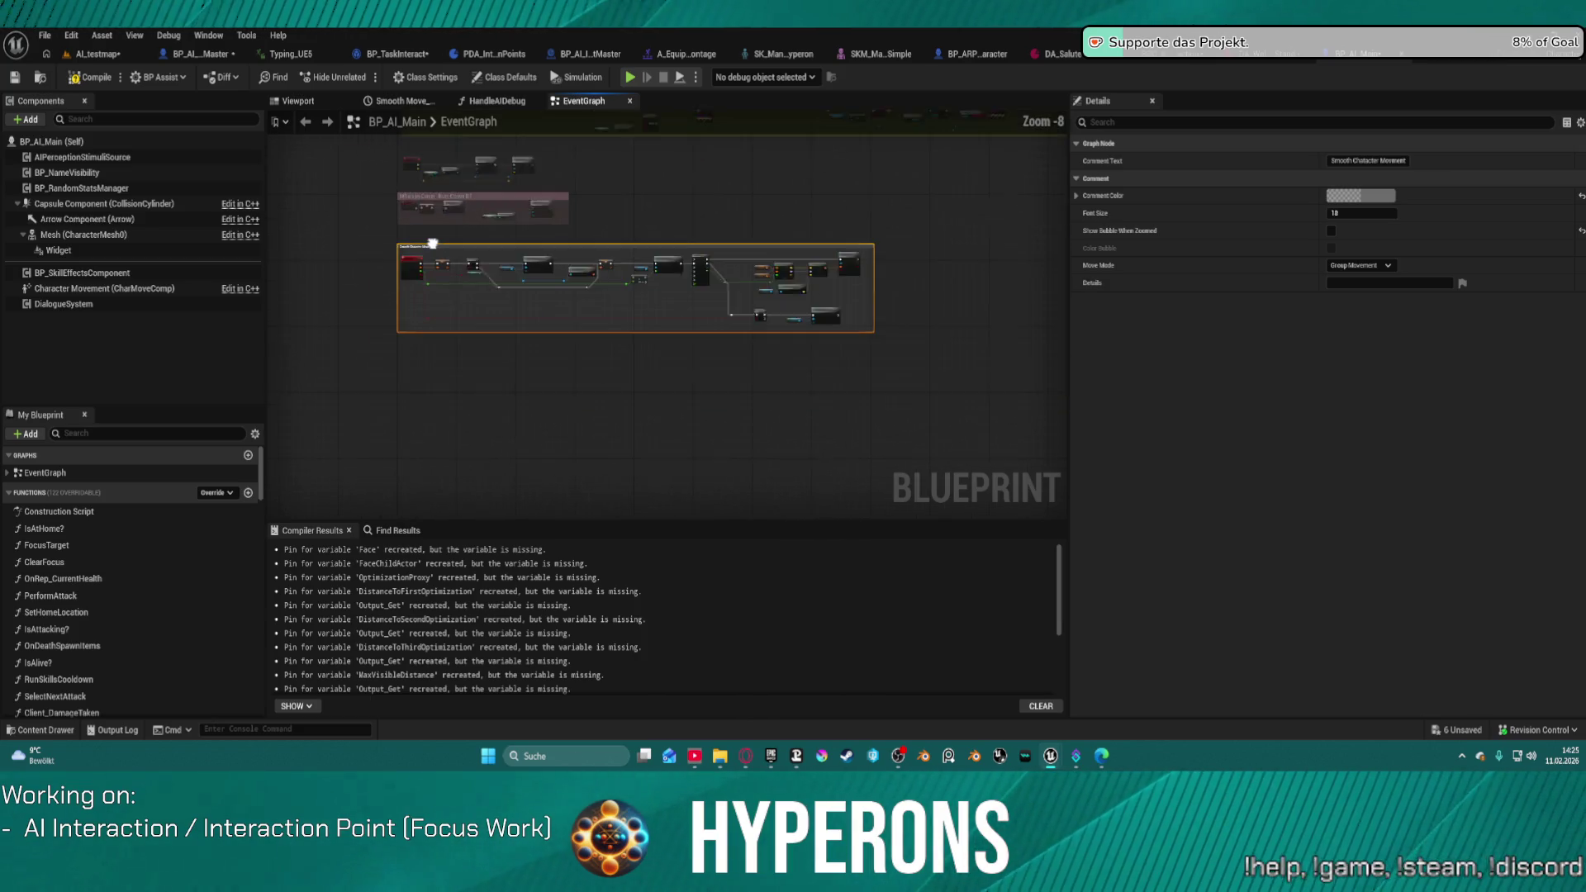
{"action": "left_click", "coordinate": [1361, 195]}
{"action": "left_click", "coordinate": [1137, 270]}
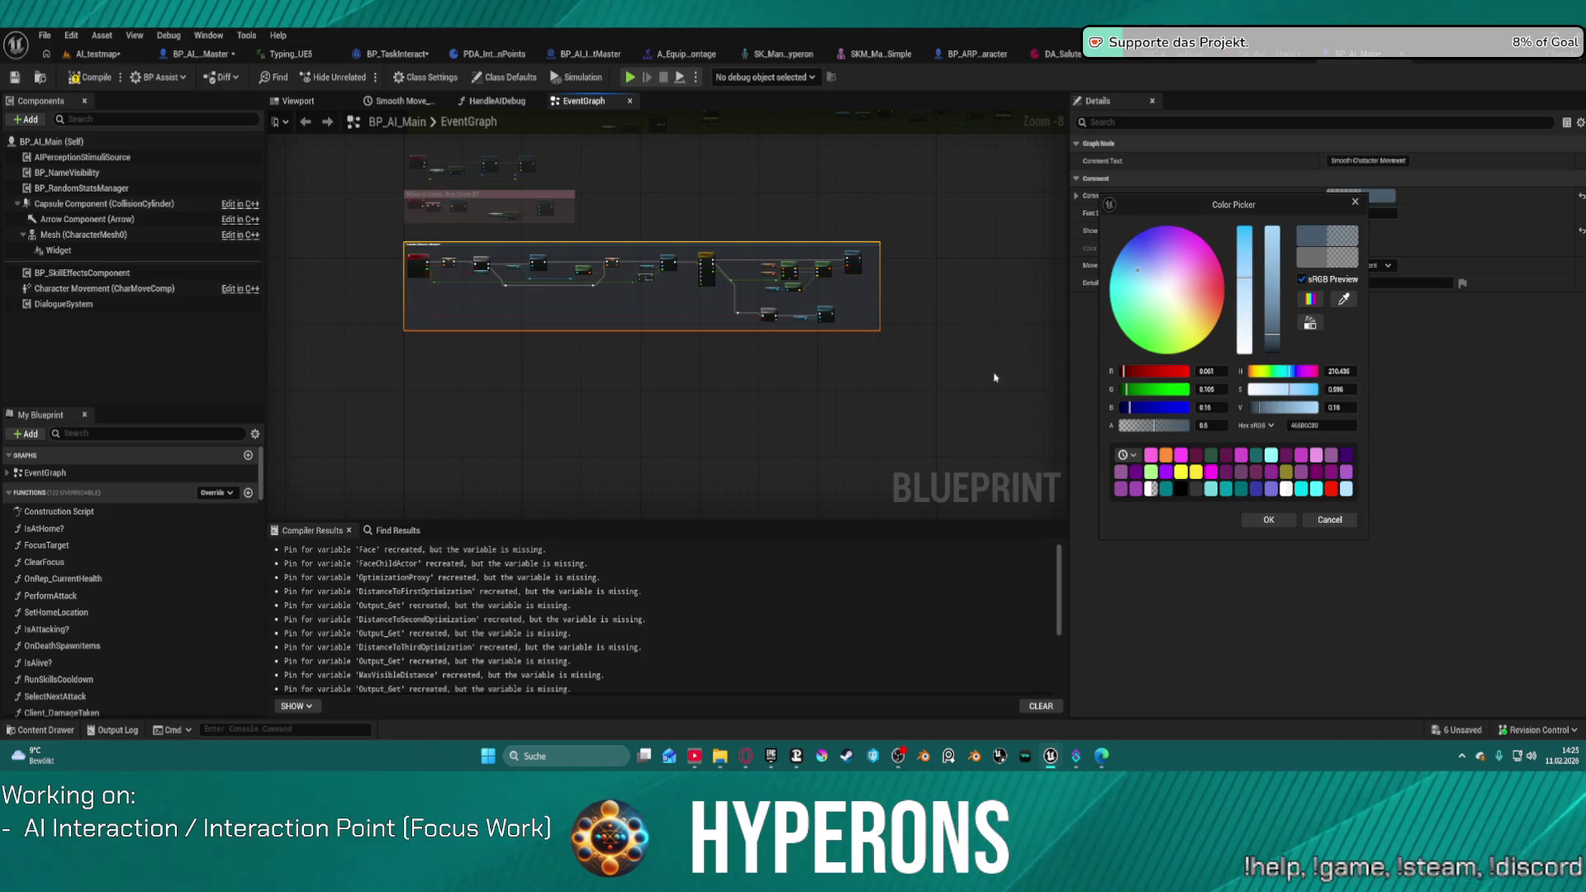
{"action": "left_click", "coordinate": [1128, 308]}
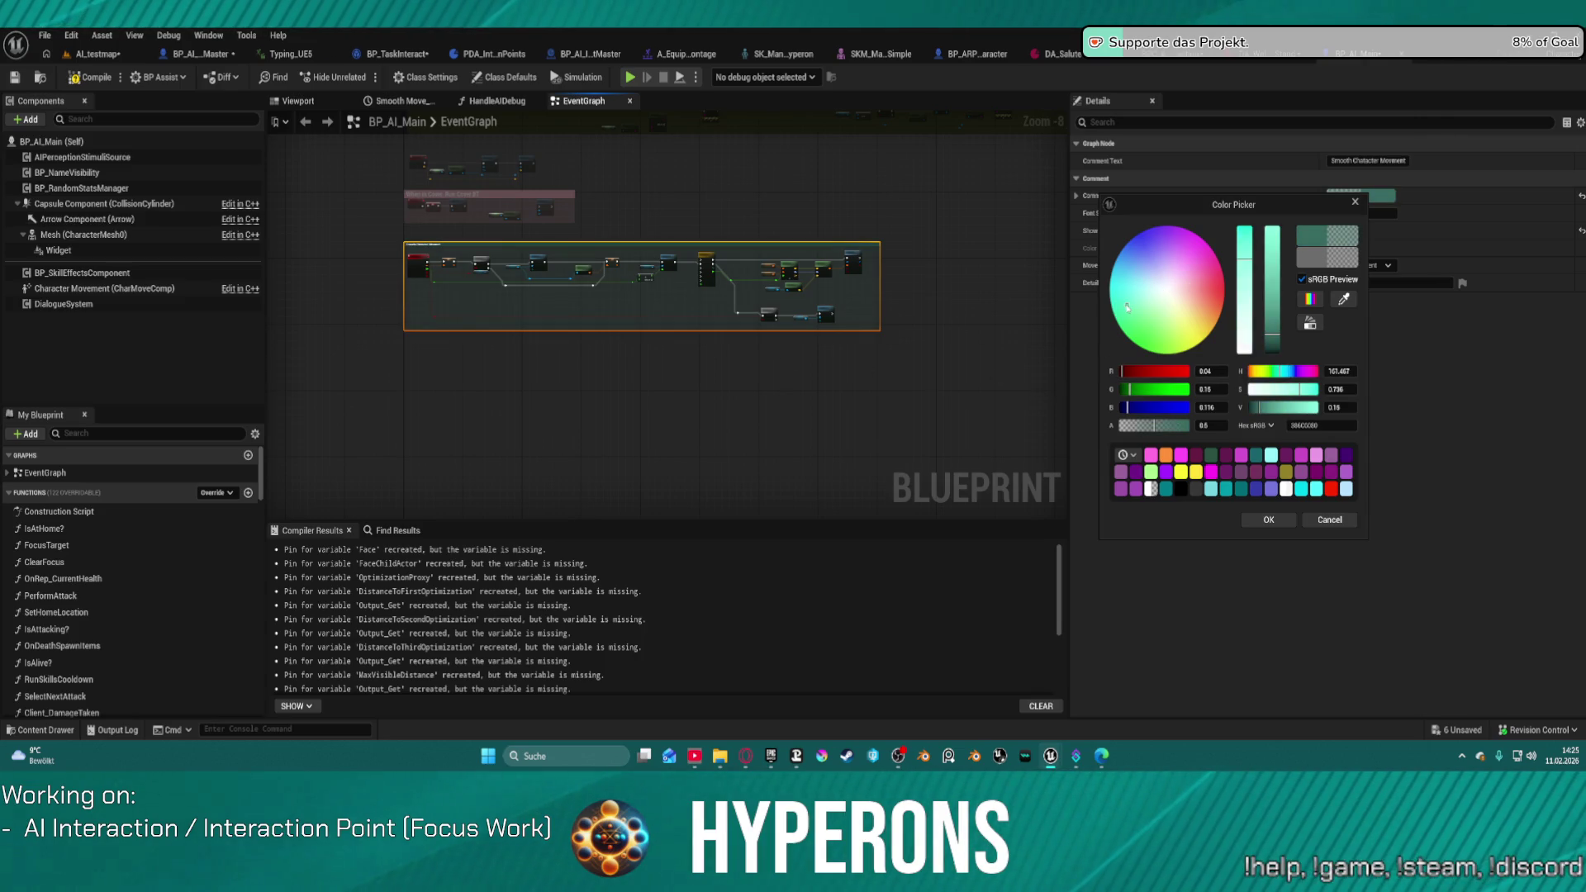
{"action": "left_click", "coordinate": [1196, 304]}
{"action": "left_click", "coordinate": [485, 358]}
Step: Fix the comment title's typos so it reads 'Smooth Character Movement'
{"action": "scroll", "coordinate": [485, 358], "scroll_direction": "up", "scroll_amount": 5}
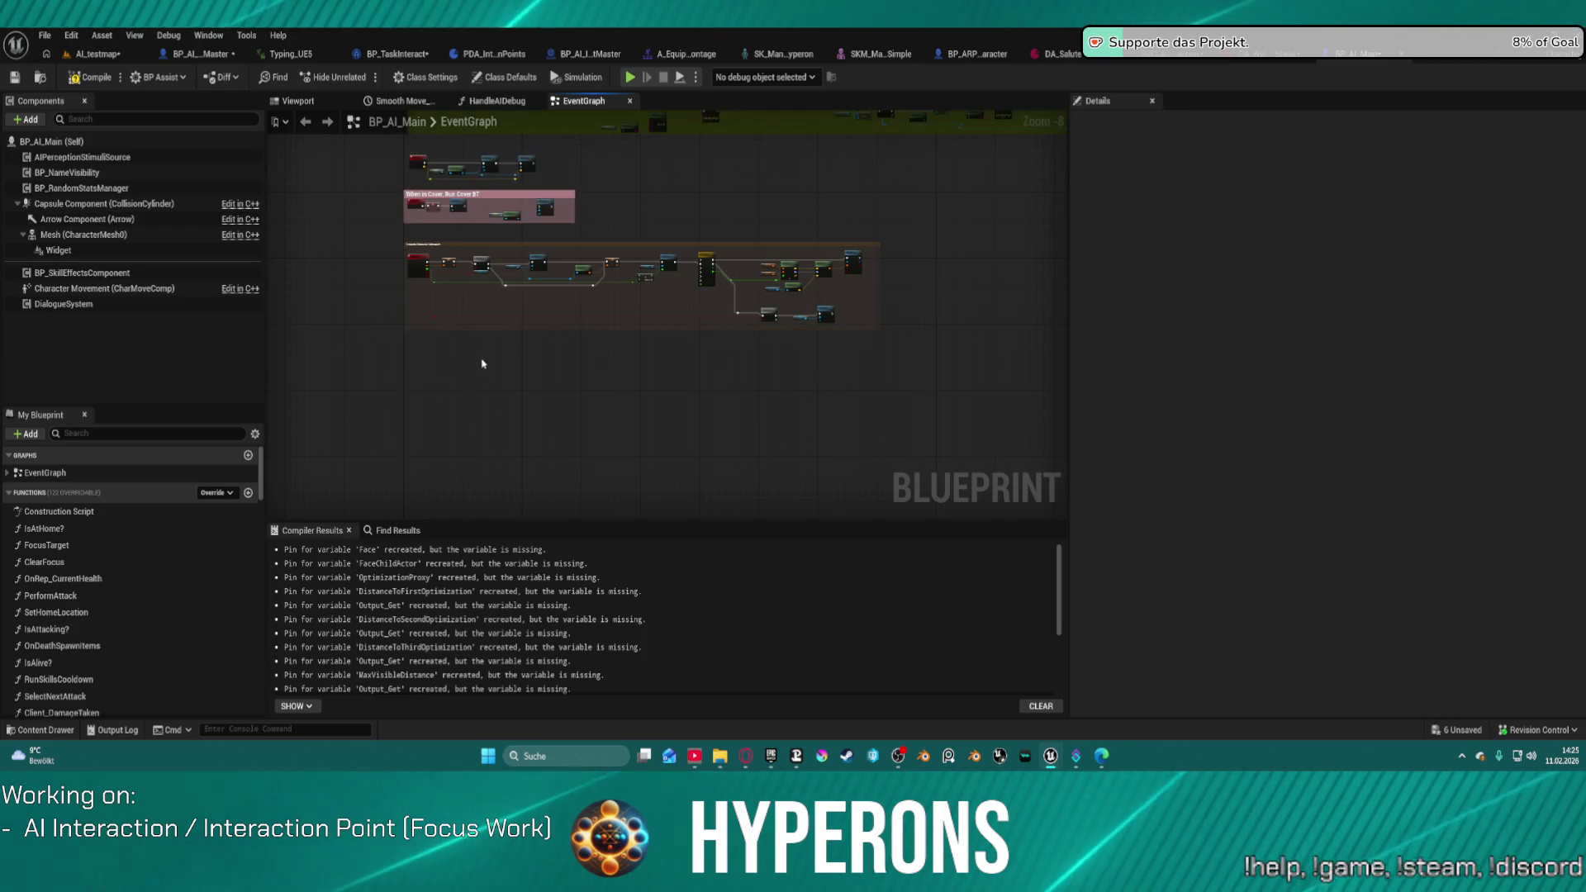
{"action": "left_click_drag", "start_coordinate": [485, 339], "coordinate": [485, 227]}
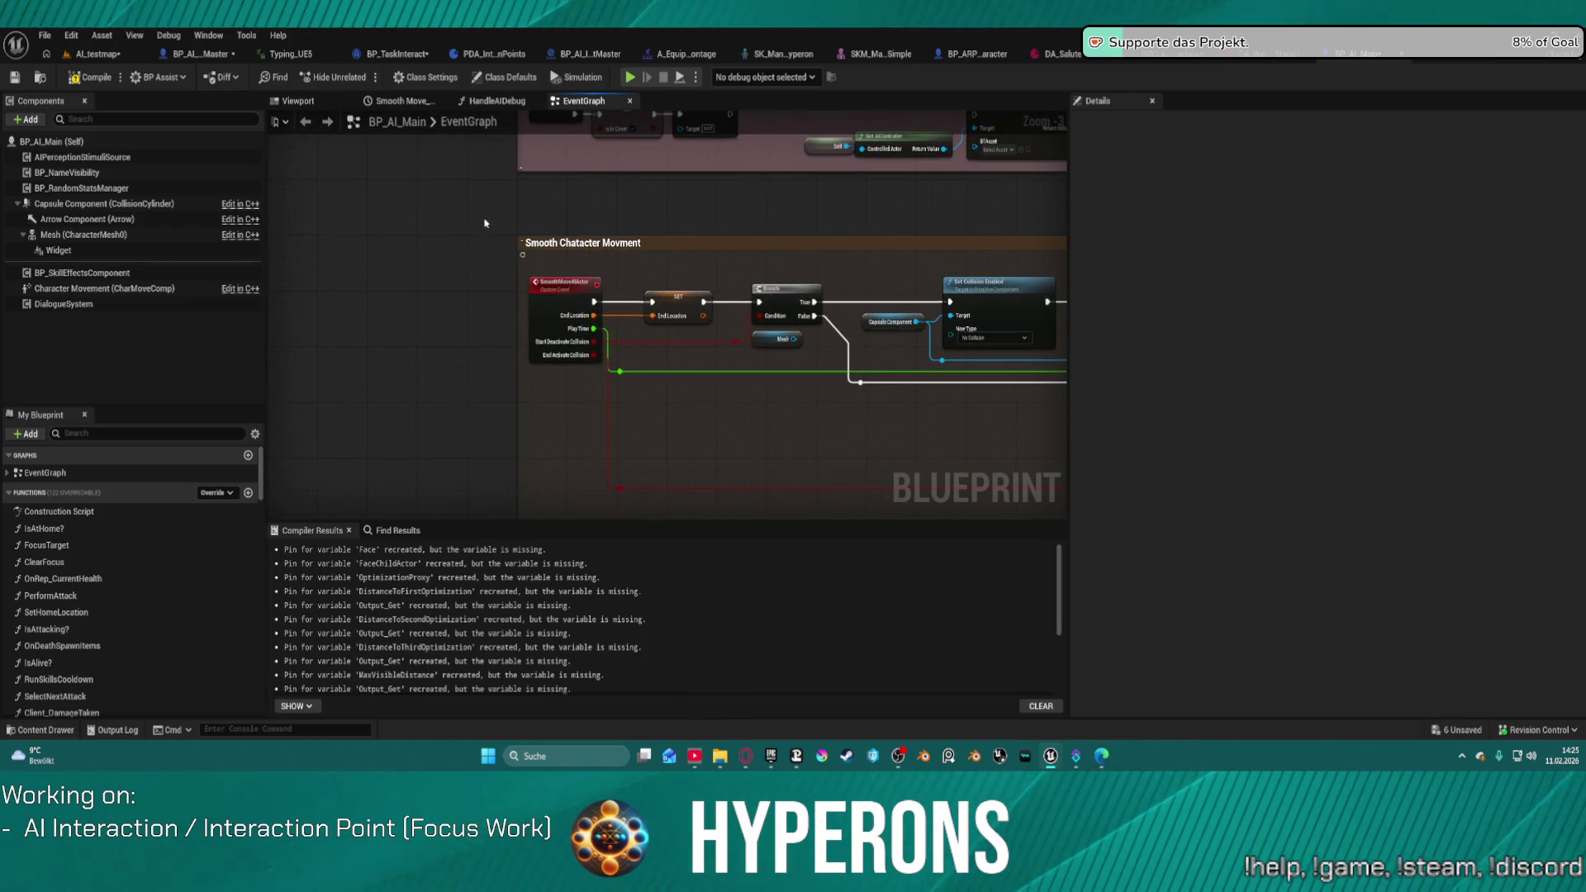
{"action": "left_click", "coordinate": [586, 245]}
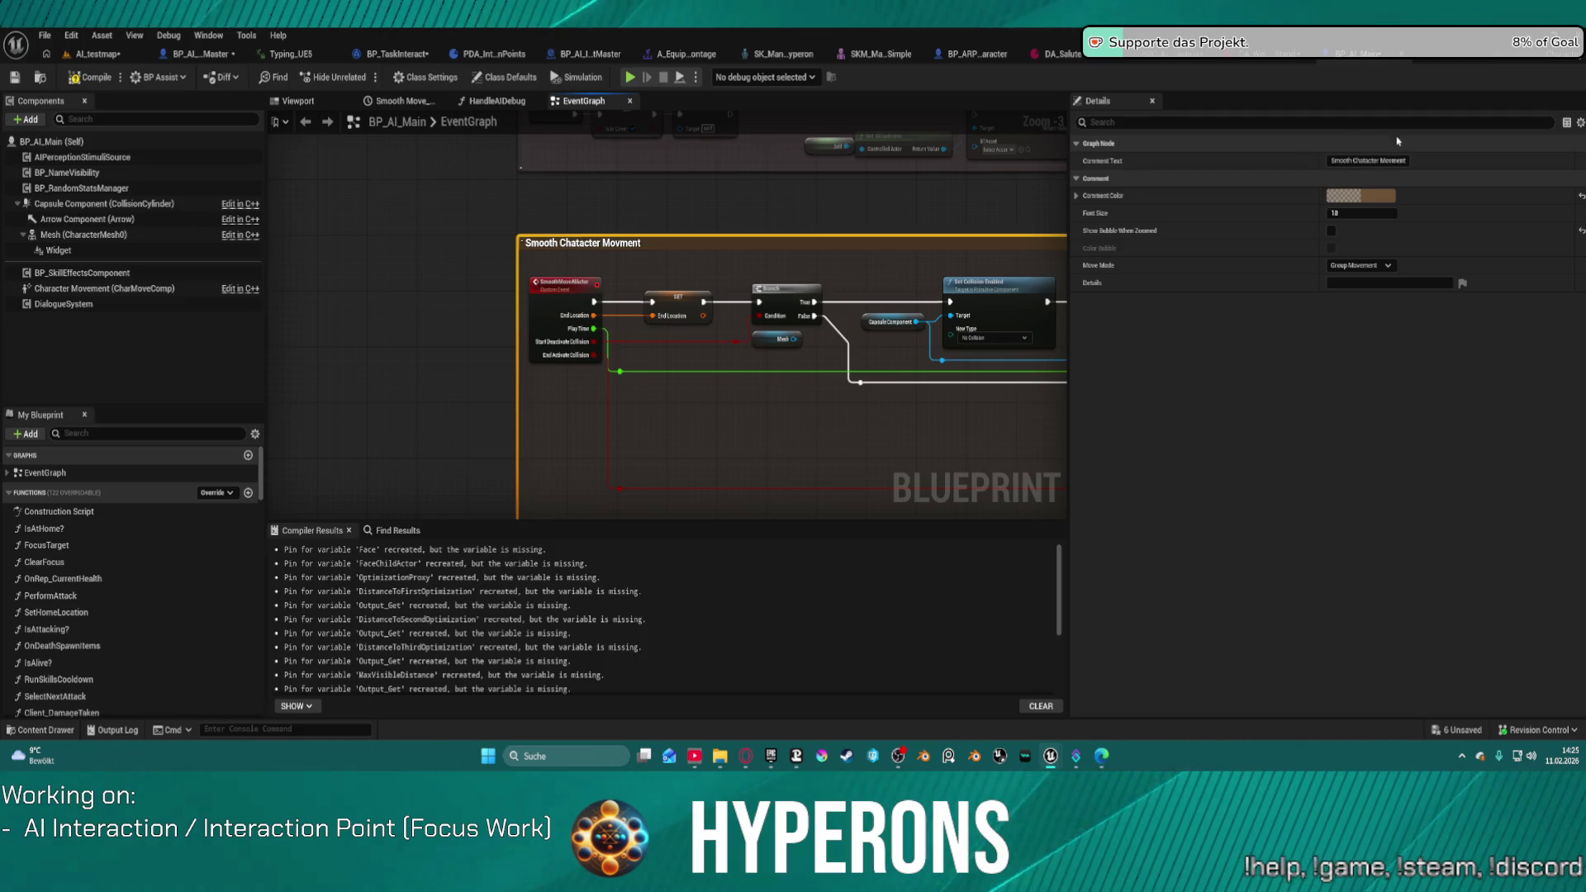
{"action": "left_click", "coordinate": [1368, 161]}
{"action": "key", "text": "BackSpace"}
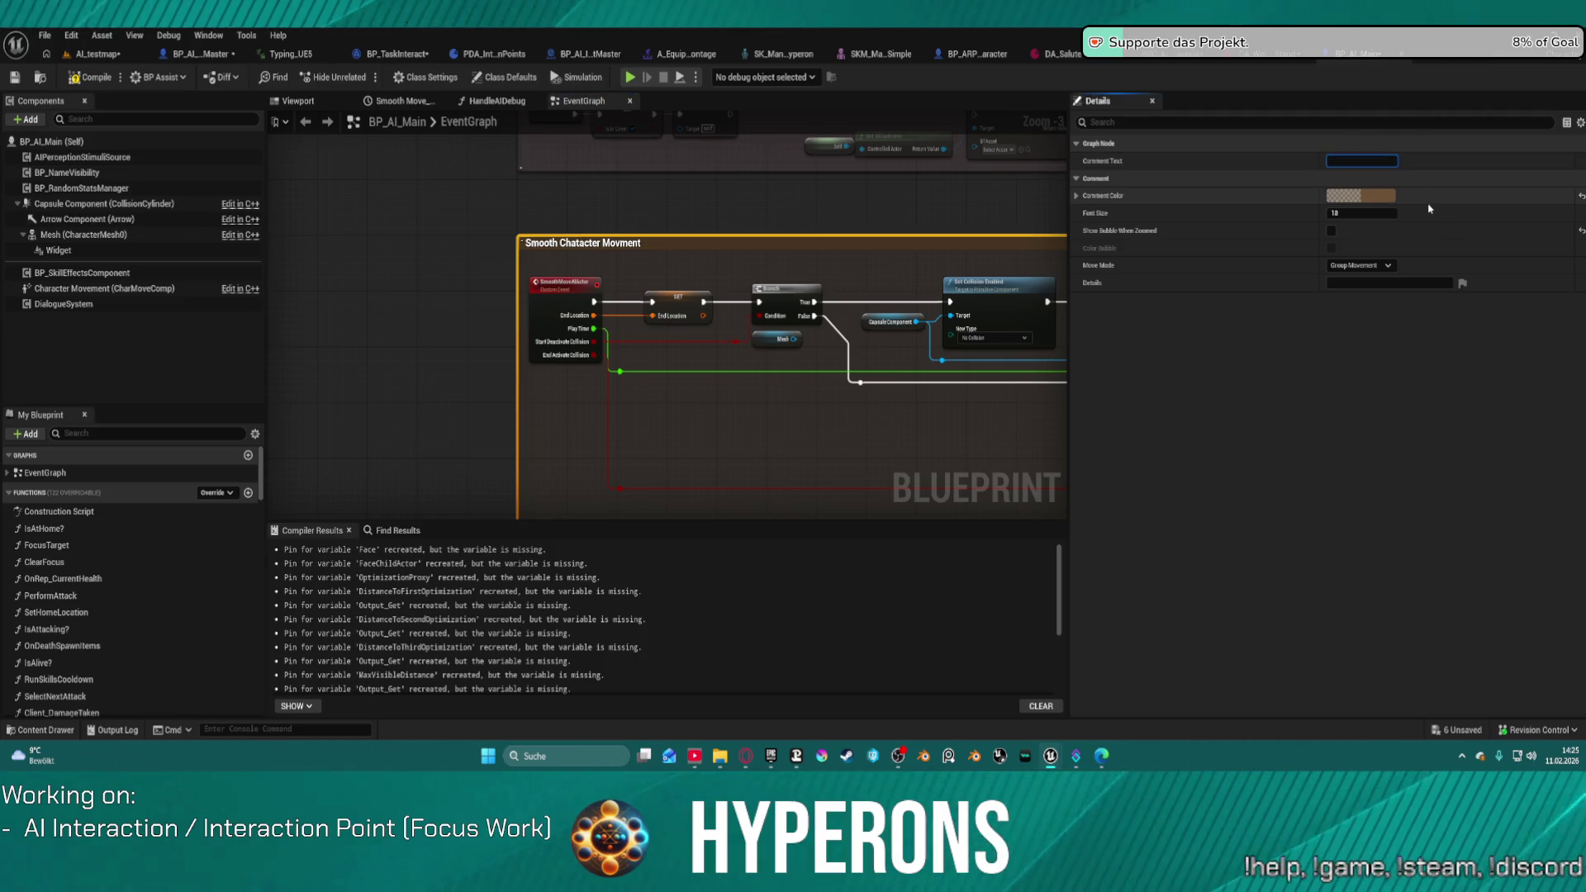
{"action": "key", "text": "Return"}
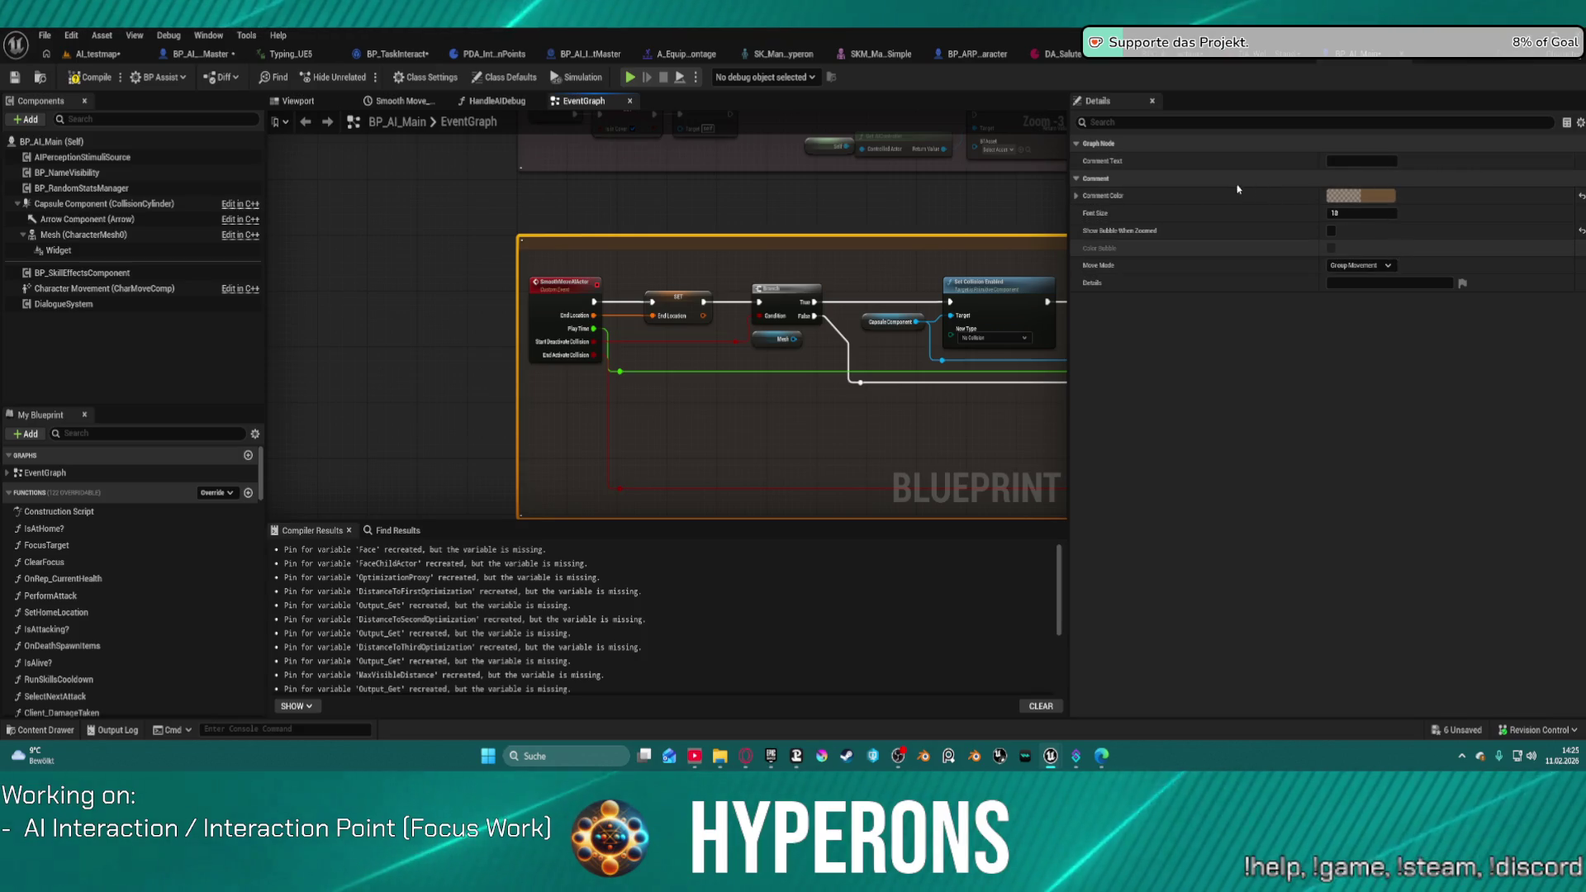
{"action": "key", "text": "ctrl+z"}
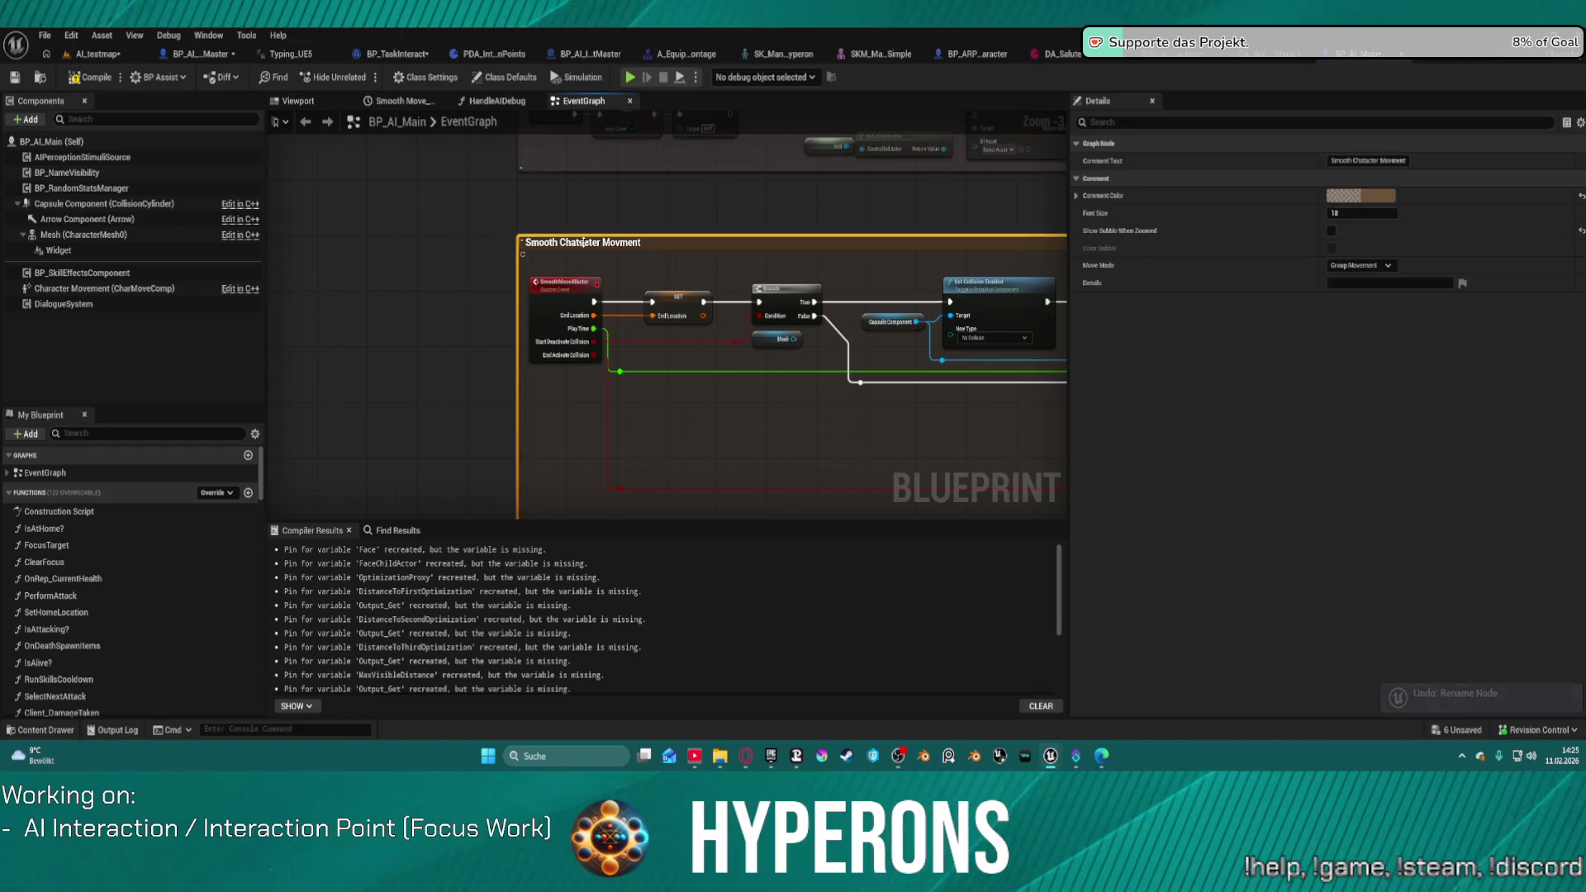
{"action": "double_click", "coordinate": [585, 243]}
{"action": "key", "text": "BackSpace"}
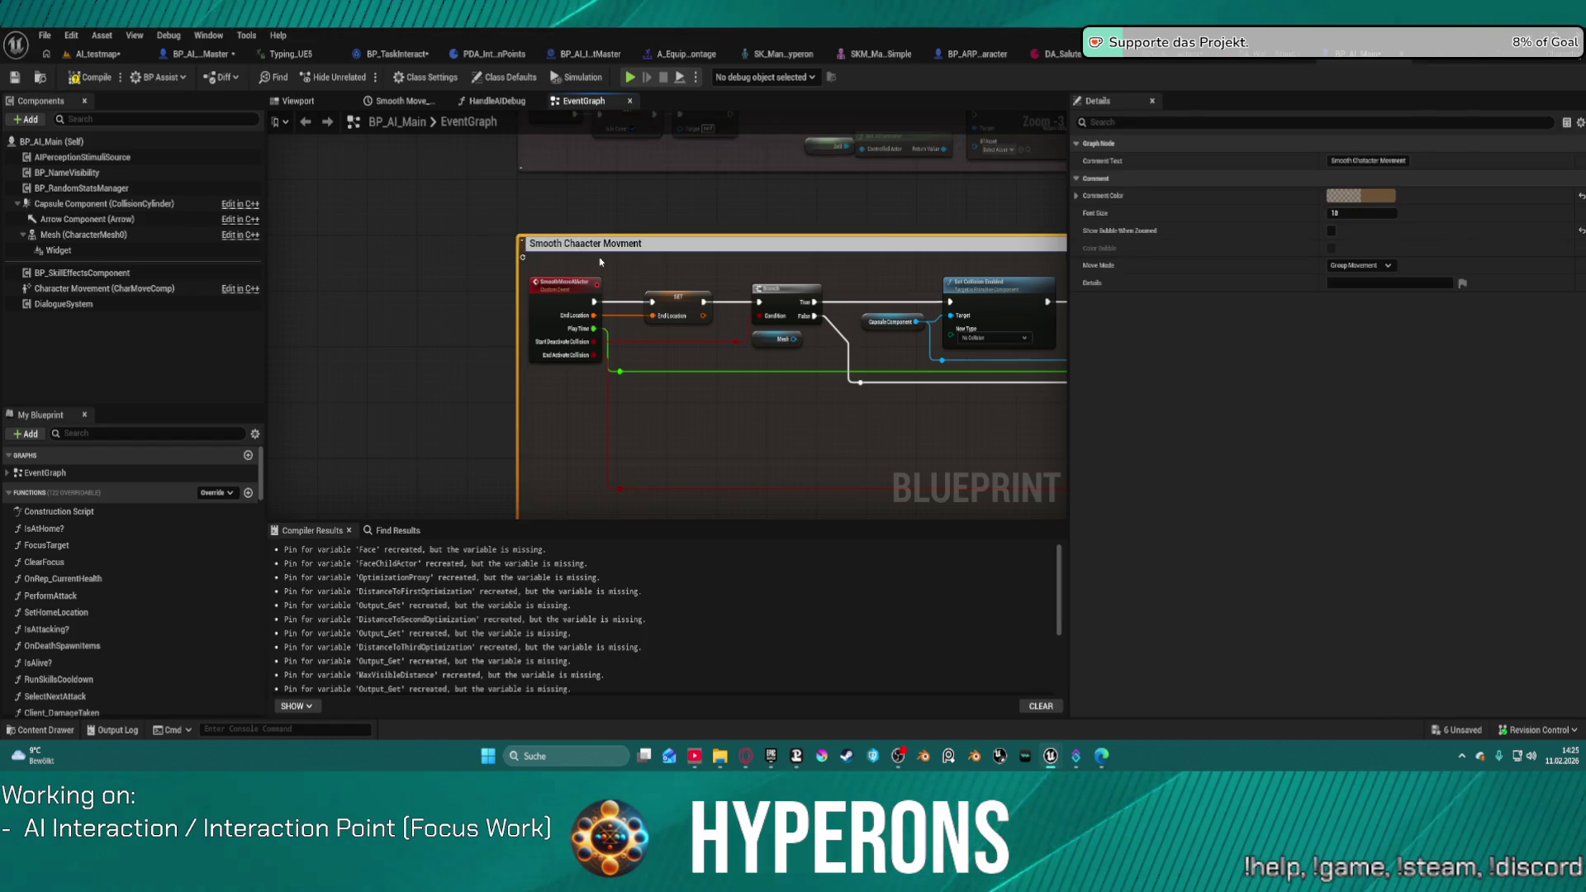
{"action": "type", "text": "r"}
{"action": "key", "text": "Return"}
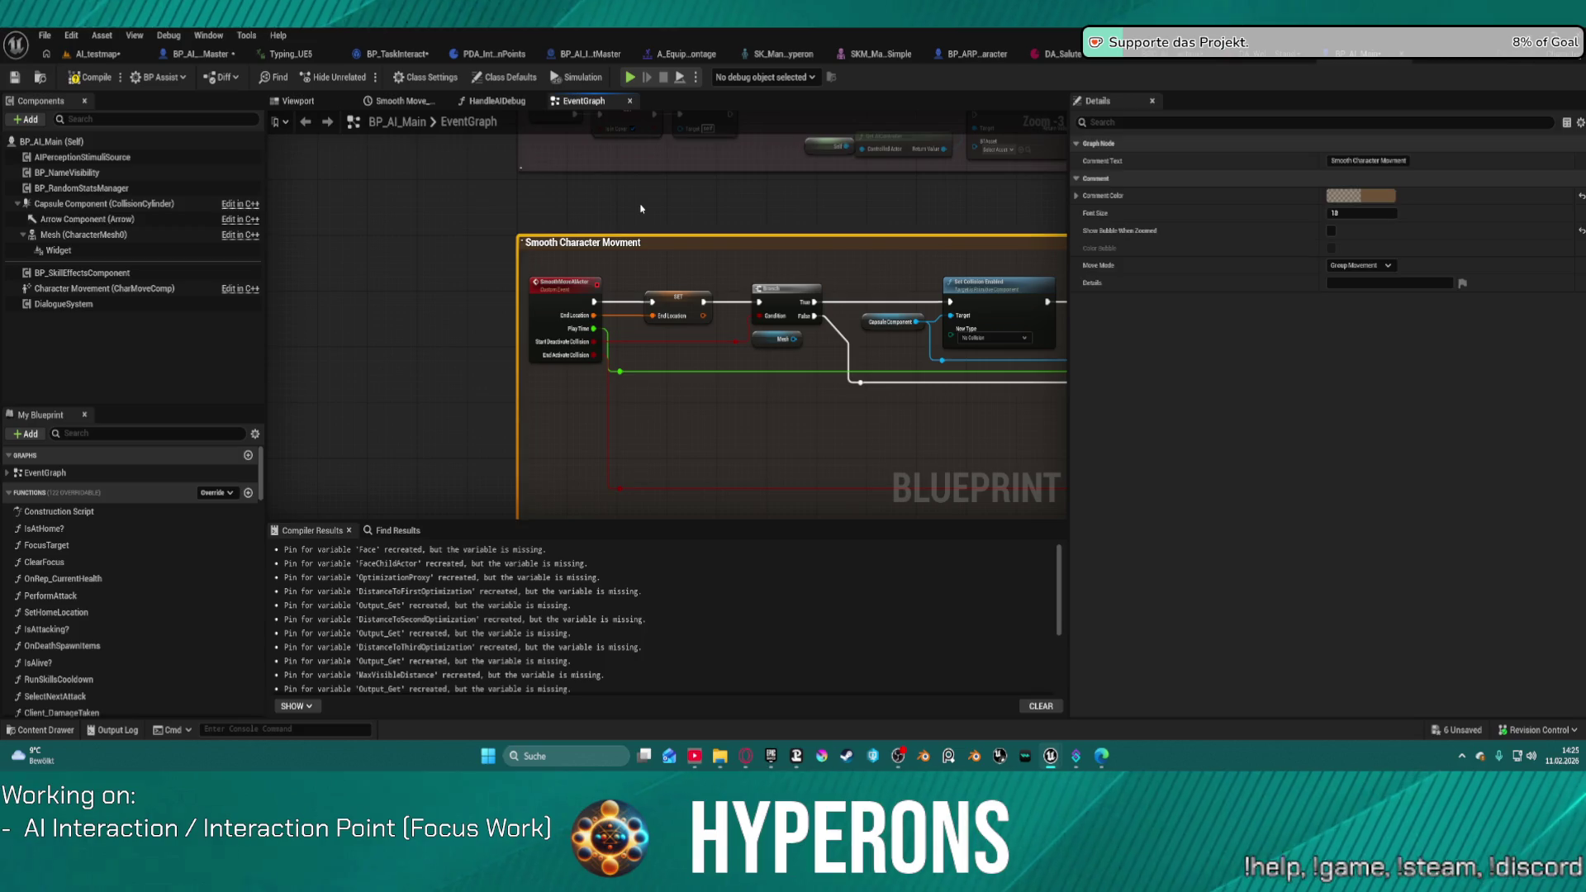
{"action": "double_click", "coordinate": [626, 243]}
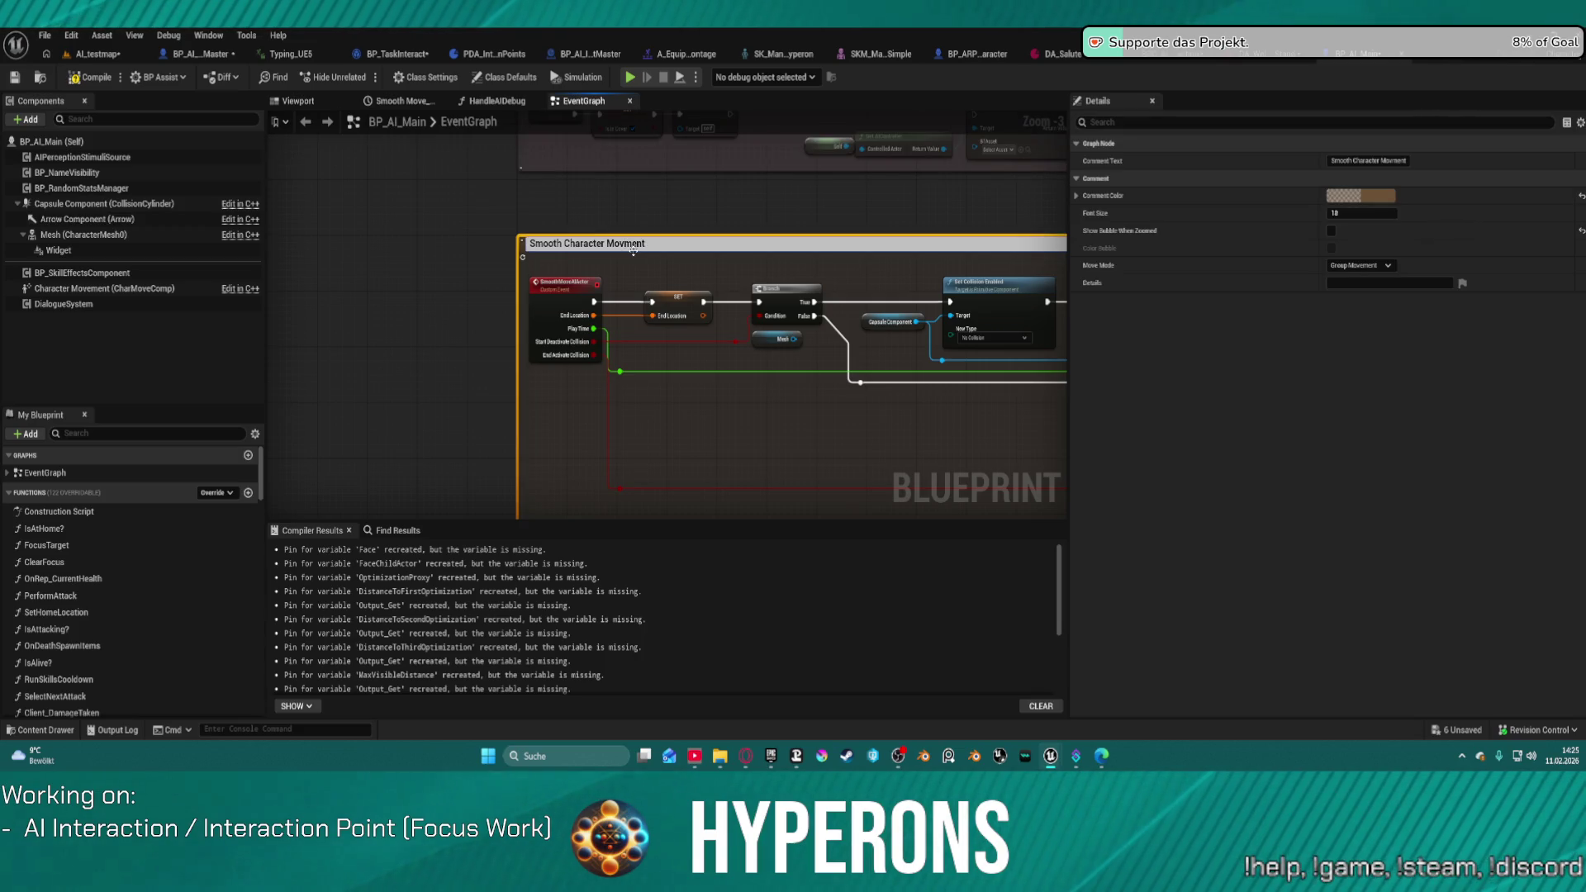
{"action": "type", "text": "e"}
{"action": "key", "text": "Return"}
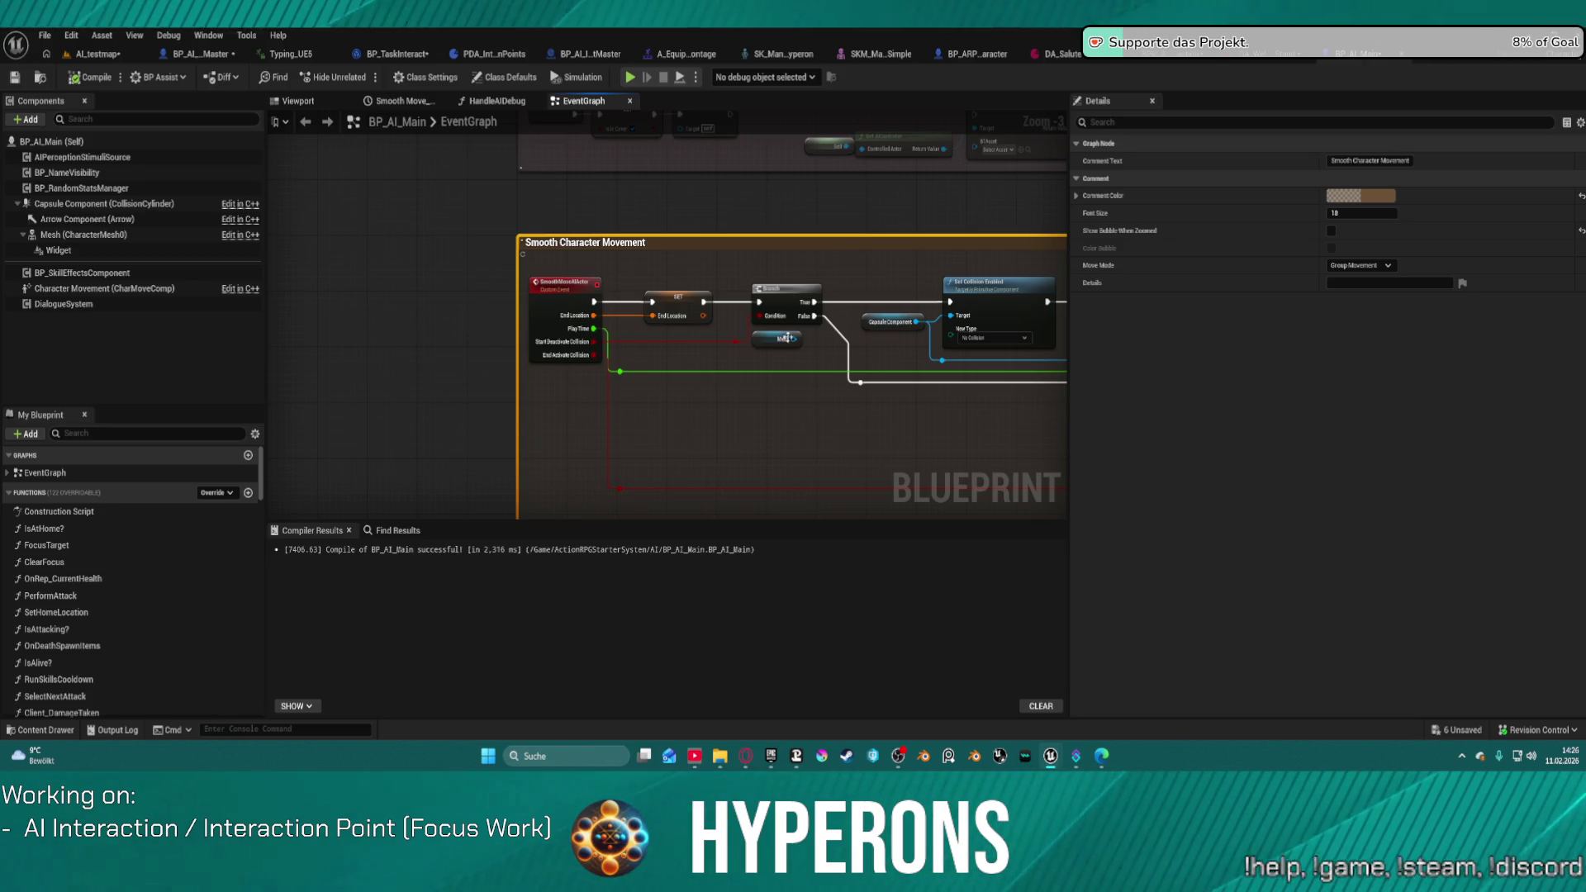
Step: Return to AI_testmap and frame the BP_IP_Working4 interaction point
{"action": "scroll", "coordinate": [868, 258], "scroll_direction": "down", "scroll_amount": 2}
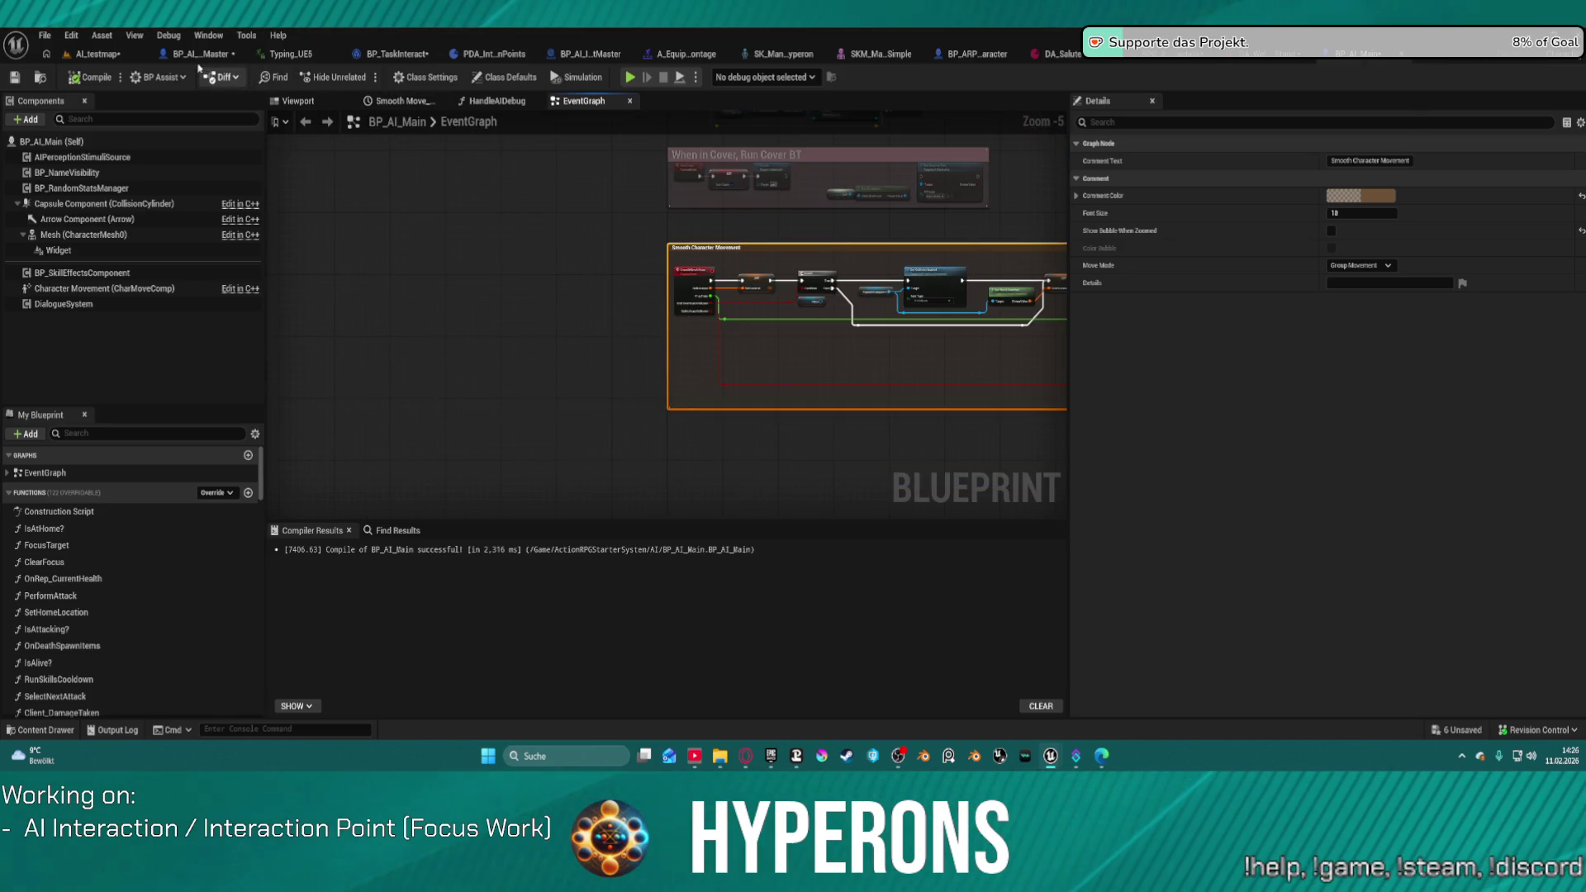
{"action": "left_click", "coordinate": [79, 60]}
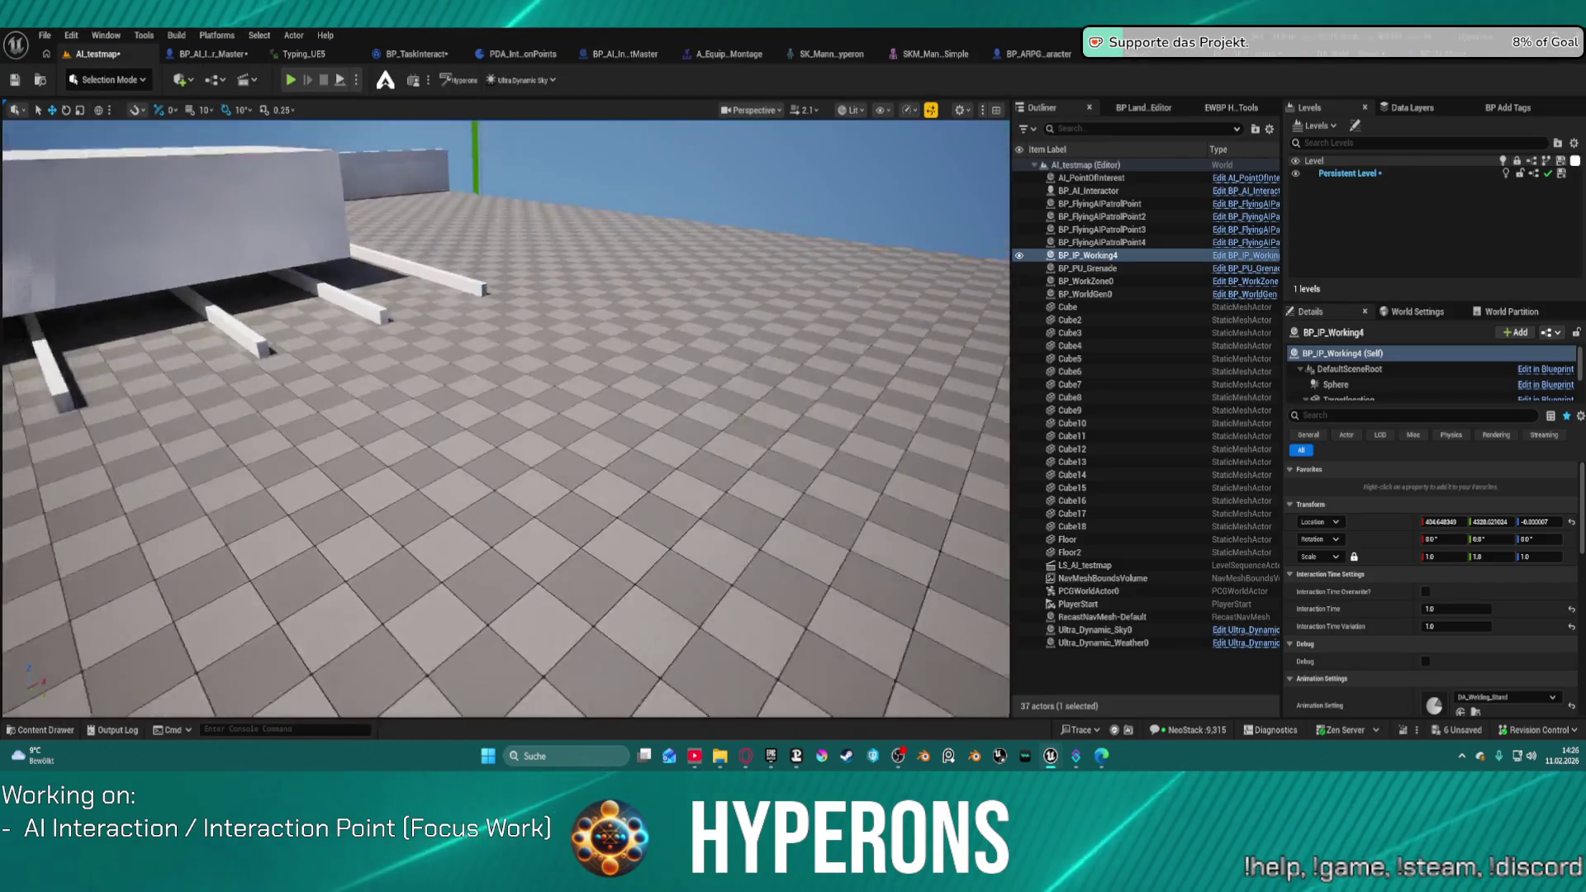
{"action": "key", "text": "f"}
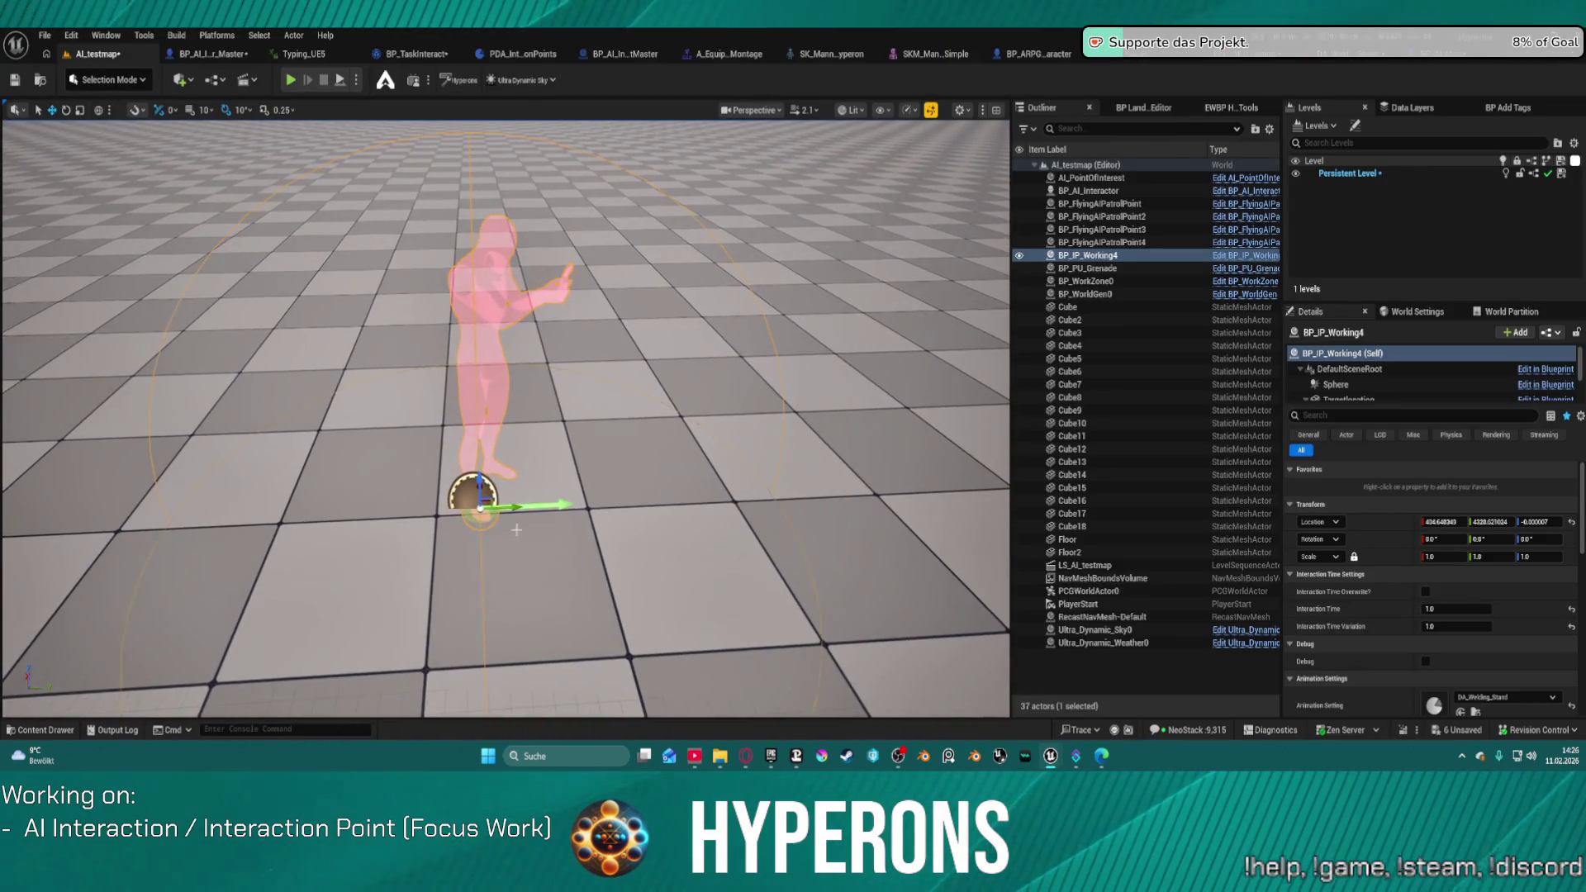
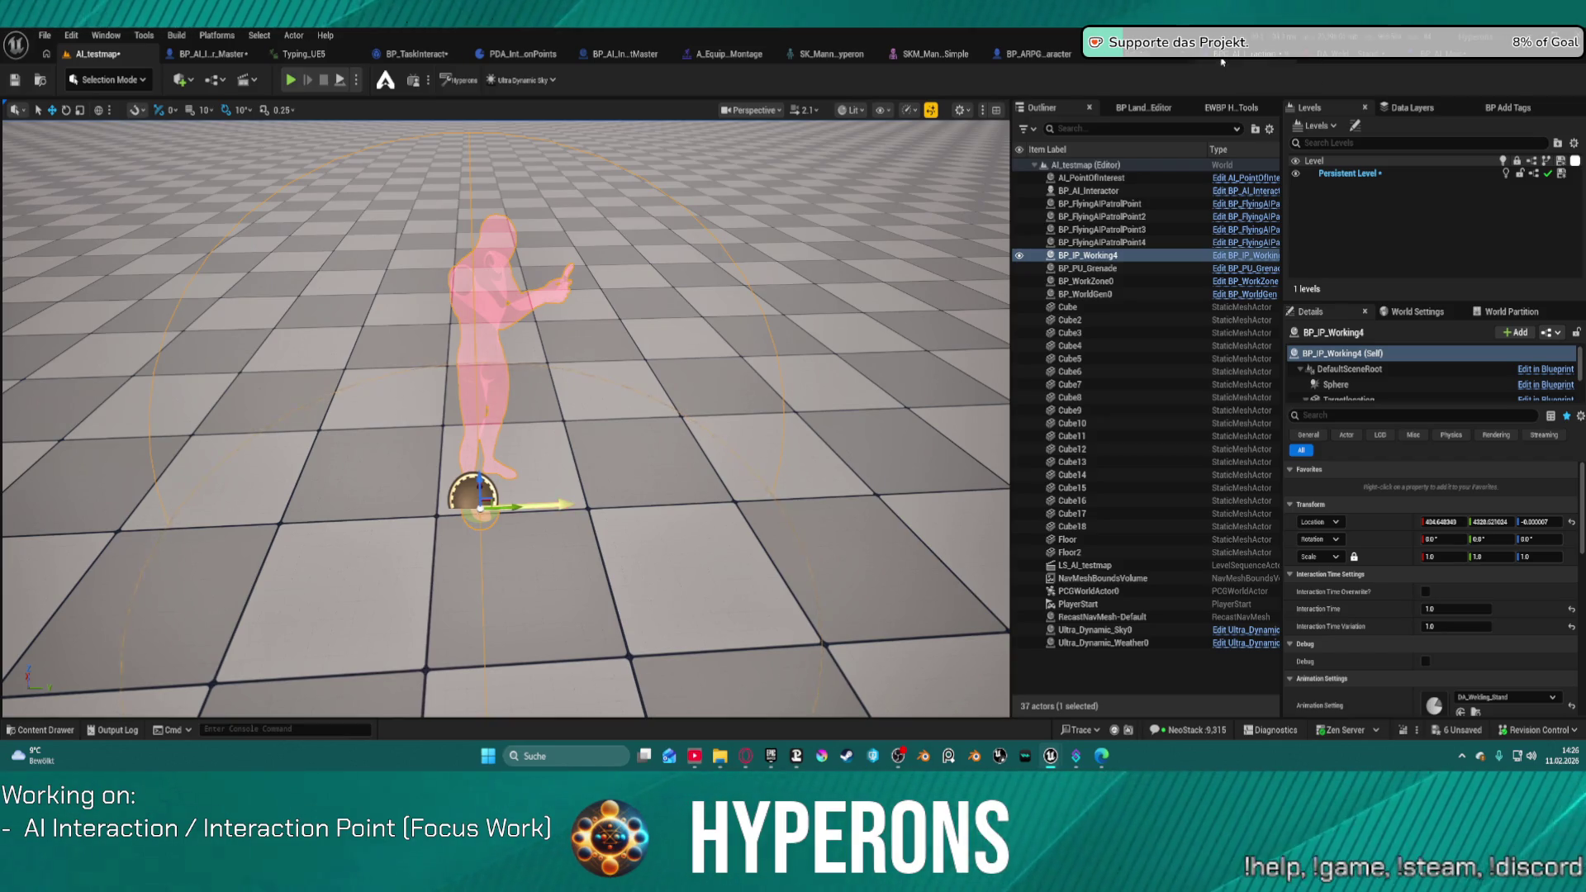
Step: In BPC_AI_Interaction, move the Equip Item and Unequip Item calls further right
{"action": "left_click", "coordinate": [1221, 62]}
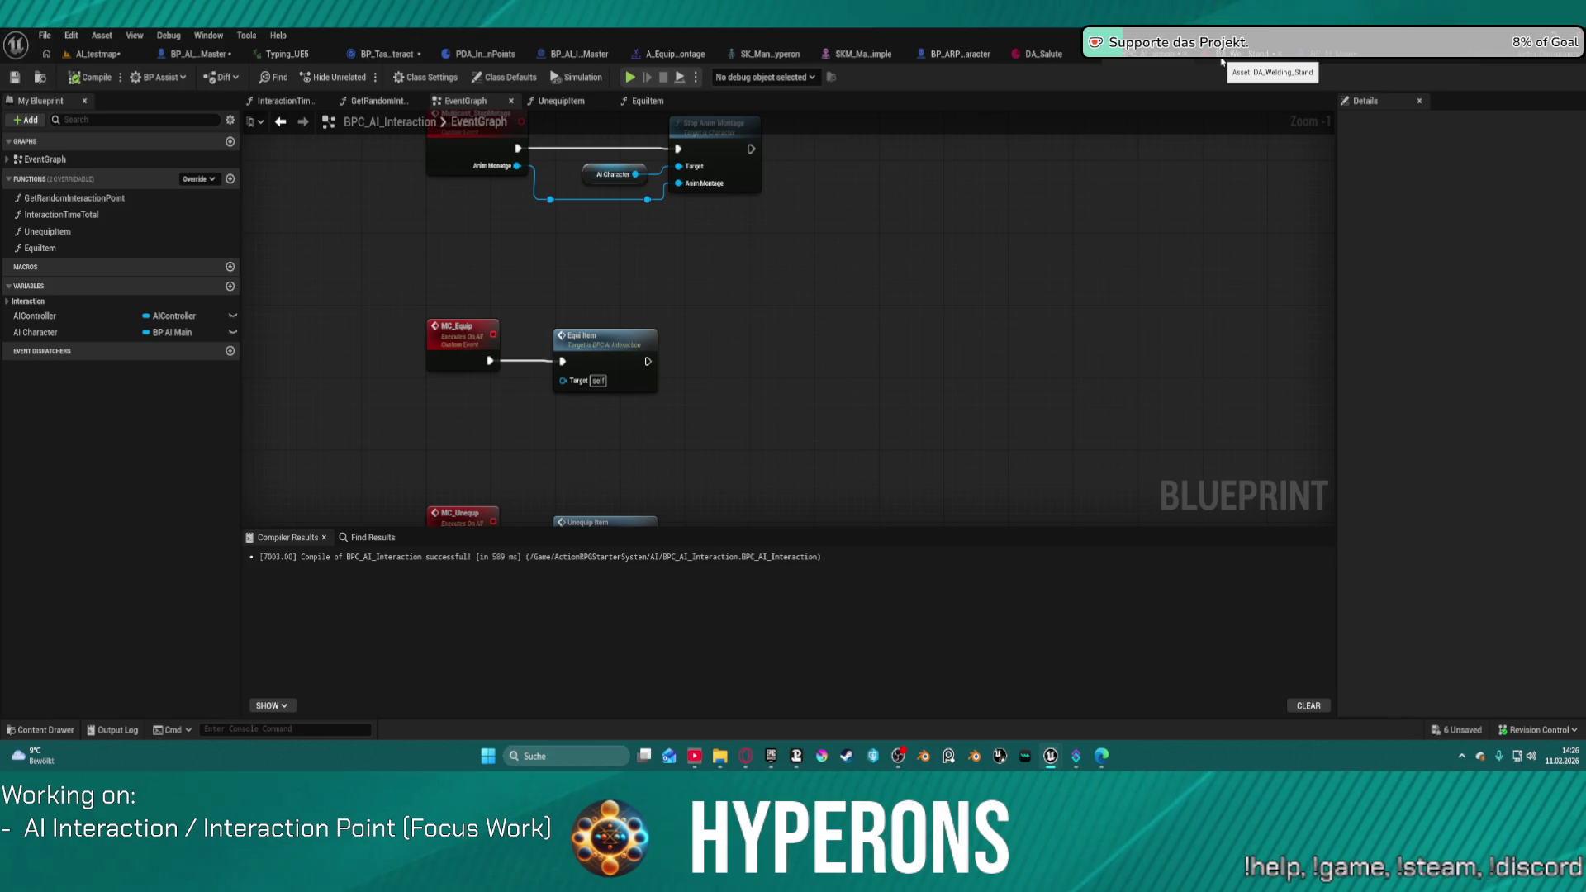
{"action": "mouse_move", "coordinate": [571, 339]}
{"action": "left_mouse_down"}
{"action": "mouse_move", "coordinate": [850, 346]}
{"action": "mouse_move", "coordinate": [885, 155]}
{"action": "left_mouse_up"}
{"action": "mouse_move", "coordinate": [638, 335]}
{"action": "left_mouse_down"}
{"action": "mouse_move", "coordinate": [914, 335]}
{"action": "mouse_move", "coordinate": [899, 345]}
{"action": "left_mouse_up"}
{"action": "left_click_drag", "start_coordinate": [912, 175], "coordinate": [892, 176]}
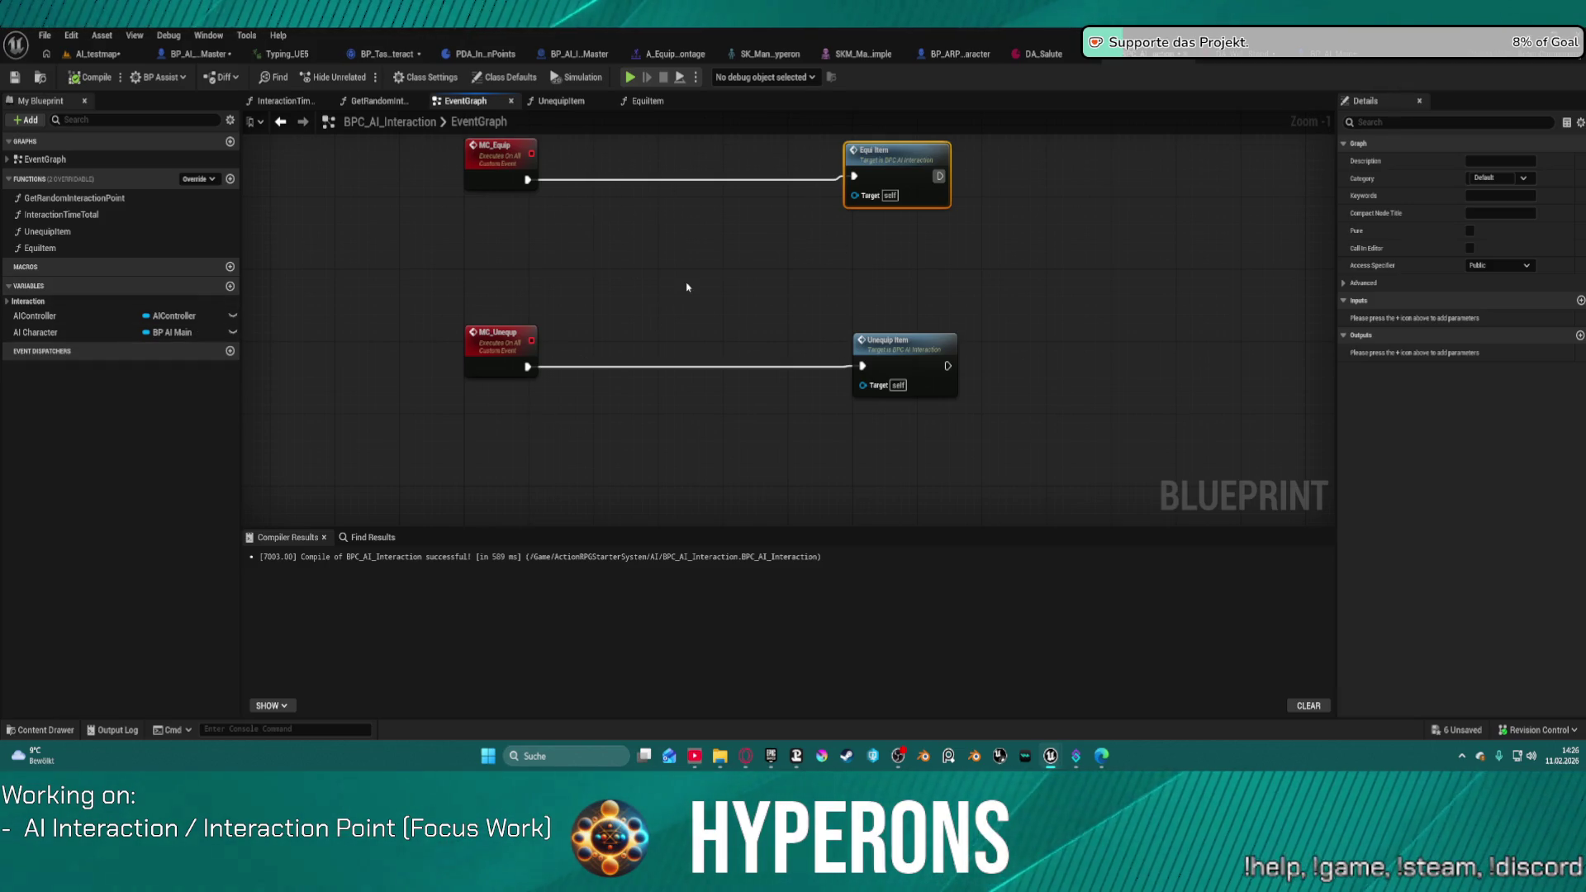
Step: Pan up to show the MC_Equip and MC_Unequip chains, then add a new Boolean variable
{"action": "left_click_drag", "start_coordinate": [679, 293], "coordinate": [685, 426]}
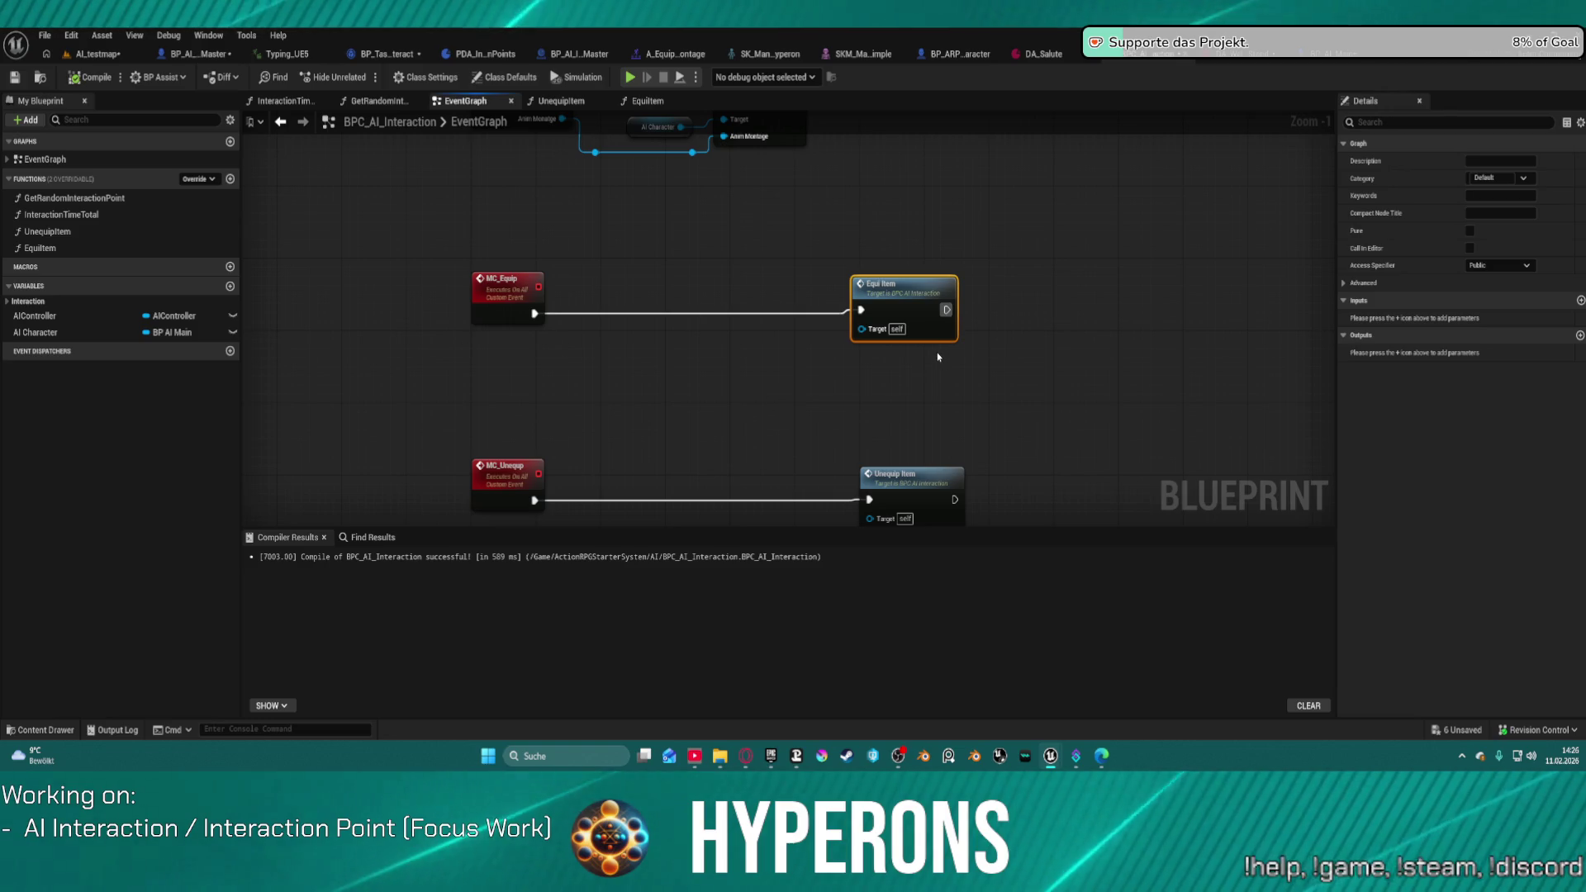
{"action": "left_click_drag", "start_coordinate": [1051, 188], "coordinate": [1037, 272]}
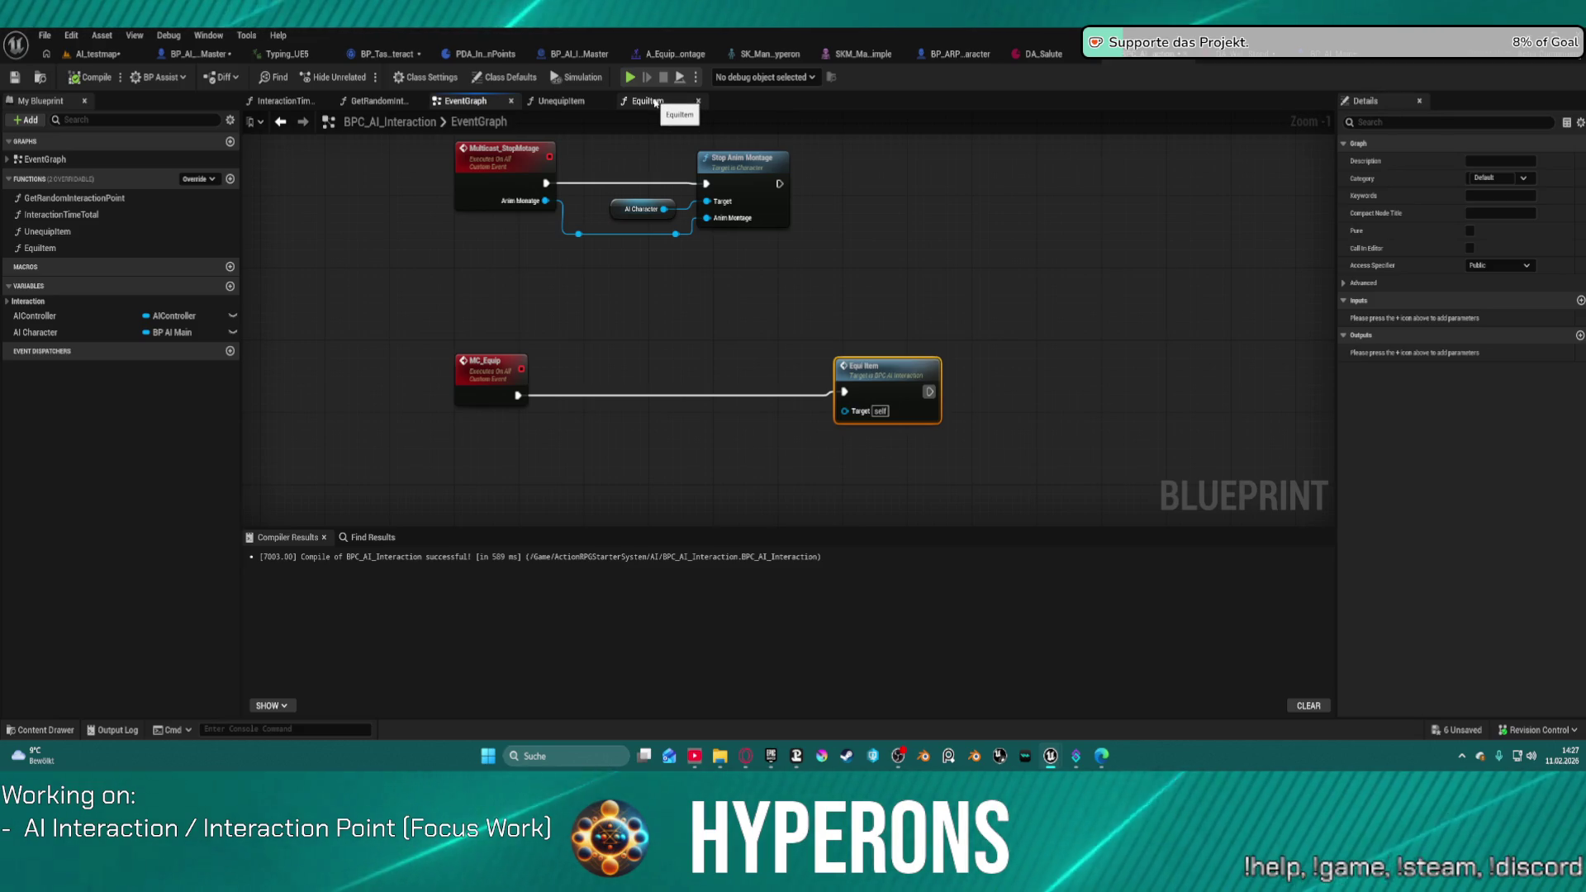
{"action": "mouse_move", "coordinate": [826, 364]}
{"action": "left_mouse_down"}
{"action": "mouse_move", "coordinate": [939, 123]}
{"action": "mouse_move", "coordinate": [950, 274]}
{"action": "left_mouse_up"}
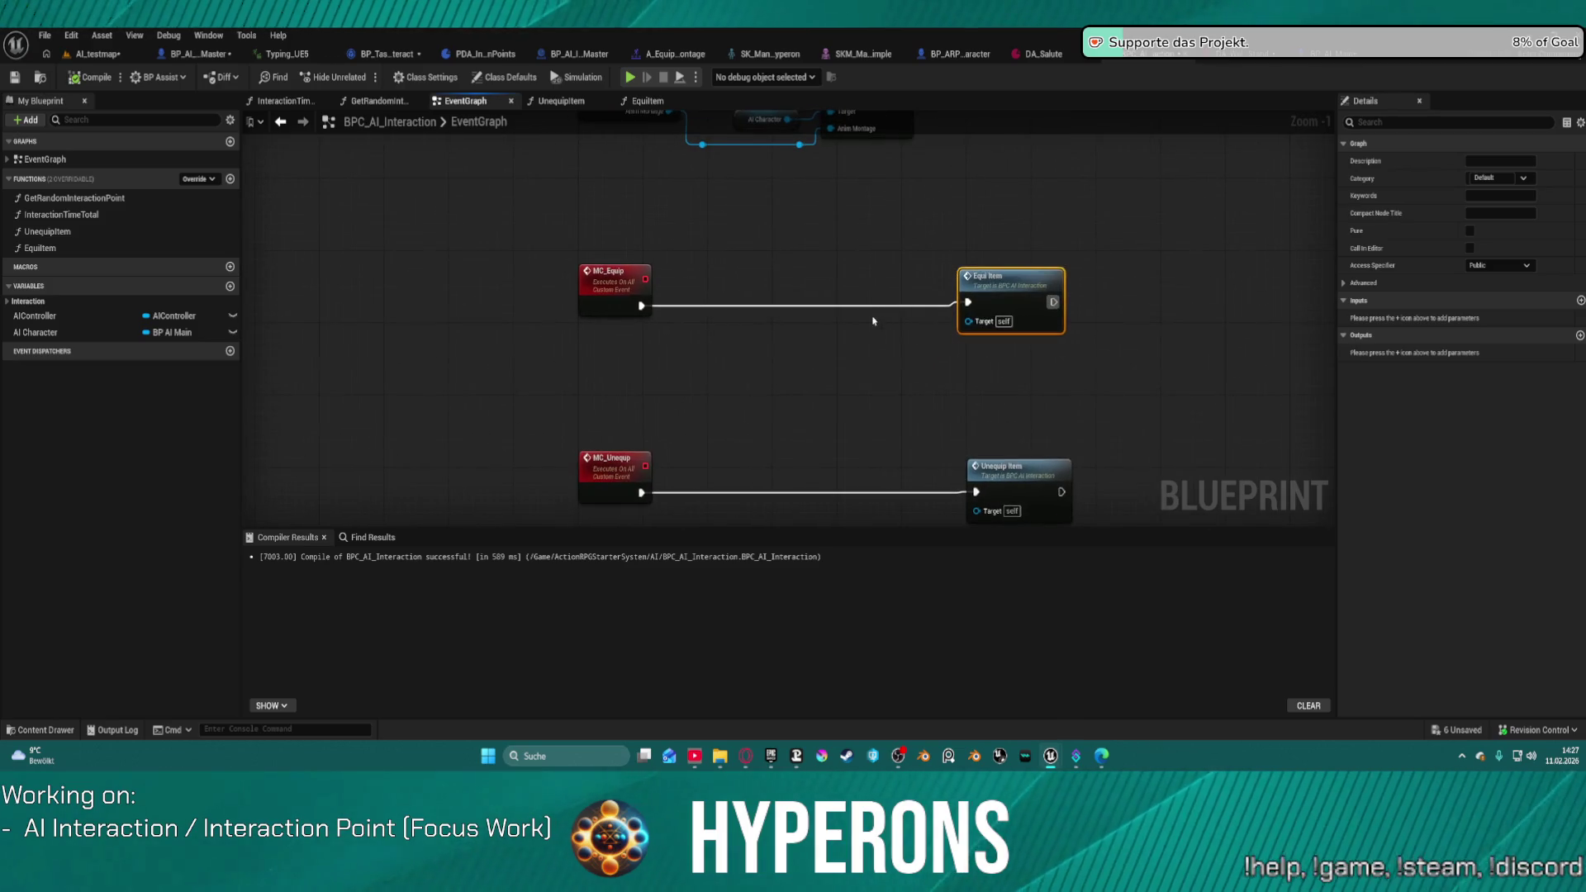
{"action": "left_click", "coordinate": [229, 286]}
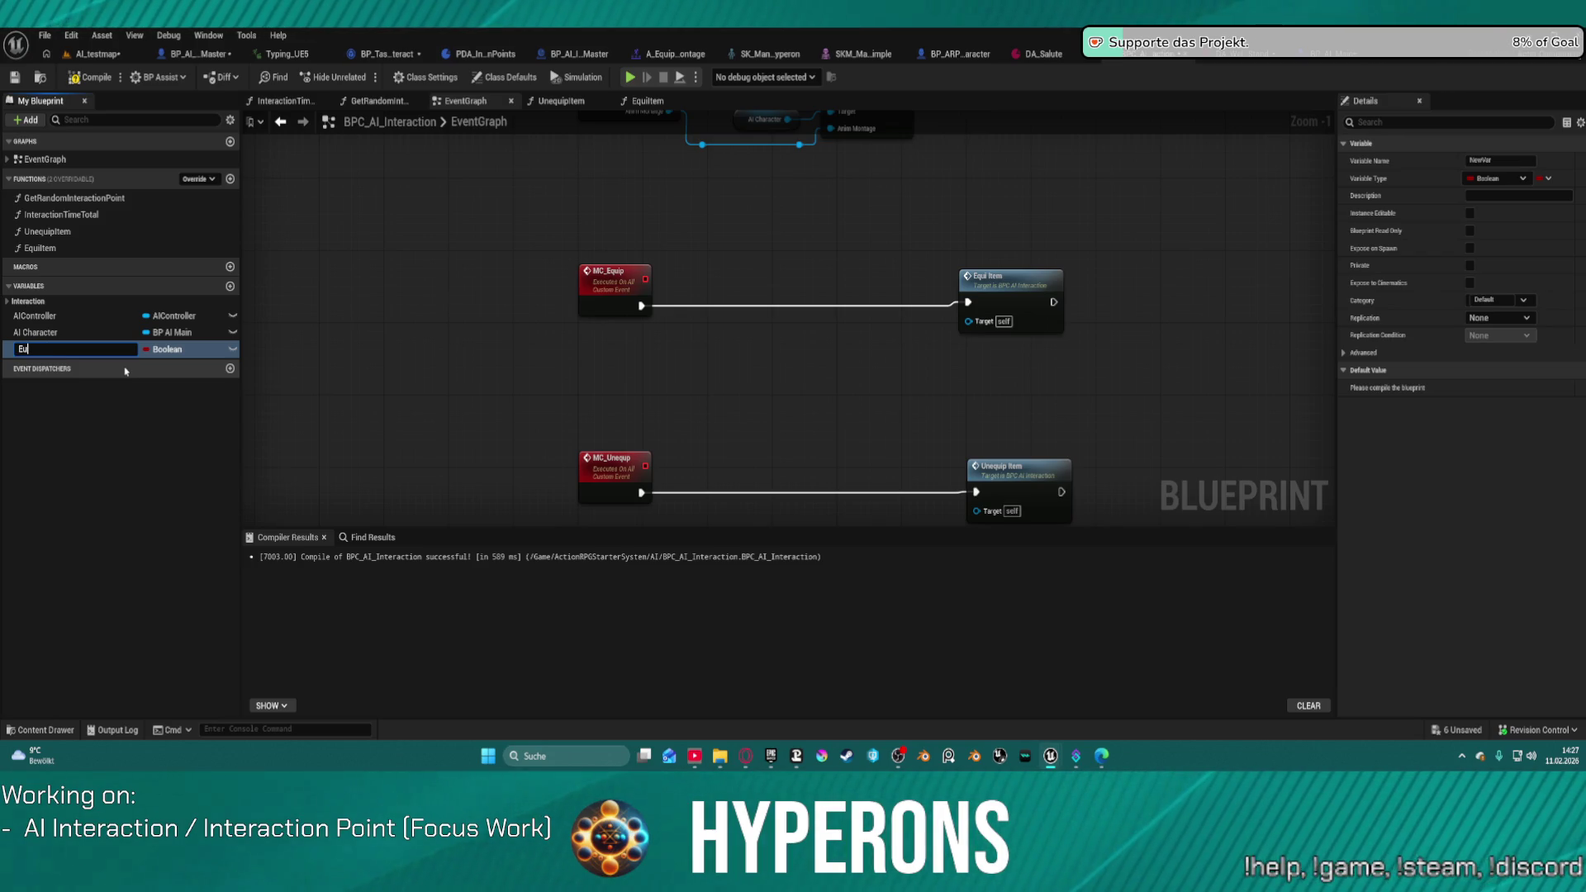
Step: Name the variable EquipItems?, make it instance editable, and gate Equip Item with its branch
{"action": "type", "text": "qui"}
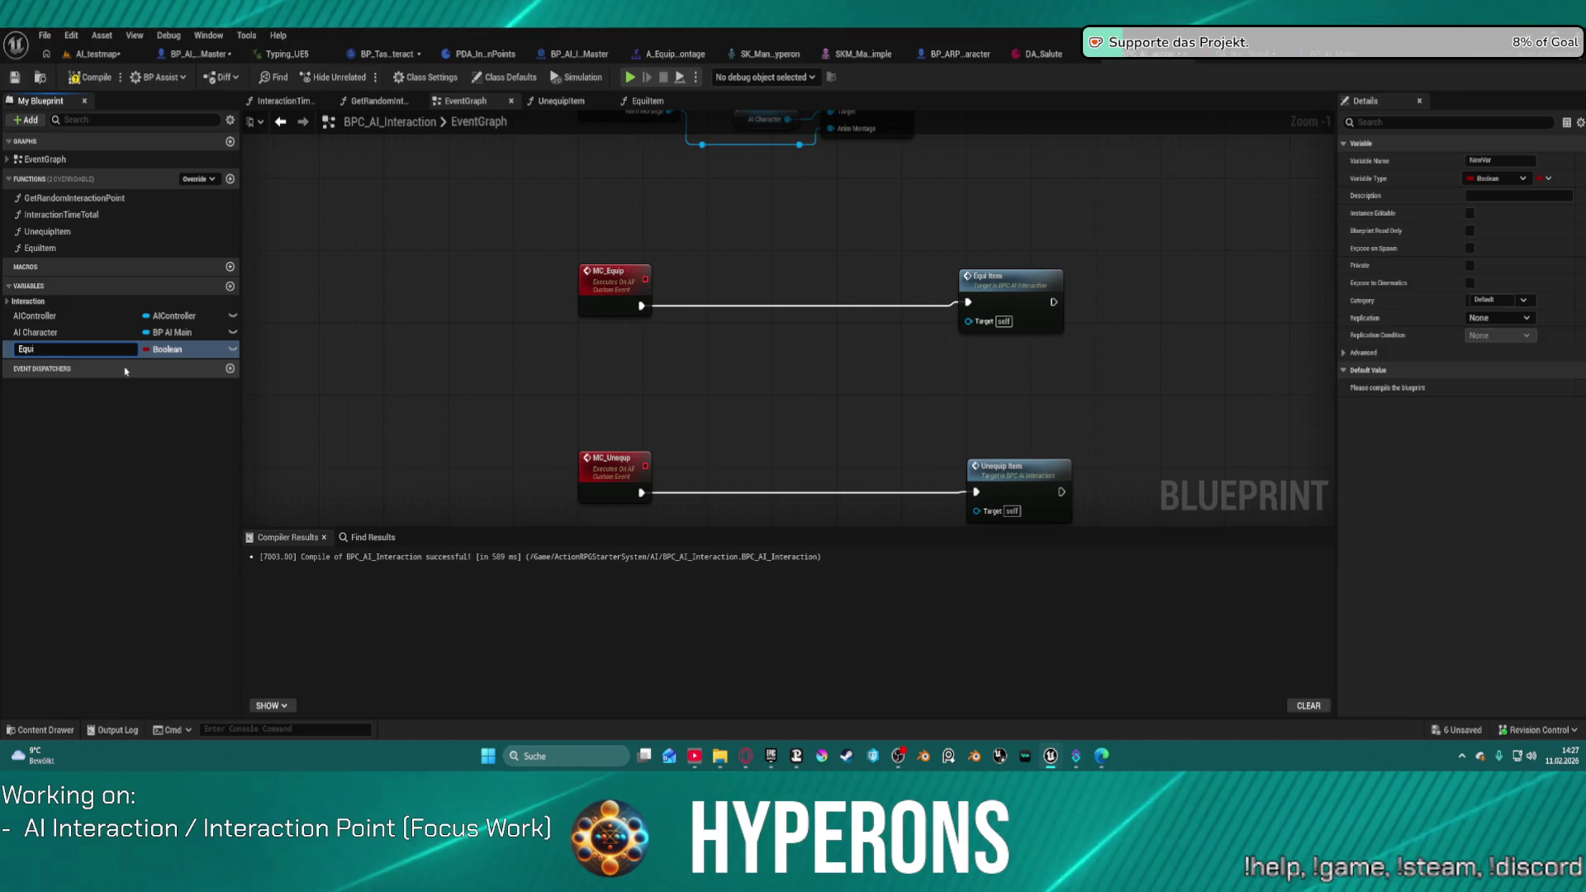
{"action": "type", "text": "pItems?"}
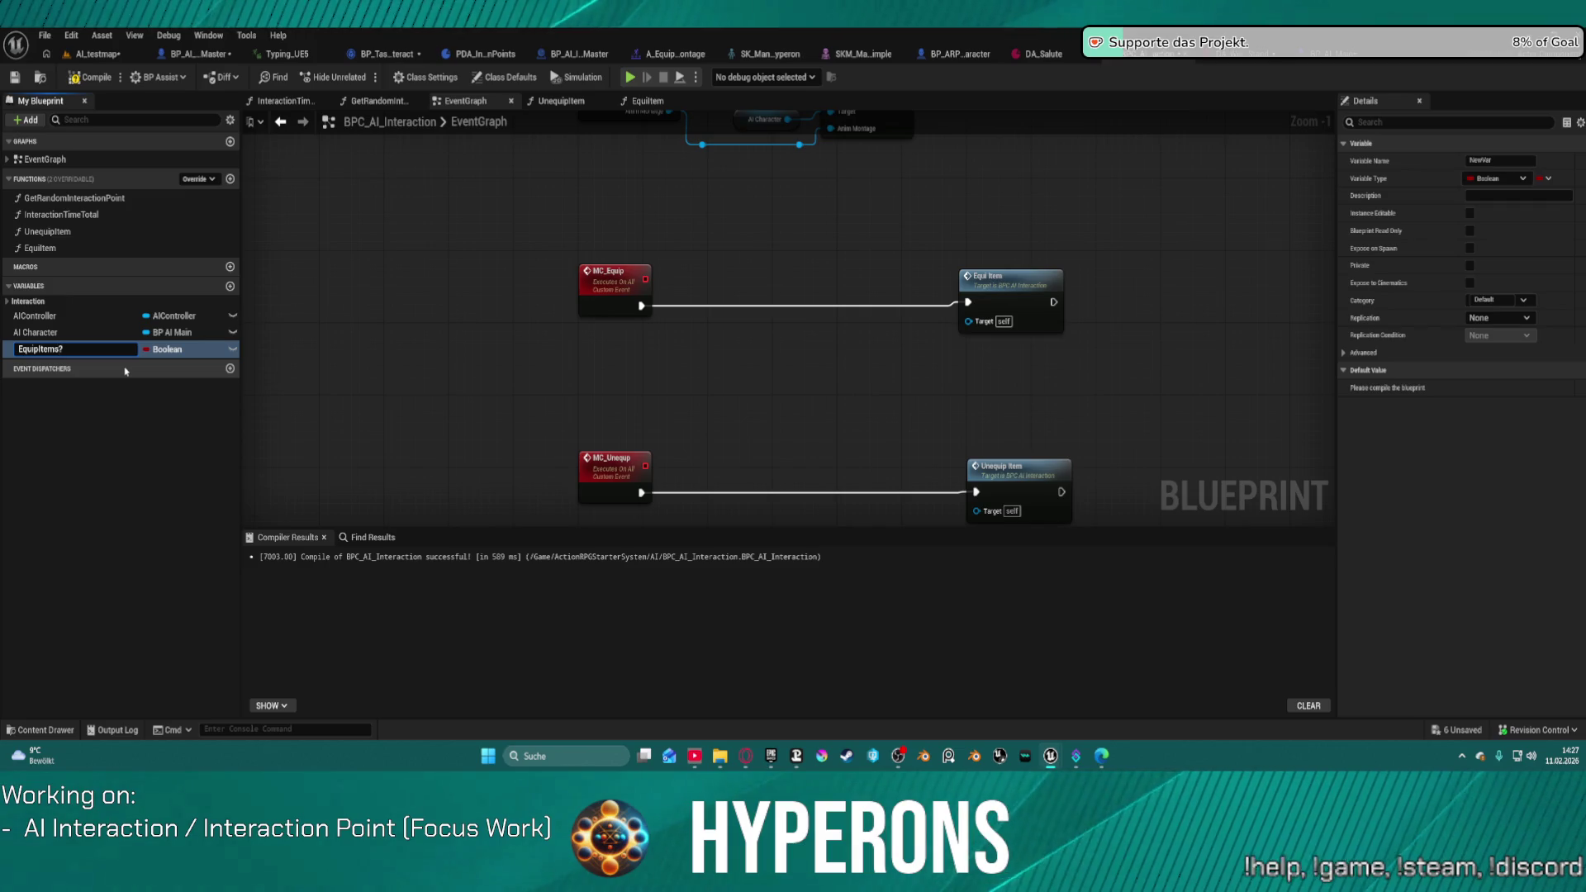
{"action": "key", "text": "Return"}
{"action": "mouse_move", "coordinate": [41, 348]}
{"action": "left_mouse_down"}
{"action": "mouse_move", "coordinate": [741, 357]}
{"action": "mouse_move", "coordinate": [790, 336]}
{"action": "left_mouse_up"}
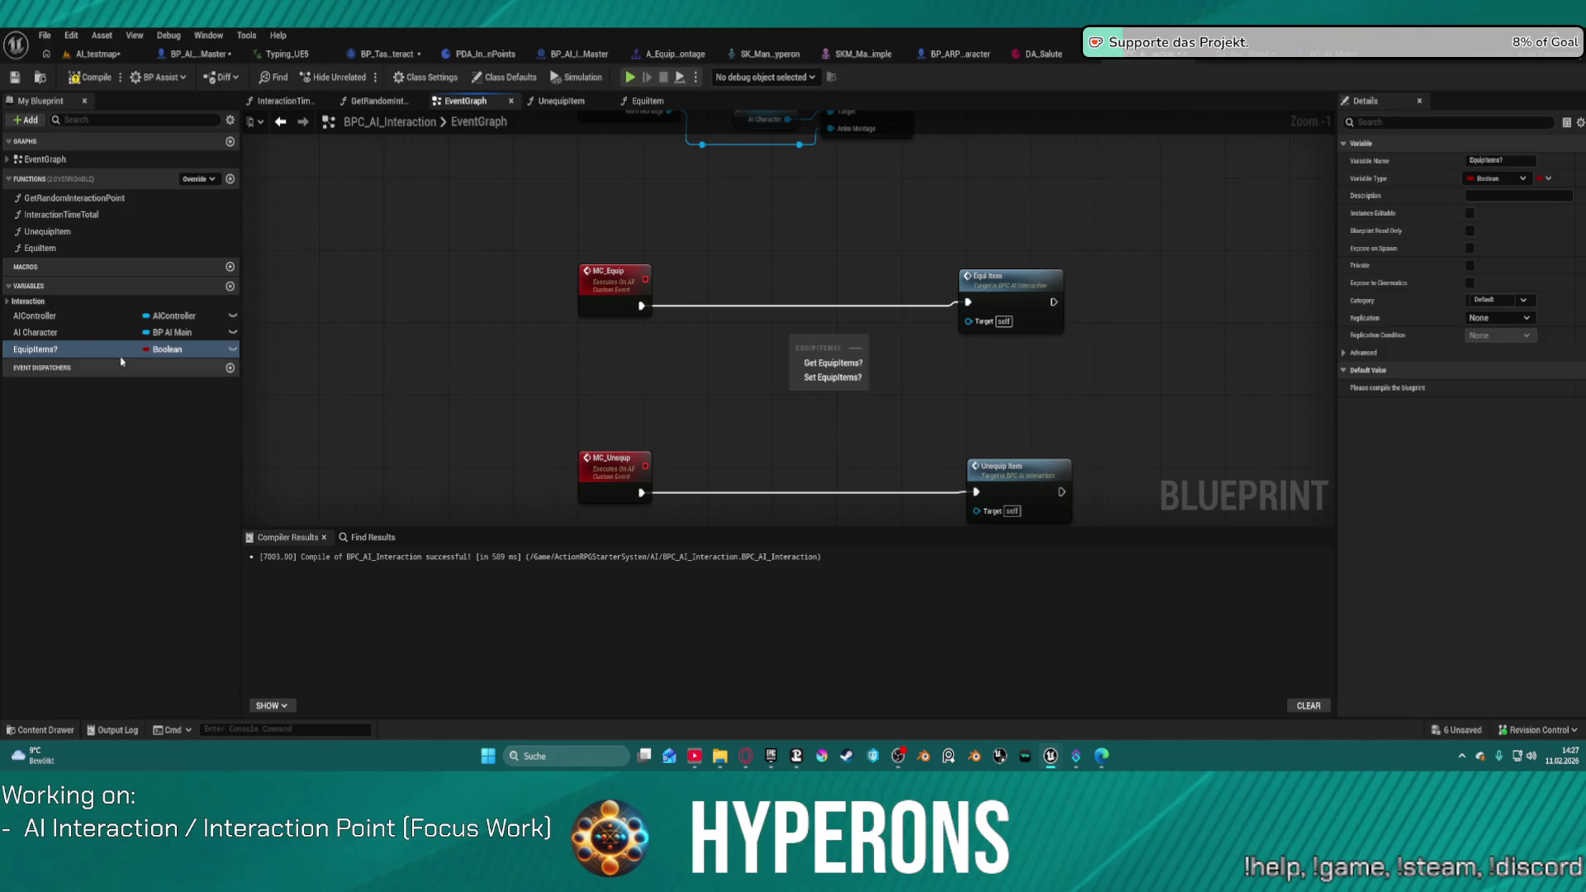
{"action": "left_click", "coordinate": [833, 363]}
{"action": "right_click", "coordinate": [791, 352]}
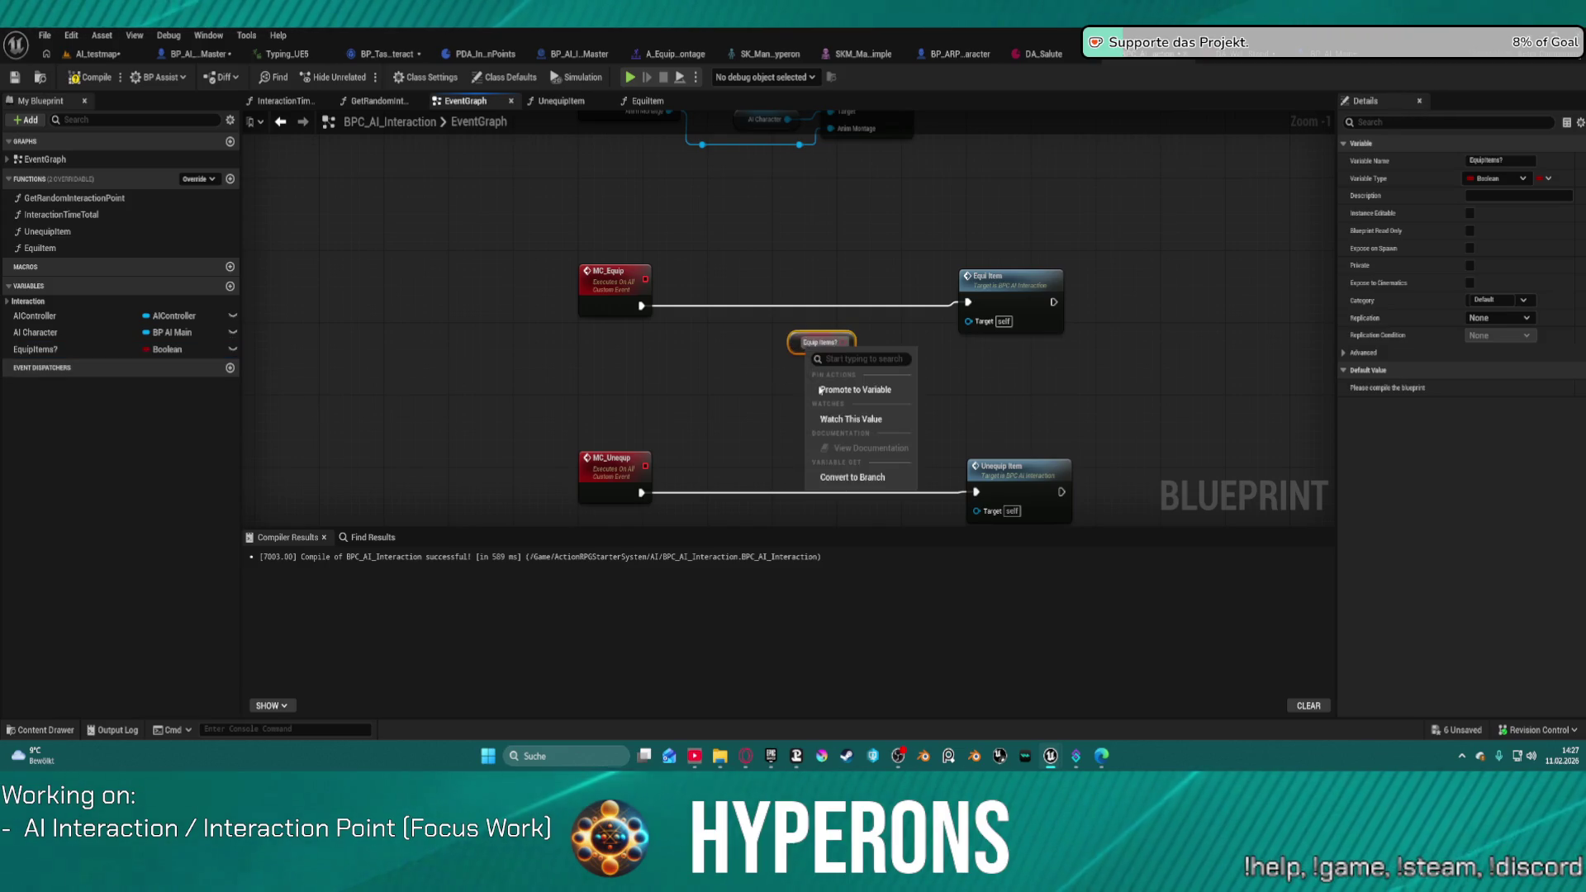
{"action": "left_click", "coordinate": [851, 477]}
{"action": "left_click", "coordinate": [234, 349]}
{"action": "left_click_drag", "start_coordinate": [830, 356], "coordinate": [798, 304]}
{"action": "mouse_move", "coordinate": [650, 307]}
{"action": "left_mouse_down"}
{"action": "mouse_move", "coordinate": [958, 307]}
{"action": "mouse_move", "coordinate": [824, 312]}
{"action": "left_mouse_up"}
{"action": "left_click", "coordinate": [800, 297]}
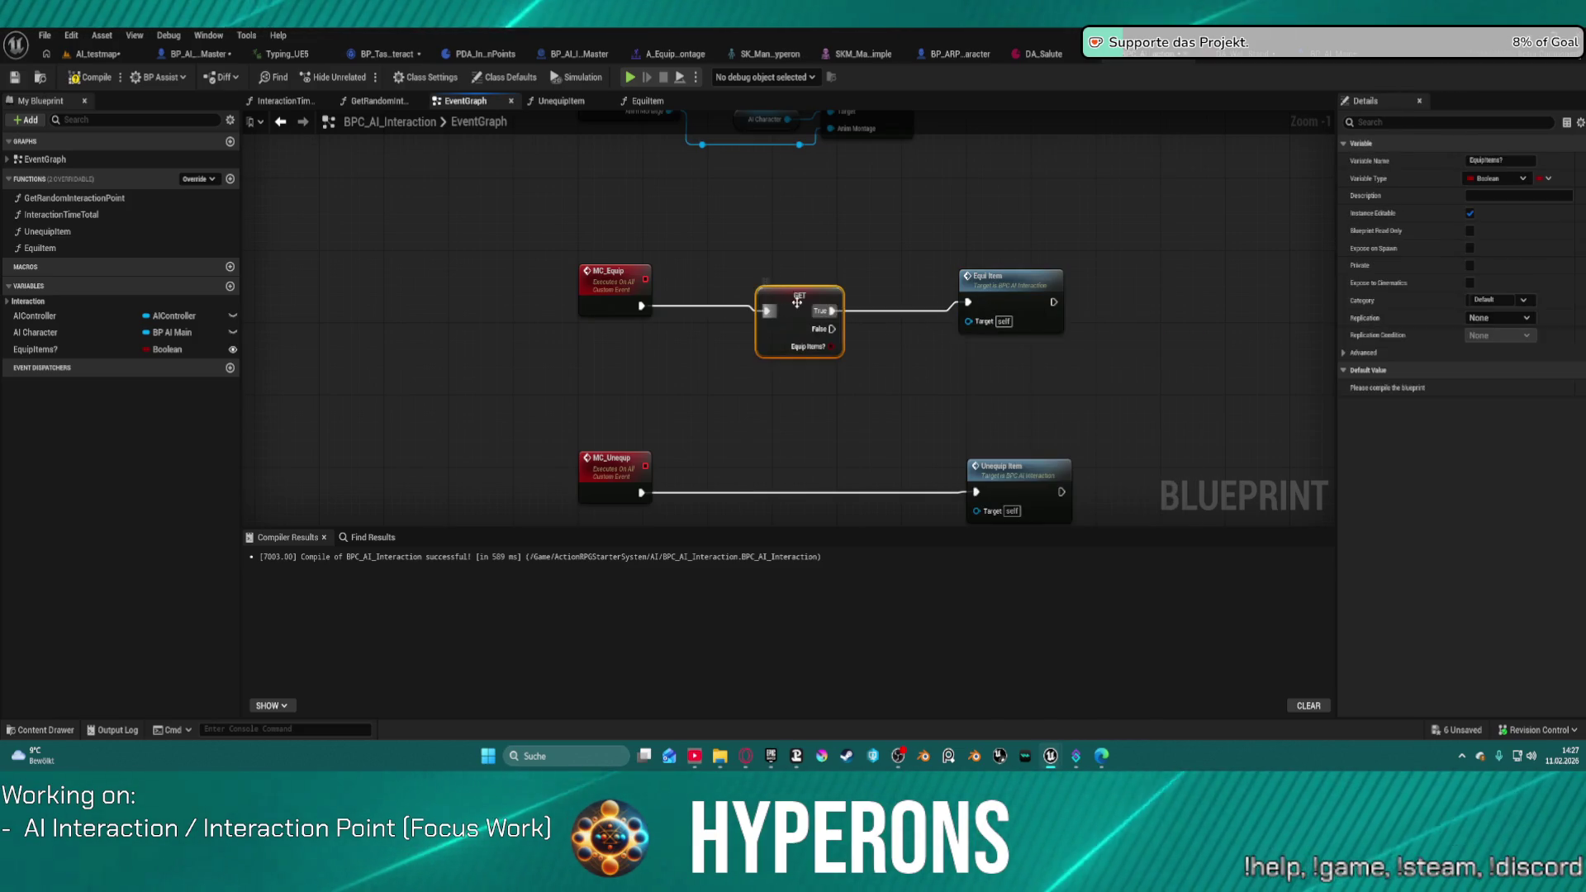
{"action": "key", "text": "f"}
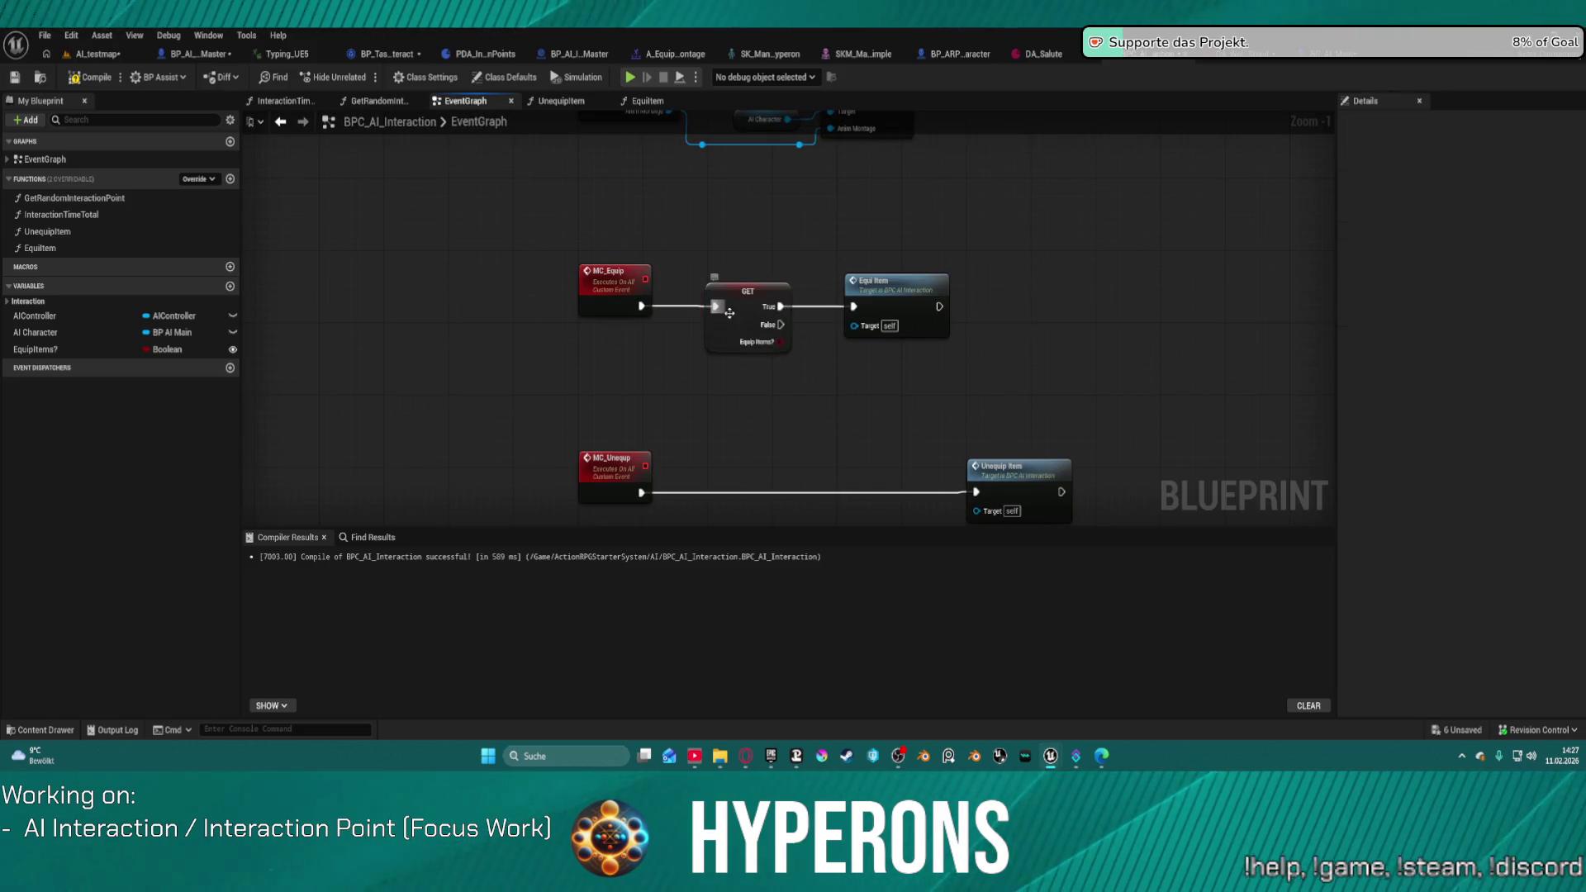
Step: Duplicate the EquipItems? branch so MC_Unequip calls Unequip Item only when True
{"action": "left_click_drag", "start_coordinate": [804, 472], "coordinate": [744, 405]}
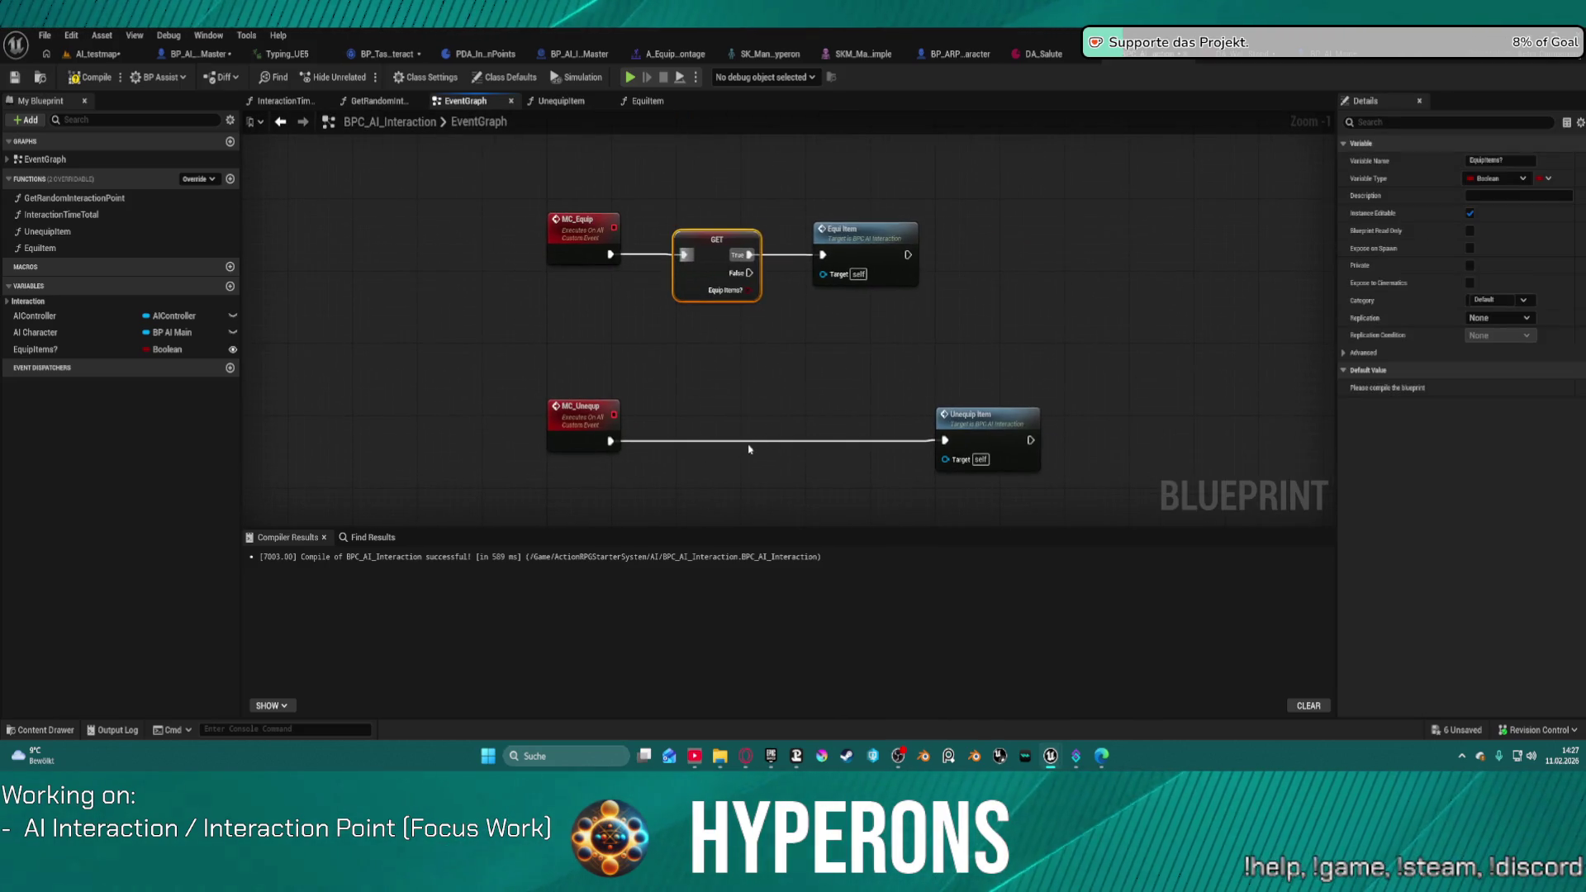
{"action": "left_click", "coordinate": [741, 474]}
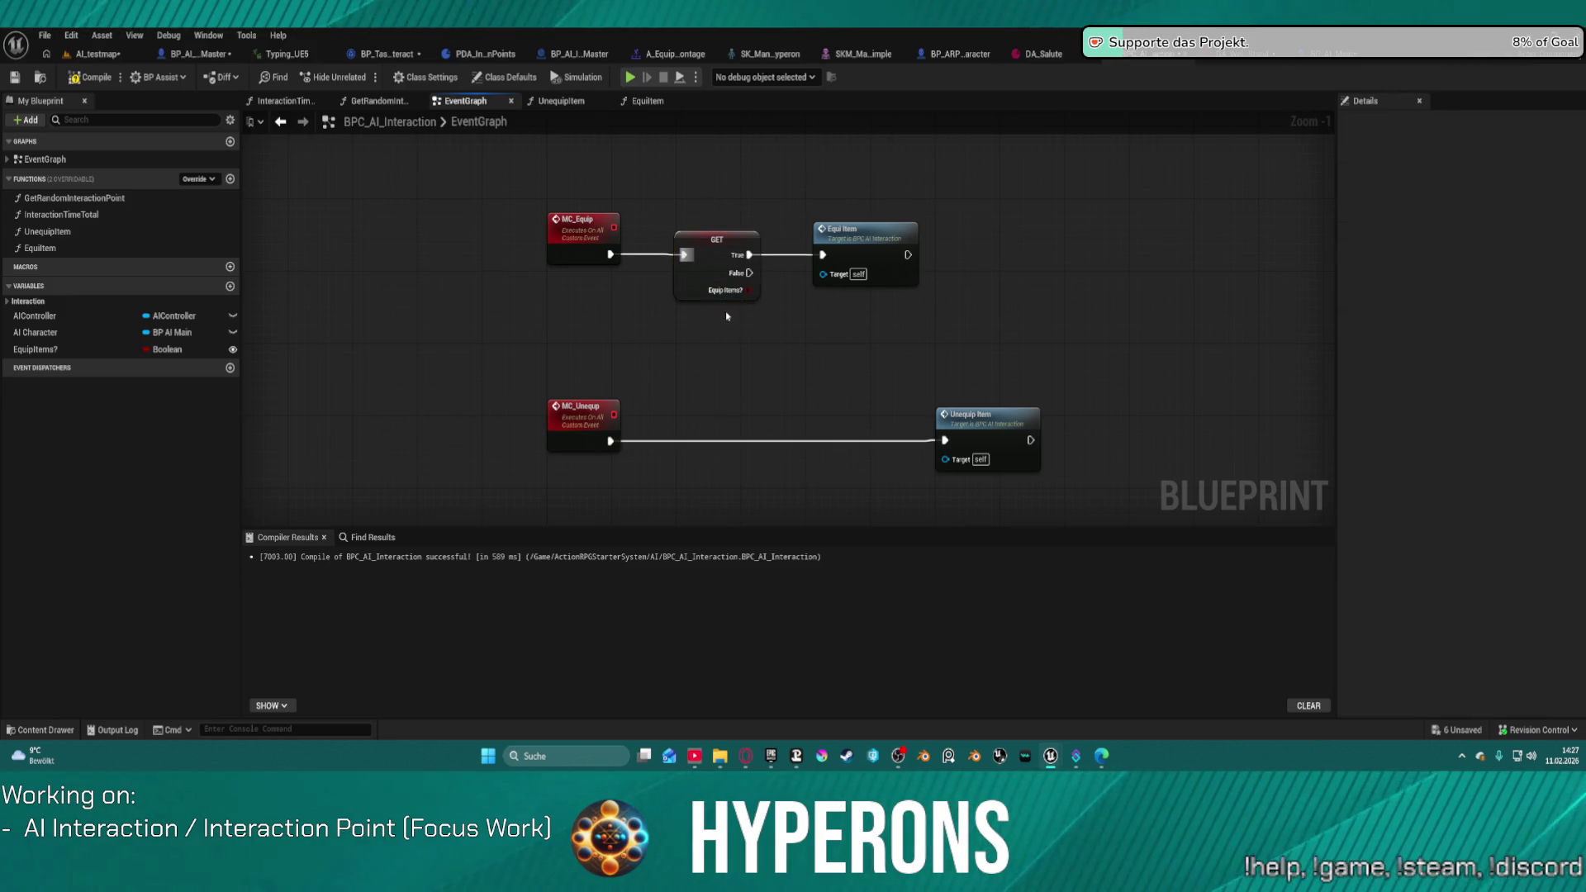
{"action": "left_click", "coordinate": [738, 273]}
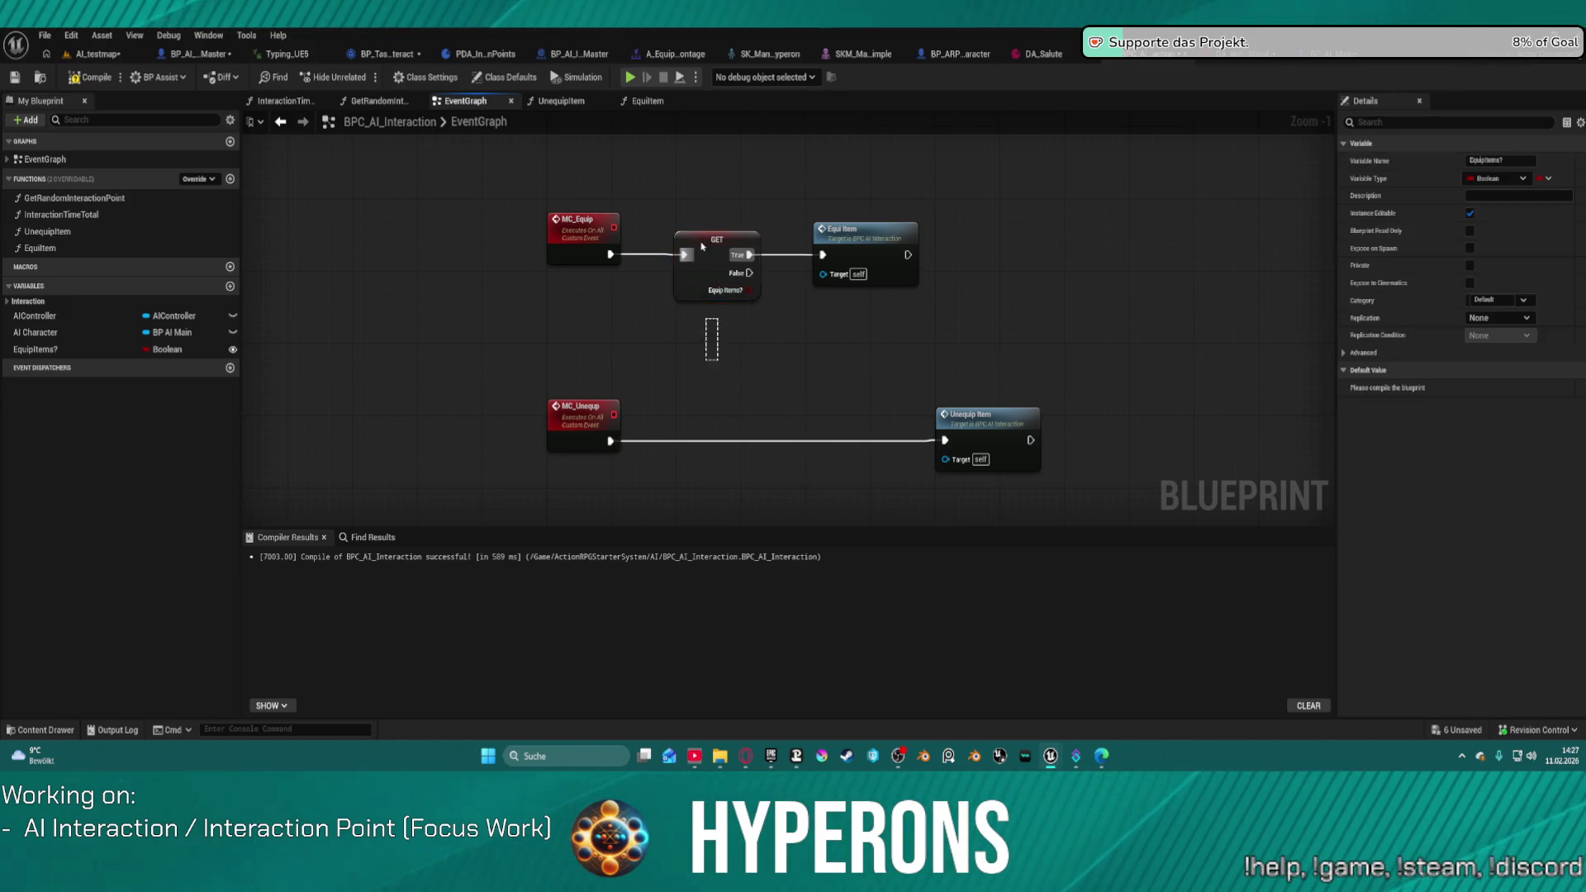
{"action": "key", "text": "ctrl+v"}
{"action": "mouse_move", "coordinate": [610, 440]}
{"action": "left_mouse_down"}
{"action": "mouse_move", "coordinate": [776, 422]}
{"action": "mouse_move", "coordinate": [610, 441]}
{"action": "left_mouse_up"}
{"action": "left_click", "coordinate": [703, 418]}
{"action": "key", "text": "f"}
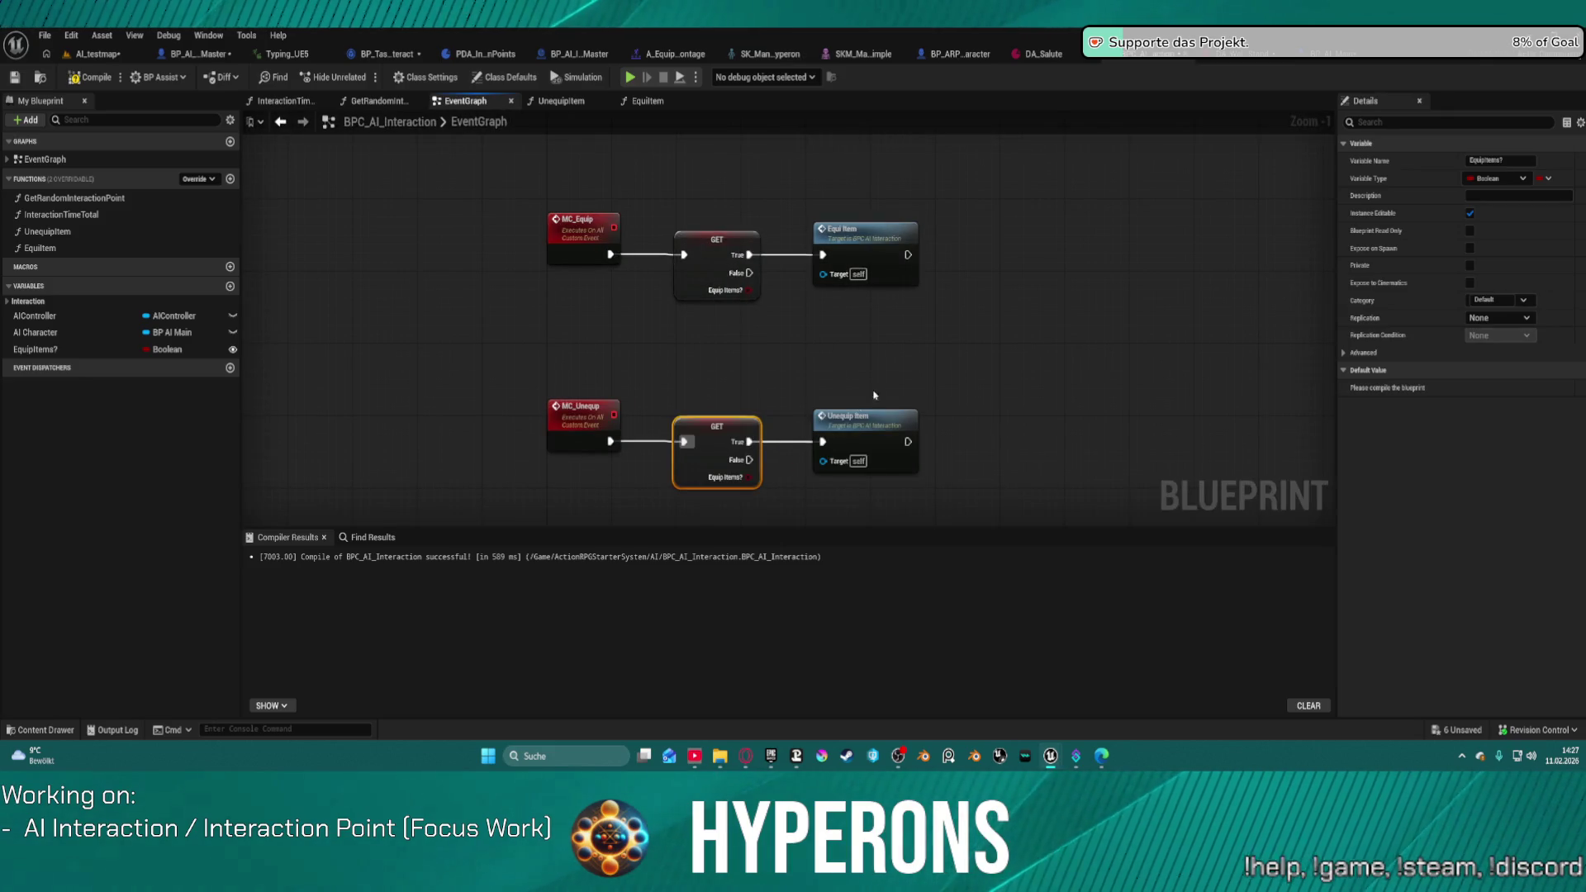
{"action": "left_click", "coordinate": [883, 364]}
{"action": "mouse_move", "coordinate": [925, 393]}
{"action": "left_mouse_down"}
{"action": "mouse_move", "coordinate": [751, 418]}
{"action": "mouse_move", "coordinate": [915, 428]}
{"action": "left_mouse_up"}
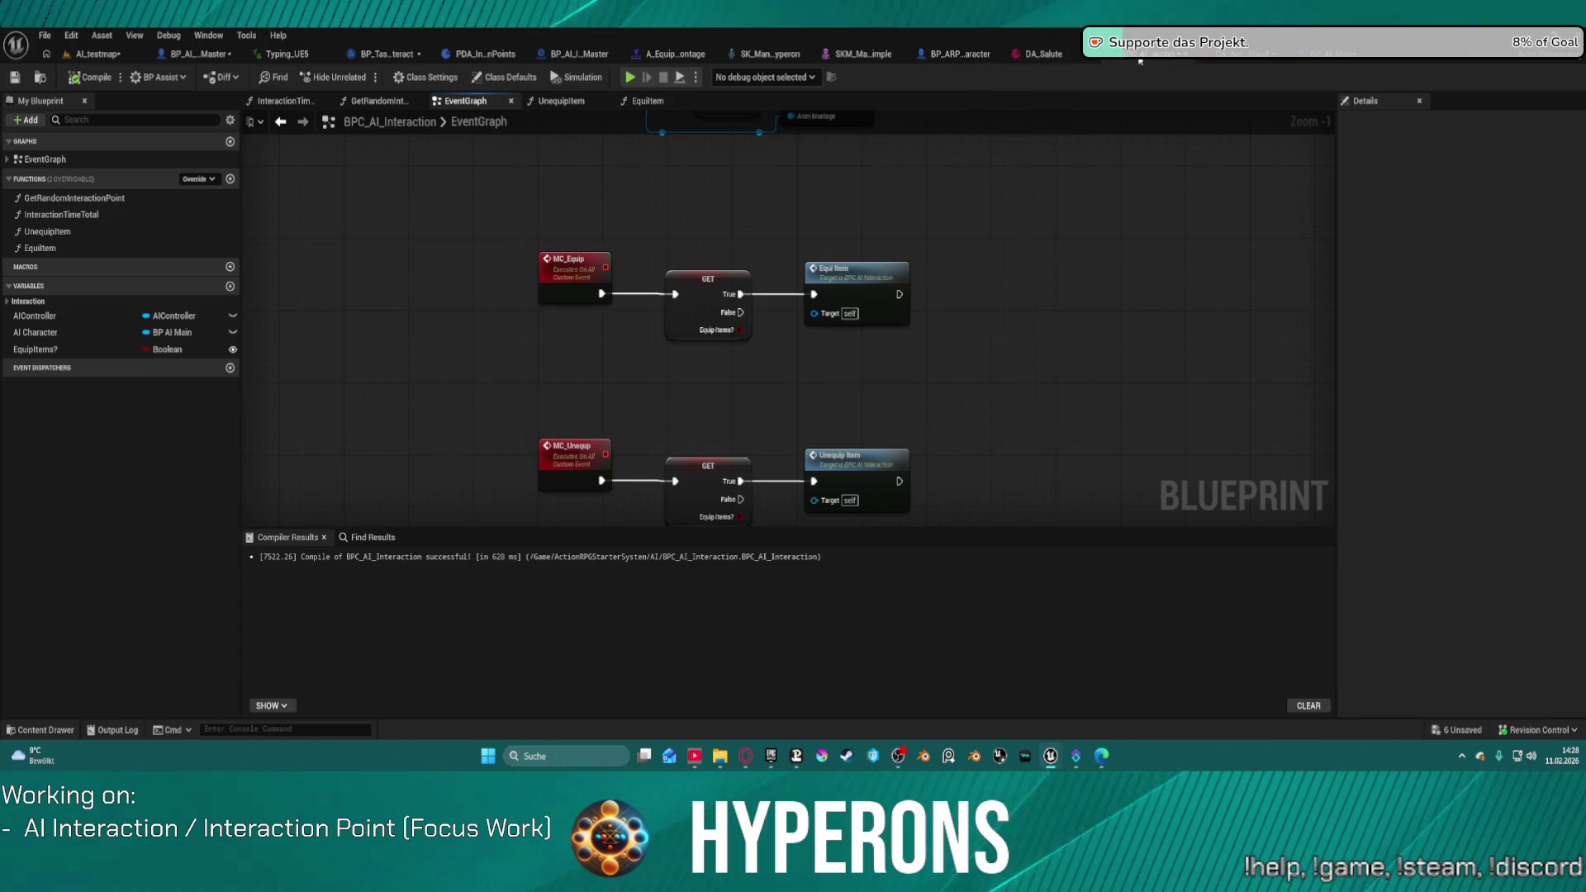
Step: Open the EquipItem function and move the second name-check loop down-left to make room
{"action": "left_click", "coordinate": [1336, 51]}
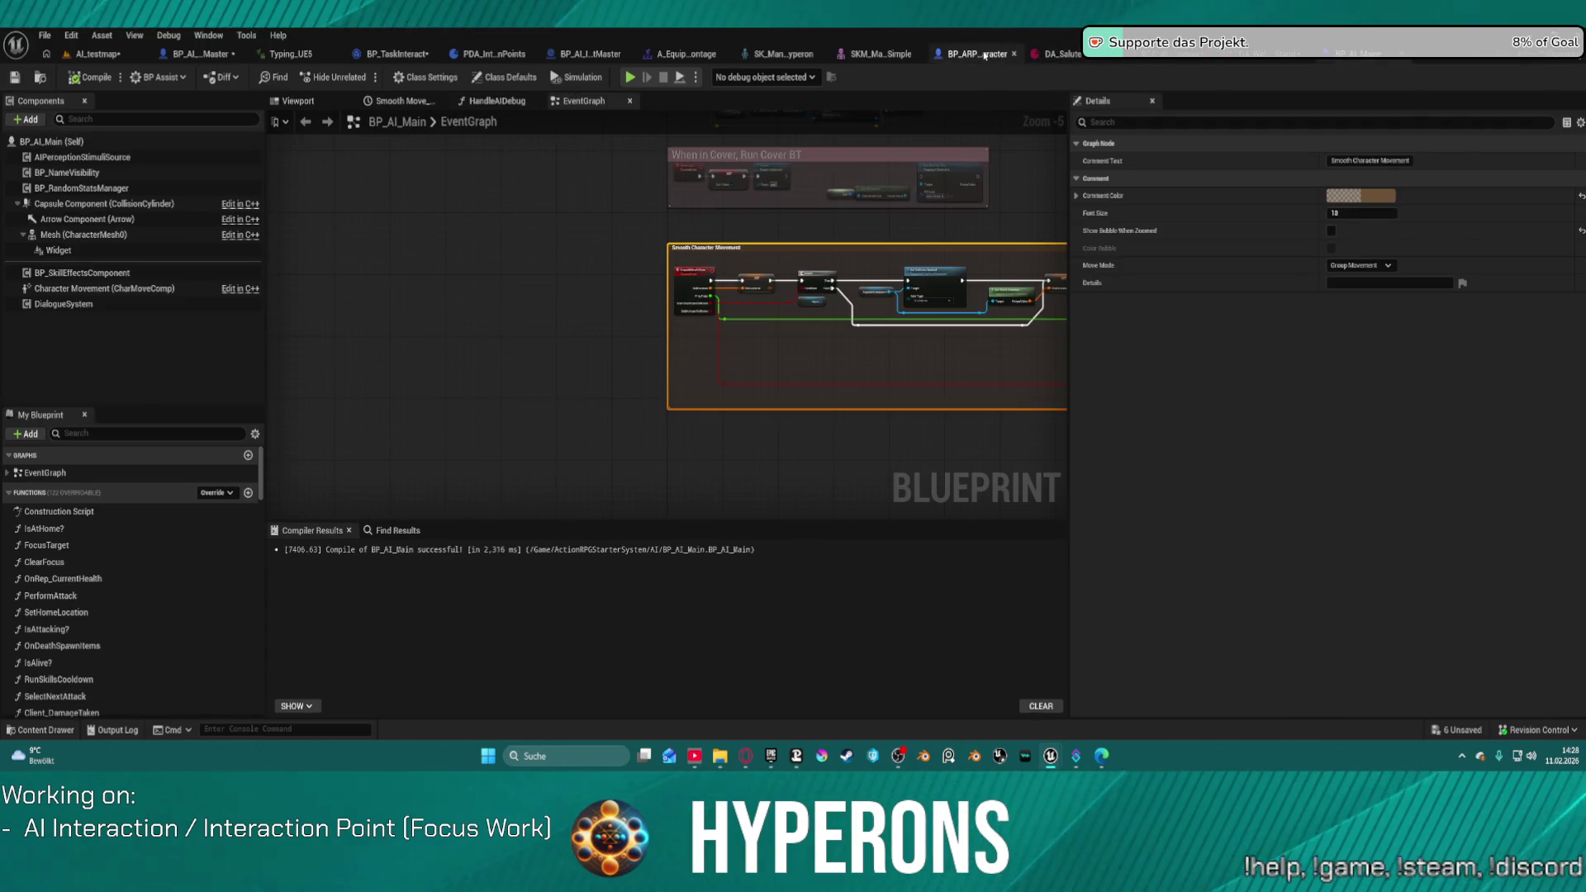
{"action": "left_click", "coordinate": [974, 53]}
{"action": "left_click", "coordinate": [1155, 55]}
{"action": "mouse_move", "coordinate": [914, 279]}
{"action": "left_mouse_down"}
{"action": "mouse_move", "coordinate": [946, 445]}
{"action": "mouse_move", "coordinate": [938, 499]}
{"action": "left_mouse_up"}
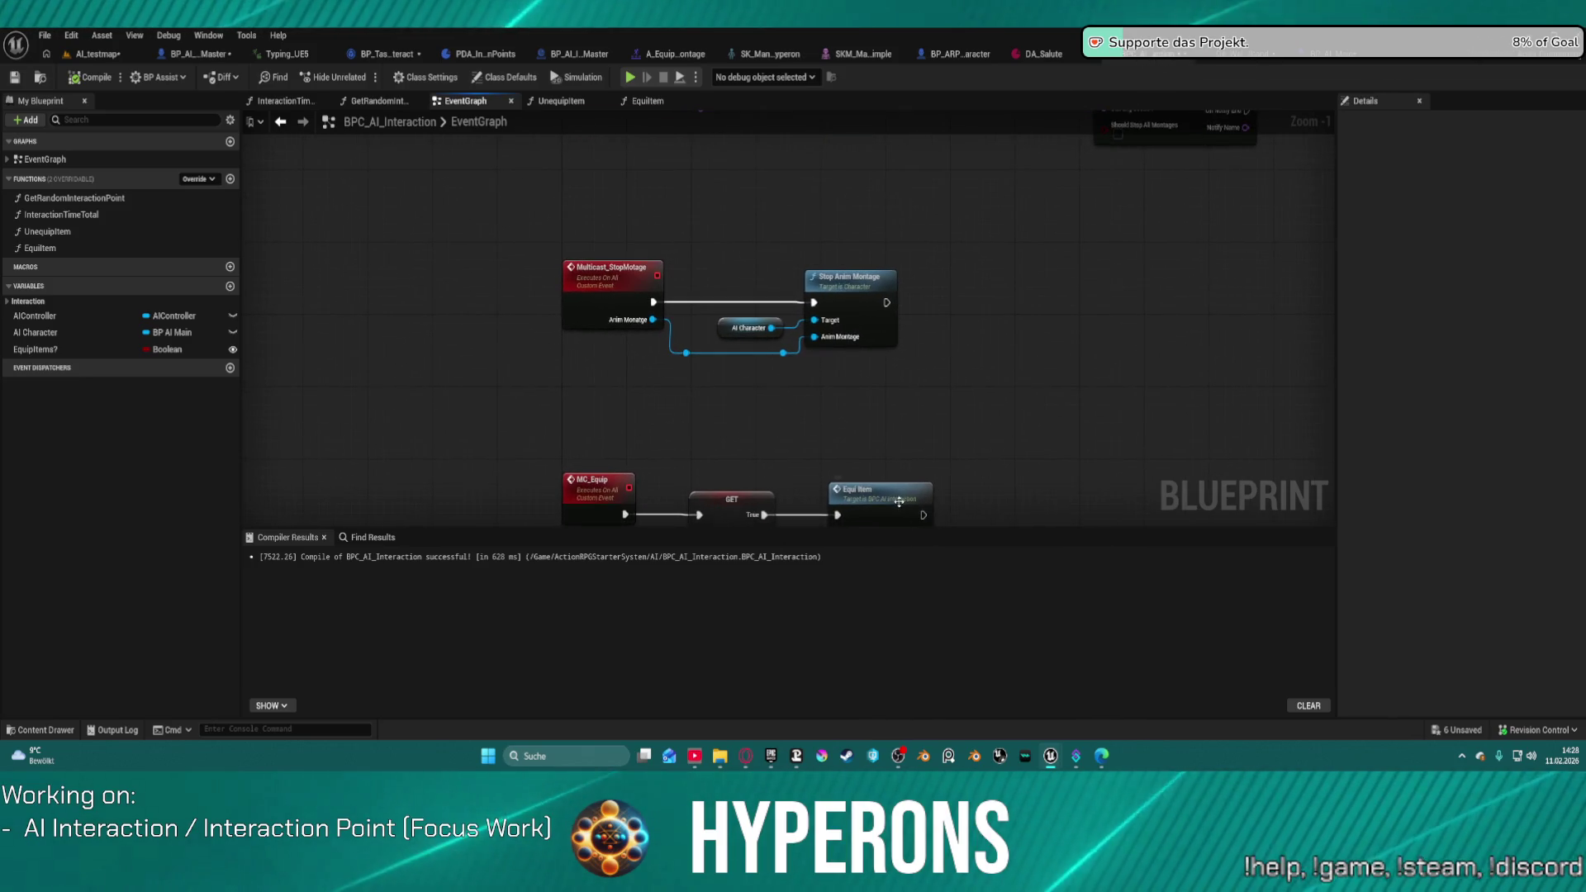
{"action": "double_click", "coordinate": [901, 493]}
{"action": "scroll", "coordinate": [891, 392], "scroll_direction": "up", "scroll_amount": 4}
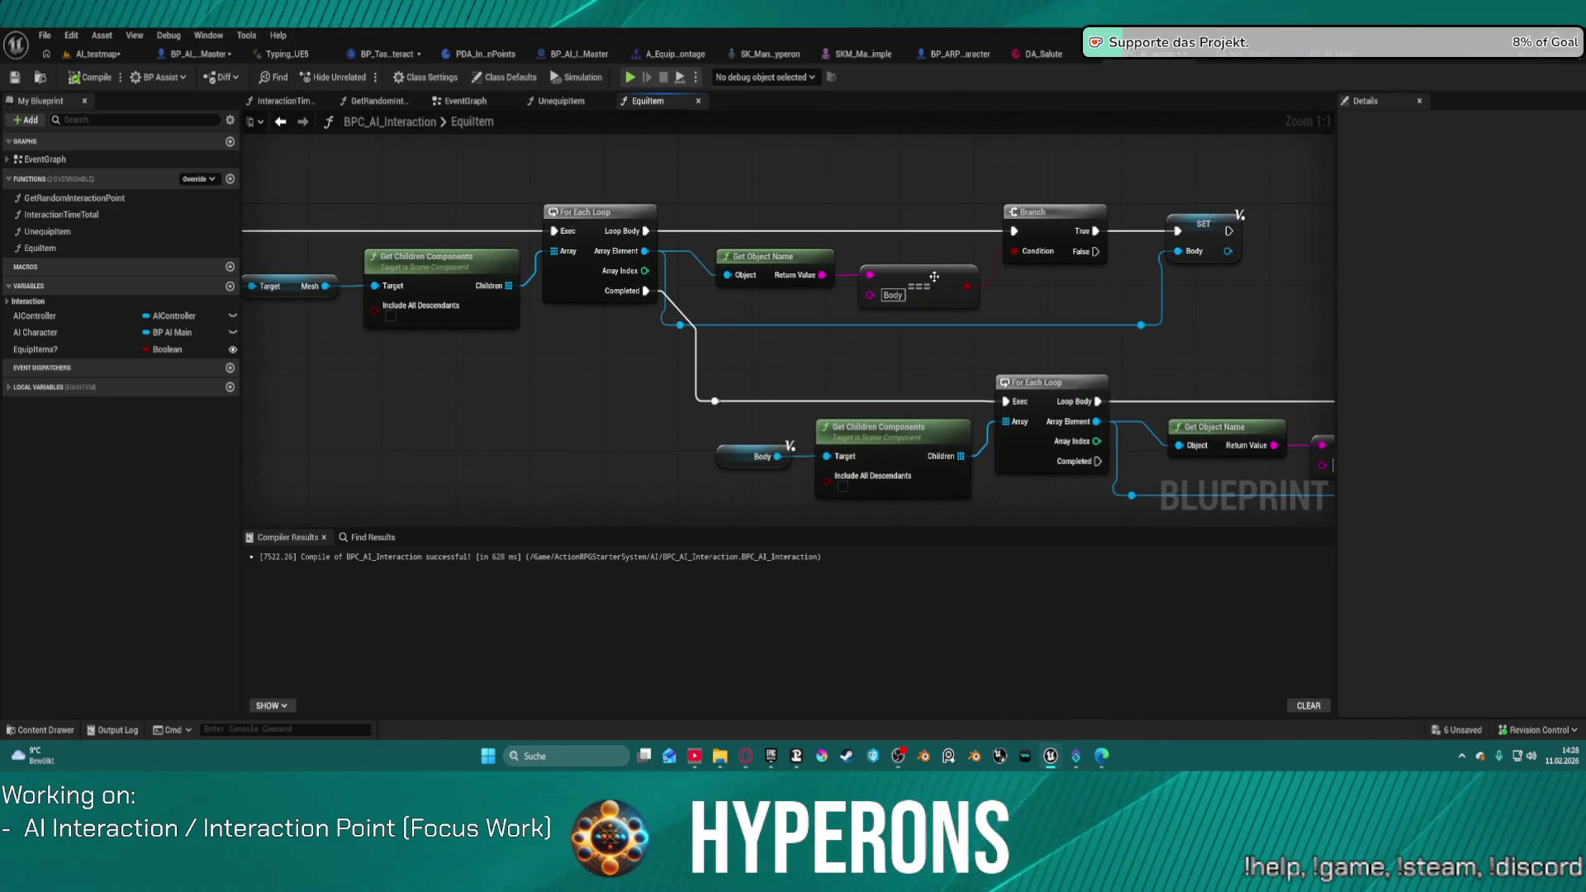
{"action": "left_click", "coordinate": [934, 276]}
{"action": "left_click_drag", "start_coordinate": [1035, 289], "coordinate": [707, 148]}
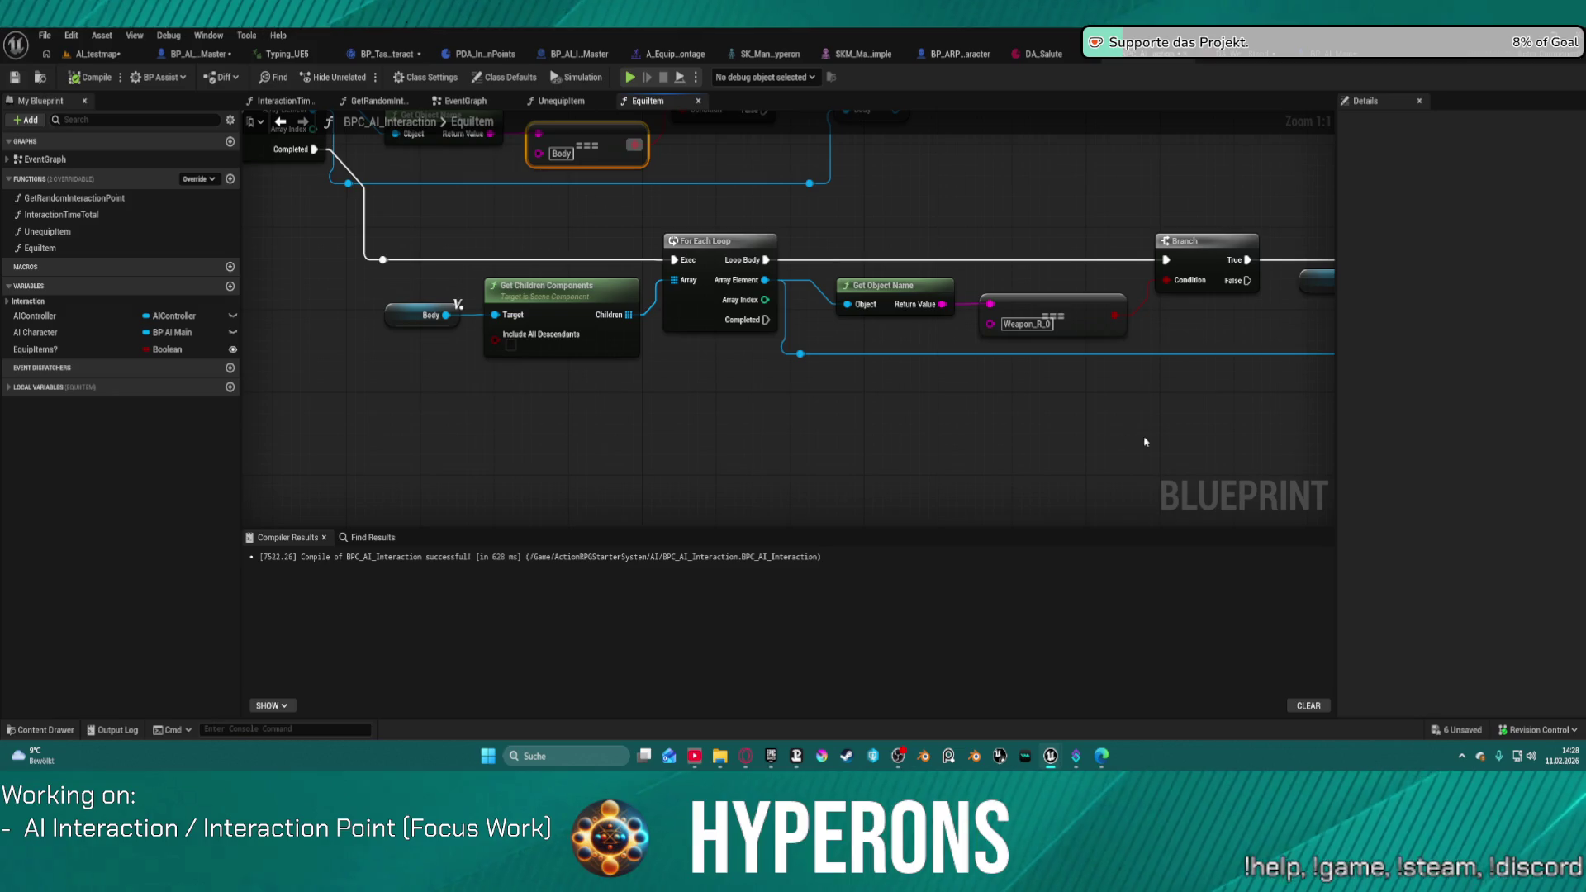
{"action": "left_click_drag", "start_coordinate": [1144, 442], "coordinate": [931, 428]}
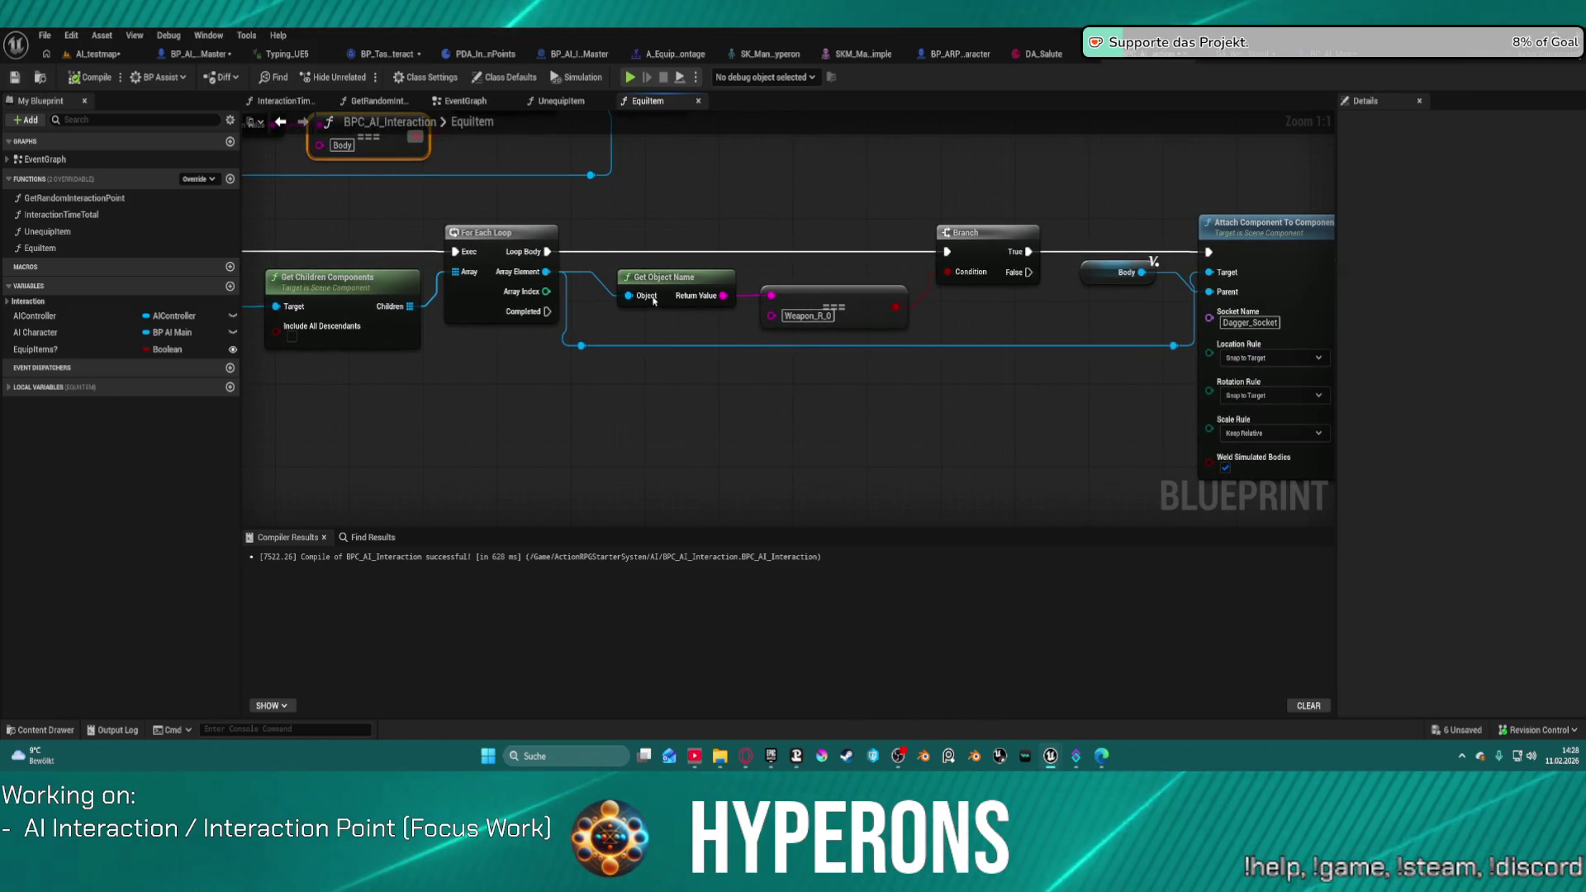
{"action": "left_click_drag", "start_coordinate": [652, 339], "coordinate": [763, 356]}
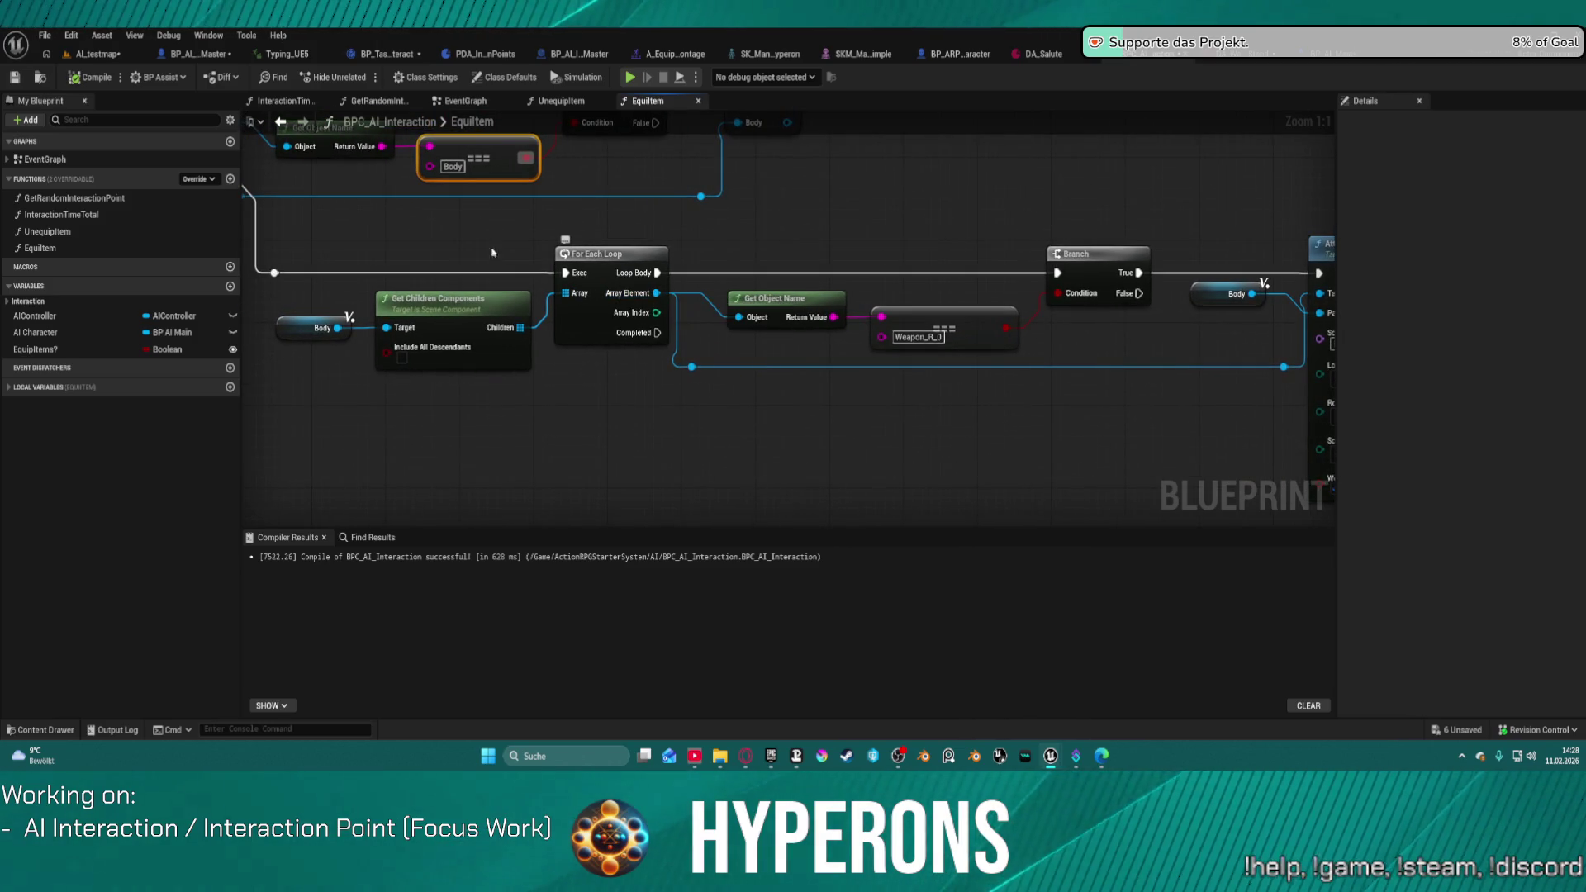
{"action": "mouse_move", "coordinate": [275, 247]}
{"action": "left_mouse_down"}
{"action": "mouse_move", "coordinate": [355, 298]}
{"action": "mouse_move", "coordinate": [598, 320]}
{"action": "left_mouse_up"}
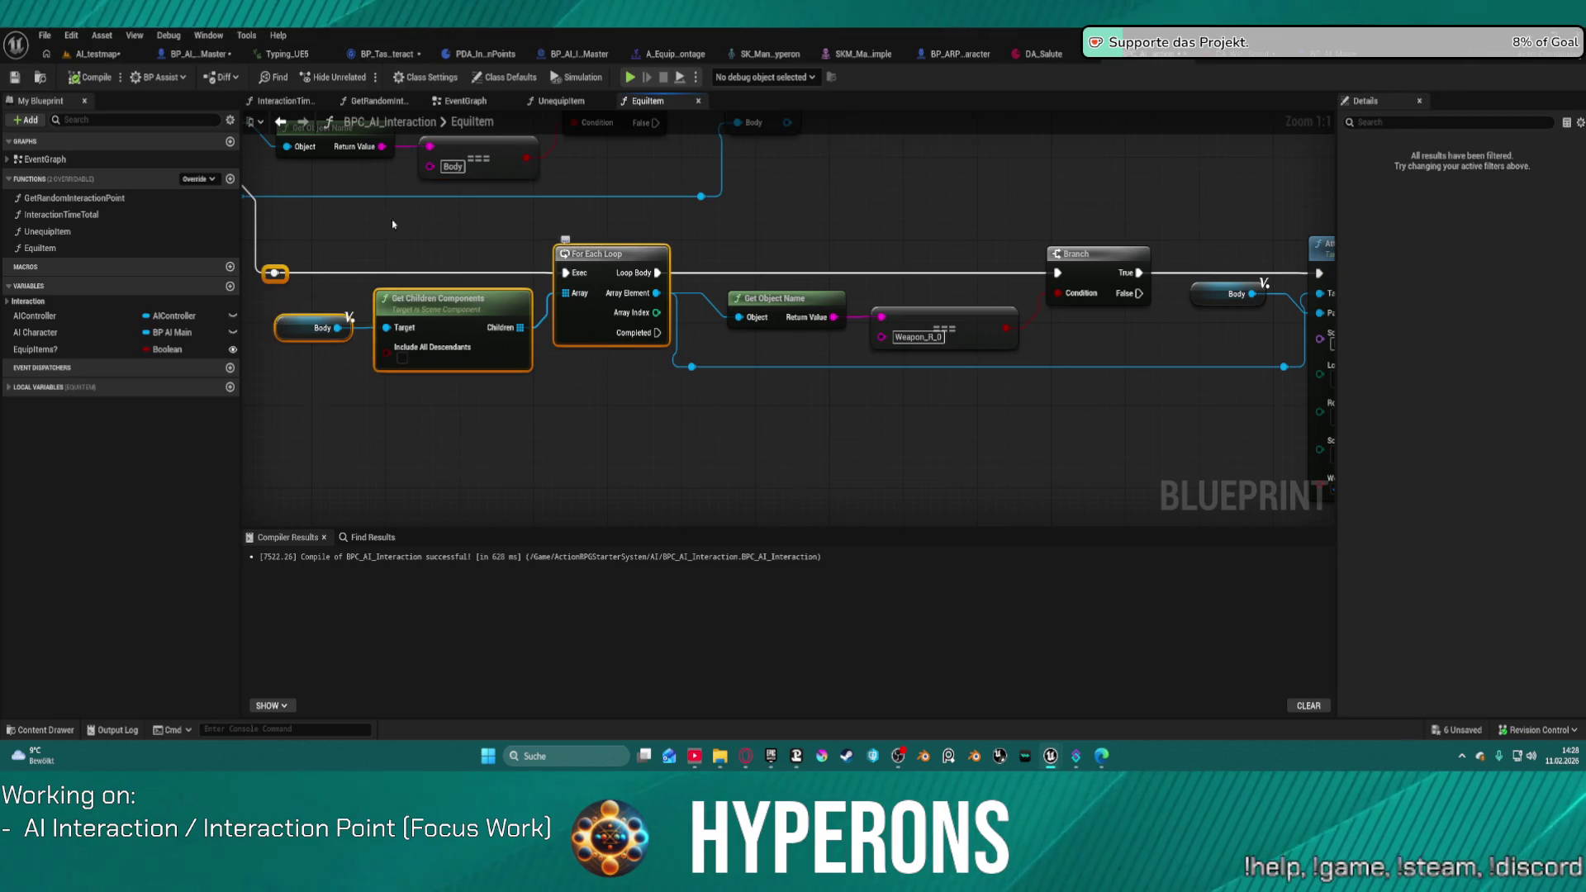
{"action": "mouse_move", "coordinate": [308, 256]}
{"action": "left_mouse_down"}
{"action": "mouse_move", "coordinate": [603, 293]}
{"action": "mouse_move", "coordinate": [420, 373]}
{"action": "mouse_move", "coordinate": [364, 342]}
{"action": "left_mouse_up"}
Step: Insert an Is Valid check on each array element right after the For Each Loop
{"action": "left_click_drag", "start_coordinate": [461, 361], "coordinate": [645, 404]}
{"action": "type", "text": "is valid"}
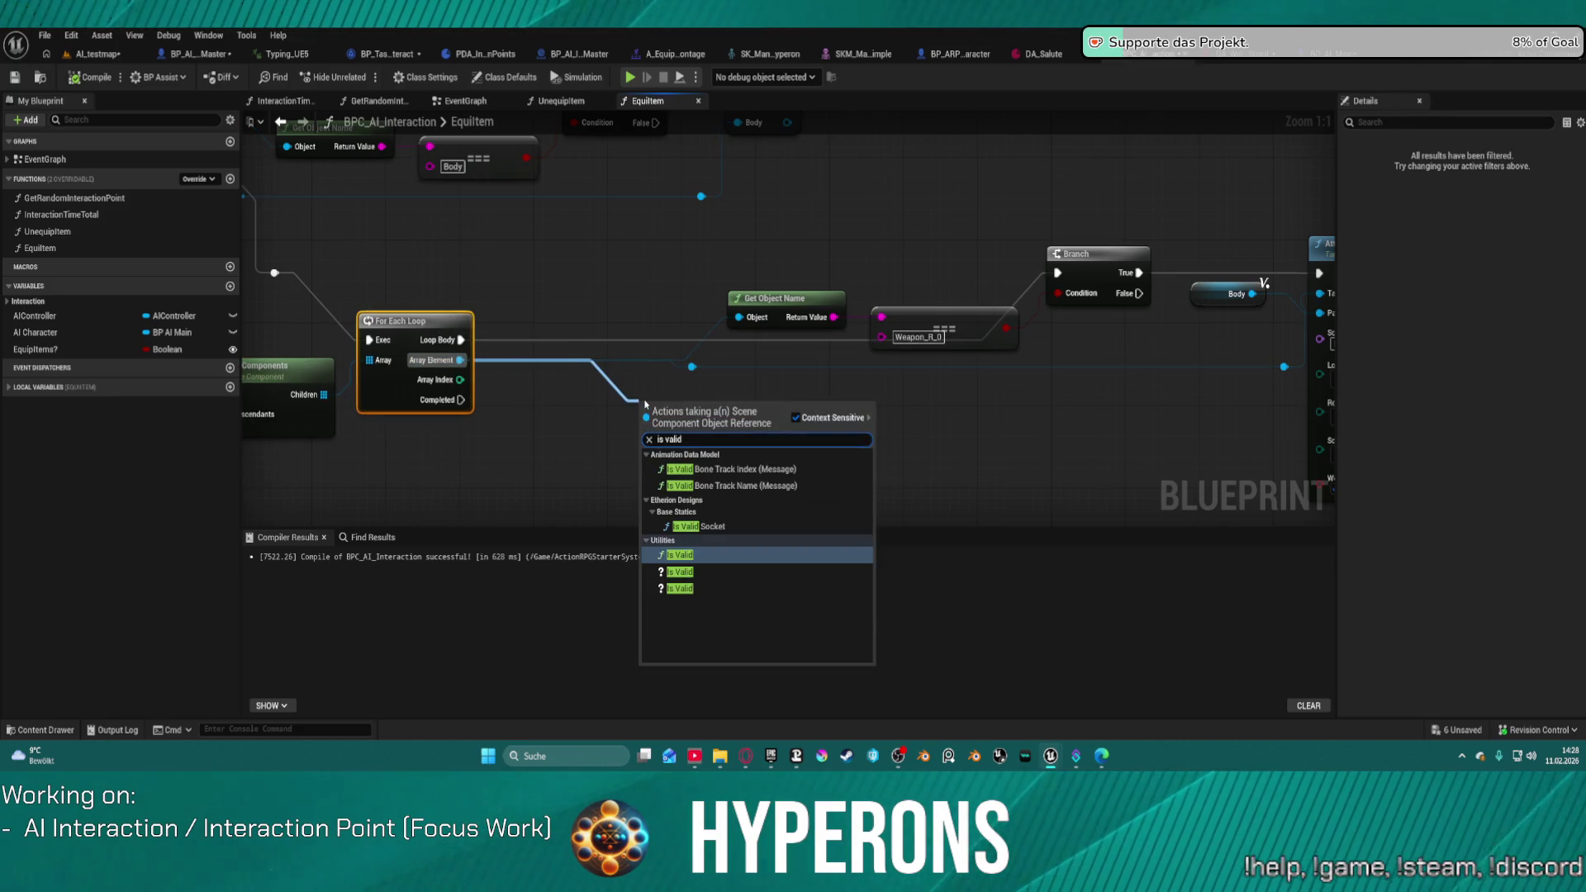
{"action": "key", "text": "Down"}
{"action": "key", "text": "Return"}
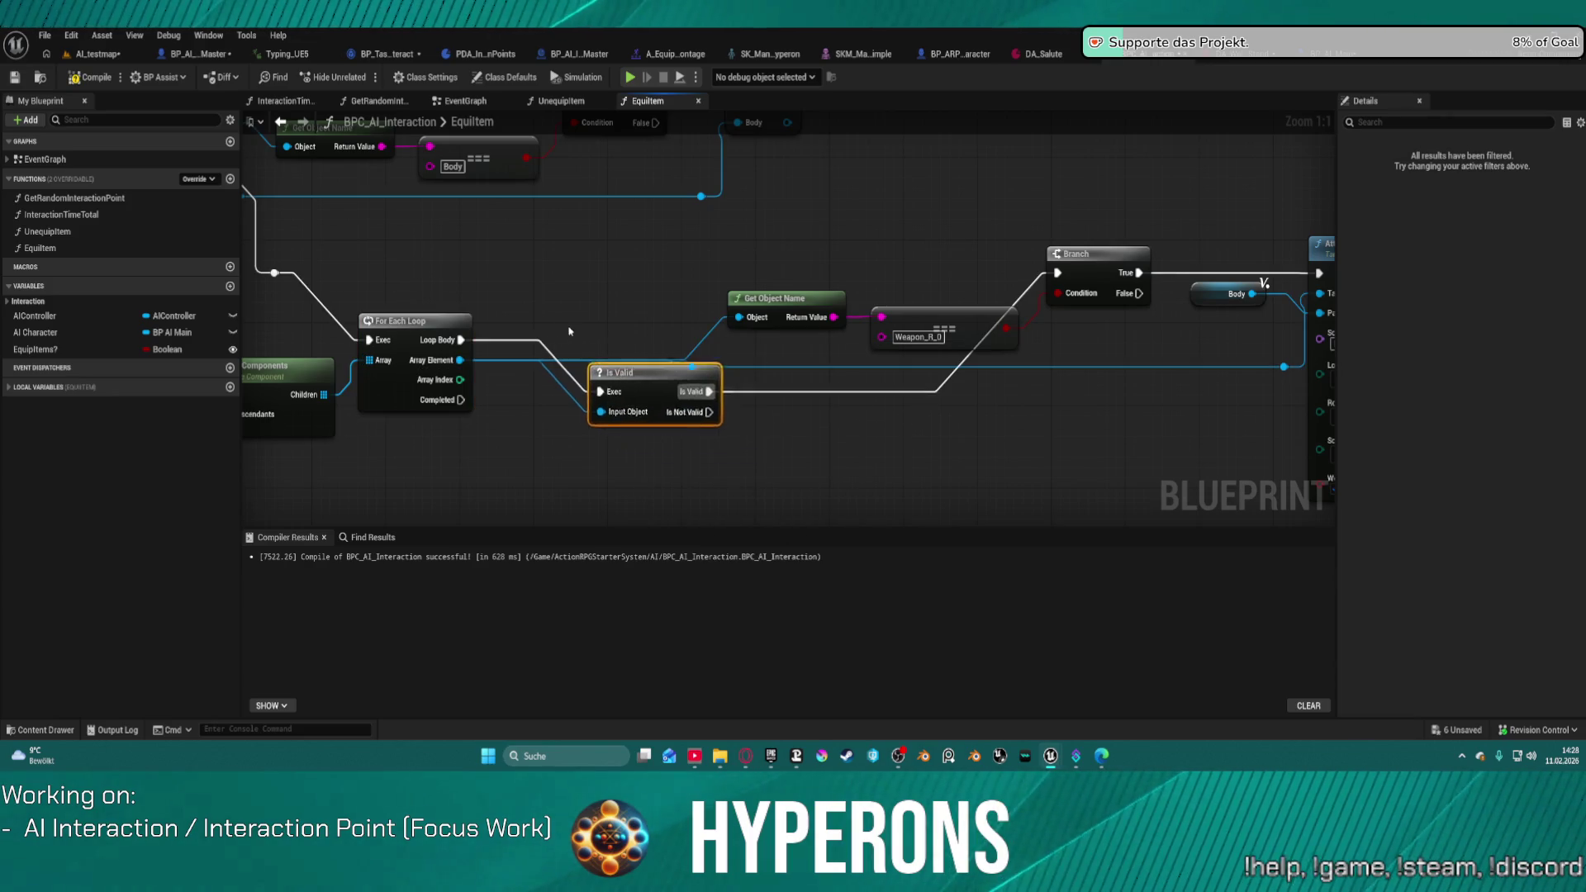
{"action": "left_click_drag", "start_coordinate": [594, 391], "coordinate": [519, 288]}
{"action": "left_click_drag", "start_coordinate": [408, 320], "coordinate": [407, 268]}
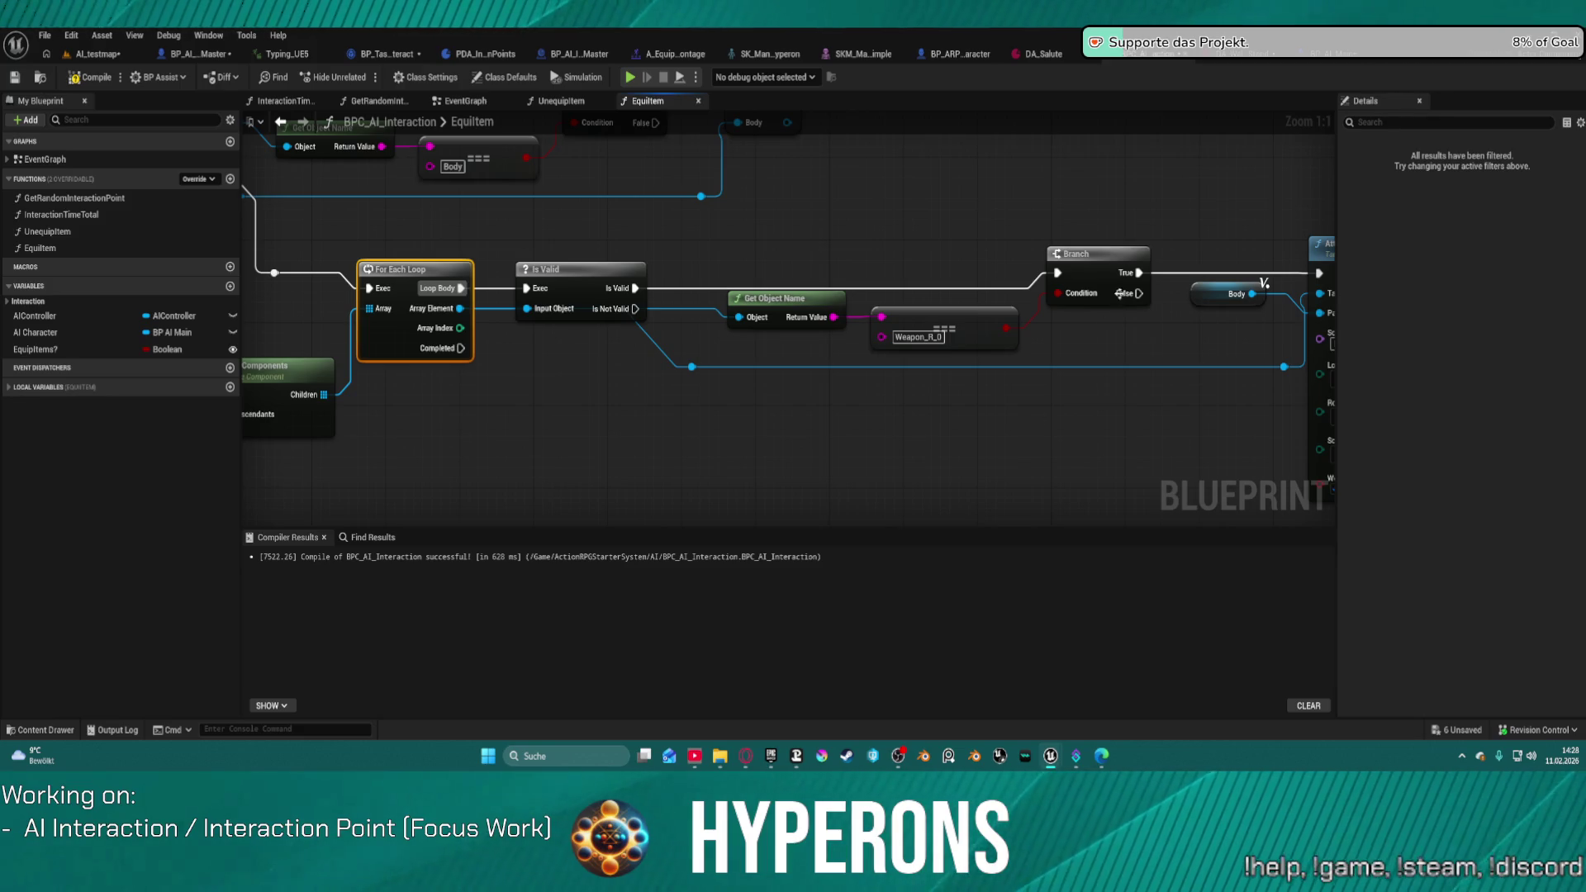
{"action": "key", "text": "f"}
Step: Place an AI Character getter in the EquipItem graph near the loop
{"action": "left_click_drag", "start_coordinate": [1051, 350], "coordinate": [730, 350]}
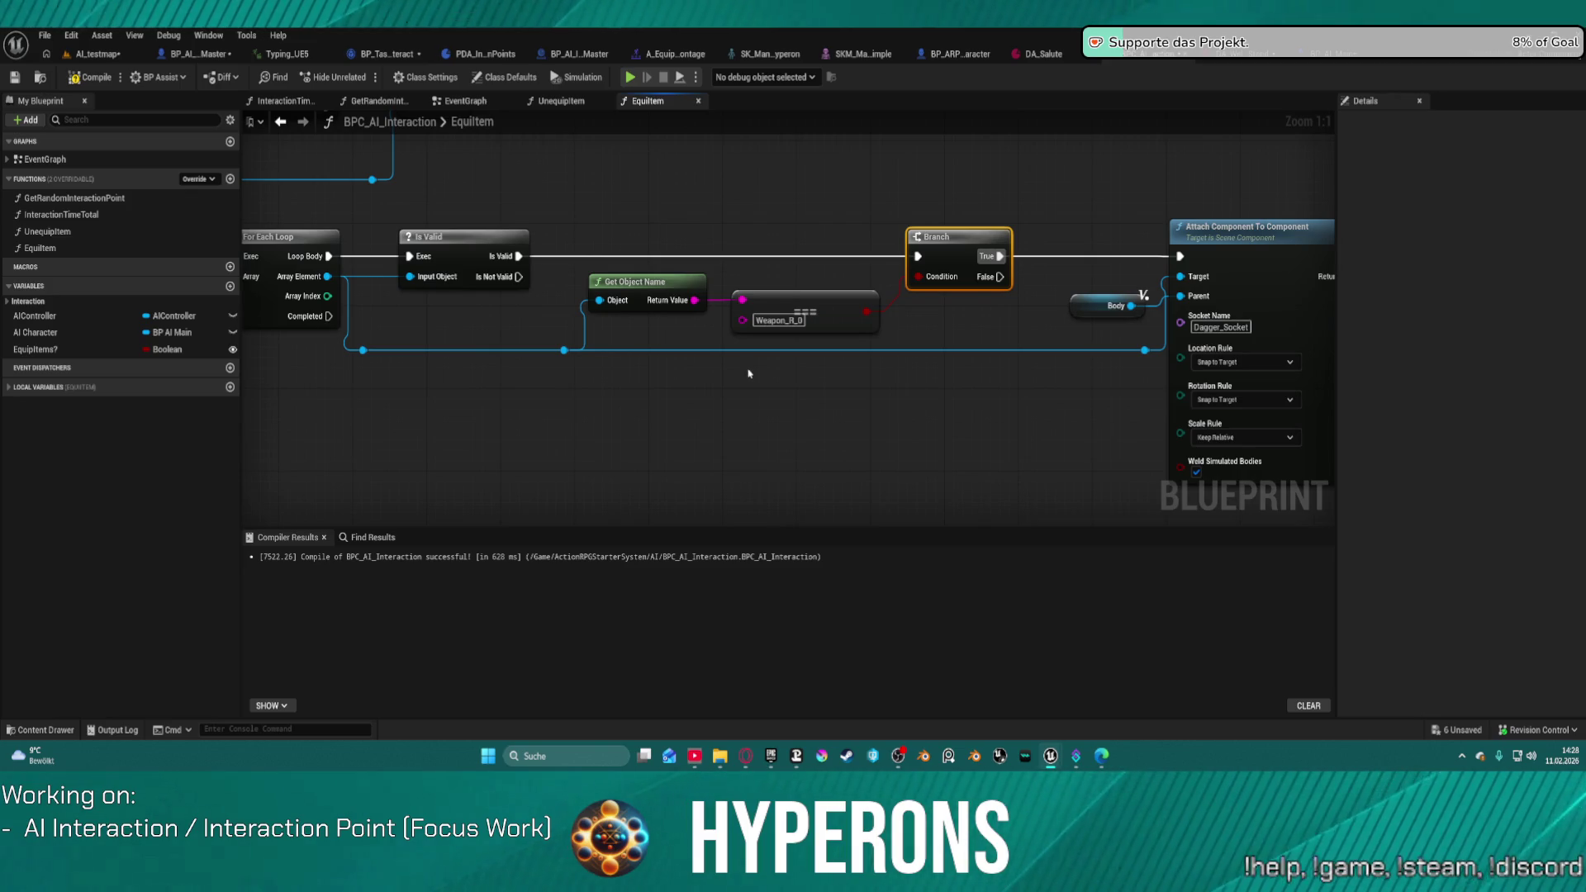
{"action": "mouse_move", "coordinate": [174, 382]}
{"action": "left_mouse_down"}
{"action": "mouse_move", "coordinate": [888, 361]}
{"action": "mouse_move", "coordinate": [748, 376]}
{"action": "left_mouse_up"}
{"action": "left_click_drag", "start_coordinate": [37, 332], "coordinate": [797, 407]}
{"action": "left_click", "coordinate": [803, 425]}
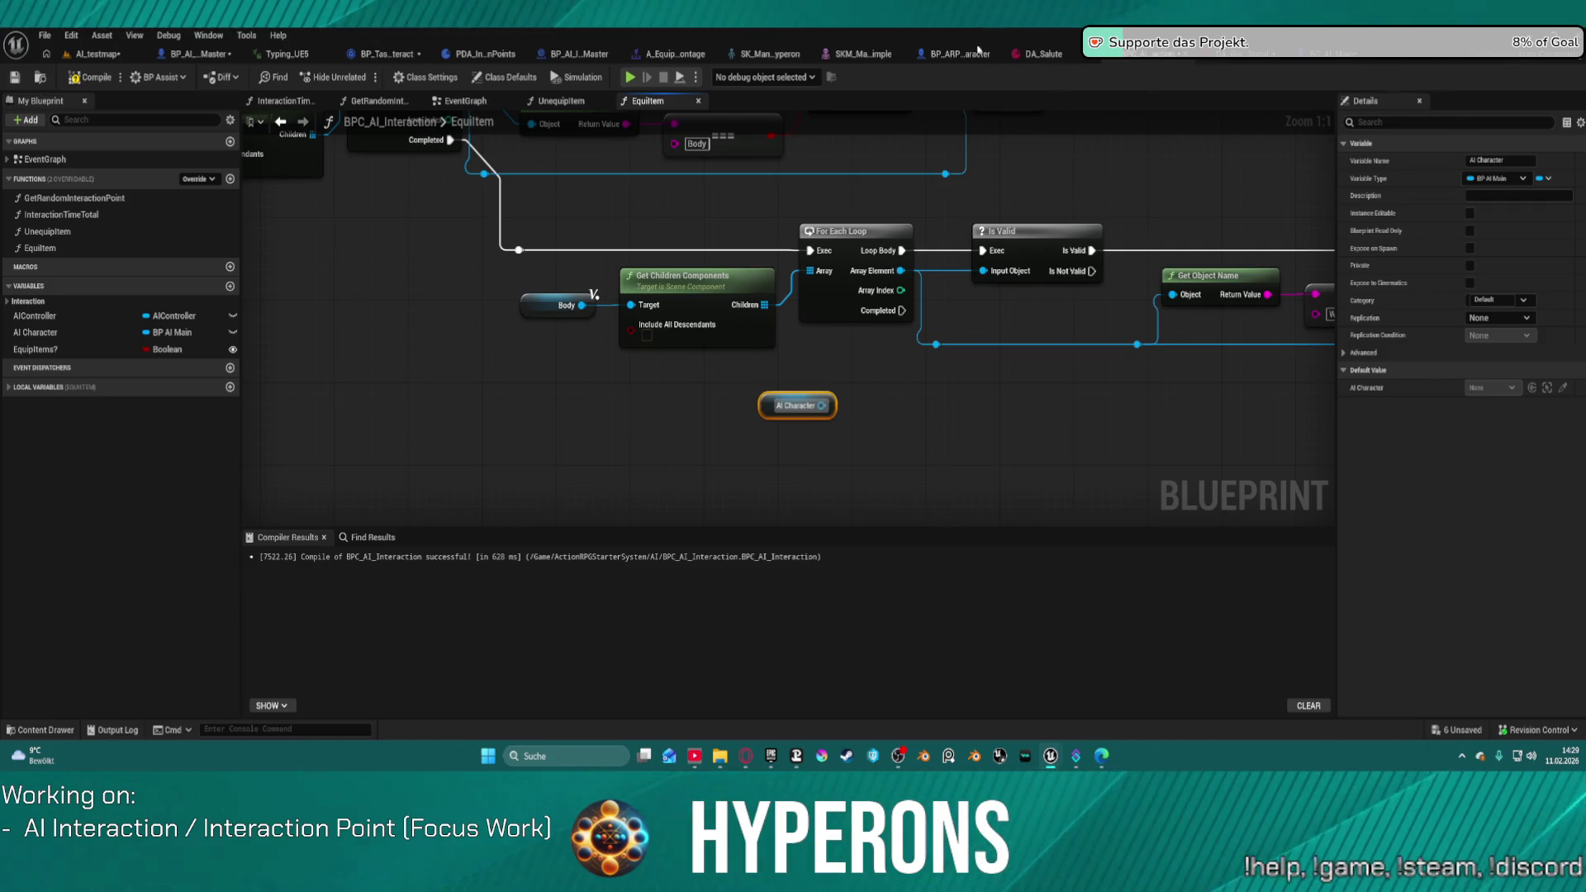
Step: Inspect the Visual Data Asset in BP_AI_Interactor_Master's class defaults, then close it
{"action": "left_click", "coordinate": [185, 56]}
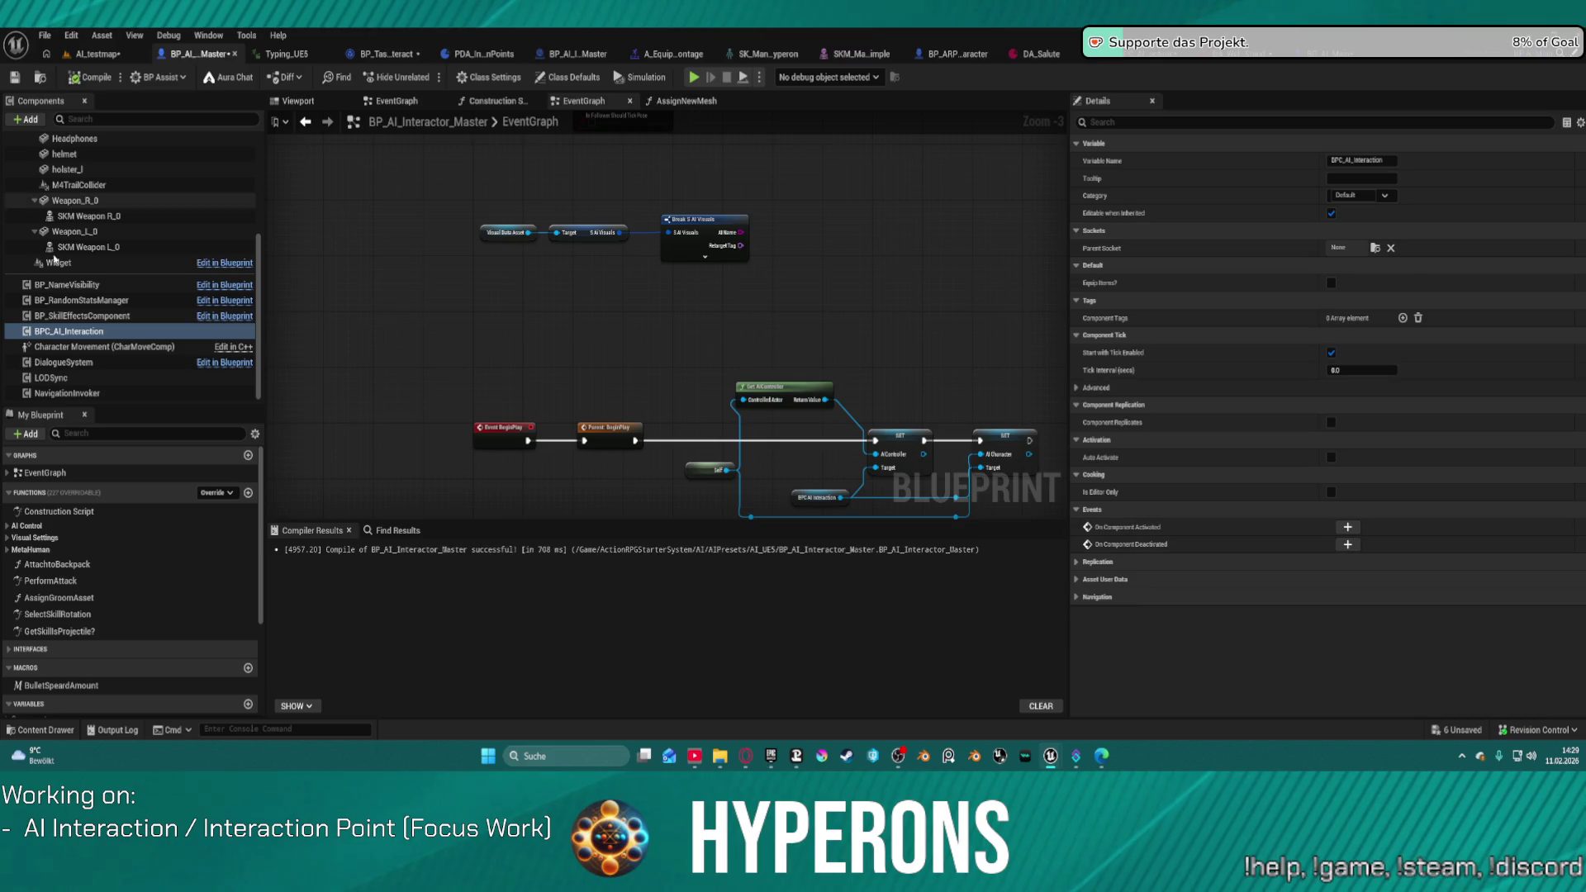
{"action": "left_click", "coordinate": [570, 76]}
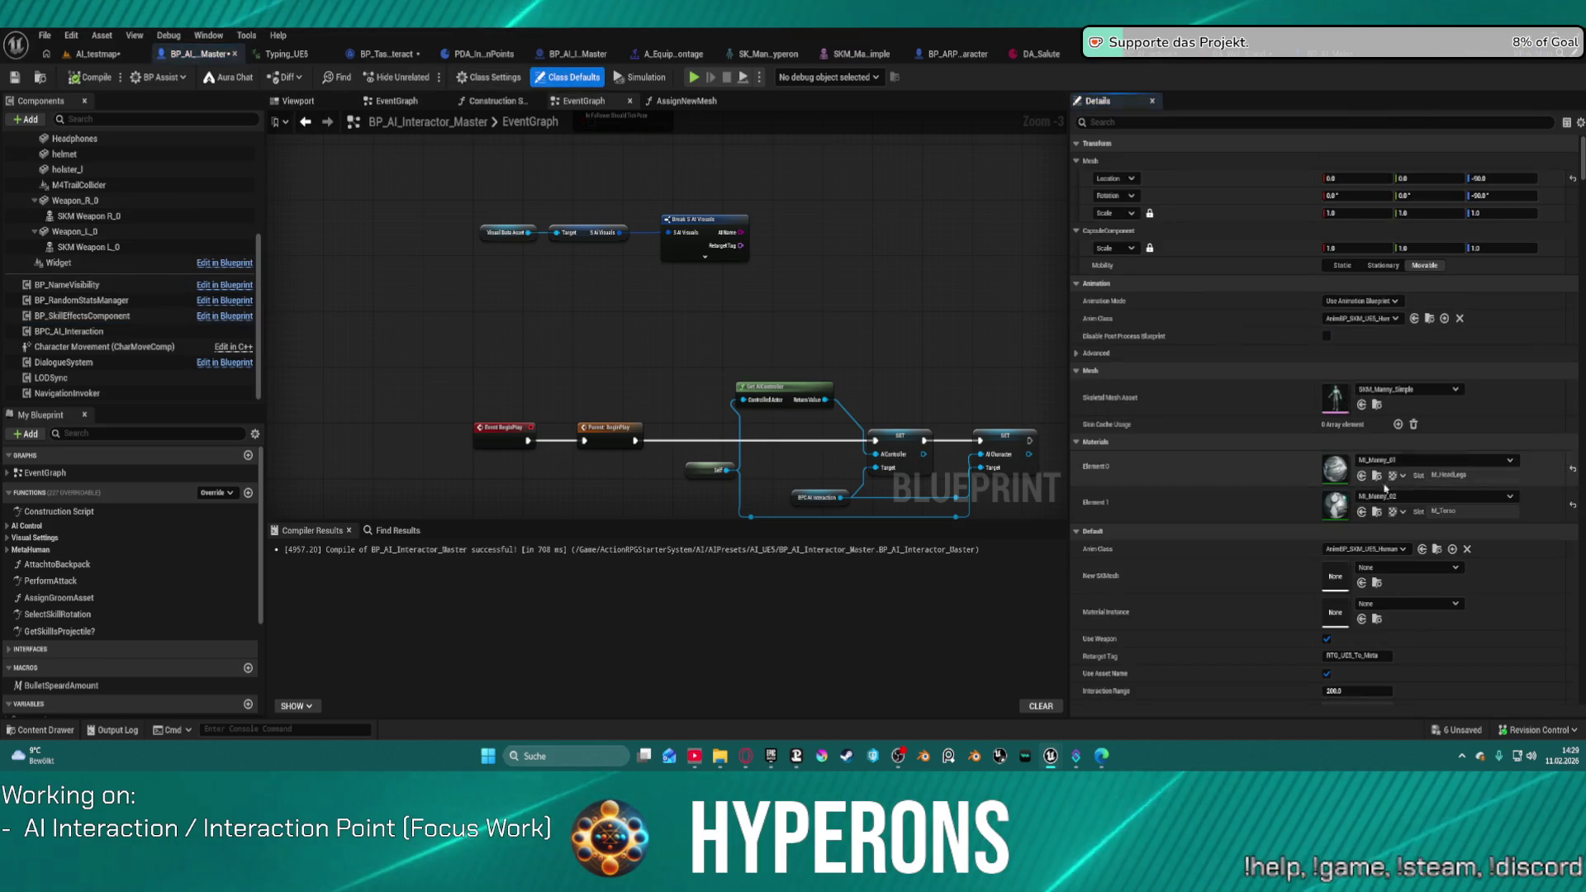
{"action": "left_click", "coordinate": [1152, 121]}
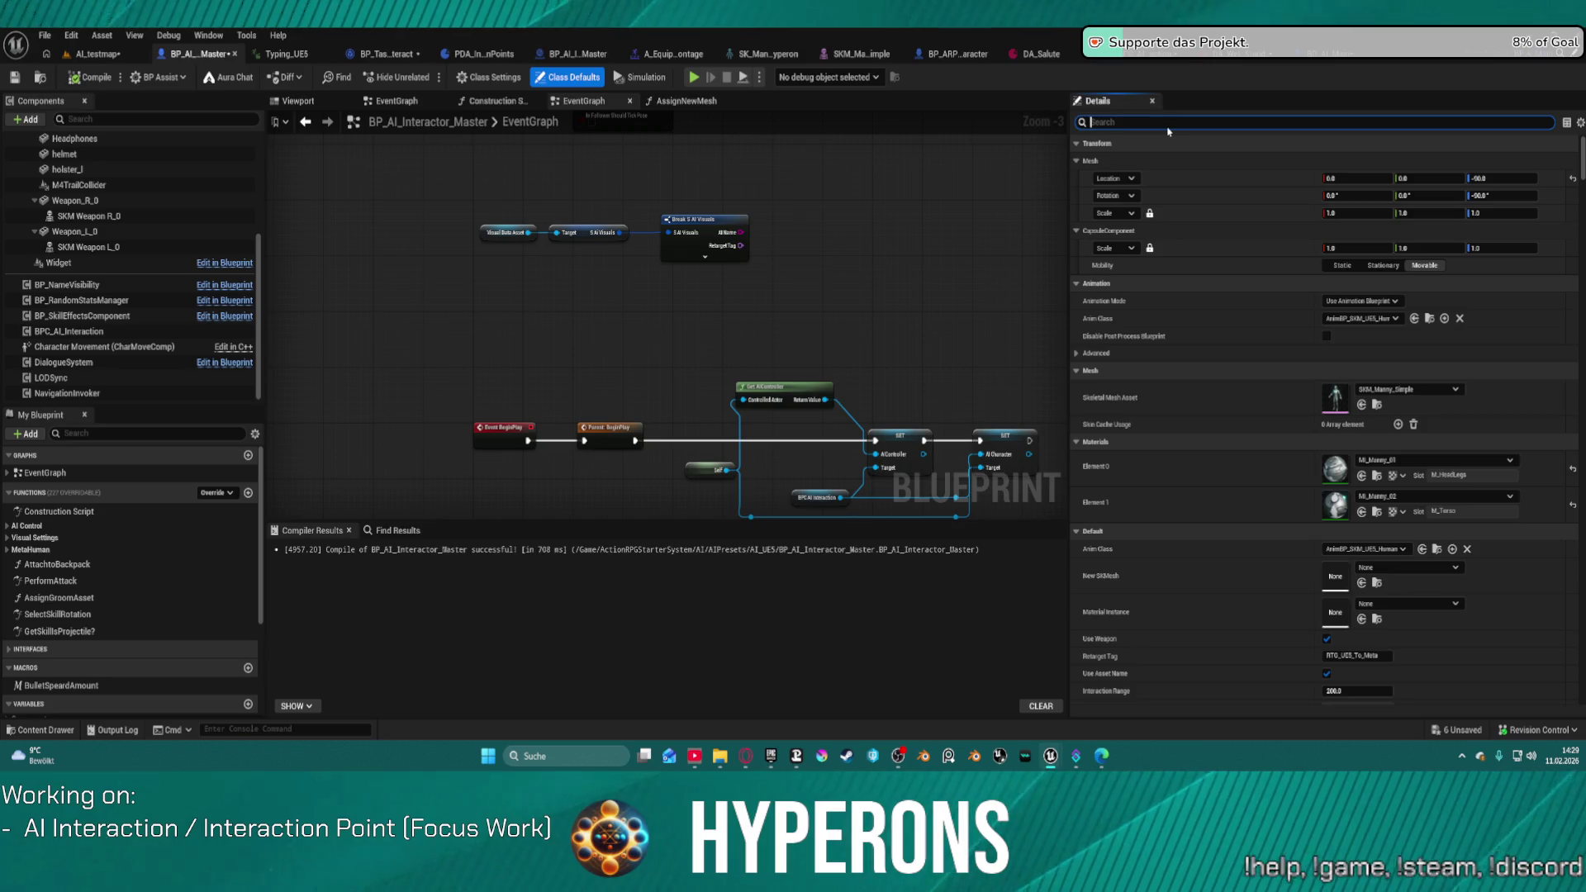
{"action": "type", "text": "visu"}
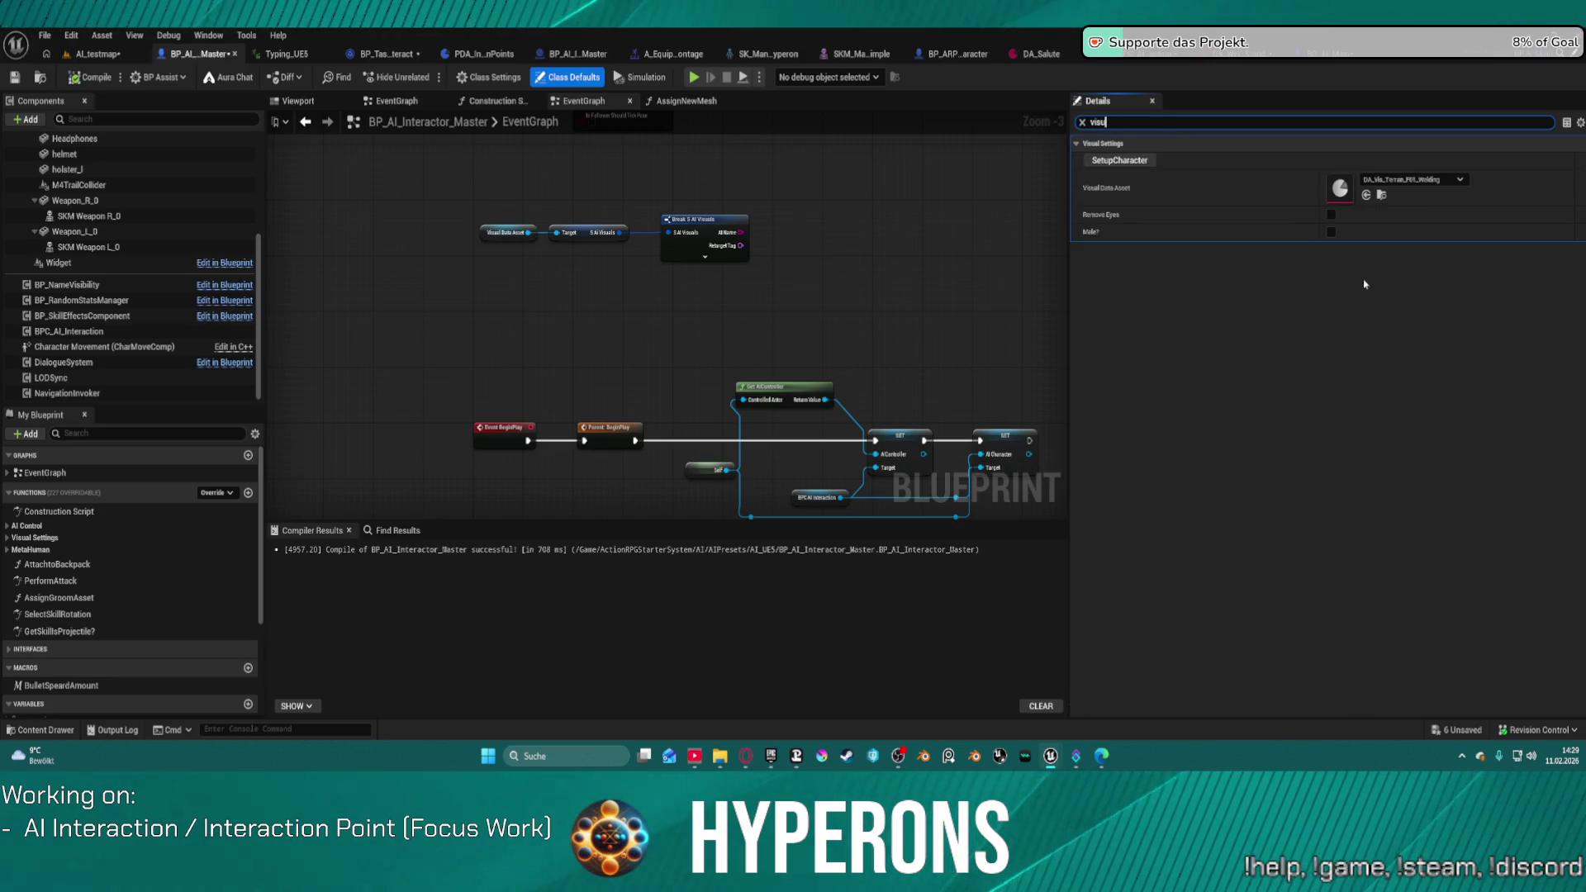
{"action": "double_click", "coordinate": [1339, 188]}
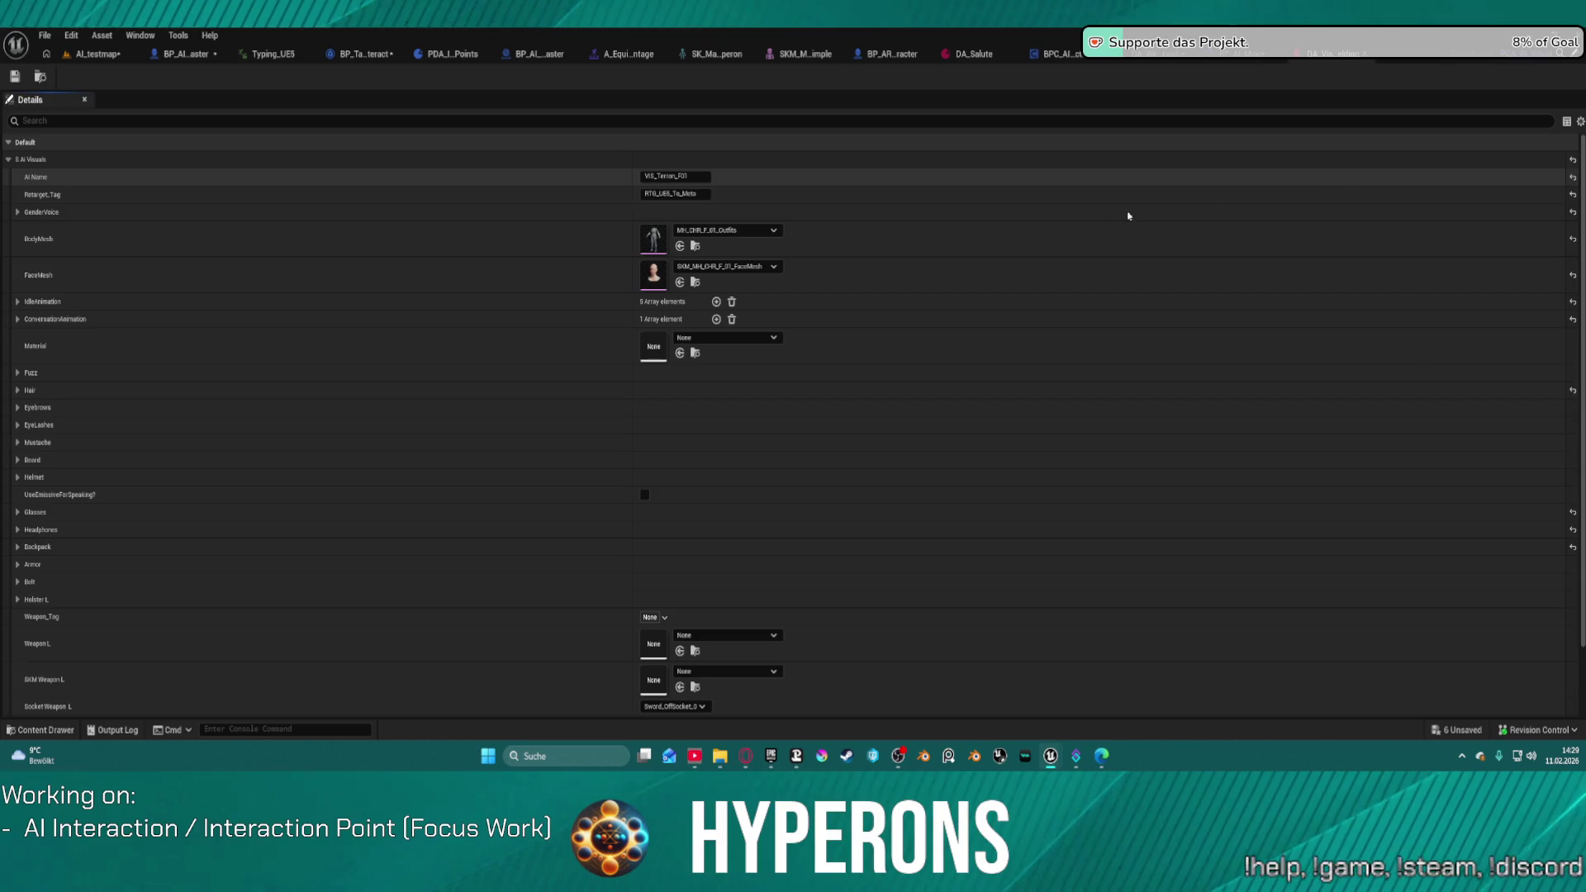
{"action": "left_click", "coordinate": [1363, 54]}
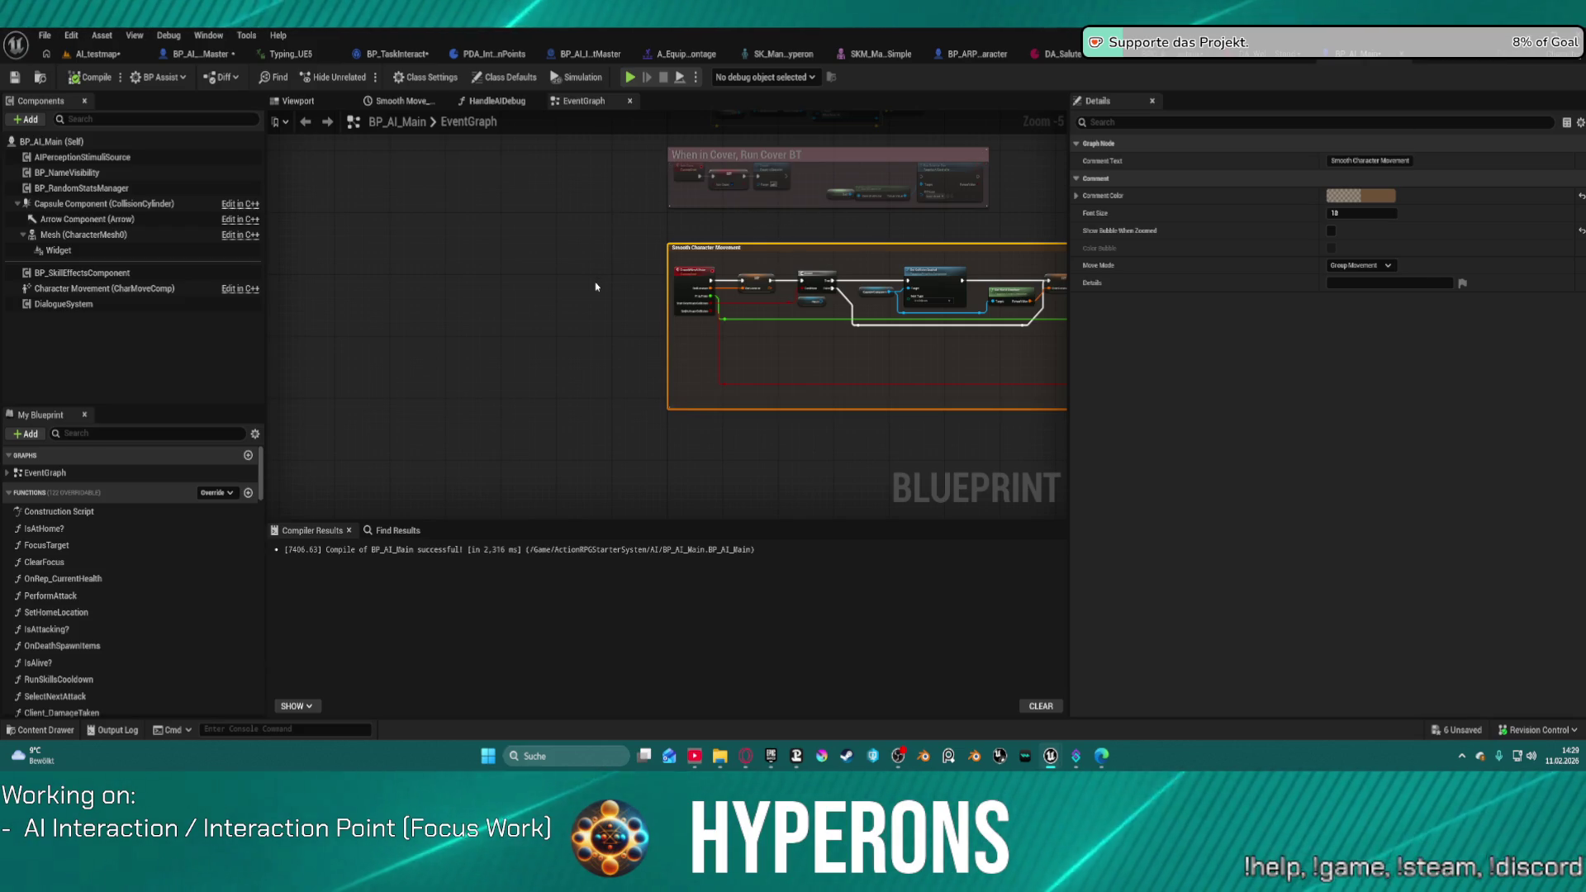
Step: Frame the Smooth Character Movement logic in BP_AI_Main's event graph
{"action": "key", "text": "Home"}
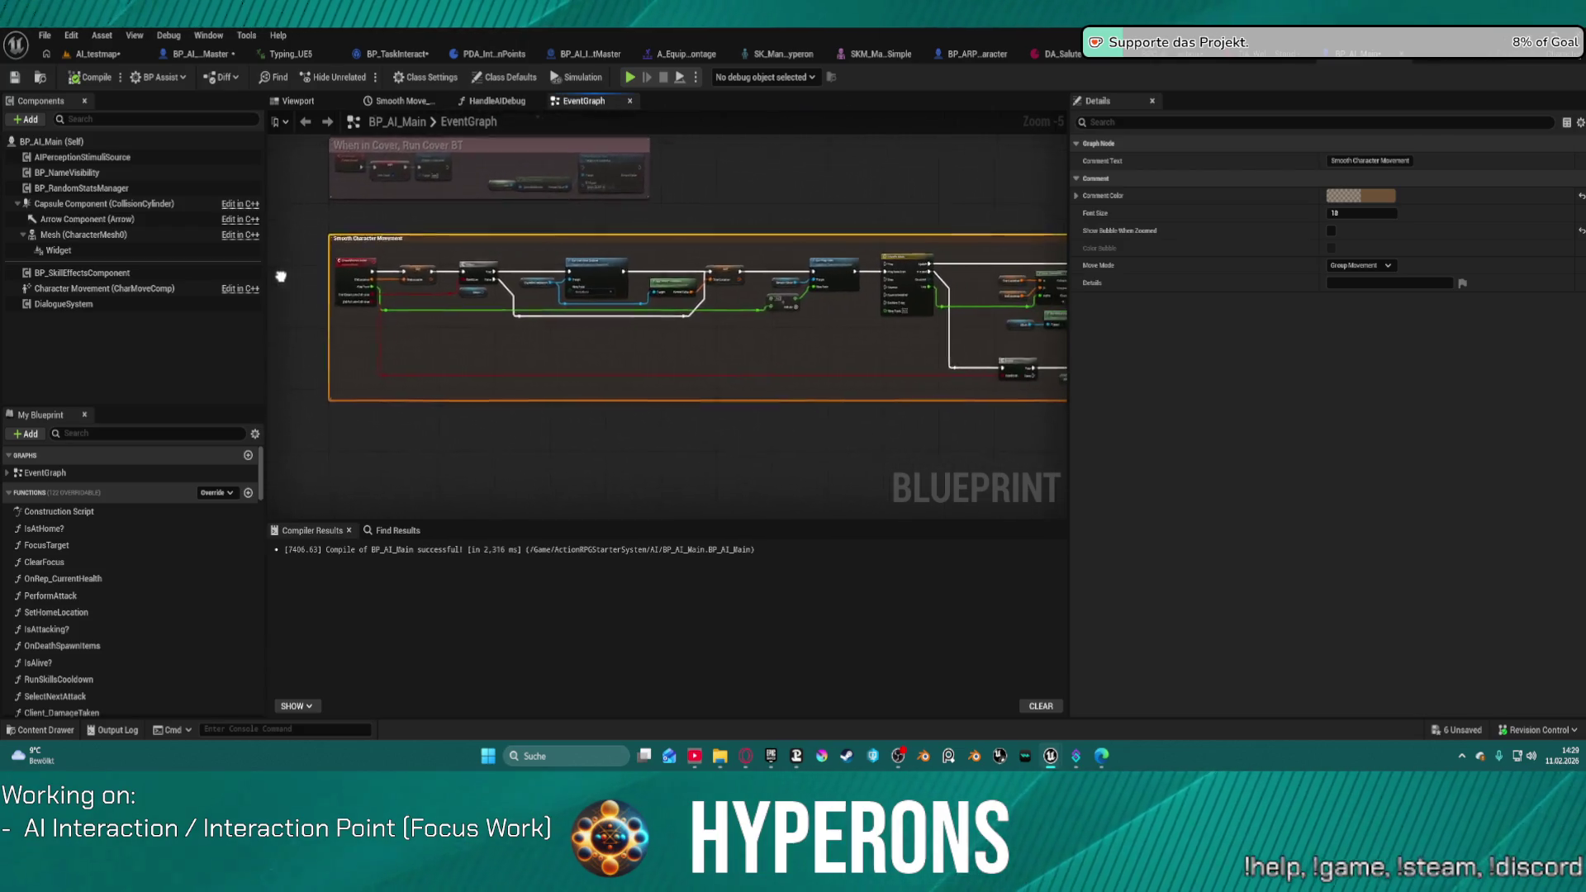
{"action": "left_click_drag", "start_coordinate": [355, 244], "coordinate": [687, 252]}
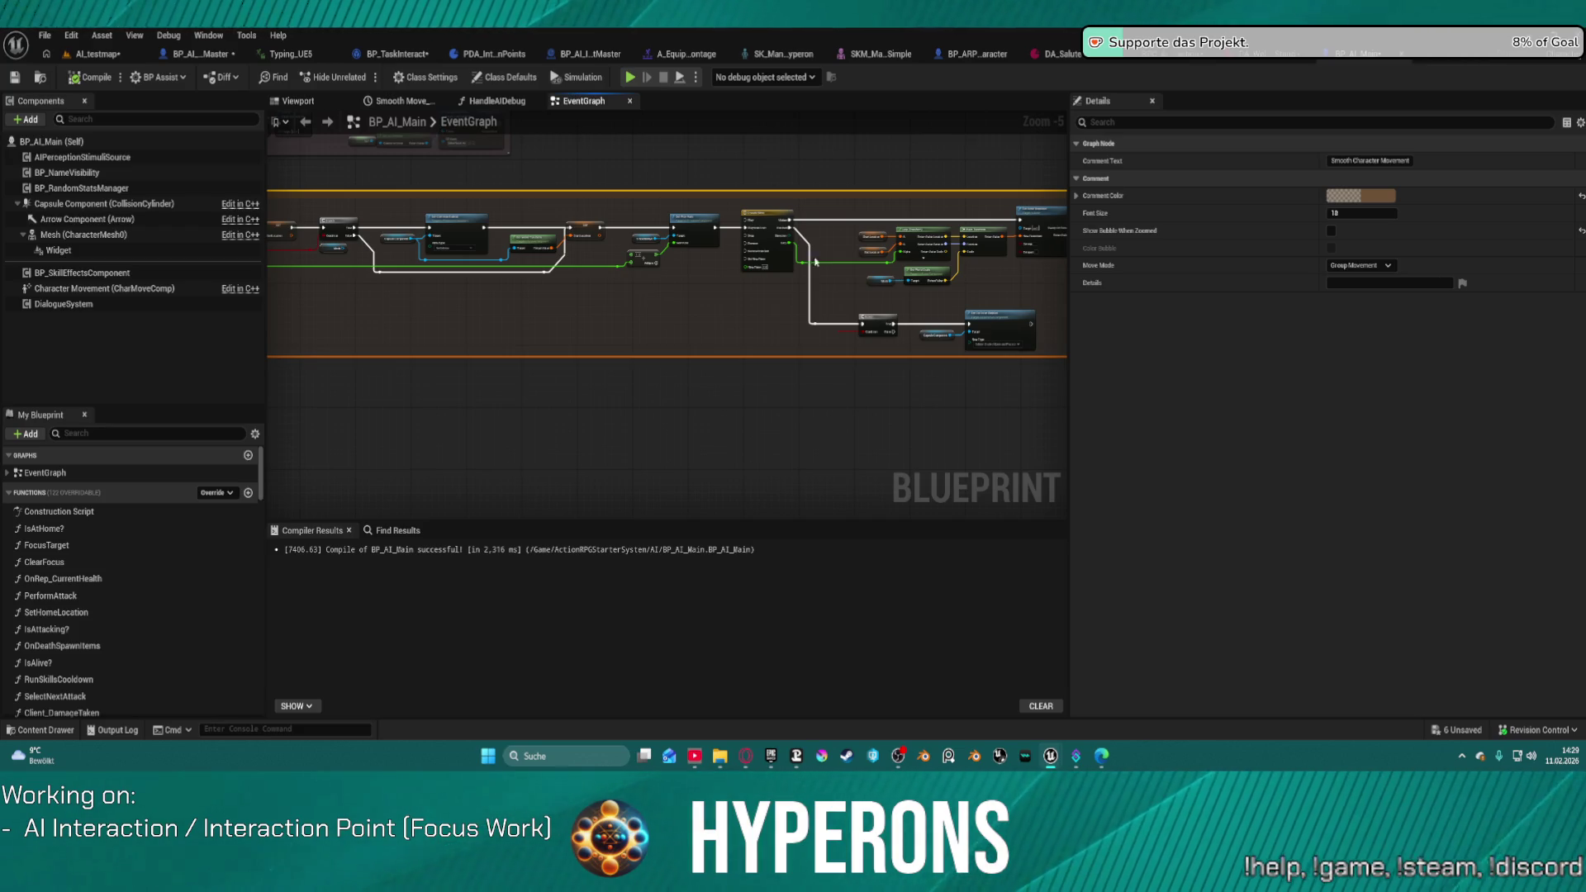
{"action": "scroll", "coordinate": [935, 400], "scroll_direction": "up", "scroll_amount": 3}
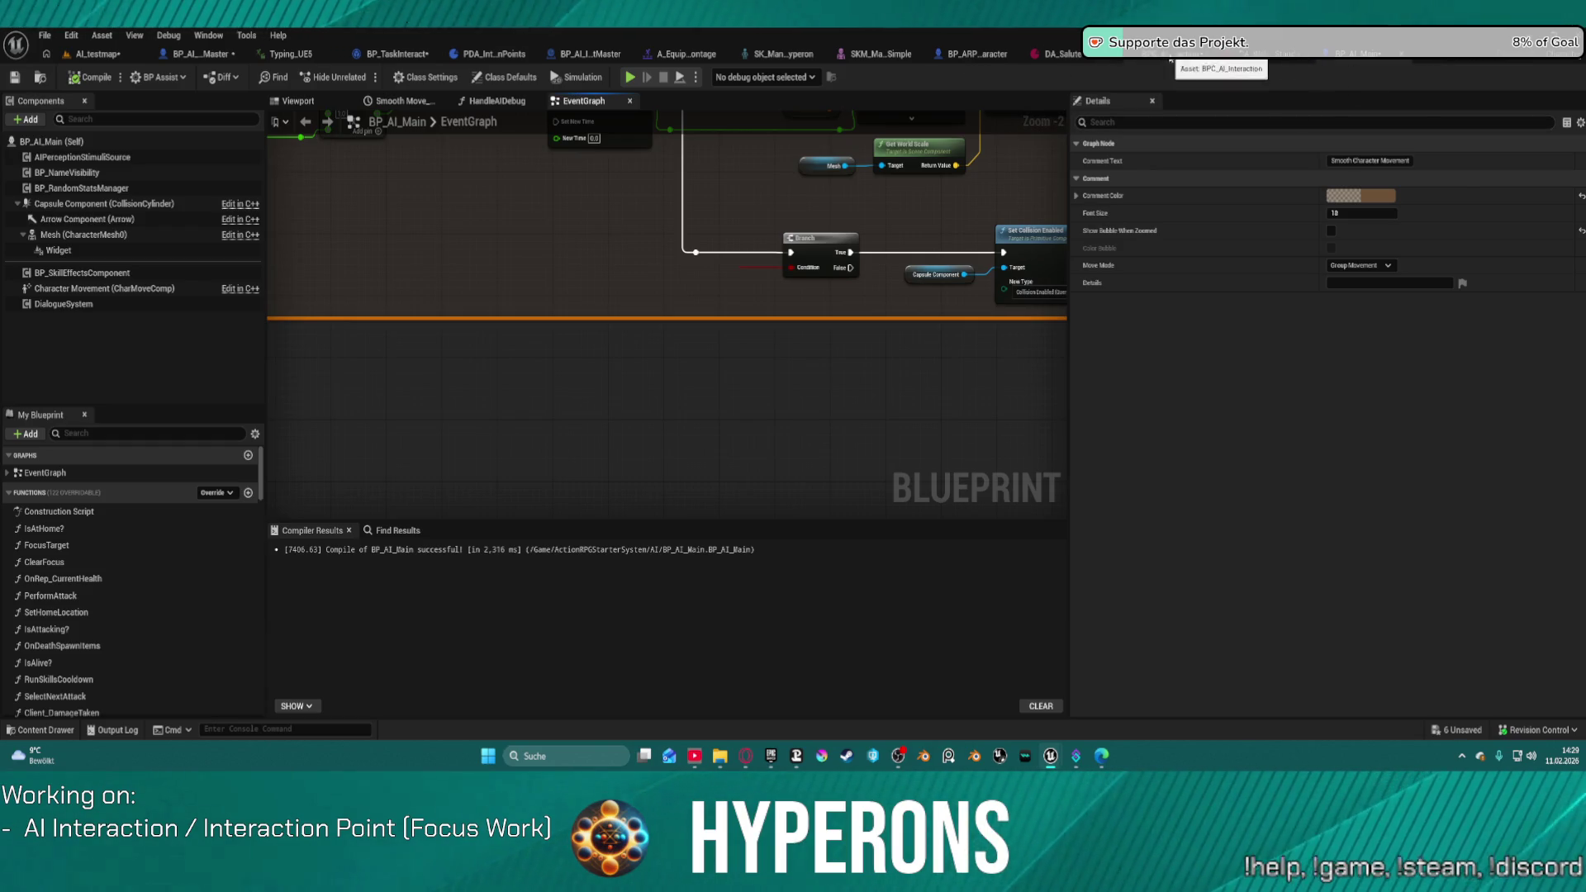
Step: Add a Get Weapon SM Socket node from AI Character in EquipItem, then delete it
{"action": "left_click", "coordinate": [1161, 55]}
{"action": "left_click_drag", "start_coordinate": [827, 410], "coordinate": [961, 419]}
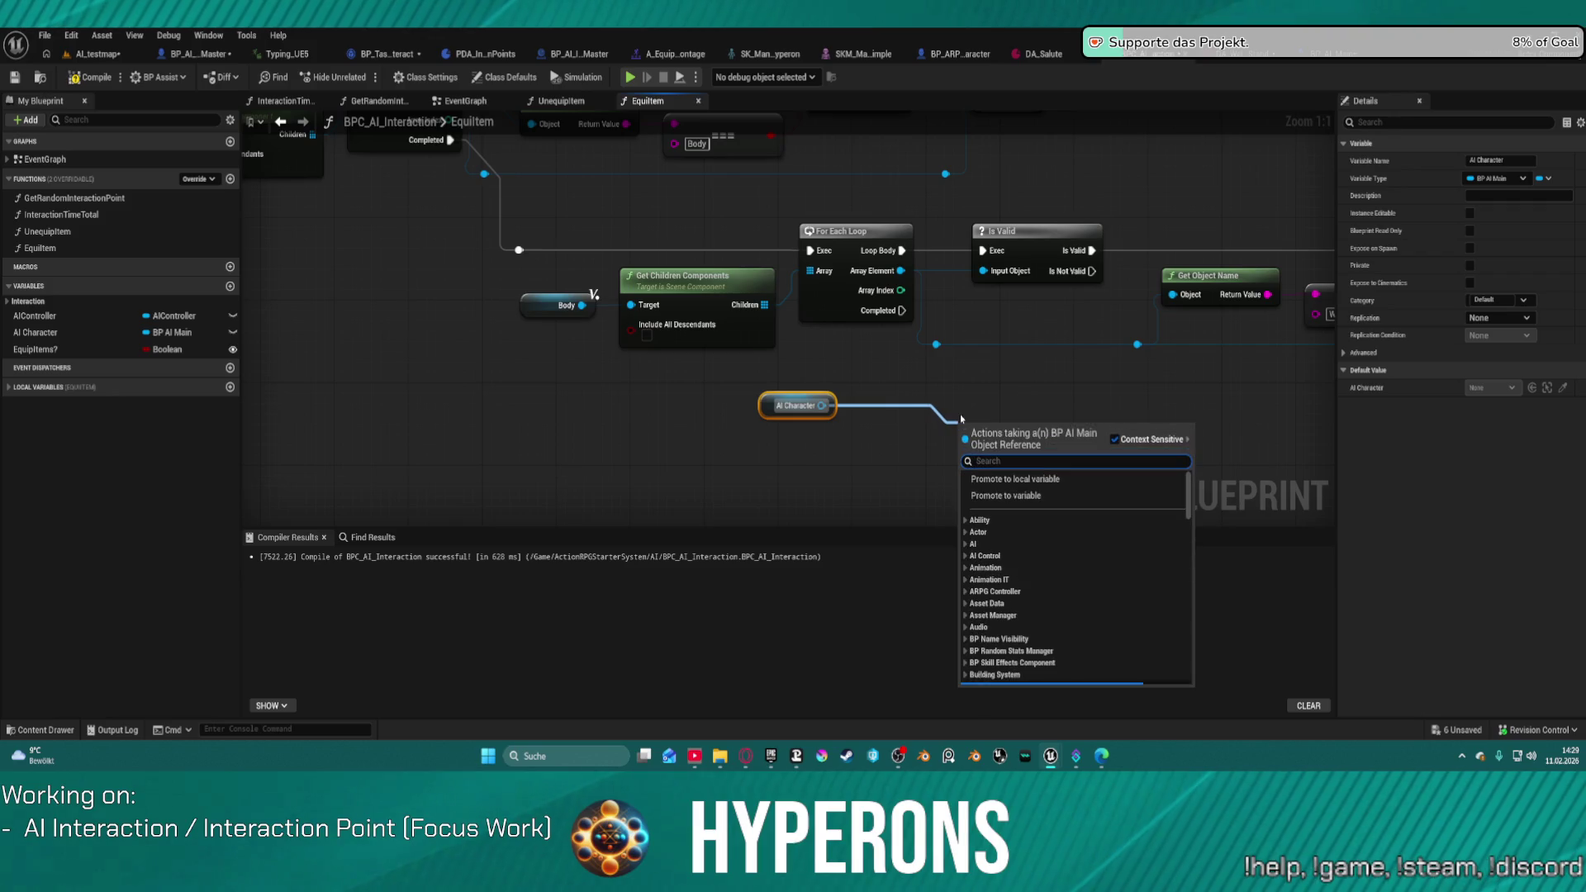
{"action": "type", "text": "we"}
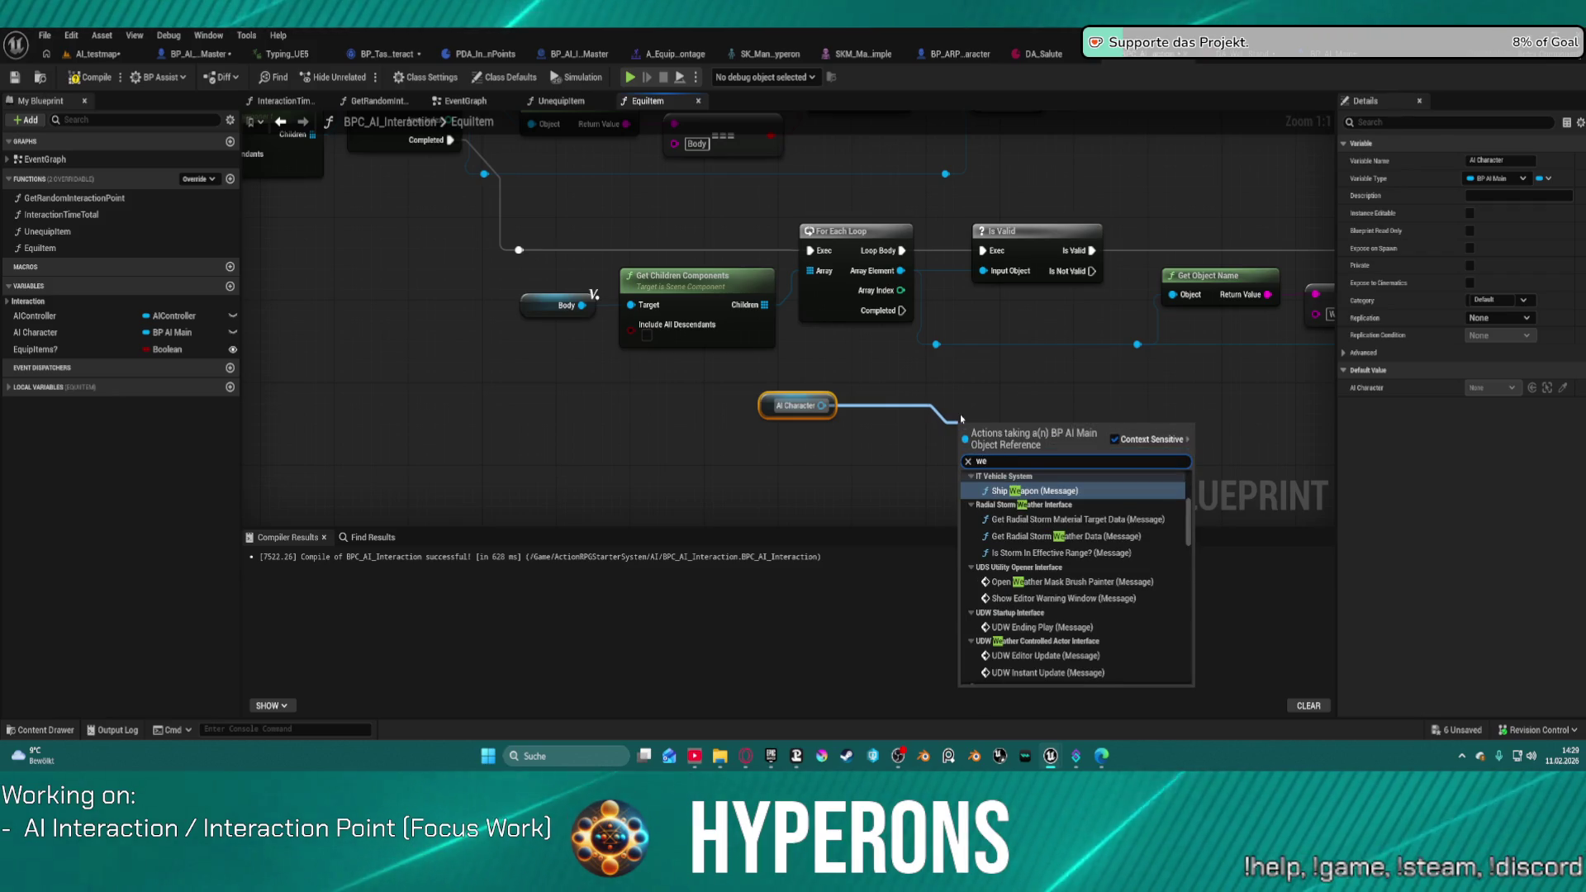
{"action": "key", "text": "BackSpace"}
{"action": "key", "text": "BackSpace"}
{"action": "type", "text": "s"}
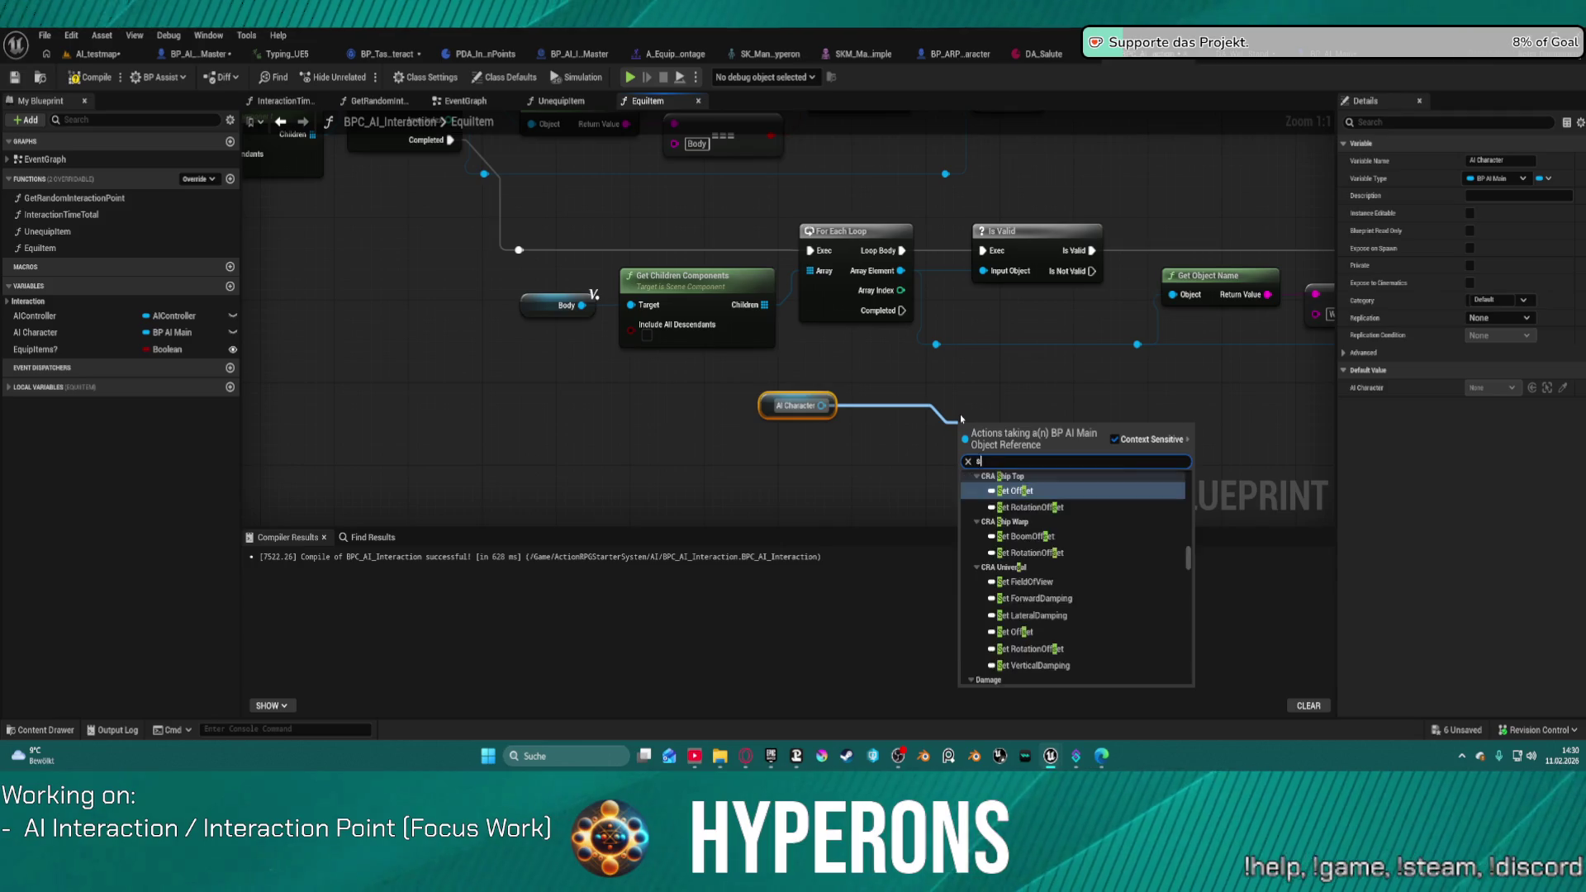
{"action": "type", "text": "ocket"}
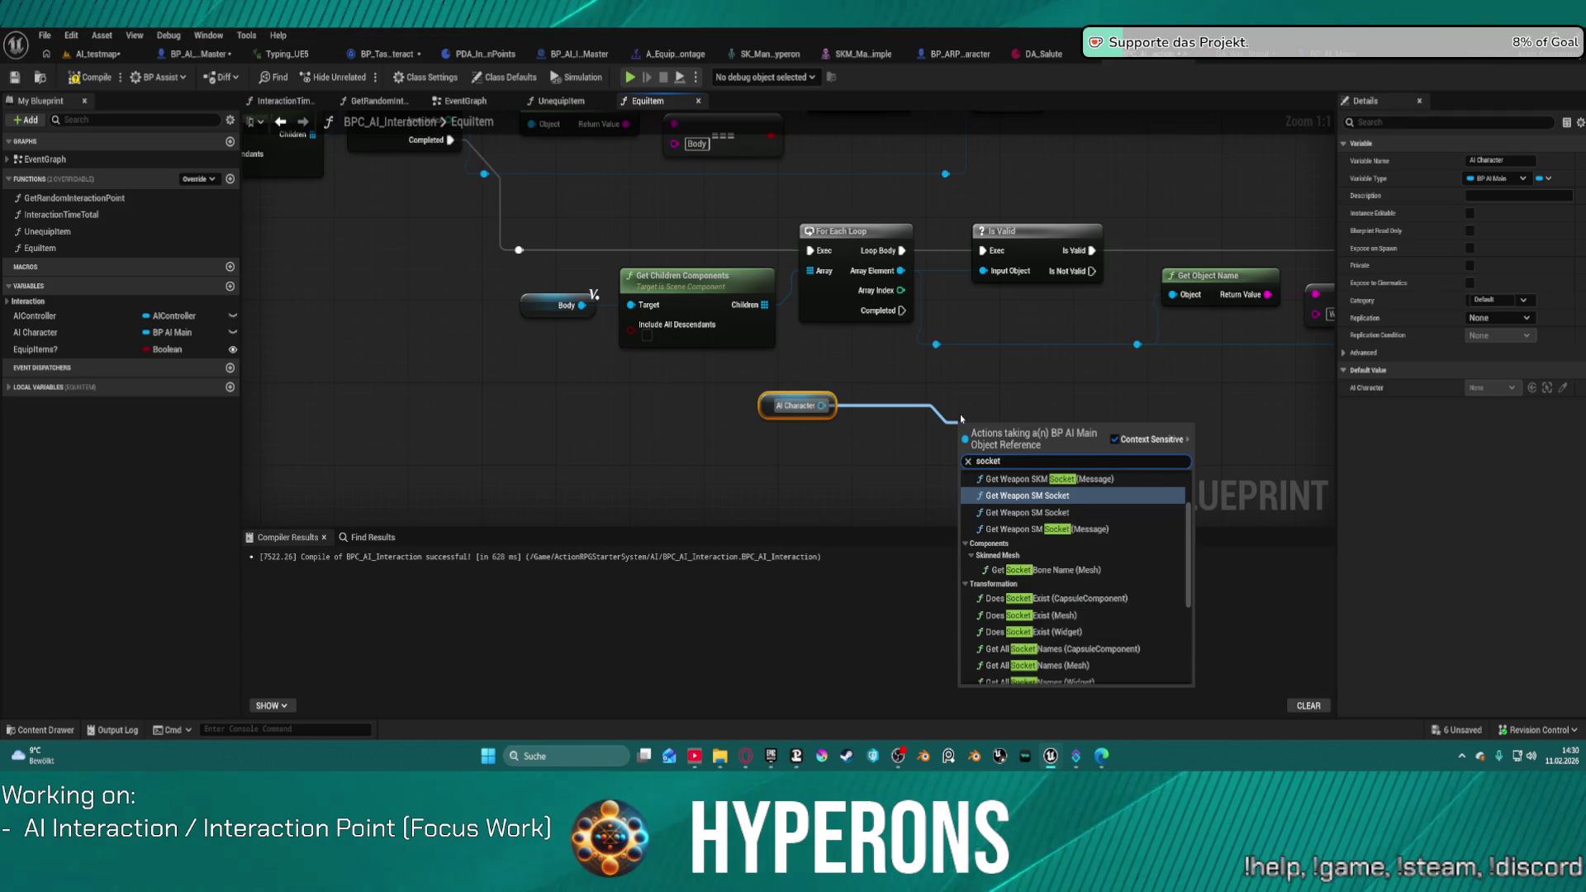
{"action": "type", "text": " we"}
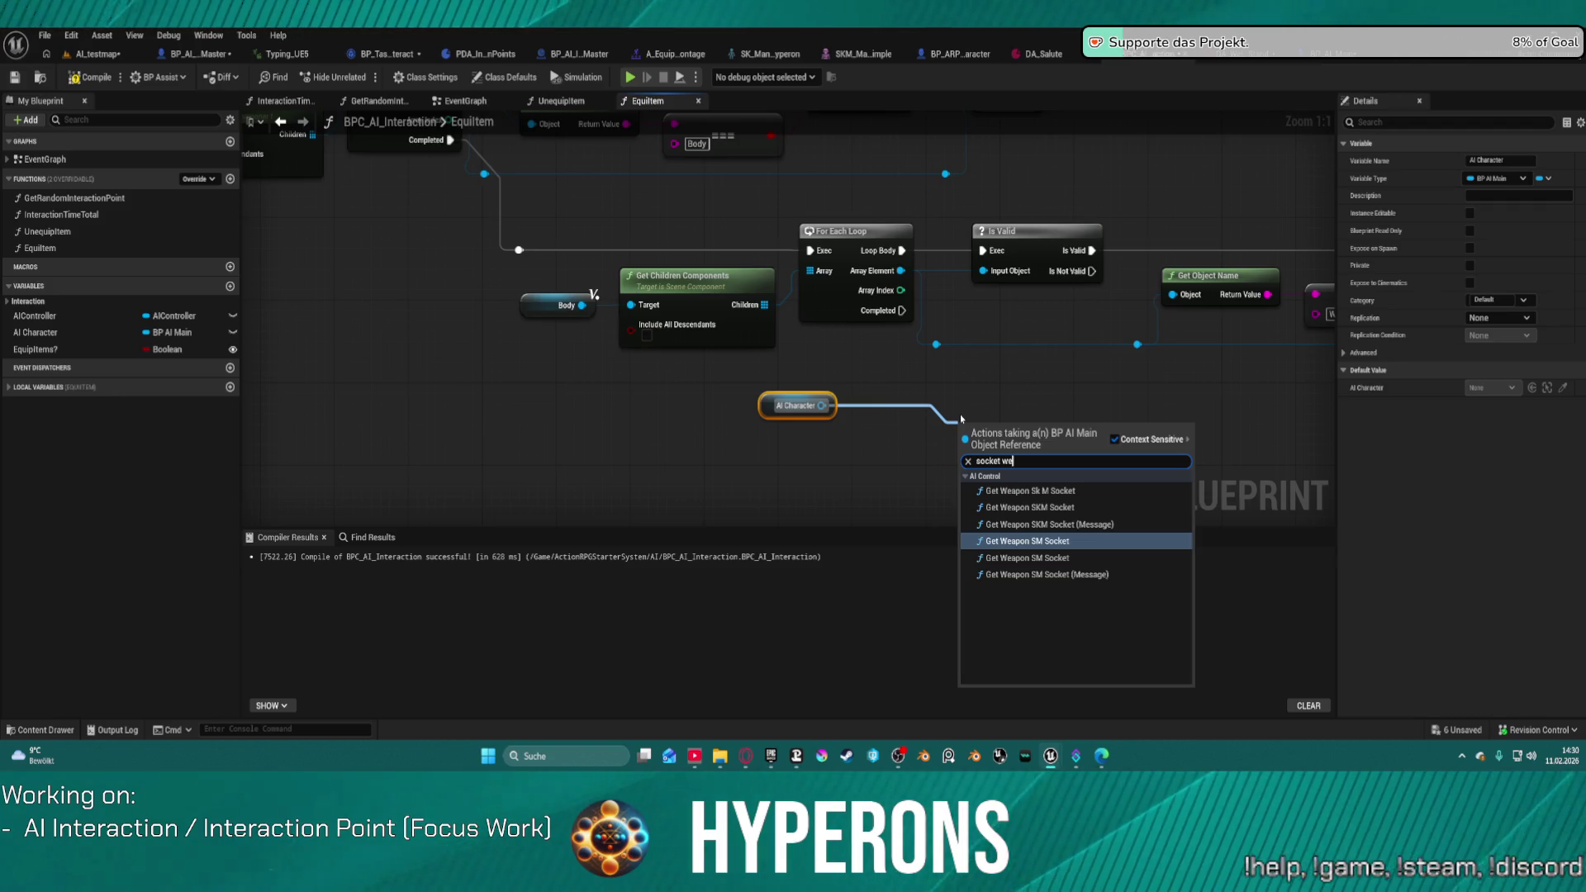
{"action": "left_click", "coordinate": [1021, 539]}
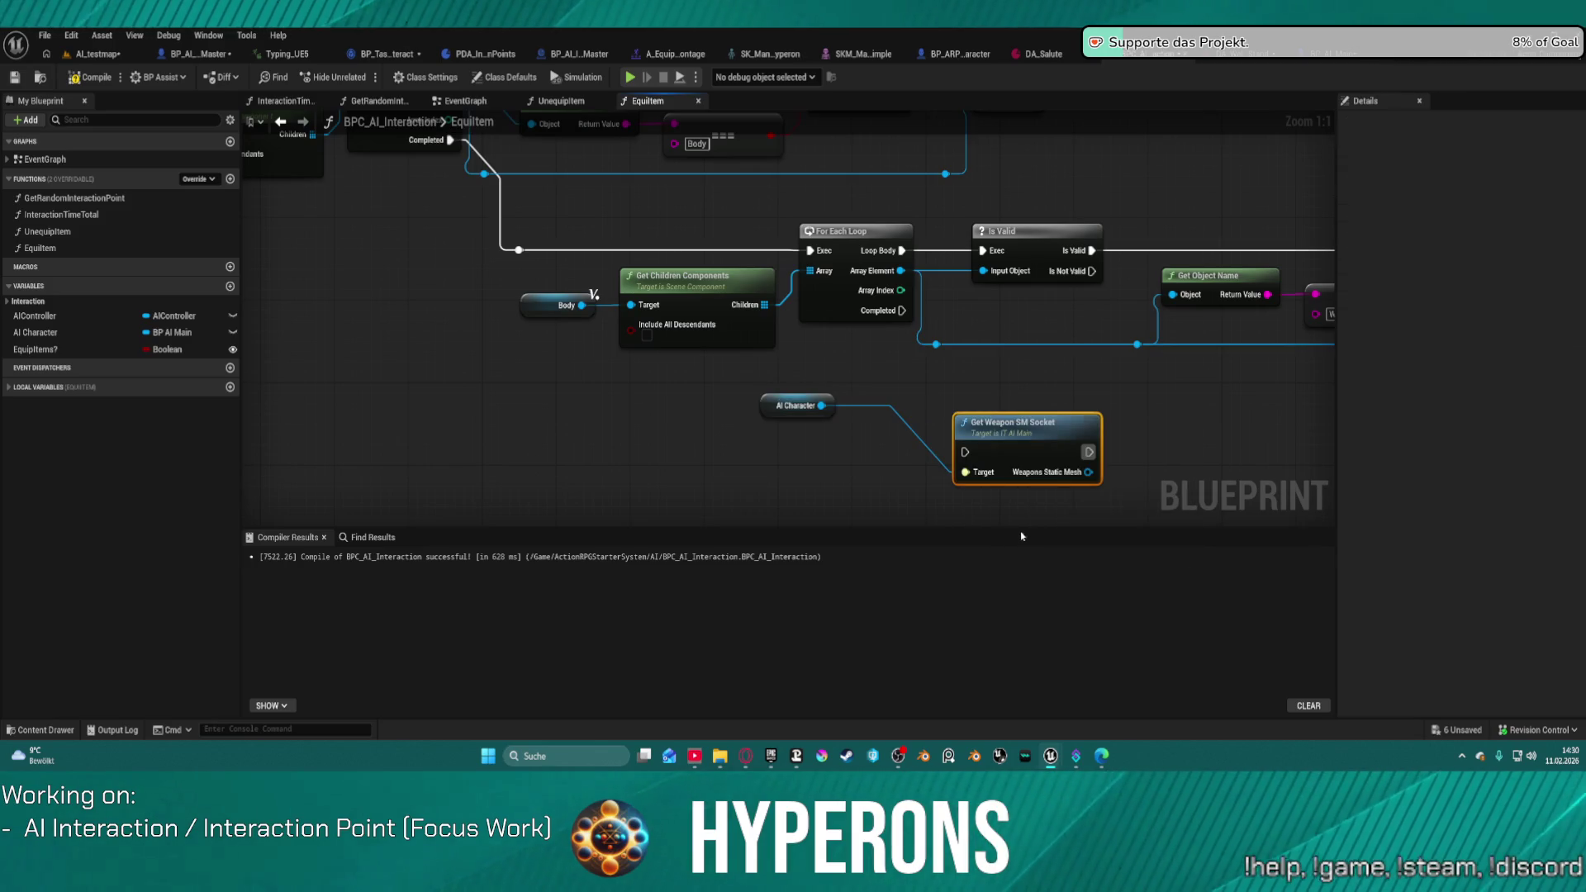
{"action": "key", "text": "Delete"}
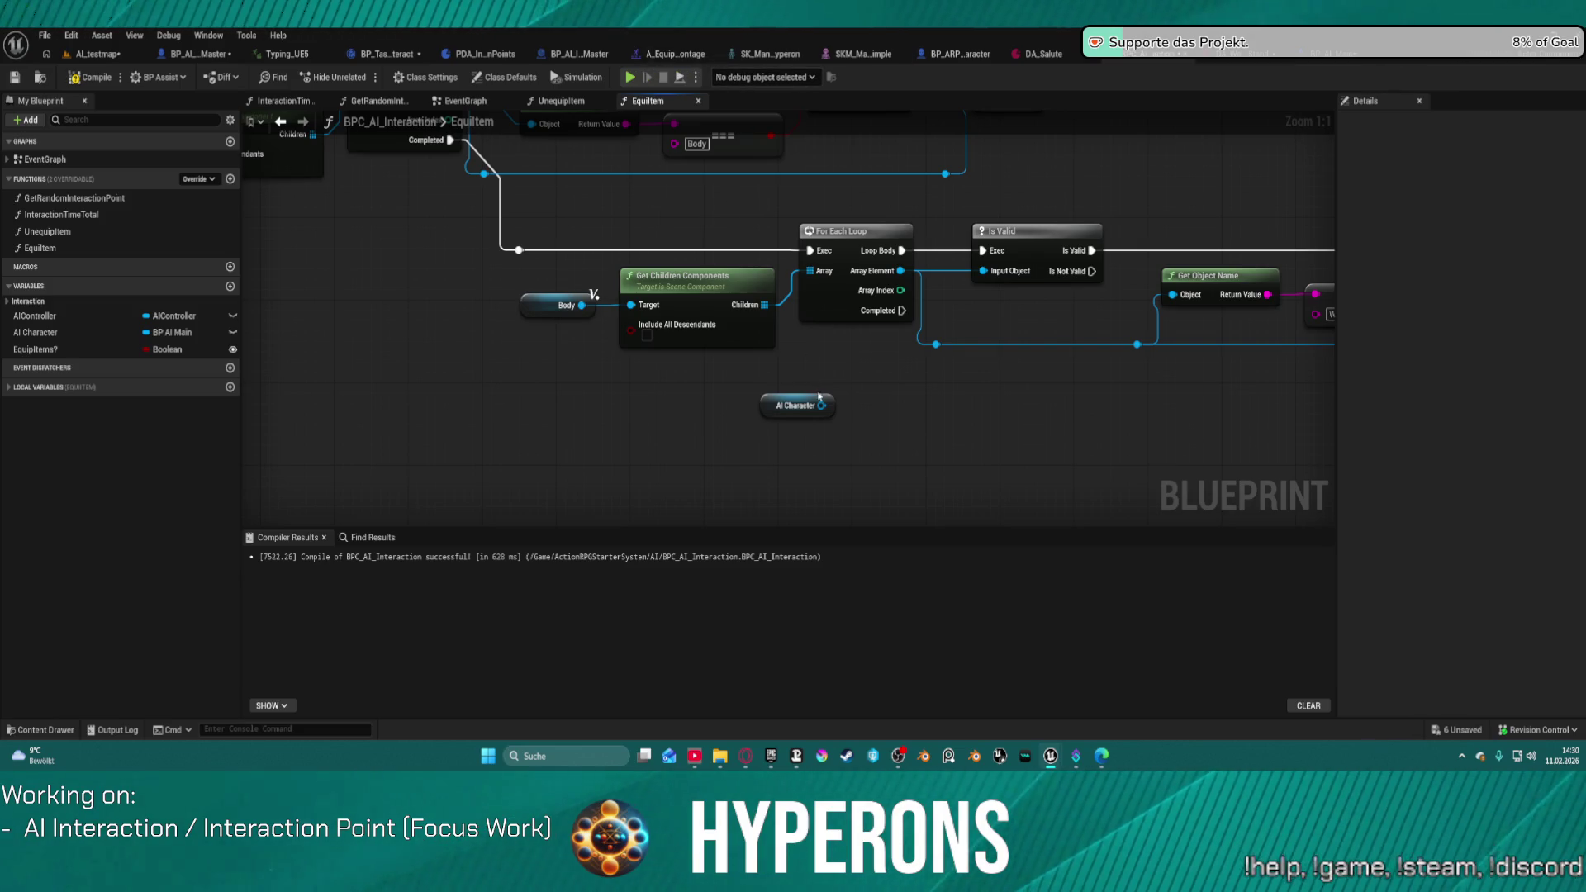
Step: Search the AI Character actions for 'visiu' and dismiss without adding a node
{"action": "left_click_drag", "start_coordinate": [821, 405], "coordinate": [836, 468]}
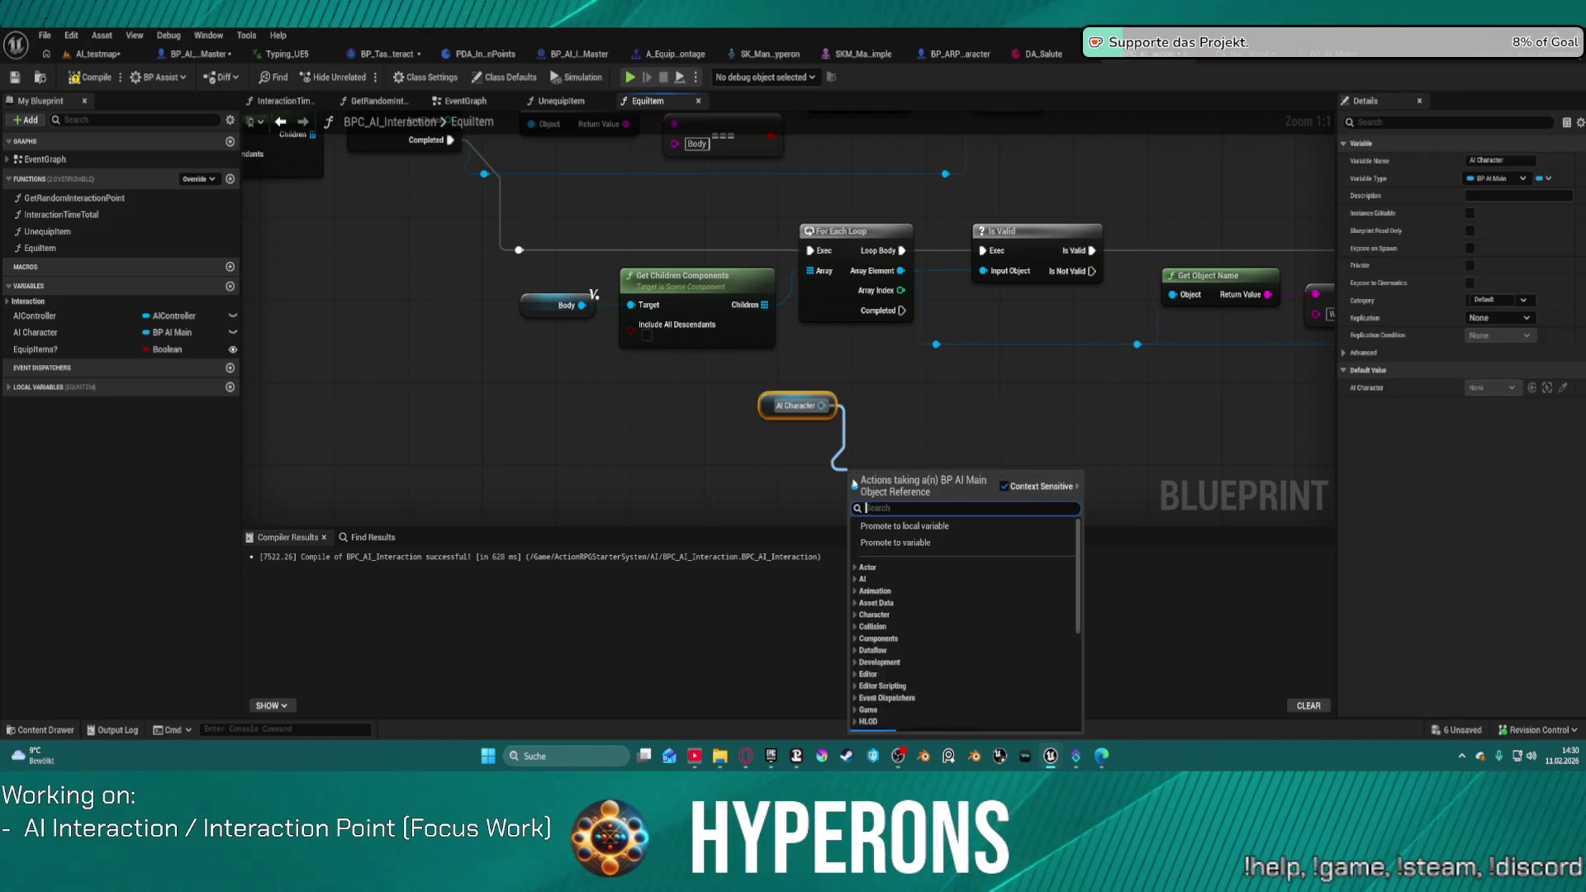
{"action": "type", "text": "vis"}
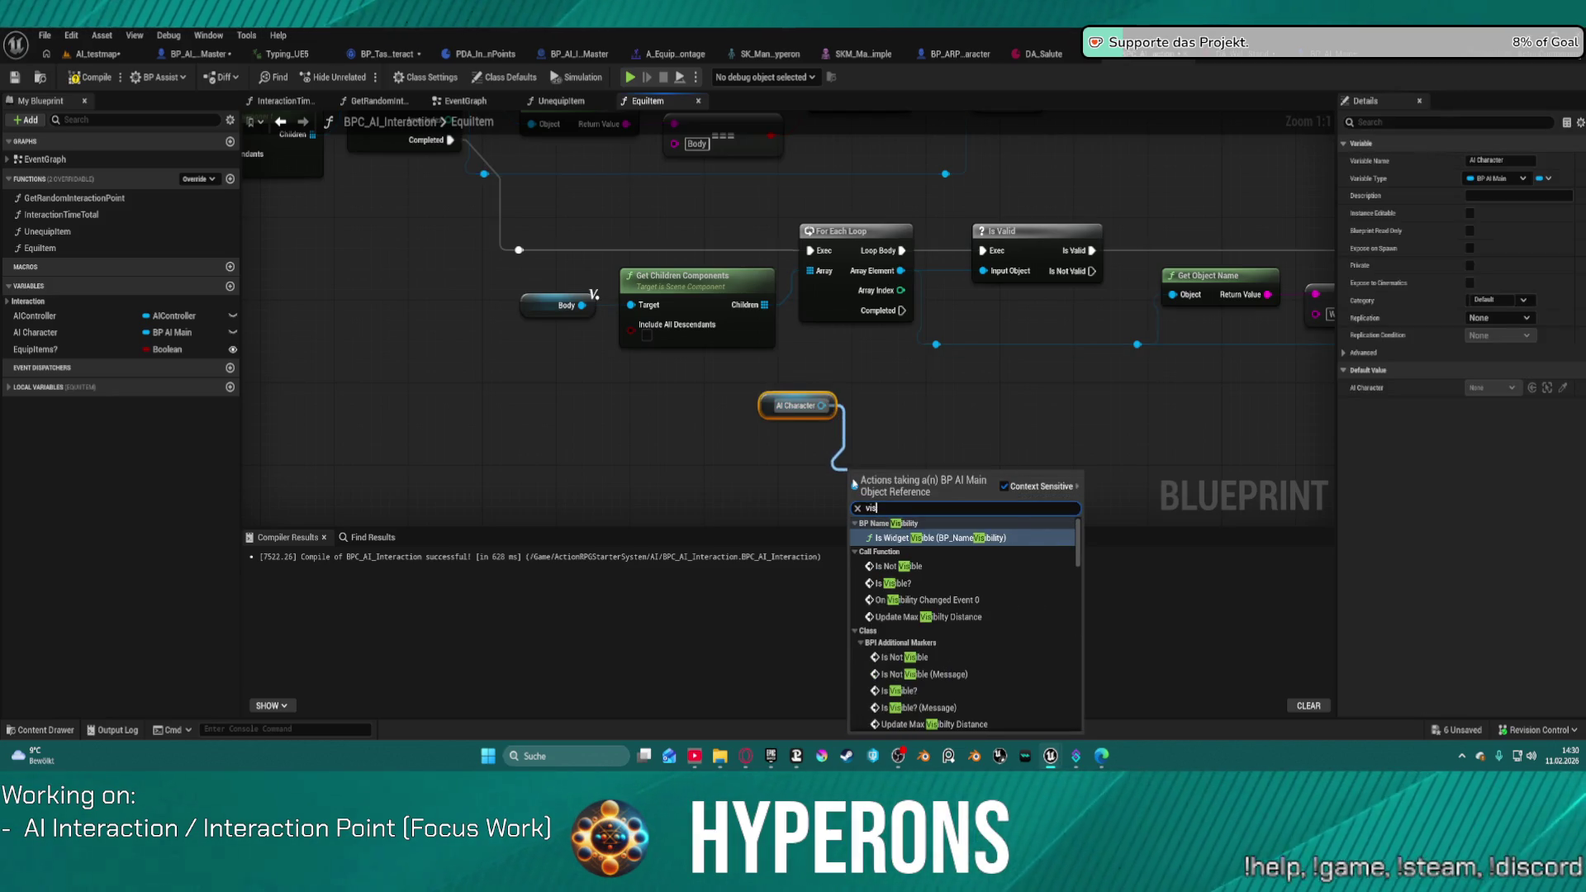
{"action": "type", "text": "iua"}
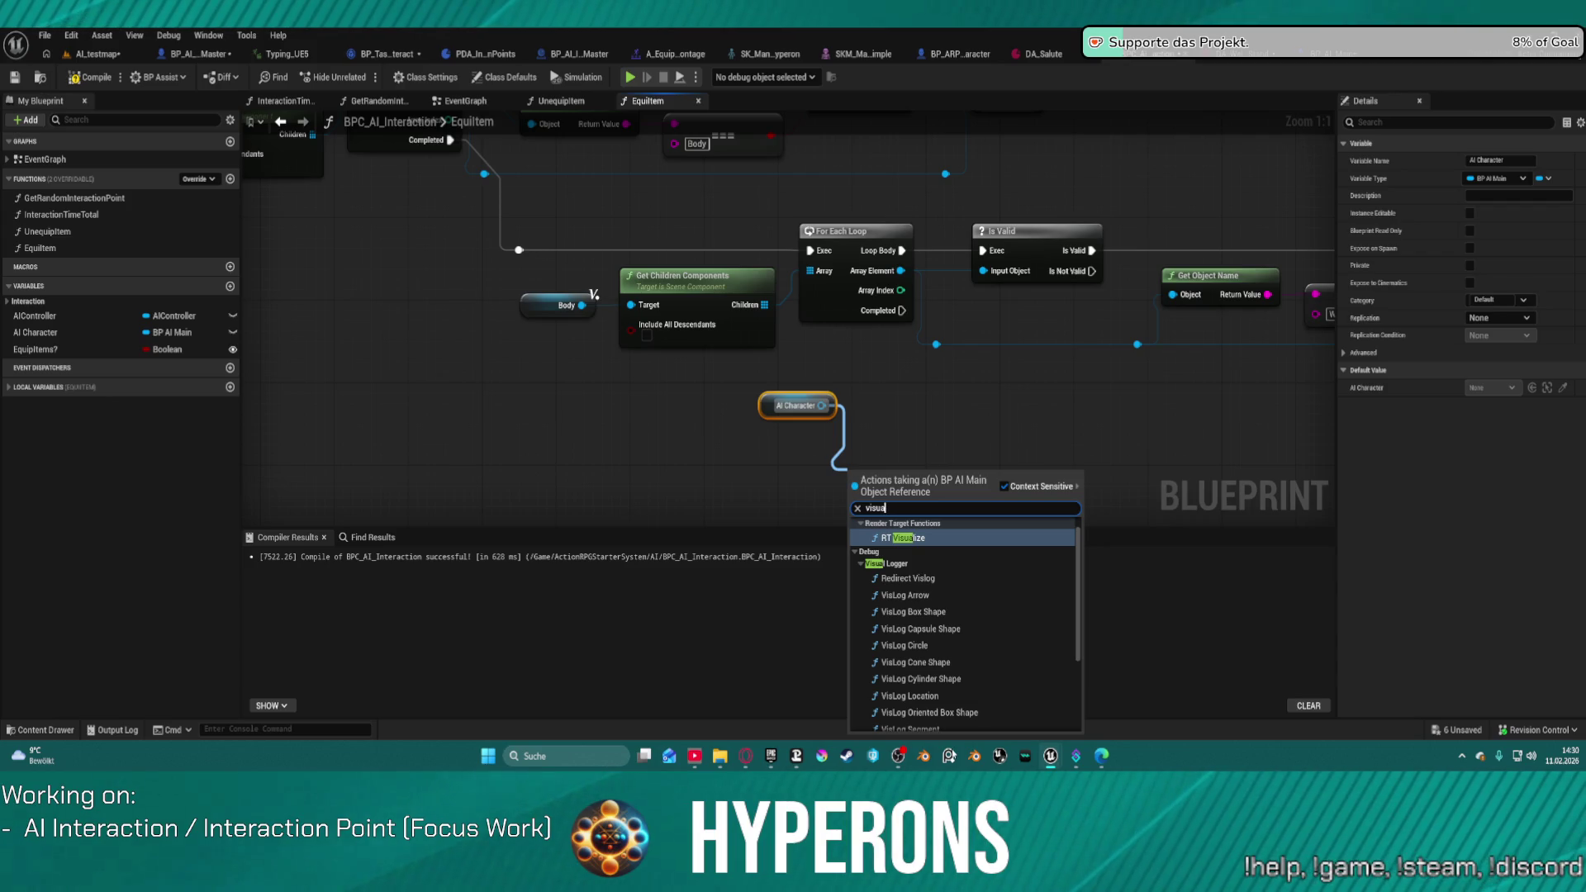
{"action": "scroll", "coordinate": [1049, 632], "scroll_direction": "down", "scroll_amount": 1}
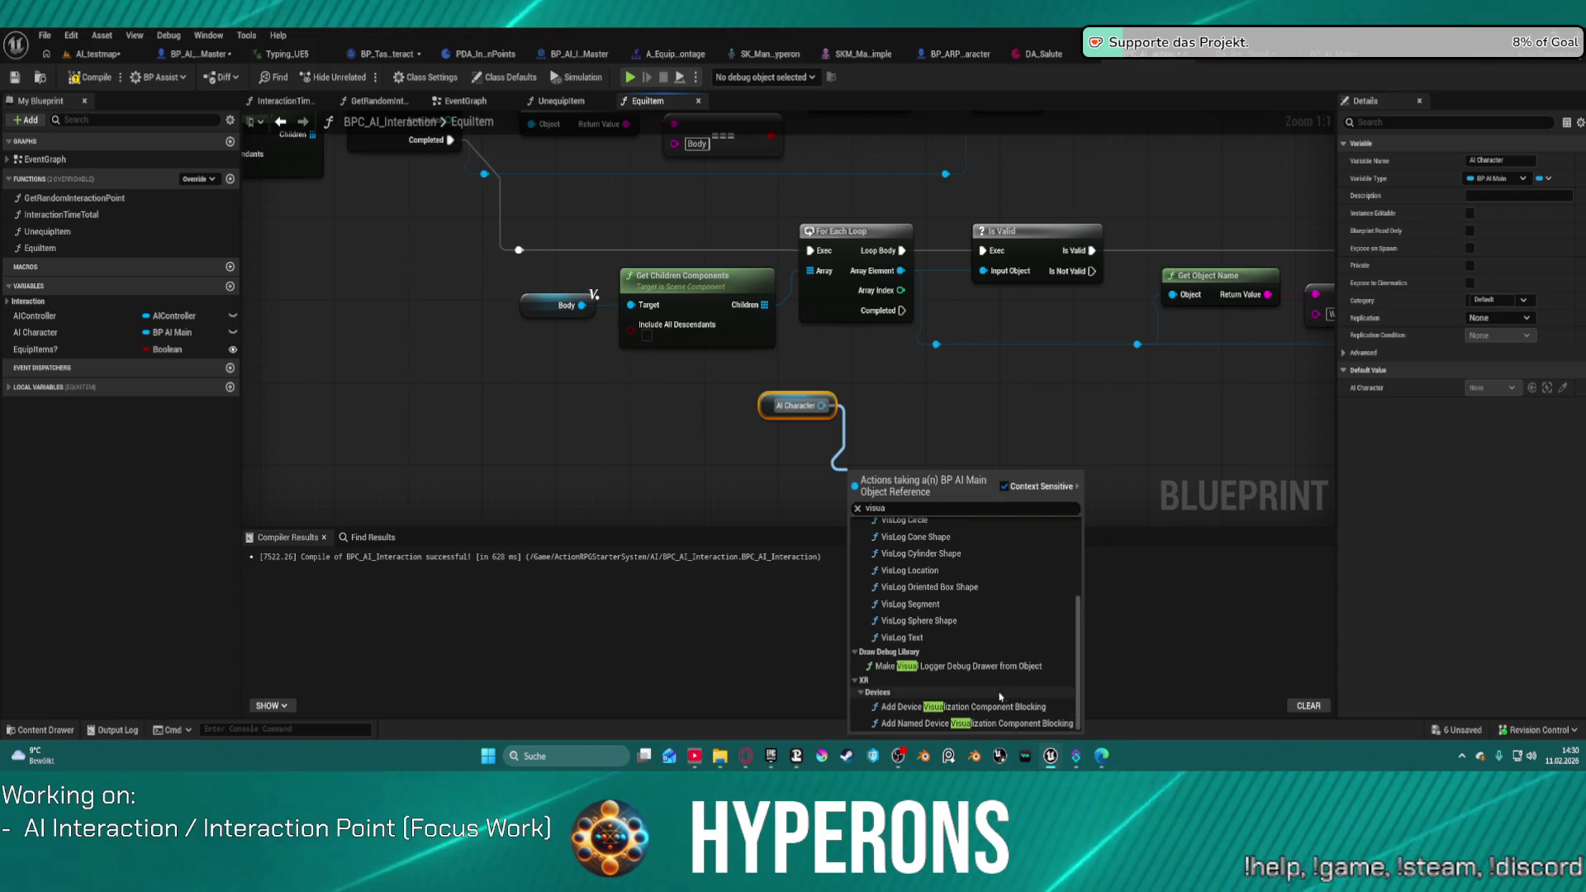
{"action": "left_click", "coordinate": [835, 384]}
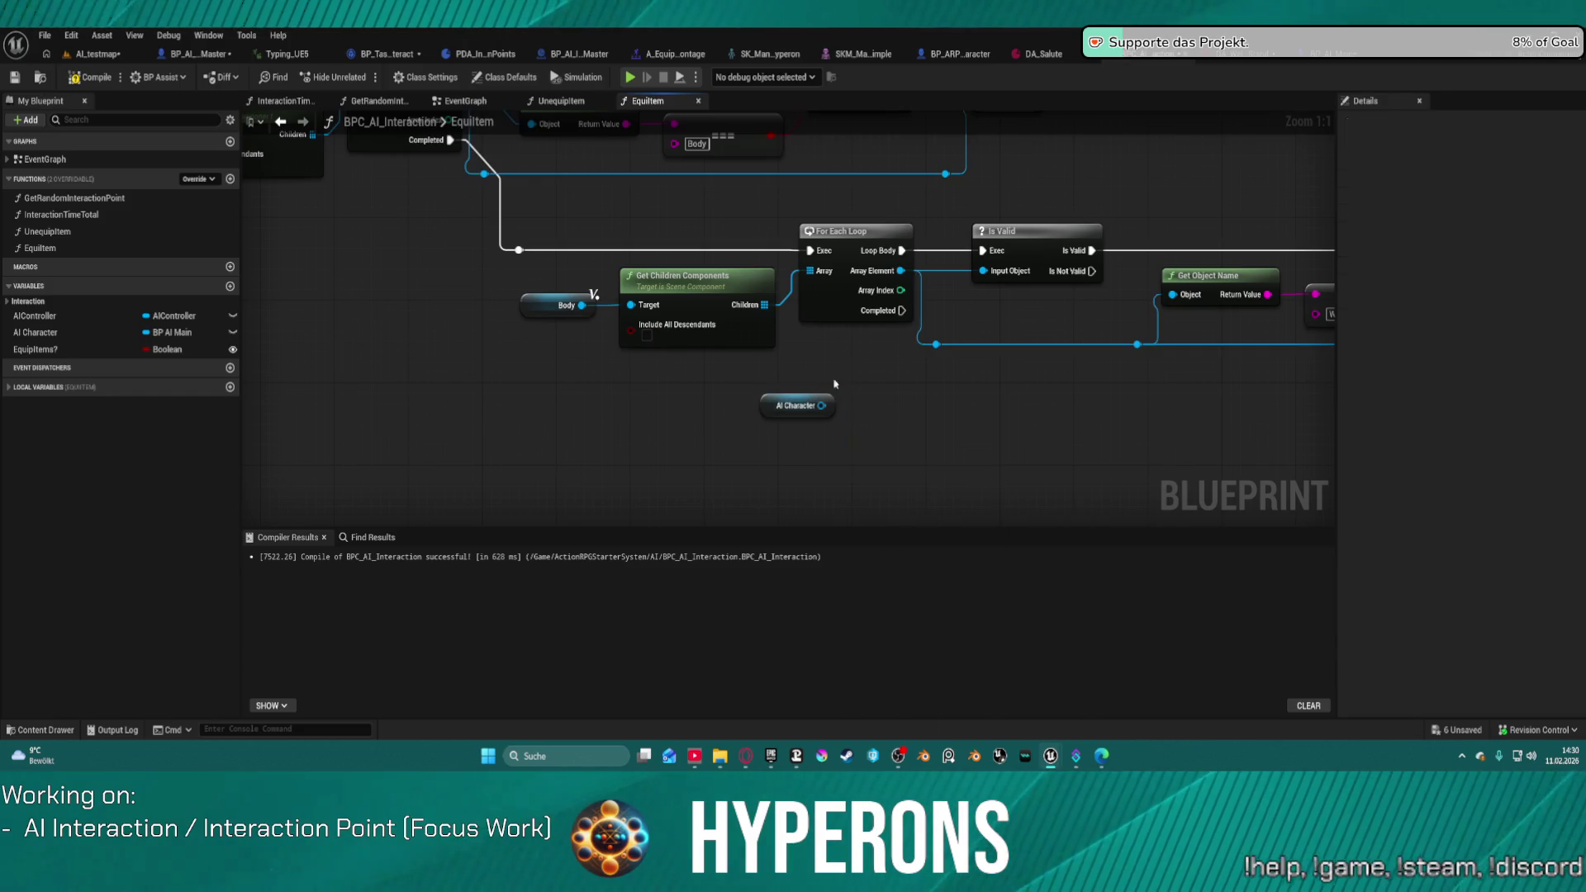
Step: Check BP_AI_Interactor_Master and BP_ARPG_Character, then search AI Character actions for 'data asa'
{"action": "left_click", "coordinate": [200, 55]}
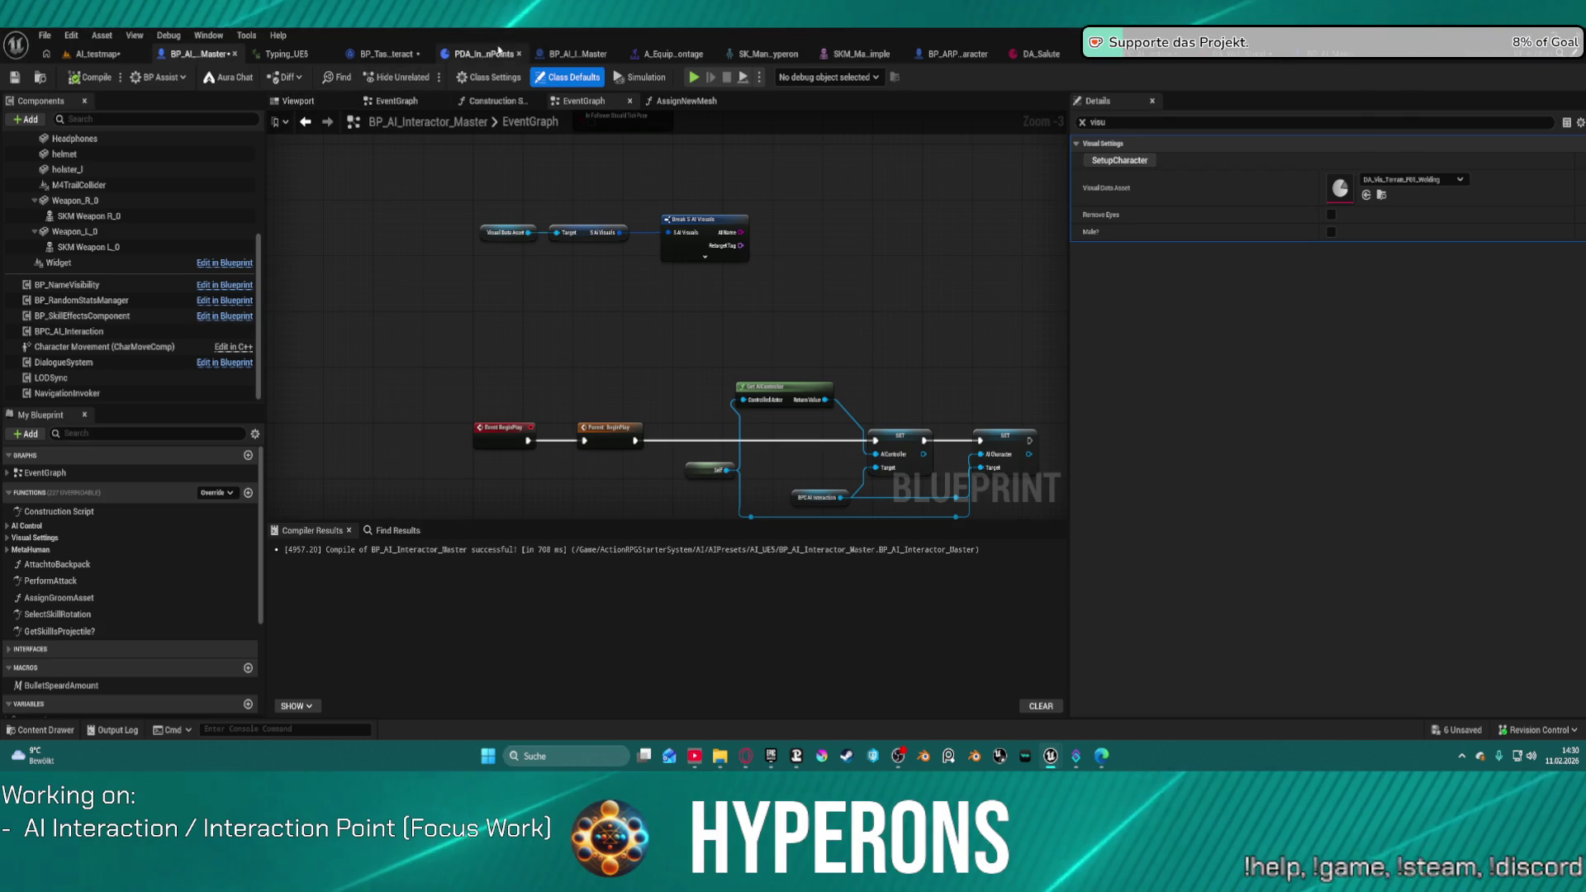
{"action": "left_click", "coordinate": [968, 54]}
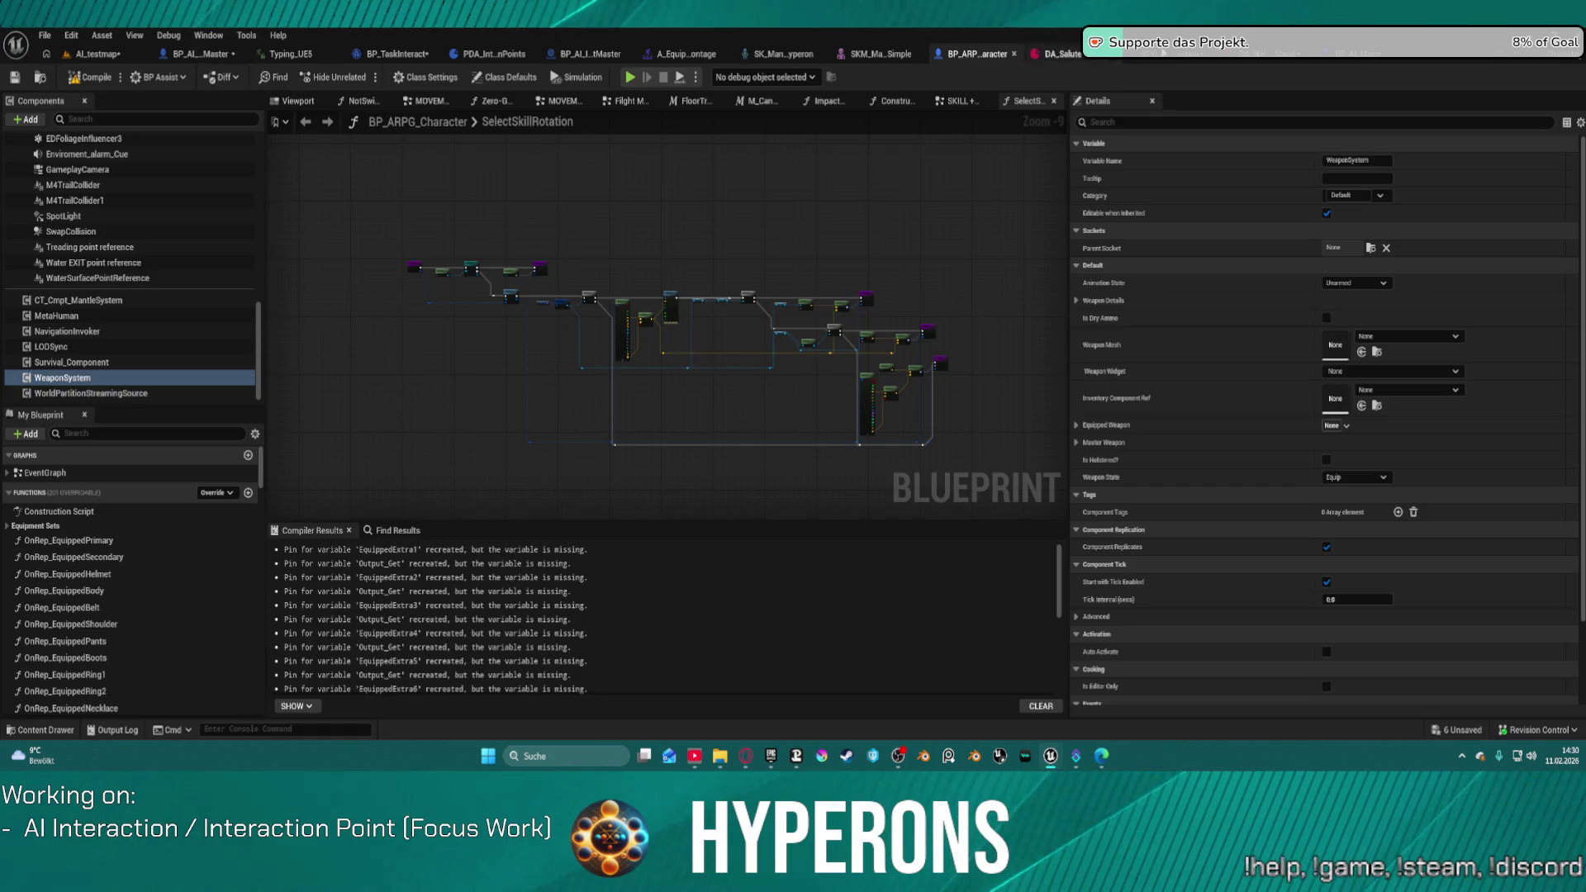
{"action": "left_click", "coordinate": [1135, 54]}
{"action": "left_click_drag", "start_coordinate": [822, 406], "coordinate": [878, 442]}
{"action": "type", "text": "d"}
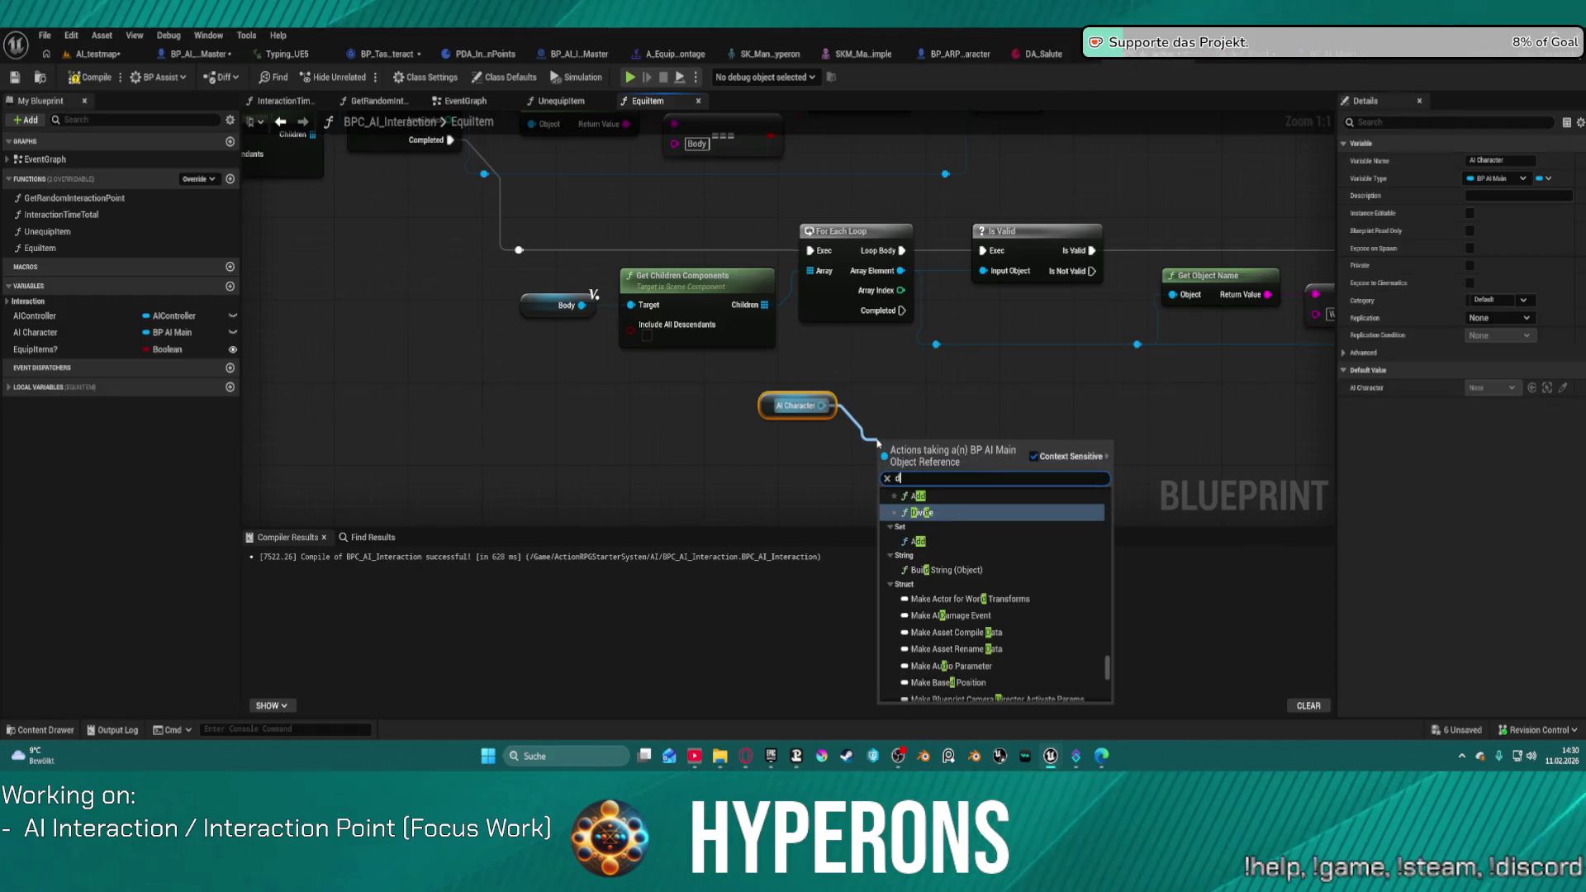
{"action": "type", "text": "ata"}
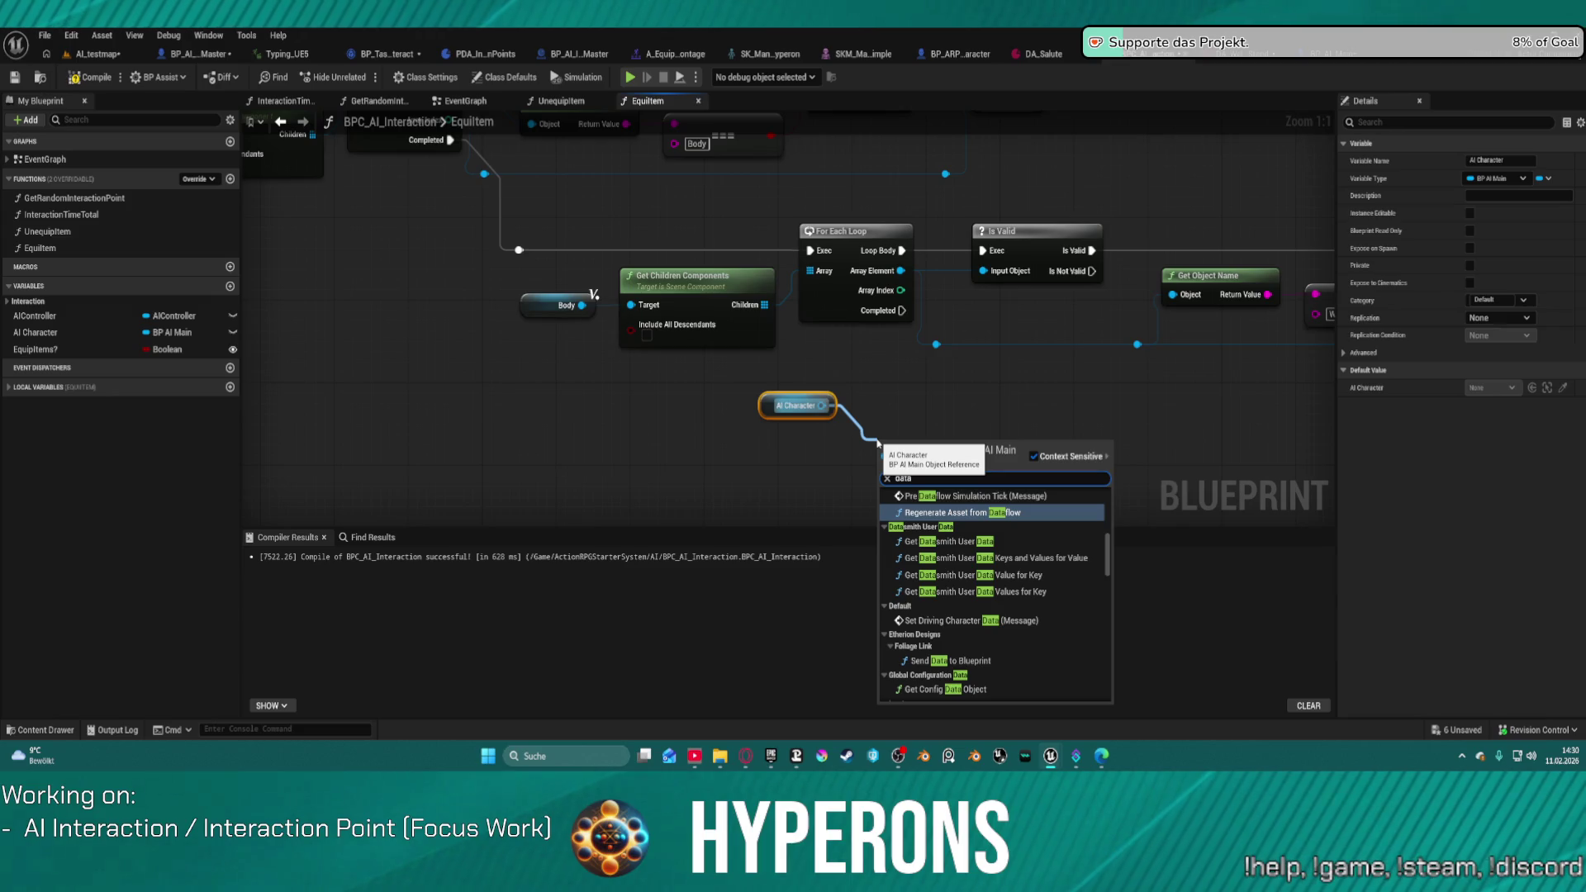
{"action": "type", "text": " asa"}
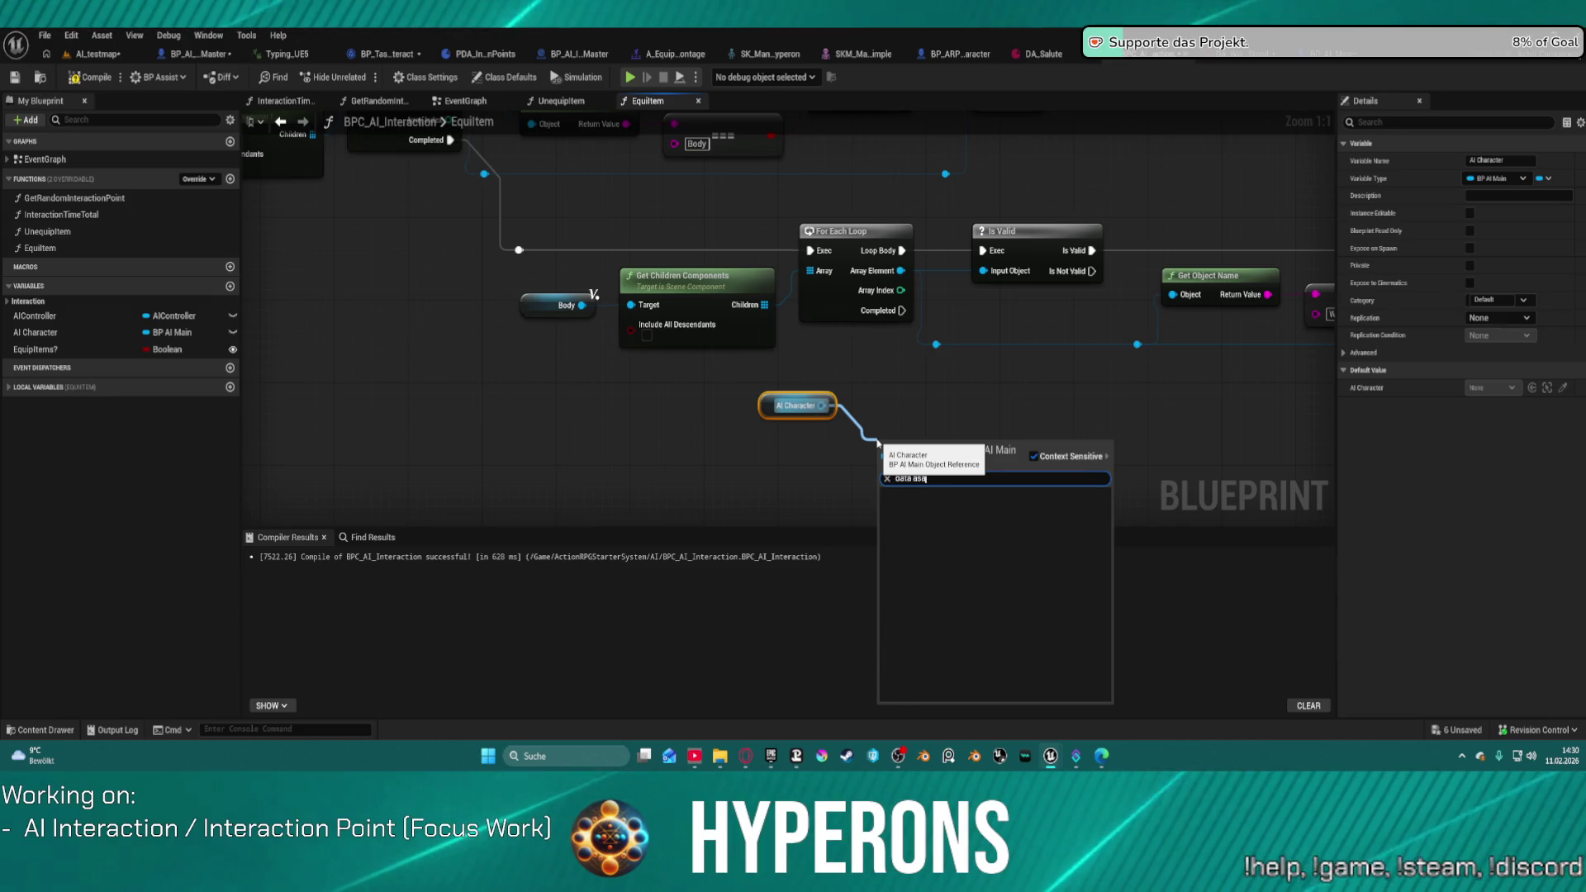
Step: Change the AI Character action search to 'data ase', then dismiss it
{"action": "key", "text": "BackSpace"}
{"action": "type", "text": "s"}
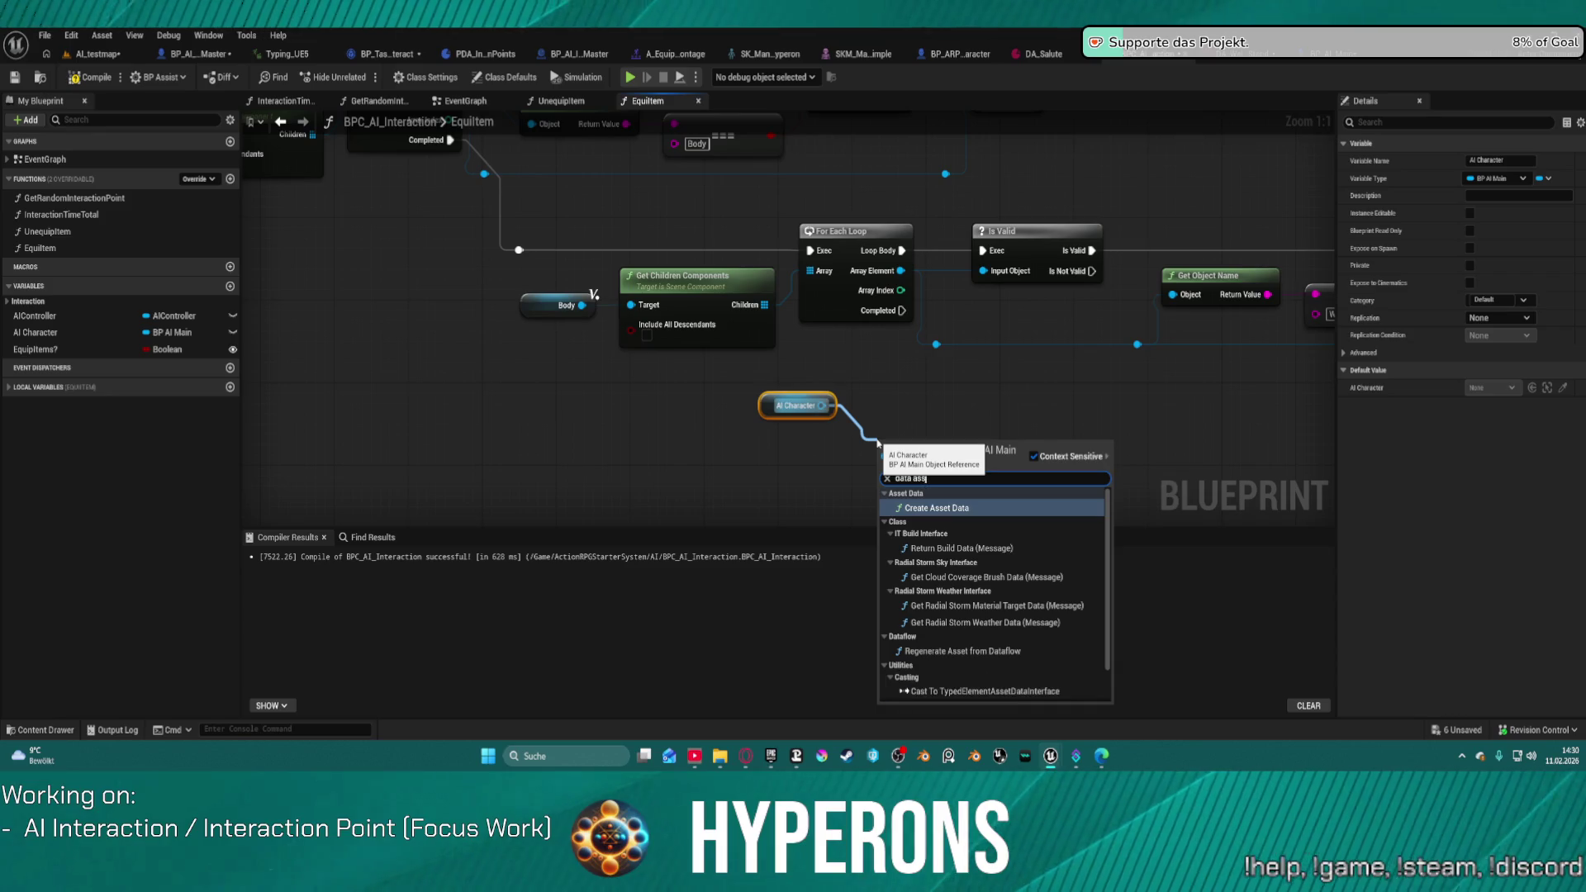
{"action": "type", "text": "e"}
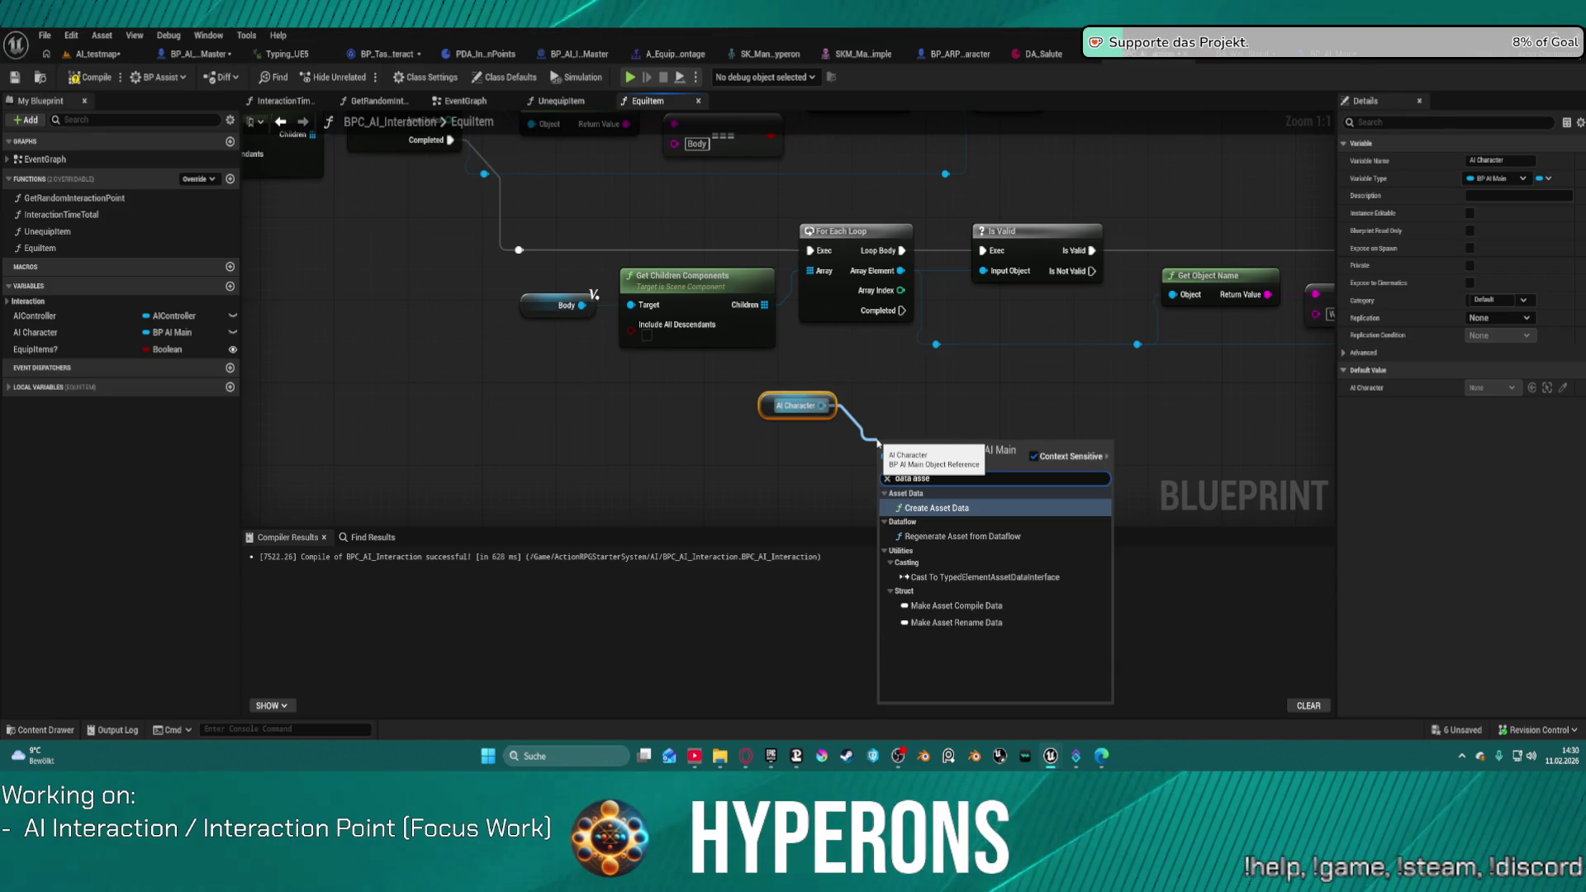
{"action": "left_click", "coordinate": [892, 423]}
Step: Search the AI Character actions for 'get' and scroll through the results
{"action": "left_click_drag", "start_coordinate": [820, 405], "coordinate": [882, 468]}
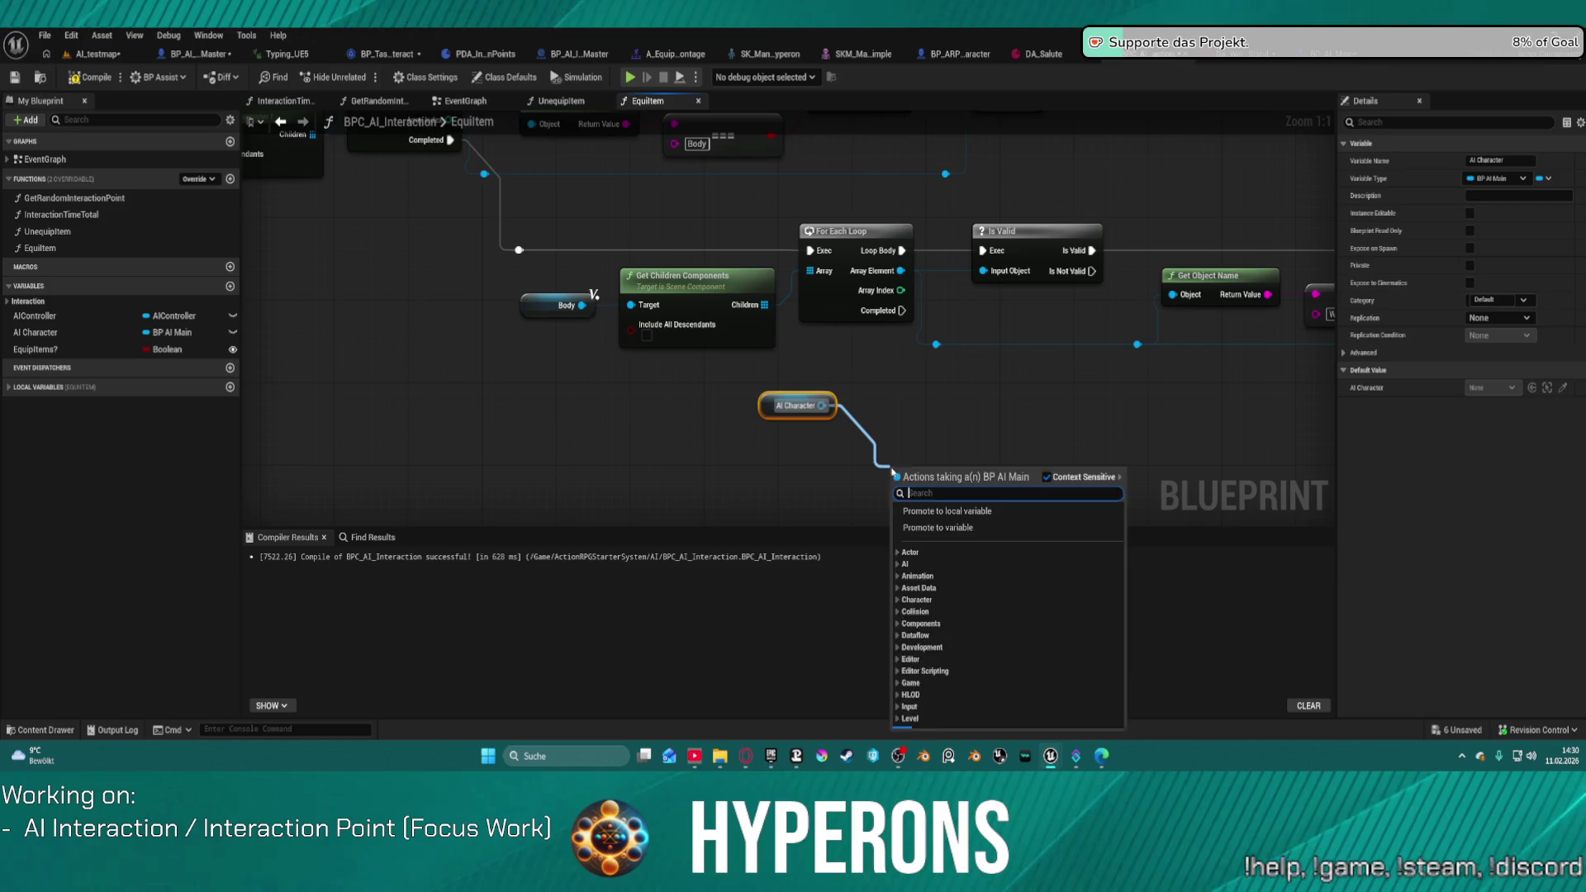
{"action": "left_click_drag", "start_coordinate": [1124, 526], "coordinate": [1134, 754]}
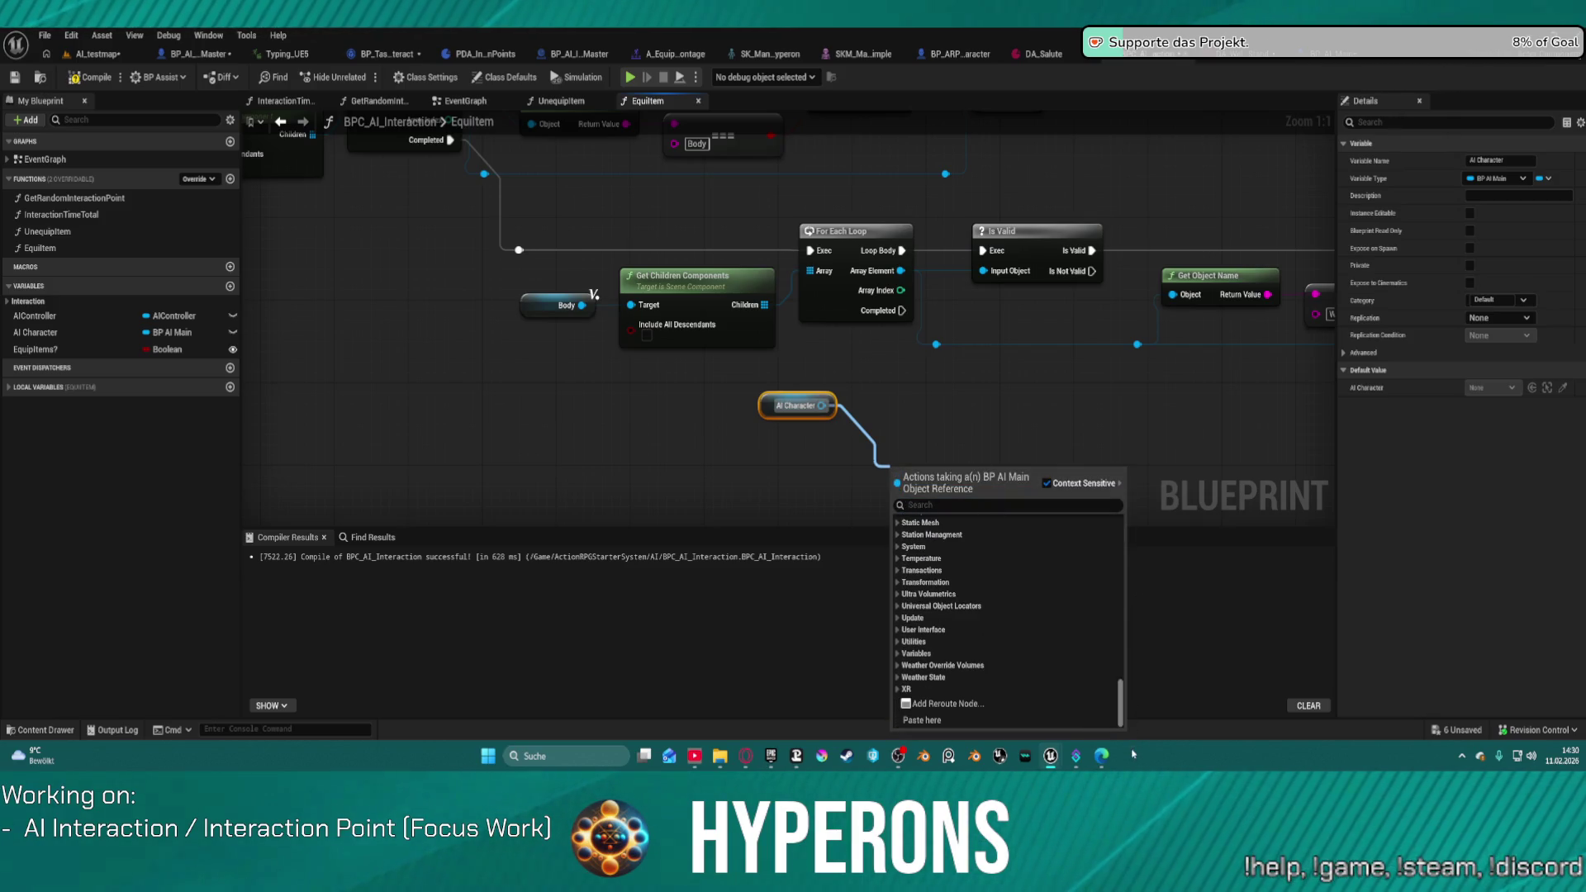
{"action": "left_click", "coordinate": [944, 506]}
{"action": "type", "text": "get"}
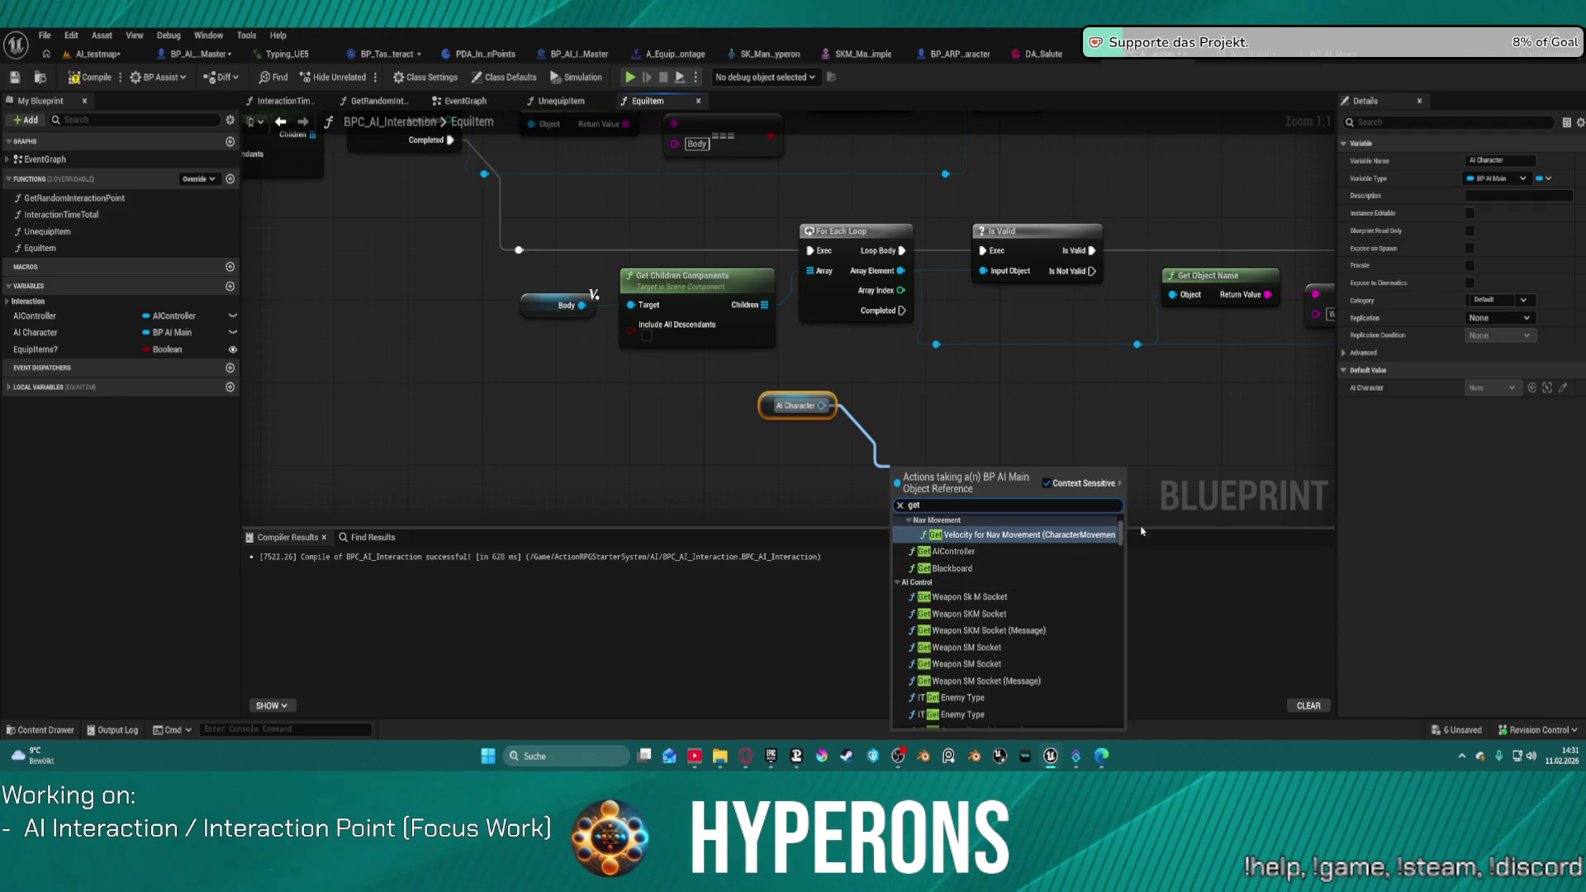
{"action": "scroll", "coordinate": [1125, 565], "scroll_direction": "down", "scroll_amount": 3}
{"action": "left_click_drag", "start_coordinate": [1124, 565], "coordinate": [1130, 726]}
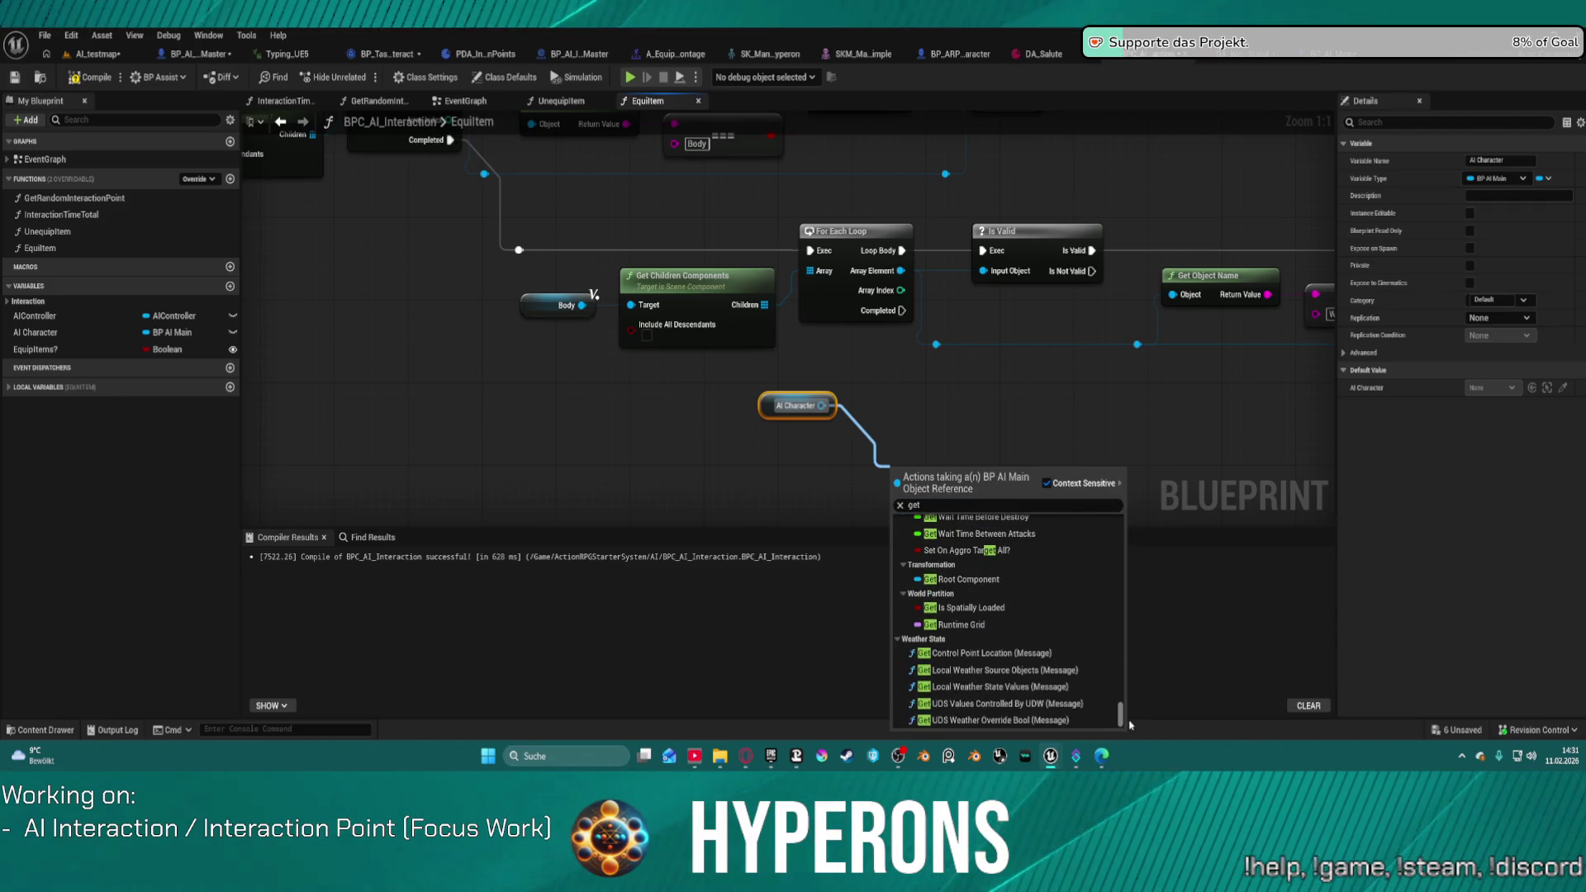
{"action": "scroll", "coordinate": [1042, 581], "scroll_direction": "up", "scroll_amount": 5}
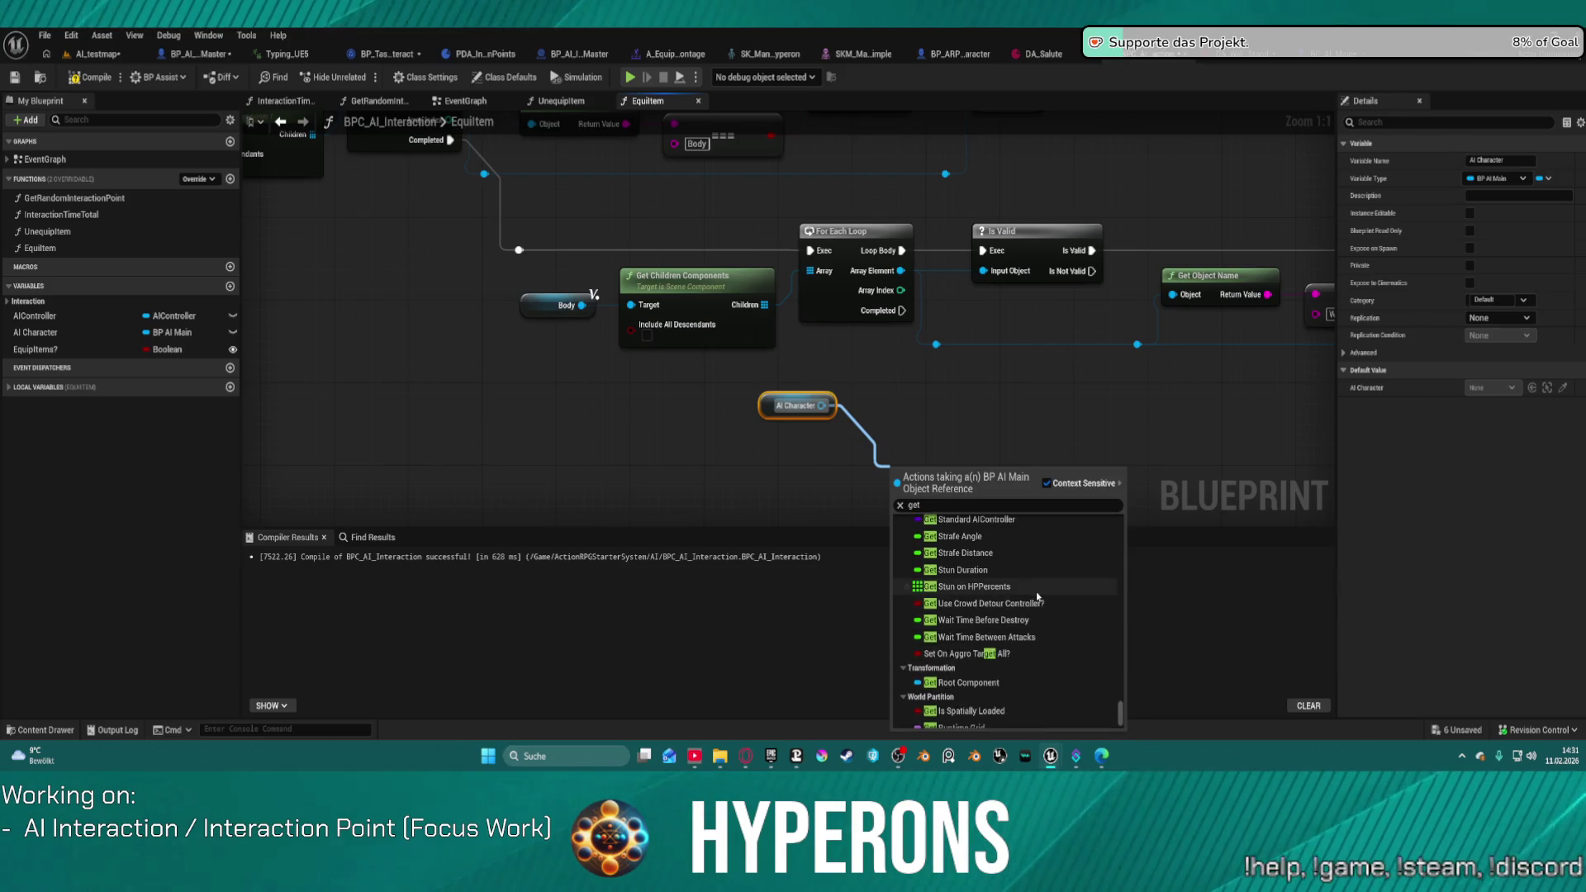
{"action": "scroll", "coordinate": [1041, 582], "scroll_direction": "up", "scroll_amount": 5}
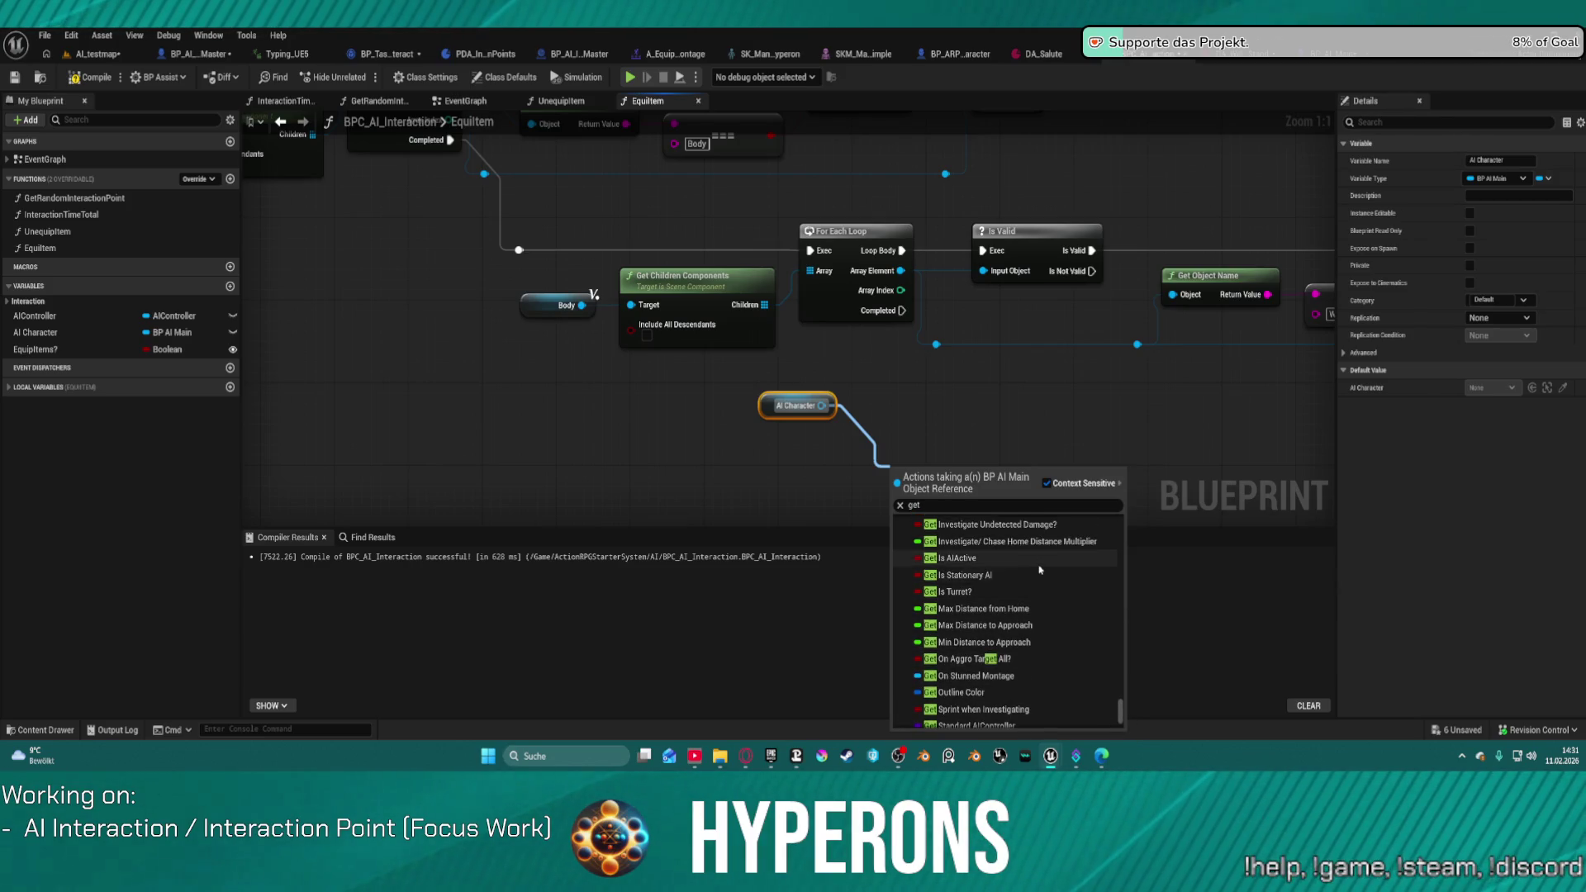
{"action": "scroll", "coordinate": [1040, 569], "scroll_direction": "down", "scroll_amount": 4}
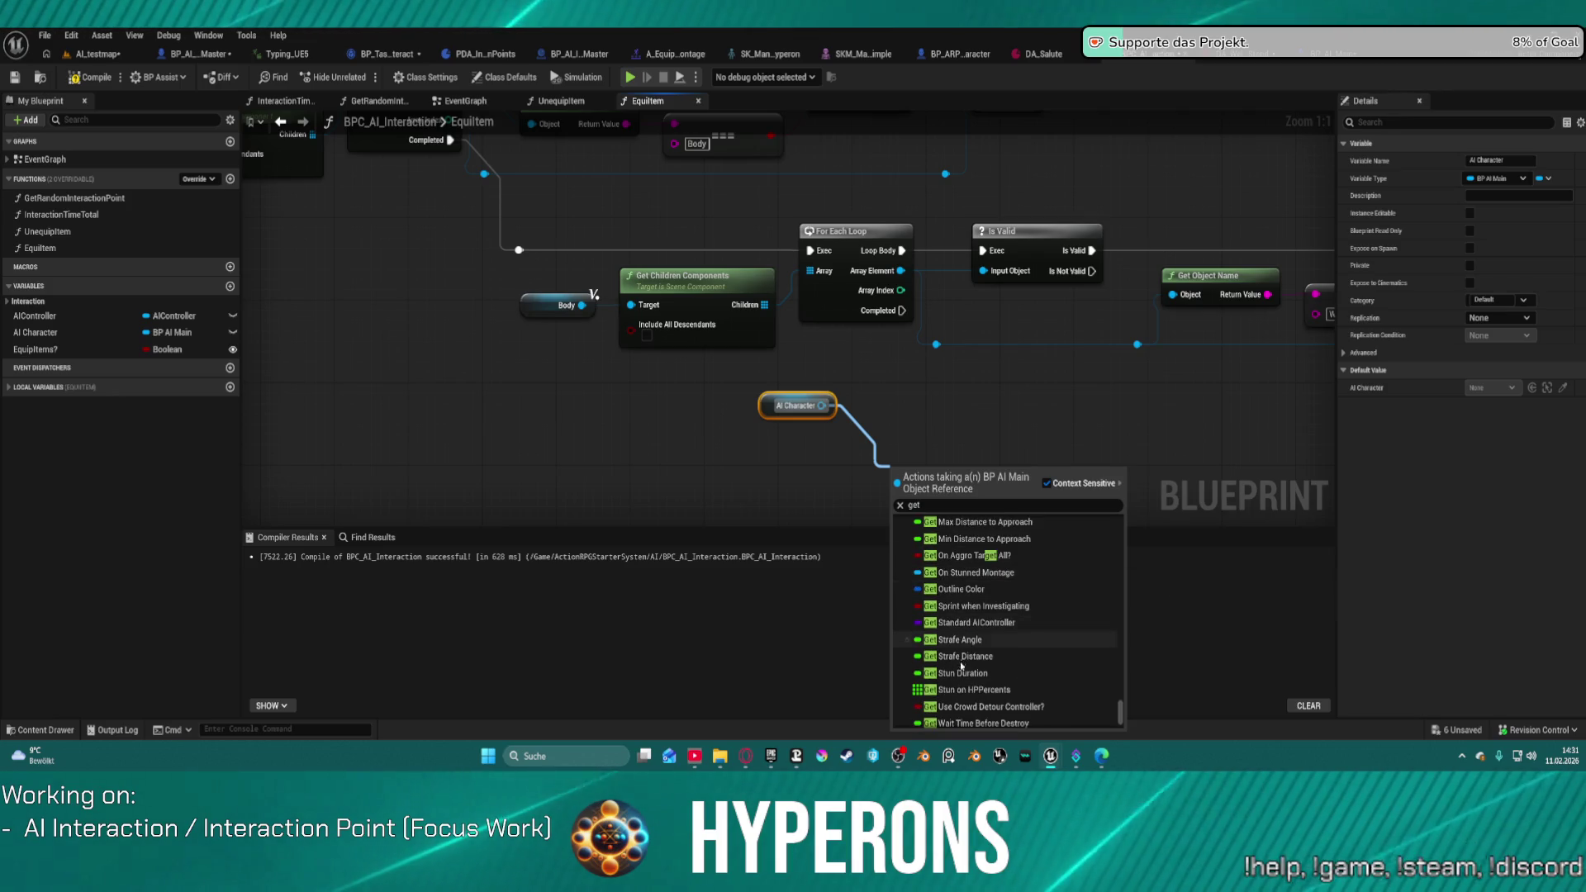
{"action": "scroll", "coordinate": [1010, 637], "scroll_direction": "up", "scroll_amount": 8}
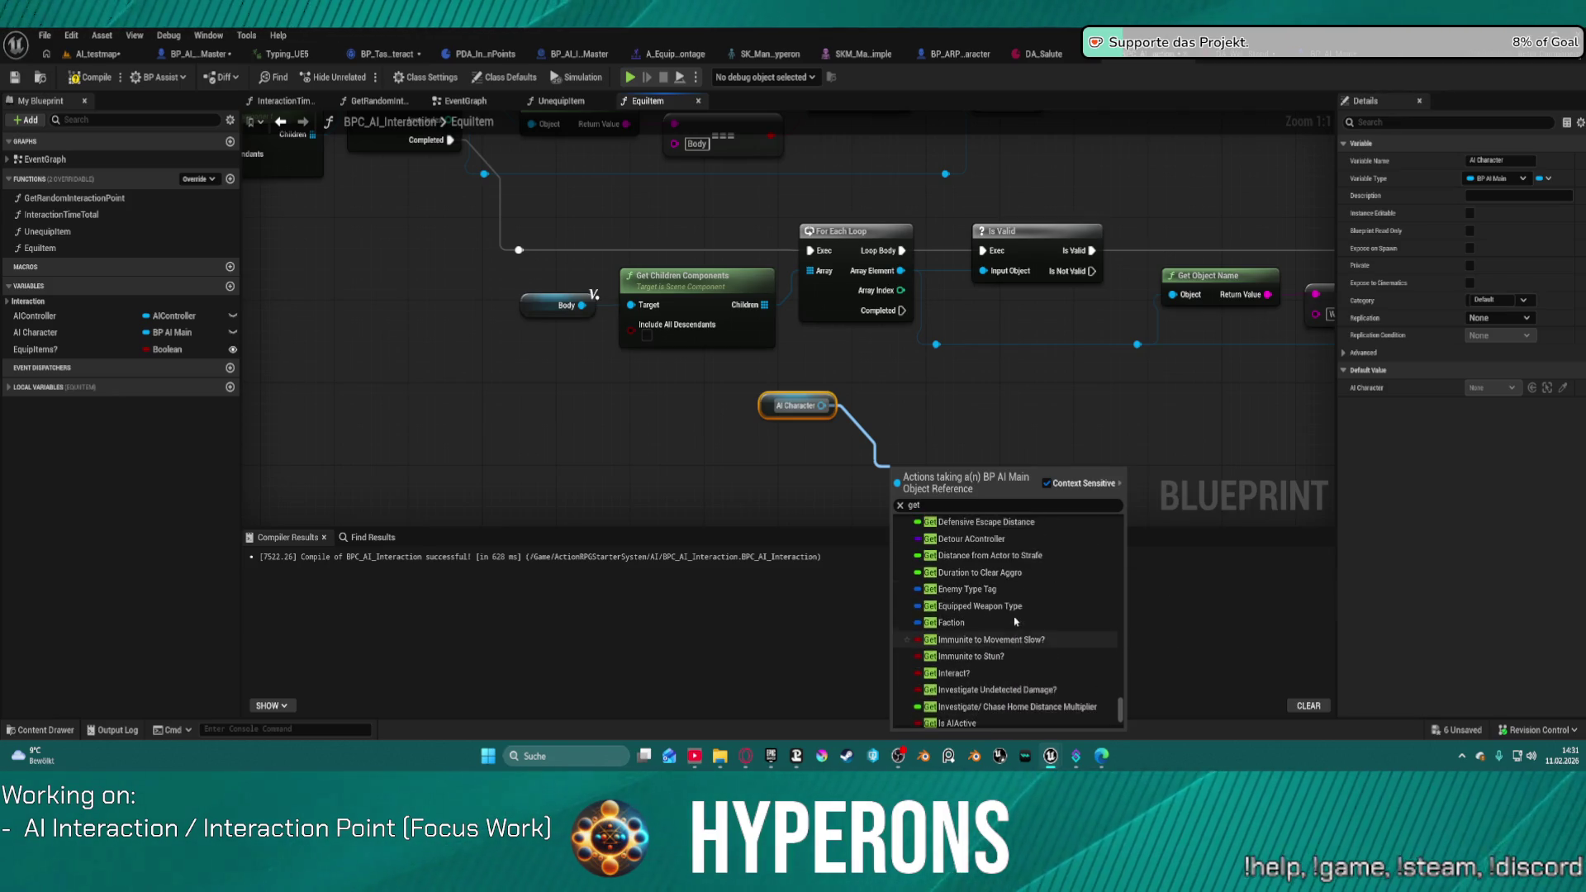
{"action": "scroll", "coordinate": [1012, 615], "scroll_direction": "down", "scroll_amount": 10}
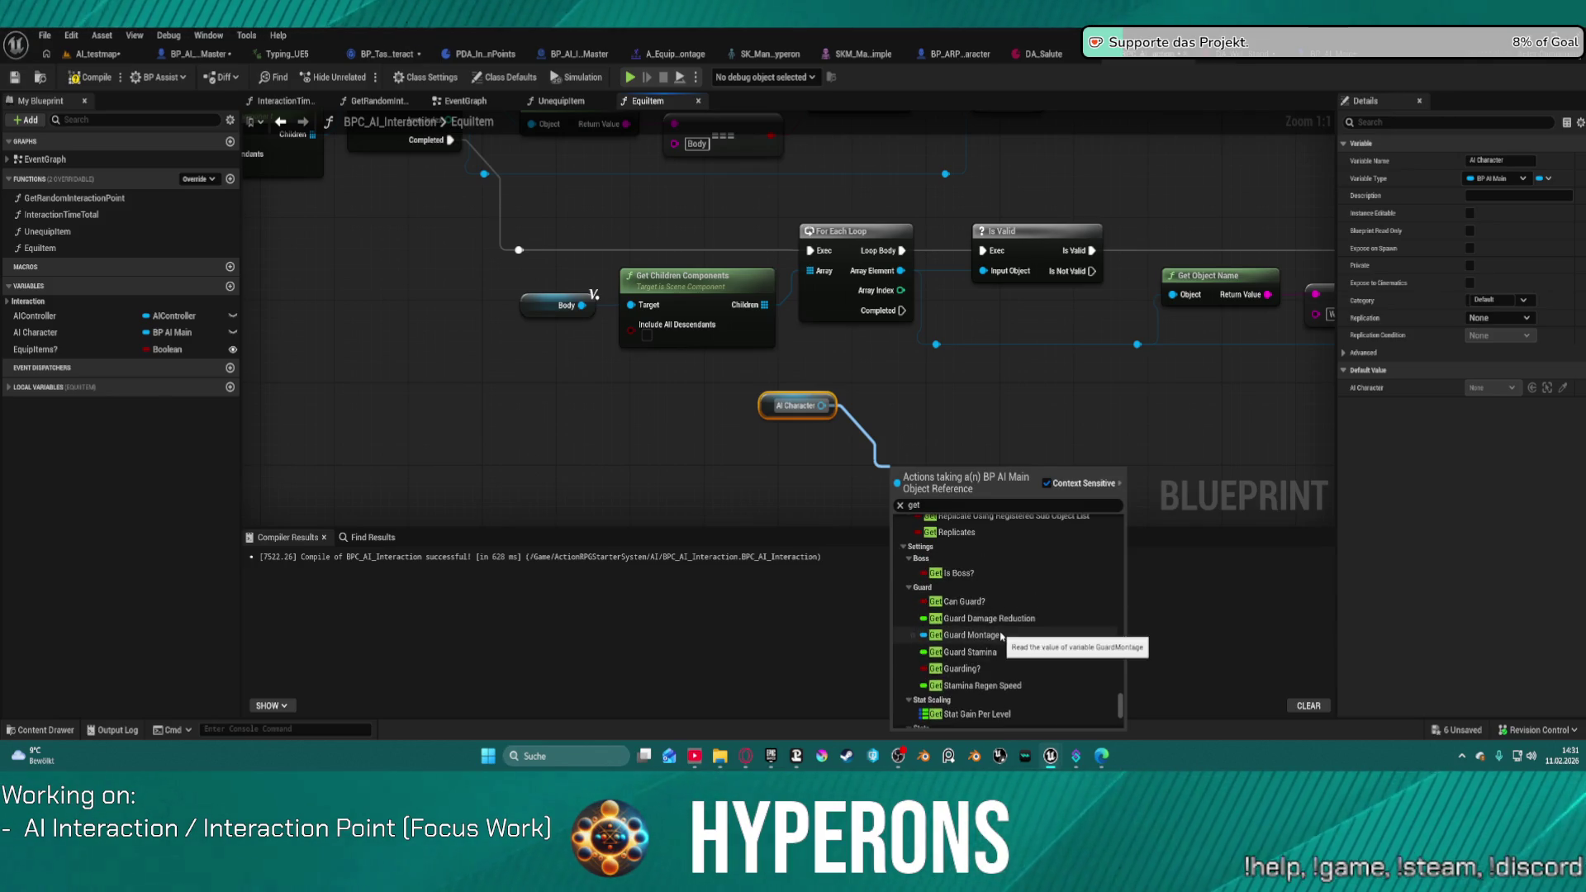
{"action": "scroll", "coordinate": [1008, 647], "scroll_direction": "up", "scroll_amount": 1}
{"action": "scroll", "coordinate": [1007, 649], "scroll_direction": "up", "scroll_amount": 5}
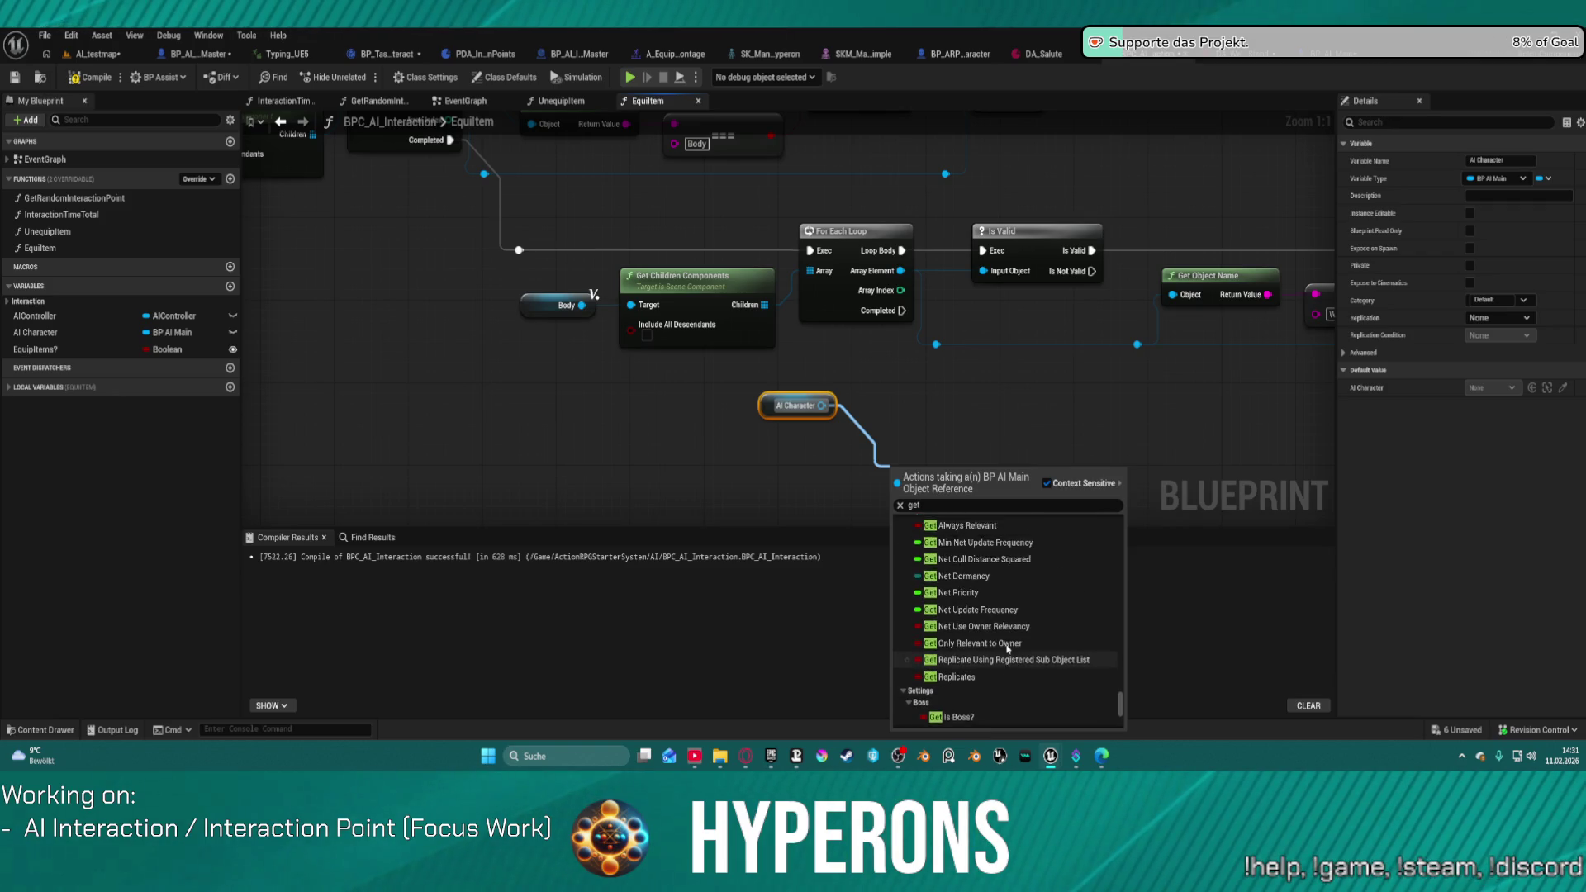
{"action": "scroll", "coordinate": [1009, 640], "scroll_direction": "up", "scroll_amount": 4}
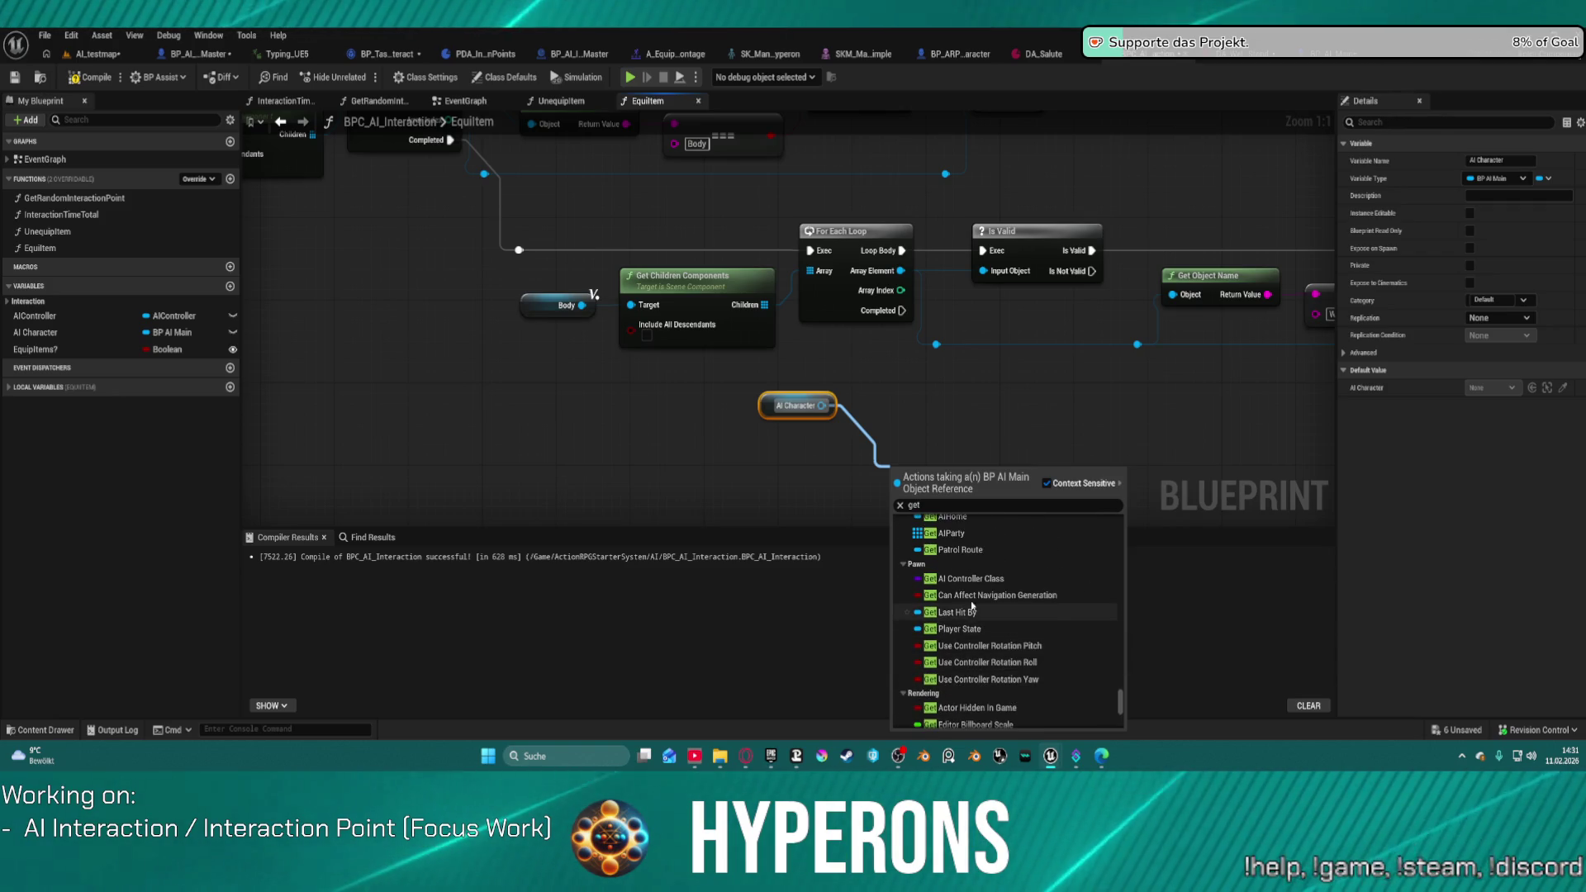
{"action": "scroll", "coordinate": [1000, 600], "scroll_direction": "up", "scroll_amount": 2}
{"action": "scroll", "coordinate": [1016, 611], "scroll_direction": "up", "scroll_amount": 5}
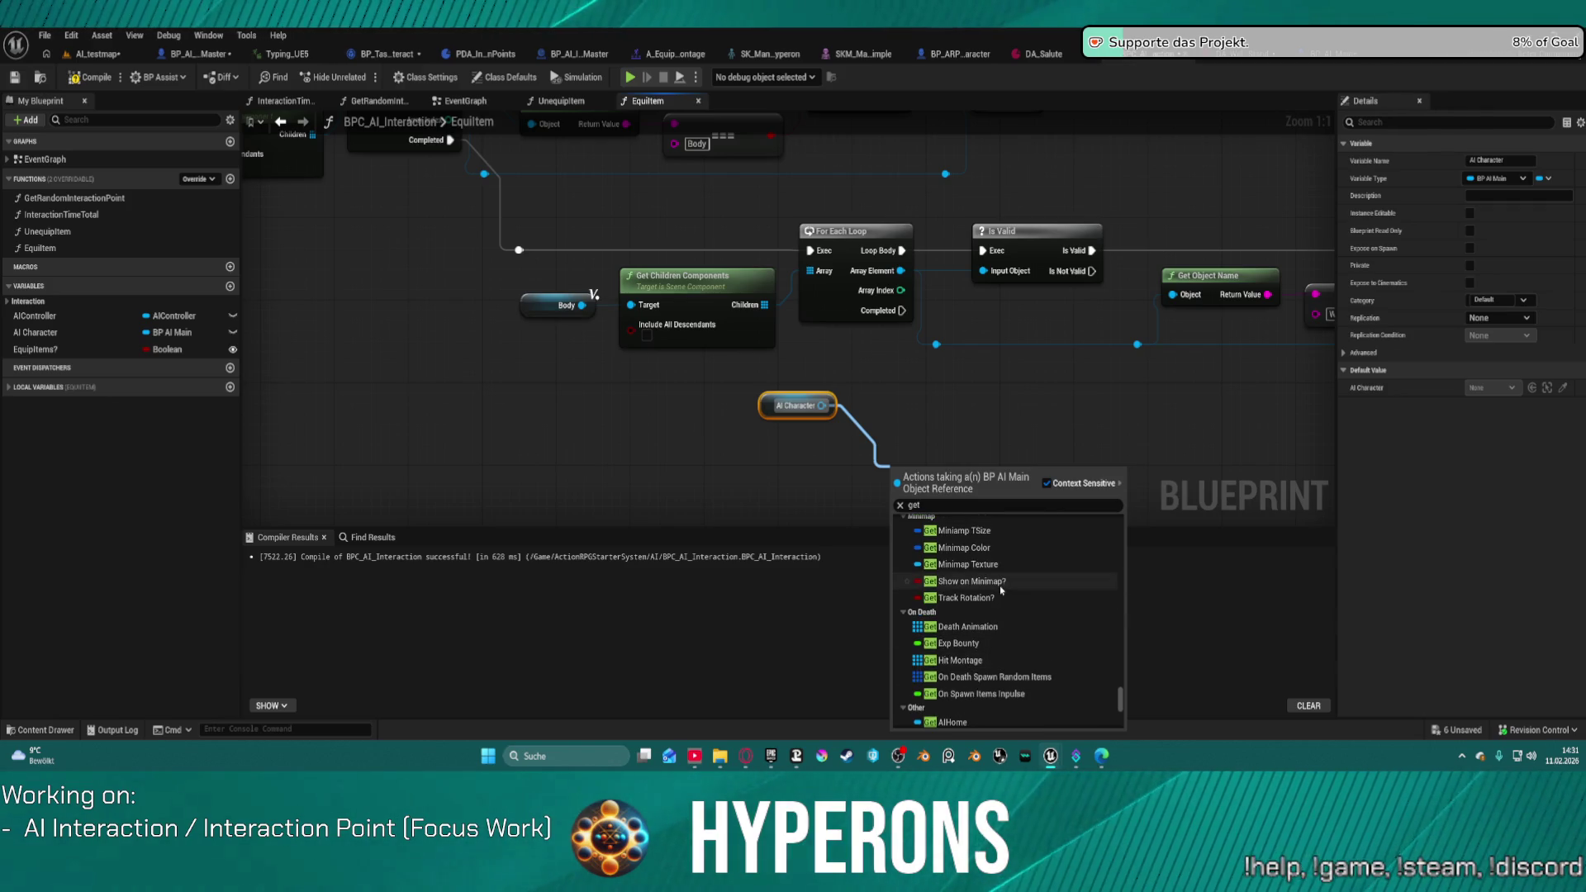
{"action": "scroll", "coordinate": [1008, 620], "scroll_direction": "up", "scroll_amount": 6}
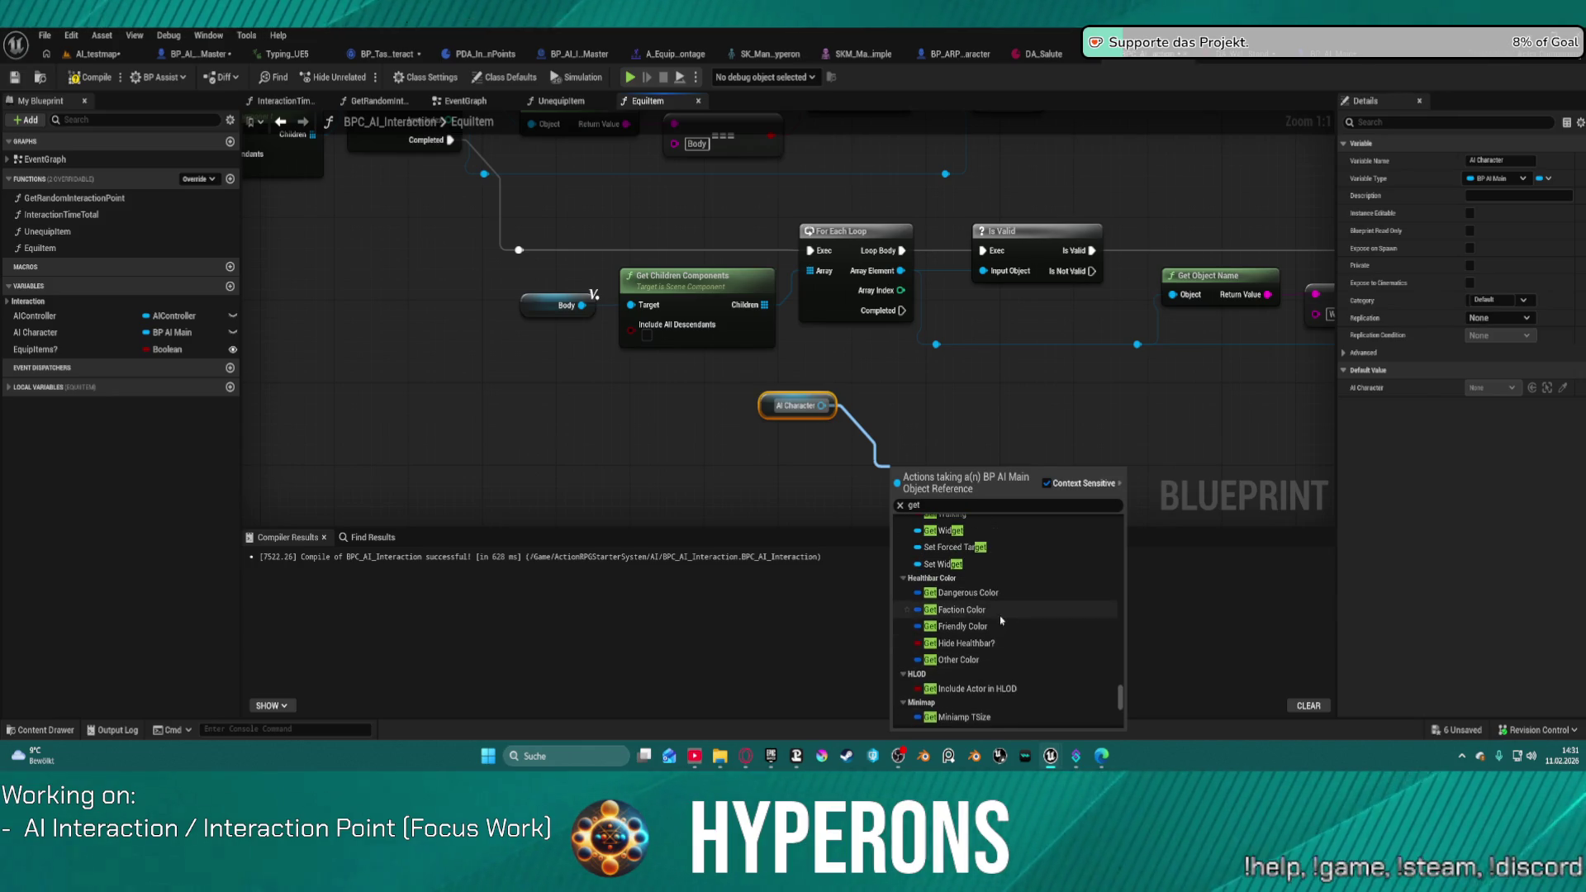
{"action": "scroll", "coordinate": [994, 603], "scroll_direction": "up", "scroll_amount": 5}
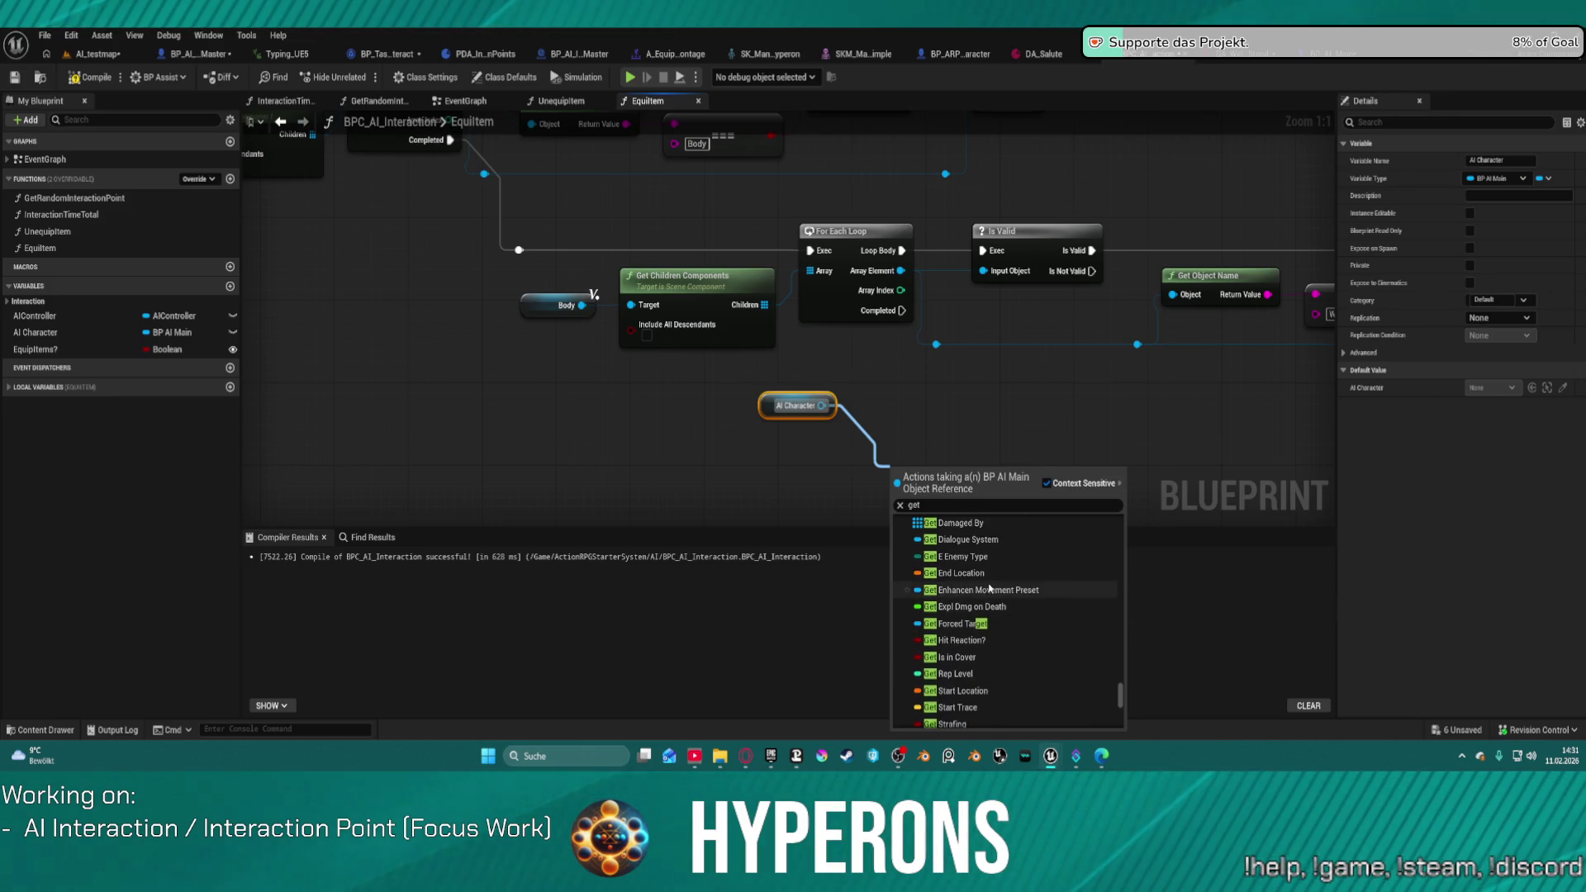
{"action": "scroll", "coordinate": [1003, 618], "scroll_direction": "up", "scroll_amount": 1}
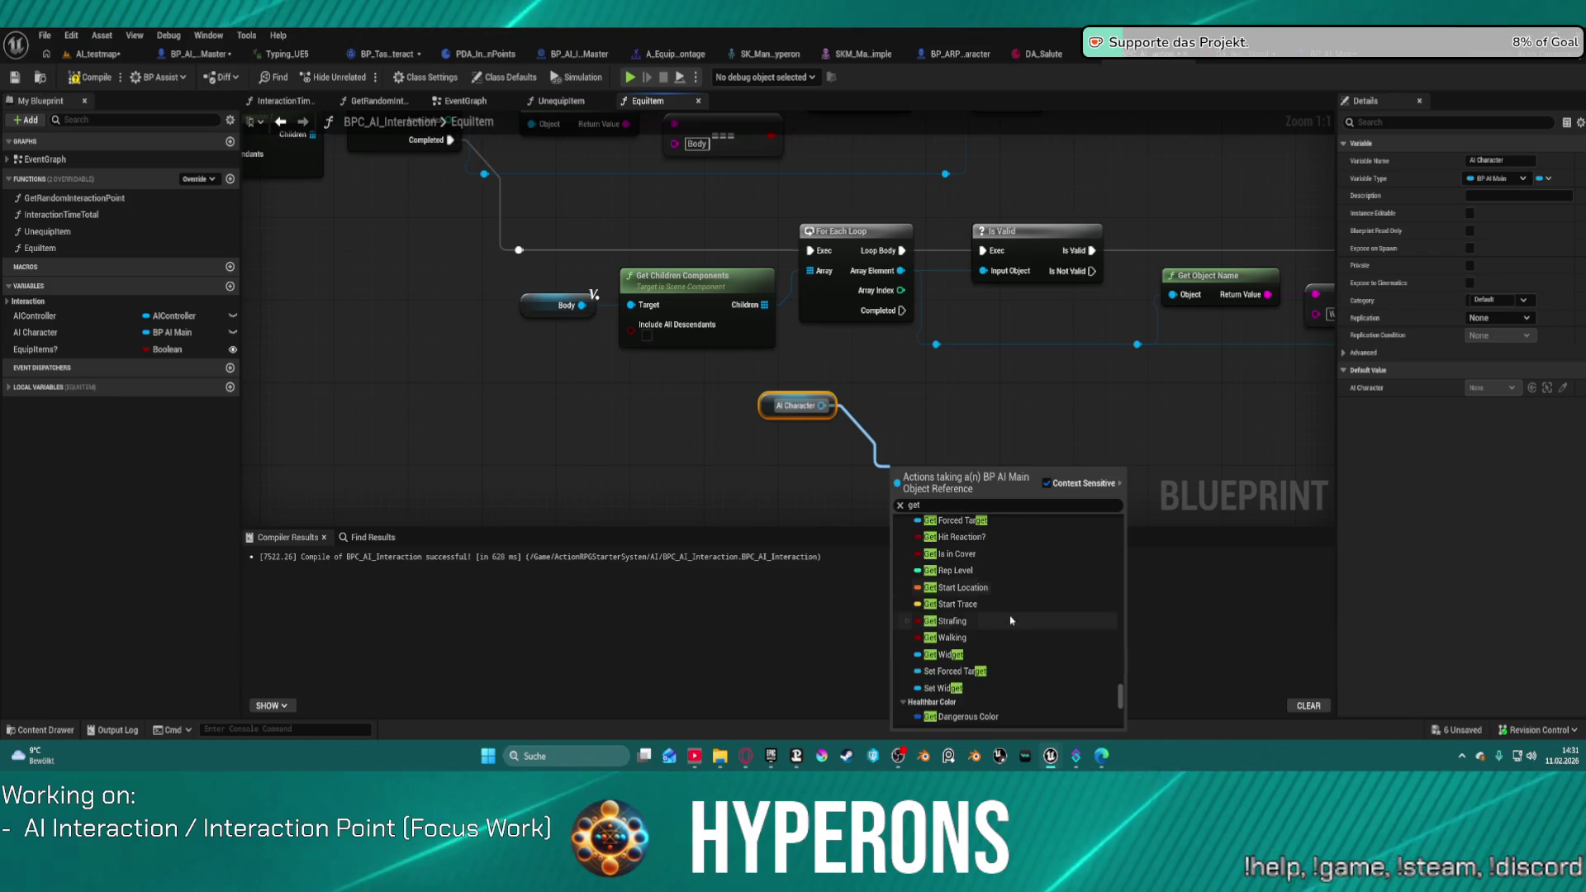
{"action": "scroll", "coordinate": [1027, 638], "scroll_direction": "up", "scroll_amount": 1}
{"action": "scroll", "coordinate": [1028, 636], "scroll_direction": "up", "scroll_amount": 3}
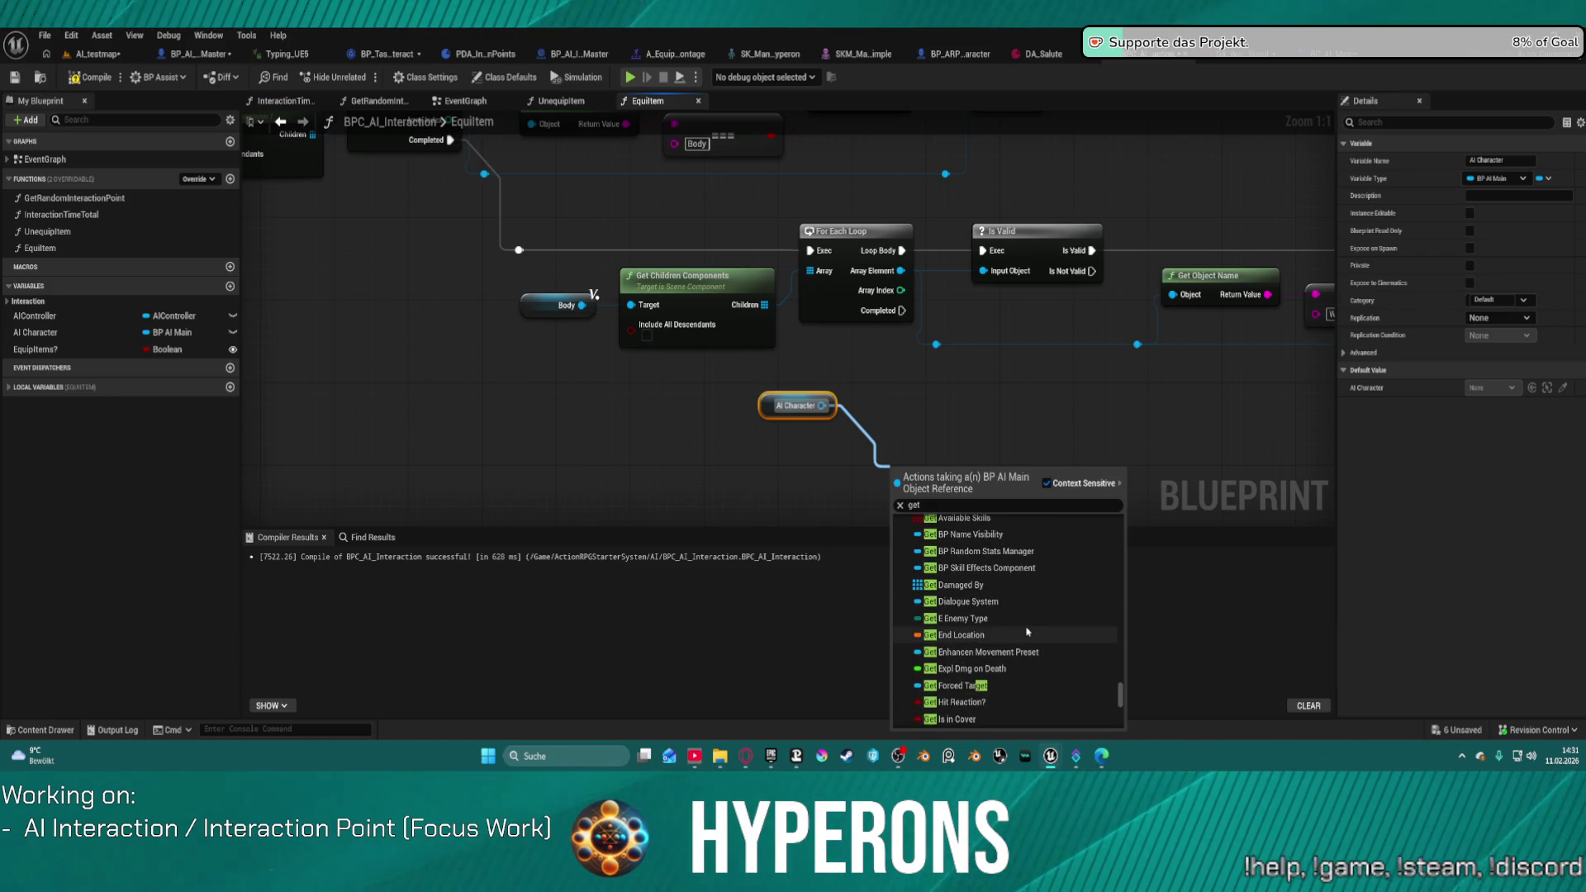
{"action": "scroll", "coordinate": [1039, 628], "scroll_direction": "up", "scroll_amount": 3}
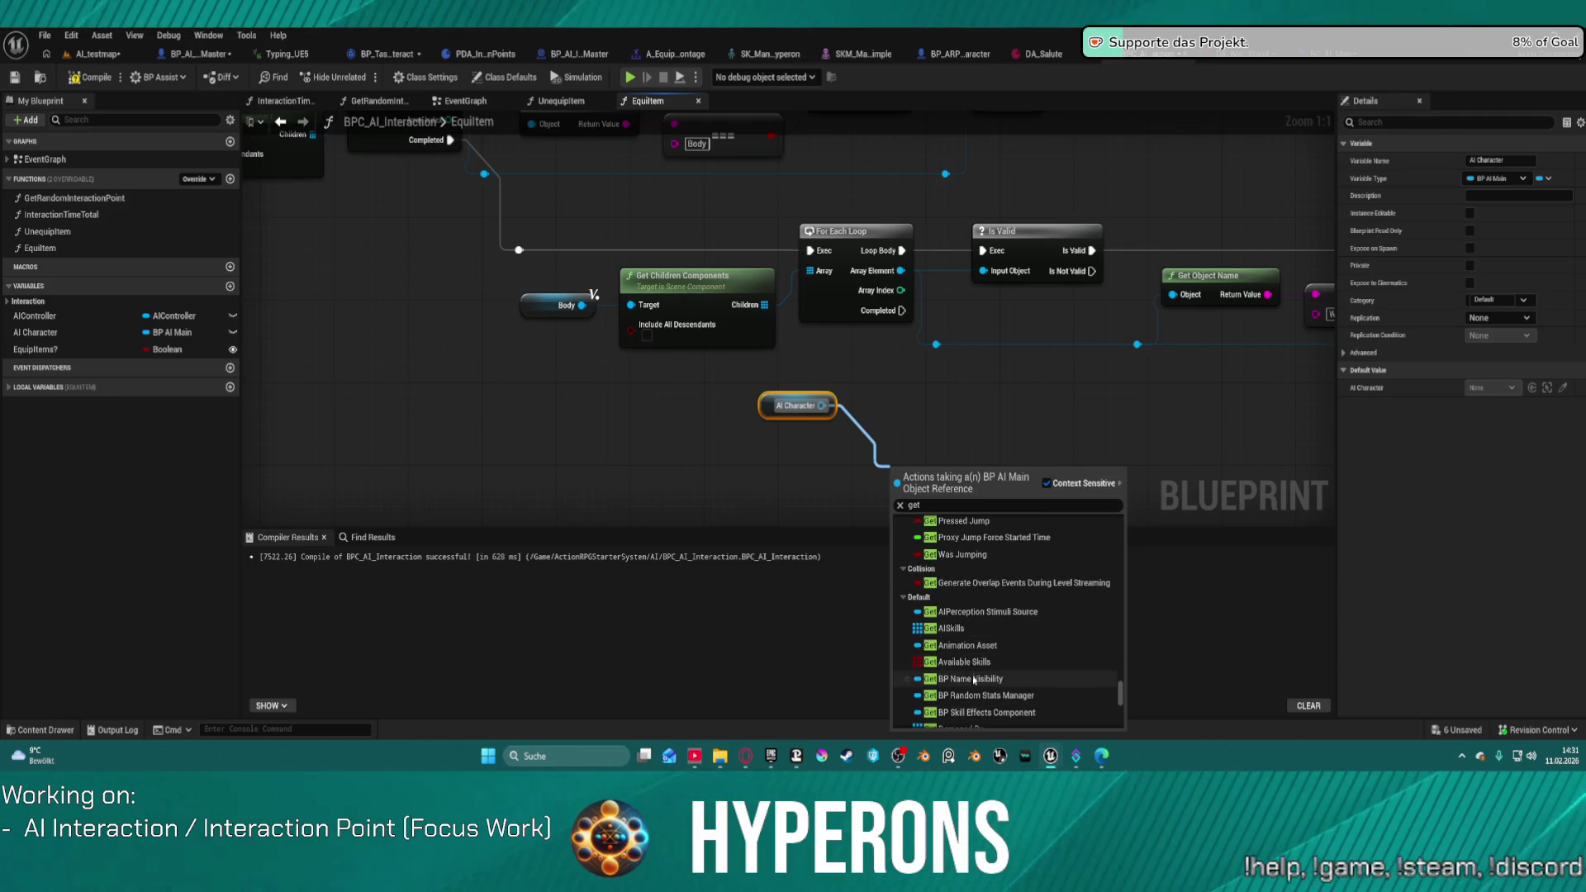
{"action": "scroll", "coordinate": [1023, 665], "scroll_direction": "up", "scroll_amount": 3}
{"action": "scroll", "coordinate": [1025, 653], "scroll_direction": "up", "scroll_amount": 4}
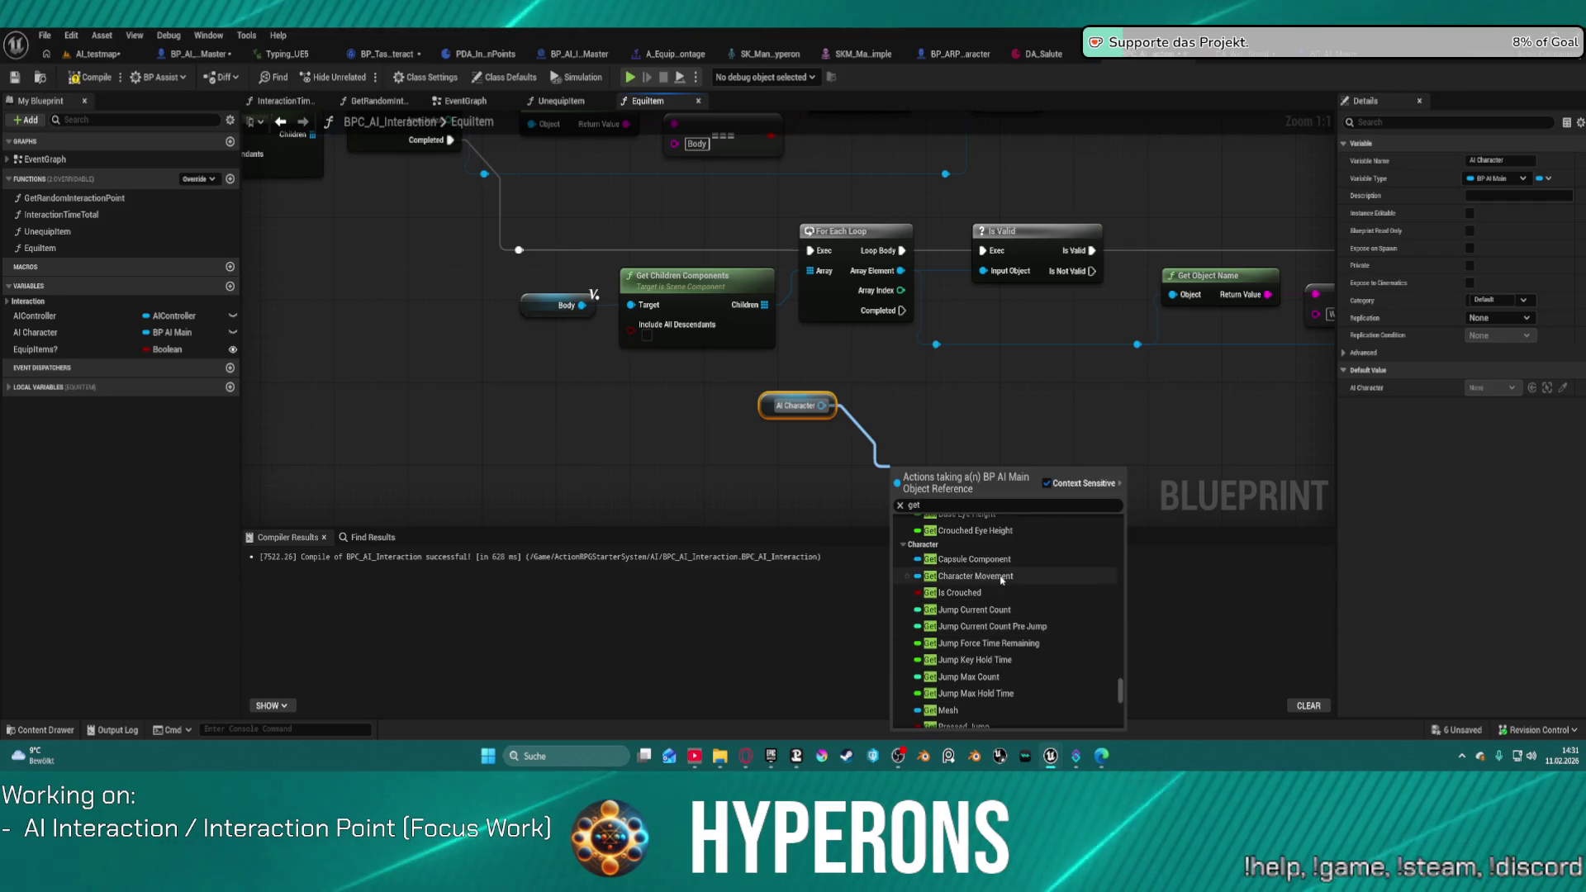
{"action": "scroll", "coordinate": [1016, 611], "scroll_direction": "down", "scroll_amount": 3}
{"action": "scroll", "coordinate": [1024, 629], "scroll_direction": "up", "scroll_amount": 3}
{"action": "scroll", "coordinate": [1028, 629], "scroll_direction": "up", "scroll_amount": 3}
{"action": "scroll", "coordinate": [1012, 626], "scroll_direction": "up", "scroll_amount": 3}
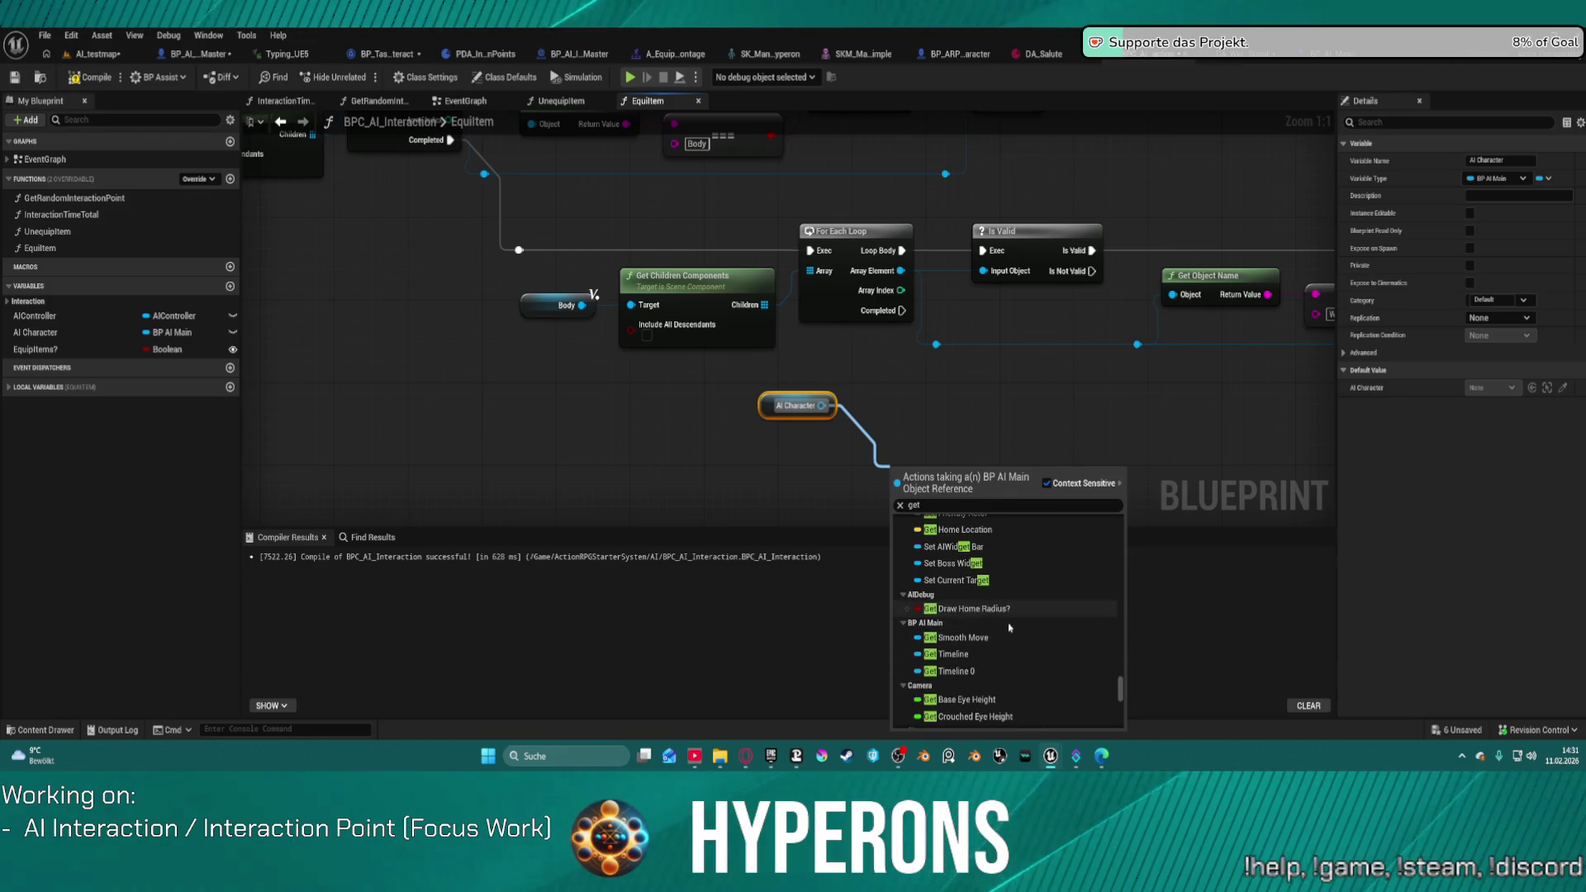
{"action": "scroll", "coordinate": [980, 638], "scroll_direction": "up", "scroll_amount": 1}
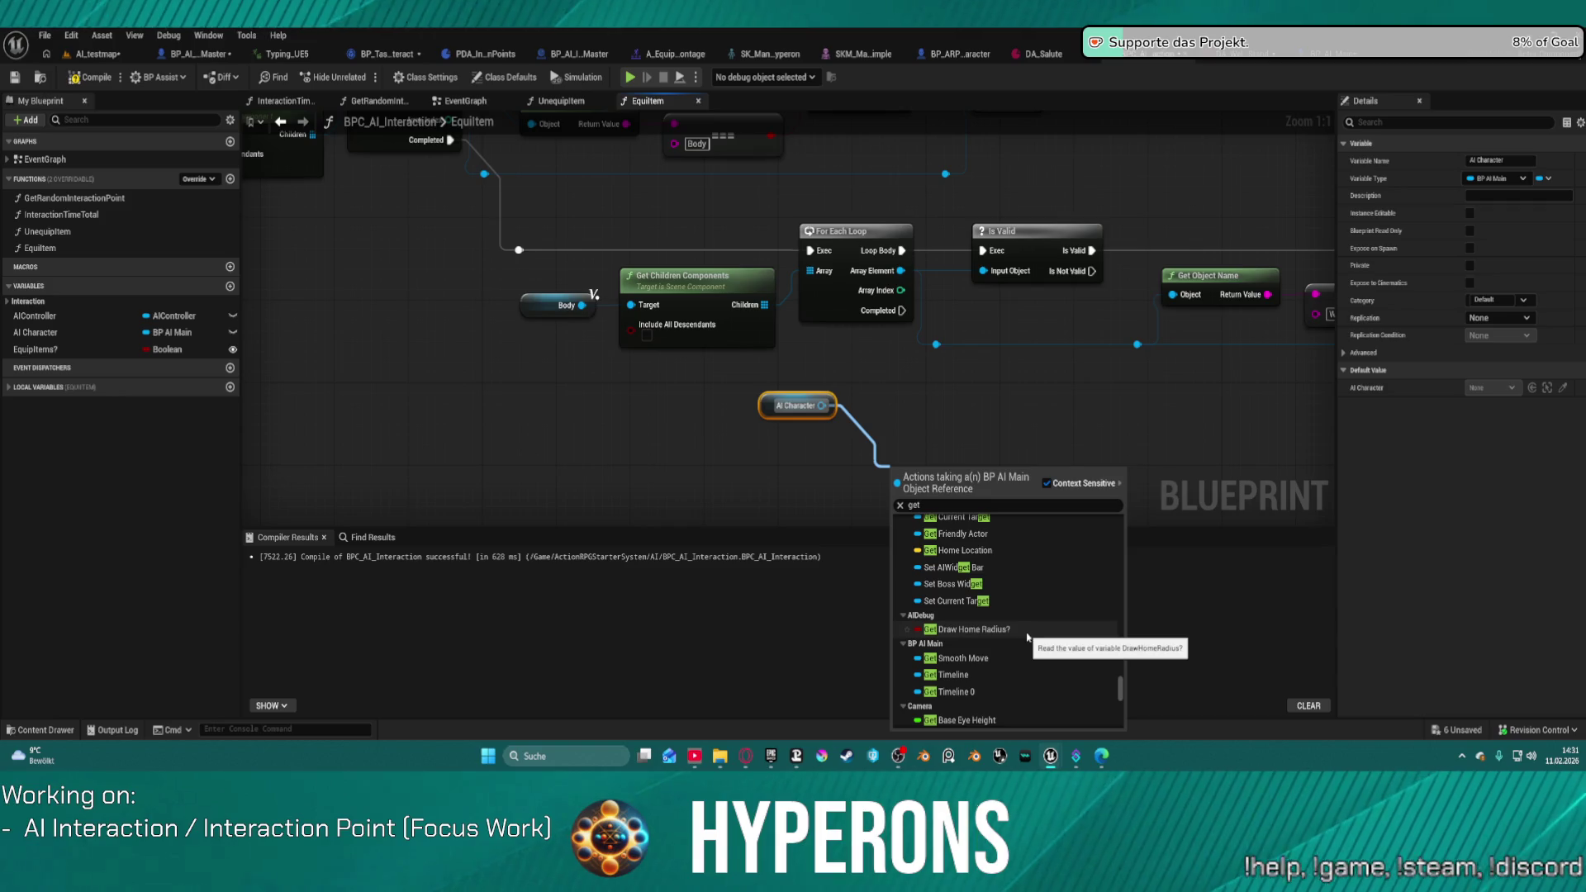
{"action": "scroll", "coordinate": [965, 613], "scroll_direction": "up", "scroll_amount": 4}
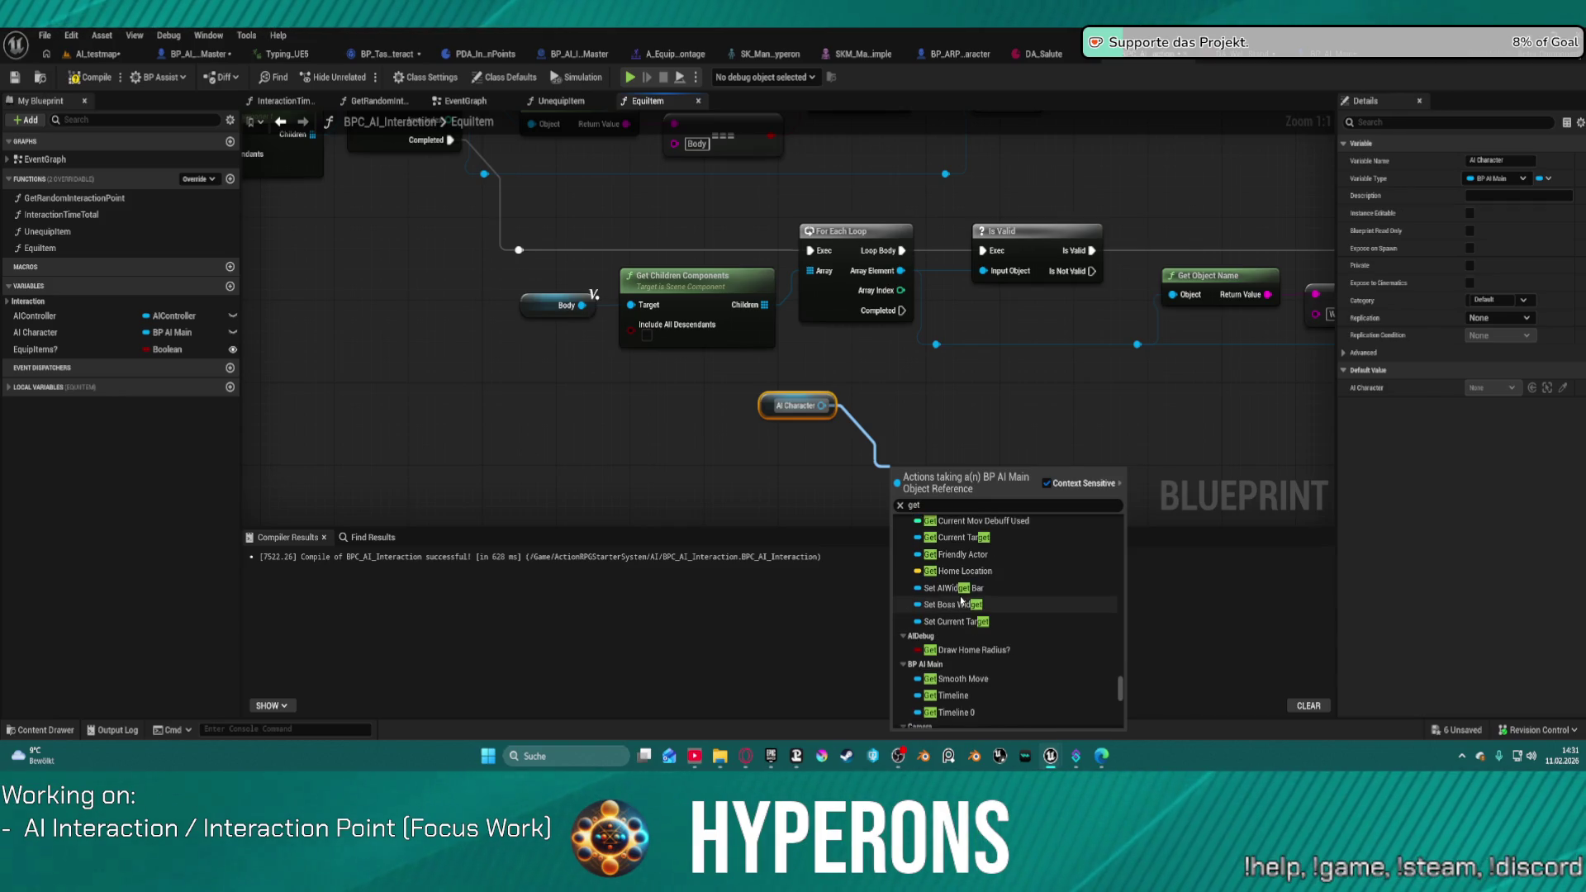
{"action": "scroll", "coordinate": [967, 595], "scroll_direction": "up", "scroll_amount": 2}
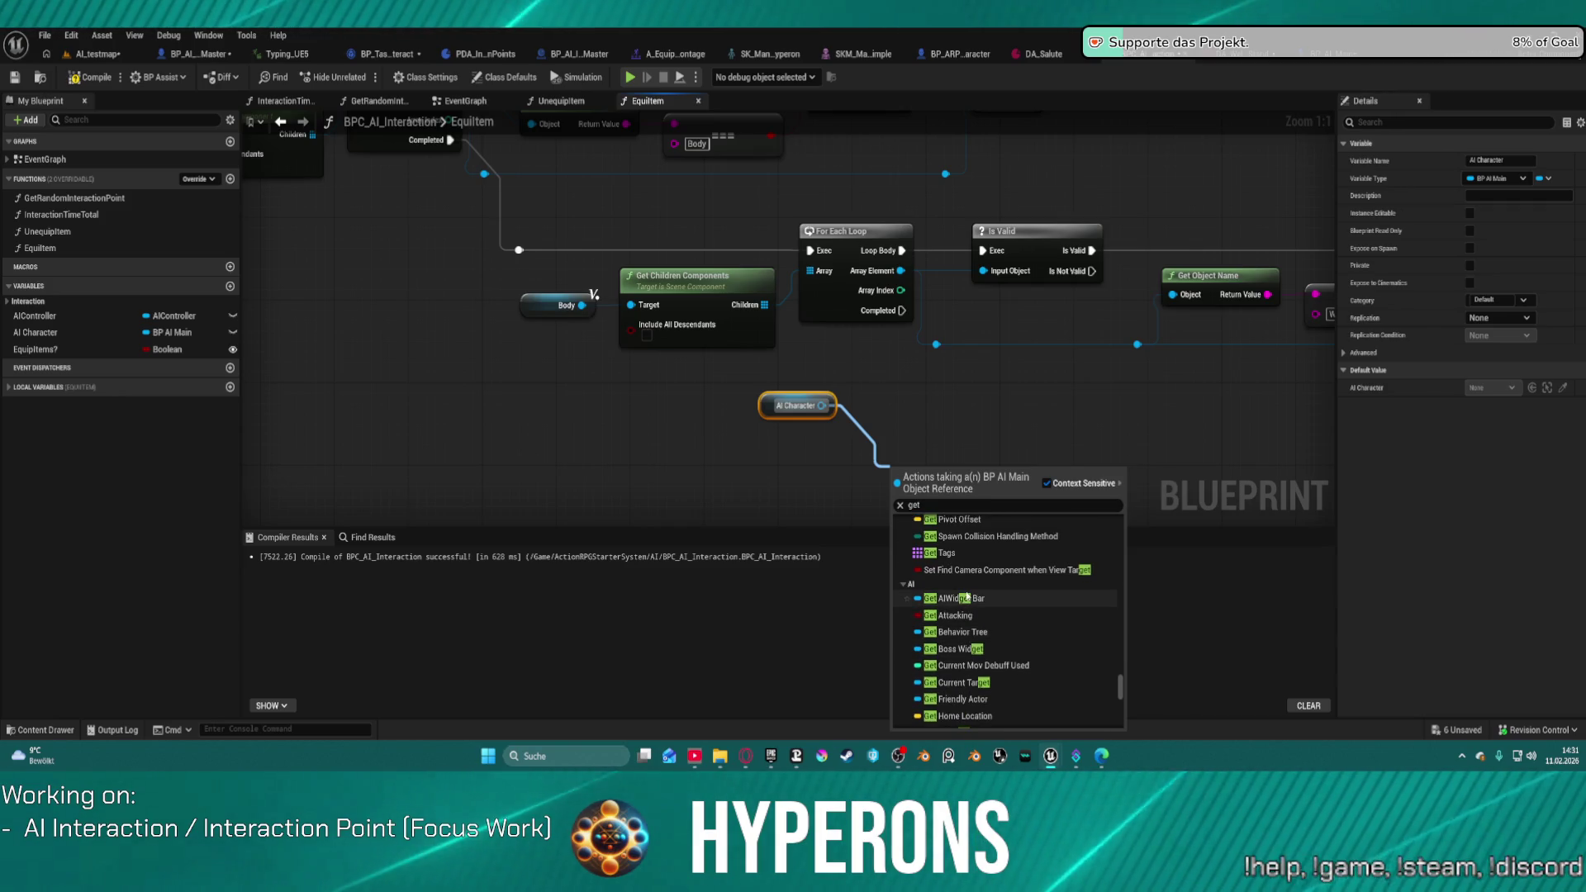
{"action": "scroll", "coordinate": [1049, 609], "scroll_direction": "up", "scroll_amount": 2}
{"action": "scroll", "coordinate": [1049, 609], "scroll_direction": "up", "scroll_amount": 6}
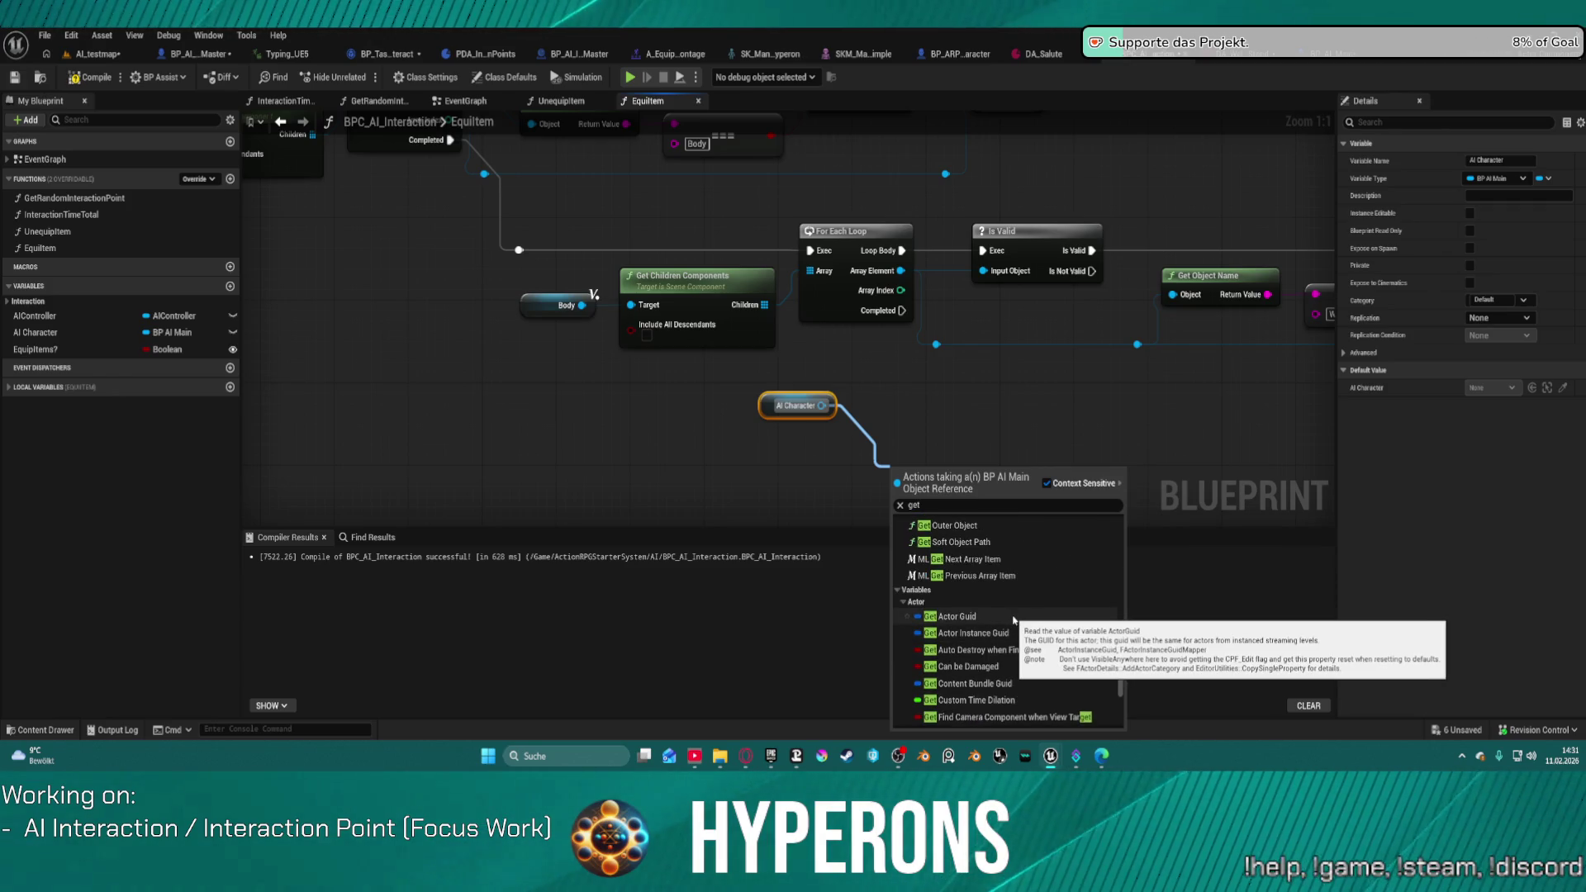
{"action": "scroll", "coordinate": [1015, 619], "scroll_direction": "down", "scroll_amount": 10}
{"action": "scroll", "coordinate": [1004, 595], "scroll_direction": "up", "scroll_amount": 8}
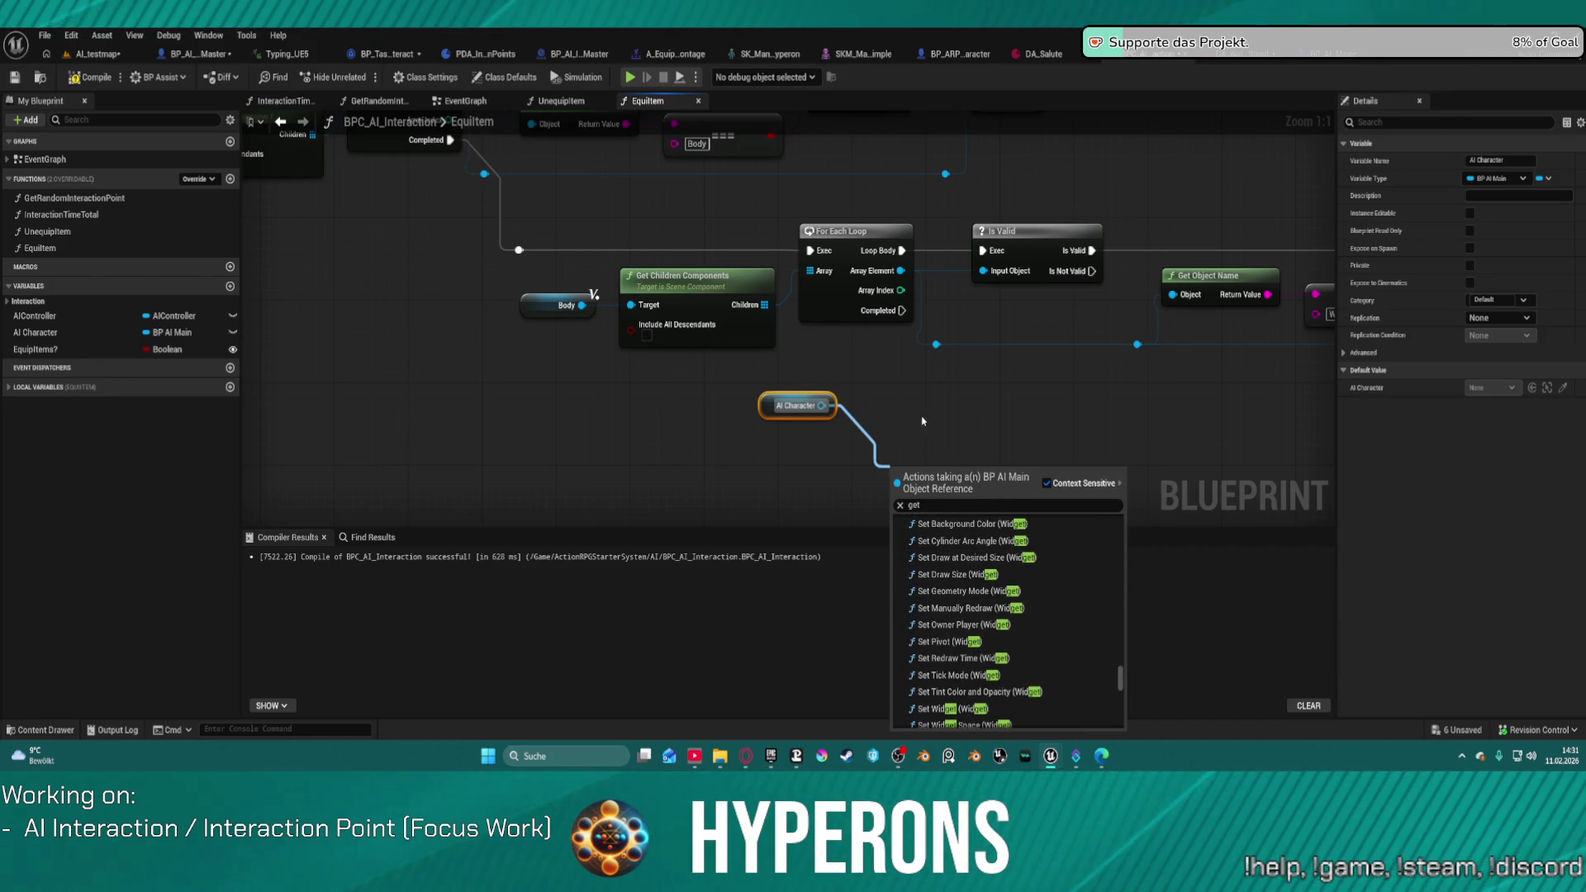
Step: Search the AI Character actions for 'visu', browse the results, then cancel without adding a node
{"action": "key", "text": "Escape"}
{"action": "left_click_drag", "start_coordinate": [822, 405], "coordinate": [869, 455]}
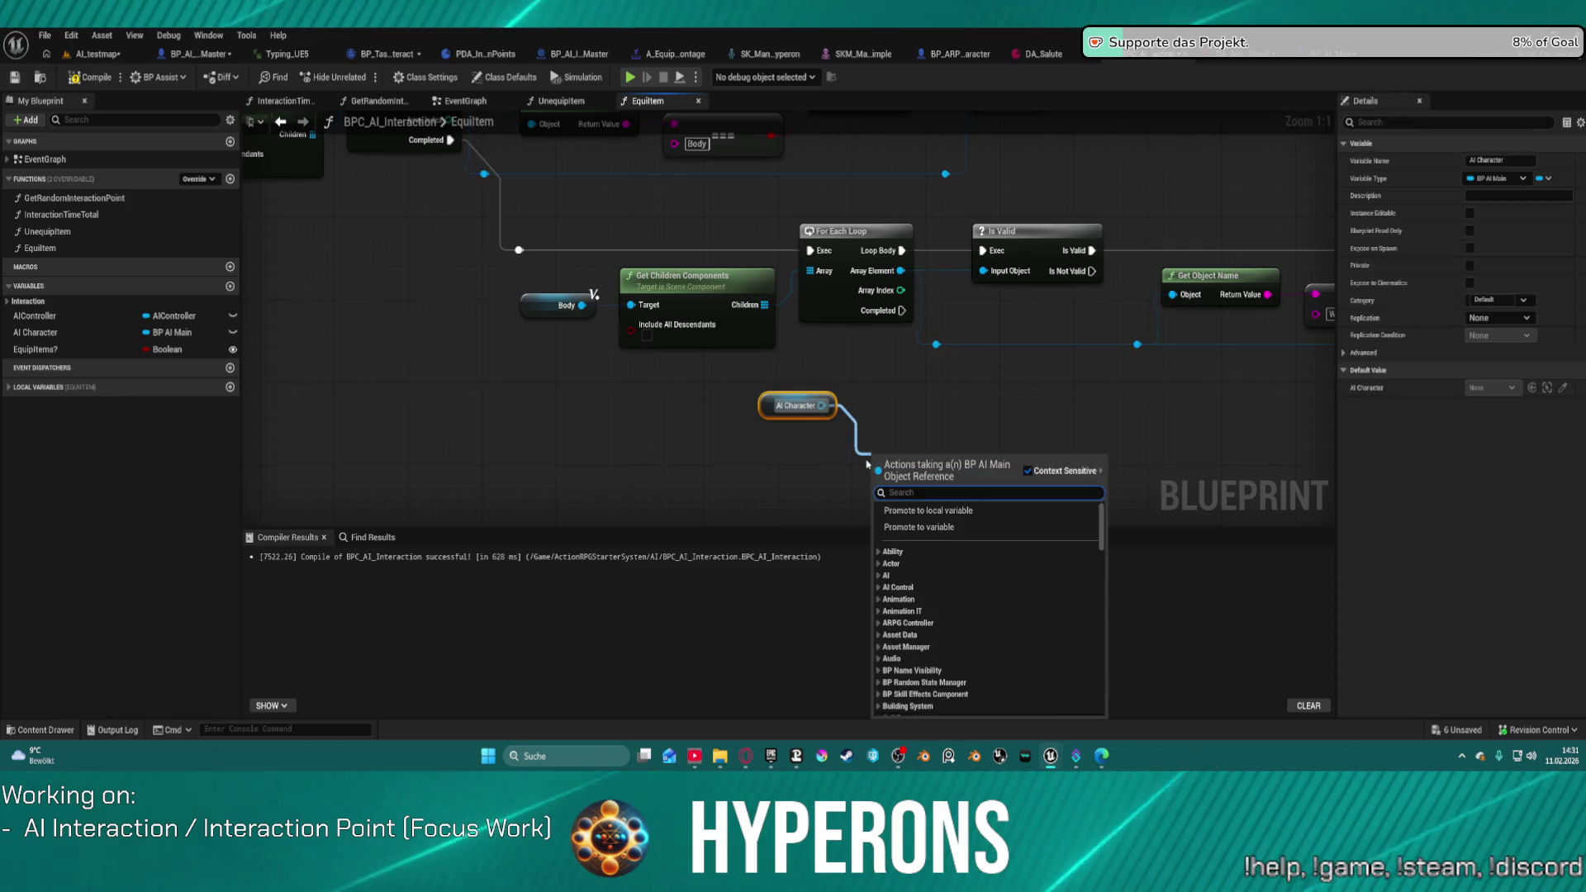
{"action": "type", "text": "visual"}
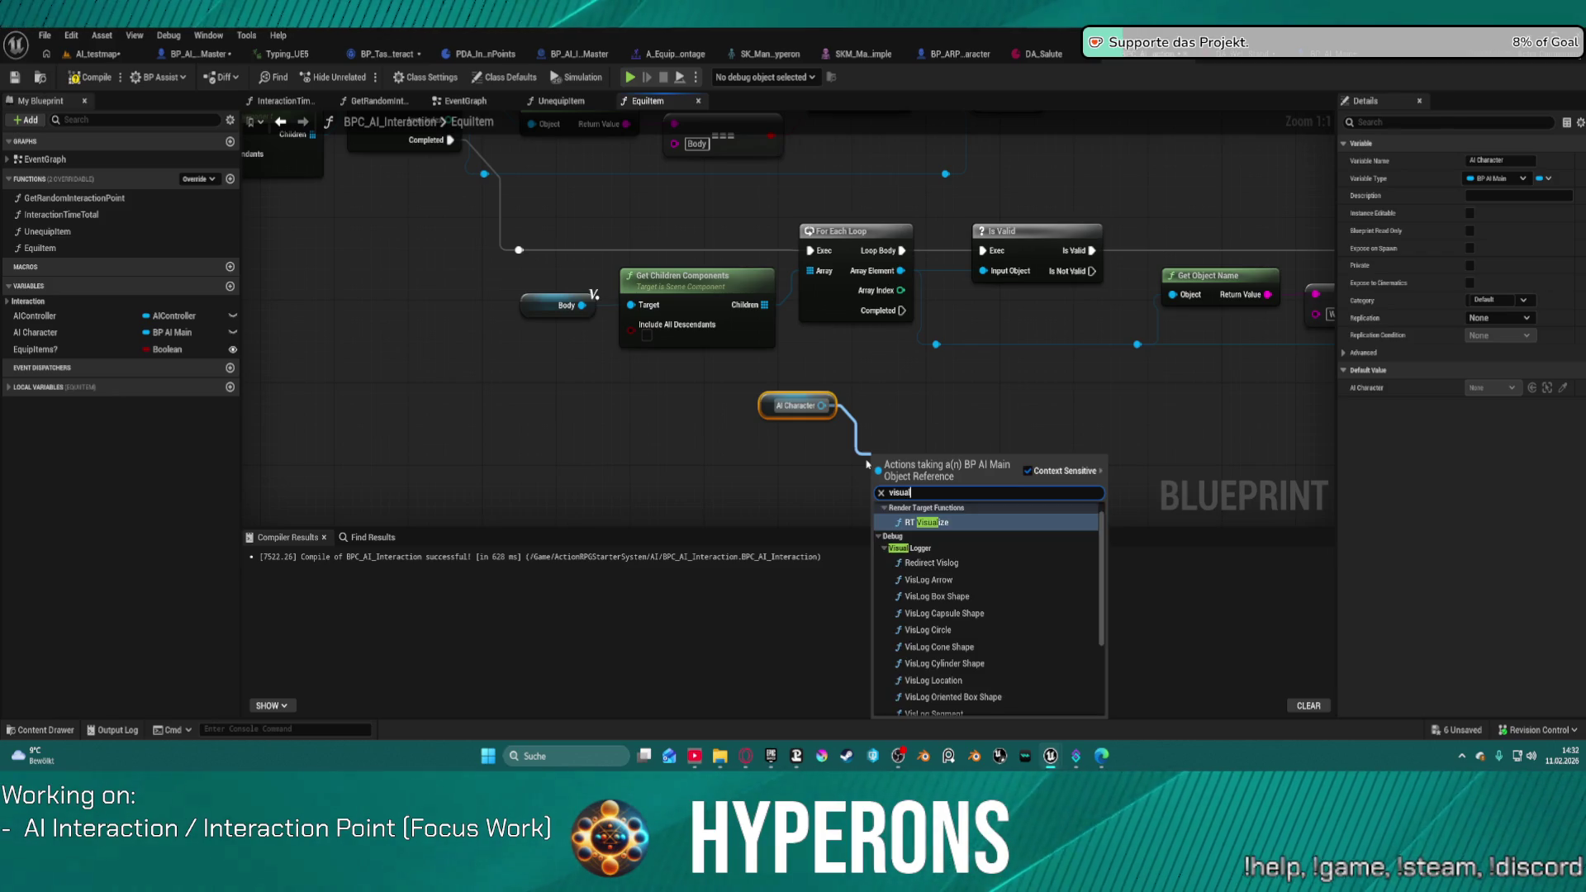
{"action": "left_click_drag", "start_coordinate": [1099, 613], "coordinate": [1101, 733]}
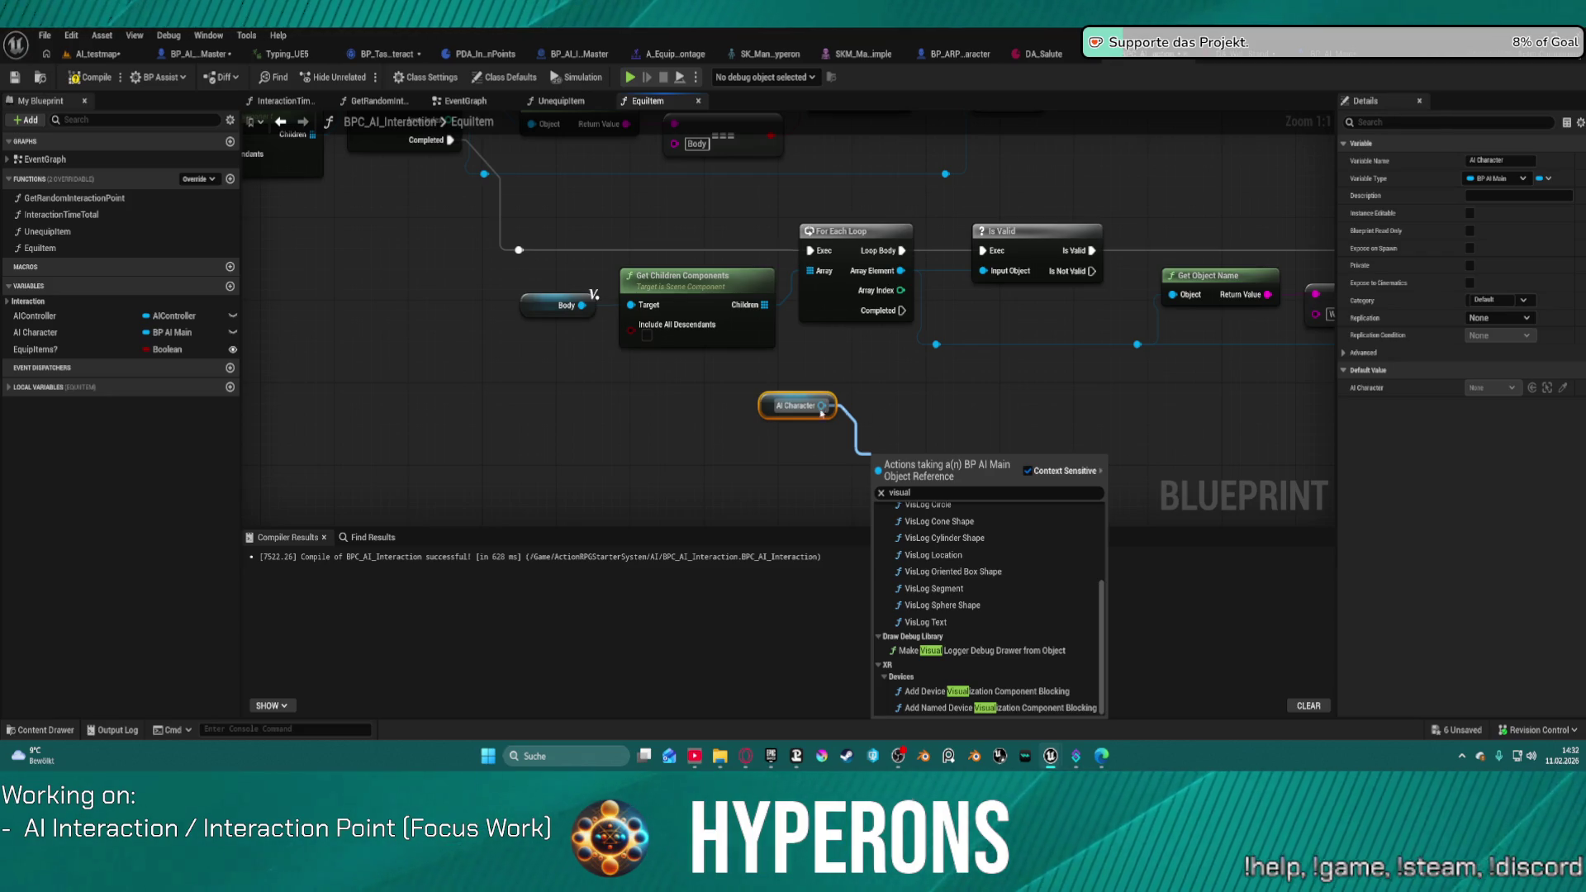
{"action": "key", "text": "Escape"}
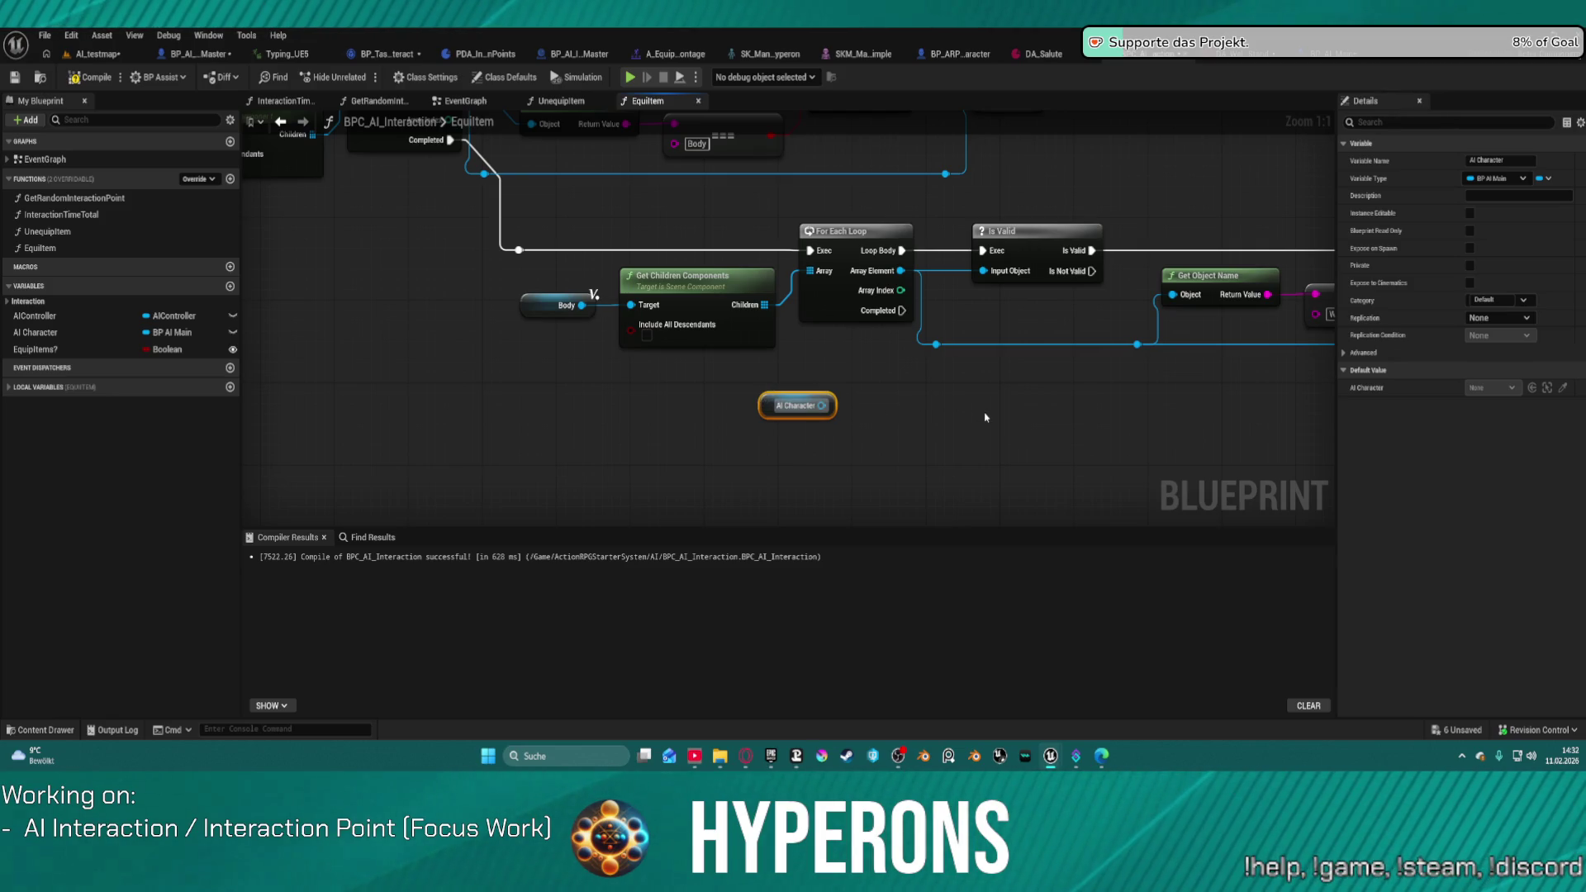
Step: Look through the Edit, Asset and Window menus, then switch to the AI_testmap level
{"action": "left_click", "coordinate": [72, 35]}
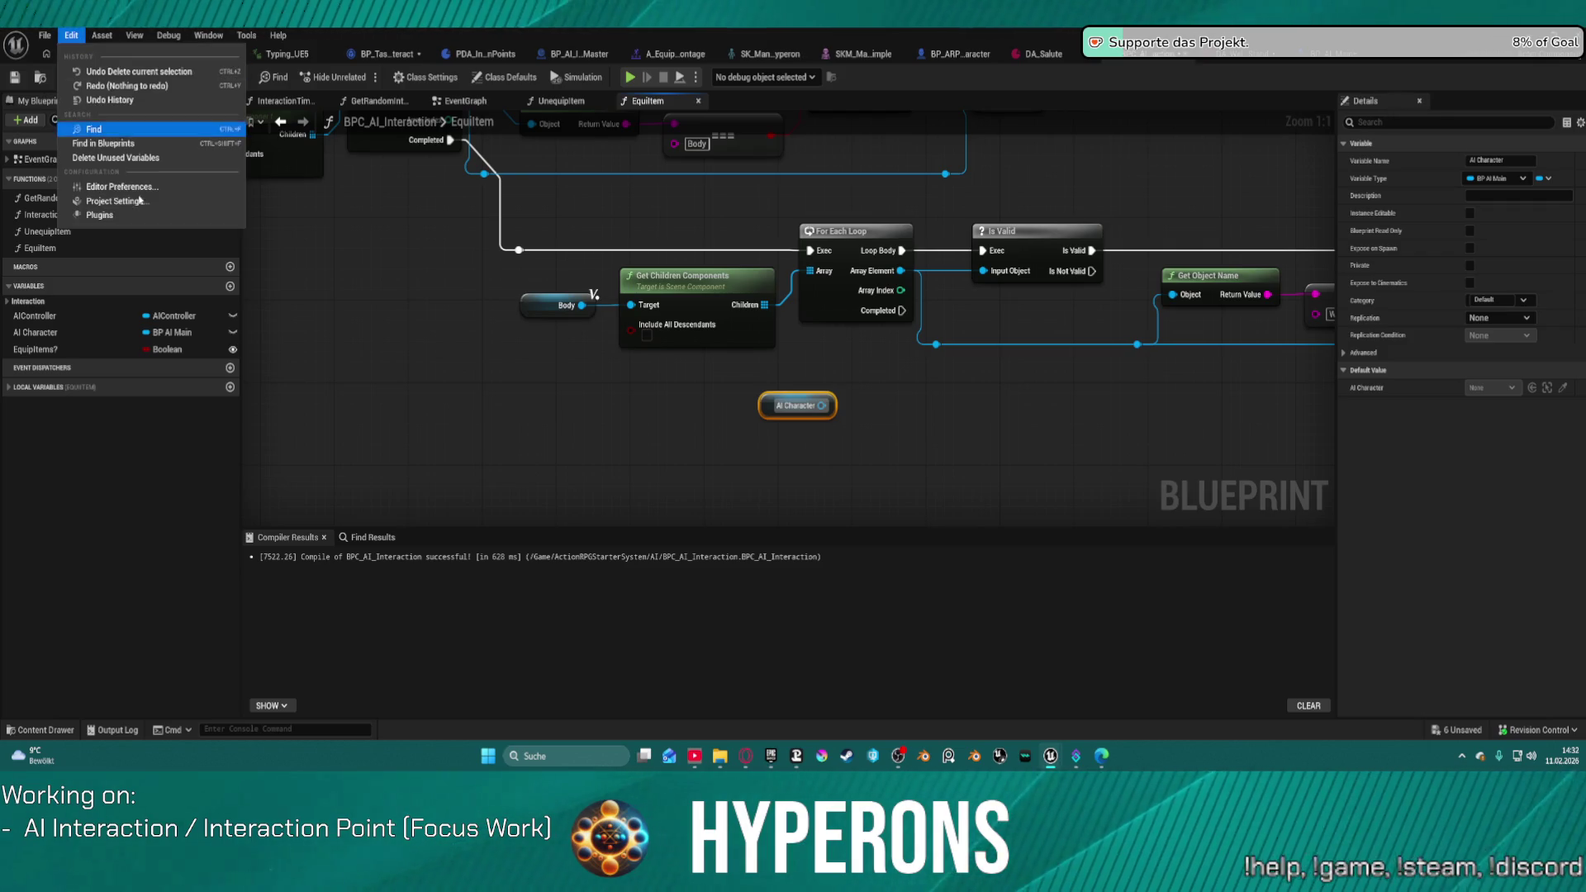
{"action": "left_click", "coordinate": [102, 35]}
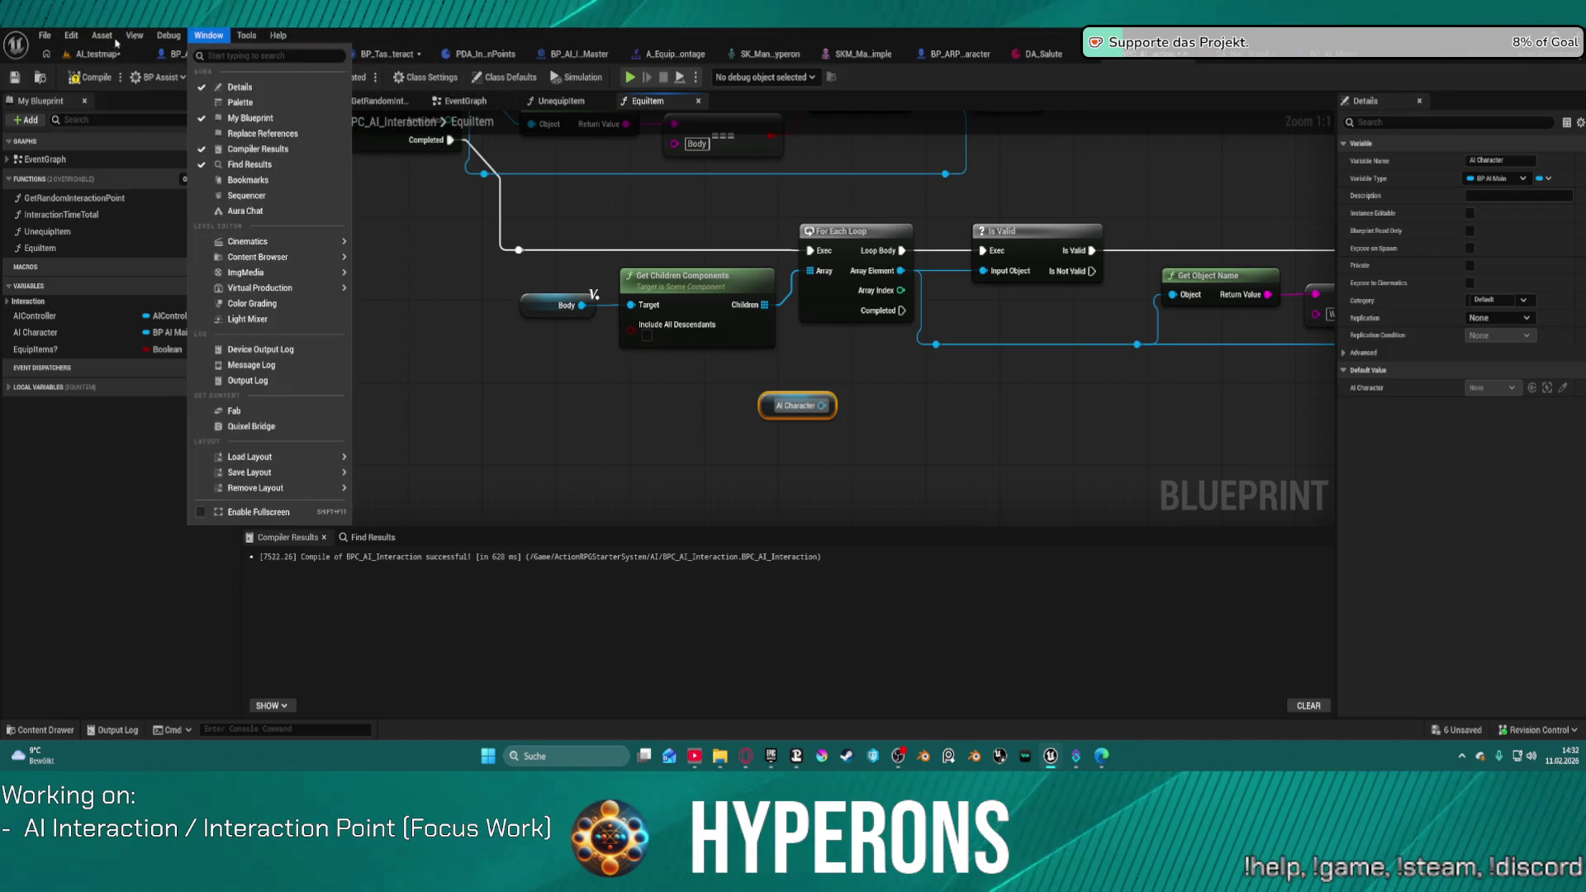
{"action": "left_click", "coordinate": [45, 35]}
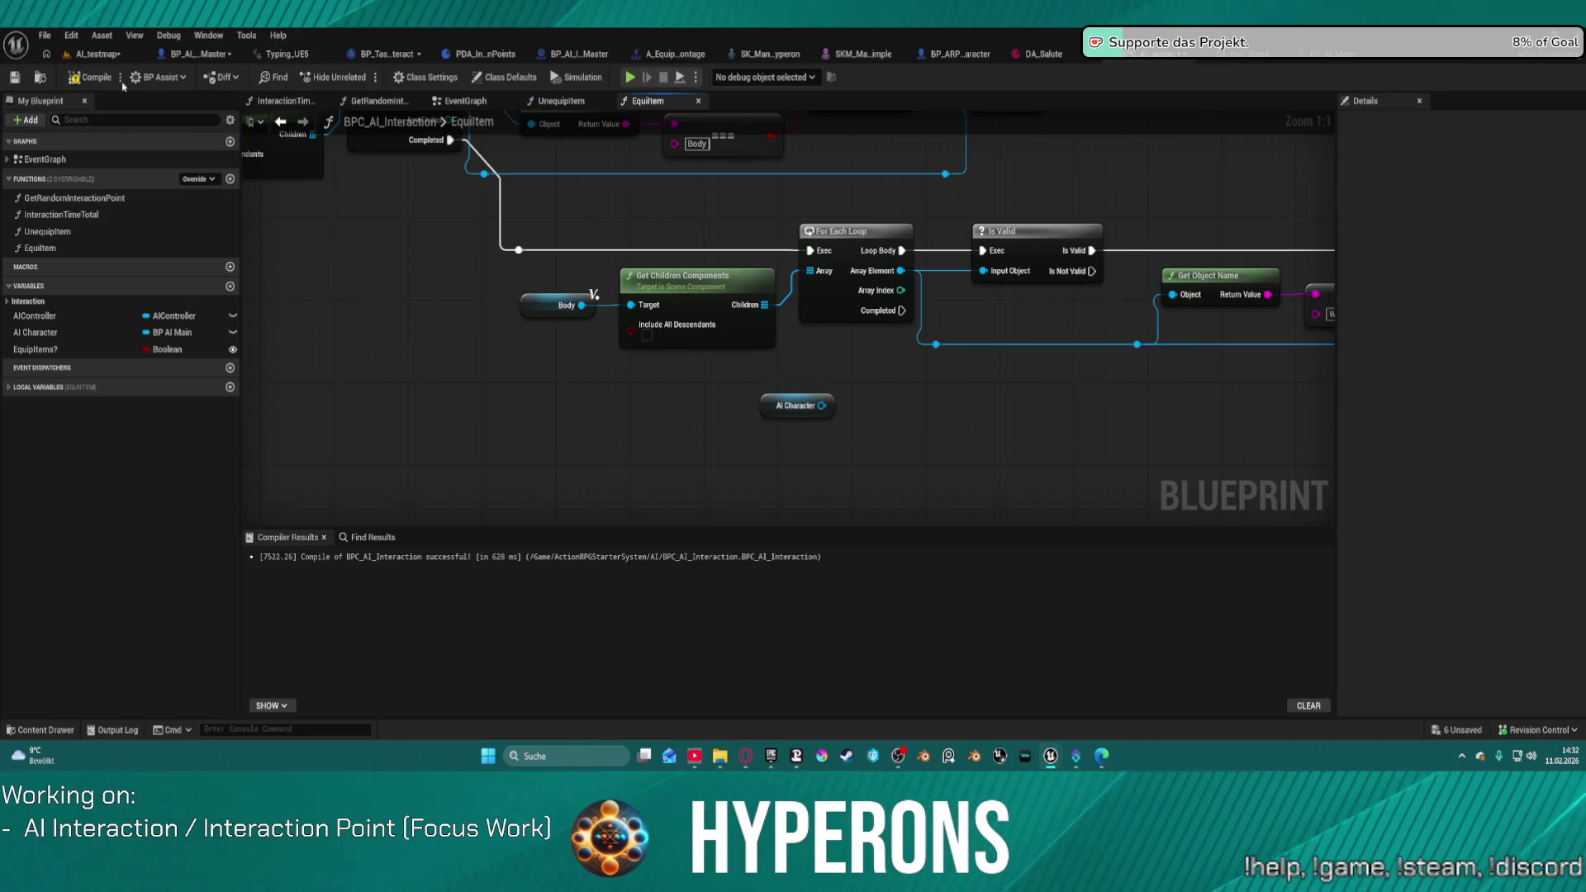
{"action": "left_click", "coordinate": [97, 53]}
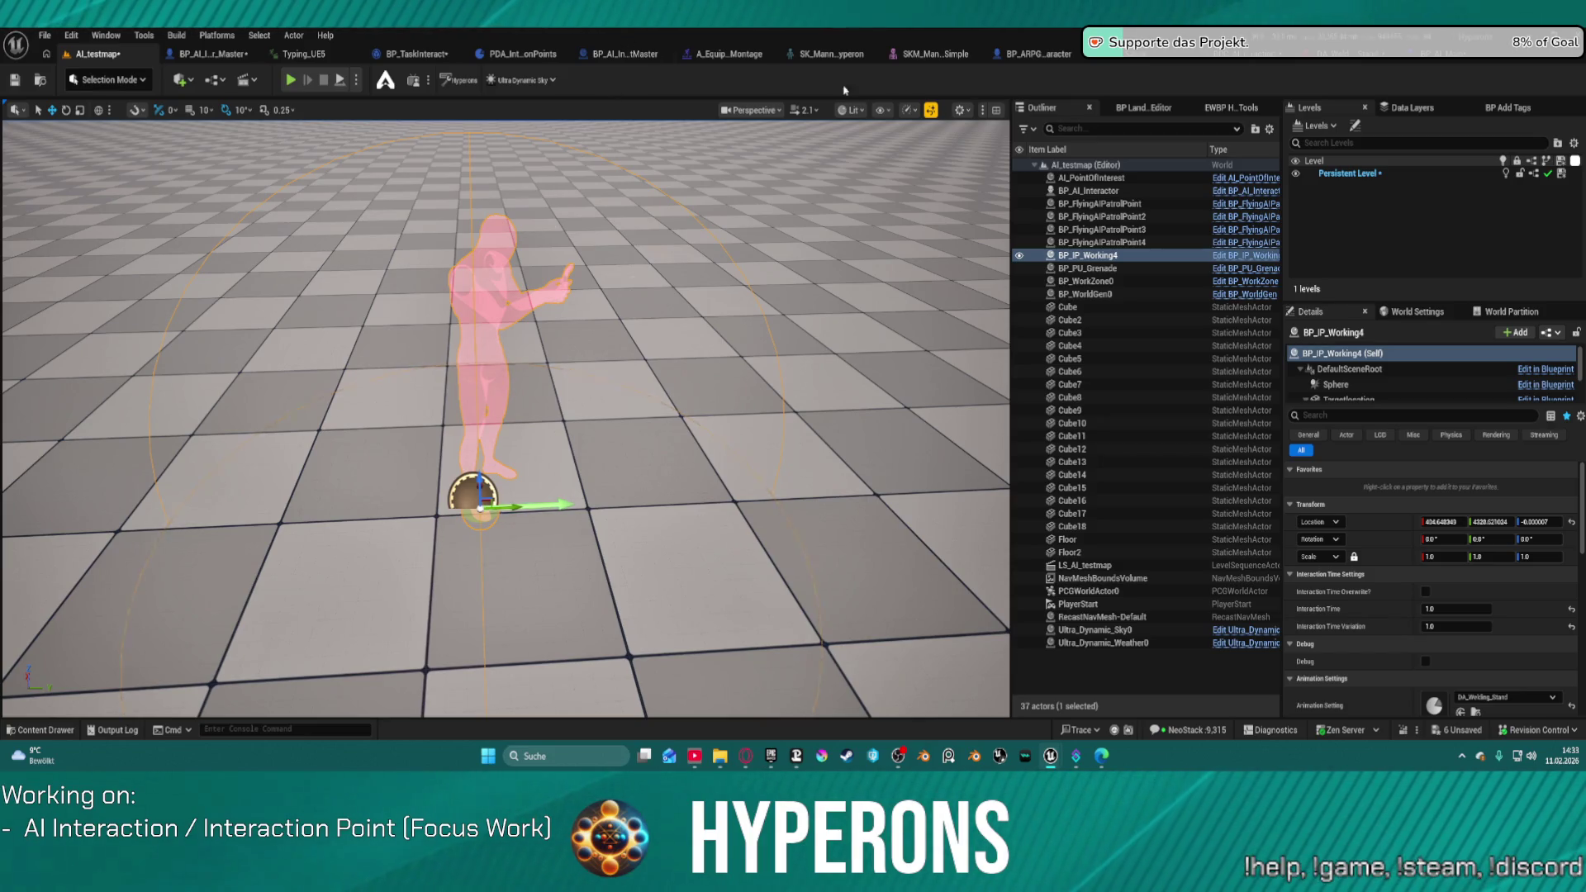
Step: Switch back to BPC_AI_Interaction and re-centre the EquipItem graph nodes
{"action": "left_click", "coordinate": [1218, 53]}
{"action": "mouse_move", "coordinate": [1041, 458]}
{"action": "left_mouse_down"}
{"action": "mouse_move", "coordinate": [1019, 435]}
{"action": "mouse_move", "coordinate": [733, 444]}
{"action": "mouse_move", "coordinate": [1055, 399]}
{"action": "left_mouse_up"}
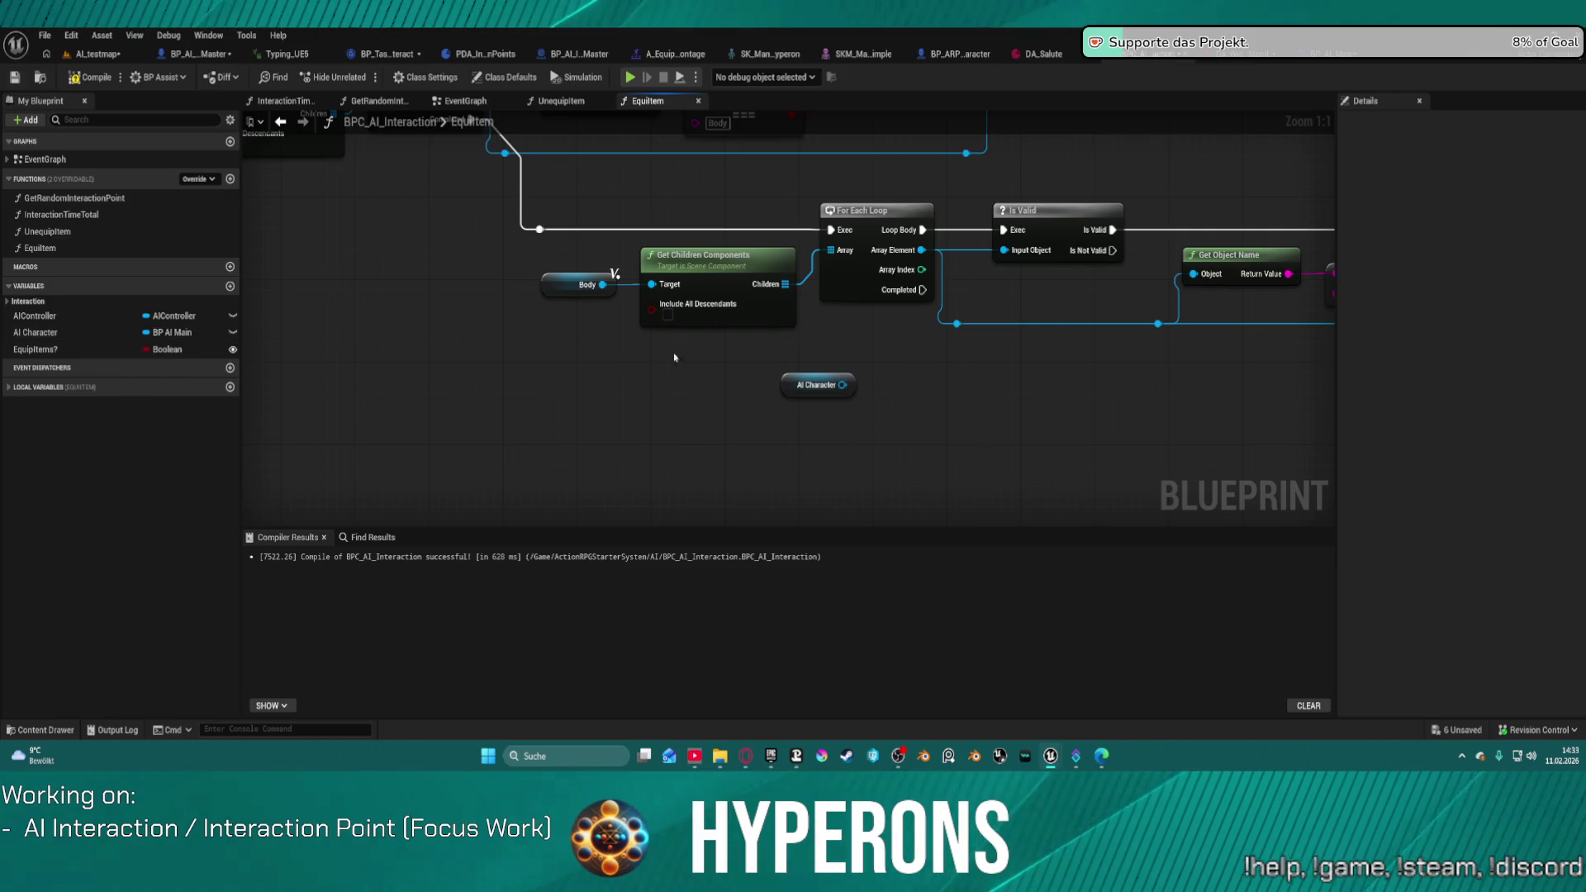
Step: Add an AI Character getter, cast it to BP_AI_Interactor_Master, and run EquipItem's execution into the cast
{"action": "mouse_move", "coordinate": [801, 386]}
{"action": "left_mouse_down"}
{"action": "mouse_move", "coordinate": [600, 400]}
{"action": "mouse_move", "coordinate": [397, 325]}
{"action": "mouse_move", "coordinate": [378, 287]}
{"action": "mouse_move", "coordinate": [443, 342]}
{"action": "mouse_move", "coordinate": [637, 412]}
{"action": "mouse_move", "coordinate": [914, 432]}
{"action": "left_mouse_up"}
{"action": "left_click", "coordinate": [826, 400]}
{"action": "left_click_drag", "start_coordinate": [1043, 391], "coordinate": [578, 385]}
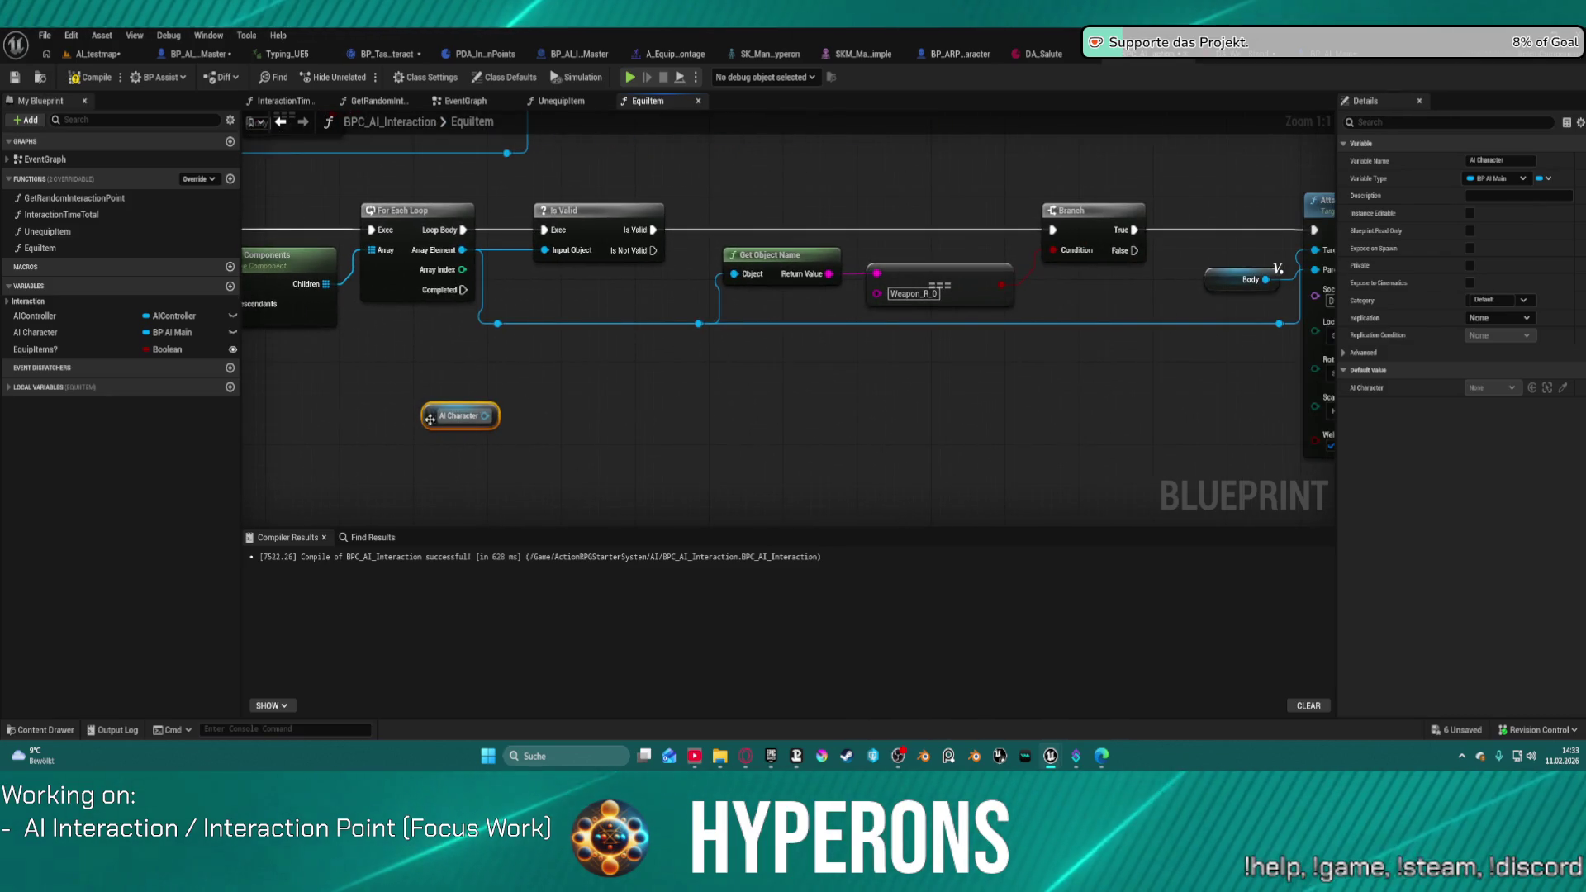
{"action": "mouse_move", "coordinate": [436, 417]}
{"action": "left_mouse_down"}
{"action": "mouse_move", "coordinate": [602, 388]}
{"action": "mouse_move", "coordinate": [665, 409]}
{"action": "mouse_move", "coordinate": [390, 214]}
{"action": "mouse_move", "coordinate": [897, 390]}
{"action": "mouse_move", "coordinate": [1208, 413]}
{"action": "mouse_move", "coordinate": [484, 408]}
{"action": "mouse_move", "coordinate": [269, 389]}
{"action": "mouse_move", "coordinate": [269, 327]}
{"action": "left_mouse_up"}
{"action": "mouse_move", "coordinate": [469, 373]}
{"action": "left_mouse_down"}
{"action": "mouse_move", "coordinate": [697, 429]}
{"action": "mouse_move", "coordinate": [732, 424]}
{"action": "mouse_move", "coordinate": [718, 402]}
{"action": "left_mouse_up"}
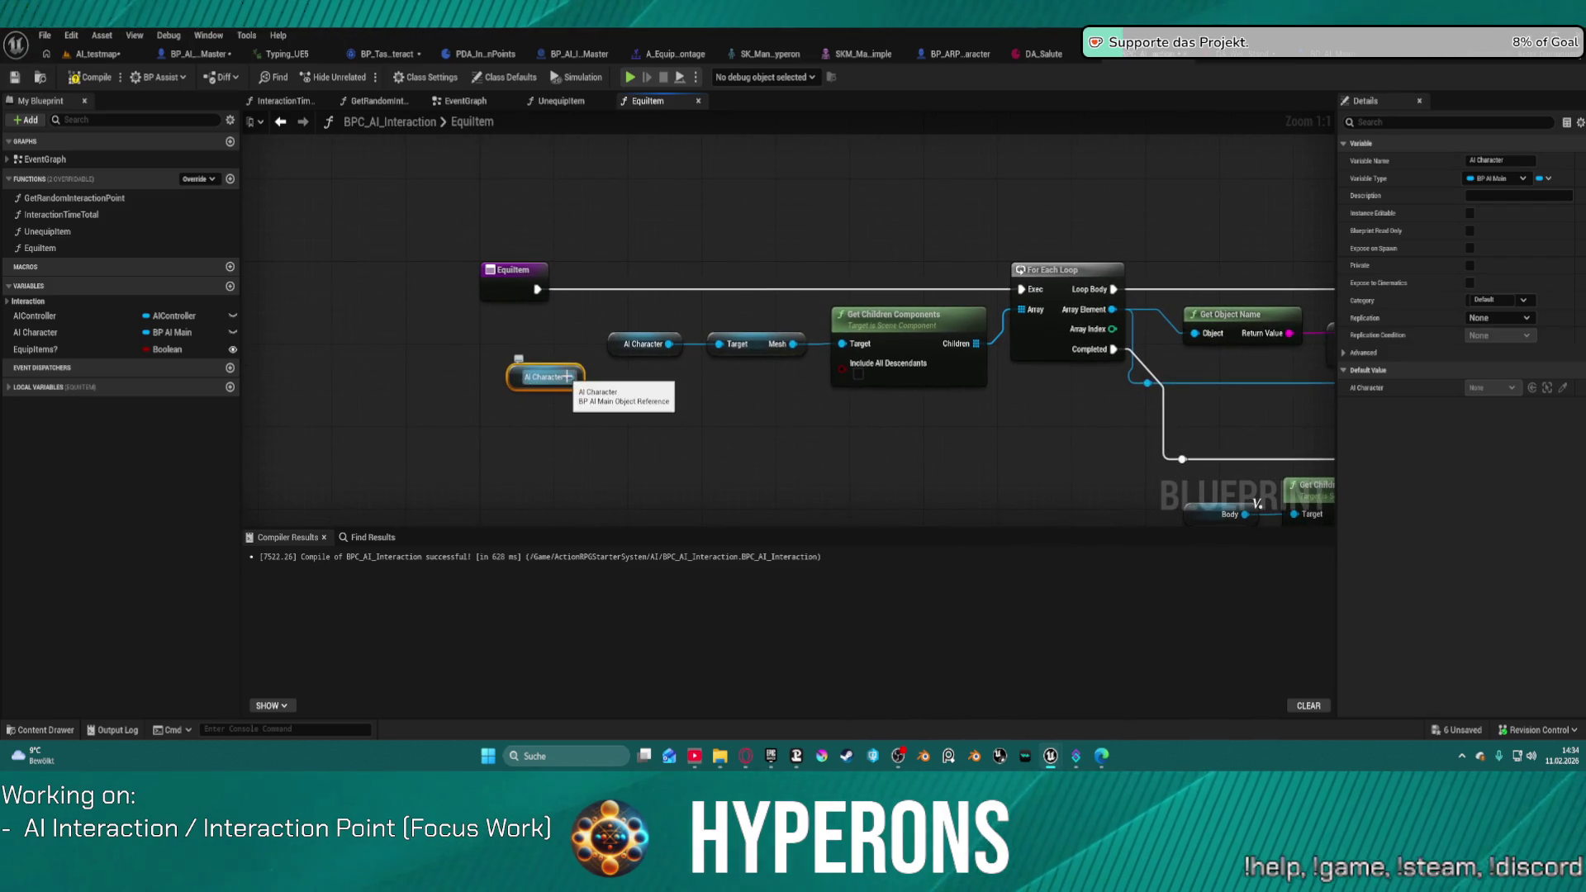
{"action": "left_click_drag", "start_coordinate": [568, 377], "coordinate": [634, 424]}
{"action": "type", "text": "cas"}
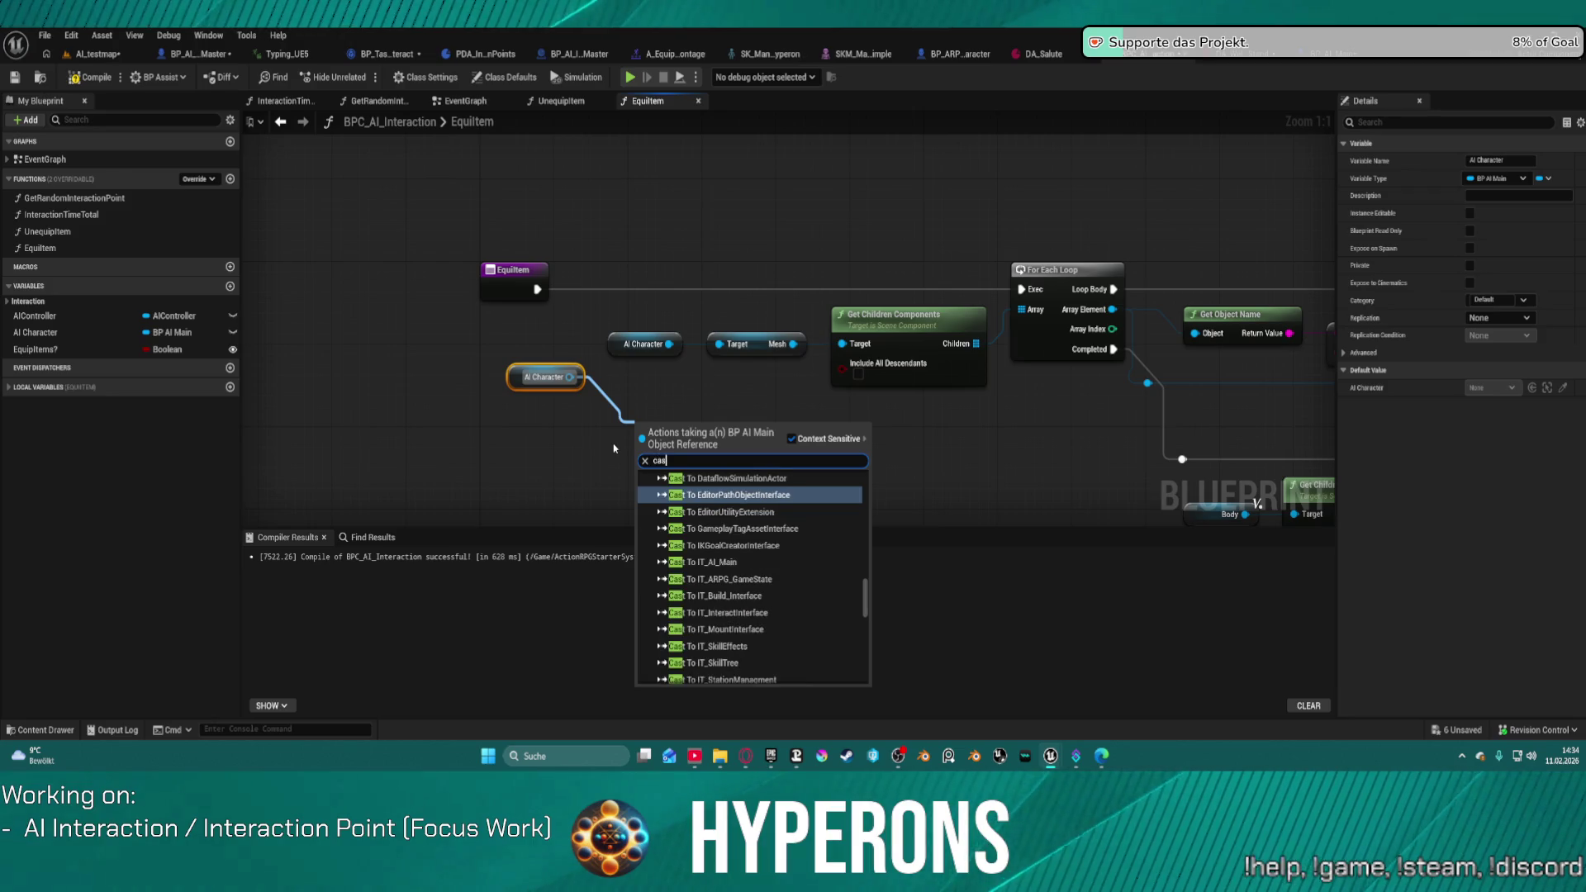
{"action": "type", "text": "t to"}
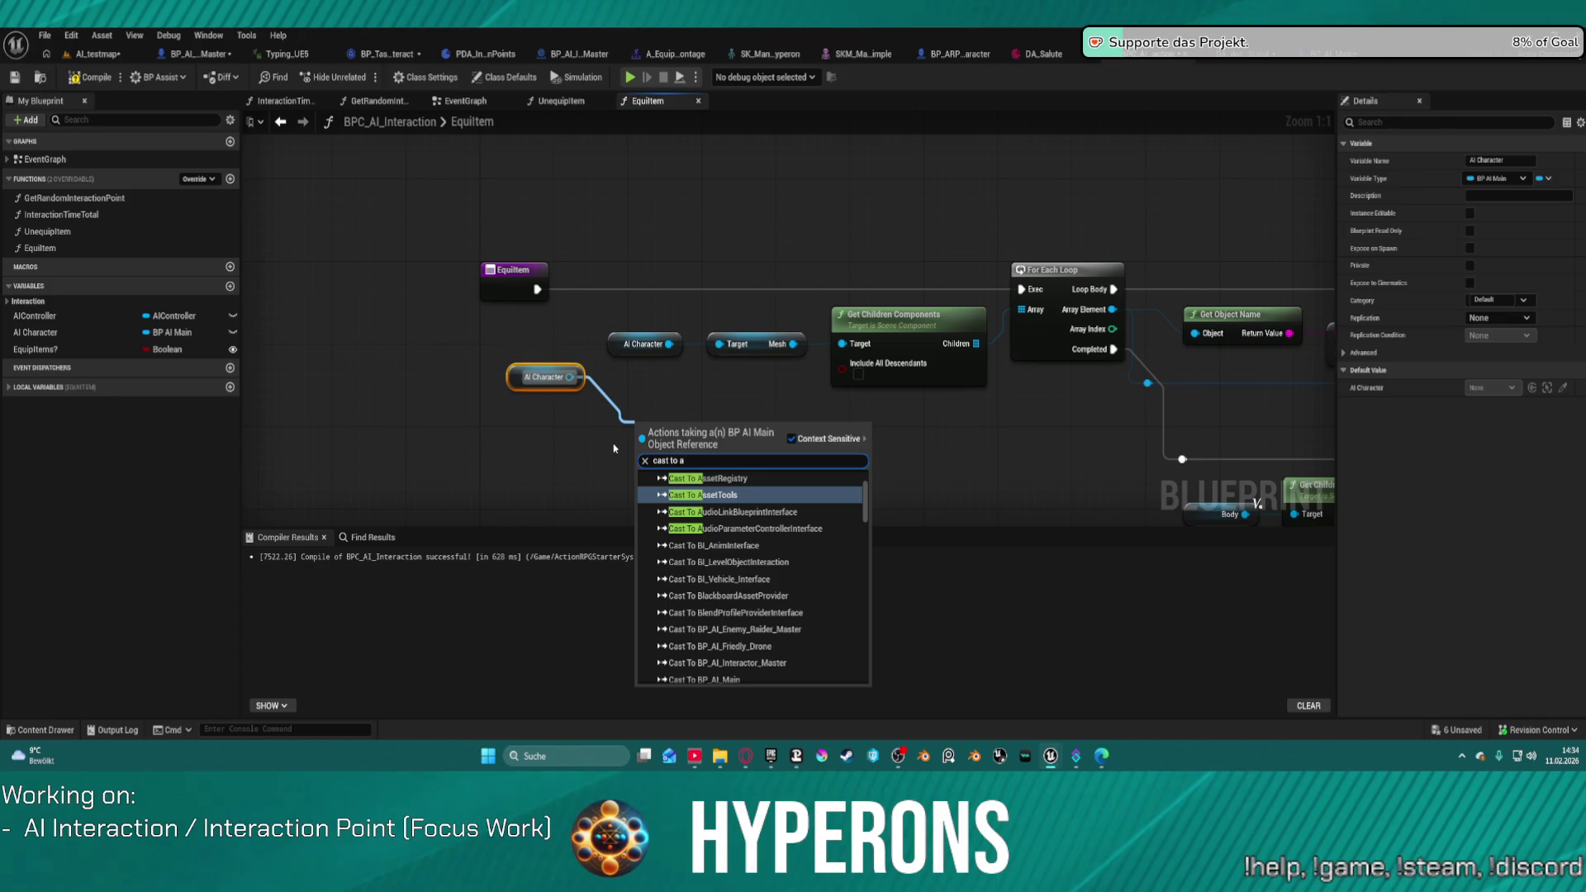
{"action": "type", "text": "aiint"}
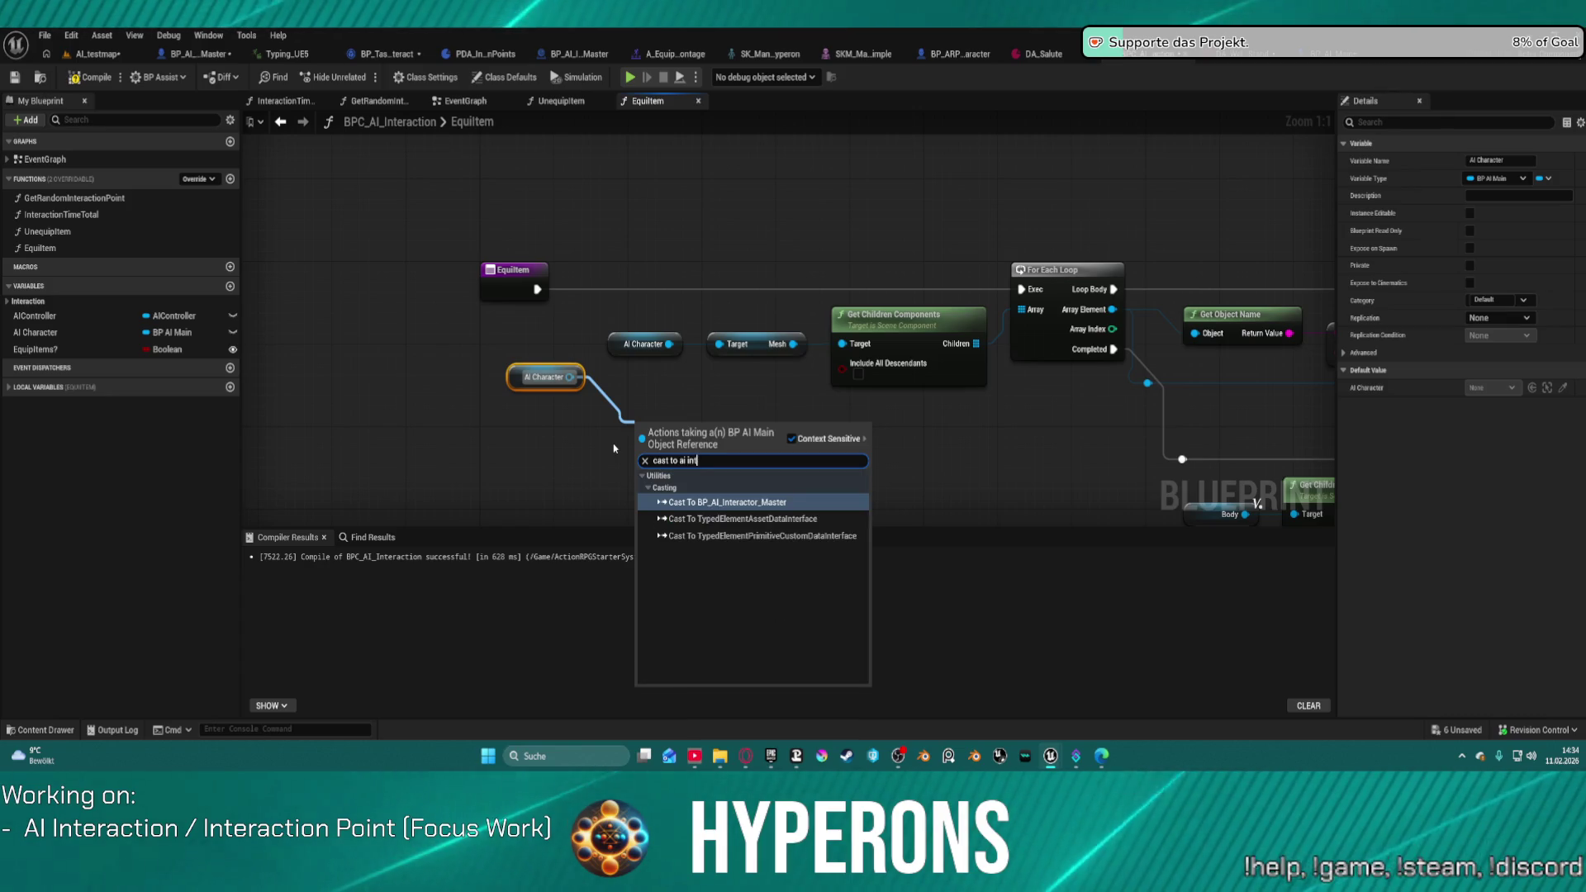
{"action": "key", "text": "Return"}
{"action": "mouse_move", "coordinate": [638, 443]}
{"action": "left_mouse_down"}
{"action": "mouse_move", "coordinate": [533, 314]}
{"action": "mouse_move", "coordinate": [537, 289]}
{"action": "left_mouse_up"}
{"action": "left_click_drag", "start_coordinate": [777, 444], "coordinate": [1021, 289]}
Step: Arrange the cast, AI Character getter and EquipItem entry nodes side by side
{"action": "mouse_move", "coordinate": [838, 491]}
{"action": "left_mouse_down"}
{"action": "mouse_move", "coordinate": [613, 348]}
{"action": "mouse_move", "coordinate": [712, 403]}
{"action": "left_mouse_up"}
{"action": "type", "text": "body"}
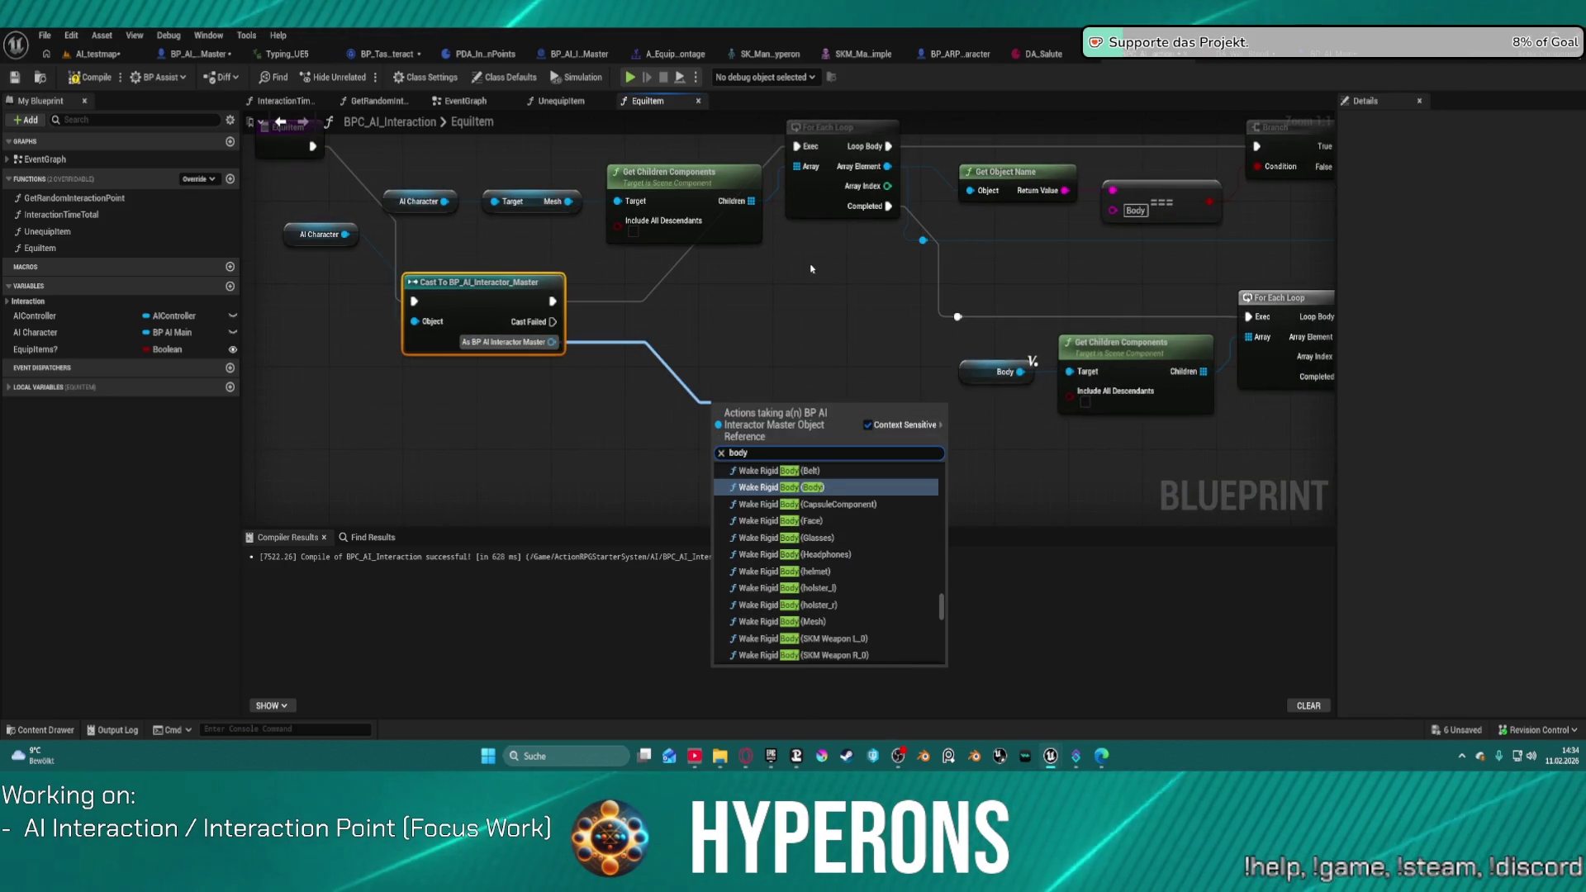
{"action": "left_click", "coordinate": [810, 268]}
{"action": "left_click_drag", "start_coordinate": [811, 269], "coordinate": [694, 312]}
{"action": "mouse_move", "coordinate": [432, 314]}
{"action": "left_mouse_down"}
{"action": "mouse_move", "coordinate": [461, 347]}
{"action": "mouse_move", "coordinate": [447, 366]}
{"action": "mouse_move", "coordinate": [687, 463]}
{"action": "left_mouse_up"}
{"action": "left_click_drag", "start_coordinate": [421, 264], "coordinate": [446, 525]}
{"action": "mouse_move", "coordinate": [651, 471]}
{"action": "left_mouse_down"}
{"action": "mouse_move", "coordinate": [670, 497]}
{"action": "mouse_move", "coordinate": [656, 580]}
{"action": "mouse_move", "coordinate": [652, 345]}
{"action": "mouse_move", "coordinate": [625, 283]}
{"action": "left_mouse_up"}
{"action": "left_click", "coordinate": [720, 281]}
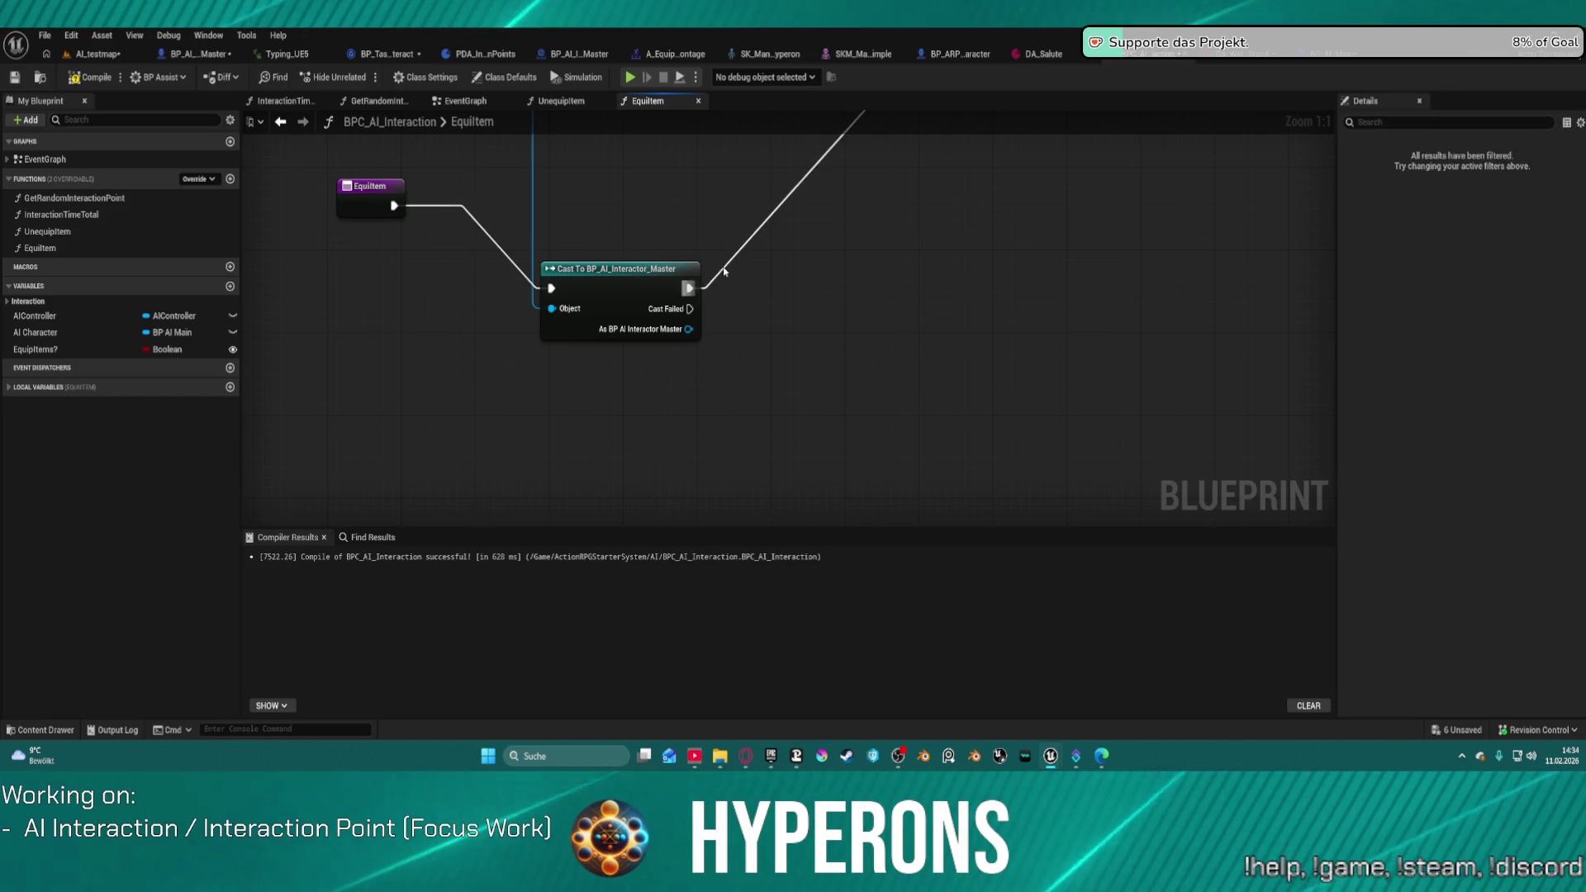
{"action": "left_click", "coordinate": [719, 268], "text": "alt"}
{"action": "left_click", "coordinate": [639, 285]}
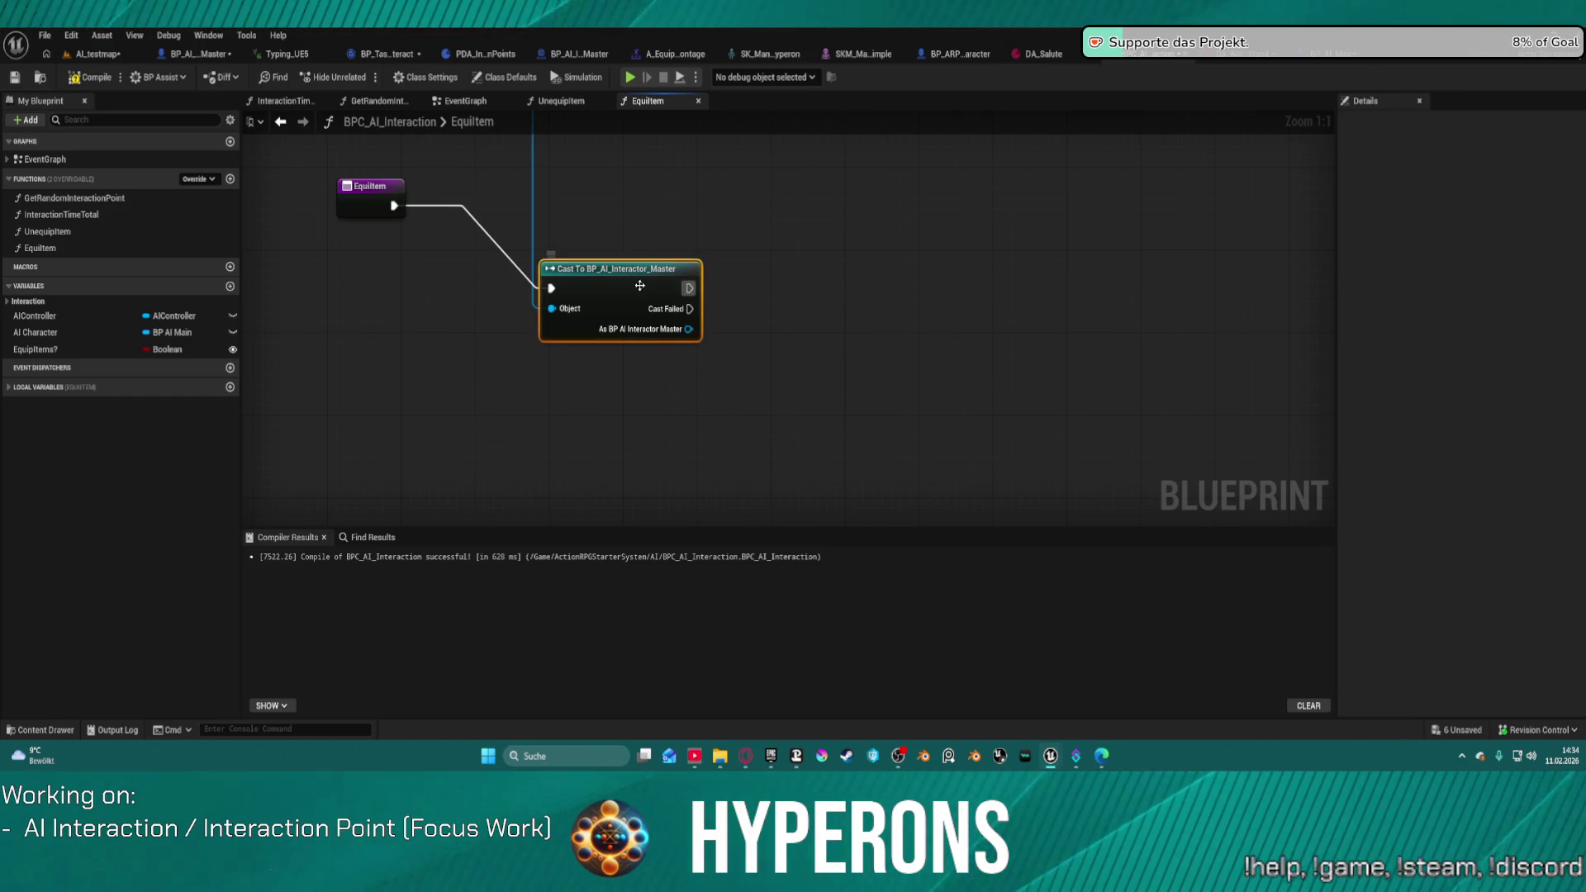
{"action": "key", "text": "ctrl+z"}
Step: Add Get Body and Get Visual Data Asset nodes from the cast result
{"action": "left_click_drag", "start_coordinate": [711, 246], "coordinate": [820, 318]}
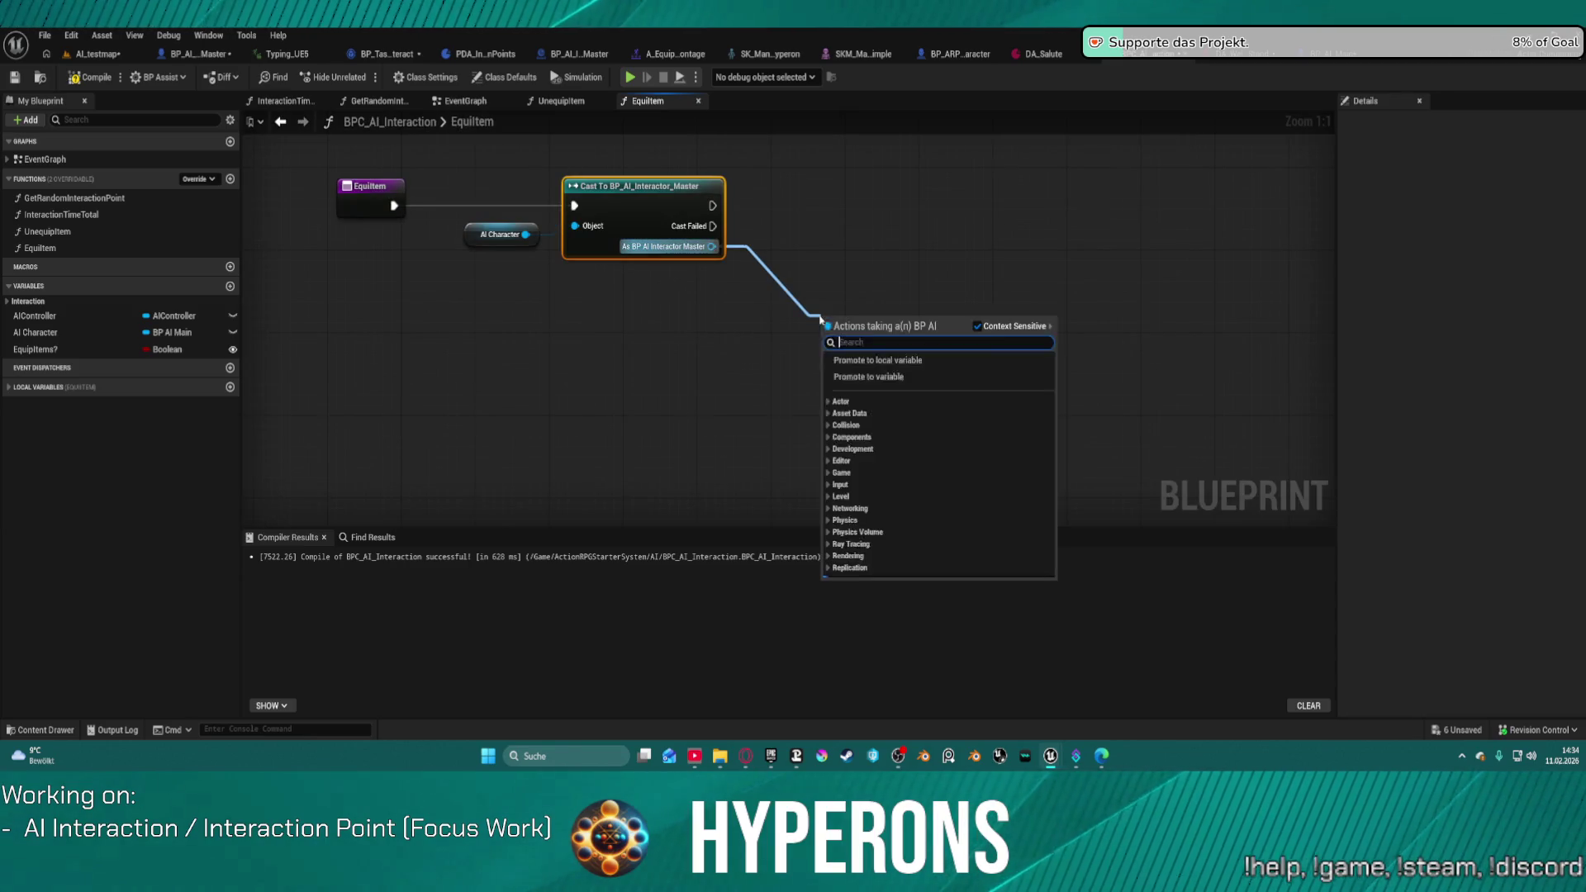
{"action": "type", "text": "body"}
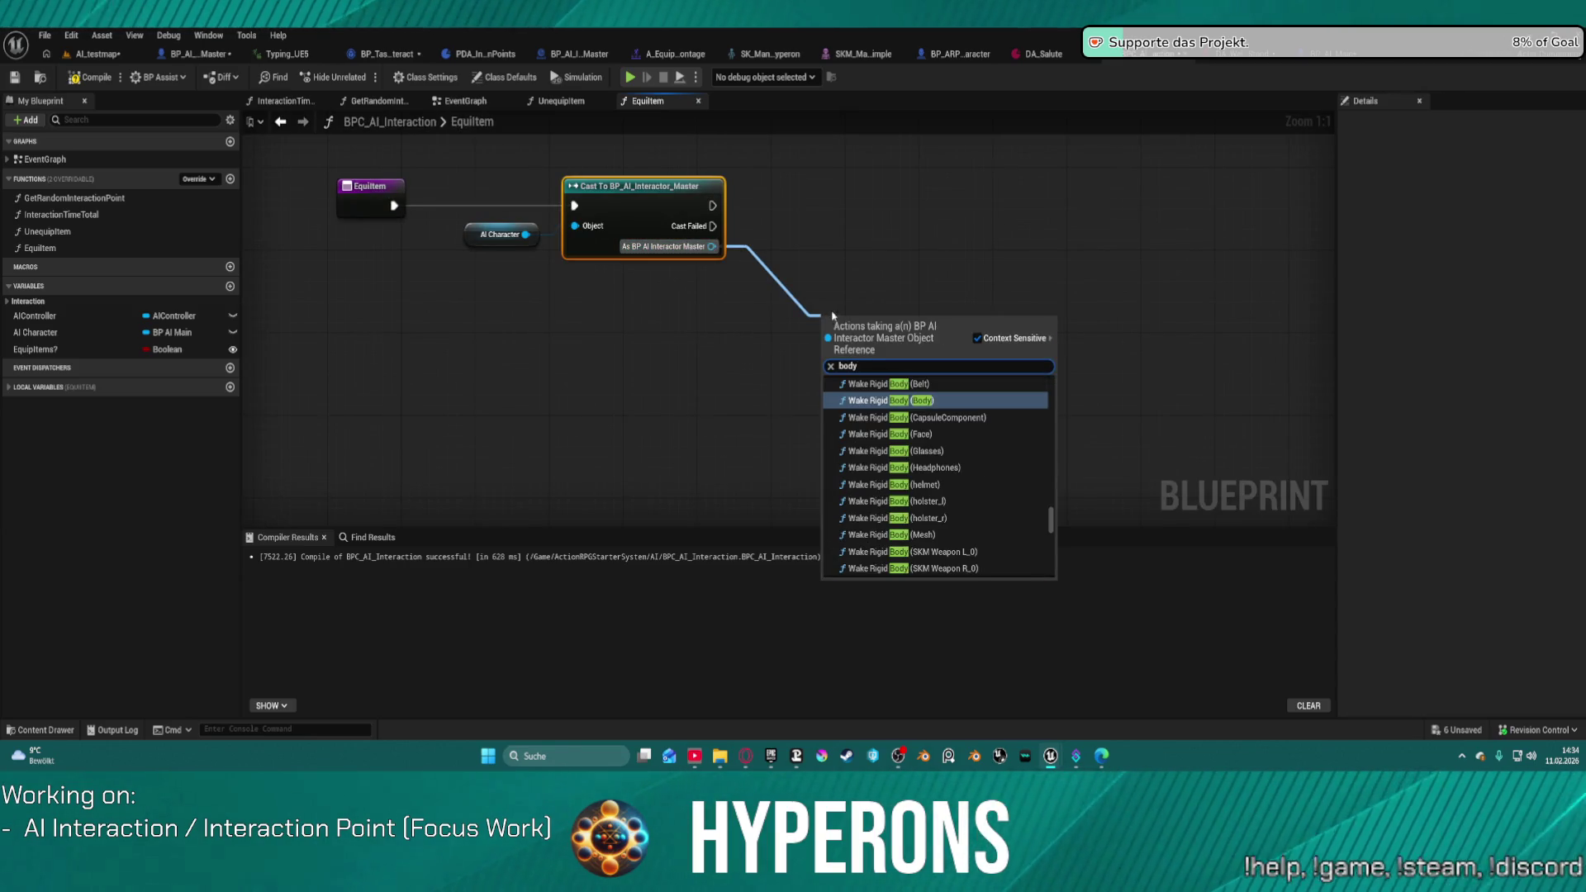
{"action": "scroll", "coordinate": [1003, 517], "scroll_direction": "down", "scroll_amount": 10}
{"action": "scroll", "coordinate": [1050, 570], "scroll_direction": "down", "scroll_amount": 5}
{"action": "left_click", "coordinate": [876, 571]}
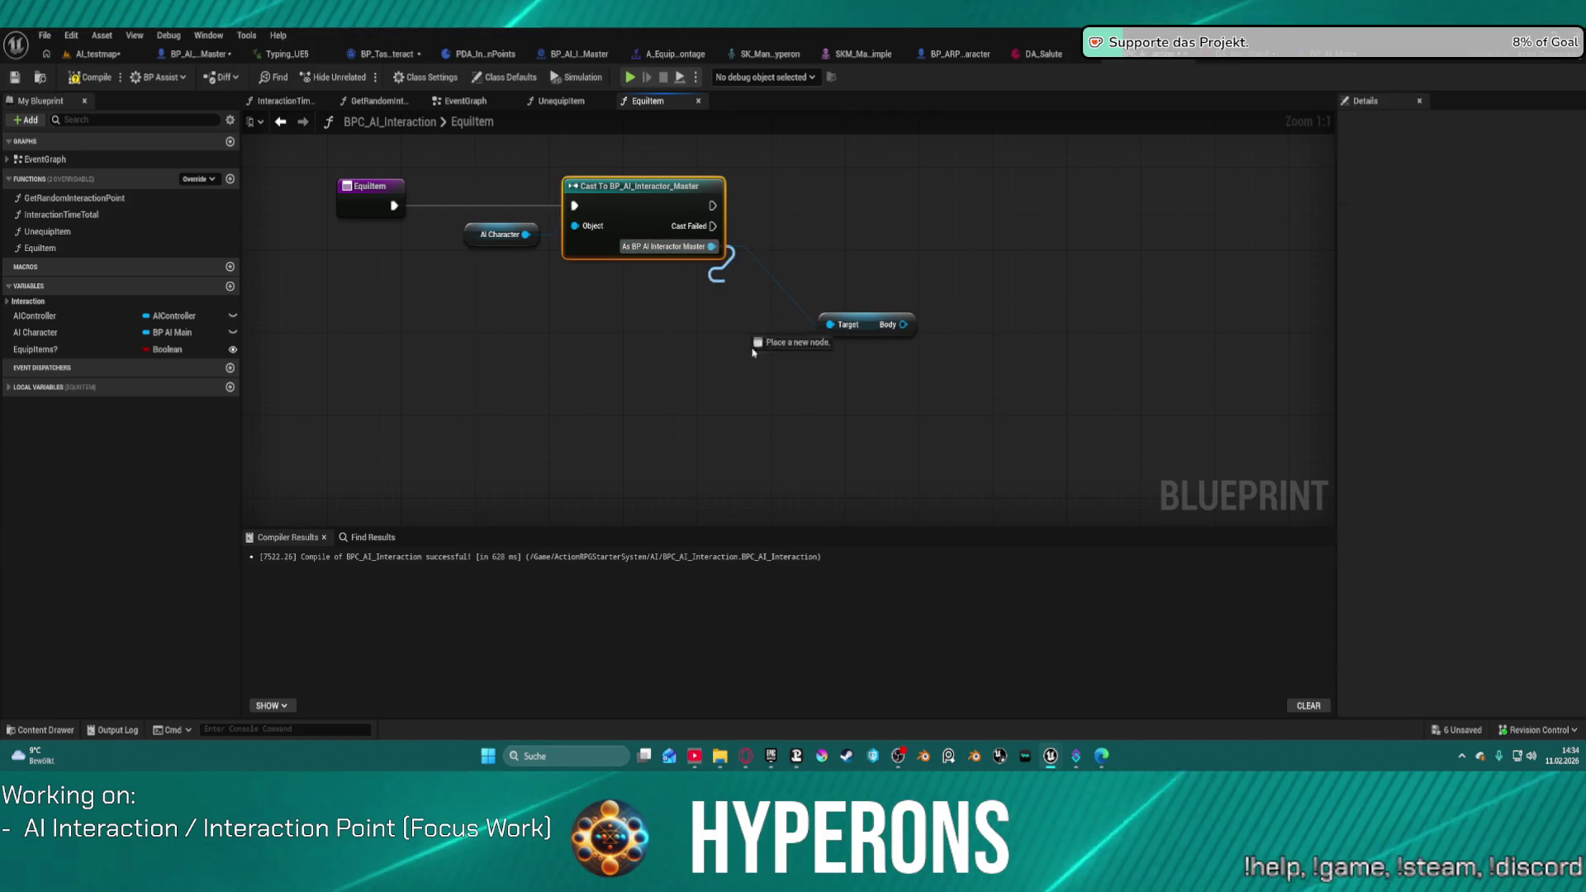
{"action": "left_click_drag", "start_coordinate": [753, 352], "coordinate": [756, 357]}
{"action": "type", "text": "get vi"}
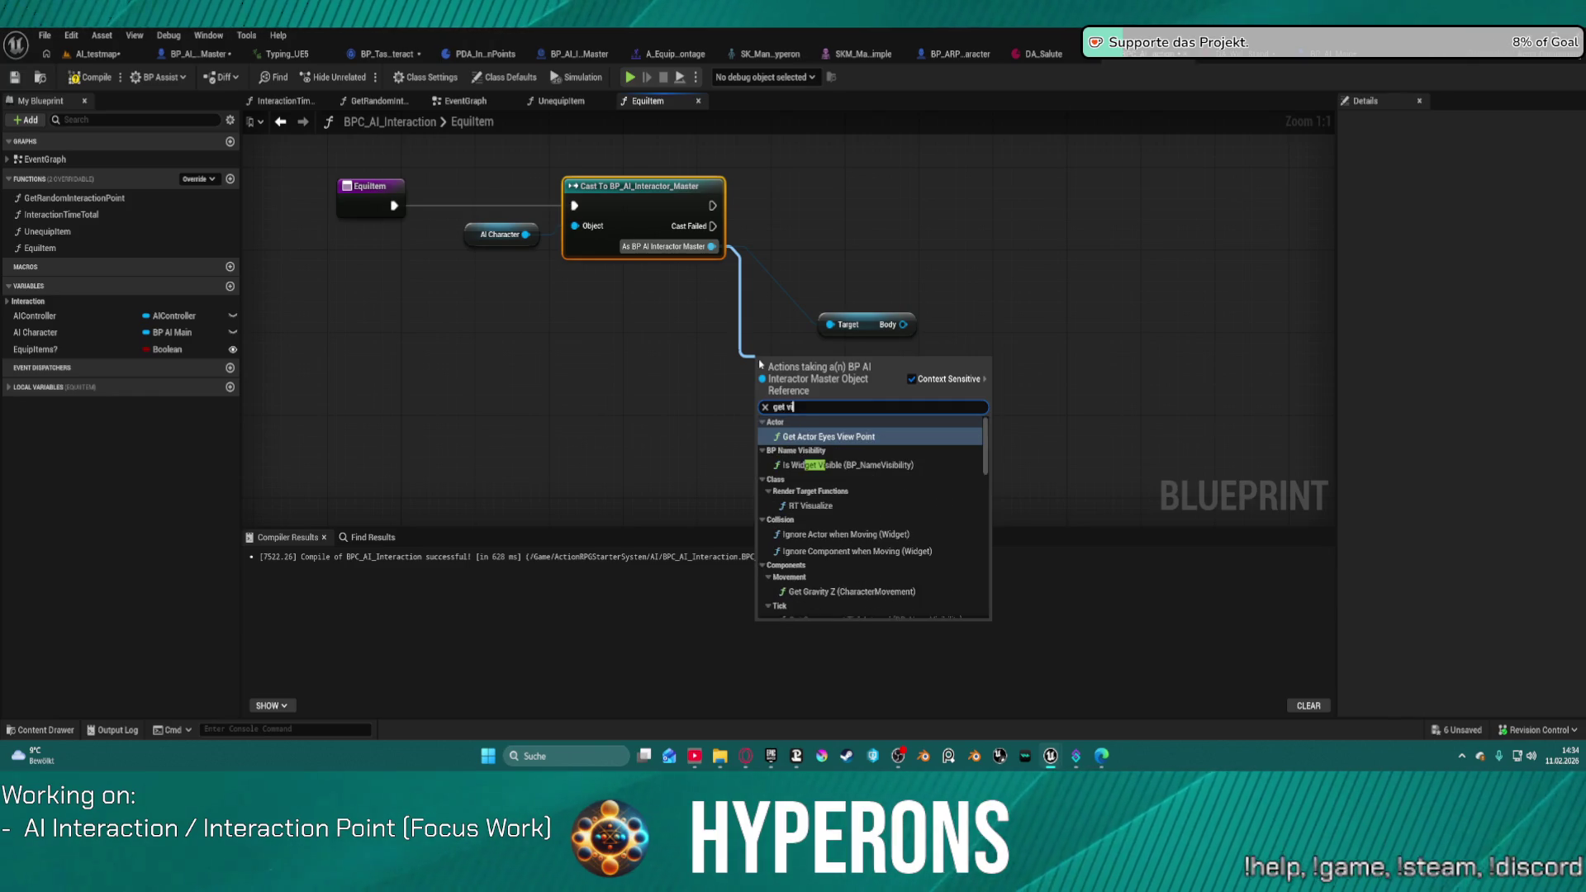
{"action": "type", "text": "sual"}
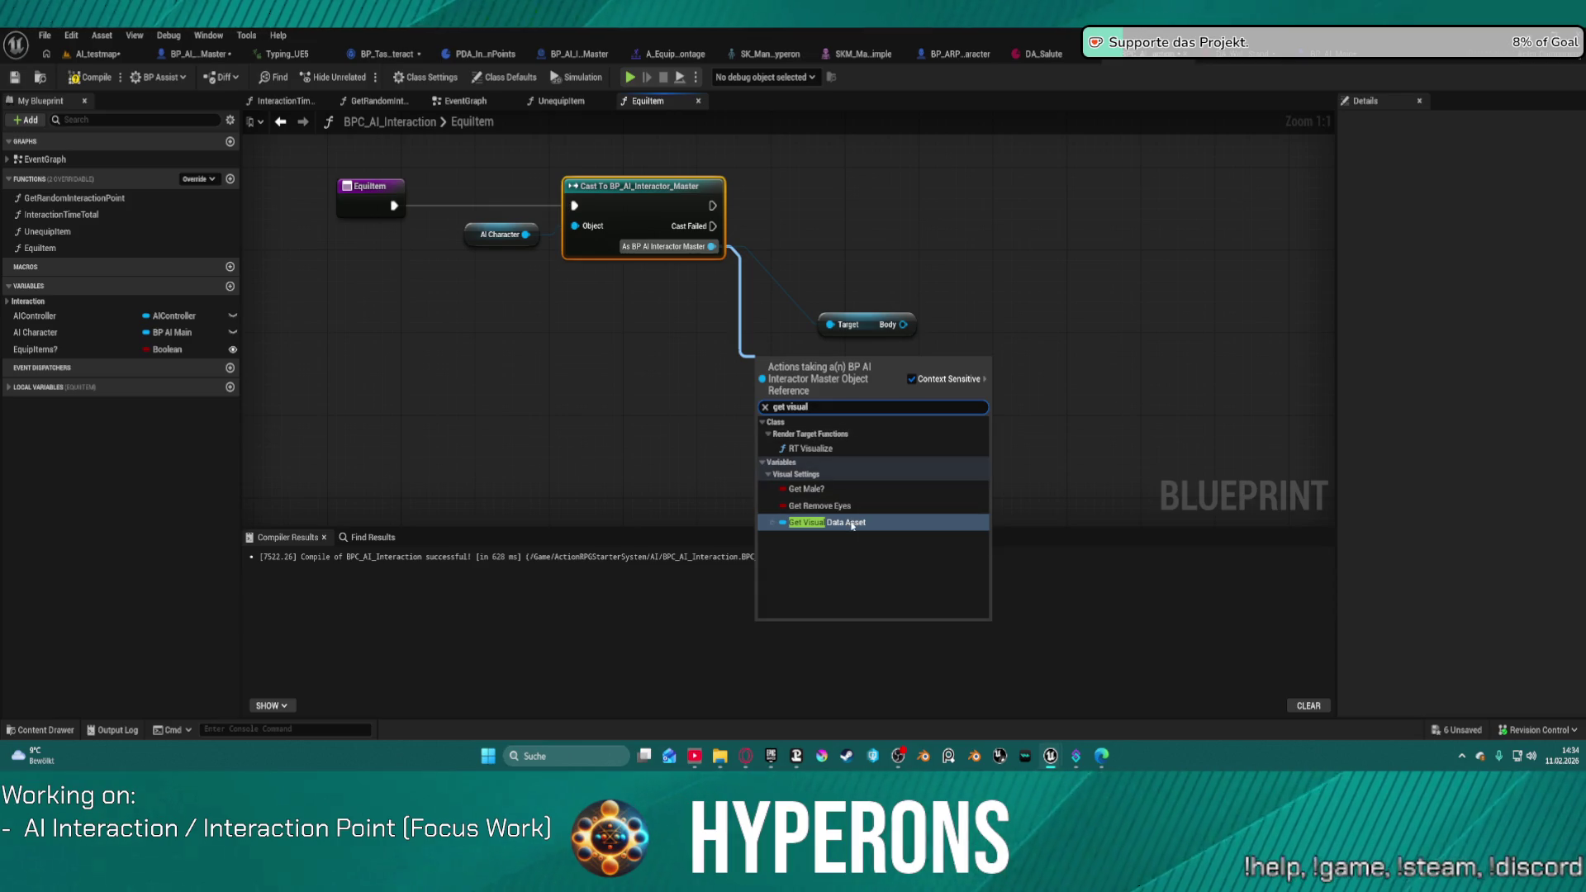
{"action": "key", "text": "Return"}
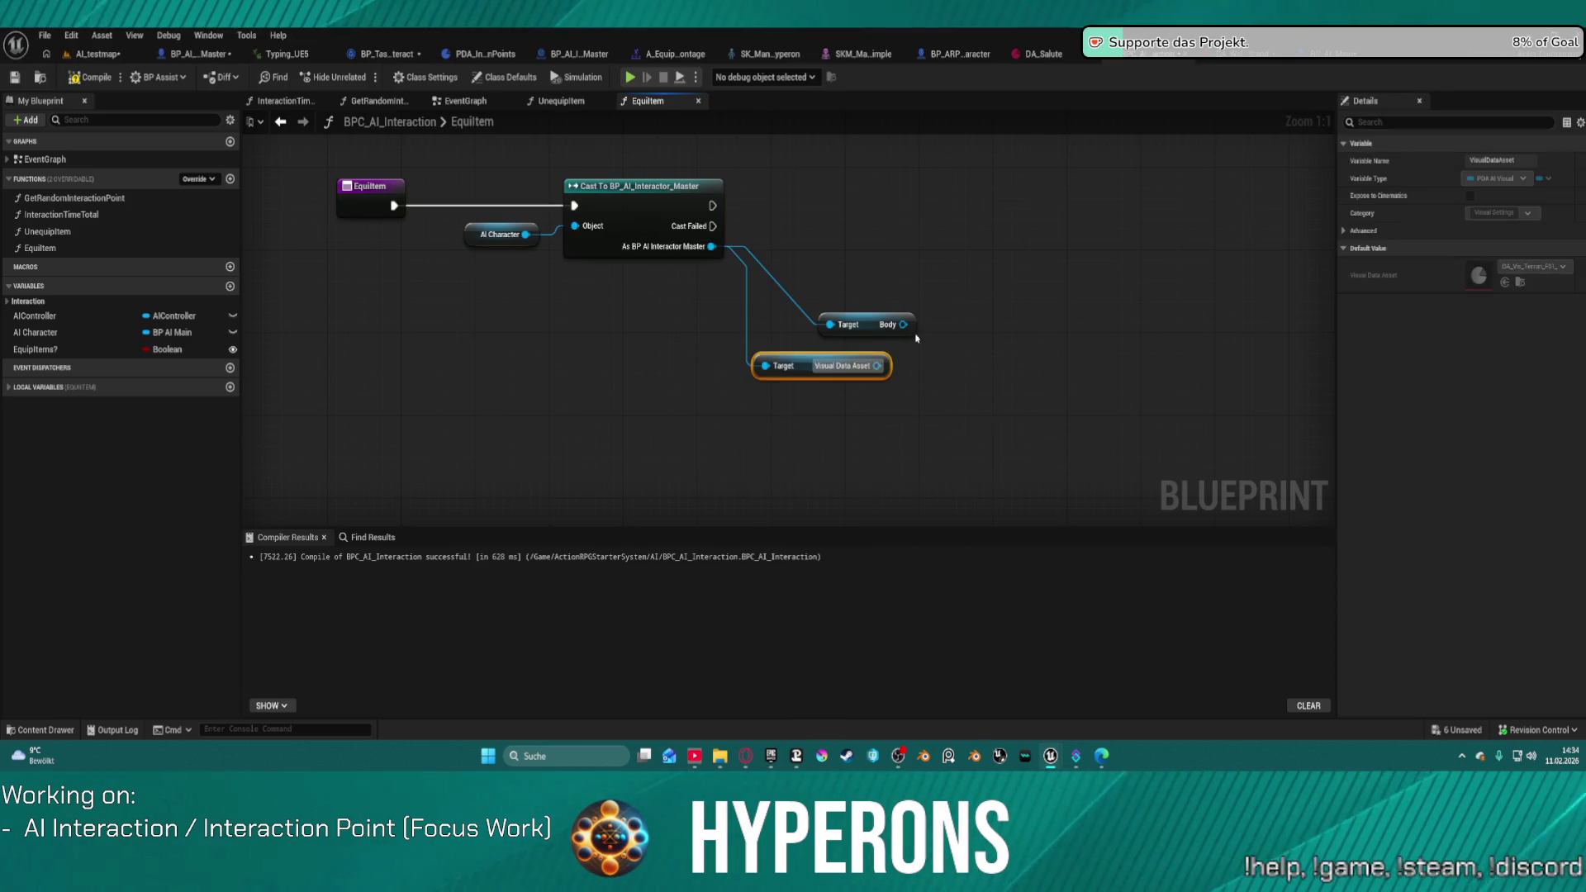
Step: Browse Visual Data Asset's getter actions without adding one, then return to BP_AI_Main's event graph
{"action": "left_click_drag", "start_coordinate": [877, 366], "coordinate": [944, 420]}
{"action": "type", "text": "get"}
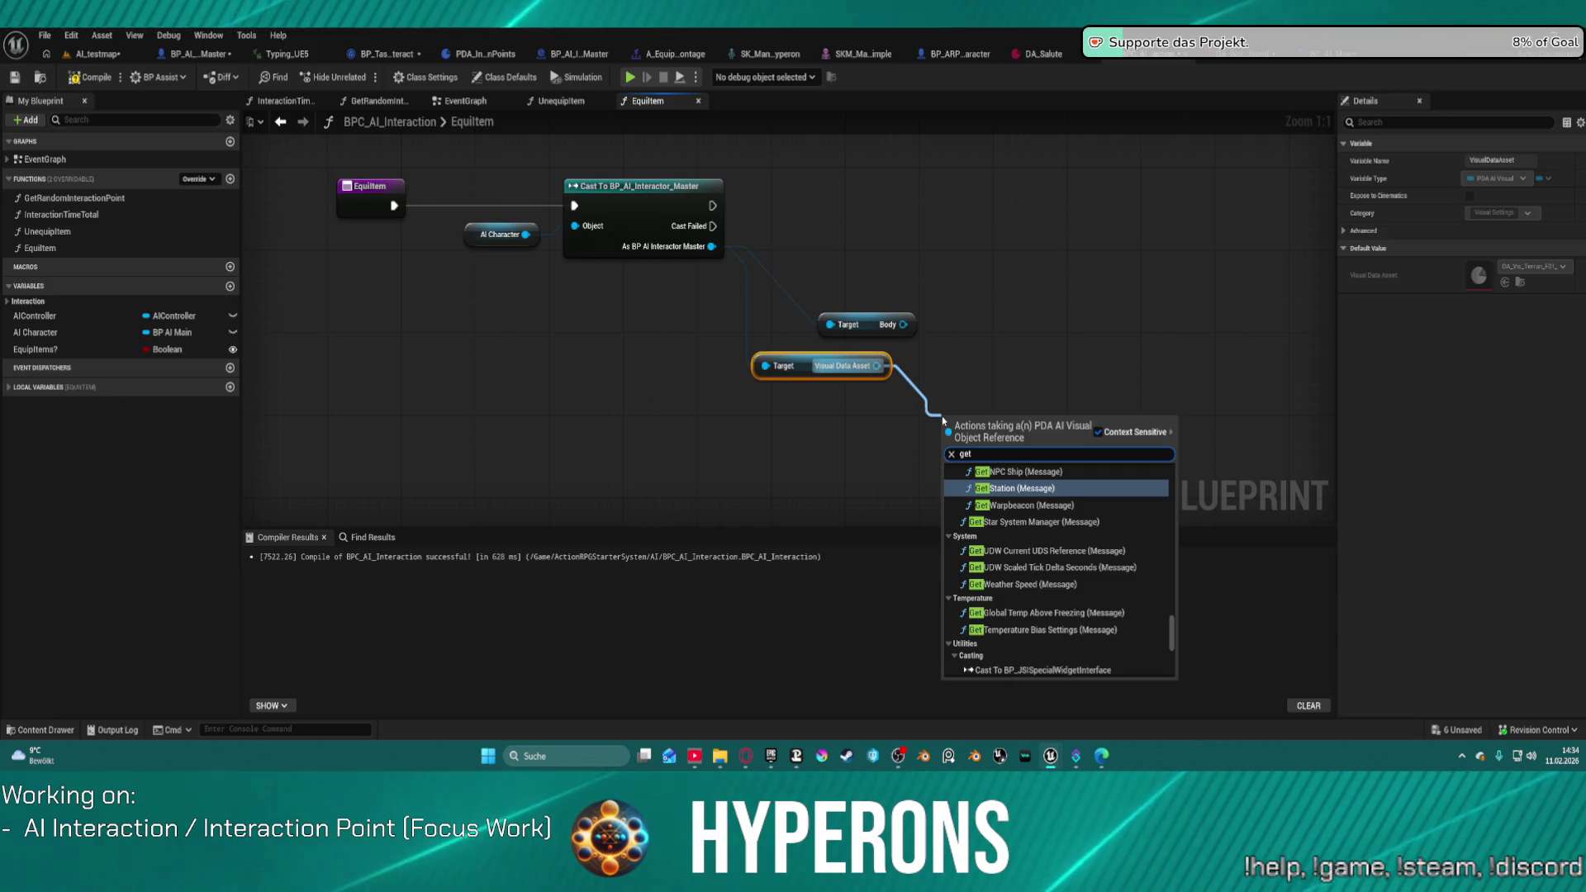
{"action": "type", "text": " weap"}
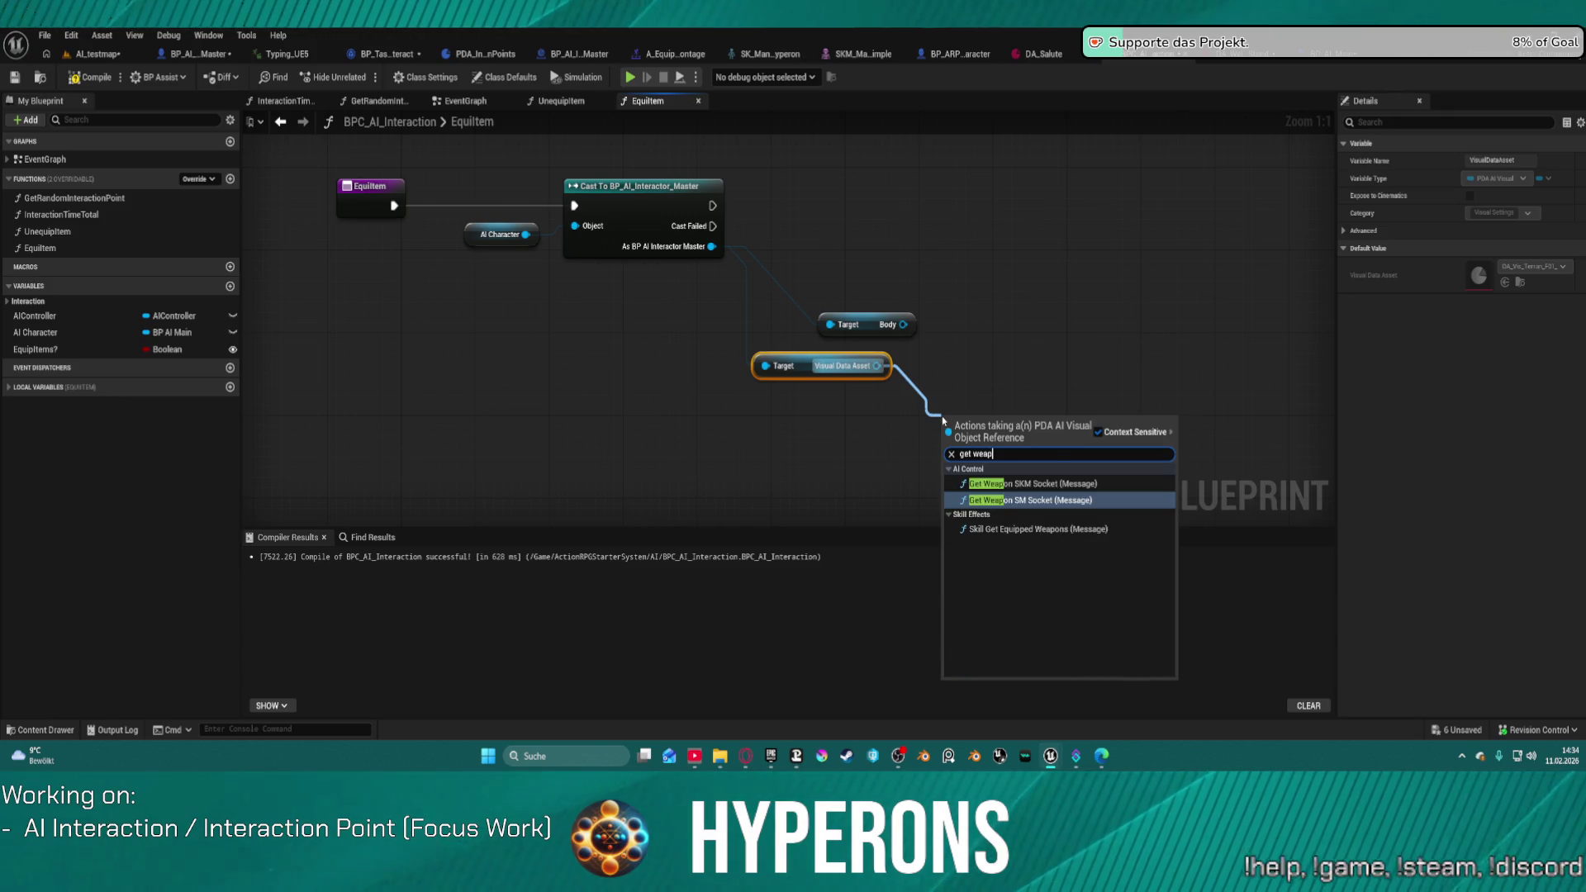
{"action": "key", "text": "BackSpace"}
{"action": "key", "text": "BackSpace"}
{"action": "key", "text": "BackSpace"}
{"action": "key", "text": "BackSpace"}
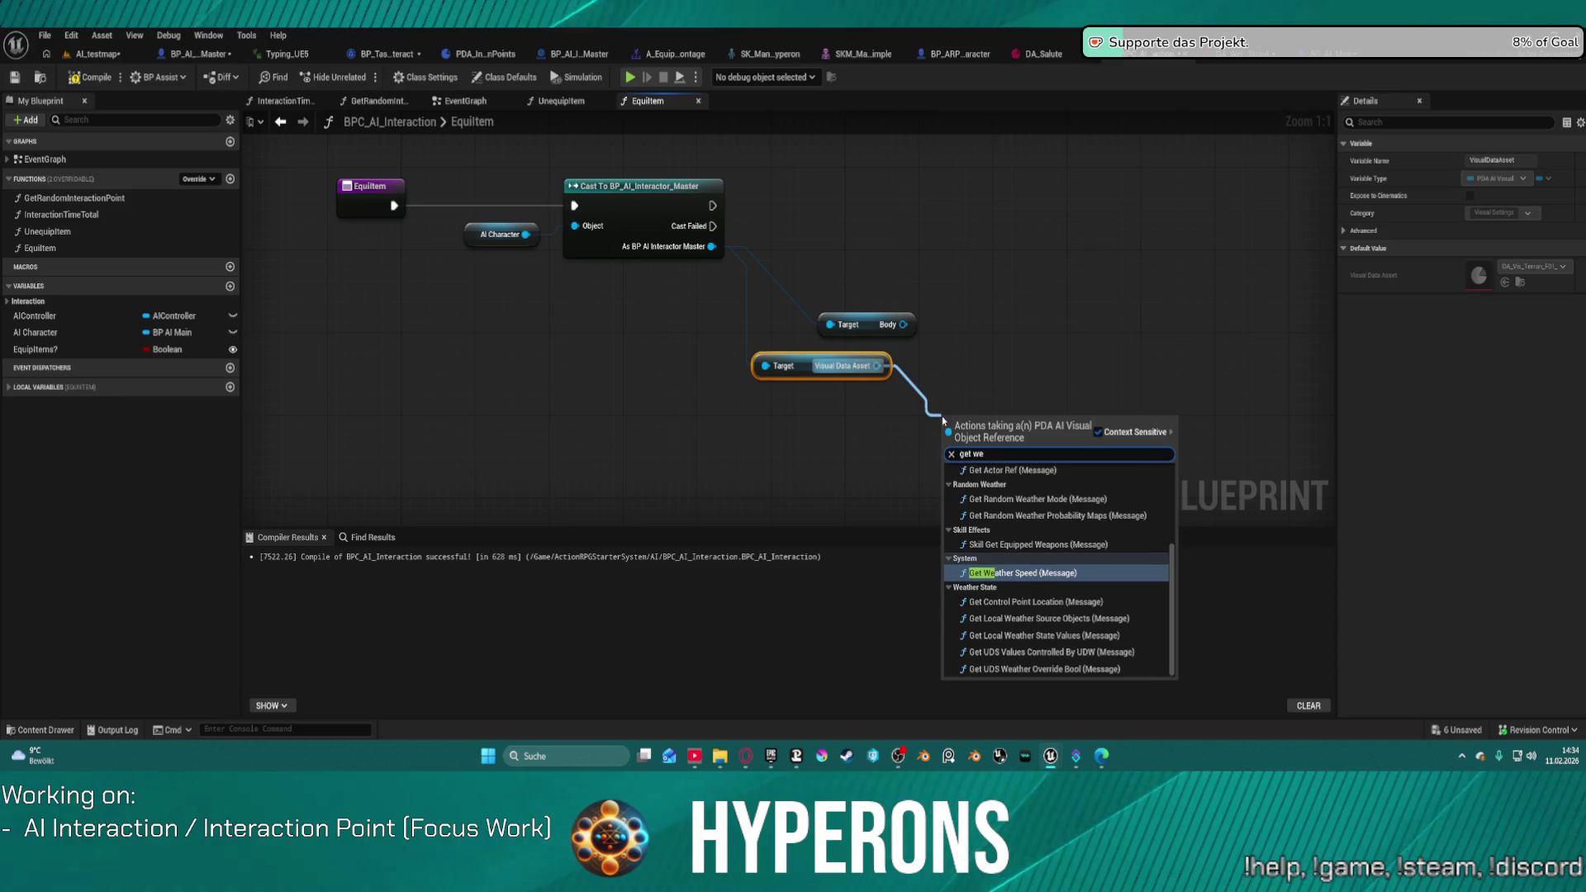
{"action": "key", "text": "BackSpace"}
{"action": "key", "text": "BackSpace"}
{"action": "key", "text": "BackSpace"}
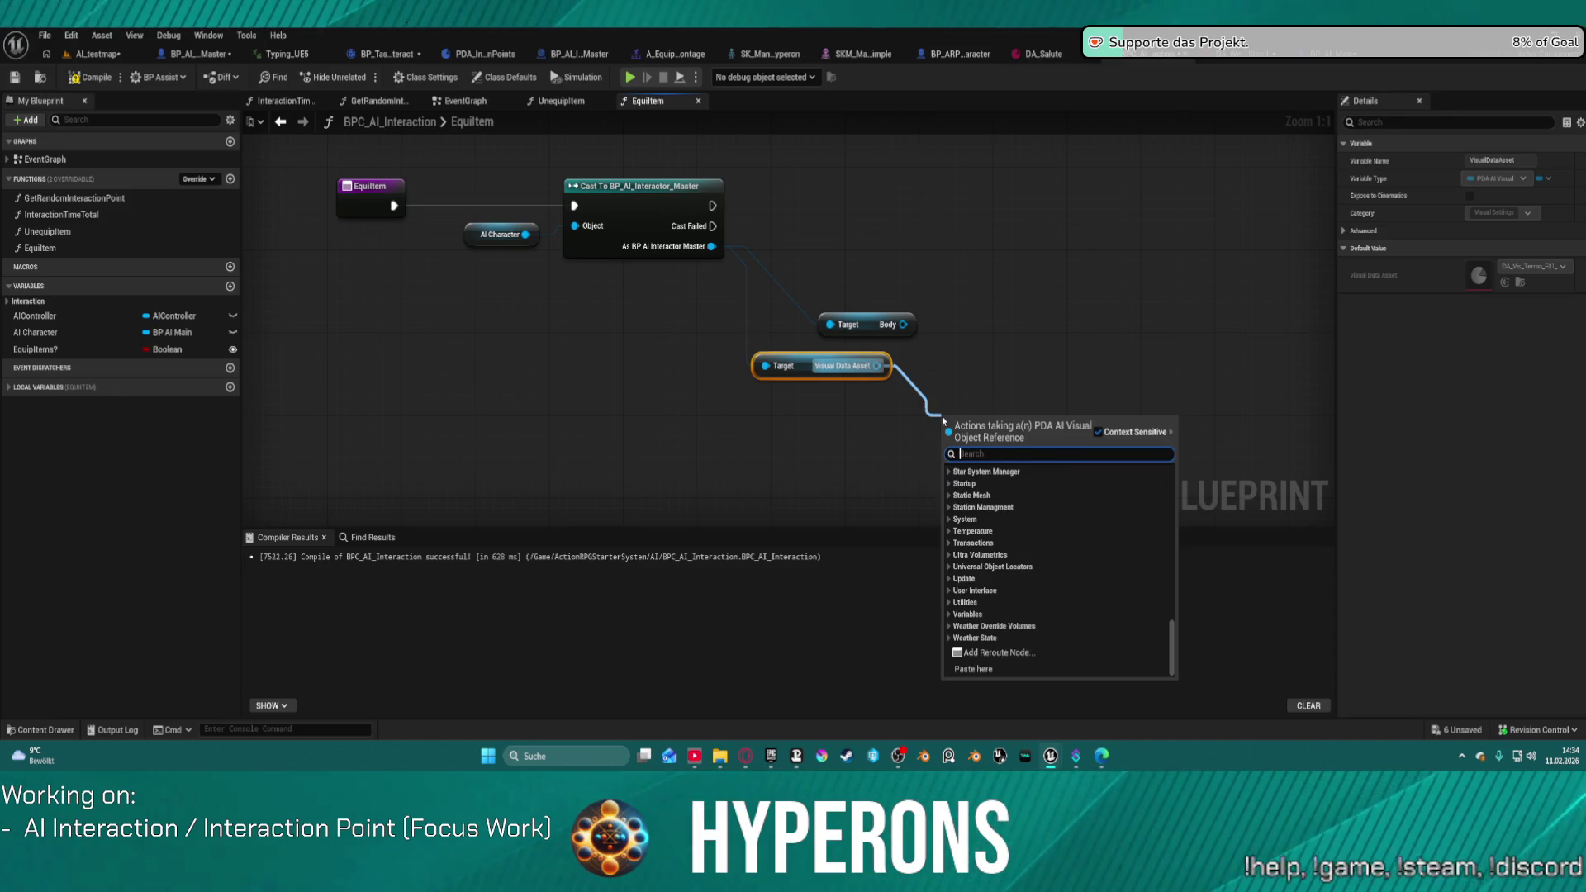
{"action": "type", "text": "data"}
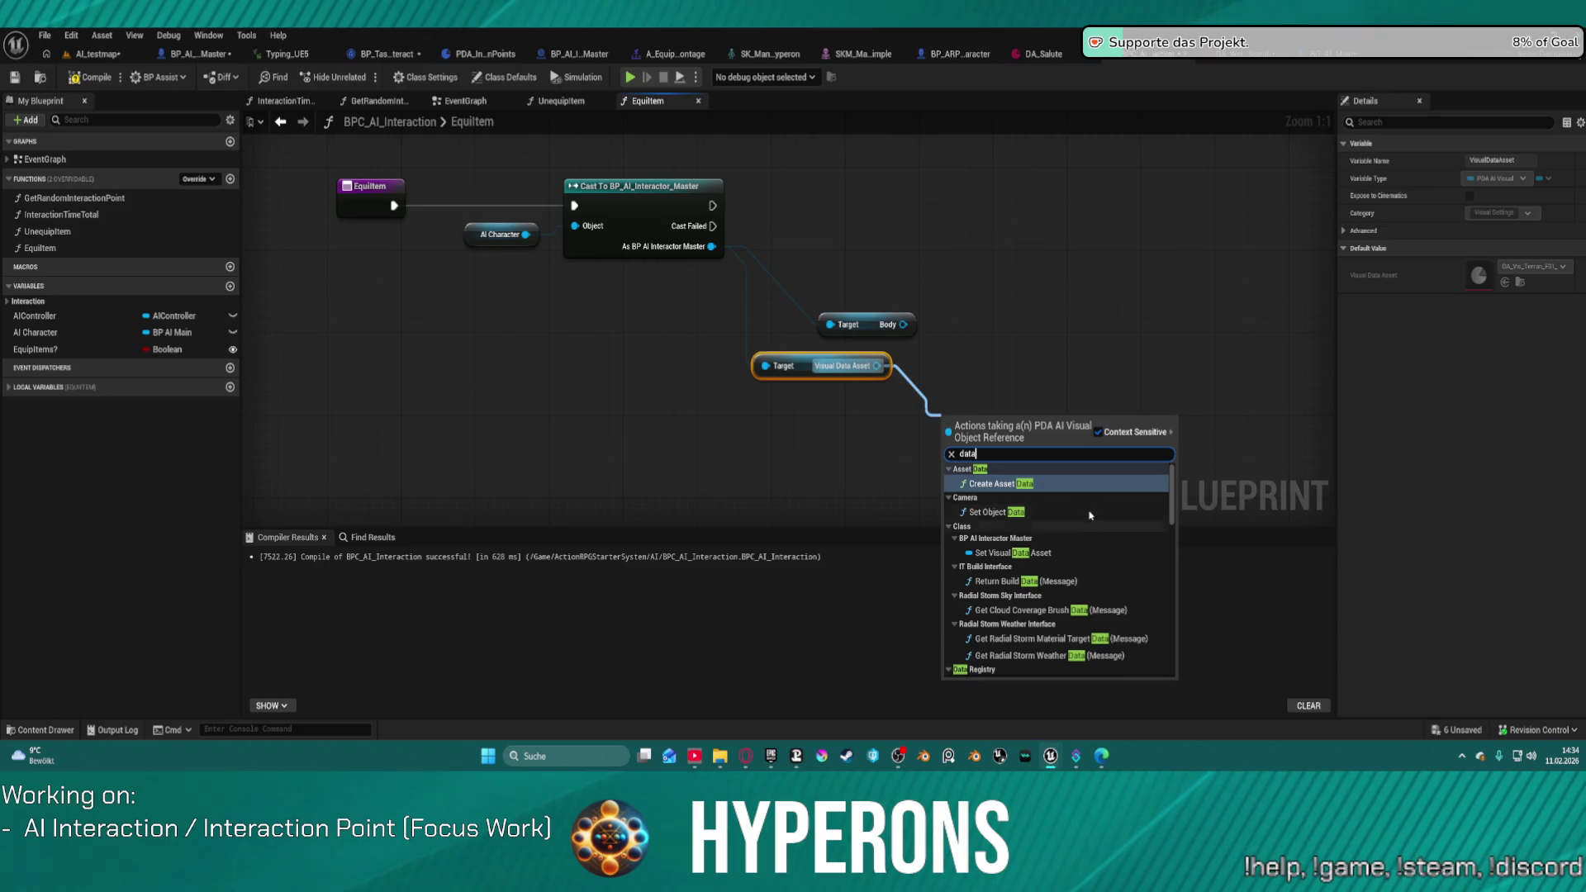
{"action": "scroll", "coordinate": [1164, 541], "scroll_direction": "down", "scroll_amount": 2}
{"action": "scroll", "coordinate": [1164, 540], "scroll_direction": "down", "scroll_amount": 5}
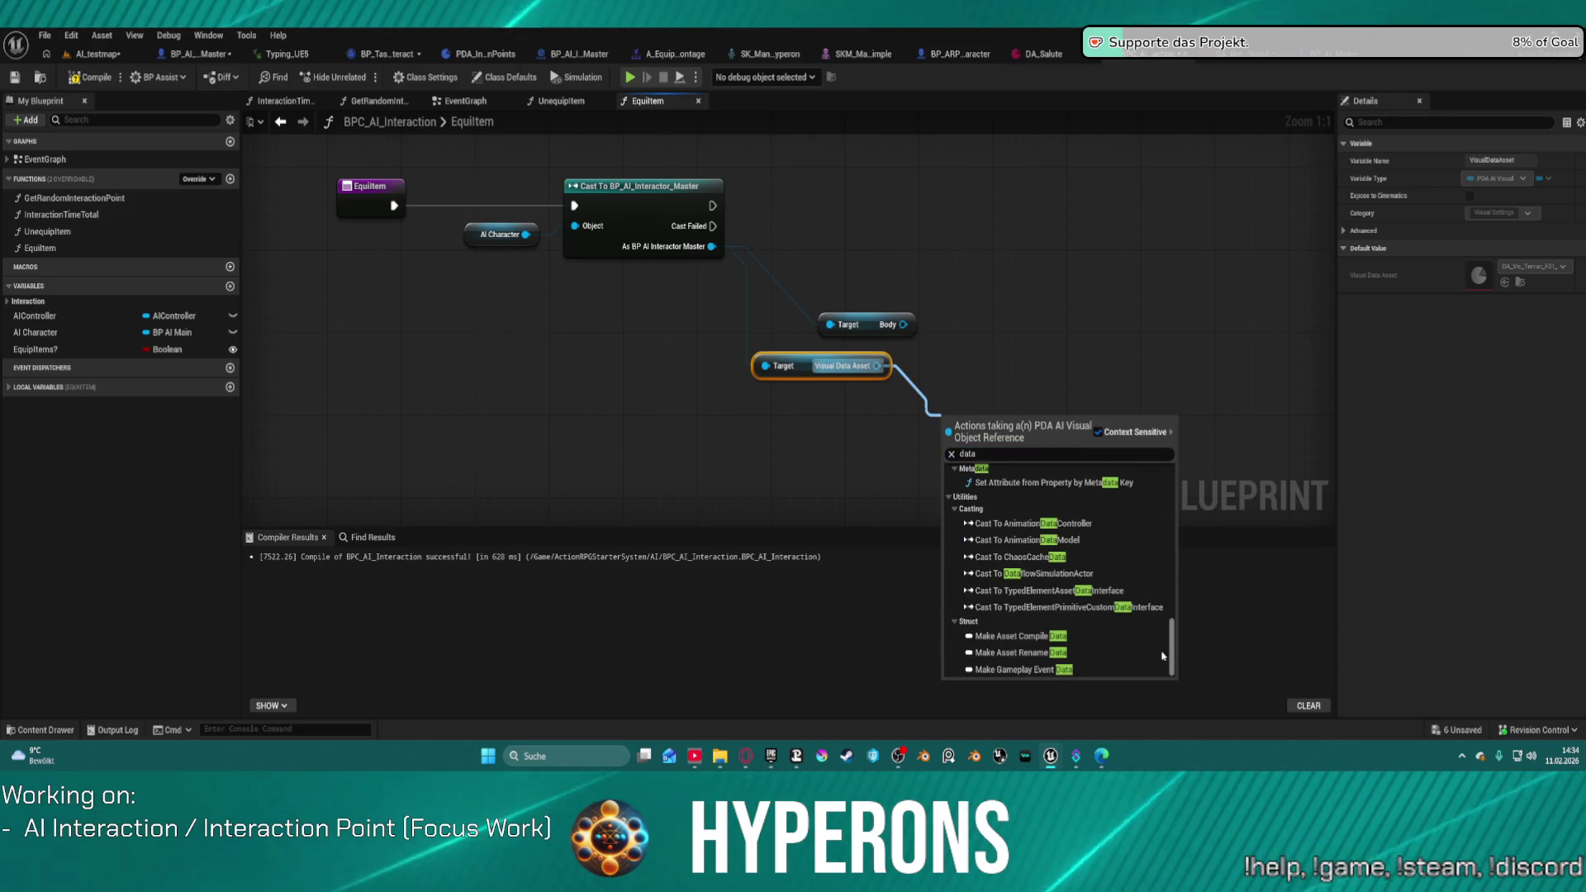
{"action": "scroll", "coordinate": [1158, 608], "scroll_direction": "down", "scroll_amount": 5}
{"action": "scroll", "coordinate": [1158, 608], "scroll_direction": "up", "scroll_amount": 5}
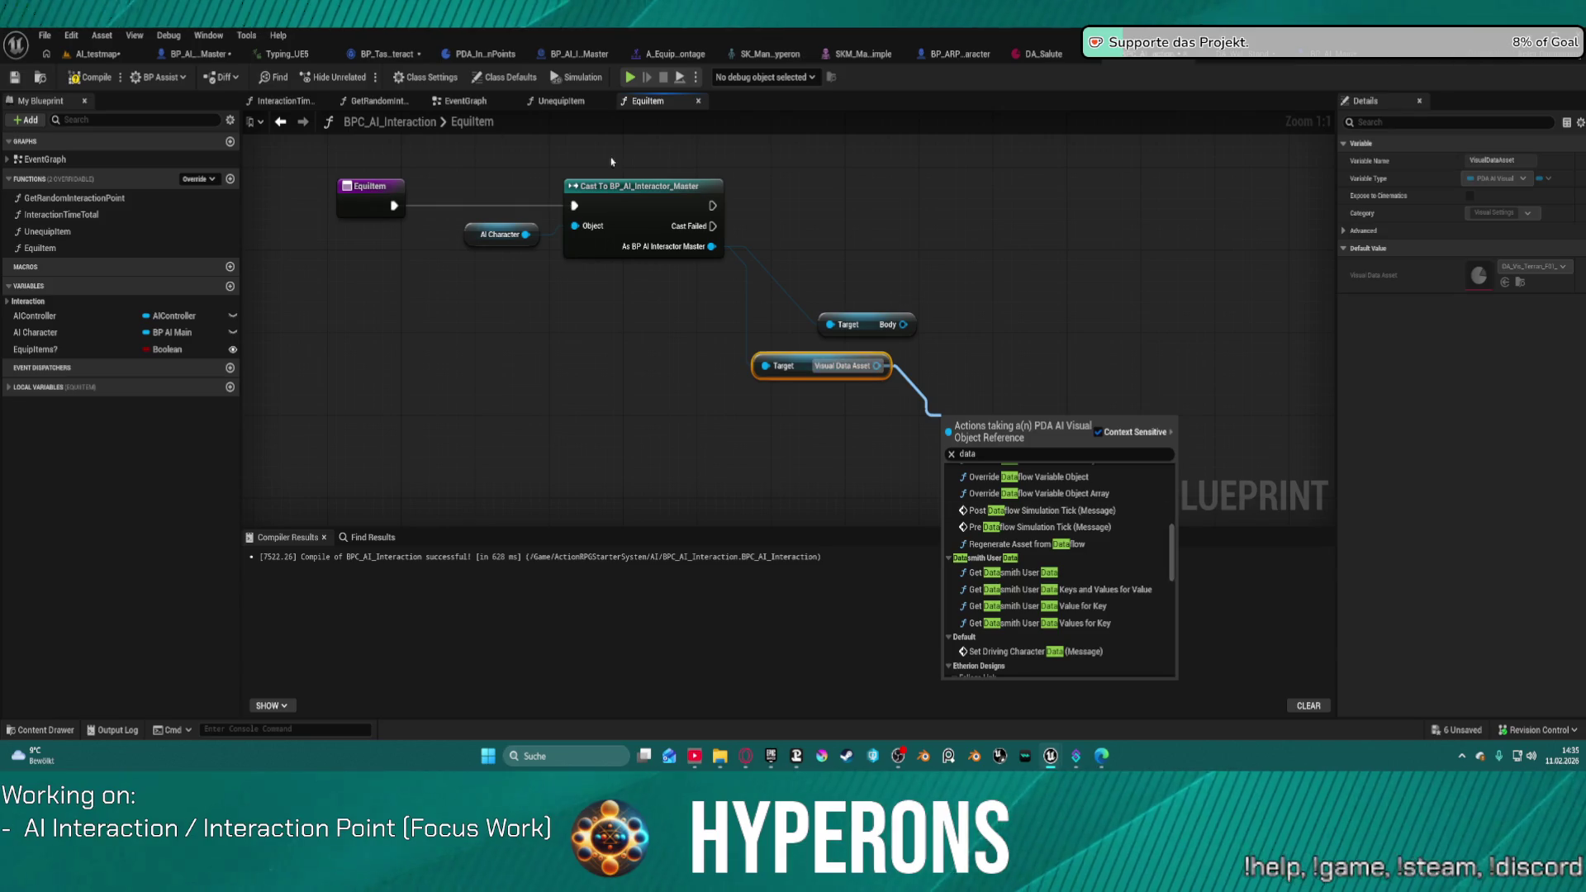
{"action": "left_click", "coordinate": [1013, 228]}
{"action": "left_click", "coordinate": [1359, 54]}
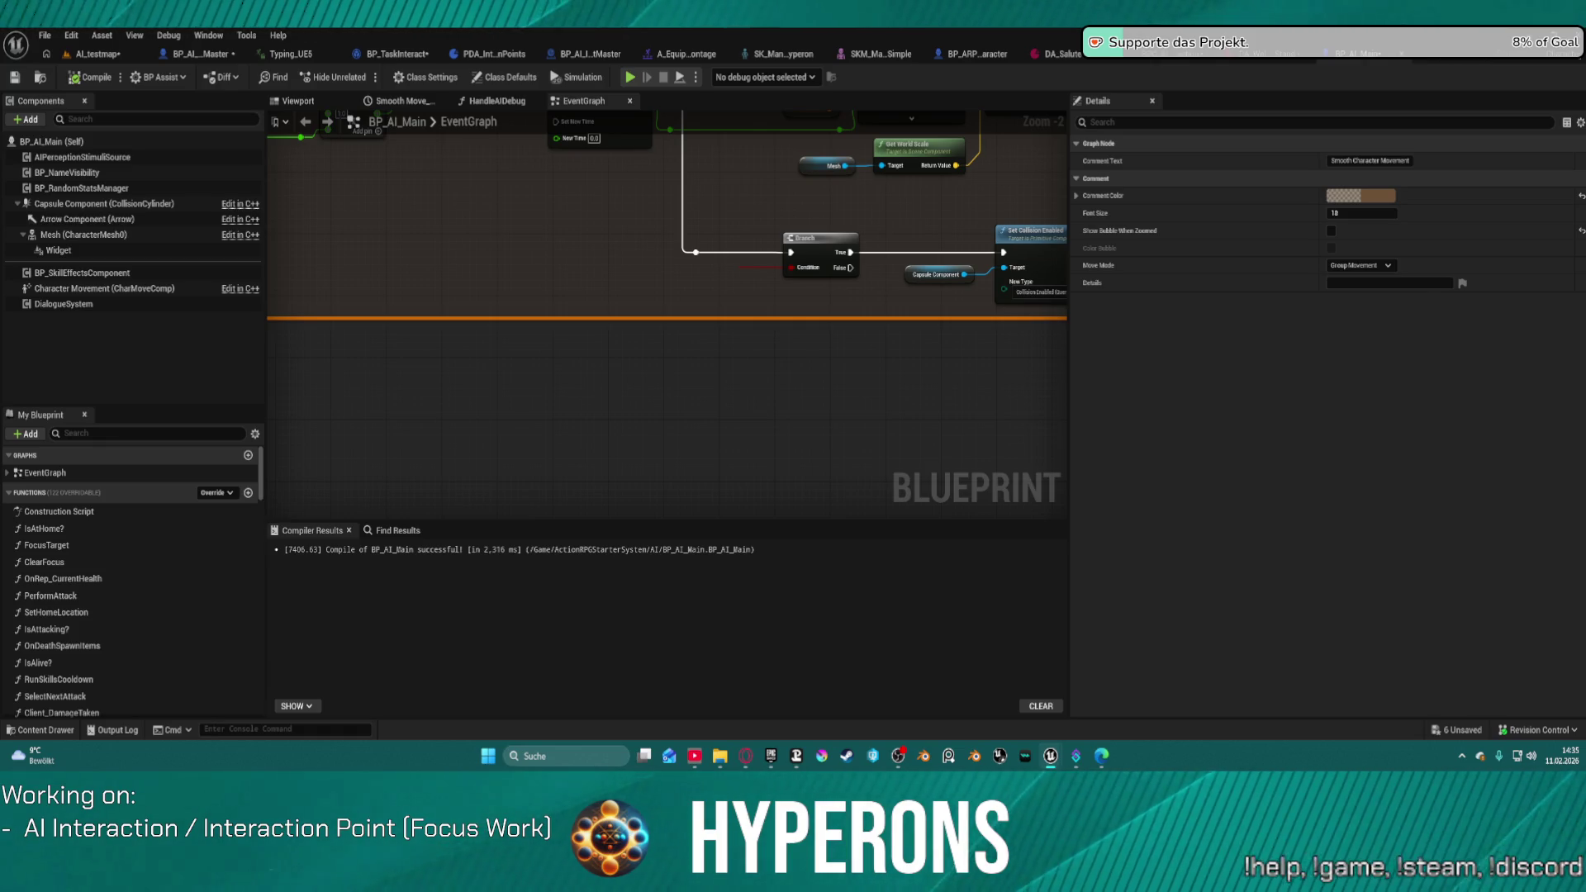
{"action": "mouse_move", "coordinate": [912, 426]}
{"action": "left_mouse_down"}
{"action": "mouse_move", "coordinate": [395, 303]}
{"action": "mouse_move", "coordinate": [535, 406]}
{"action": "left_mouse_up"}
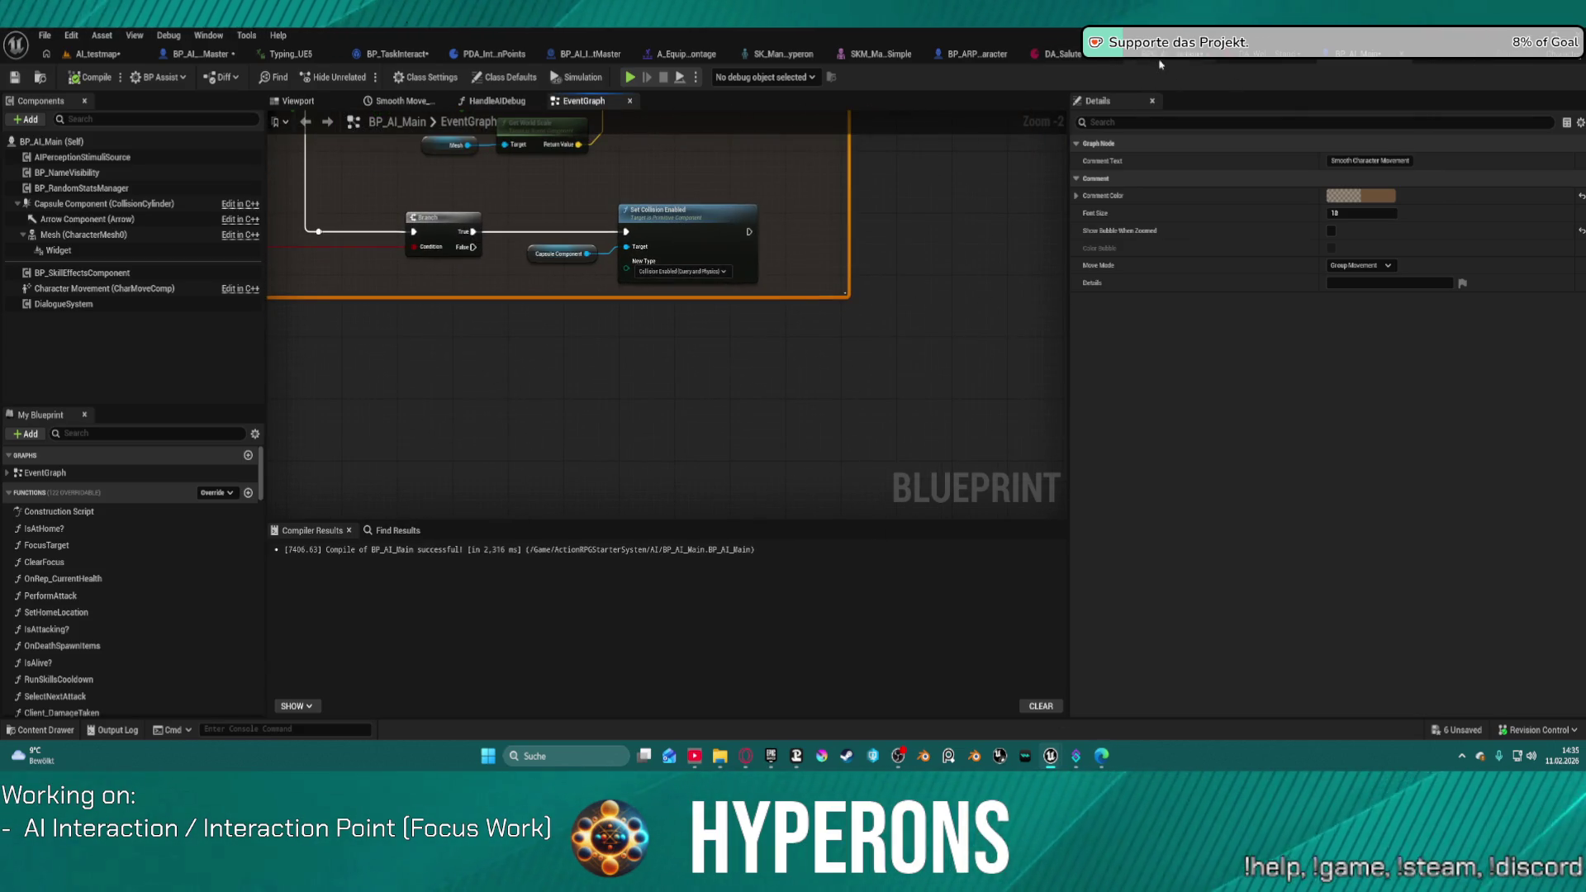
{"action": "left_click", "coordinate": [1160, 64]}
Step: Get S AI Visuals from the Visual Data Asset and add a Break S AI Visuals node
{"action": "left_click_drag", "start_coordinate": [875, 368], "coordinate": [923, 422]}
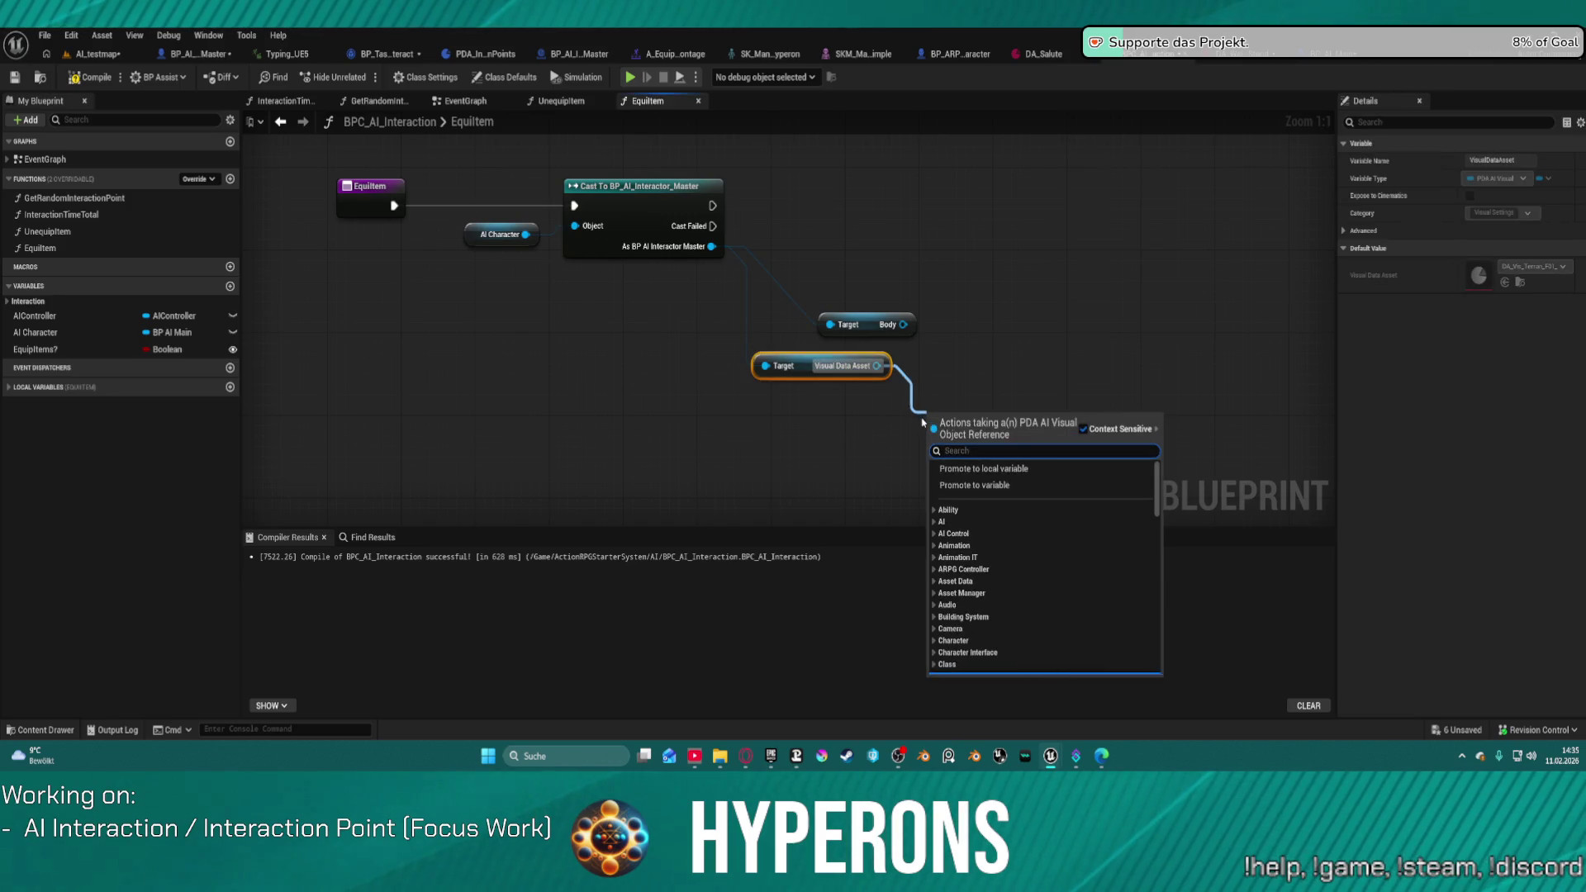
{"action": "type", "text": "s"}
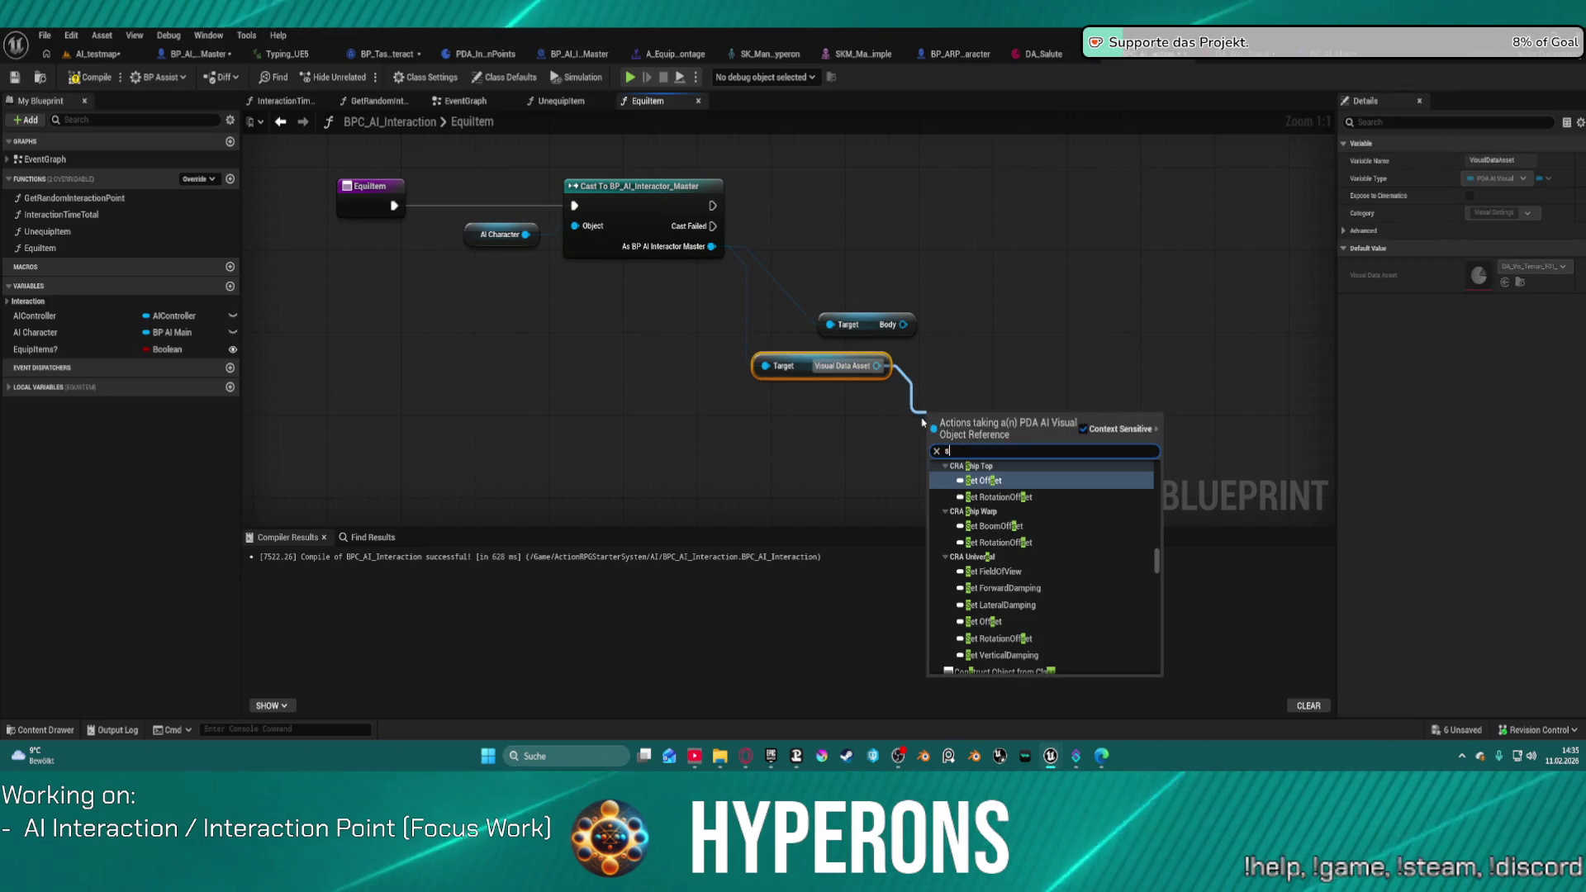
{"action": "type", "text": " ai"}
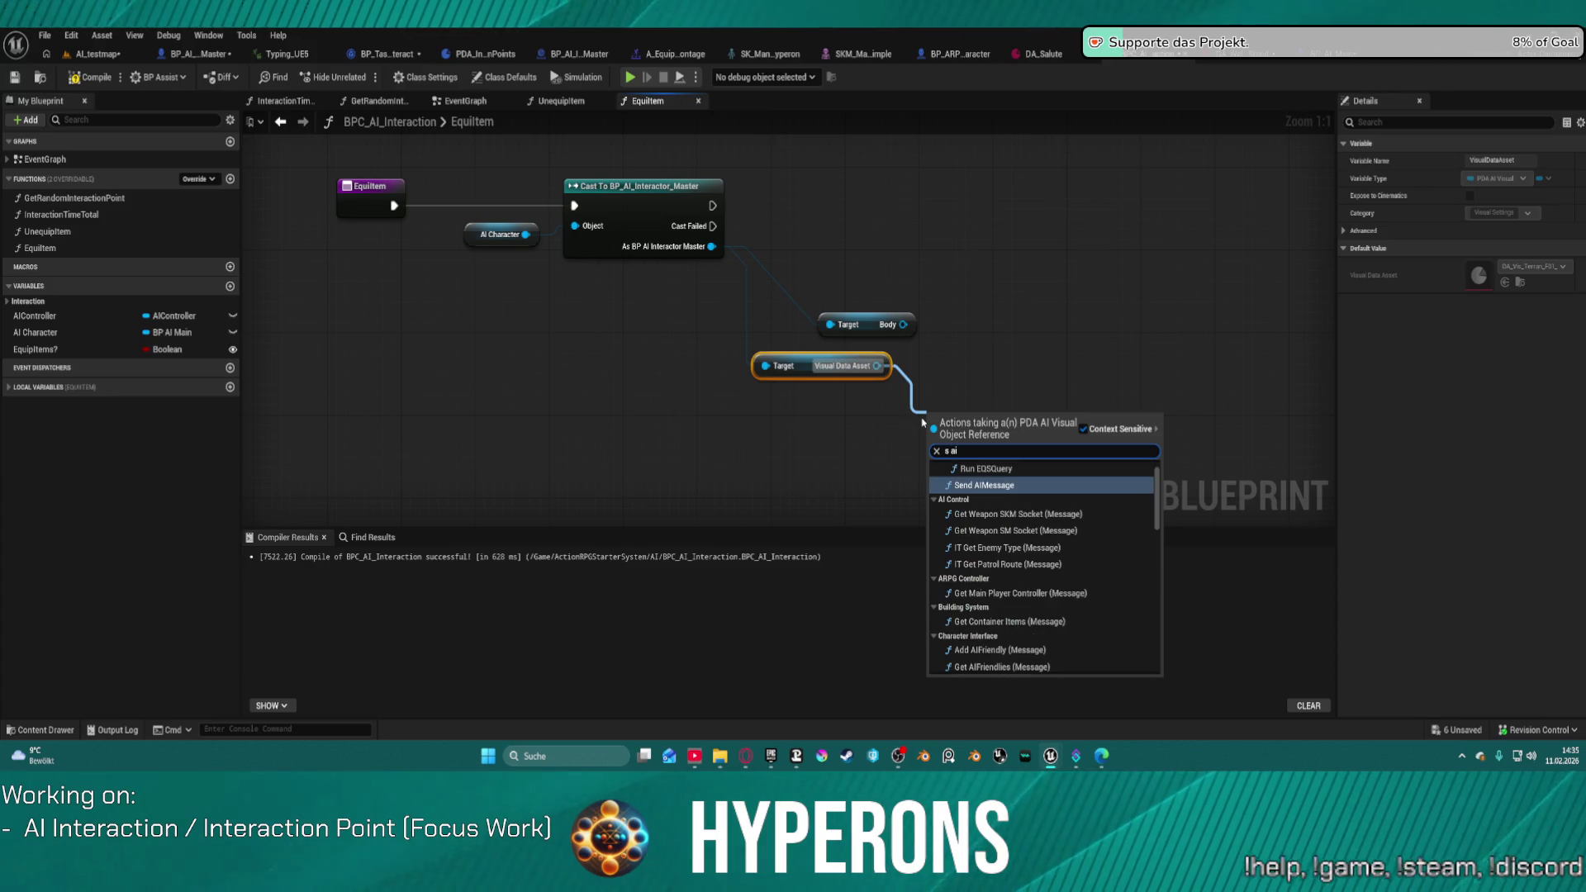
{"action": "type", "text": " vis"}
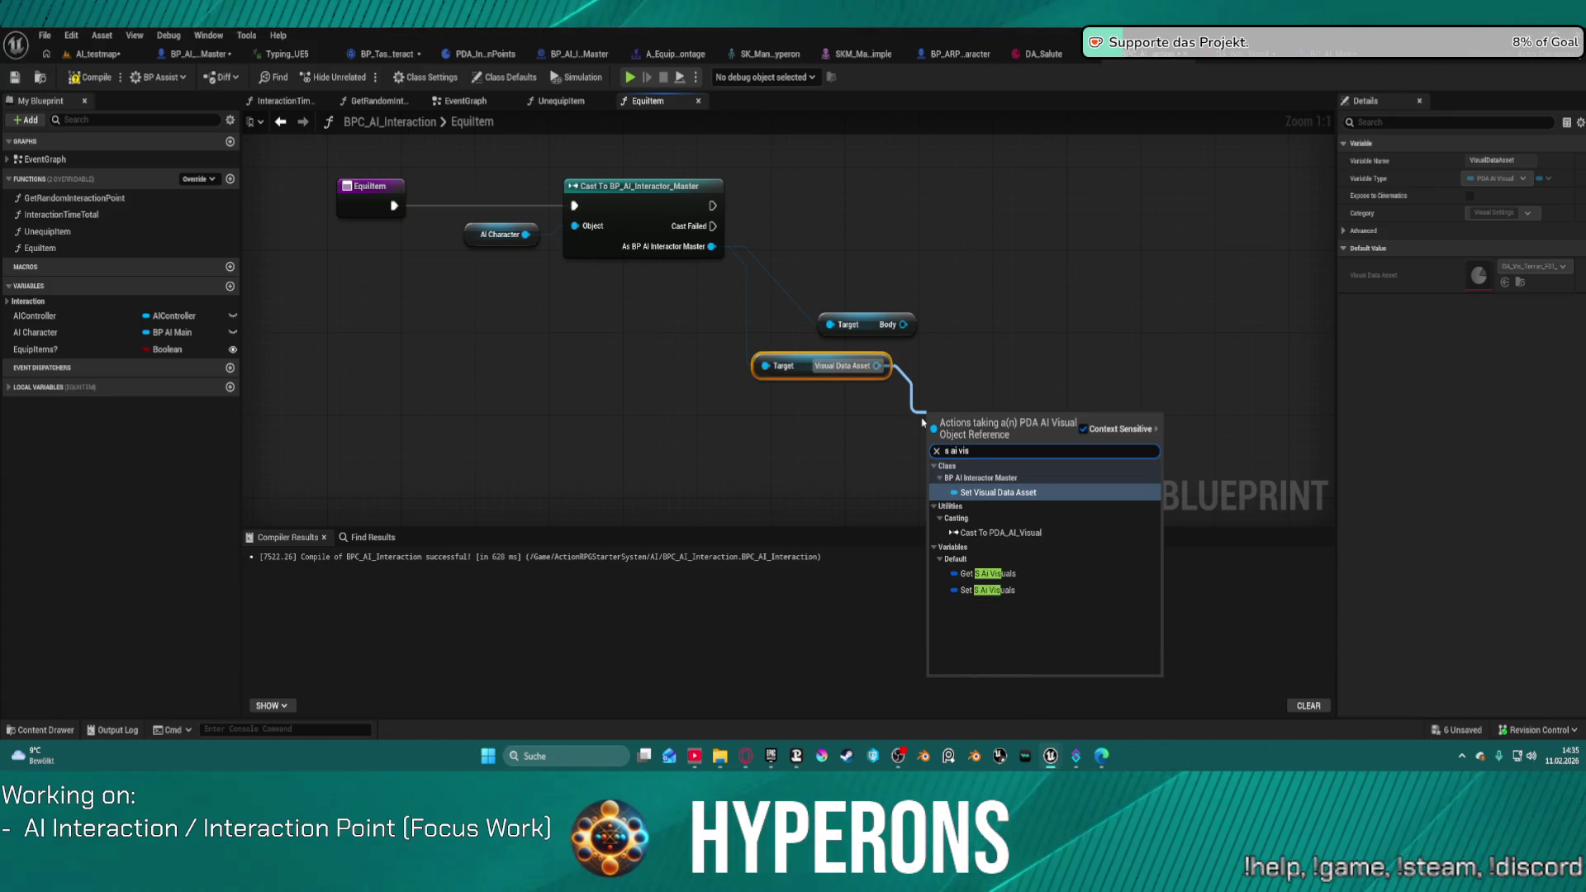
{"action": "left_click", "coordinate": [1021, 590]}
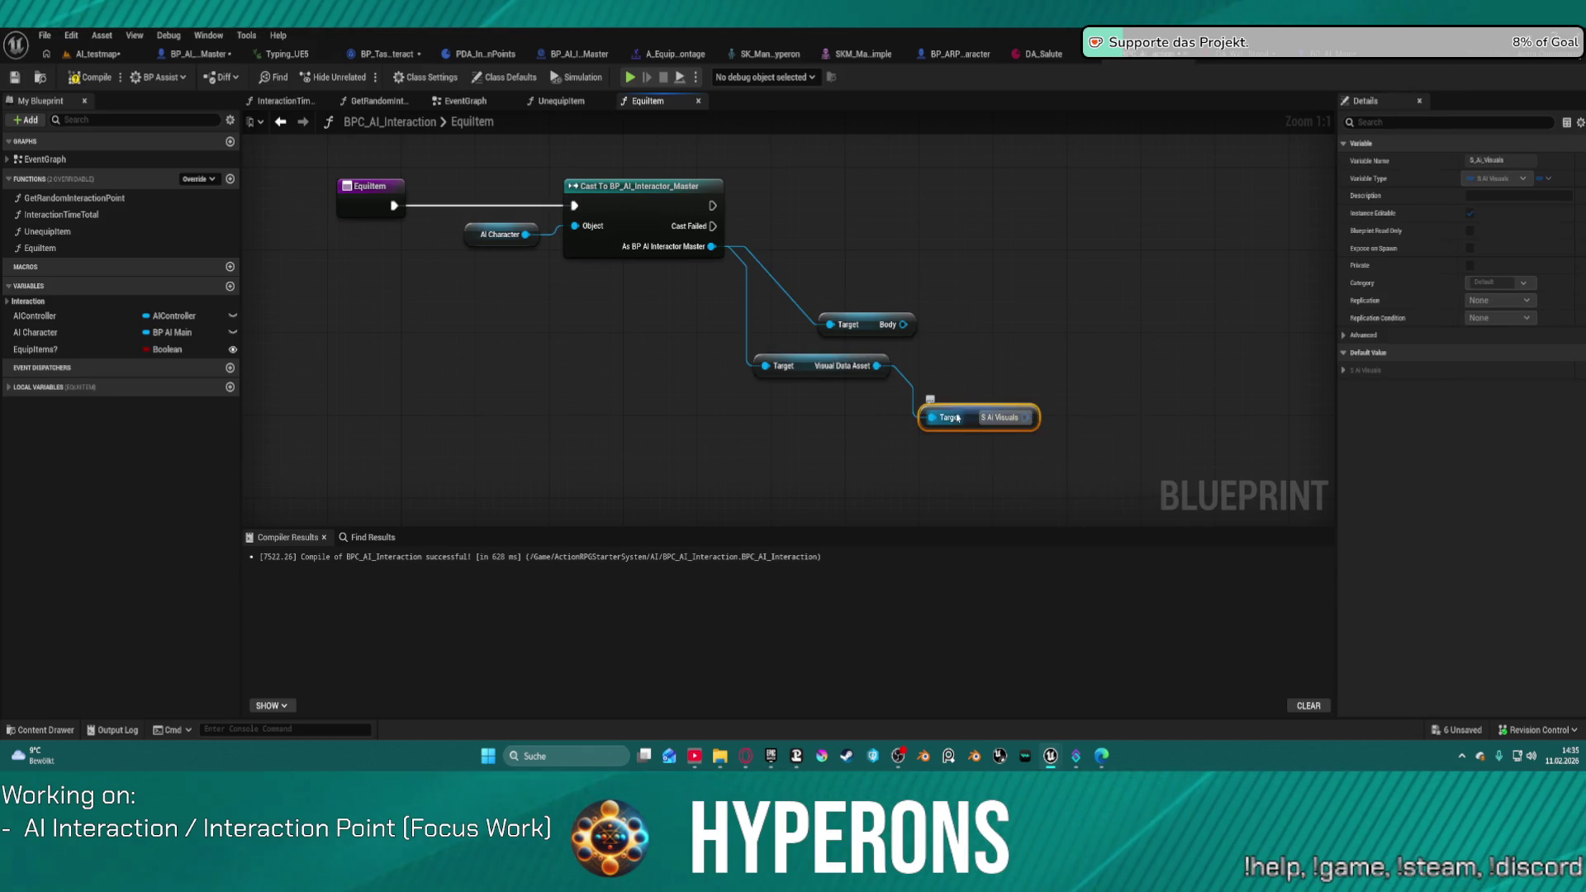
{"action": "left_click_drag", "start_coordinate": [1032, 423], "coordinate": [1076, 406]}
{"action": "type", "text": "br"}
{"action": "key", "text": "Return"}
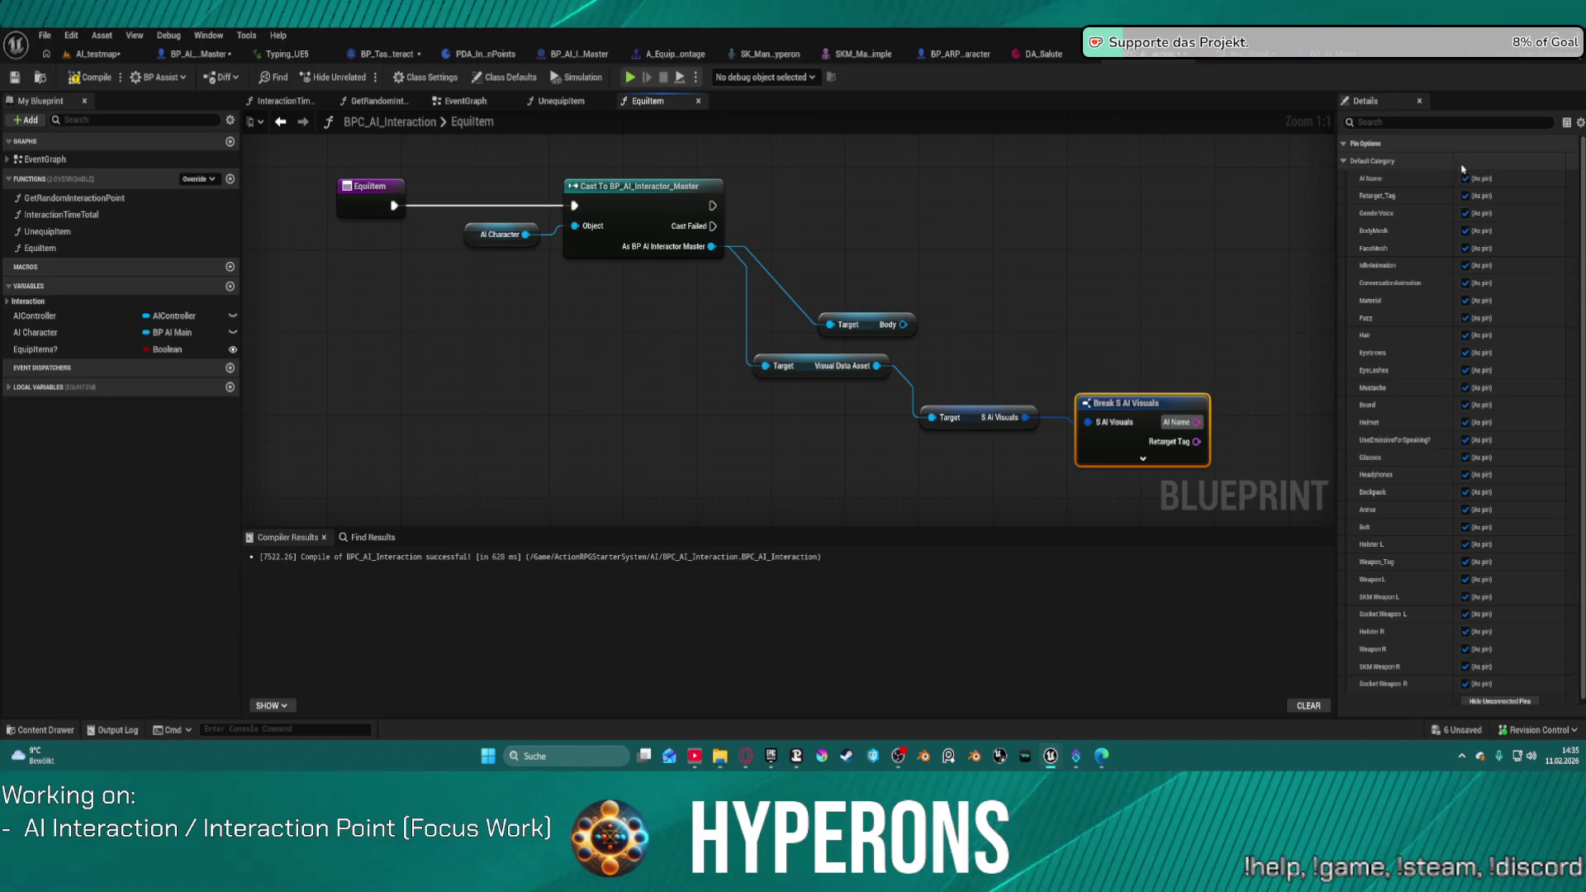
Step: Expose only Weapon Tag plus Holster, Weapon, SKM Weapon and Socket Weapon pins for L and R
{"action": "left_click", "coordinate": [1500, 701]}
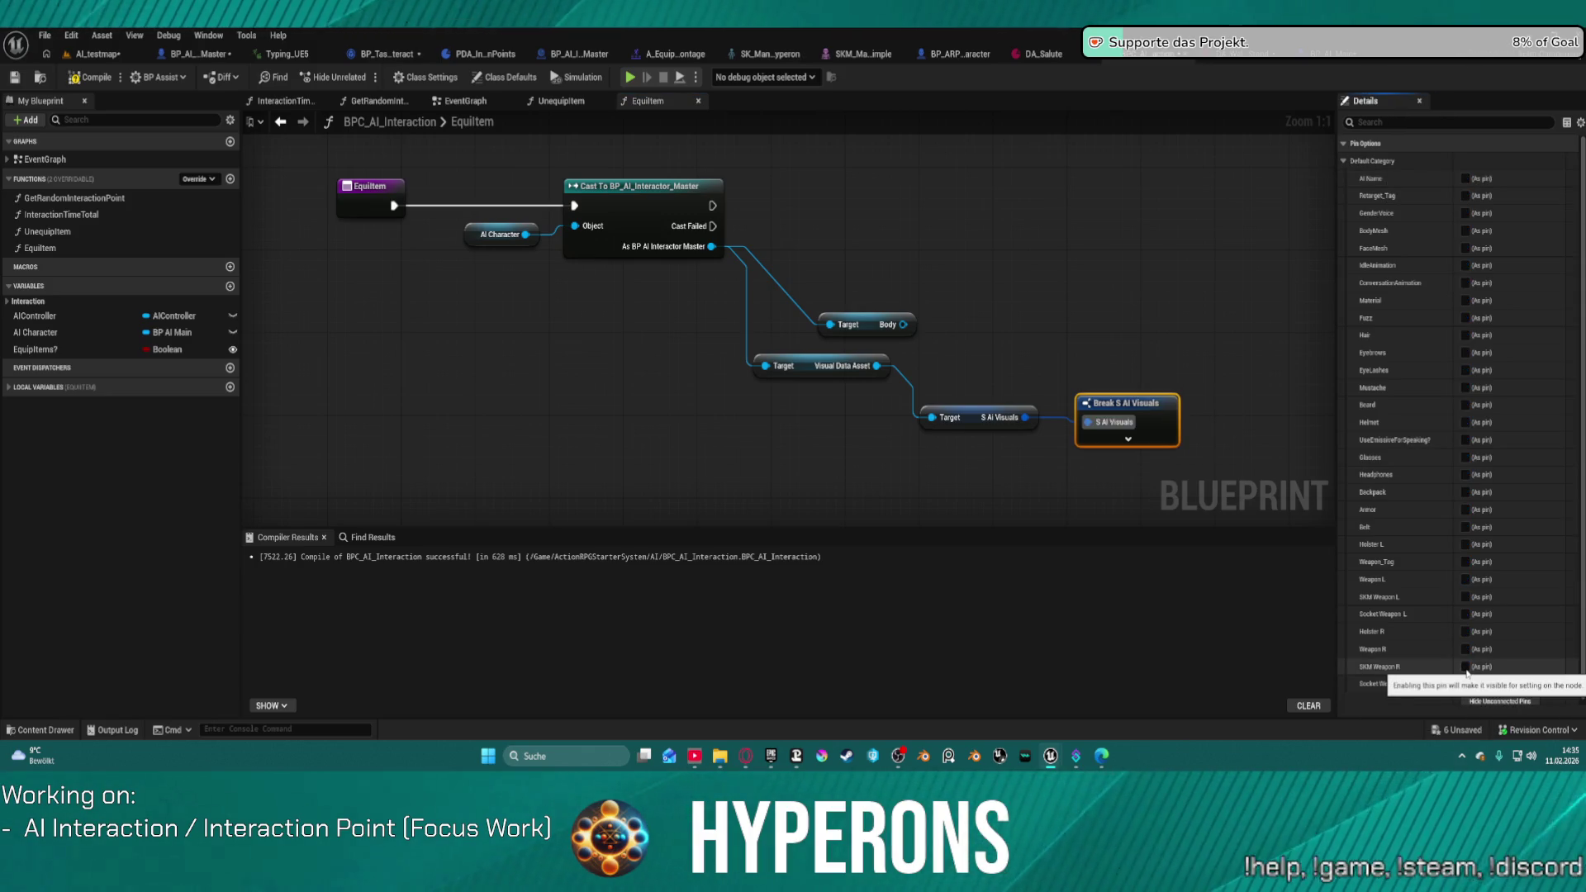
{"action": "left_click", "coordinate": [1466, 667]}
{"action": "left_click", "coordinate": [1466, 684]}
{"action": "left_click", "coordinate": [1466, 649]}
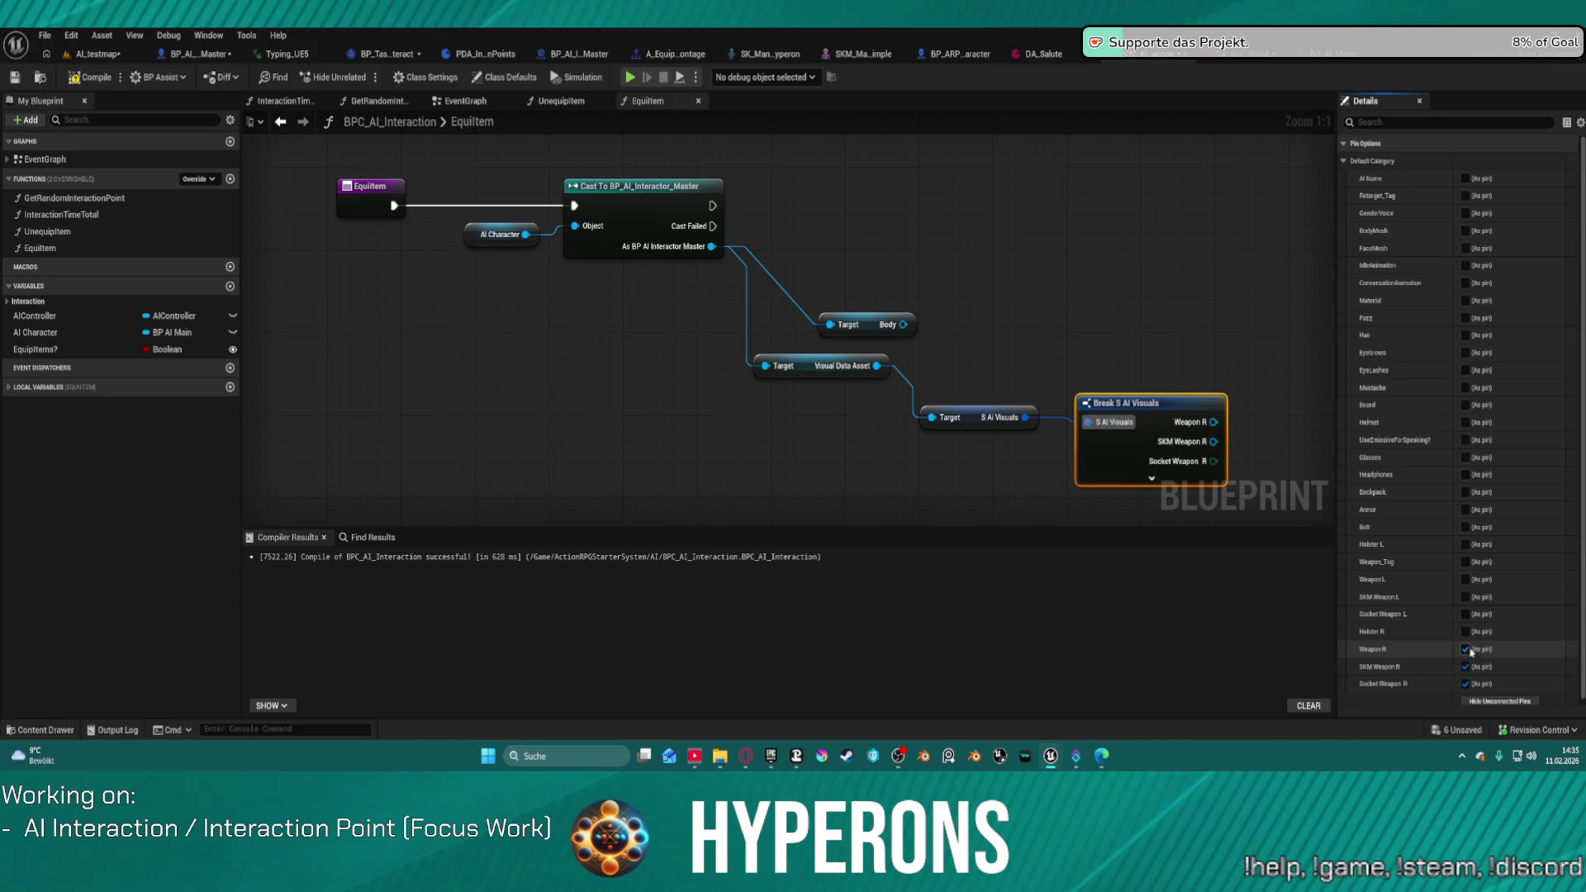
{"action": "left_click", "coordinate": [1466, 613]}
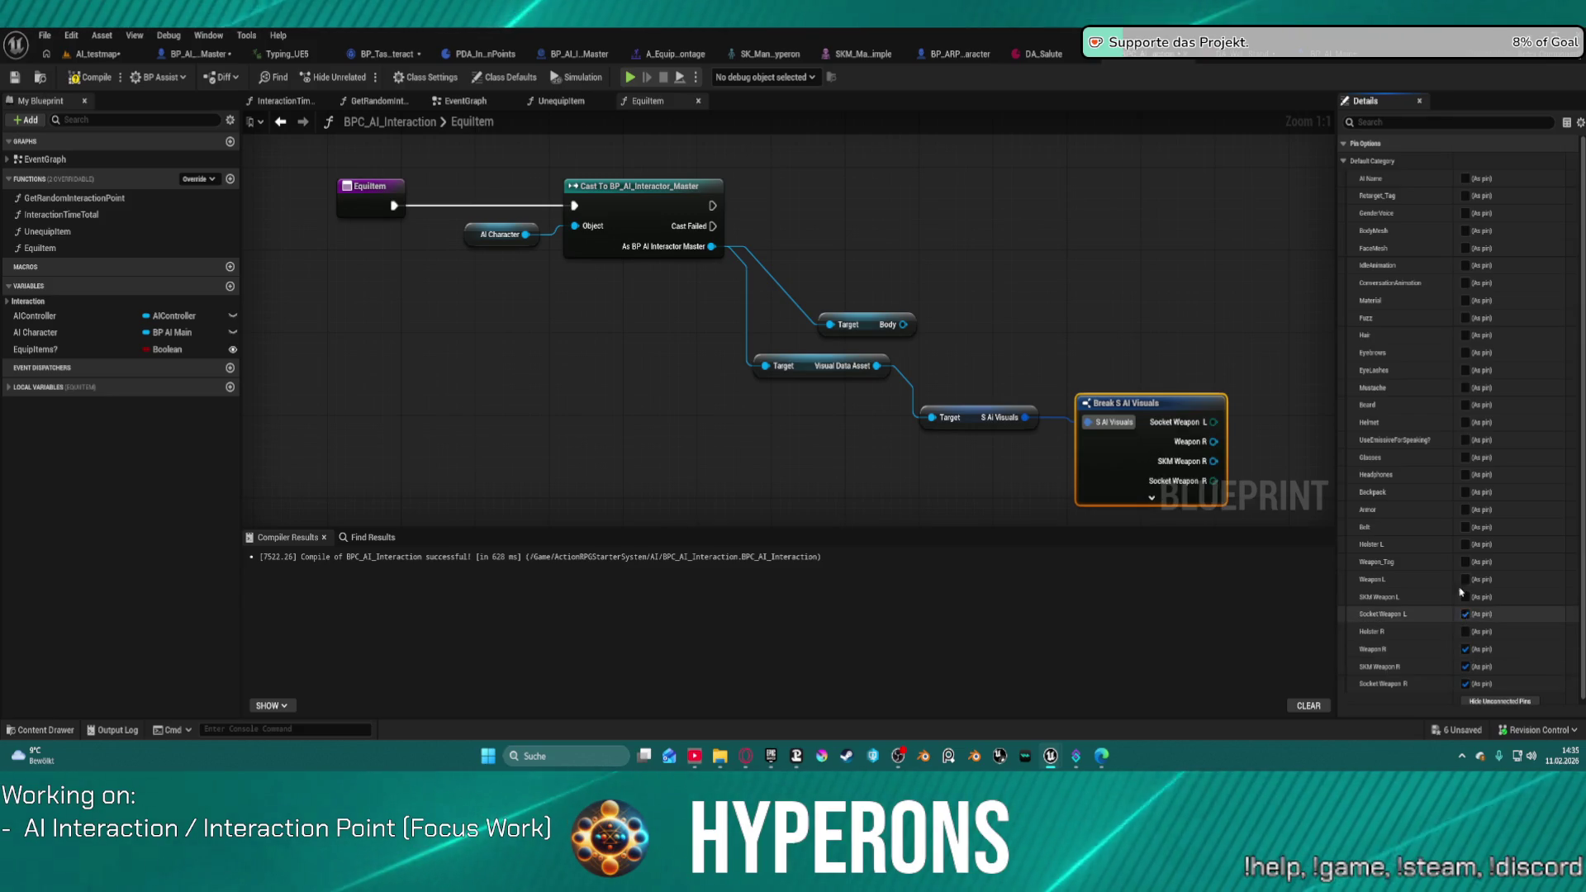
{"action": "left_click", "coordinate": [1466, 632]}
{"action": "left_click", "coordinate": [1466, 597]}
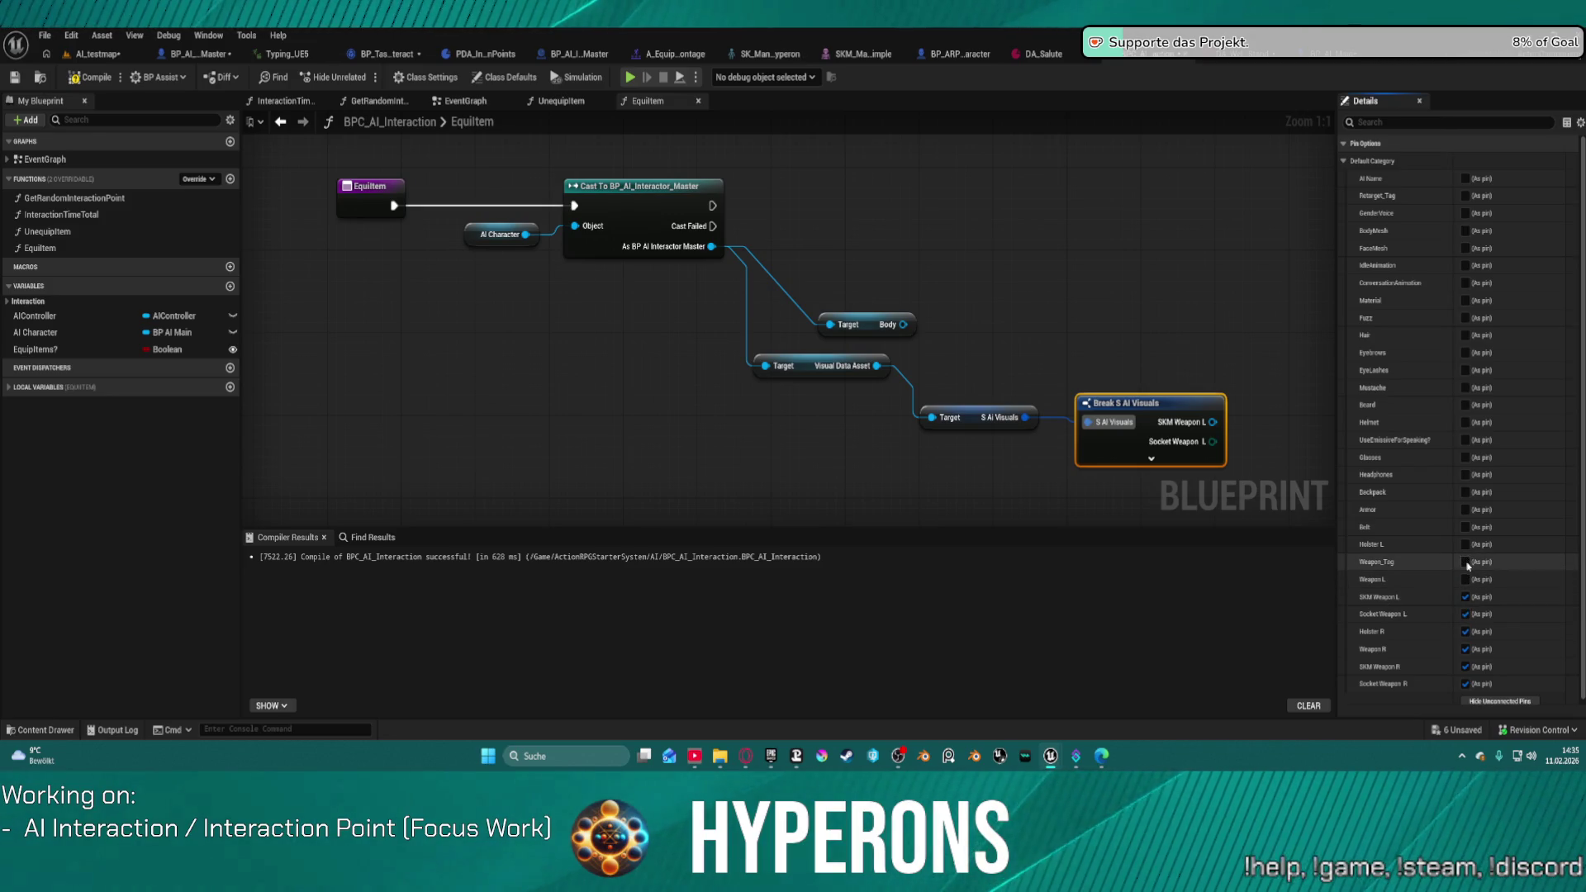
{"action": "left_click", "coordinate": [1466, 563]}
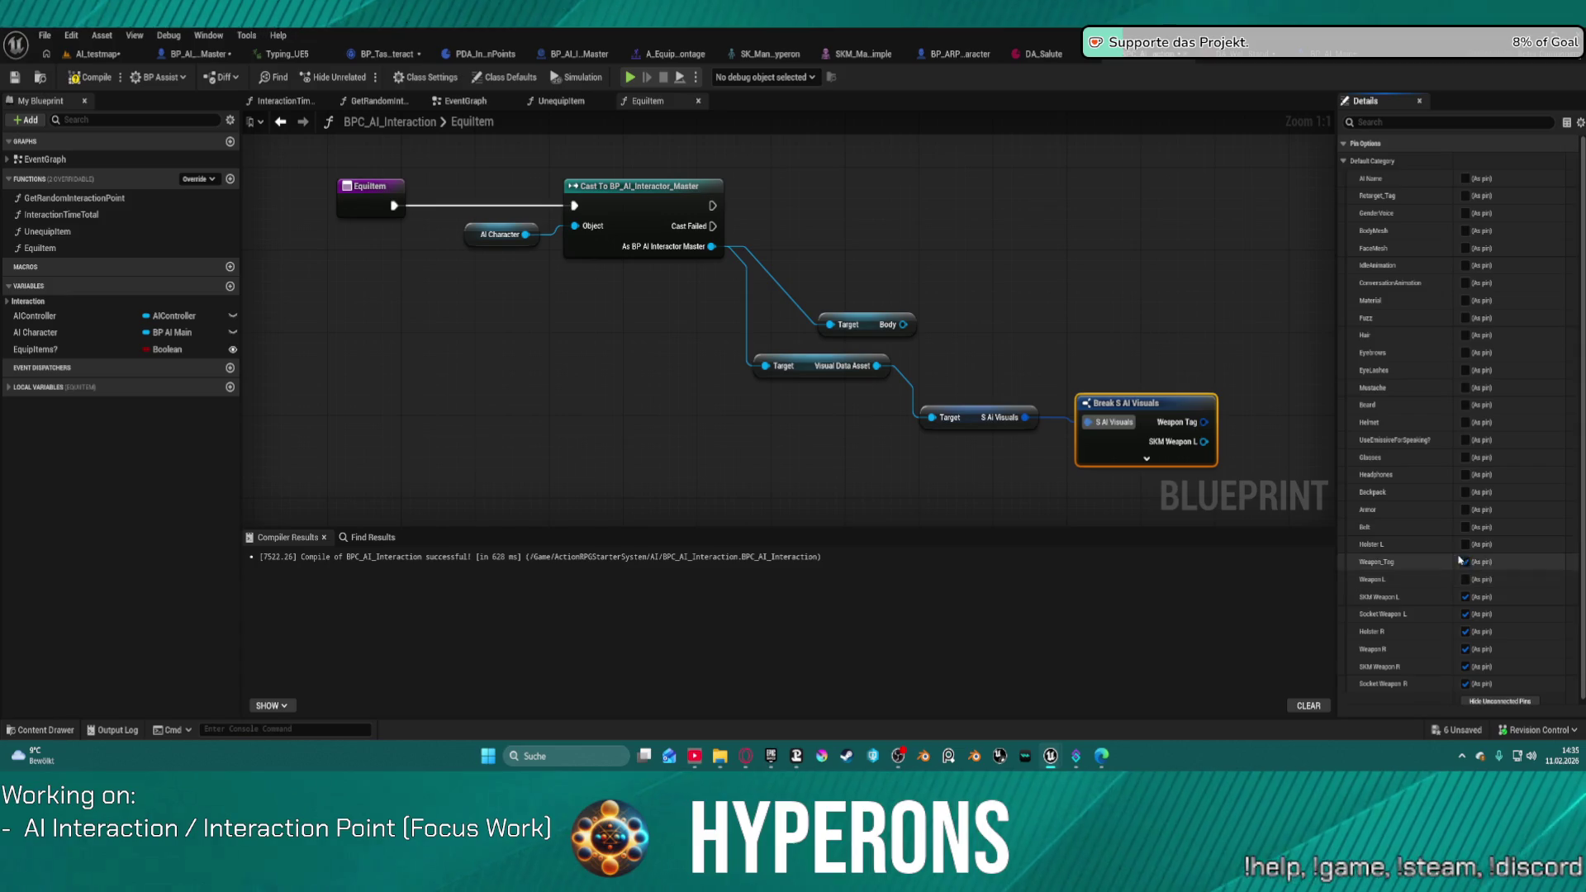
{"action": "left_click", "coordinate": [1465, 545]}
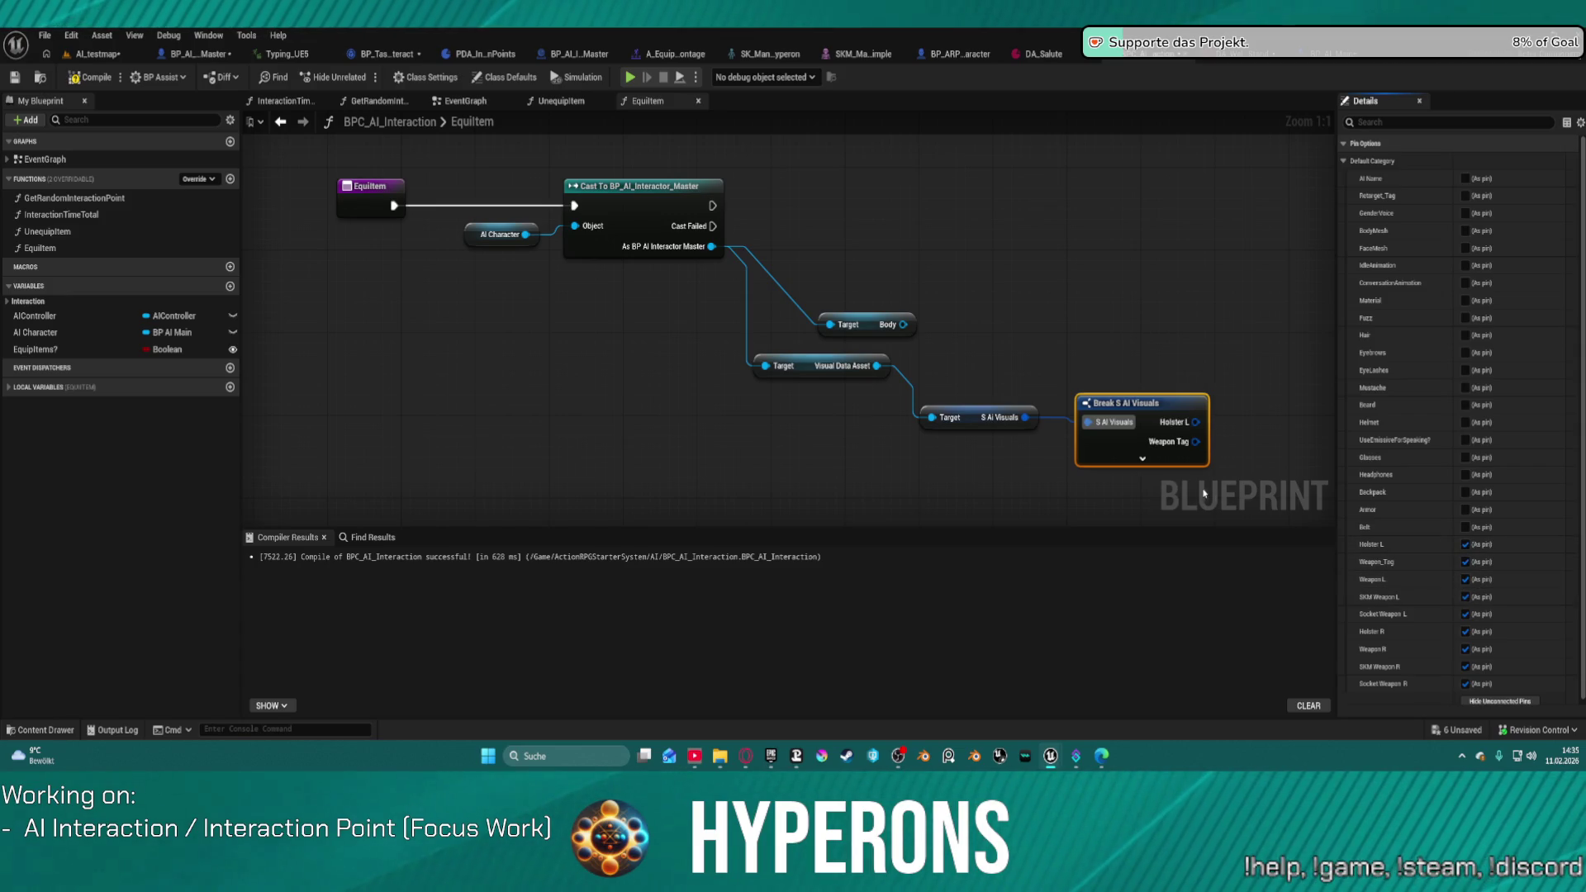
{"action": "left_click", "coordinate": [1142, 463]}
{"action": "mouse_move", "coordinate": [1142, 463]}
{"action": "left_mouse_down"}
{"action": "mouse_move", "coordinate": [1069, 380]}
{"action": "mouse_move", "coordinate": [665, 209]}
{"action": "left_mouse_up"}
Step: Straighten Break S AI Visuals with its Cast and Target nodes using Q, then recenter the view
{"action": "left_click_drag", "start_coordinate": [791, 257], "coordinate": [816, 455]}
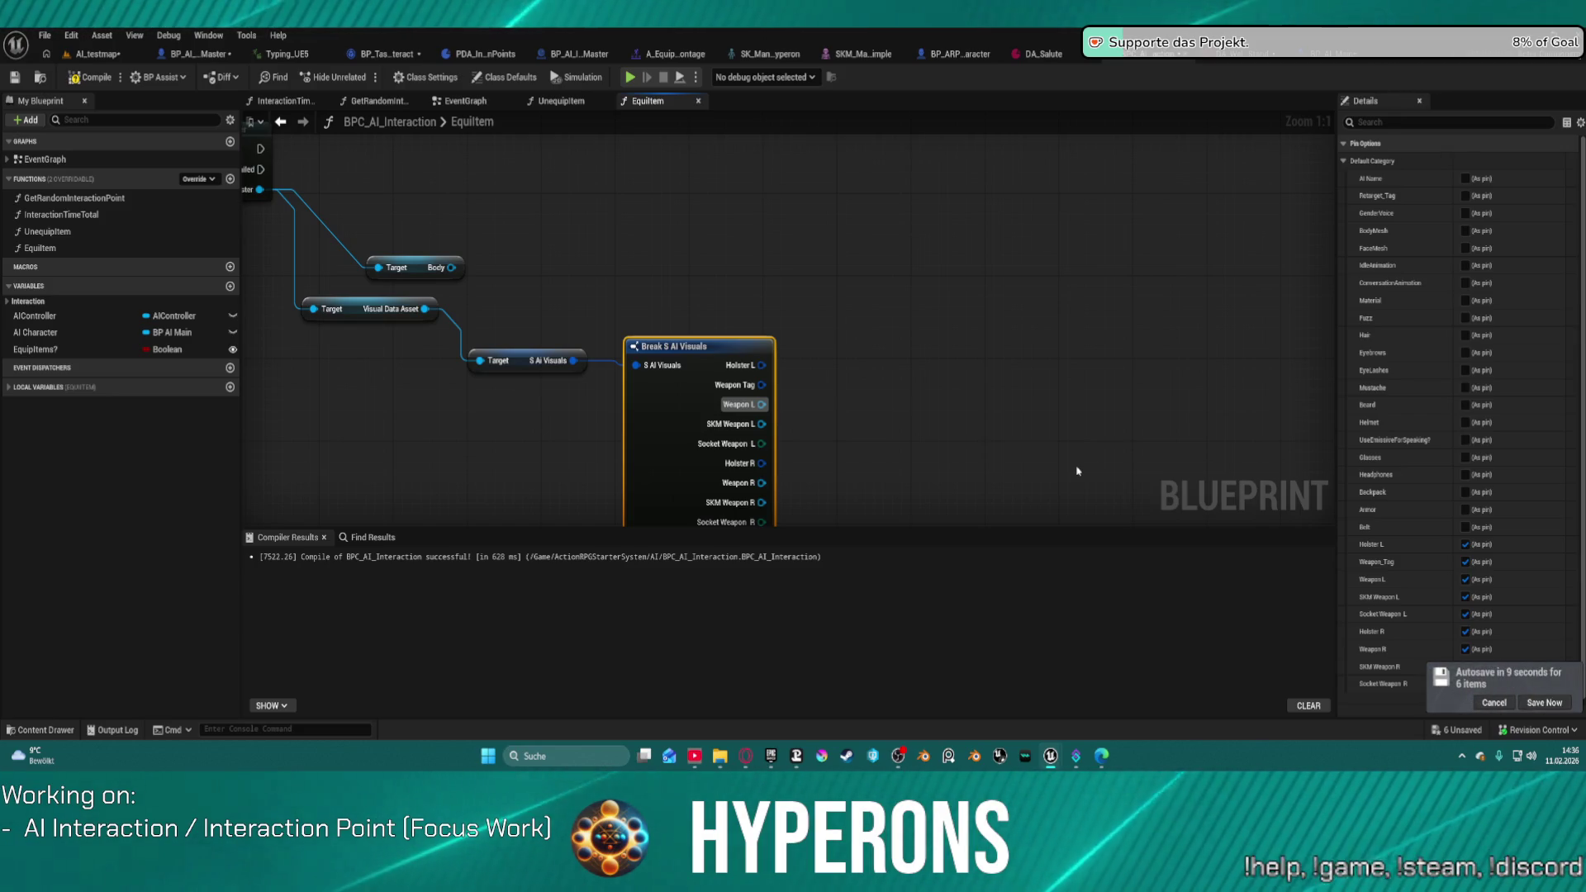
{"action": "left_click_drag", "start_coordinate": [731, 240], "coordinate": [943, 269]}
{"action": "left_click_drag", "start_coordinate": [848, 394], "coordinate": [811, 278]}
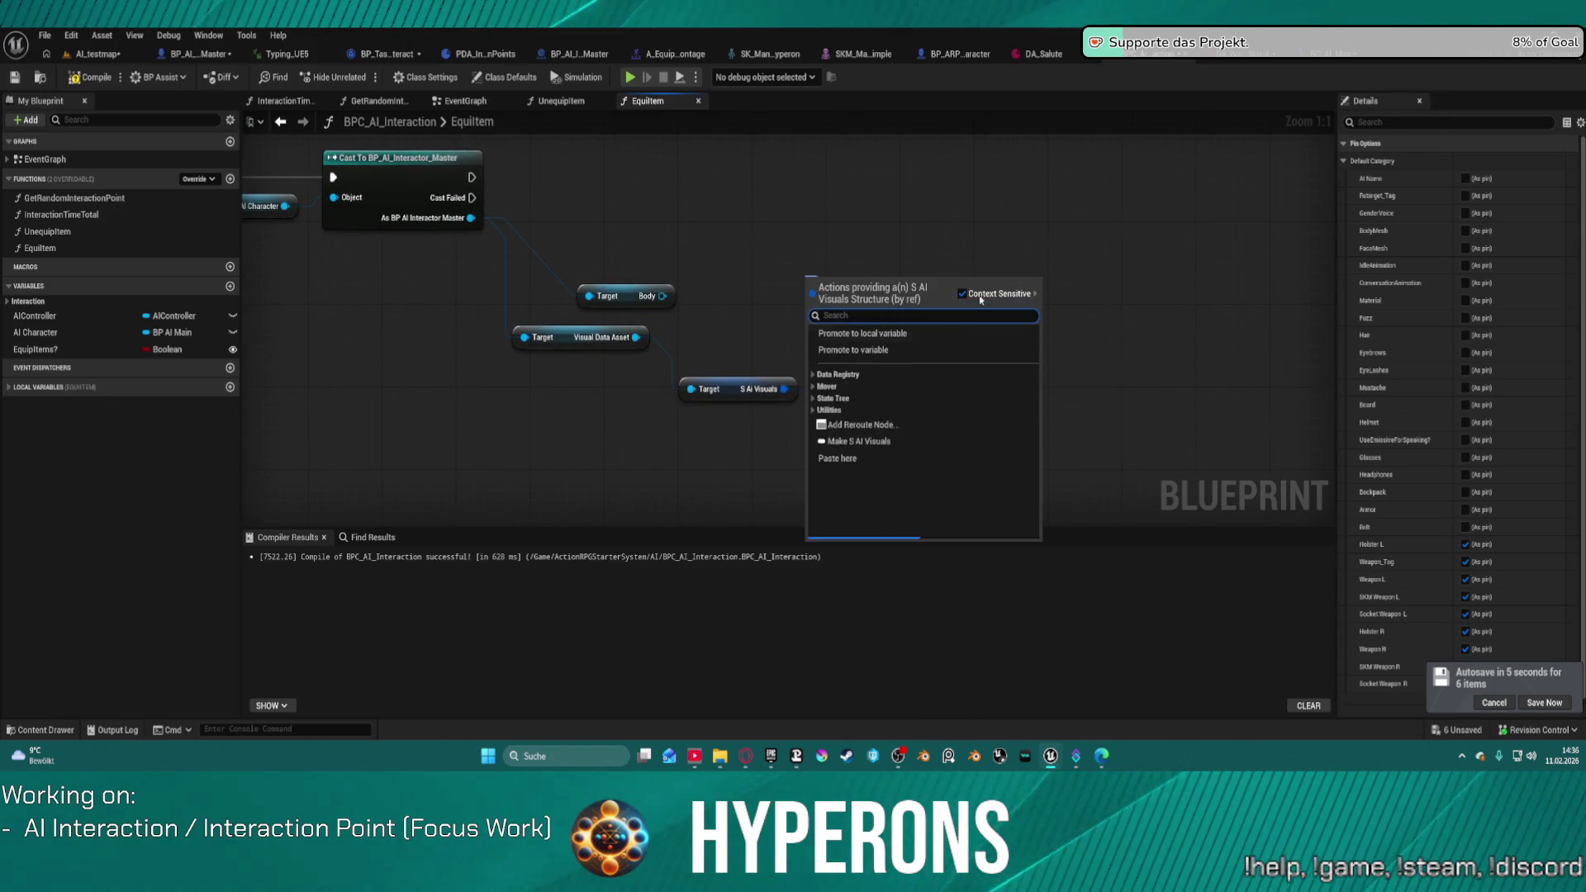
{"action": "left_click", "coordinate": [1023, 198]}
{"action": "left_click", "coordinate": [922, 371]}
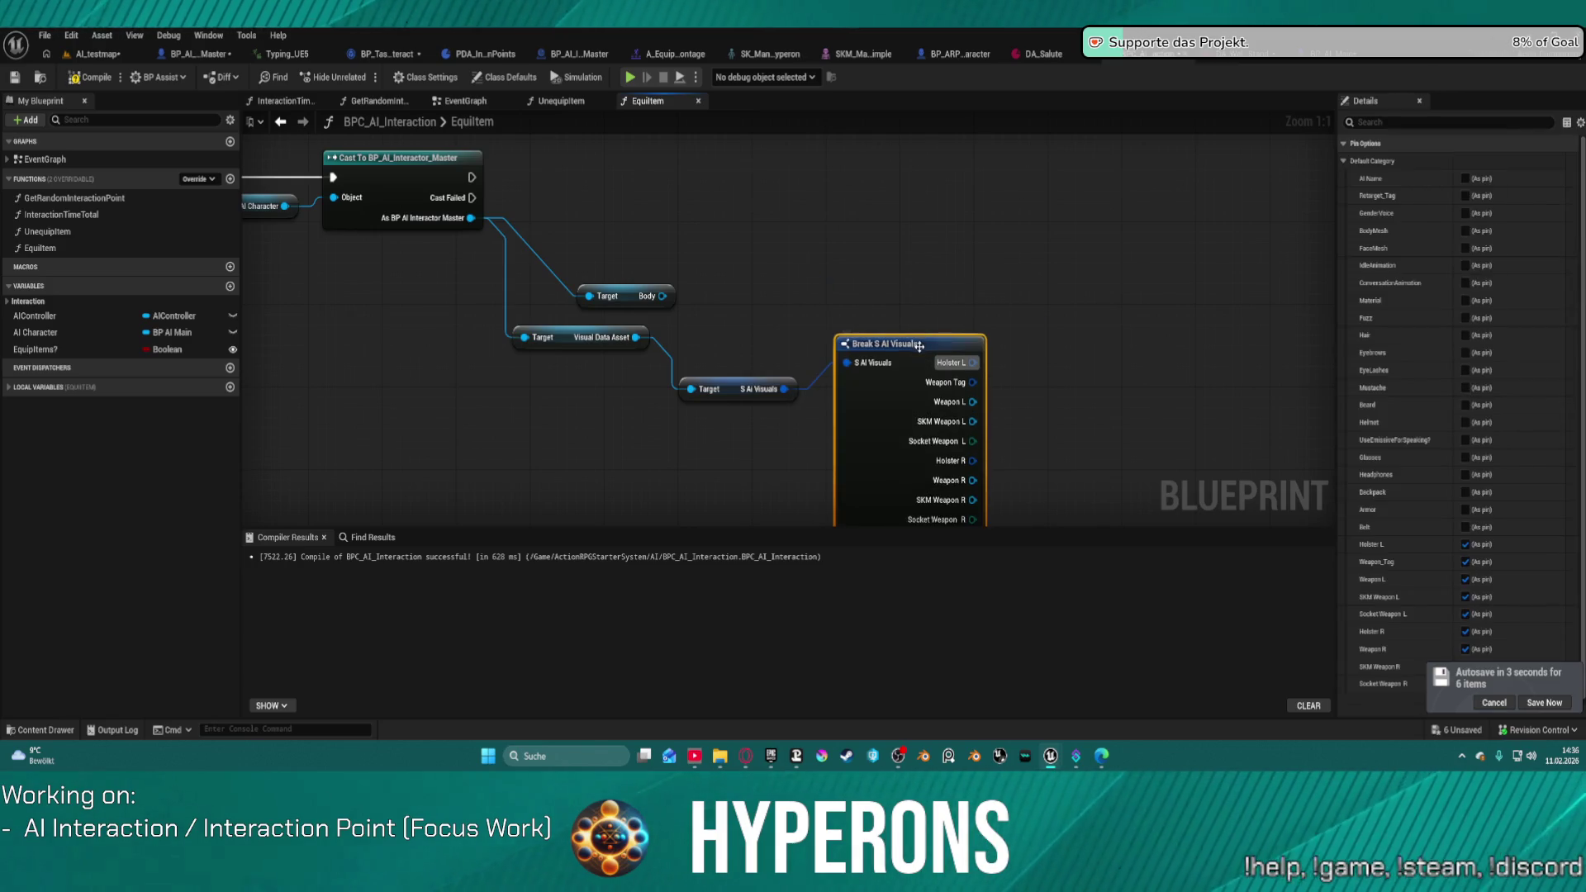
{"action": "key", "text": "q"}
{"action": "mouse_move", "coordinate": [733, 214]}
{"action": "left_mouse_down"}
{"action": "mouse_move", "coordinate": [534, 269]}
{"action": "mouse_move", "coordinate": [814, 273]}
{"action": "left_mouse_up"}
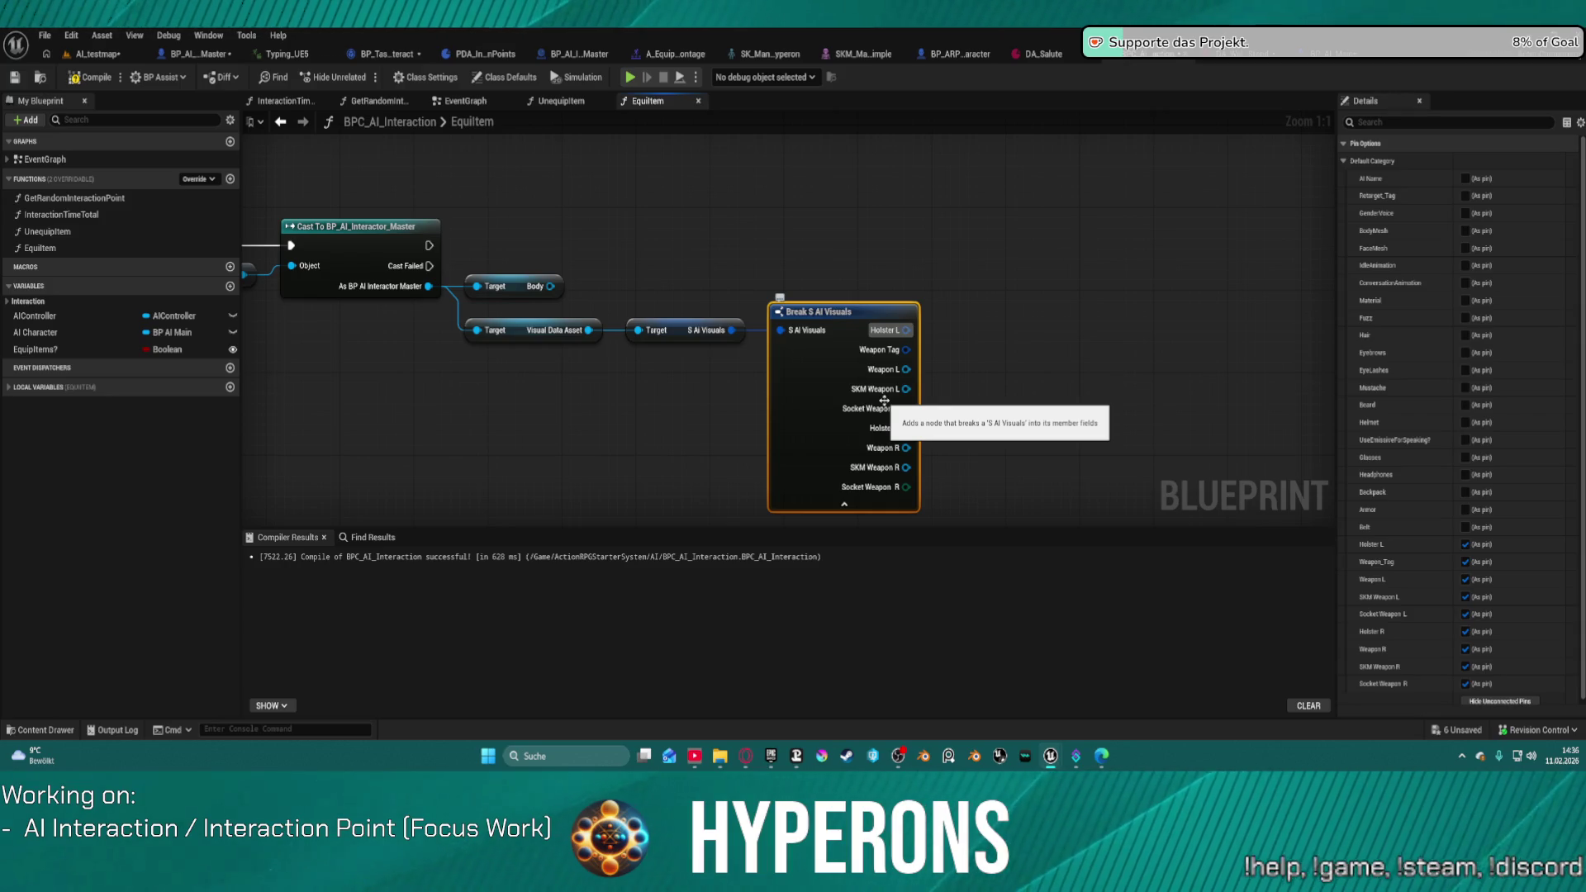
{"action": "mouse_move", "coordinate": [1115, 343]}
{"action": "left_mouse_down"}
{"action": "mouse_move", "coordinate": [878, 333]}
{"action": "mouse_move", "coordinate": [1104, 300]}
{"action": "mouse_move", "coordinate": [891, 333]}
{"action": "left_mouse_up"}
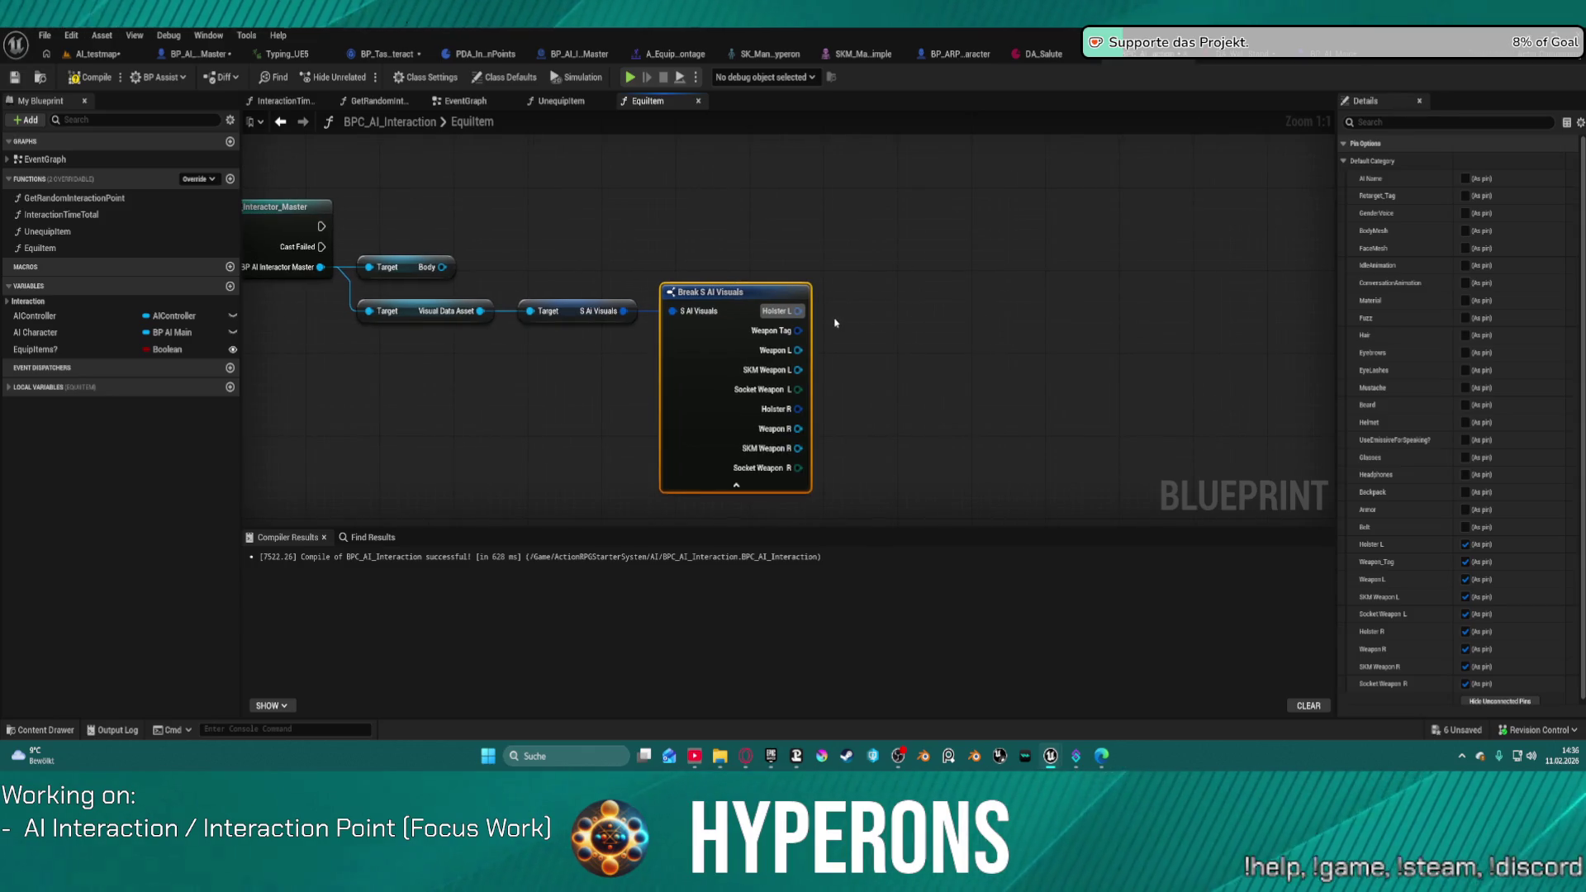
{"action": "scroll", "coordinate": [808, 345], "scroll_direction": "down", "scroll_amount": 6}
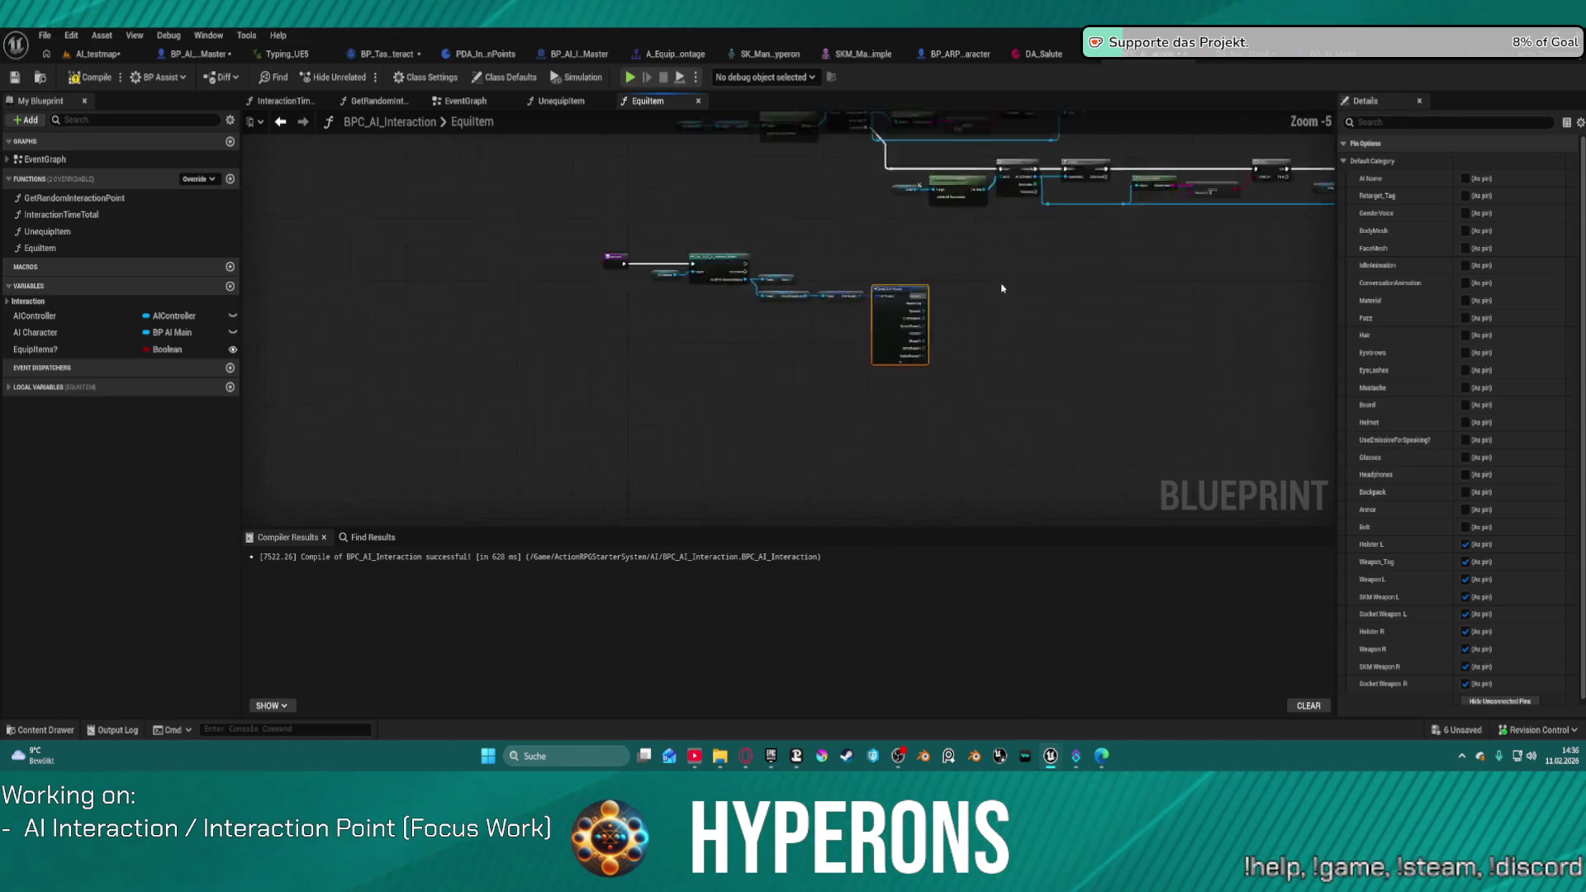
{"action": "scroll", "coordinate": [507, 325], "scroll_direction": "up", "scroll_amount": 4}
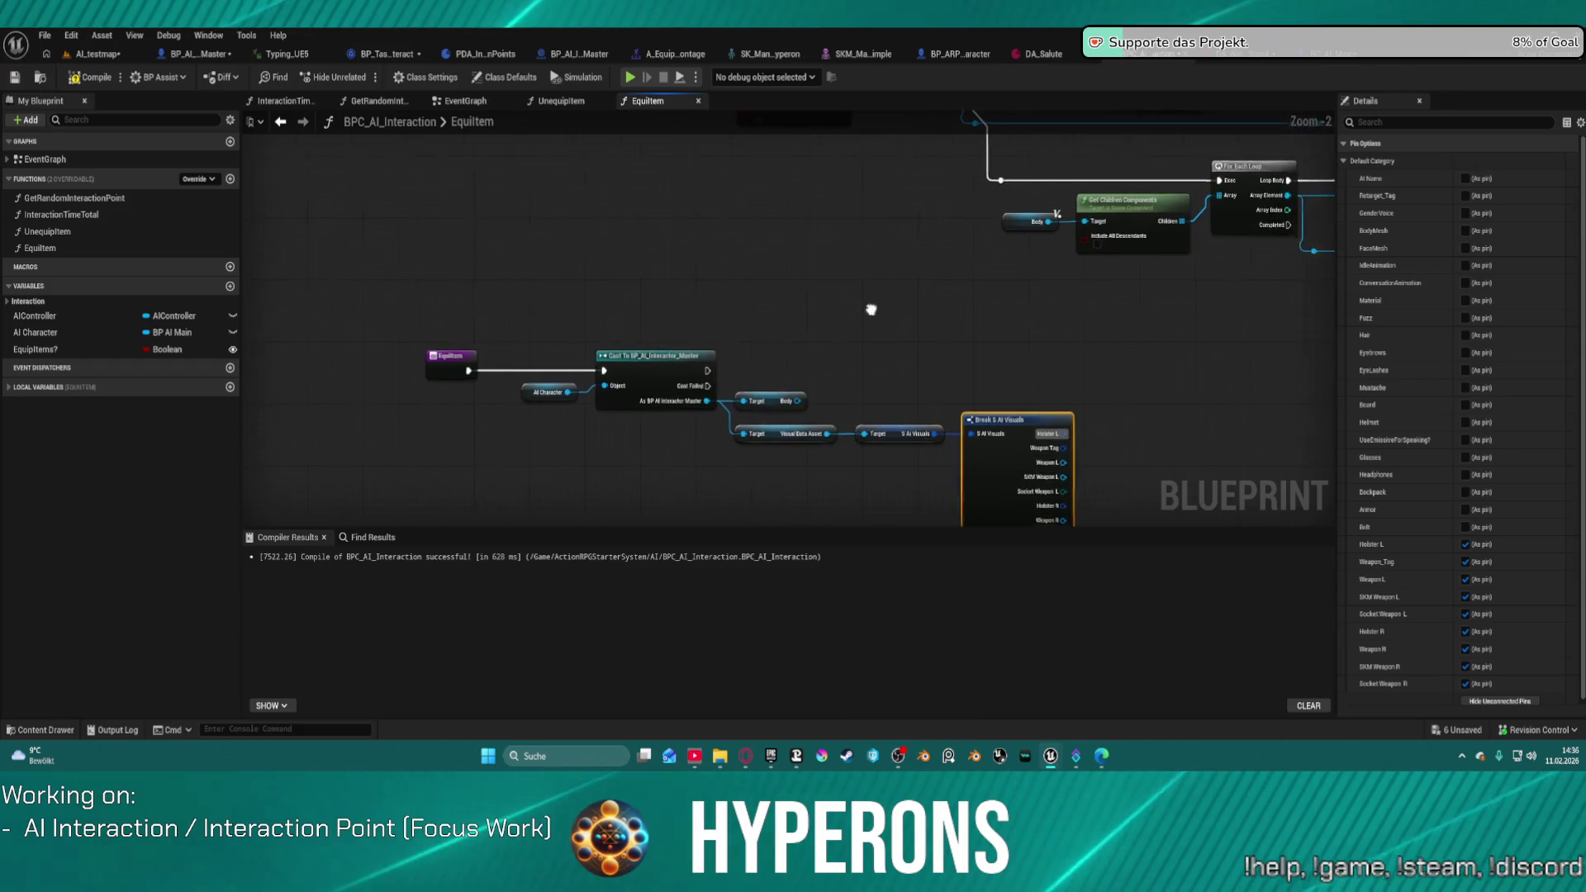
{"action": "mouse_move", "coordinate": [541, 333]}
{"action": "left_mouse_down"}
{"action": "mouse_move", "coordinate": [300, 337]}
{"action": "mouse_move", "coordinate": [418, 344]}
{"action": "mouse_move", "coordinate": [333, 298]}
{"action": "left_mouse_up"}
{"action": "mouse_move", "coordinate": [600, 337]}
{"action": "left_mouse_down"}
{"action": "mouse_move", "coordinate": [568, 419]}
{"action": "mouse_move", "coordinate": [562, 365]}
{"action": "mouse_move", "coordinate": [758, 269]}
{"action": "left_mouse_up"}
{"action": "scroll", "coordinate": [560, 407], "scroll_direction": "up", "scroll_amount": 2}
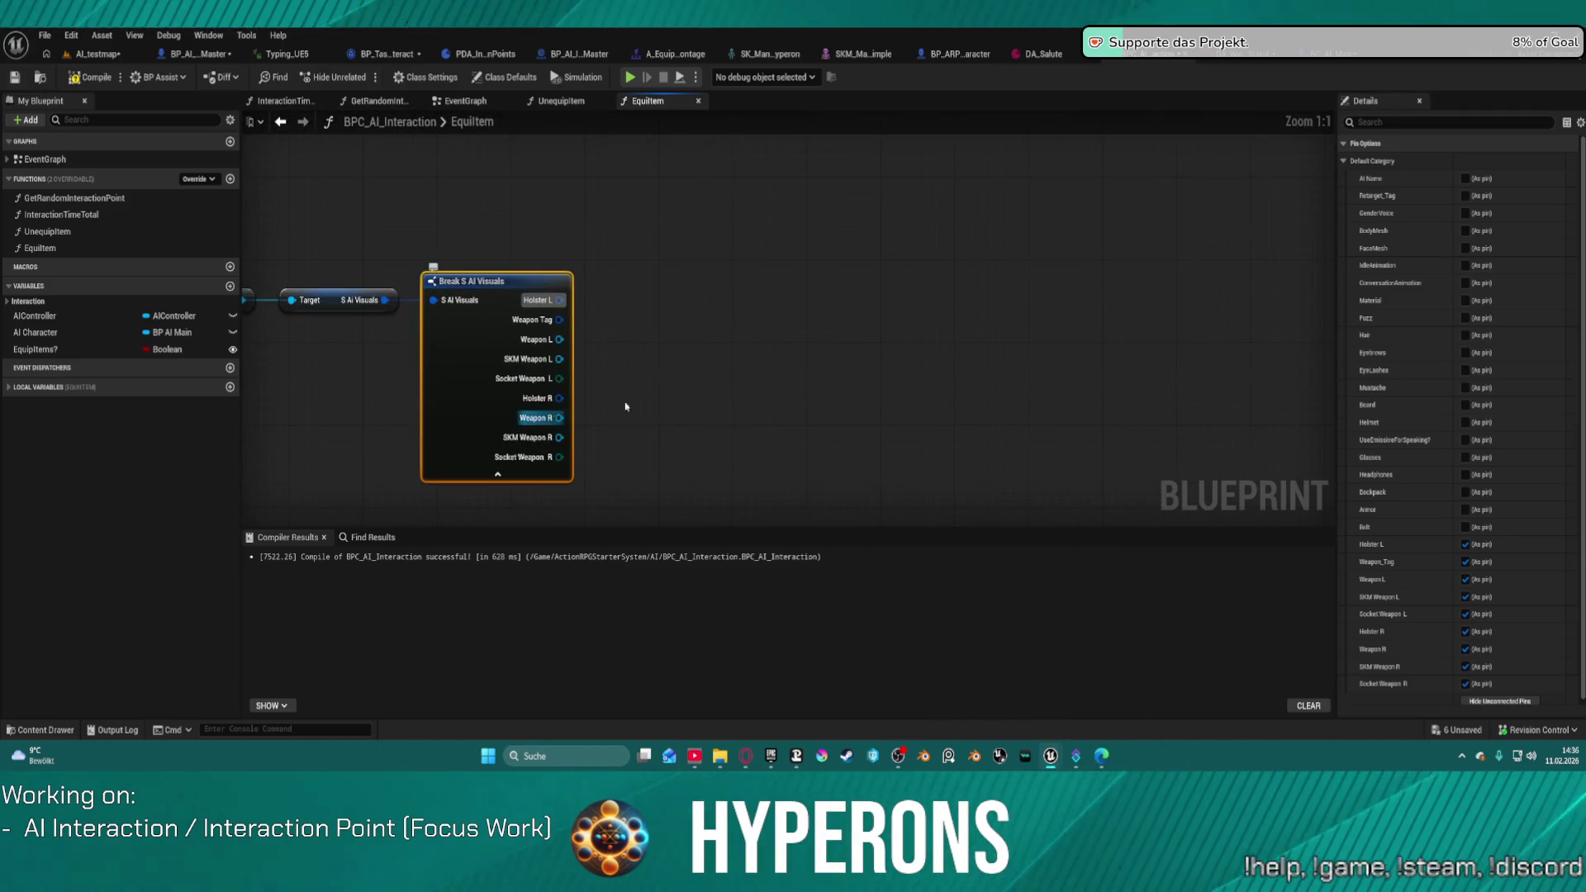
Step: Add an Is Valid check on Weapon R that runs after the cast succeeds
{"action": "left_click_drag", "start_coordinate": [559, 417], "coordinate": [693, 347]}
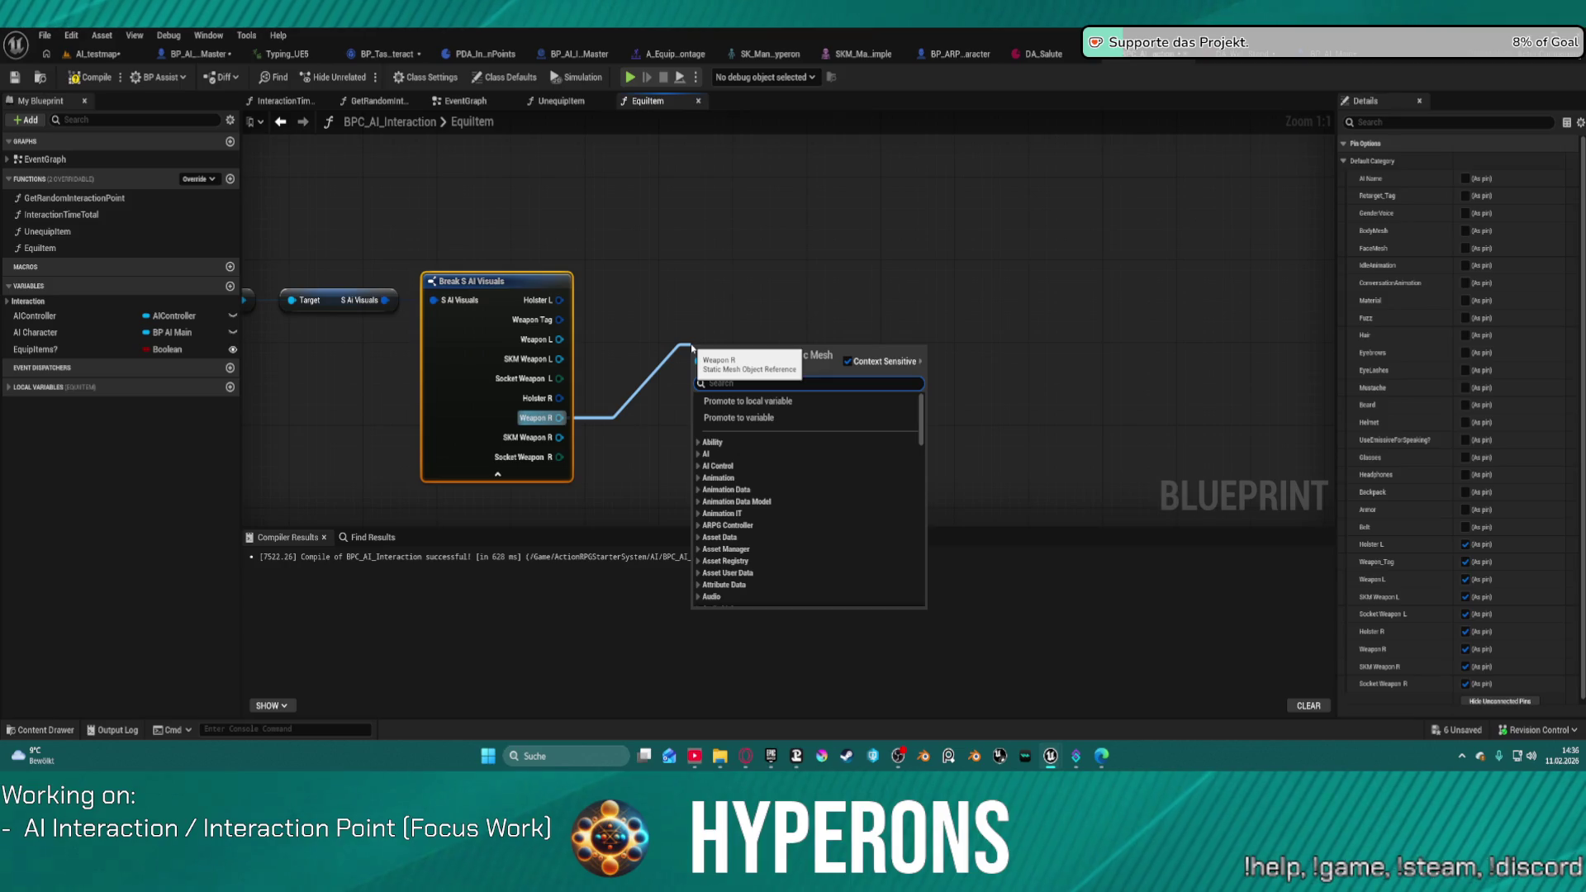
{"action": "type", "text": "Valid"}
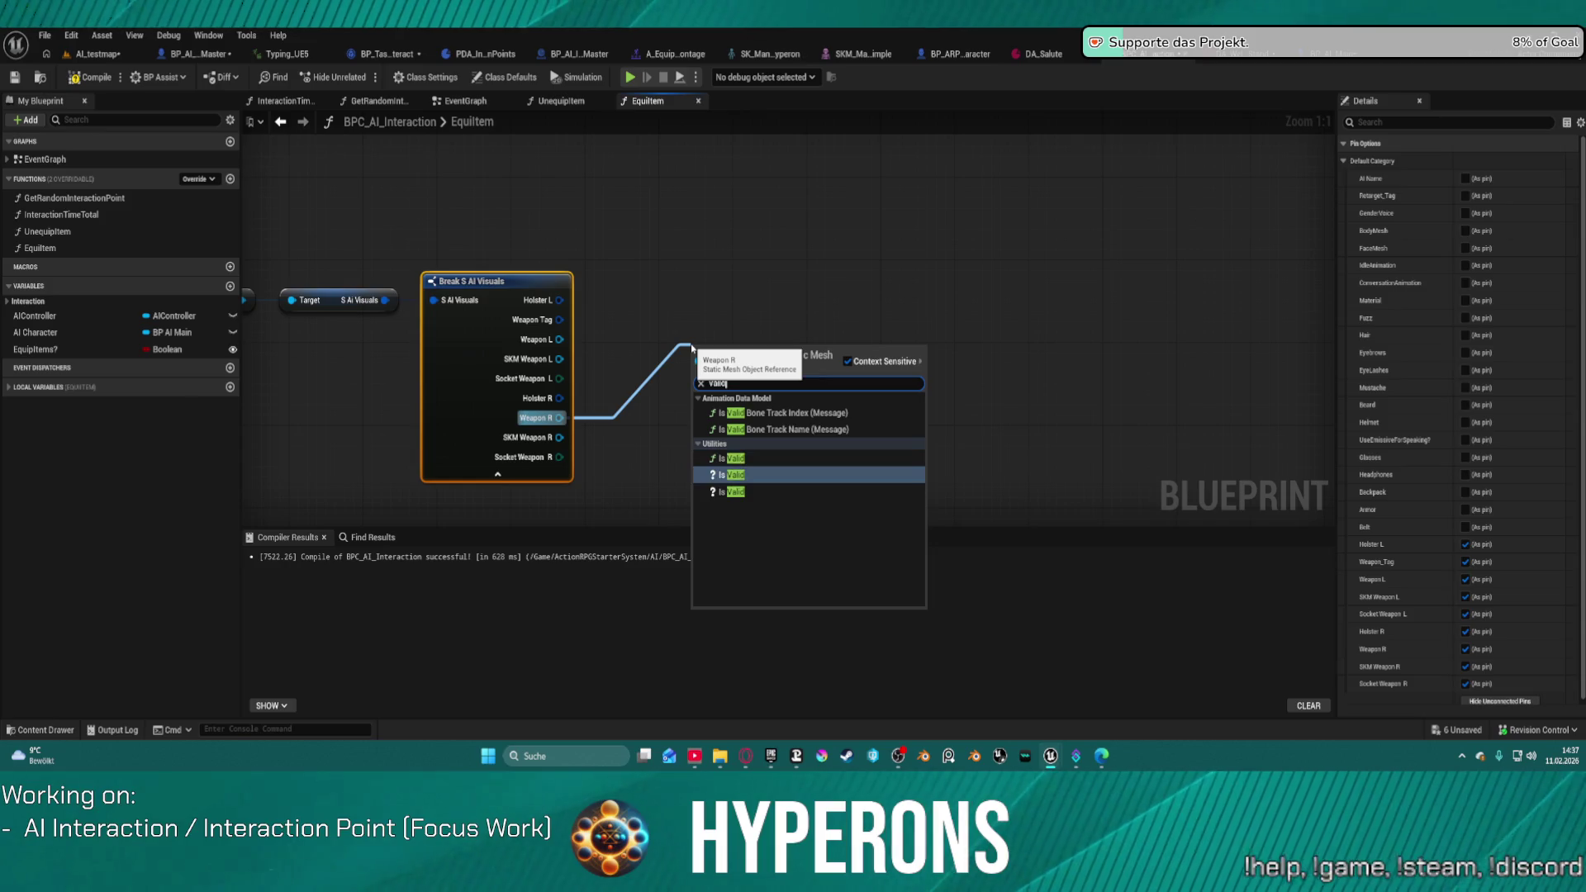
{"action": "left_click", "coordinate": [731, 475]}
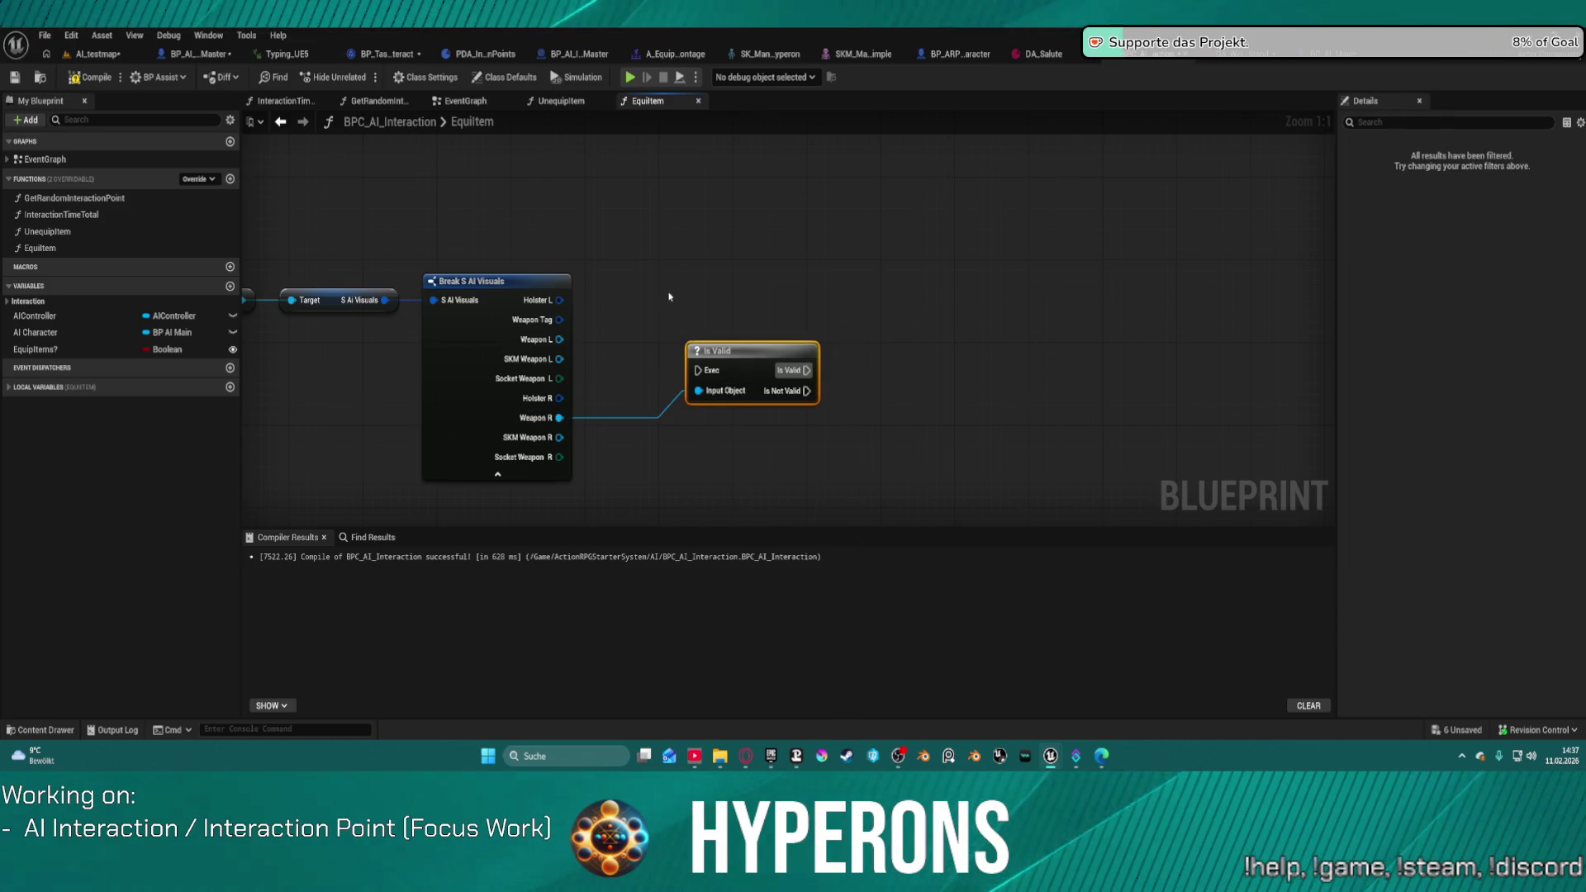
{"action": "mouse_move", "coordinate": [736, 357]}
{"action": "left_mouse_down"}
{"action": "mouse_move", "coordinate": [748, 299]}
{"action": "mouse_move", "coordinate": [698, 221]}
{"action": "left_mouse_up"}
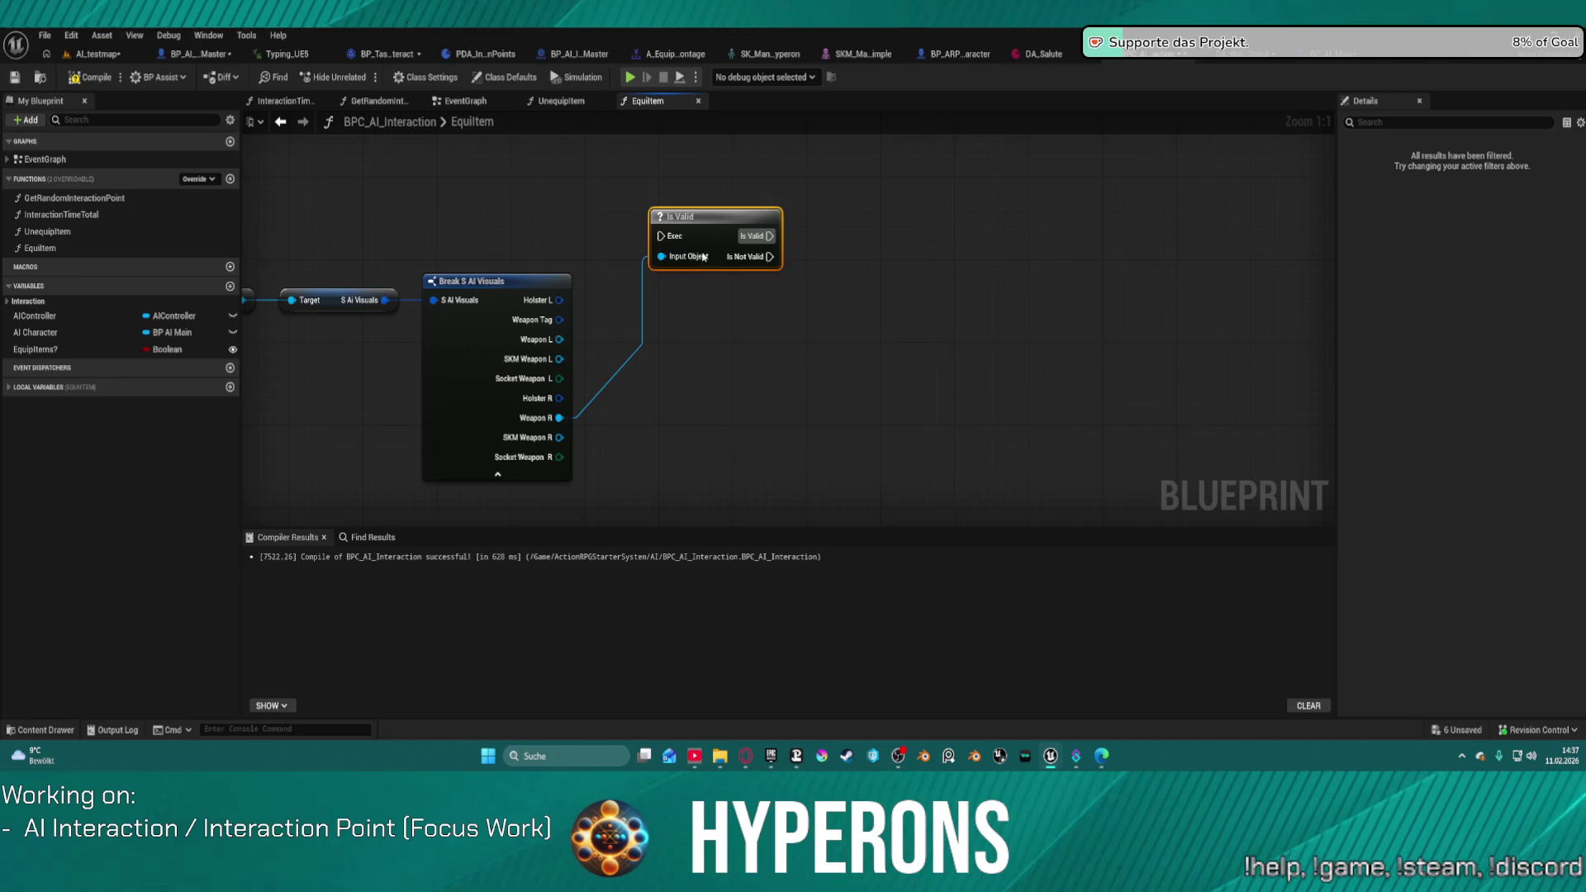
{"action": "left_click_drag", "start_coordinate": [414, 256], "coordinate": [1001, 275]}
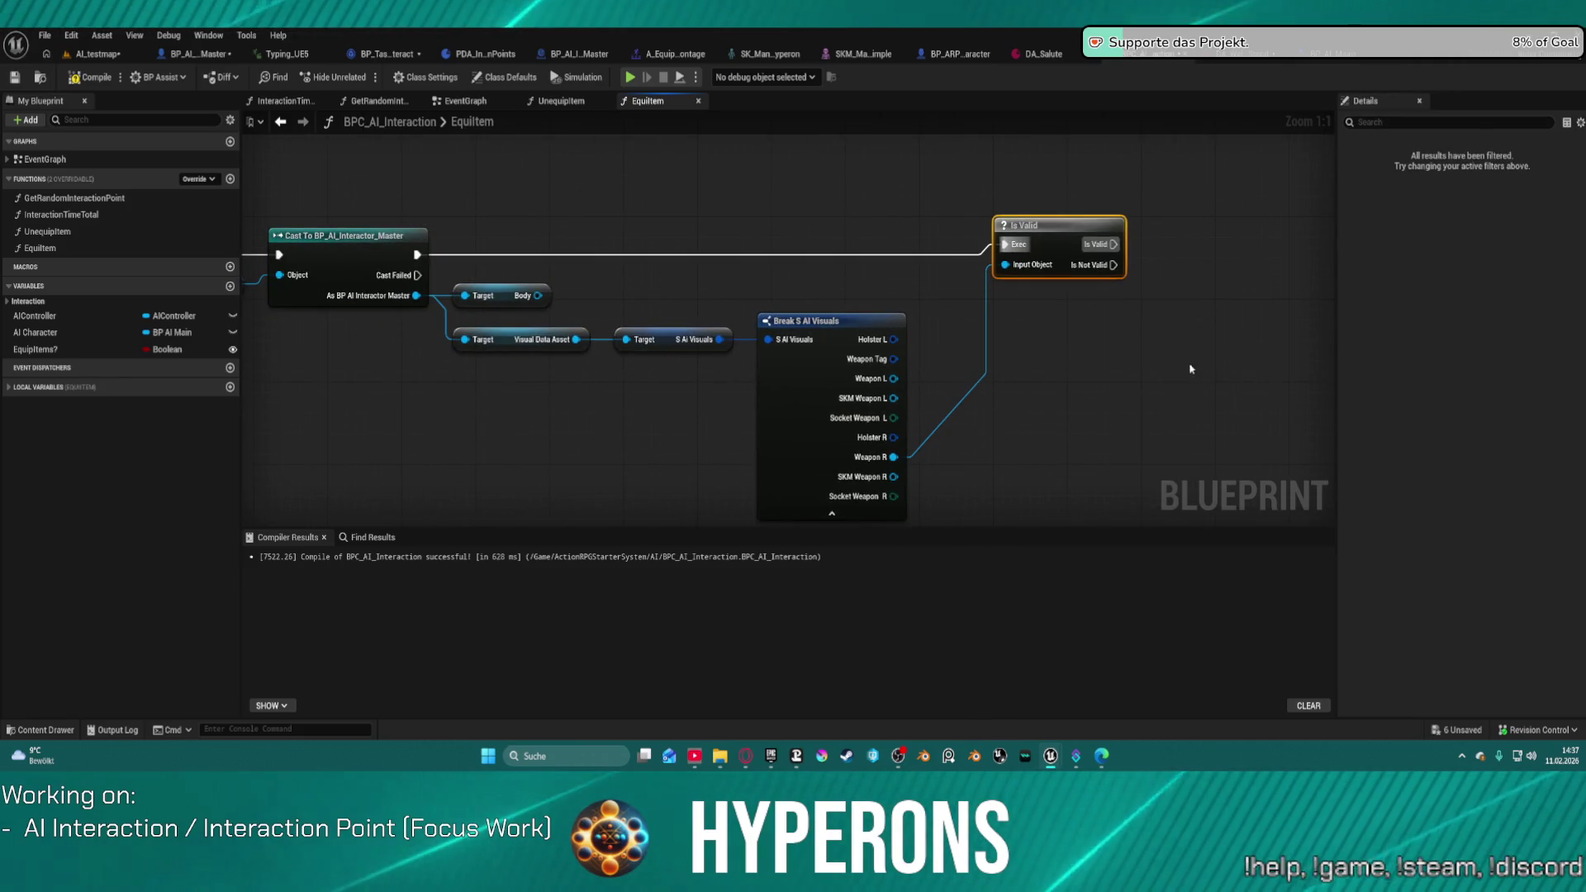
Step: Feed the character reference into Get Body and run Attach Component when Weapon R is valid
{"action": "scroll", "coordinate": [1194, 372], "scroll_direction": "down", "scroll_amount": 4}
{"action": "left_click_drag", "start_coordinate": [653, 305], "coordinate": [570, 403]}
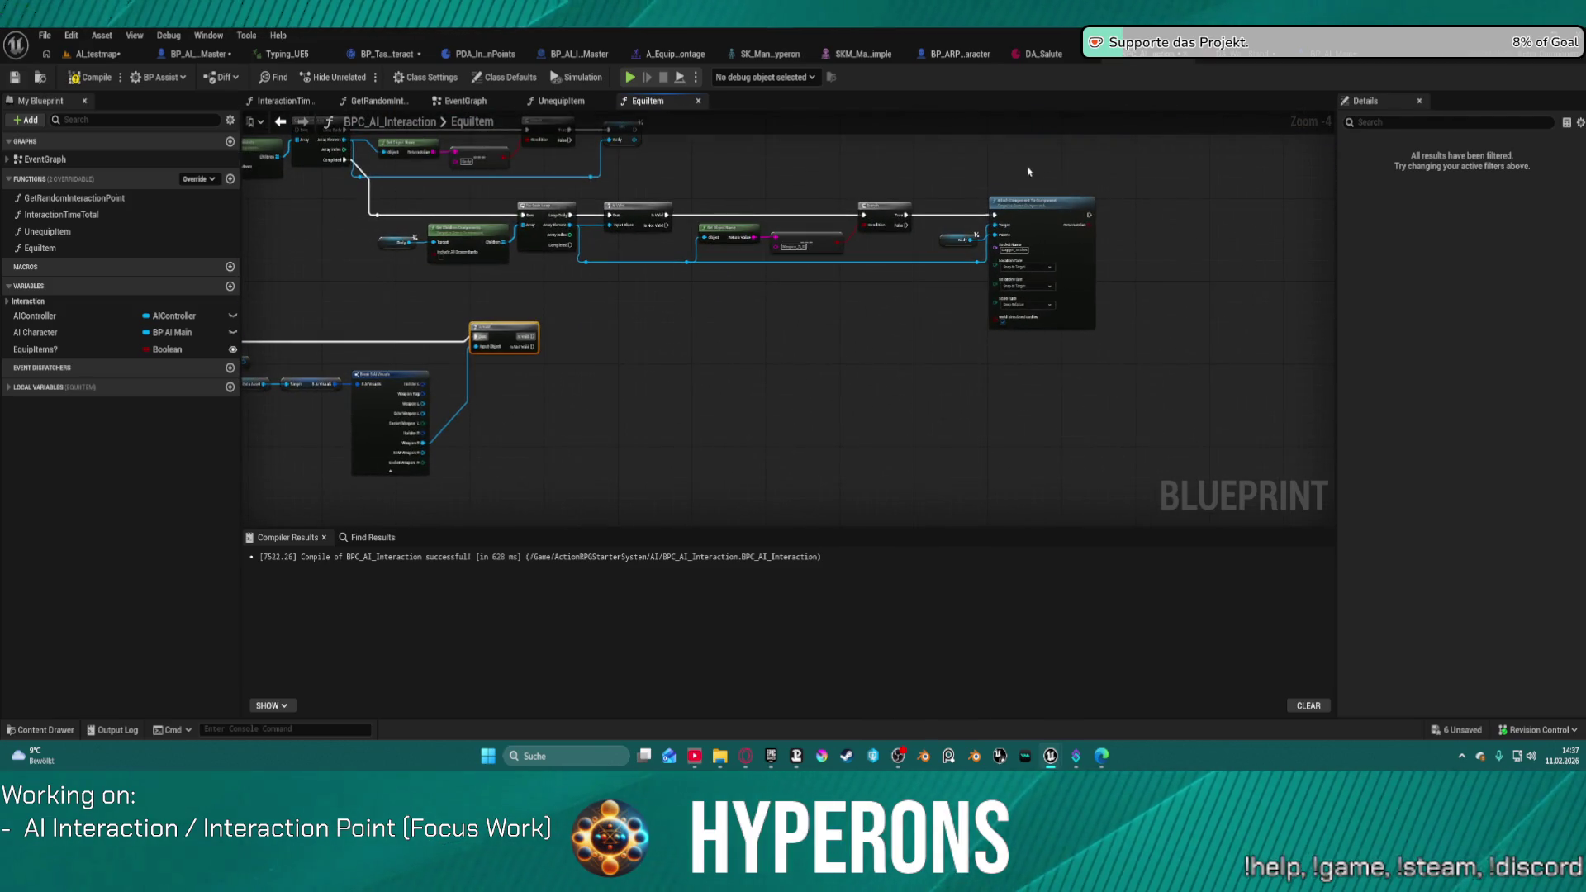
{"action": "left_click_drag", "start_coordinate": [950, 165], "coordinate": [1066, 337]}
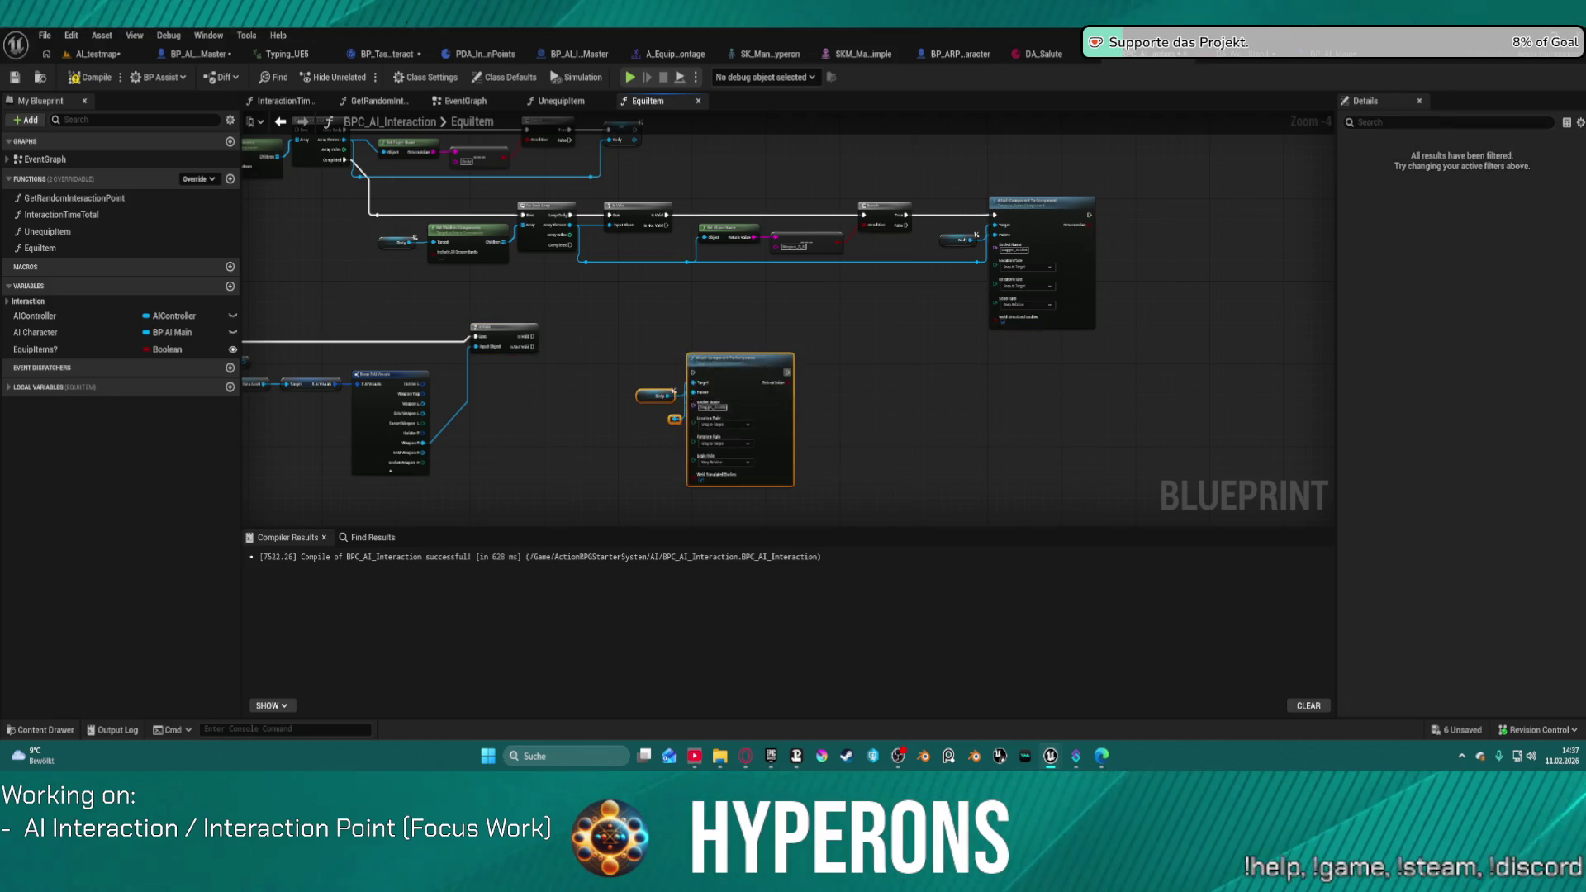
{"action": "scroll", "coordinate": [717, 322], "scroll_direction": "up", "scroll_amount": 1}
{"action": "scroll", "coordinate": [717, 323], "scroll_direction": "up", "scroll_amount": 2}
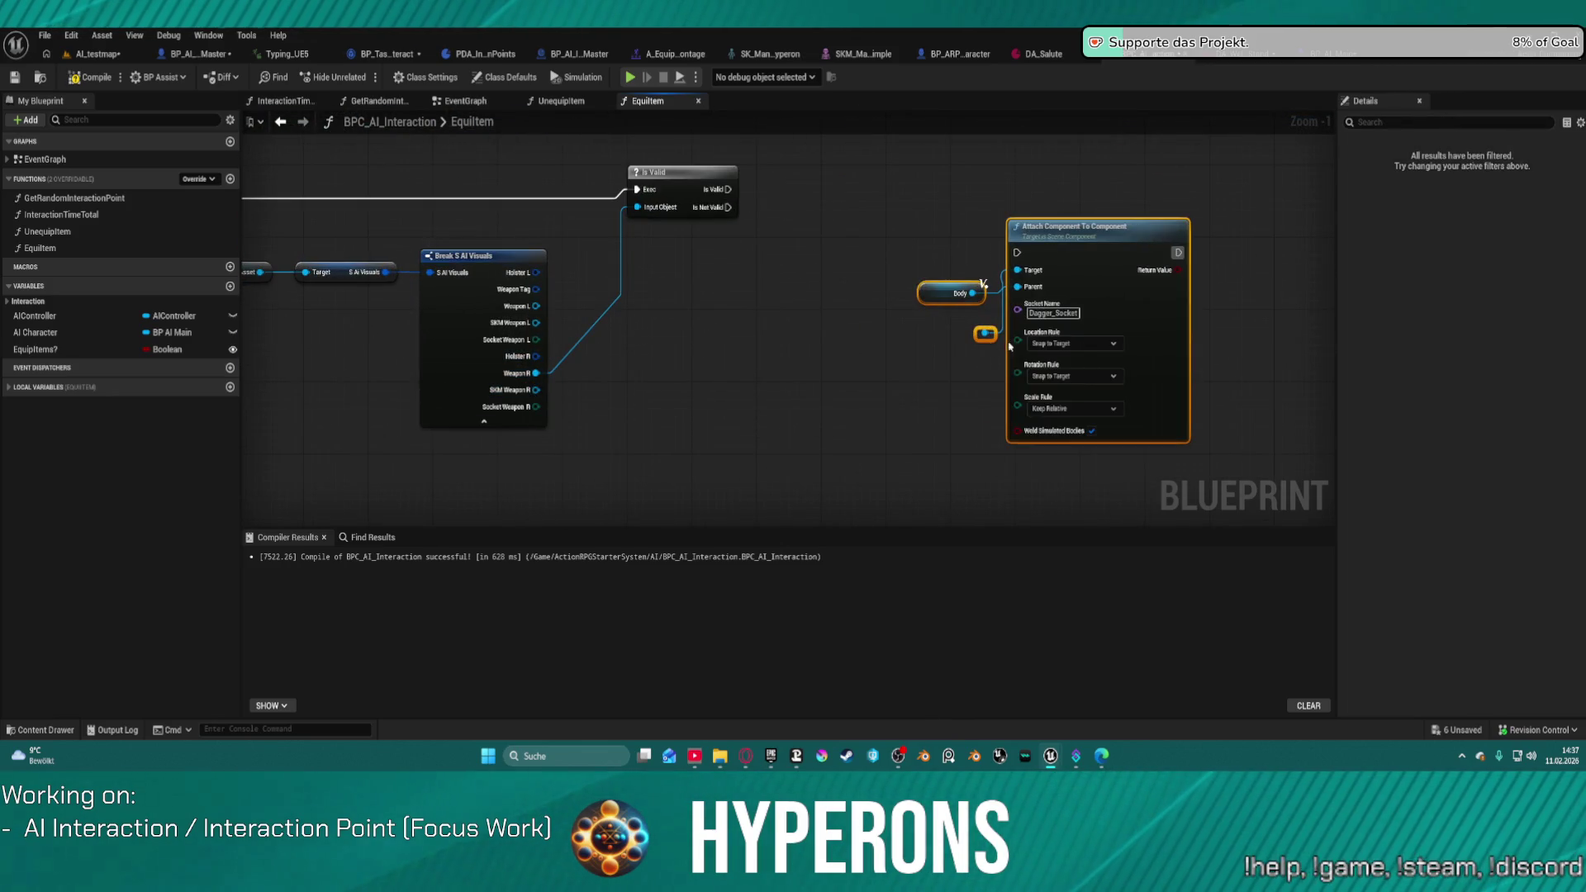
{"action": "left_click_drag", "start_coordinate": [988, 339], "coordinate": [570, 239]}
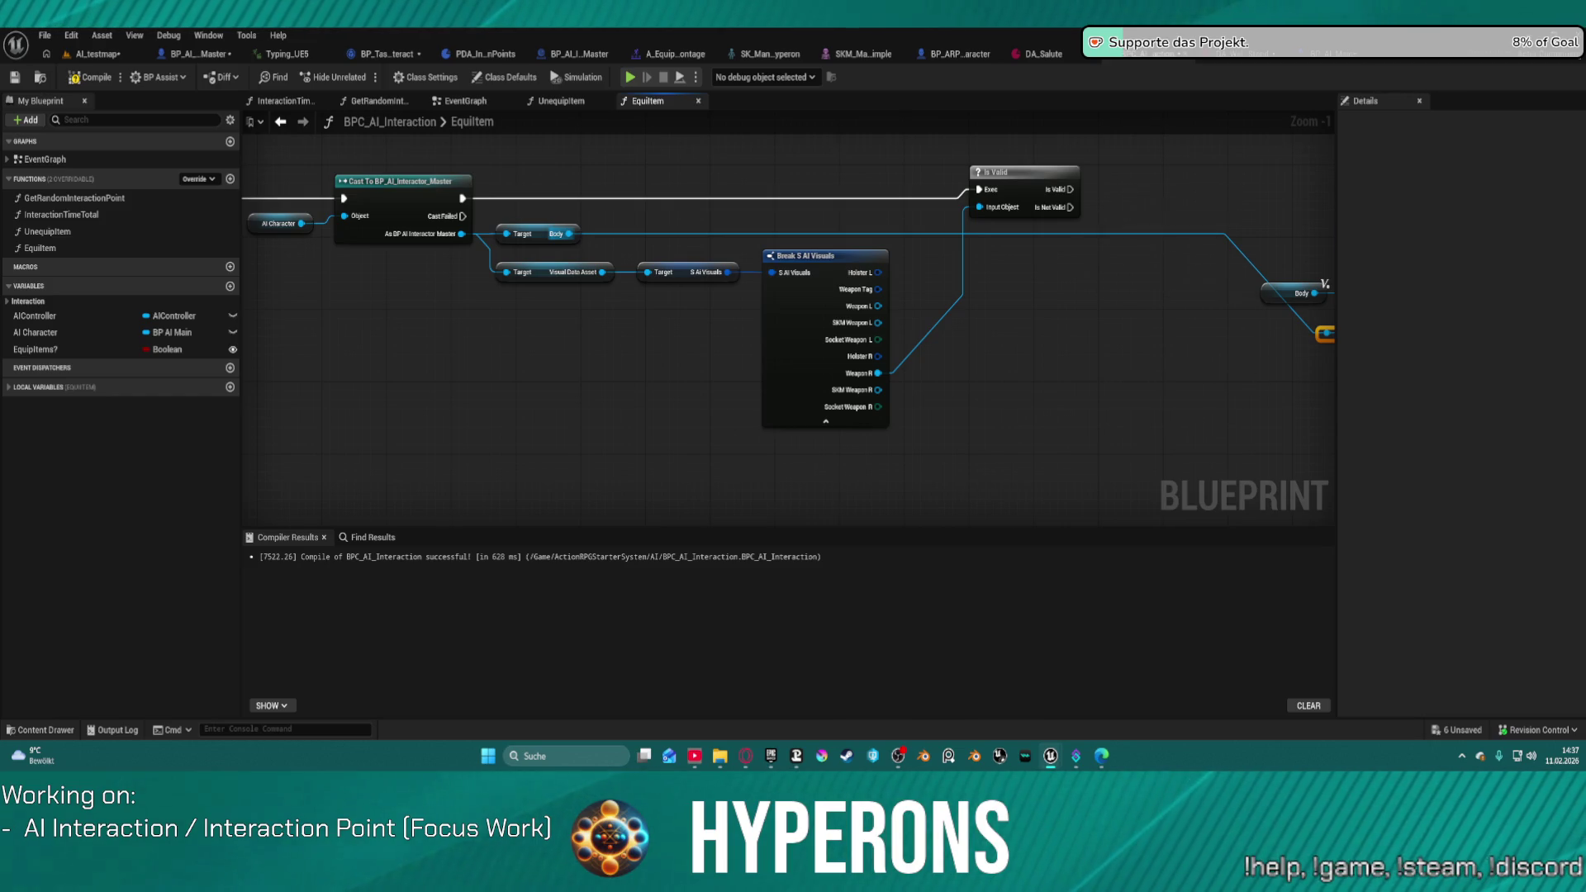
{"action": "mouse_move", "coordinate": [705, 233]}
{"action": "left_mouse_down"}
{"action": "mouse_move", "coordinate": [1000, 309]}
{"action": "mouse_move", "coordinate": [994, 298]}
{"action": "left_mouse_up"}
{"action": "left_click", "coordinate": [1076, 313]}
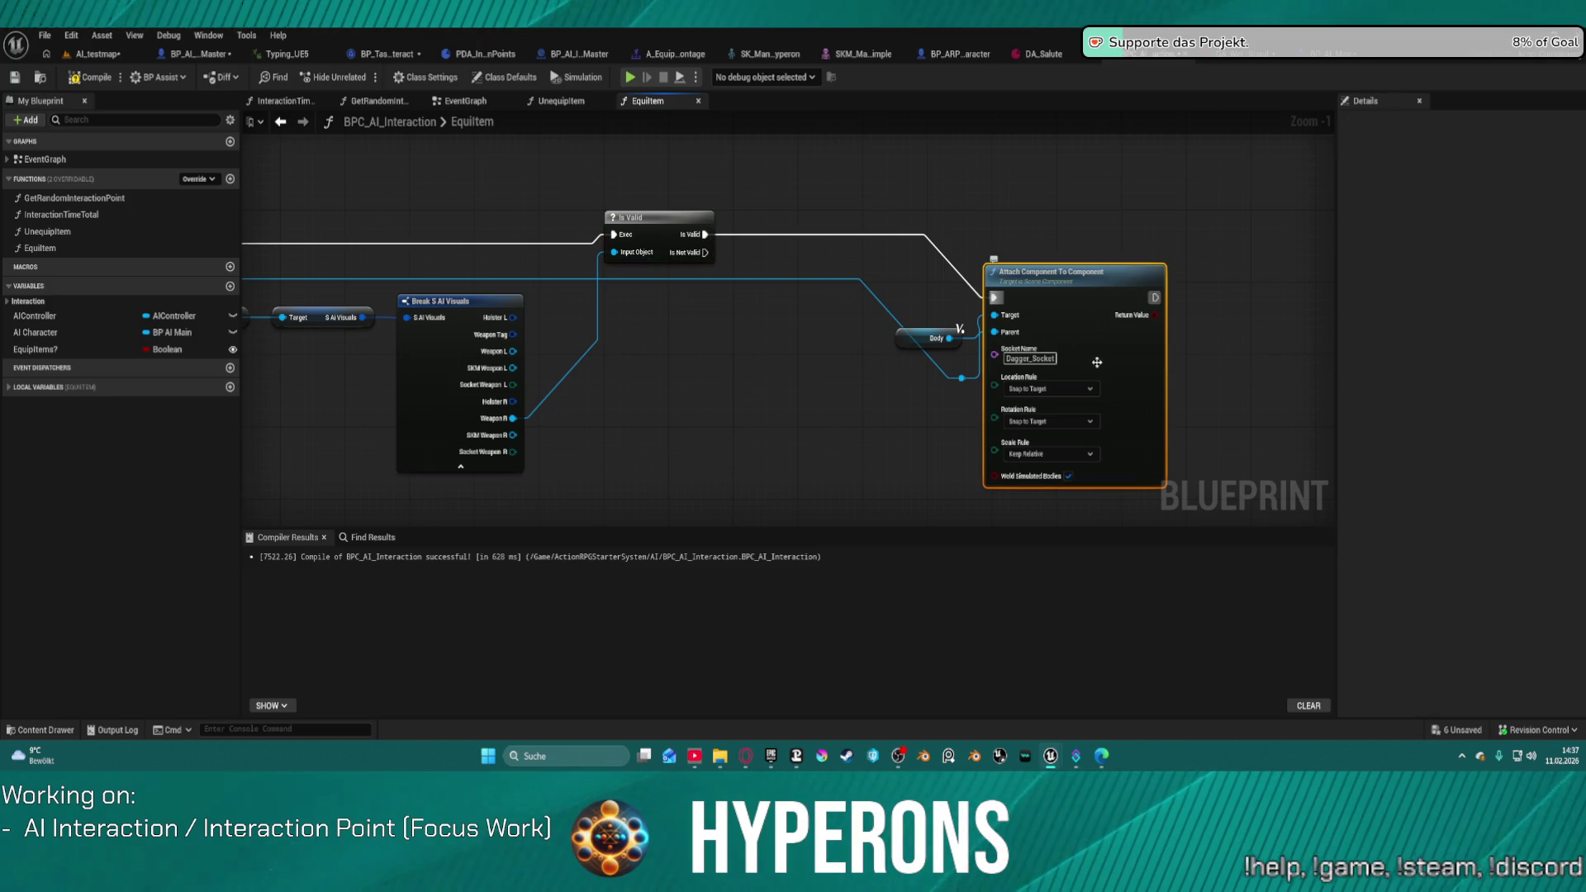
{"action": "key", "text": "f"}
{"action": "key", "text": "f"}
Step: Connect Socket Weapon R to Attach Component's Socket Name and realign the reroute pair
{"action": "mouse_move", "coordinate": [886, 410]}
{"action": "left_mouse_down"}
{"action": "mouse_move", "coordinate": [1048, 439]}
{"action": "mouse_move", "coordinate": [740, 478]}
{"action": "left_mouse_up"}
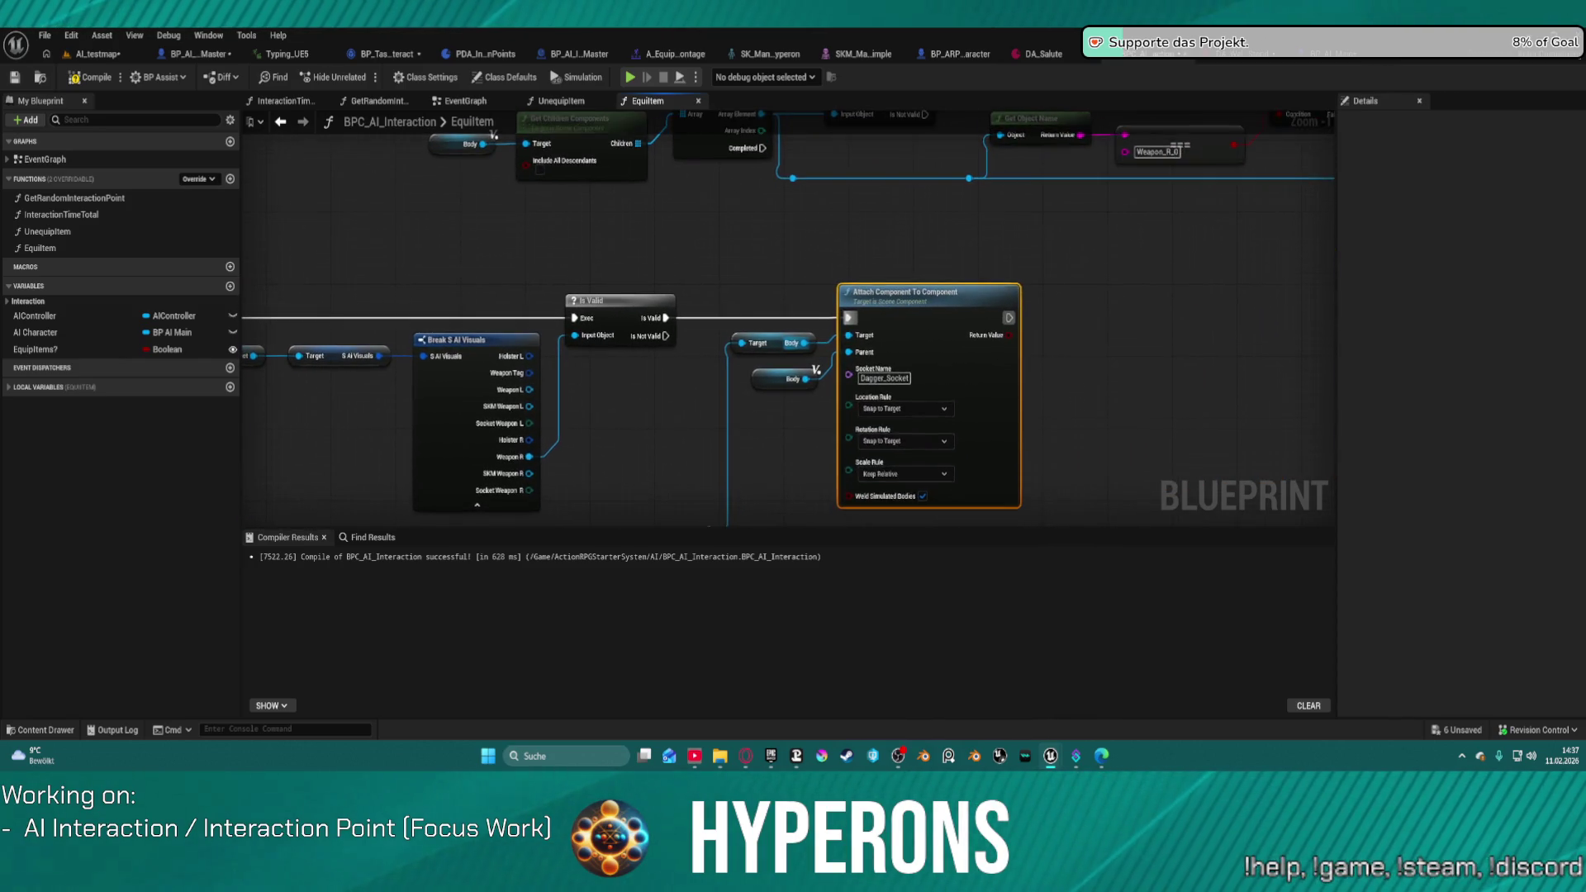
{"action": "left_click_drag", "start_coordinate": [546, 477], "coordinate": [581, 405]}
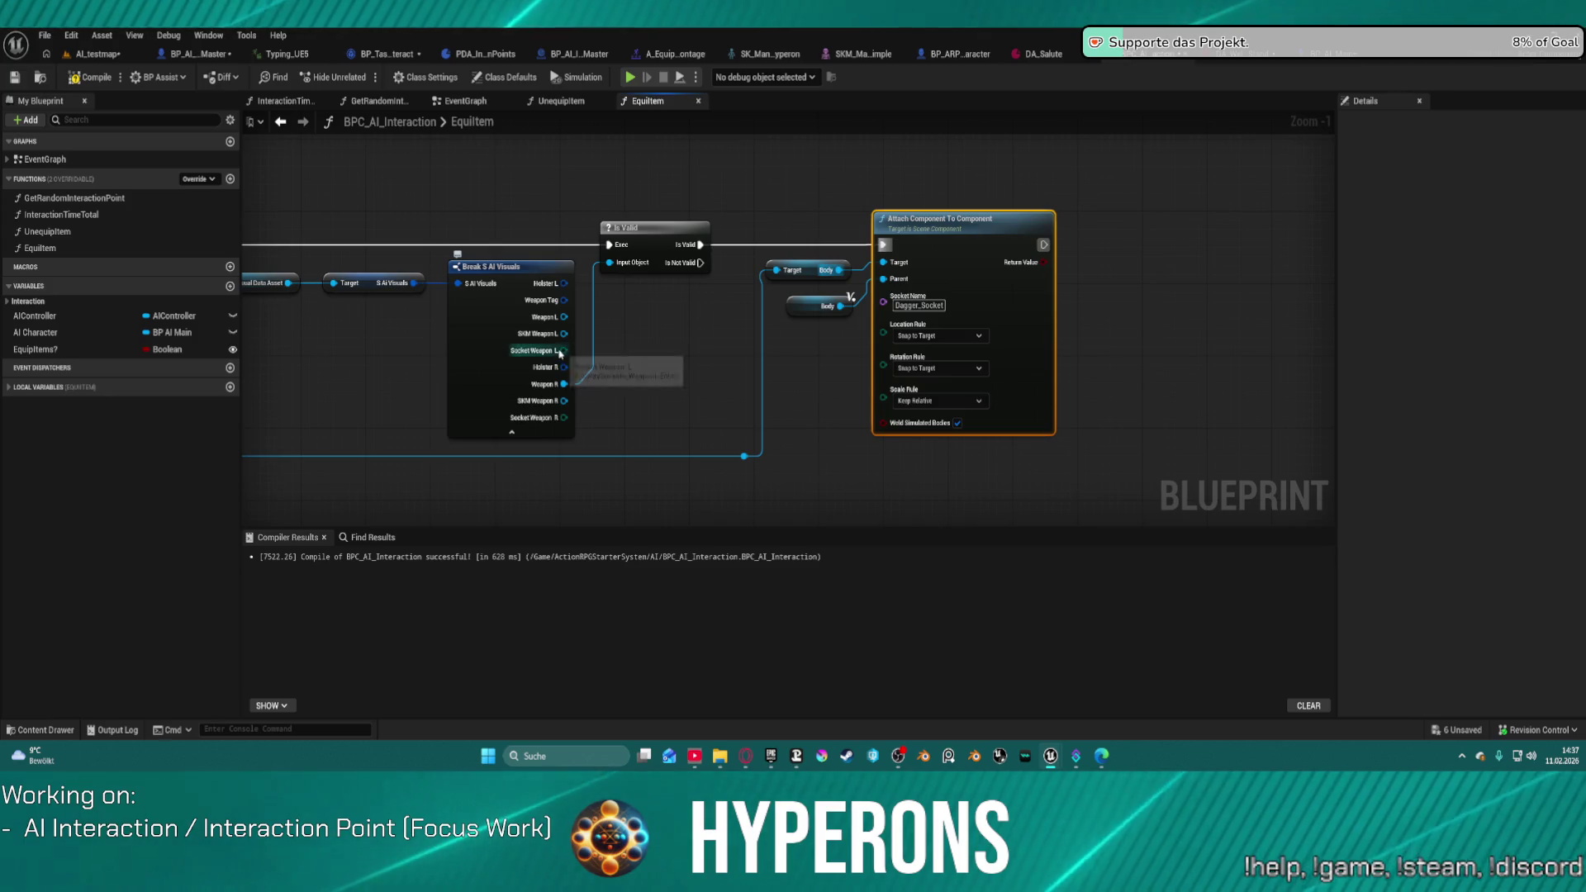
{"action": "left_click_drag", "start_coordinate": [564, 417], "coordinate": [883, 298]}
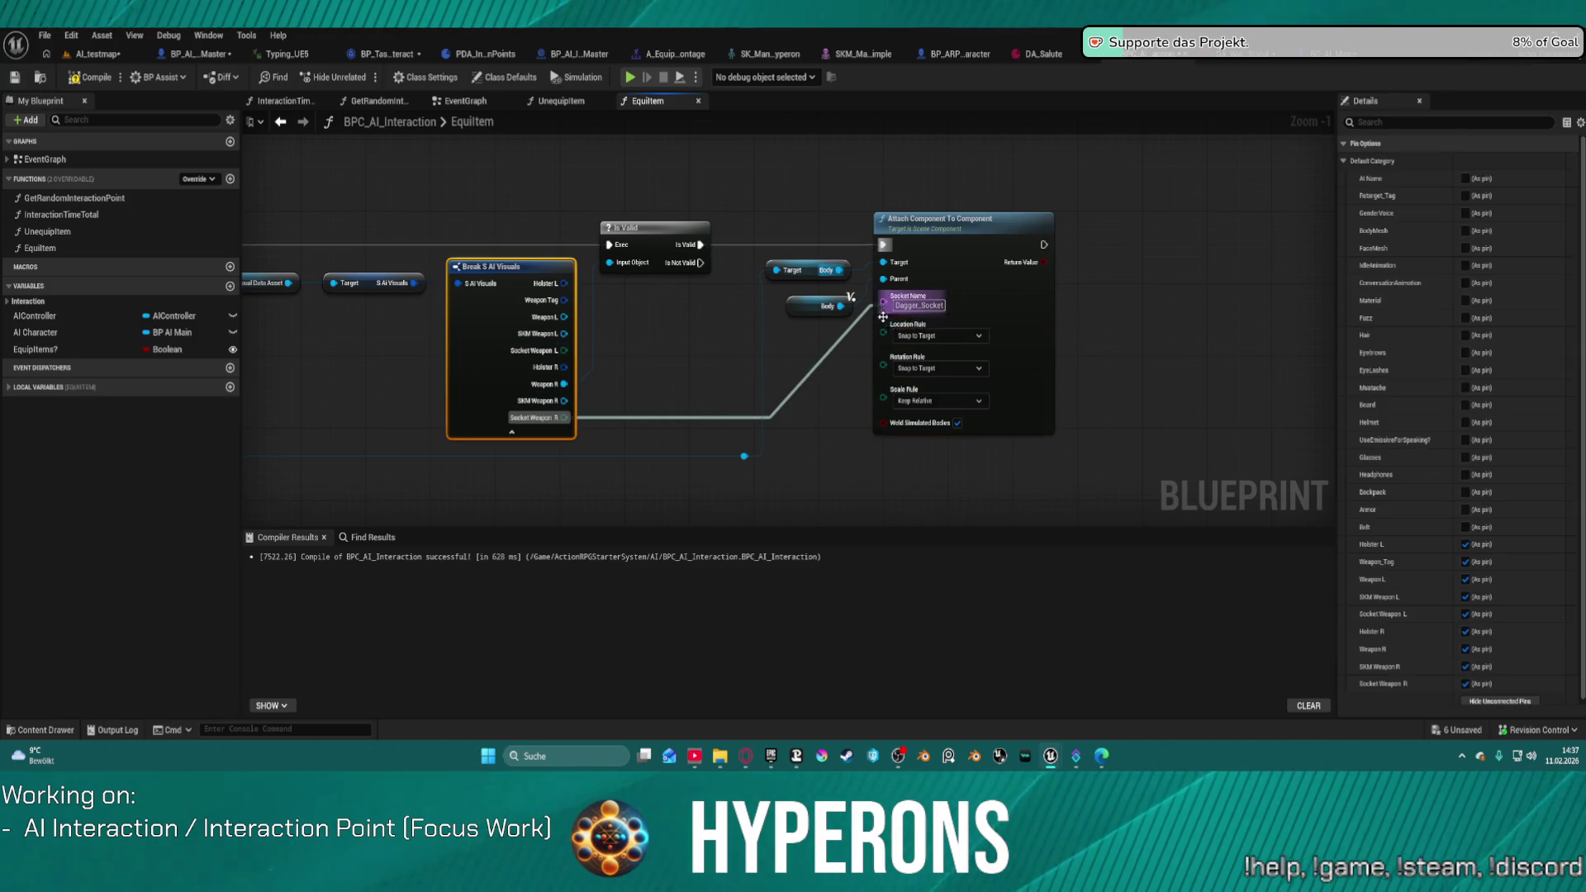
{"action": "mouse_move", "coordinate": [708, 242]}
{"action": "left_mouse_down"}
{"action": "mouse_move", "coordinate": [764, 448]}
{"action": "mouse_move", "coordinate": [779, 381]}
{"action": "mouse_move", "coordinate": [760, 392]}
{"action": "mouse_move", "coordinate": [775, 417]}
{"action": "left_mouse_up"}
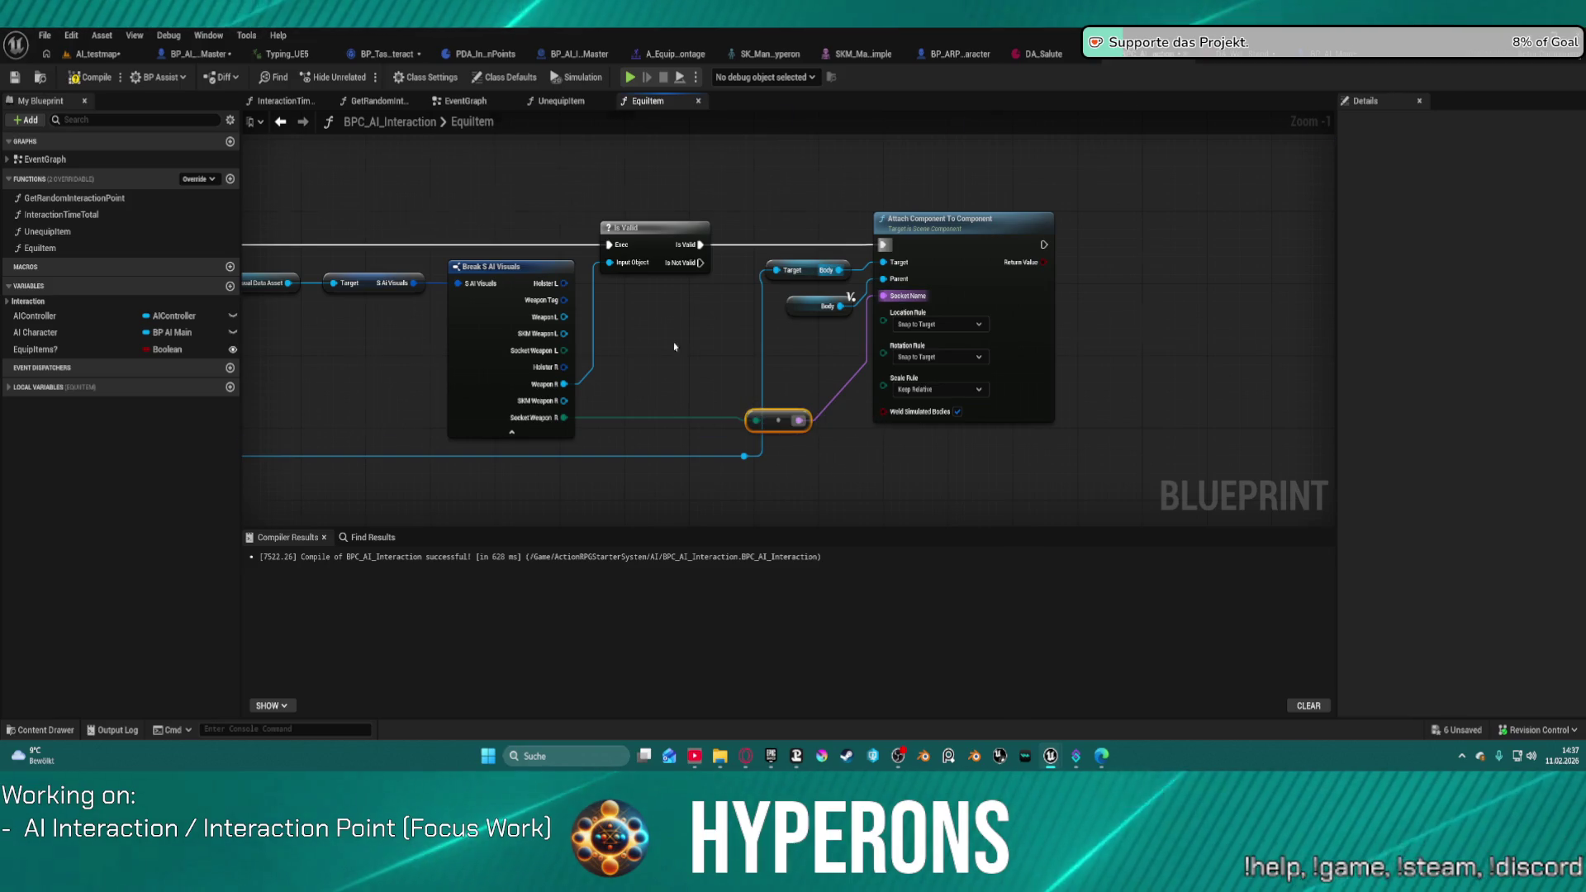
{"action": "scroll", "coordinate": [772, 366], "scroll_direction": "down", "scroll_amount": 4}
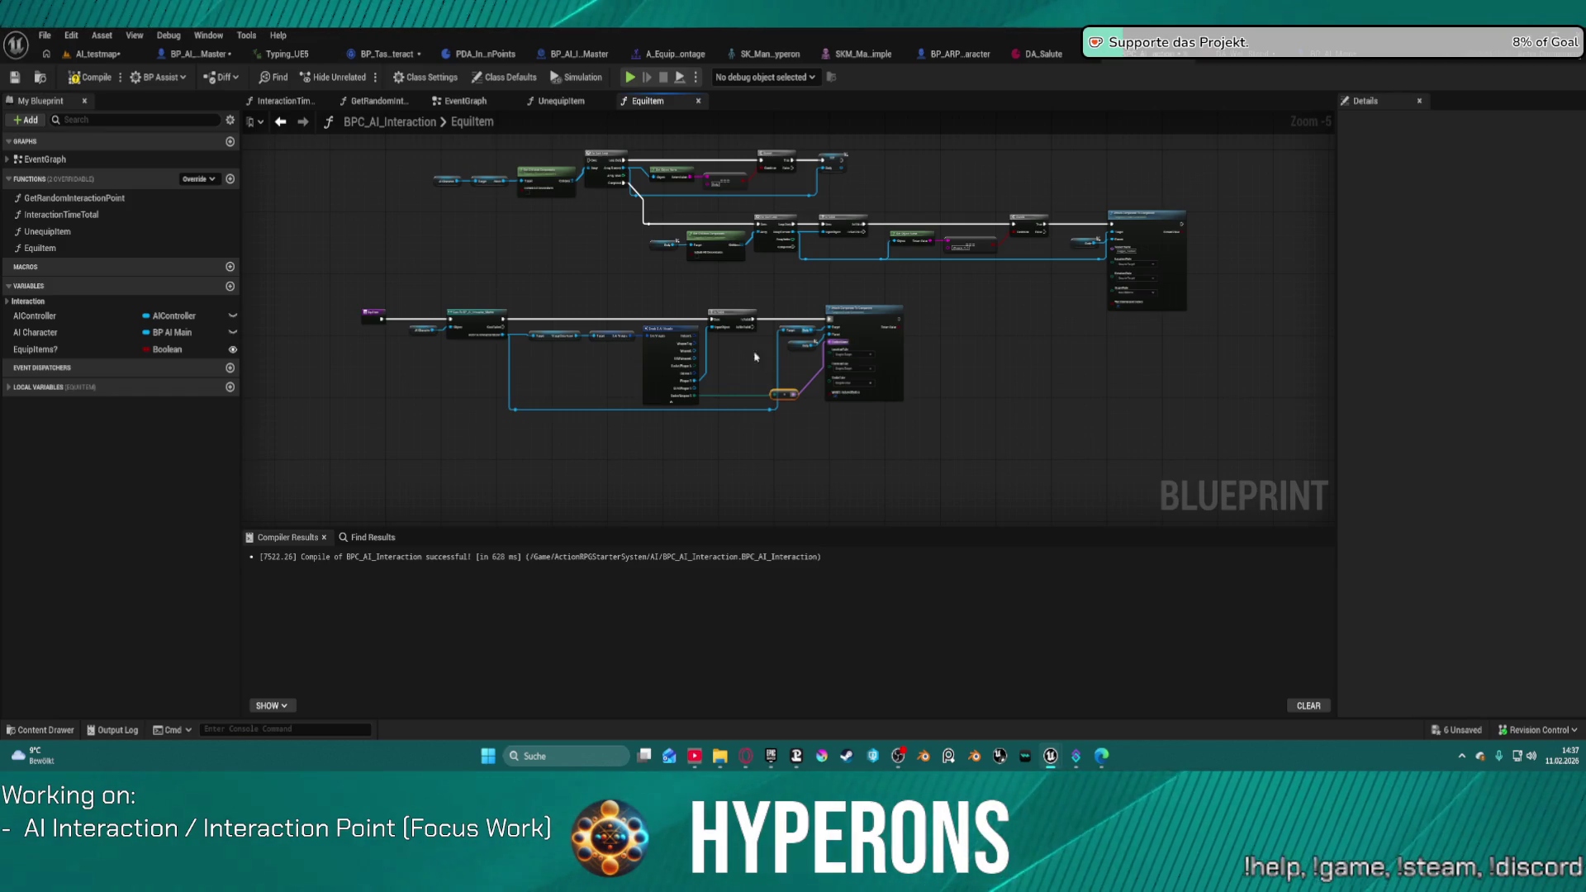
{"action": "scroll", "coordinate": [557, 326], "scroll_direction": "up", "scroll_amount": 4}
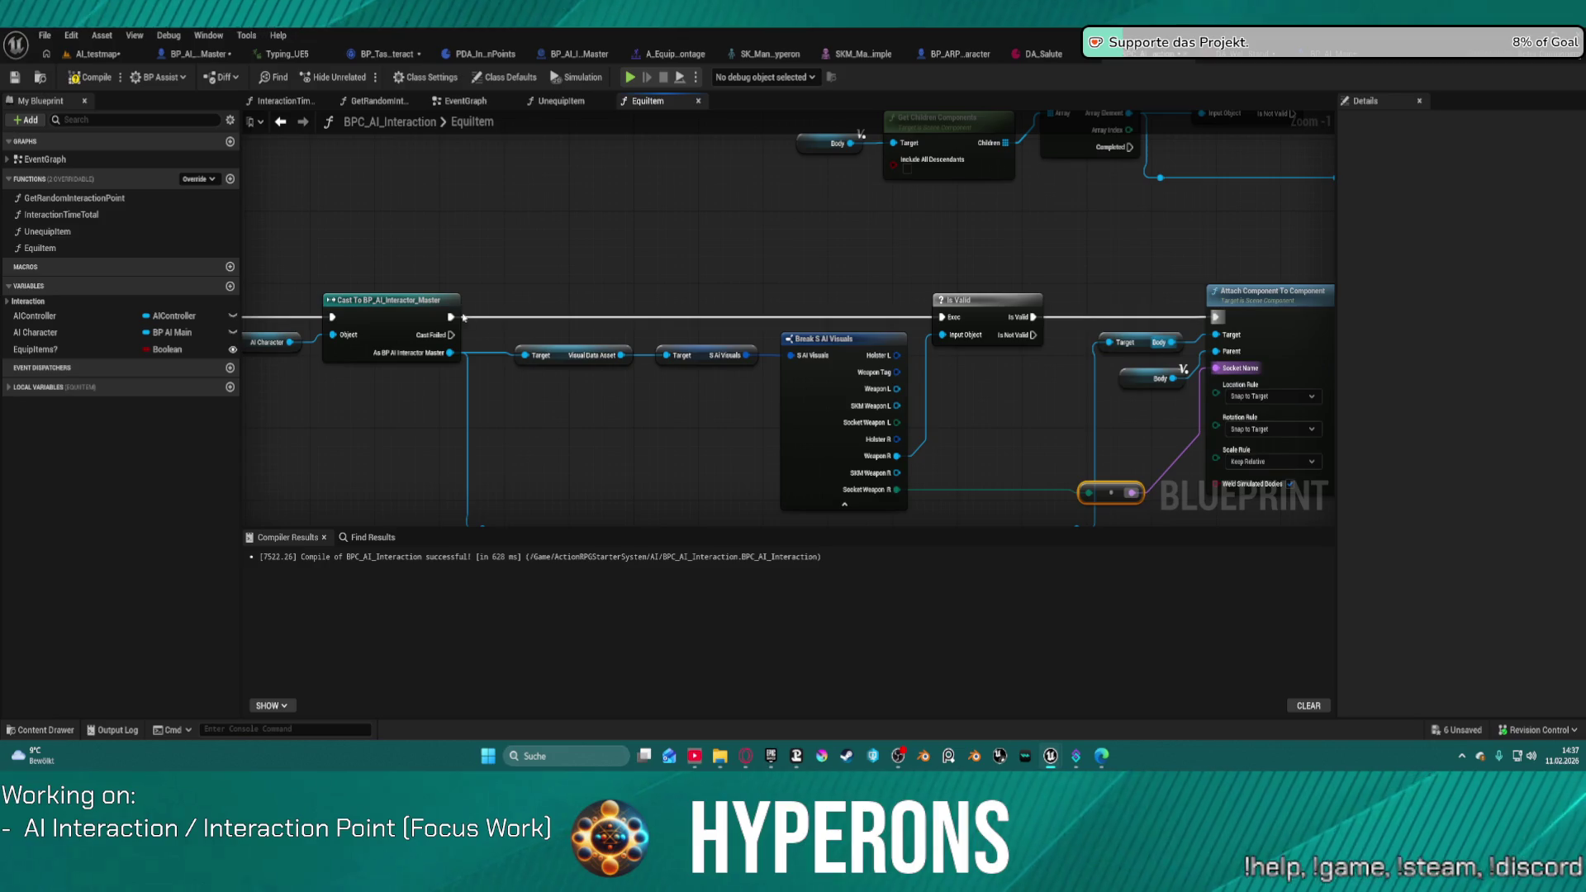
{"action": "left_click", "coordinate": [365, 304]}
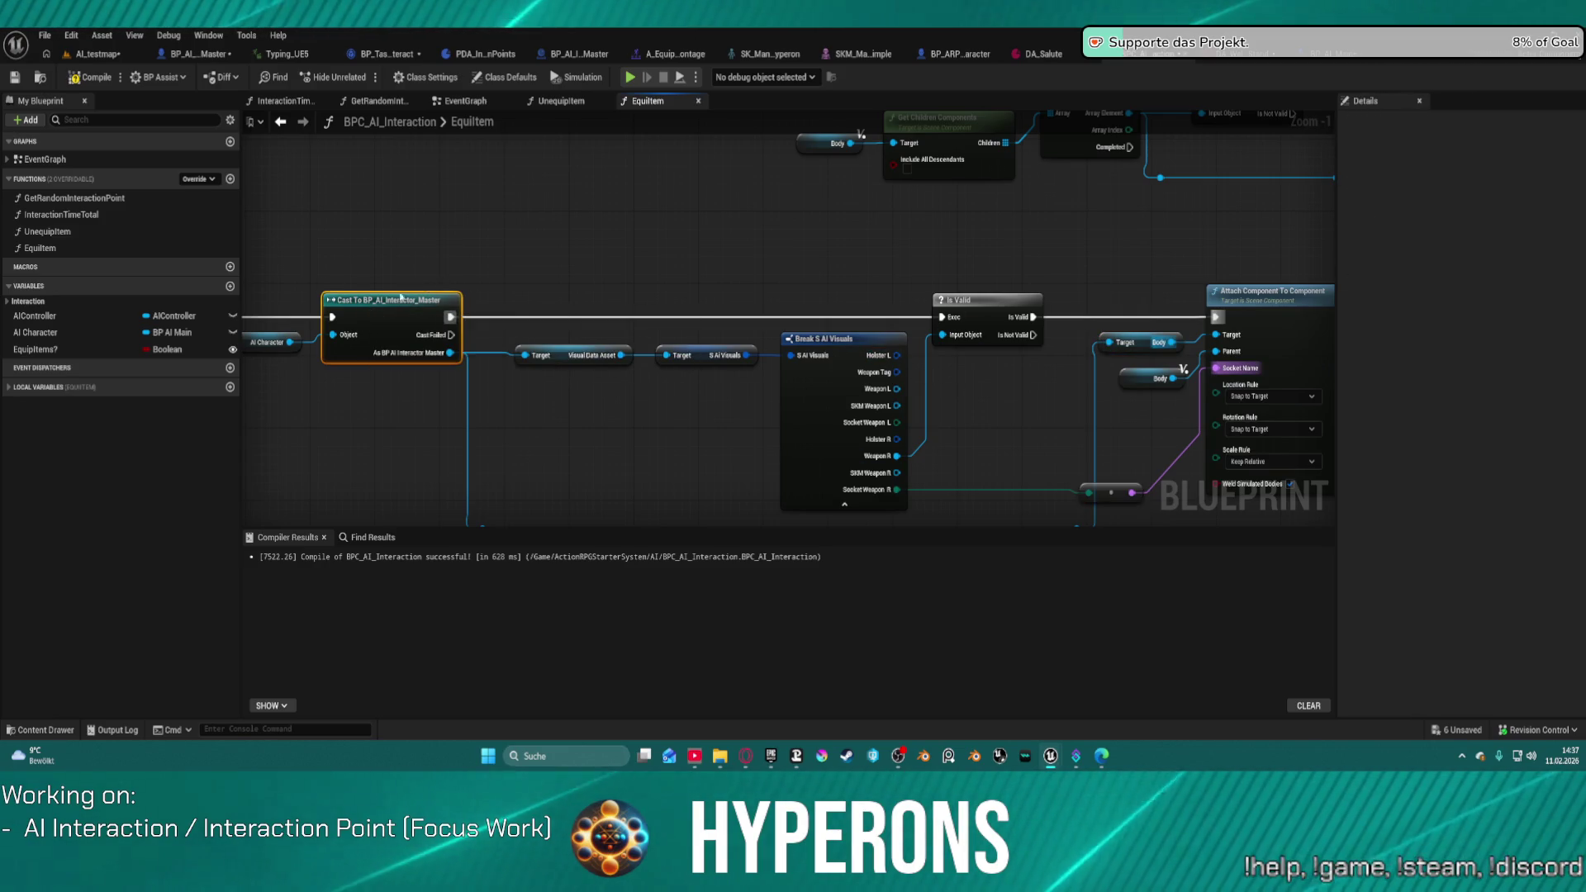
{"action": "key", "text": "ctrl+z"}
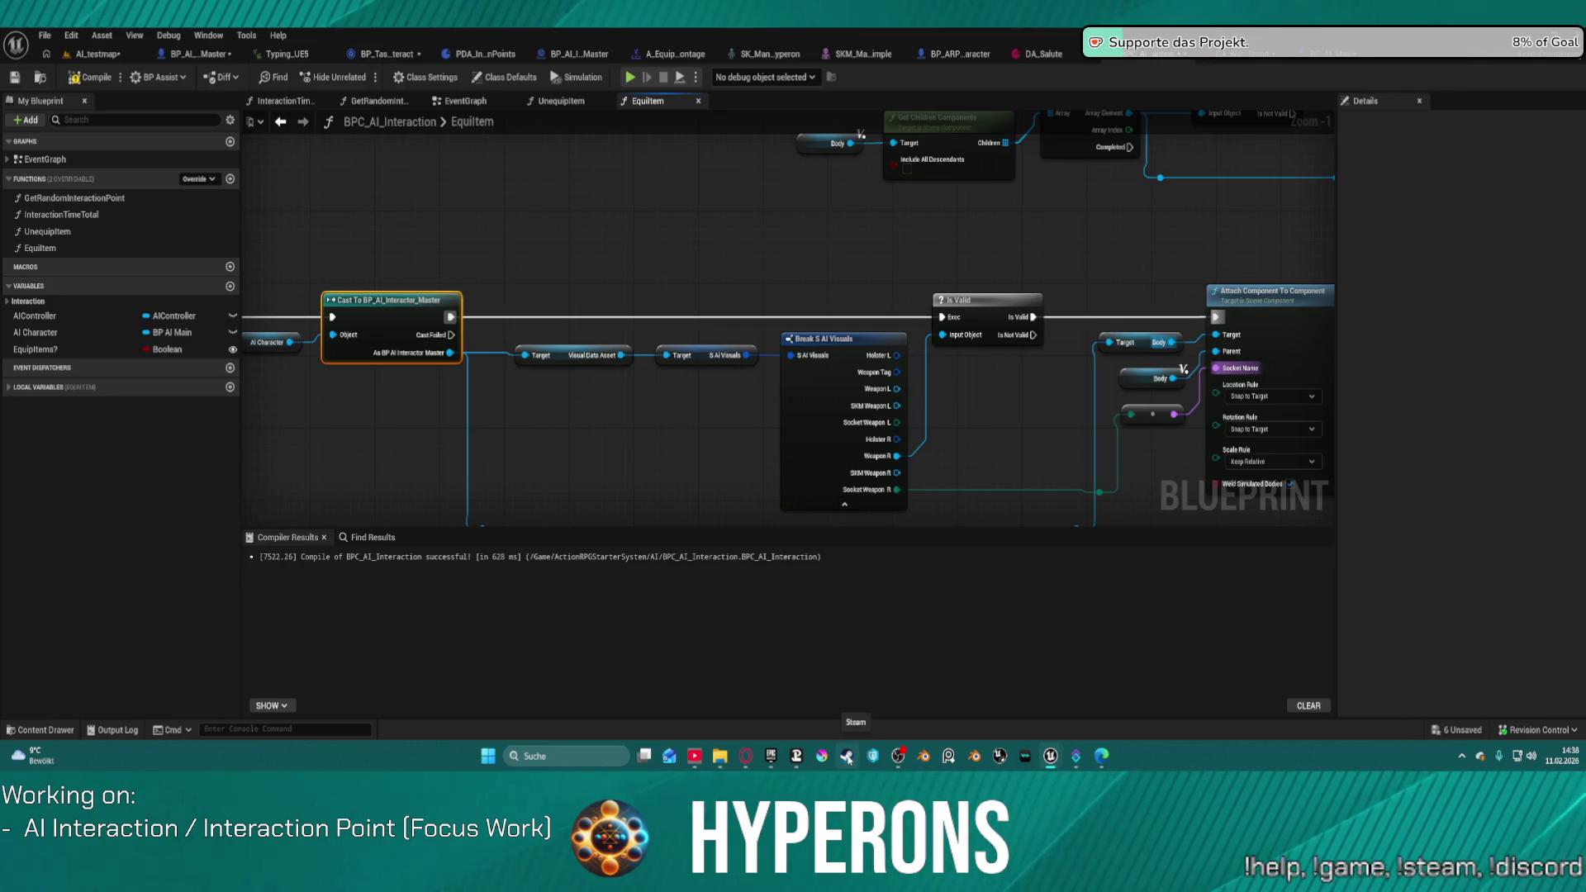
{"action": "left_click", "coordinate": [847, 758]}
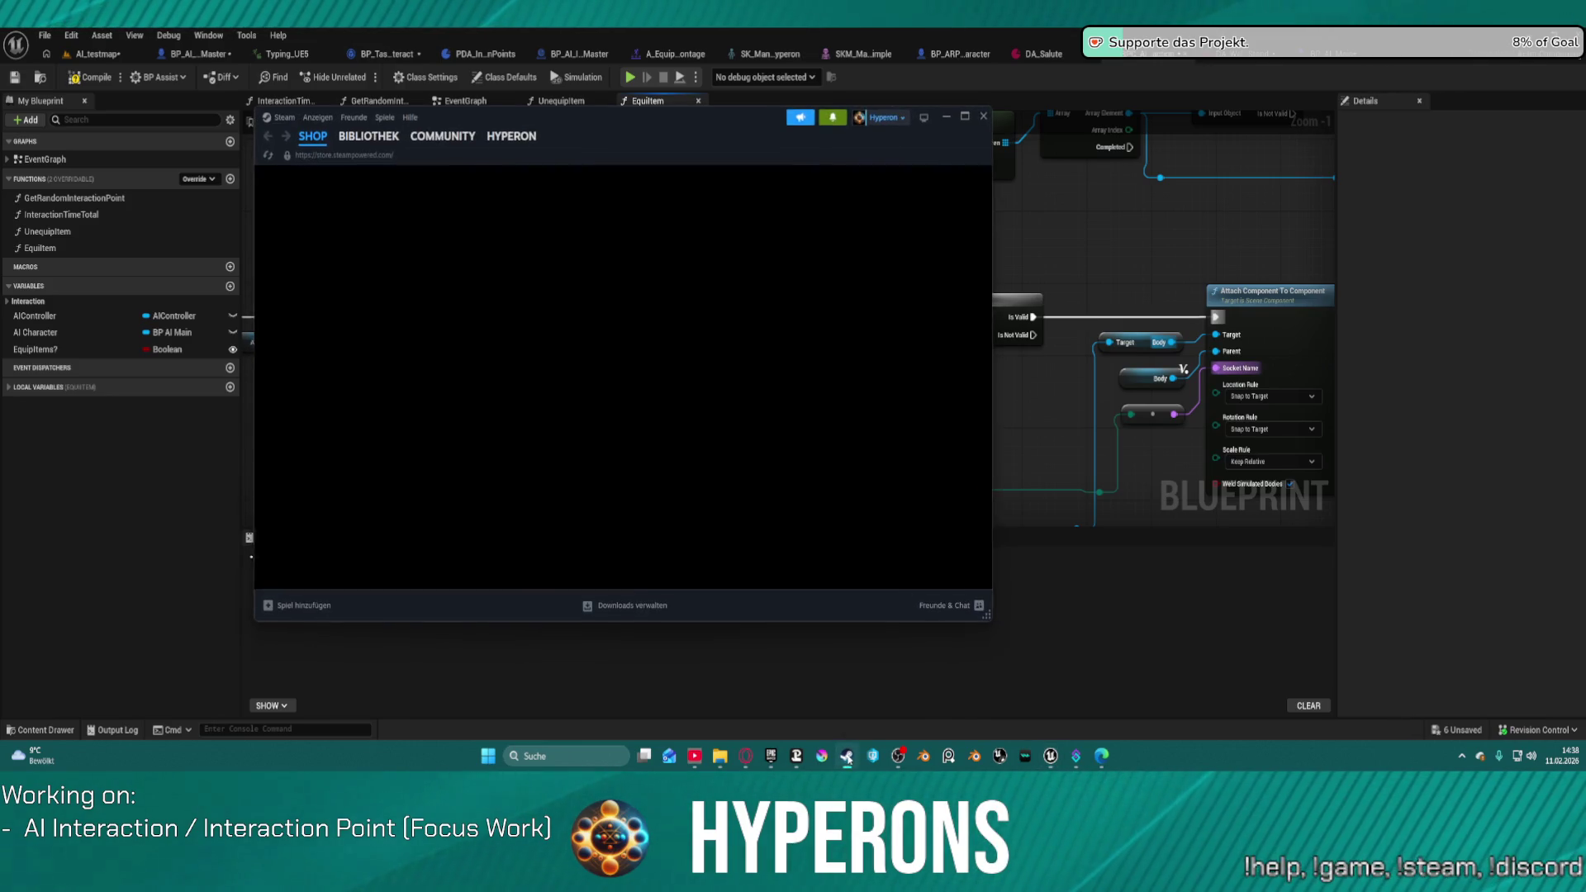
{"action": "left_click", "coordinate": [847, 758]}
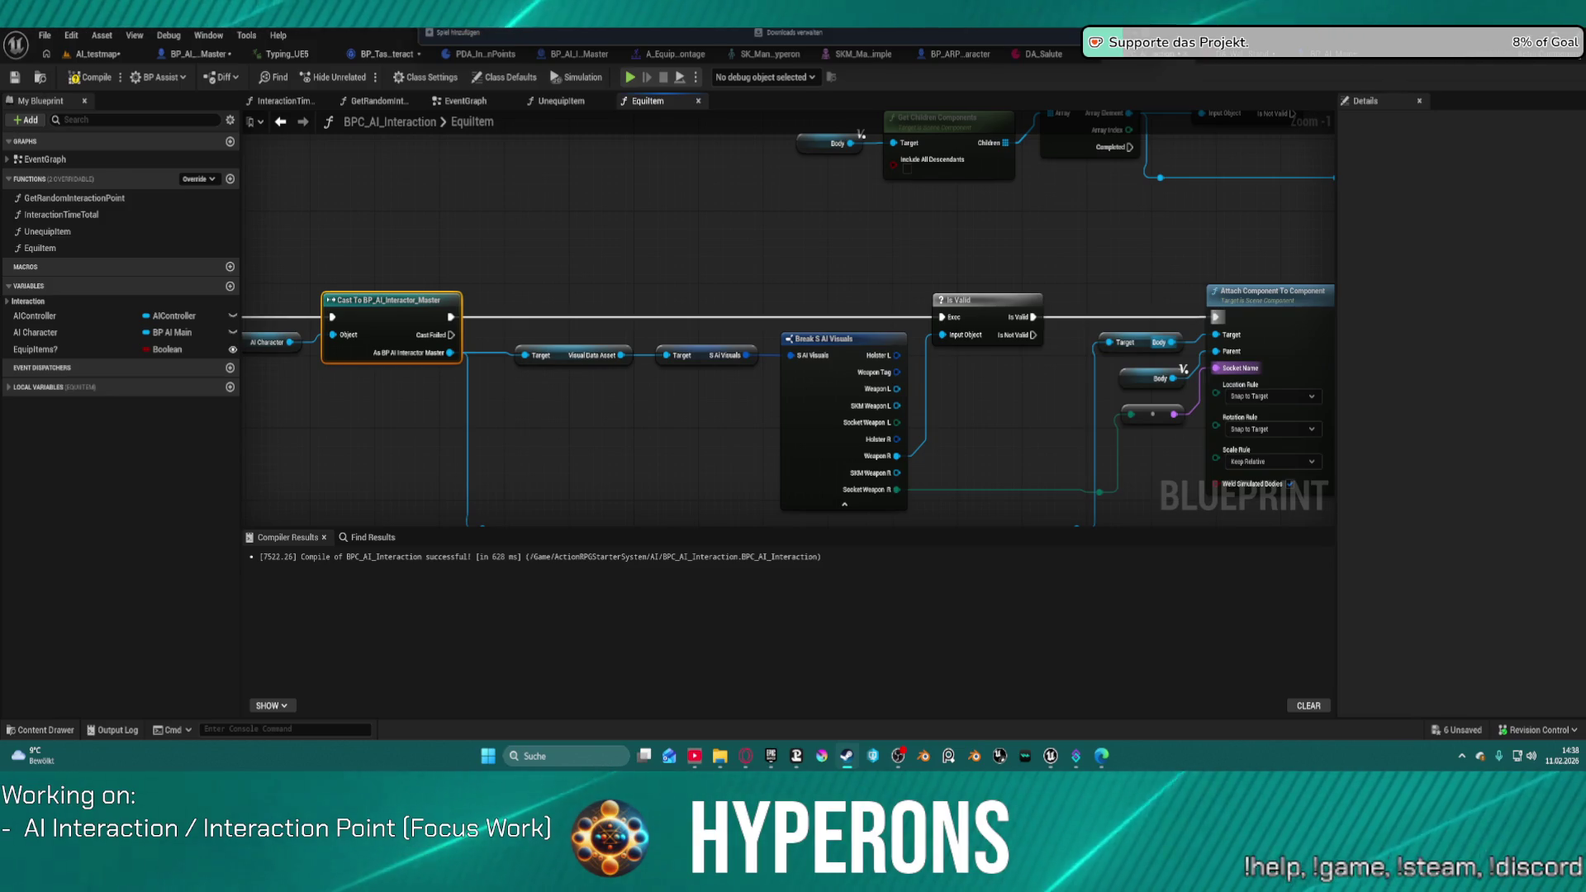
Step: Compile BPC_AI_Interaction with F7 and recheck the EquipItem node chain
{"action": "left_click", "coordinate": [805, 142]}
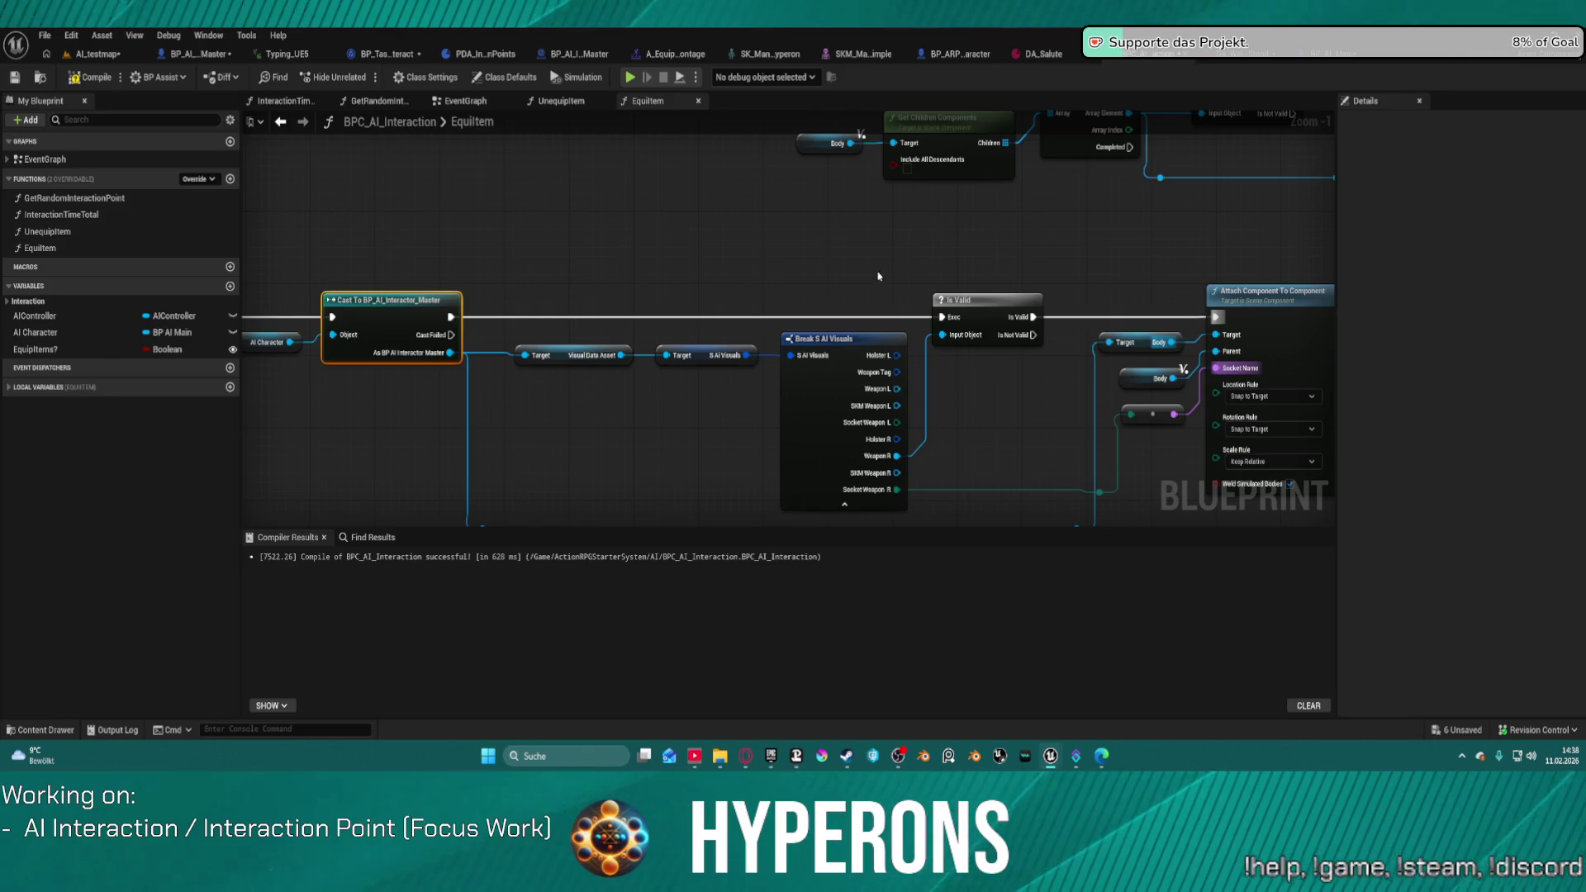
{"action": "left_click_drag", "start_coordinate": [878, 275], "coordinate": [474, 219]}
{"action": "left_click_drag", "start_coordinate": [595, 505], "coordinate": [1072, 486]}
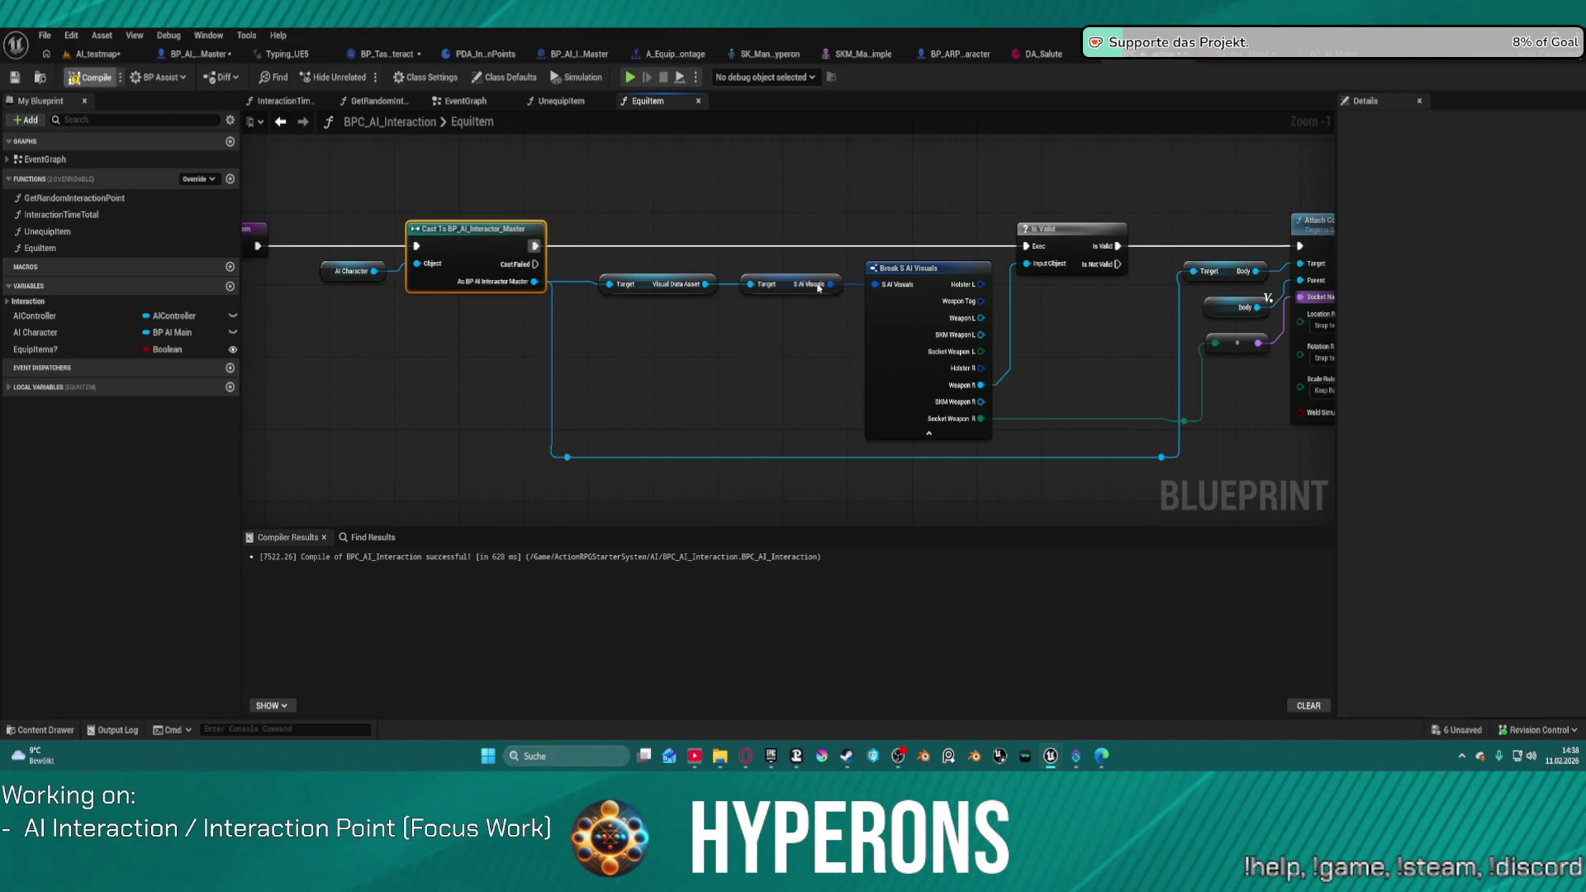
{"action": "key", "text": "F7"}
{"action": "left_click_drag", "start_coordinate": [1088, 197], "coordinate": [754, 212]}
{"action": "mouse_move", "coordinate": [875, 212]}
{"action": "left_mouse_down"}
{"action": "mouse_move", "coordinate": [1143, 187]}
{"action": "mouse_move", "coordinate": [1092, 223]}
{"action": "mouse_move", "coordinate": [783, 292]}
{"action": "mouse_move", "coordinate": [836, 344]}
{"action": "left_mouse_up"}
{"action": "scroll", "coordinate": [835, 343], "scroll_direction": "down", "scroll_amount": 4}
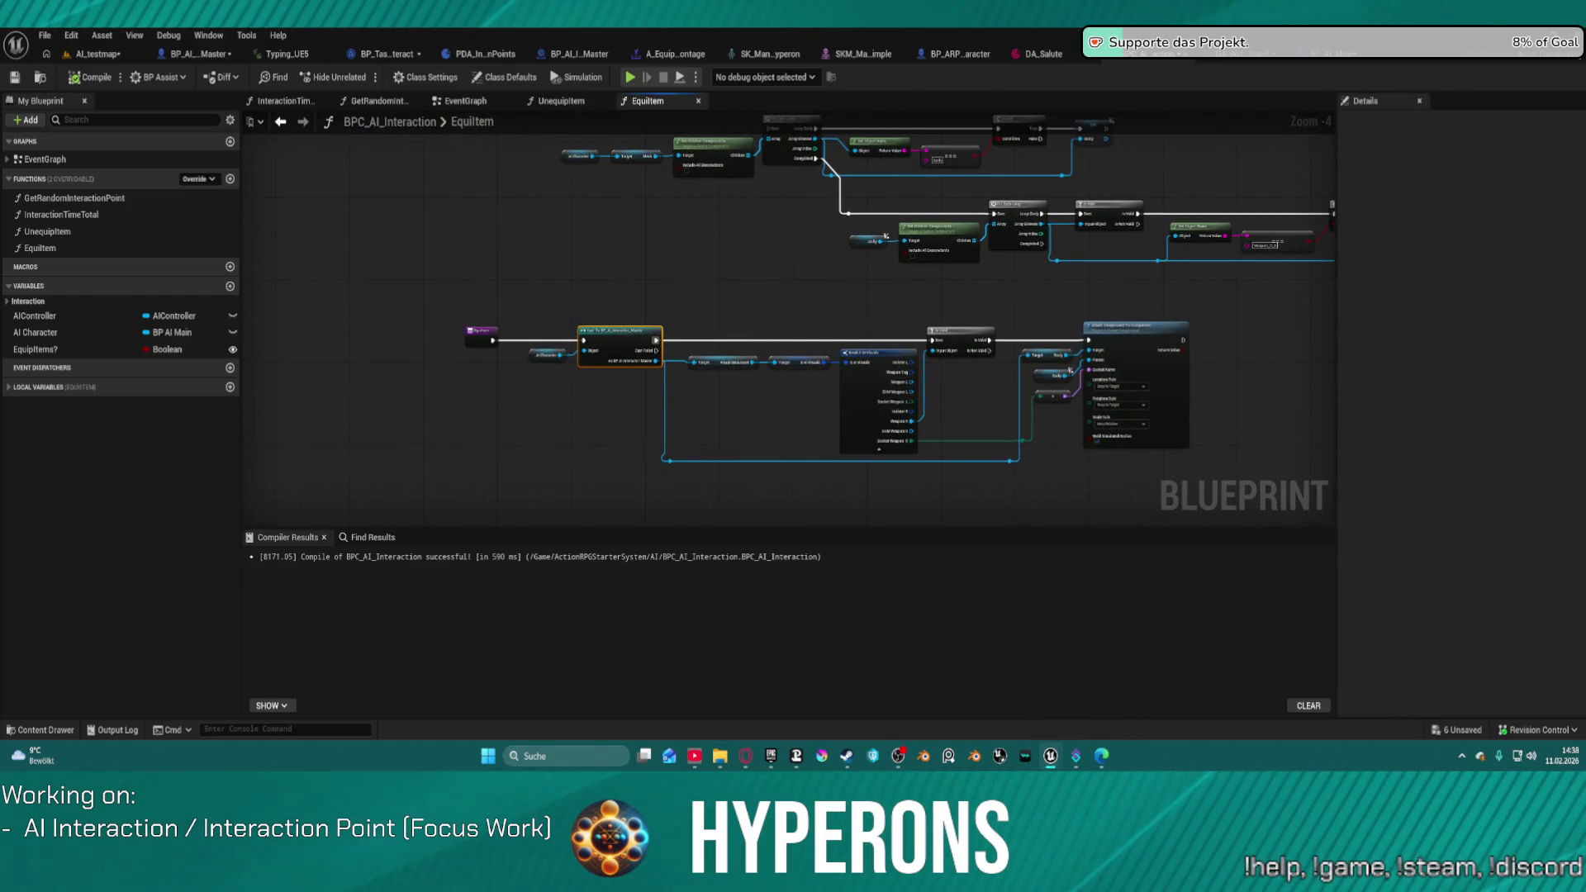
Step: Marquee-select the lower EquipItem row from the cast through the attach node
{"action": "key", "text": "alt+Tab"}
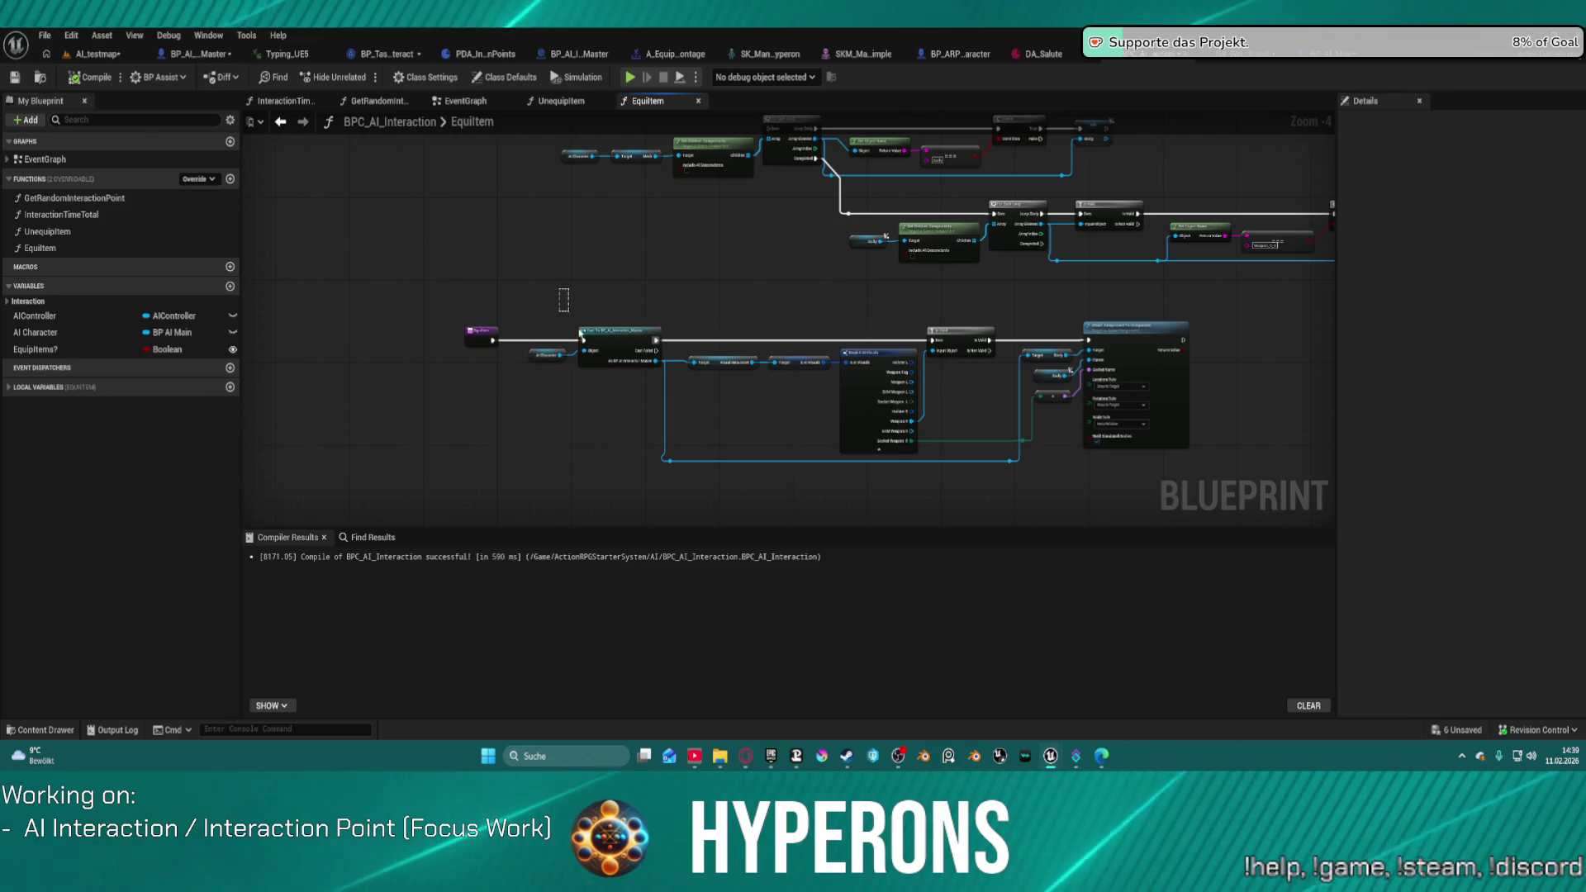
{"action": "left_click", "coordinate": [573, 298]}
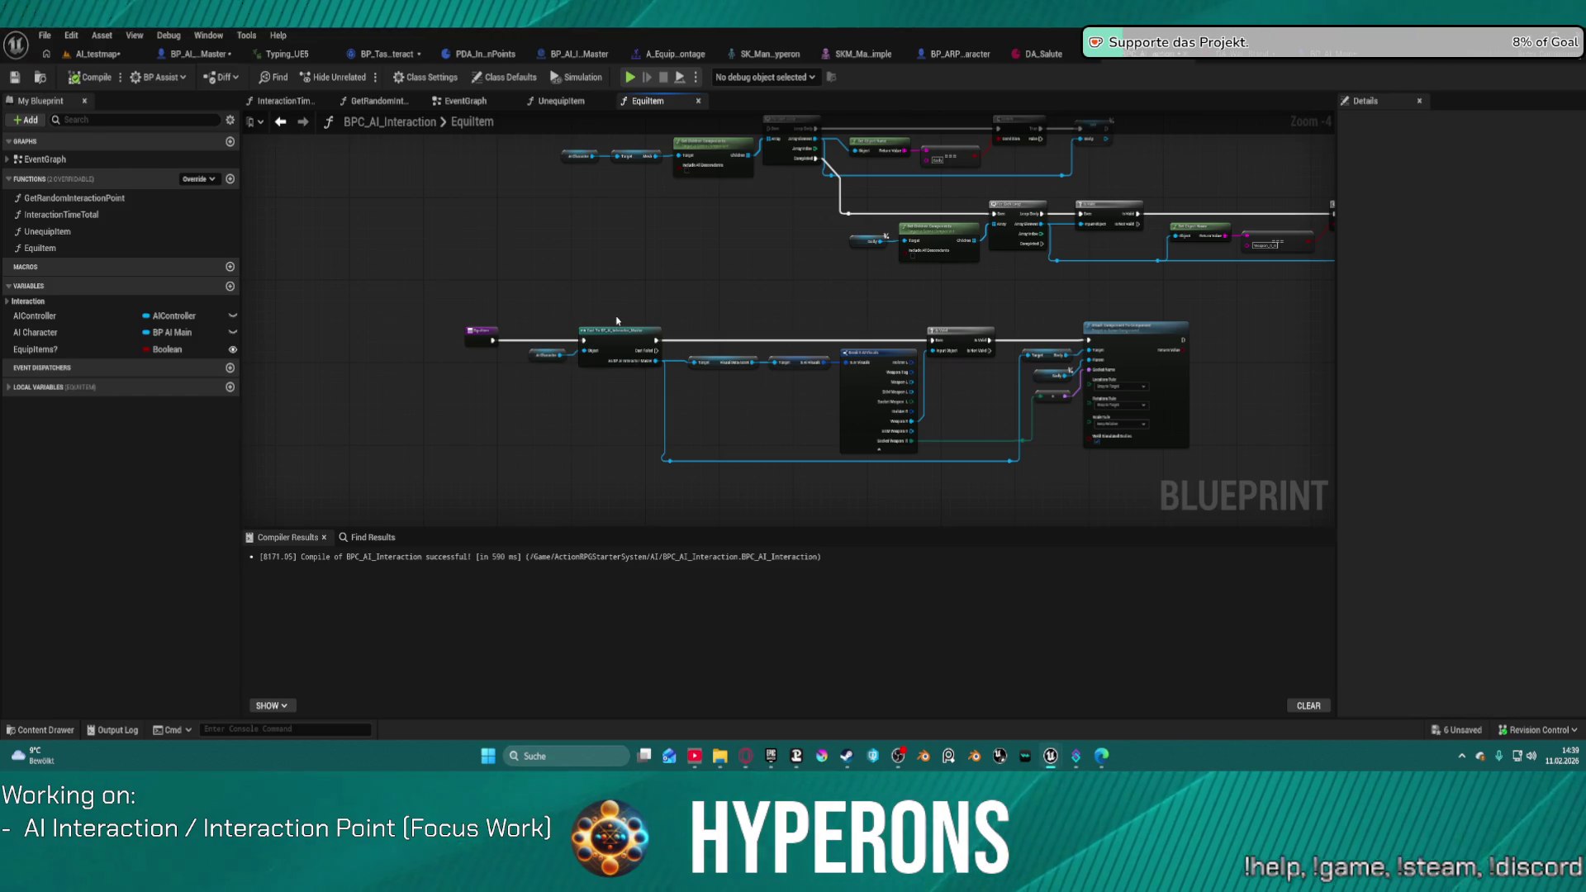
{"action": "scroll", "coordinate": [617, 320], "scroll_direction": "up", "scroll_amount": 4}
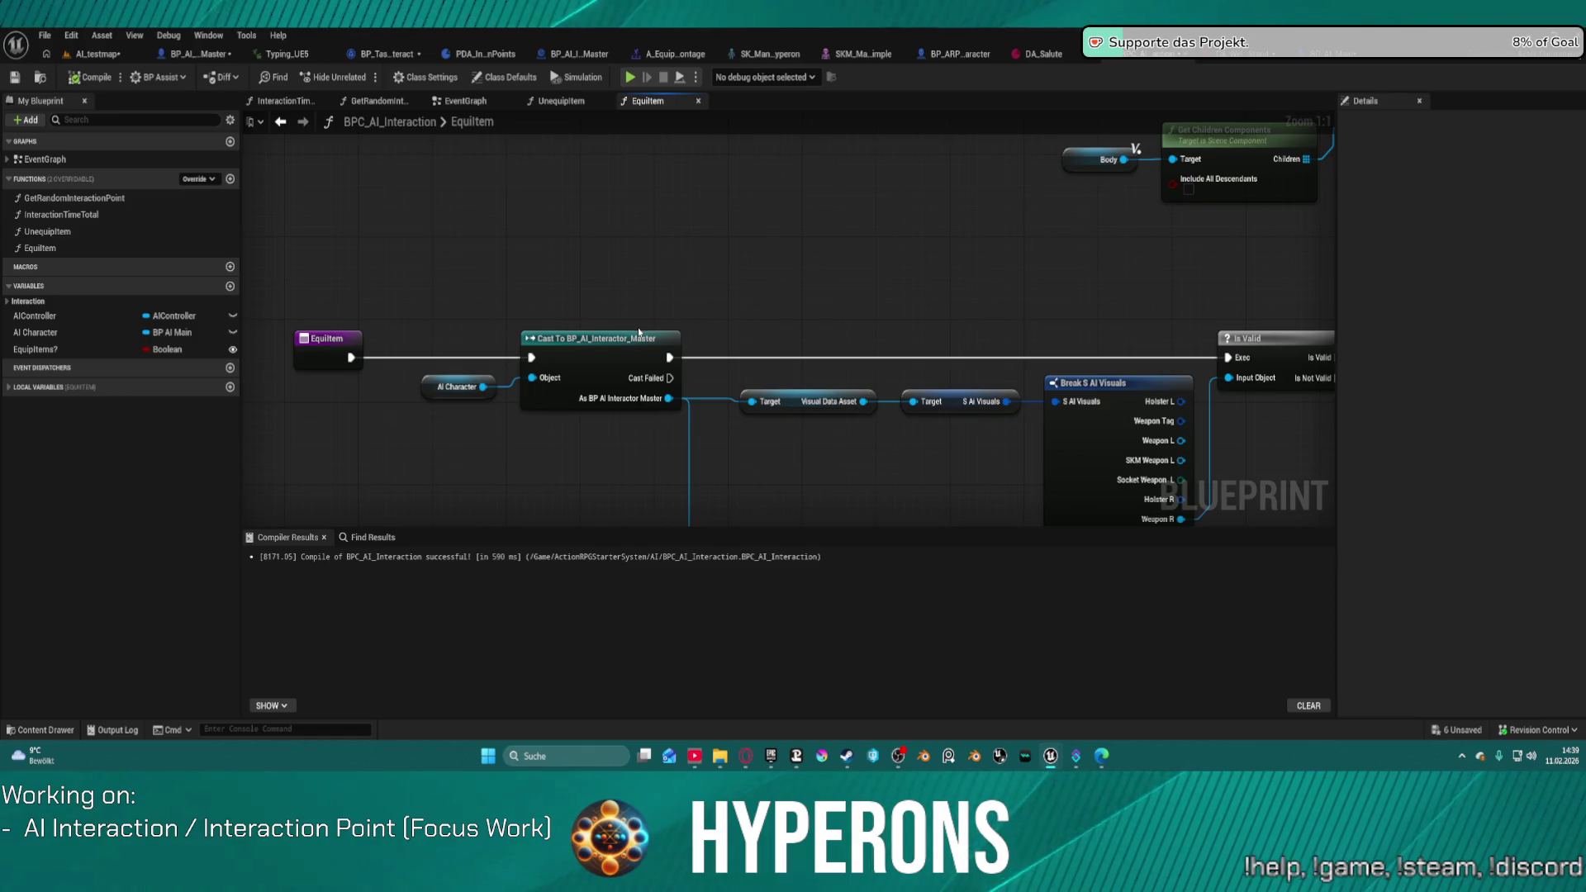
{"action": "scroll", "coordinate": [727, 273], "scroll_direction": "down", "scroll_amount": 5}
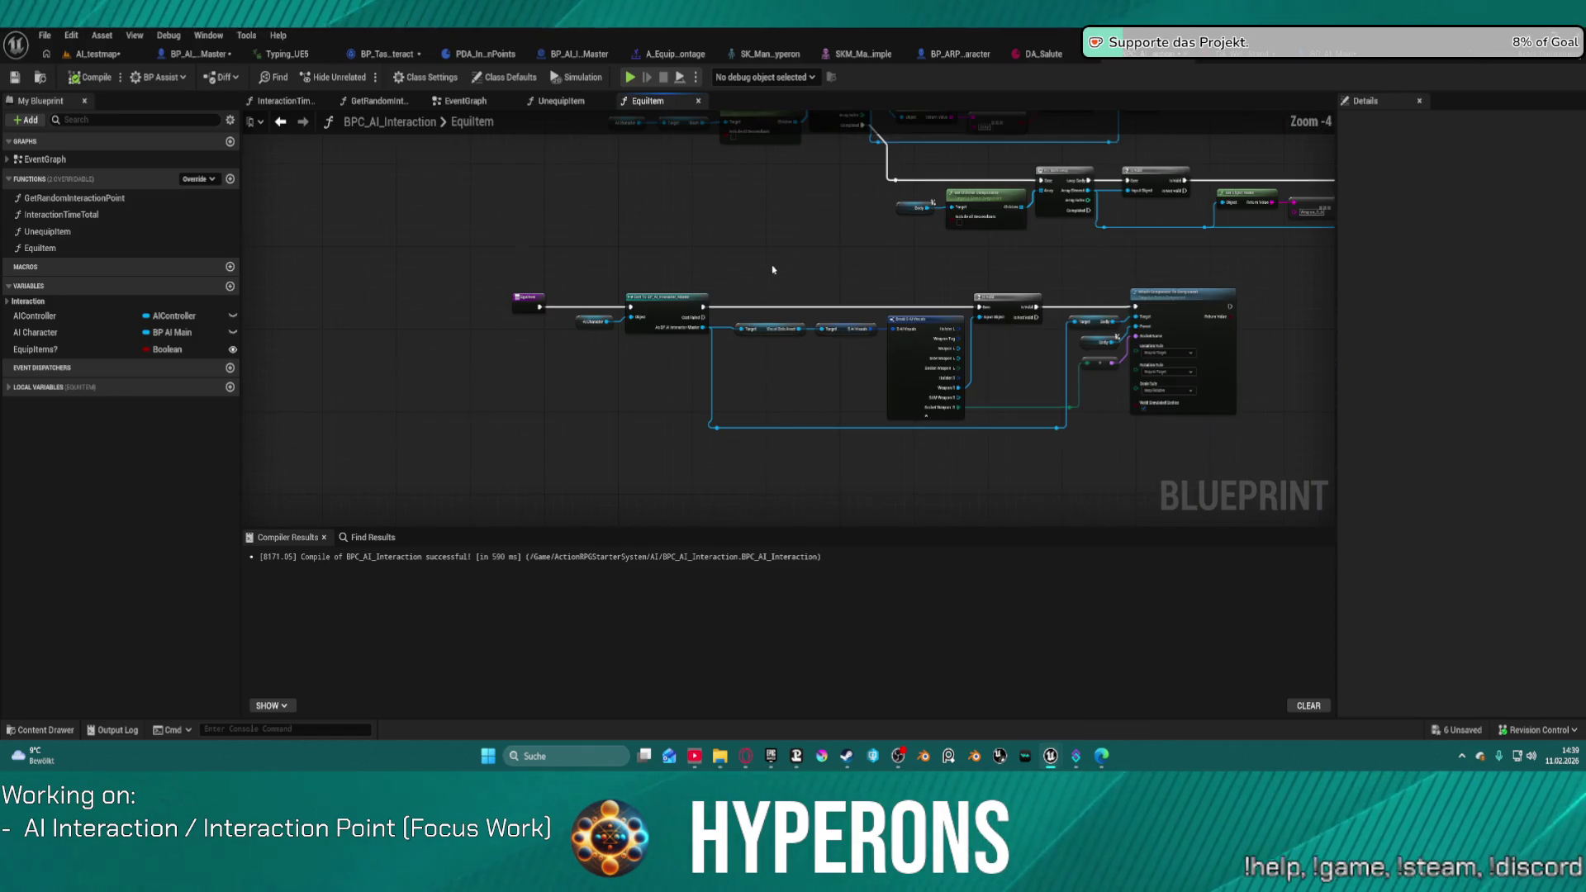
{"action": "mouse_move", "coordinate": [588, 273]}
{"action": "left_mouse_down"}
{"action": "mouse_move", "coordinate": [1079, 460]}
{"action": "mouse_move", "coordinate": [1249, 478]}
{"action": "left_mouse_up"}
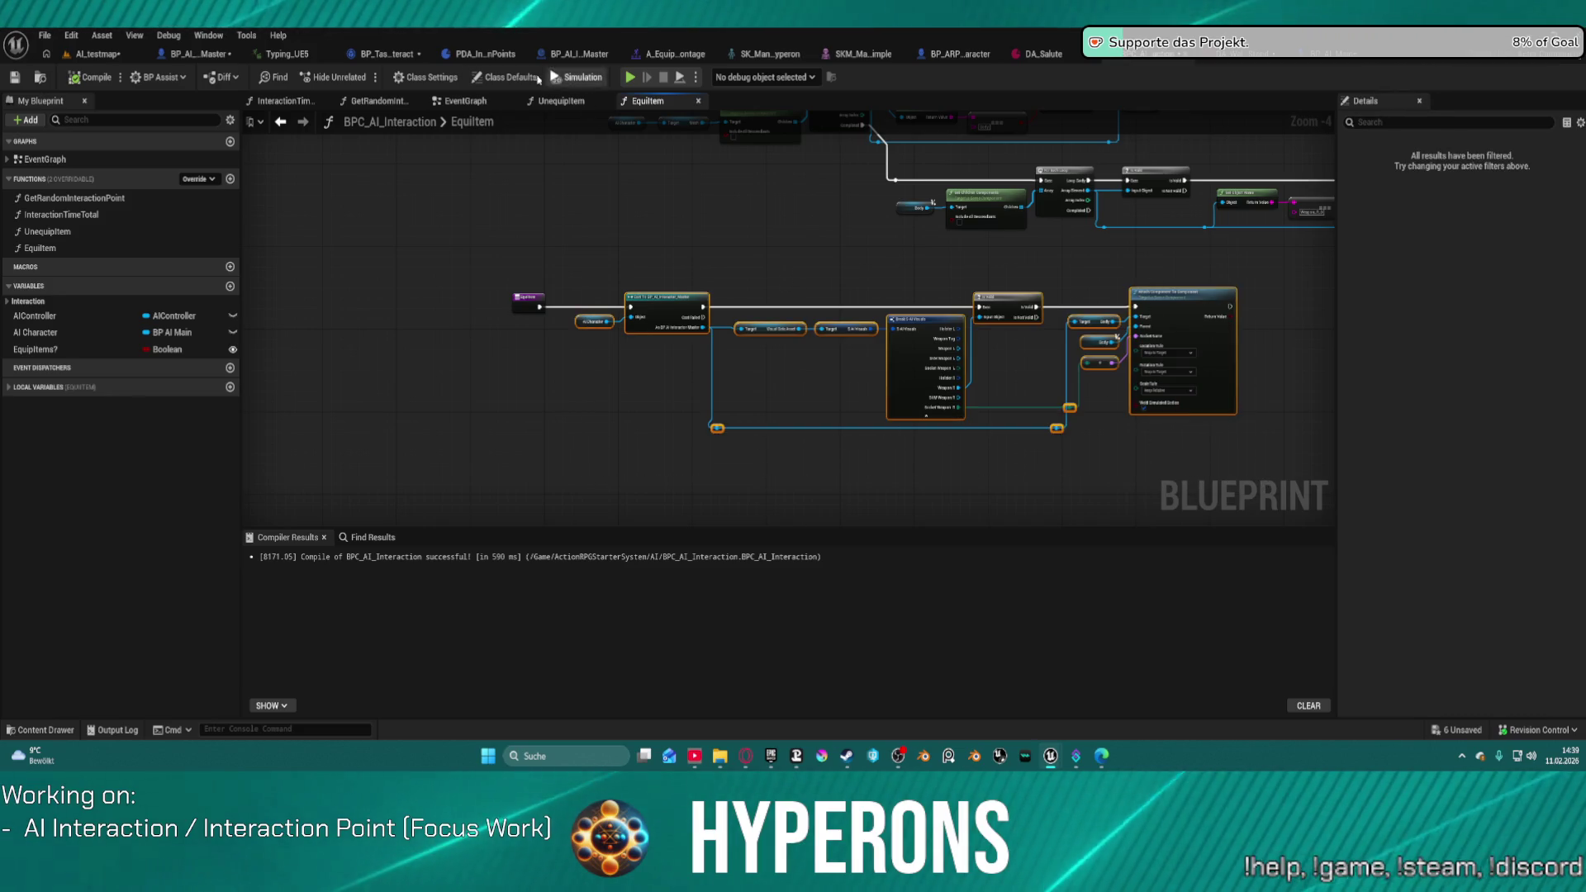
{"action": "left_click", "coordinate": [558, 101]}
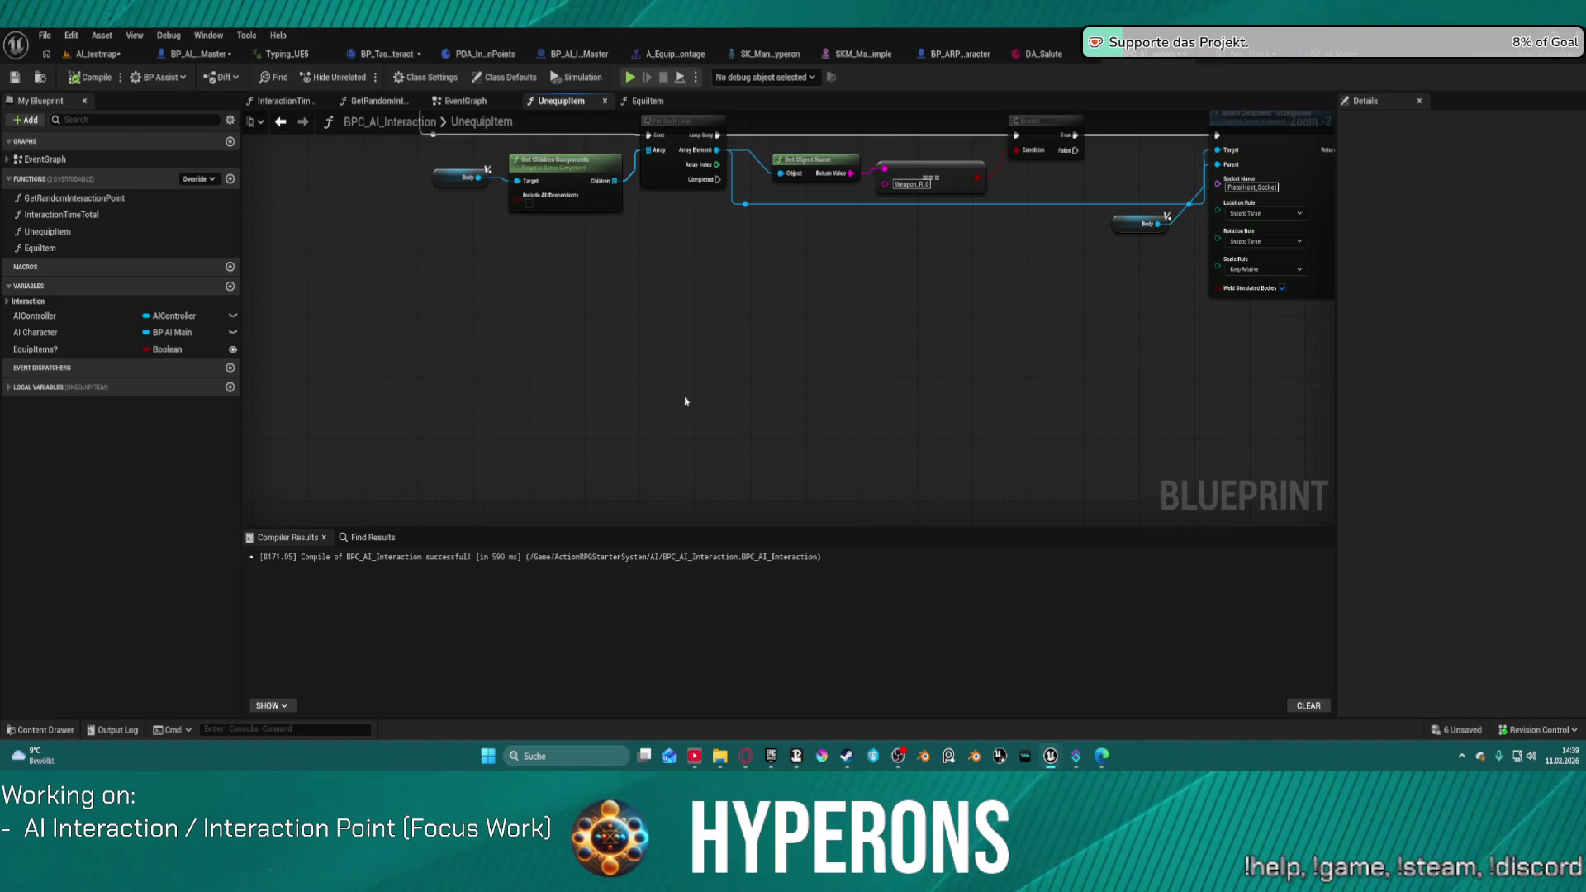
Step: Wire UnequipItem's entry into the copied Cast To BP_AI_Interactor_Master node and place it alongside
{"action": "scroll", "coordinate": [857, 289], "scroll_direction": "down", "scroll_amount": 4}
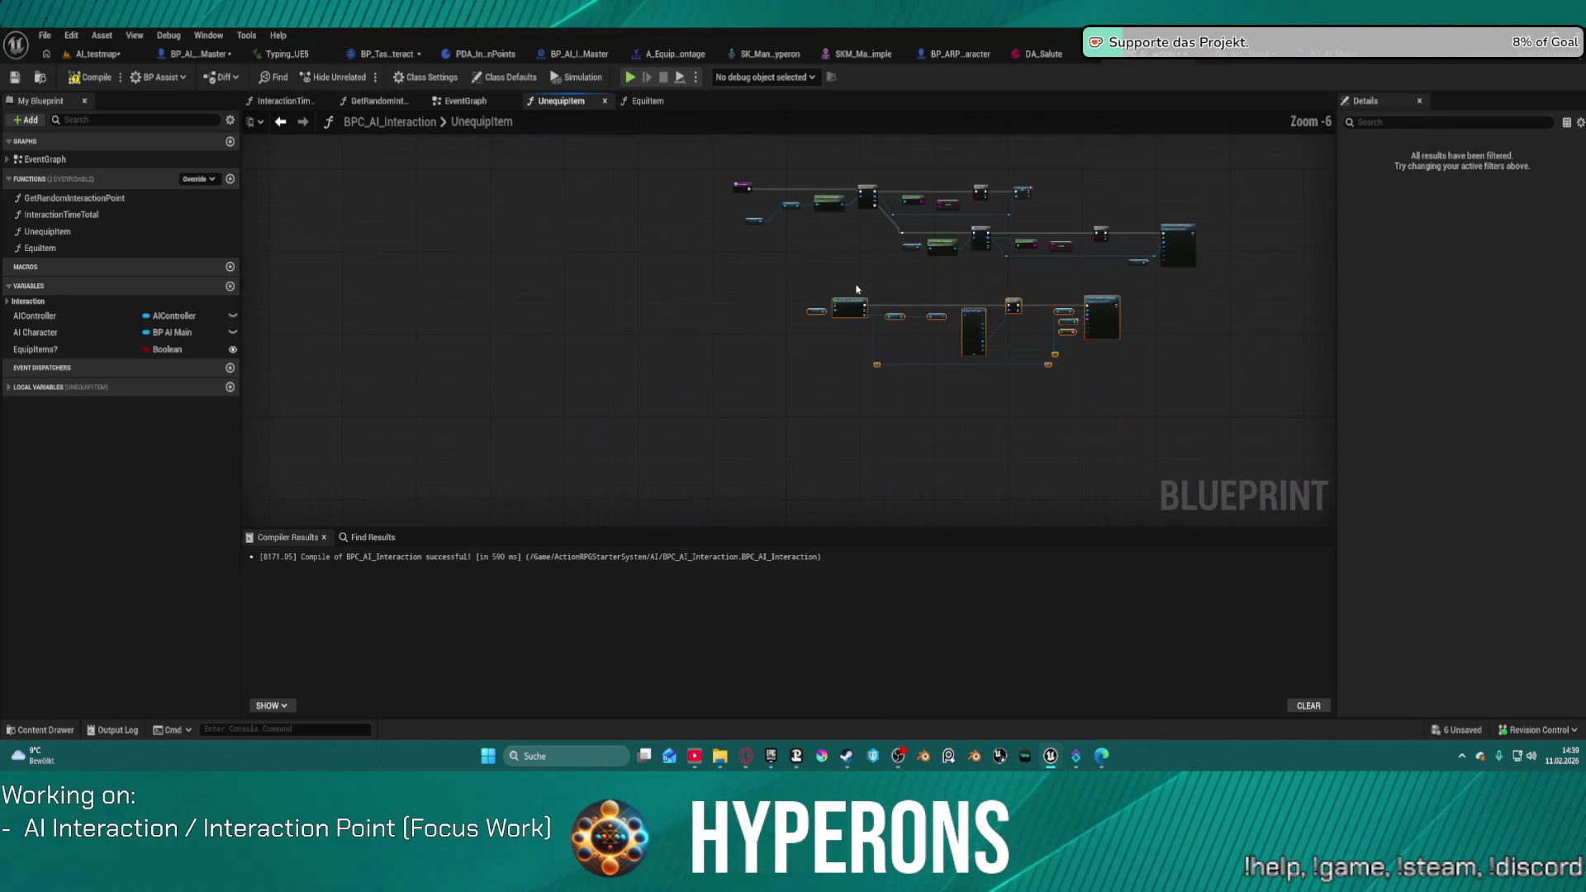
{"action": "scroll", "coordinate": [787, 414], "scroll_direction": "up", "scroll_amount": 4}
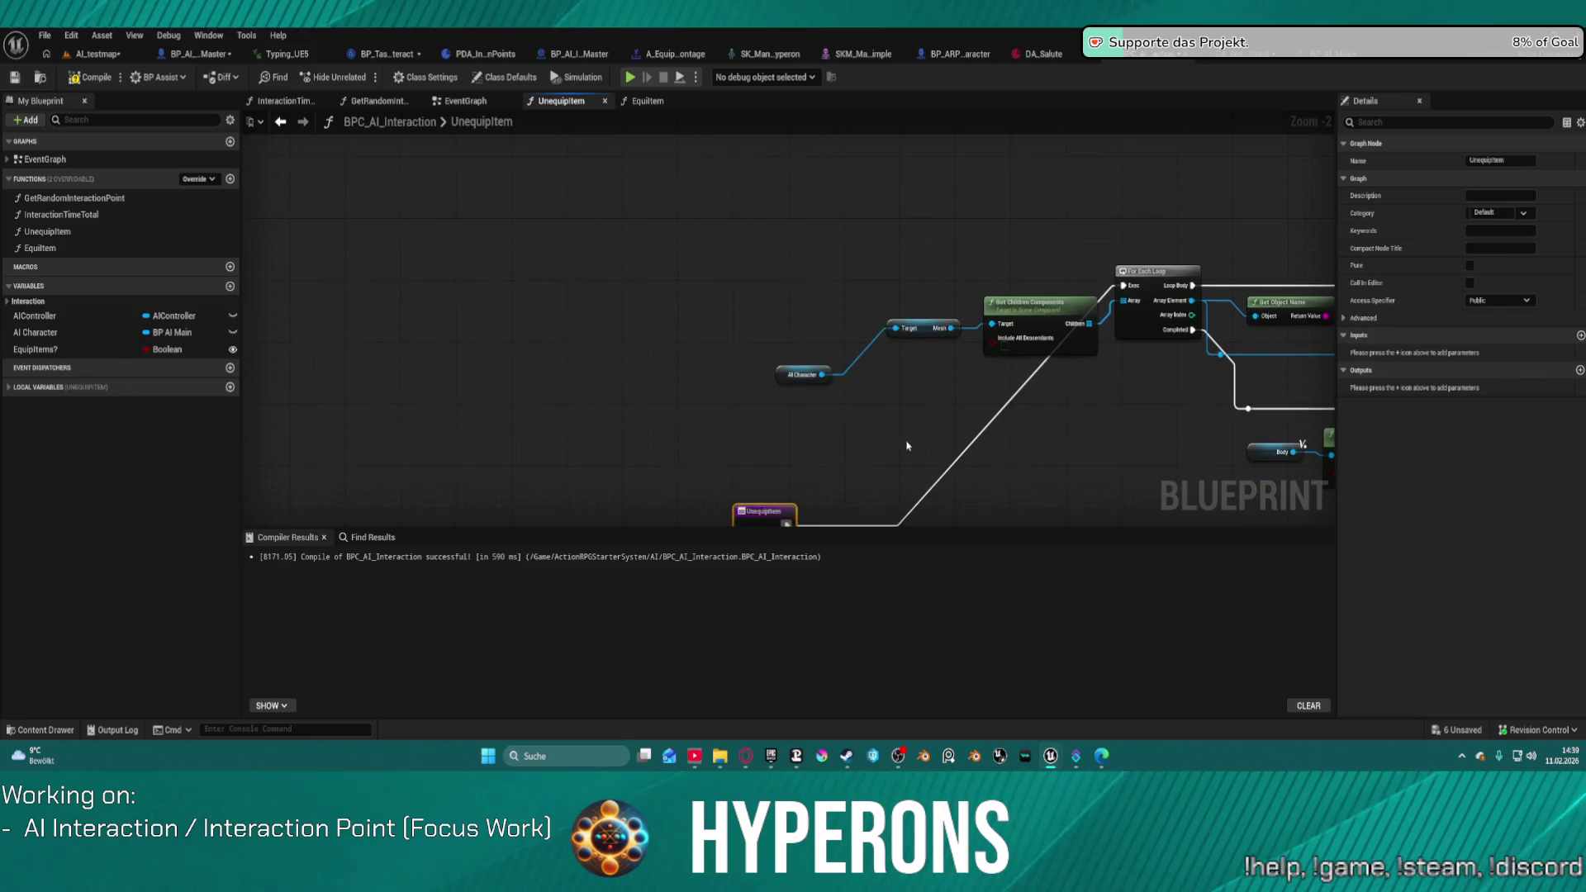
{"action": "left_click_drag", "start_coordinate": [907, 446], "coordinate": [785, 240]}
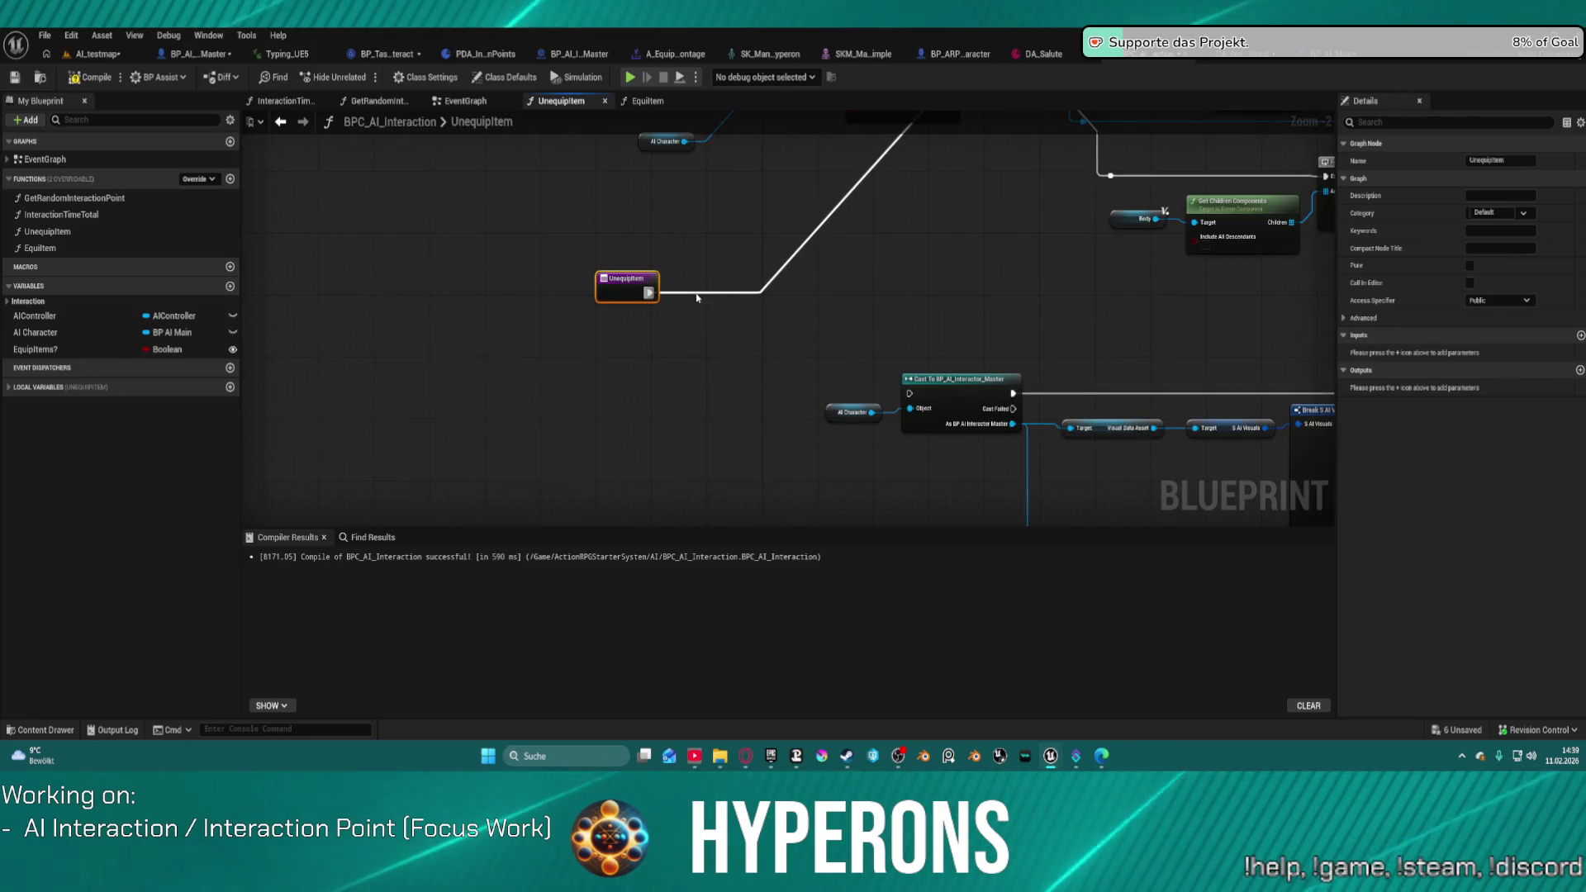
{"action": "left_click_drag", "start_coordinate": [649, 292], "coordinate": [909, 393]}
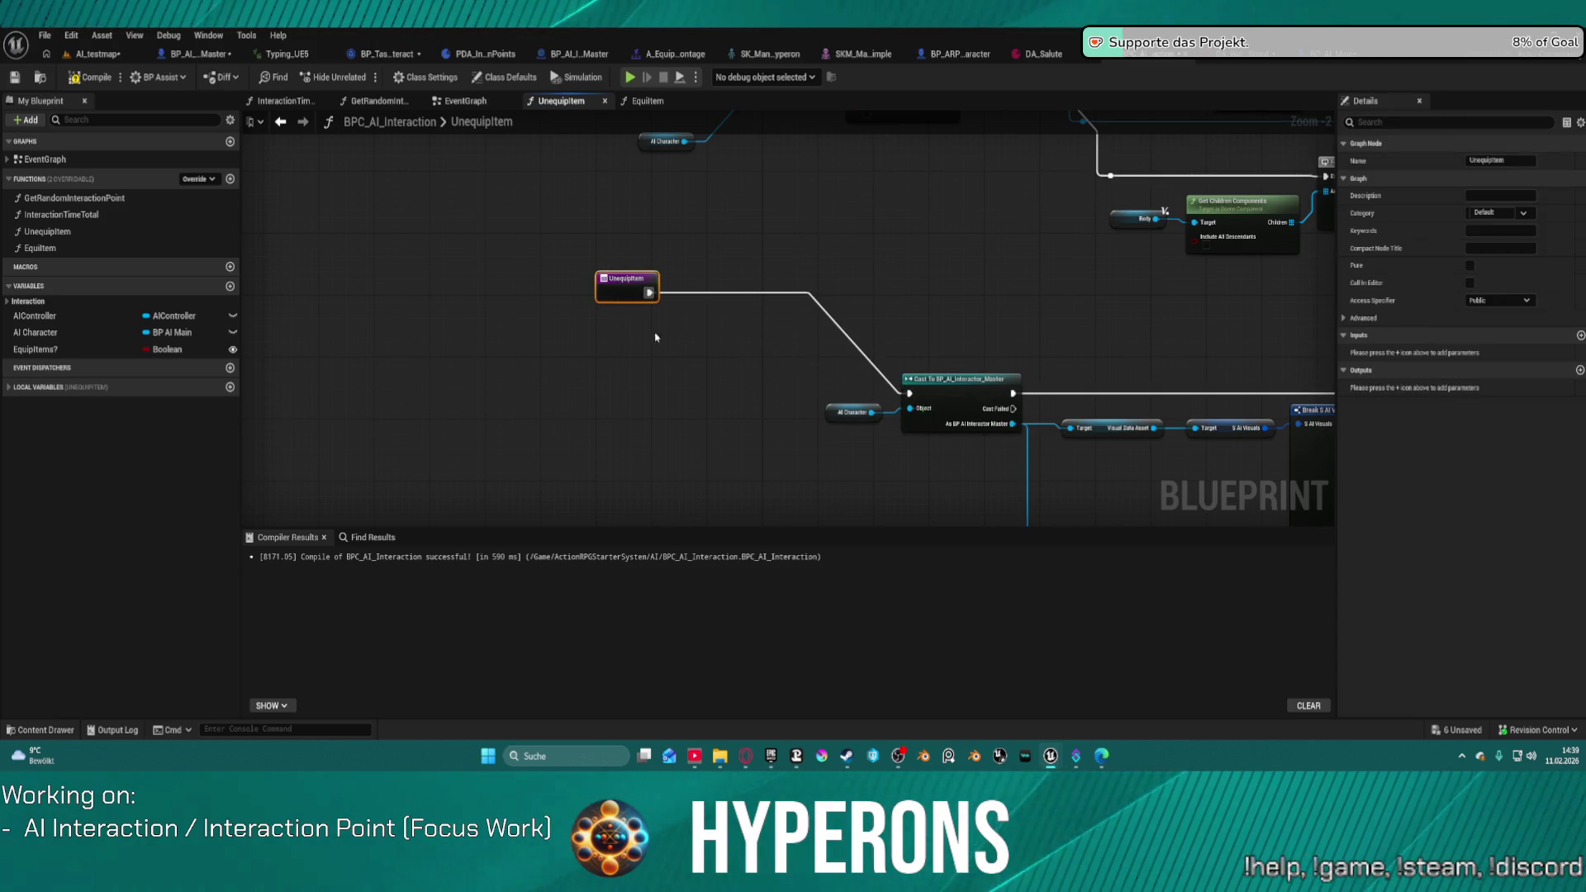
{"action": "left_click_drag", "start_coordinate": [620, 289], "coordinate": [822, 390]}
{"action": "mouse_move", "coordinate": [1029, 345]}
{"action": "left_mouse_down"}
{"action": "mouse_move", "coordinate": [956, 311]}
{"action": "mouse_move", "coordinate": [674, 319]}
{"action": "left_mouse_up"}
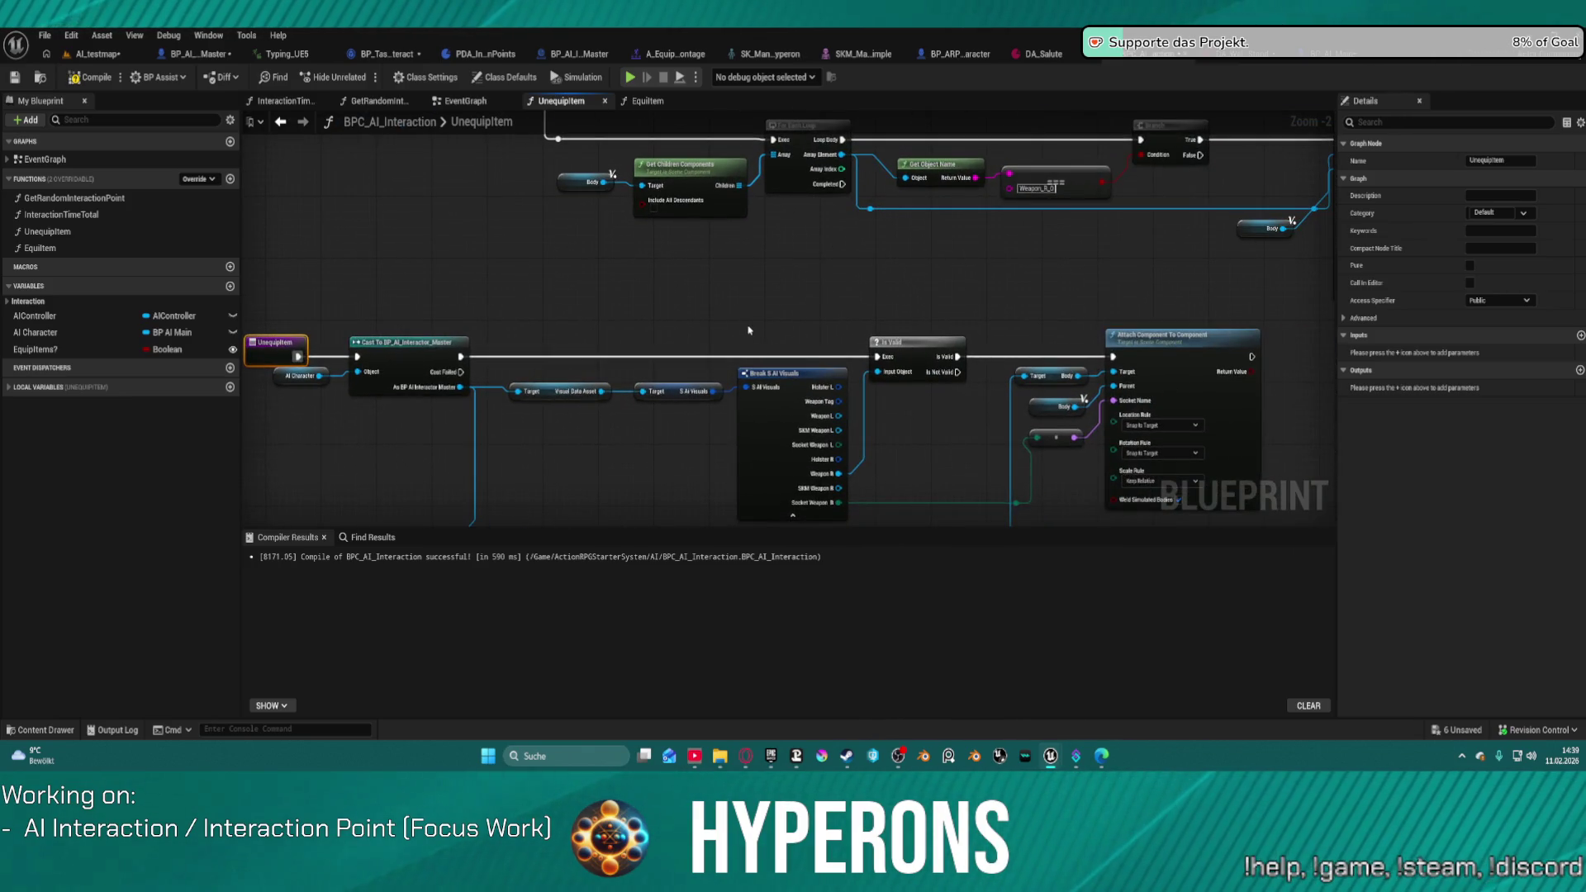
{"action": "left_click_drag", "start_coordinate": [1157, 328], "coordinate": [1094, 211]}
{"action": "left_click_drag", "start_coordinate": [835, 362], "coordinate": [1001, 354]}
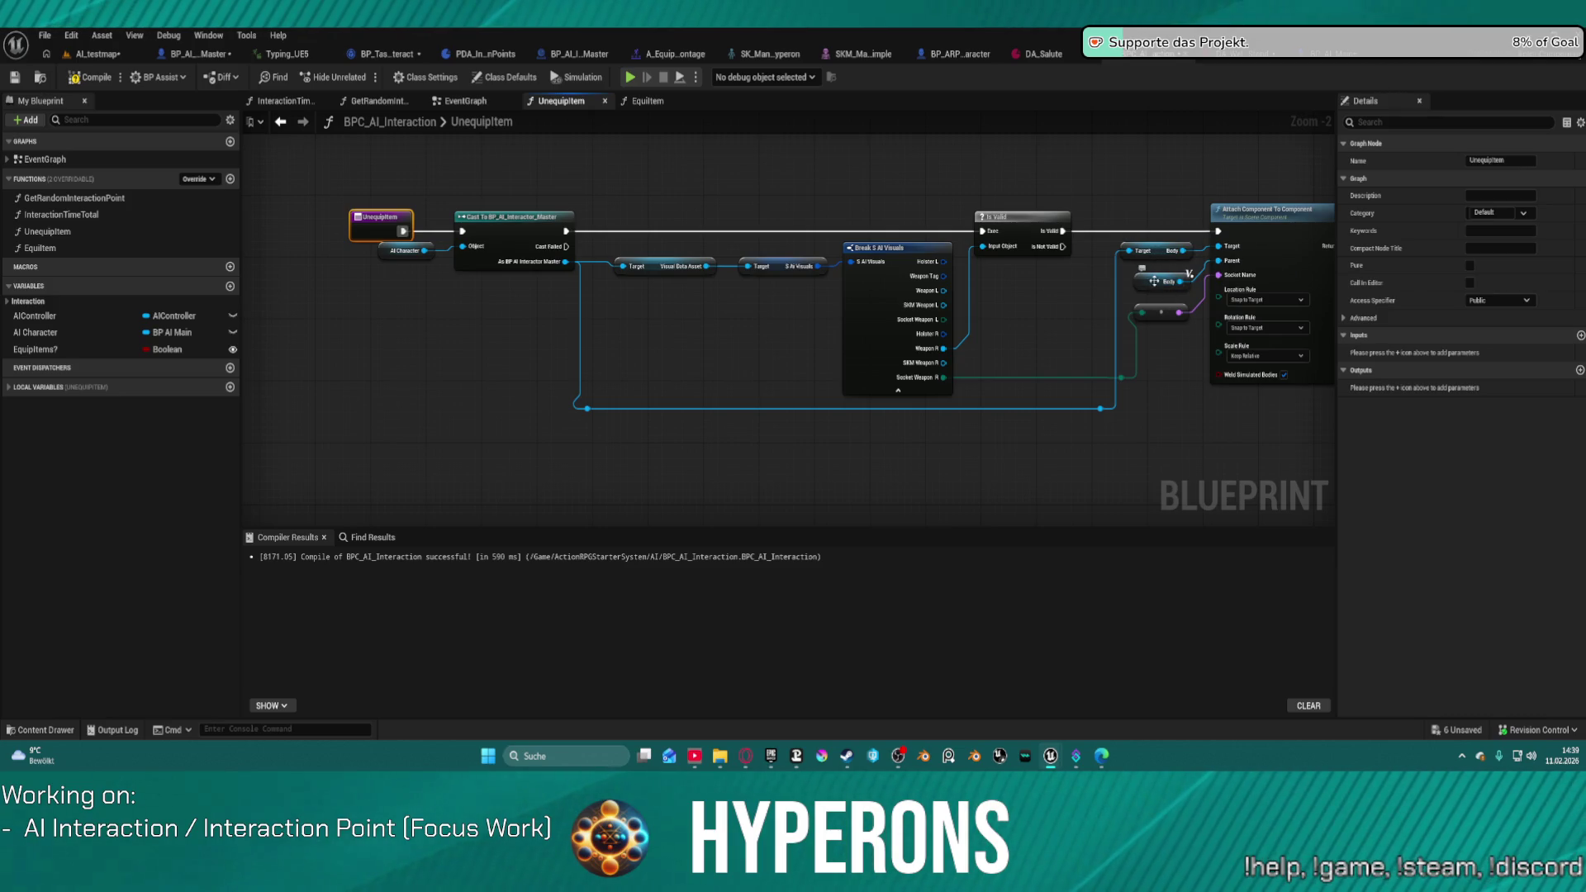
Step: Replace the Socket Name input with a fixed pistol holster socket name and compile
{"action": "left_click", "coordinate": [1195, 299]}
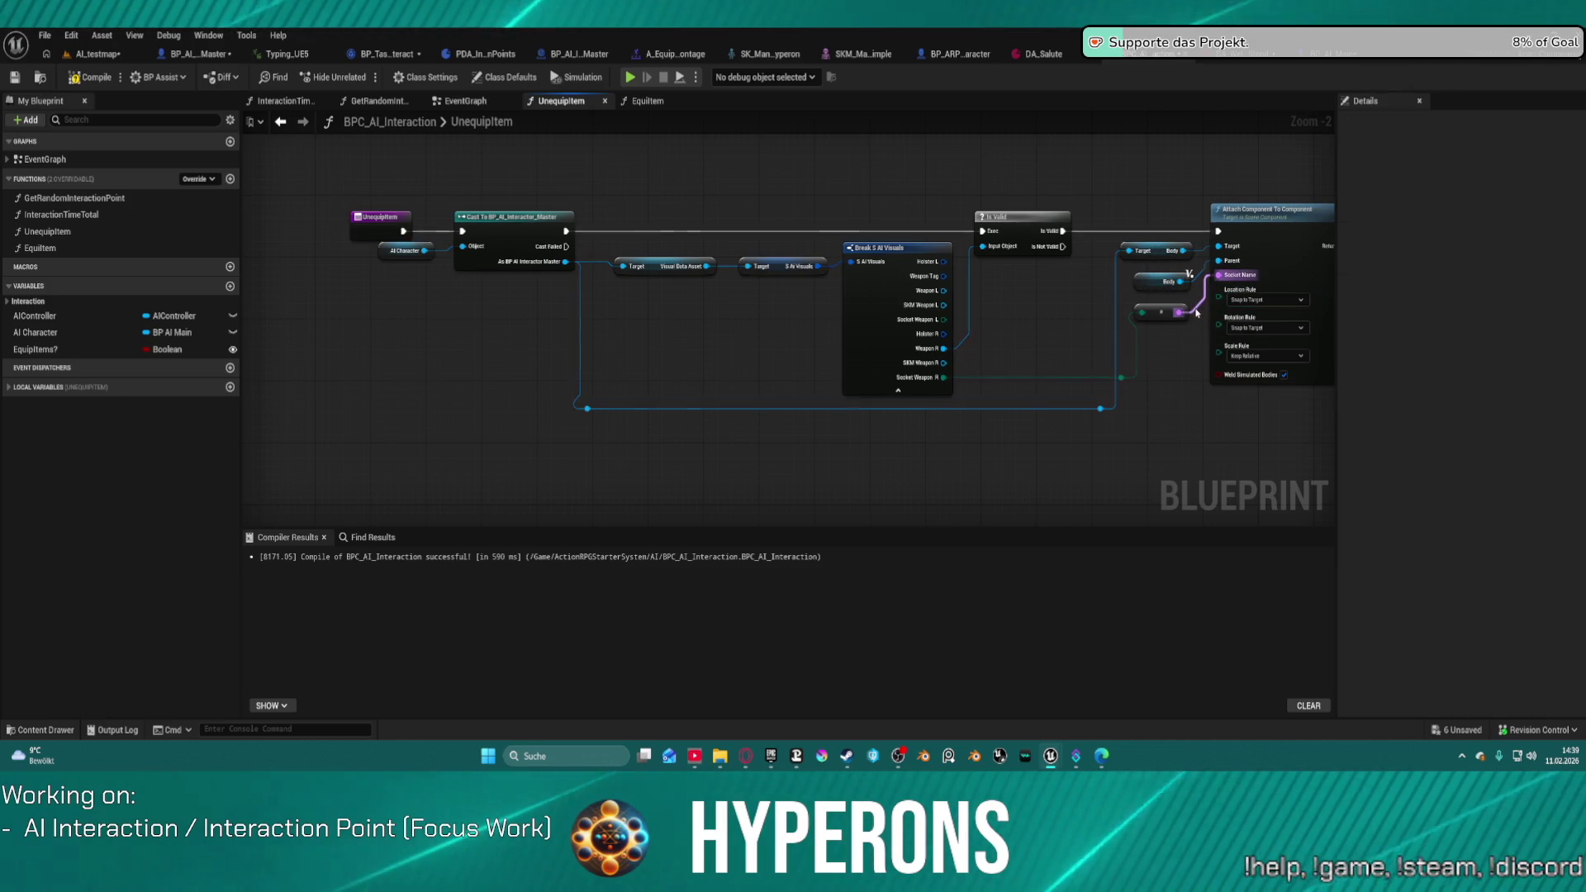
{"action": "left_click", "coordinate": [1186, 312]}
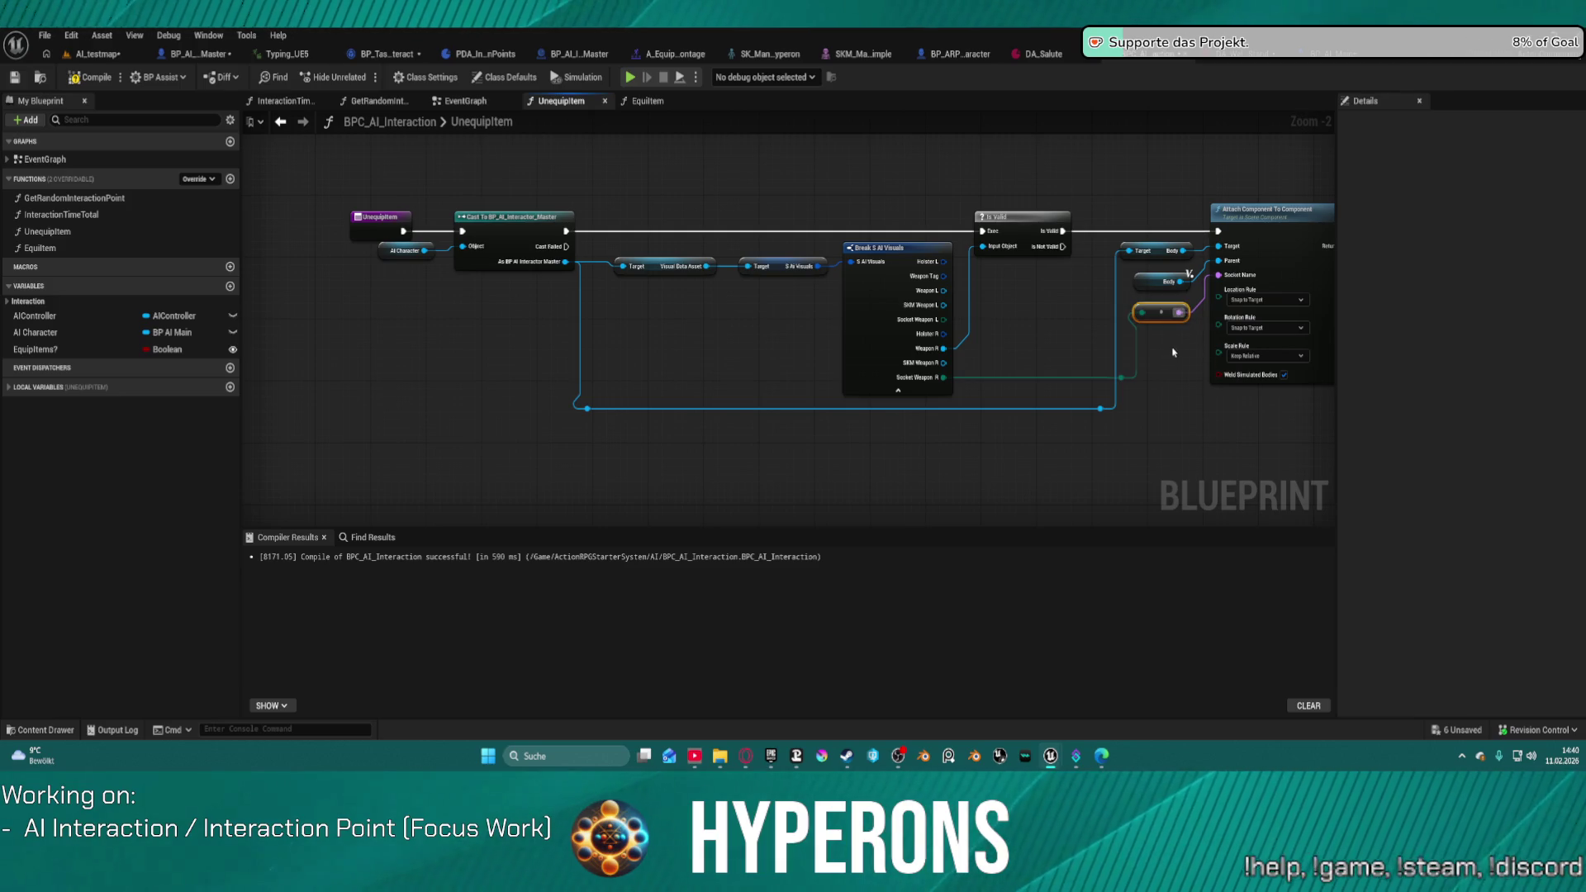
{"action": "key", "text": "Delete"}
{"action": "left_click", "coordinate": [1266, 298]}
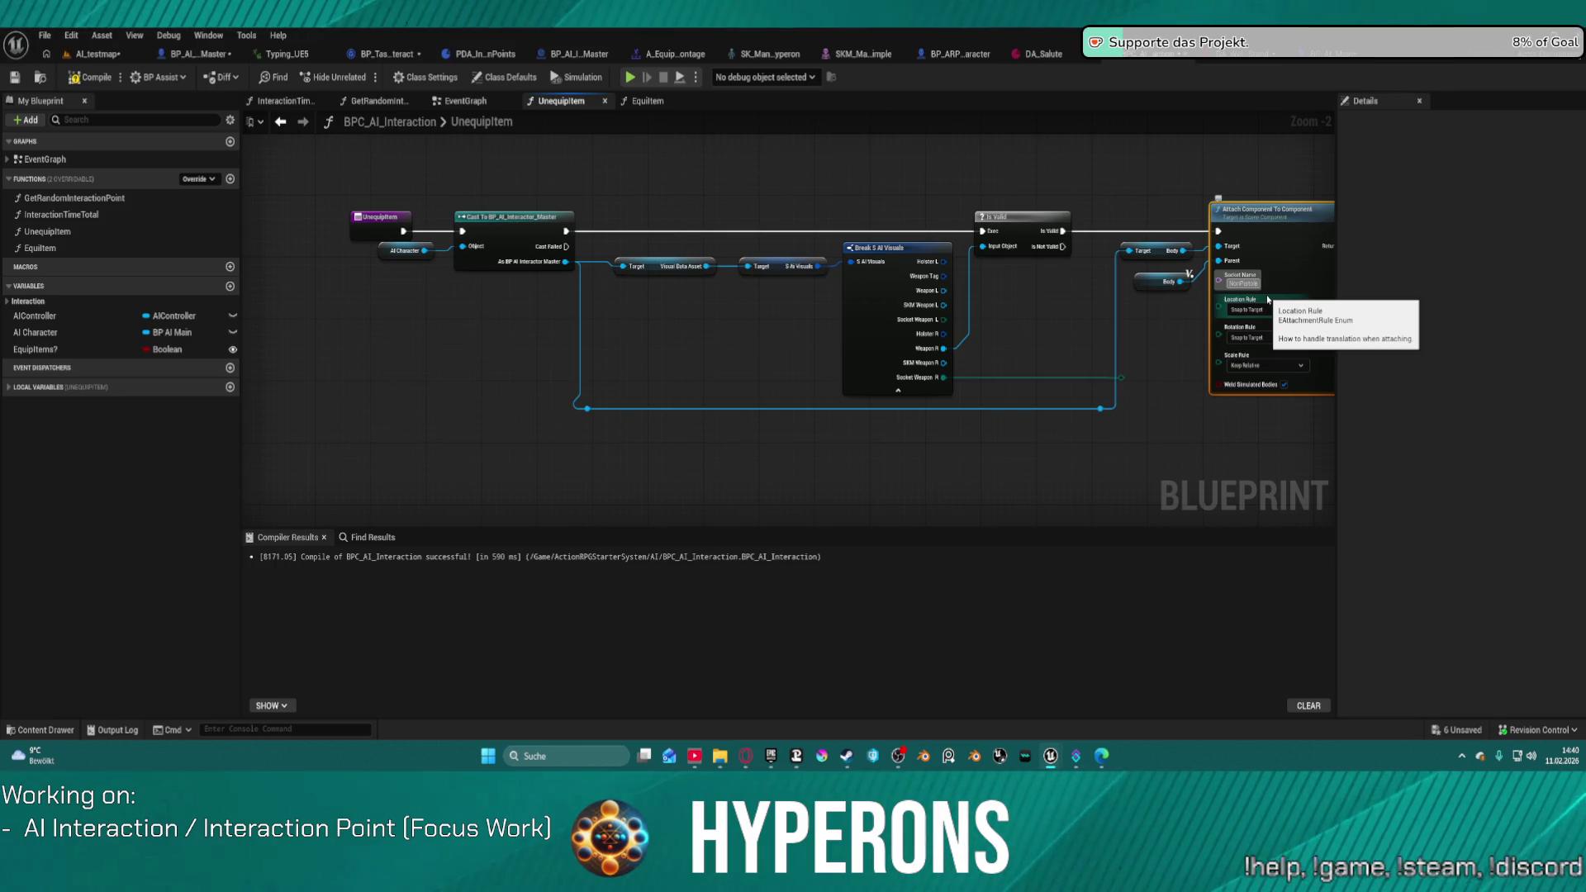
{"action": "key", "text": "Return"}
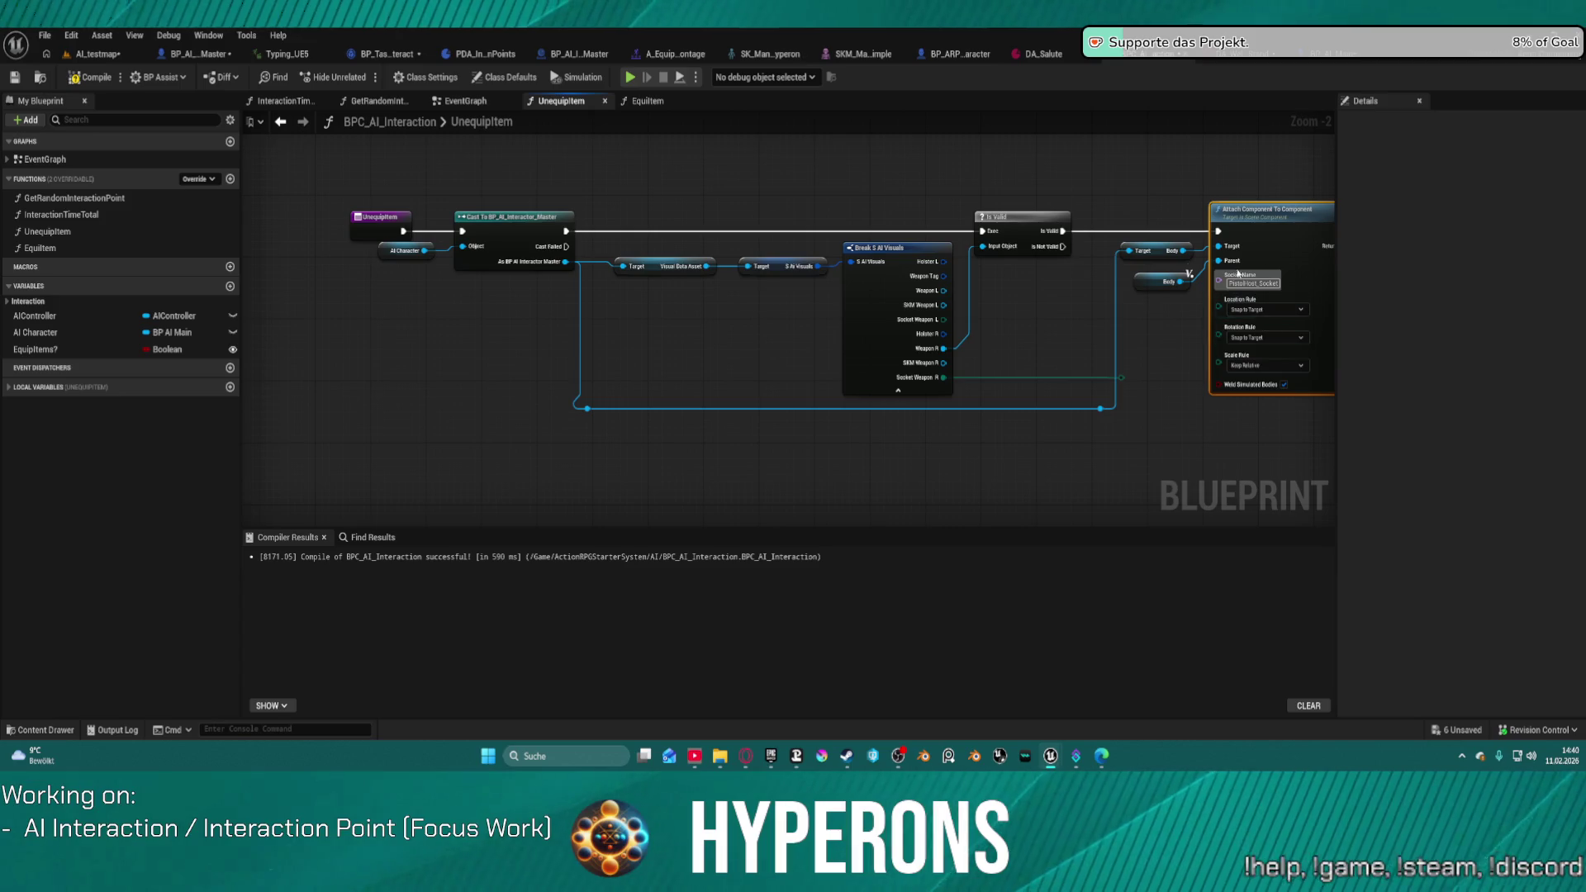
{"action": "left_click", "coordinate": [70, 86]}
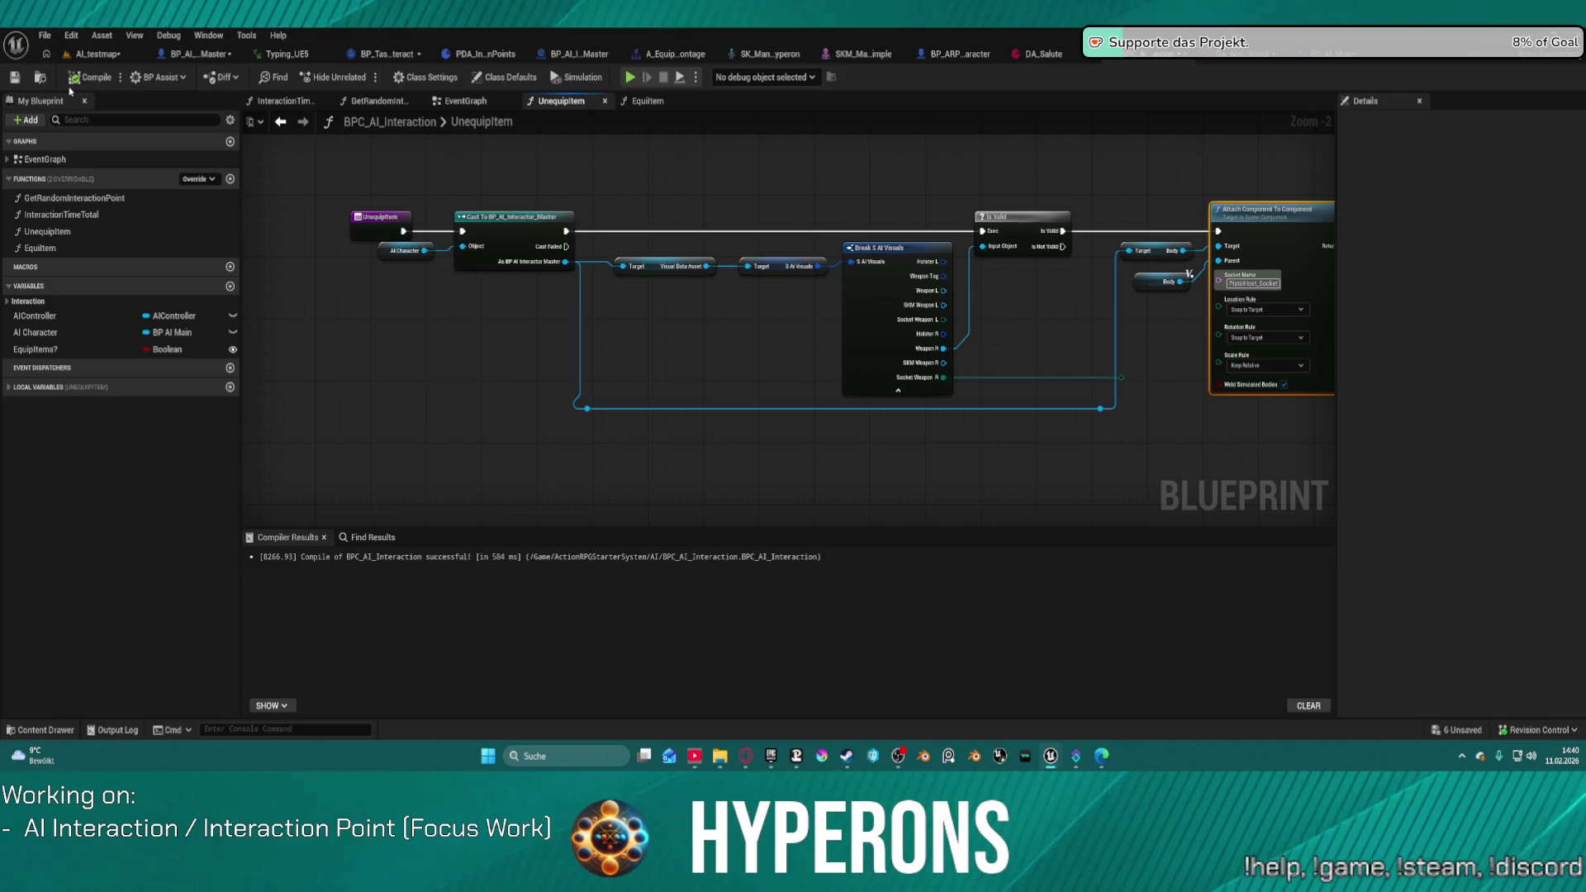
{"action": "left_click", "coordinate": [104, 53]}
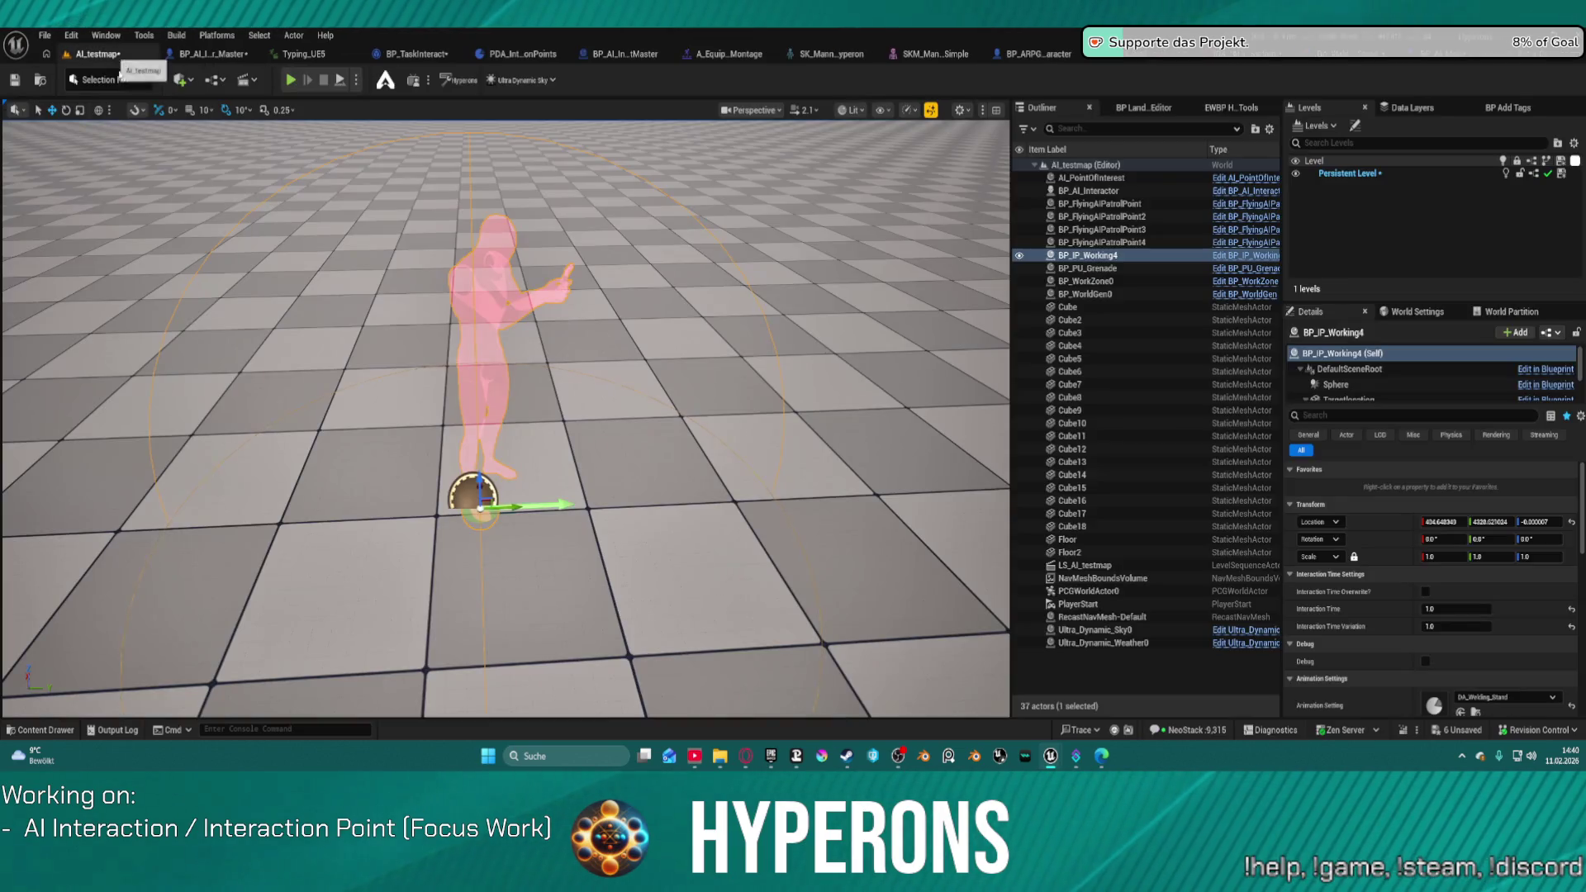
{"action": "scroll", "coordinate": [819, 476], "scroll_direction": "down", "scroll_amount": 10}
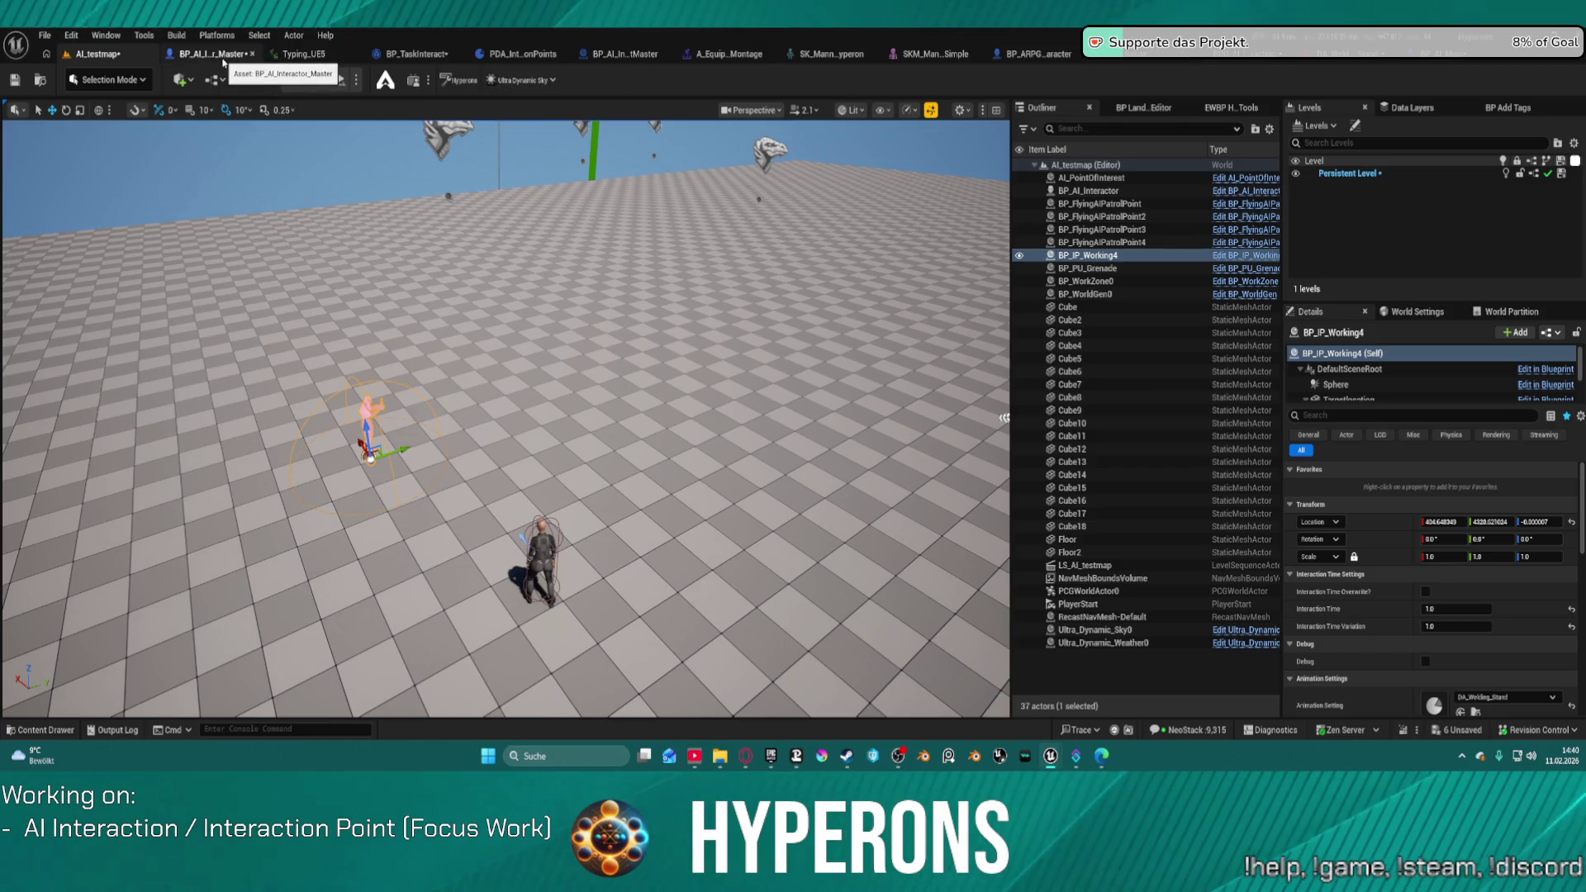
{"action": "left_click", "coordinate": [216, 54]}
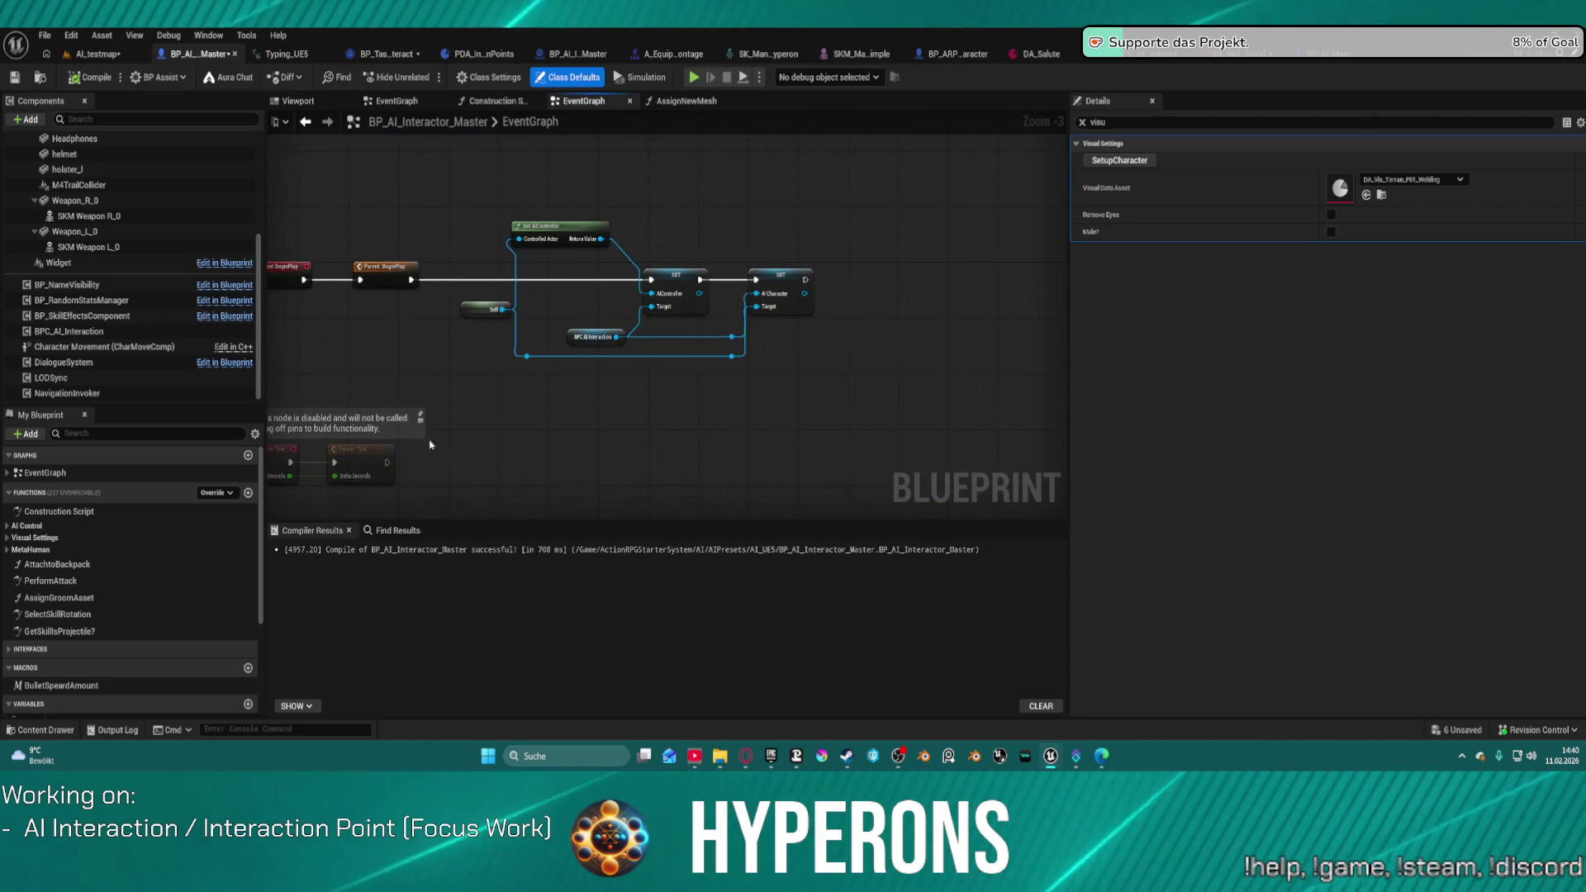
{"action": "left_click", "coordinate": [1150, 57]}
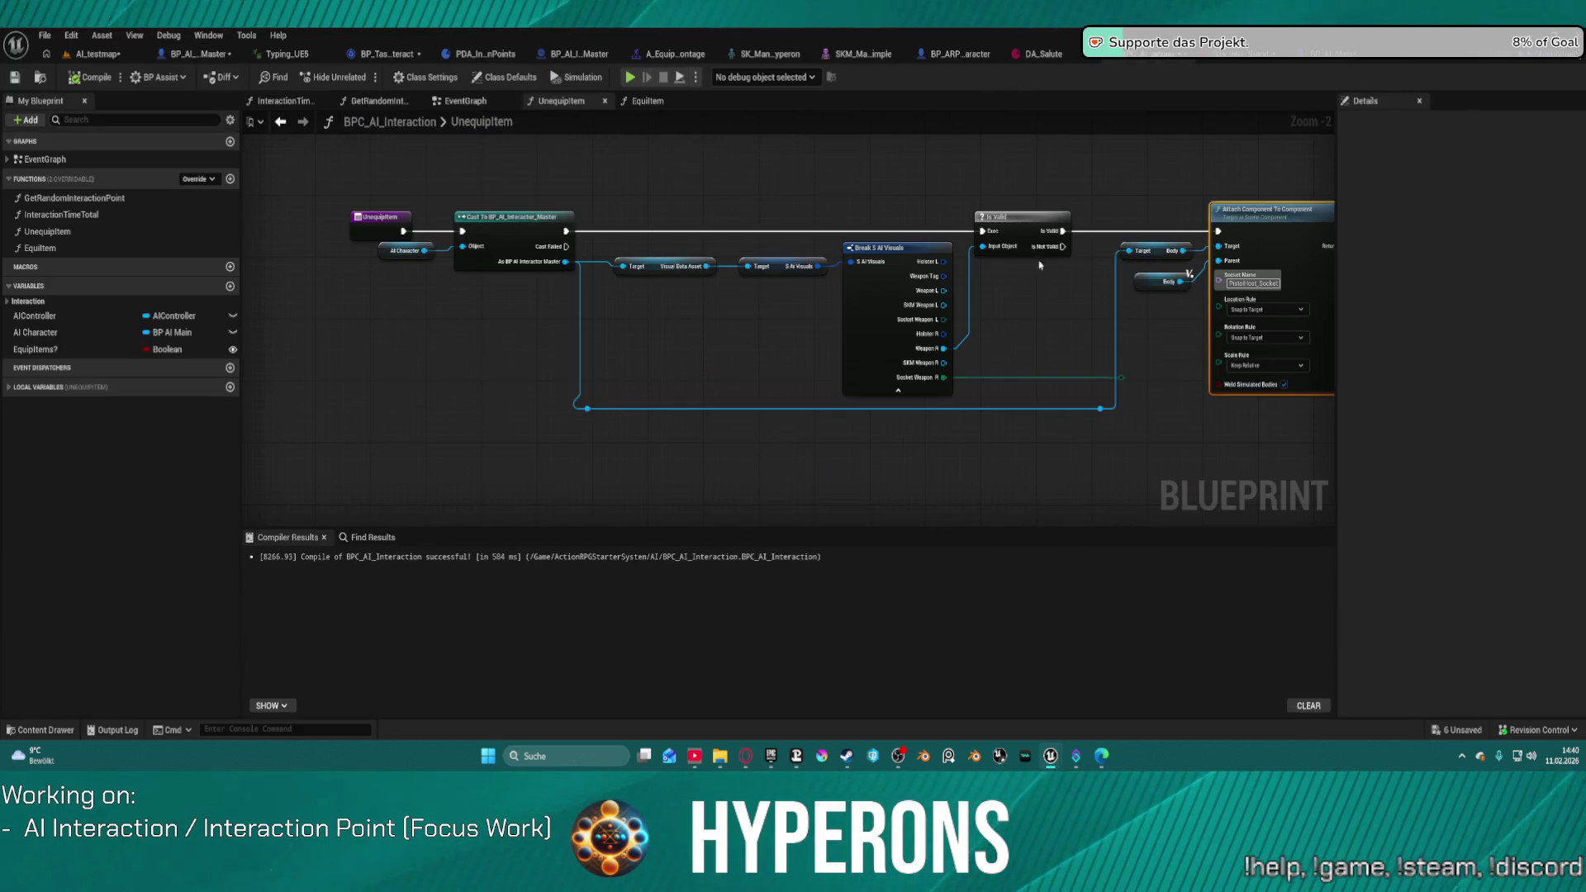
Step: Look over UnequipItem's Break S AI Visuals pins and attach nodes
{"action": "scroll", "coordinate": [991, 280], "scroll_direction": "up", "scroll_amount": 2}
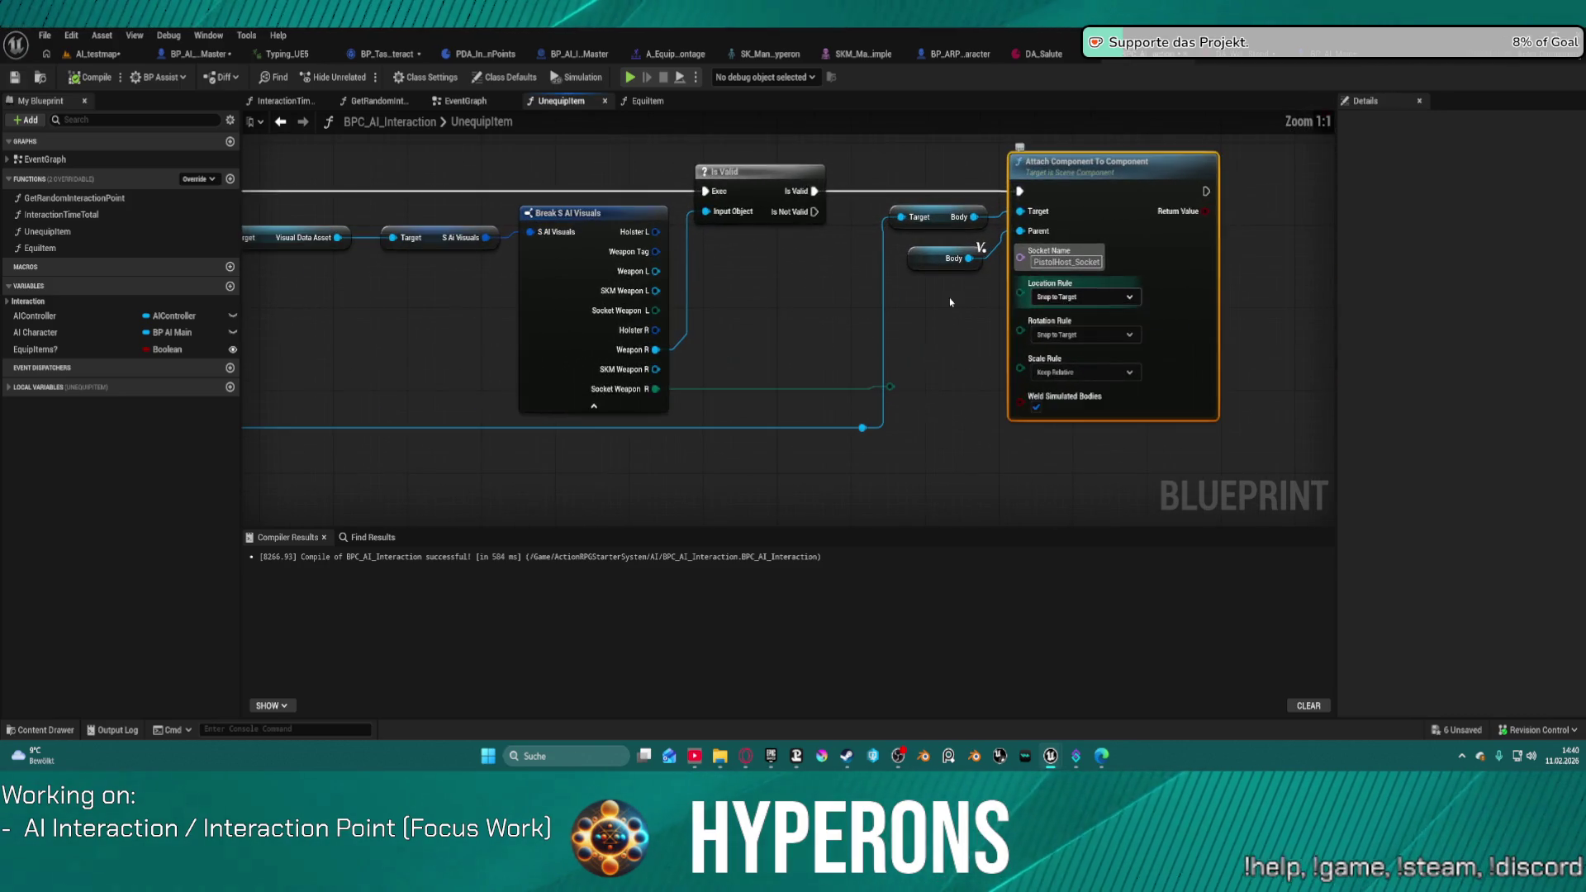
{"action": "mouse_move", "coordinate": [926, 338]}
{"action": "left_mouse_down"}
{"action": "mouse_move", "coordinate": [834, 371]}
{"action": "mouse_move", "coordinate": [807, 402]}
{"action": "left_mouse_up"}
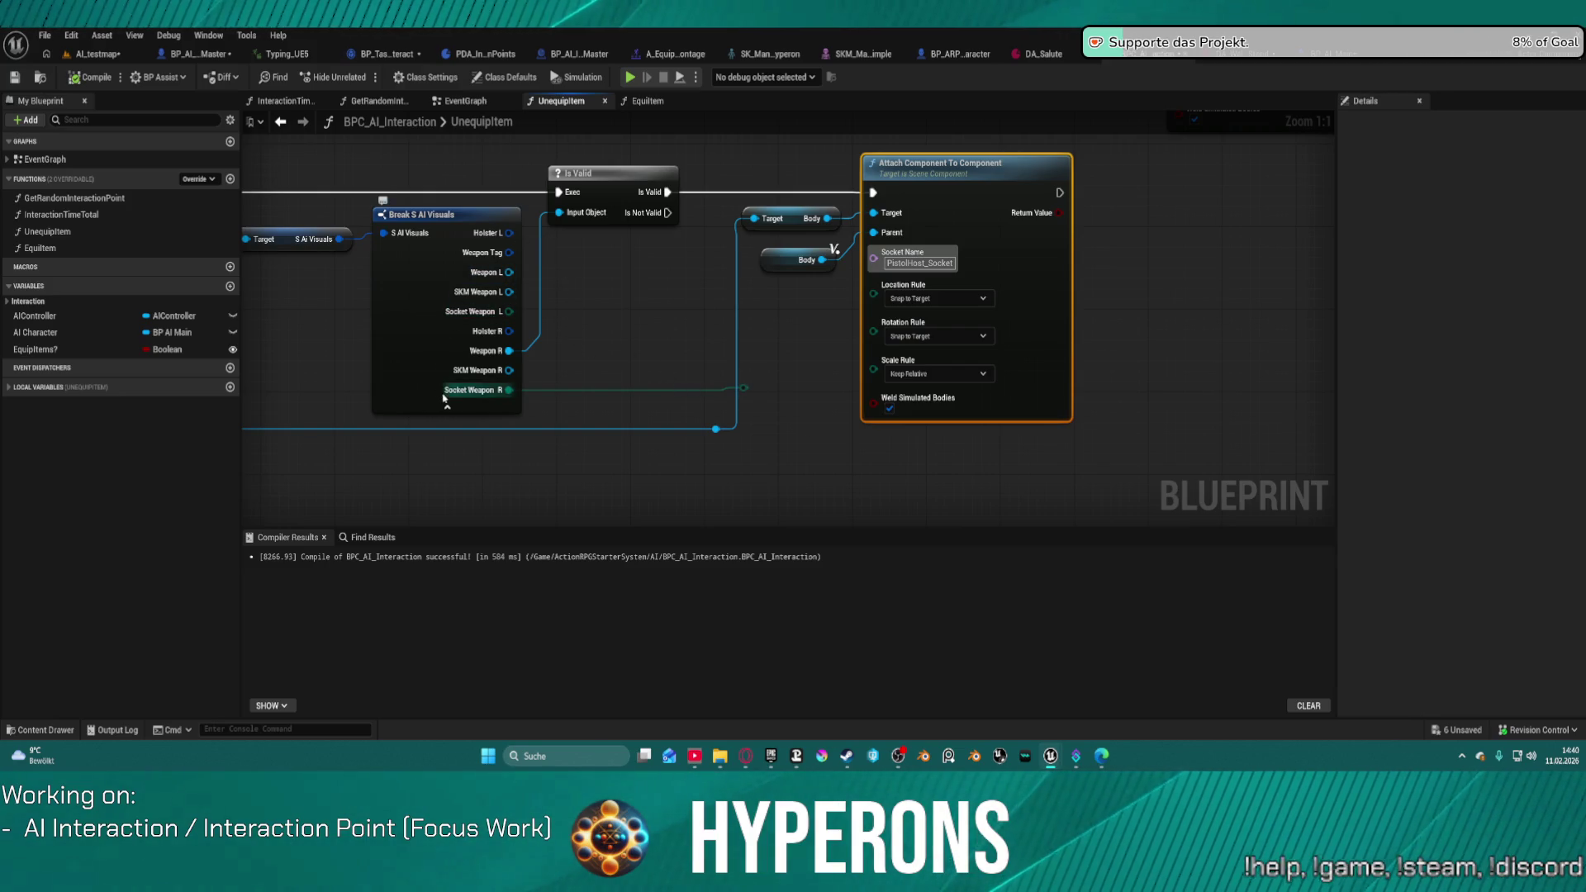
{"action": "scroll", "coordinate": [460, 516], "scroll_direction": "down", "scroll_amount": 4}
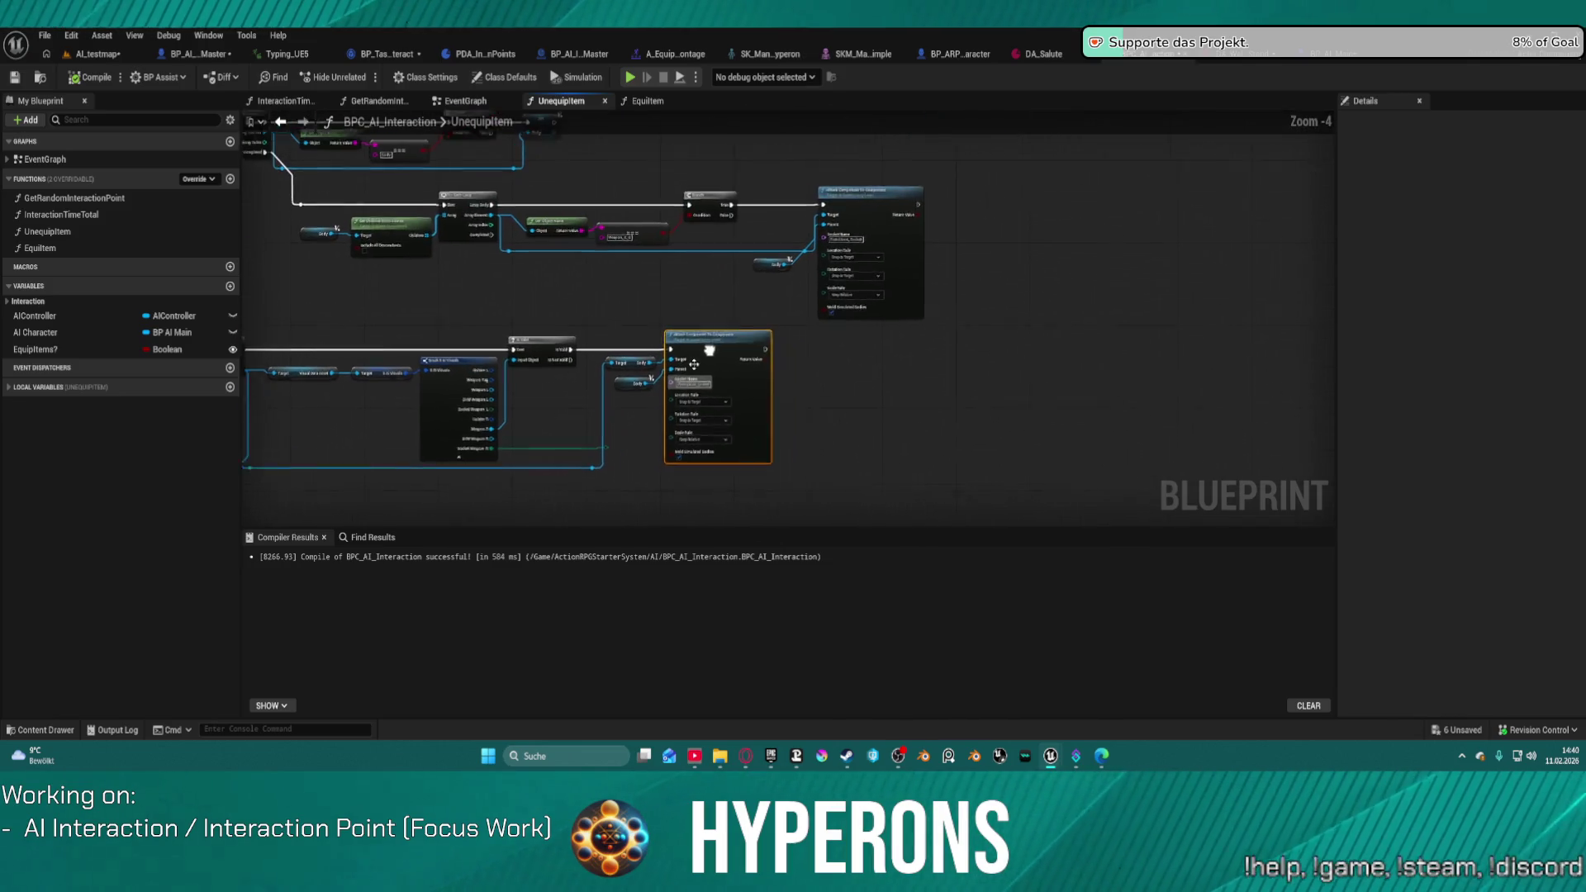
{"action": "mouse_move", "coordinate": [654, 315]}
{"action": "left_mouse_down"}
{"action": "mouse_move", "coordinate": [809, 327]}
{"action": "mouse_move", "coordinate": [1002, 424]}
{"action": "mouse_move", "coordinate": [1076, 283]}
{"action": "left_mouse_up"}
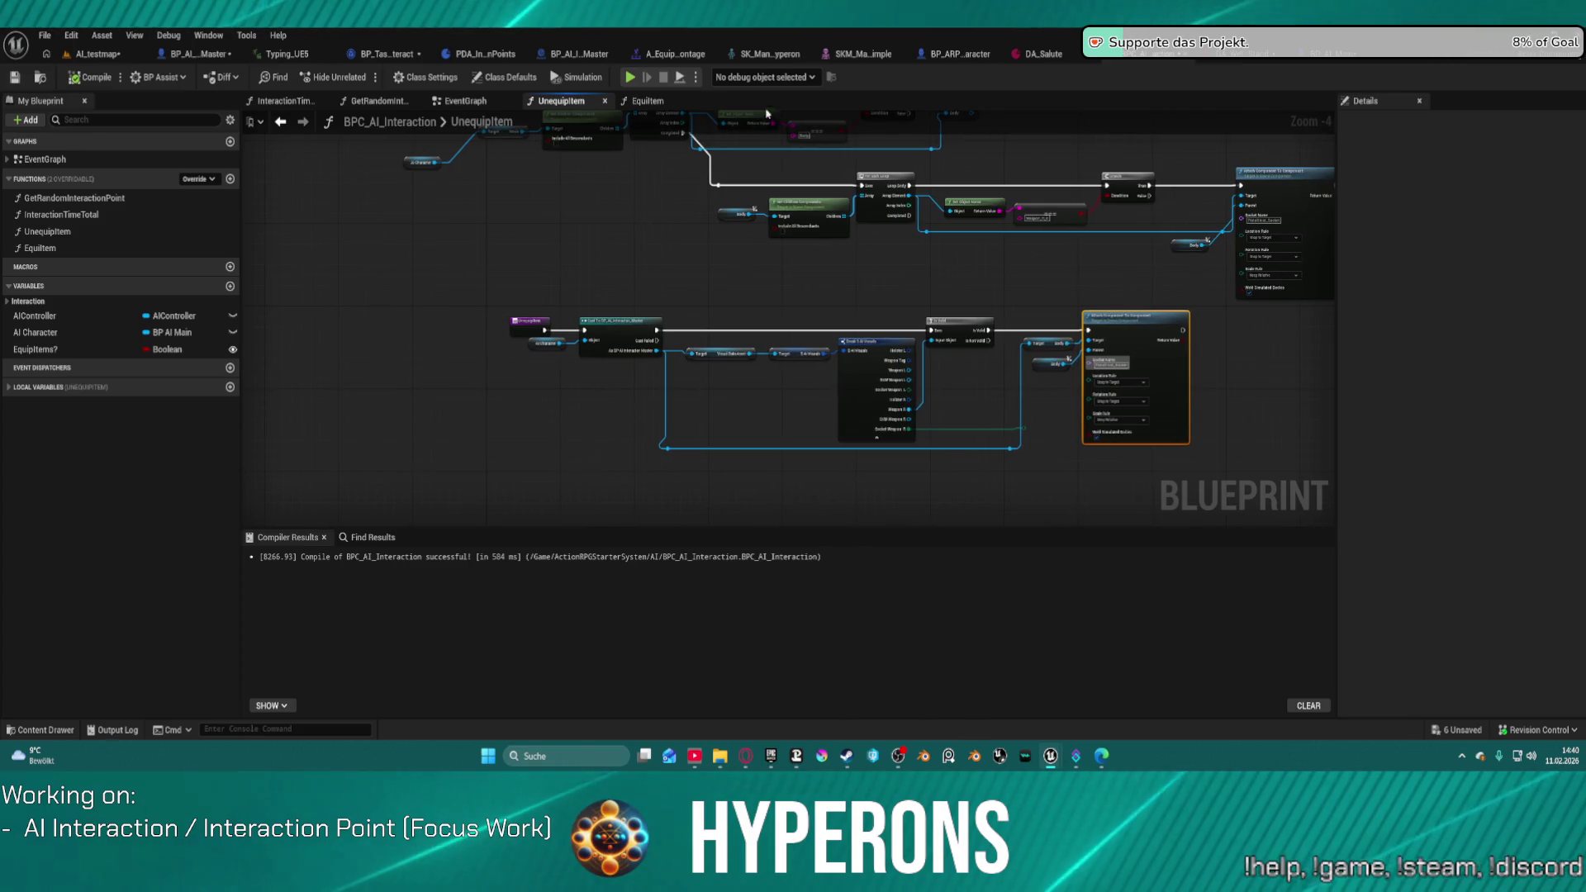
Step: Switch to EquipItem and inspect its cast, Break S AI Visuals, Is Valid and Attach nodes
{"action": "left_click", "coordinate": [618, 100]}
{"action": "scroll", "coordinate": [846, 234], "scroll_direction": "up", "scroll_amount": 3}
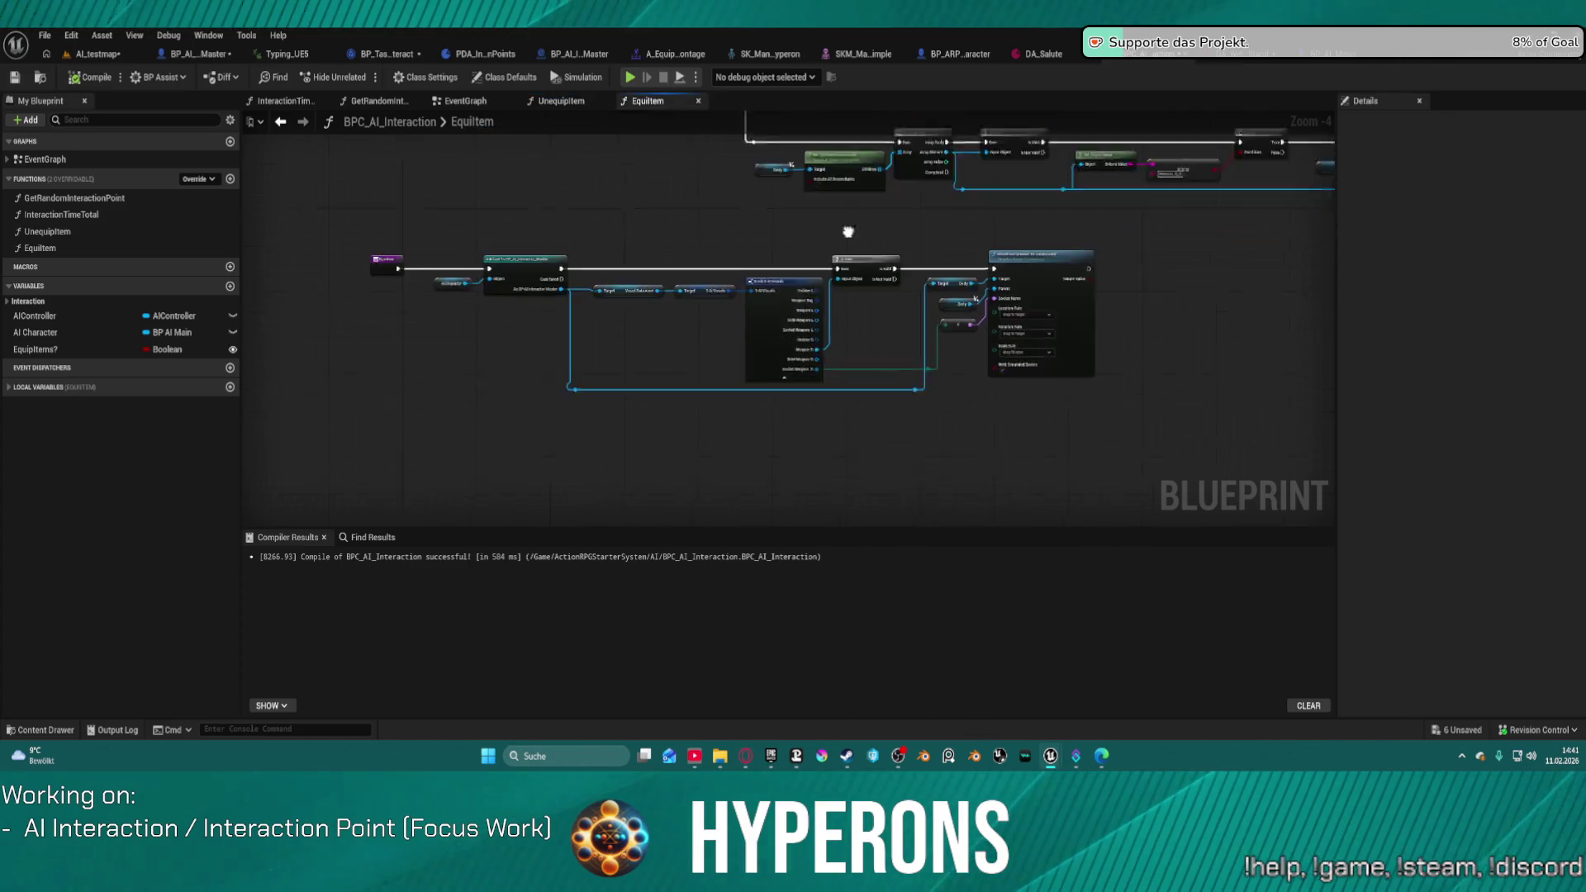
{"action": "mouse_move", "coordinate": [879, 386]}
{"action": "left_mouse_down"}
{"action": "mouse_move", "coordinate": [672, 367]}
{"action": "mouse_move", "coordinate": [1078, 382]}
{"action": "mouse_move", "coordinate": [502, 396]}
{"action": "left_mouse_up"}
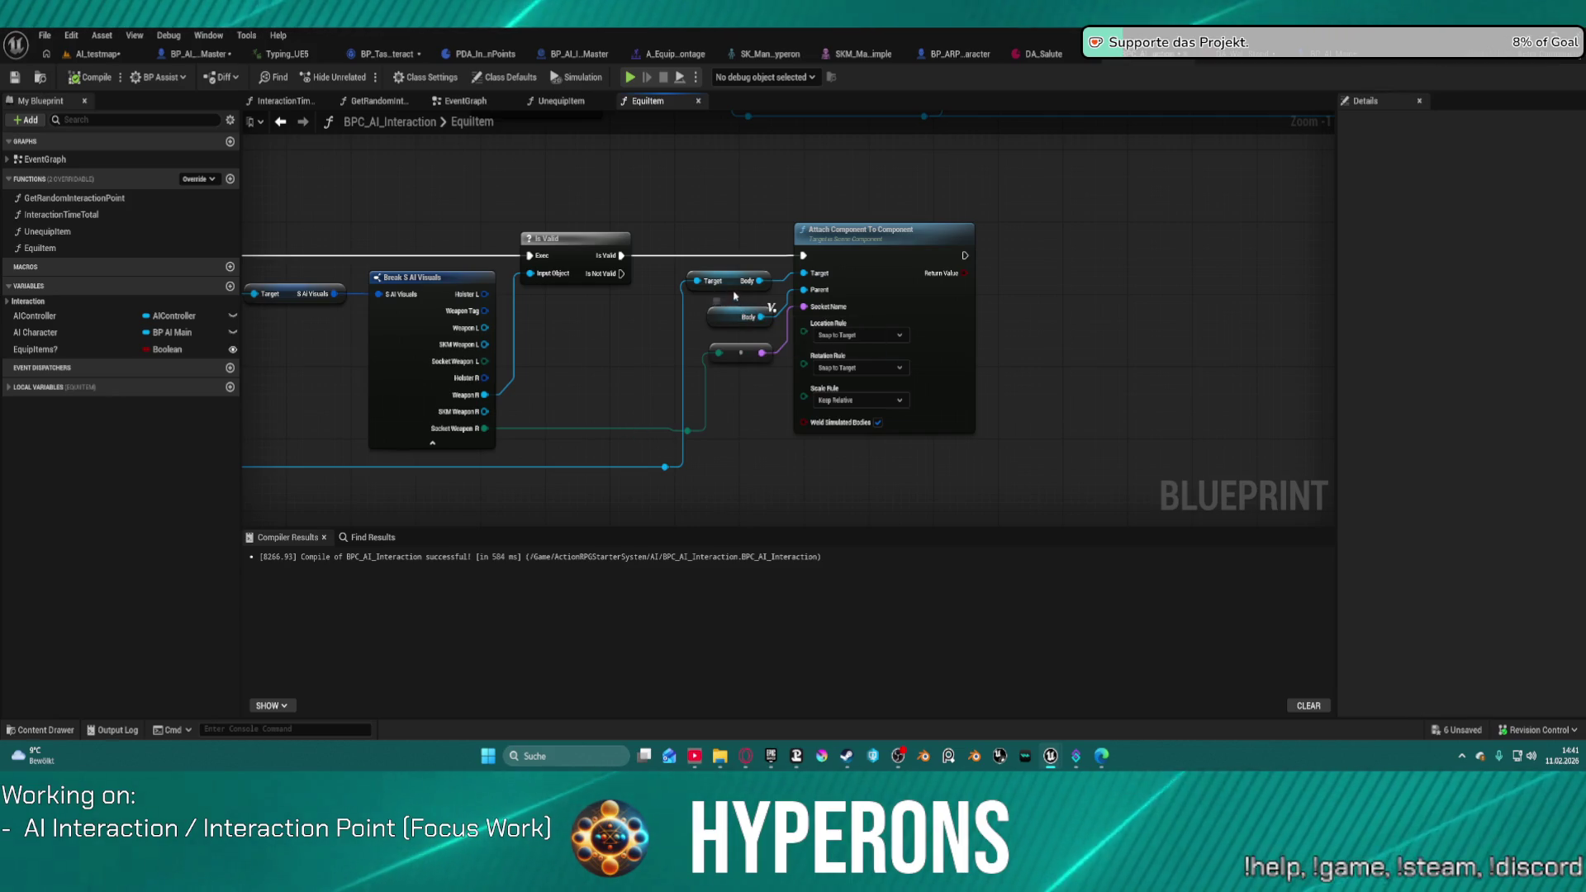
{"action": "mouse_move", "coordinate": [560, 384]}
{"action": "left_mouse_down"}
{"action": "mouse_move", "coordinate": [874, 345]}
{"action": "mouse_move", "coordinate": [670, 361]}
{"action": "left_mouse_up"}
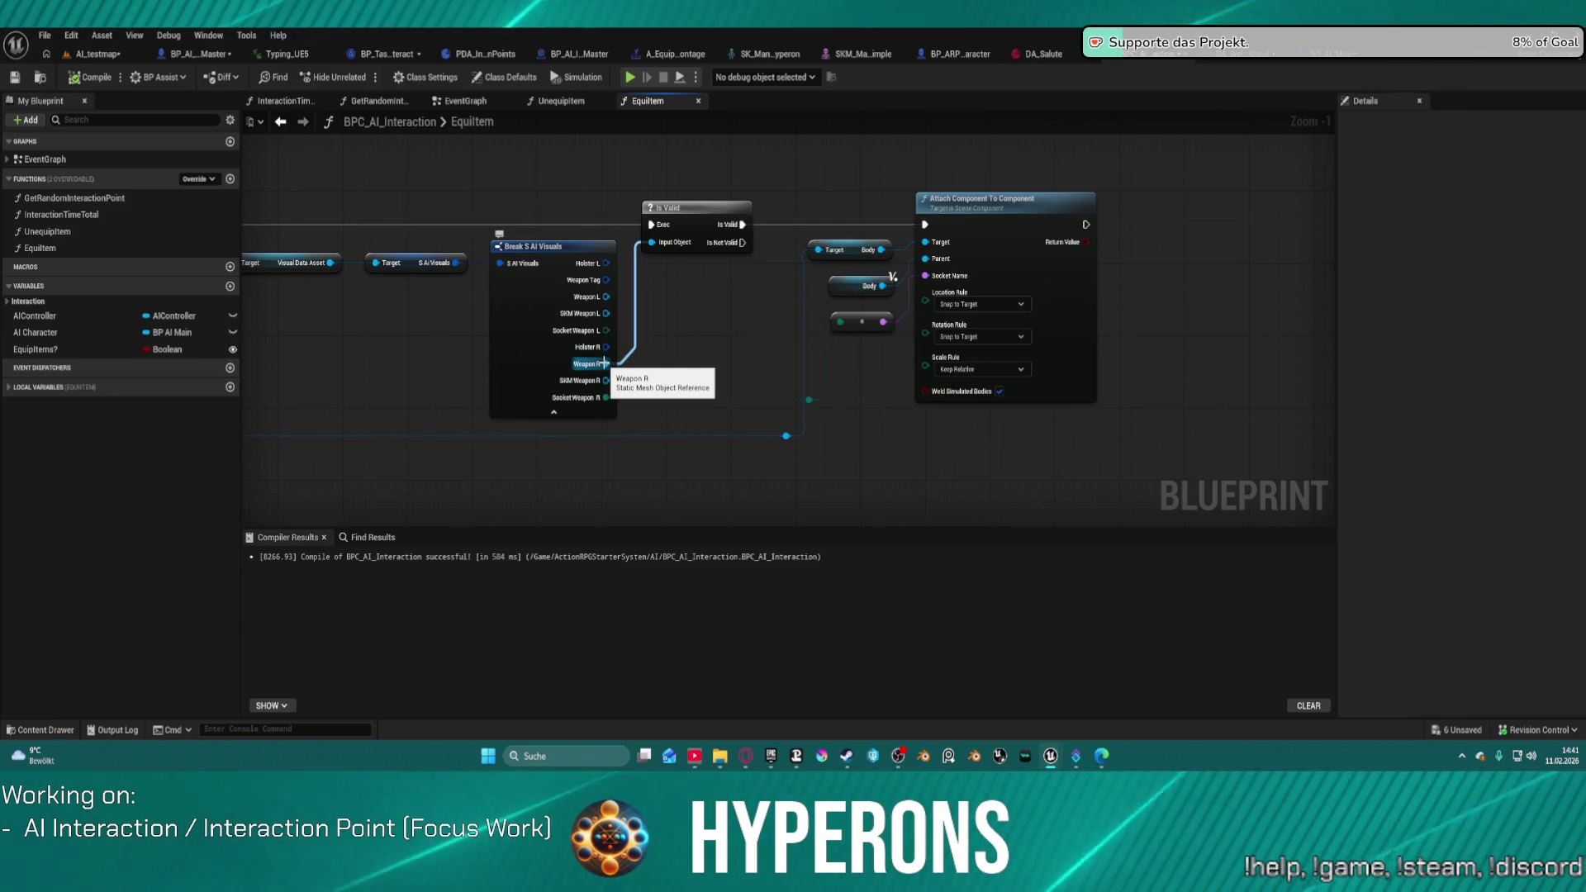
{"action": "scroll", "coordinate": [612, 361], "scroll_direction": "down", "scroll_amount": 3}
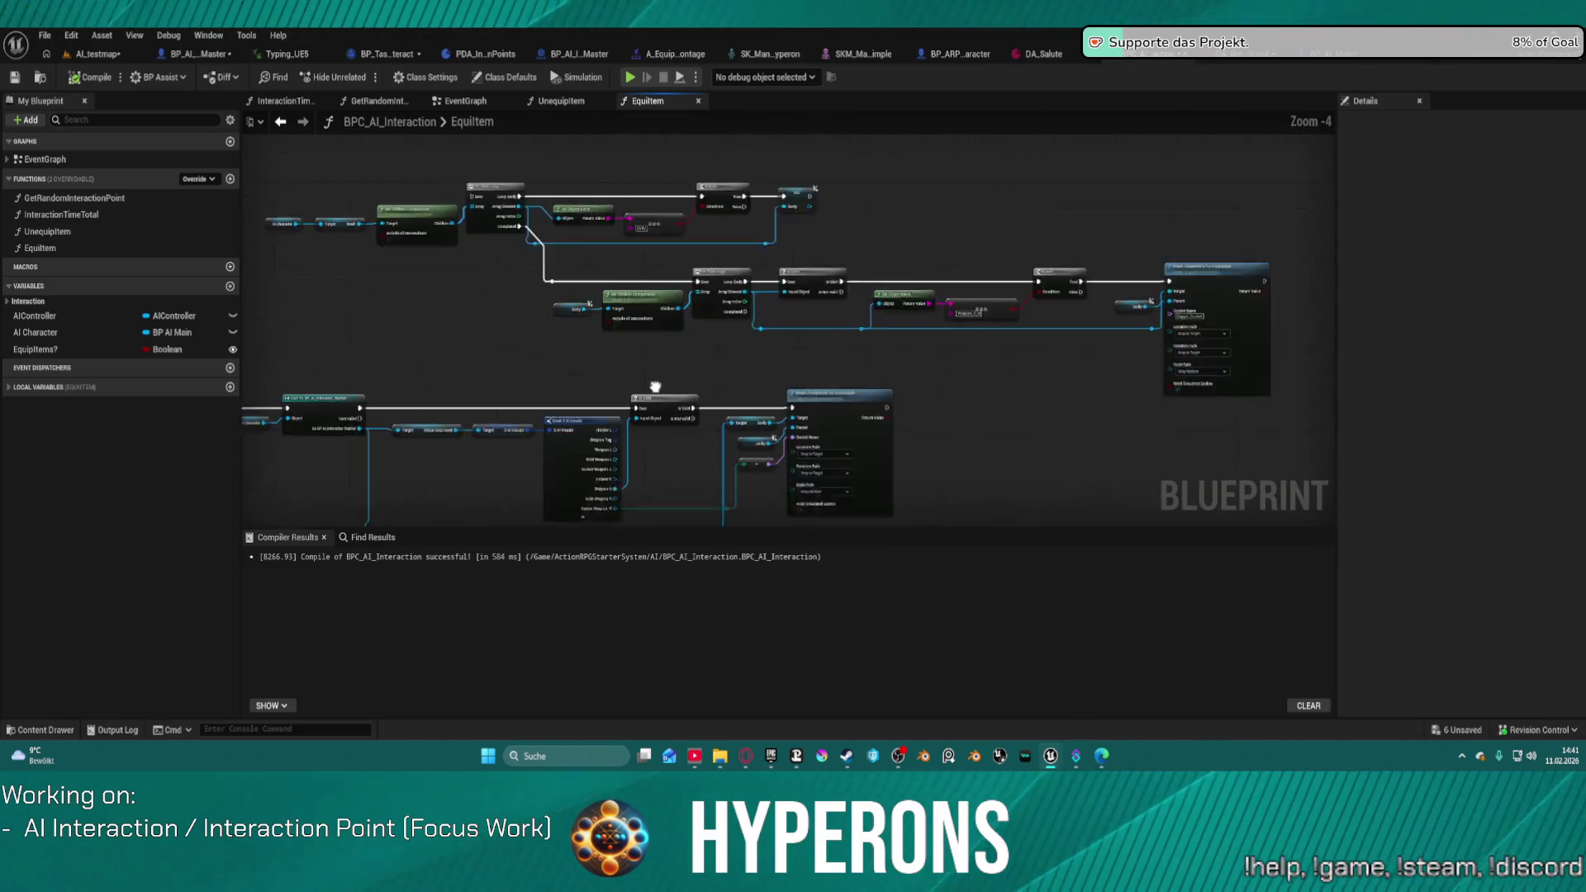
{"action": "scroll", "coordinate": [646, 299], "scroll_direction": "up", "scroll_amount": 3}
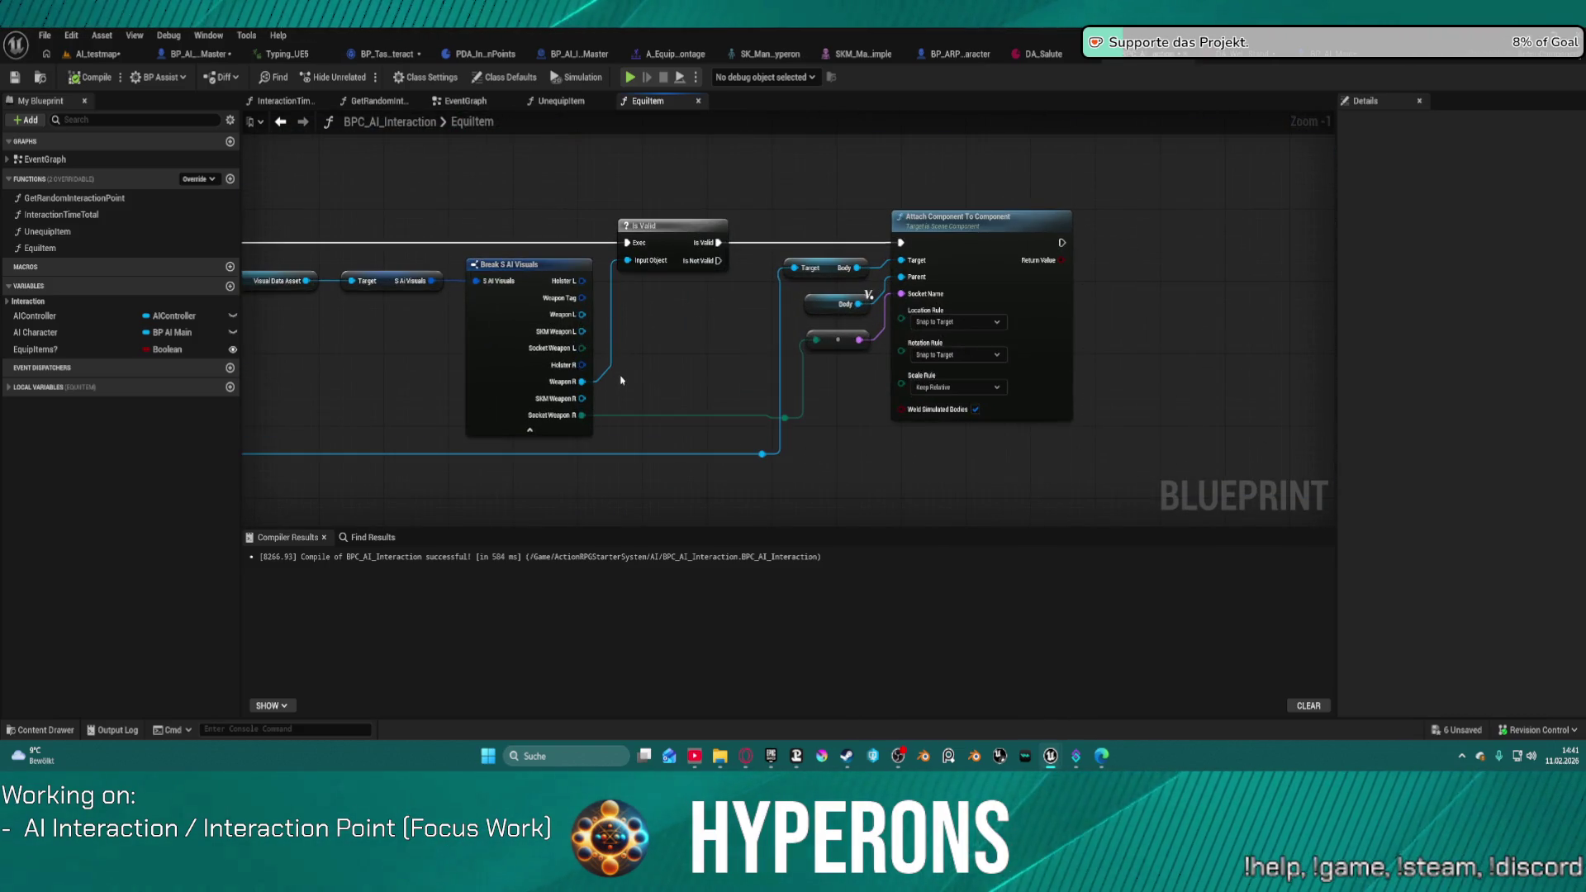
{"action": "mouse_move", "coordinate": [864, 411]}
{"action": "left_mouse_down"}
{"action": "mouse_move", "coordinate": [985, 401]}
{"action": "mouse_move", "coordinate": [949, 418]}
{"action": "mouse_move", "coordinate": [641, 396]}
{"action": "mouse_move", "coordinate": [628, 713]}
{"action": "mouse_move", "coordinate": [520, 671]}
{"action": "mouse_move", "coordinate": [4, 612]}
{"action": "mouse_move", "coordinate": [233, 572]}
{"action": "mouse_move", "coordinate": [533, 621]}
{"action": "left_mouse_up"}
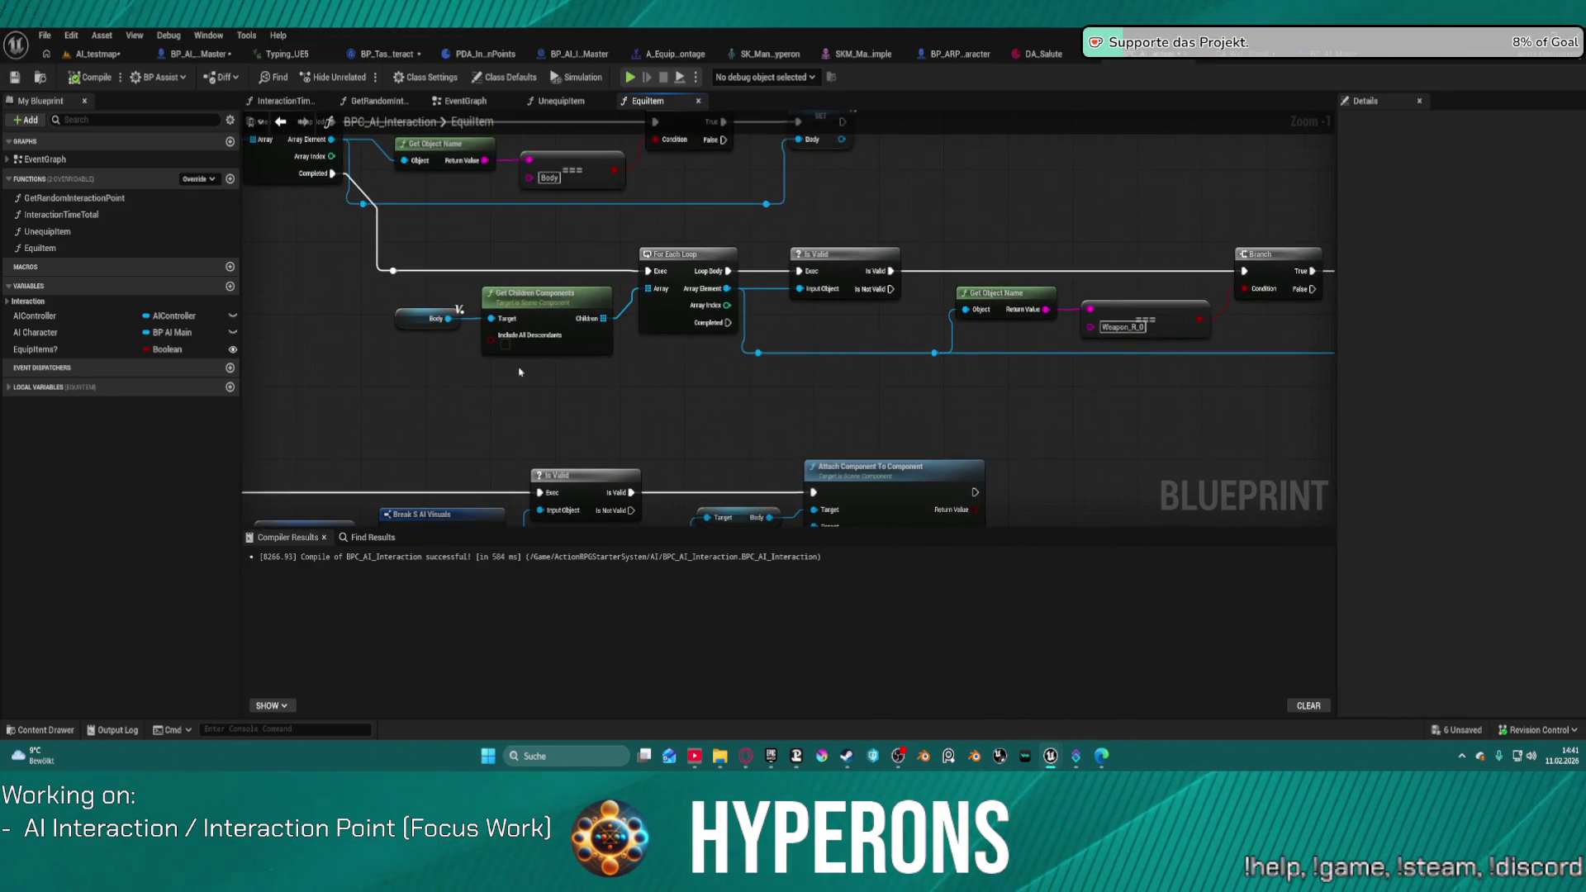
{"action": "left_click_drag", "start_coordinate": [750, 399], "coordinate": [923, 269]}
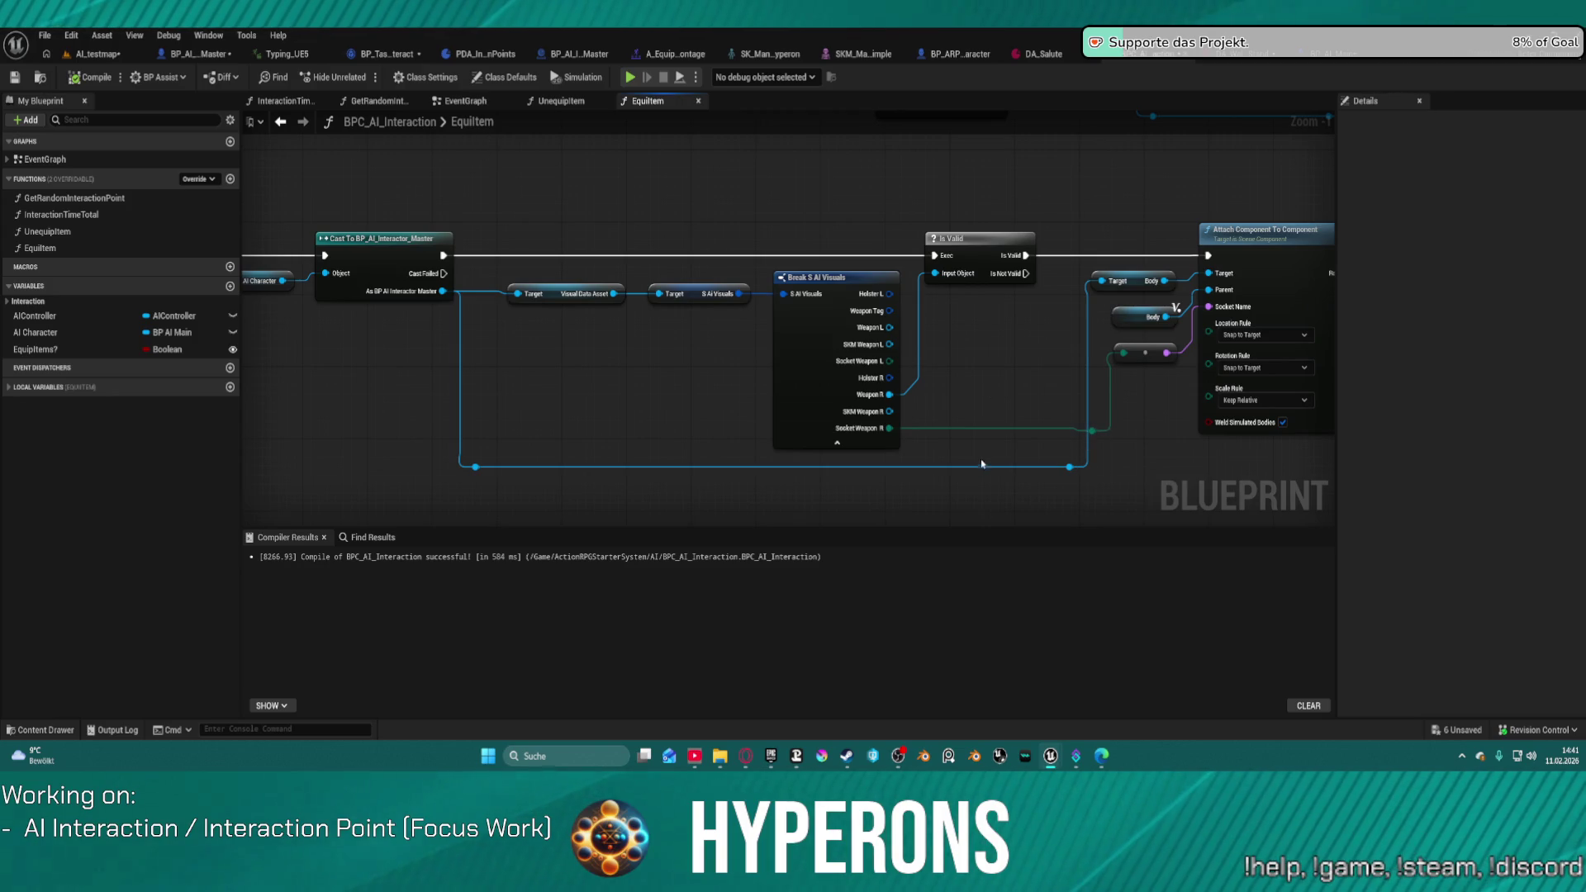
Step: From the reroute pin, add a Get SKM Weapon R 0 node found by searching 'weap'
{"action": "left_click_drag", "start_coordinate": [1069, 467], "coordinate": [1155, 493]}
{"action": "type", "text": "sk"}
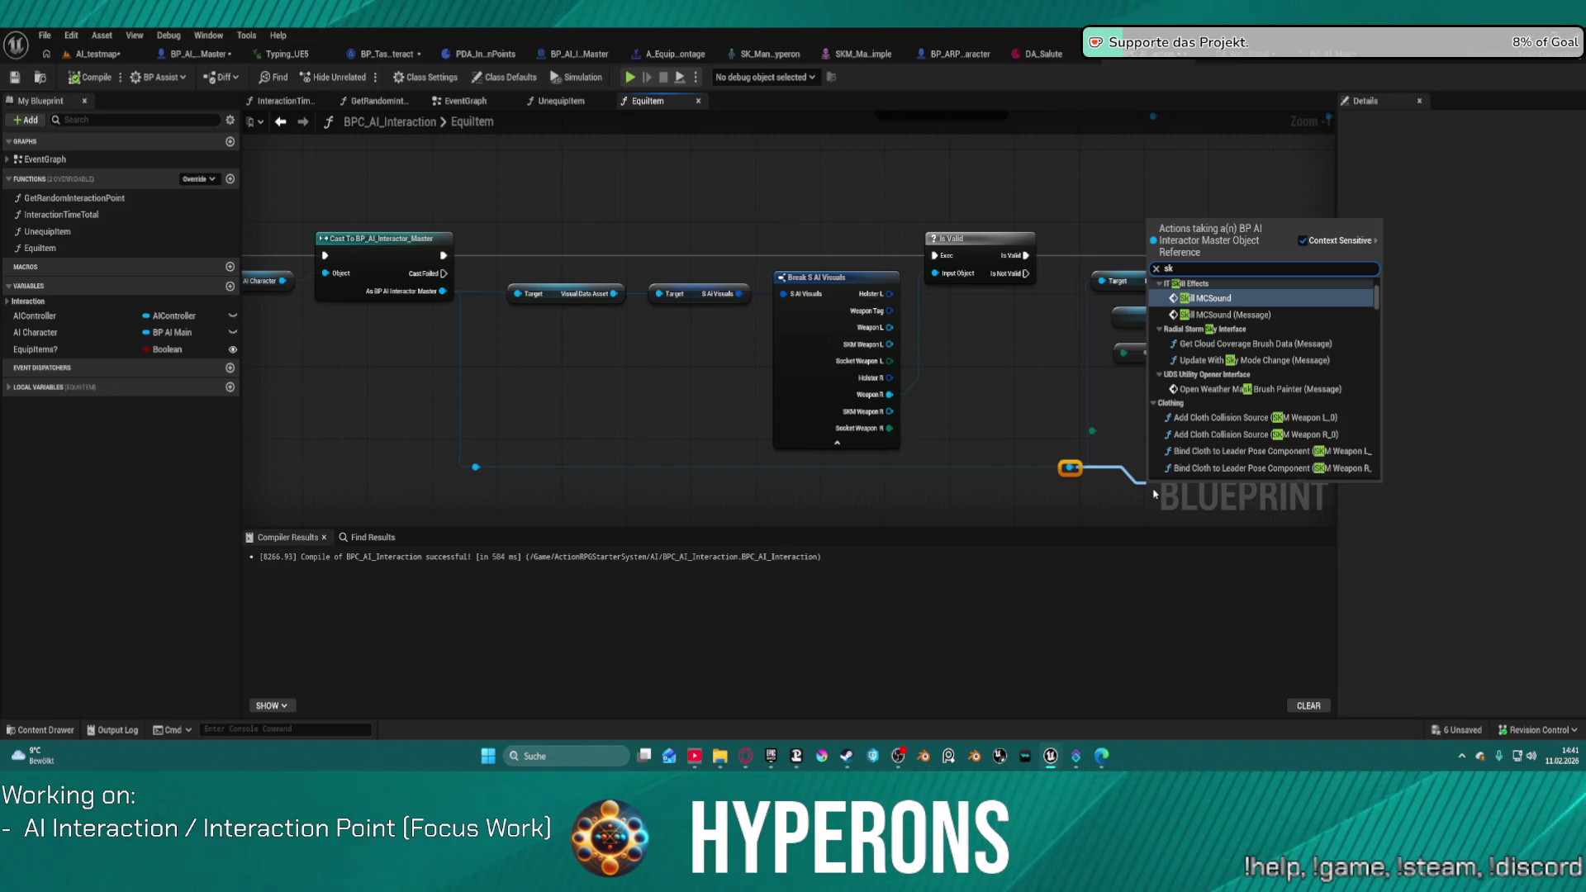
{"action": "type", "text": "m"}
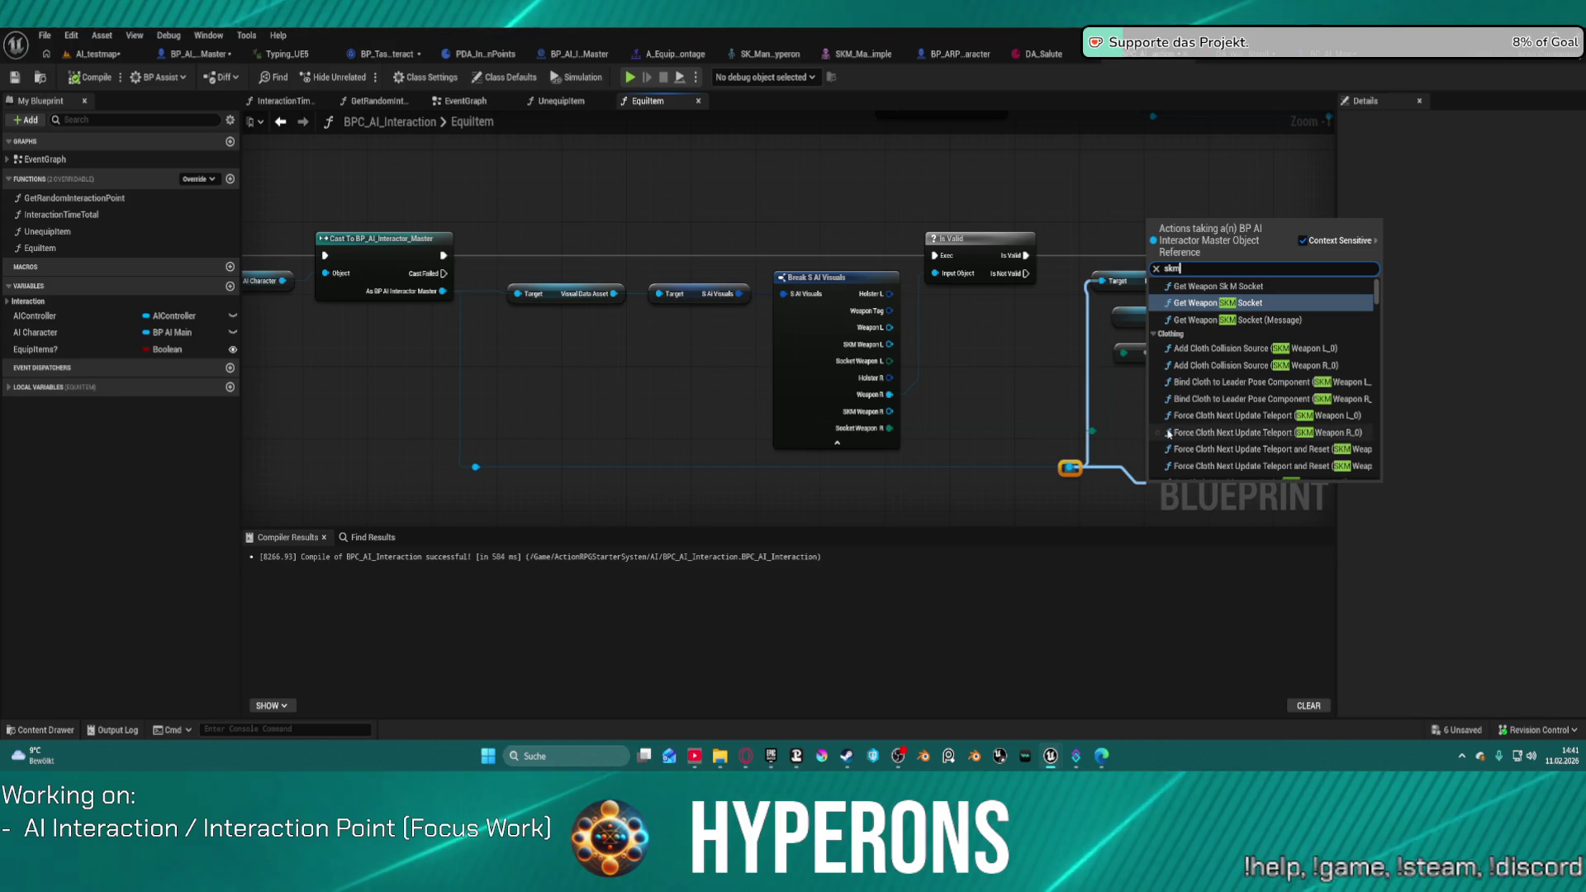
{"action": "key", "text": "BackSpace"}
{"action": "type", "text": "weap"}
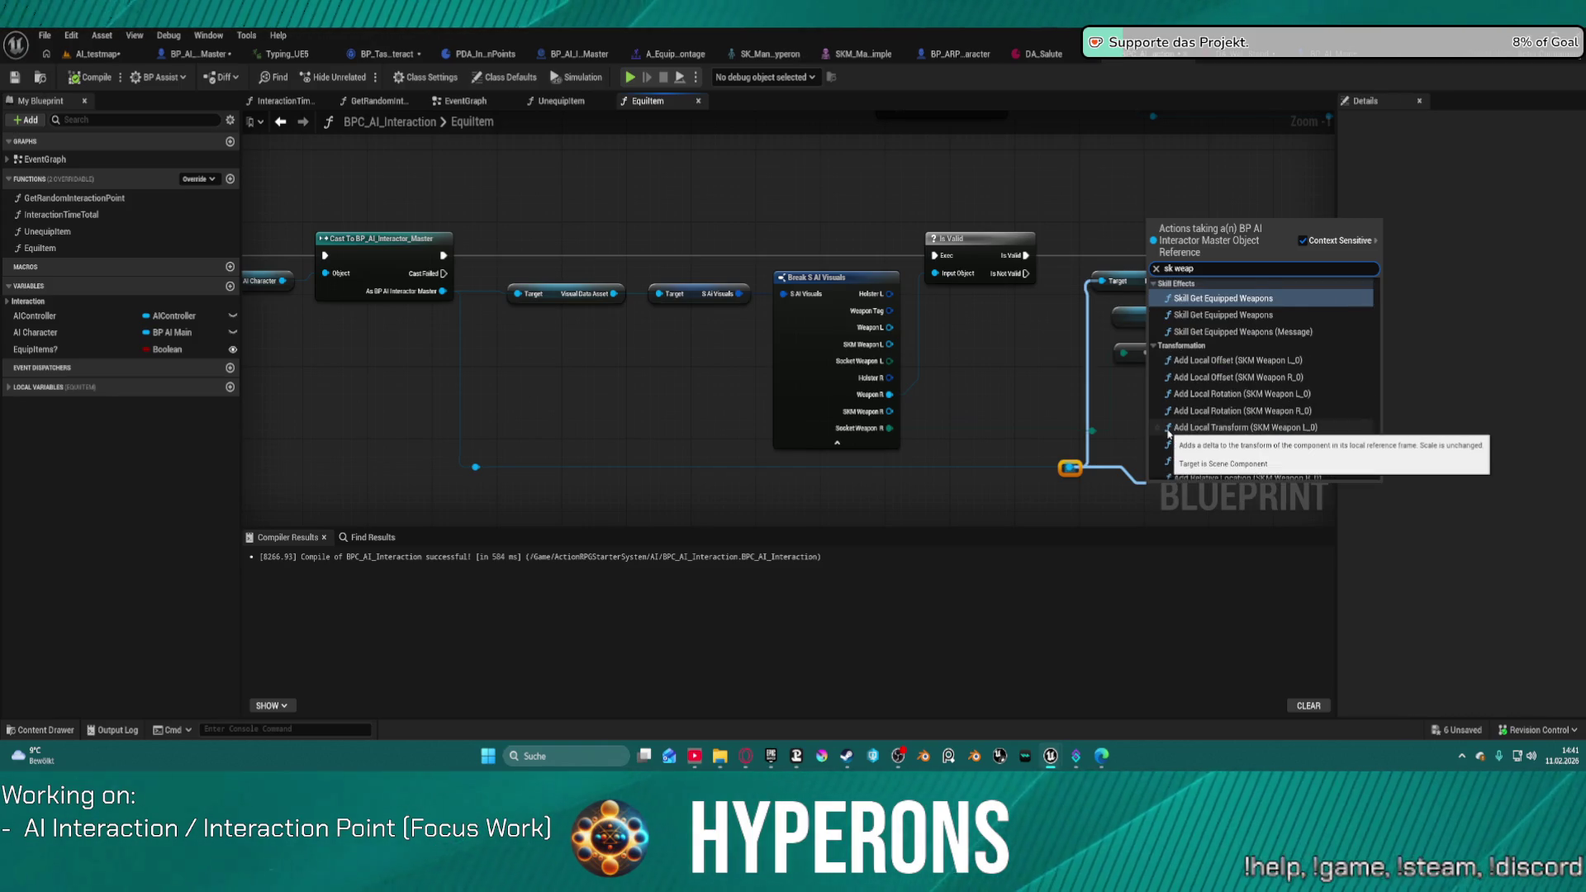
{"action": "scroll", "coordinate": [1331, 446], "scroll_direction": "down", "scroll_amount": 5}
{"action": "scroll", "coordinate": [1332, 446], "scroll_direction": "down", "scroll_amount": 10}
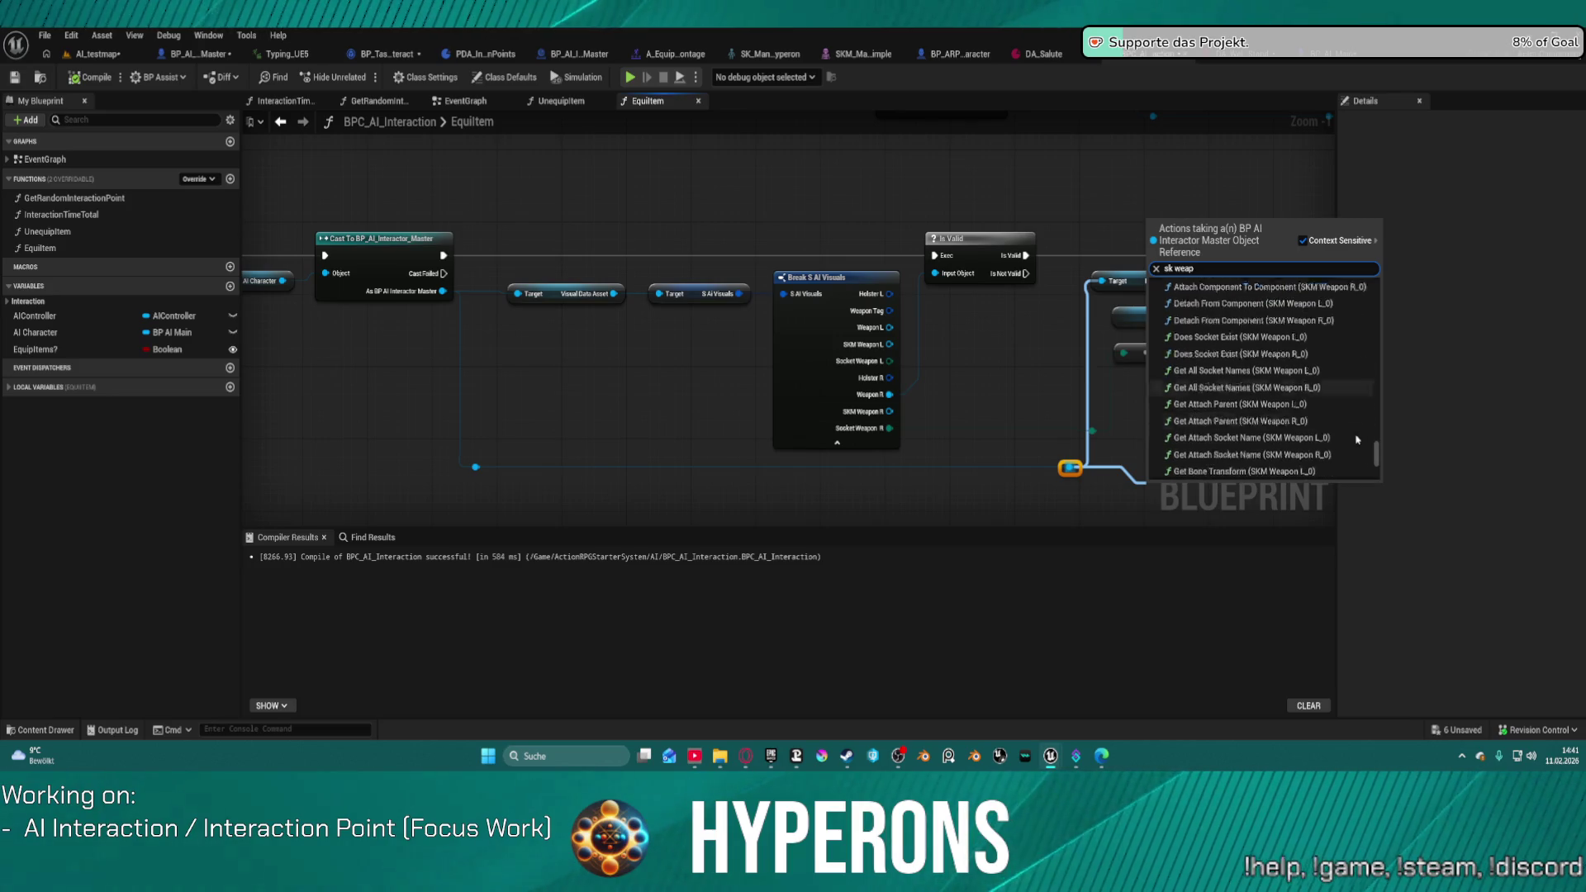
{"action": "scroll", "coordinate": [1357, 442], "scroll_direction": "down", "scroll_amount": 15}
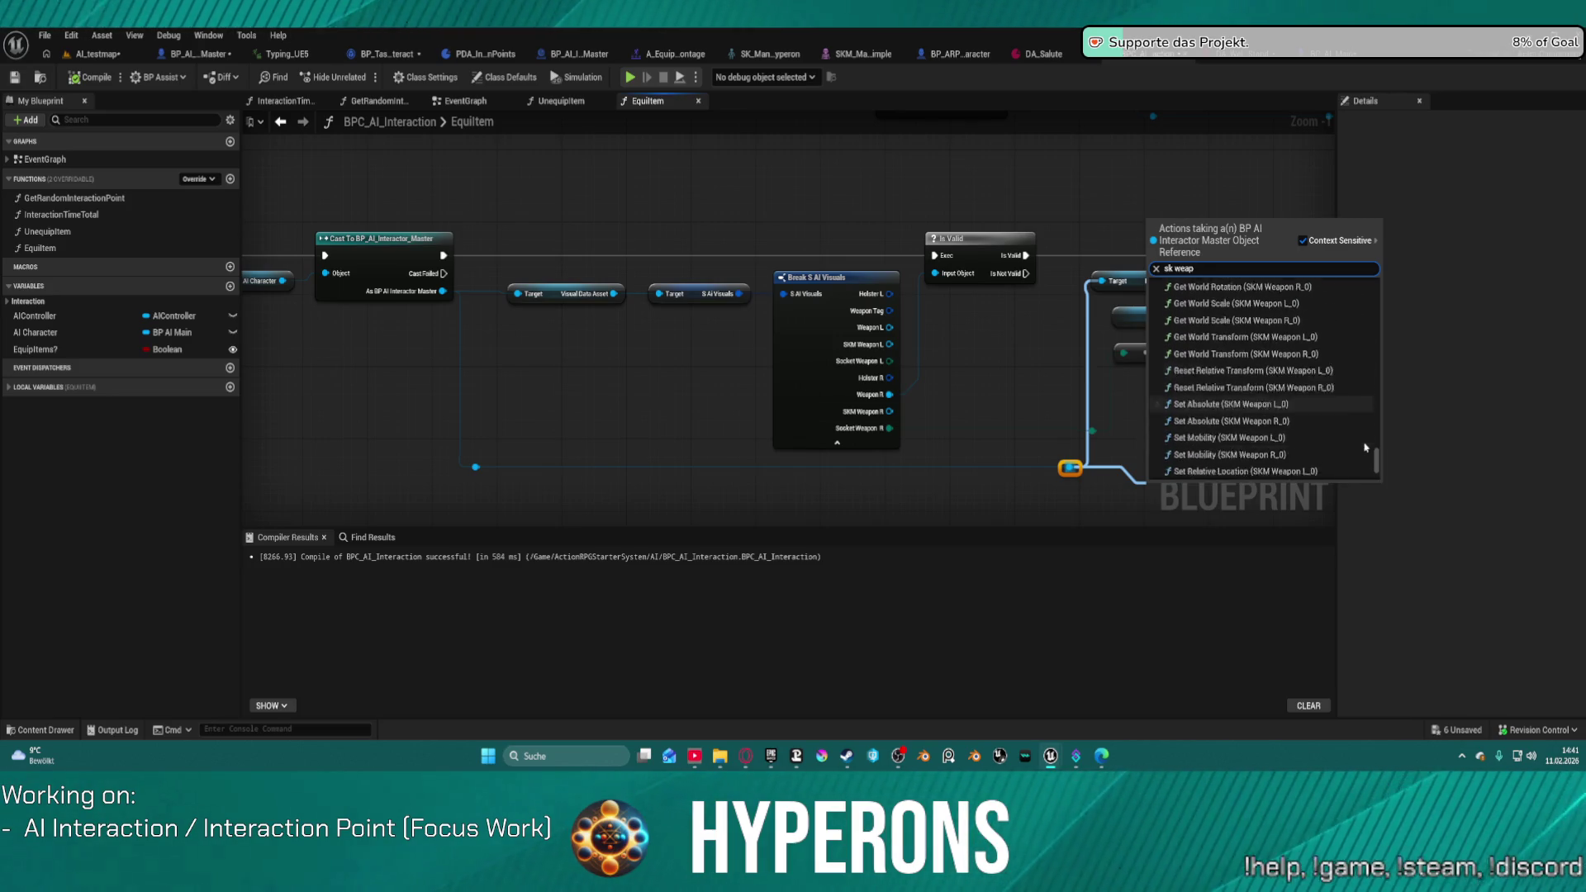
{"action": "scroll", "coordinate": [1367, 458], "scroll_direction": "down", "scroll_amount": 1}
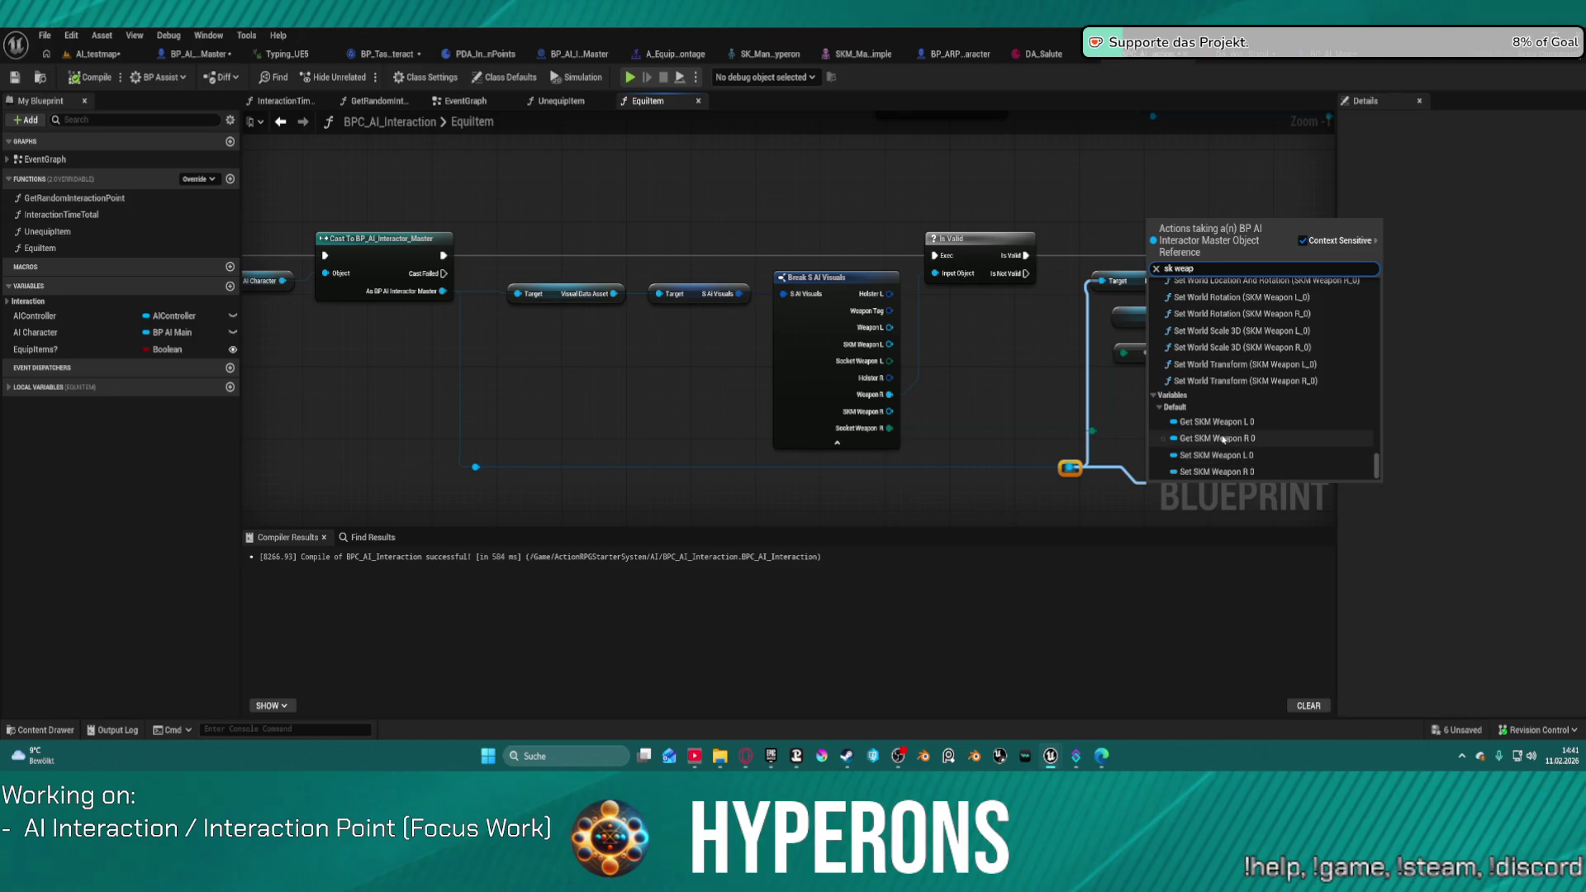
{"action": "left_click", "coordinate": [1249, 439]}
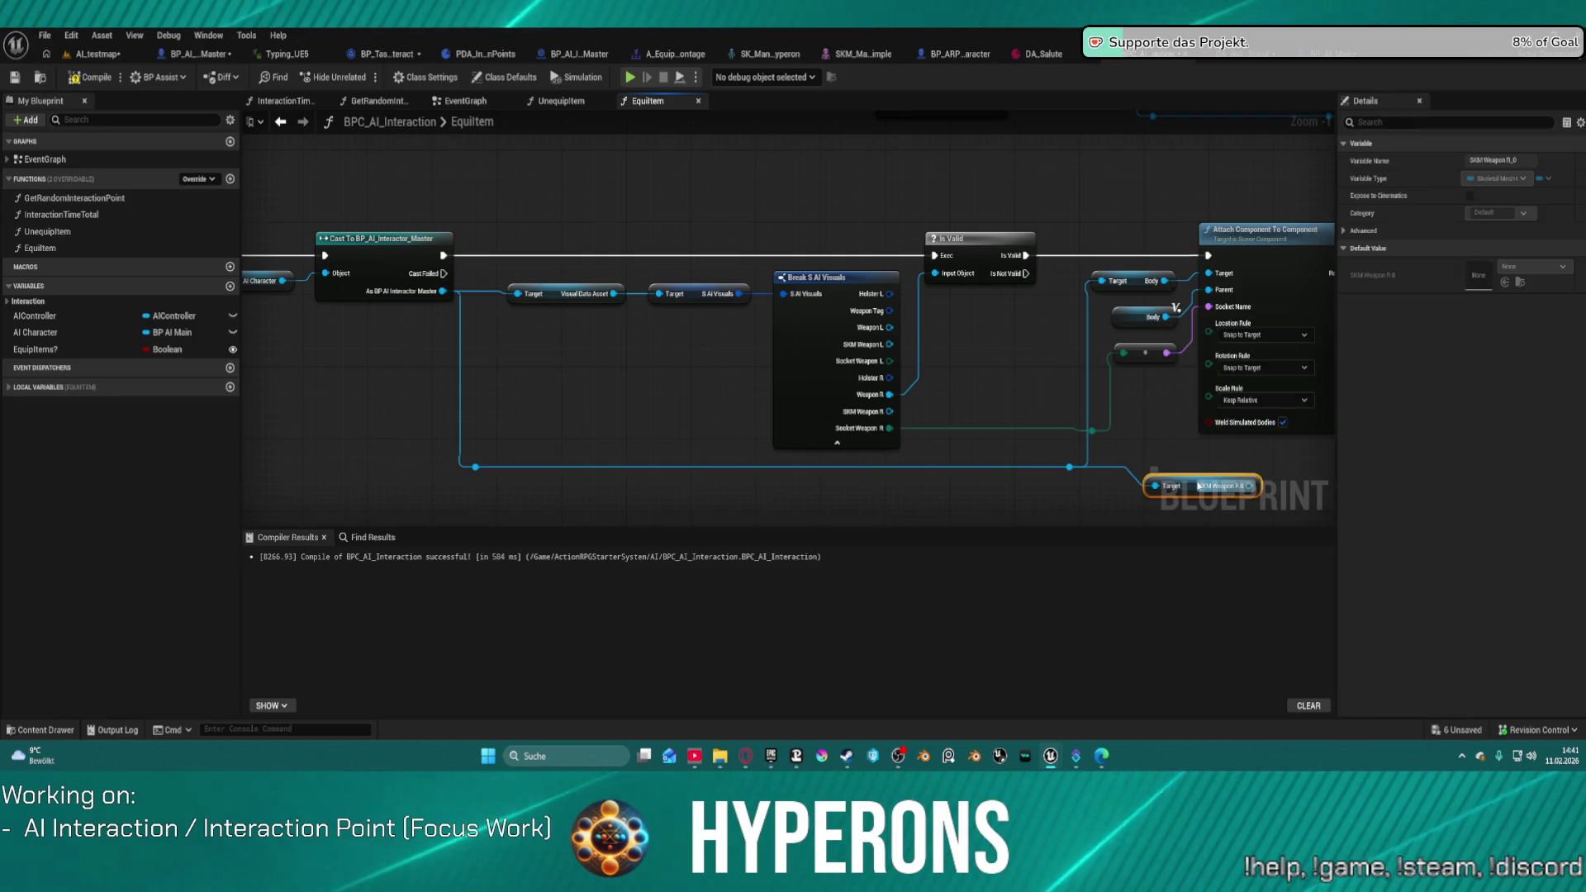
Step: Delete the old Body getter and wire SKM Weapon R 0 into the Is Valid input
{"action": "mouse_move", "coordinate": [1123, 476]}
{"action": "left_mouse_down"}
{"action": "mouse_move", "coordinate": [962, 397]}
{"action": "mouse_move", "coordinate": [969, 350]}
{"action": "mouse_move", "coordinate": [1209, 273]}
{"action": "left_mouse_up"}
{"action": "left_click_drag", "start_coordinate": [1096, 269], "coordinate": [1176, 305]}
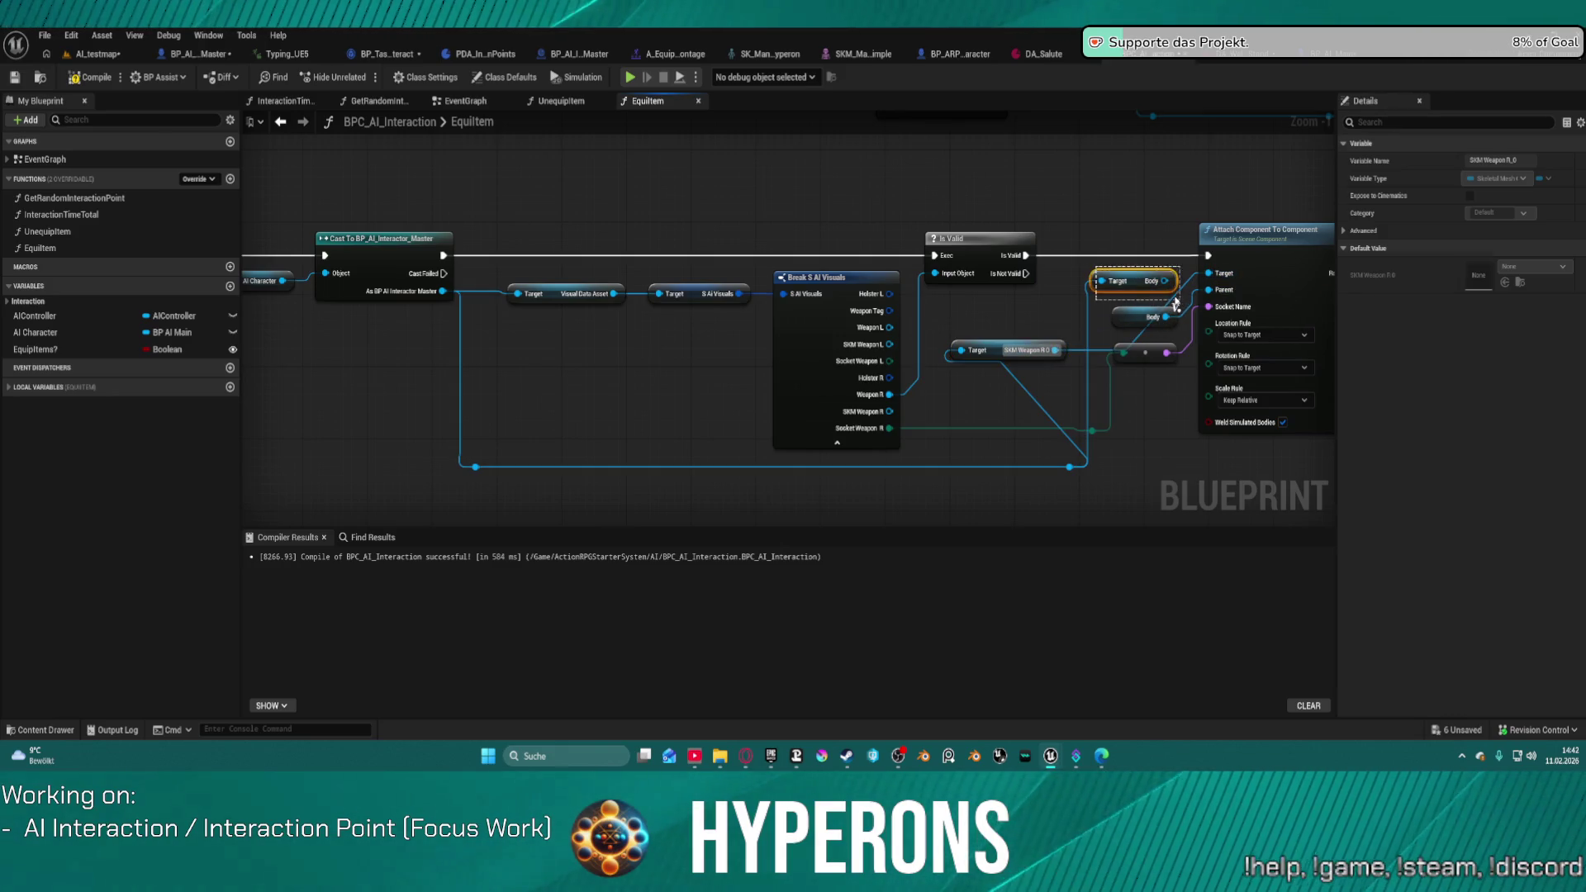
{"action": "key", "text": "Delete"}
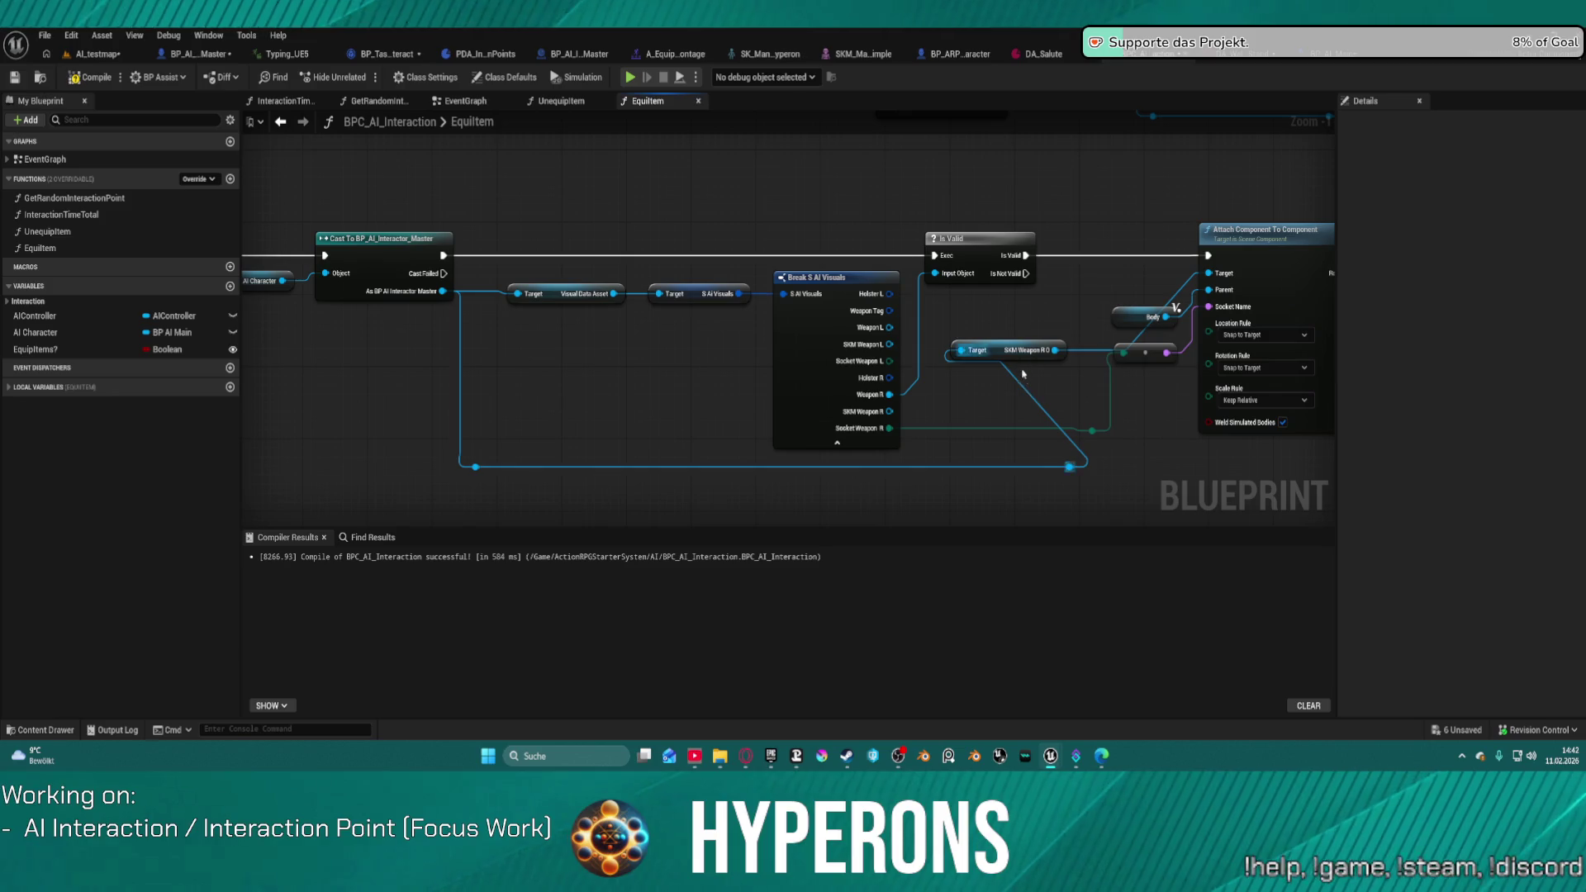
{"action": "mouse_move", "coordinate": [593, 271]}
{"action": "left_mouse_down"}
{"action": "mouse_move", "coordinate": [793, 351]}
{"action": "mouse_move", "coordinate": [833, 285]}
{"action": "left_mouse_up"}
{"action": "mouse_move", "coordinate": [1054, 350]}
{"action": "left_mouse_down"}
{"action": "mouse_move", "coordinate": [1049, 311]}
{"action": "mouse_move", "coordinate": [936, 281]}
{"action": "left_mouse_up"}
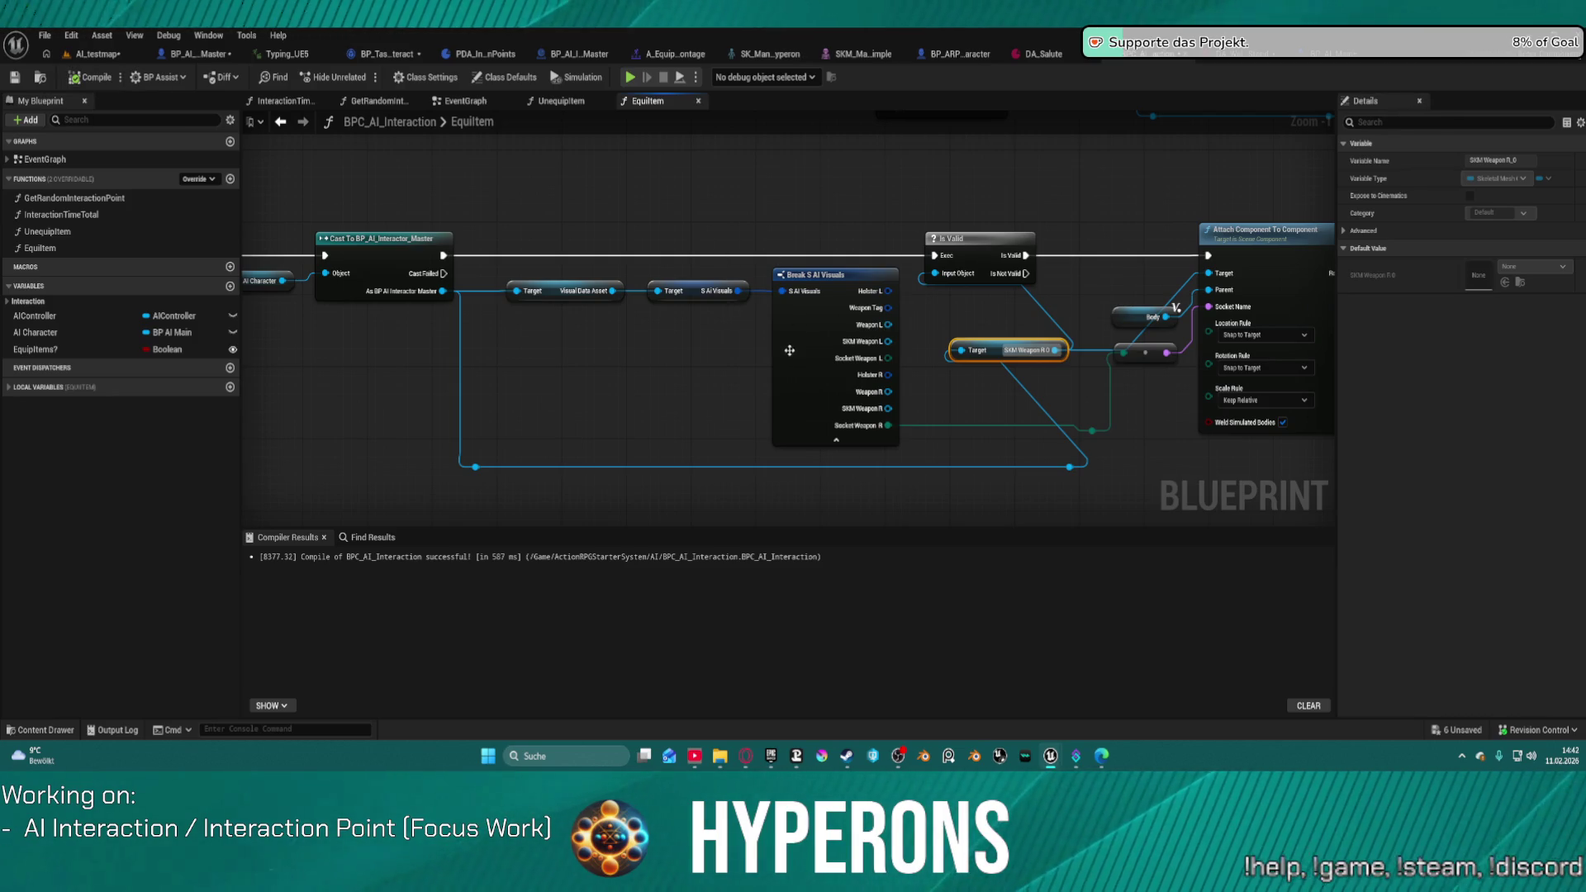
{"action": "left_click", "coordinate": [810, 307]}
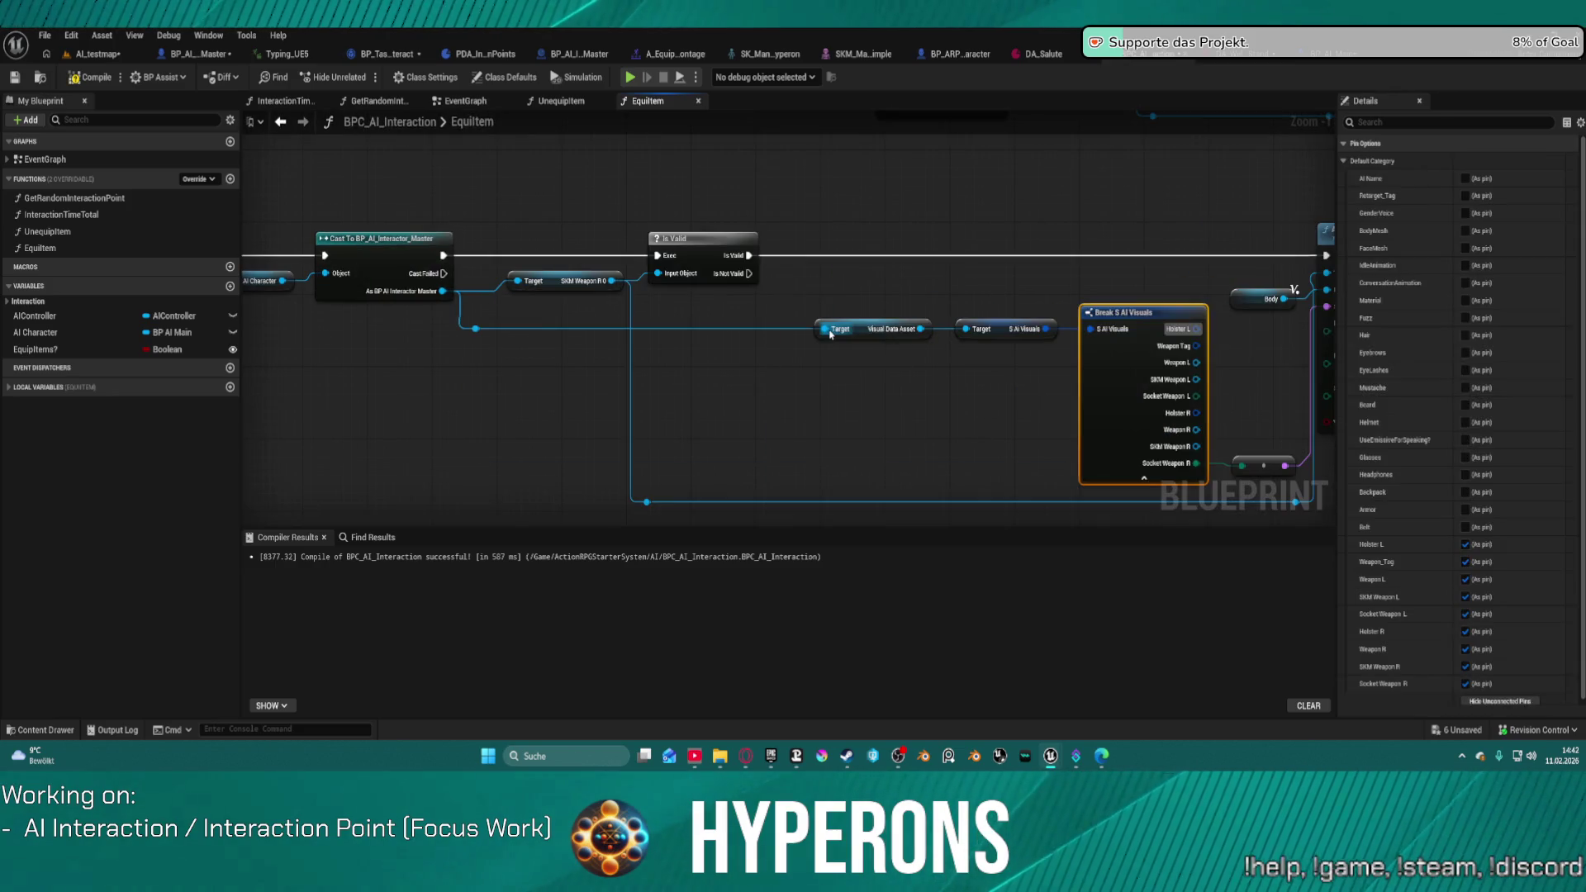
Step: Review the full EquipItem graph, then switch to the BP_AI_Interactor_Master event graph
{"action": "left_click_drag", "start_coordinate": [691, 326], "coordinate": [693, 326]}
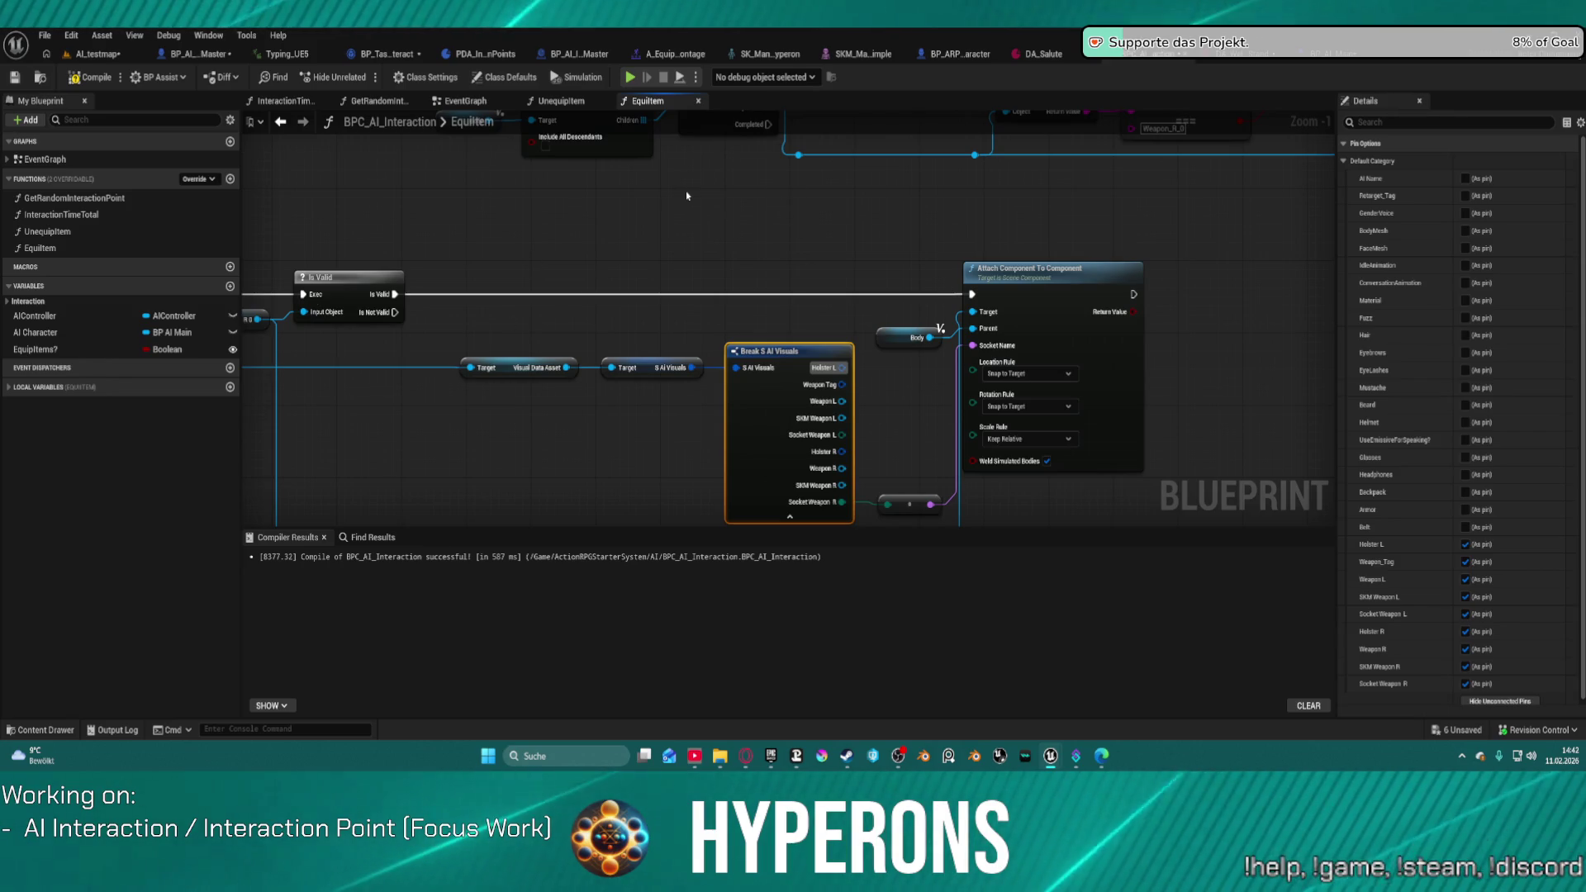
{"action": "scroll", "coordinate": [686, 191], "scroll_direction": "down", "scroll_amount": 4}
{"action": "mouse_move", "coordinate": [831, 281]}
{"action": "left_mouse_down"}
{"action": "mouse_move", "coordinate": [822, 388]}
{"action": "mouse_move", "coordinate": [818, 323]}
{"action": "left_mouse_up"}
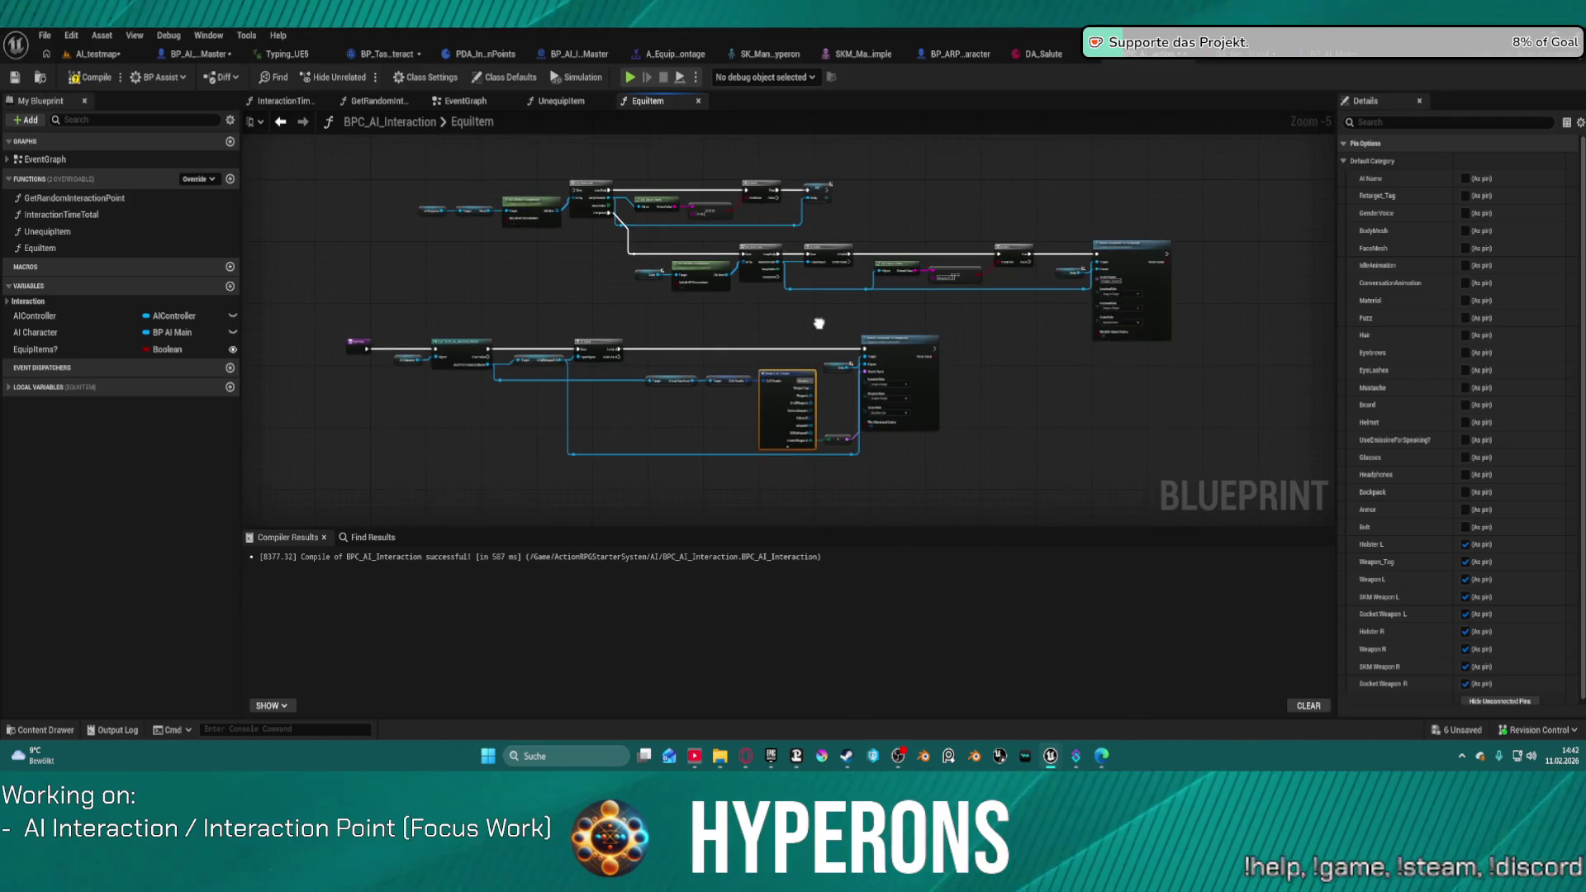
{"action": "scroll", "coordinate": [770, 288], "scroll_direction": "up", "scroll_amount": 5}
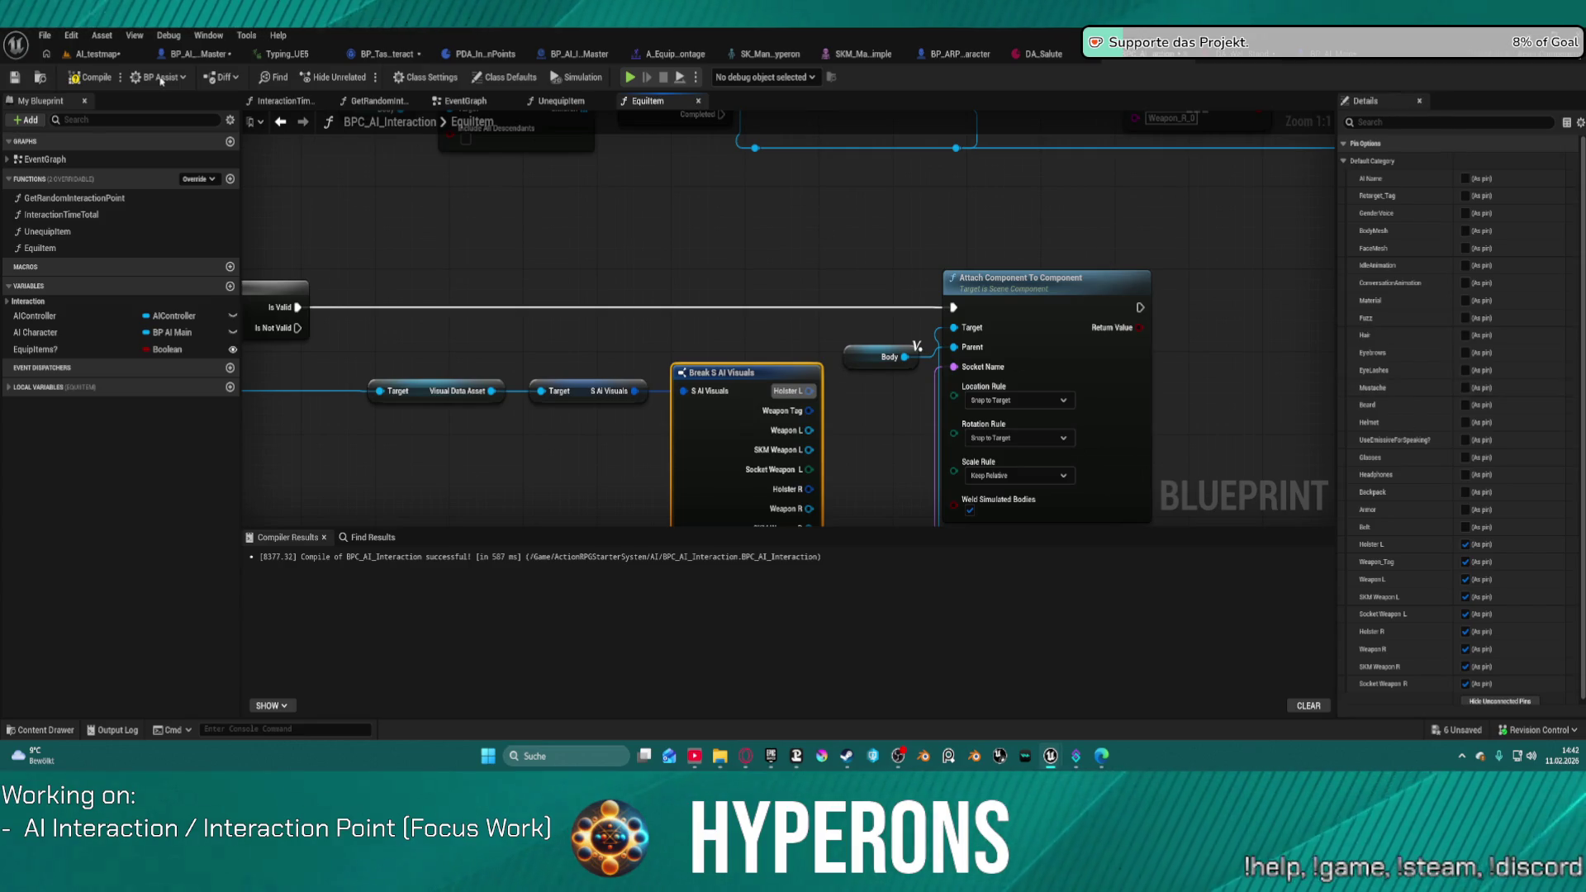
{"action": "left_click_drag", "start_coordinate": [692, 347], "coordinate": [768, 150]}
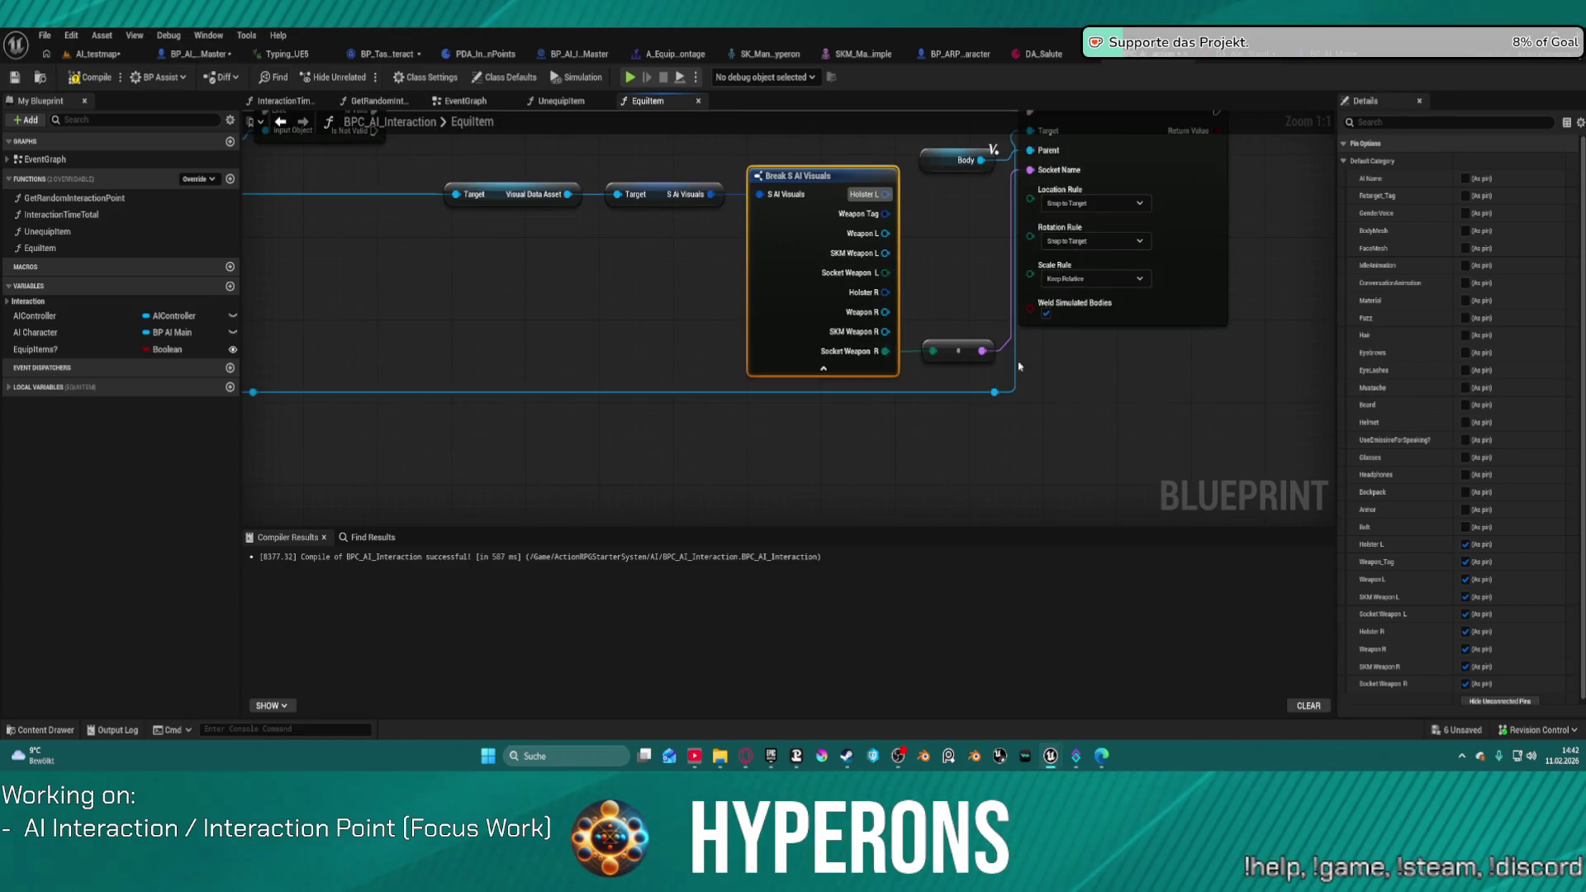
{"action": "left_click", "coordinate": [199, 54]}
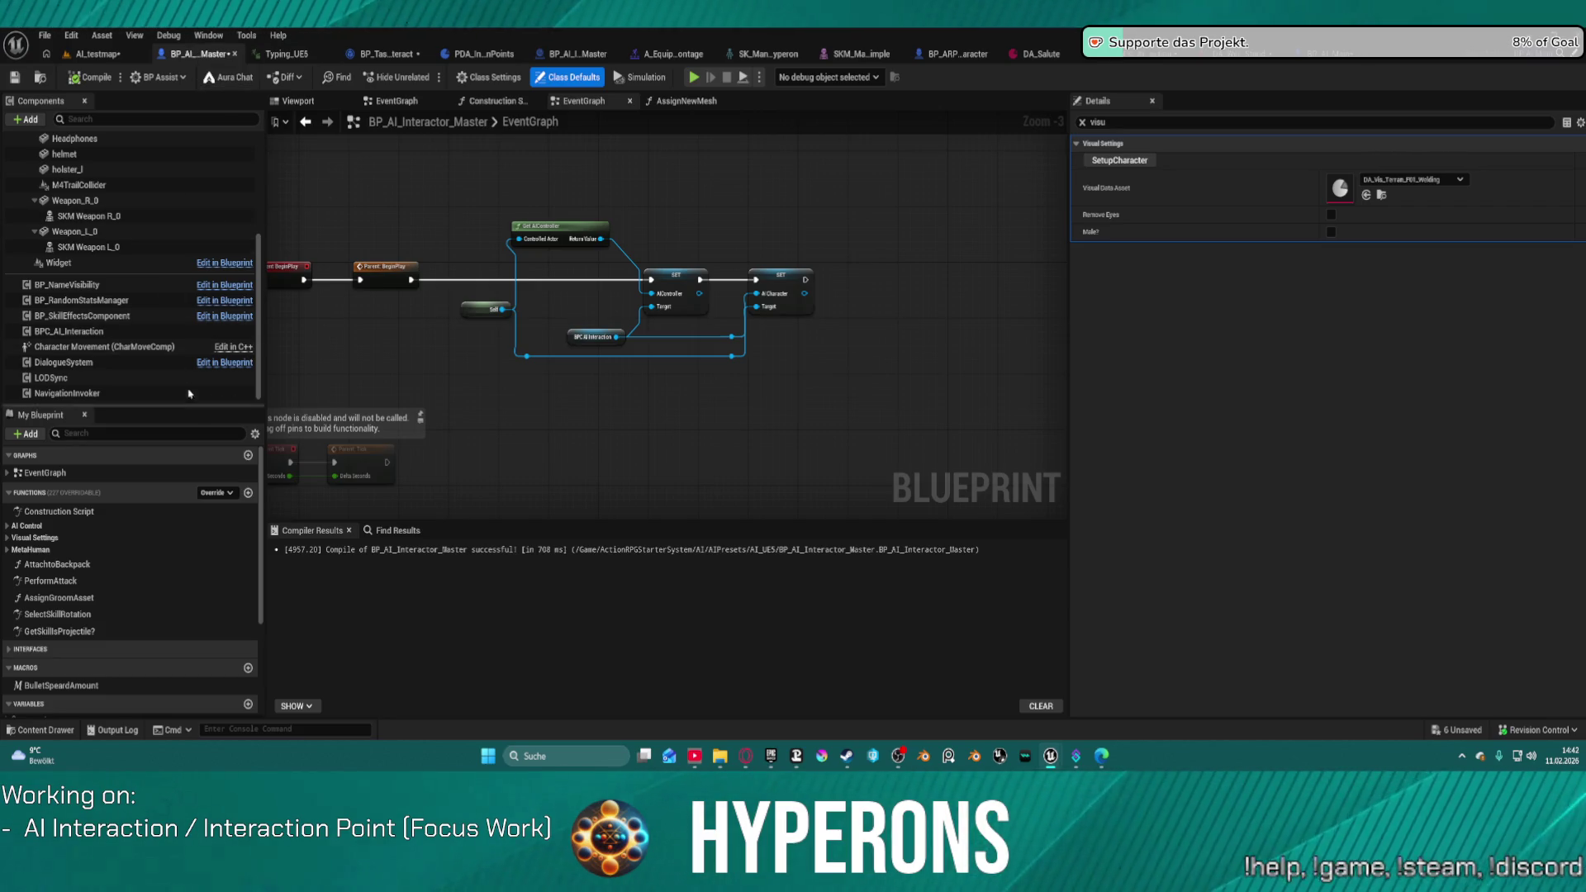
Step: Open the SetupCharacter function from BP_AI_Interactor_Master's Construction Script
{"action": "double_click", "coordinate": [69, 513]}
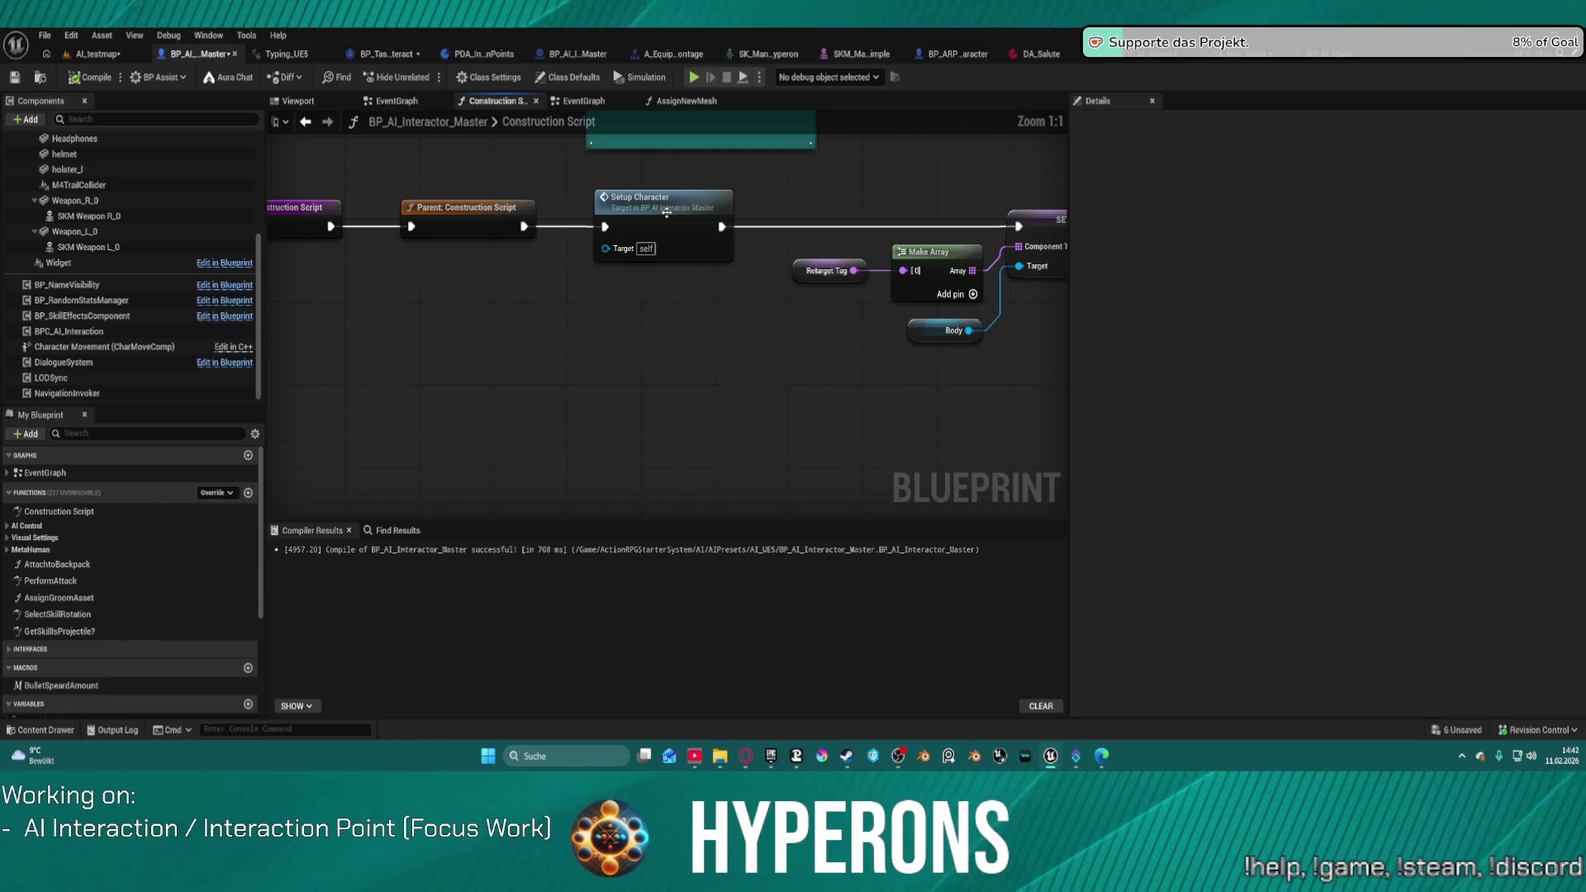
{"action": "double_click", "coordinate": [666, 212]}
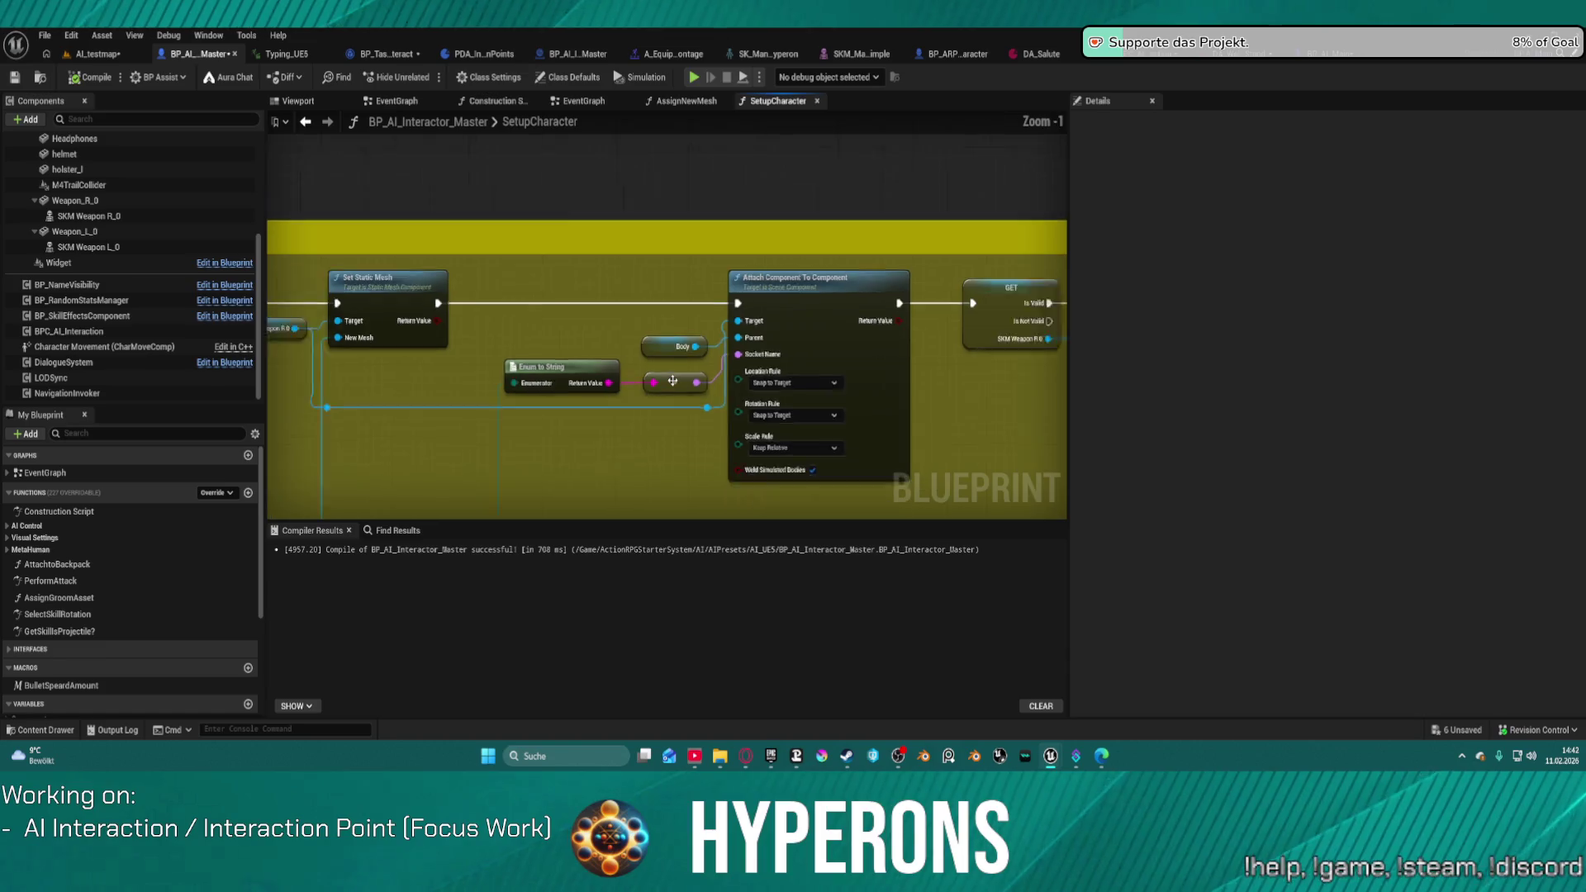
{"action": "scroll", "coordinate": [673, 381], "scroll_direction": "down", "scroll_amount": 2}
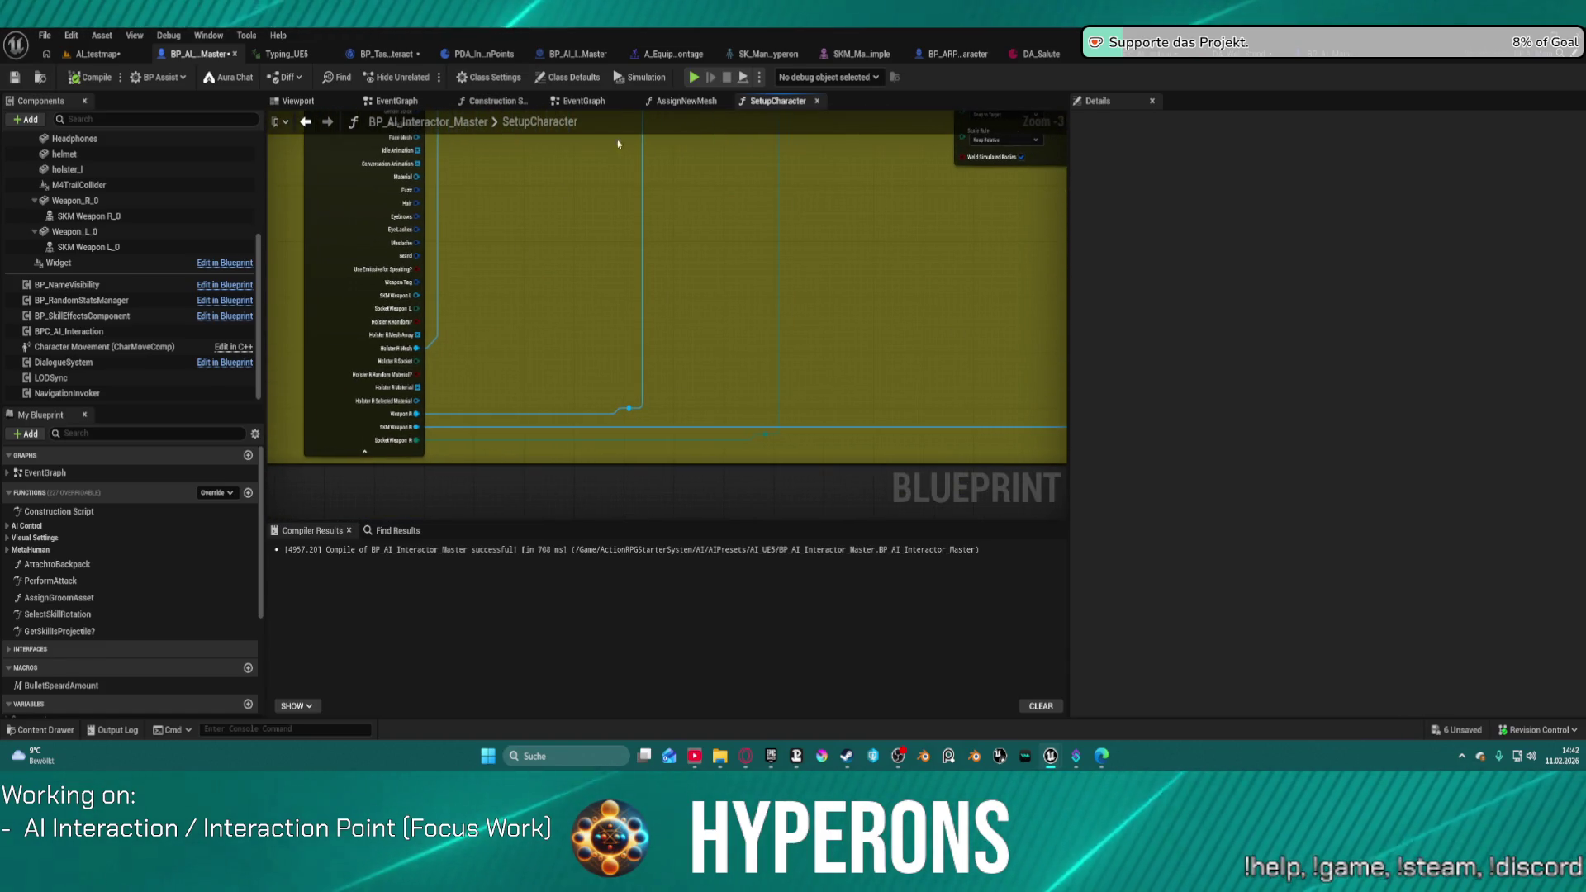
{"action": "mouse_move", "coordinate": [866, 259]}
{"action": "left_mouse_down"}
{"action": "mouse_move", "coordinate": [711, 254]}
{"action": "mouse_move", "coordinate": [758, 413]}
{"action": "mouse_move", "coordinate": [686, 301]}
{"action": "left_mouse_up"}
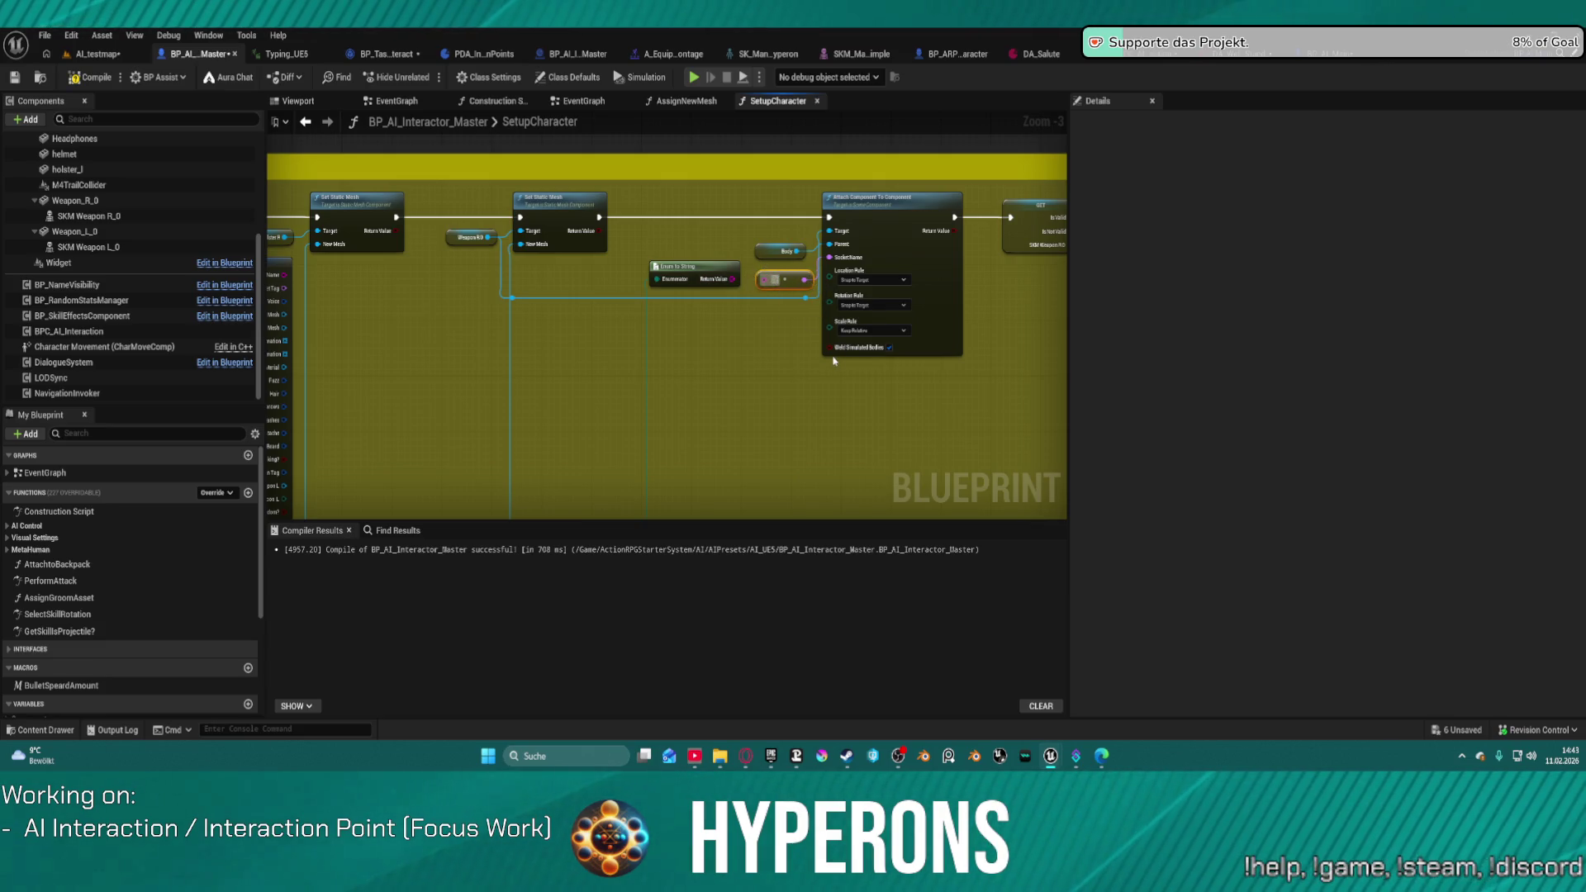
Step: Enter 'Pelvis' as the socket name string, then return to the AI_testmap level
{"action": "type", "text": "Pelvis"}
{"action": "left_click", "coordinate": [759, 279]}
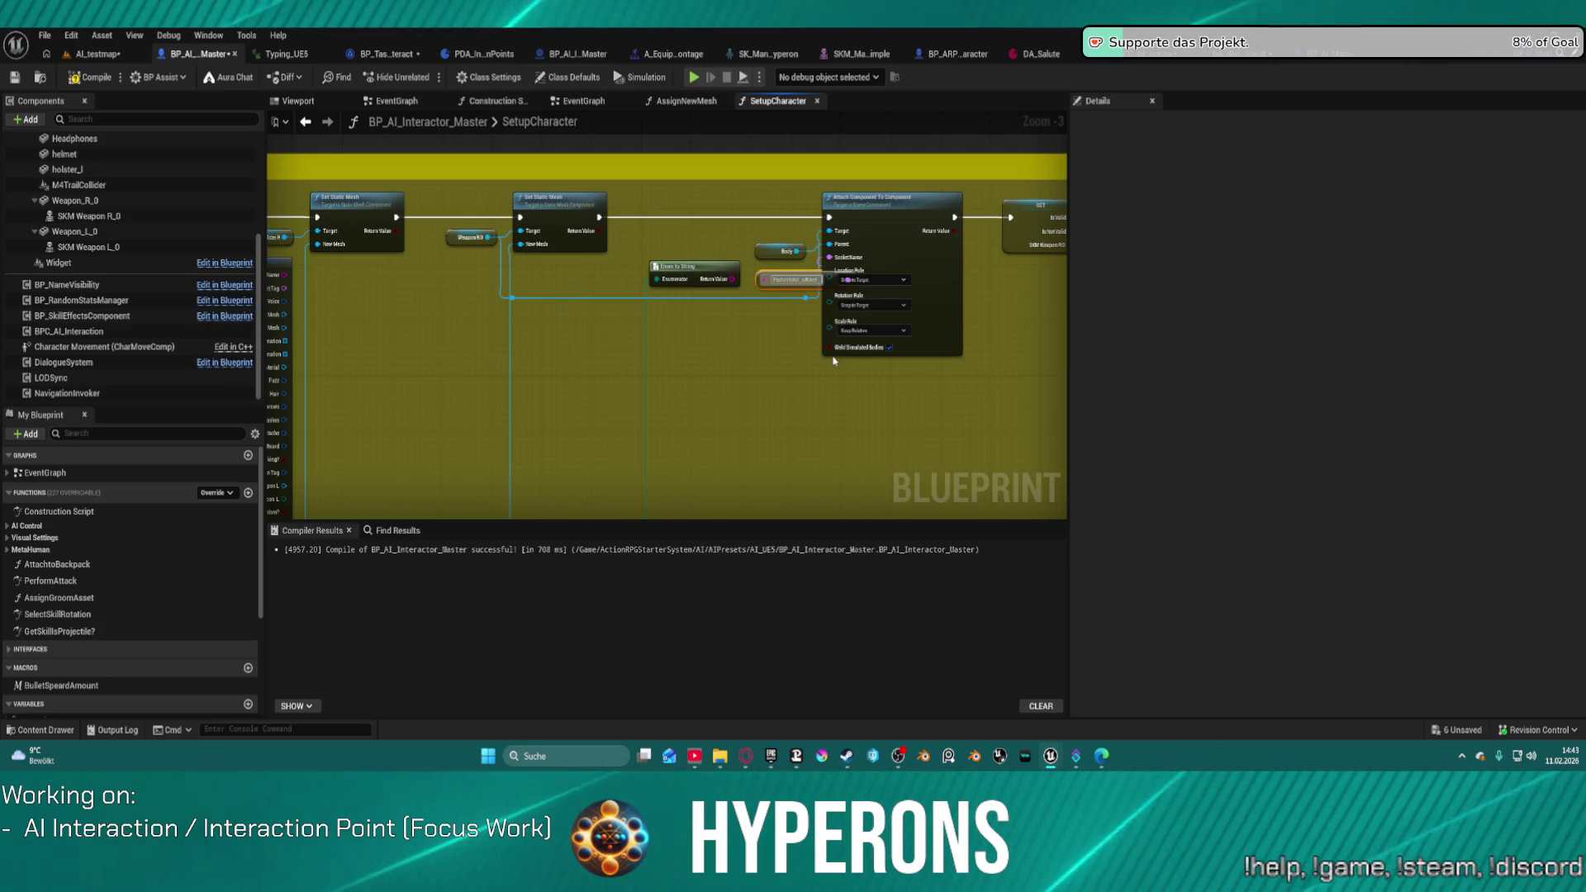
{"action": "left_click_drag", "start_coordinate": [760, 279], "coordinate": [694, 329]}
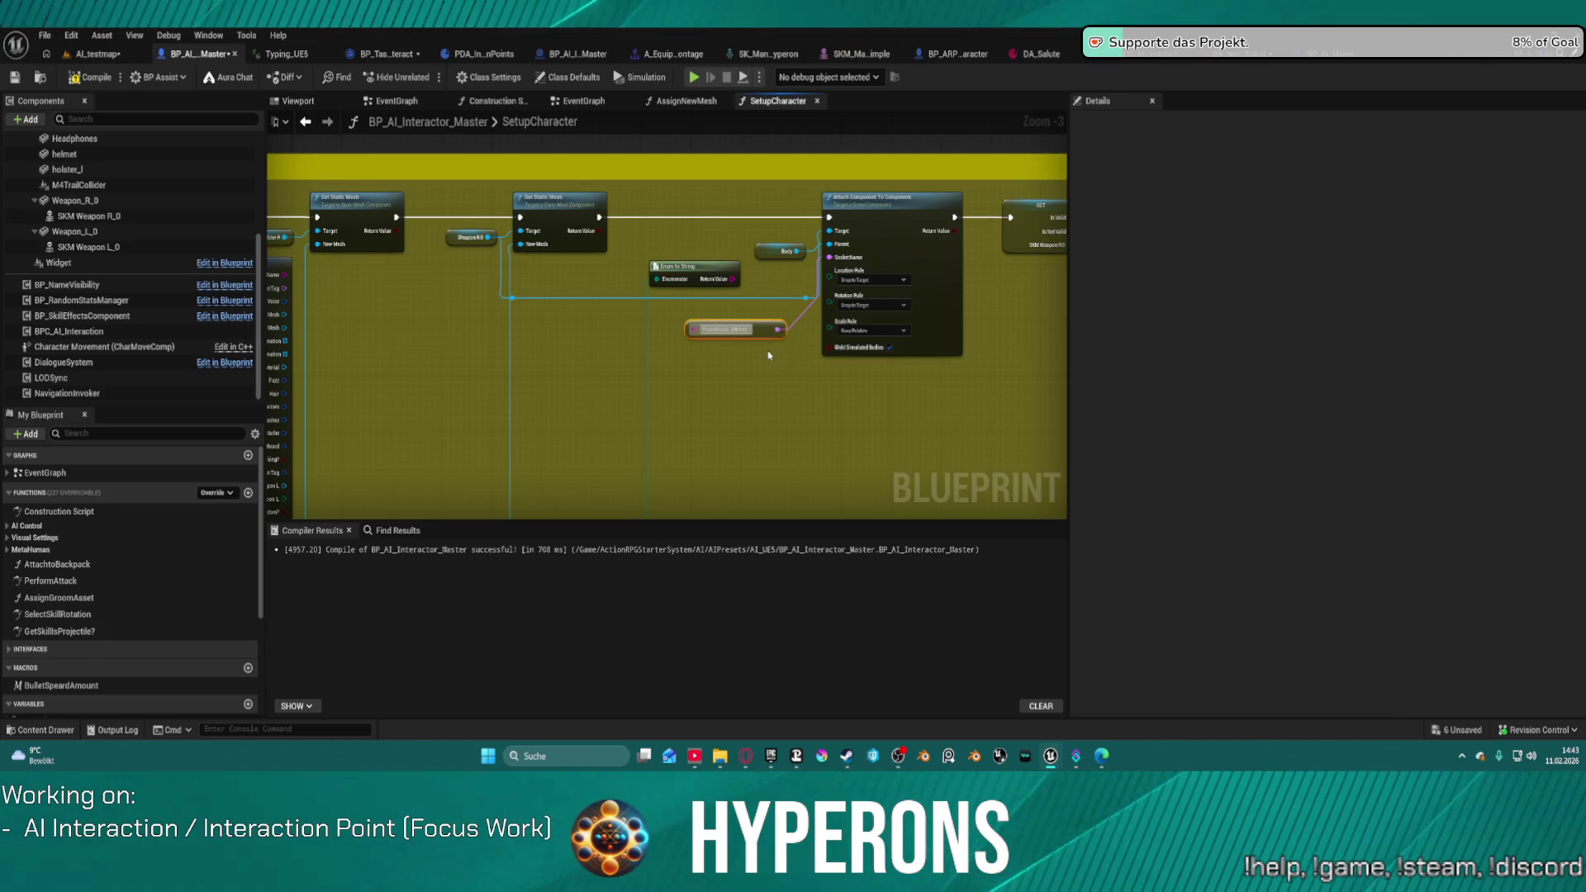
{"action": "left_click", "coordinate": [723, 335]}
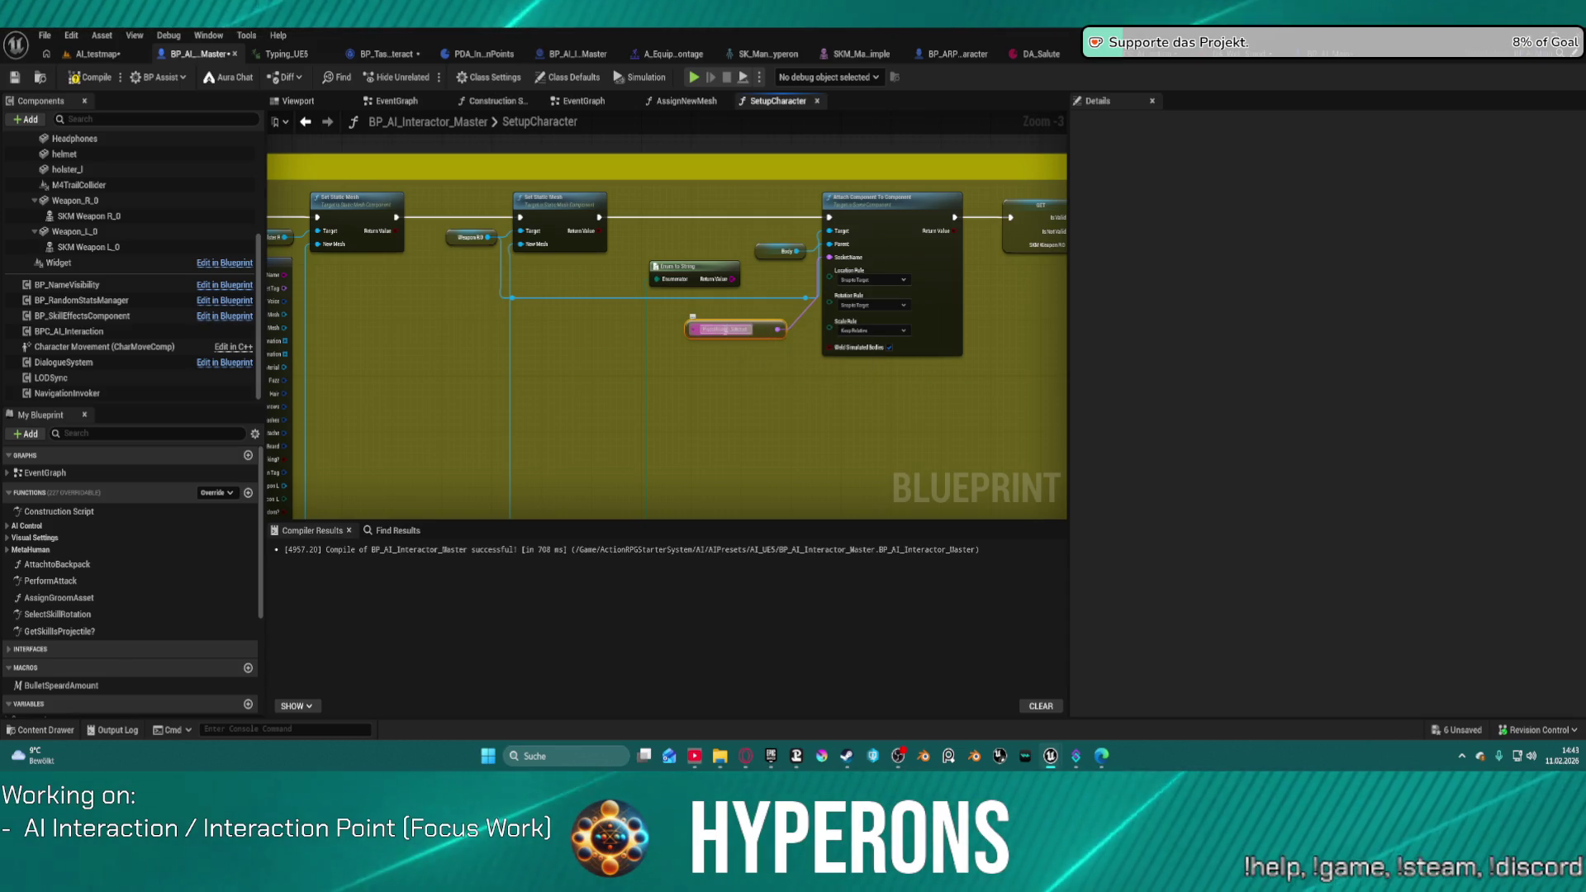
{"action": "scroll", "coordinate": [724, 329], "scroll_direction": "up", "scroll_amount": 3}
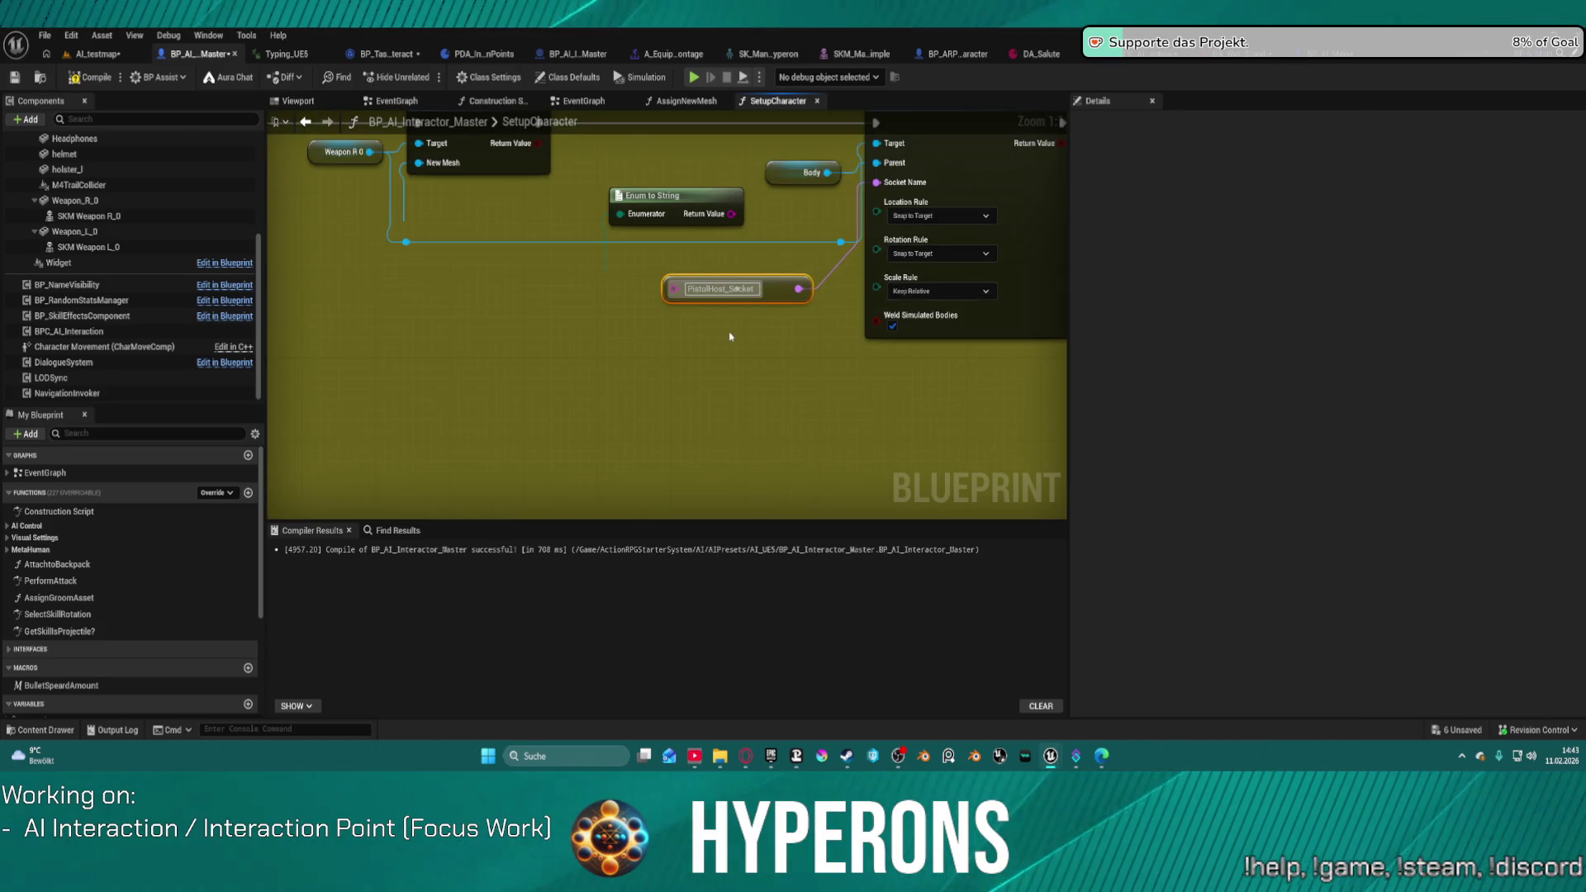
{"action": "left_click", "coordinate": [103, 56]}
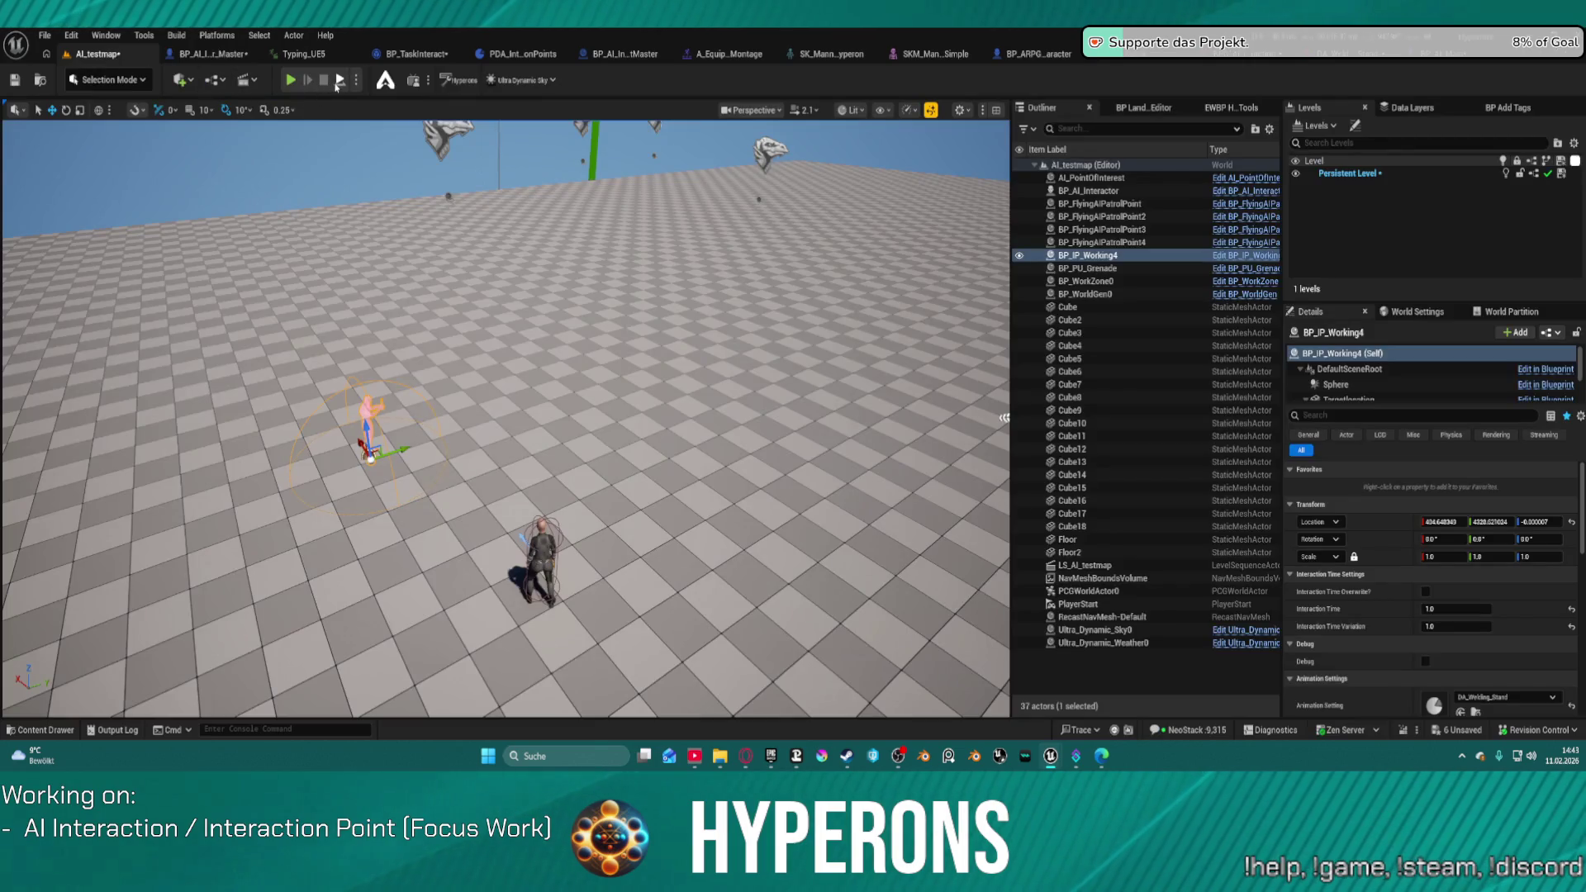
Step: Play-test the level, then nudge the interaction point slightly along Y
{"action": "key", "text": "alt+p"}
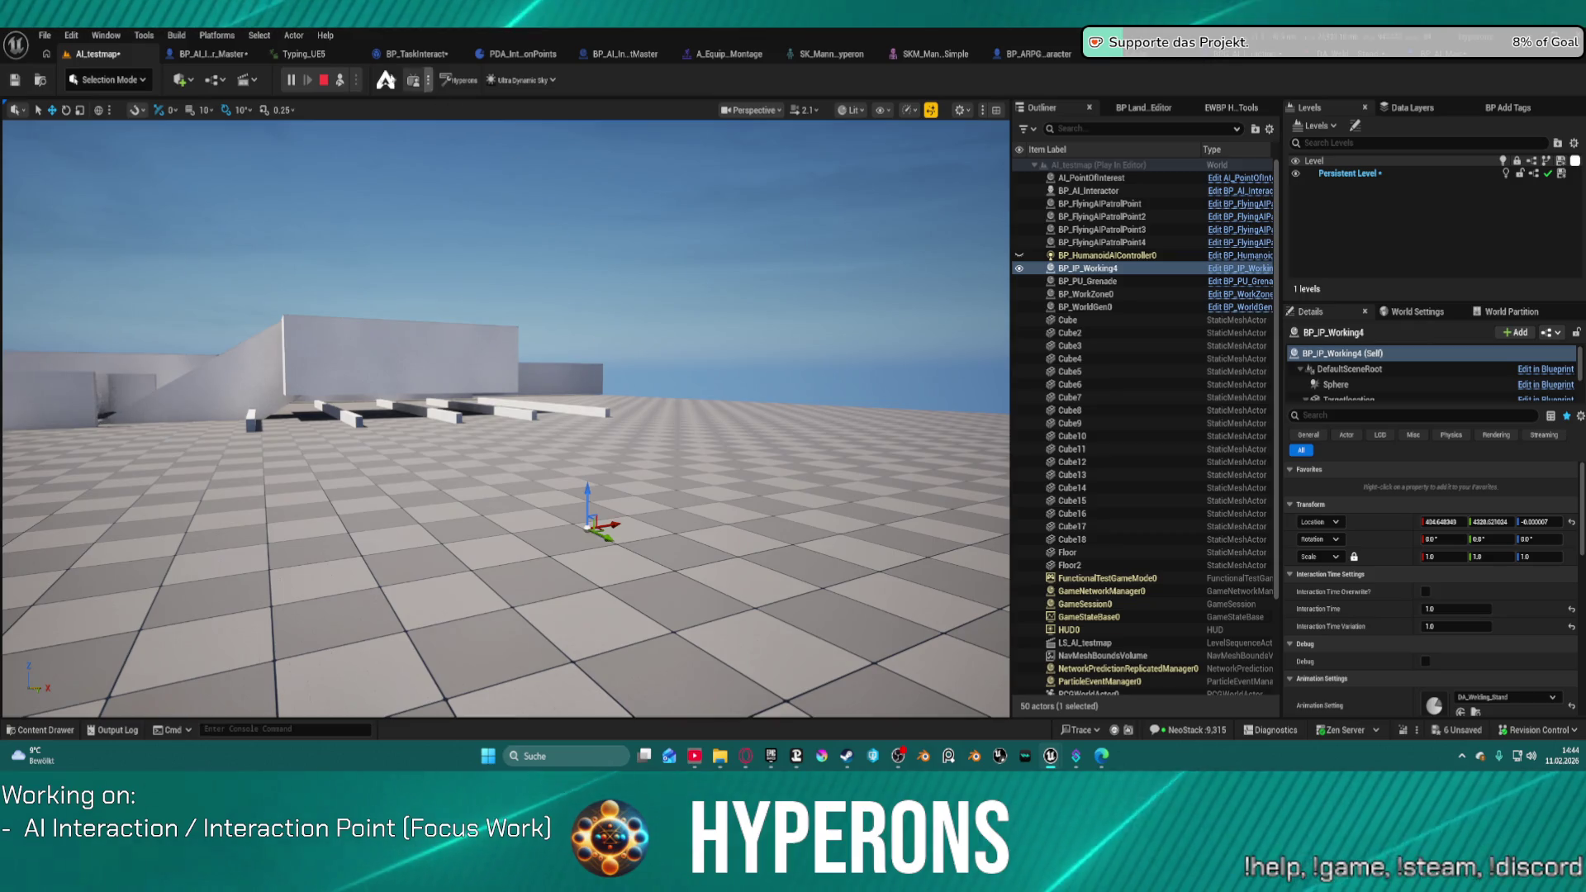
{"action": "key", "text": "Escape"}
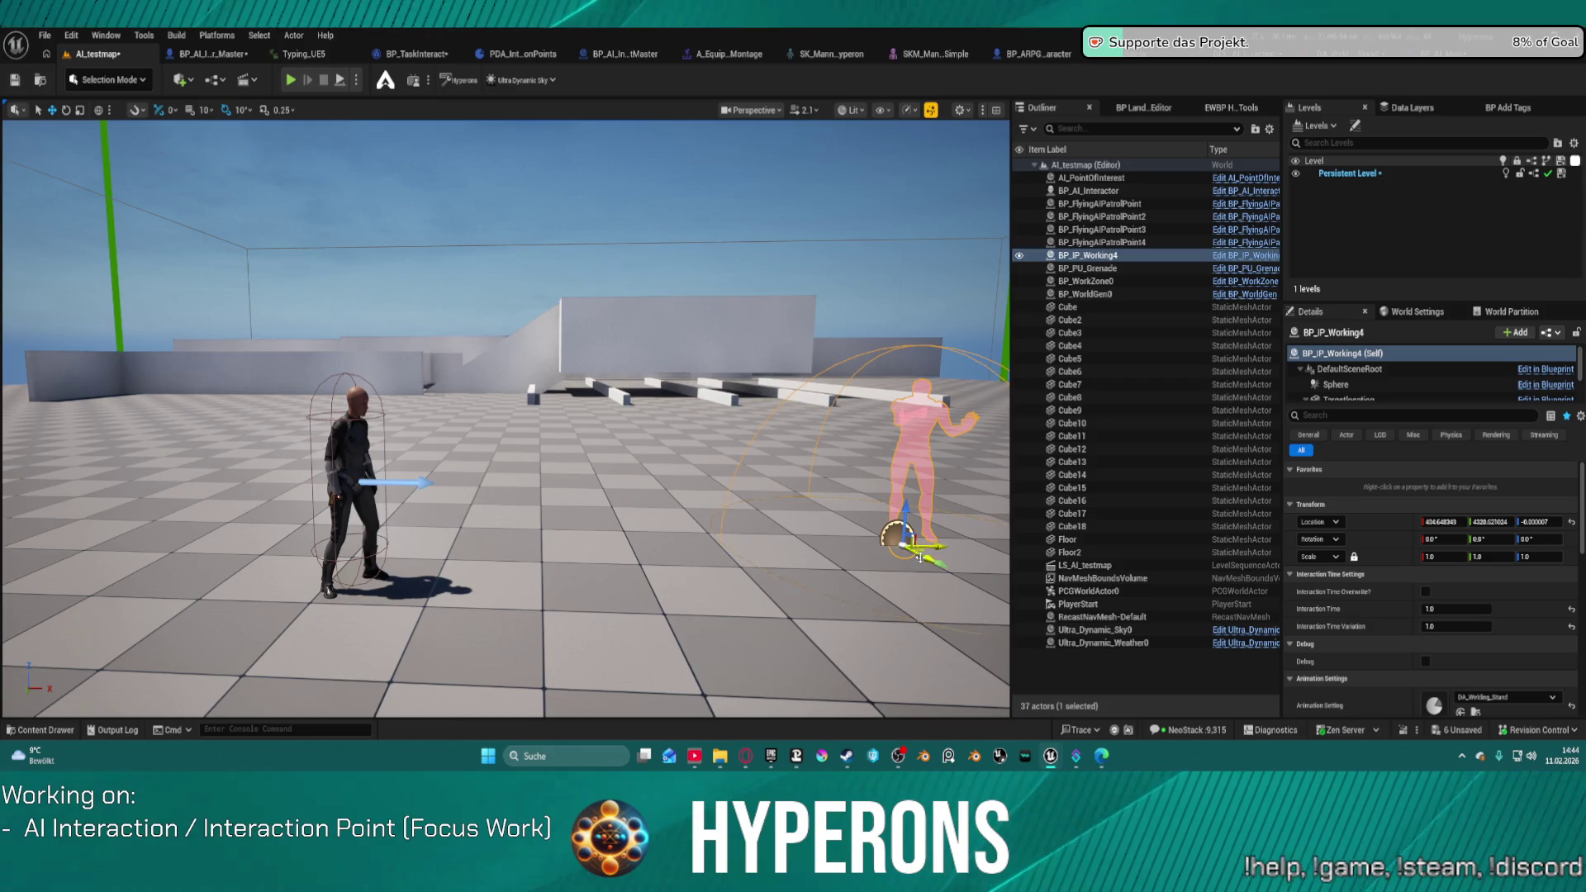
{"action": "left_click_drag", "start_coordinate": [921, 558], "coordinate": [919, 560]}
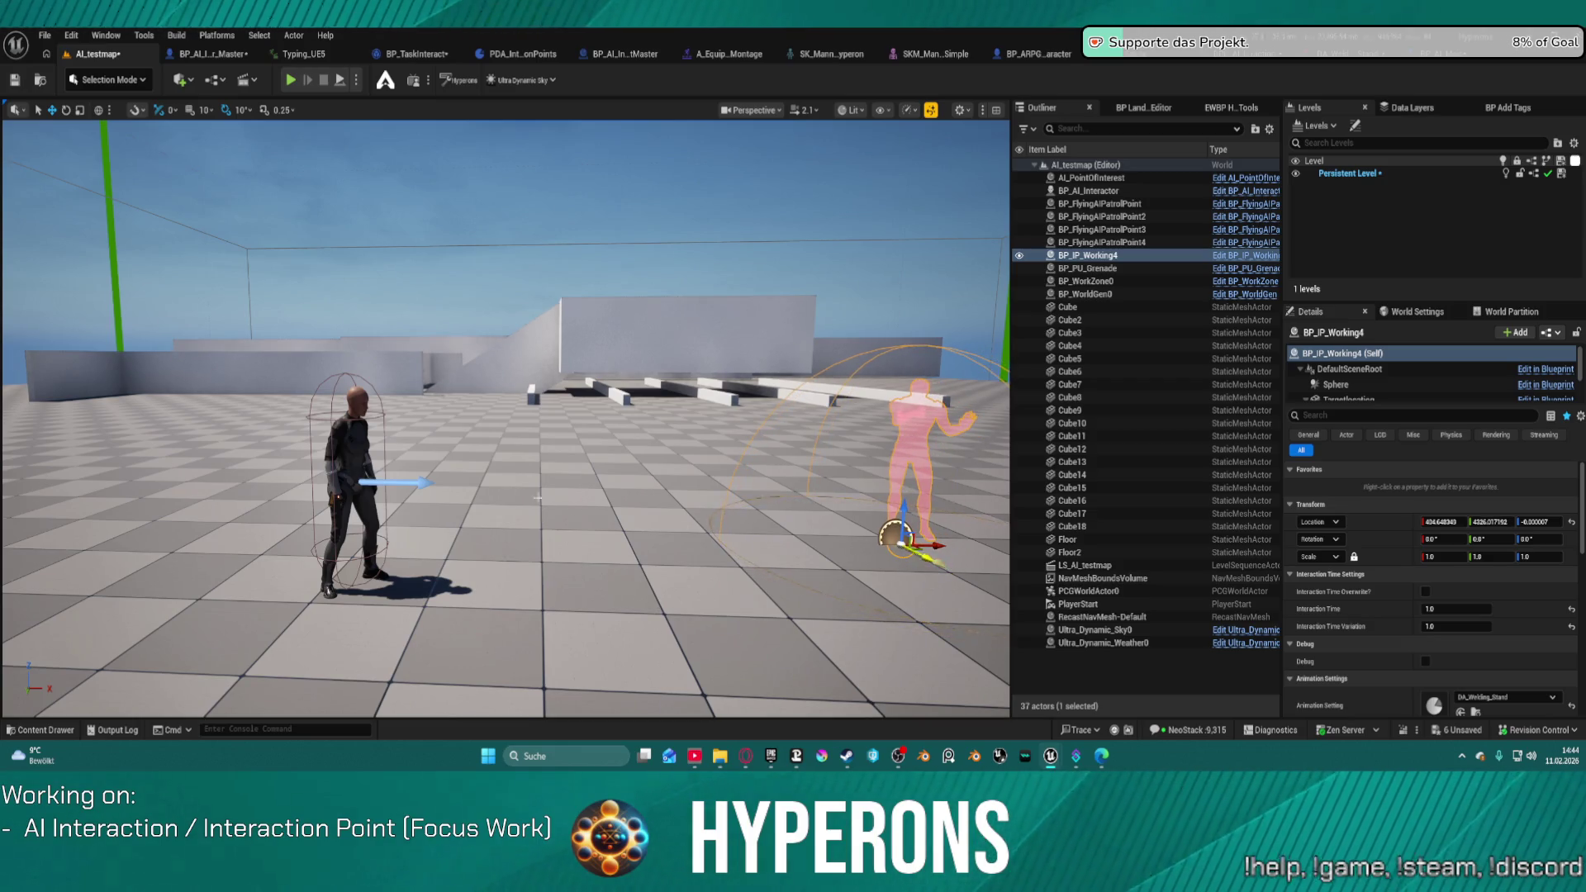
Step: Assign BP_IP_Working4 as the AI's Available Interaction Points Index[0], then open BP_AI_Main
{"action": "left_click", "coordinate": [364, 446]}
{"action": "scroll", "coordinate": [1381, 374], "scroll_direction": "down", "scroll_amount": 3}
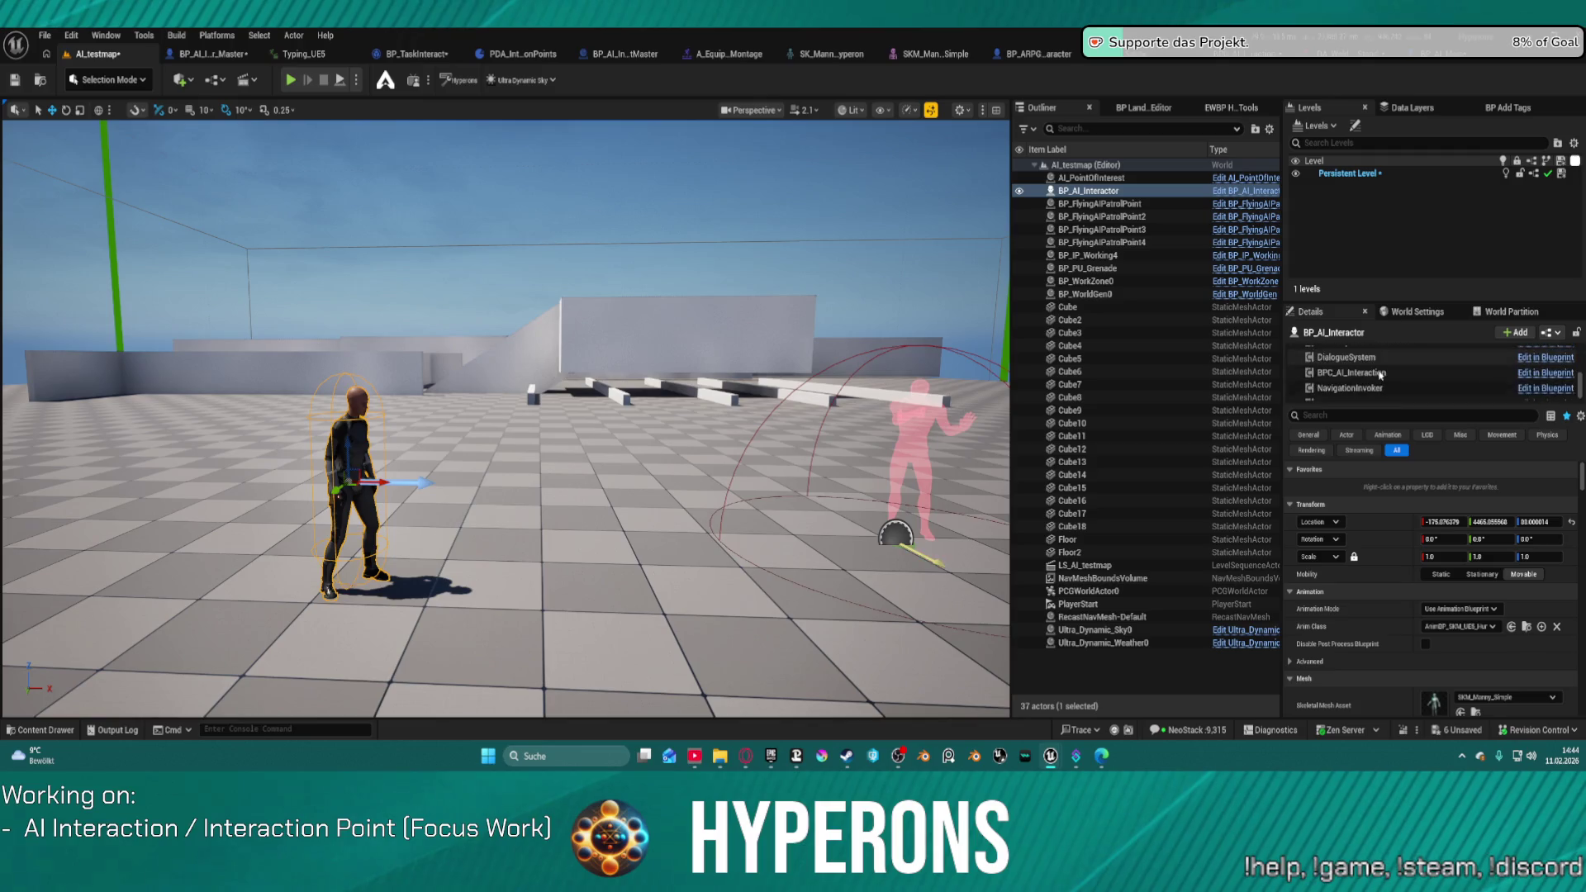
{"action": "scroll", "coordinate": [1381, 374], "scroll_direction": "down", "scroll_amount": 1}
{"action": "left_click", "coordinate": [1381, 364]}
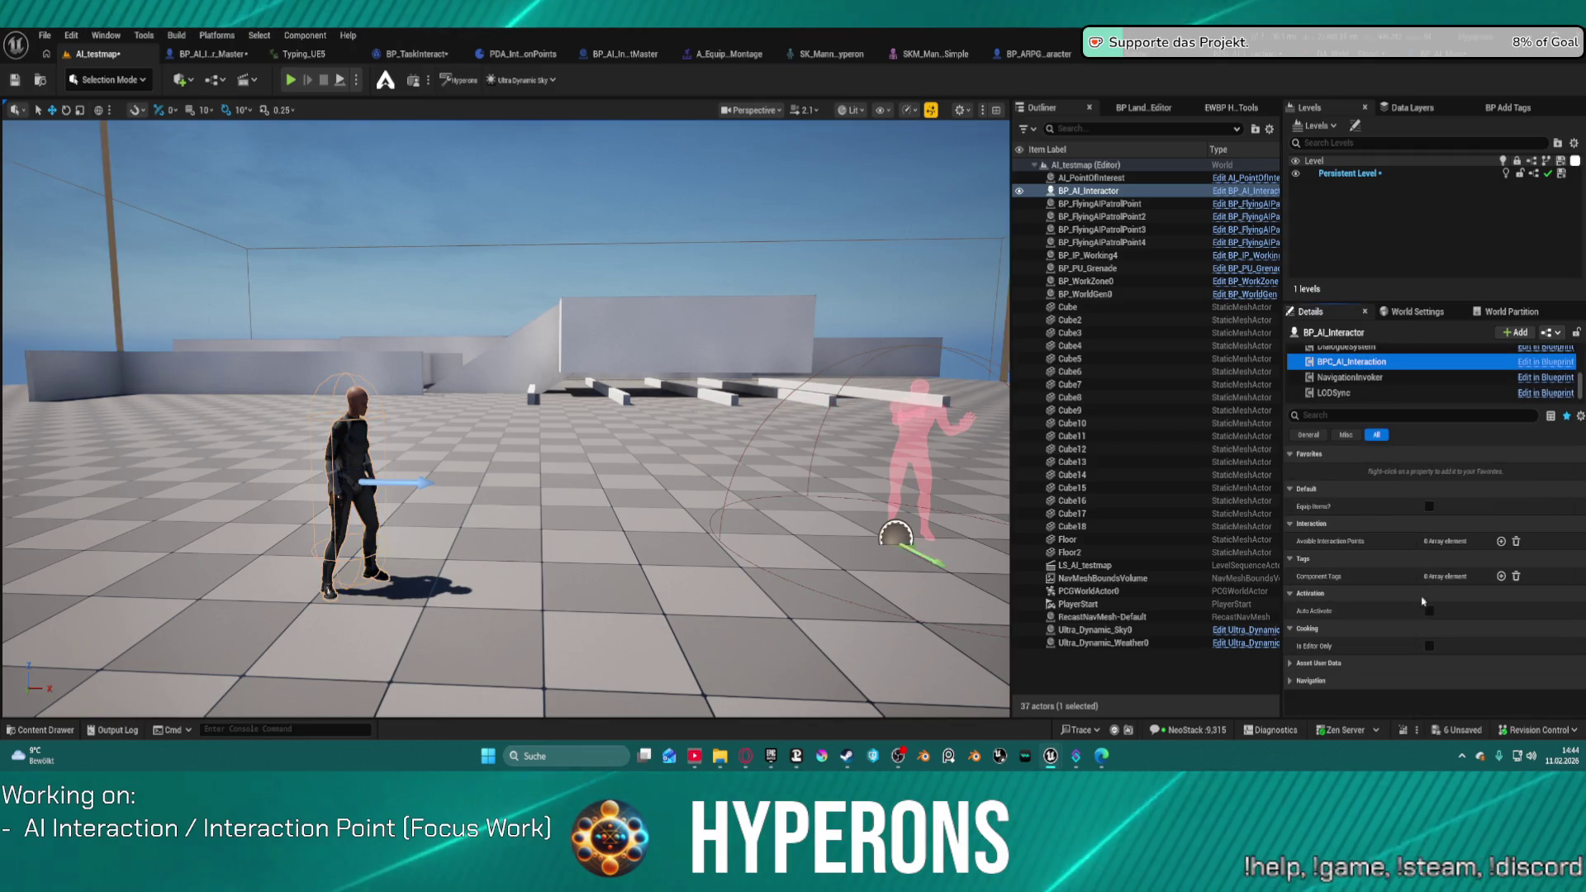
{"action": "left_click", "coordinate": [1501, 541]}
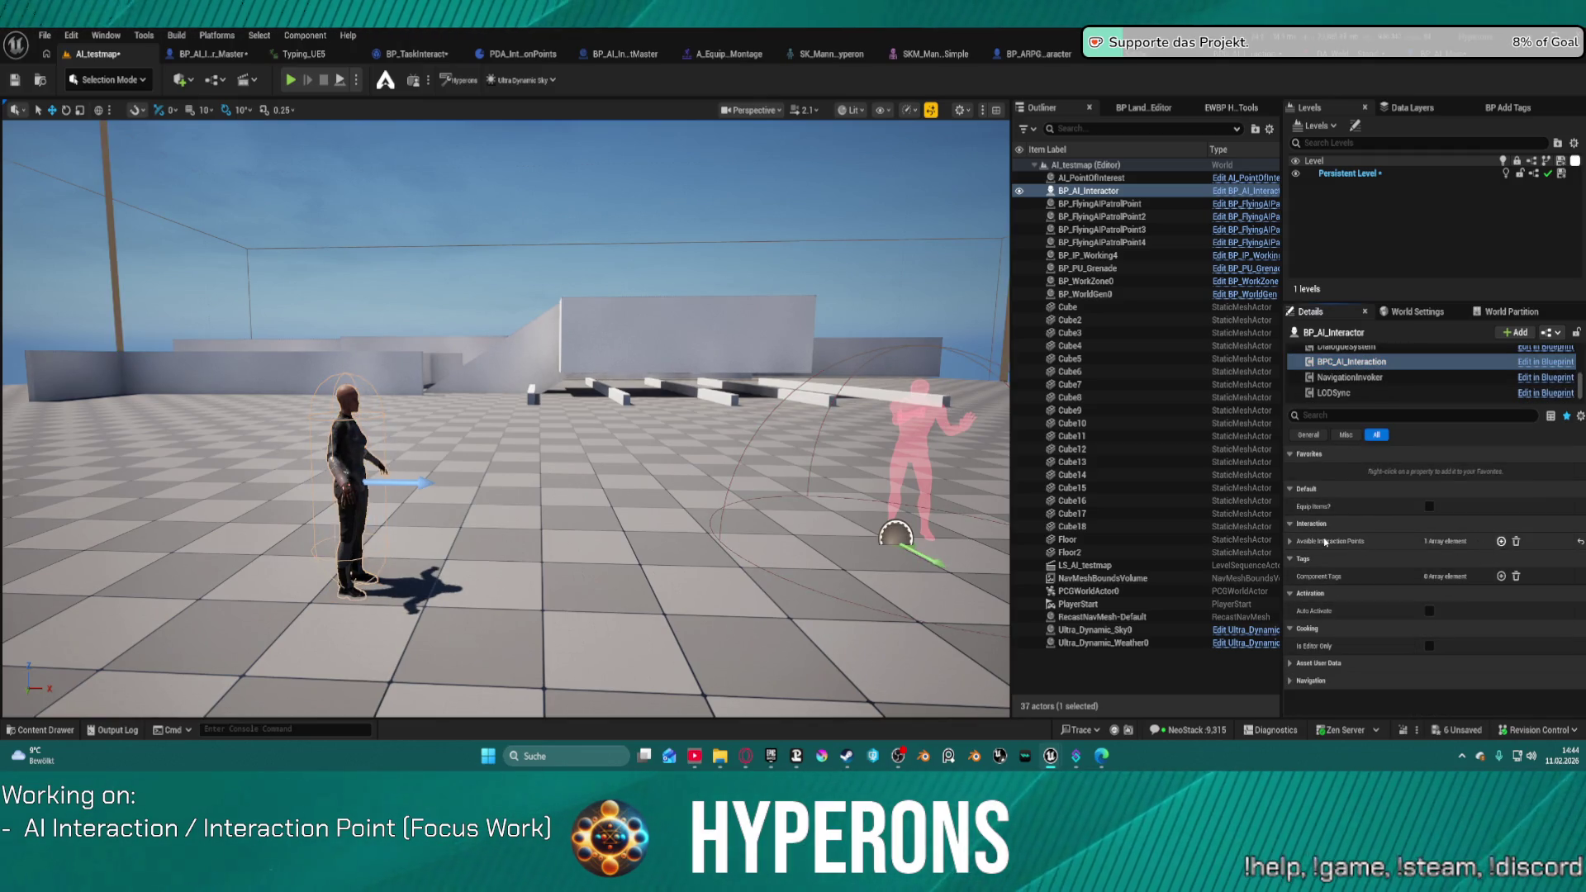
{"action": "left_click", "coordinate": [1291, 541]}
{"action": "left_click", "coordinate": [1458, 559]}
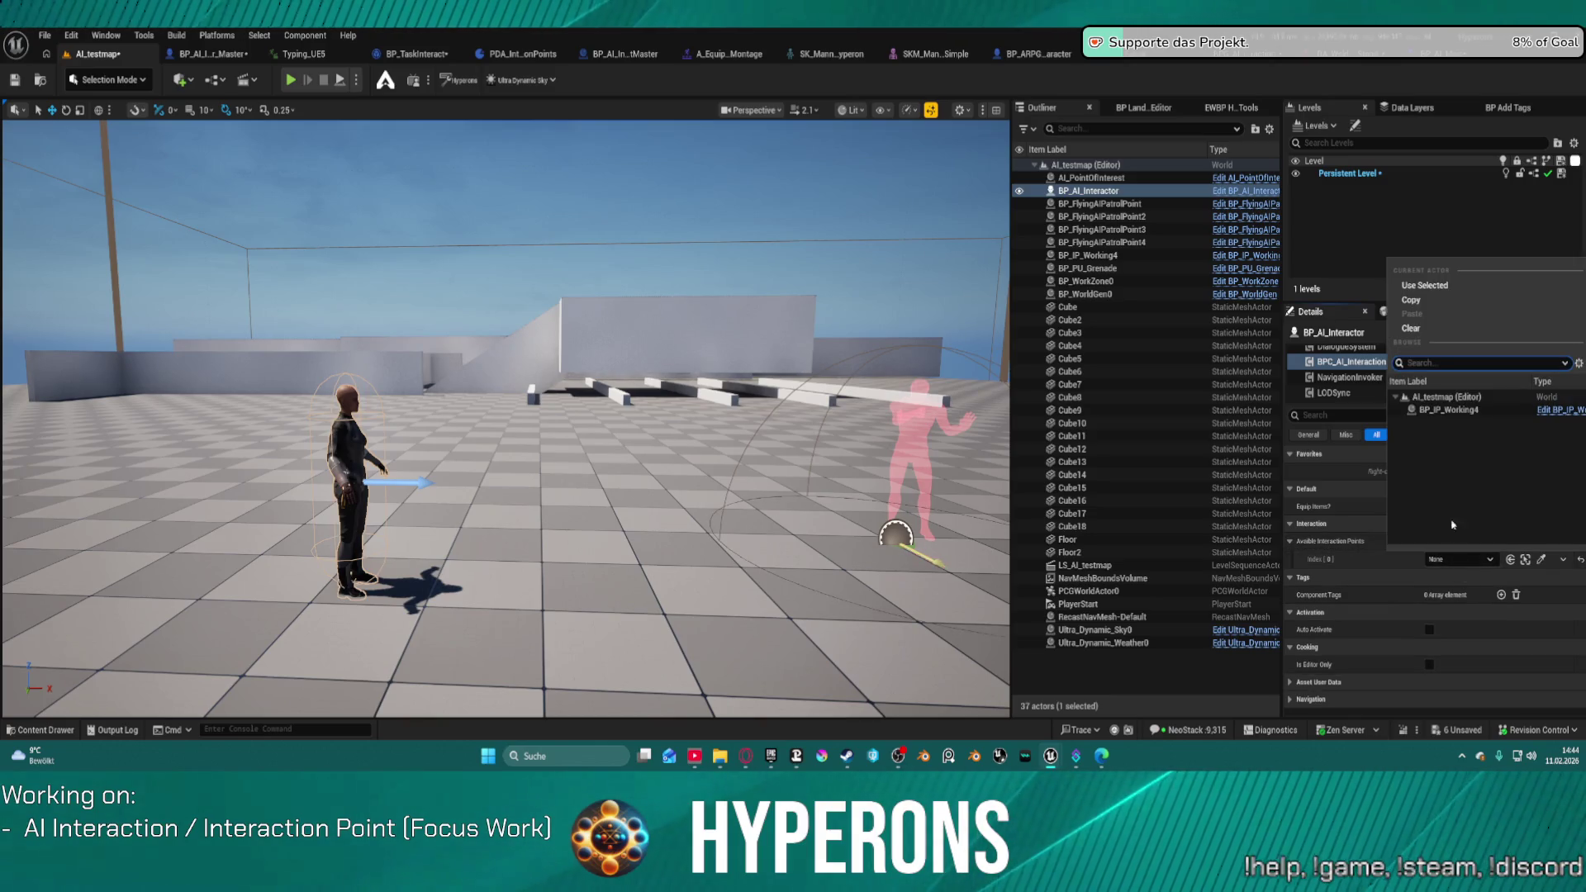
{"action": "left_click", "coordinate": [1432, 410]}
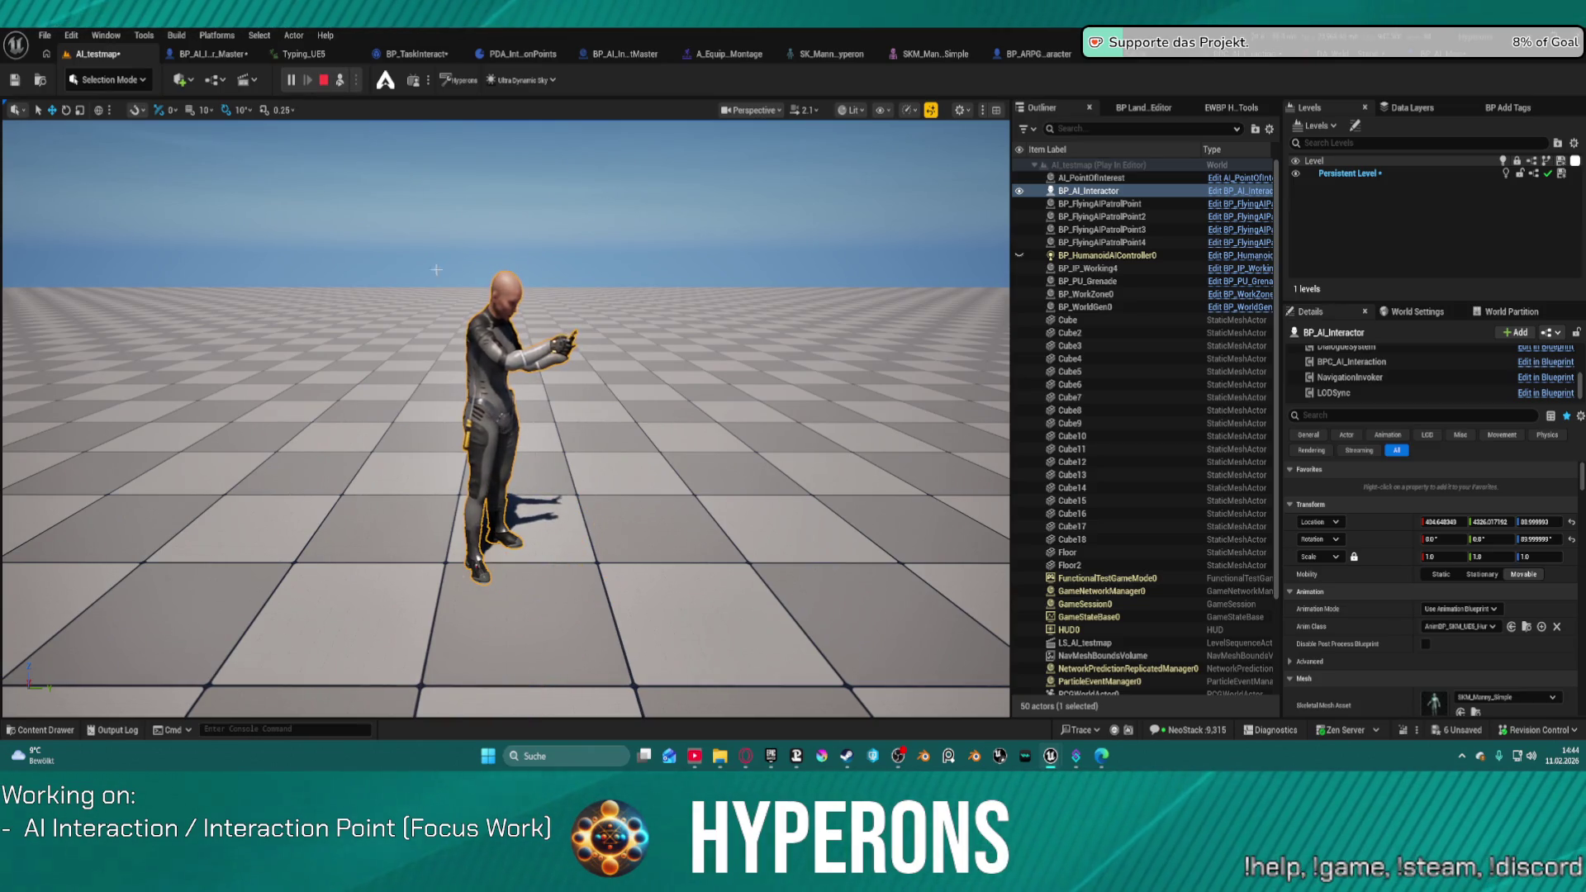
{"action": "left_click", "coordinate": [322, 81]}
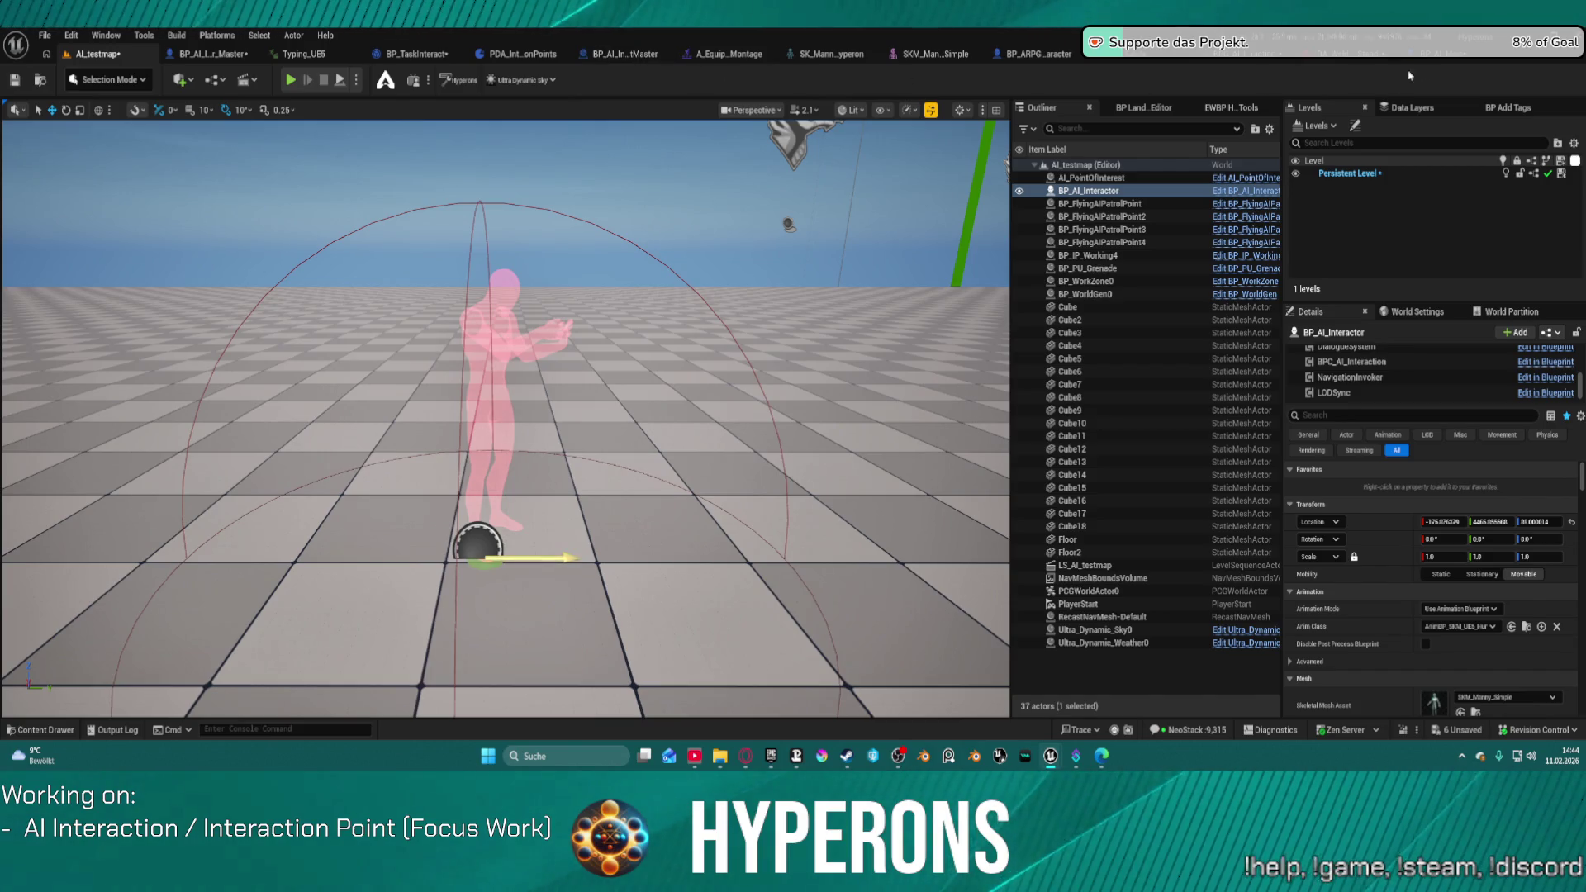
{"action": "left_click", "coordinate": [209, 54]}
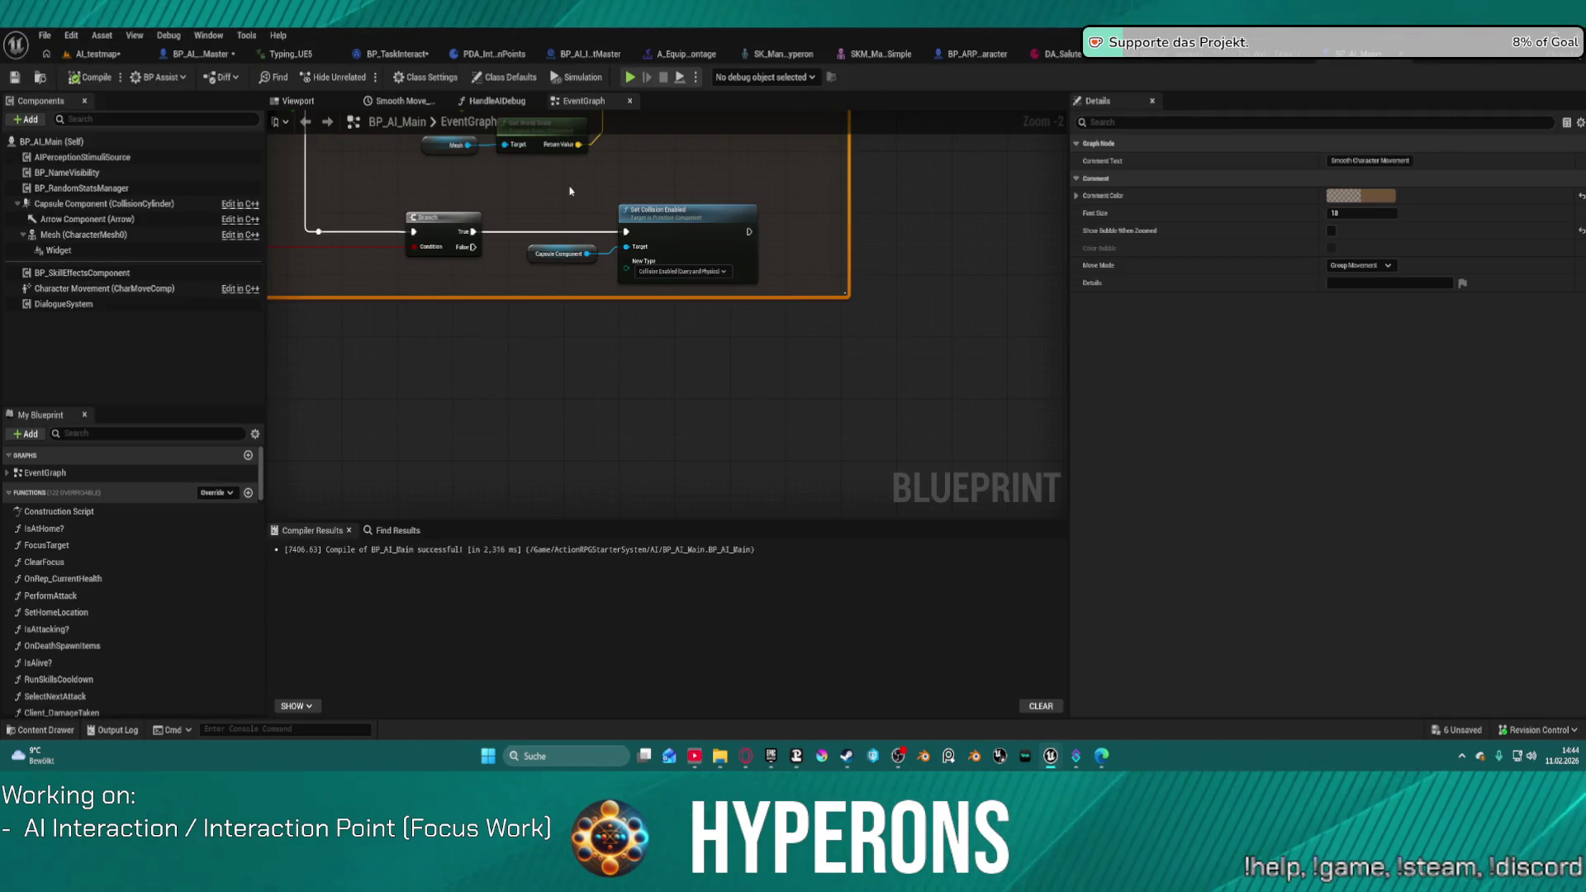
Step: Check the EquipItems? variable in EquipItem, then return to the AI_testmap level
{"action": "left_click", "coordinate": [1159, 59]}
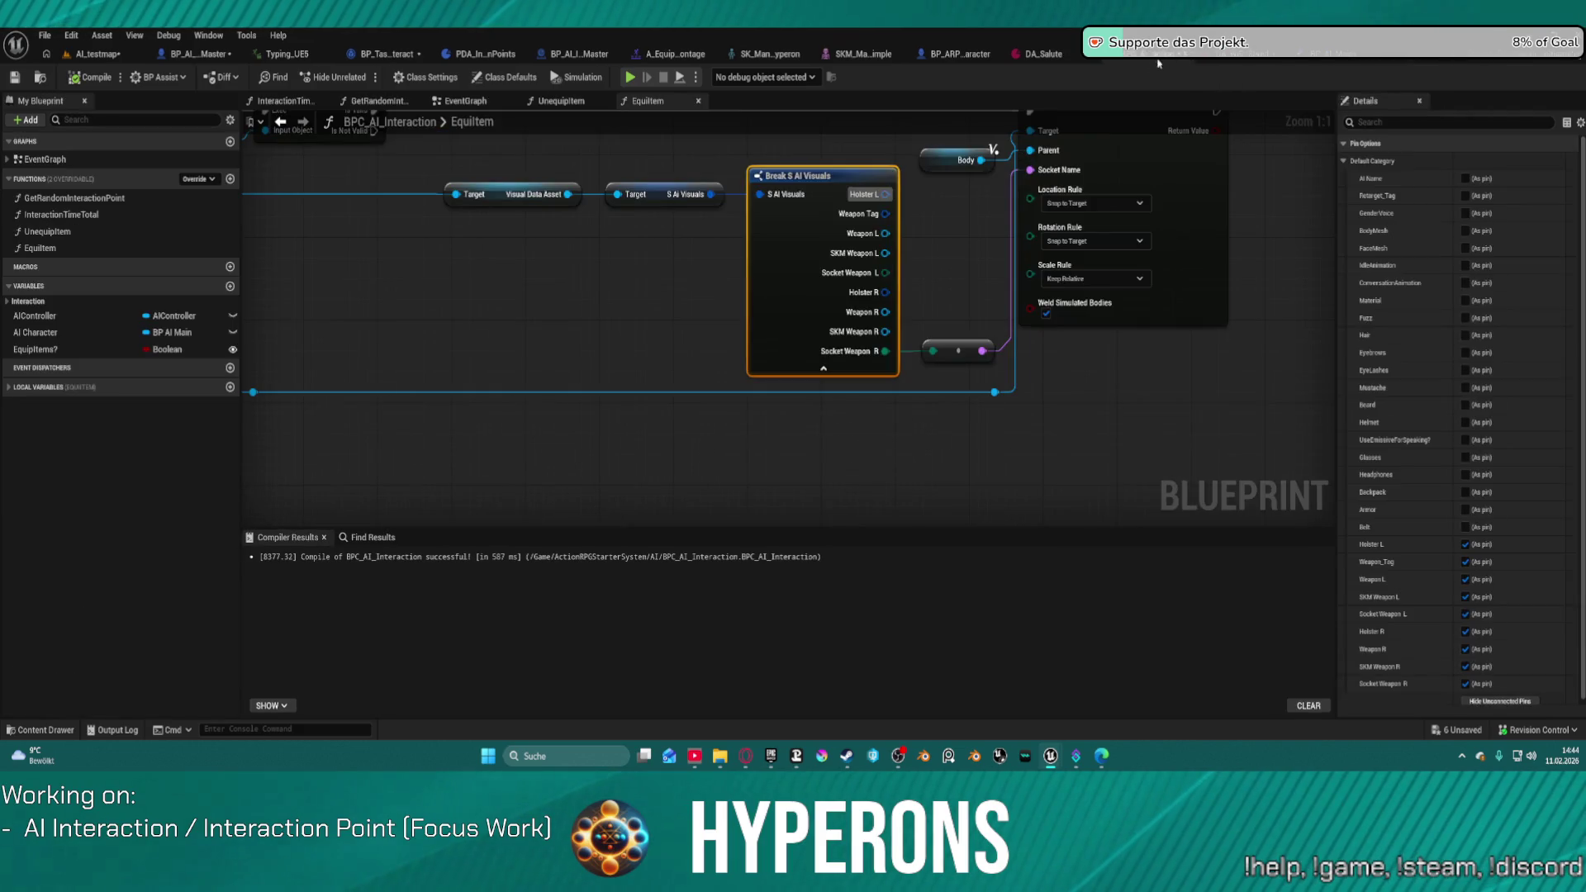
{"action": "scroll", "coordinate": [697, 262], "scroll_direction": "down", "scroll_amount": 1}
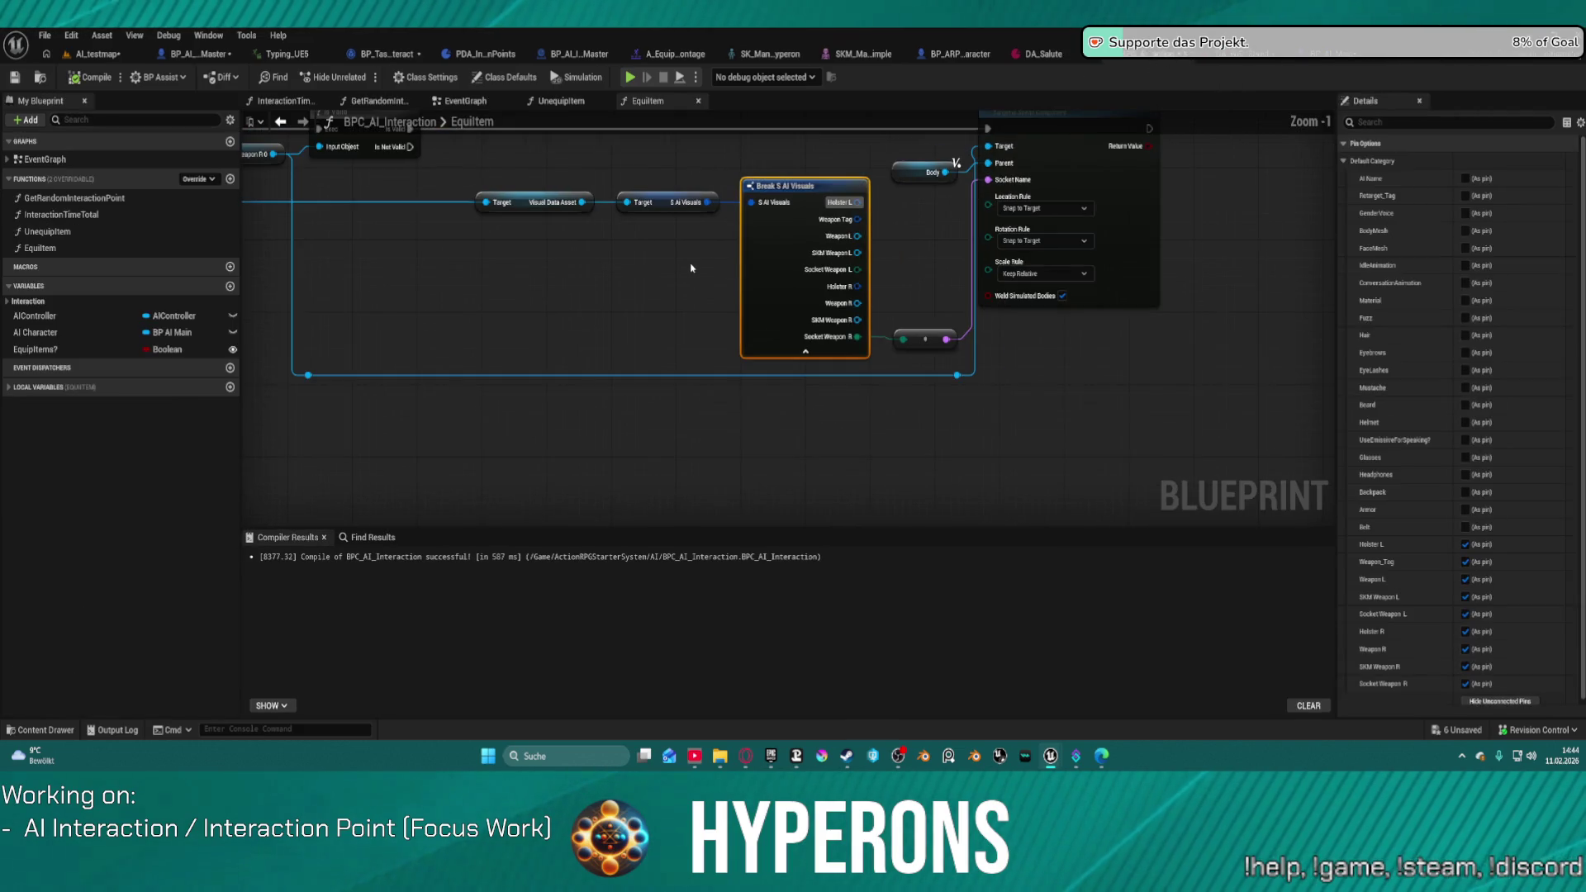
{"action": "left_click", "coordinate": [62, 351]}
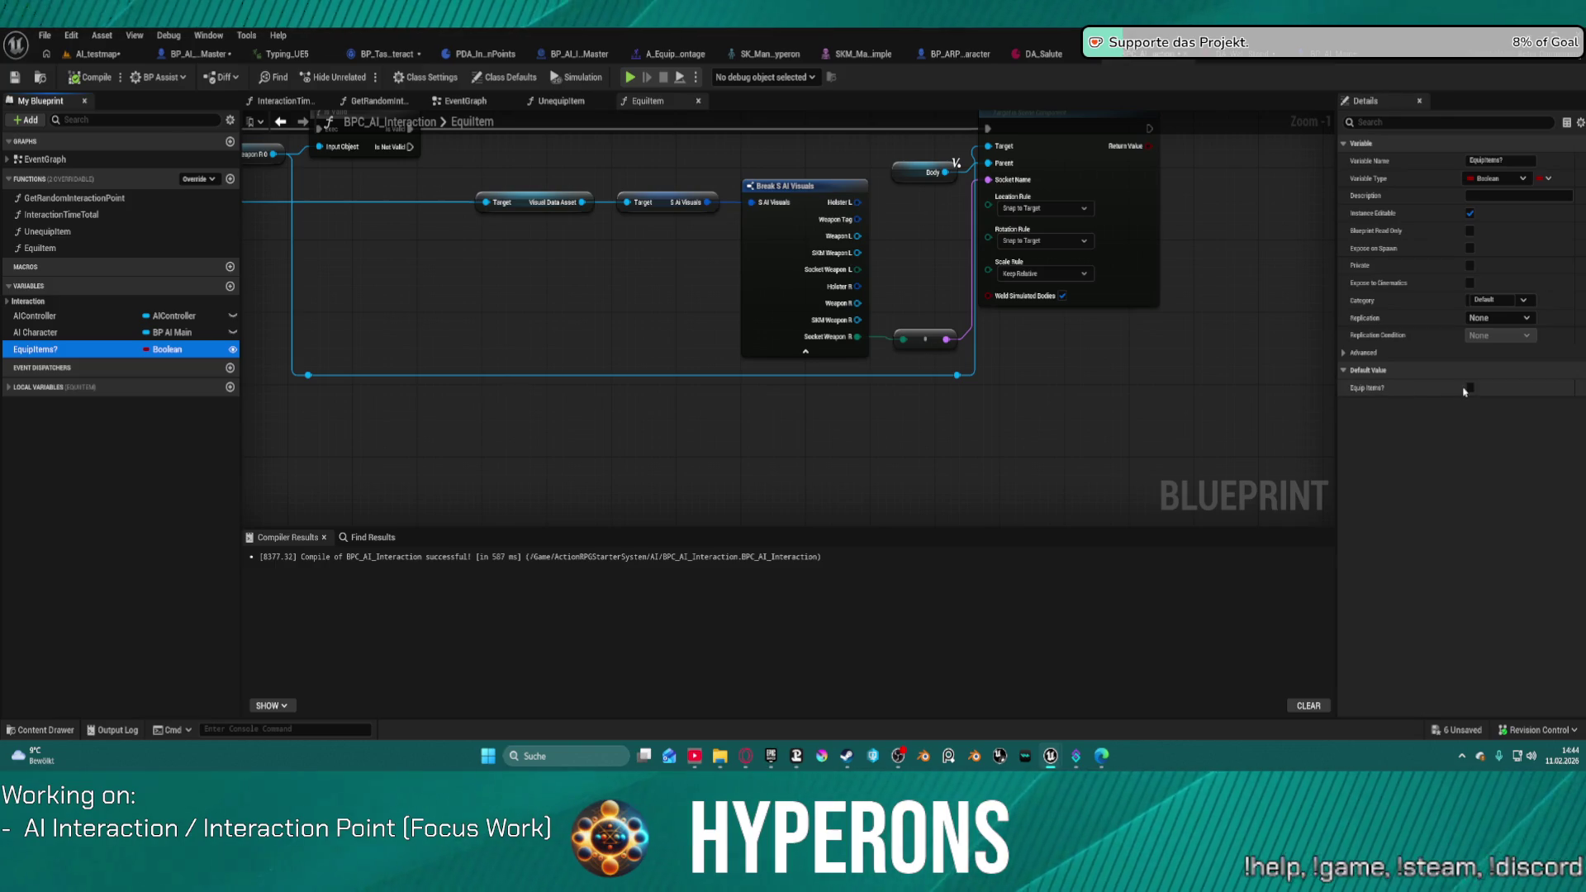
{"action": "left_click", "coordinate": [198, 53]}
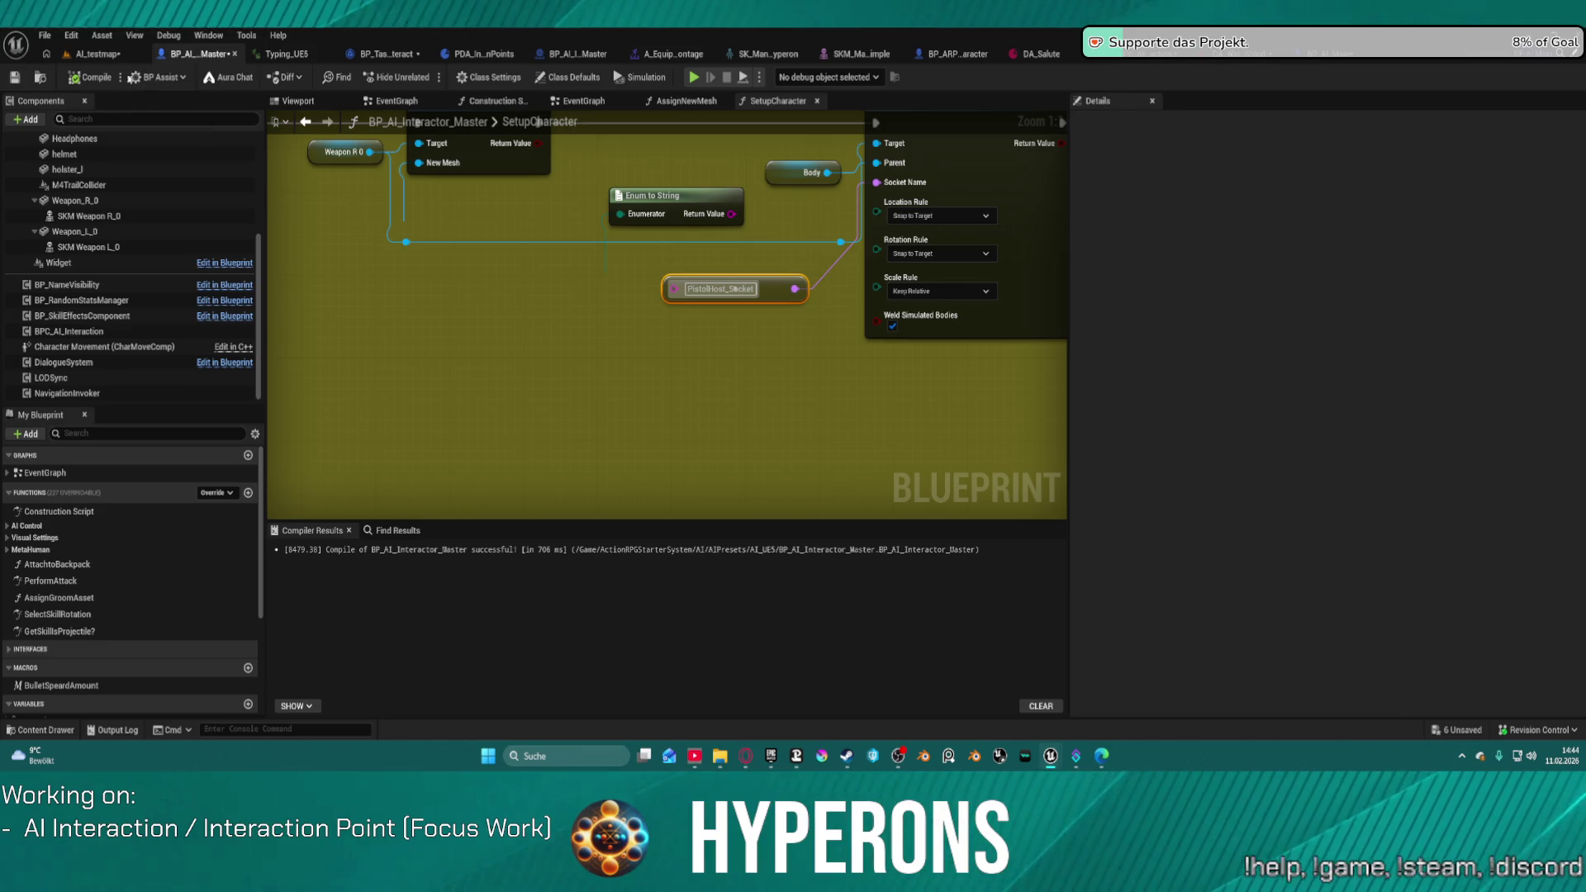
{"action": "left_click", "coordinate": [83, 52]}
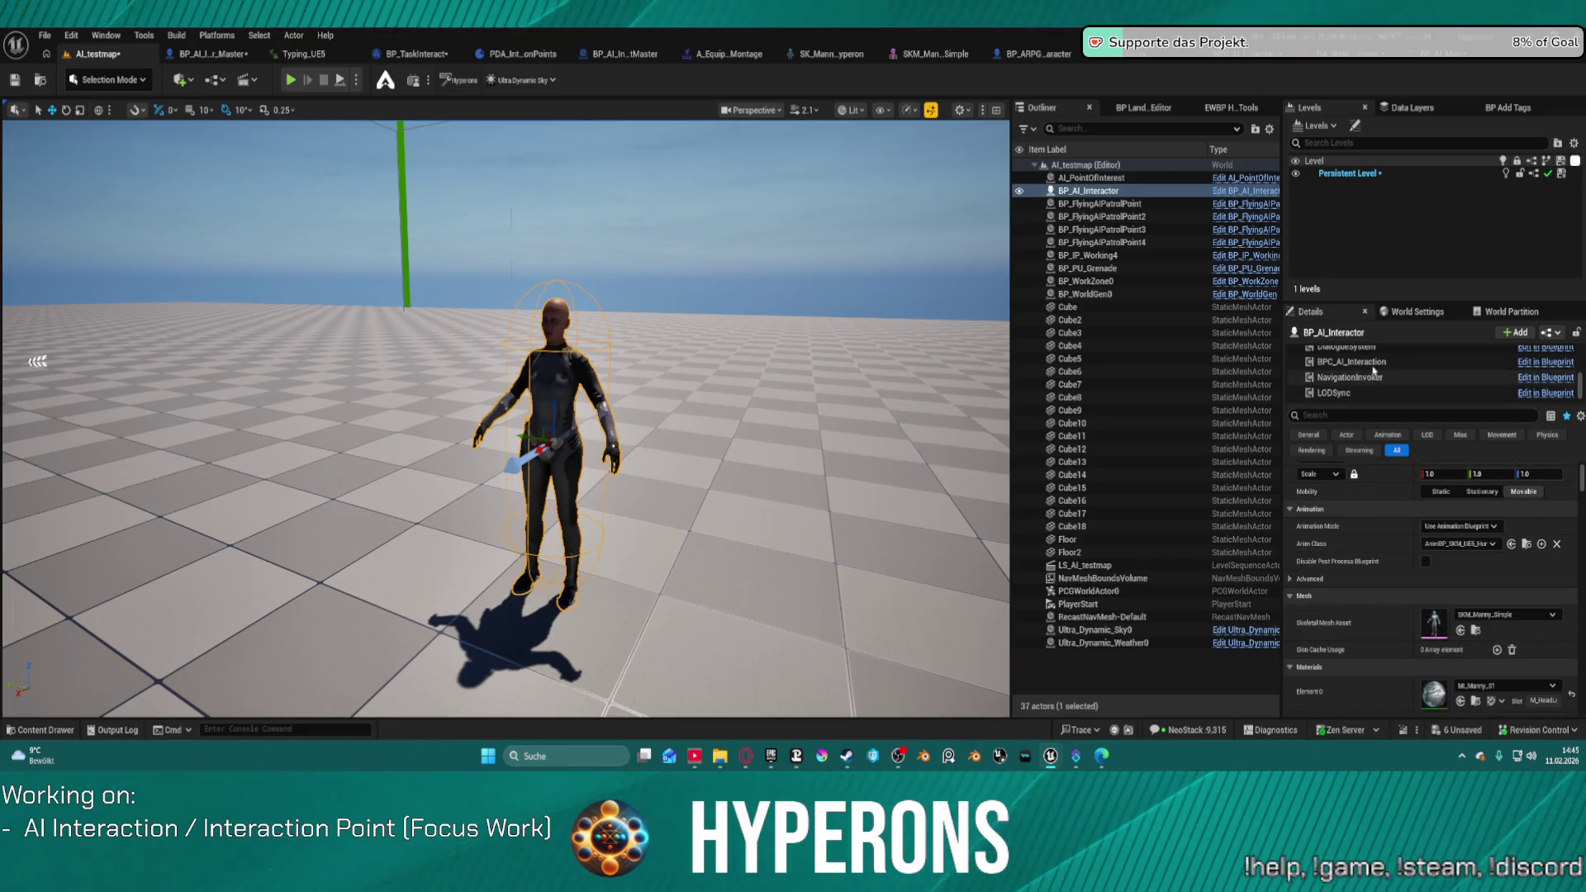
Step: Tick Equip Items? on the AI's BPC_AI_Interaction component and play-test the level
{"action": "left_click", "coordinate": [1405, 362]}
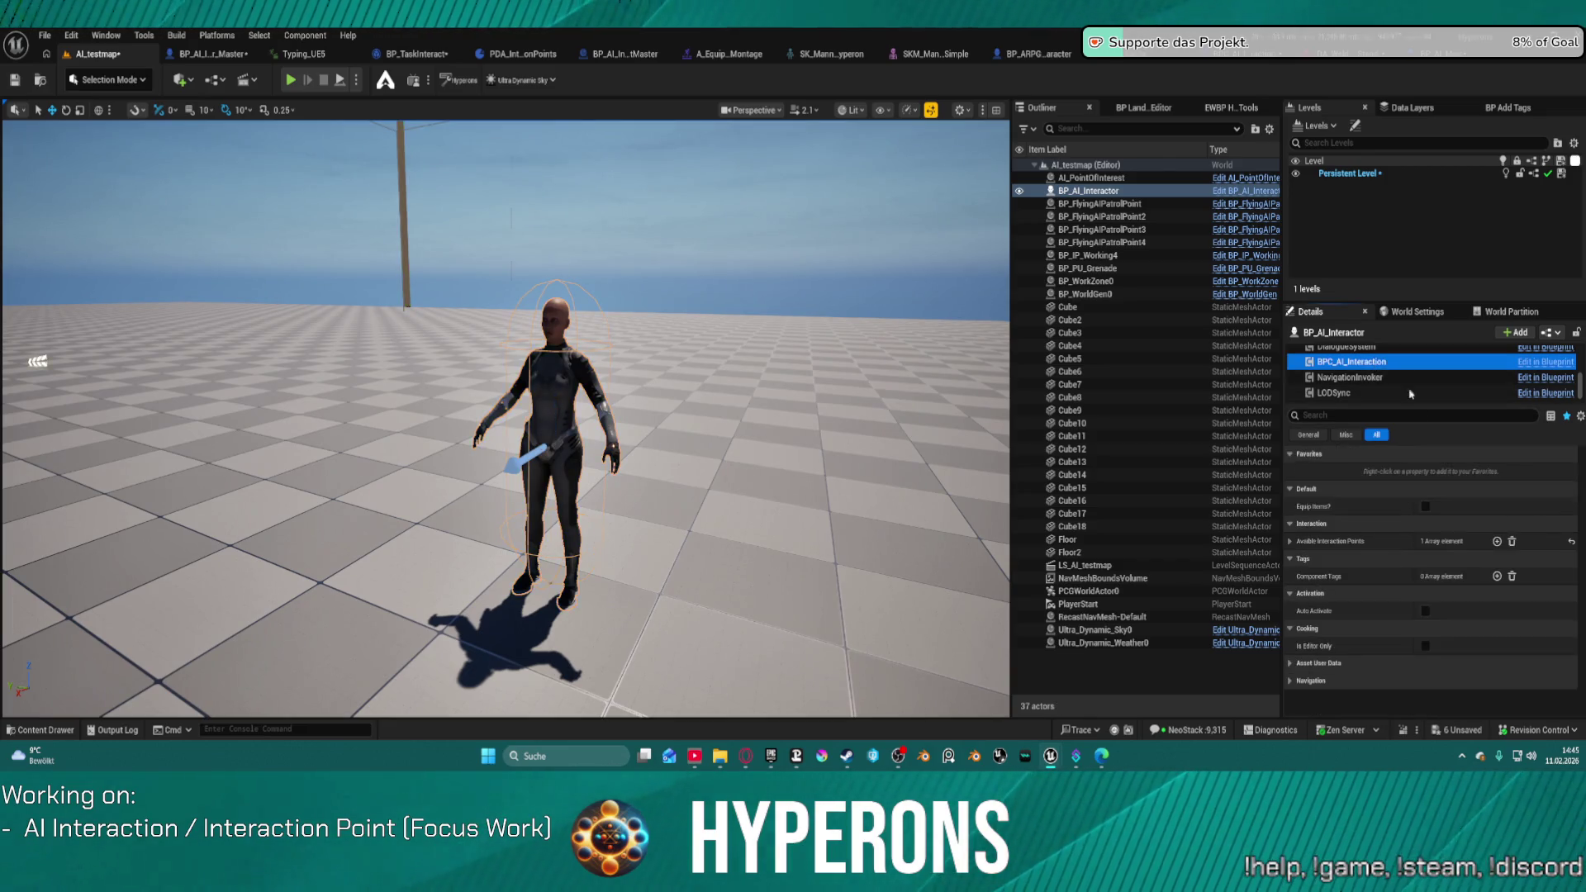
{"action": "left_click", "coordinate": [1430, 506]}
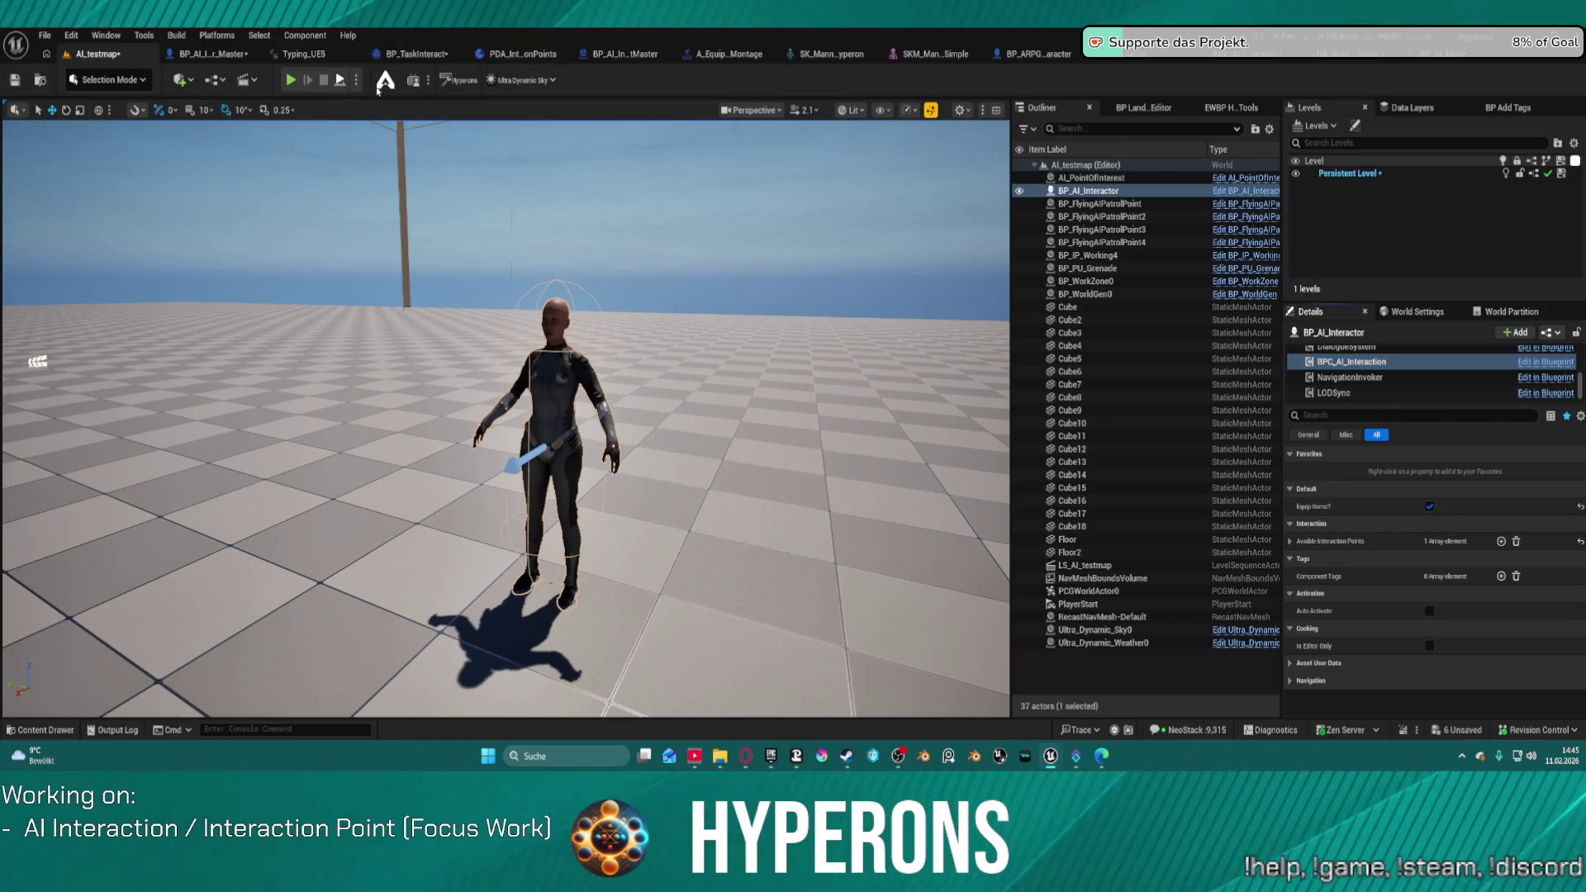
{"action": "key", "text": "alt+p"}
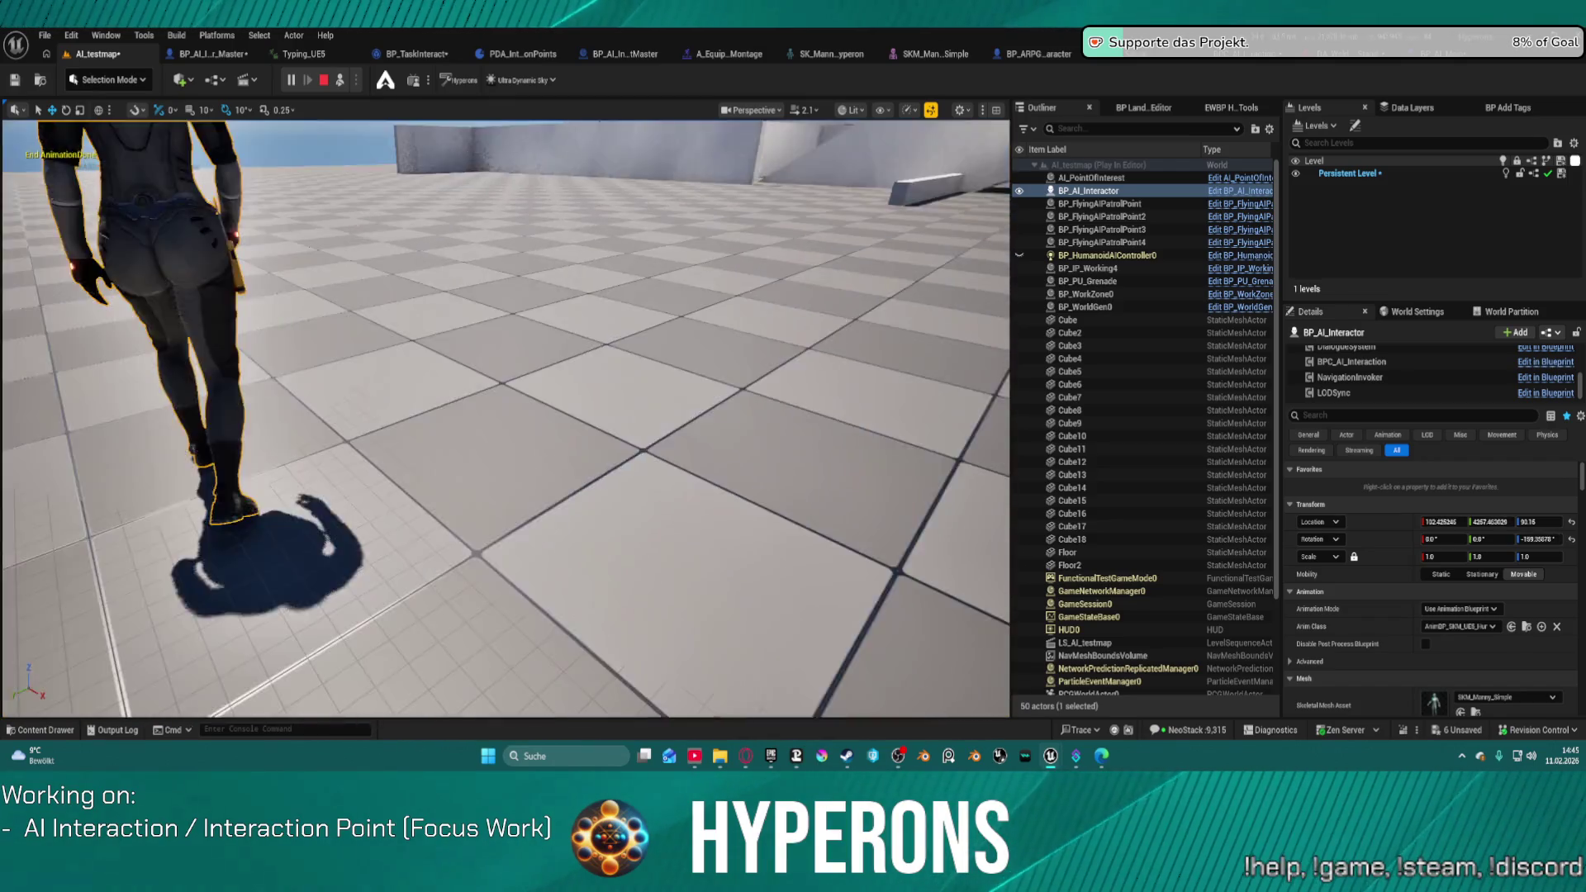
{"action": "left_click", "coordinate": [324, 81]}
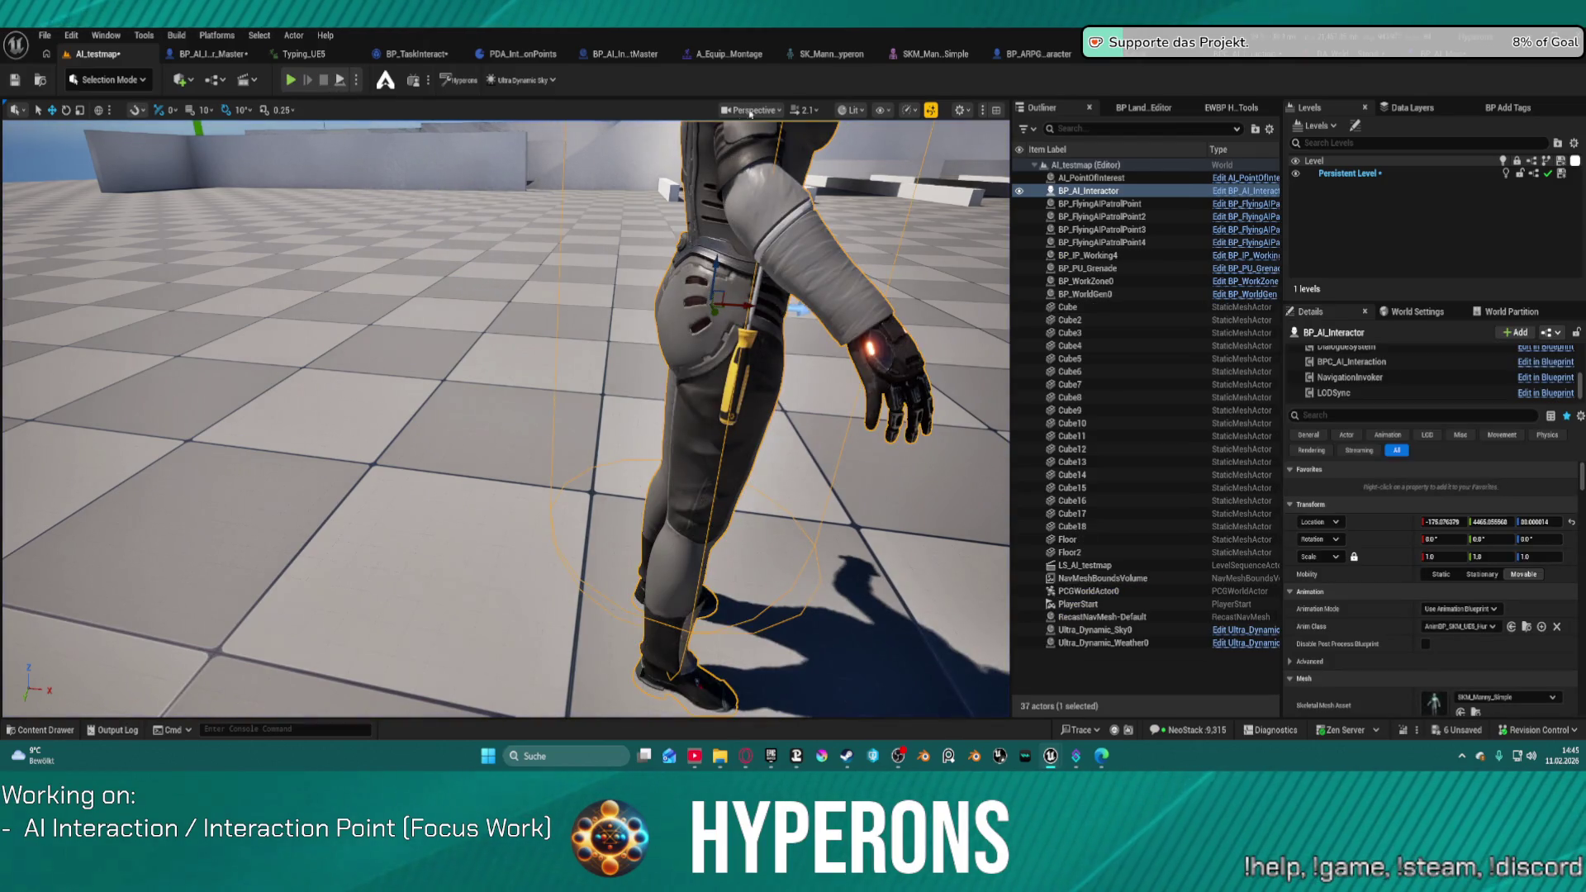
{"action": "left_click", "coordinate": [1037, 54]}
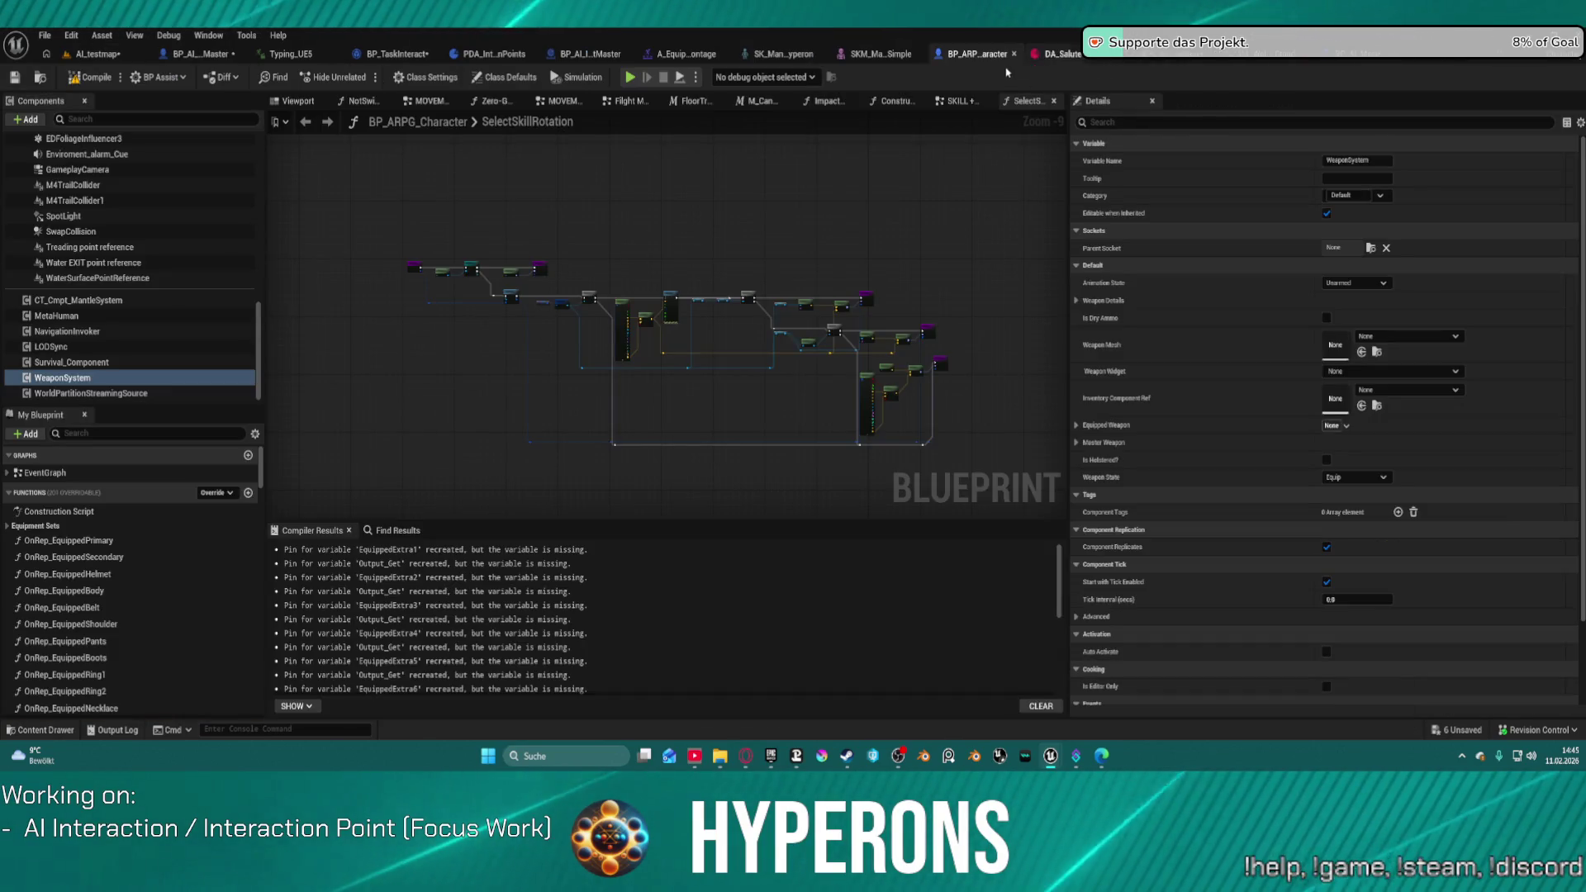
Step: Zoom over the SelectSkillRotation graph, then return to BP_AI_Interactor_Master's SetupCharacter function
{"action": "scroll", "coordinate": [683, 264], "scroll_direction": "up", "scroll_amount": 4}
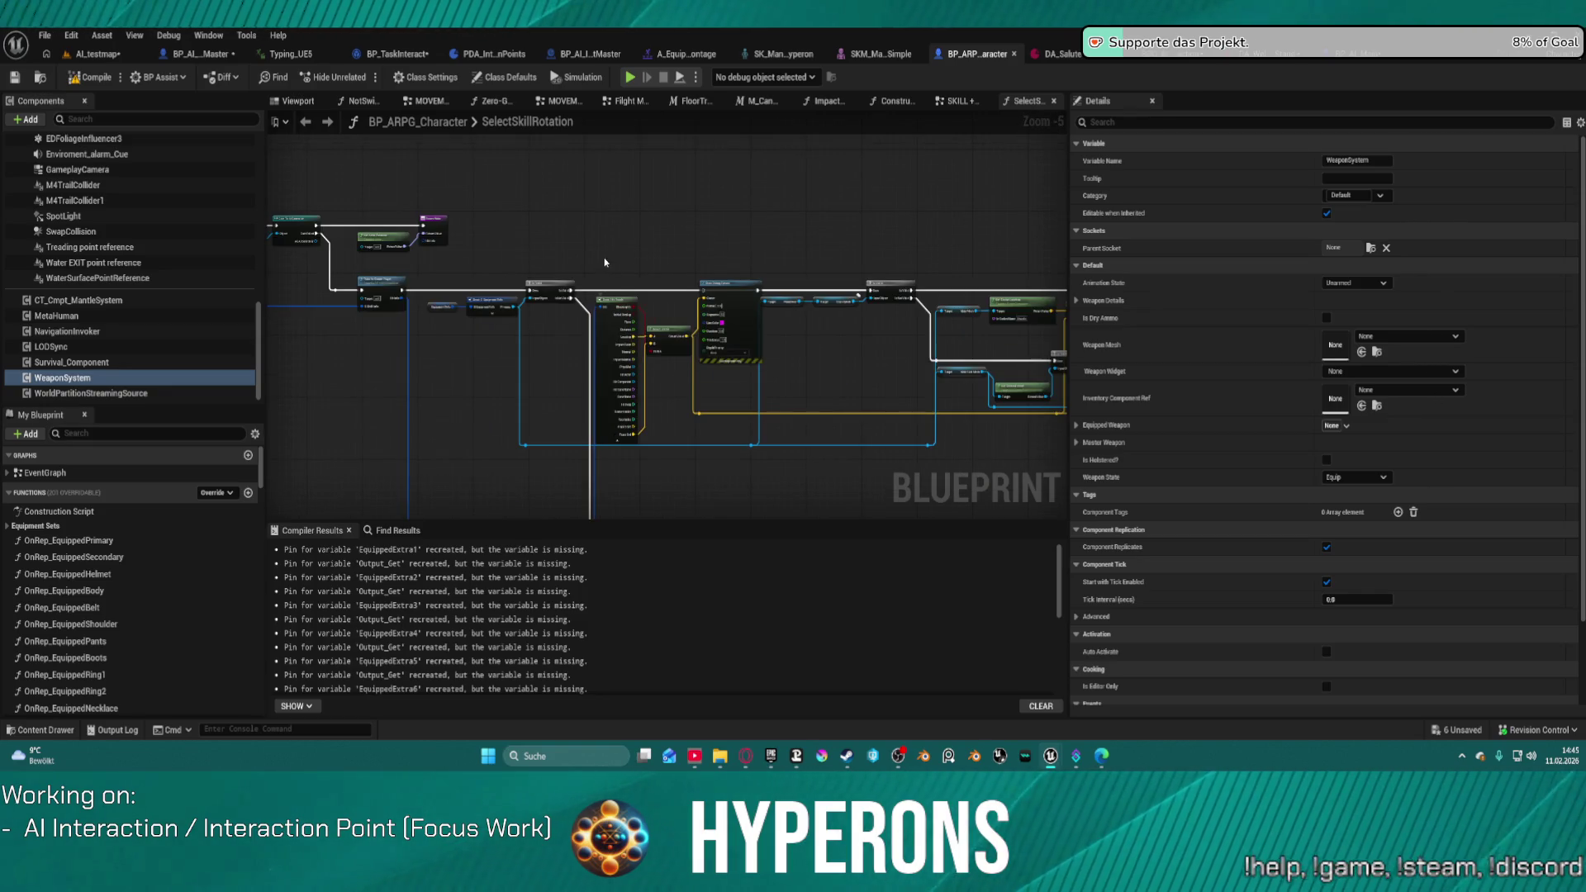
{"action": "scroll", "coordinate": [781, 276], "scroll_direction": "up", "scroll_amount": 4}
{"action": "scroll", "coordinate": [781, 276], "scroll_direction": "down", "scroll_amount": 4}
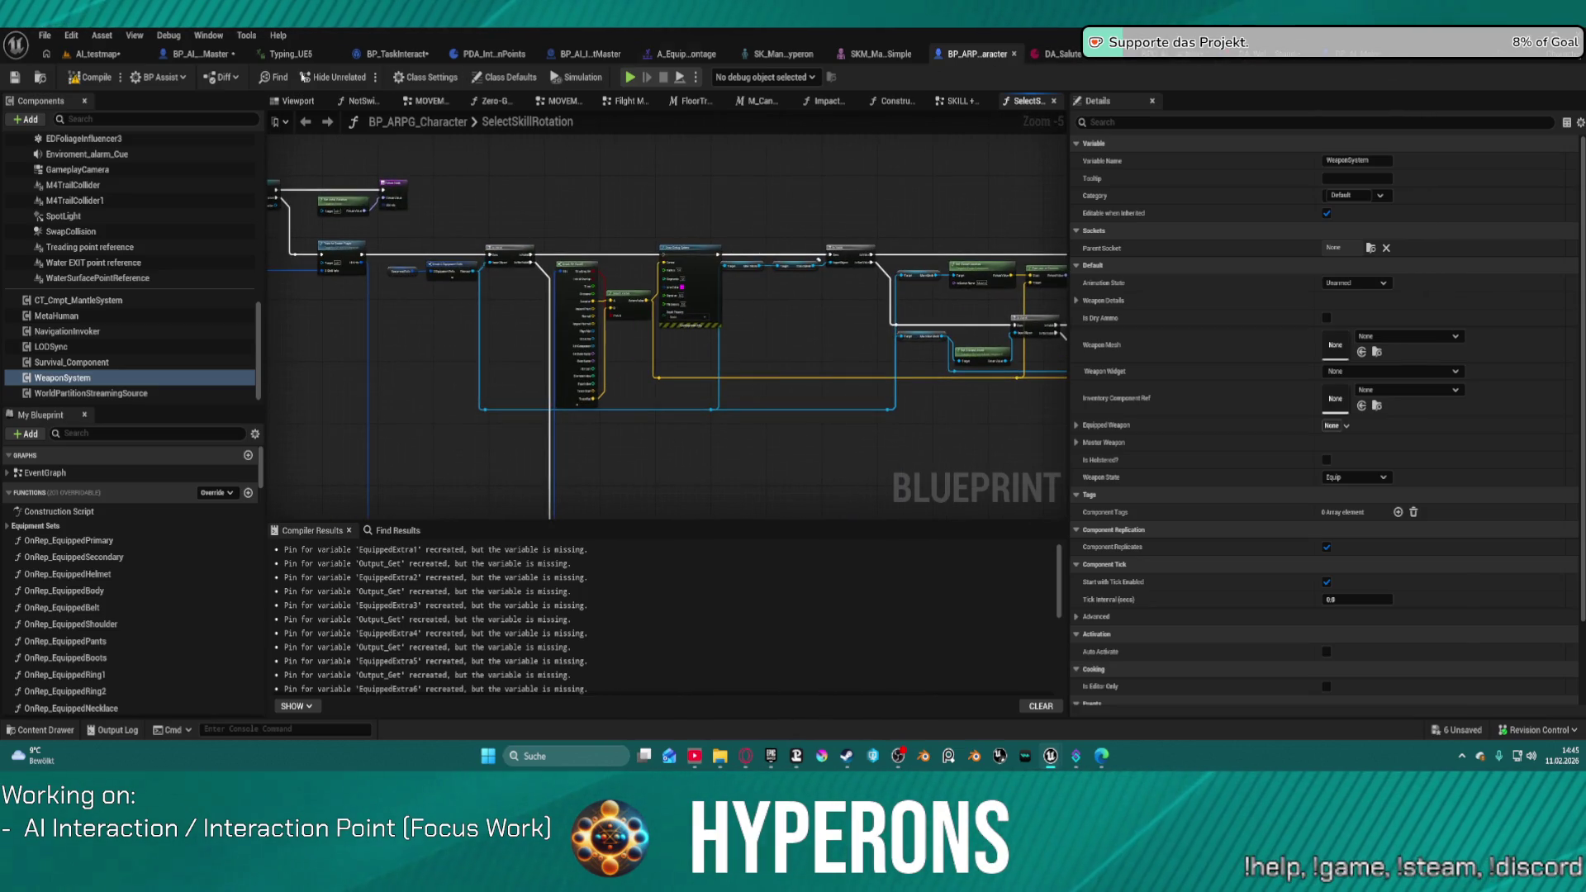
{"action": "left_click", "coordinate": [191, 60]}
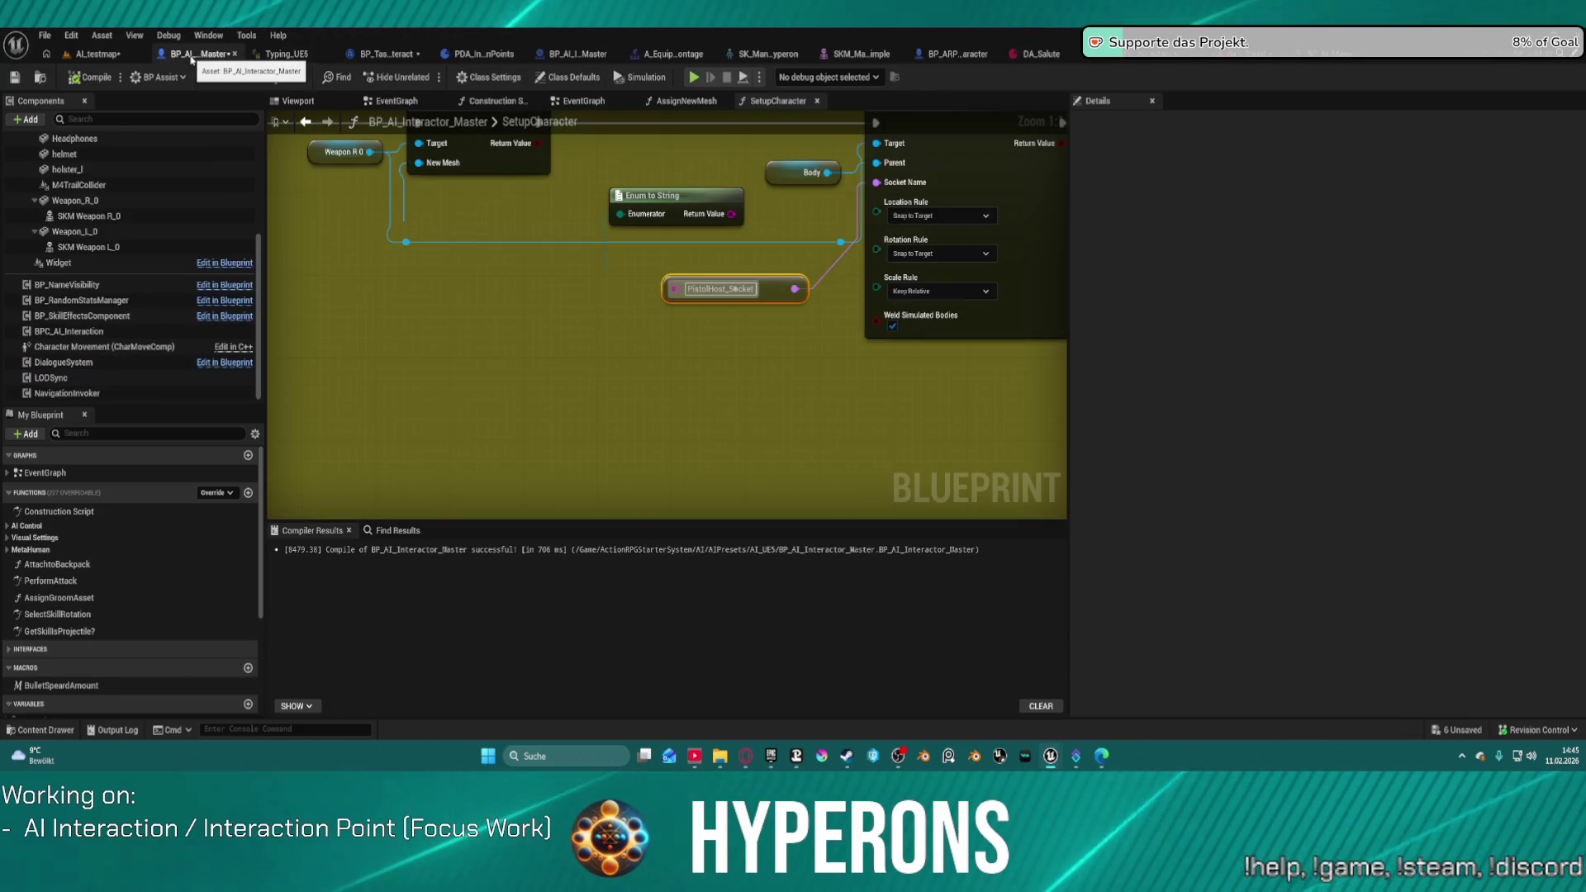
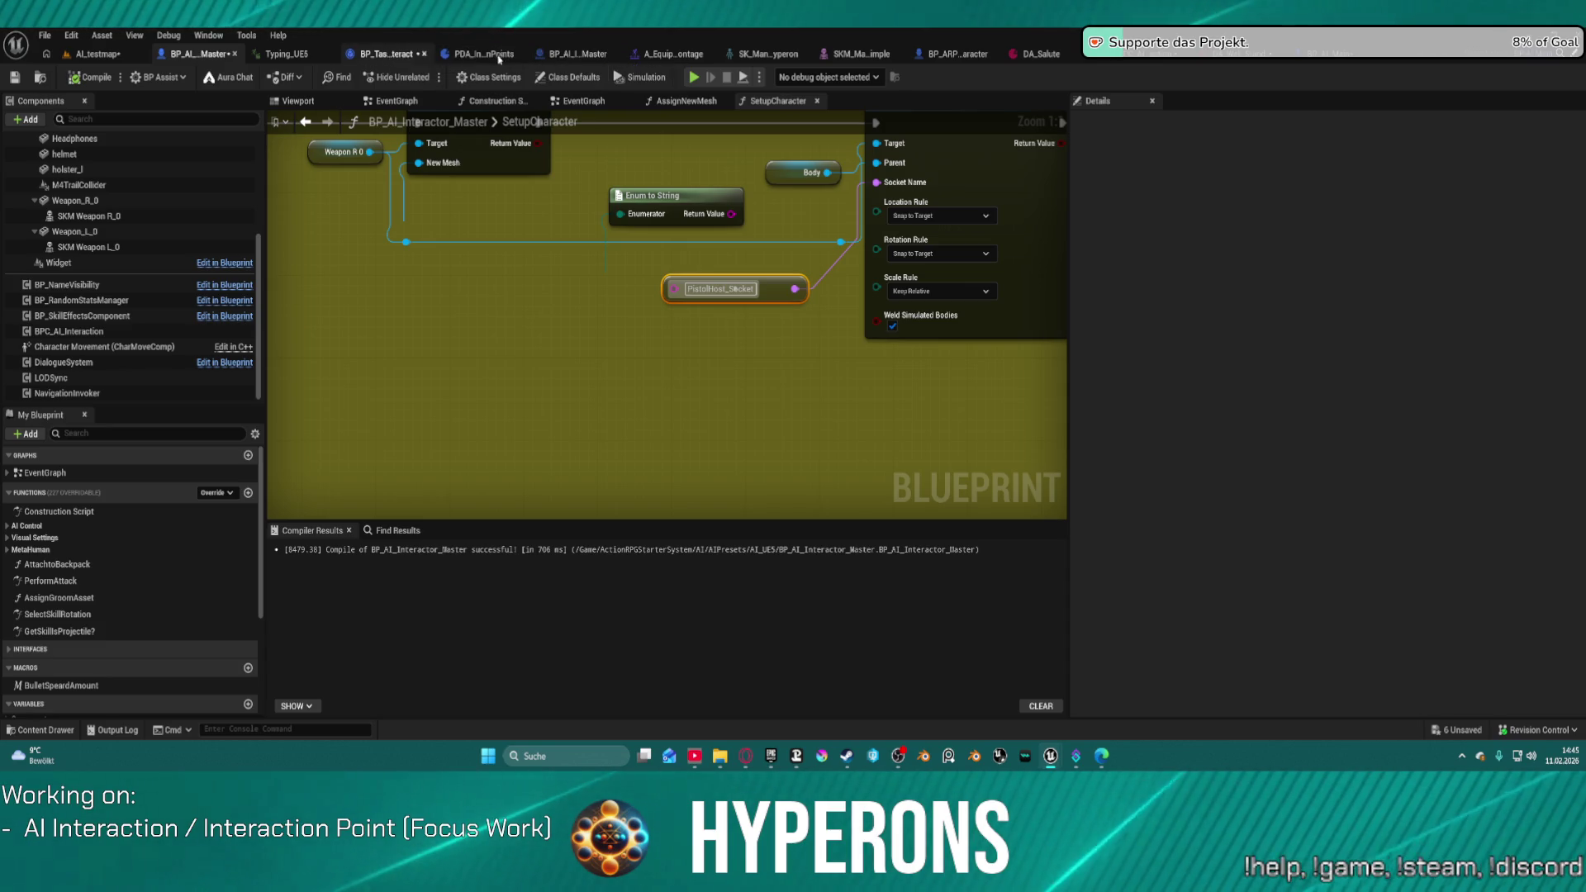
Step: Trace MC_Unequip from BP_TaskInteract, check the interactor's interaction points, then open EquipItem
{"action": "left_click", "coordinate": [392, 55]}
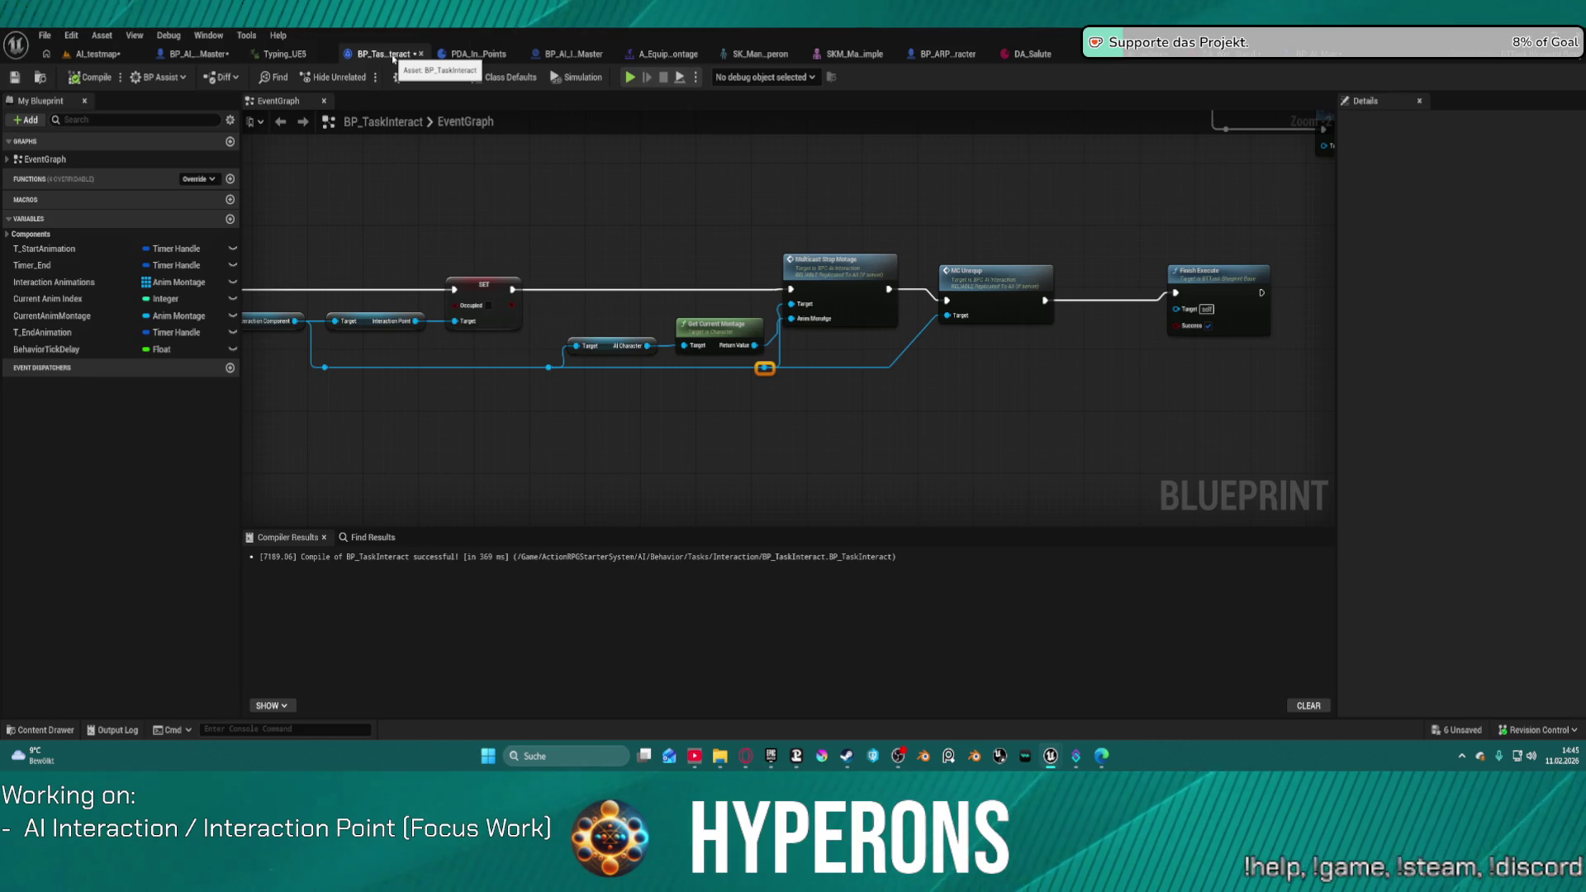
{"action": "double_click", "coordinate": [984, 285]}
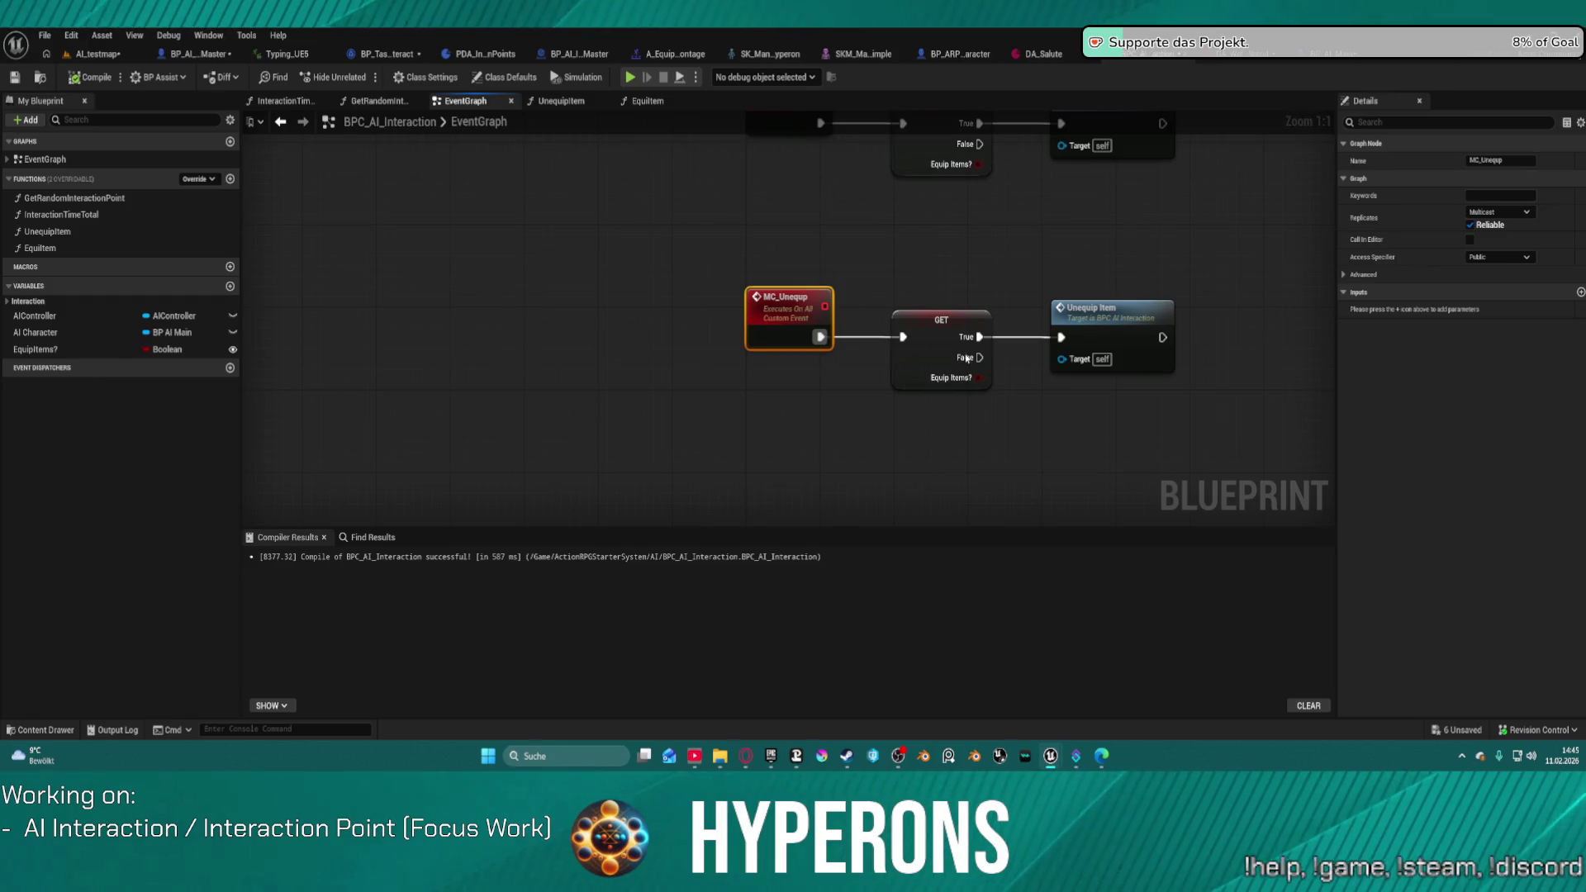
{"action": "left_click", "coordinate": [116, 55]}
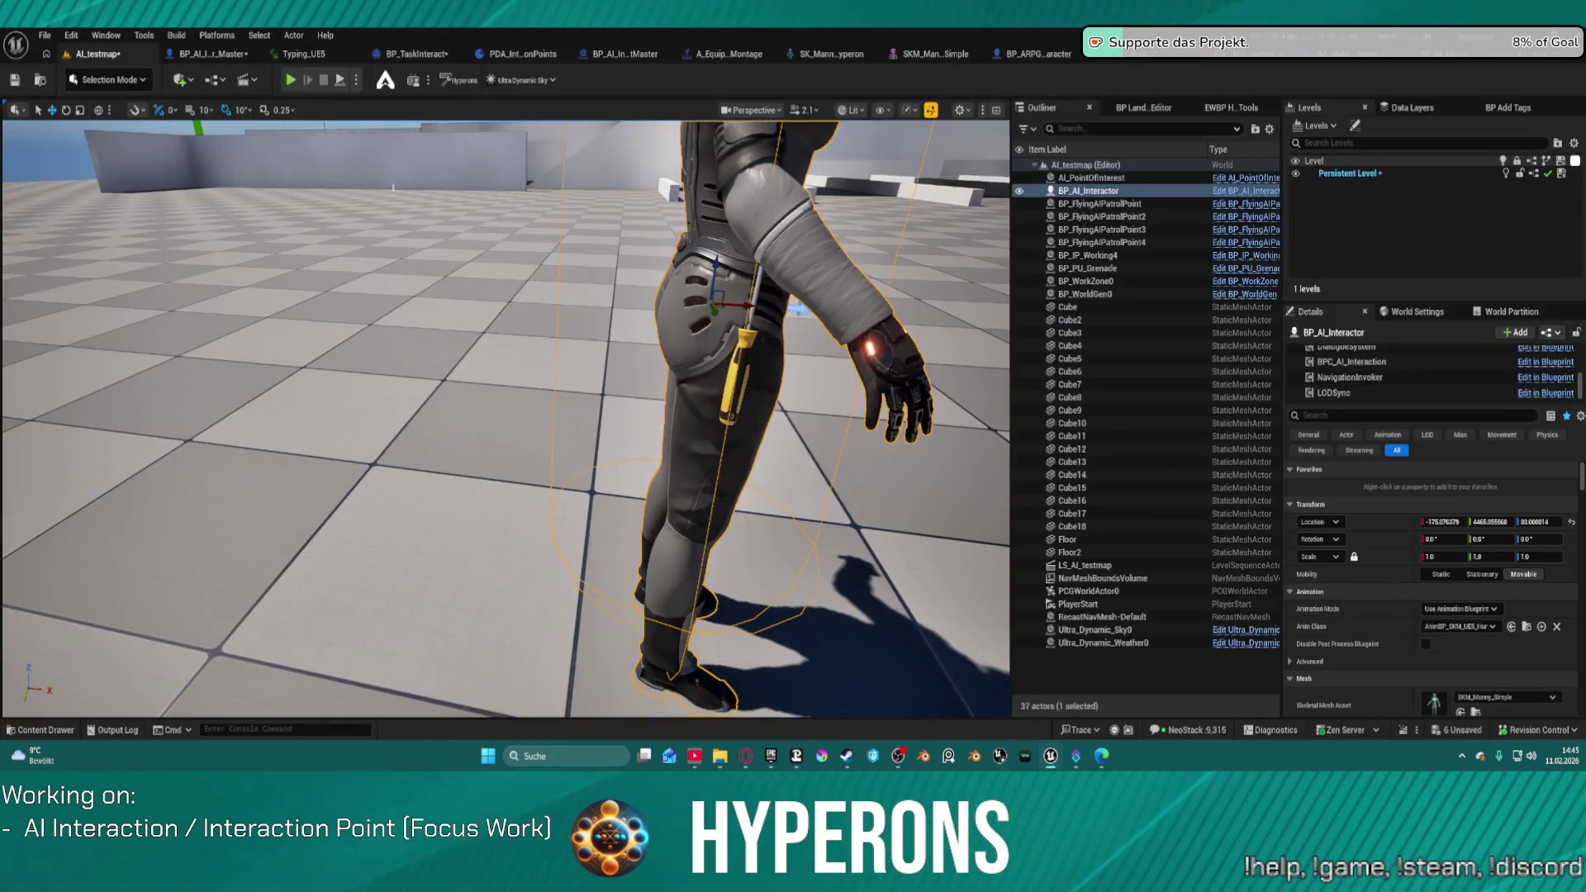
{"action": "left_click", "coordinate": [1354, 362]}
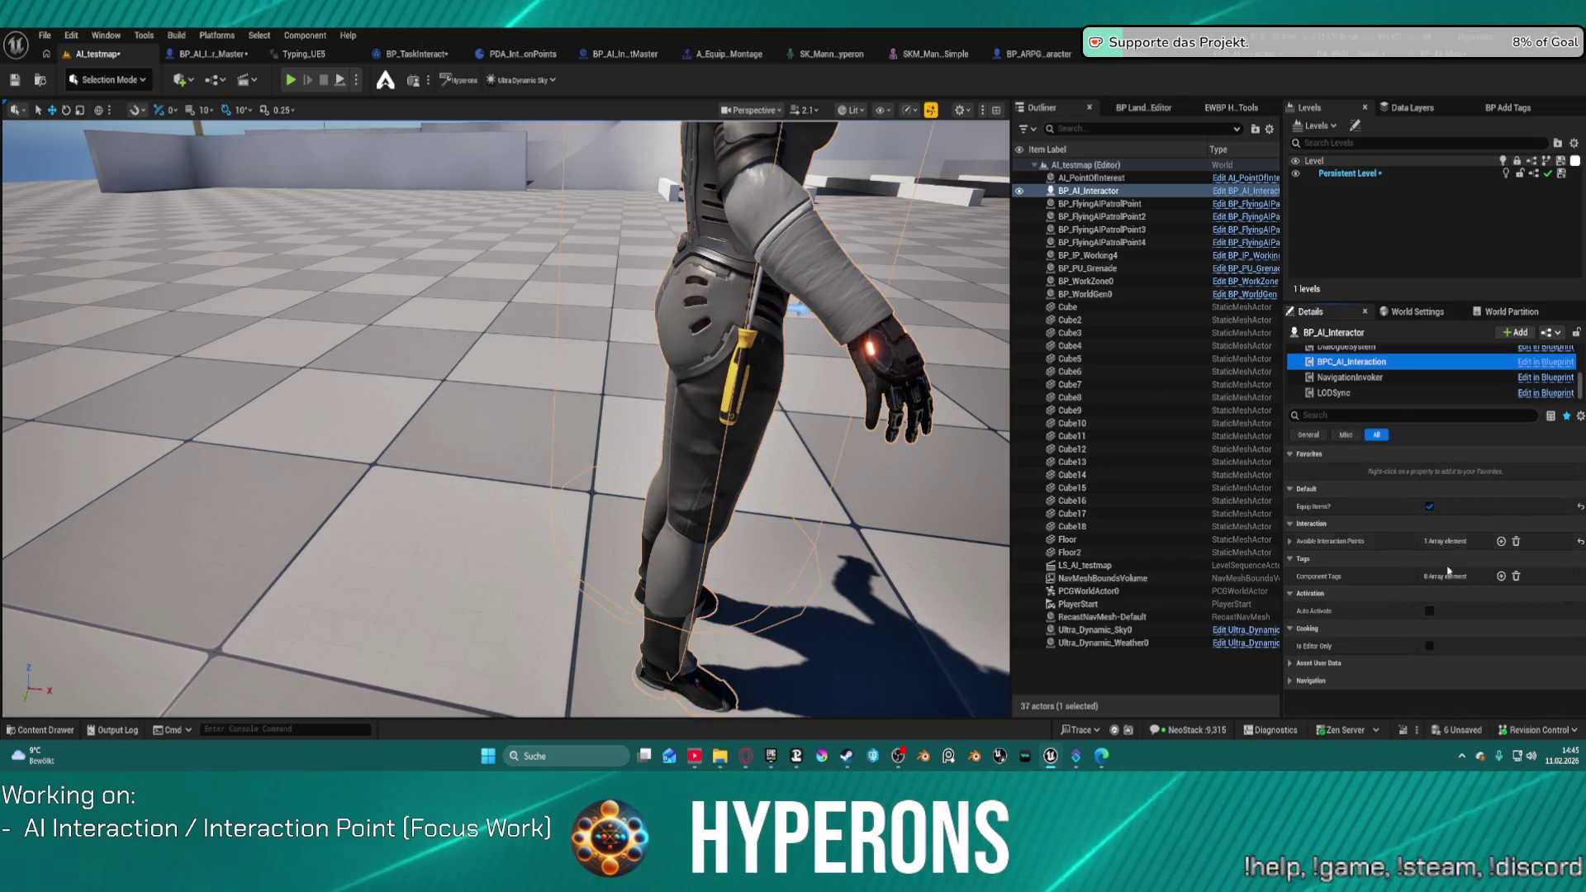
{"action": "left_click", "coordinate": [1290, 541]}
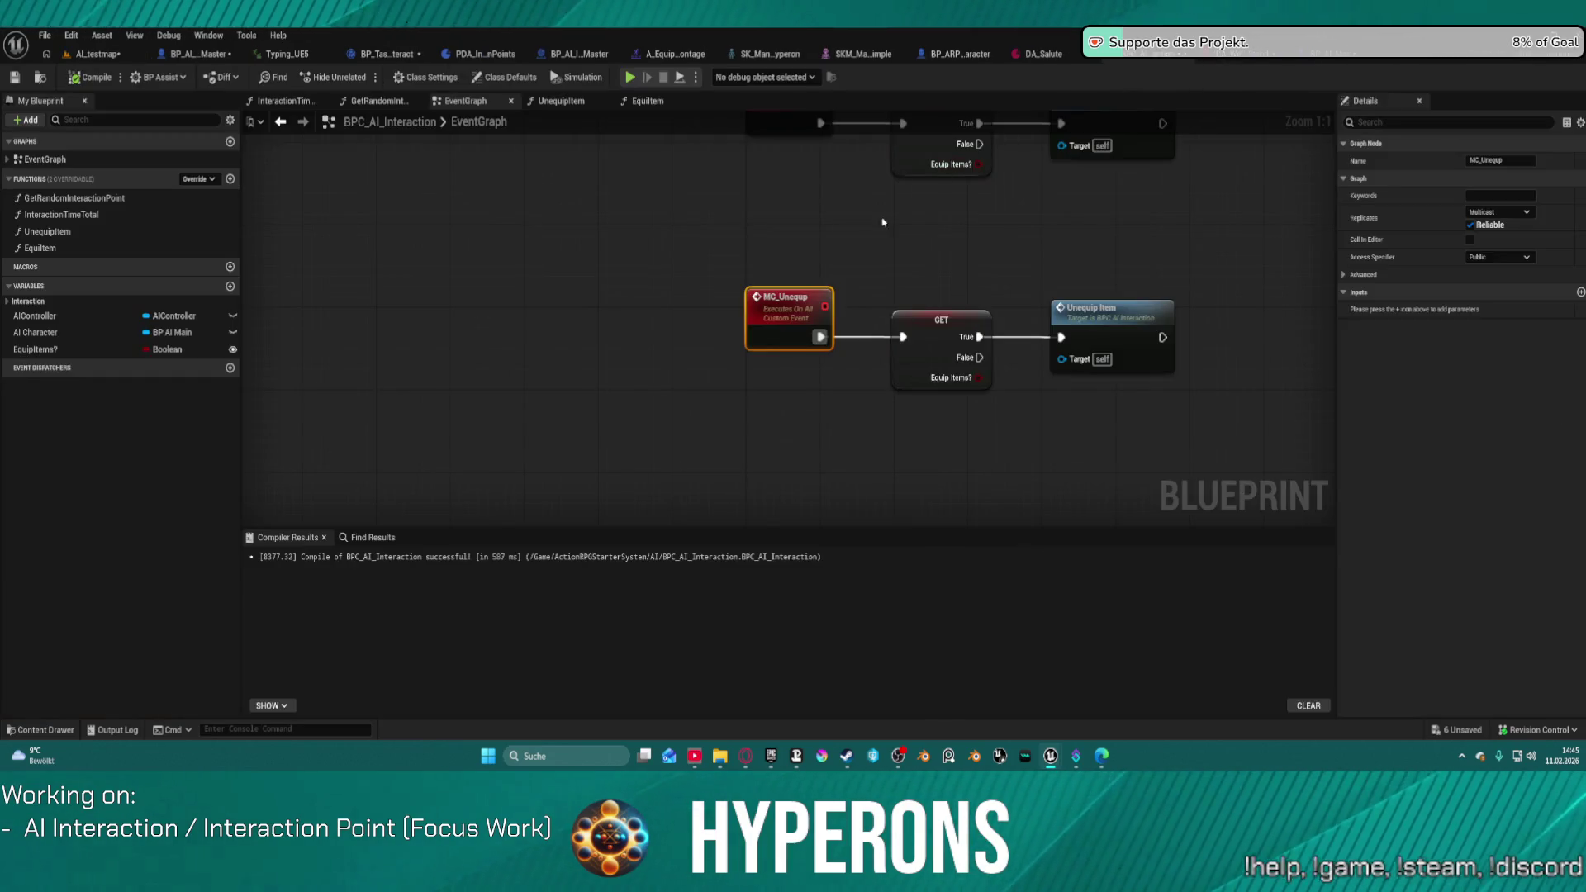
{"action": "double_click", "coordinate": [1002, 262]}
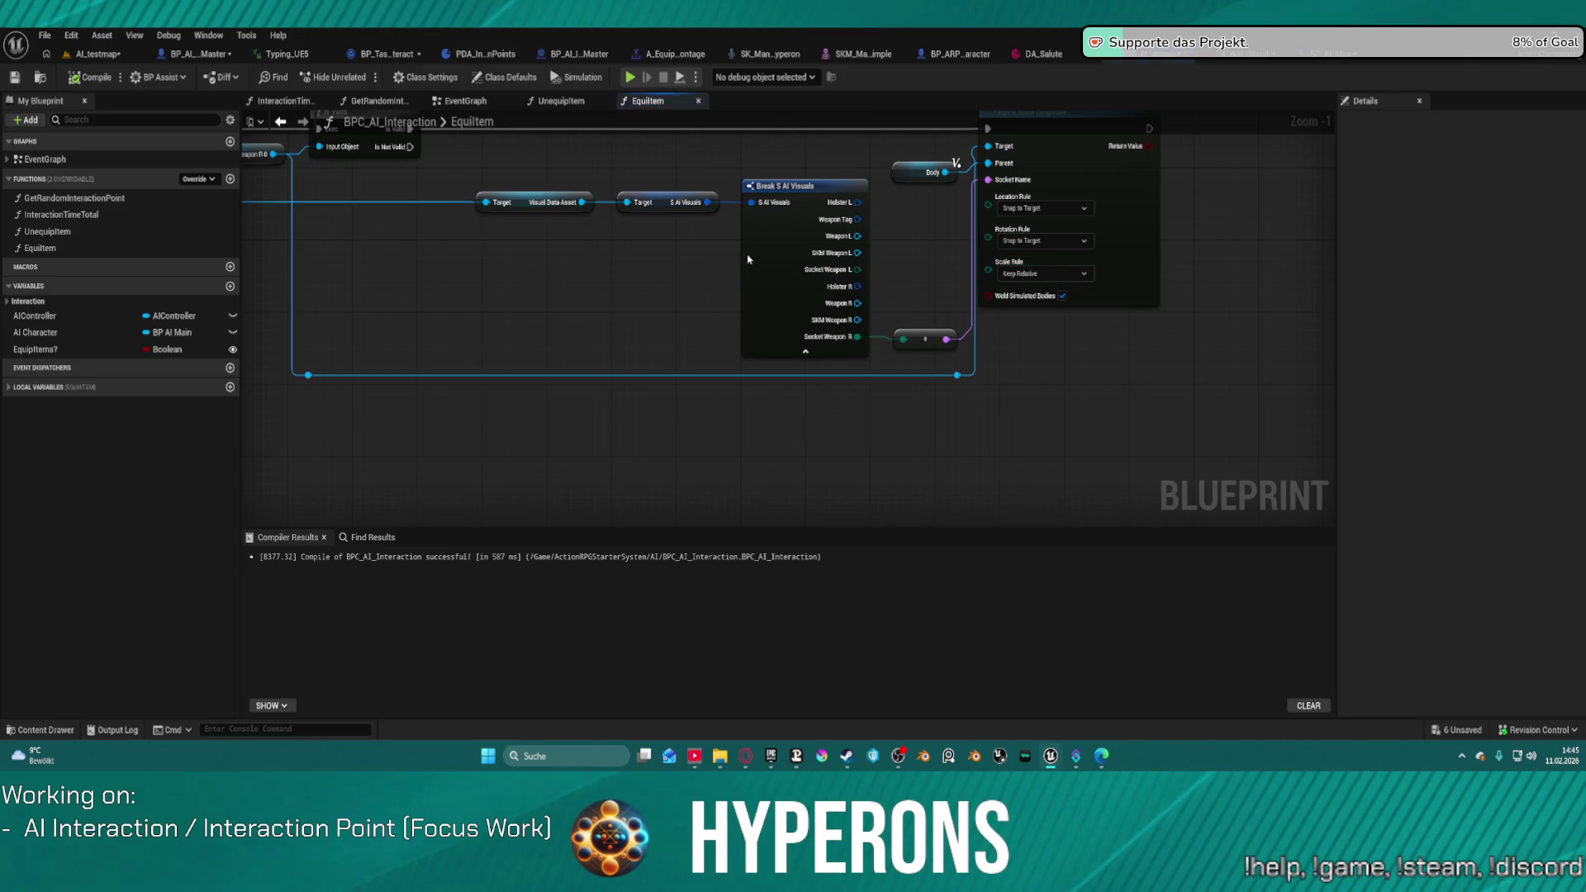
Step: Look over EquipItem's nodes from the Cast through to Attach Component To Component
{"action": "left_click", "coordinate": [977, 385]}
{"action": "mouse_move", "coordinate": [977, 385]}
{"action": "left_mouse_down"}
{"action": "mouse_move", "coordinate": [758, 257]}
{"action": "mouse_move", "coordinate": [853, 306]}
{"action": "mouse_move", "coordinate": [777, 388]}
{"action": "mouse_move", "coordinate": [788, 373]}
{"action": "left_mouse_up"}
{"action": "right_click", "coordinate": [788, 373]}
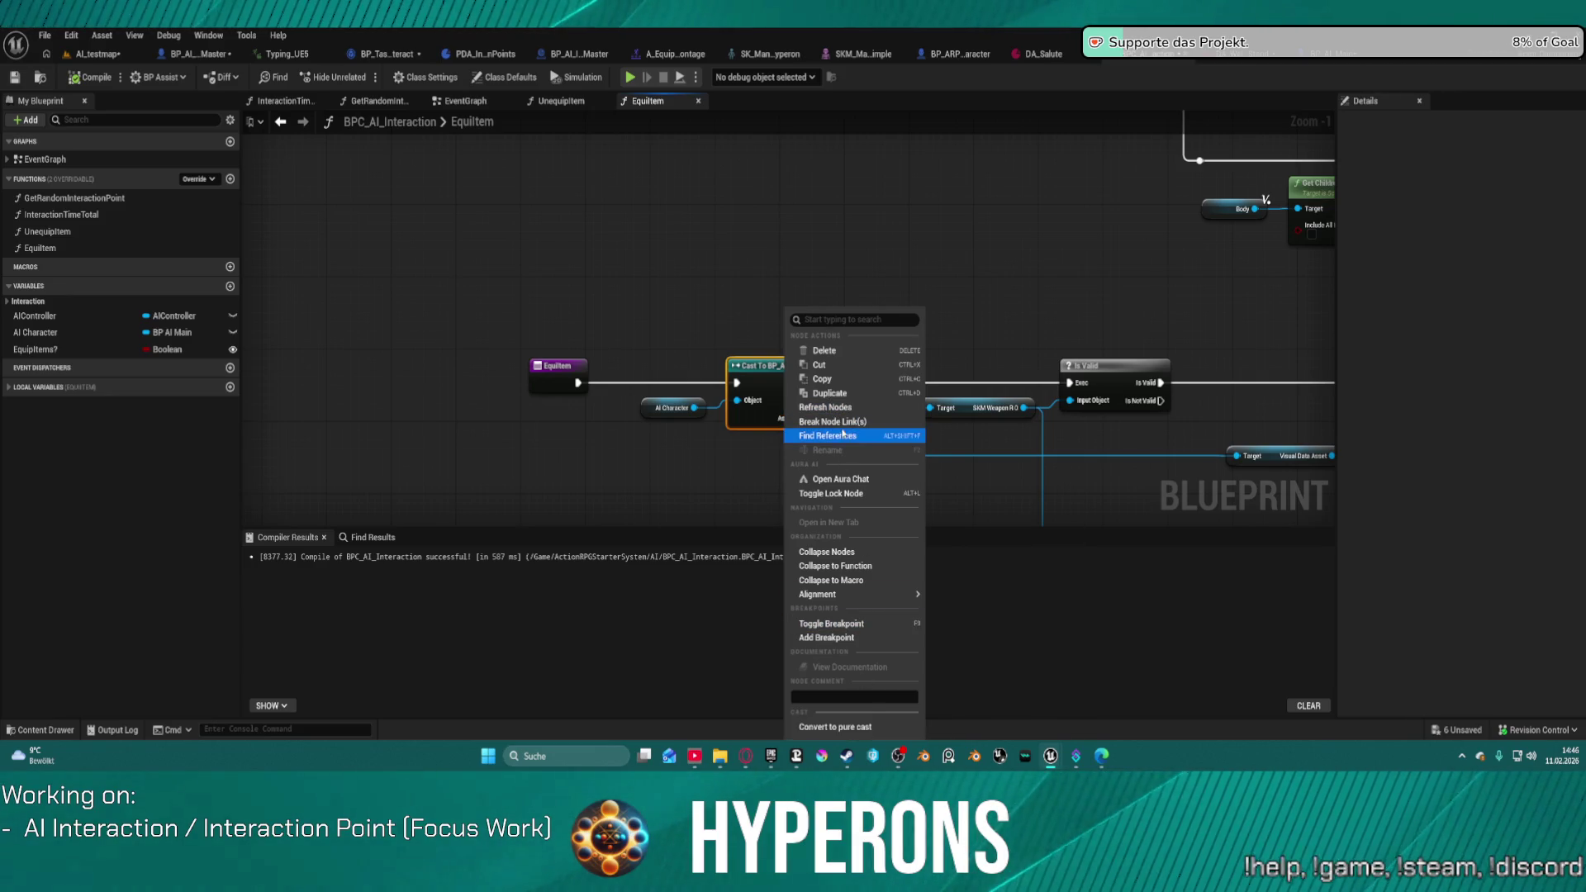
{"action": "left_click", "coordinate": [1055, 340]}
{"action": "left_click_drag", "start_coordinate": [1055, 339], "coordinate": [727, 233]}
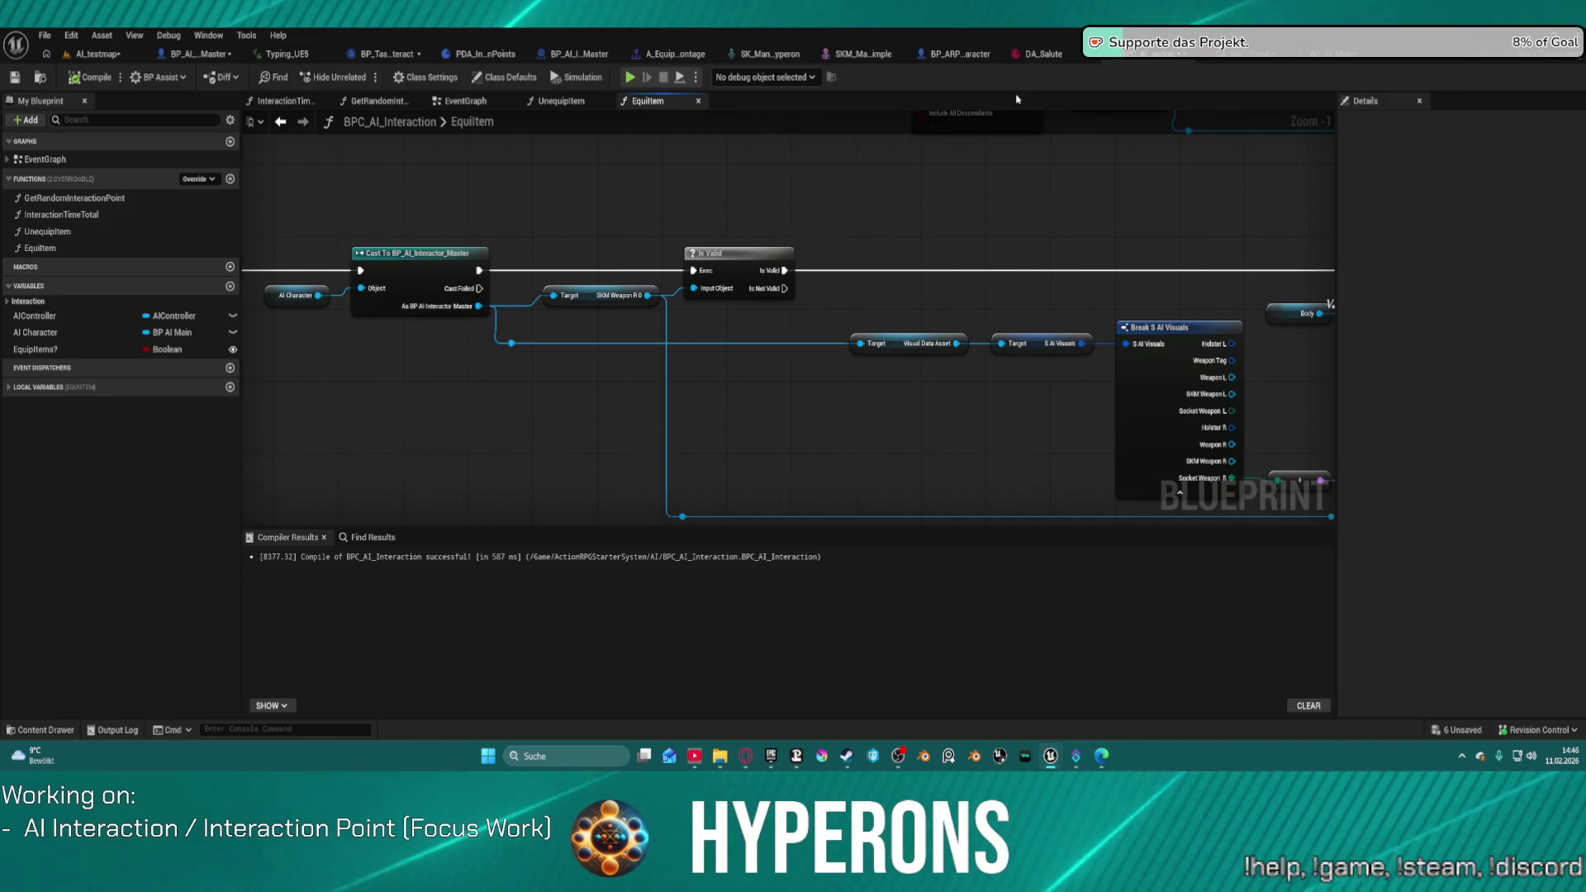
{"action": "mouse_move", "coordinate": [763, 319]}
{"action": "left_mouse_down"}
{"action": "mouse_move", "coordinate": [868, 247]}
{"action": "mouse_move", "coordinate": [917, 369]}
{"action": "left_mouse_up"}
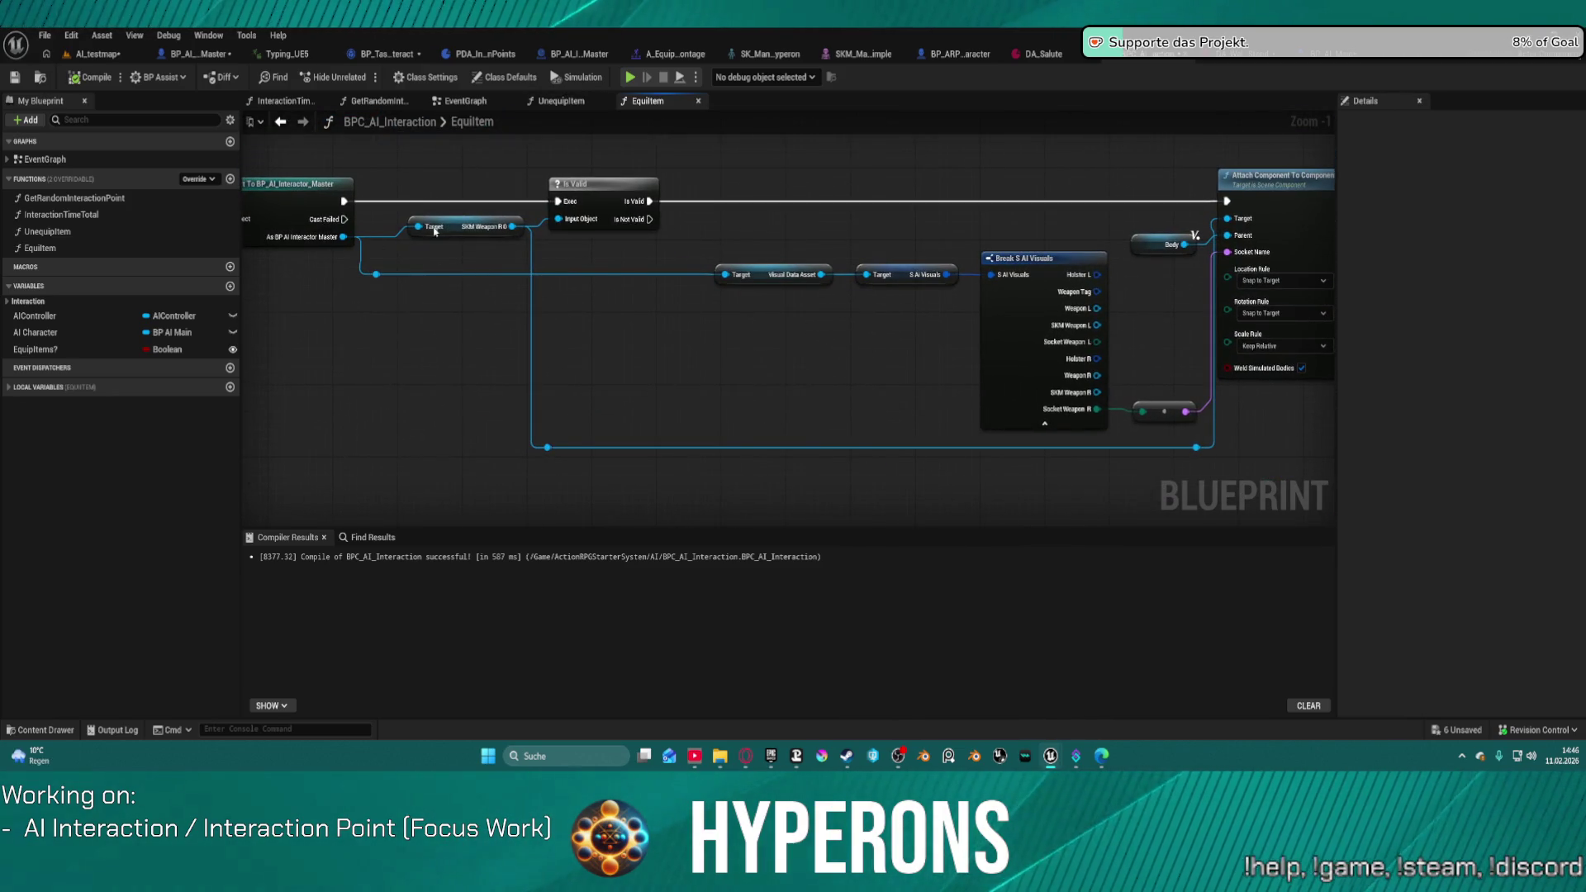
Step: Search 'sm weap' from the interactor master reference, cancel, and view BP_AI_Interactor_Master's SetupCharacter
{"action": "left_click_drag", "start_coordinate": [360, 237], "coordinate": [476, 361]}
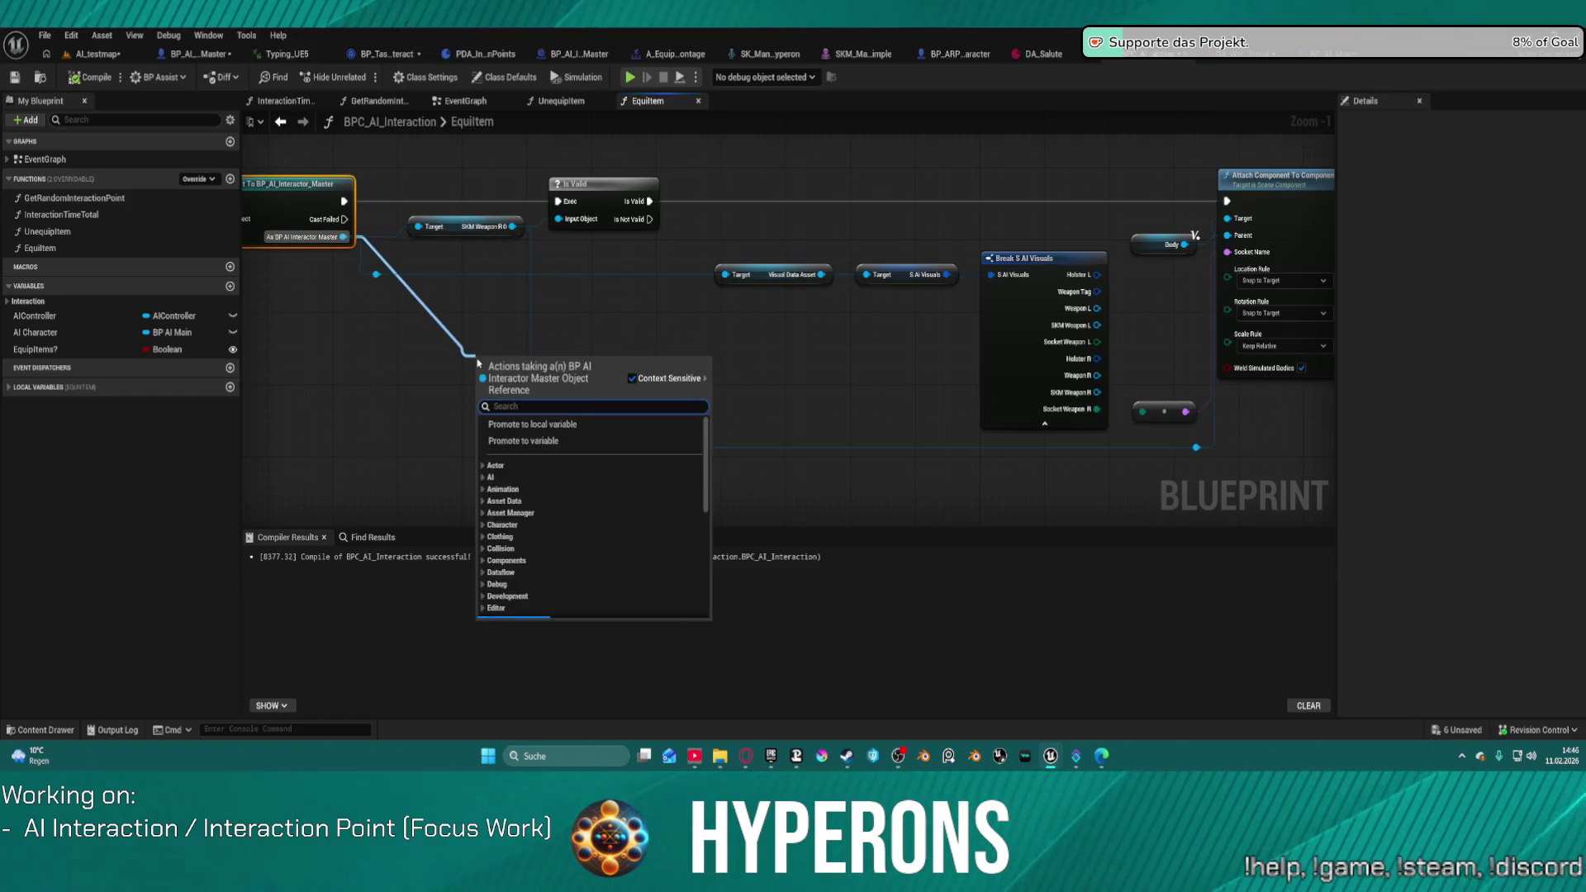
{"action": "type", "text": "s"}
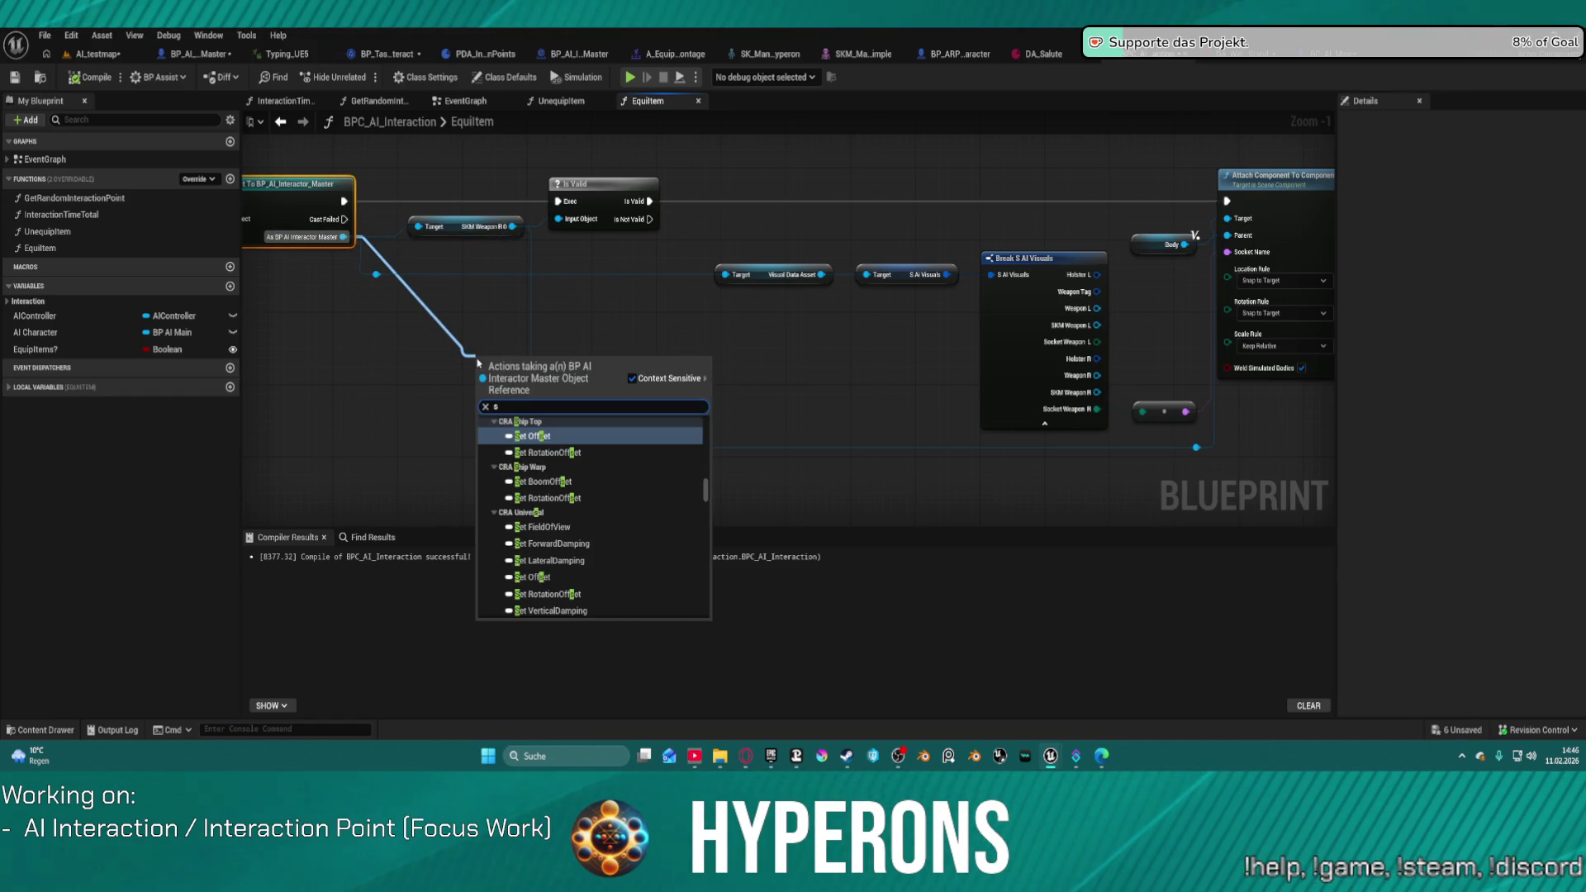
{"action": "type", "text": "m weap"}
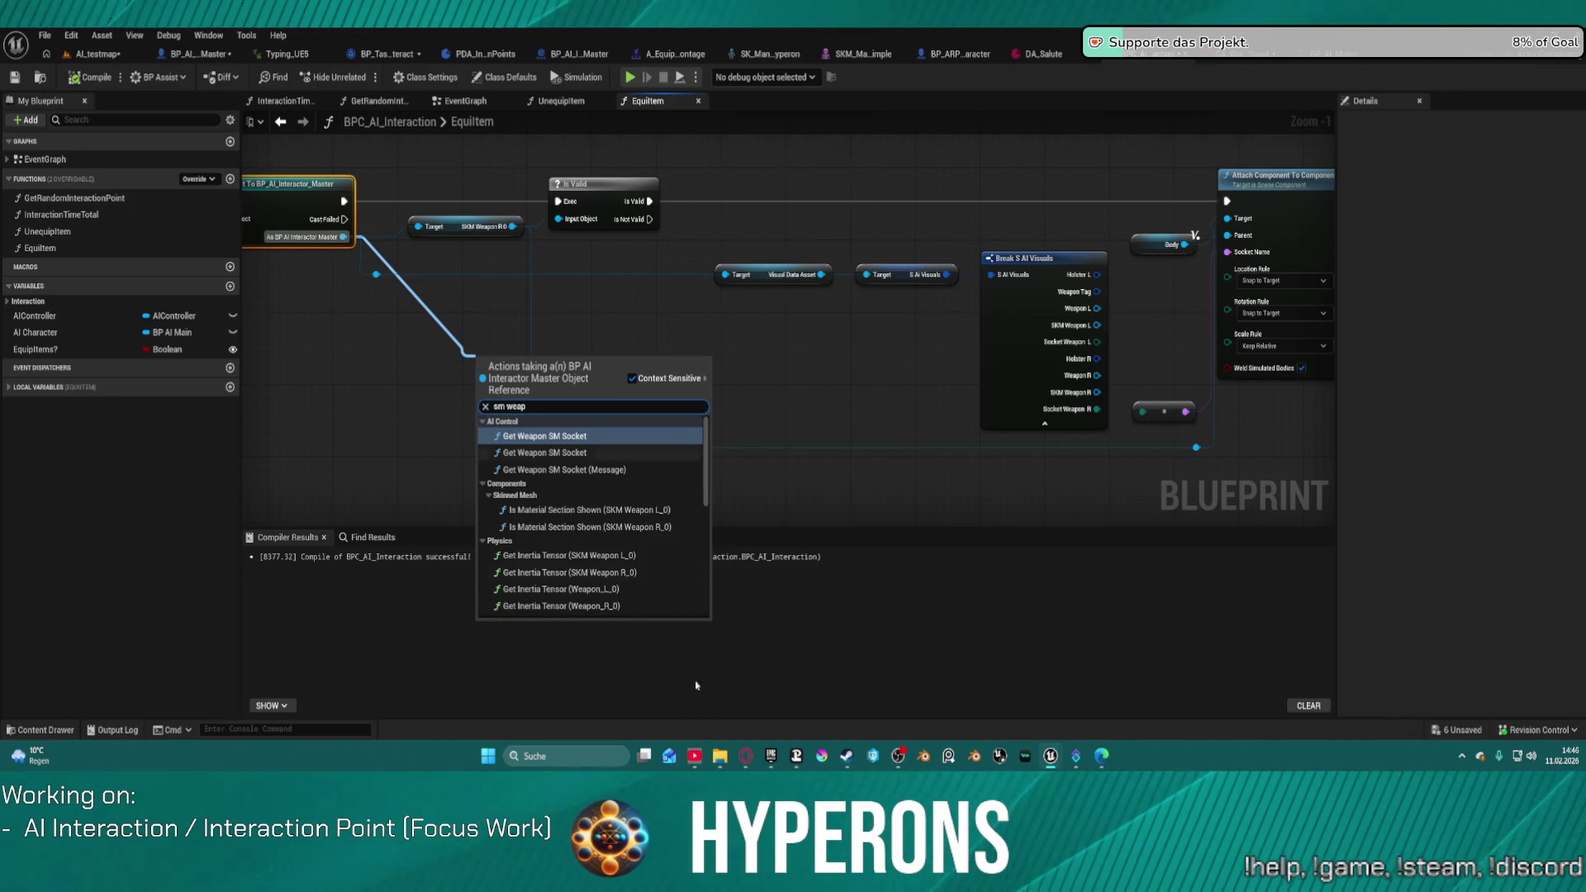
{"action": "mouse_move", "coordinate": [707, 465]}
{"action": "left_mouse_down"}
{"action": "mouse_move", "coordinate": [718, 628]}
{"action": "mouse_move", "coordinate": [711, 451]}
{"action": "left_mouse_up"}
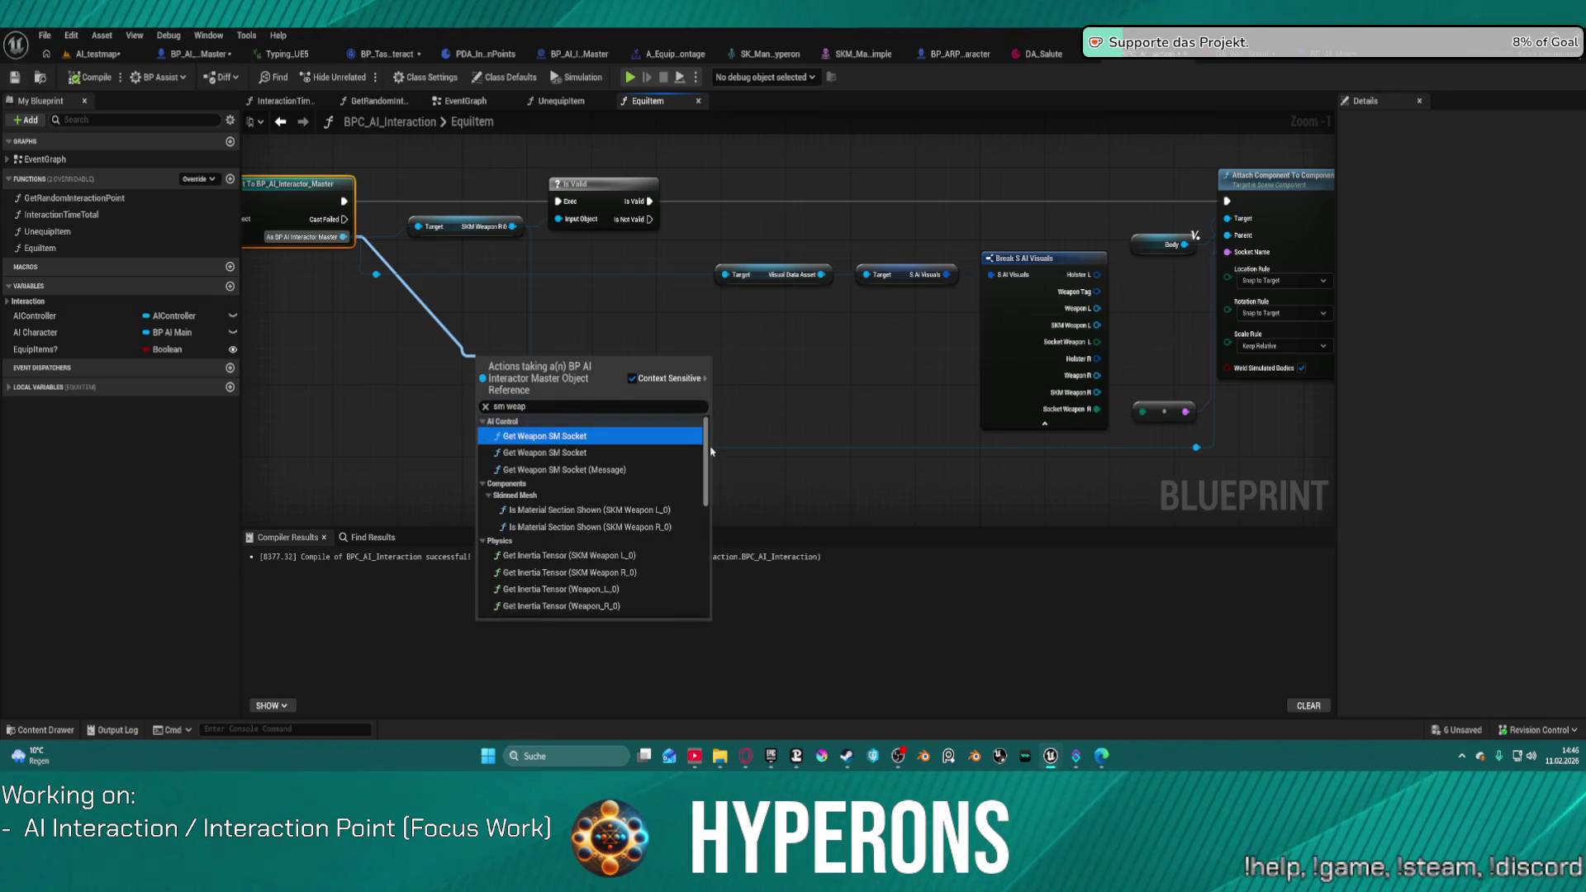
{"action": "left_click", "coordinate": [588, 324]}
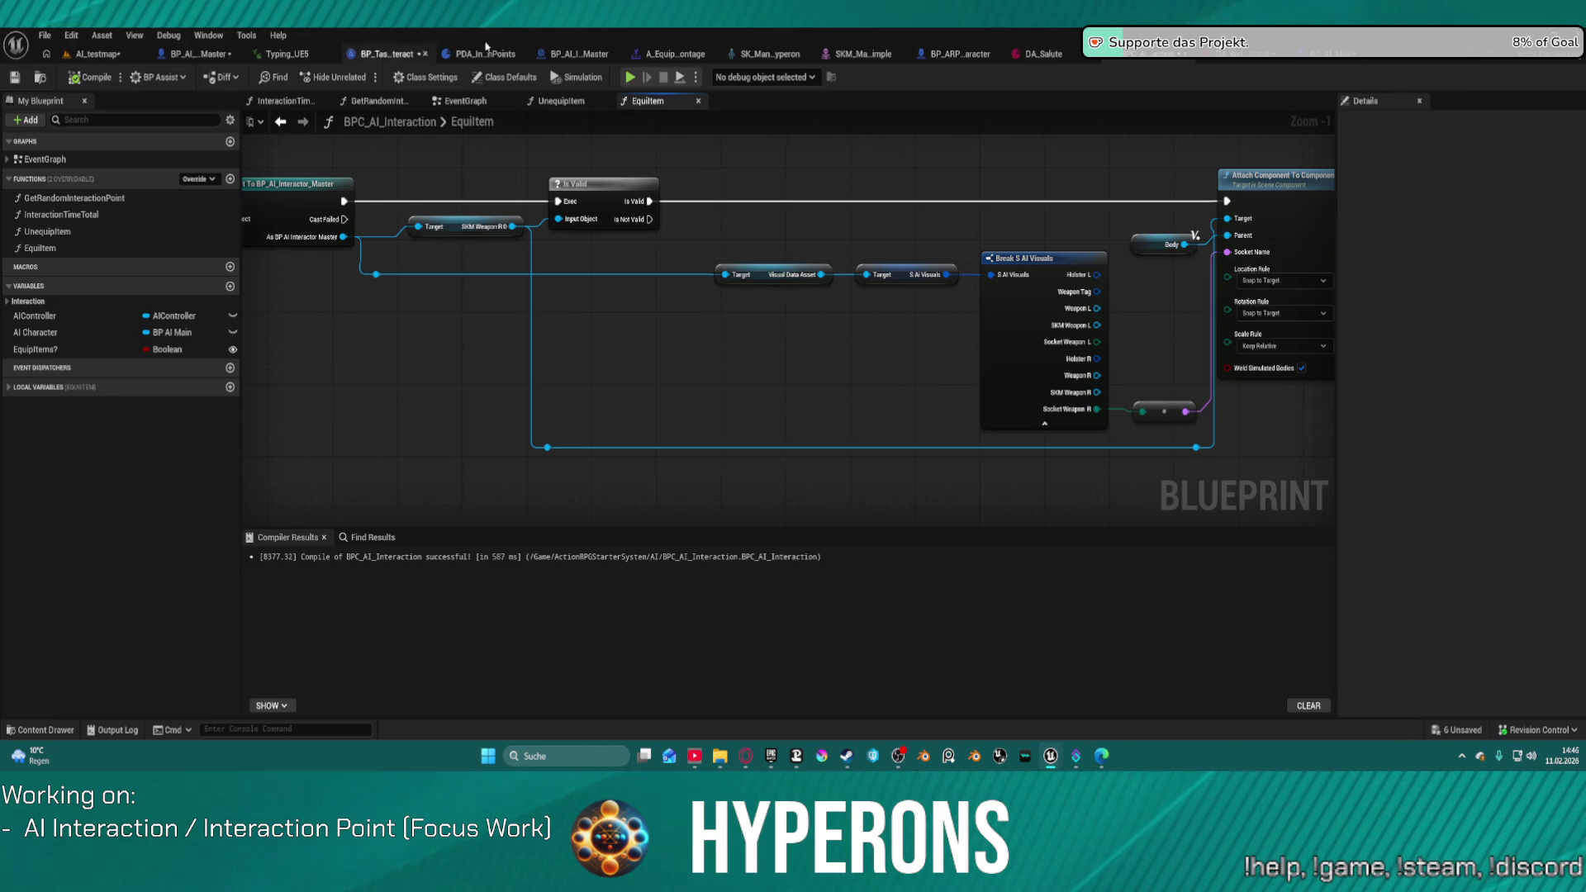
{"action": "left_click", "coordinate": [217, 54]}
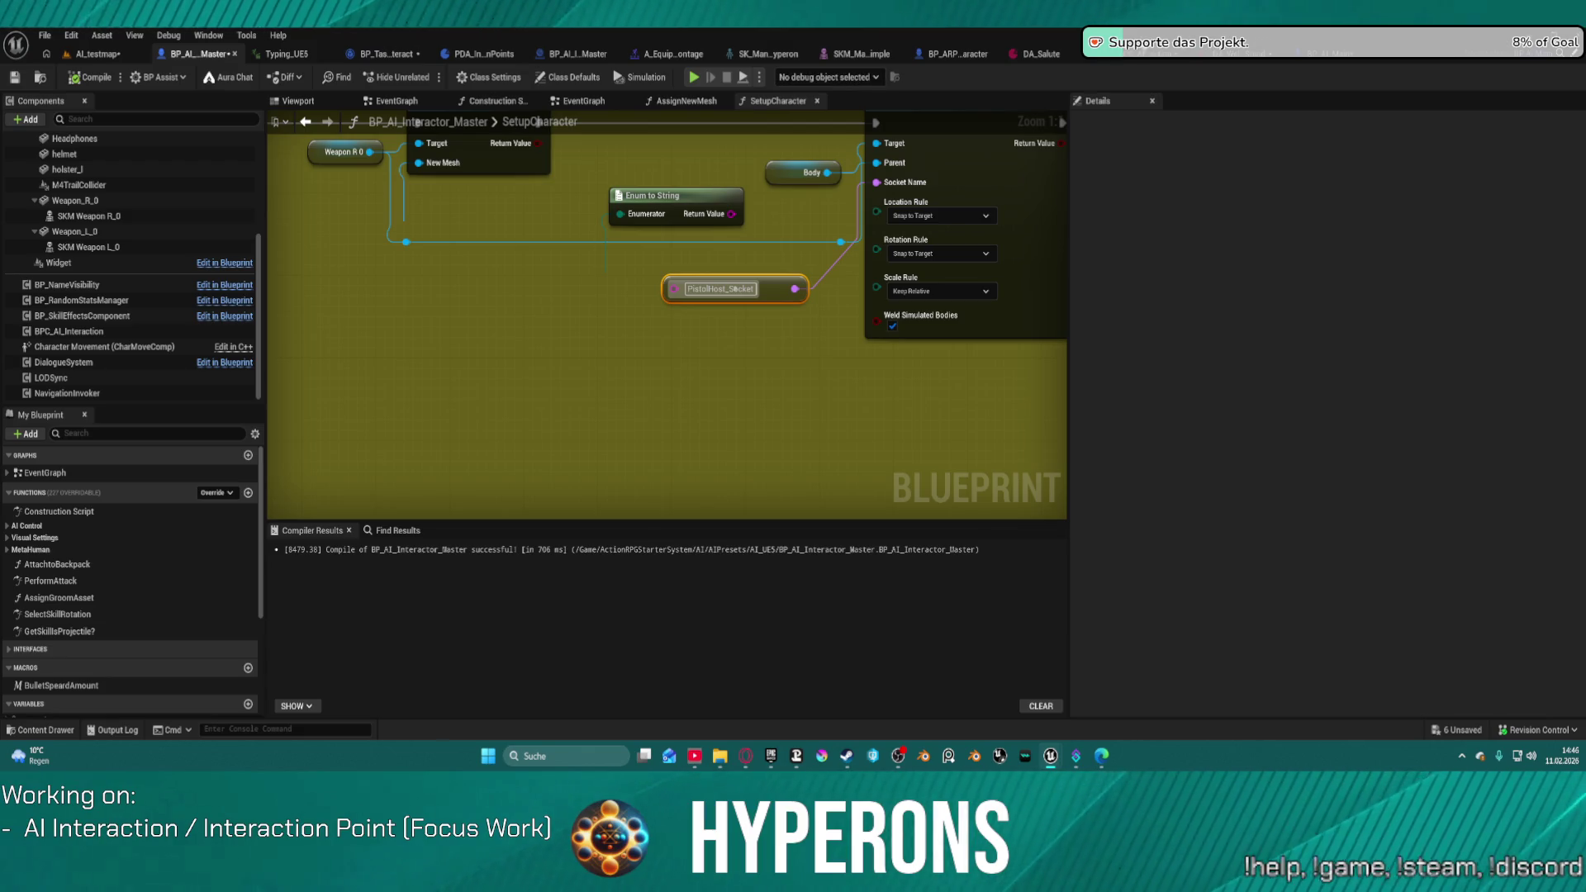
Step: Back in EquipItem, add a Get Weapon R 0 node from the interactor master reference
{"action": "key", "text": "ctrl+Tab"}
{"action": "mouse_move", "coordinate": [342, 237]}
{"action": "left_mouse_down"}
{"action": "mouse_move", "coordinate": [460, 311]}
{"action": "mouse_move", "coordinate": [473, 348]}
{"action": "left_mouse_up"}
{"action": "type", "text": "weapon"}
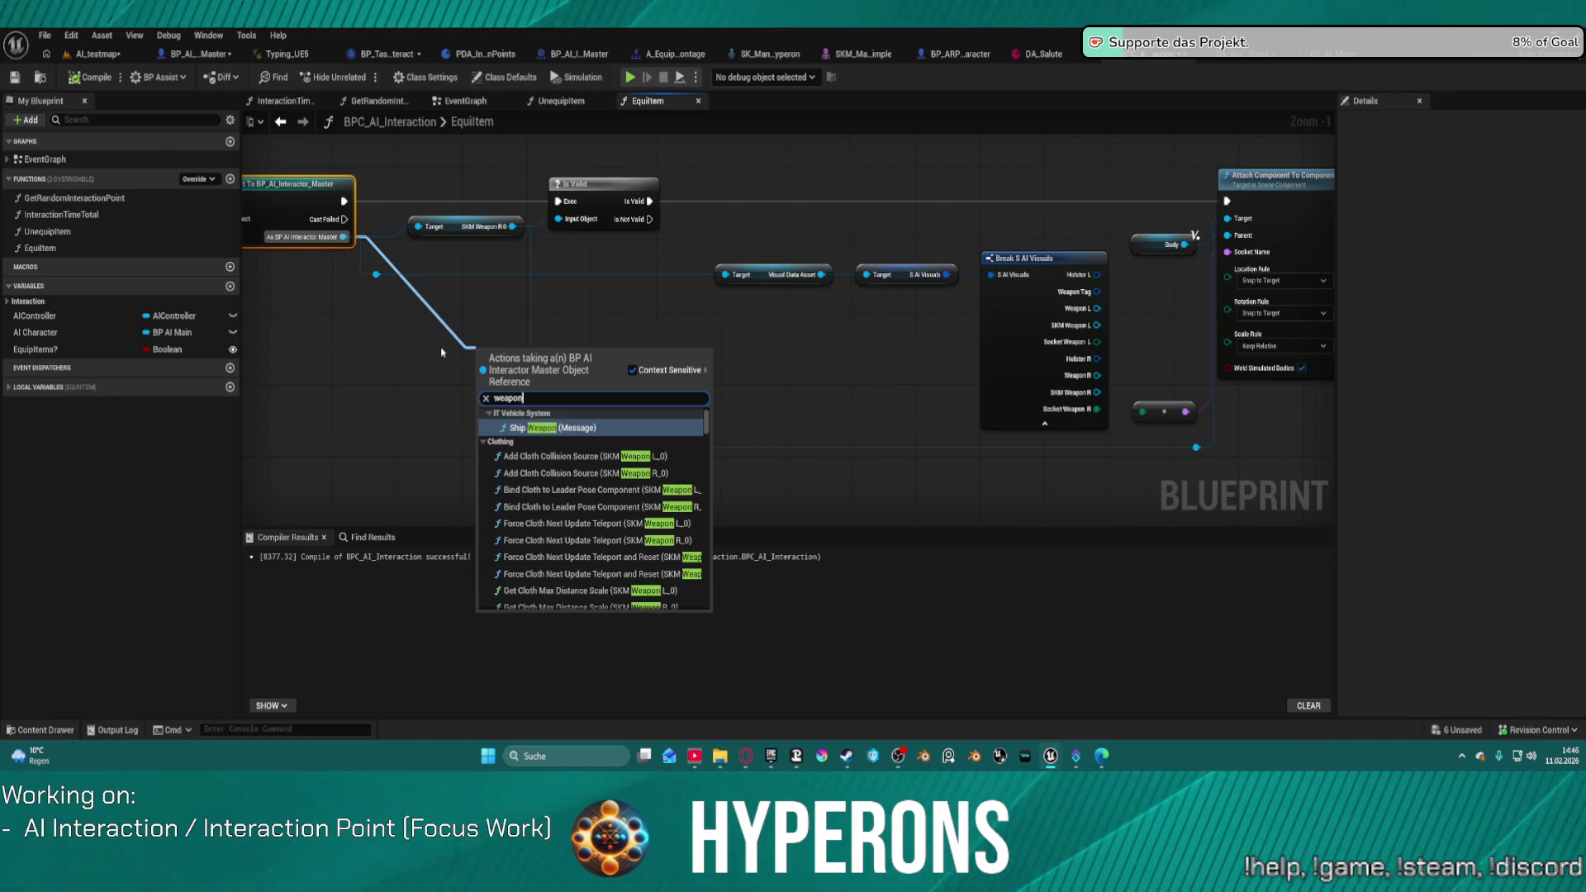
{"action": "type", "text": " r"}
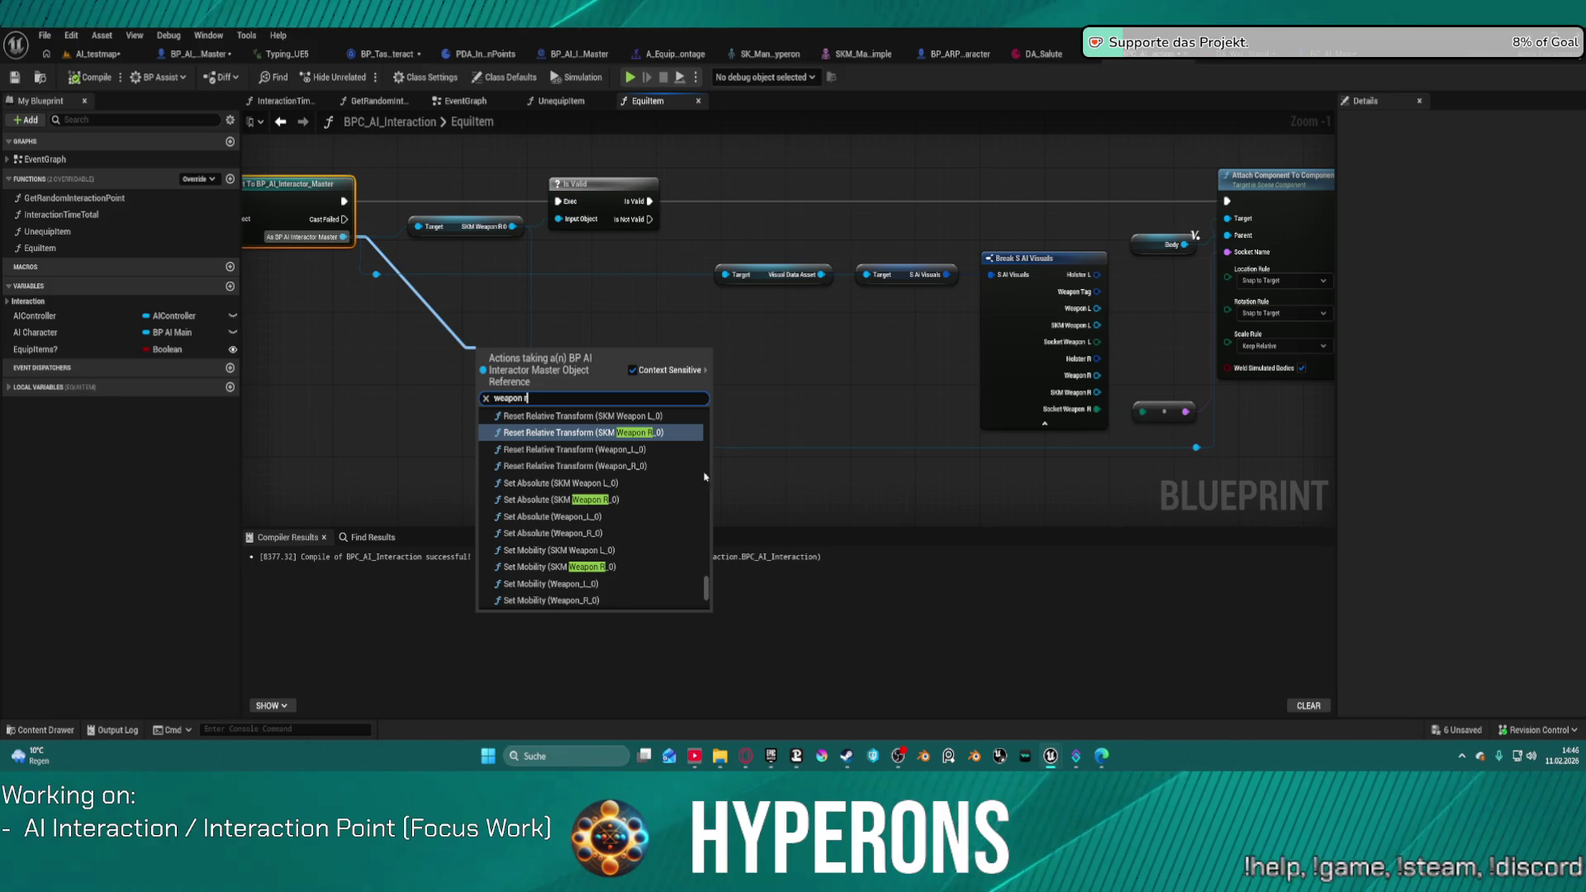
{"action": "scroll", "coordinate": [705, 479], "scroll_direction": "down", "scroll_amount": 5}
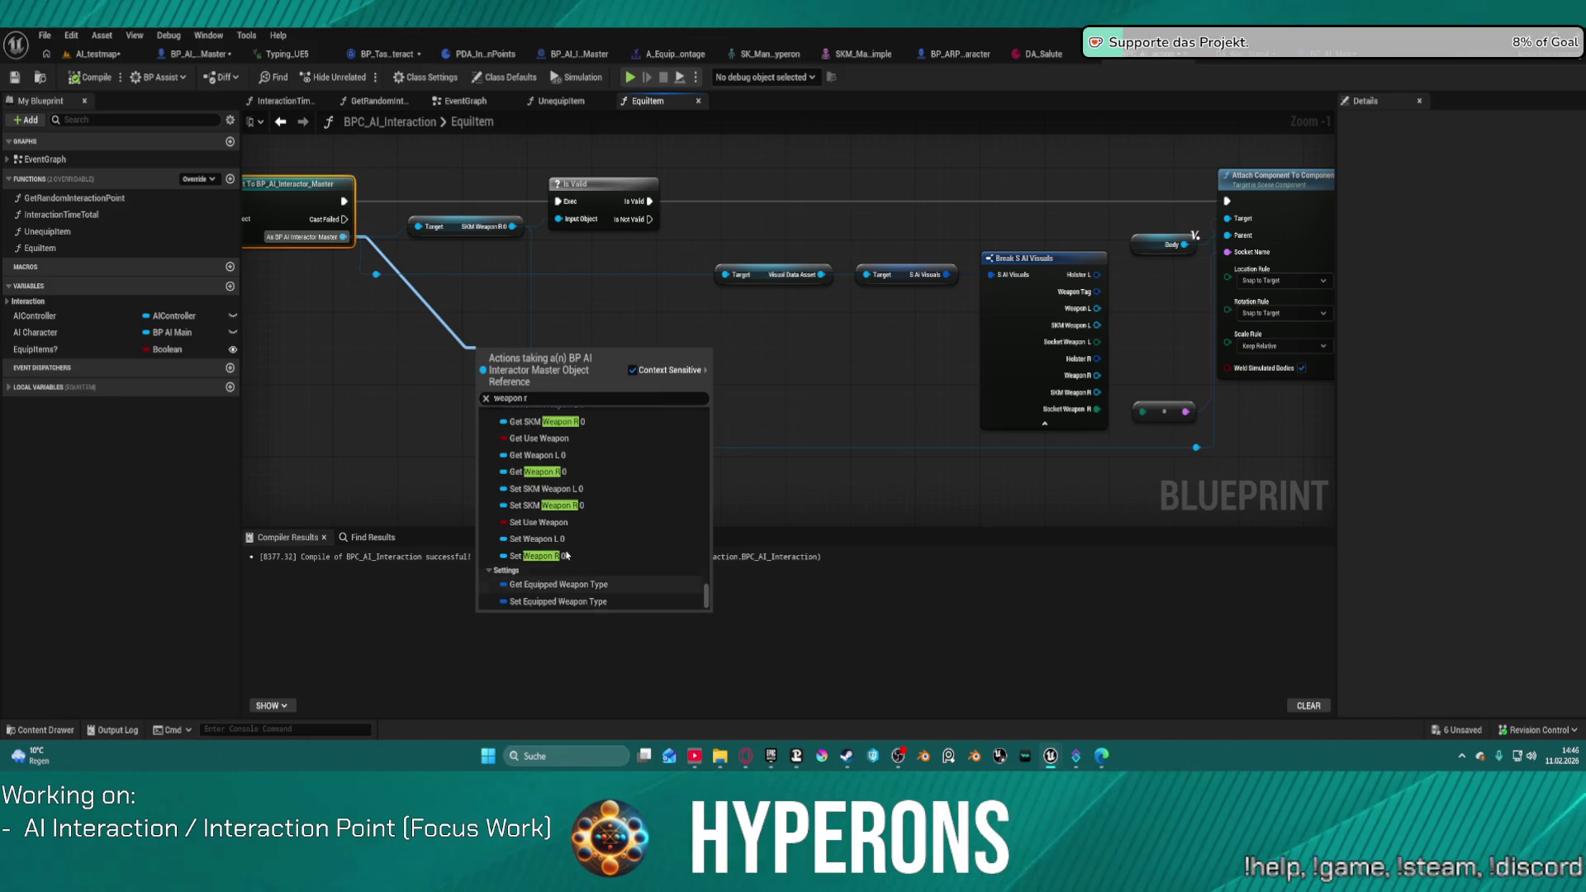
{"action": "left_click", "coordinate": [547, 471]}
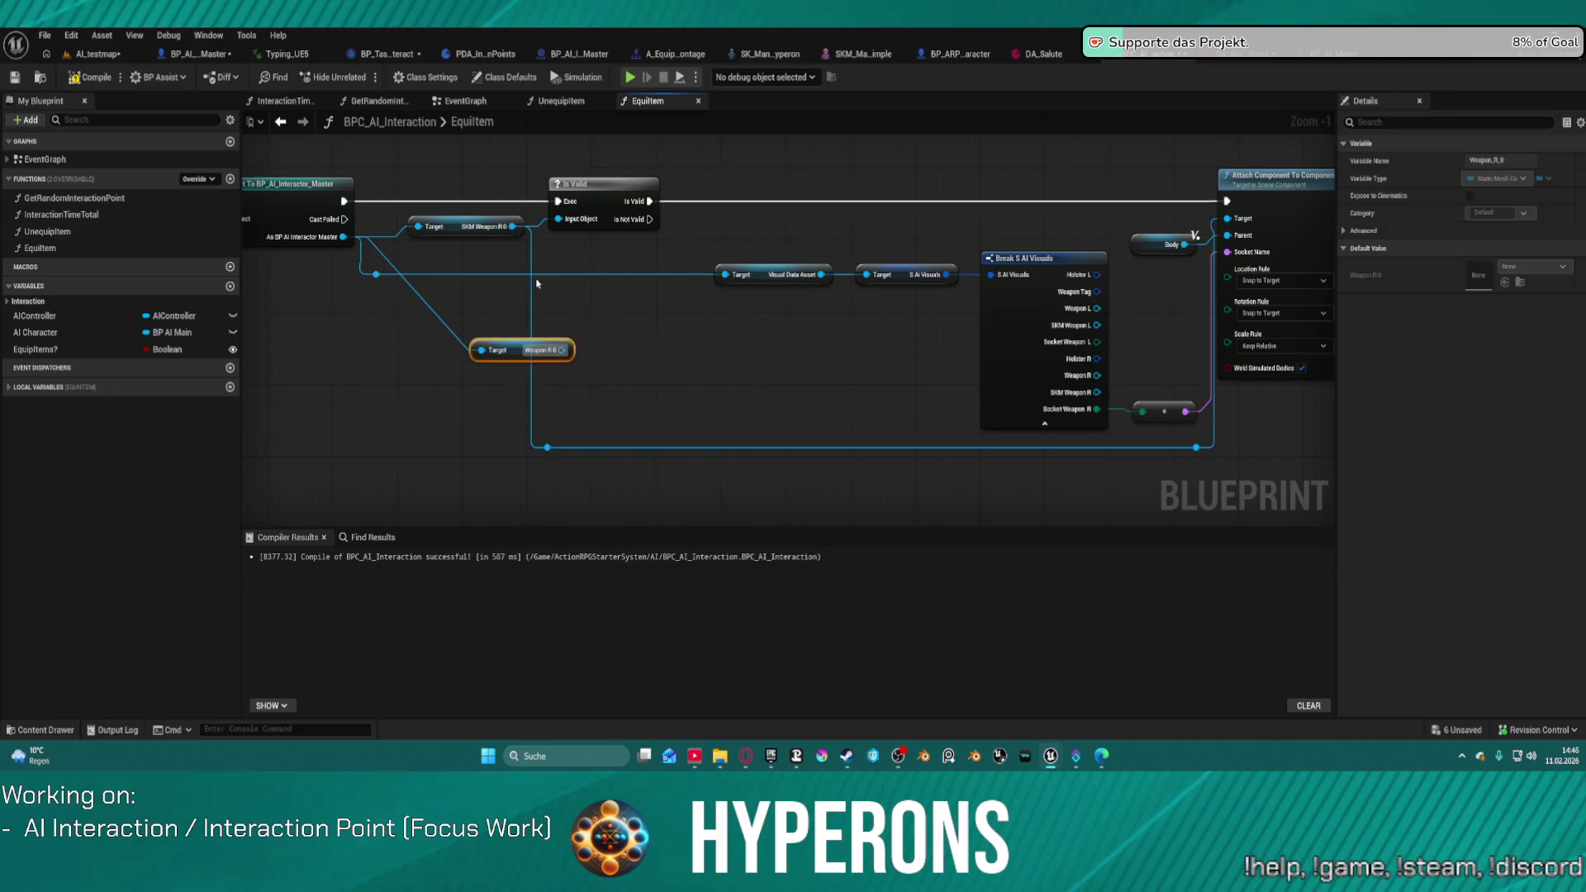
Step: Delete the old SKM Weapon R 0 getter and compile BPC_AI_Interaction
{"action": "left_click", "coordinate": [512, 230]}
{"action": "mouse_move", "coordinate": [512, 231]}
{"action": "left_mouse_down"}
{"action": "mouse_move", "coordinate": [519, 309]}
{"action": "mouse_move", "coordinate": [576, 345]}
{"action": "mouse_move", "coordinate": [561, 351]}
{"action": "left_mouse_up"}
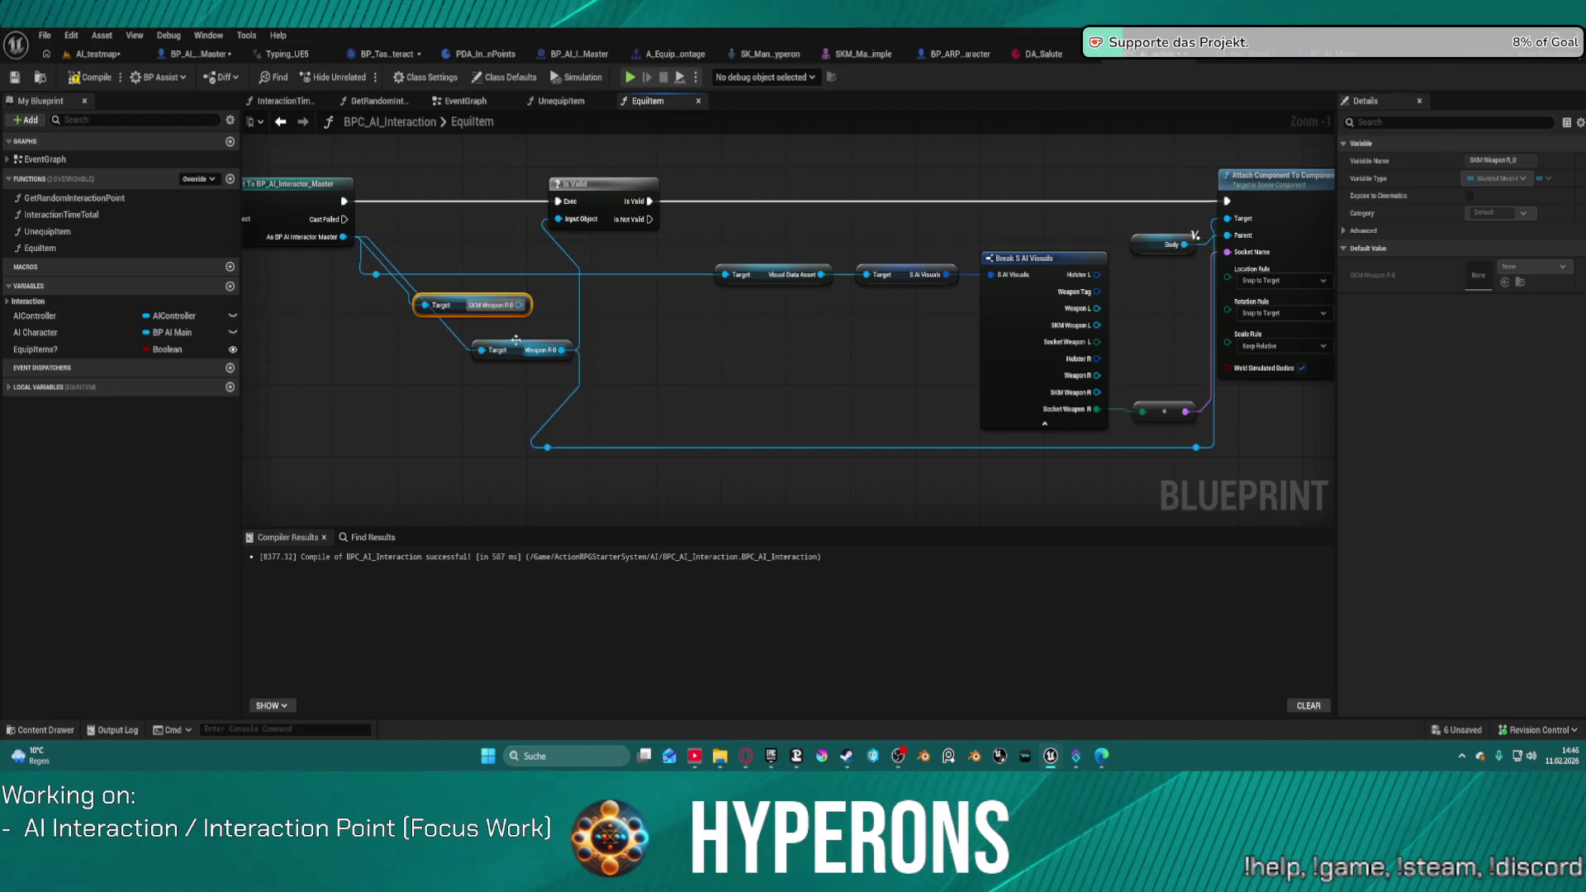
{"action": "key", "text": "Delete"}
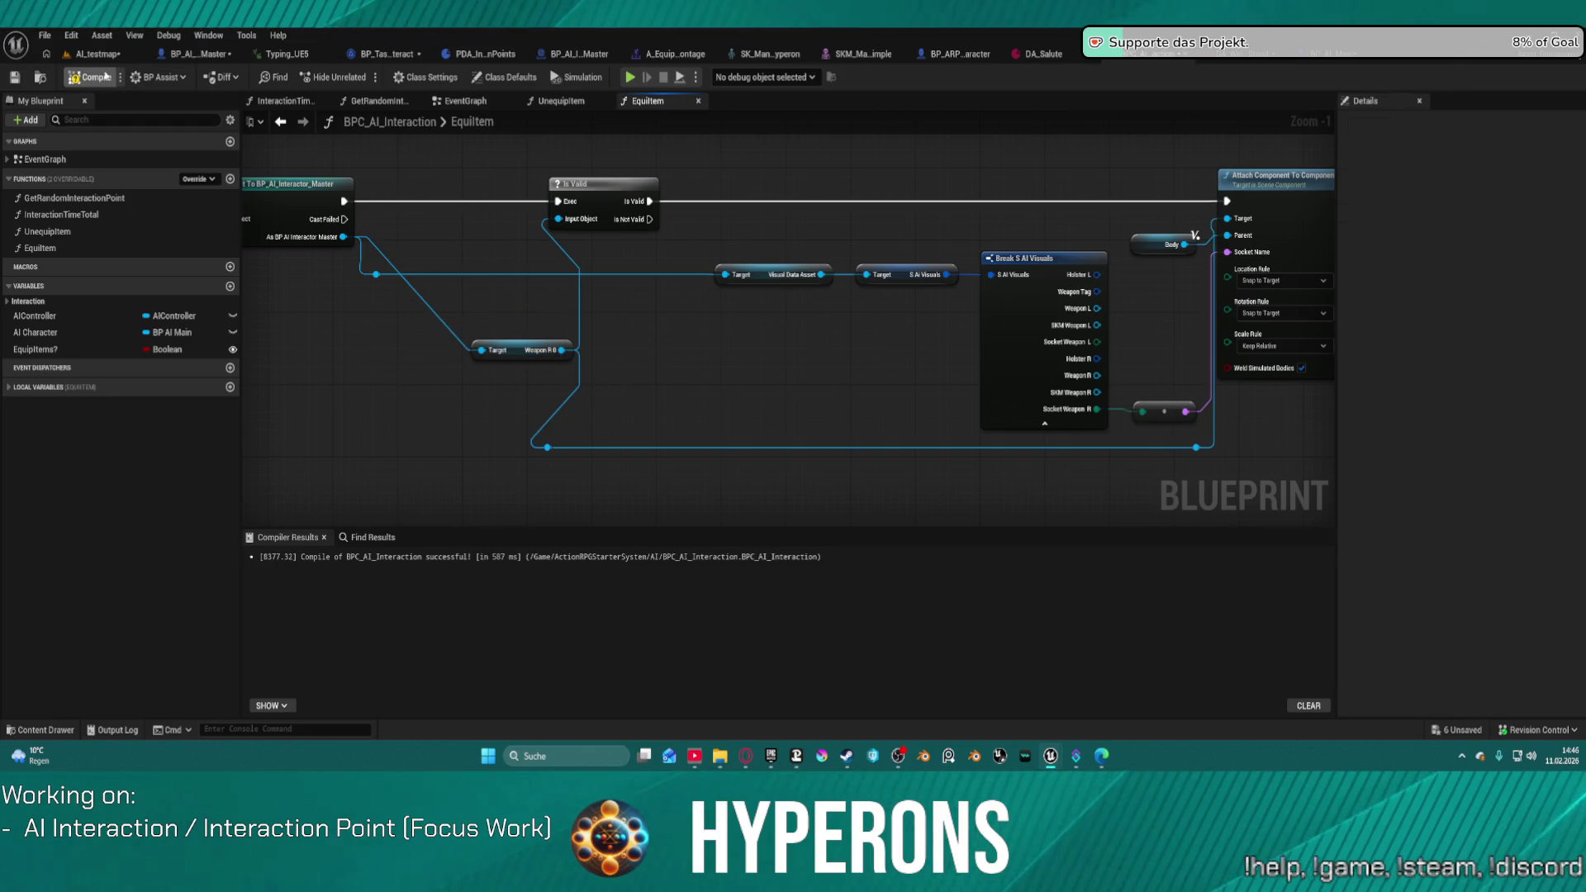
{"action": "left_click", "coordinate": [106, 76]}
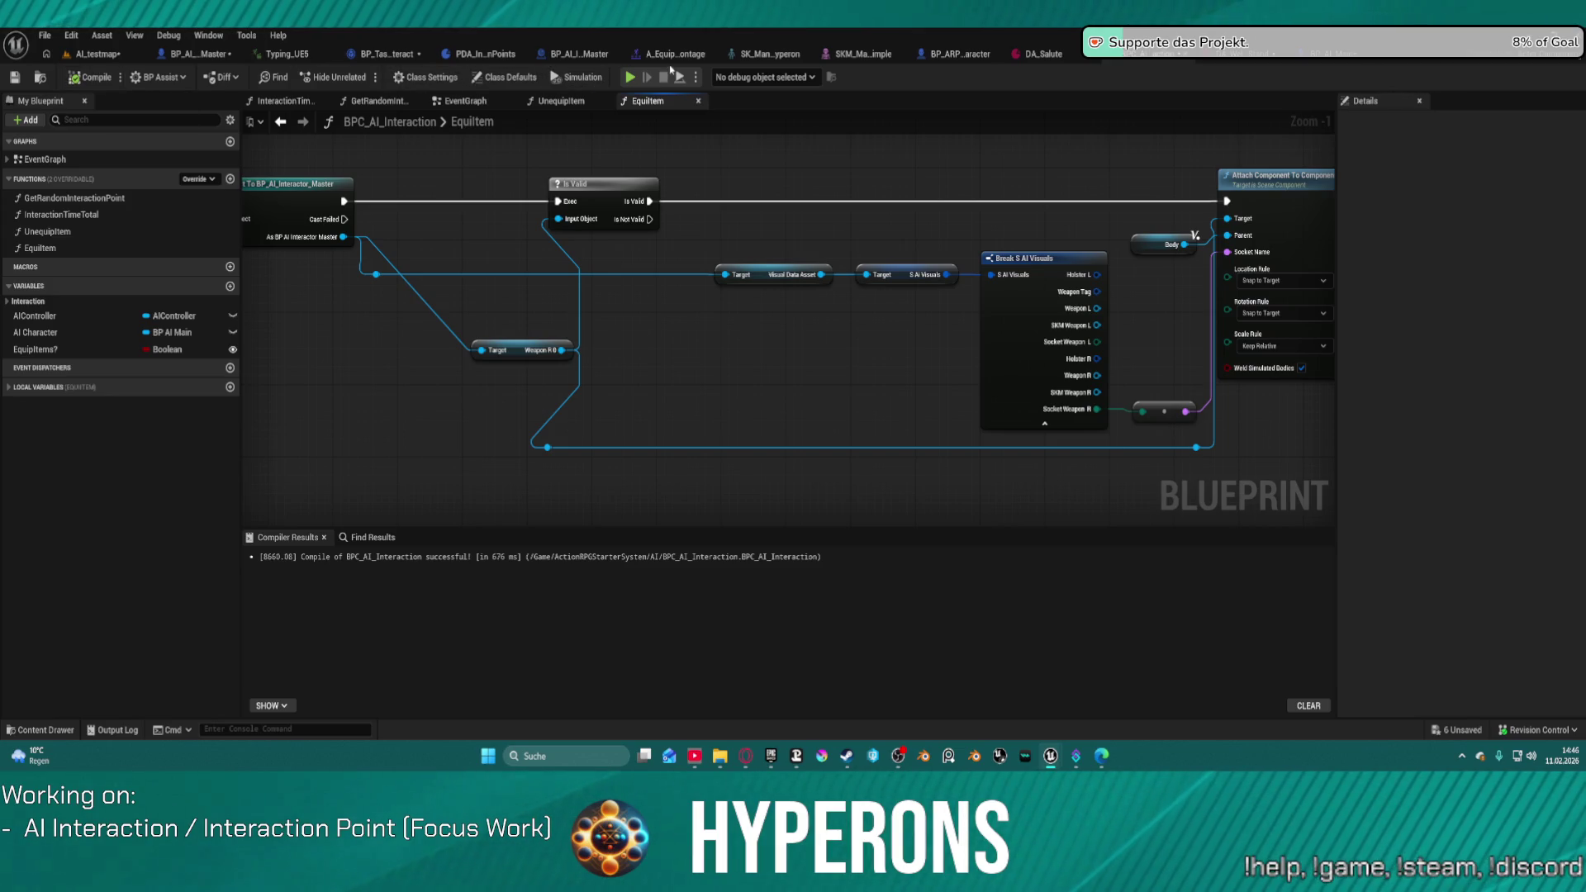
{"action": "left_click", "coordinate": [96, 54]}
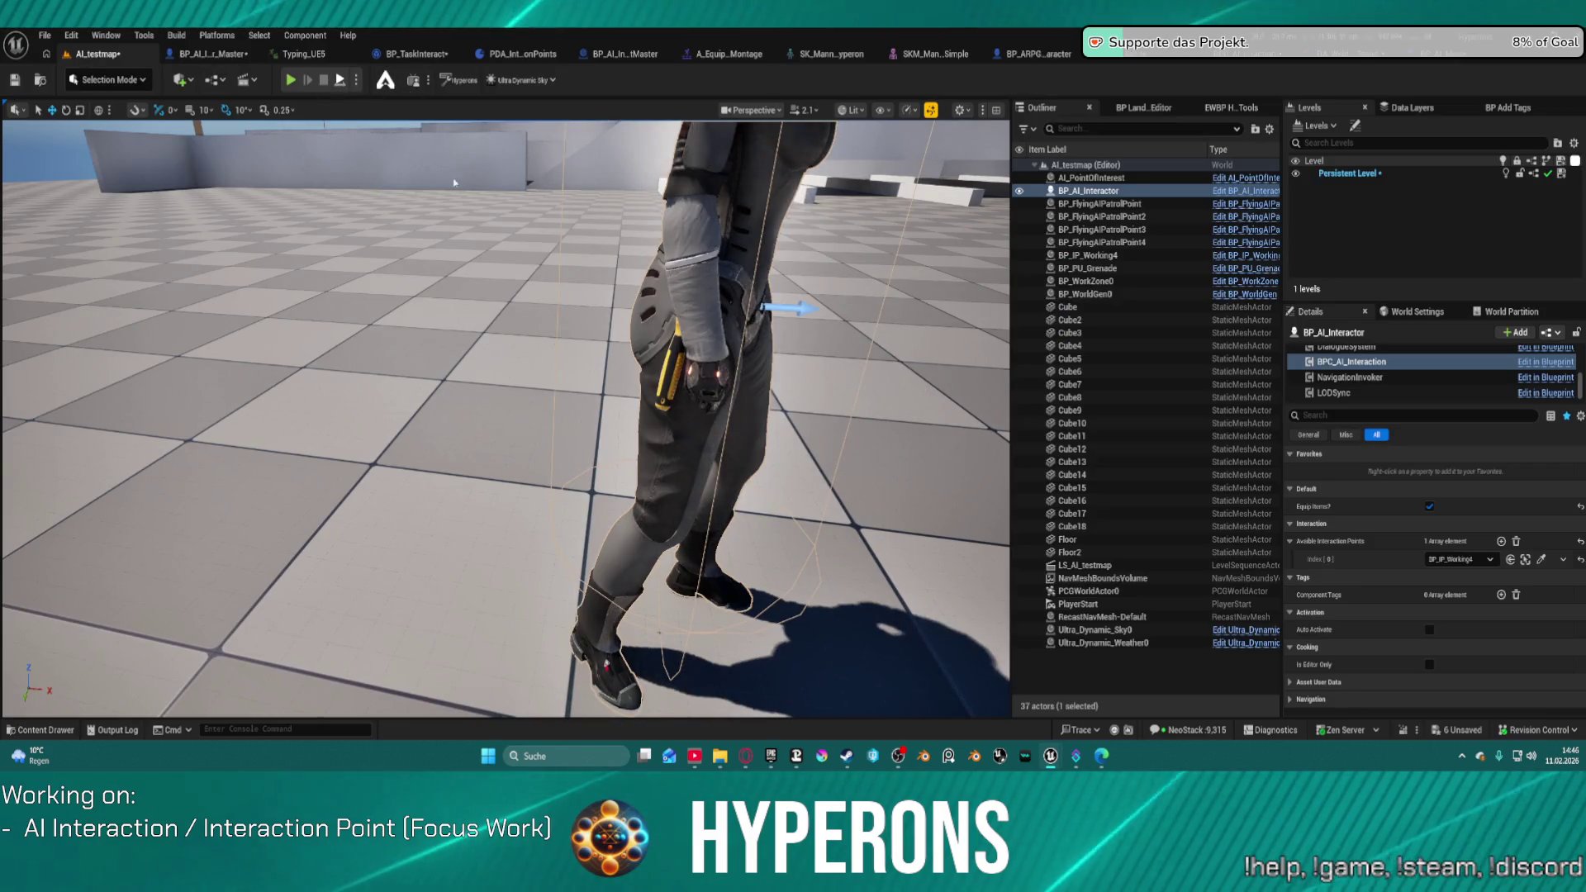
Step: Play-test AI_testmap, then open BP_IP_Working4's DA_Welding_Stand data asset
{"action": "key", "text": "alt+p"}
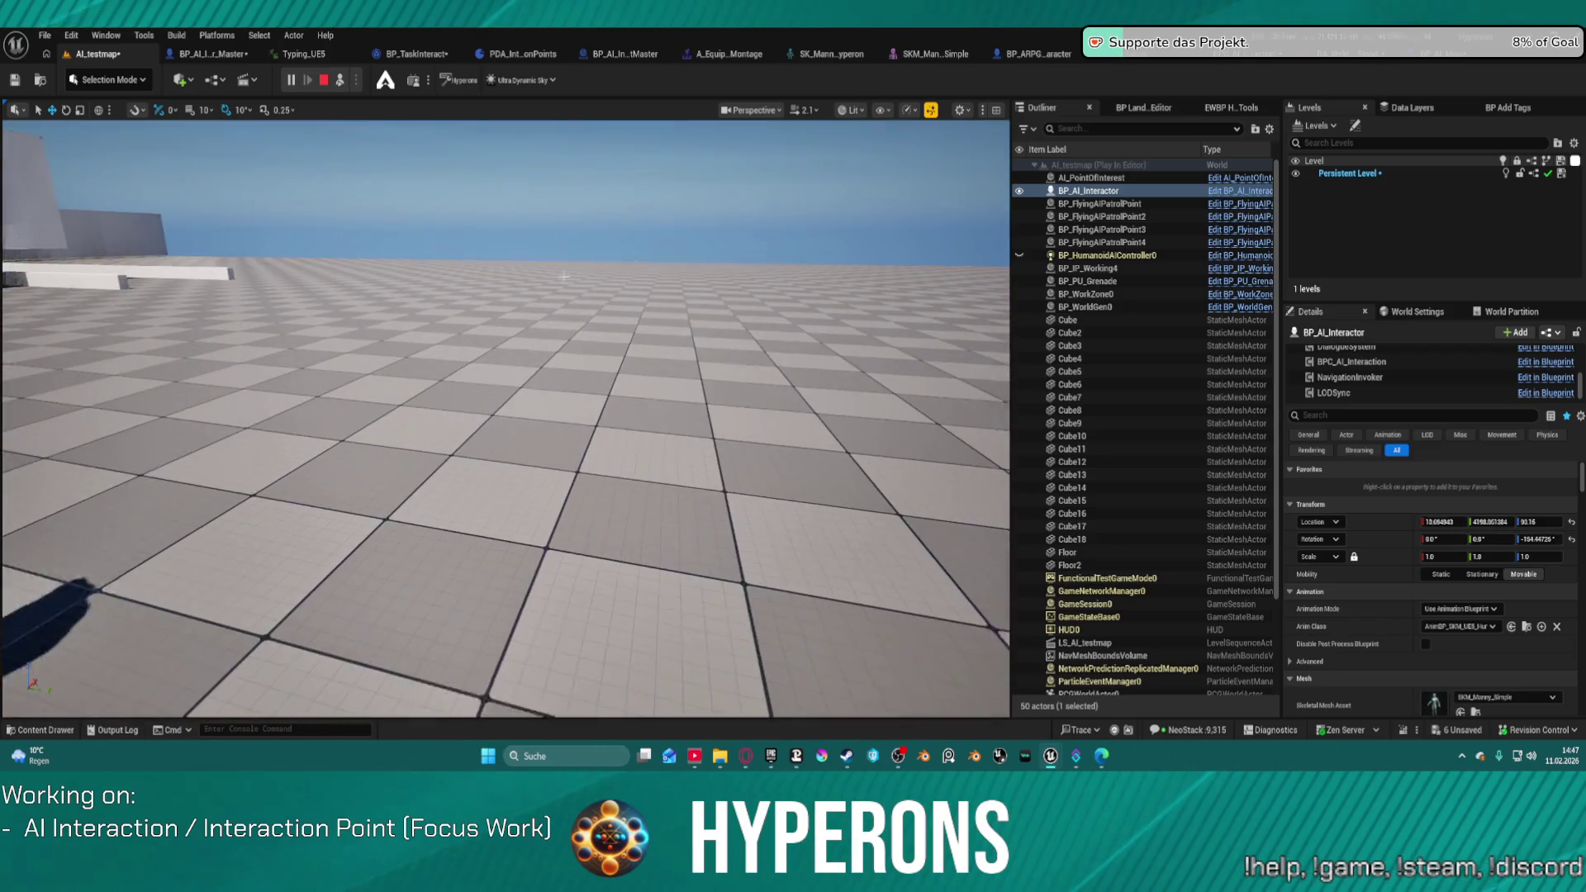
{"action": "key", "text": "Escape"}
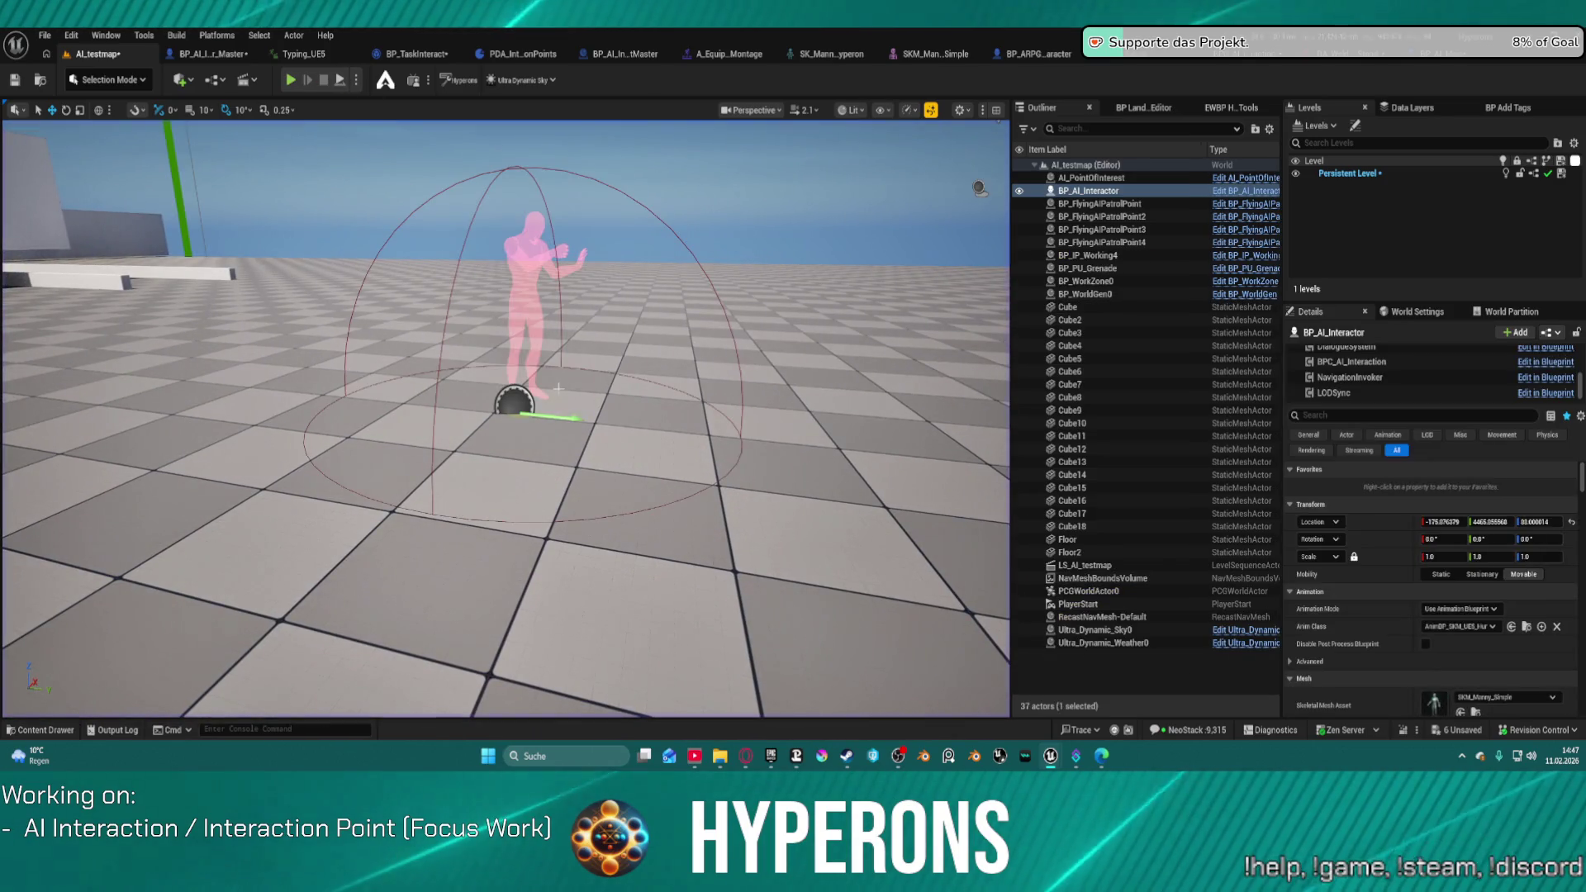
{"action": "scroll", "coordinate": [1432, 588], "scroll_direction": "down", "scroll_amount": 2}
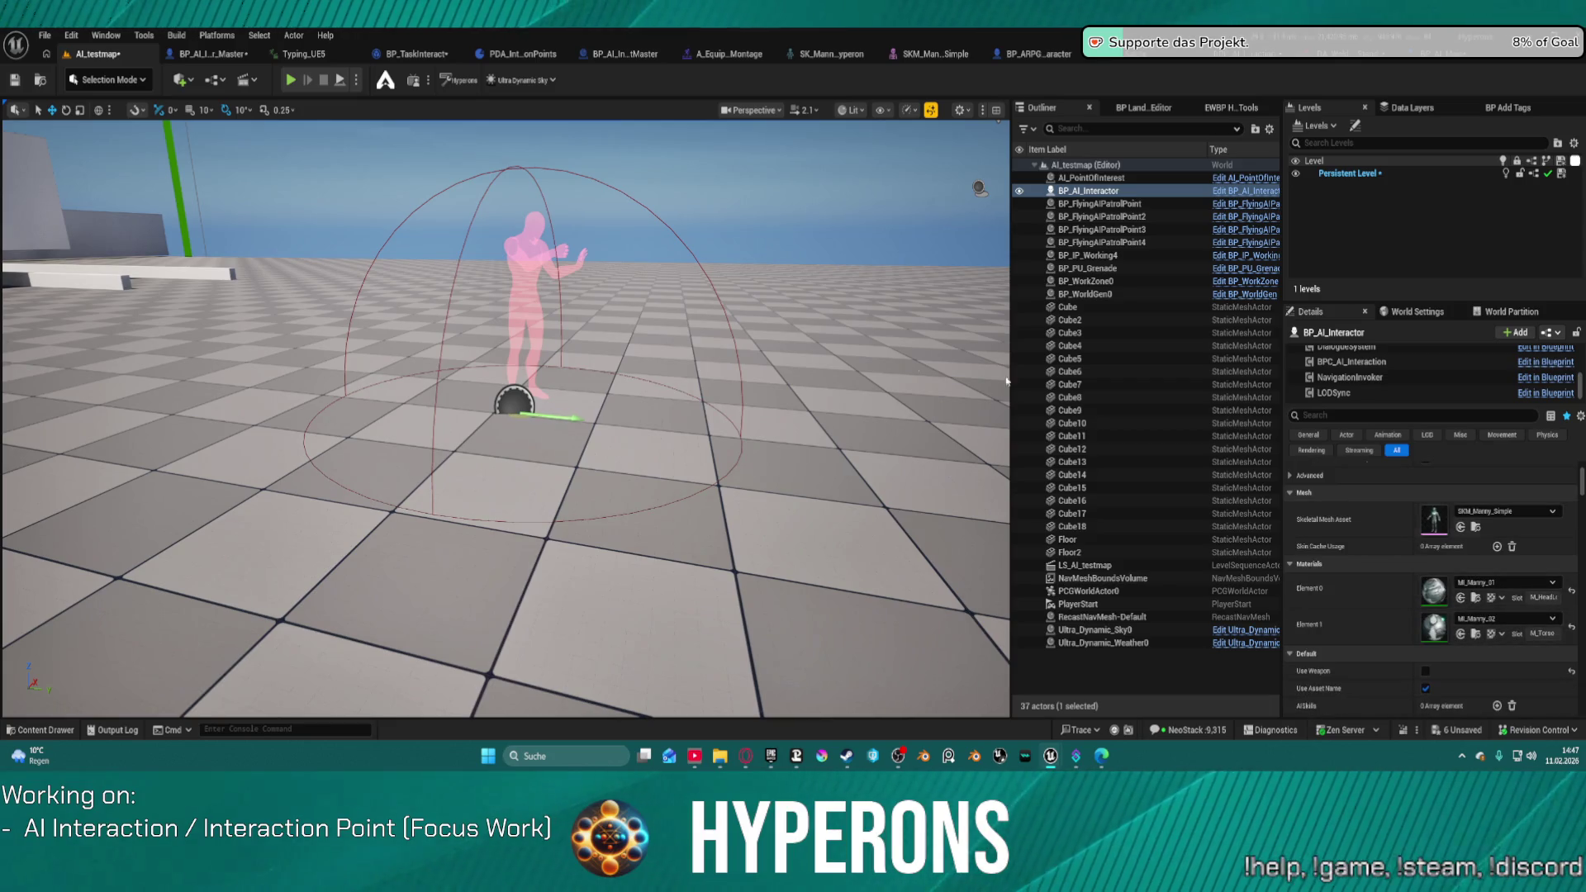
{"action": "left_click", "coordinate": [516, 405]}
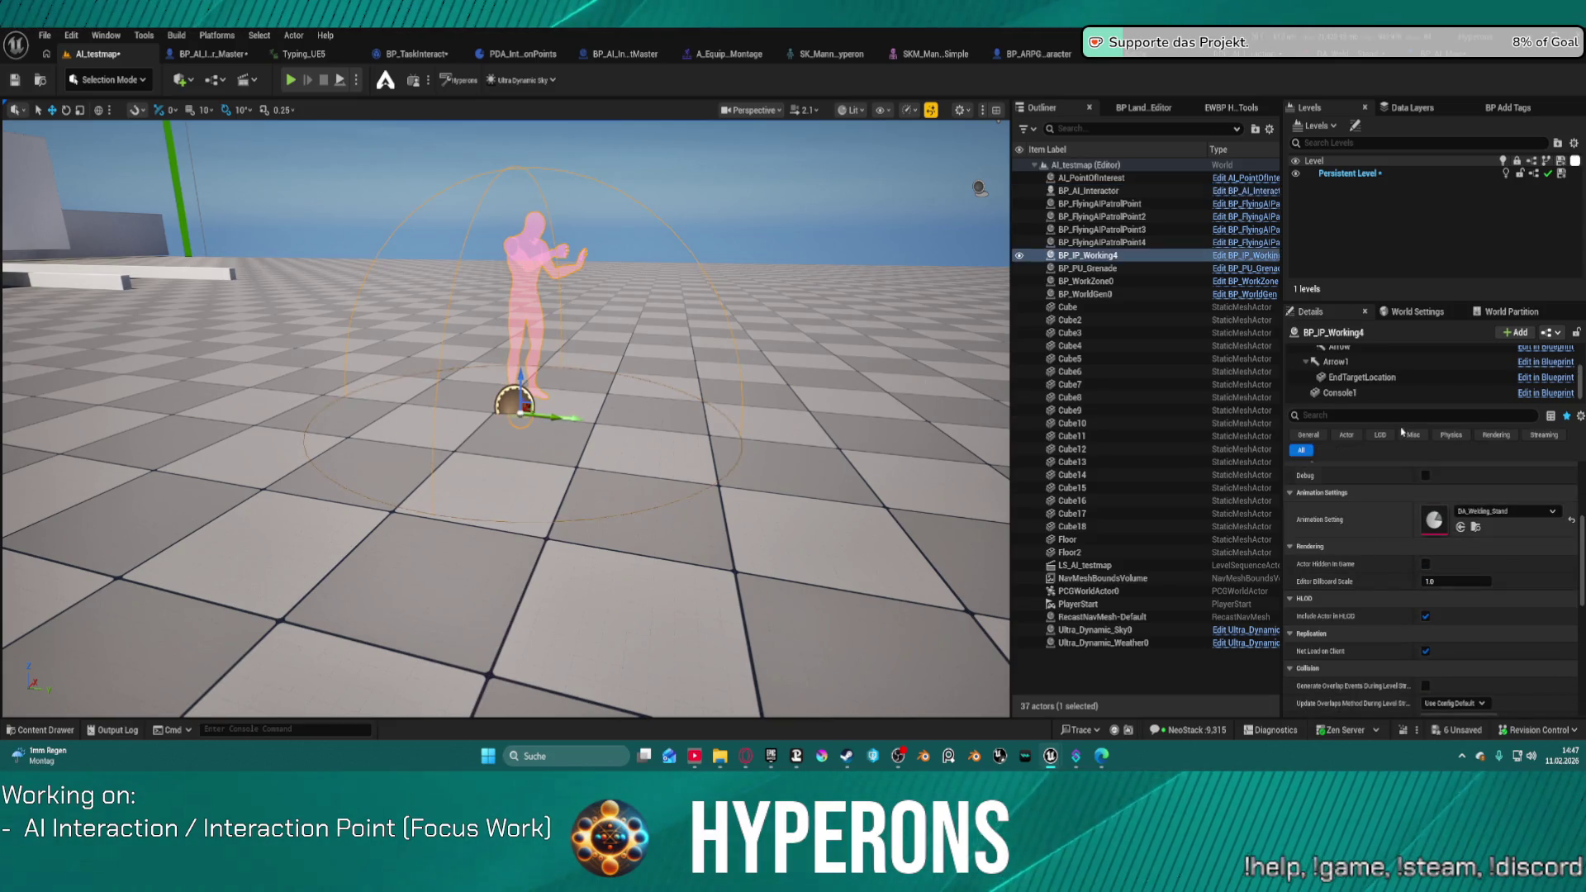
{"action": "double_click", "coordinate": [1435, 518]}
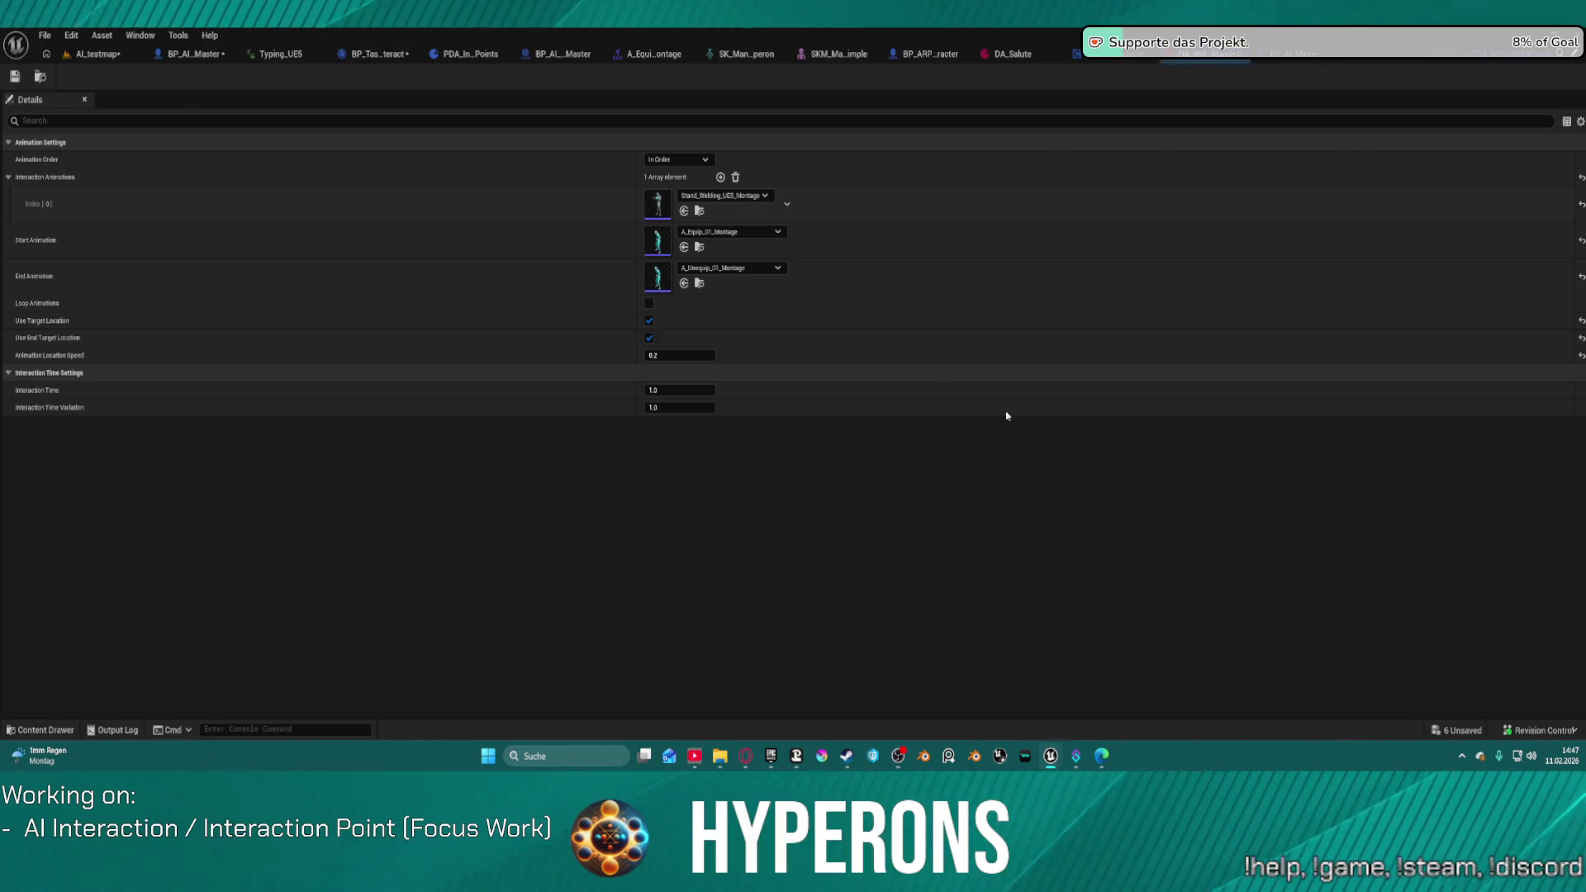
Step: Set Interaction Time Variation to 3 in DA_Welding_Stand and save it
{"action": "left_click", "coordinate": [668, 406]}
{"action": "type", "text": "3"}
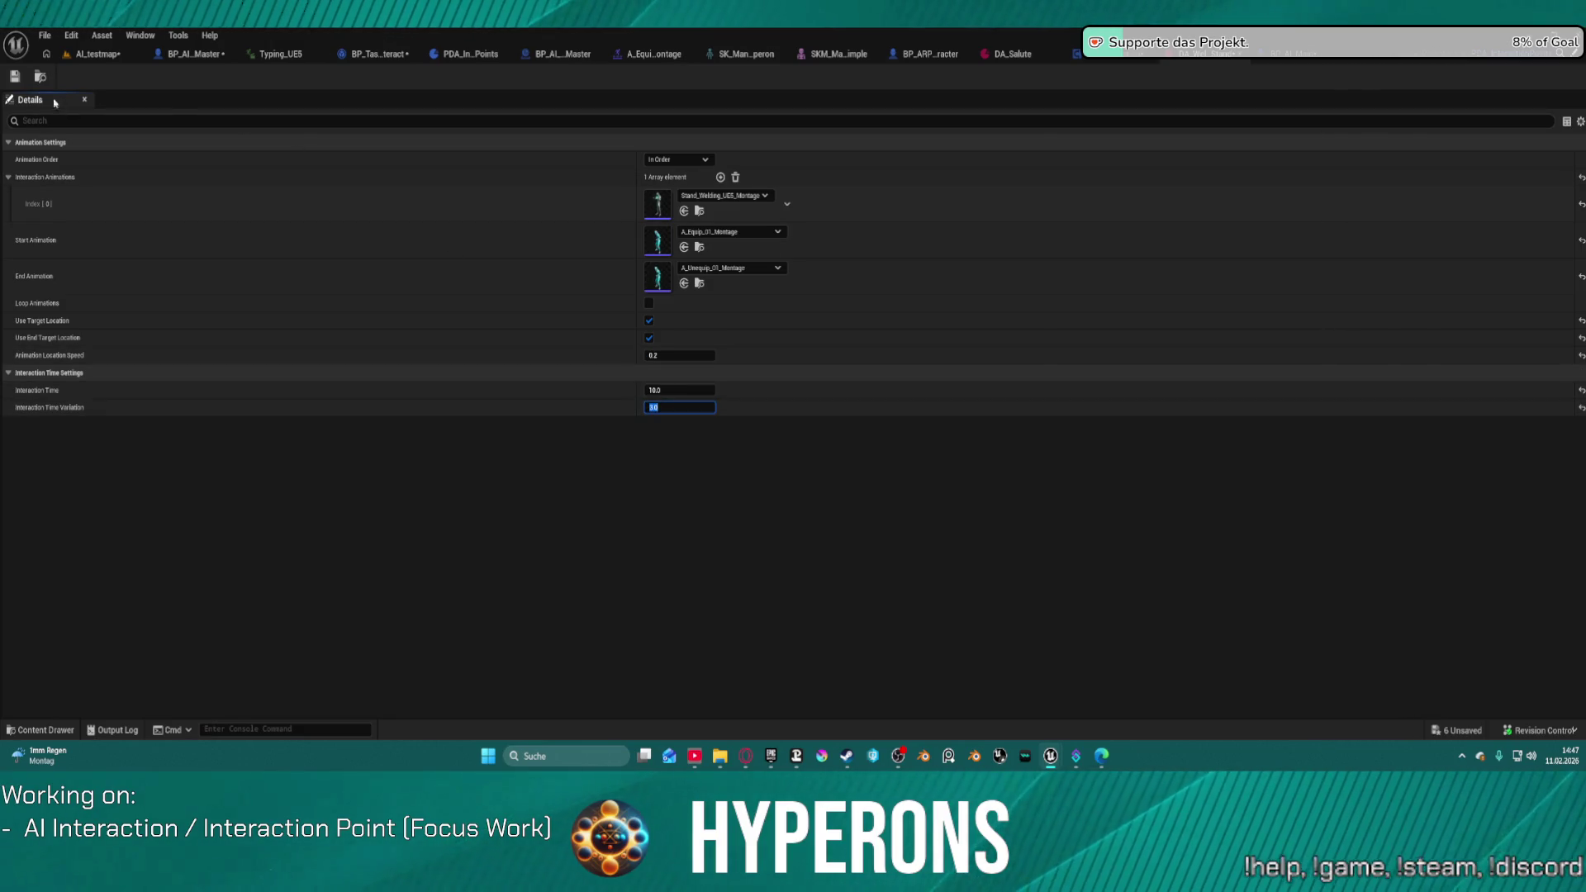
{"action": "left_click", "coordinate": [14, 77]}
{"action": "left_click", "coordinate": [95, 53]}
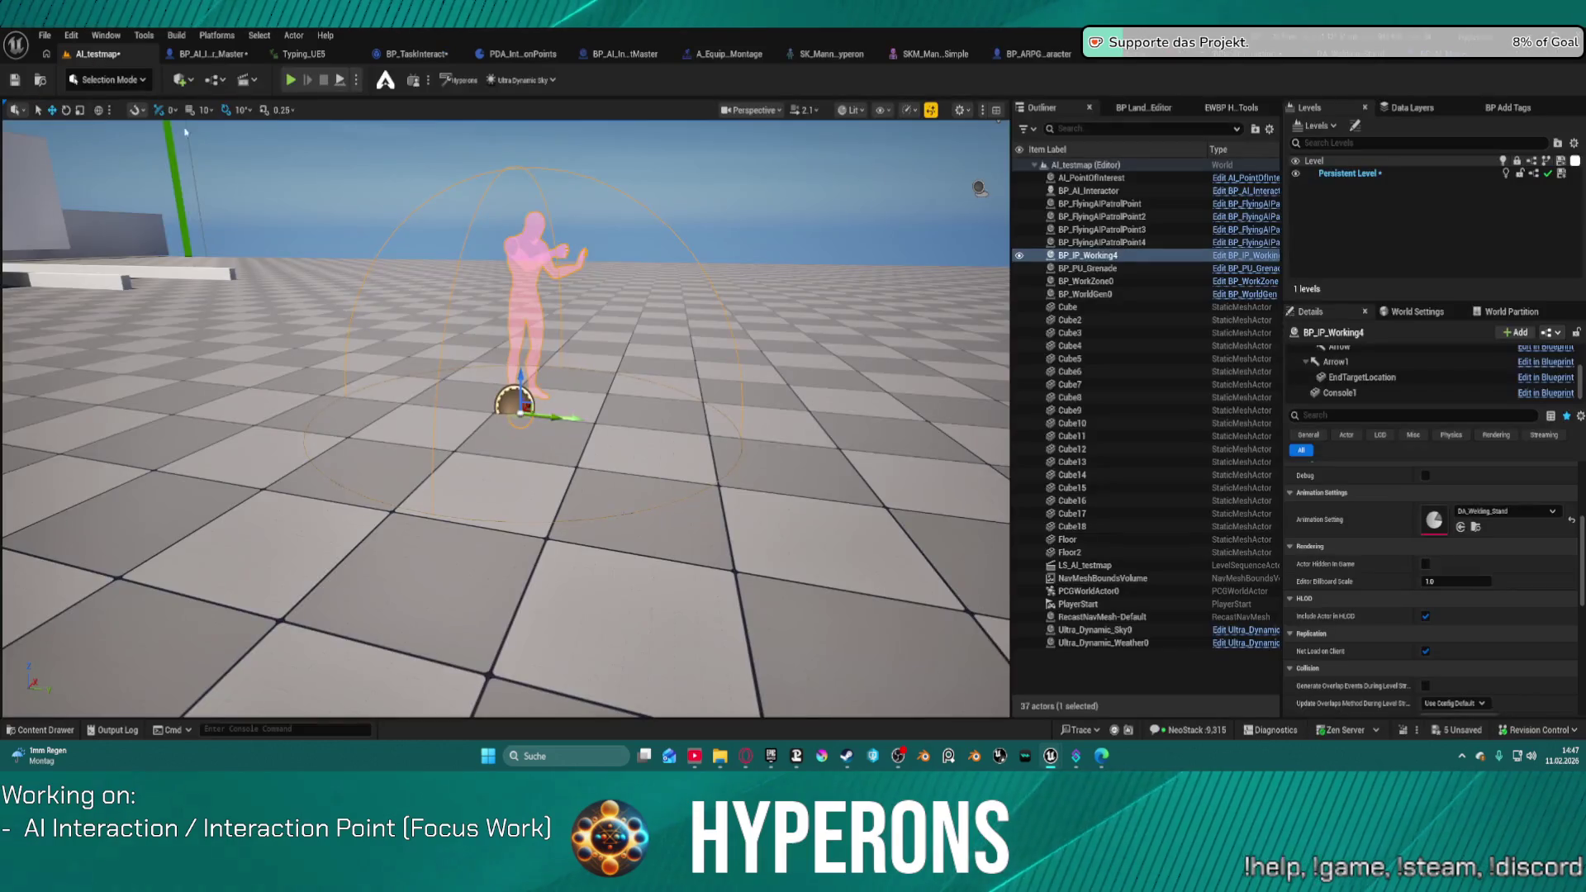
Step: Play-test the level, then select BP_AI_Interactor and show its BPC_AI_Interaction settings
{"action": "scroll", "coordinate": [1453, 581], "scroll_direction": "up", "scroll_amount": 5}
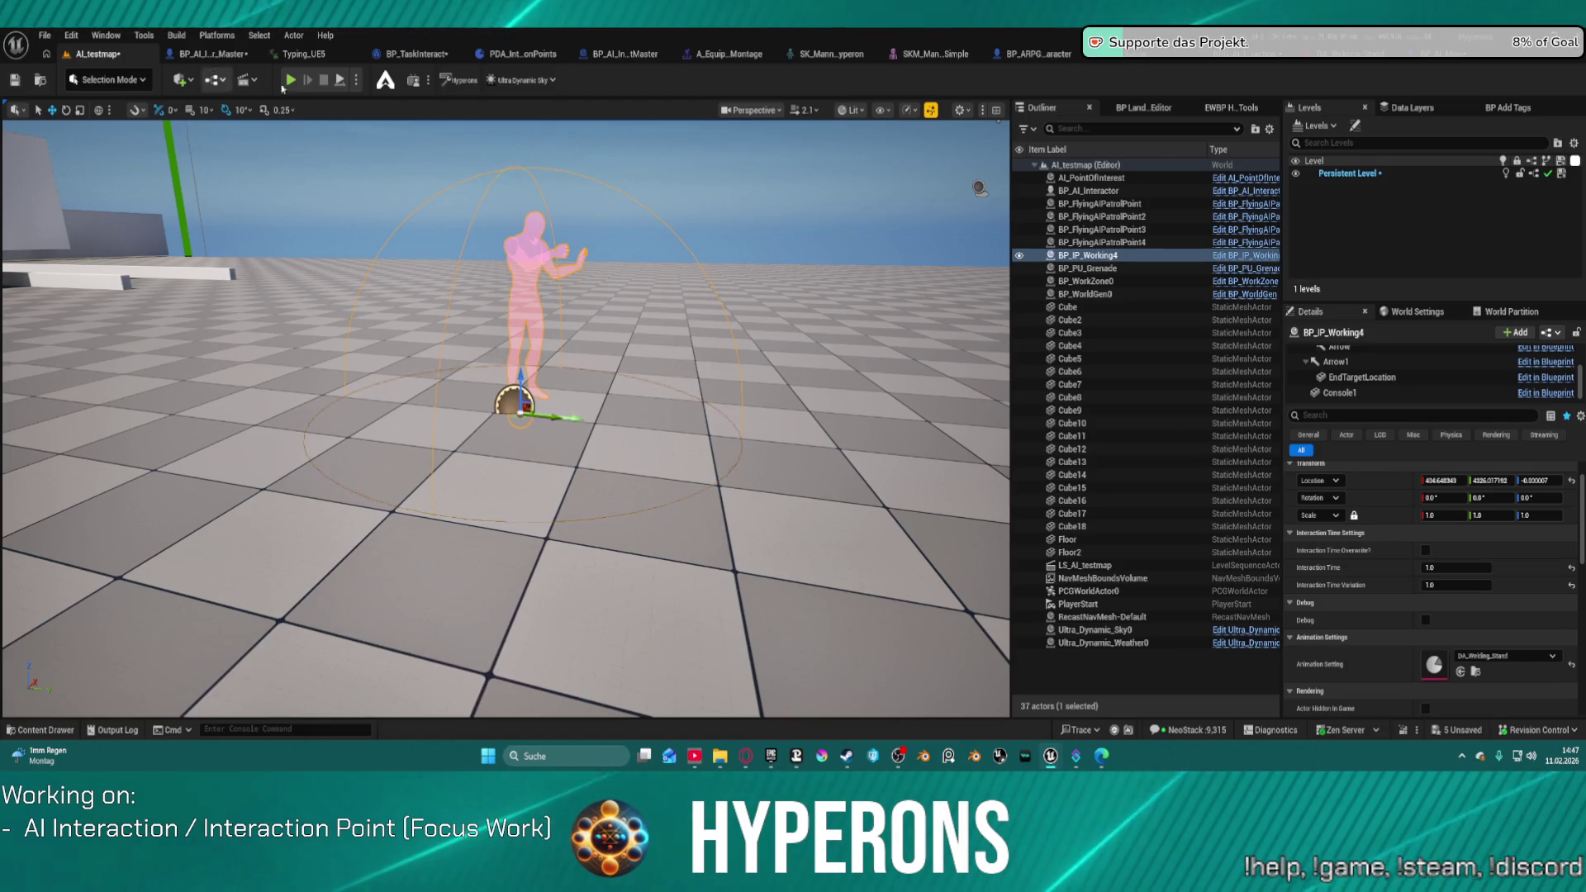
{"action": "key", "text": "alt+p"}
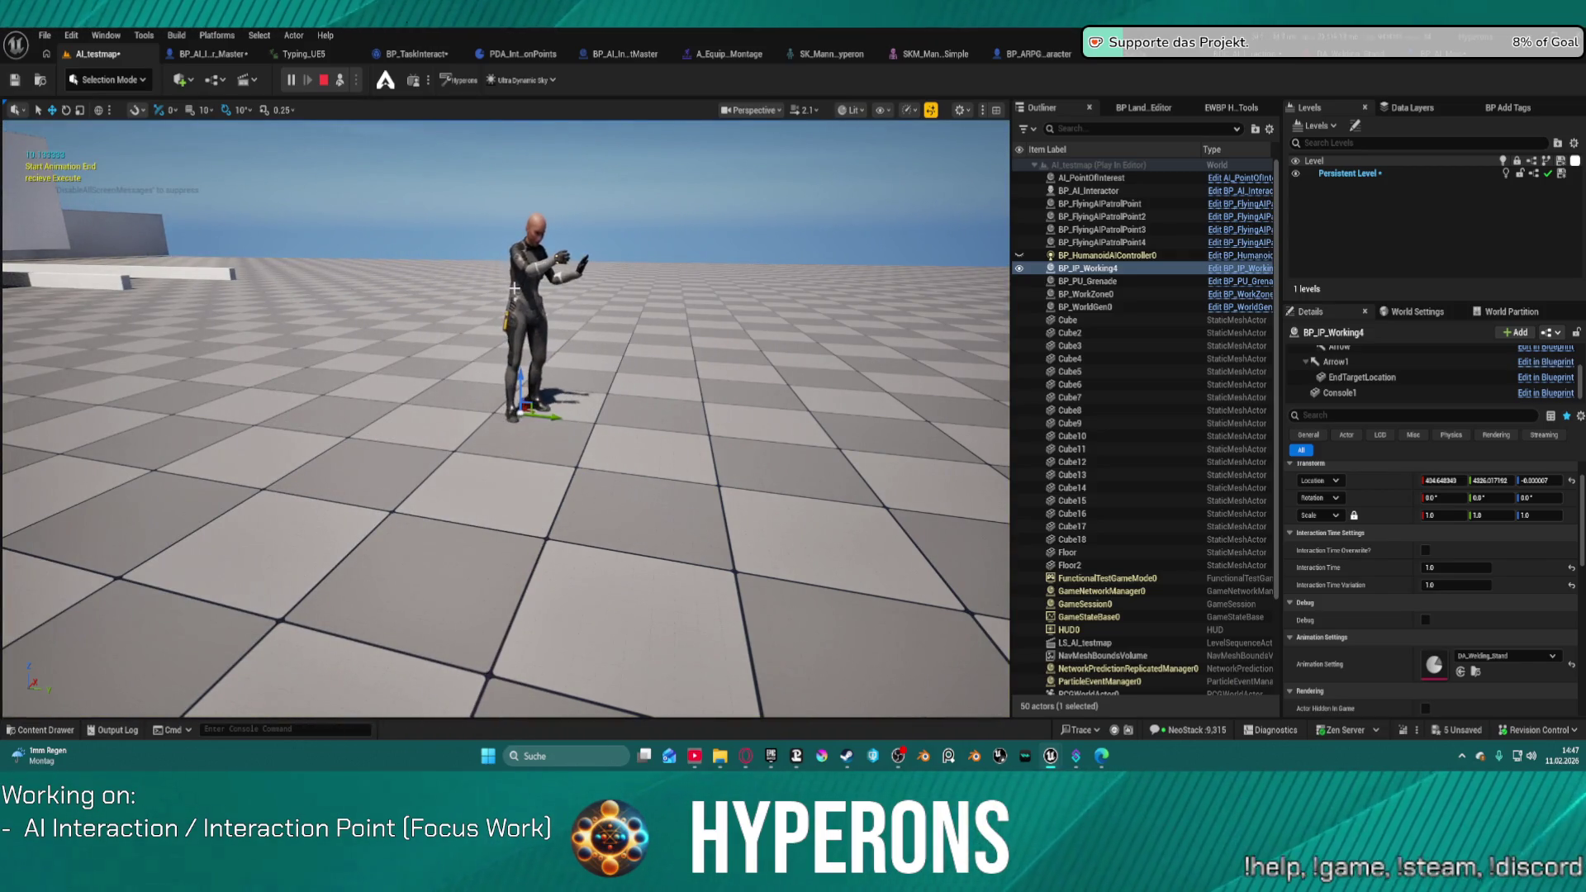
{"action": "key", "text": "Escape"}
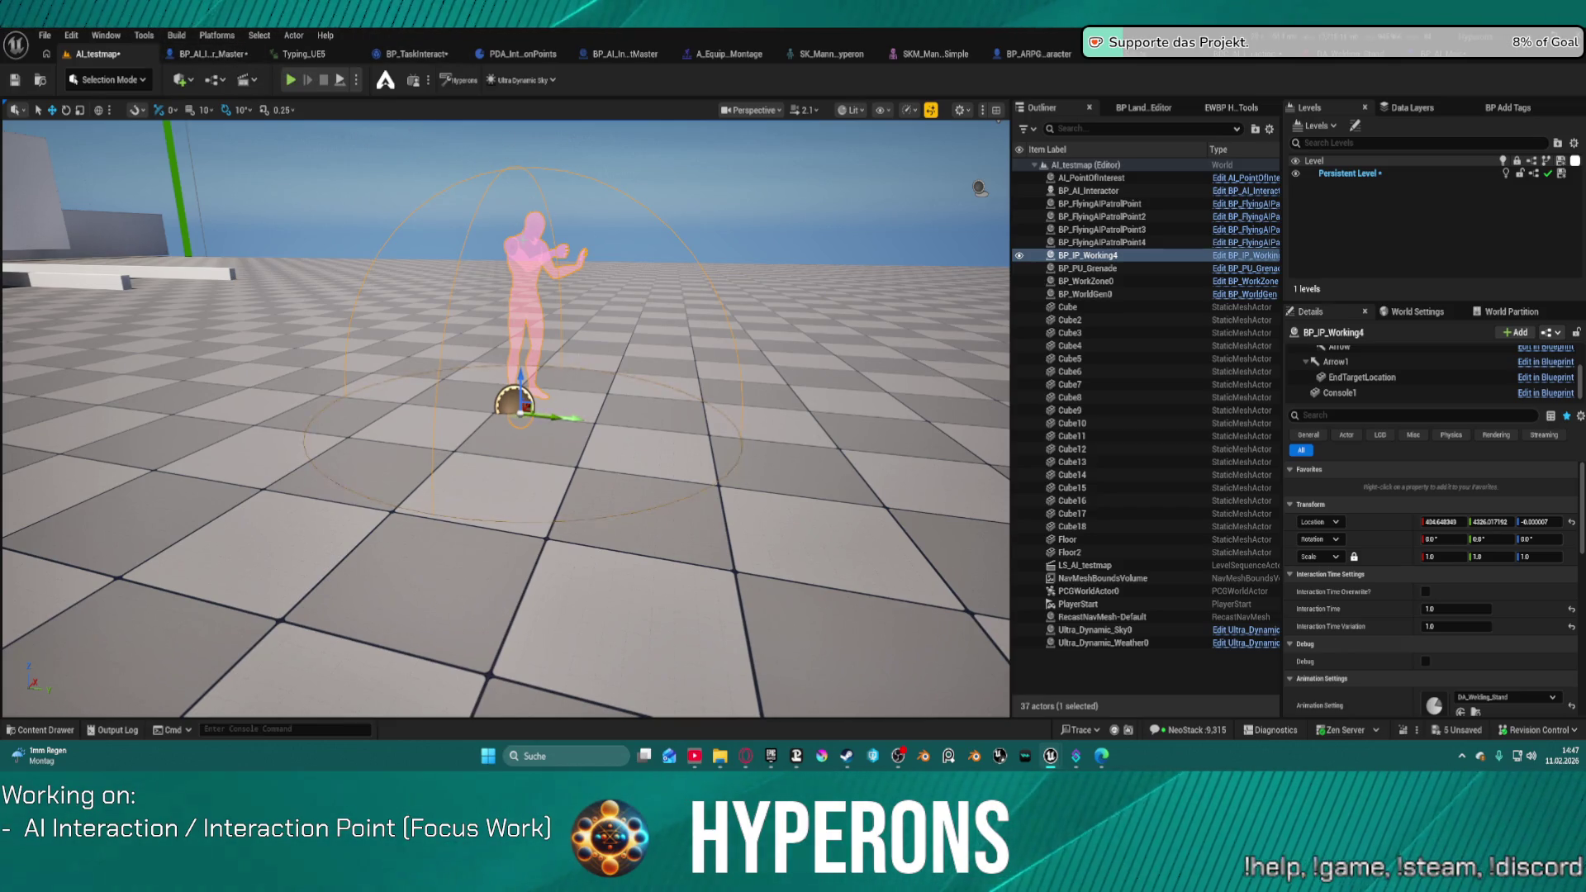
{"action": "left_click_drag", "start_coordinate": [974, 283], "coordinate": [826, 291]}
{"action": "left_click", "coordinate": [826, 291]}
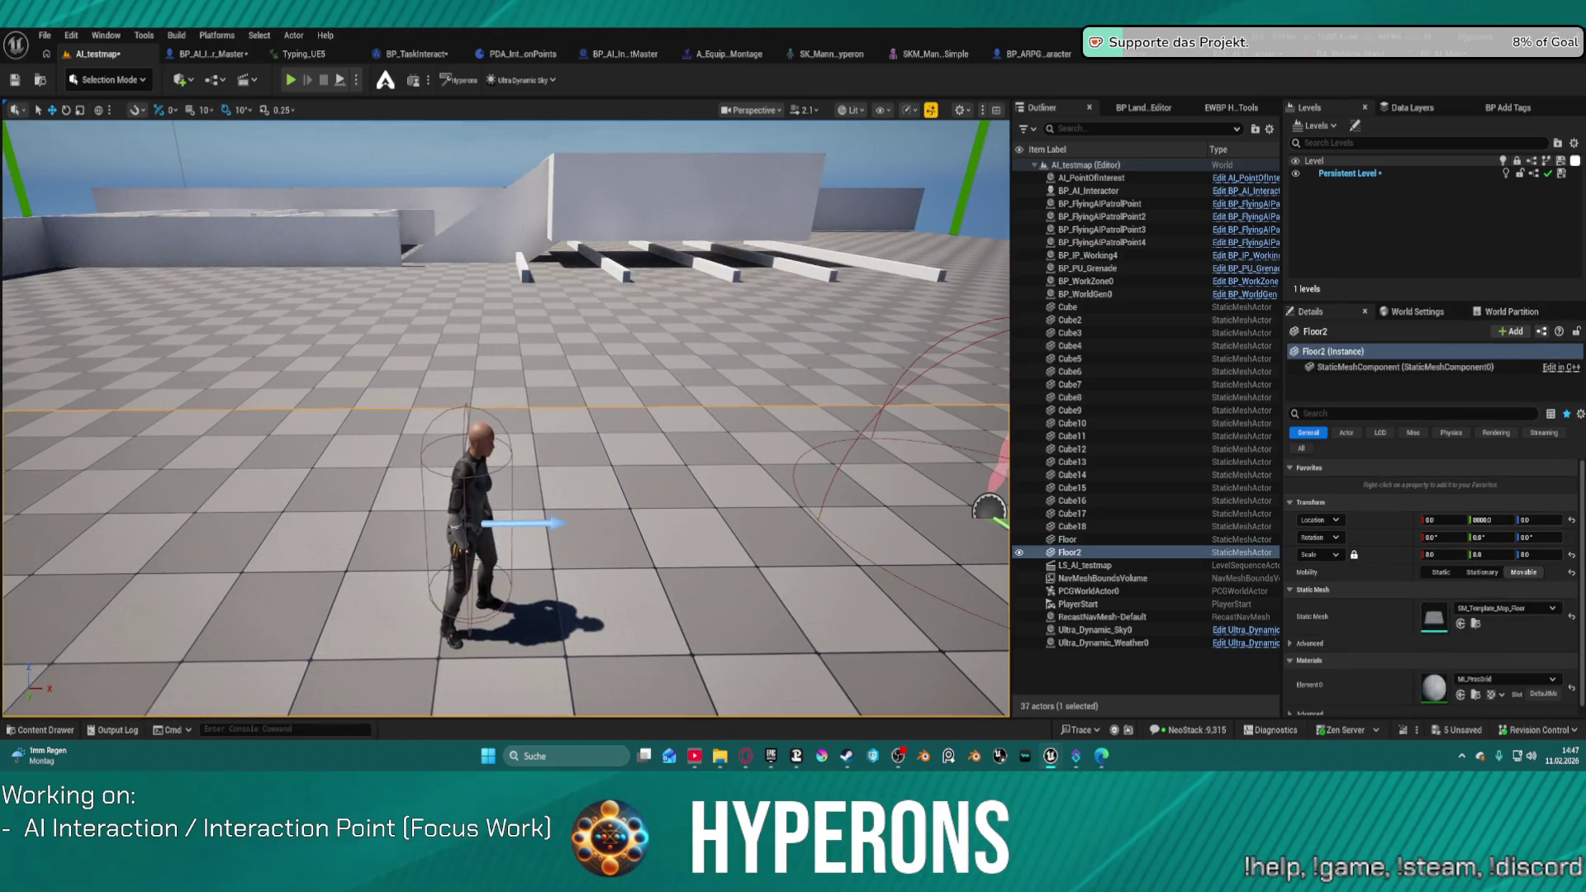
{"action": "left_click", "coordinate": [467, 501]}
{"action": "scroll", "coordinate": [1363, 379], "scroll_direction": "down", "scroll_amount": 5}
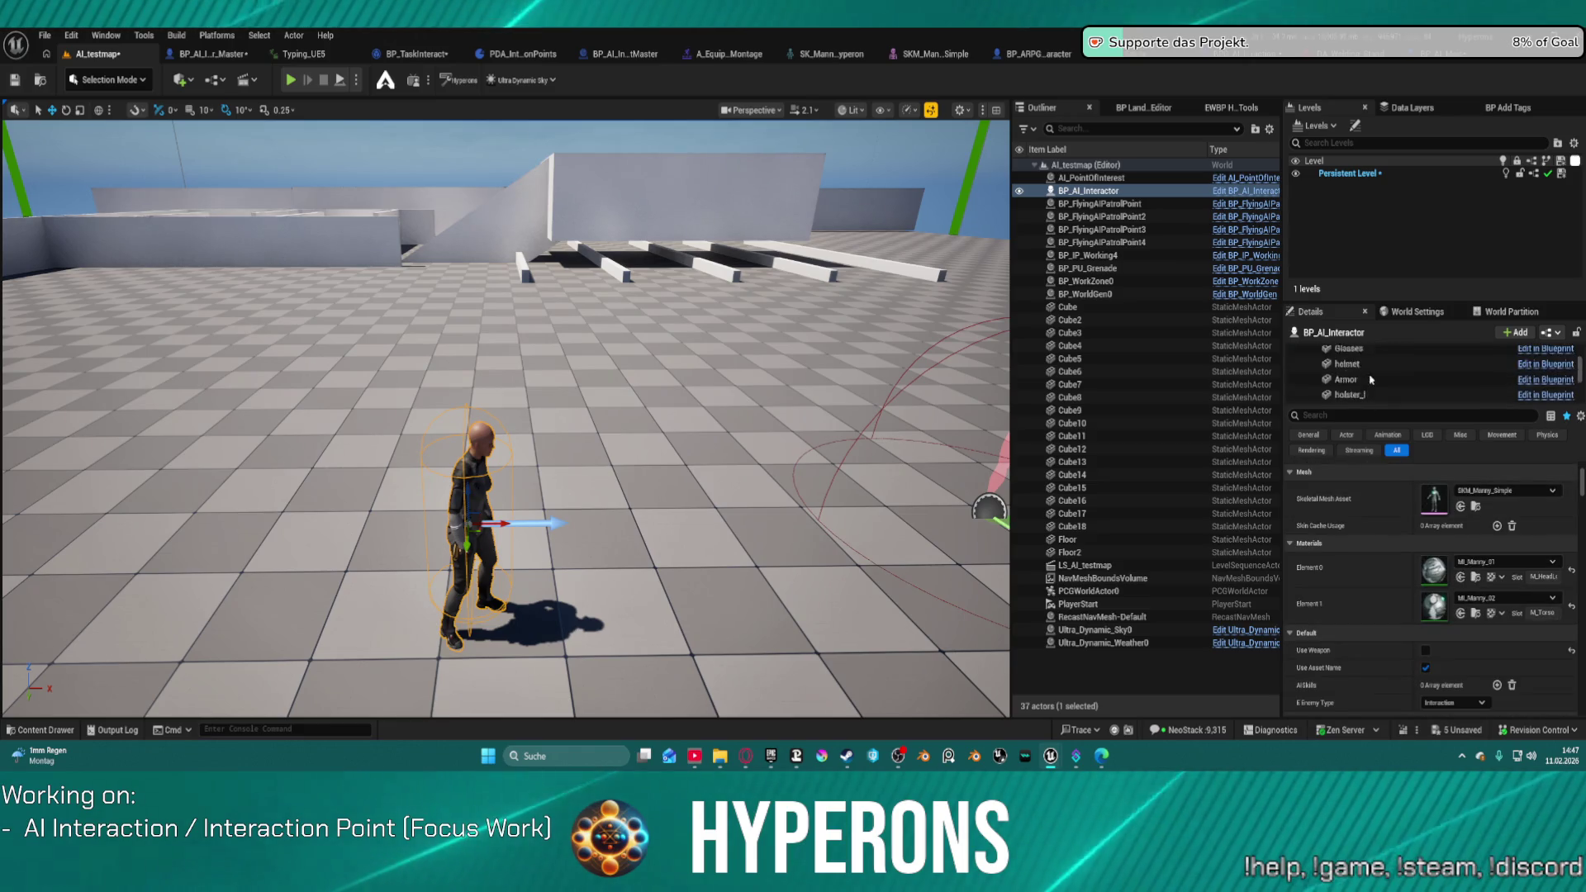
{"action": "left_click", "coordinate": [1388, 362]}
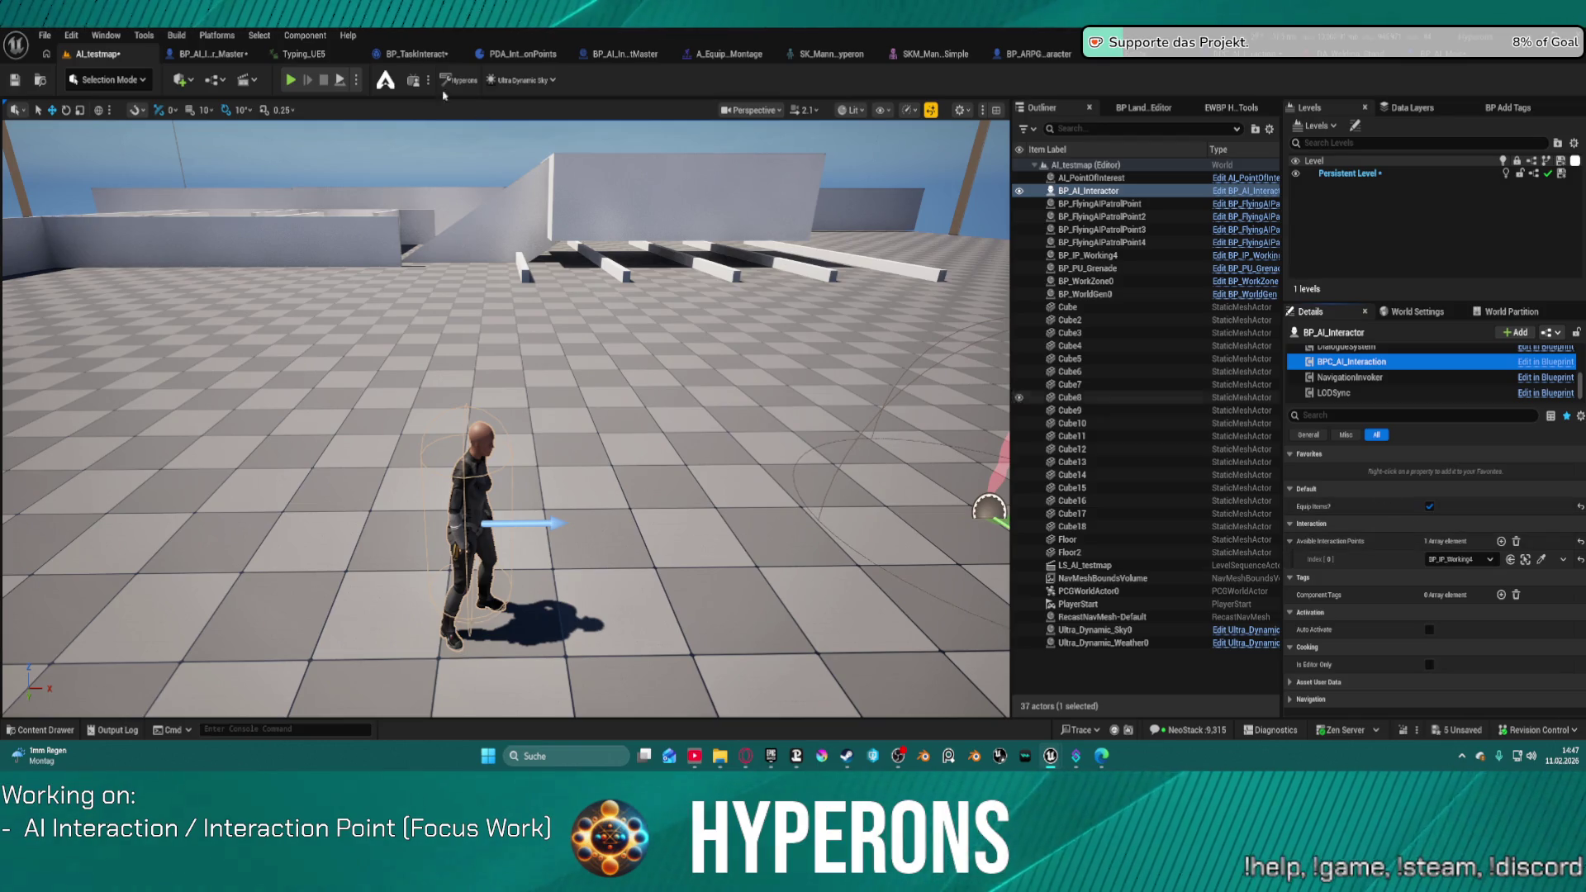
Step: In the EquipItem graph, move the Weapon R 0 node up beside the cast node
{"action": "left_click", "coordinate": [1254, 59]}
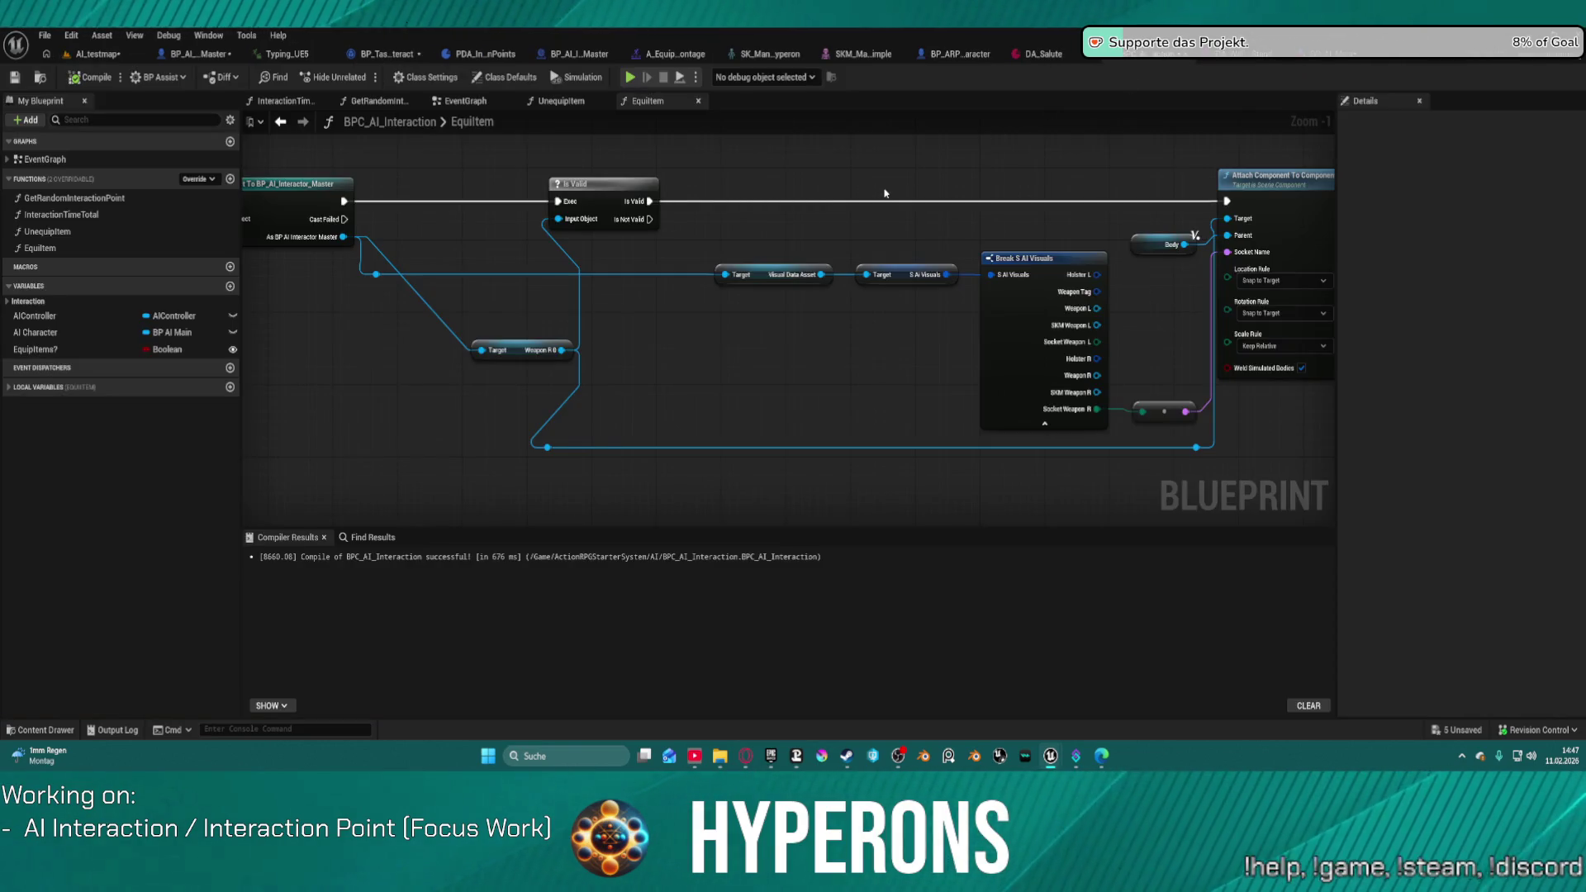
{"action": "mouse_move", "coordinate": [704, 372]}
{"action": "left_mouse_down"}
{"action": "mouse_move", "coordinate": [727, 330]}
{"action": "mouse_move", "coordinate": [673, 306]}
{"action": "left_mouse_up"}
{"action": "key", "text": "Escape"}
{"action": "left_click_drag", "start_coordinate": [702, 370], "coordinate": [630, 262]}
Step: Add a breakpoint on the Is Valid node
{"action": "left_click_drag", "start_coordinate": [958, 374], "coordinate": [838, 363]}
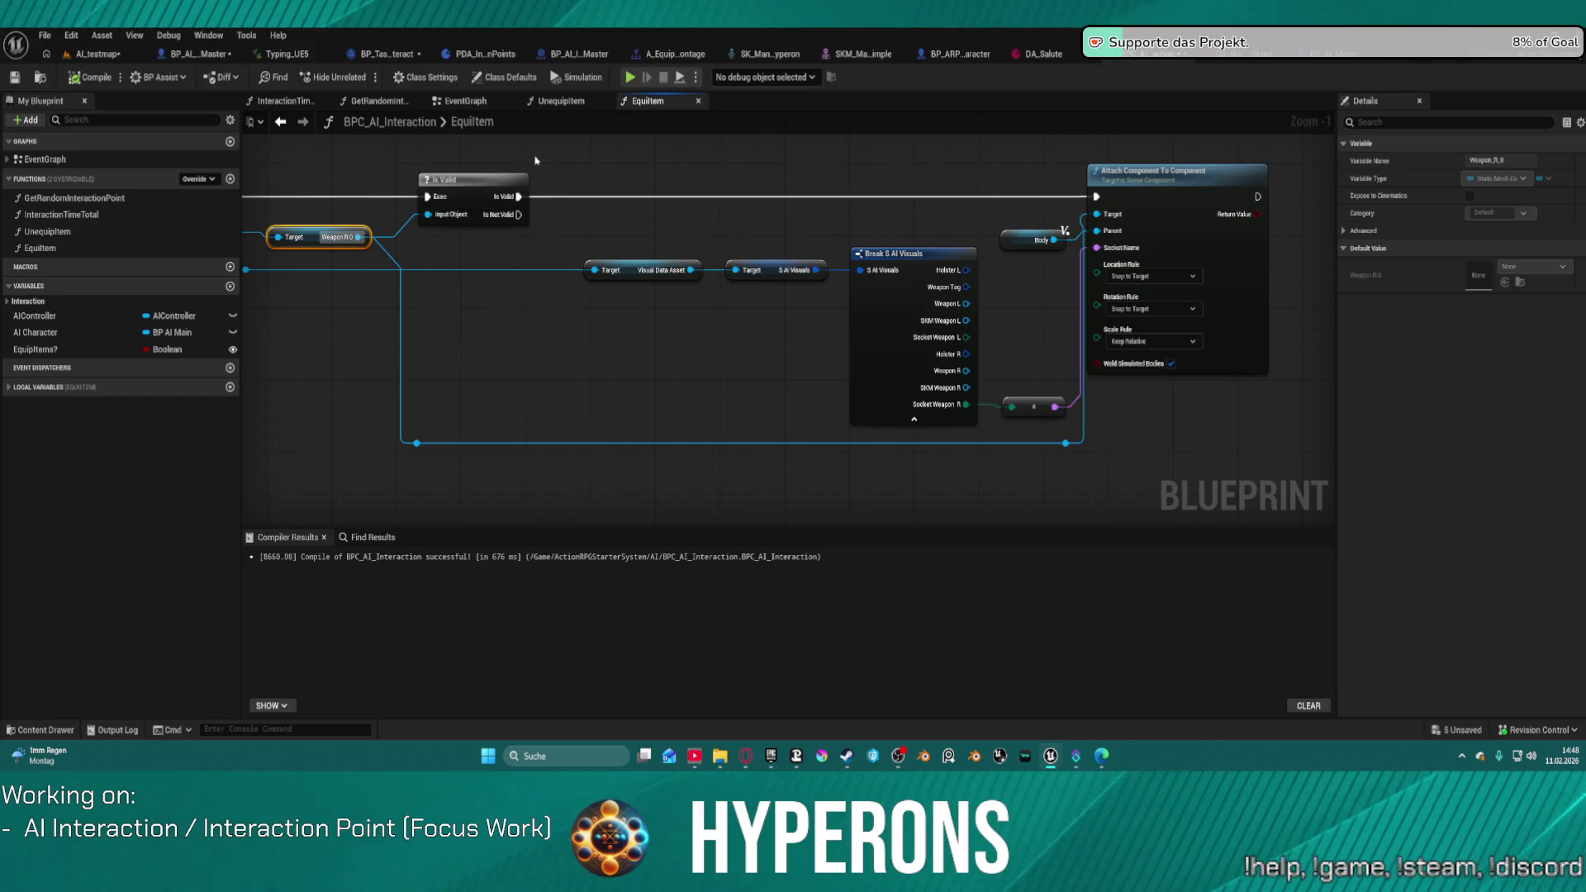
{"action": "right_click", "coordinate": [461, 180]}
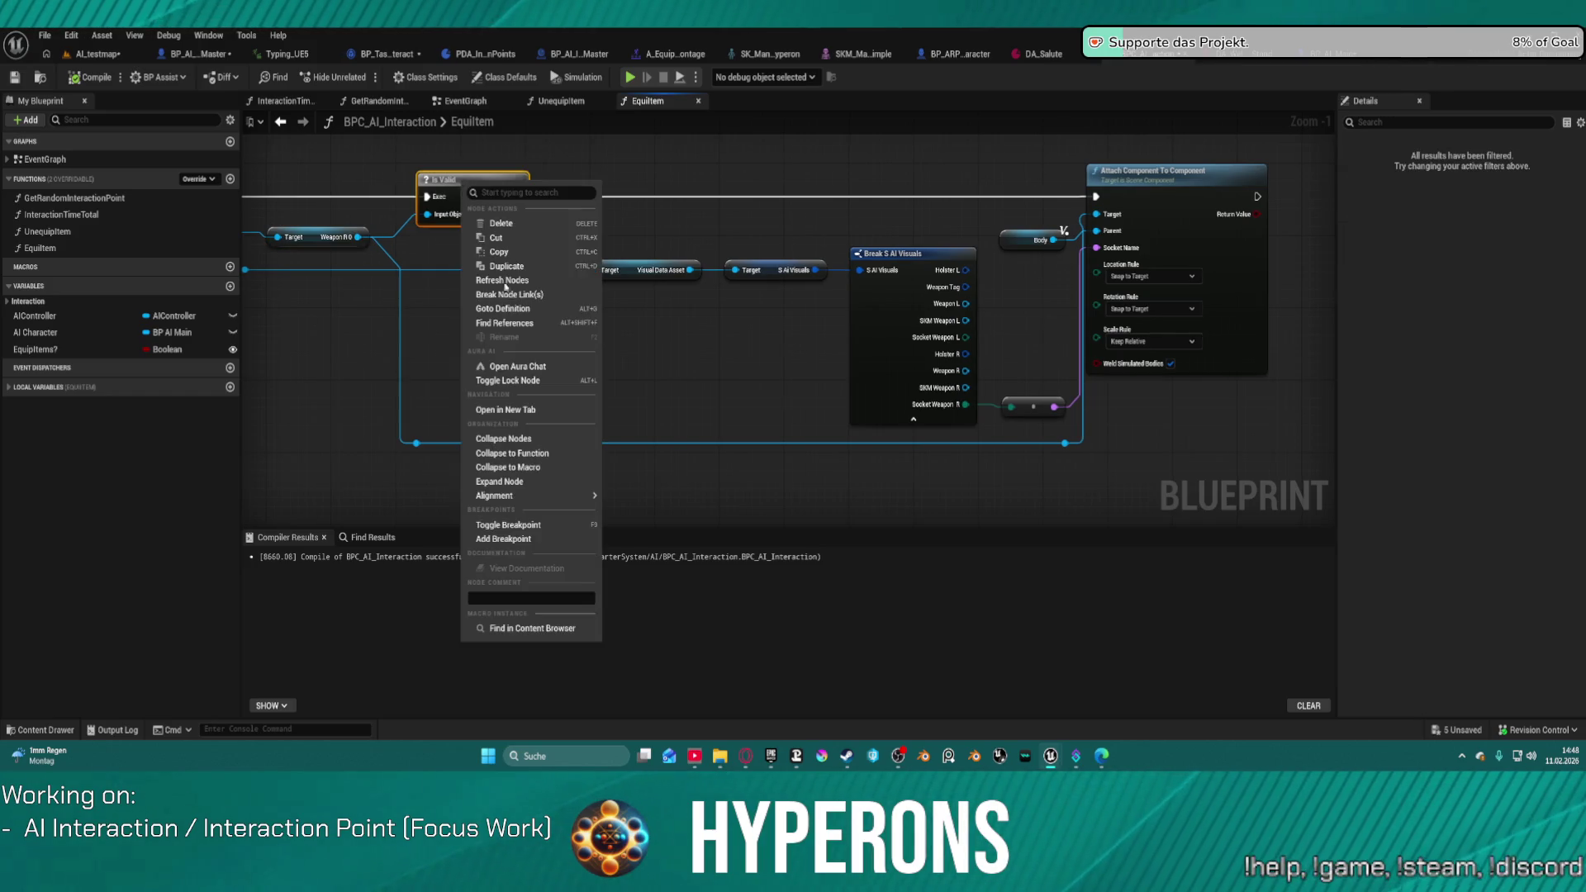
{"action": "left_click", "coordinate": [518, 539]}
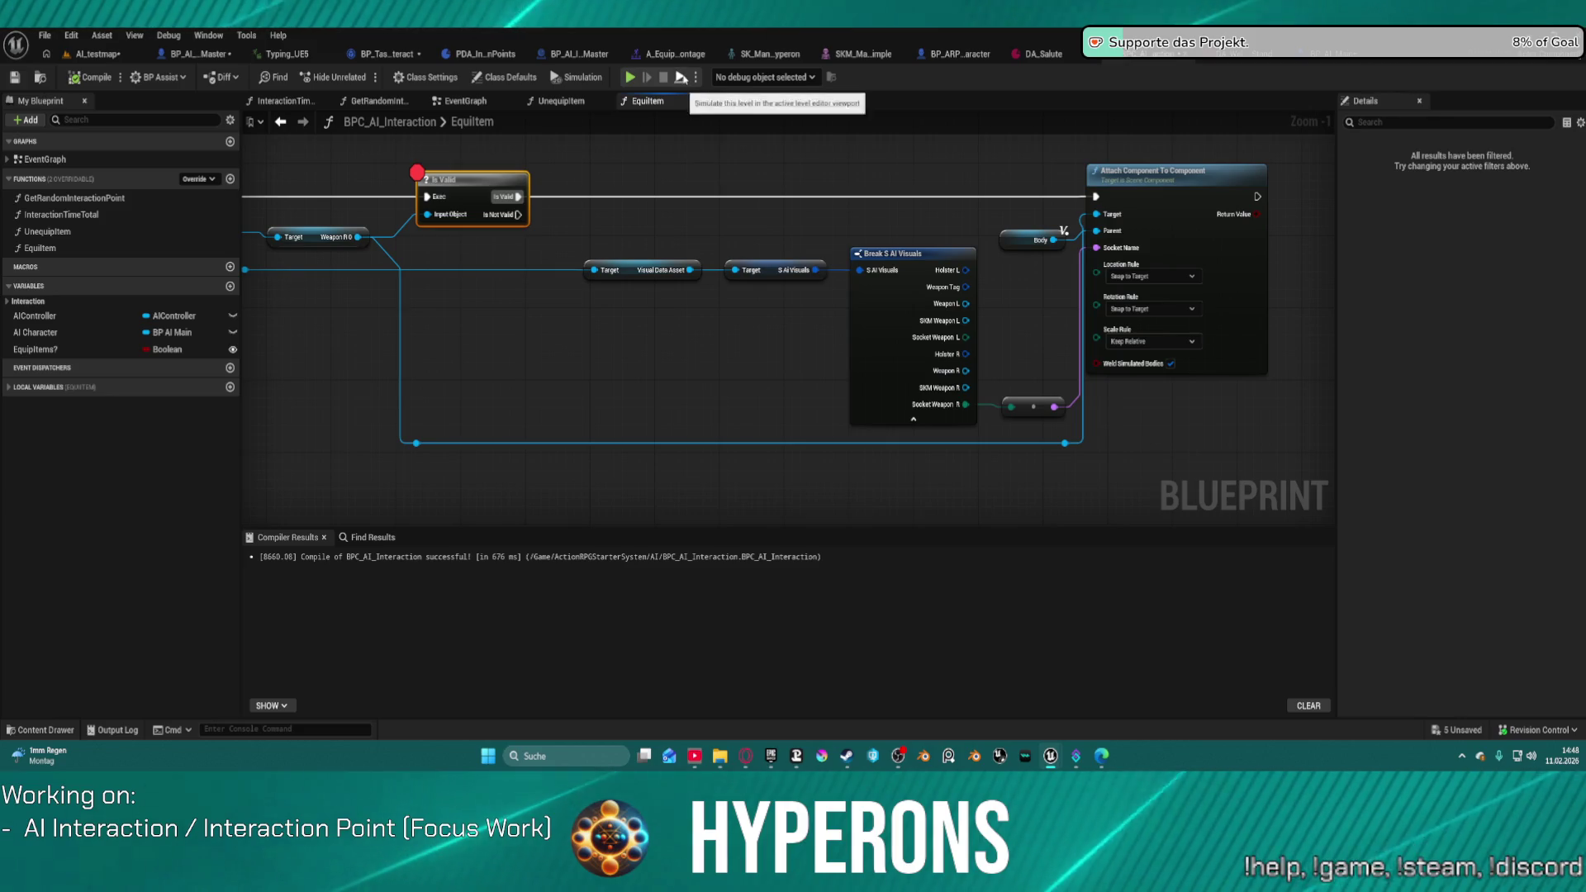
Step: Simulate to the Is Valid breakpoint and inspect the AI Character and Weapon R 0 values
{"action": "left_click", "coordinate": [681, 77]}
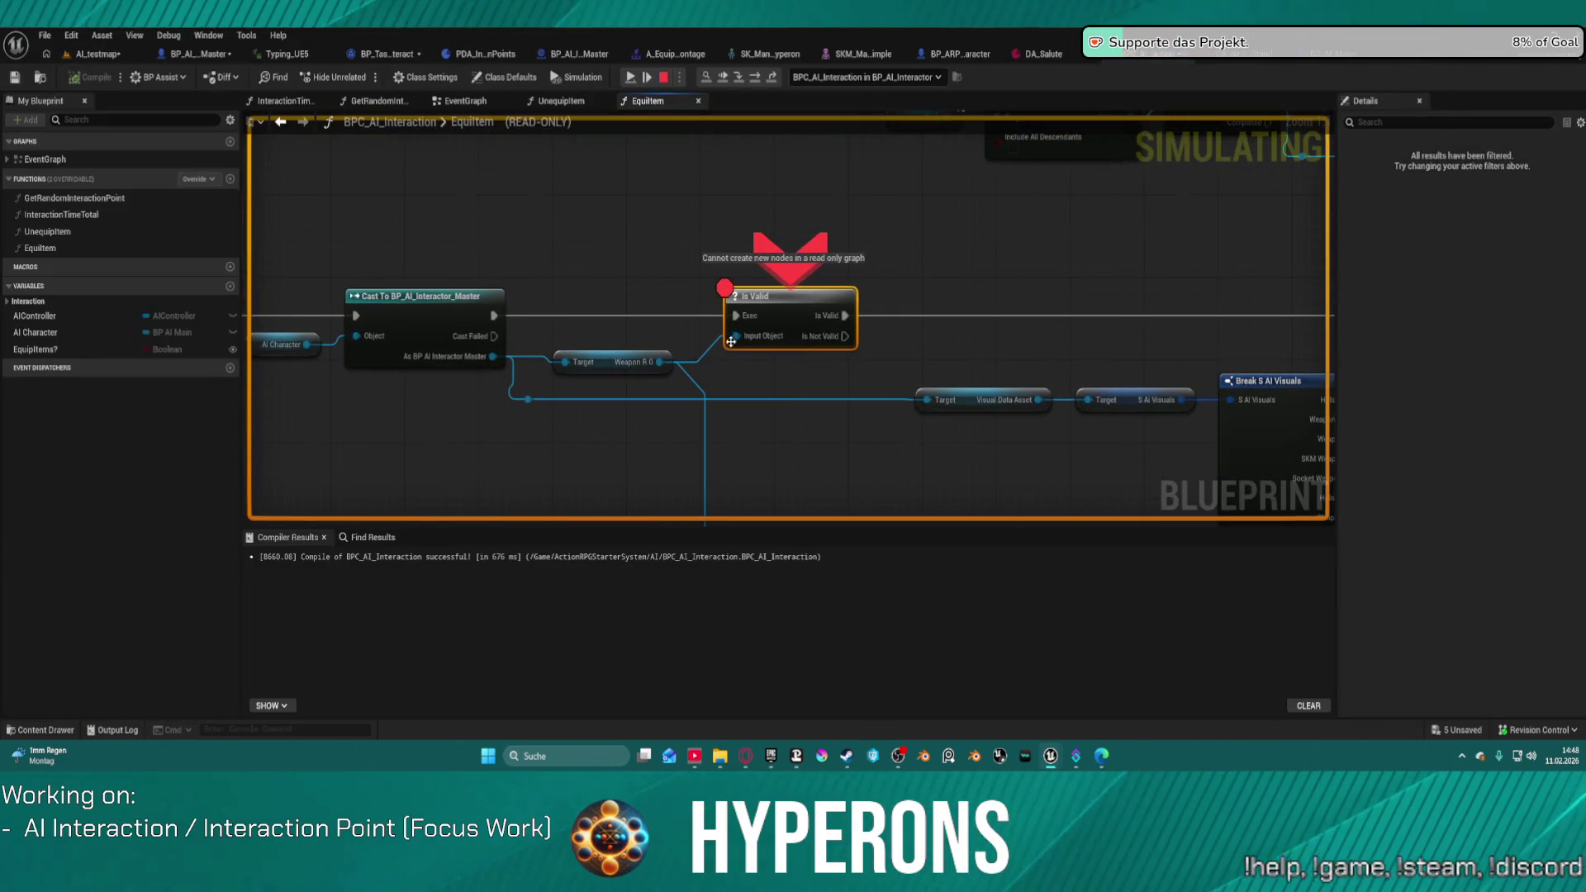
{"action": "left_click_drag", "start_coordinate": [466, 365], "coordinate": [643, 345]}
{"action": "mouse_move", "coordinate": [480, 328]}
{"action": "mouse_move", "coordinate": [647, 338]}
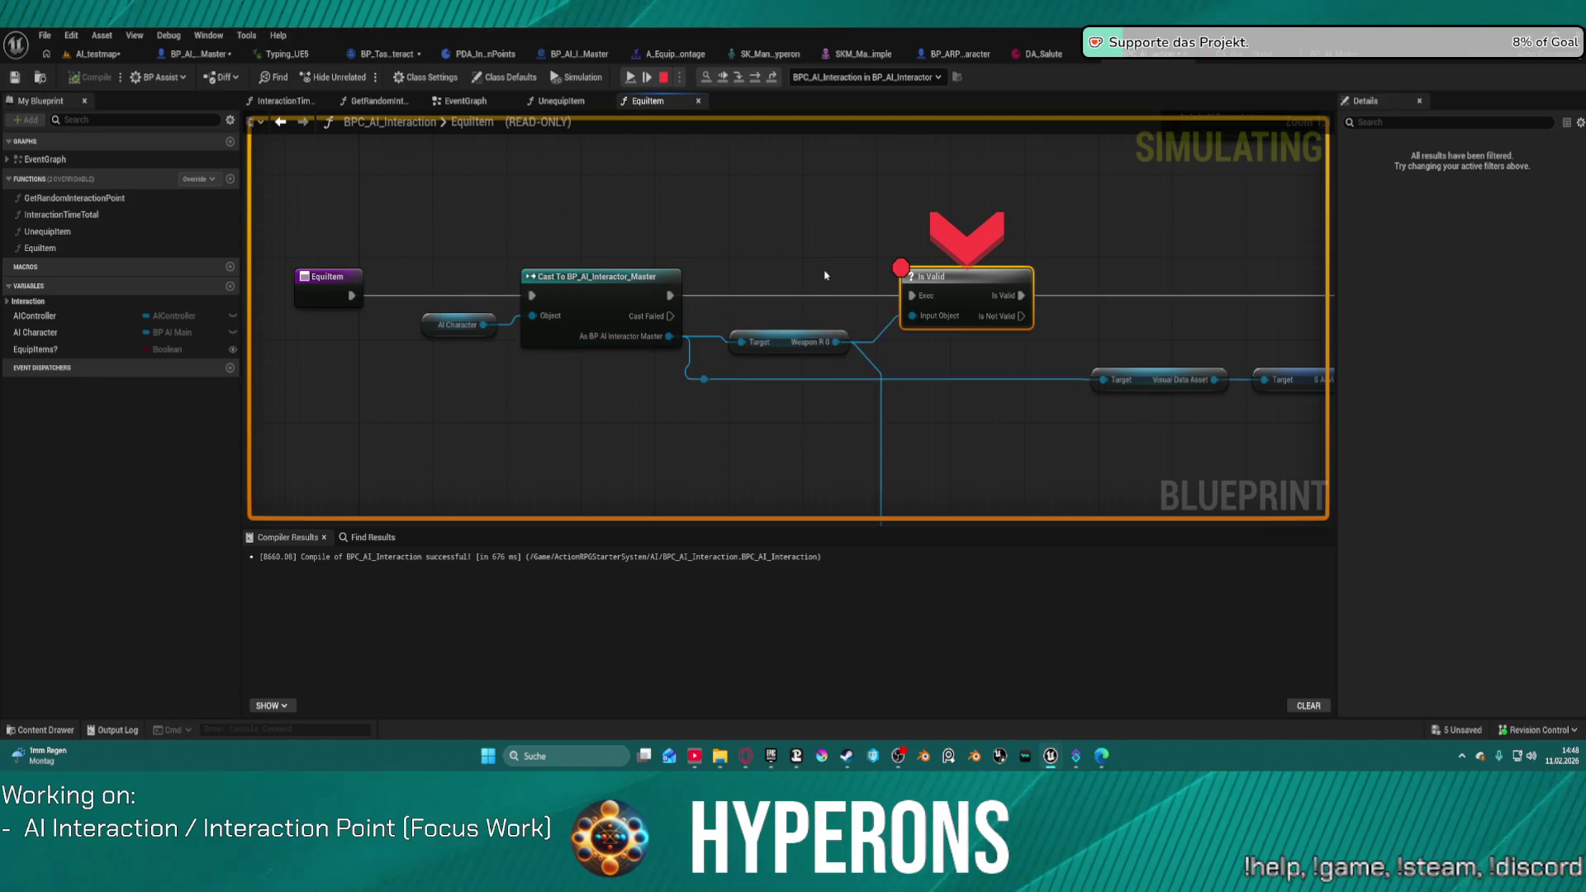
{"action": "left_click_drag", "start_coordinate": [646, 338], "coordinate": [394, 333]}
{"action": "left_click", "coordinate": [602, 352]}
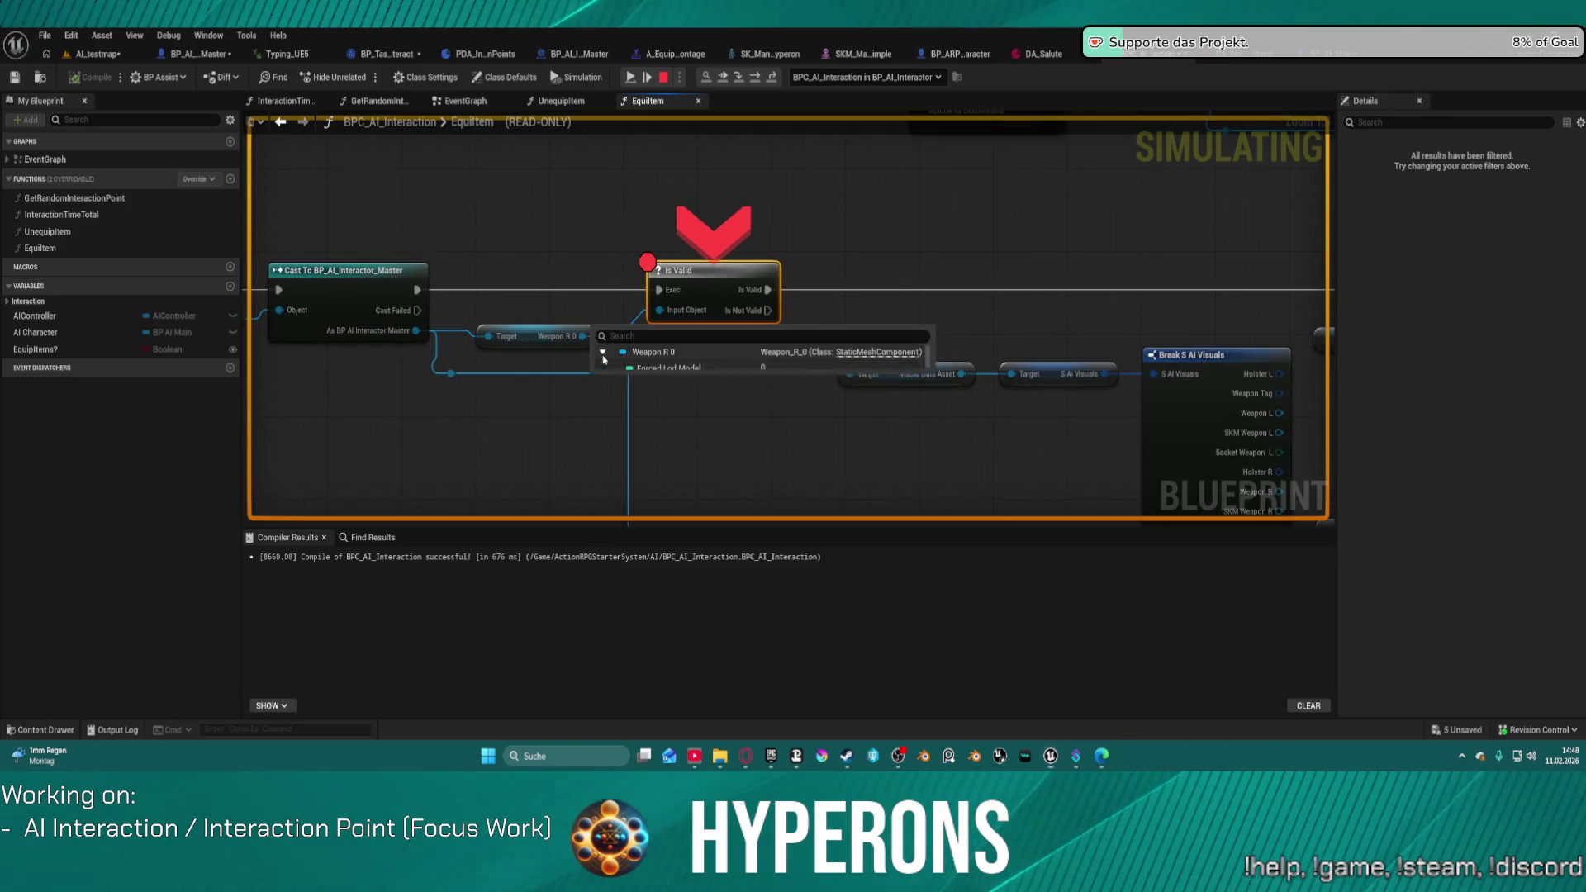
Step: Step execution over to Attach Component To Component and check its input values
{"action": "left_click_drag", "start_coordinate": [956, 223], "coordinate": [686, 197]}
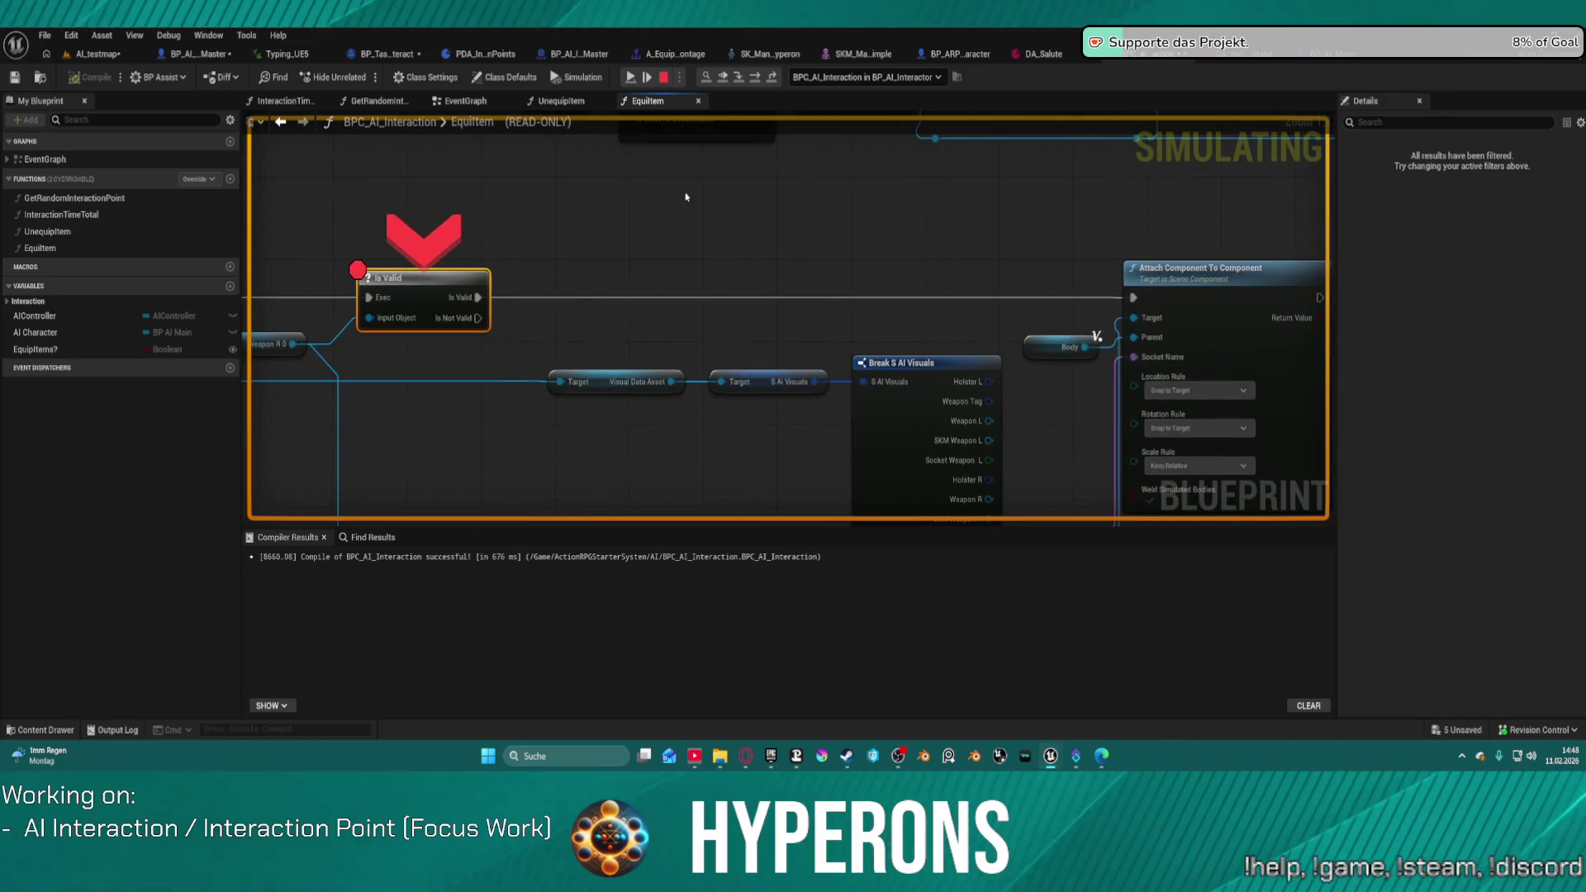
{"action": "mouse_move", "coordinate": [1003, 346]}
{"action": "left_mouse_down"}
{"action": "mouse_move", "coordinate": [1083, 195]}
{"action": "mouse_move", "coordinate": [1135, 223]}
{"action": "mouse_move", "coordinate": [949, 206]}
{"action": "mouse_move", "coordinate": [841, 351]}
{"action": "left_mouse_up"}
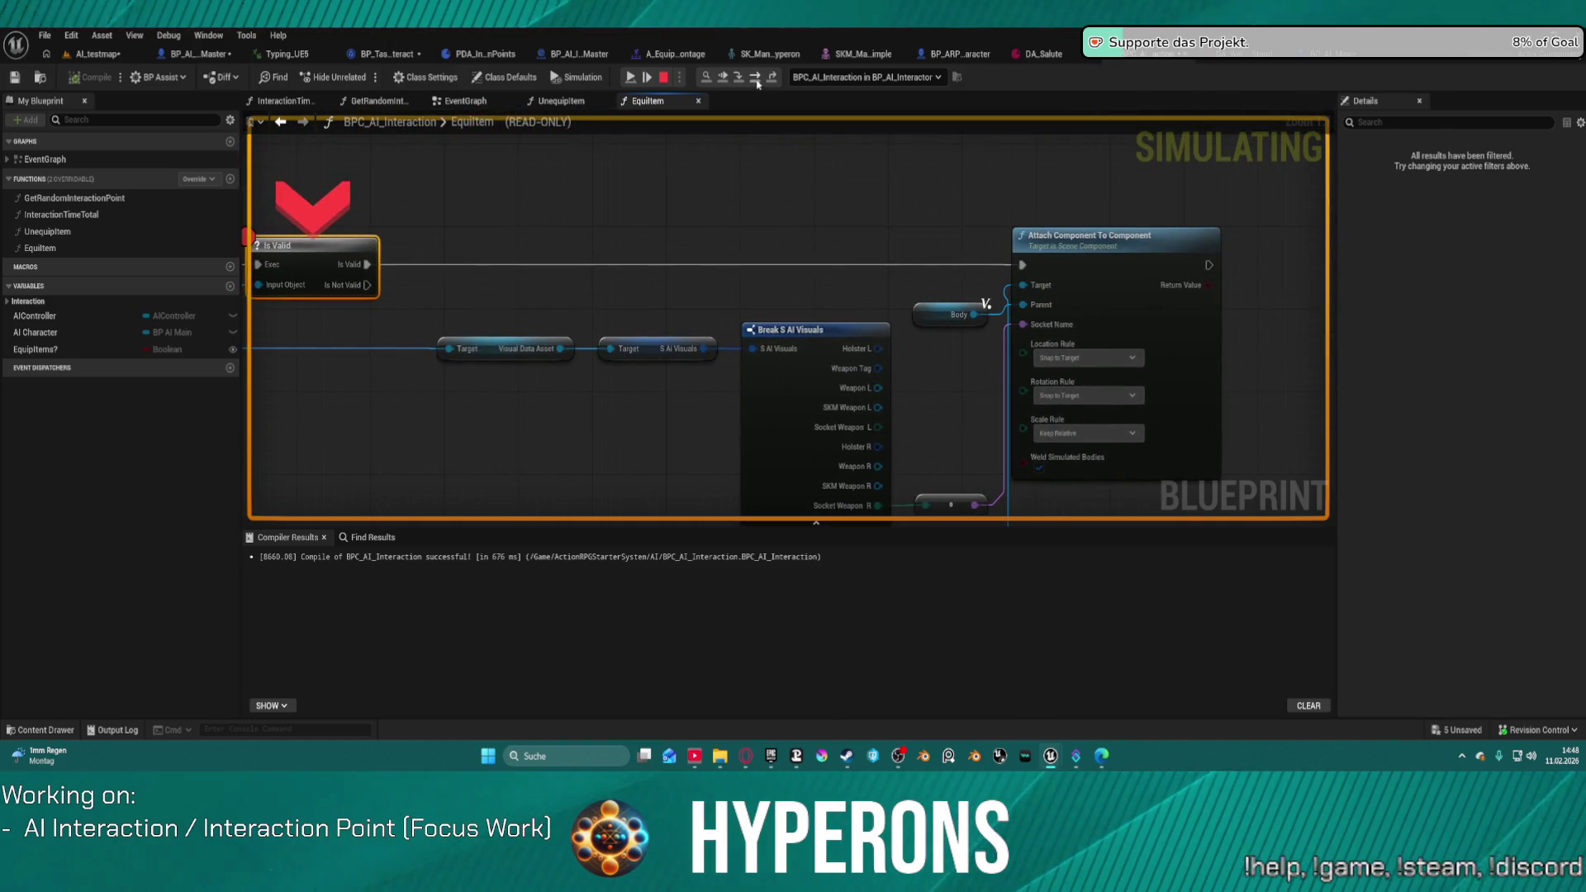
{"action": "left_click", "coordinate": [757, 80]}
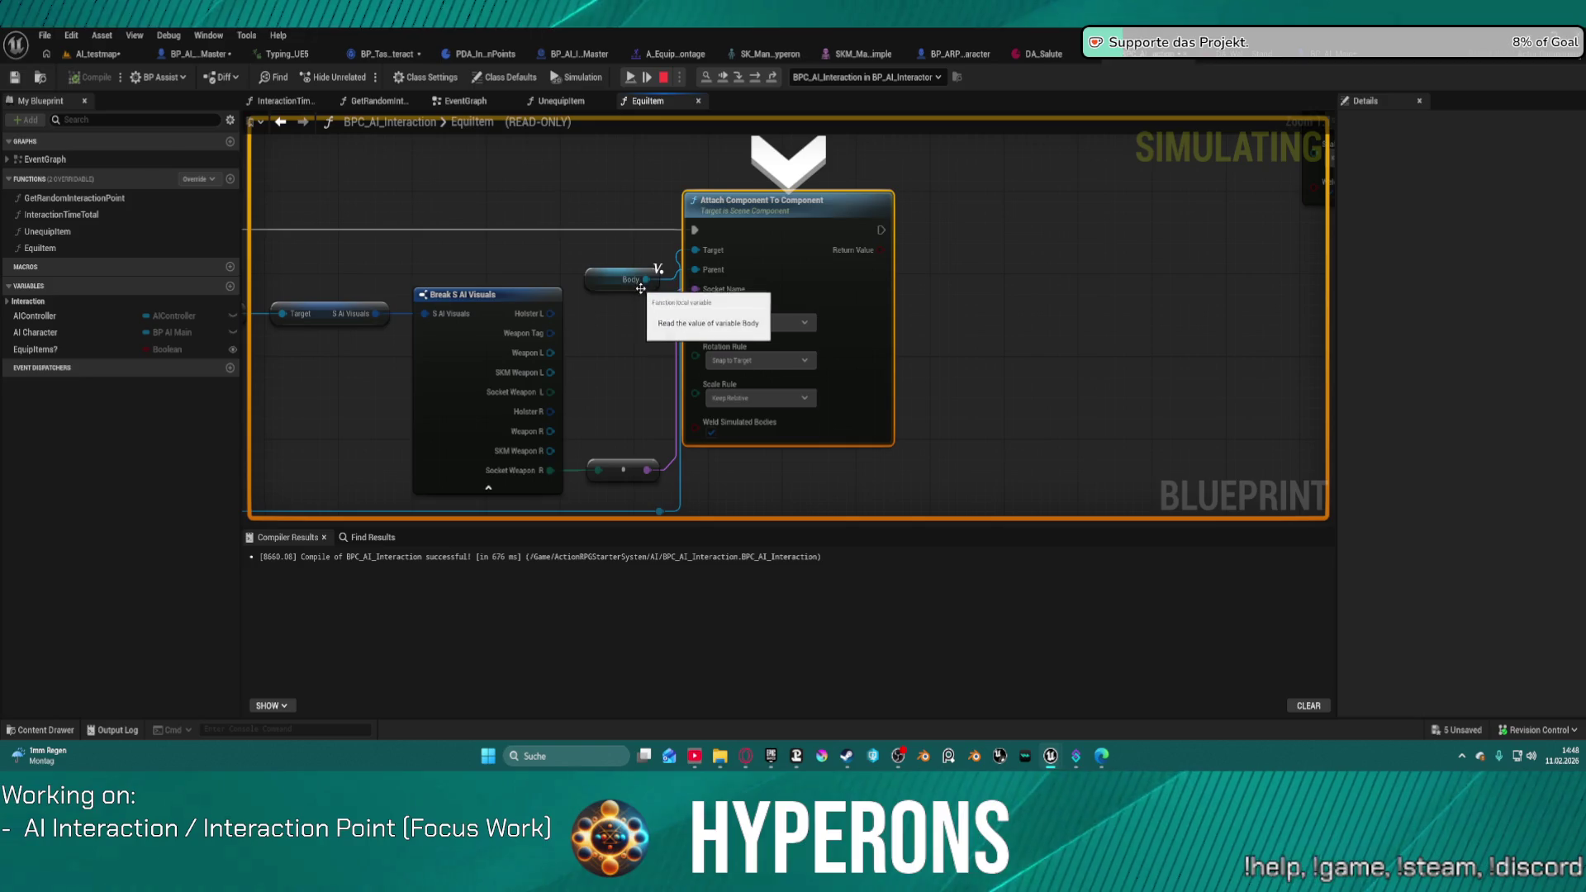
{"action": "mouse_move", "coordinate": [632, 286]}
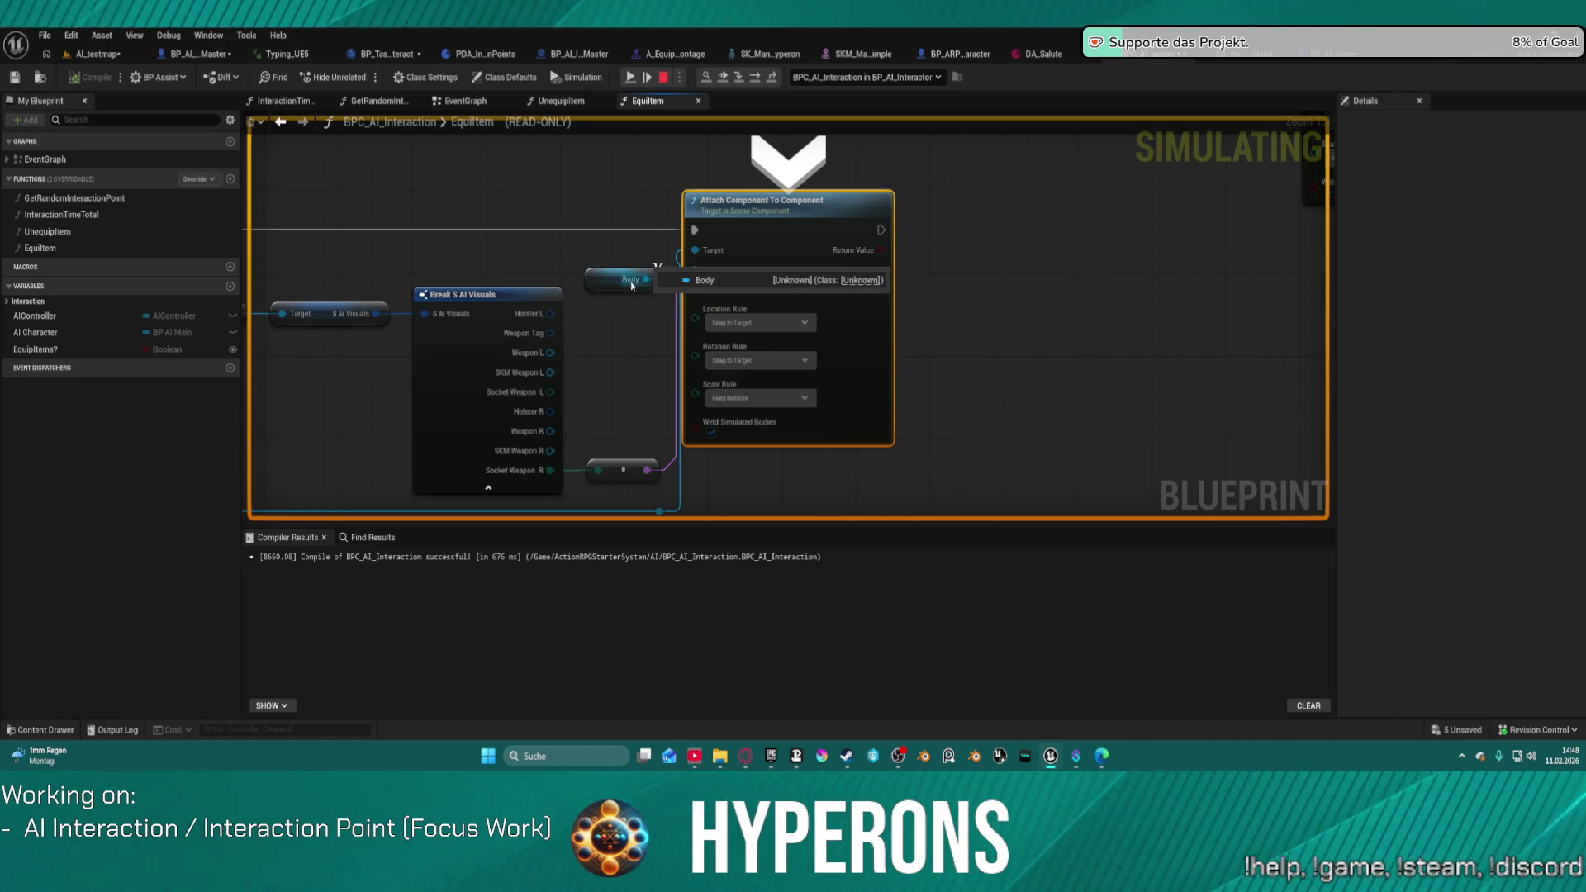
{"action": "mouse_move", "coordinate": [598, 238]}
{"action": "left_mouse_down"}
{"action": "mouse_move", "coordinate": [1009, 219]}
{"action": "mouse_move", "coordinate": [1069, 279]}
{"action": "left_mouse_up"}
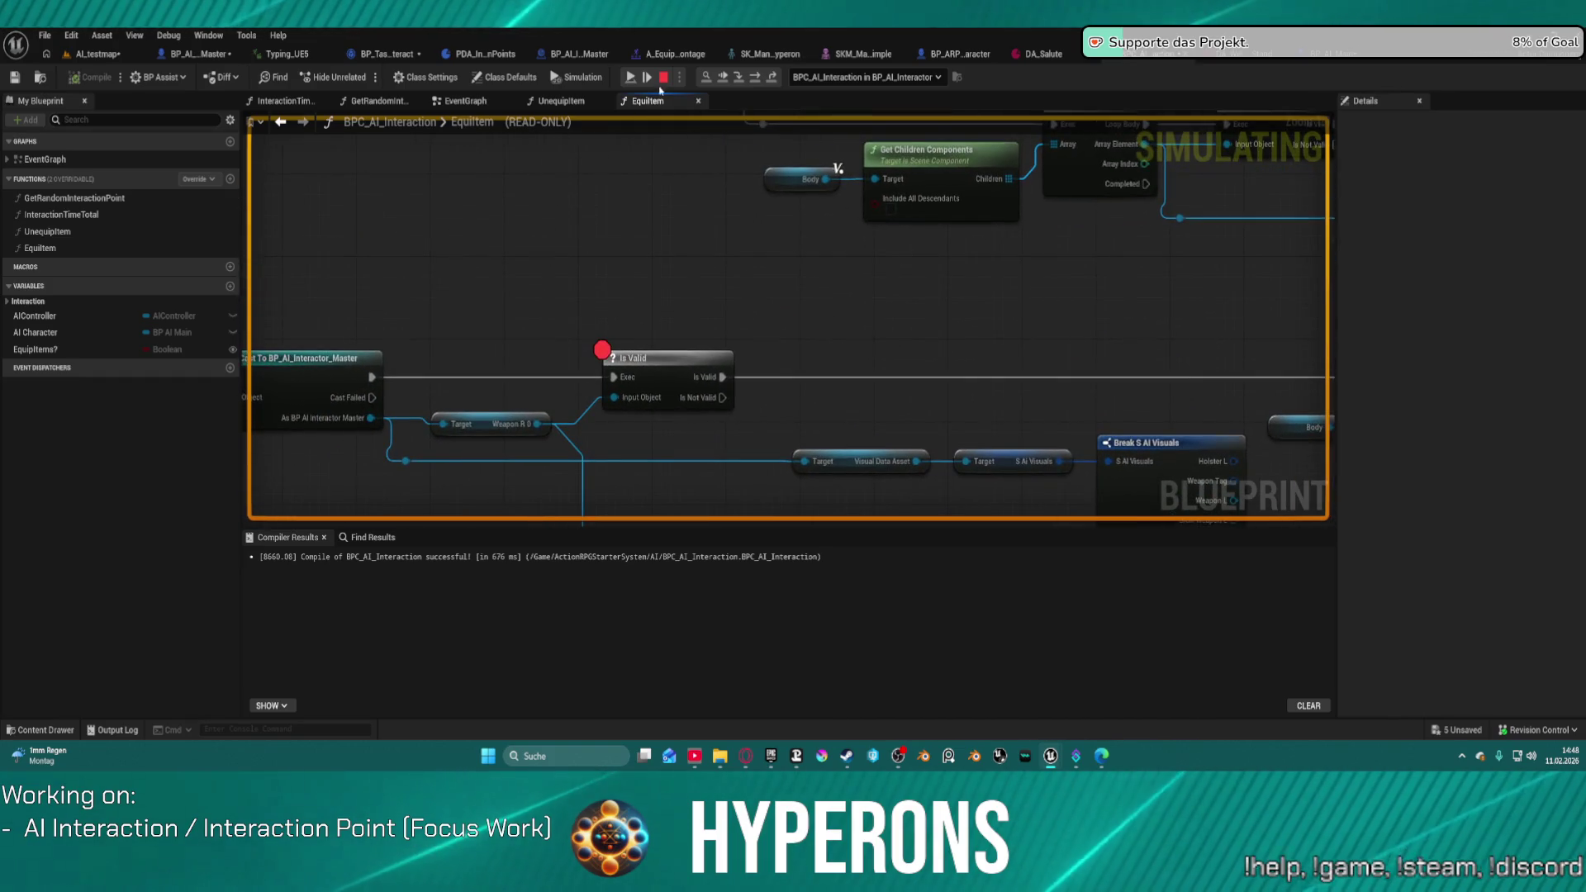
Step: Stop simulating and wire a Get Body from the cast interactor into Attach Component's Parent
{"action": "left_click", "coordinate": [663, 77]}
{"action": "mouse_move", "coordinate": [769, 318]}
{"action": "left_mouse_down"}
{"action": "mouse_move", "coordinate": [827, 264]}
{"action": "mouse_move", "coordinate": [895, 245]}
{"action": "left_mouse_up"}
{"action": "right_click", "coordinate": [807, 372]}
{"action": "mouse_move", "coordinate": [807, 372]}
{"action": "left_mouse_down"}
{"action": "mouse_move", "coordinate": [769, 145]}
{"action": "mouse_move", "coordinate": [369, 330]}
{"action": "mouse_move", "coordinate": [541, 396]}
{"action": "mouse_move", "coordinate": [559, 443]}
{"action": "left_mouse_up"}
{"action": "type", "text": "body"}
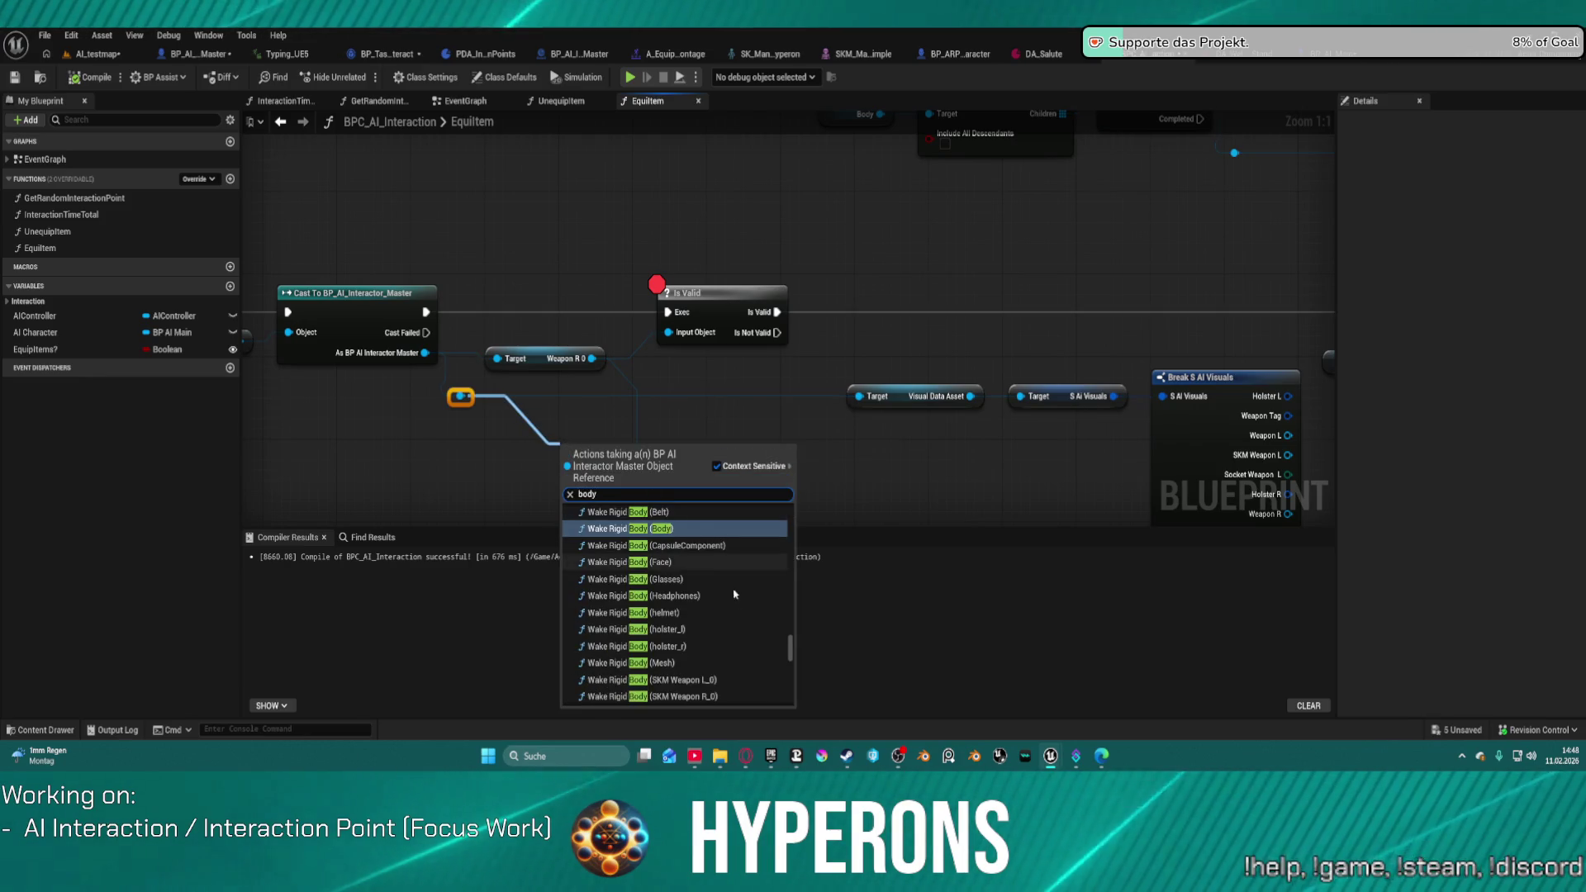
{"action": "scroll", "coordinate": [781, 641], "scroll_direction": "down", "scroll_amount": 2}
{"action": "left_click_drag", "start_coordinate": [787, 663], "coordinate": [789, 701]}
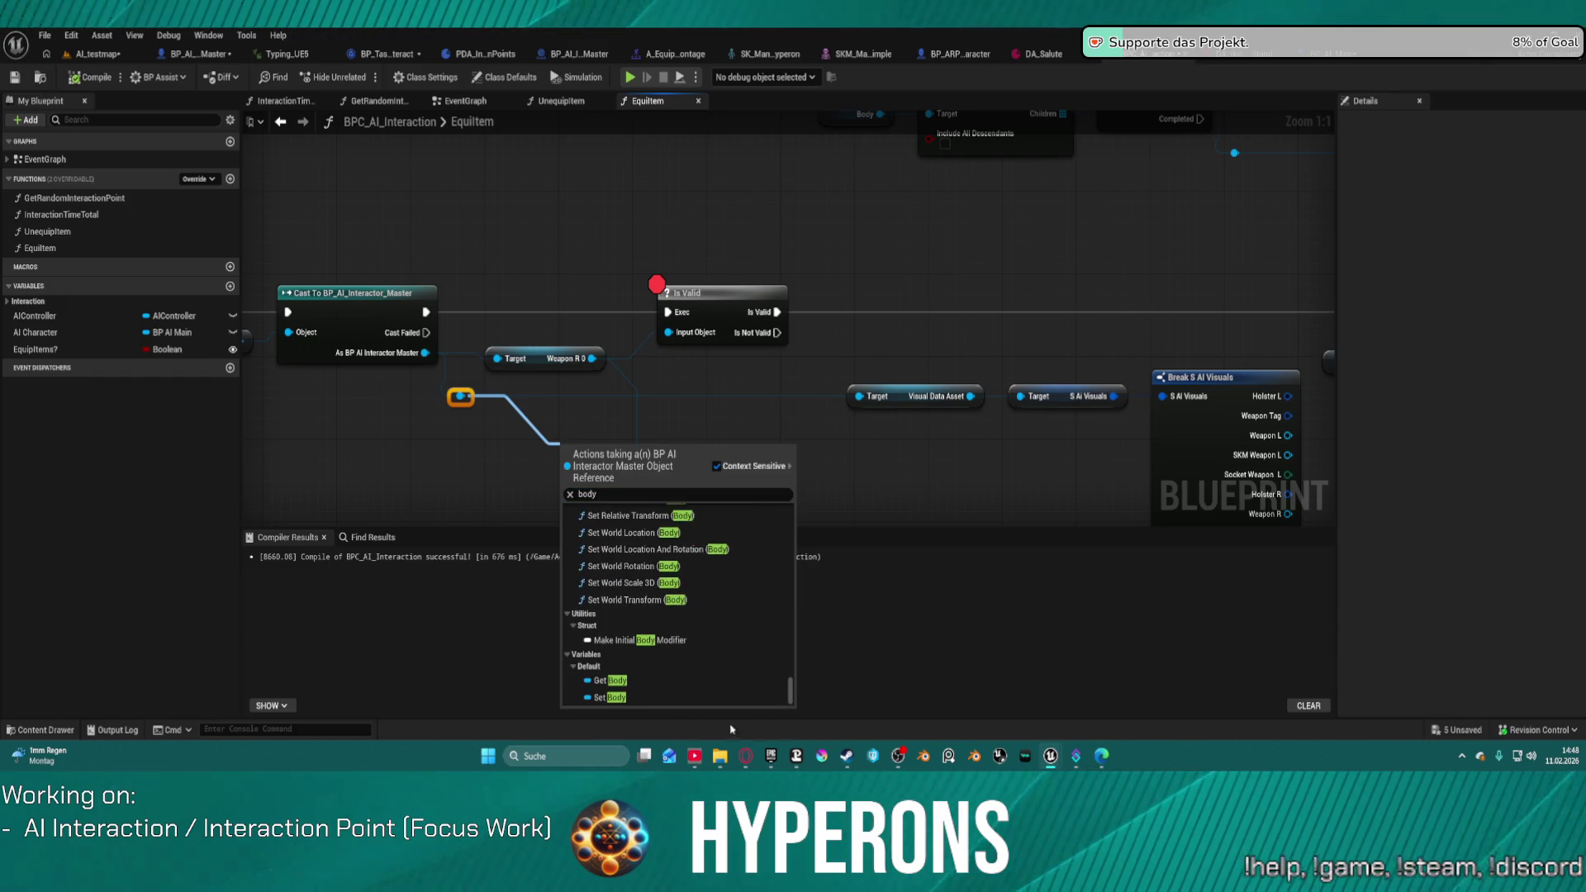
{"action": "left_click", "coordinate": [610, 682]}
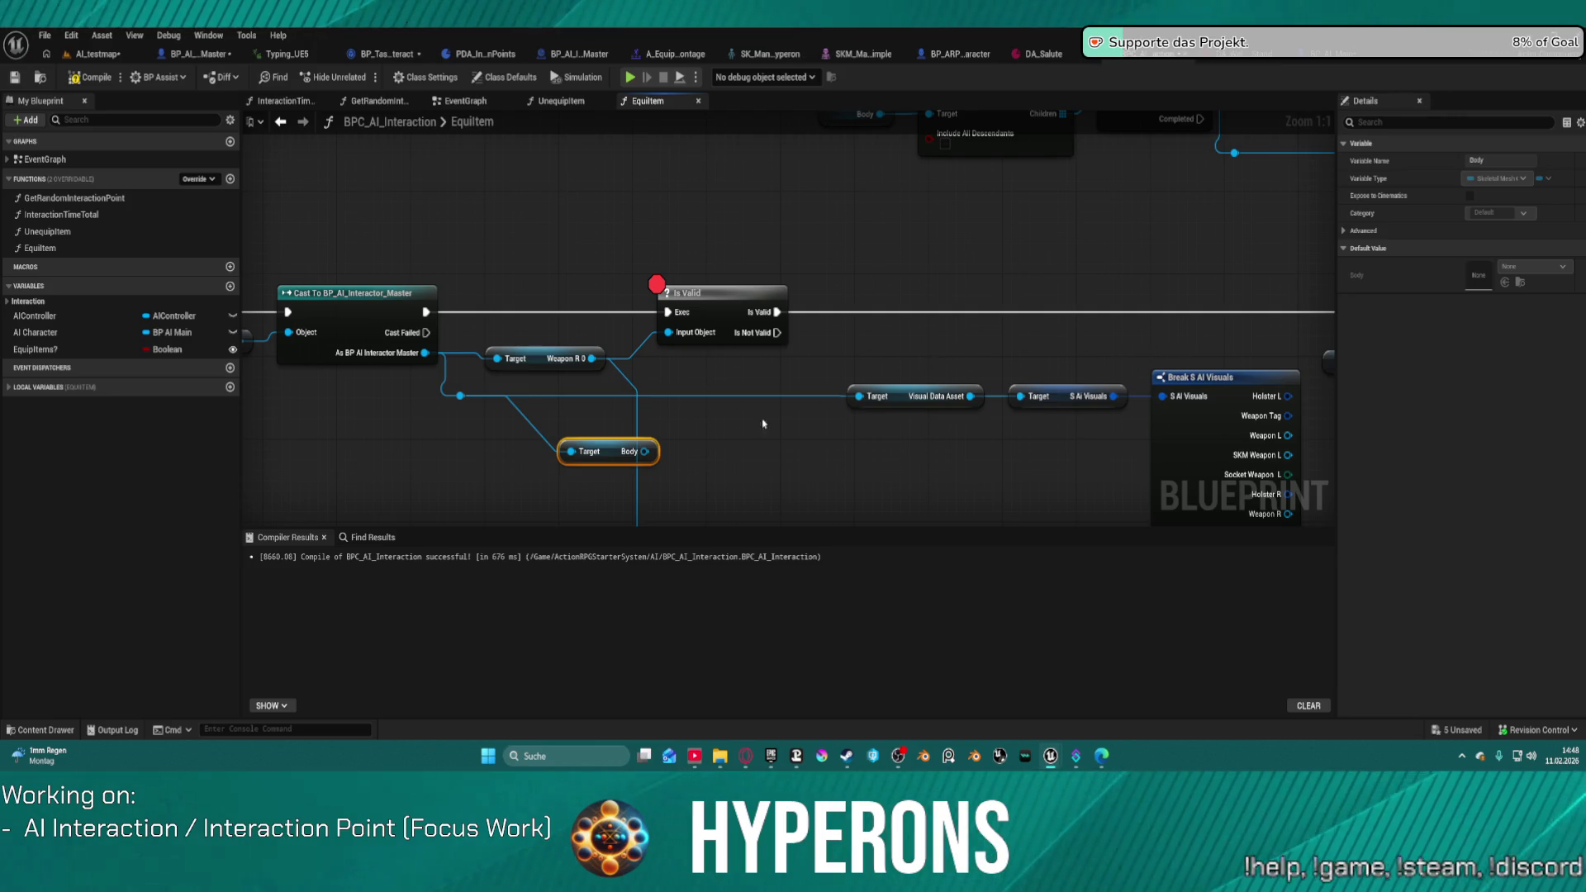
{"action": "mouse_move", "coordinate": [646, 462]}
{"action": "left_mouse_down"}
{"action": "mouse_move", "coordinate": [1263, 355]}
{"action": "mouse_move", "coordinate": [1144, 373]}
{"action": "mouse_move", "coordinate": [1136, 353]}
{"action": "left_mouse_up"}
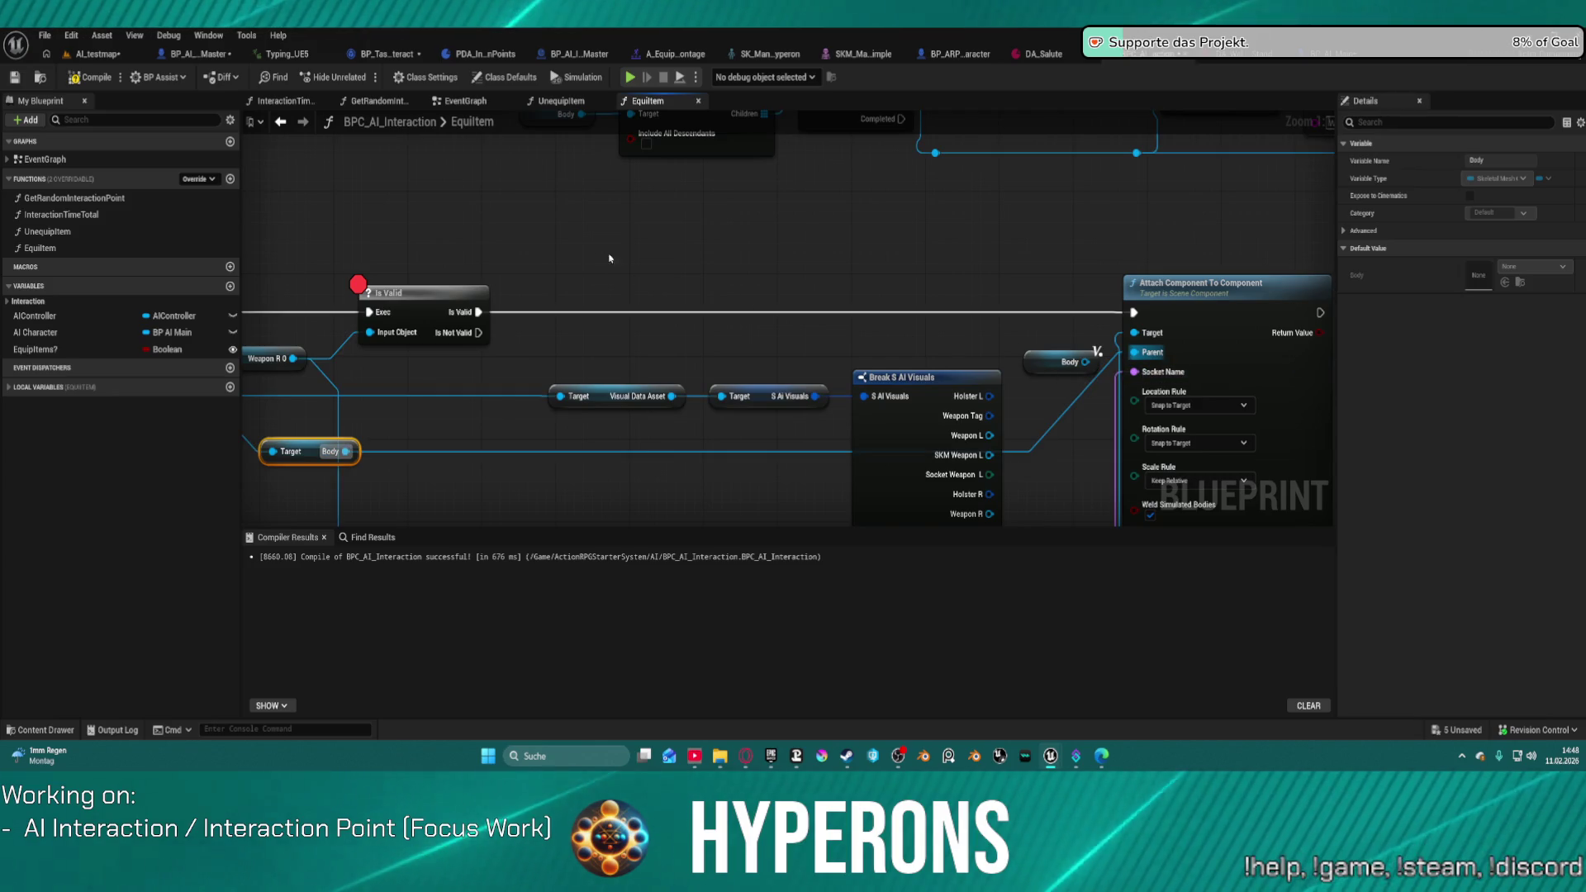
{"action": "left_click", "coordinate": [97, 53]}
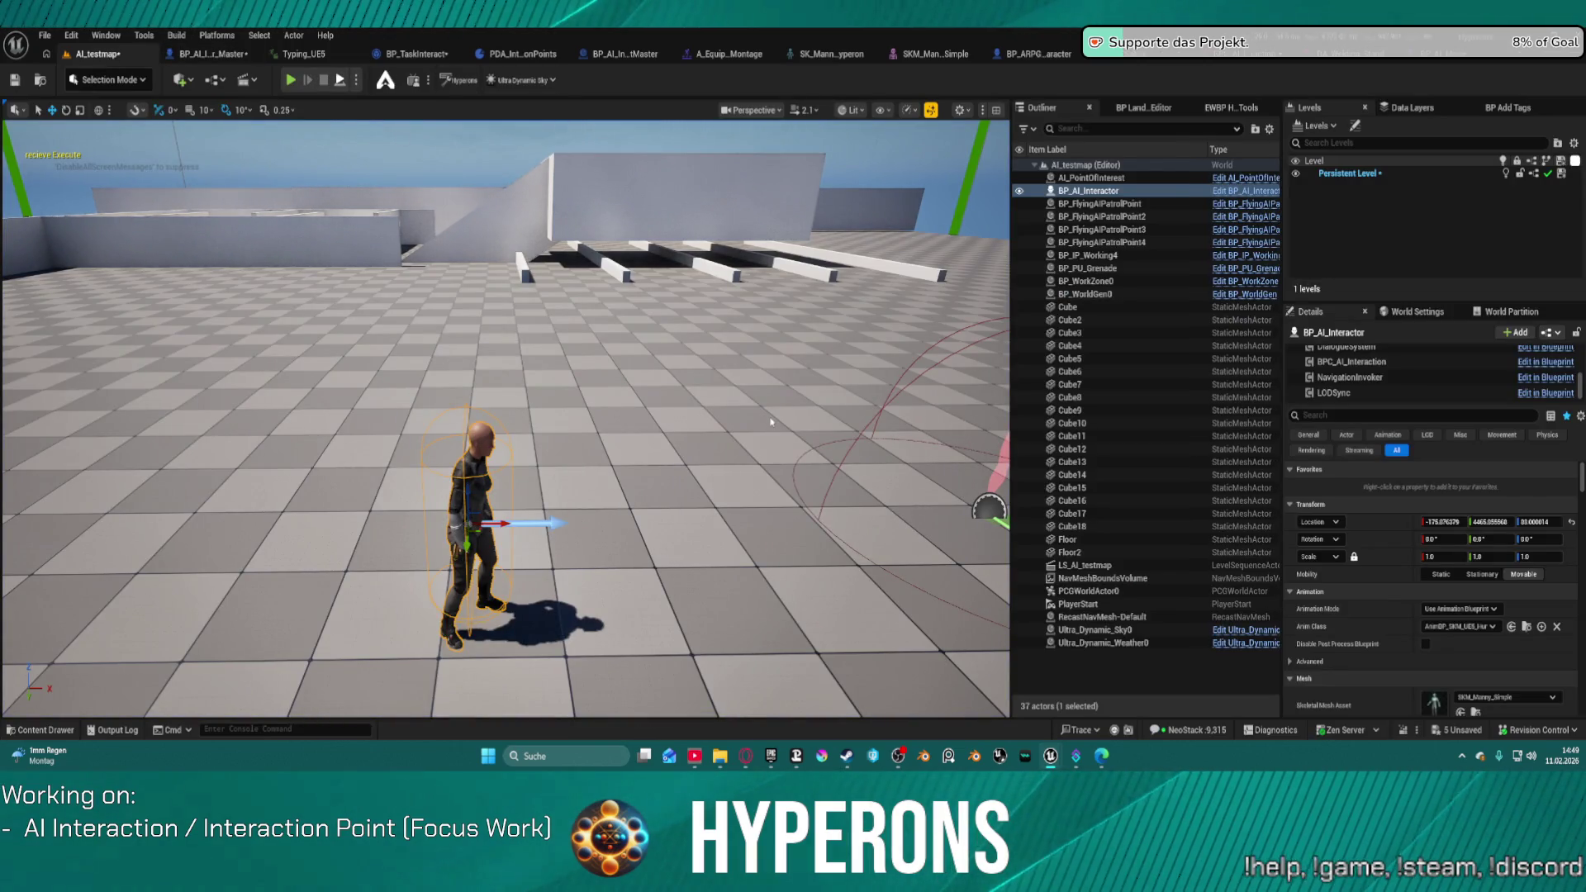
Step: Run the level again and remove the breakpoint from the Is Valid node
{"action": "key", "text": "alt+p"}
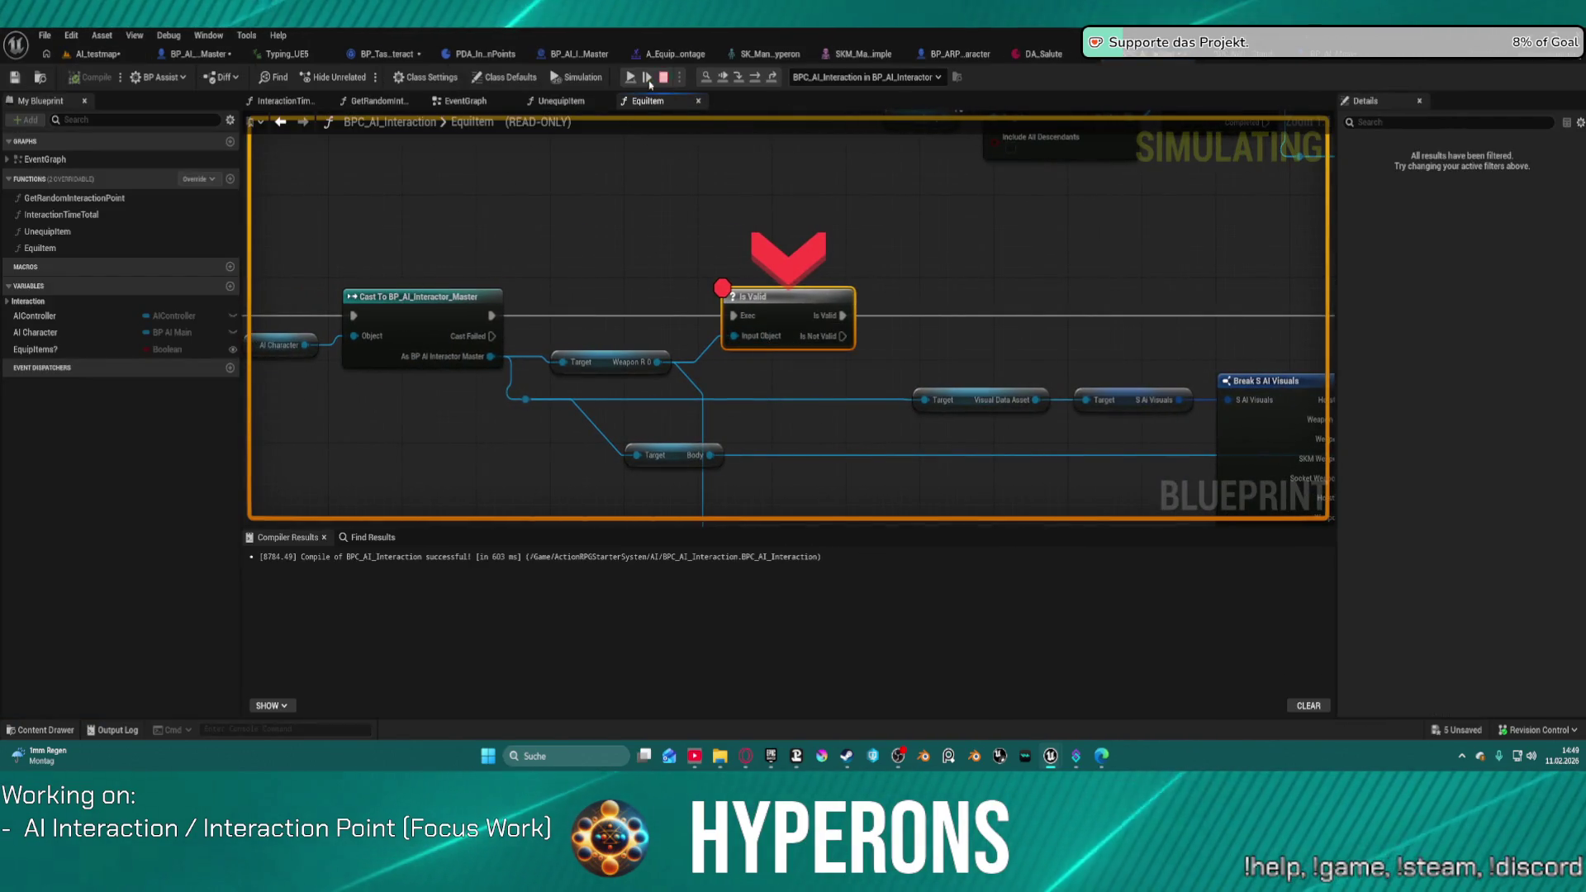
{"action": "right_click", "coordinate": [783, 294]}
{"action": "left_click", "coordinate": [826, 458]}
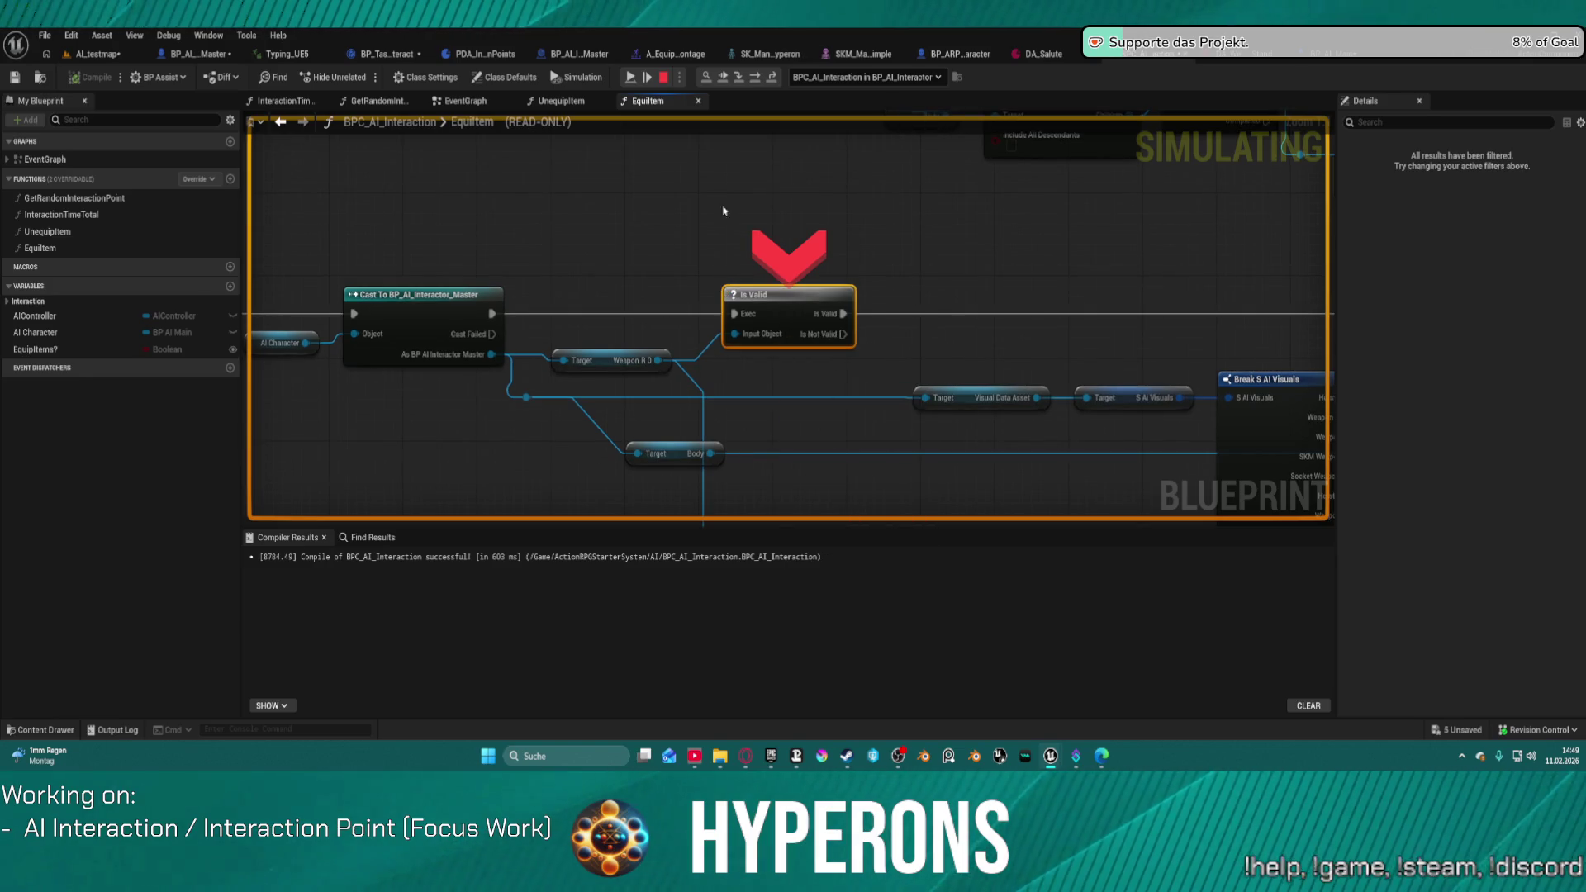
Step: Return to the AI_testmap level and bring up the Ultra_Dynamic_Sky0 actor's actions
{"action": "left_click", "coordinate": [71, 35]}
{"action": "left_click", "coordinate": [582, 315]}
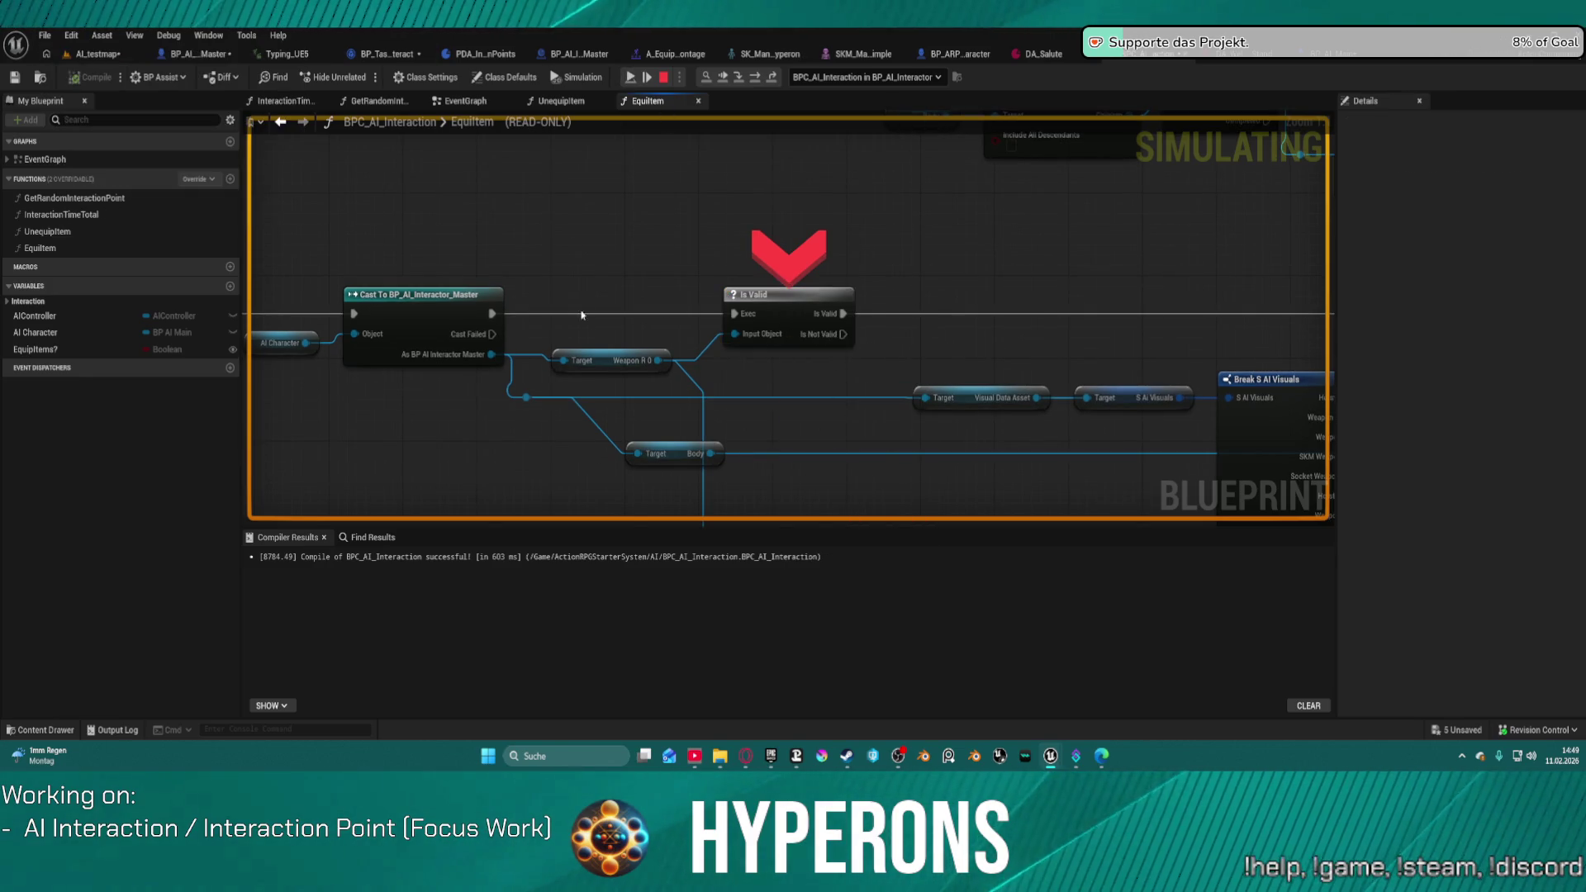
{"action": "left_click", "coordinate": [85, 54]}
{"action": "right_click", "coordinate": [513, 496]}
{"action": "key", "text": "Escape"}
{"action": "right_click", "coordinate": [427, 153]}
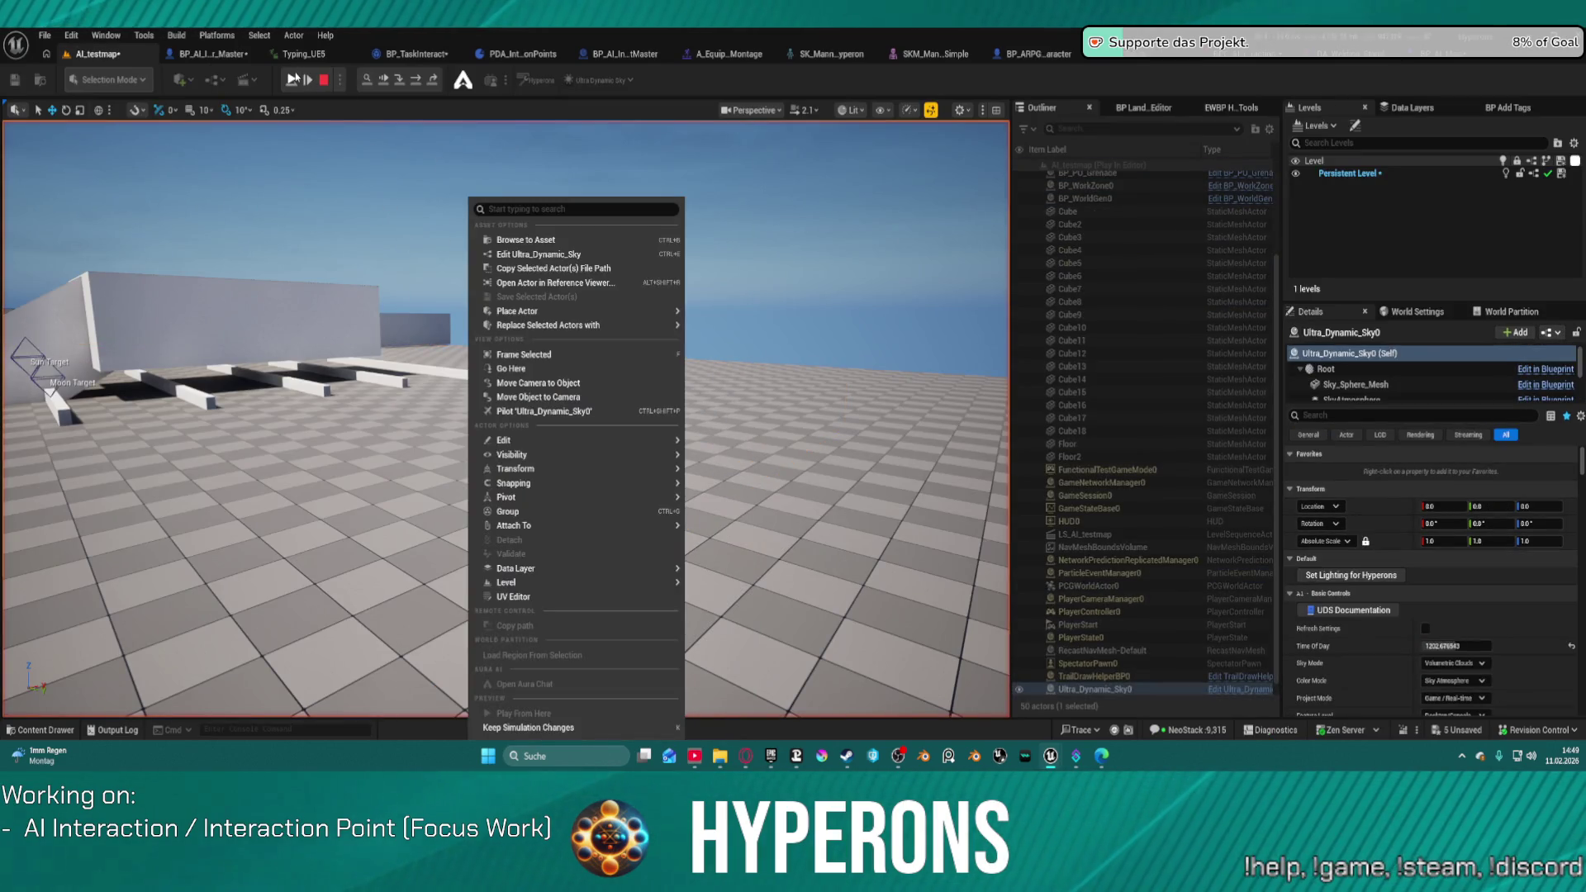
Step: After a quick play run, shift BP_IP_Working4 slightly along Y
{"action": "left_click", "coordinate": [293, 80]}
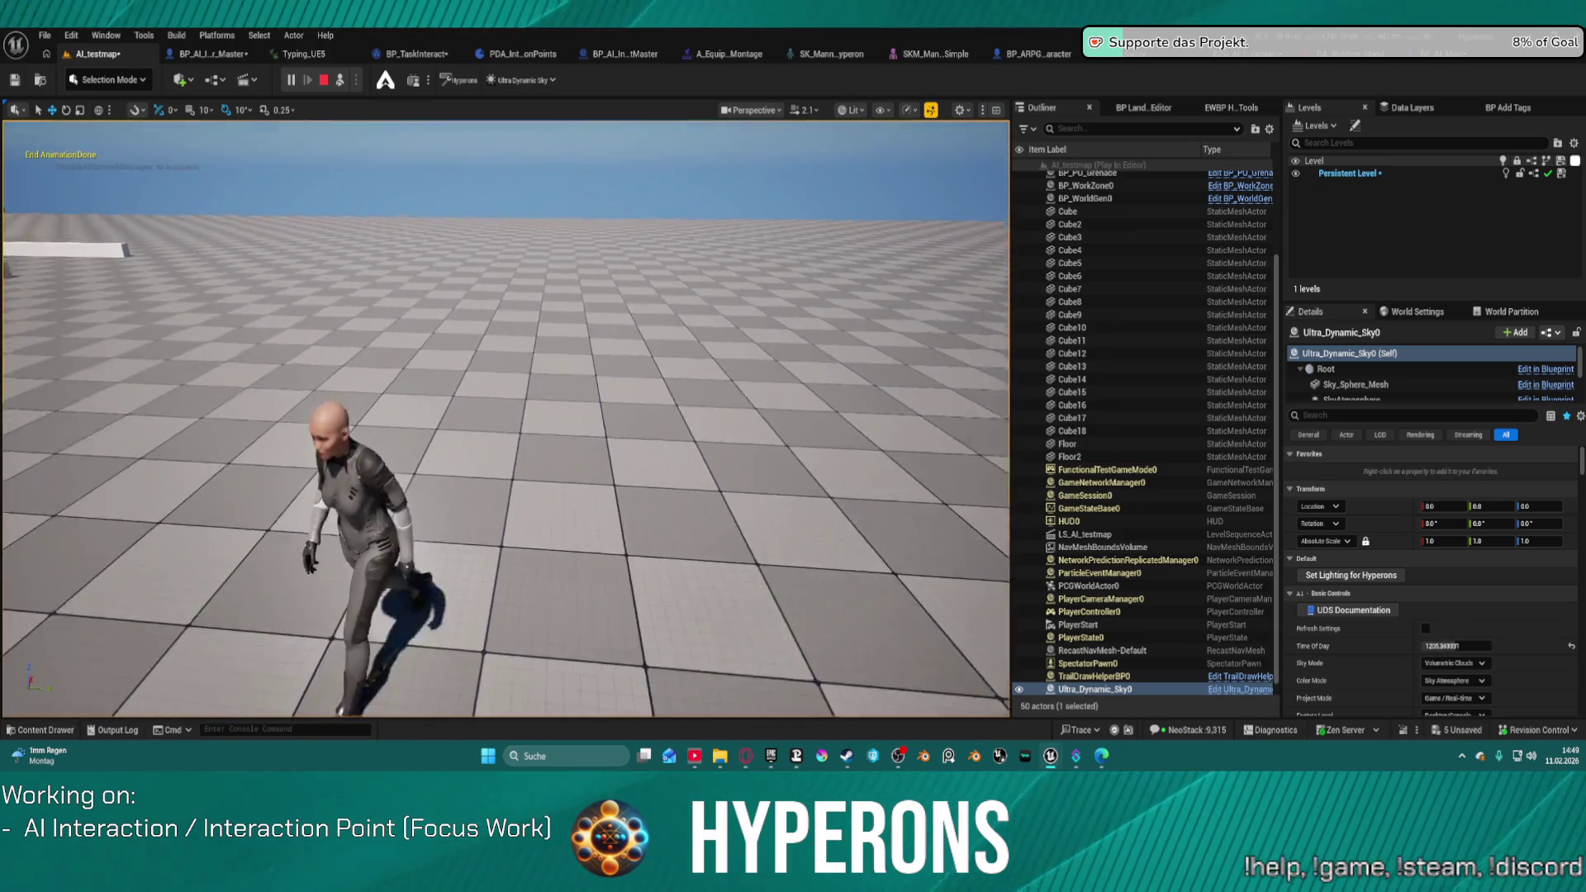
{"action": "left_click", "coordinate": [325, 80]}
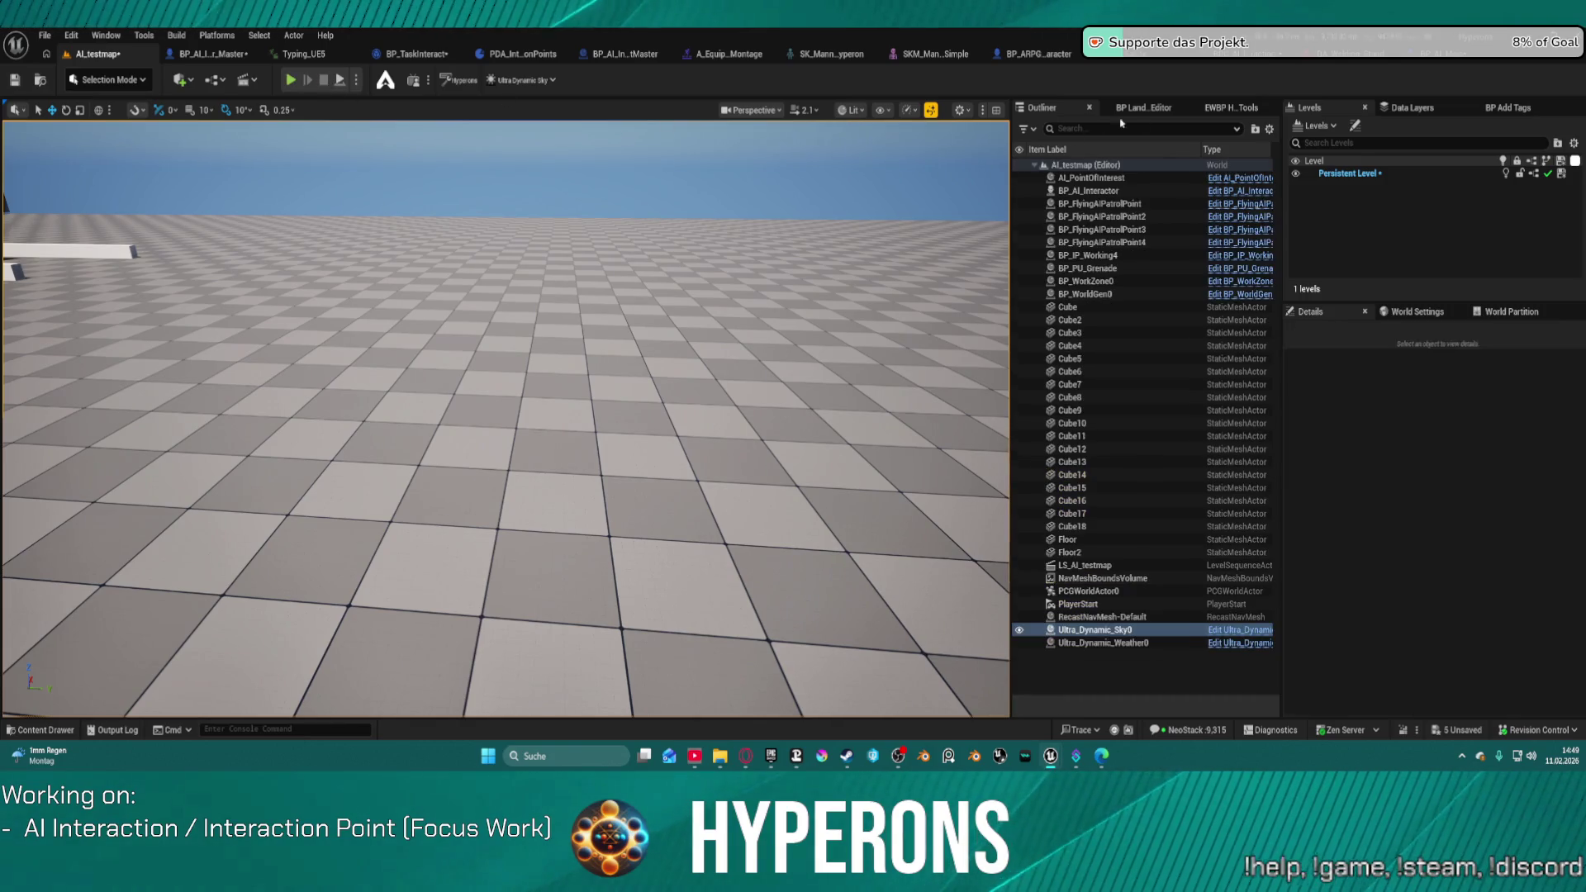
{"action": "left_click_drag", "start_coordinate": [576, 430], "coordinate": [611, 431]}
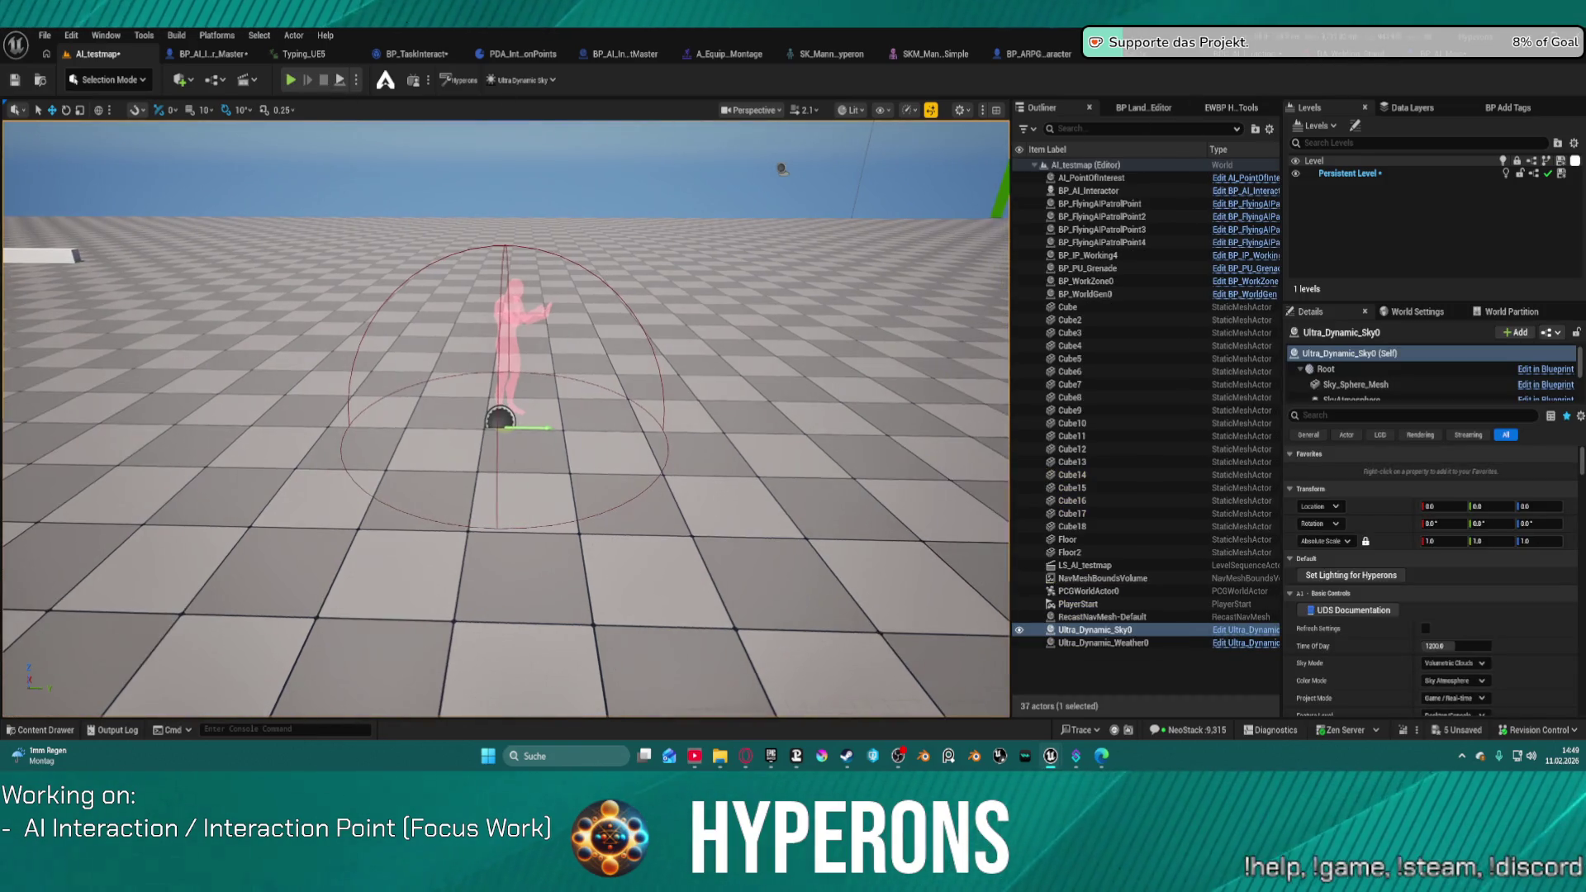
{"action": "left_click", "coordinate": [500, 419]}
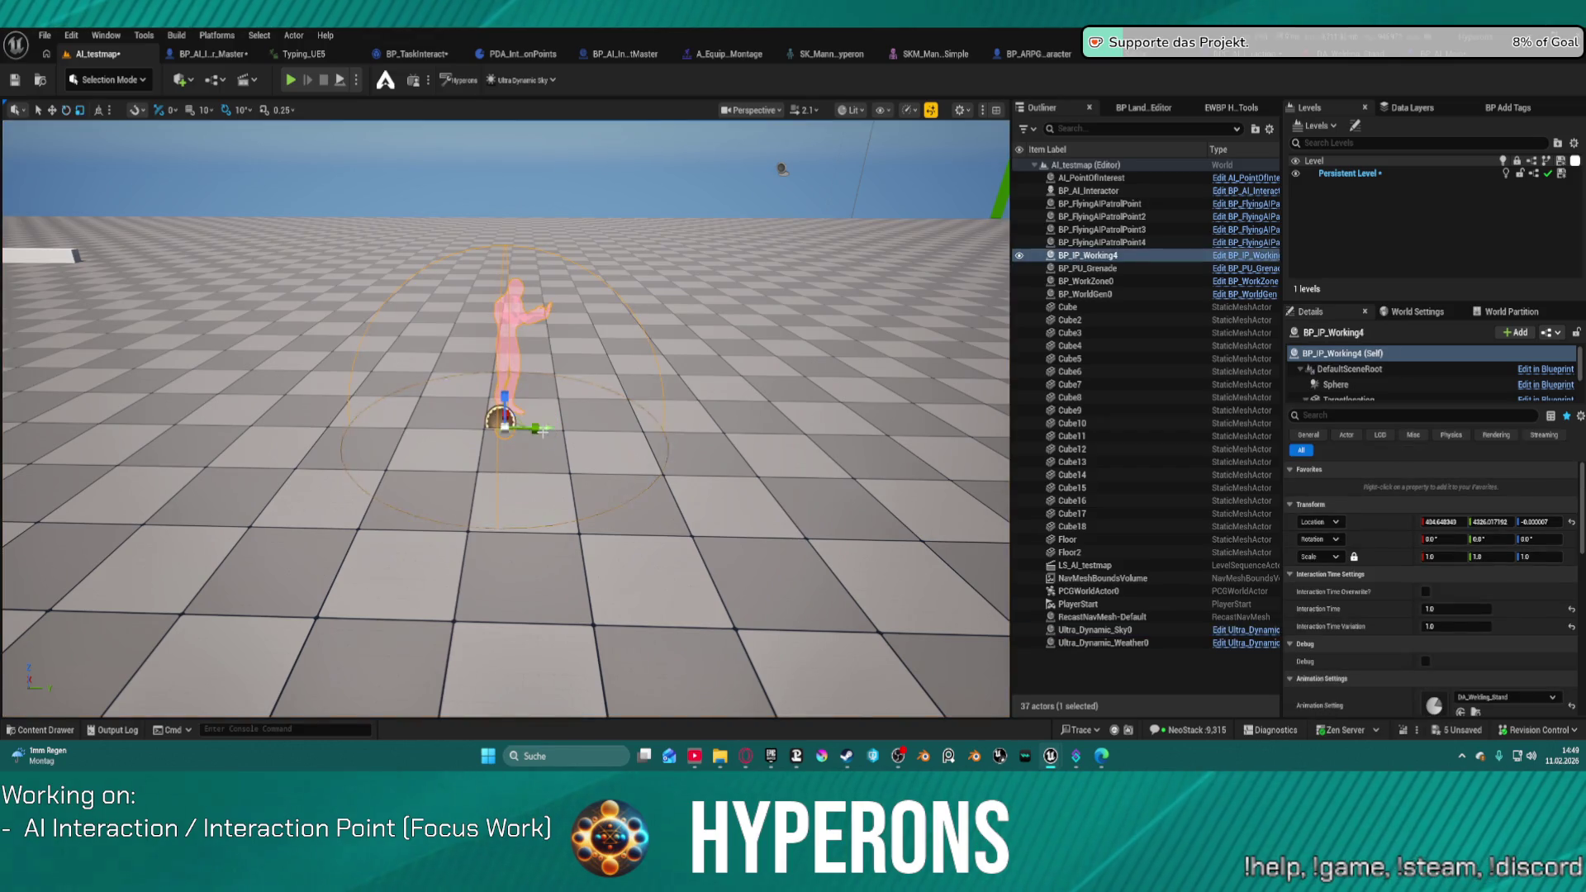
{"action": "left_click_drag", "start_coordinate": [534, 429], "coordinate": [497, 430]}
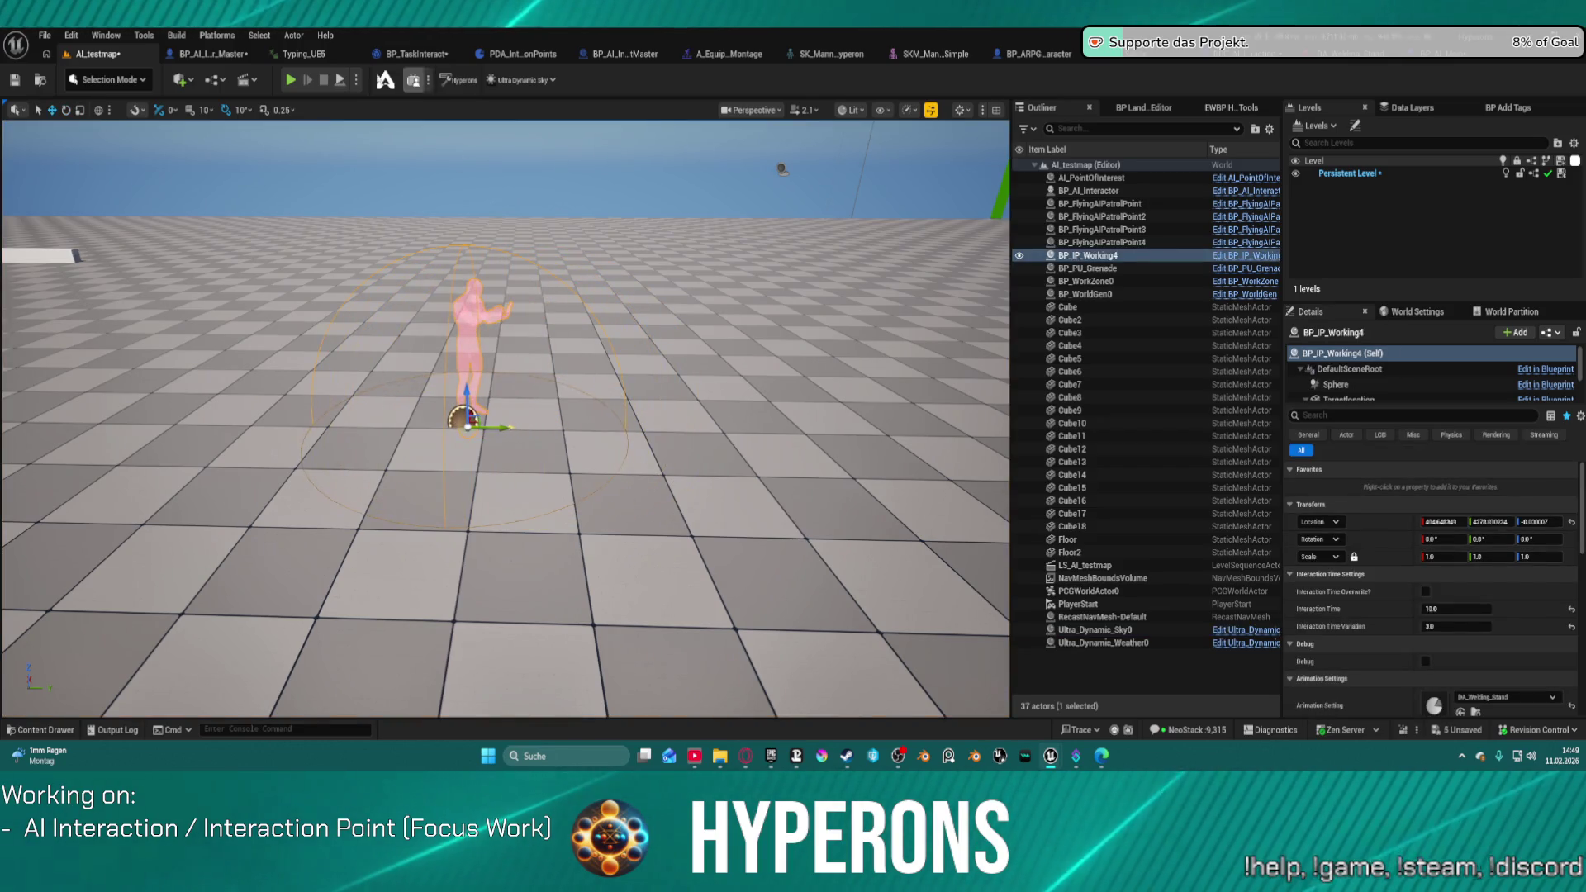
Step: Play-test the moved interaction point, then return to BPC_AI_Interaction's EquipItem graph
{"action": "key", "text": "alt+p"}
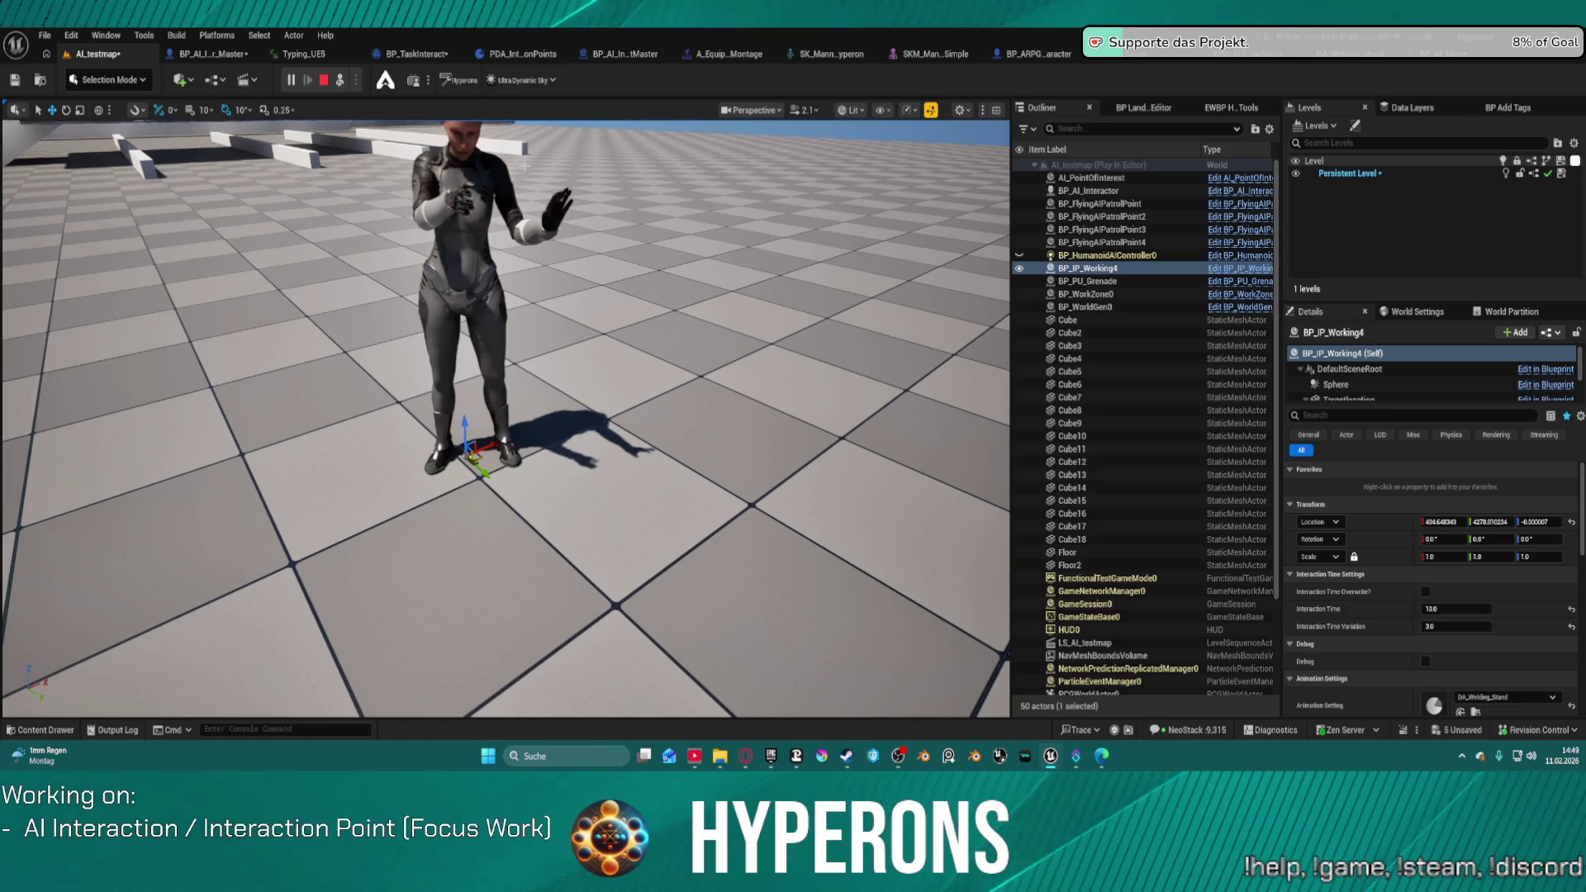
{"action": "left_click", "coordinate": [323, 81]}
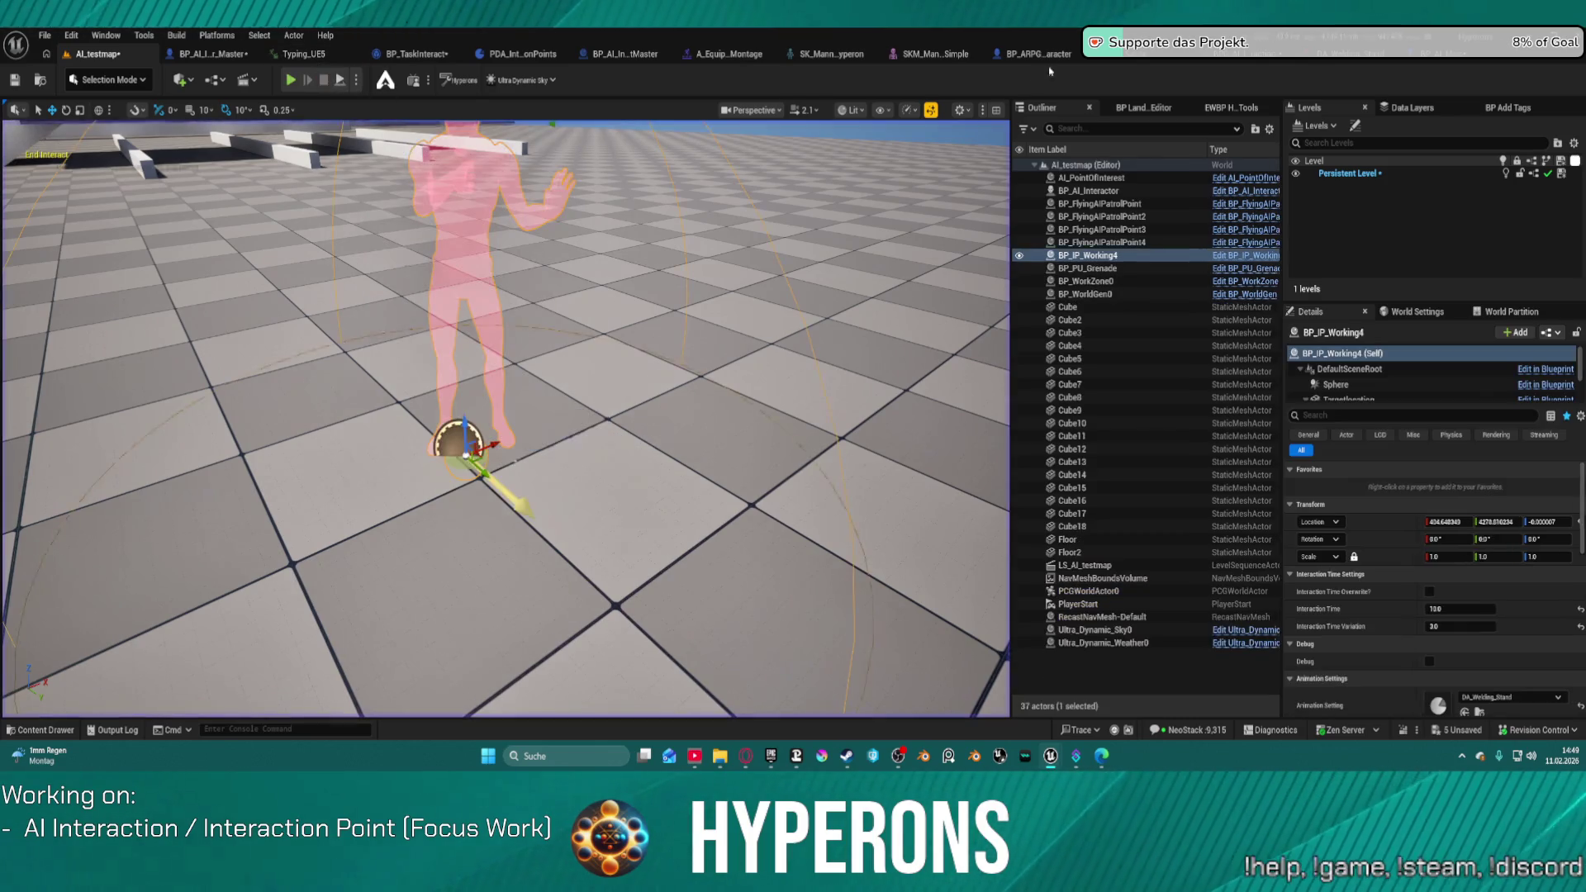
{"action": "left_click", "coordinate": [1224, 62]}
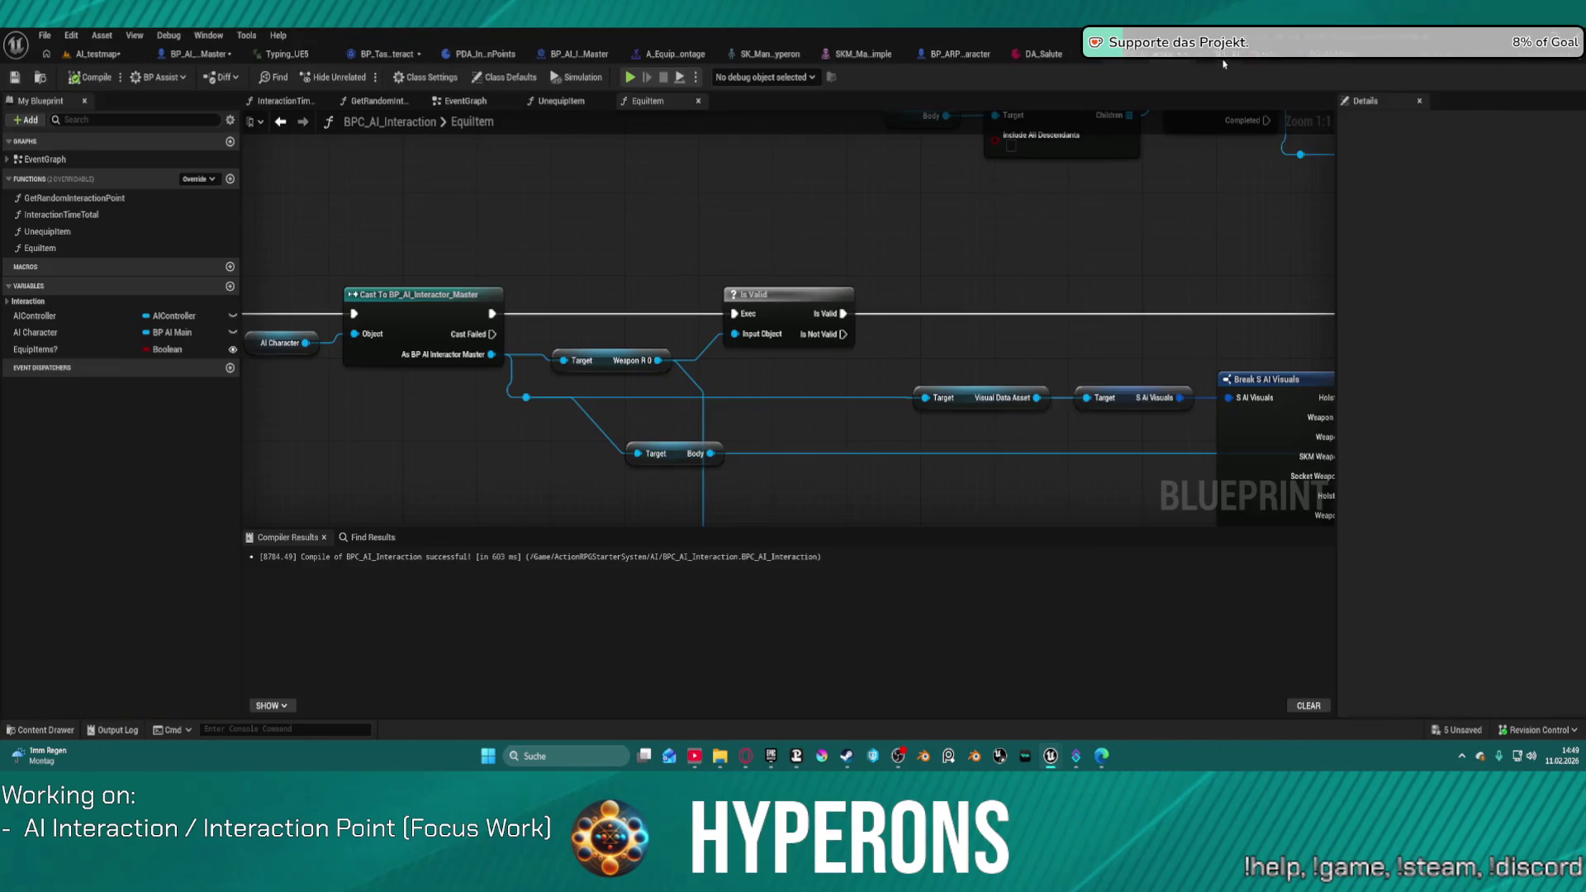
Step: Pan EquipItem to Break S AI Visuals and Attach Component To Component, then return to AI_testmap
{"action": "mouse_move", "coordinate": [1103, 258]}
{"action": "left_mouse_down"}
{"action": "mouse_move", "coordinate": [705, 265]}
{"action": "mouse_move", "coordinate": [697, 319]}
{"action": "mouse_move", "coordinate": [586, 325]}
{"action": "left_mouse_up"}
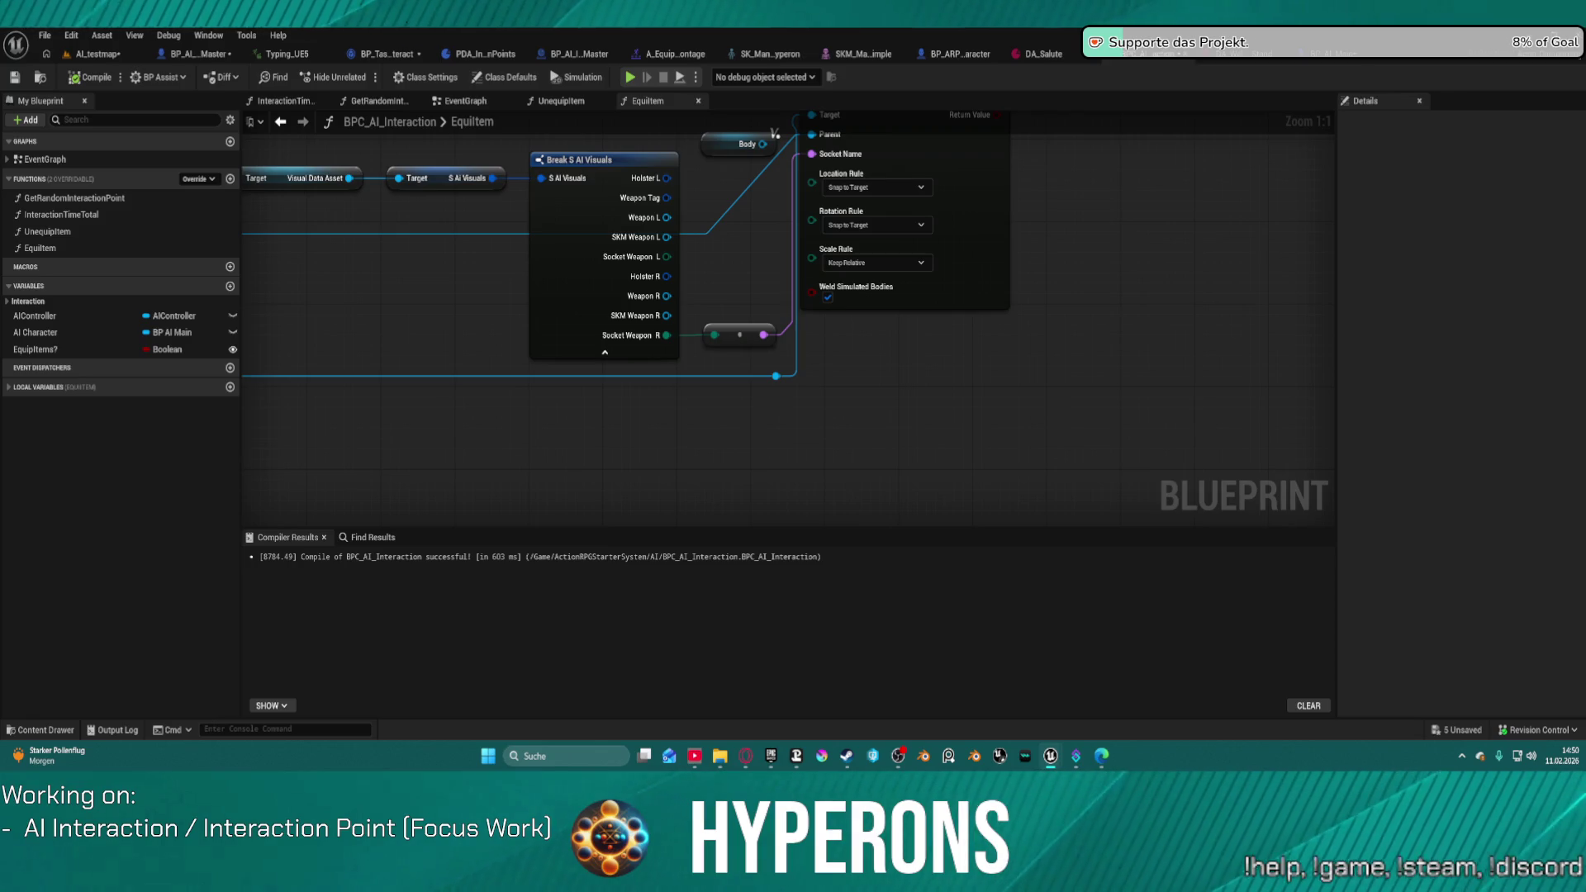
{"action": "left_click", "coordinate": [77, 56]}
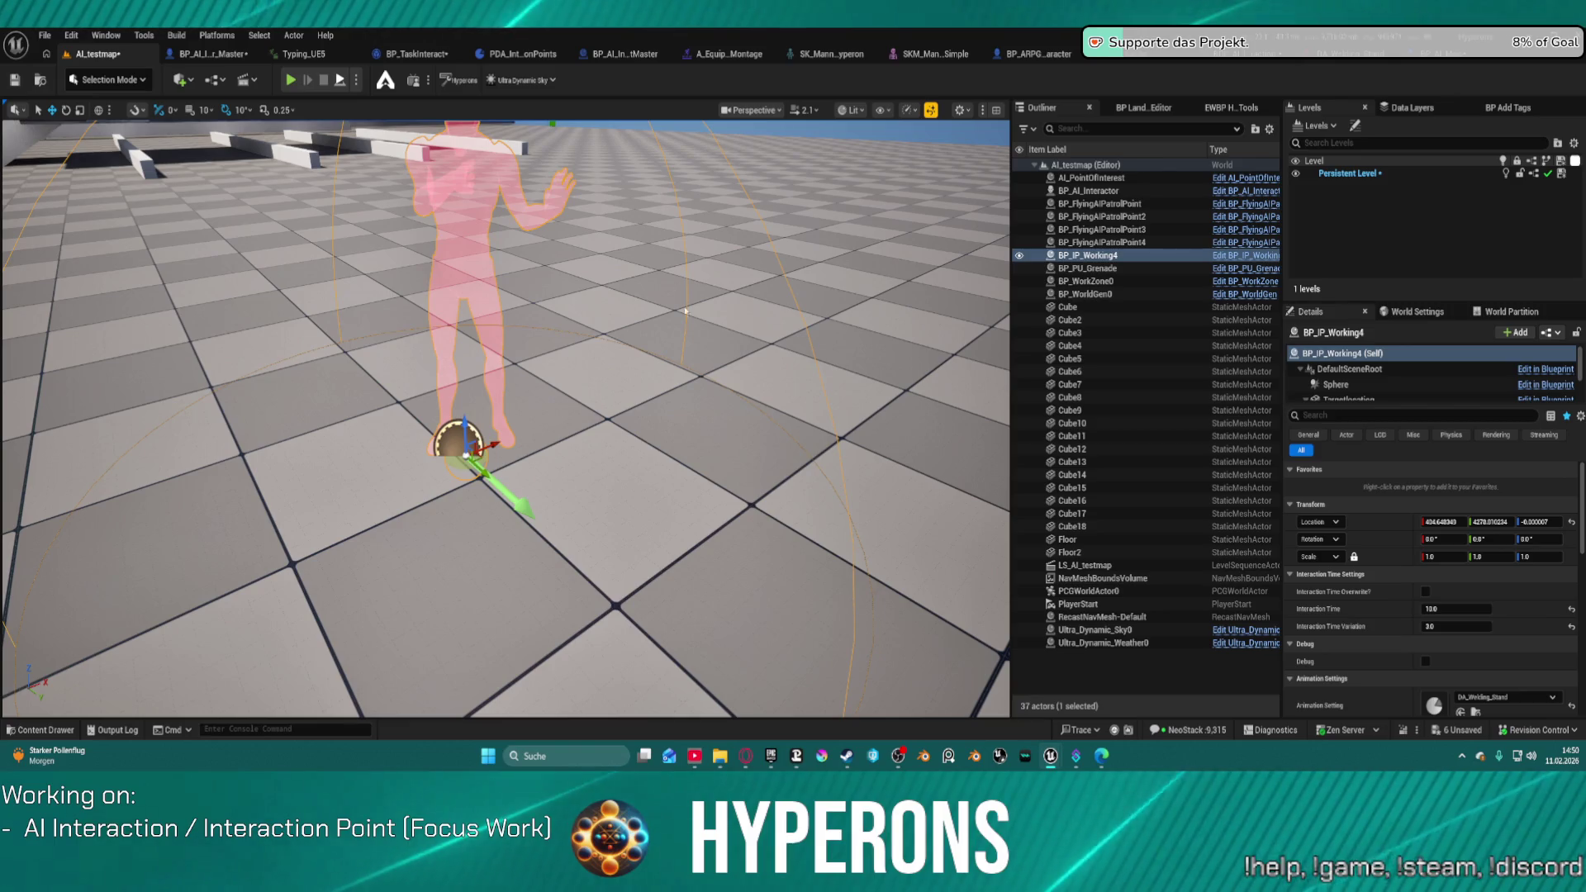
Step: Briefly play-test AI_testmap, then switch to BP_AI_Interactor_Master's SetupCharacter graph
{"action": "key", "text": "alt+p"}
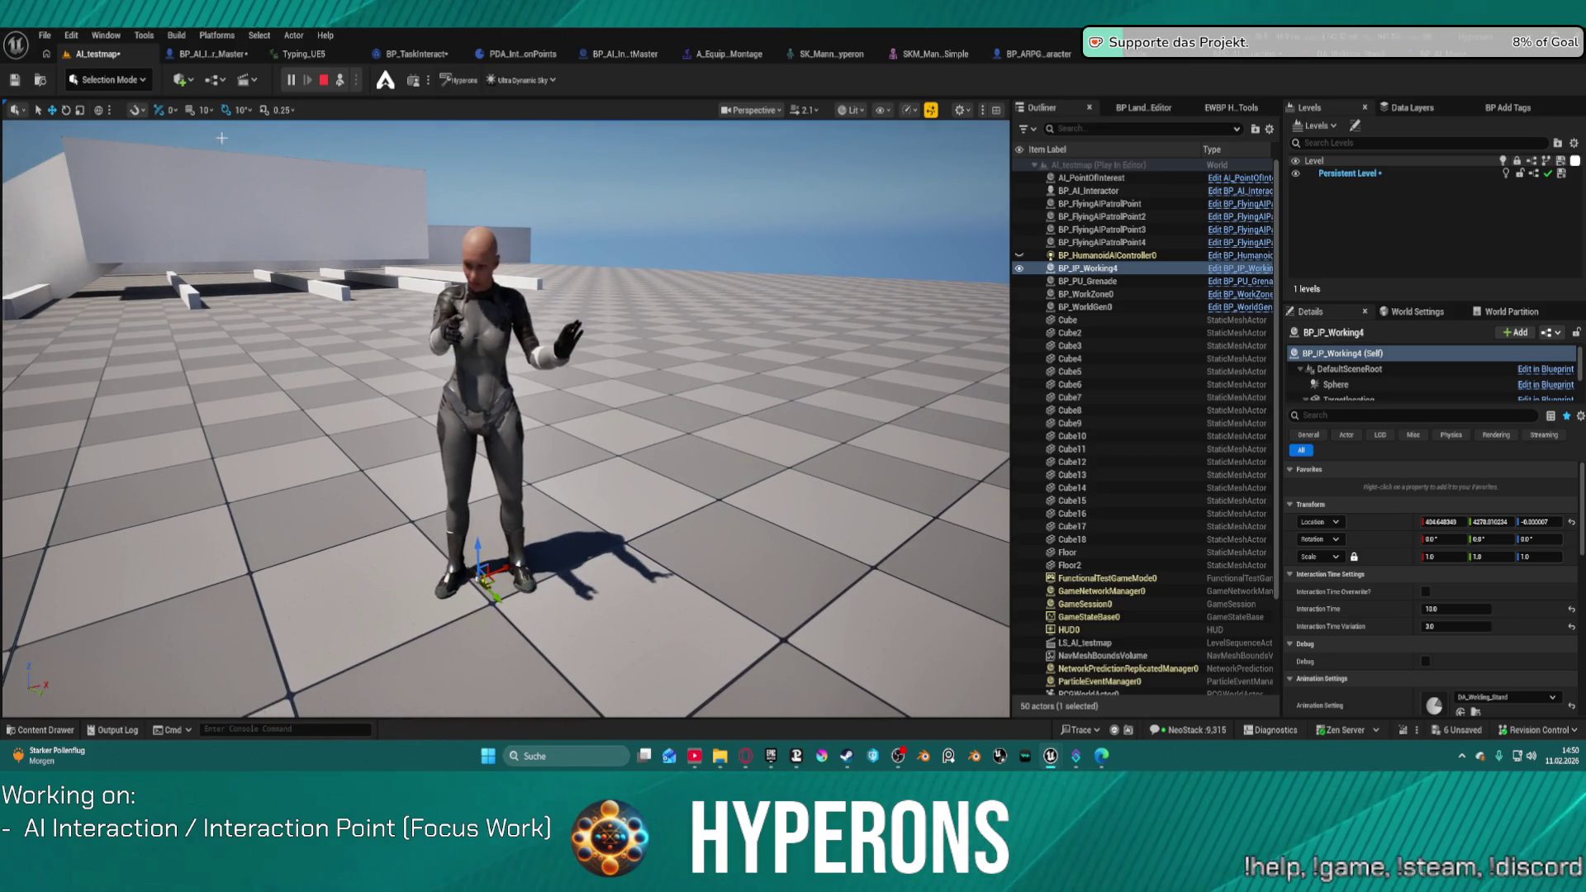
{"action": "key", "text": "Escape"}
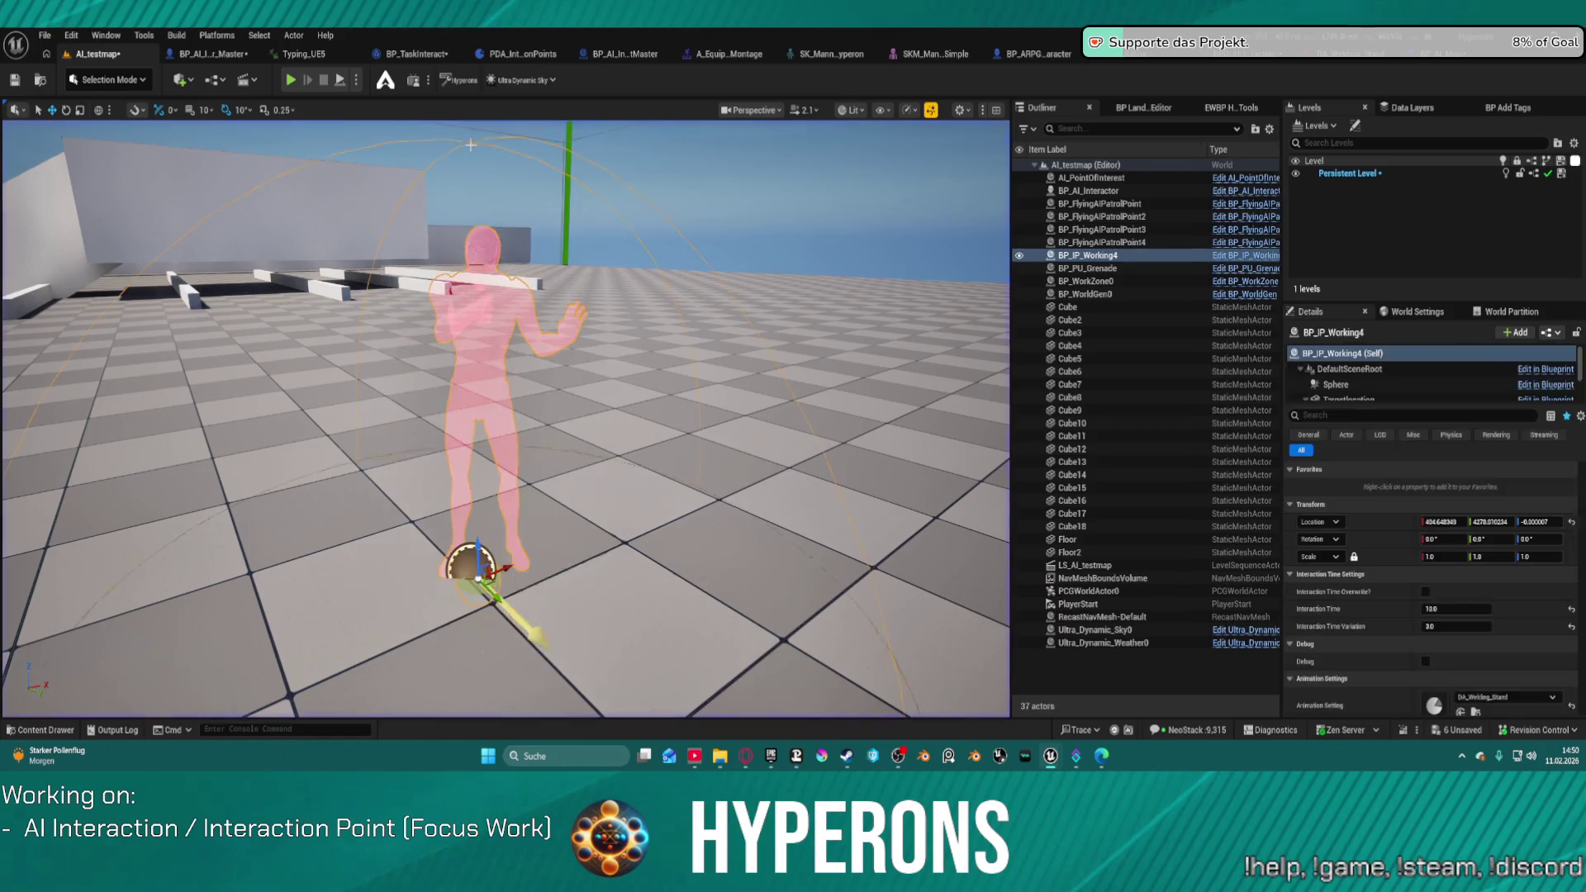
{"action": "left_click", "coordinate": [223, 54]}
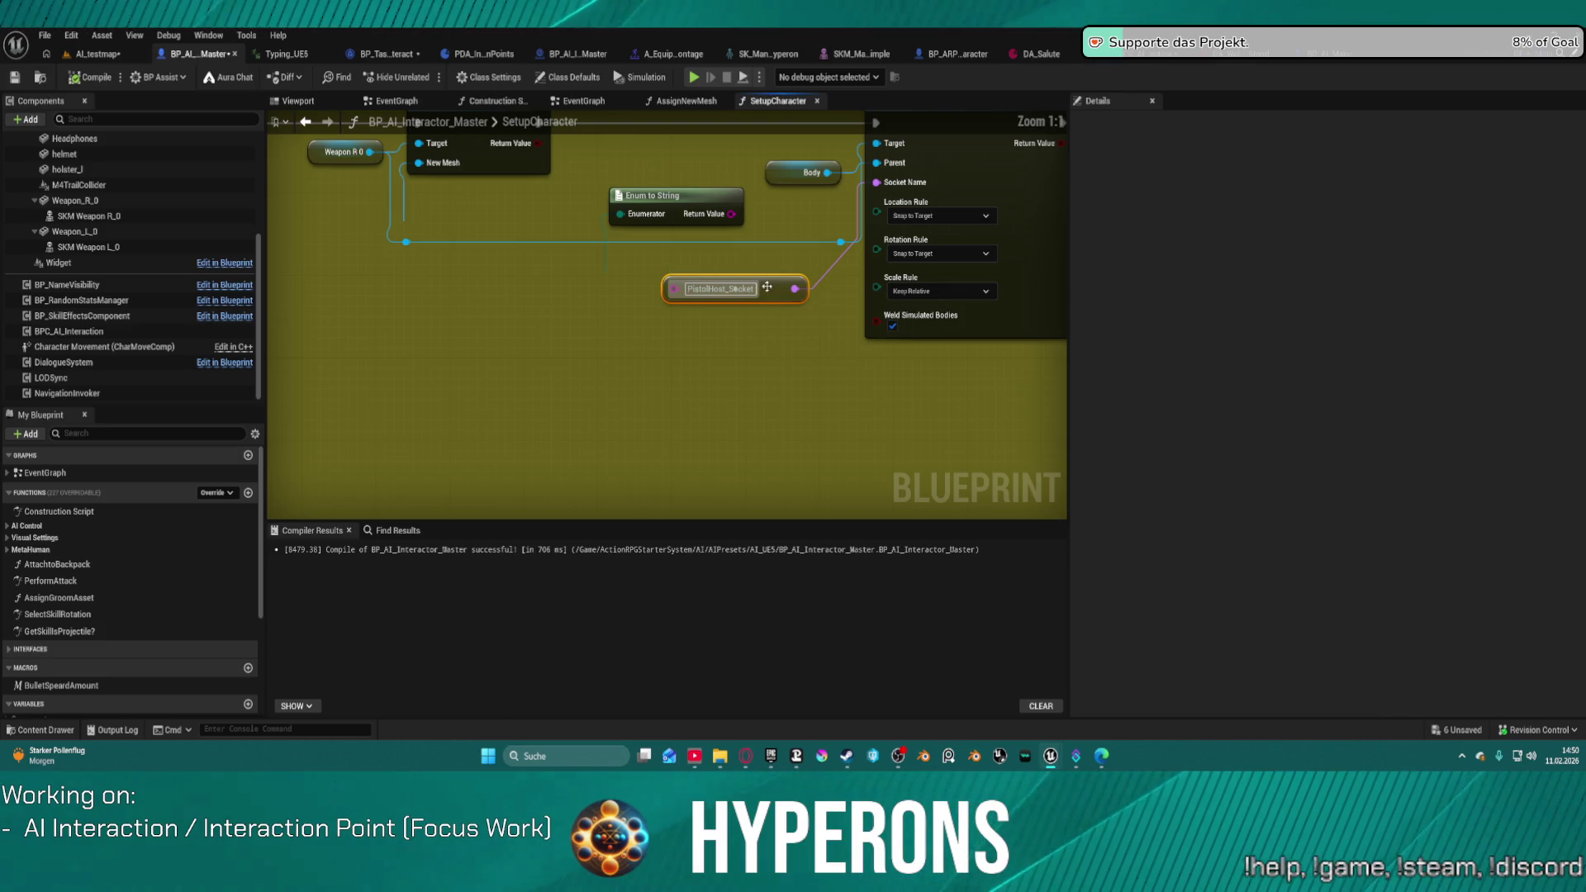
Step: Select the full PistolHost_Socket socket name in SetupCharacter's attach node
{"action": "left_click", "coordinate": [755, 296]}
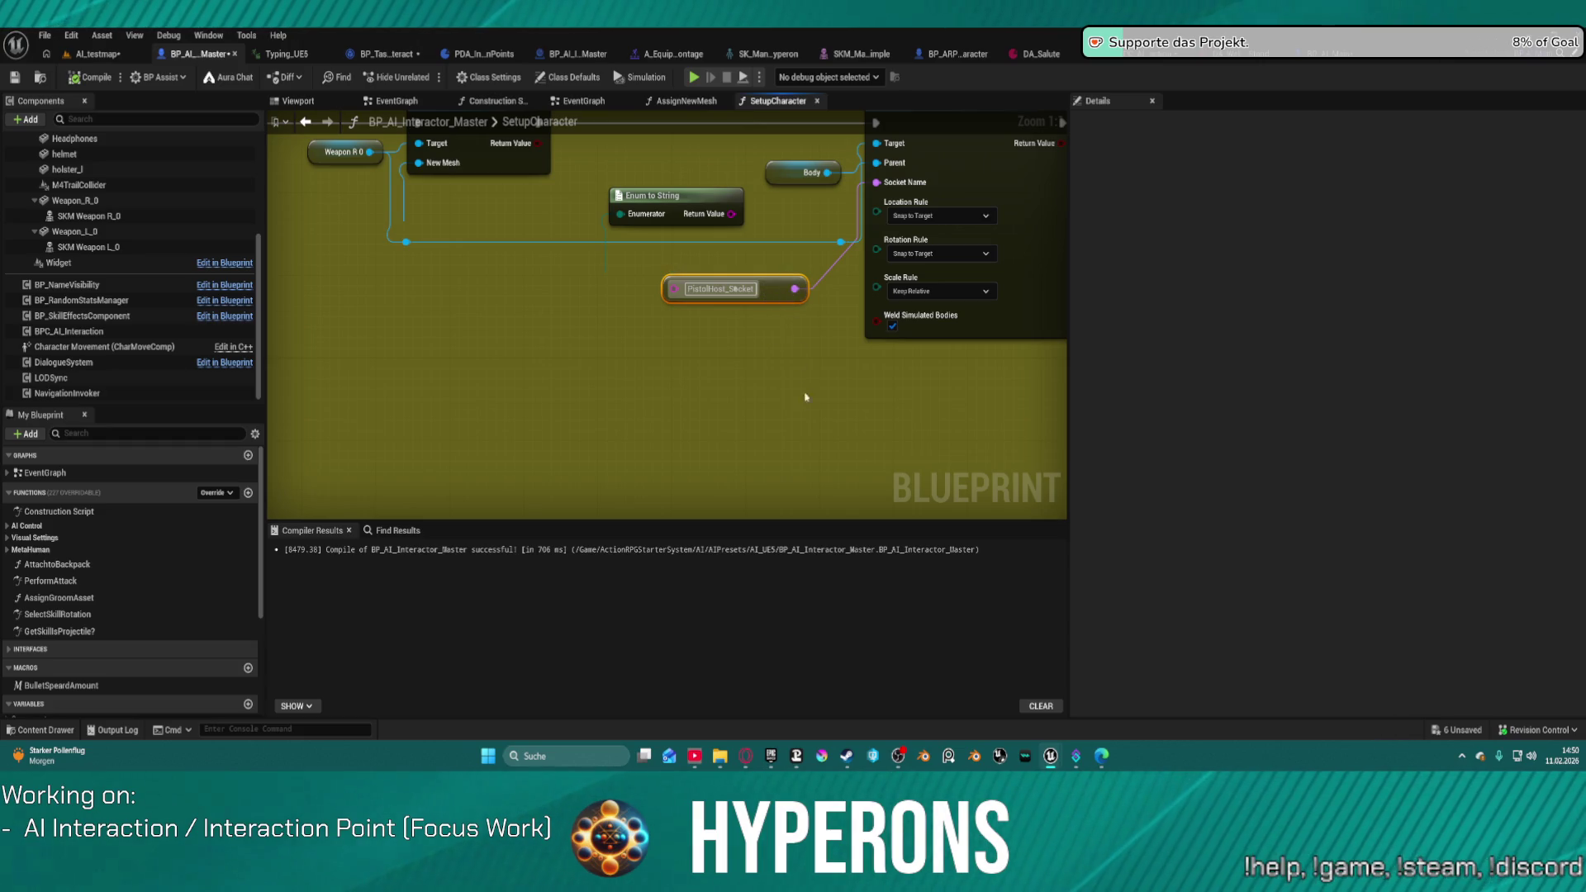
{"action": "left_click", "coordinate": [787, 348]}
{"action": "mouse_move", "coordinate": [804, 282]}
{"action": "left_mouse_down"}
{"action": "mouse_move", "coordinate": [777, 285]}
{"action": "mouse_move", "coordinate": [628, 442]}
{"action": "mouse_move", "coordinate": [632, 409]}
{"action": "mouse_move", "coordinate": [575, 376]}
{"action": "mouse_move", "coordinate": [586, 446]}
{"action": "left_mouse_up"}
{"action": "scroll", "coordinate": [586, 447], "scroll_direction": "up", "scroll_amount": 4}
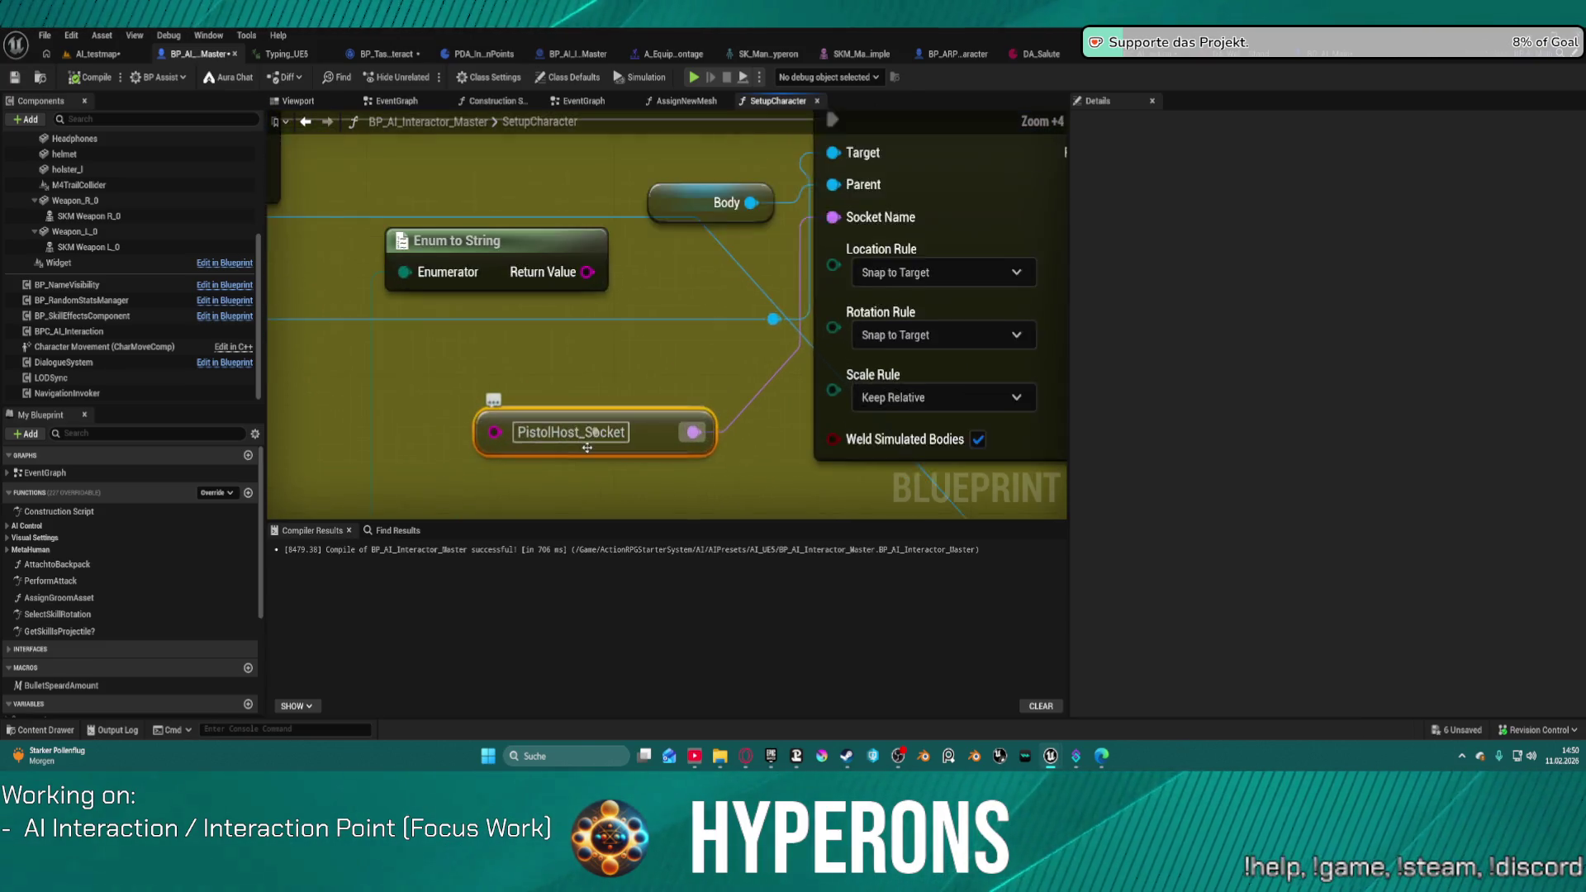
{"action": "scroll", "coordinate": [587, 447], "scroll_direction": "up", "scroll_amount": 3}
{"action": "left_click", "coordinate": [592, 438]}
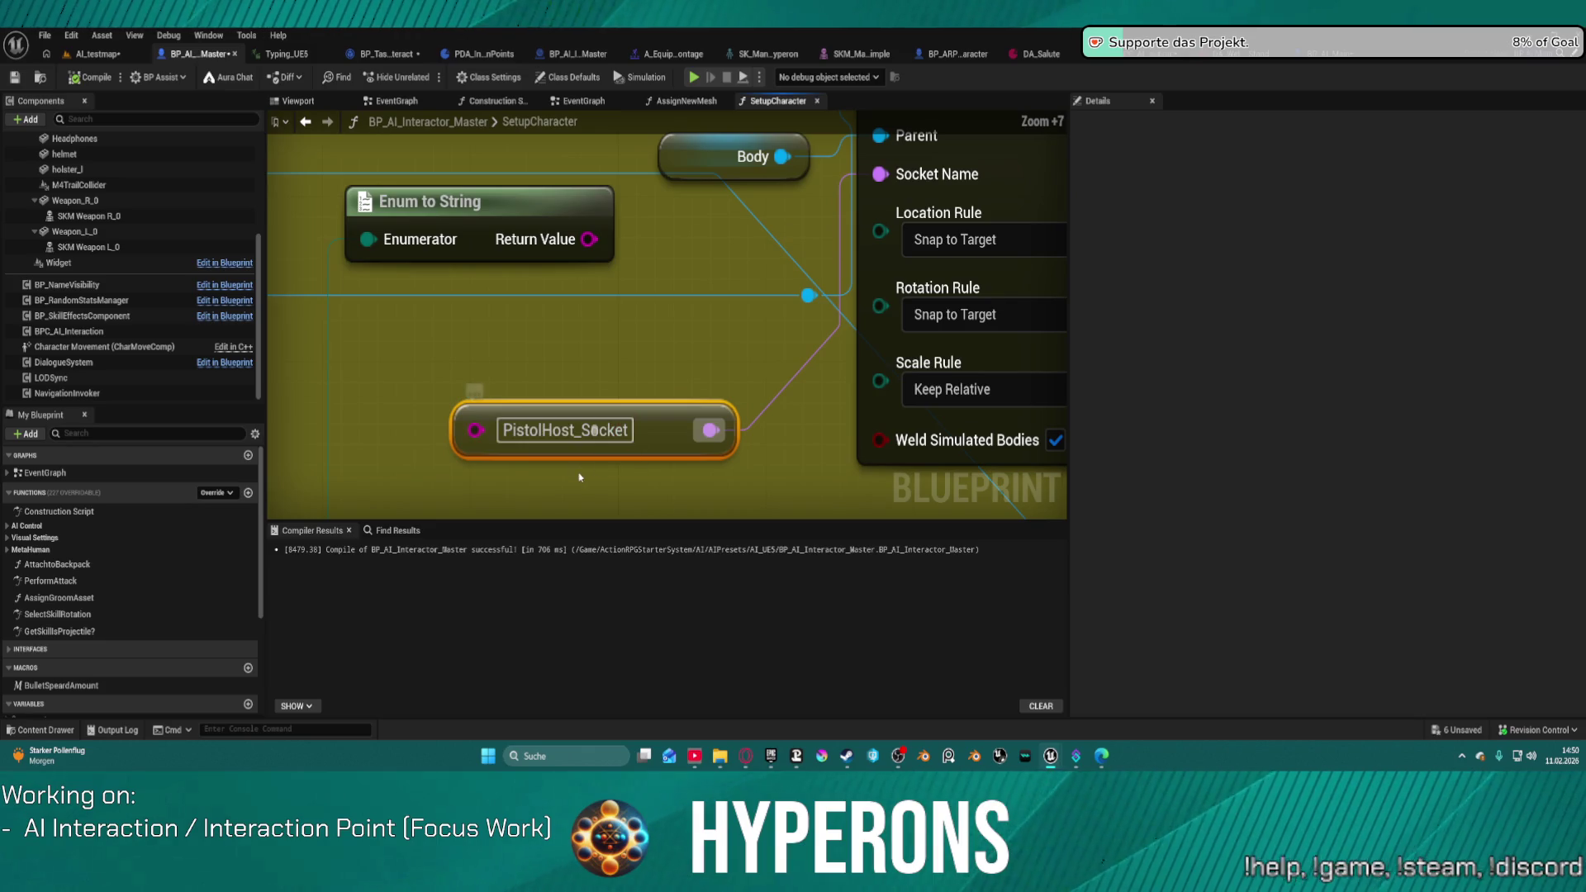
{"action": "left_click", "coordinate": [594, 431]}
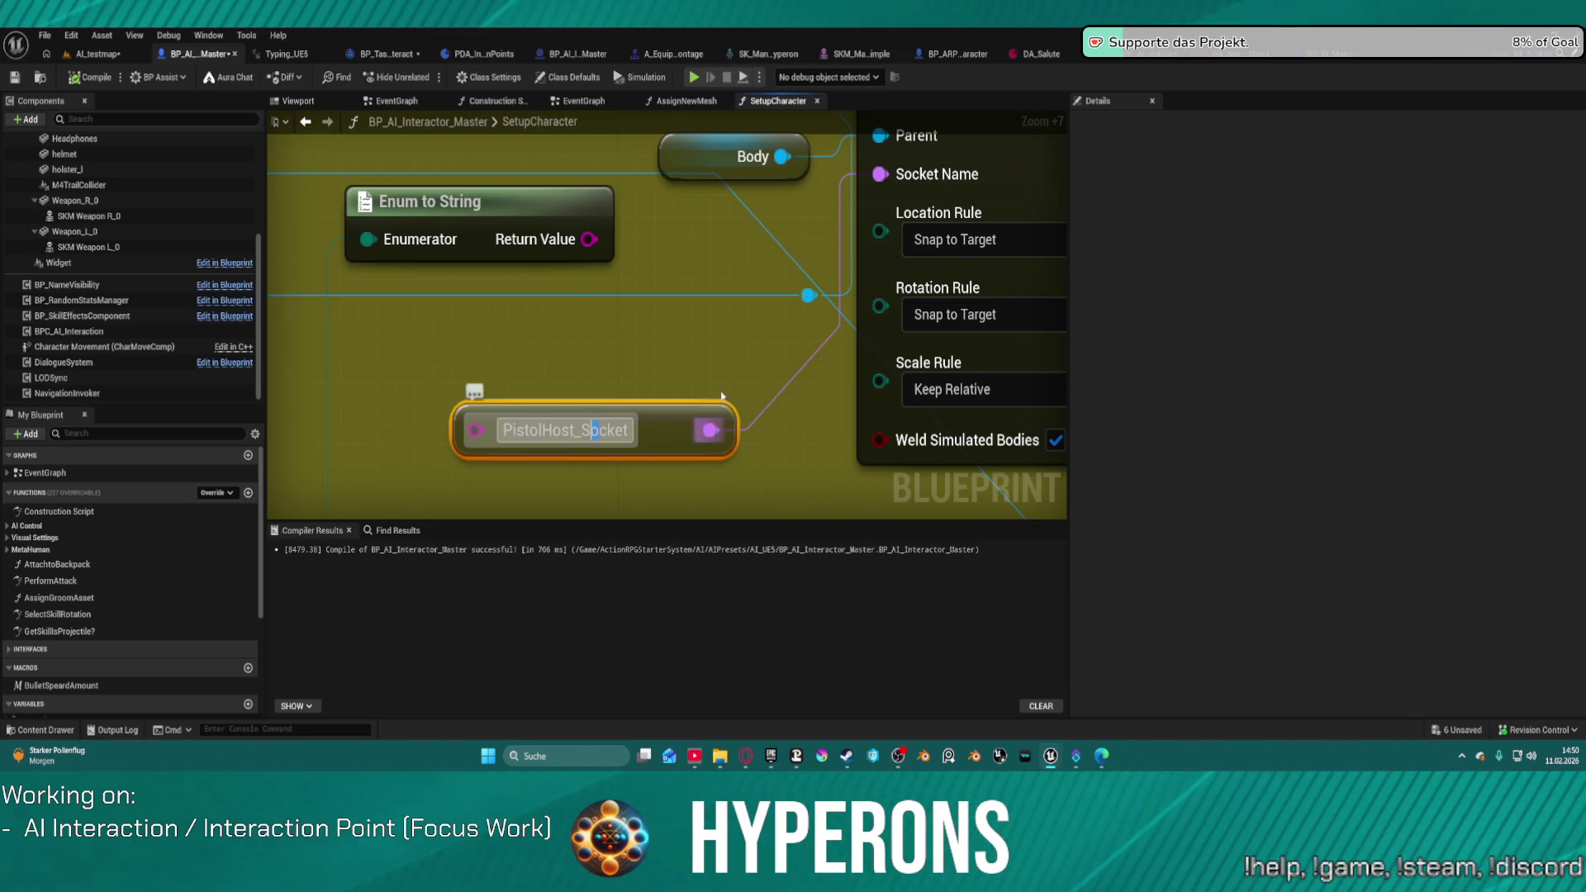
{"action": "key", "text": "ctrl+a"}
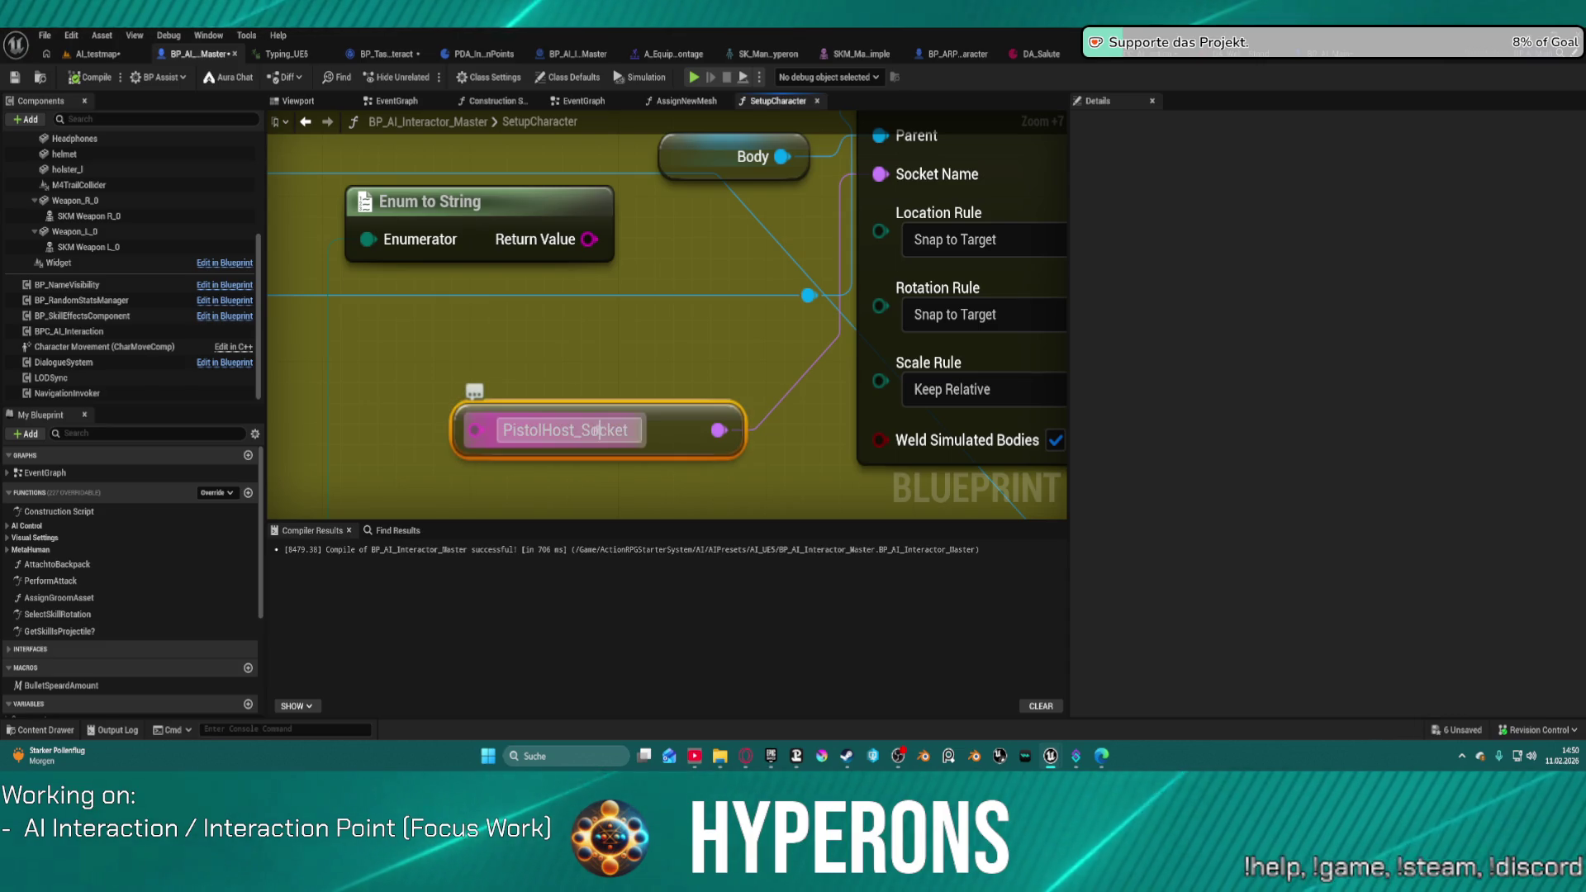
Step: Nudge the Body node up-left, then switch to BPC_AI_Interaction's UnequipItem graph
{"action": "scroll", "coordinate": [711, 343], "scroll_direction": "down", "scroll_amount": 6}
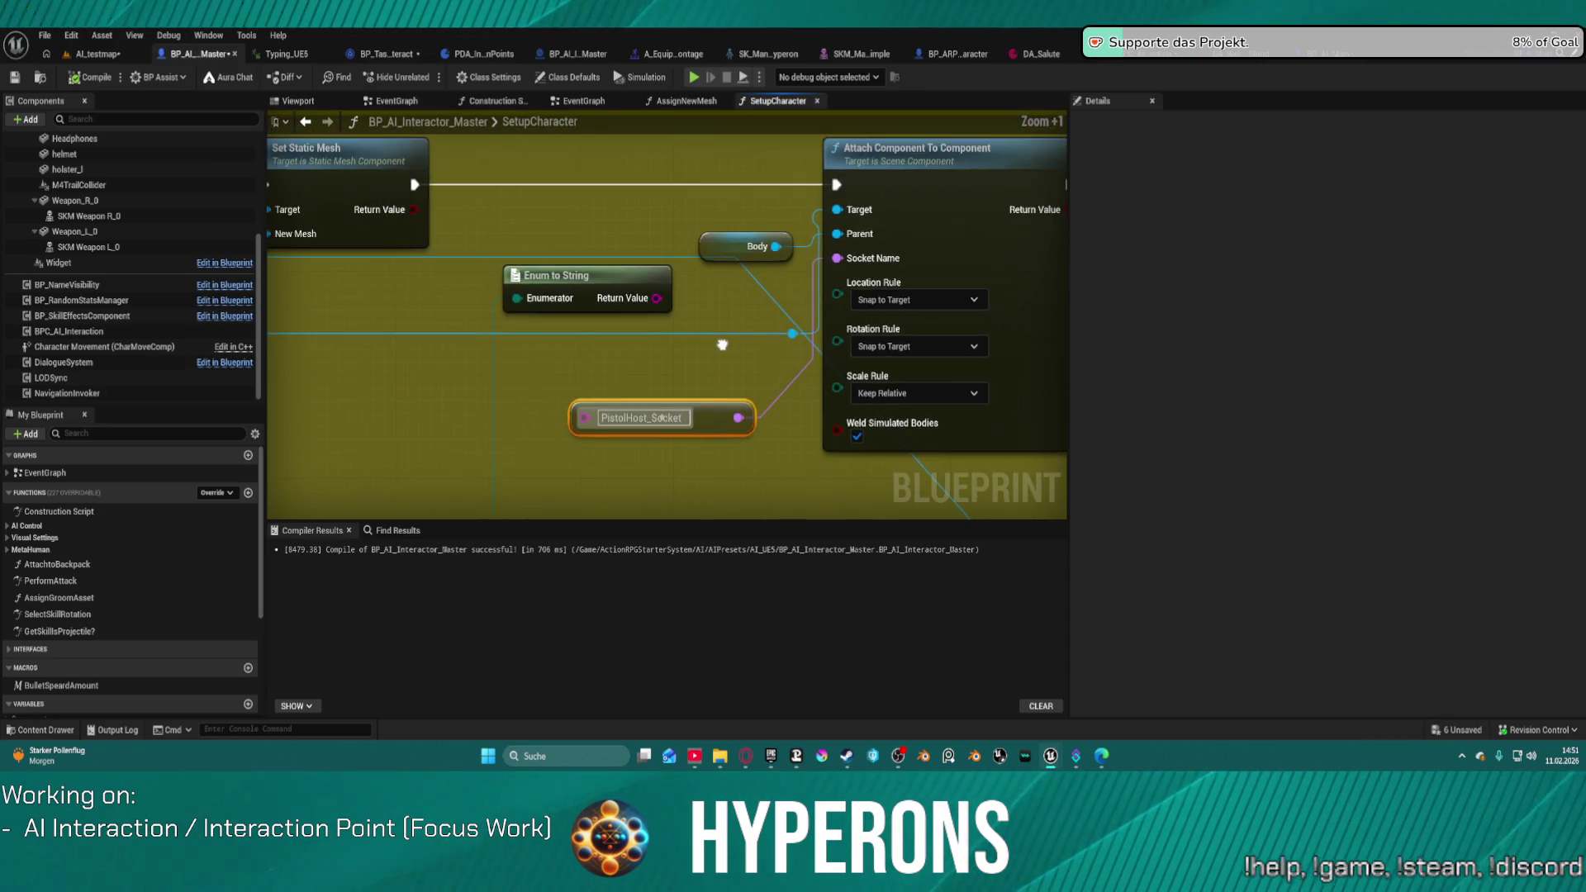
{"action": "scroll", "coordinate": [722, 344], "scroll_direction": "down", "scroll_amount": 4}
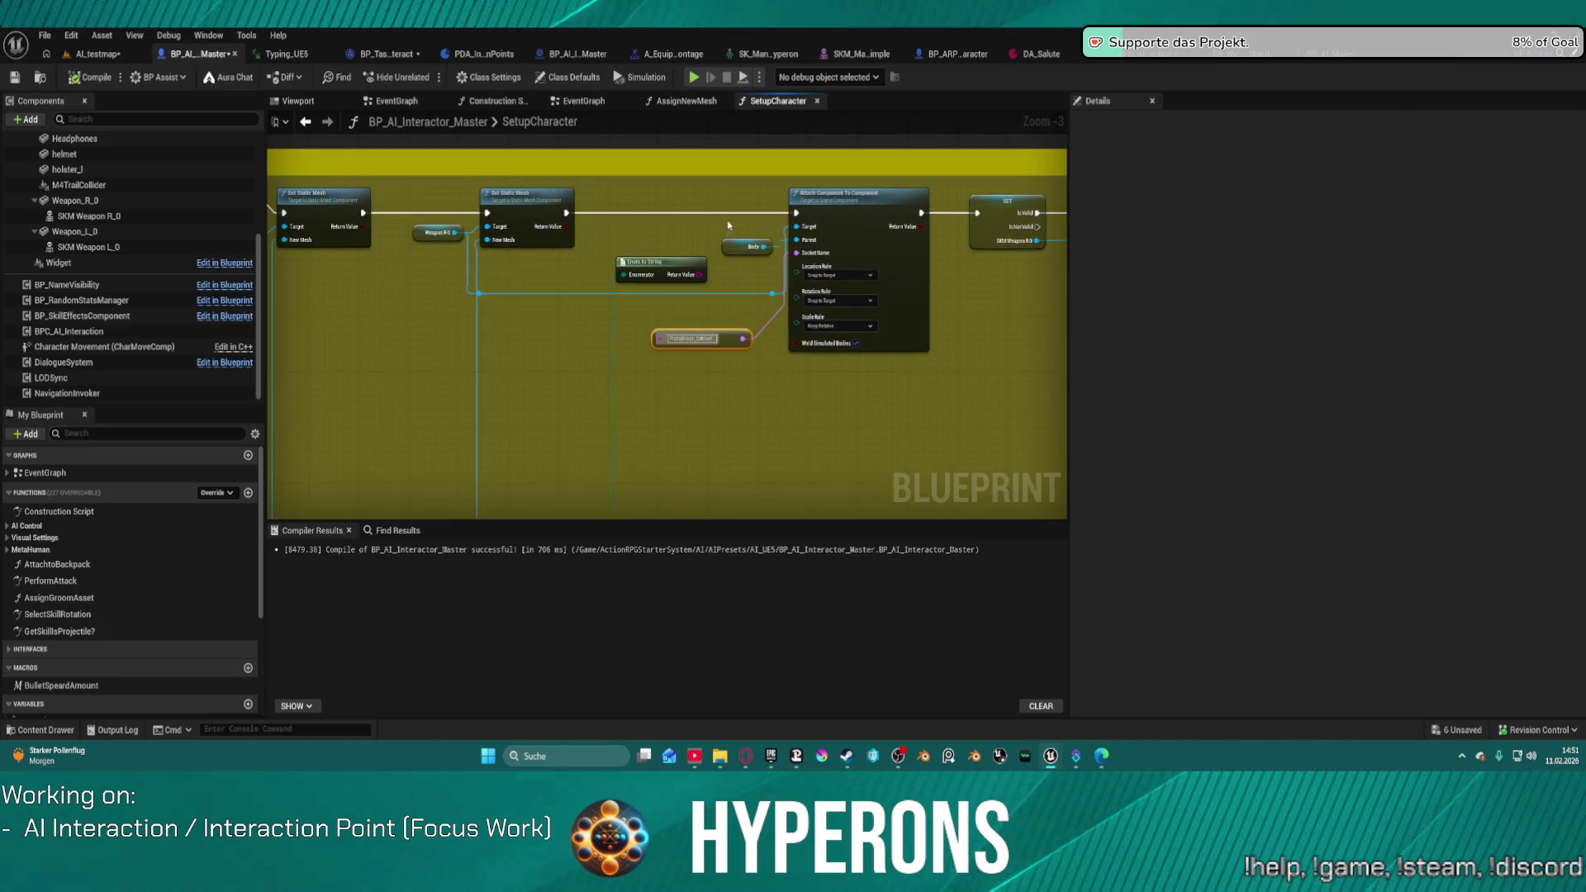
{"action": "left_click_drag", "start_coordinate": [746, 247], "coordinate": [690, 232]}
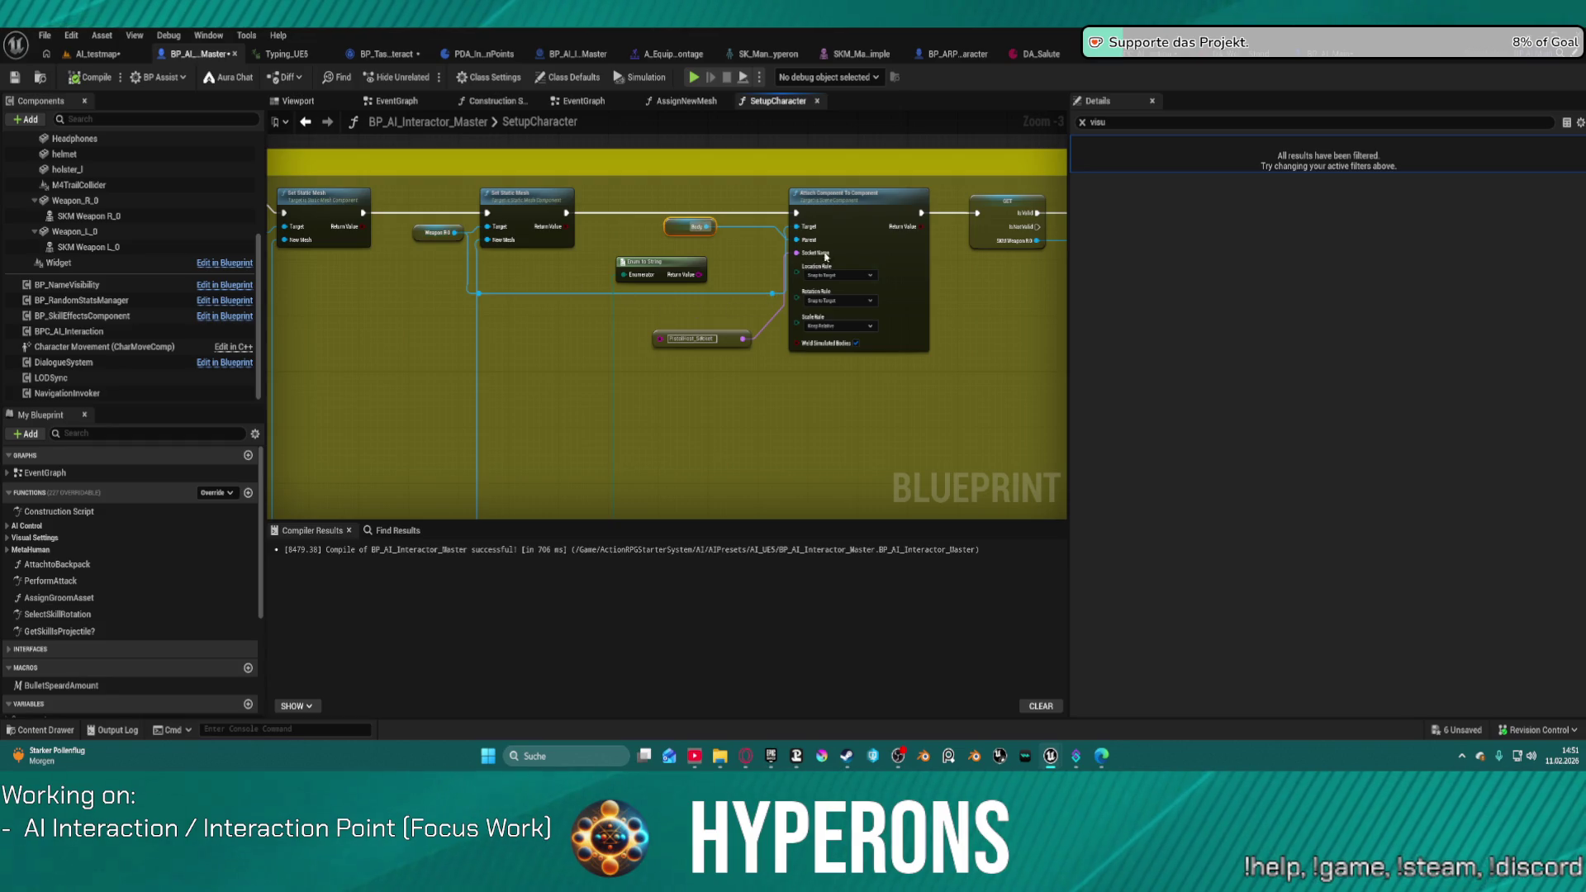
{"action": "left_click", "coordinate": [1190, 60]}
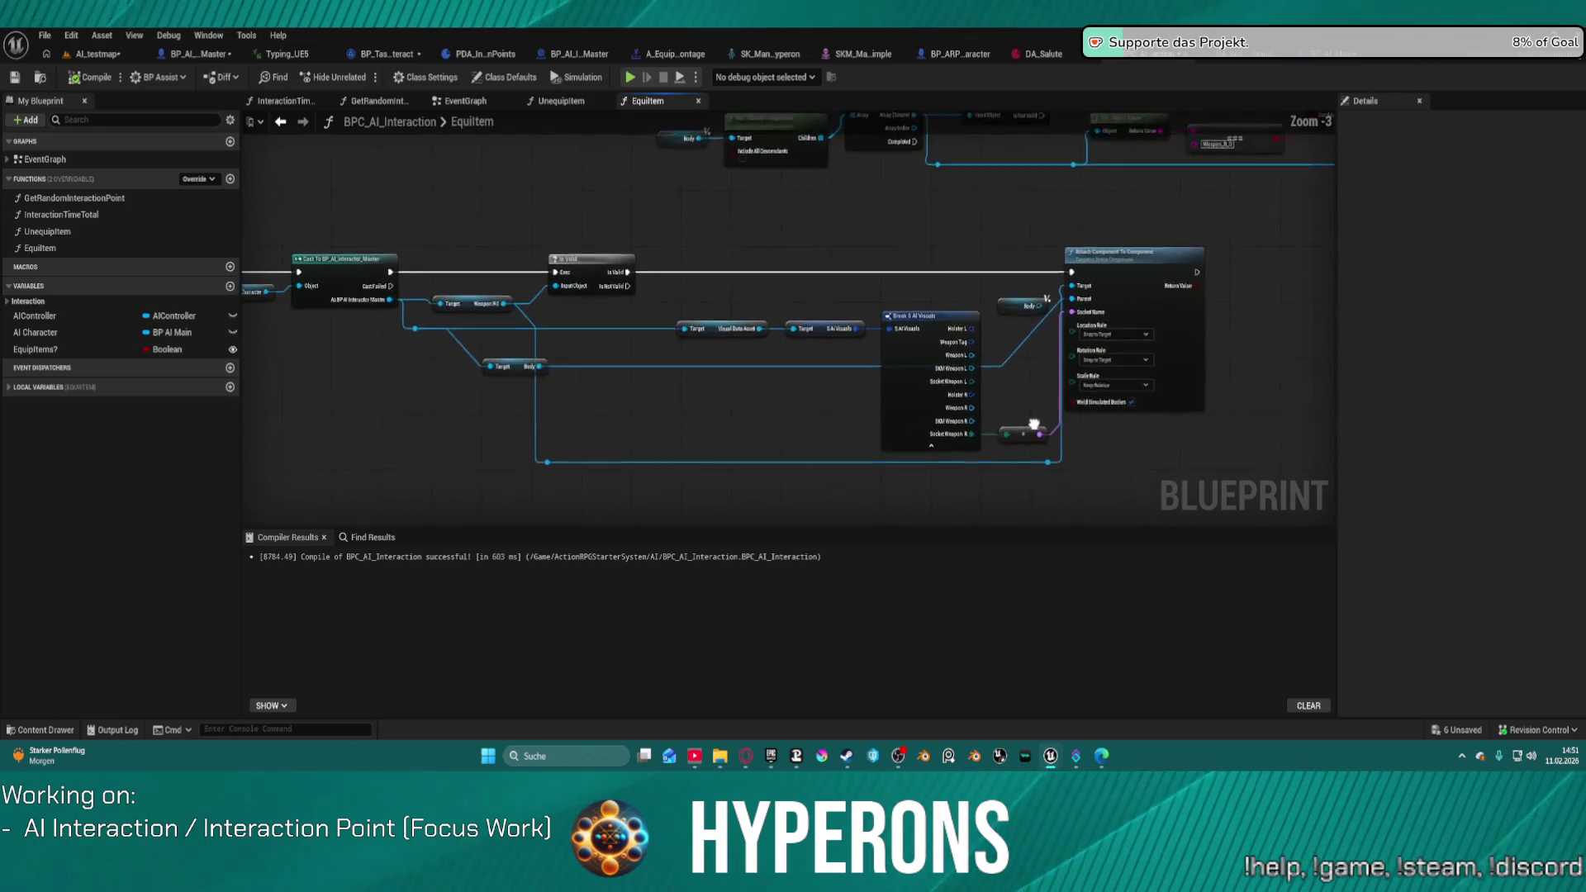
{"action": "left_click", "coordinate": [558, 102]}
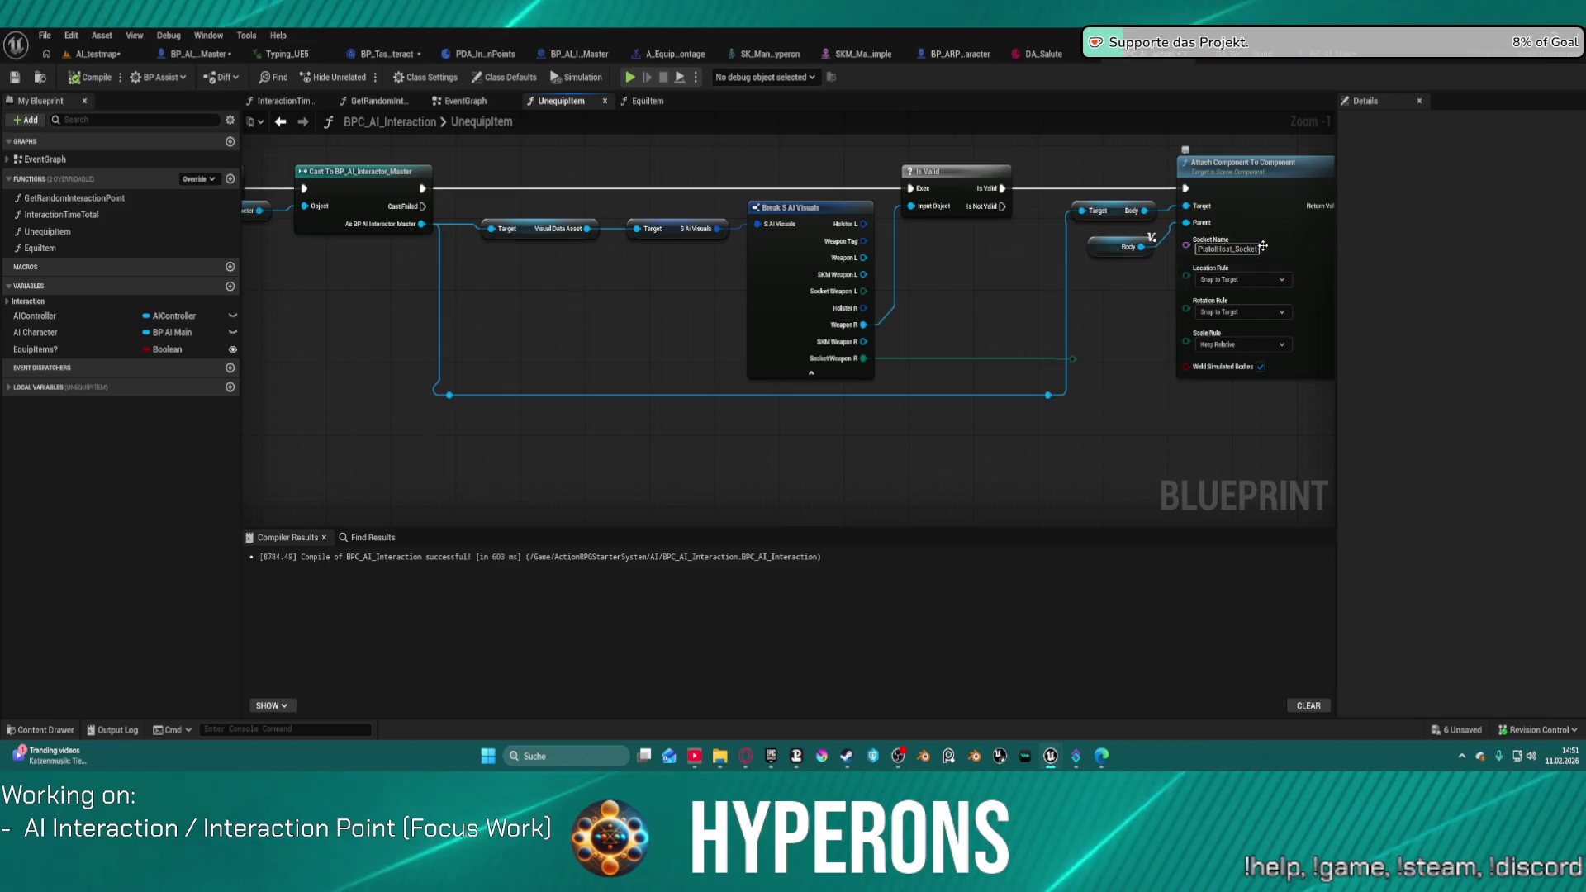
Step: Inspect UnequipItem's Weapon_R_0 name check and its PistolHost_Socket attach node
{"action": "mouse_move", "coordinate": [975, 241]}
{"action": "left_mouse_down"}
{"action": "mouse_move", "coordinate": [1228, 343]}
{"action": "mouse_move", "coordinate": [441, 247]}
{"action": "left_mouse_up"}
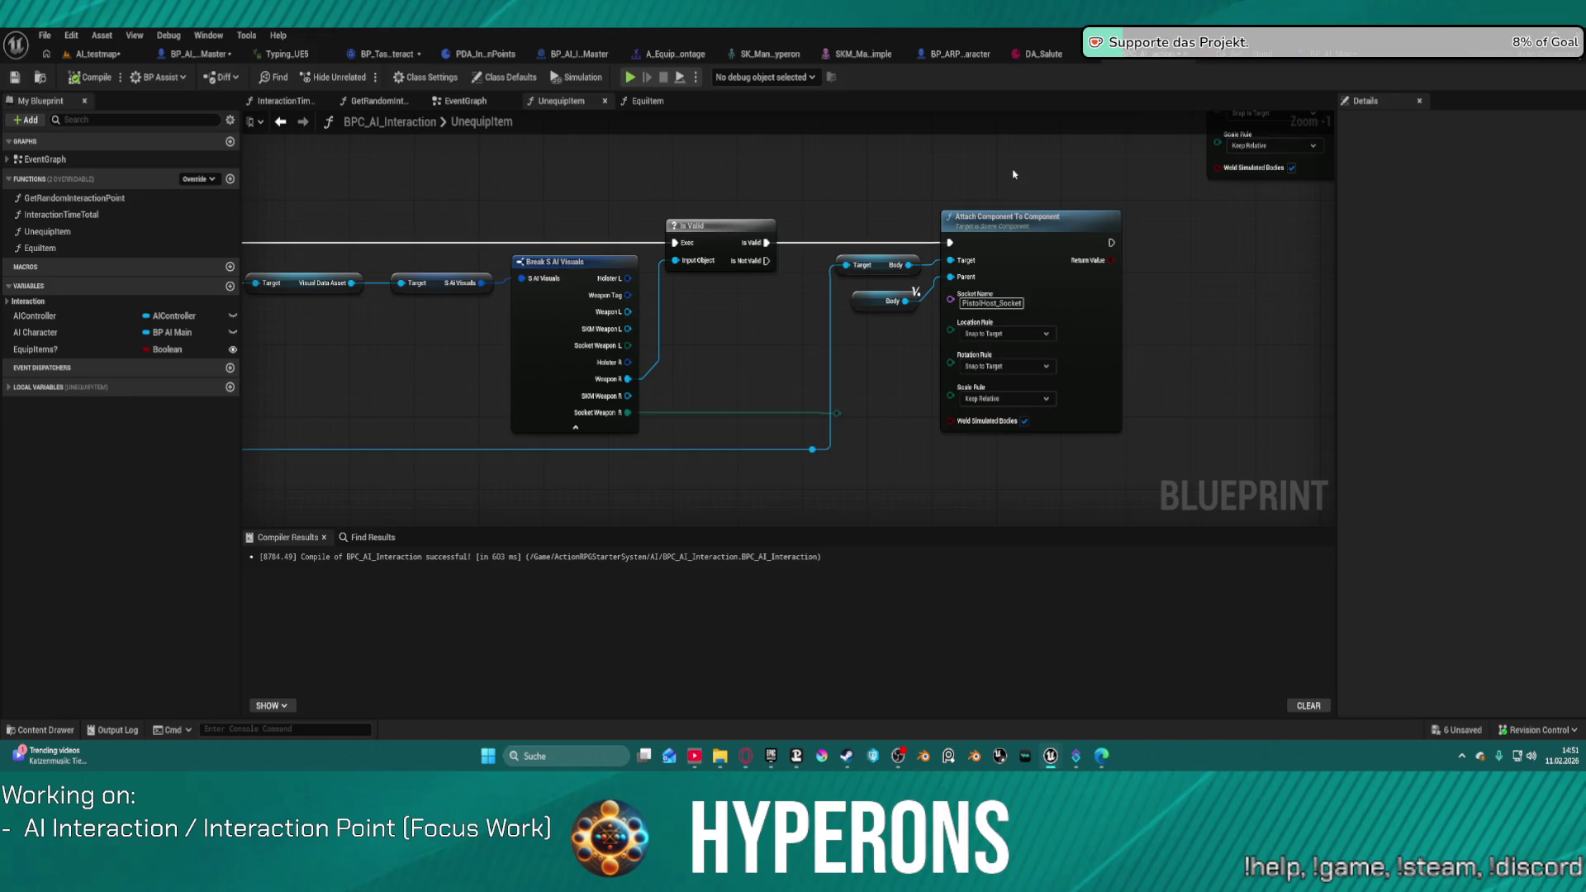
{"action": "scroll", "coordinate": [1014, 175], "scroll_direction": "down", "scroll_amount": 3}
{"action": "right_click", "coordinate": [1015, 284]}
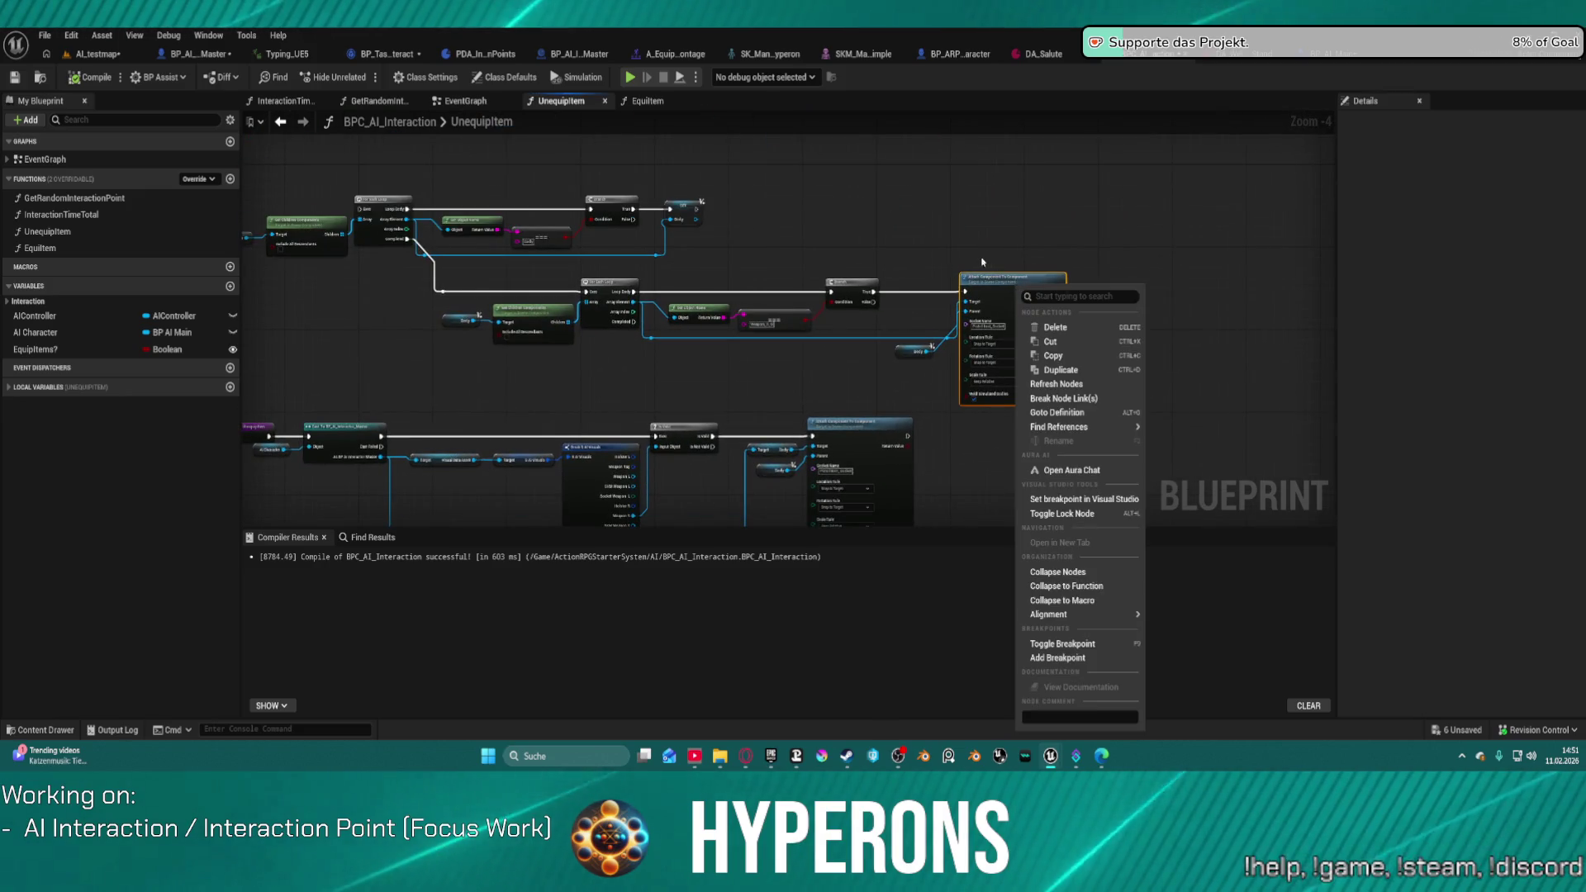
{"action": "scroll", "coordinate": [938, 265], "scroll_direction": "up", "scroll_amount": 4}
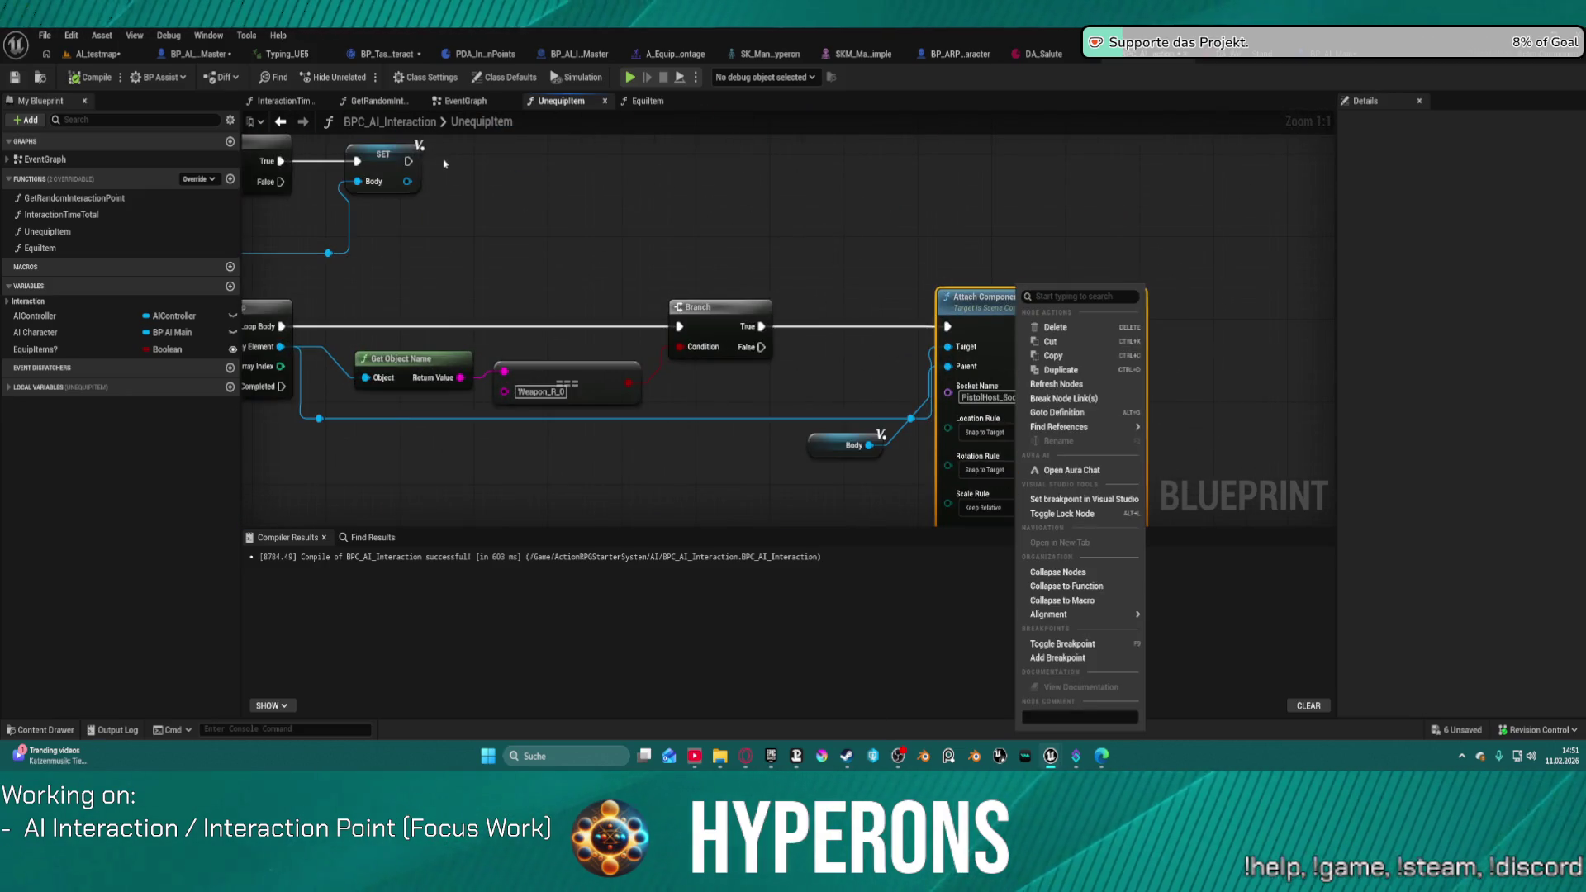
{"action": "left_click_drag", "start_coordinate": [495, 215], "coordinate": [686, 200]}
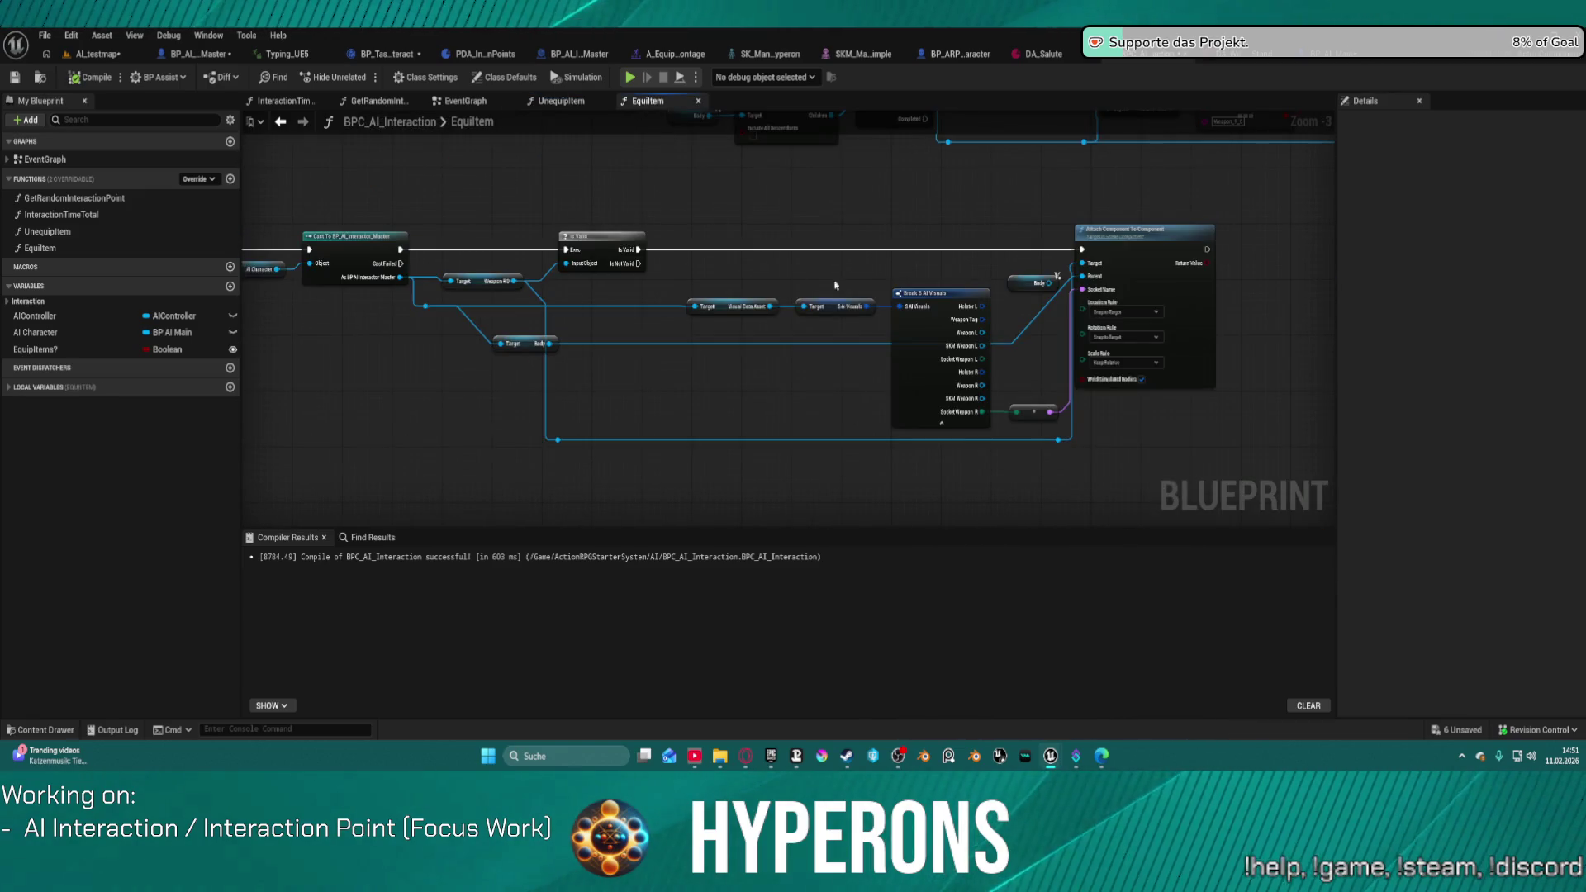
Step: Hide the unused Holster L output pin on Break S AI Visuals
{"action": "scroll", "coordinate": [835, 285], "scroll_direction": "up", "scroll_amount": 3}
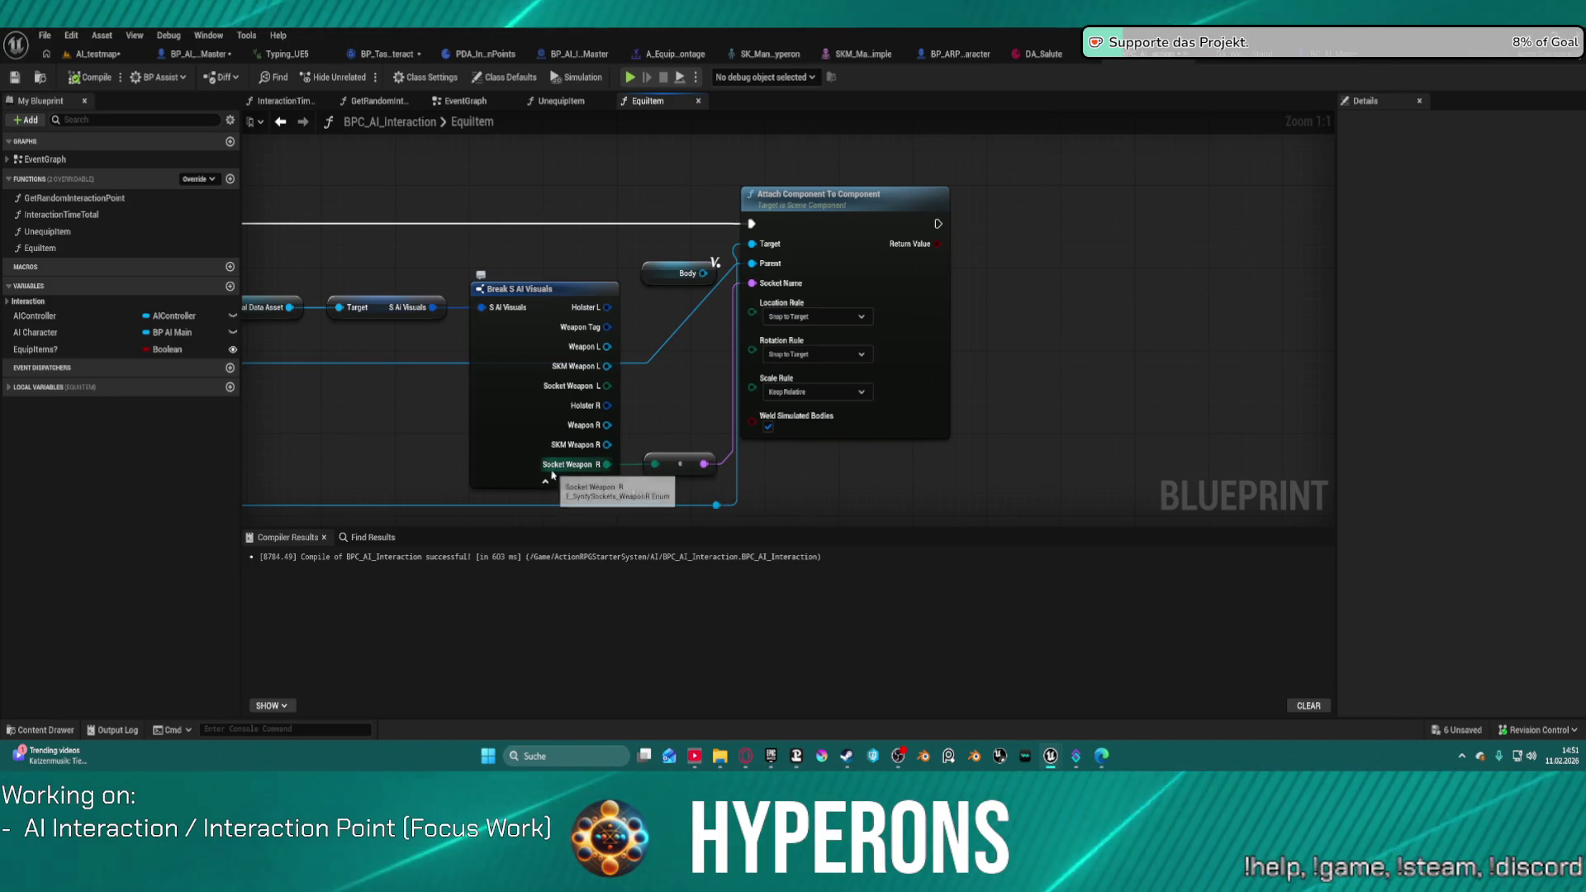
{"action": "left_click", "coordinate": [537, 384]}
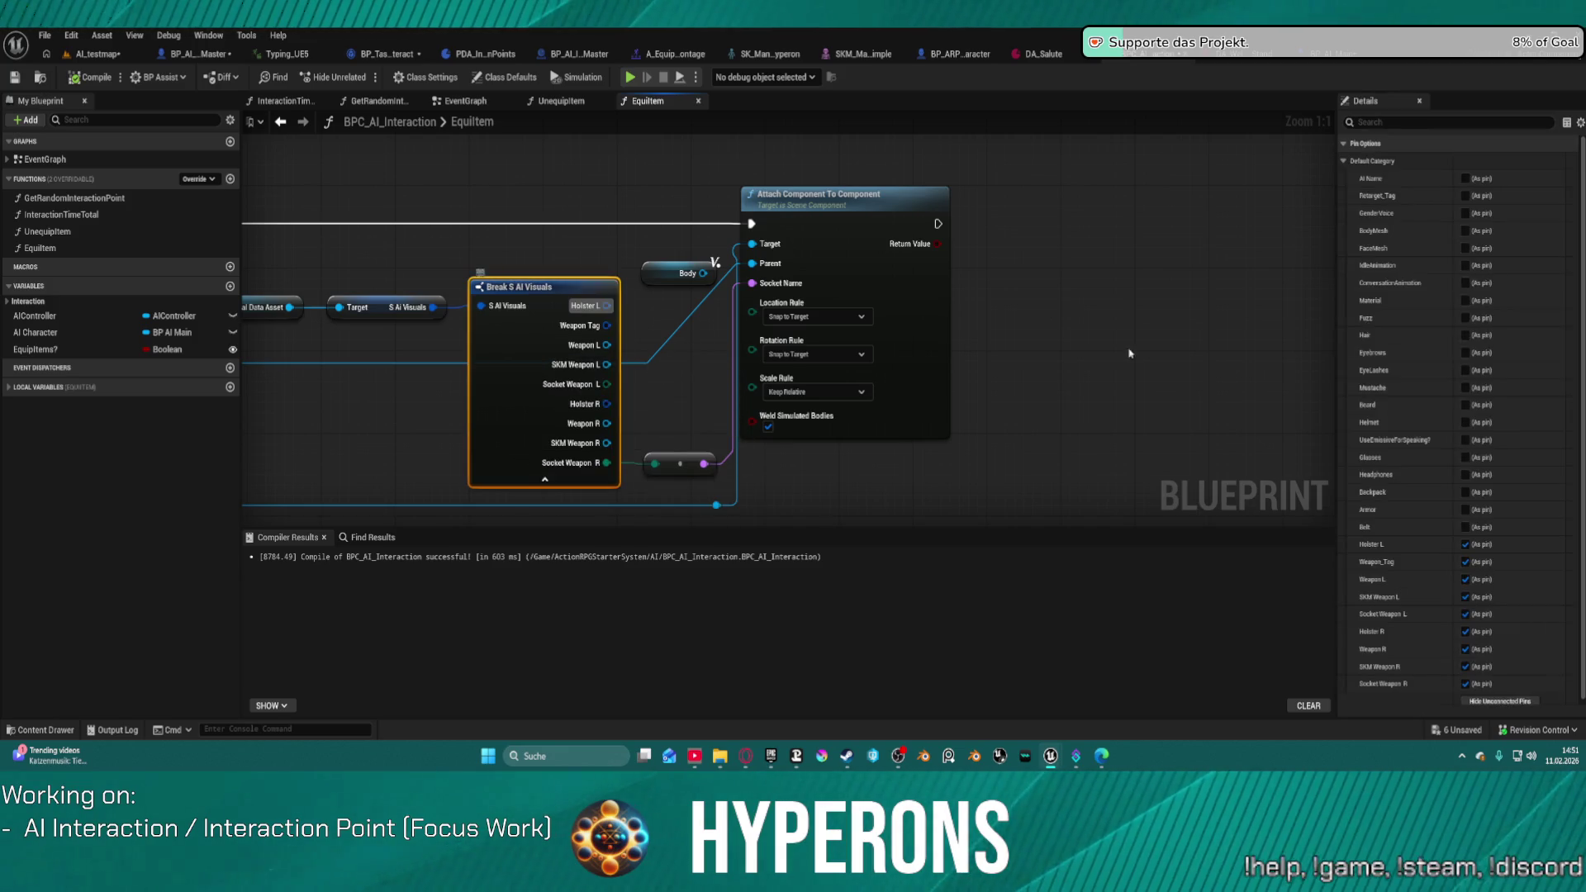
{"action": "left_click", "coordinate": [1464, 544]}
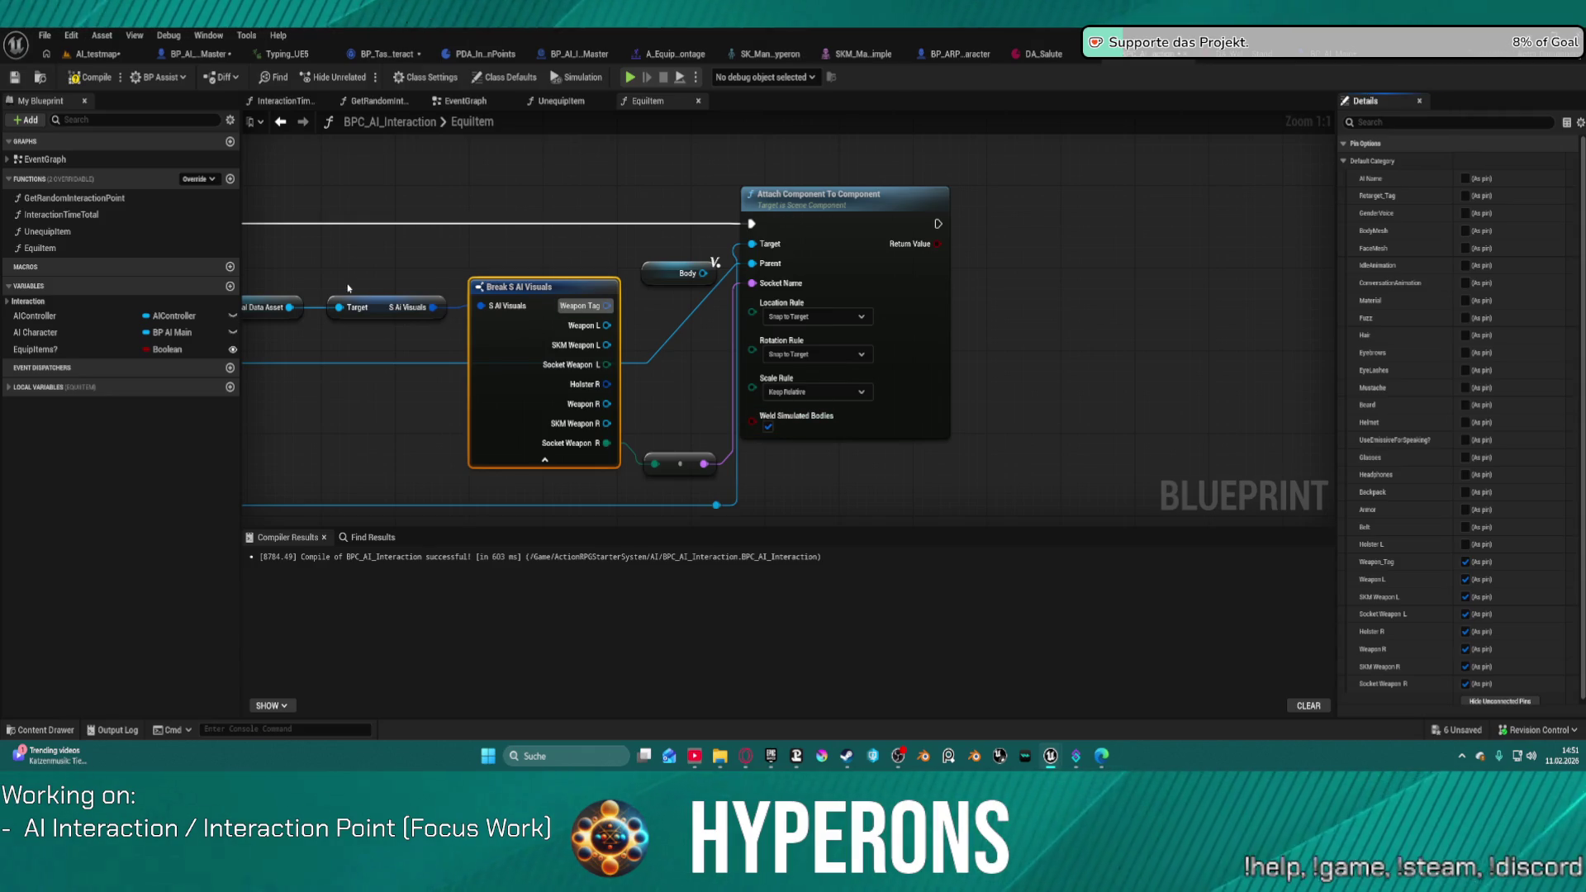
Step: Add a breakpoint on Attach Component To Component and start play to hit it
{"action": "mouse_move", "coordinate": [340, 244]}
{"action": "left_mouse_down"}
{"action": "mouse_move", "coordinate": [702, 252]}
{"action": "mouse_move", "coordinate": [915, 284]}
{"action": "left_mouse_up"}
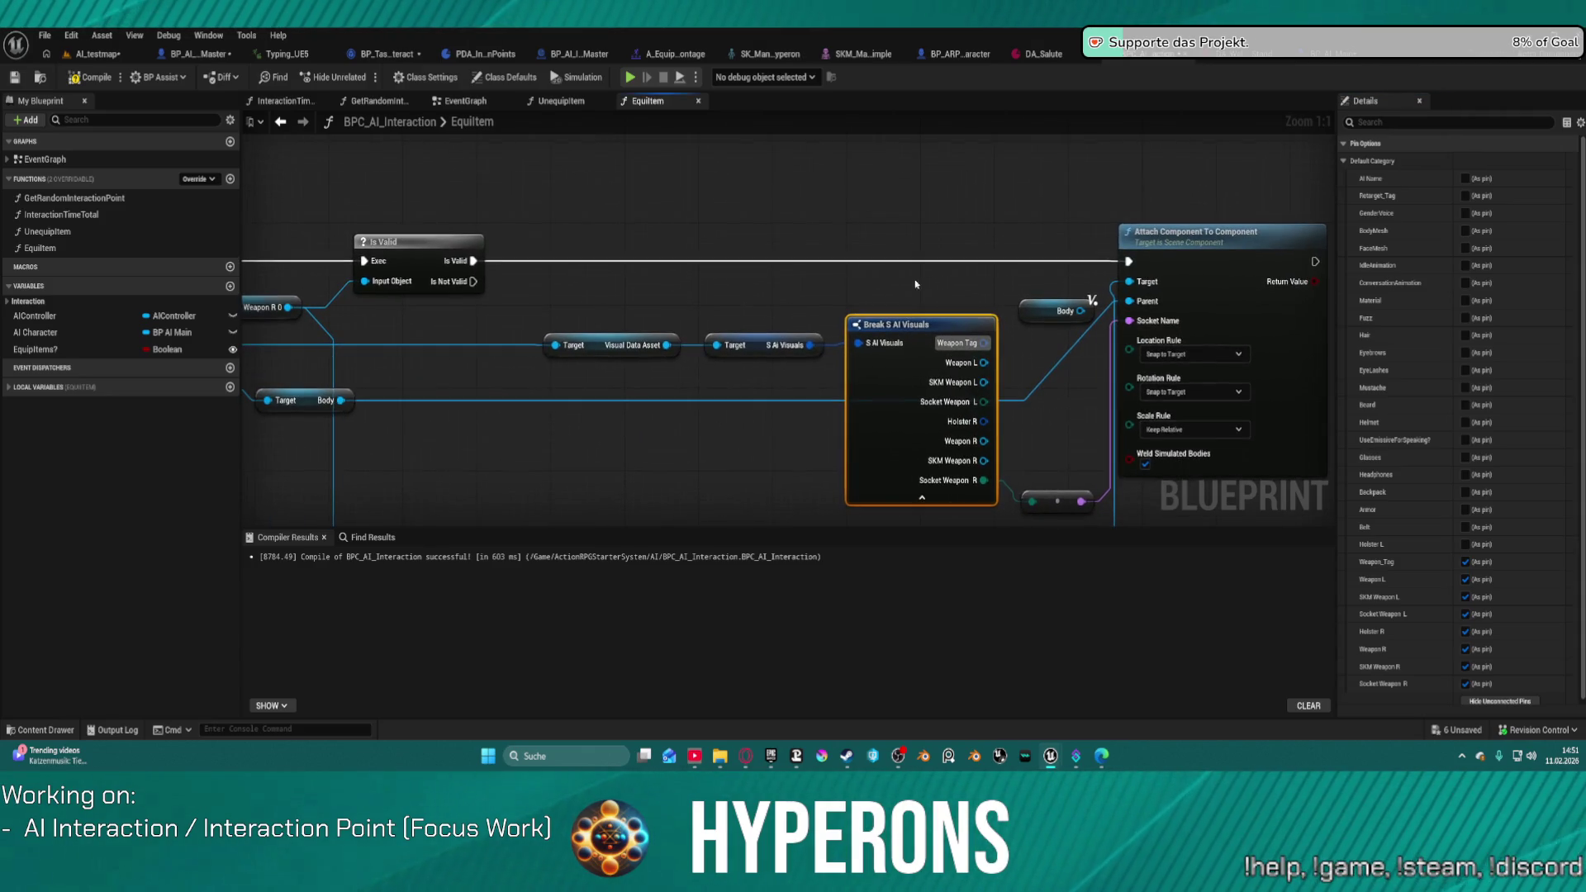
{"action": "right_click", "coordinate": [1177, 258]}
{"action": "left_click", "coordinate": [1214, 625]}
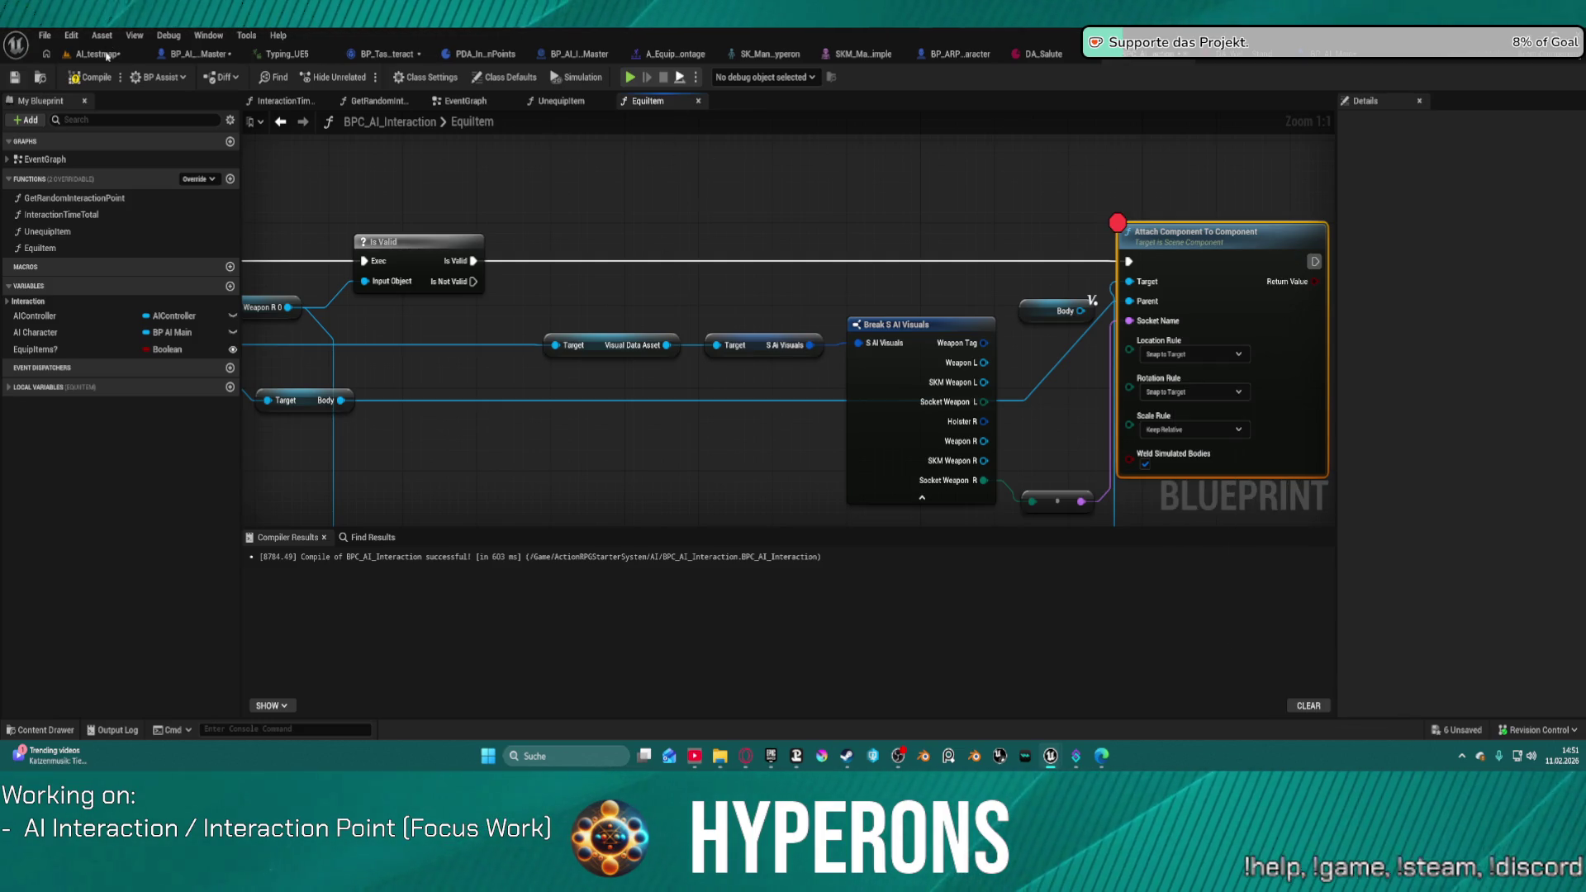
{"action": "key", "text": "alt+p"}
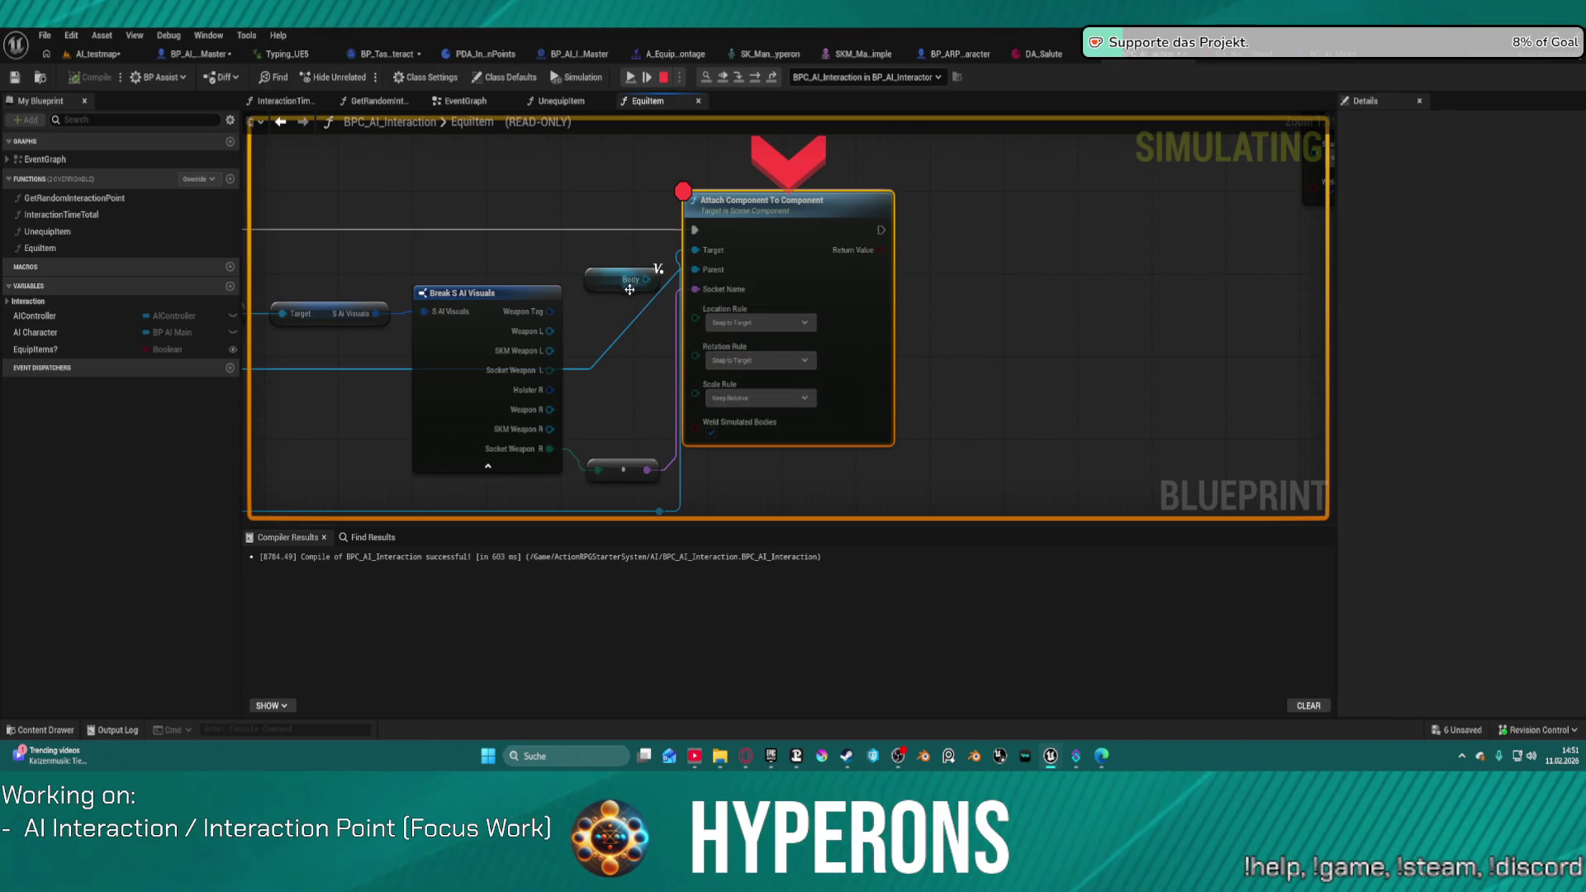
Step: Read the Parent and Target debug values at the breakpoint, then stop the simulation
{"action": "mouse_move", "coordinate": [722, 273]}
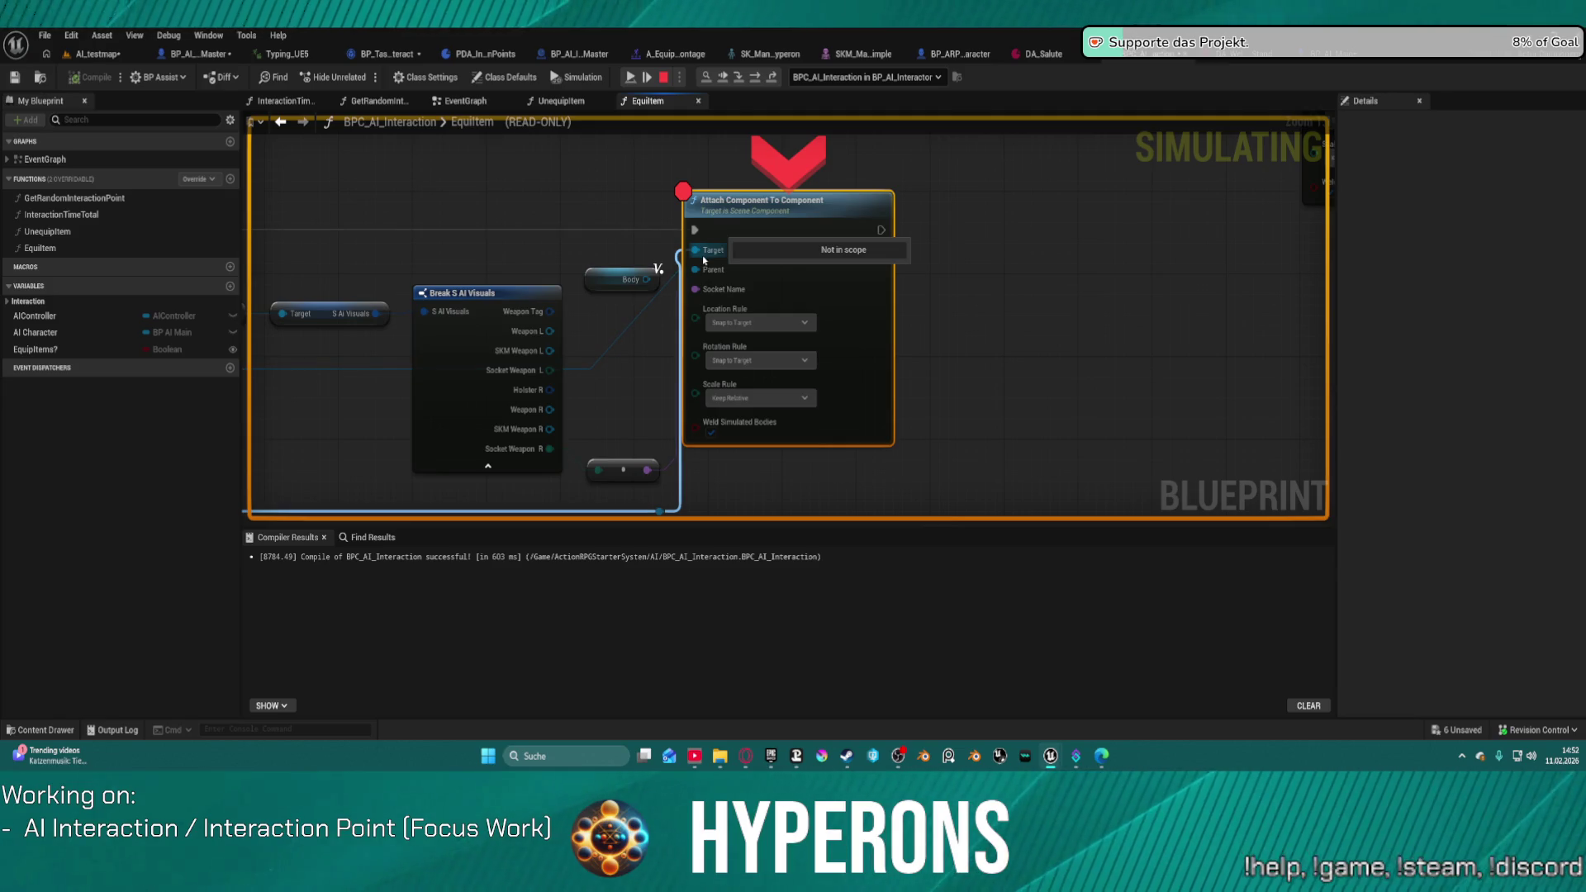
{"action": "mouse_move", "coordinate": [496, 378]}
{"action": "left_mouse_down"}
{"action": "mouse_move", "coordinate": [1065, 322]}
{"action": "mouse_move", "coordinate": [895, 324]}
{"action": "left_mouse_up"}
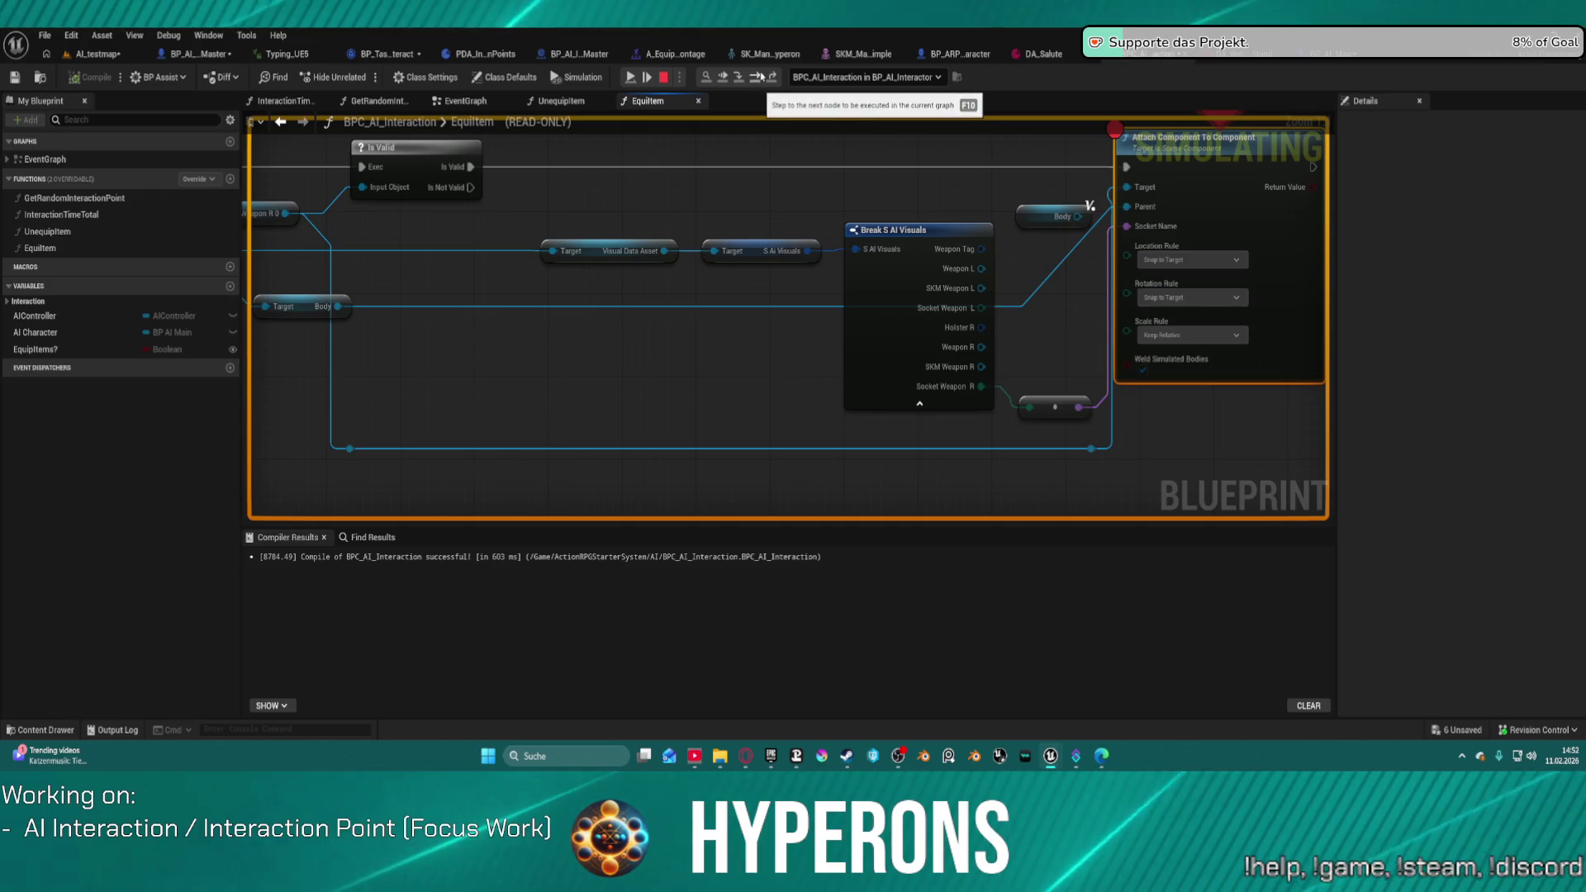
{"action": "left_click", "coordinate": [630, 78]}
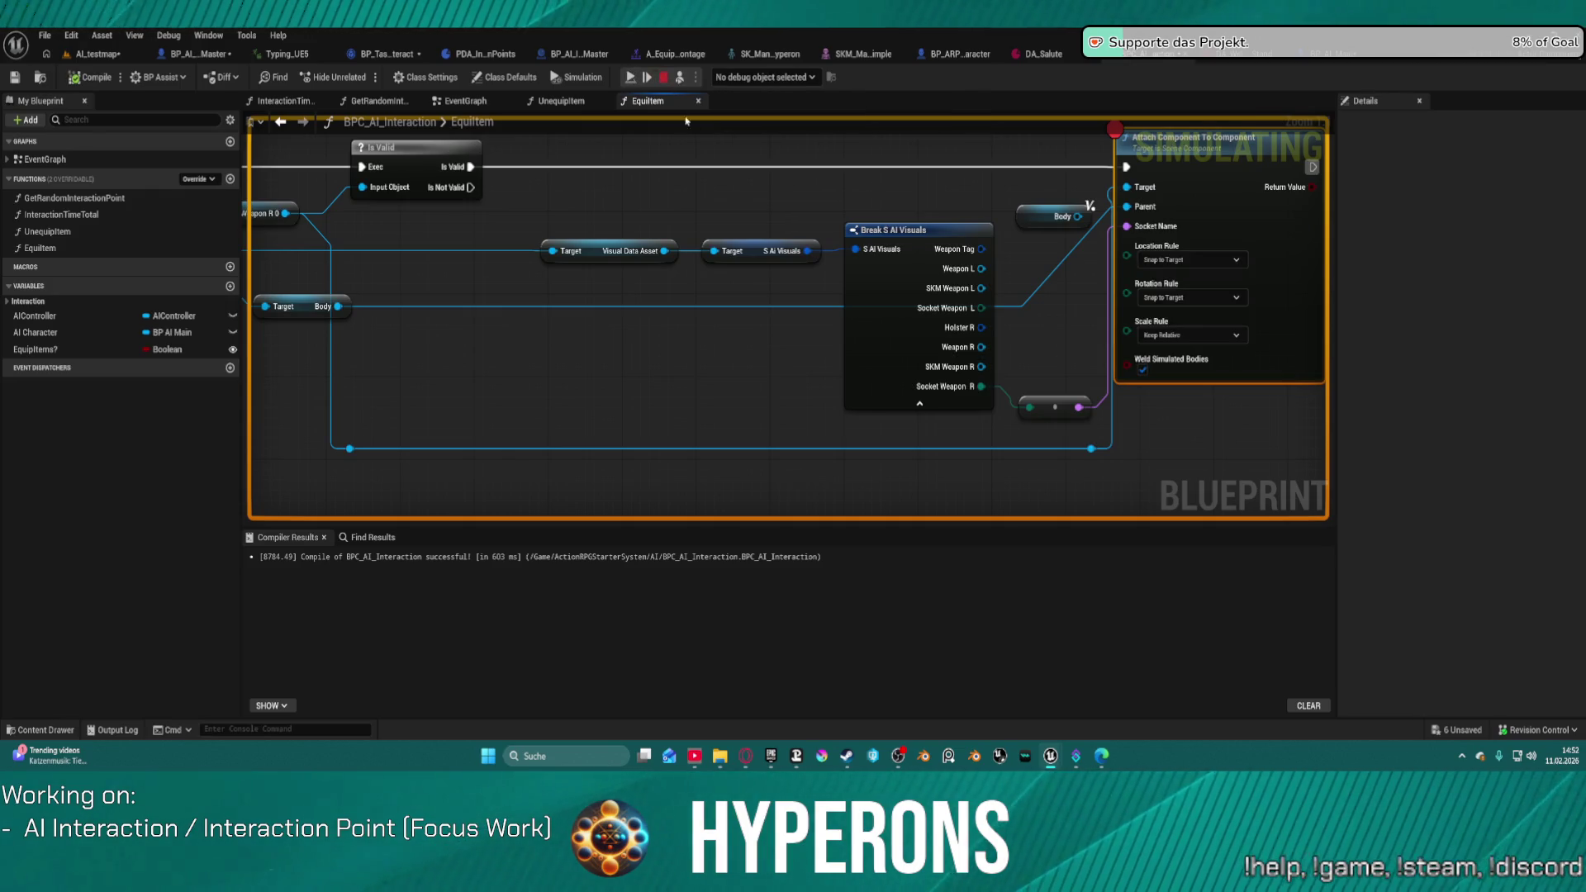
Step: Add a Print String node after Attach Component To Component's execution output
{"action": "mouse_move", "coordinate": [850, 158]}
{"action": "left_mouse_down"}
{"action": "mouse_move", "coordinate": [956, 177]}
{"action": "mouse_move", "coordinate": [857, 148]}
{"action": "left_mouse_up"}
{"action": "left_click_drag", "start_coordinate": [856, 148], "coordinate": [966, 181]}
{"action": "type", "text": "print"}
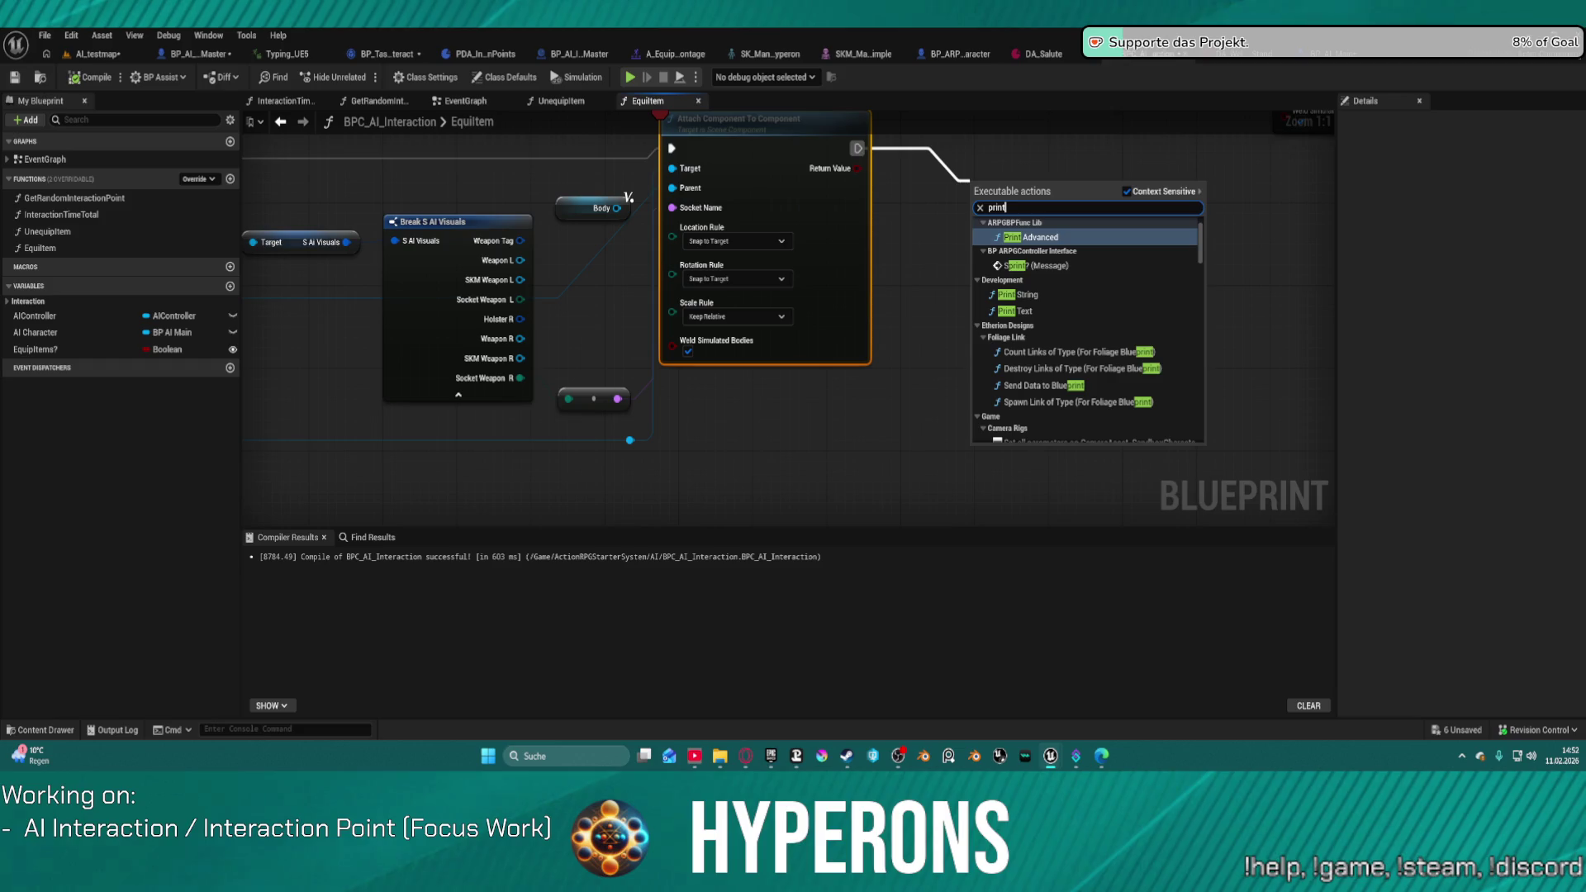
{"action": "left_click", "coordinate": [1024, 294]}
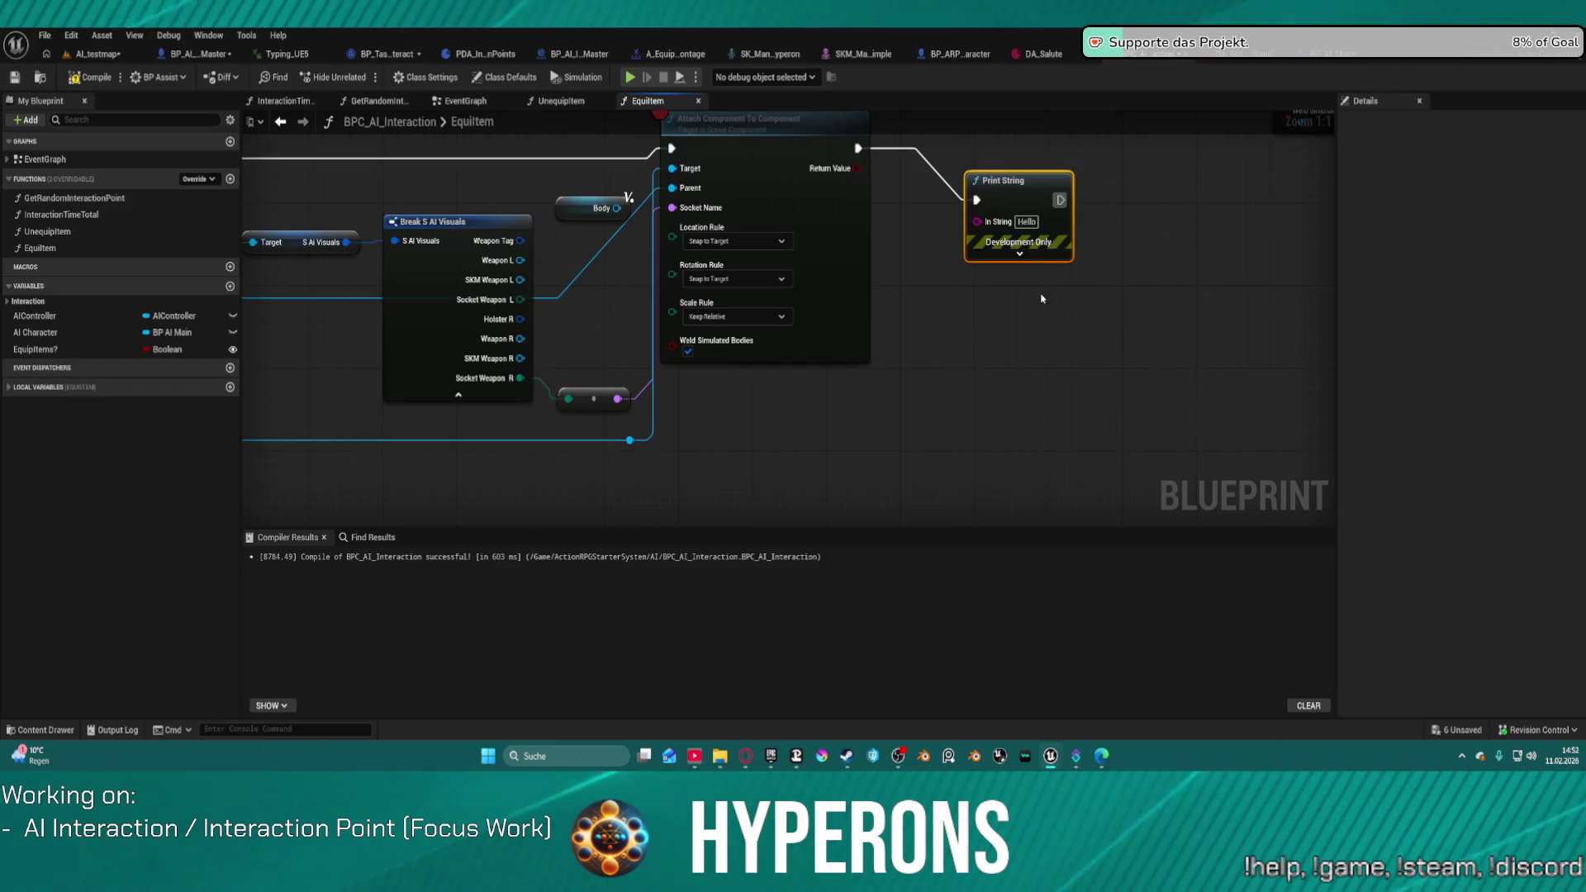
Step: Move the breakpoint from the attach node onto the Print String node
{"action": "right_click", "coordinate": [1019, 190]}
{"action": "left_click", "coordinate": [1026, 544]}
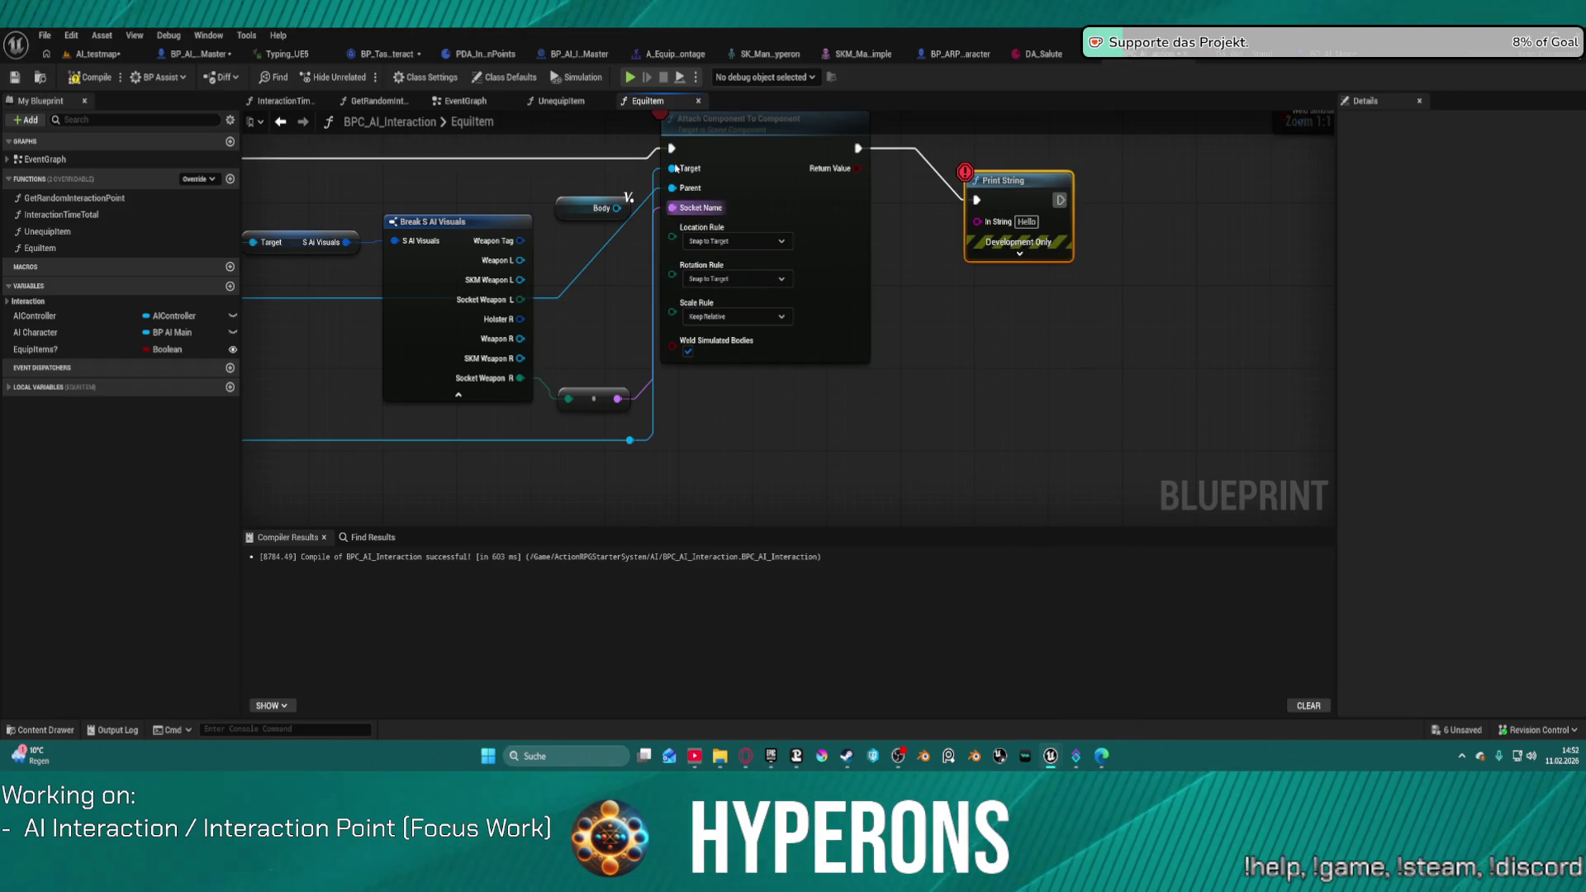
{"action": "right_click", "coordinate": [776, 192]}
{"action": "left_click", "coordinate": [828, 570]}
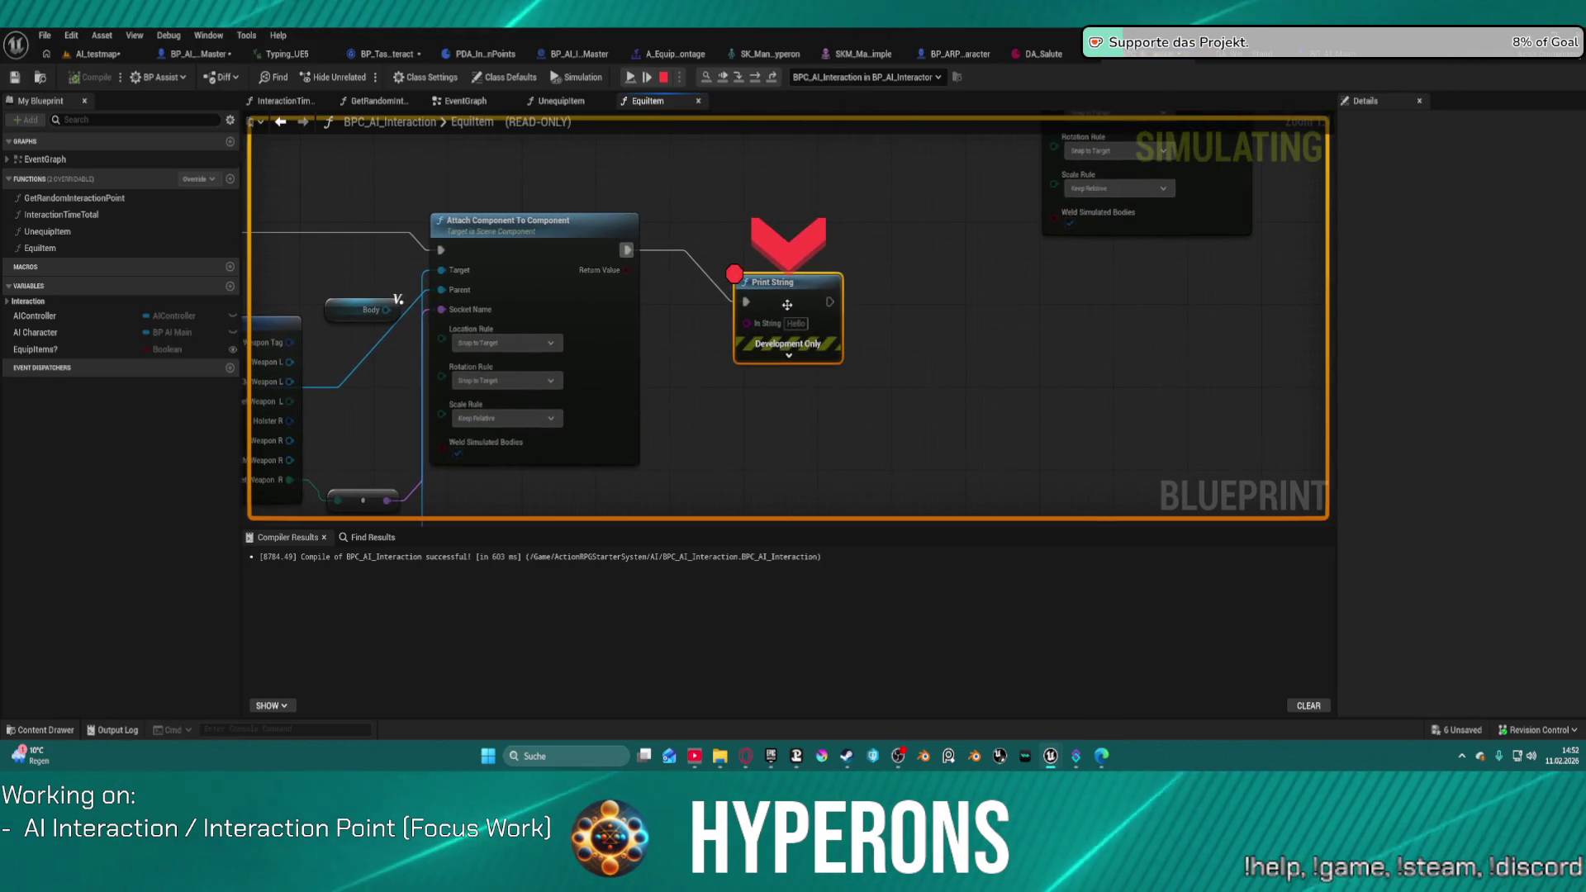
{"action": "mouse_move", "coordinate": [459, 275]}
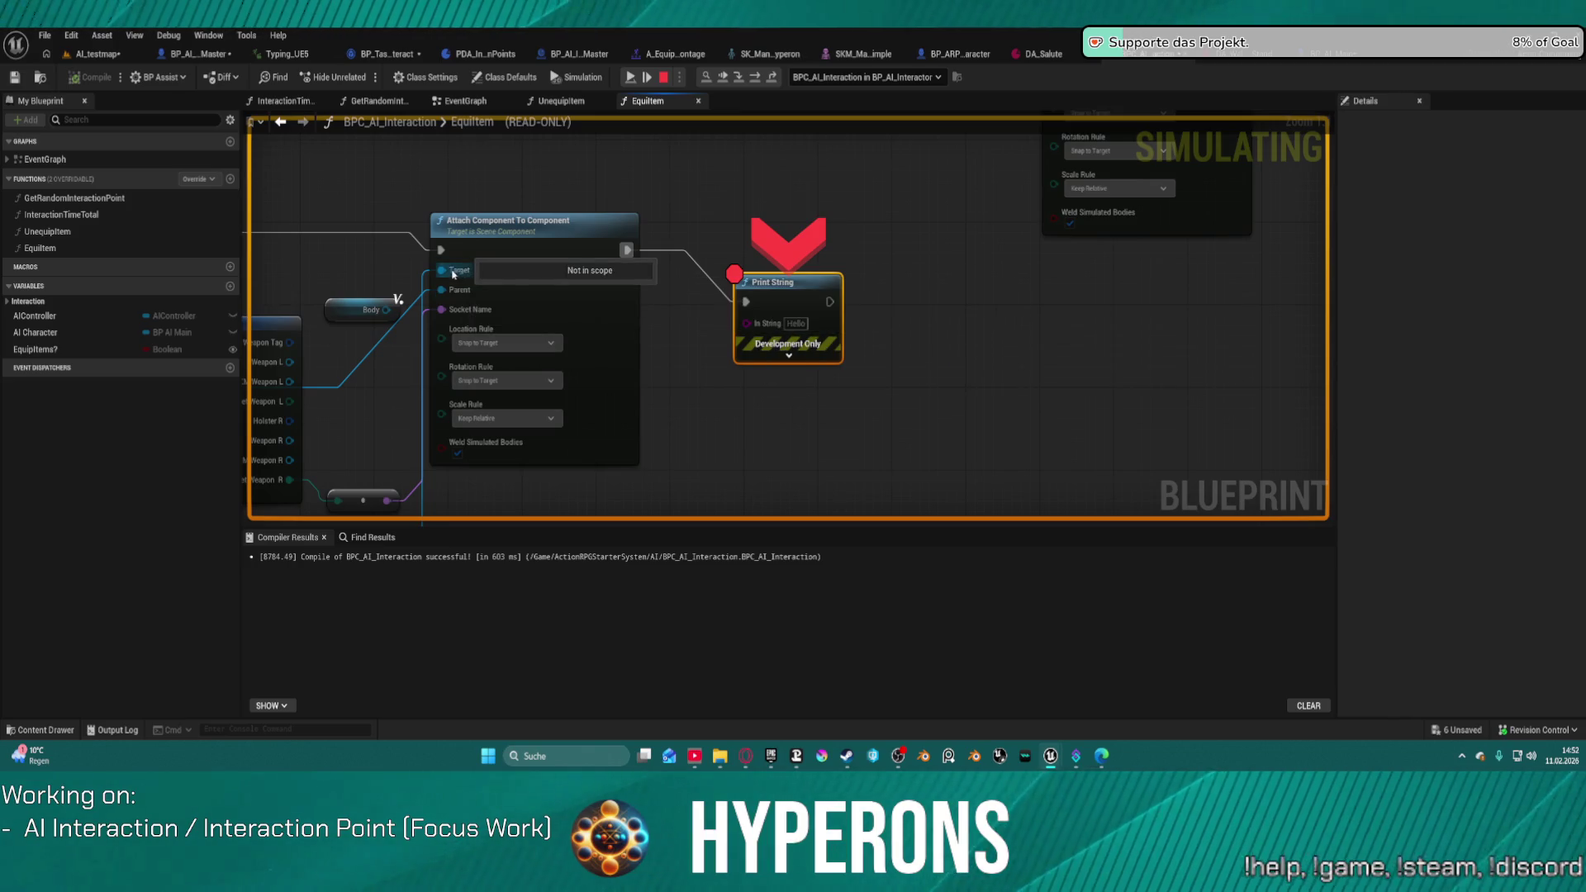
{"action": "left_click_drag", "start_coordinate": [453, 275], "coordinate": [1227, 200]}
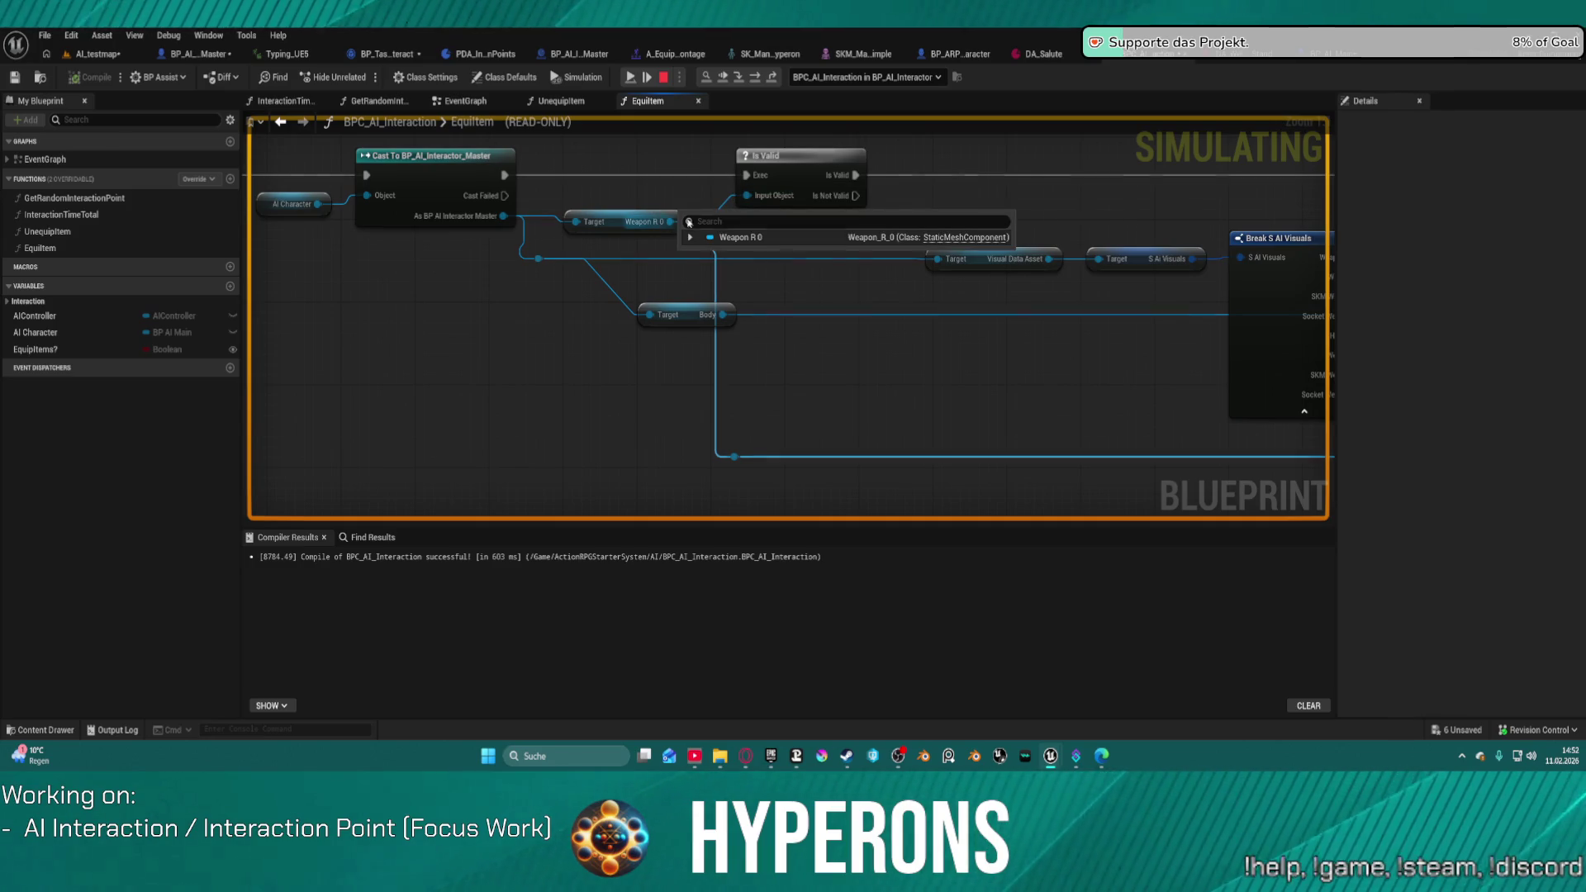
{"action": "mouse_move", "coordinate": [1000, 418]}
{"action": "left_mouse_down"}
{"action": "mouse_move", "coordinate": [623, 375]}
{"action": "mouse_move", "coordinate": [655, 406]}
{"action": "mouse_move", "coordinate": [711, 375]}
{"action": "left_mouse_up"}
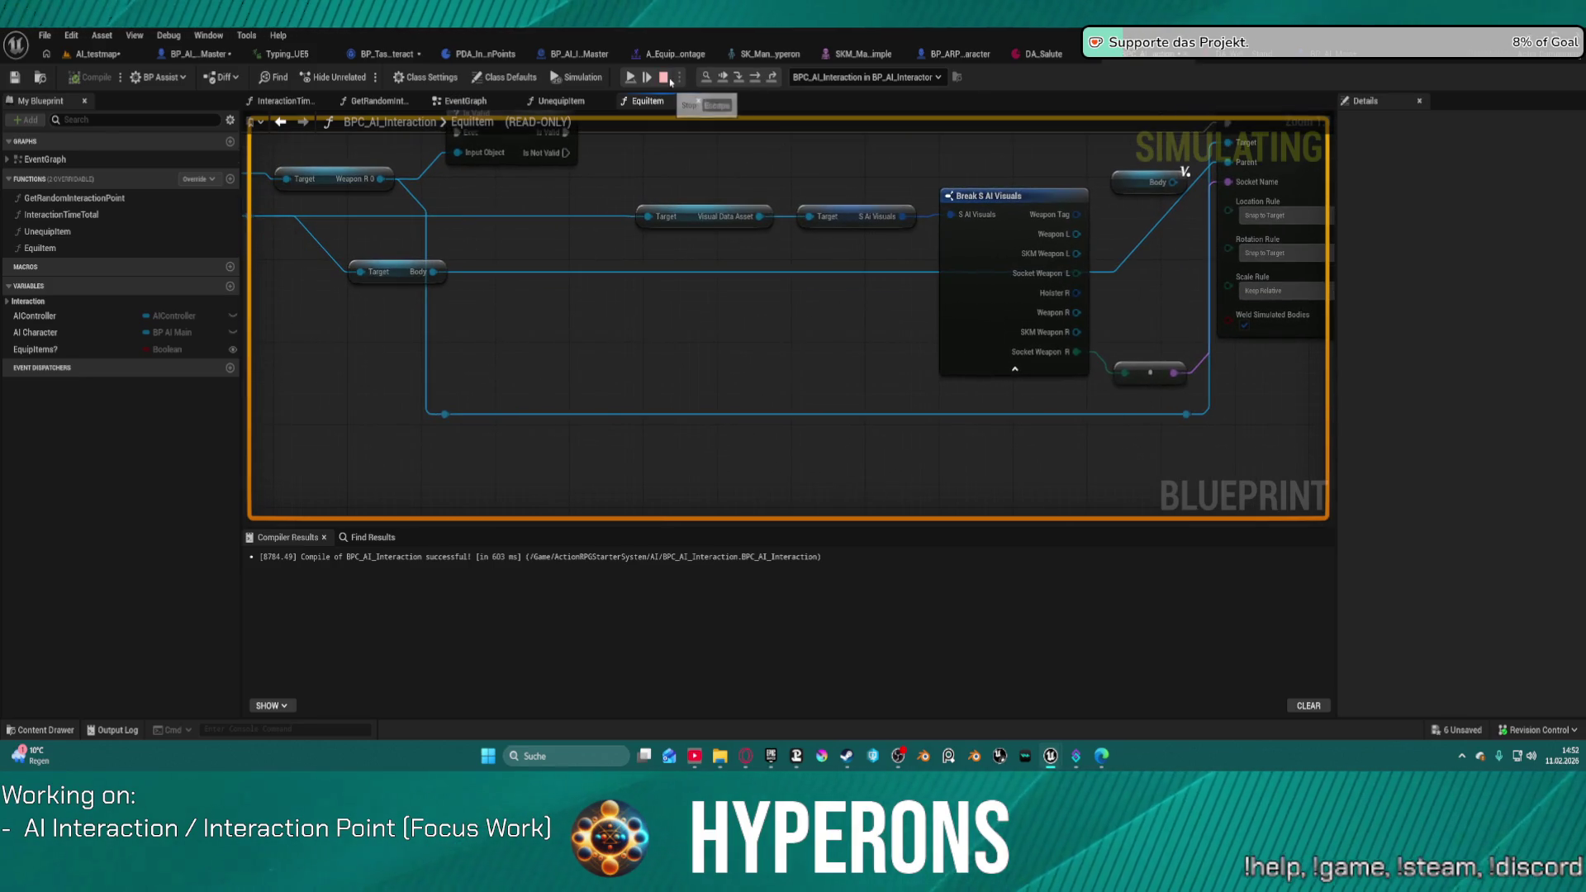
{"action": "scroll", "coordinate": [606, 430], "scroll_direction": "down", "scroll_amount": 5}
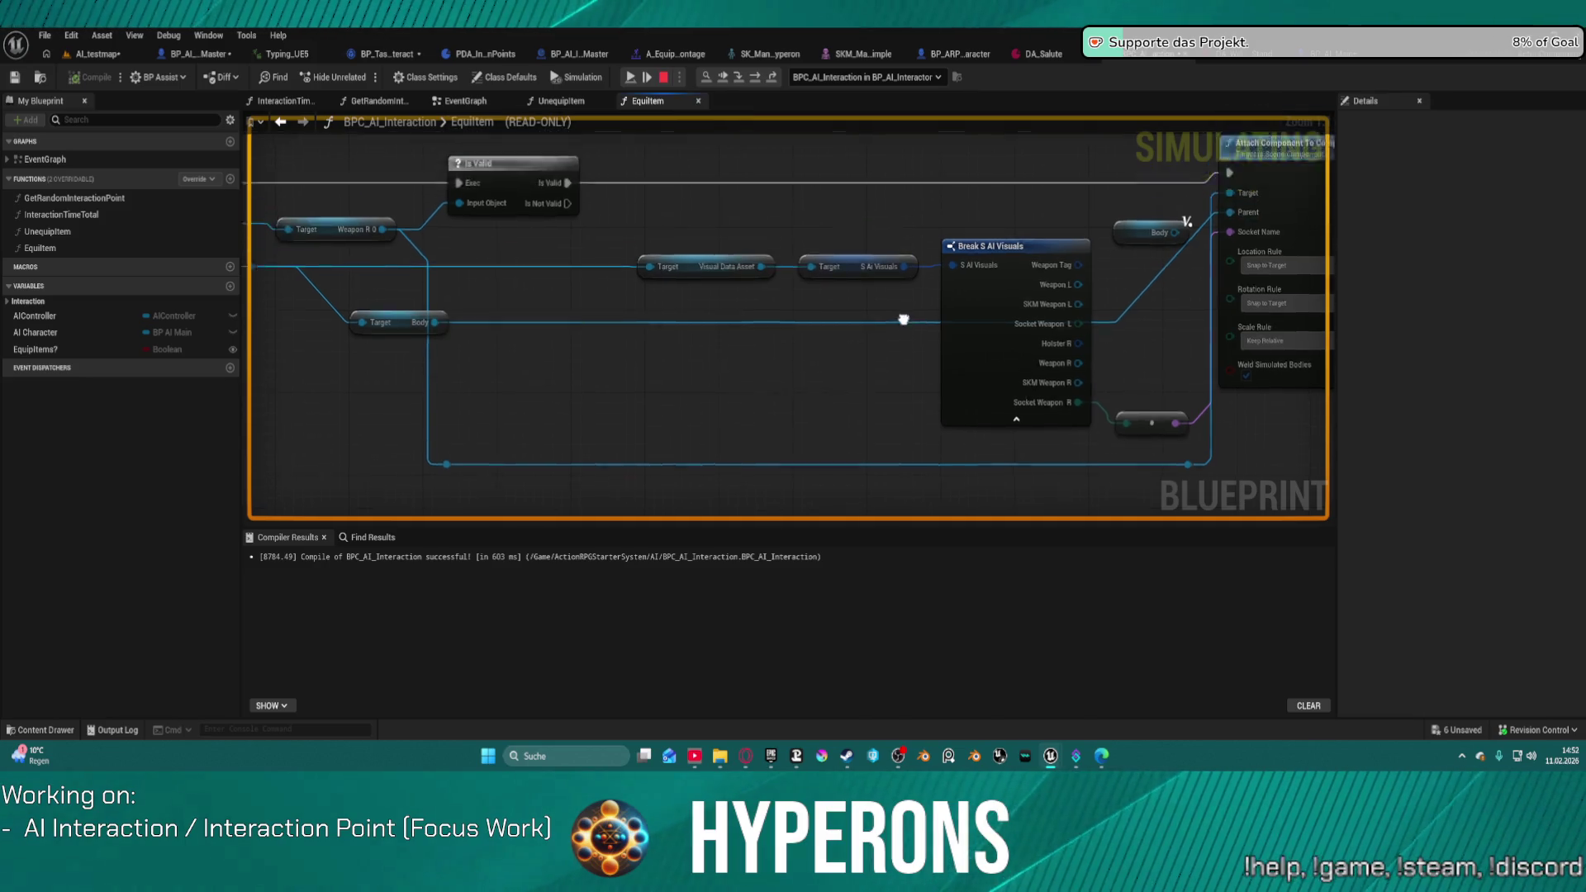
{"action": "scroll", "coordinate": [1024, 321], "scroll_direction": "up", "scroll_amount": 3}
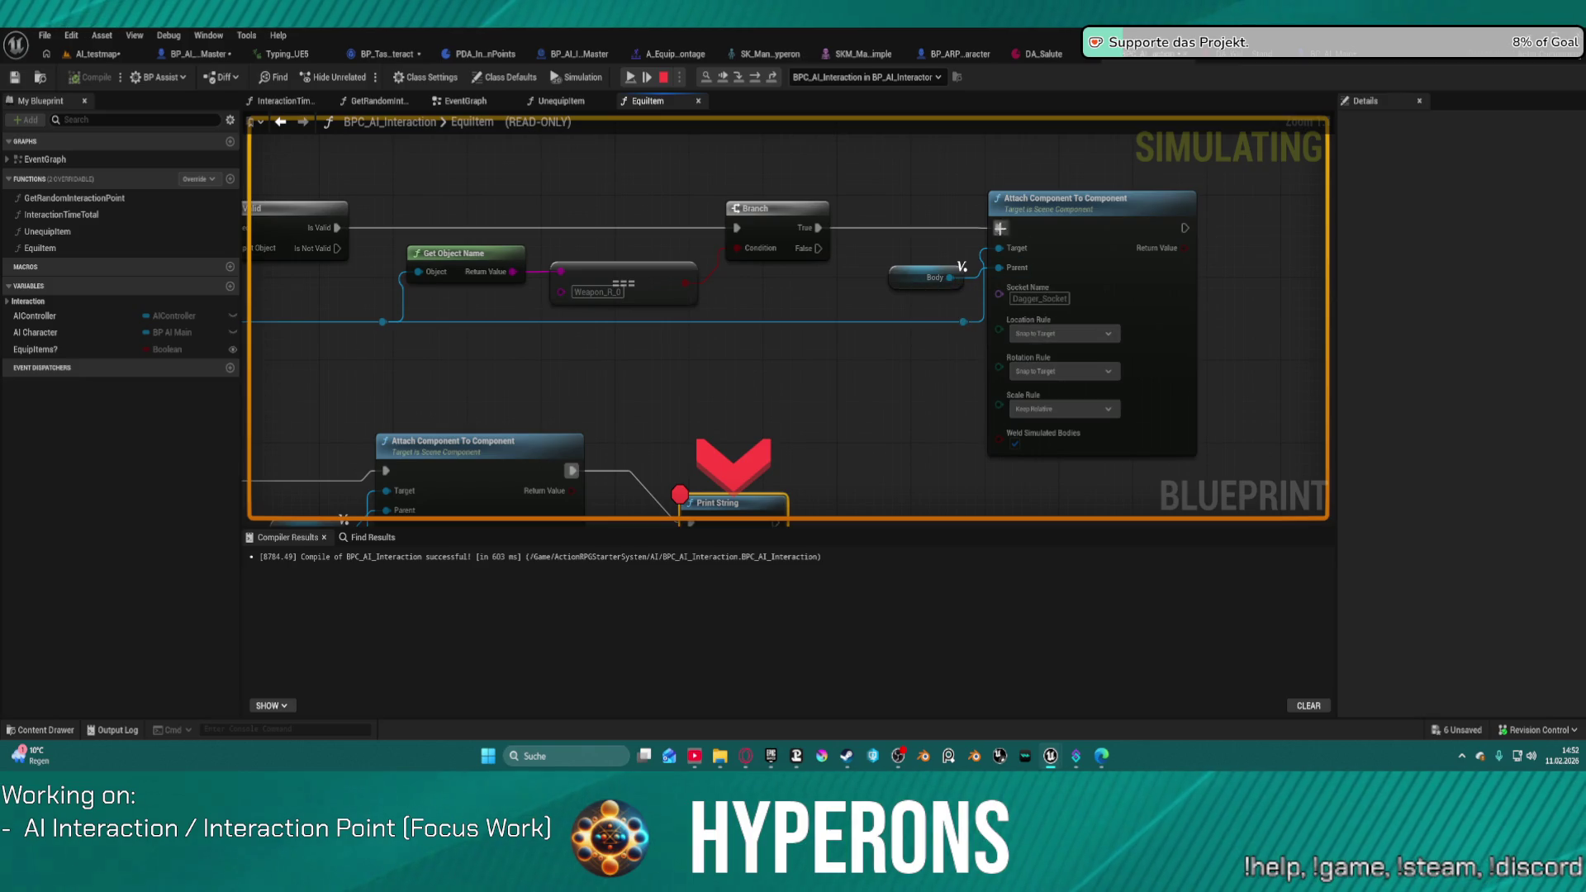
{"action": "left_click_drag", "start_coordinate": [1100, 350], "coordinate": [811, 255]}
{"action": "left_click", "coordinate": [811, 256]}
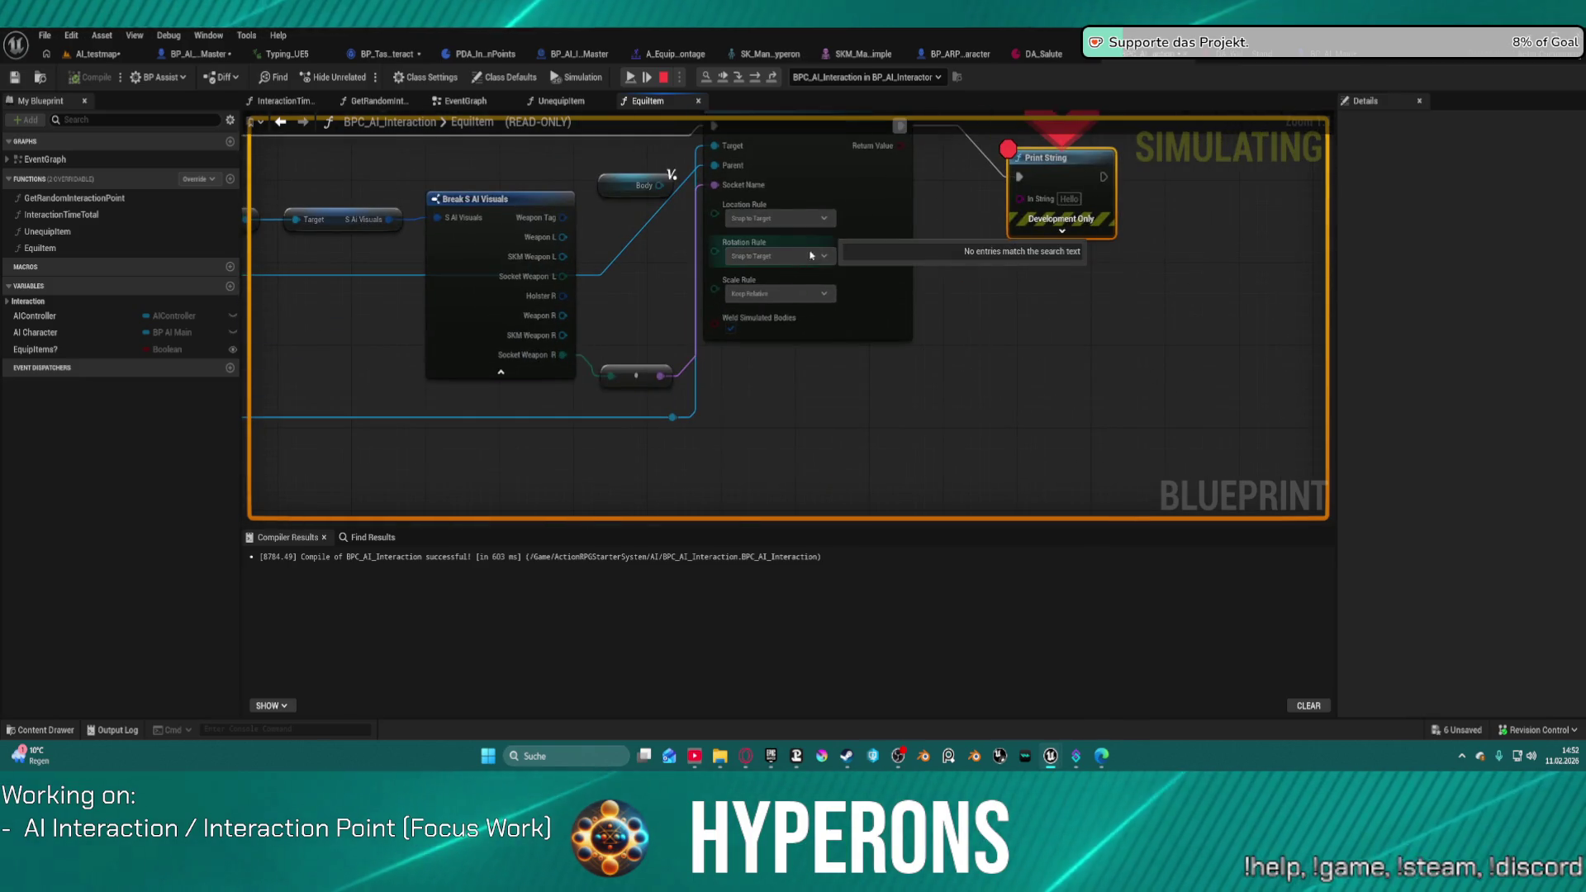
{"action": "left_click", "coordinate": [608, 162]}
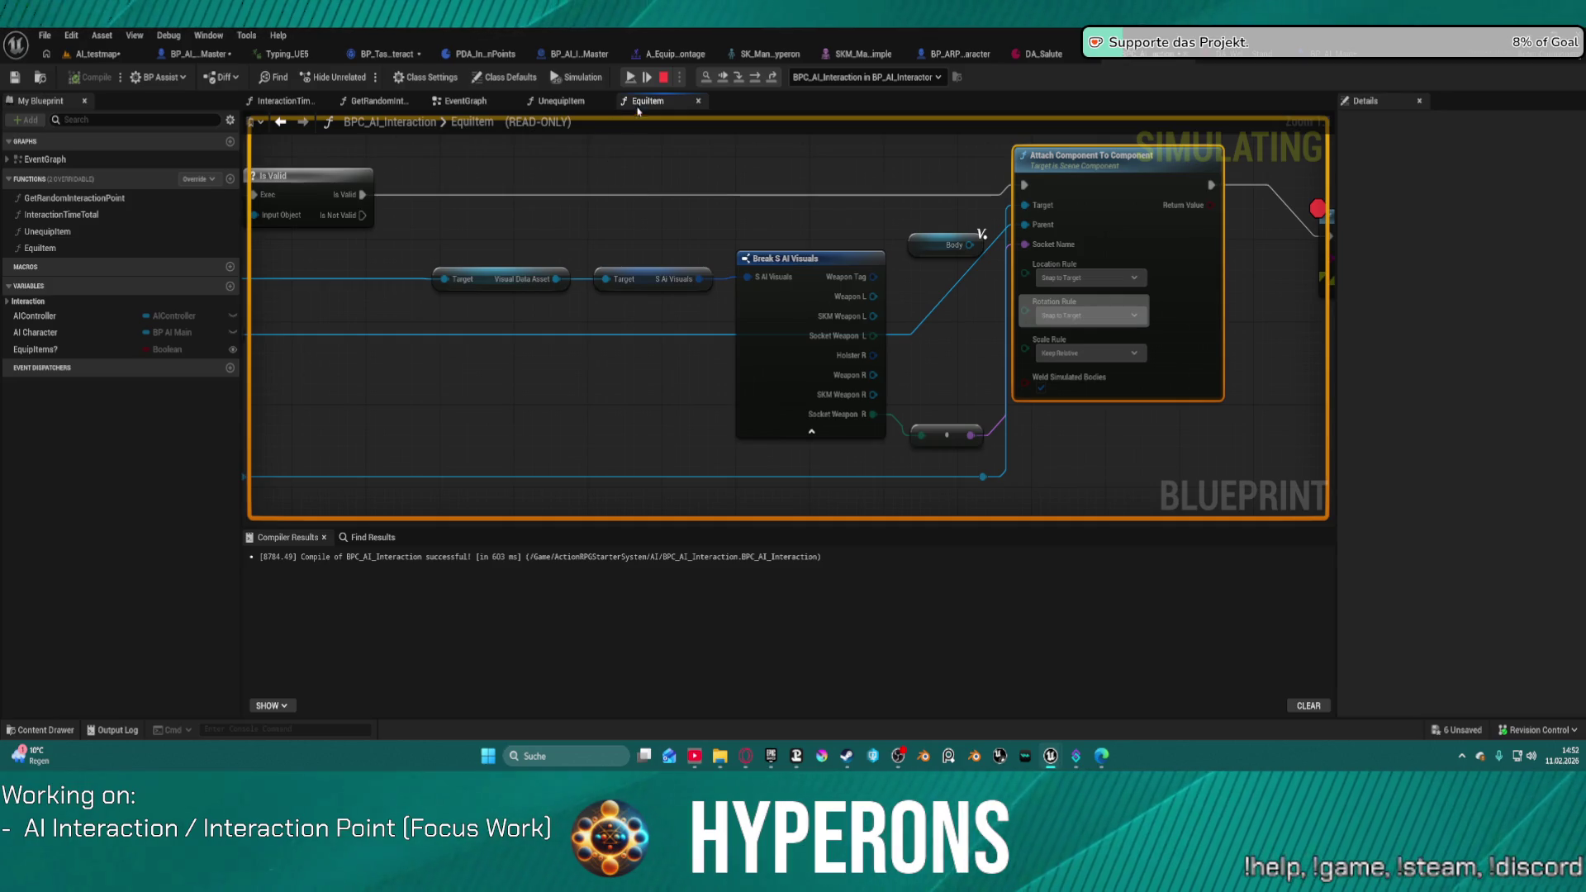
{"action": "left_click", "coordinate": [665, 77]}
{"action": "left_click_drag", "start_coordinate": [847, 195], "coordinate": [805, 360]}
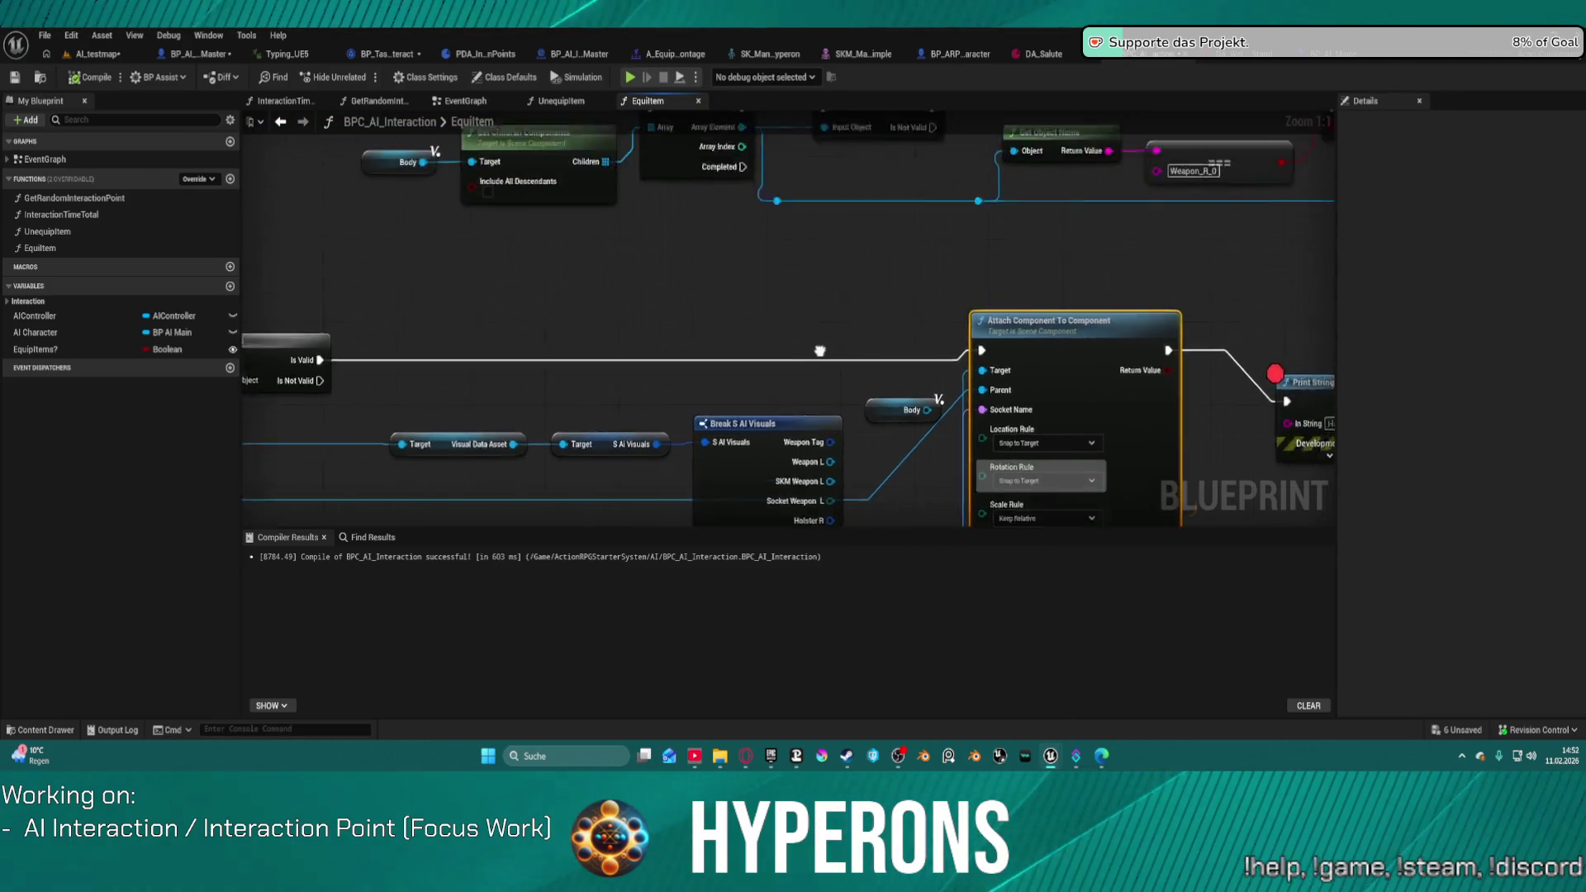
Step: Wire Weapon R 0 into Attach Component To Component, replacing the Body link, then return to AI_testmap
{"action": "scroll", "coordinate": [805, 361], "scroll_direction": "down", "scroll_amount": 2}
{"action": "mouse_move", "coordinate": [643, 476]}
{"action": "left_mouse_down"}
{"action": "mouse_move", "coordinate": [271, 468]}
{"action": "mouse_move", "coordinate": [514, 399]}
{"action": "mouse_move", "coordinate": [624, 316]}
{"action": "left_mouse_up"}
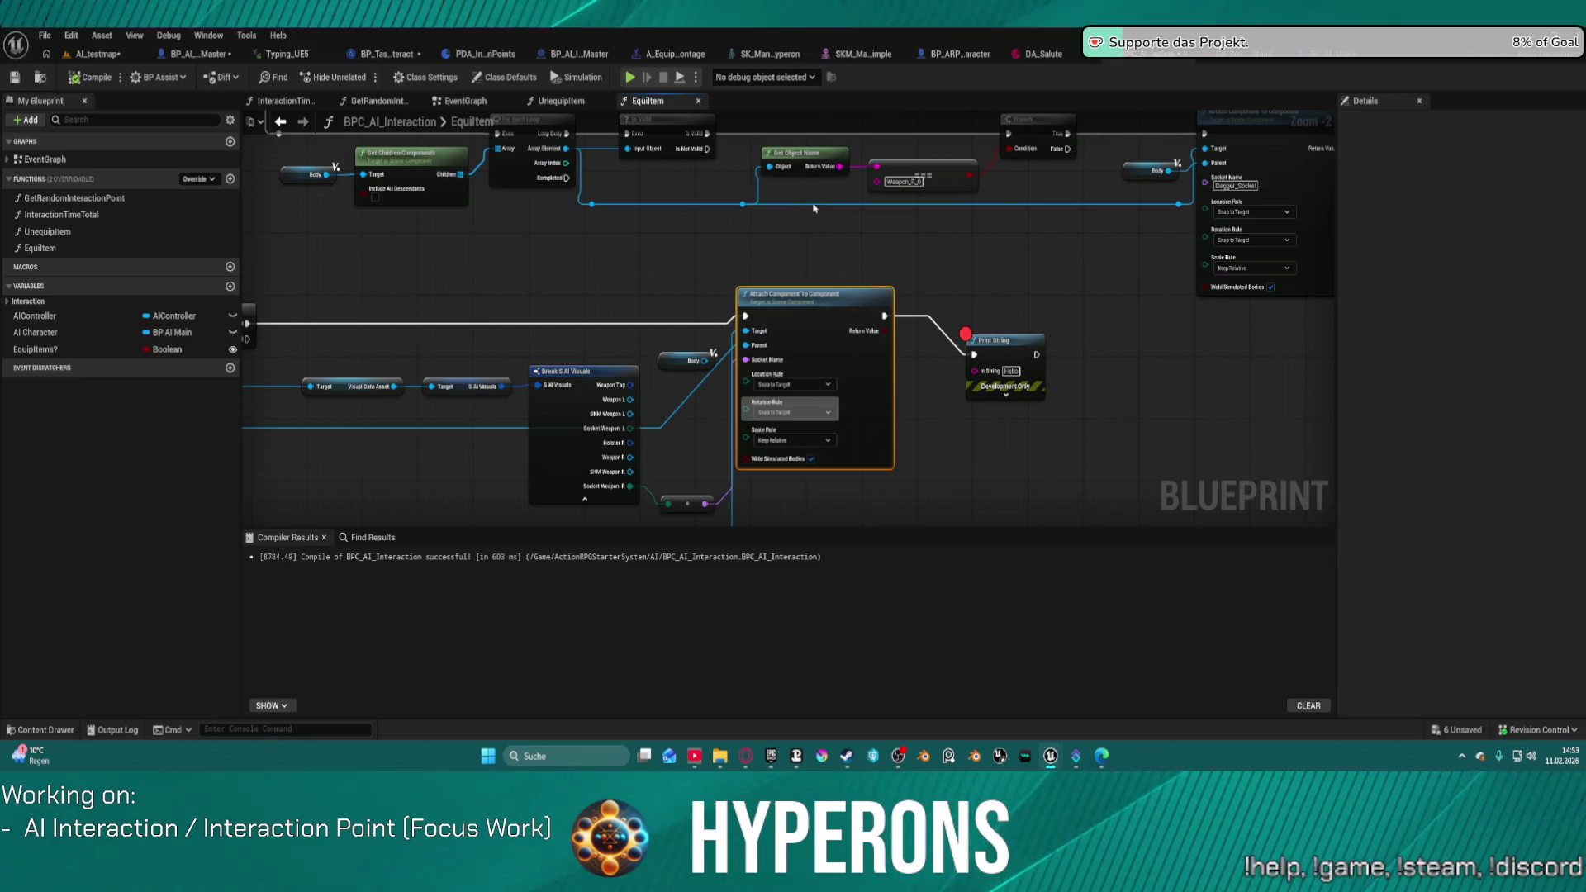
{"action": "left_click_drag", "start_coordinate": [485, 299], "coordinate": [908, 307]}
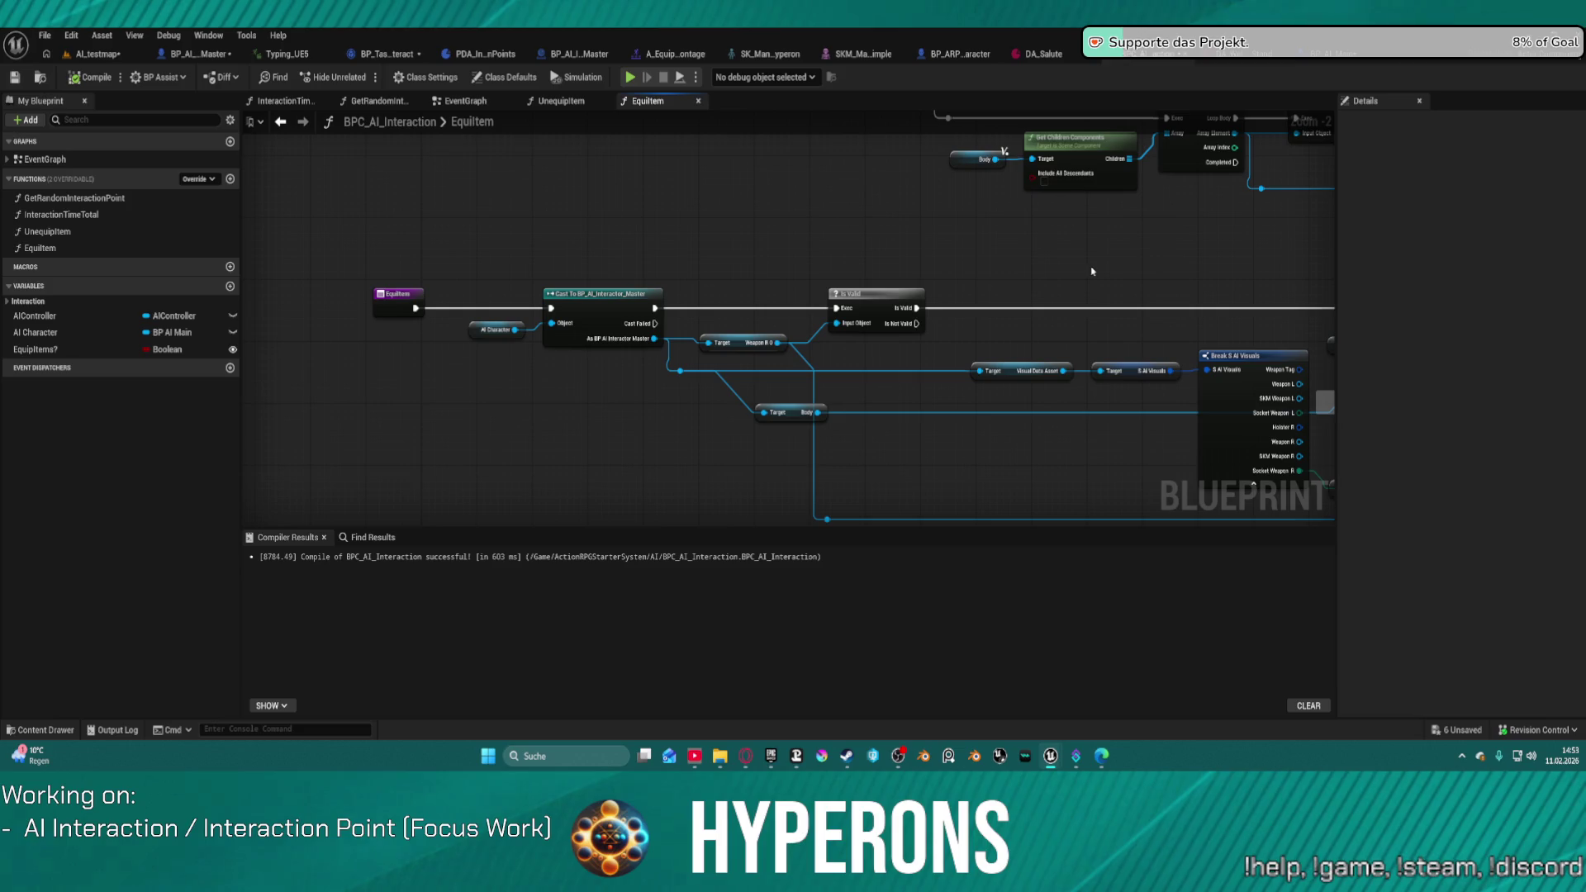
{"action": "left_click_drag", "start_coordinate": [1137, 274], "coordinate": [851, 229]}
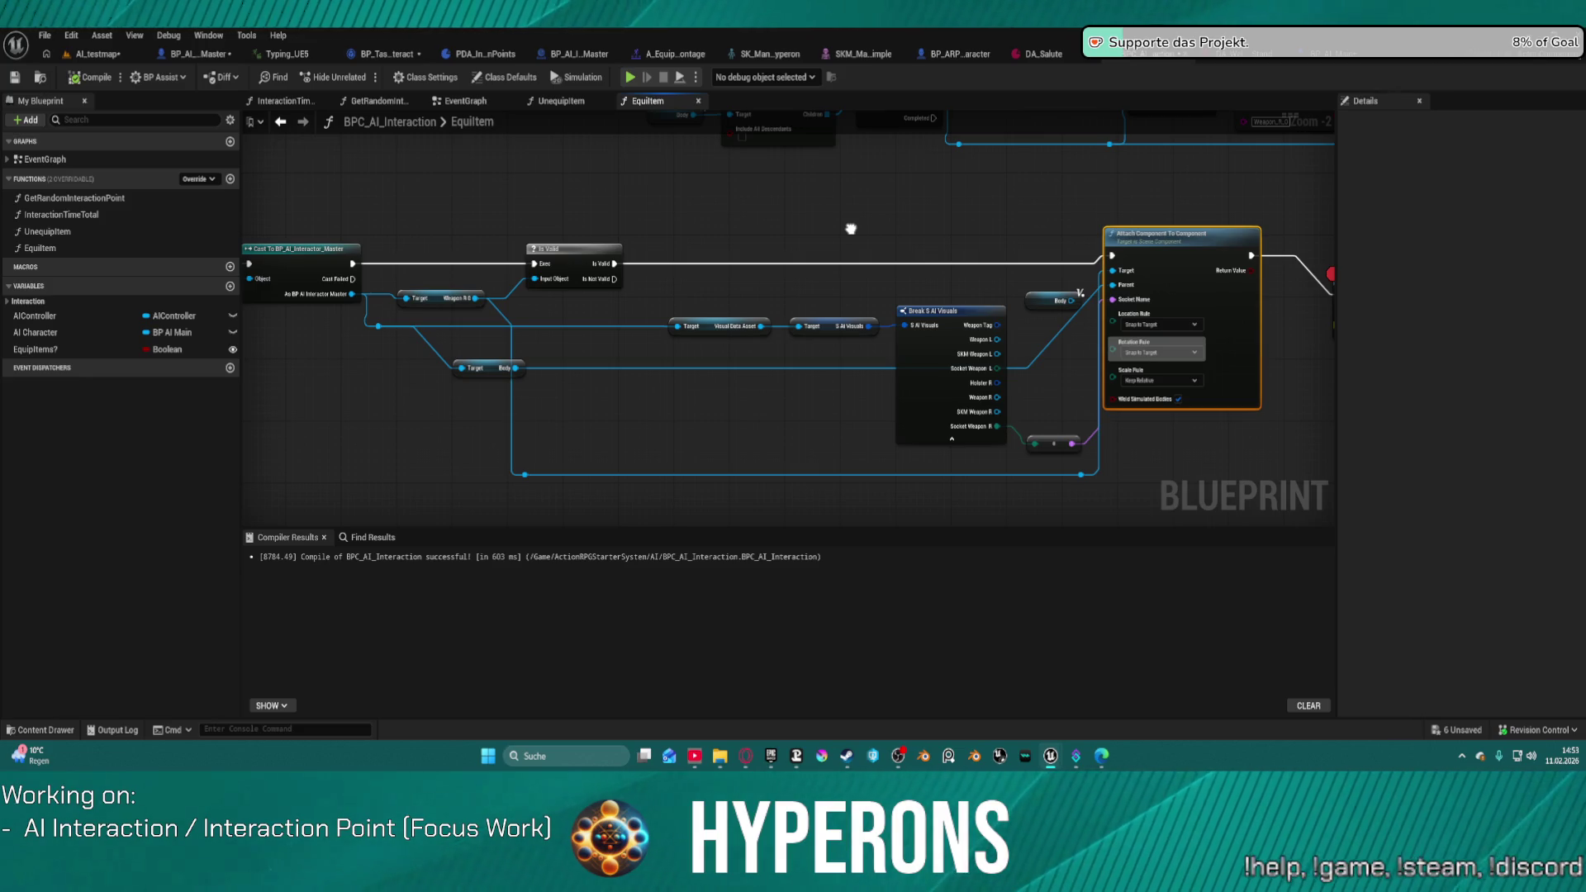
{"action": "left_click_drag", "start_coordinate": [851, 228], "coordinate": [850, 223]}
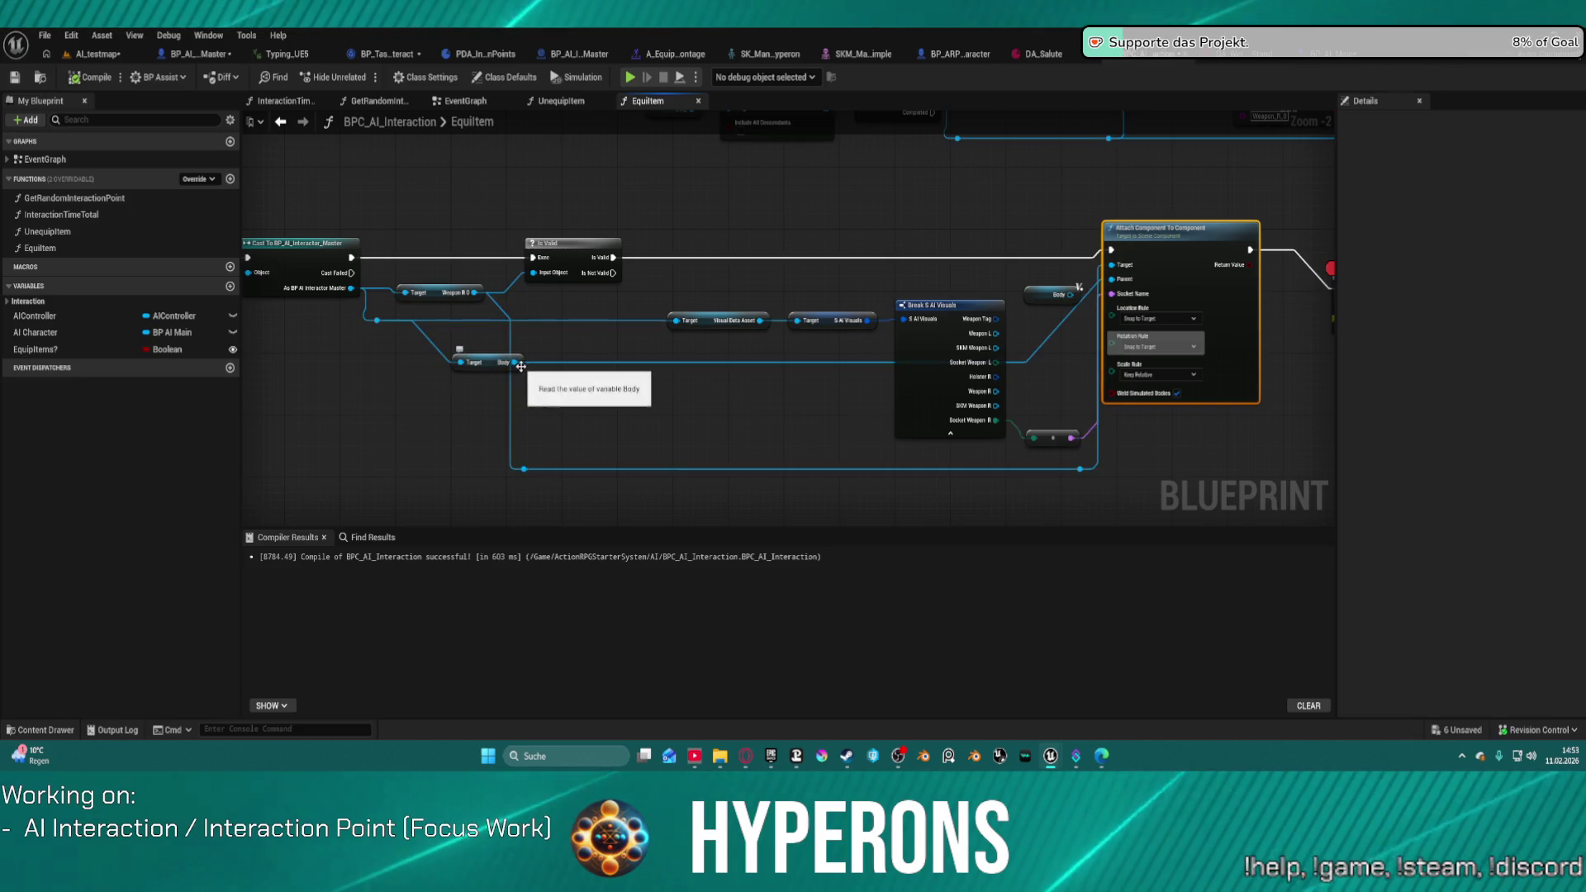
{"action": "left_click_drag", "start_coordinate": [480, 297], "coordinate": [1124, 287]}
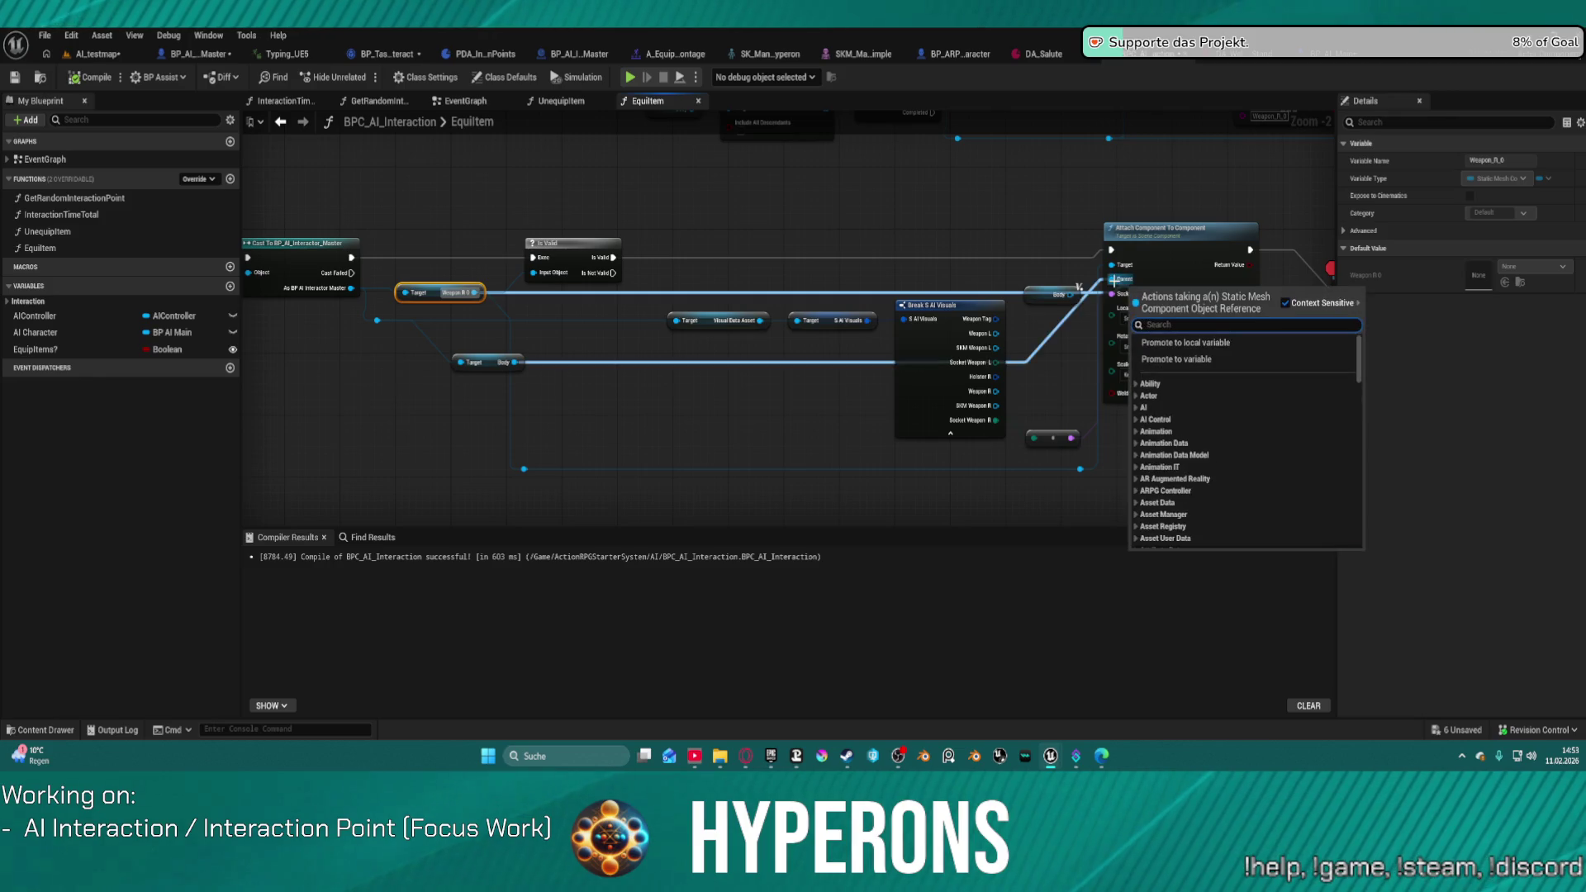
{"action": "mouse_move", "coordinate": [474, 292]}
{"action": "left_mouse_down"}
{"action": "mouse_move", "coordinate": [1111, 285]}
{"action": "mouse_move", "coordinate": [1032, 293]}
{"action": "mouse_move", "coordinate": [870, 207]}
{"action": "left_mouse_up"}
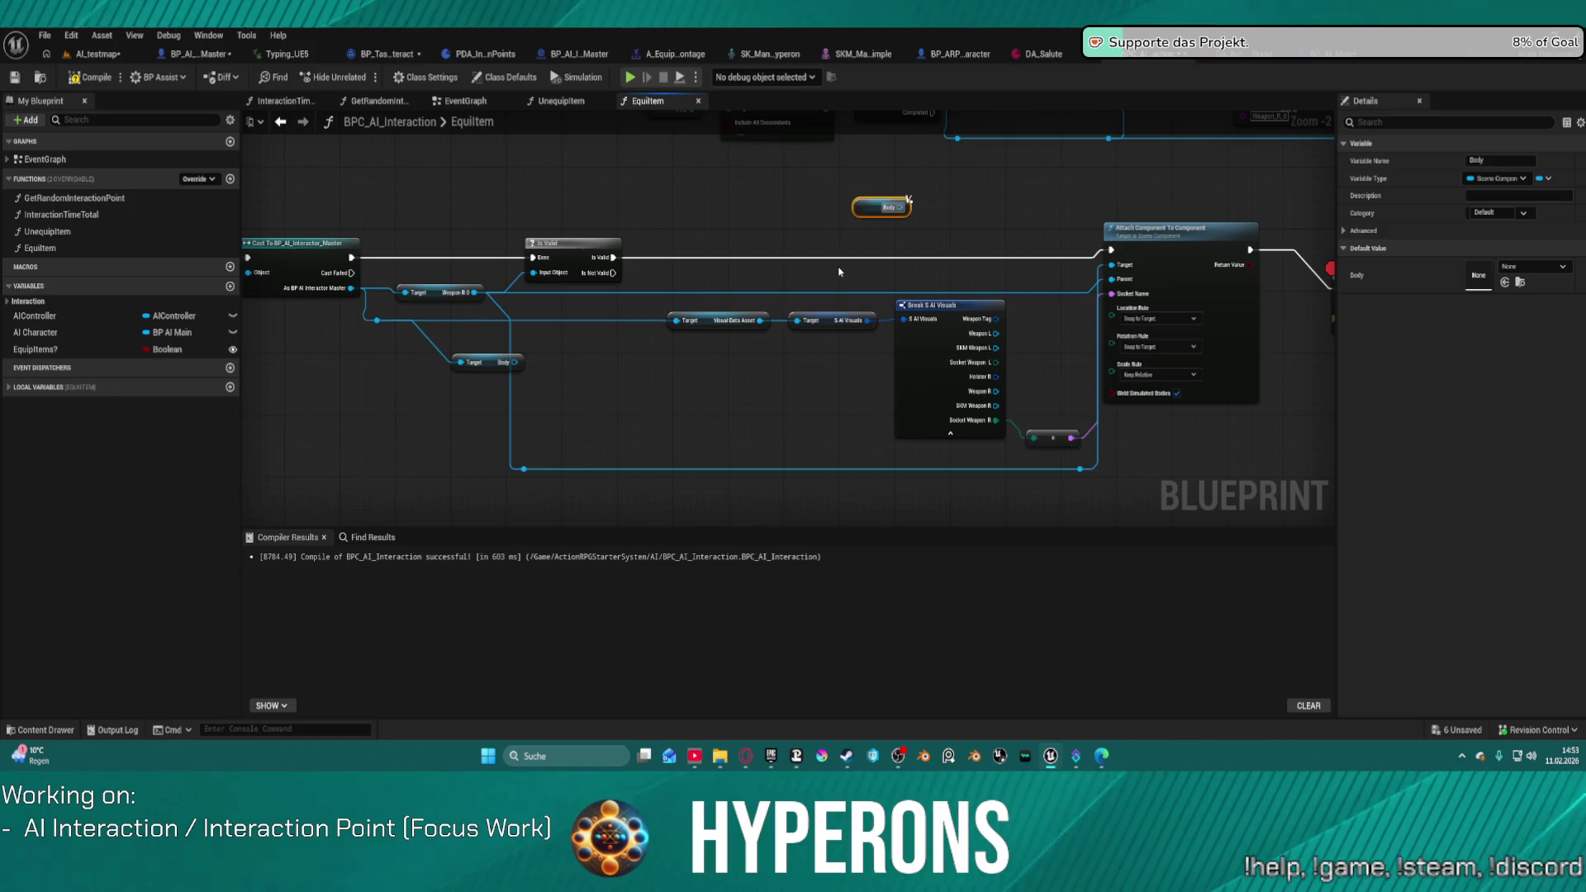
{"action": "left_click", "coordinate": [102, 54]}
Step: Simulate and play the test map, then inspect EquipItem paused at the Print String breakpoint
{"action": "left_click", "coordinate": [338, 87]}
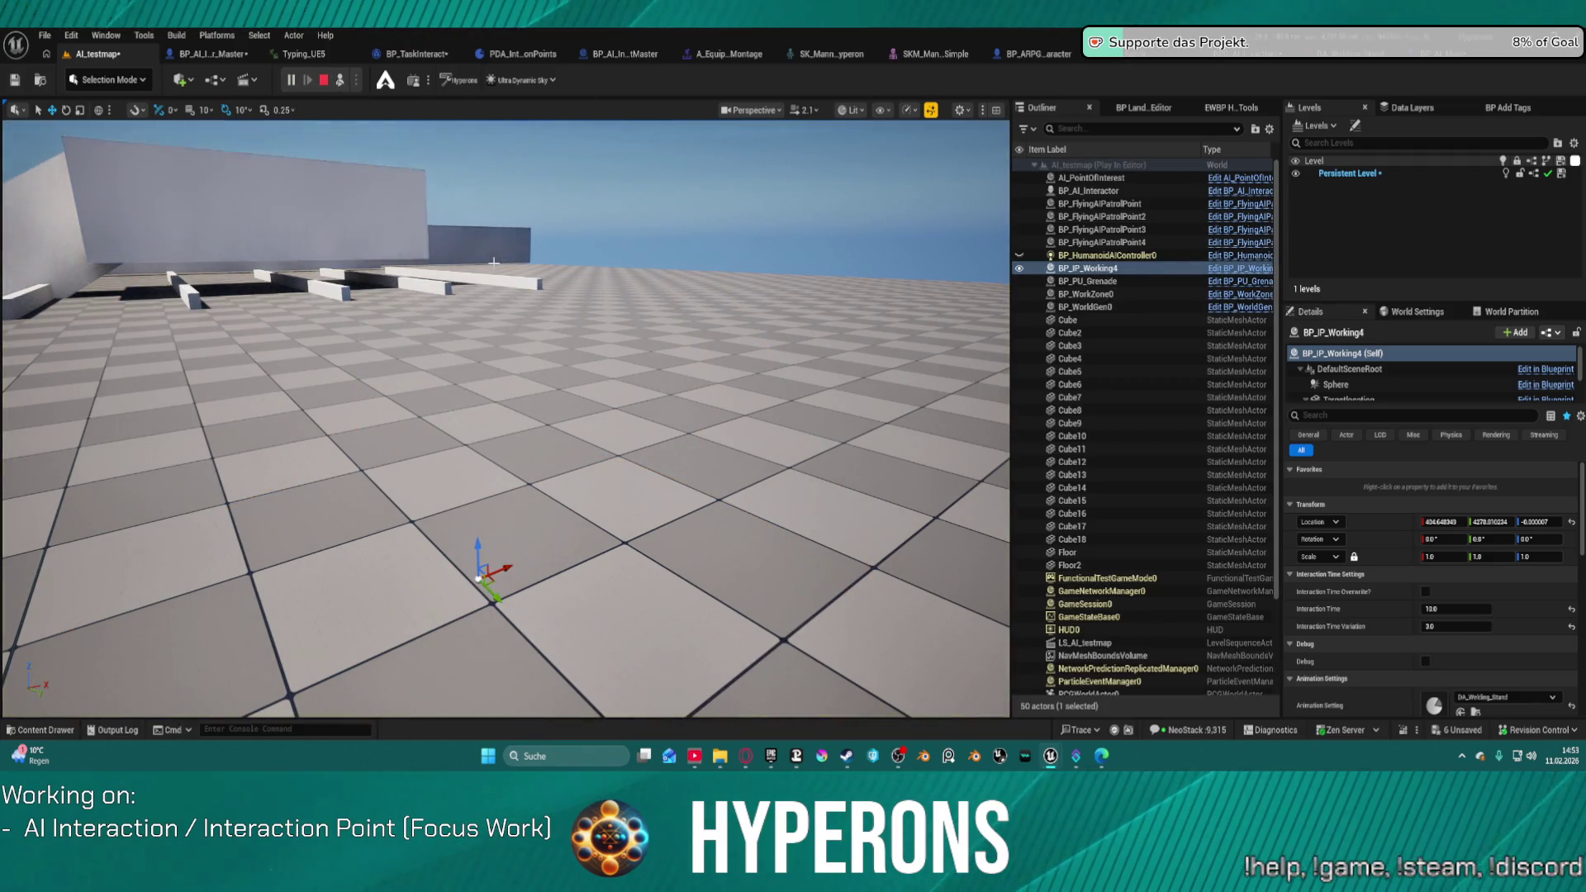
{"action": "left_click", "coordinate": [340, 83]}
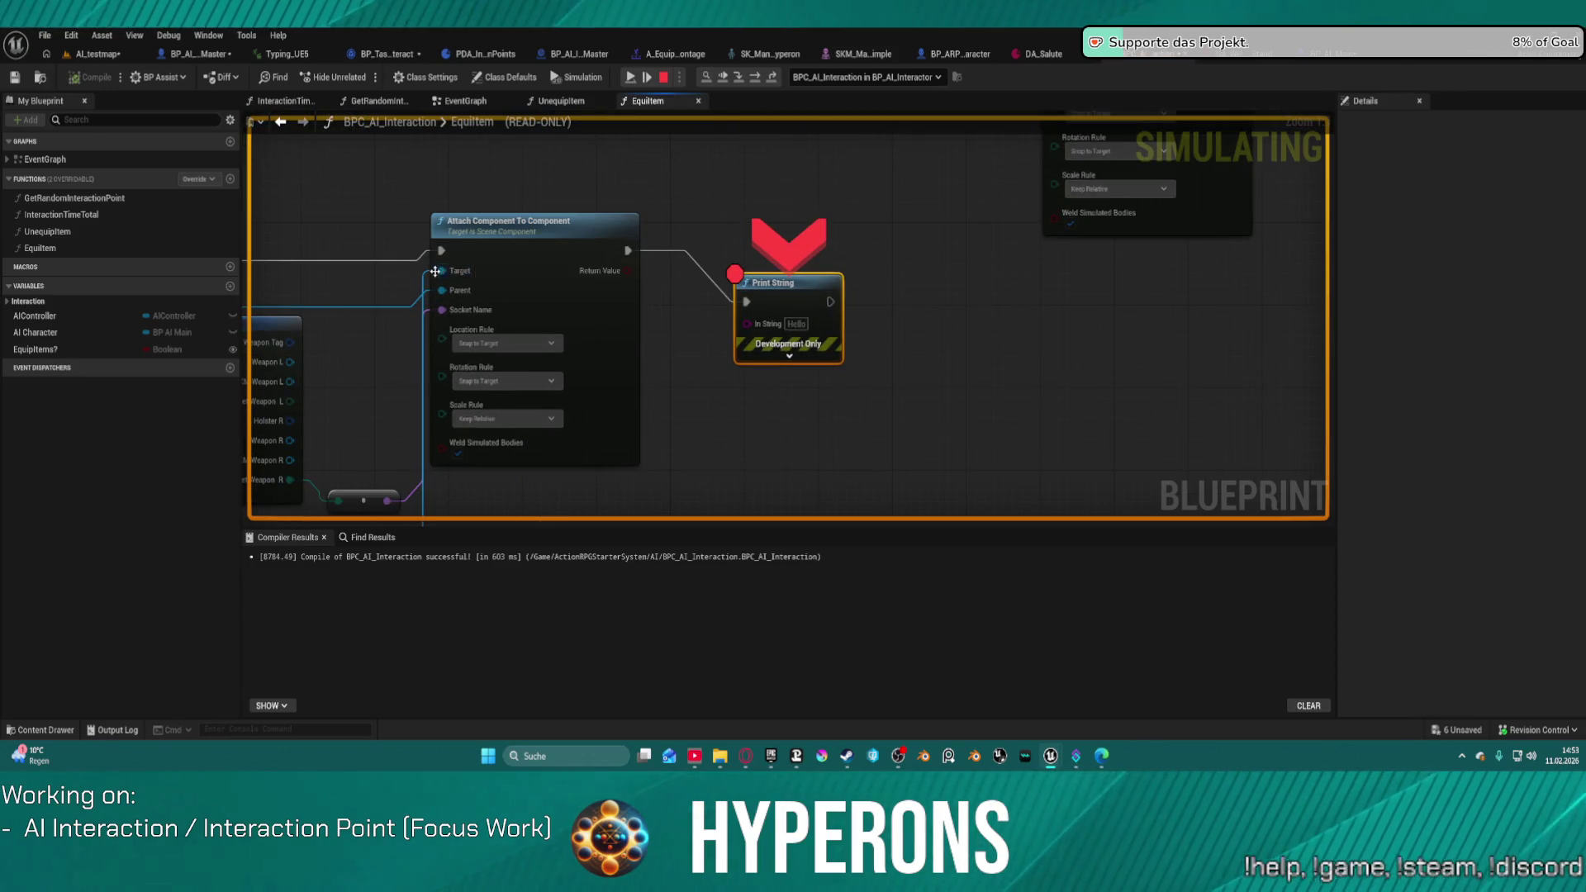
{"action": "left_click_drag", "start_coordinate": [517, 371], "coordinate": [1199, 238]}
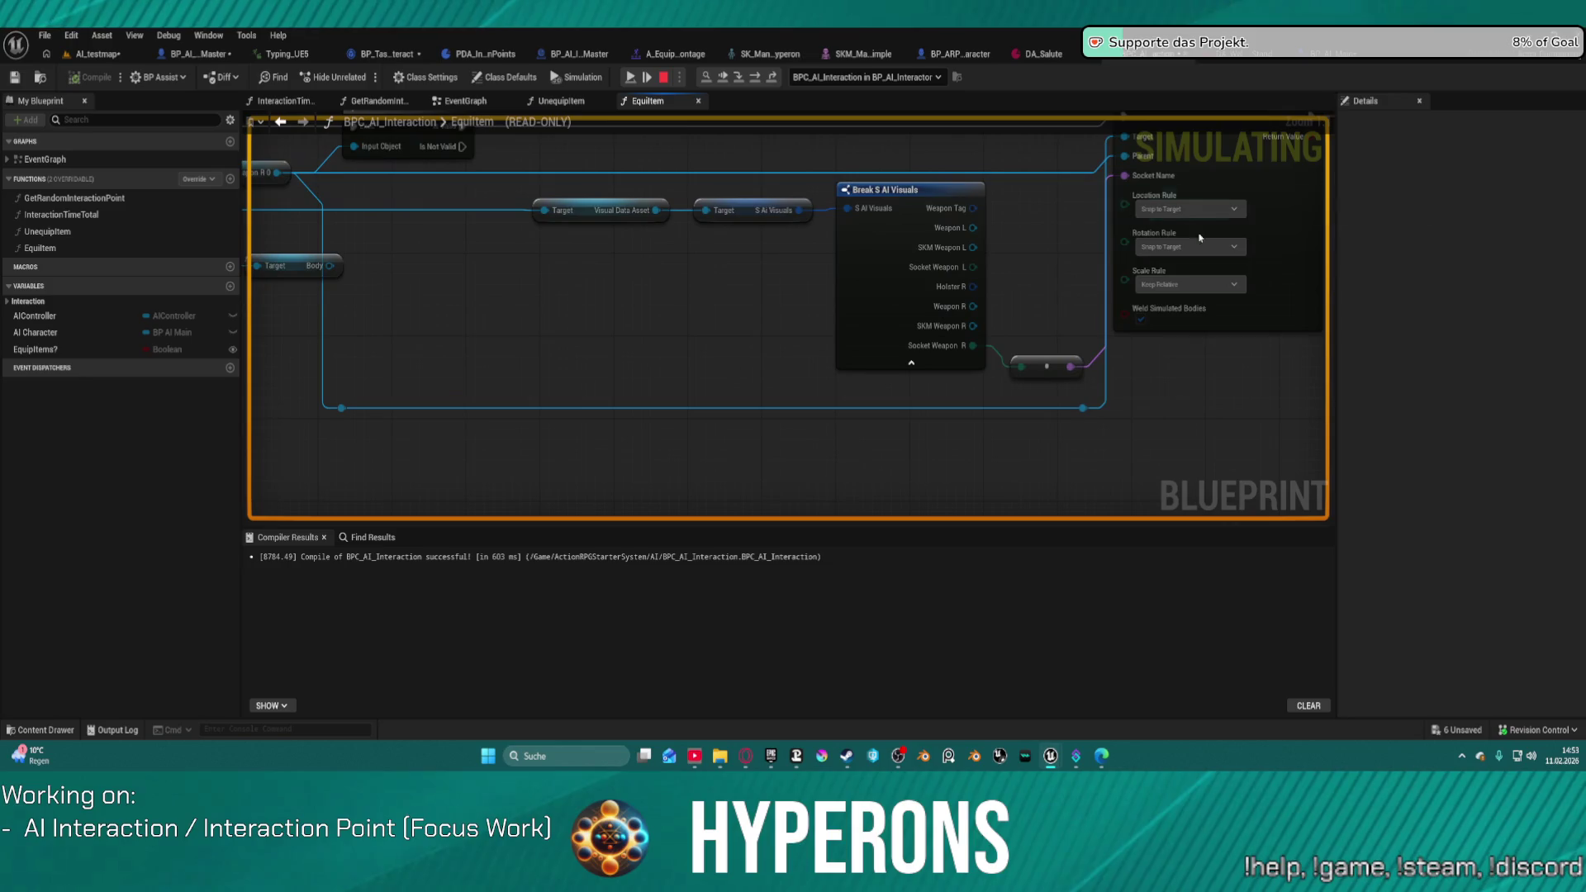
{"action": "left_click_drag", "start_coordinate": [351, 408], "coordinate": [606, 441]}
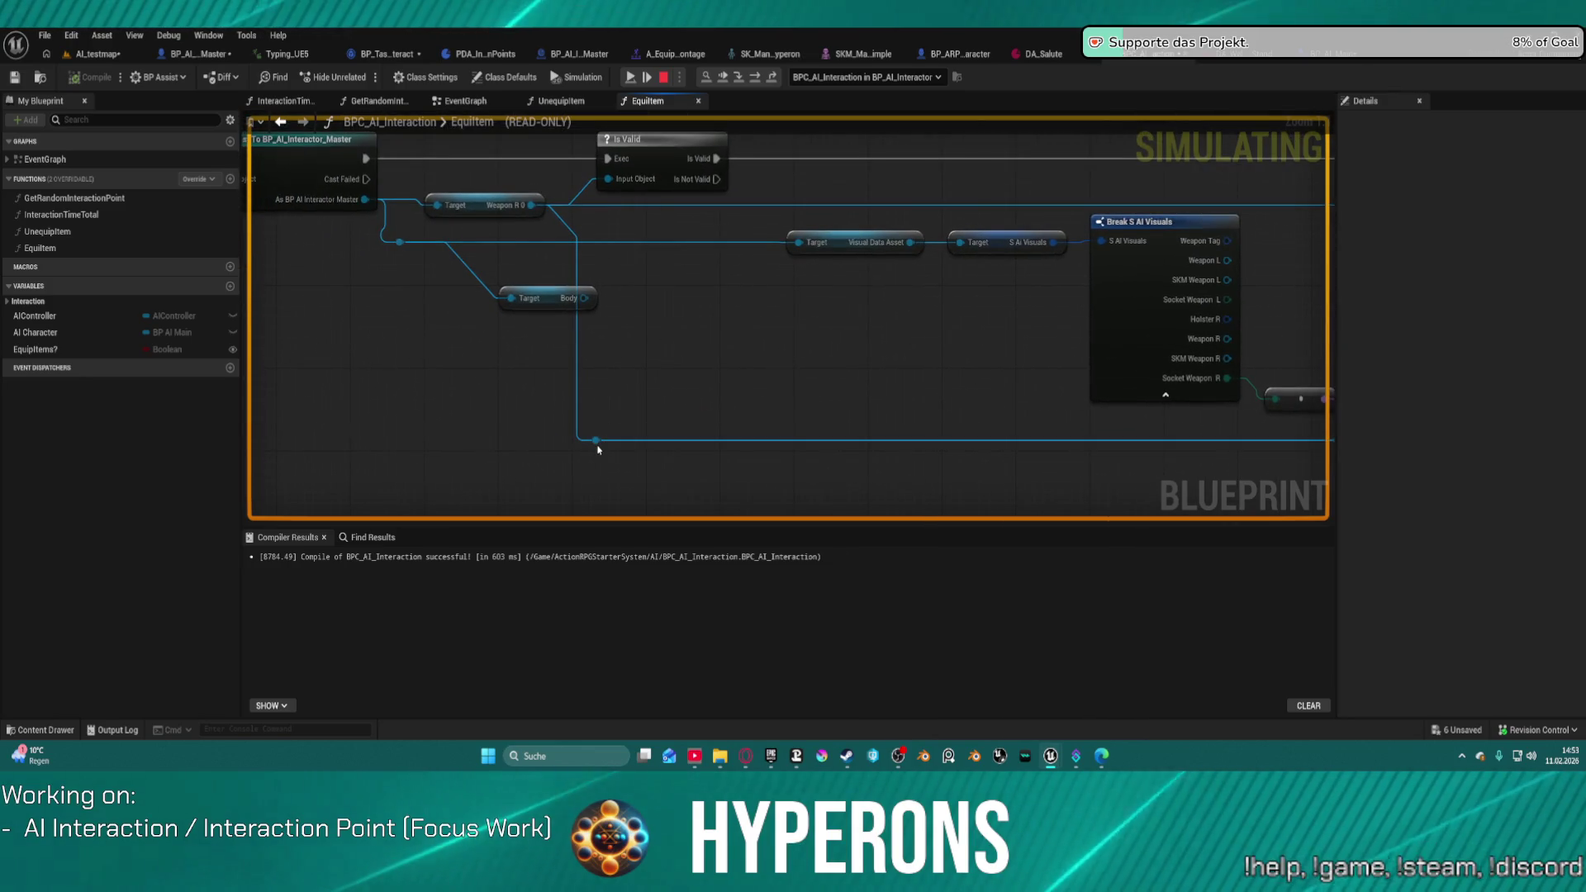
{"action": "mouse_move", "coordinate": [880, 344]}
{"action": "left_mouse_down"}
{"action": "mouse_move", "coordinate": [779, 344]}
{"action": "mouse_move", "coordinate": [1214, 411]}
{"action": "mouse_move", "coordinate": [1084, 415]}
{"action": "left_mouse_up"}
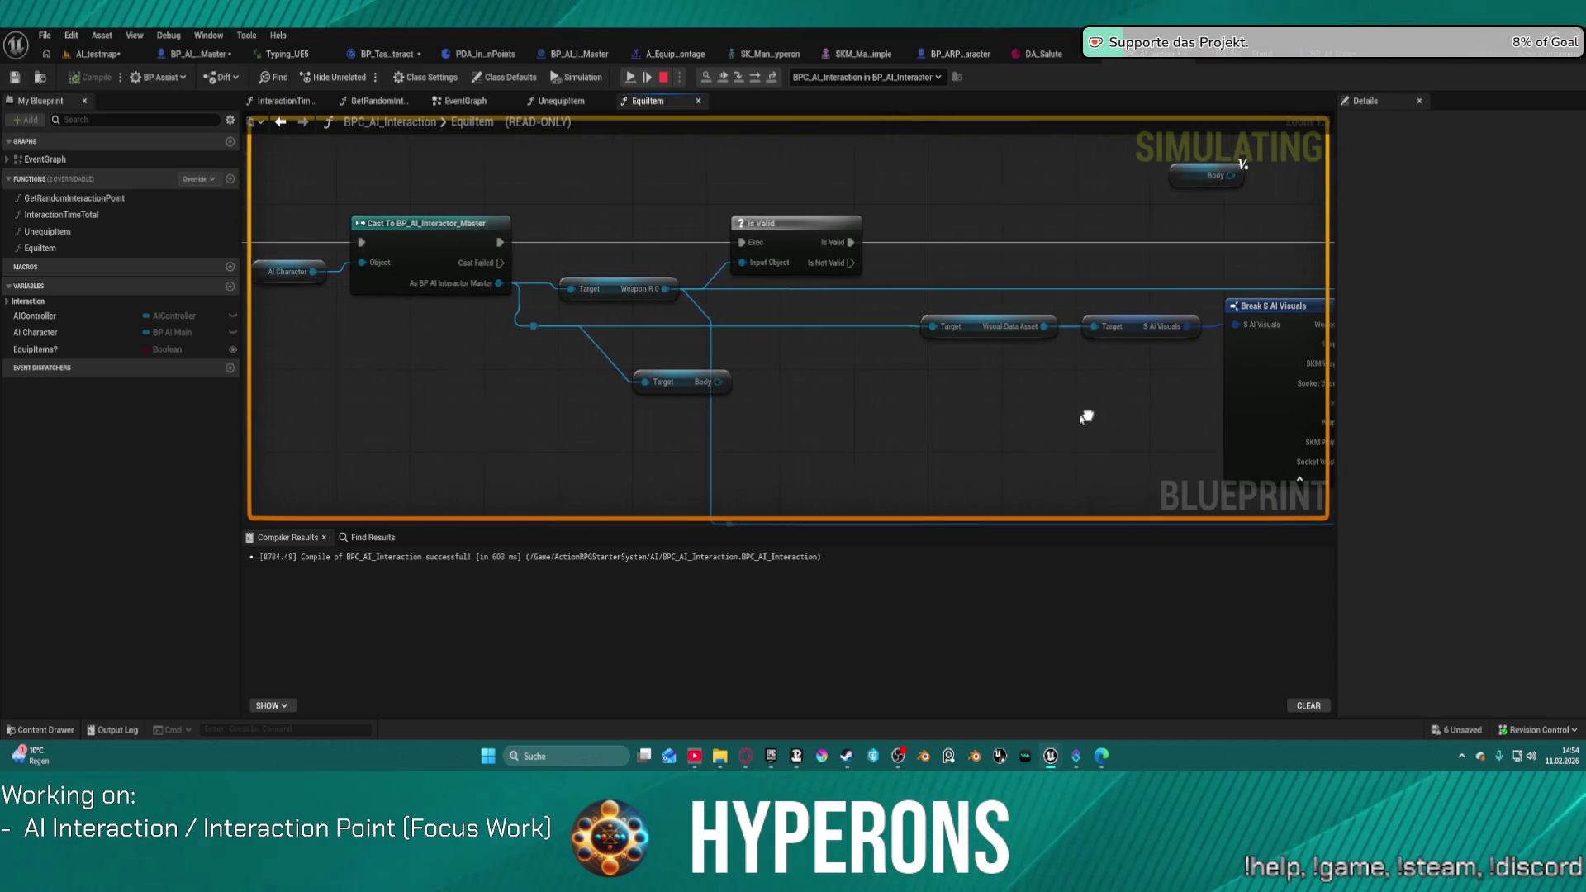
{"action": "left_click_drag", "start_coordinate": [1008, 250], "coordinate": [602, 258]}
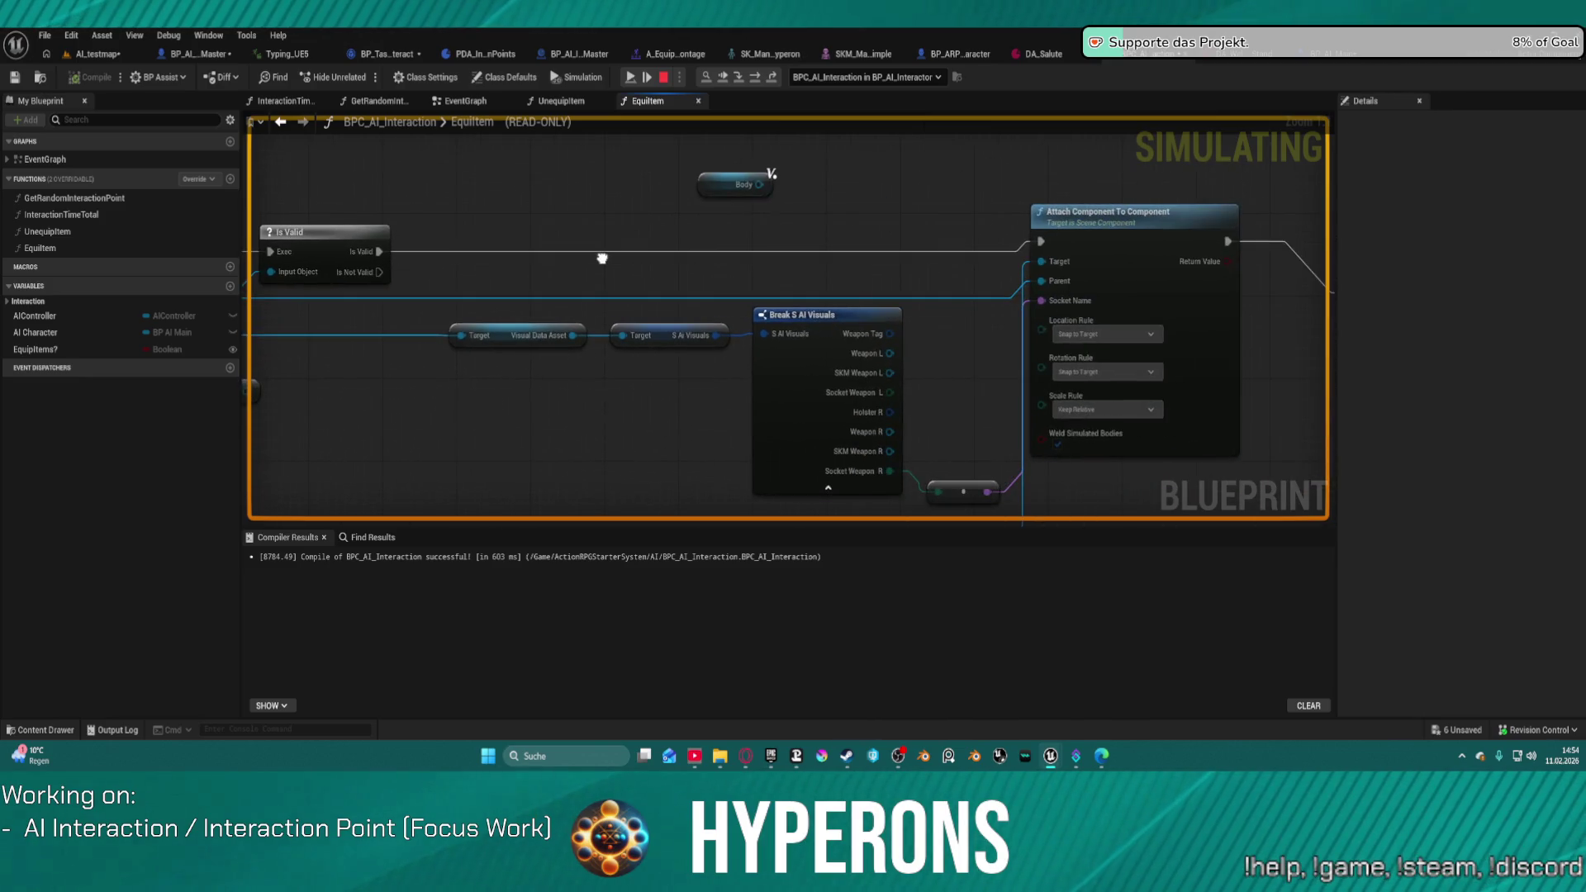